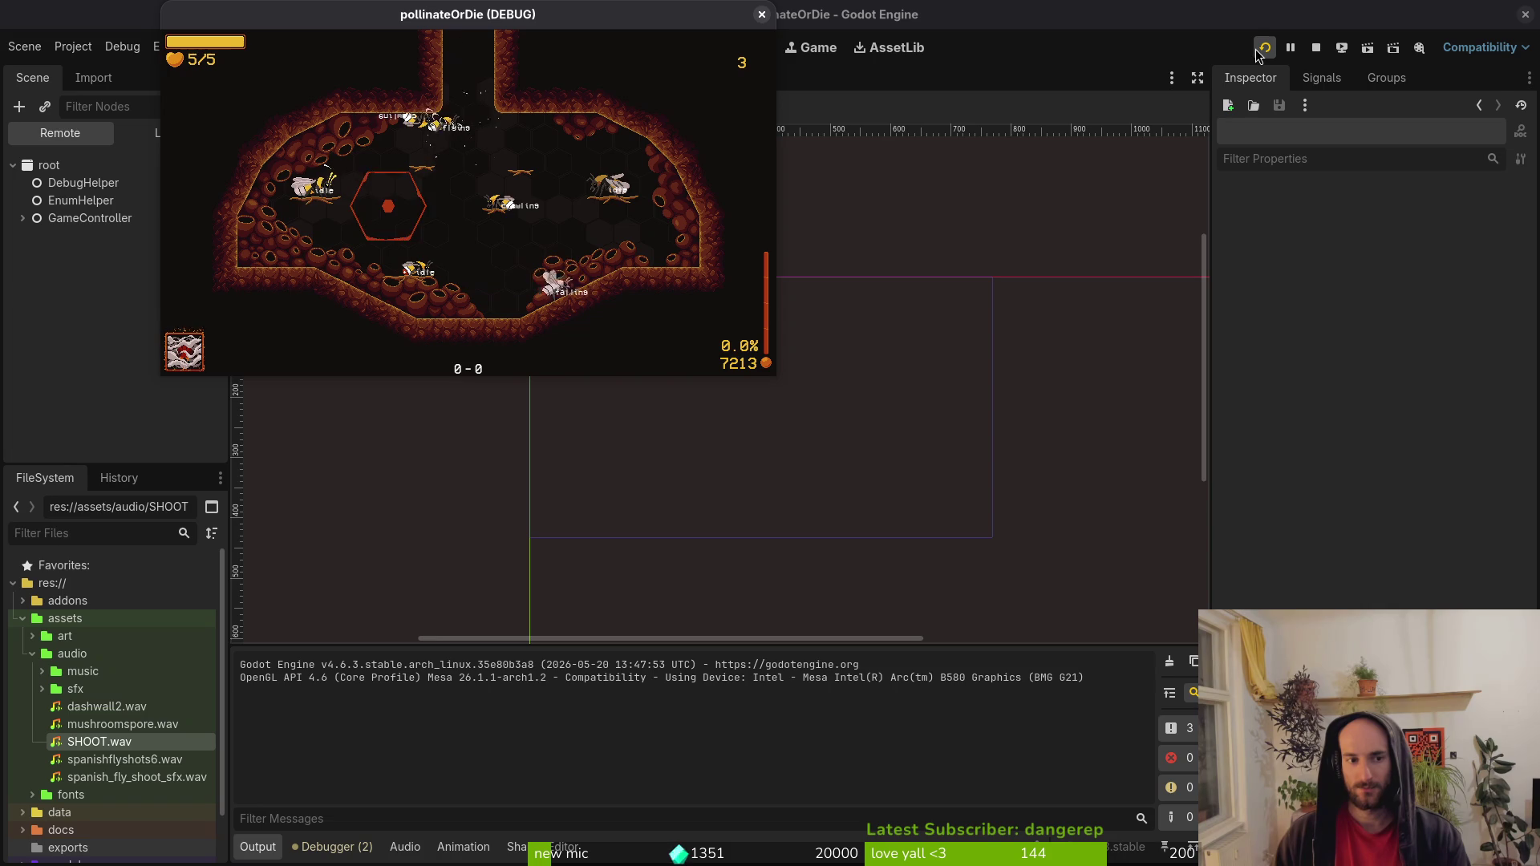
Peek at the journal, then pause the game and highlight the debugging option.
key(Tab)
key(Escape)
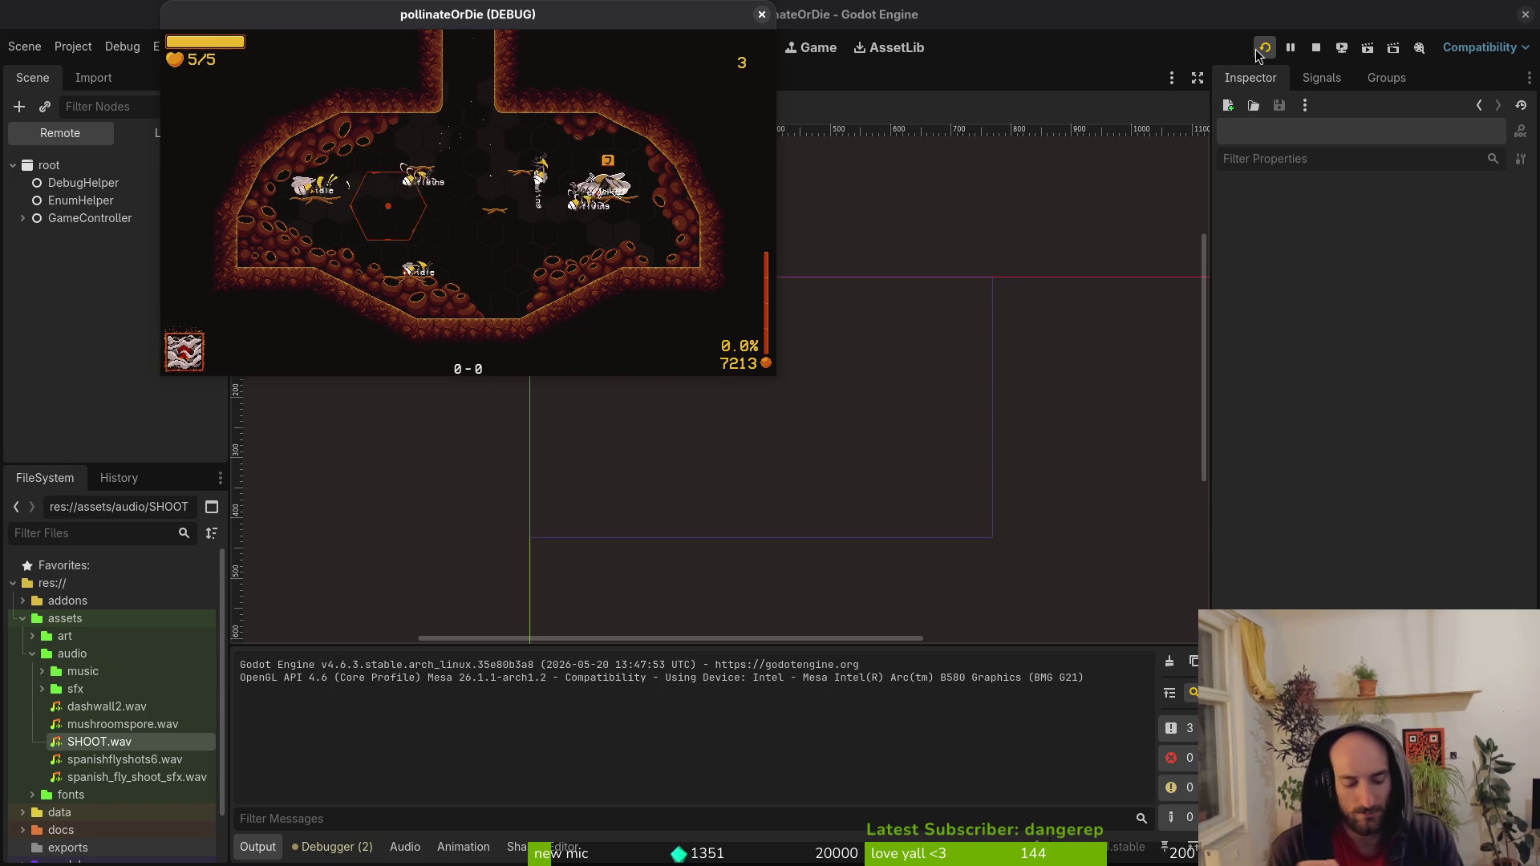
key(Escape)
key(Down)
key(Down)
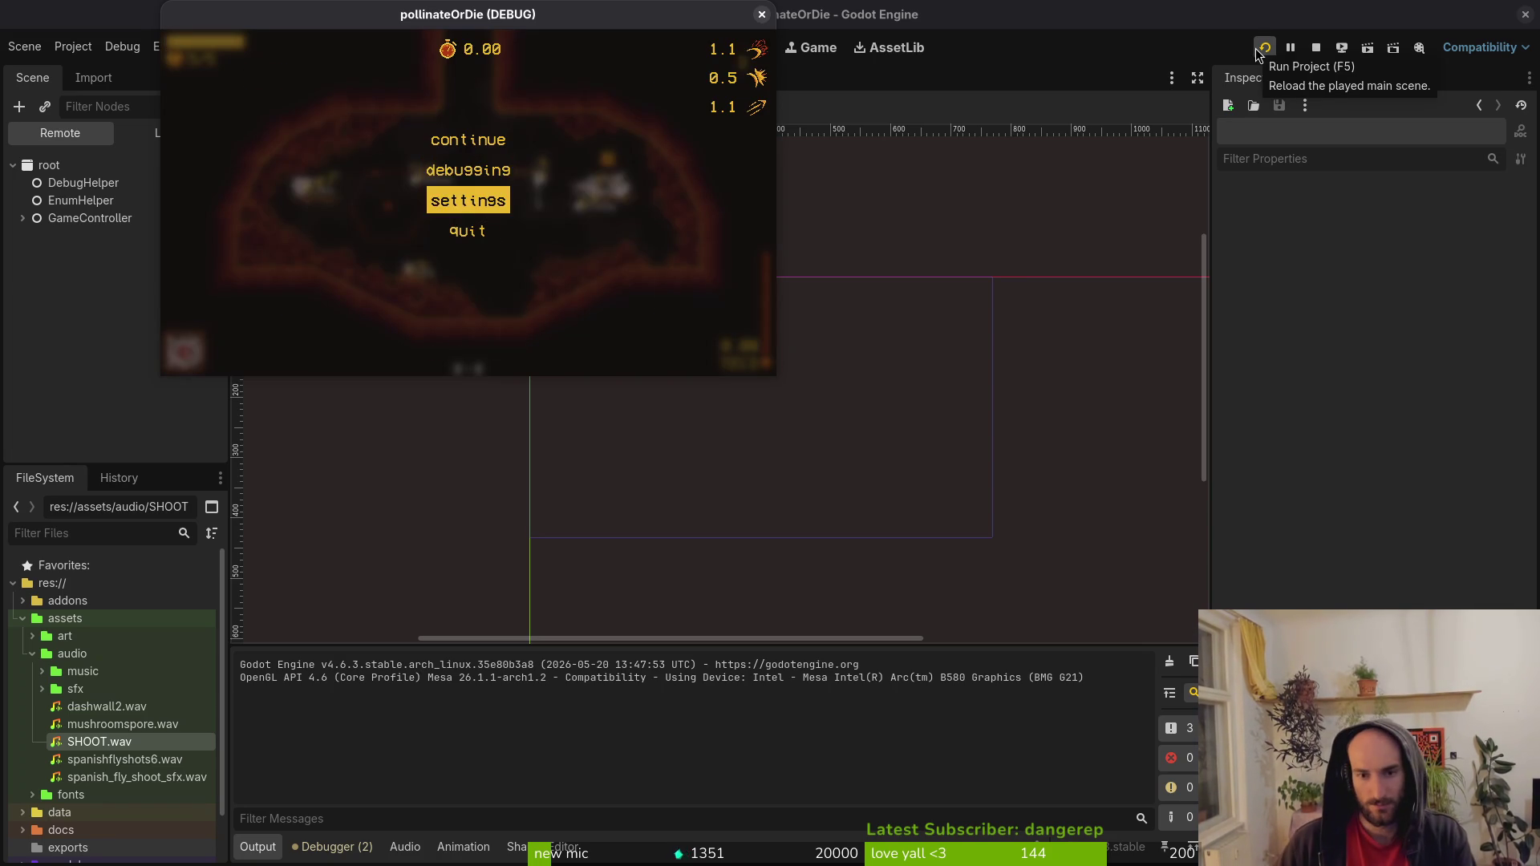
View the controls page in the game's settings, then close the menus to resume play.
key(Return)
key(Tab)
key(Tab)
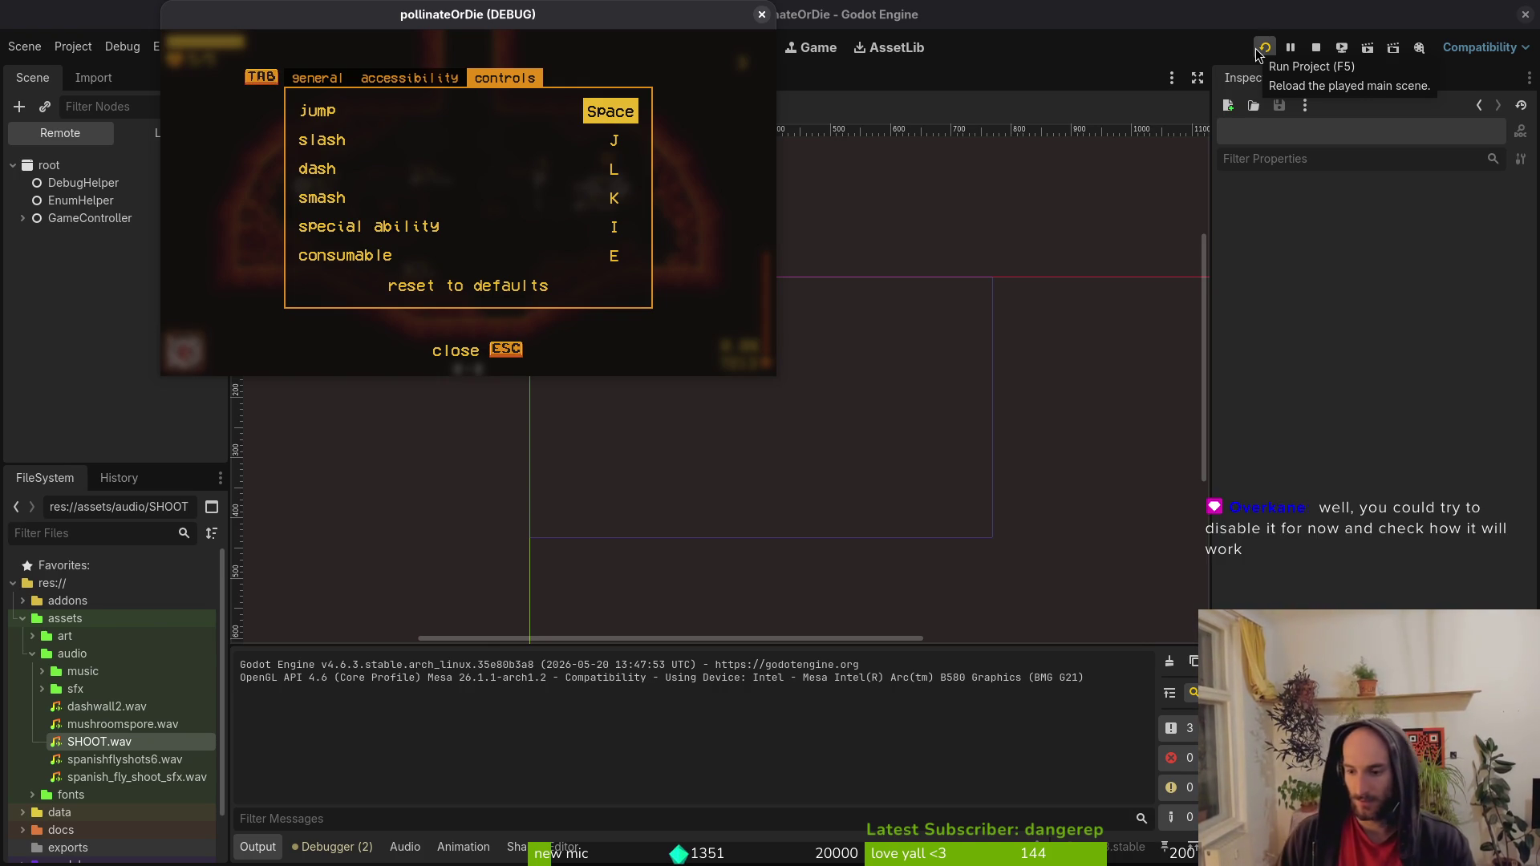
key(Escape)
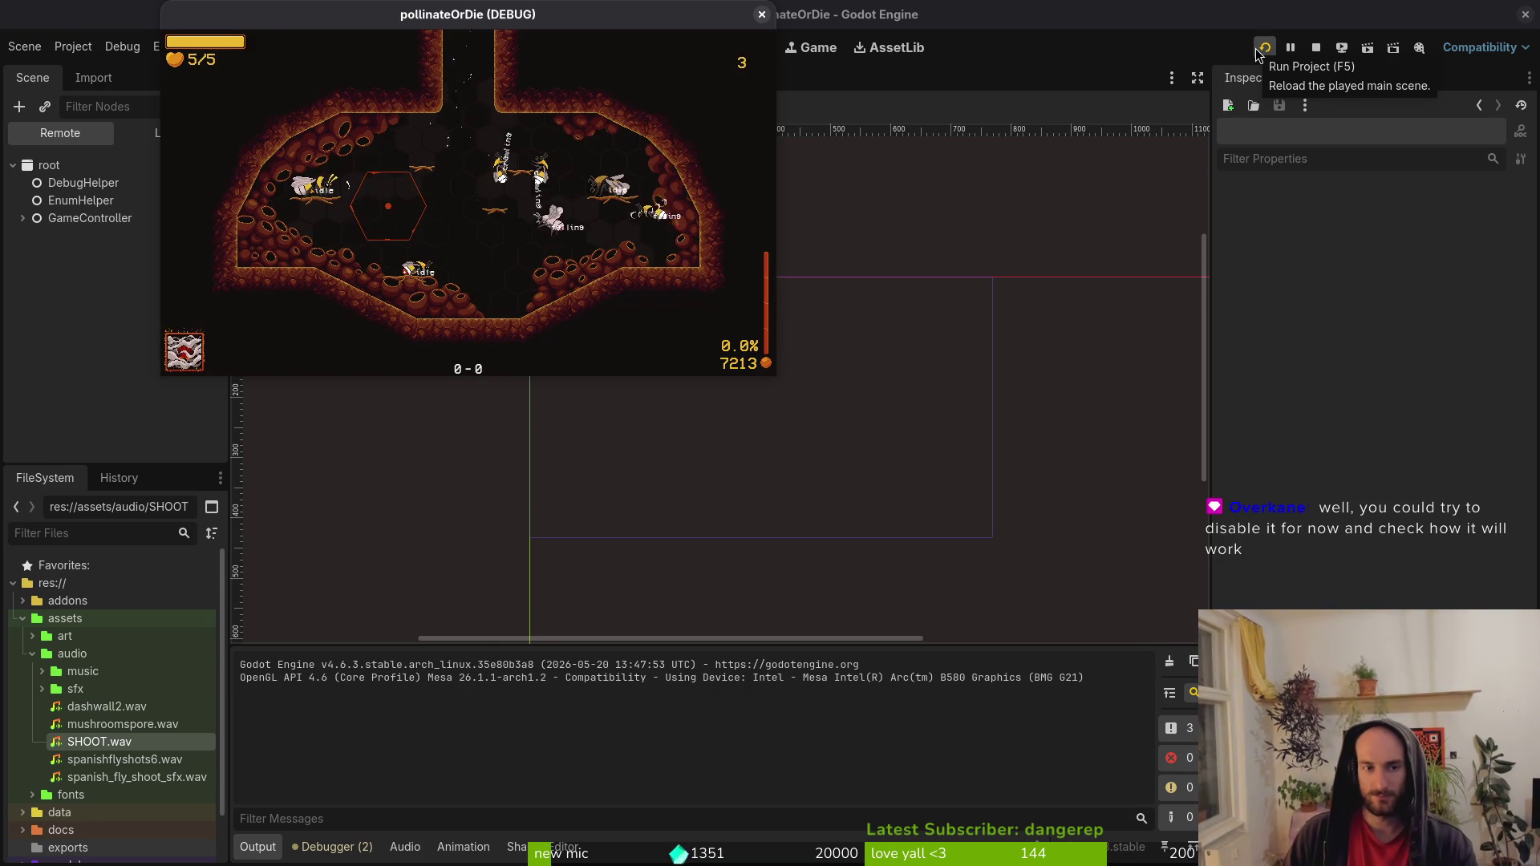
Peek at the journal, then jump the game to the mantis level.
key(Tab)
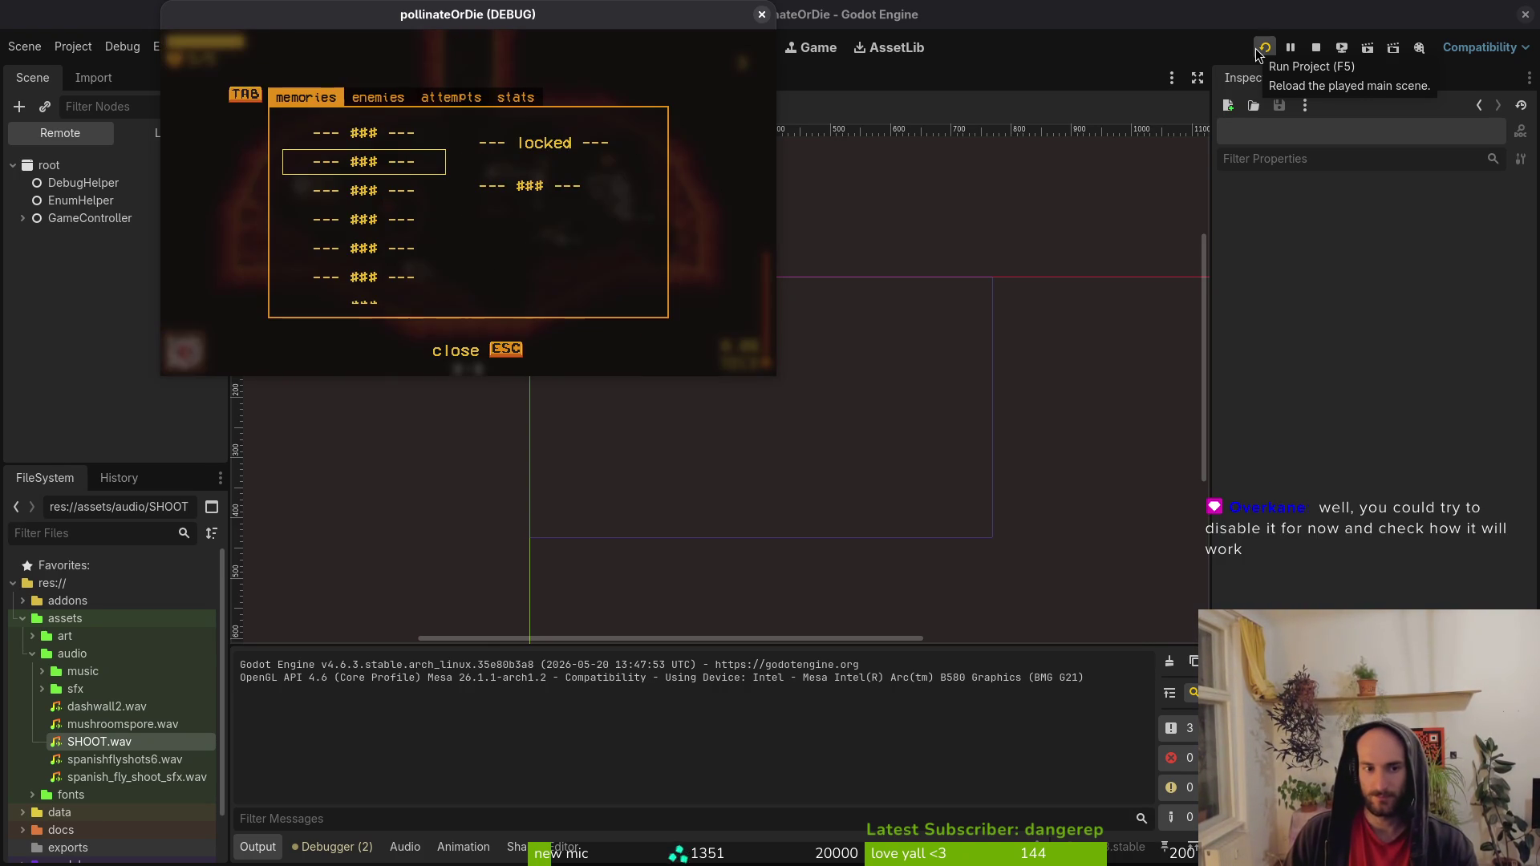
key(Escape)
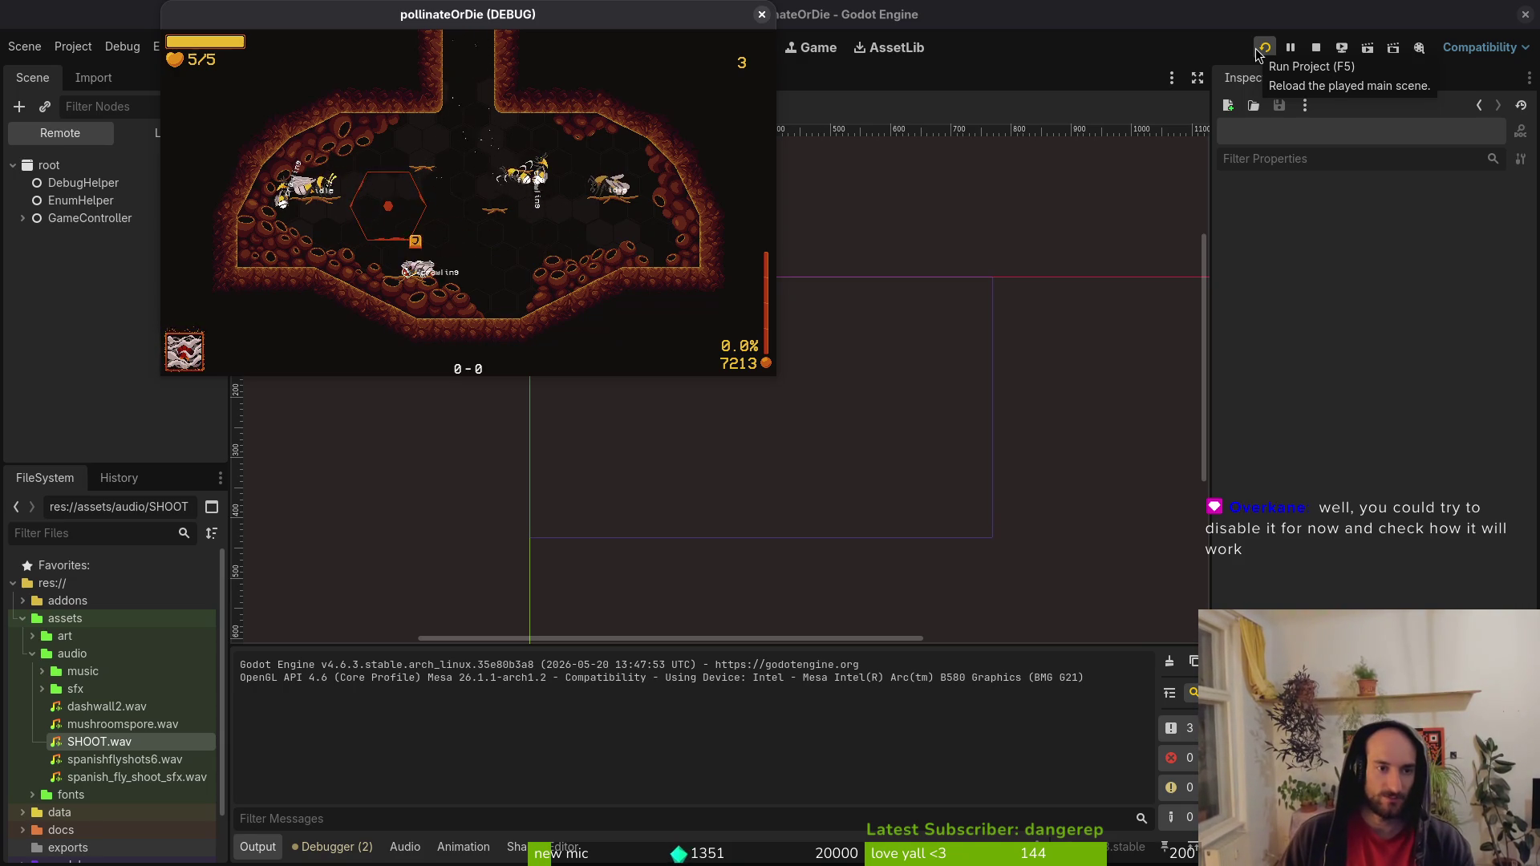
click(1258, 53)
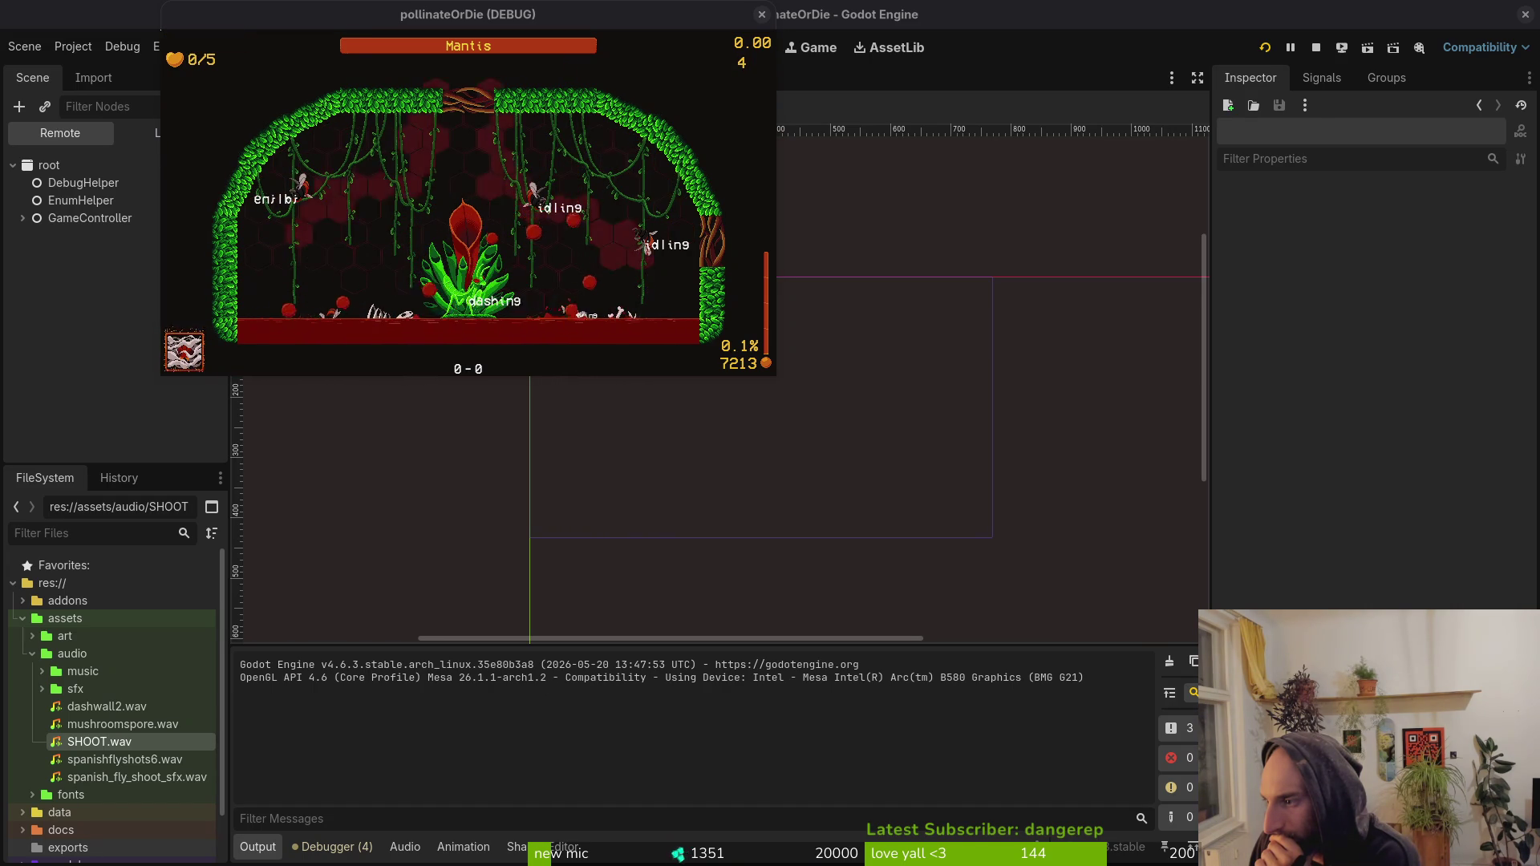
Stop and relaunch the game, continuing past the menu into gameplay.
click(761, 14)
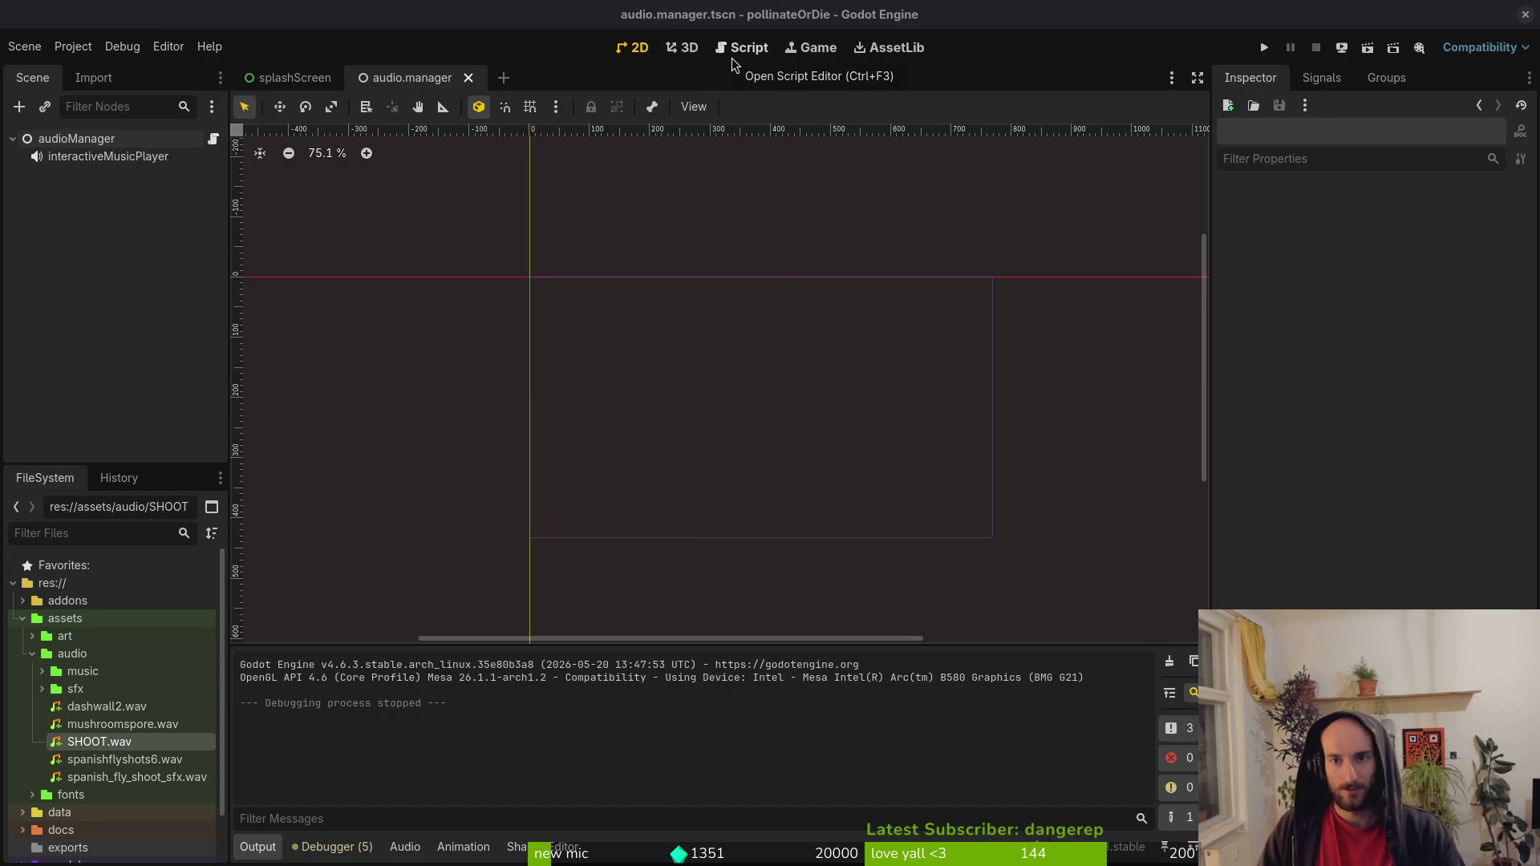
click(1264, 49)
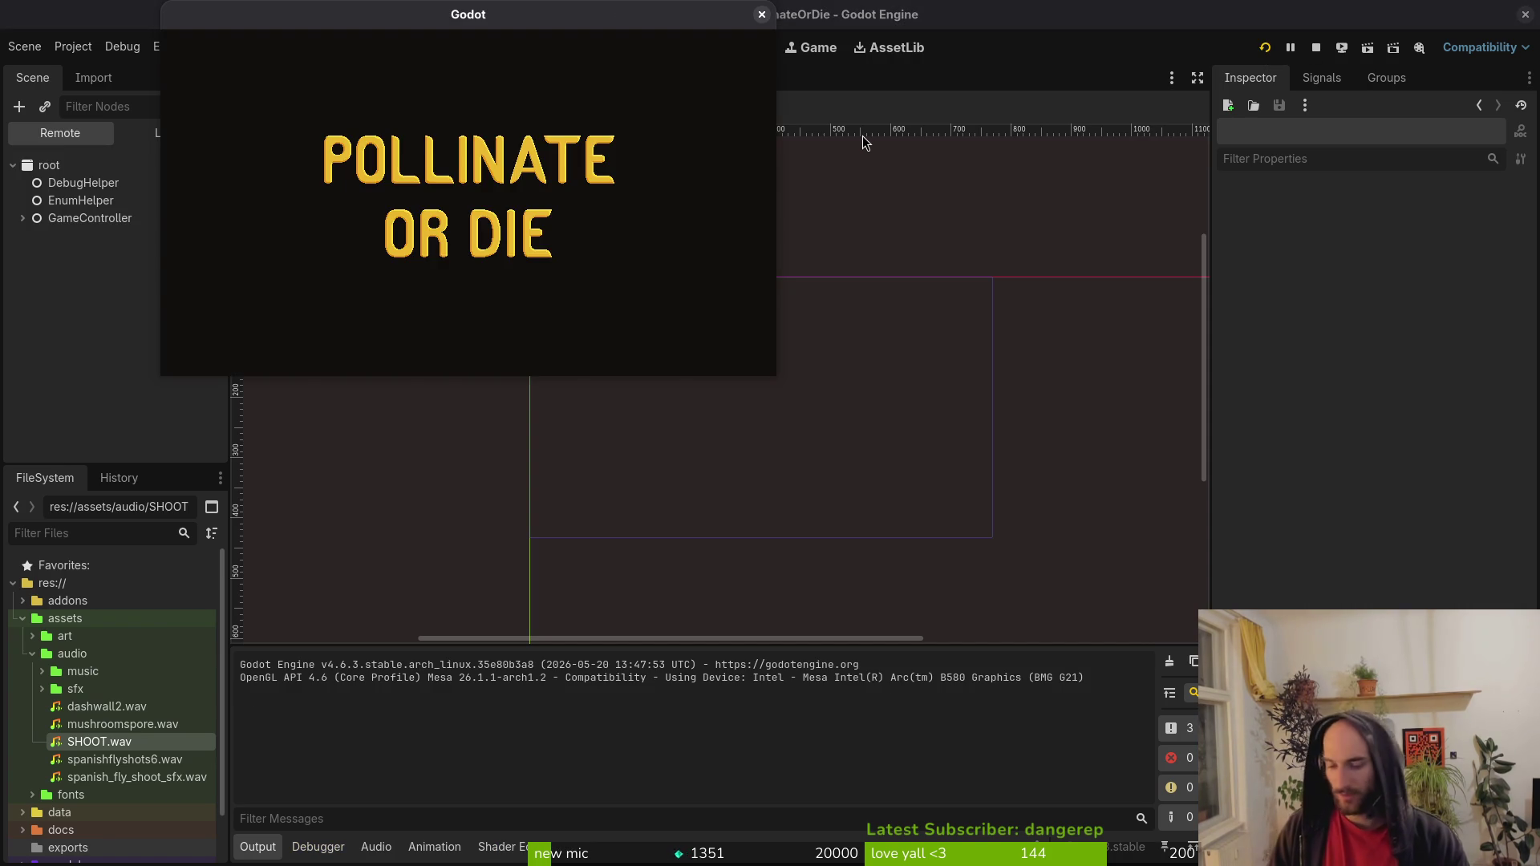
key(Return)
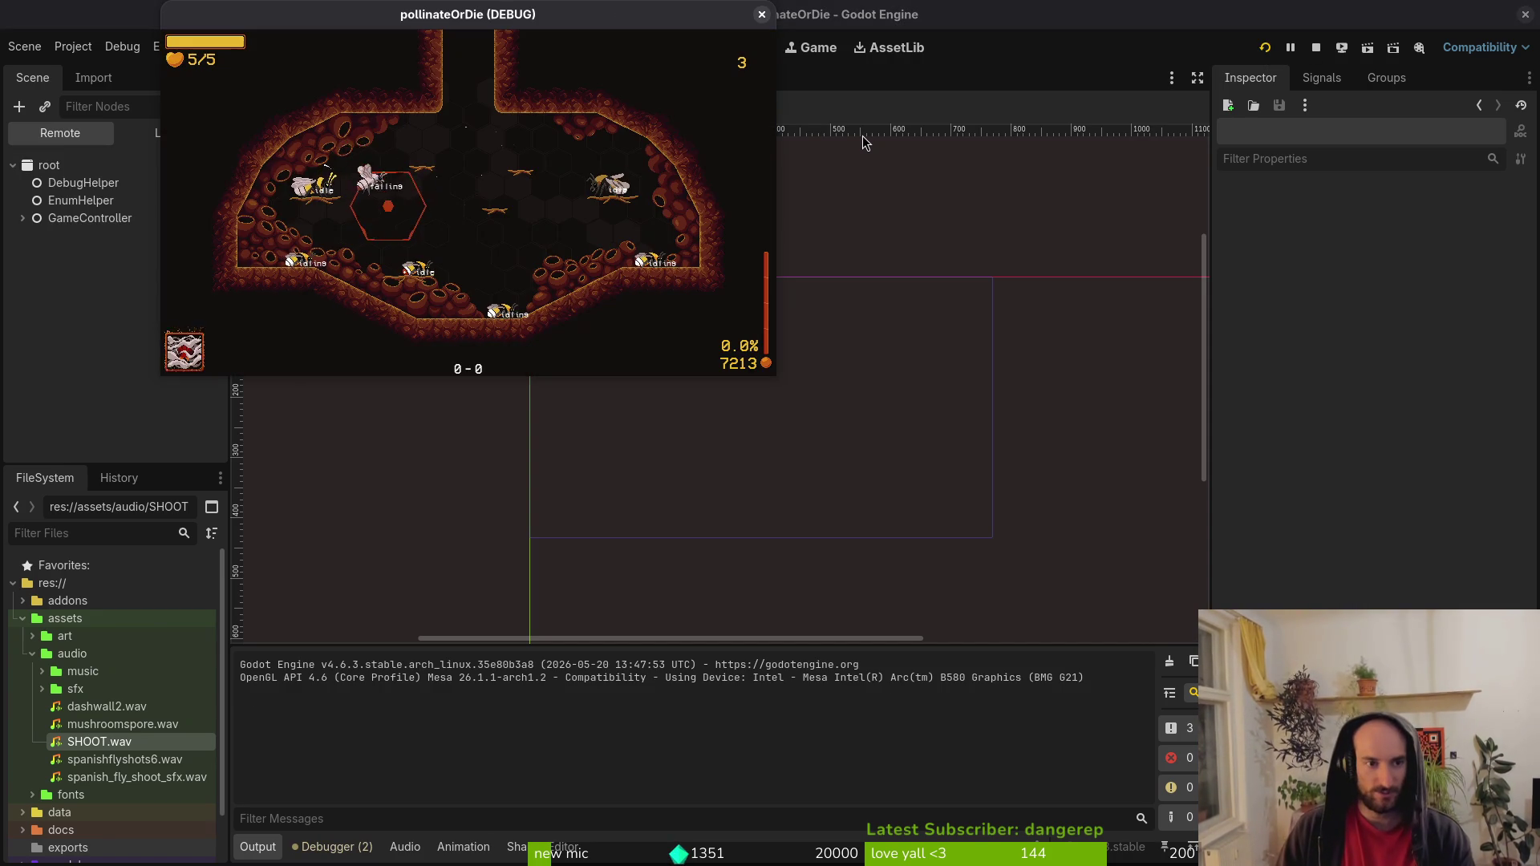
Load the mantis level from the level selector and pause at the death screen.
key(Escape)
key(Down)
key(Return)
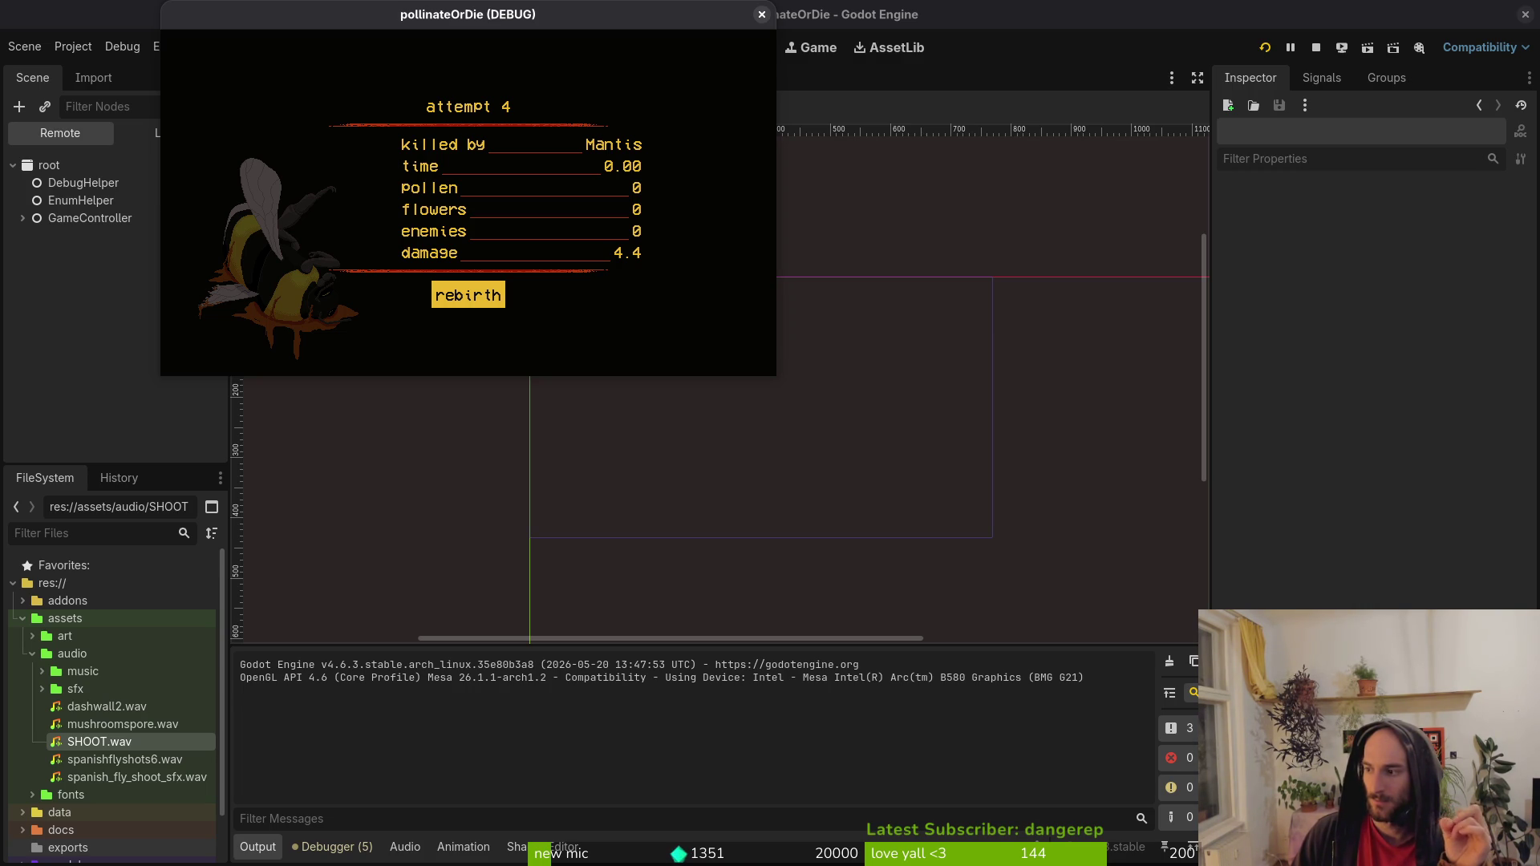
key(Escape)
Open the debugging options from the pause menu, then close them and resume.
key(Down)
key(Return)
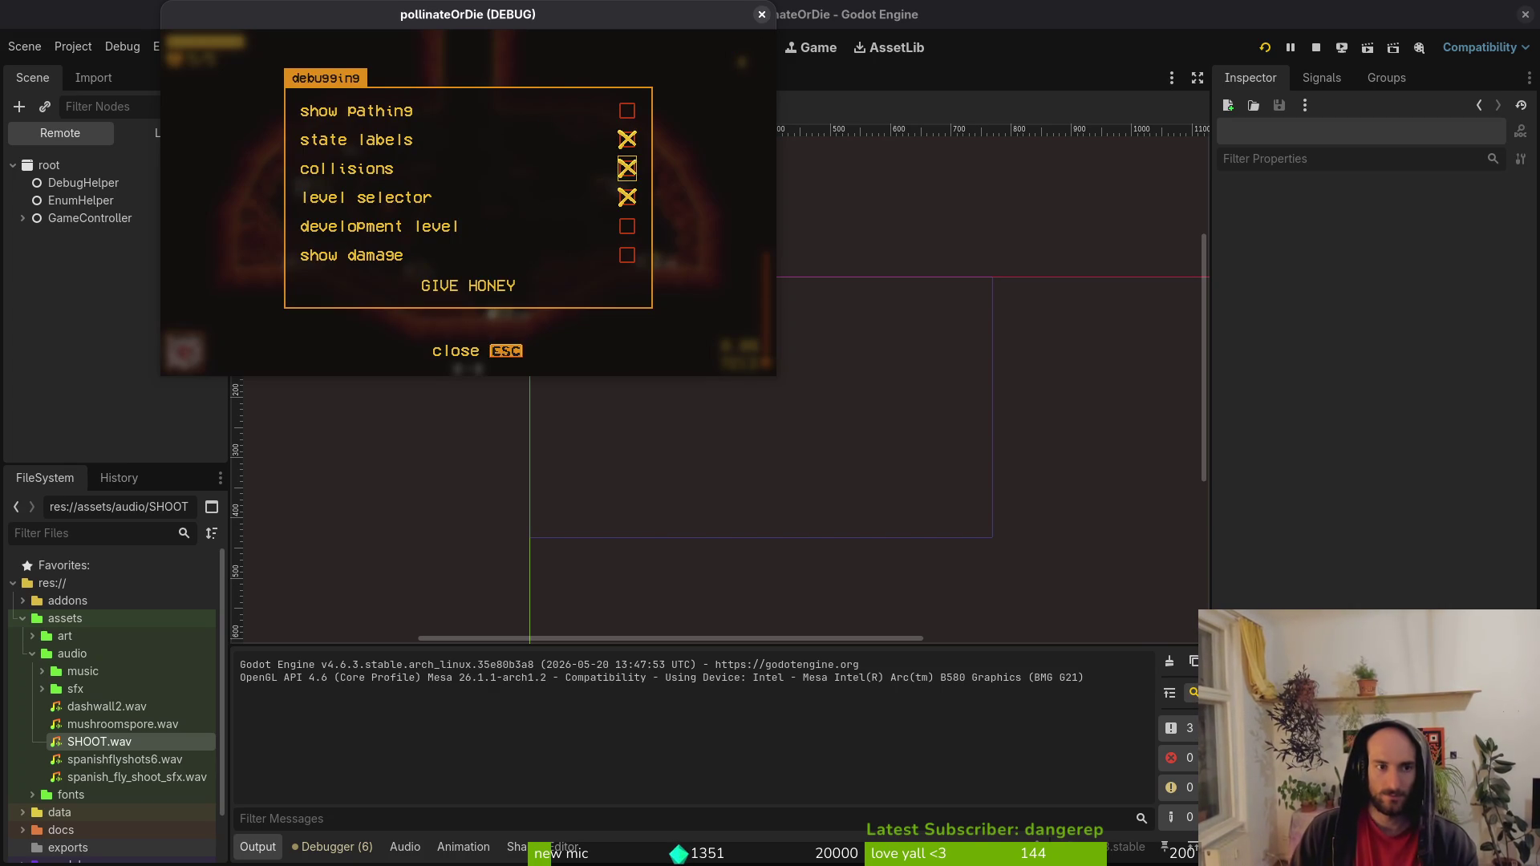
key(Escape)
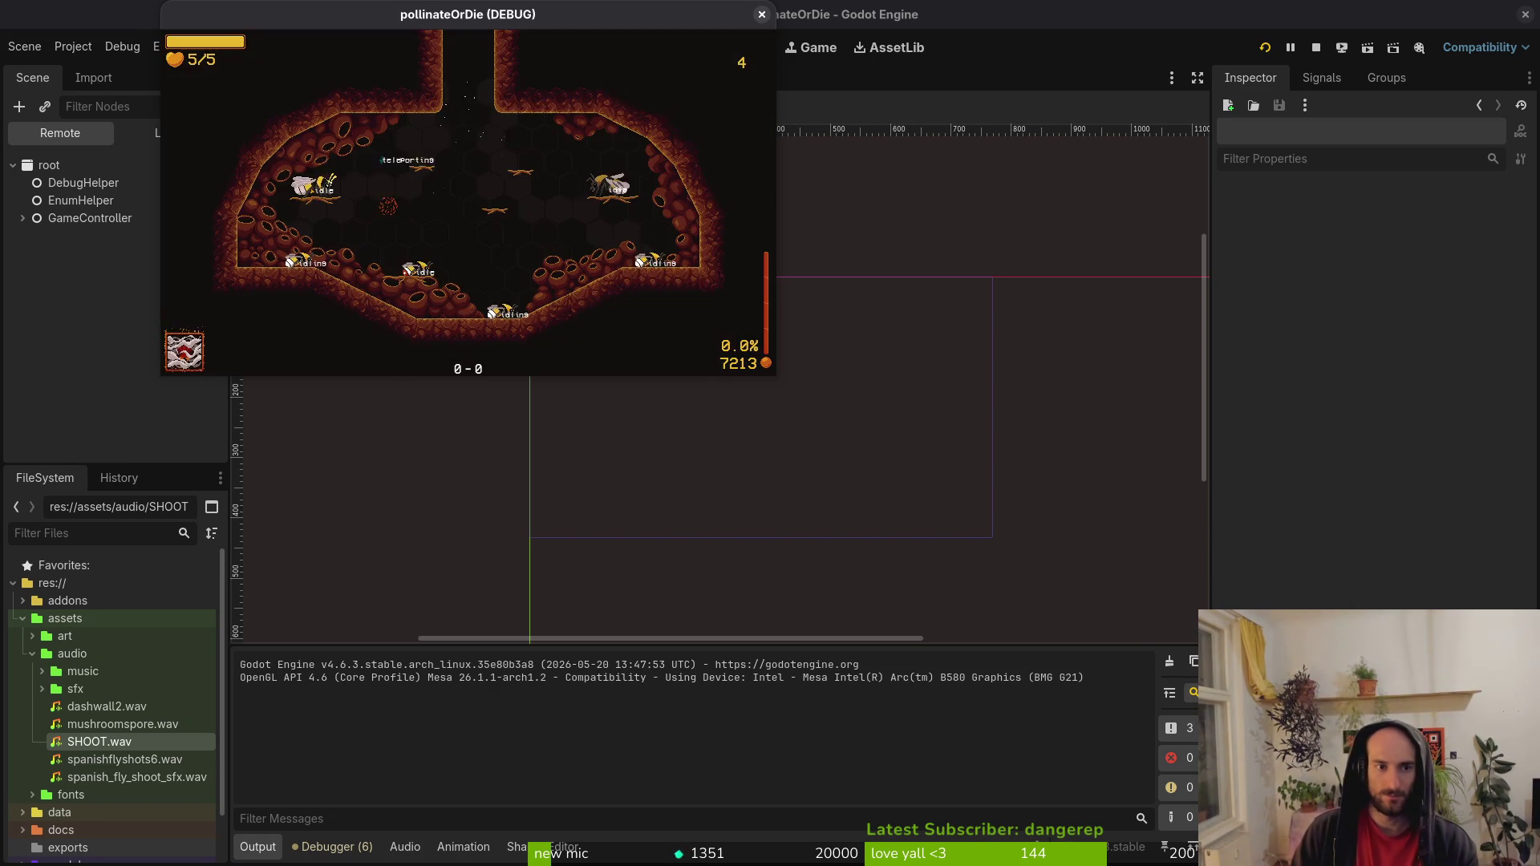
Load the mantis level from the level selector, then stop the debug run with F8.
key(Escape)
key(Down)
key(Return)
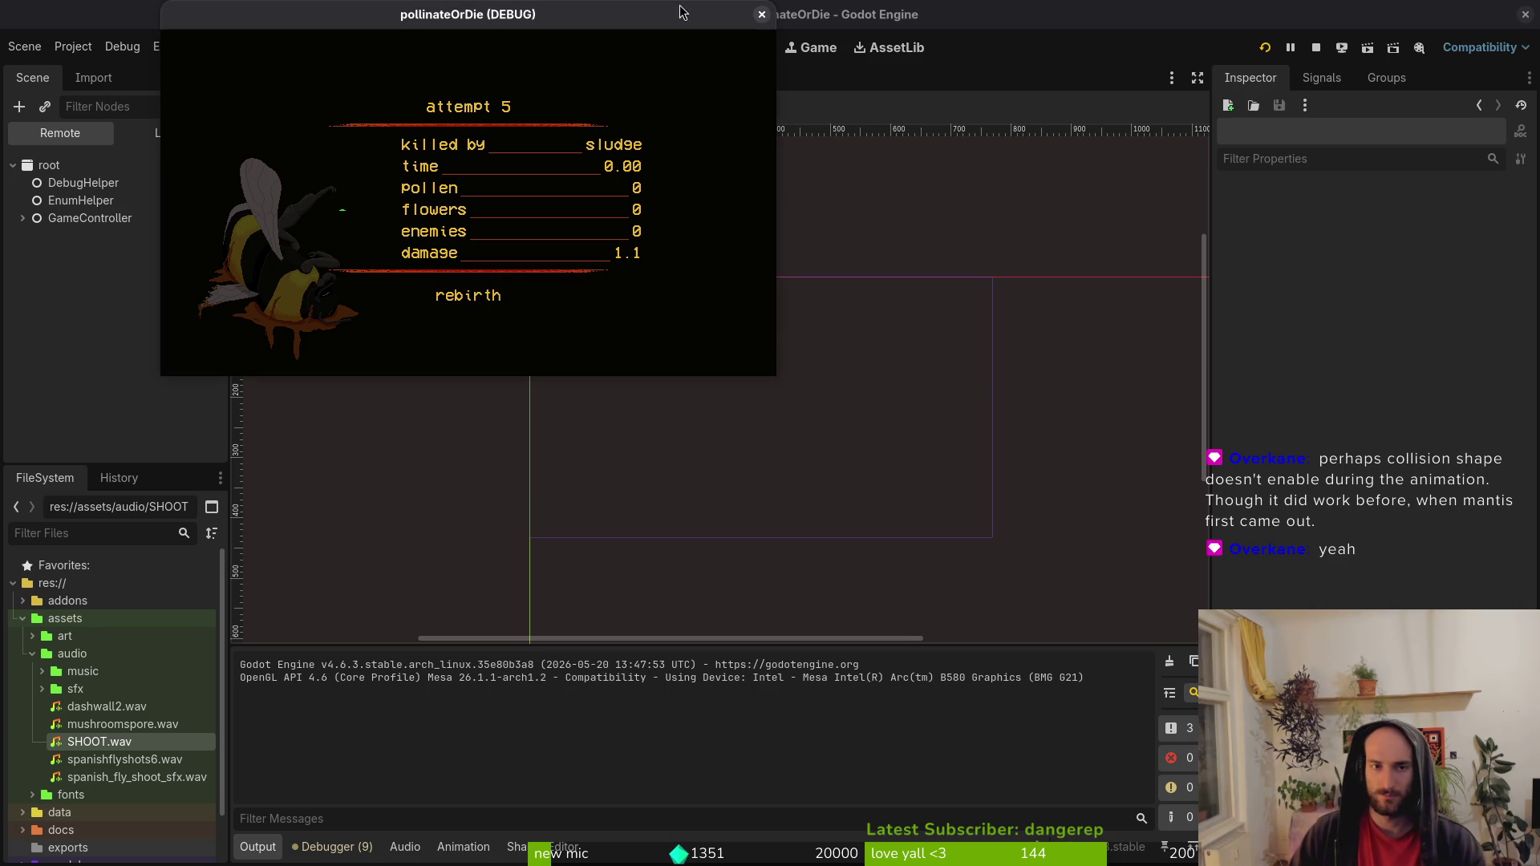
key(F8)
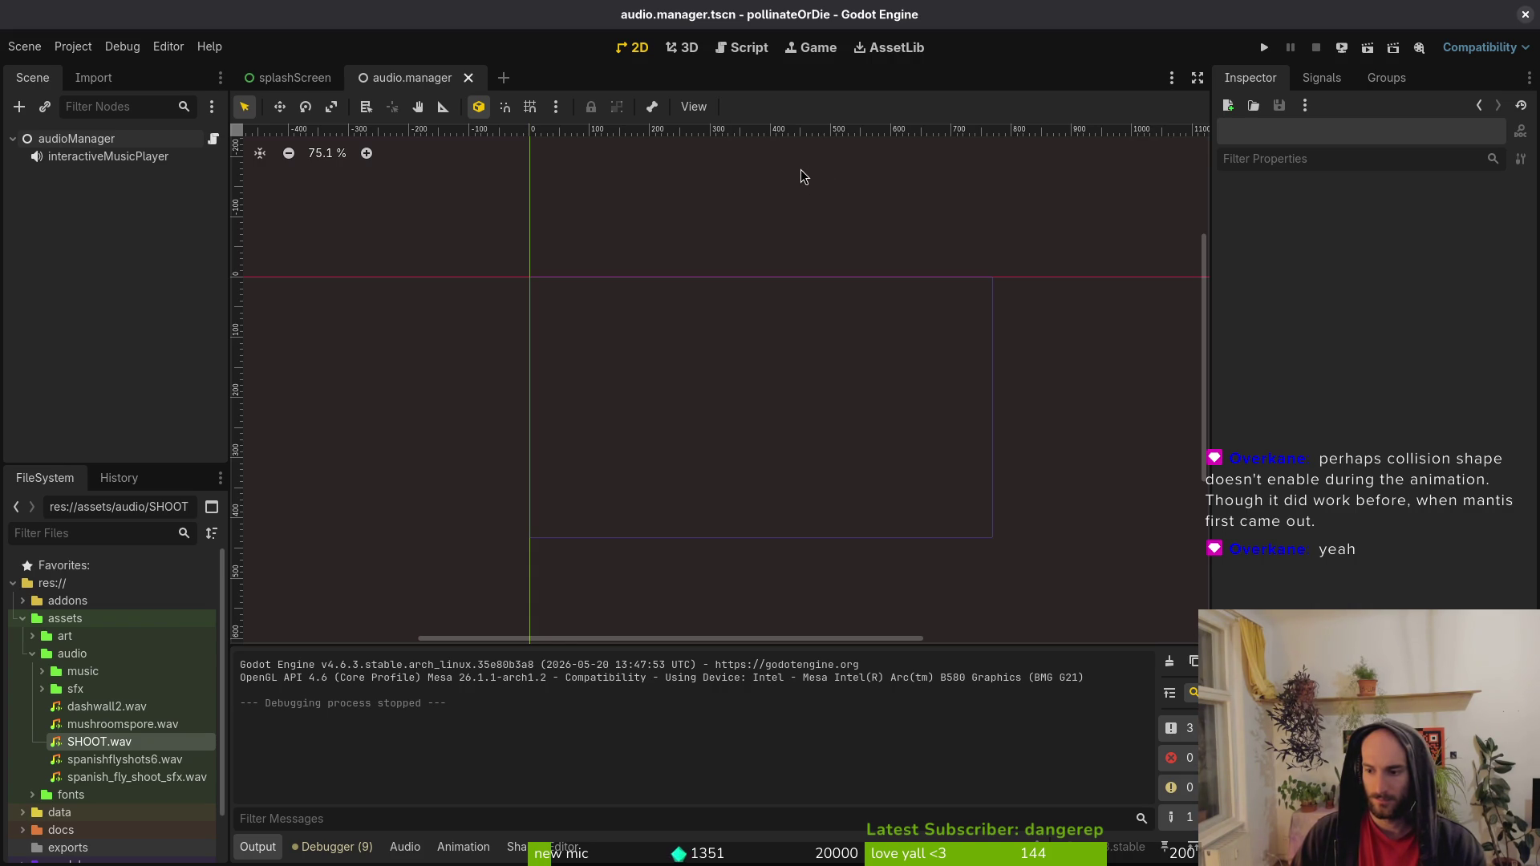
Relaunch the game, continue into the hive level, and start the playtest fullscreen.
click(1265, 48)
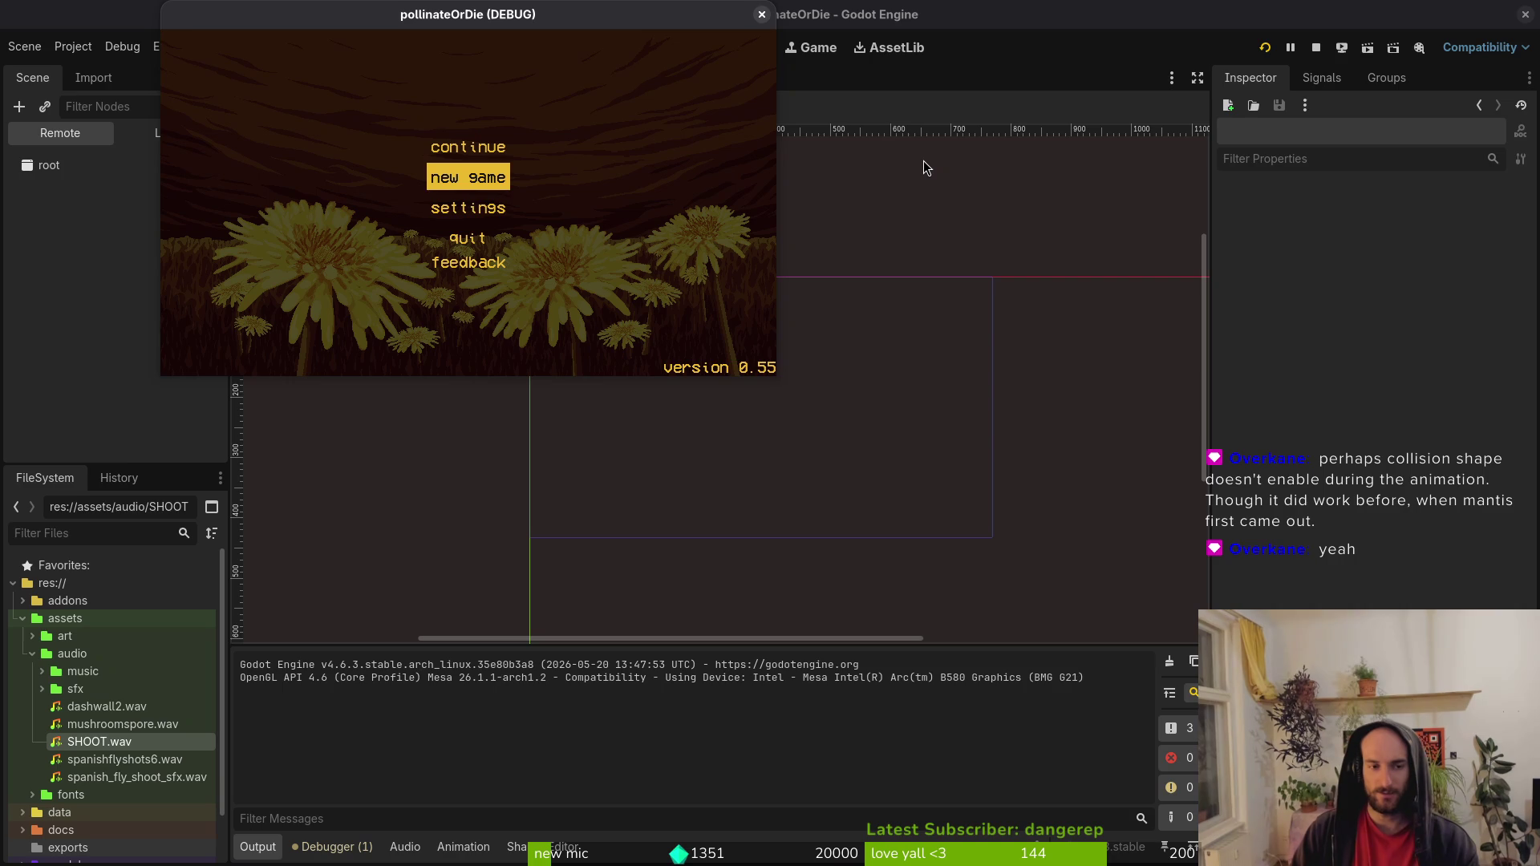
key(Down)
key(Up)
key(Up)
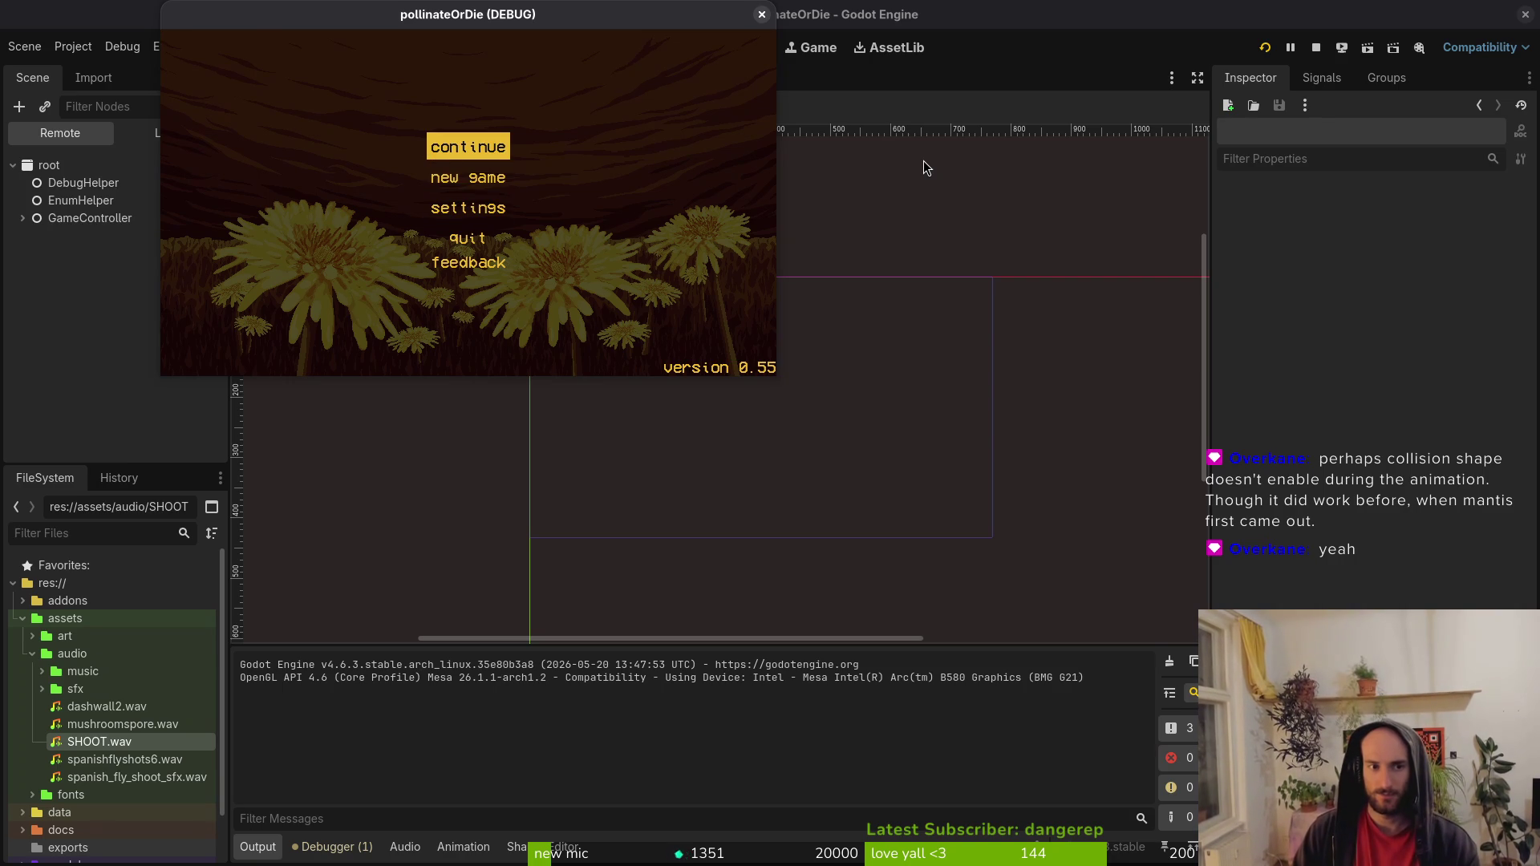
key(Return)
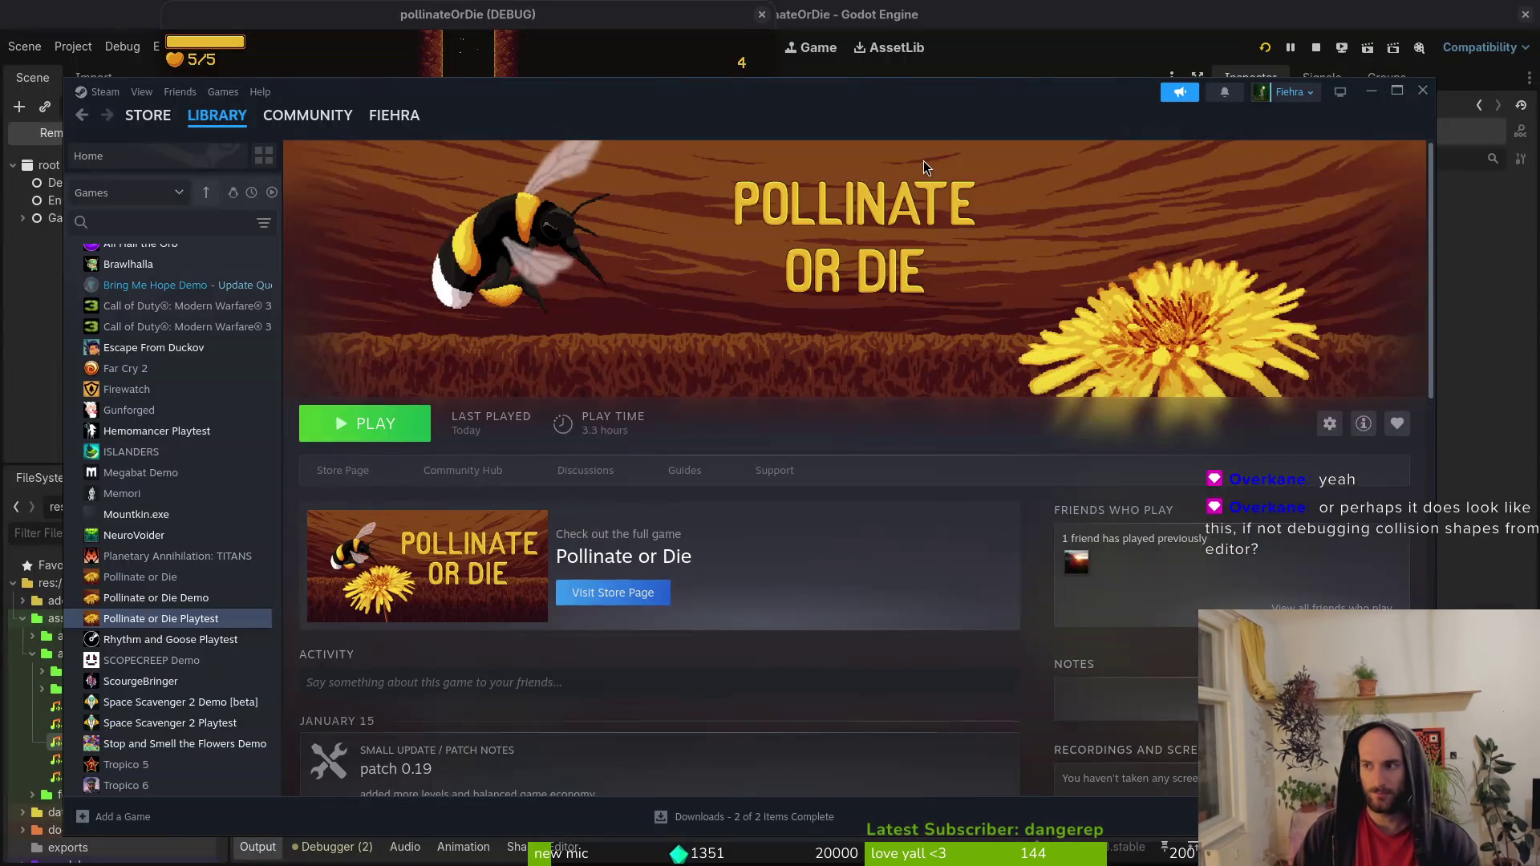
click(404, 434)
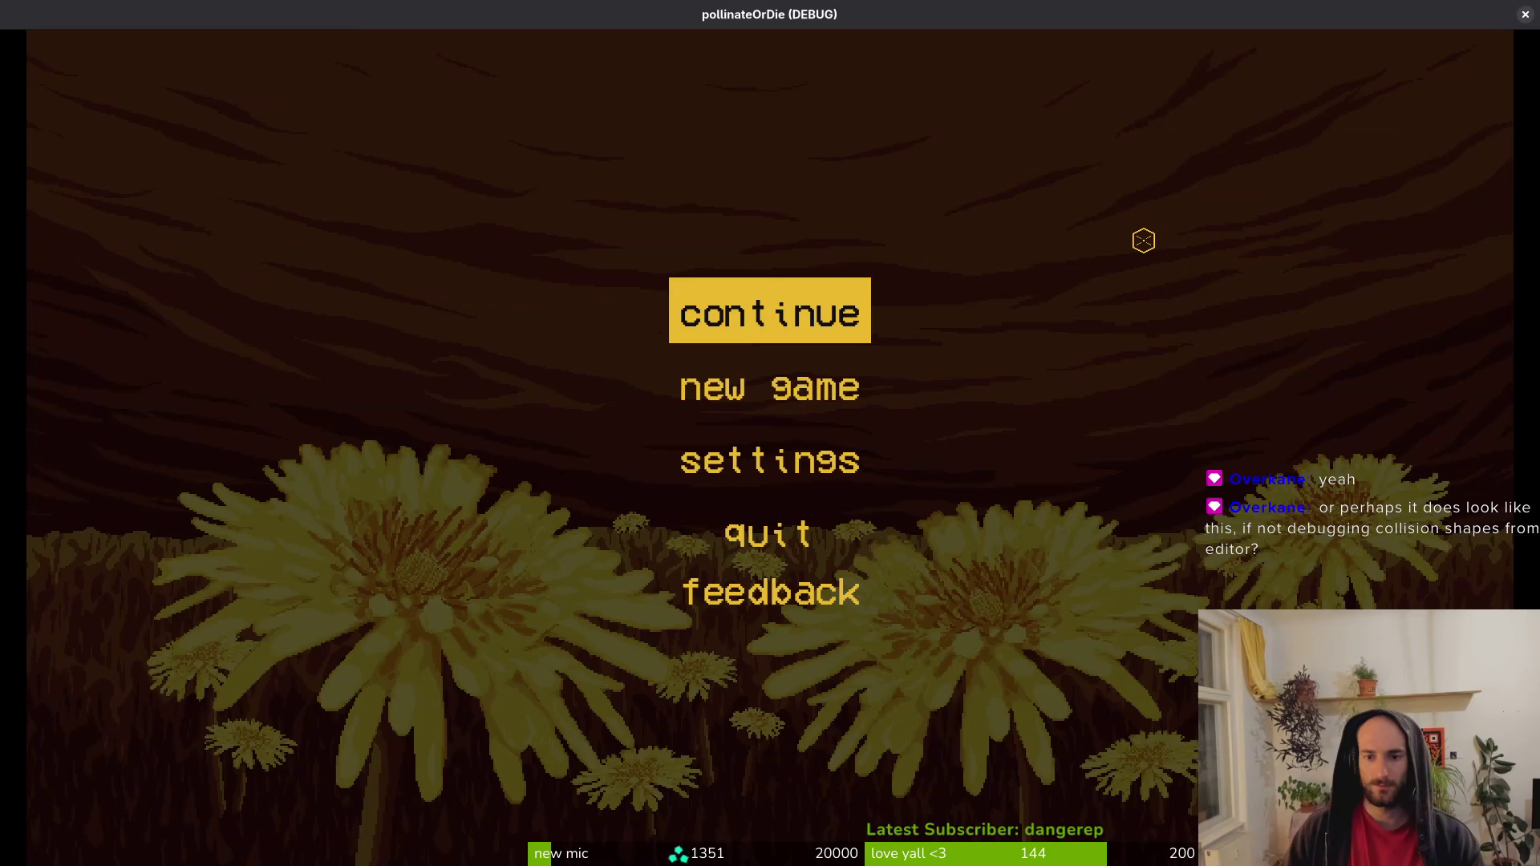
key(Return)
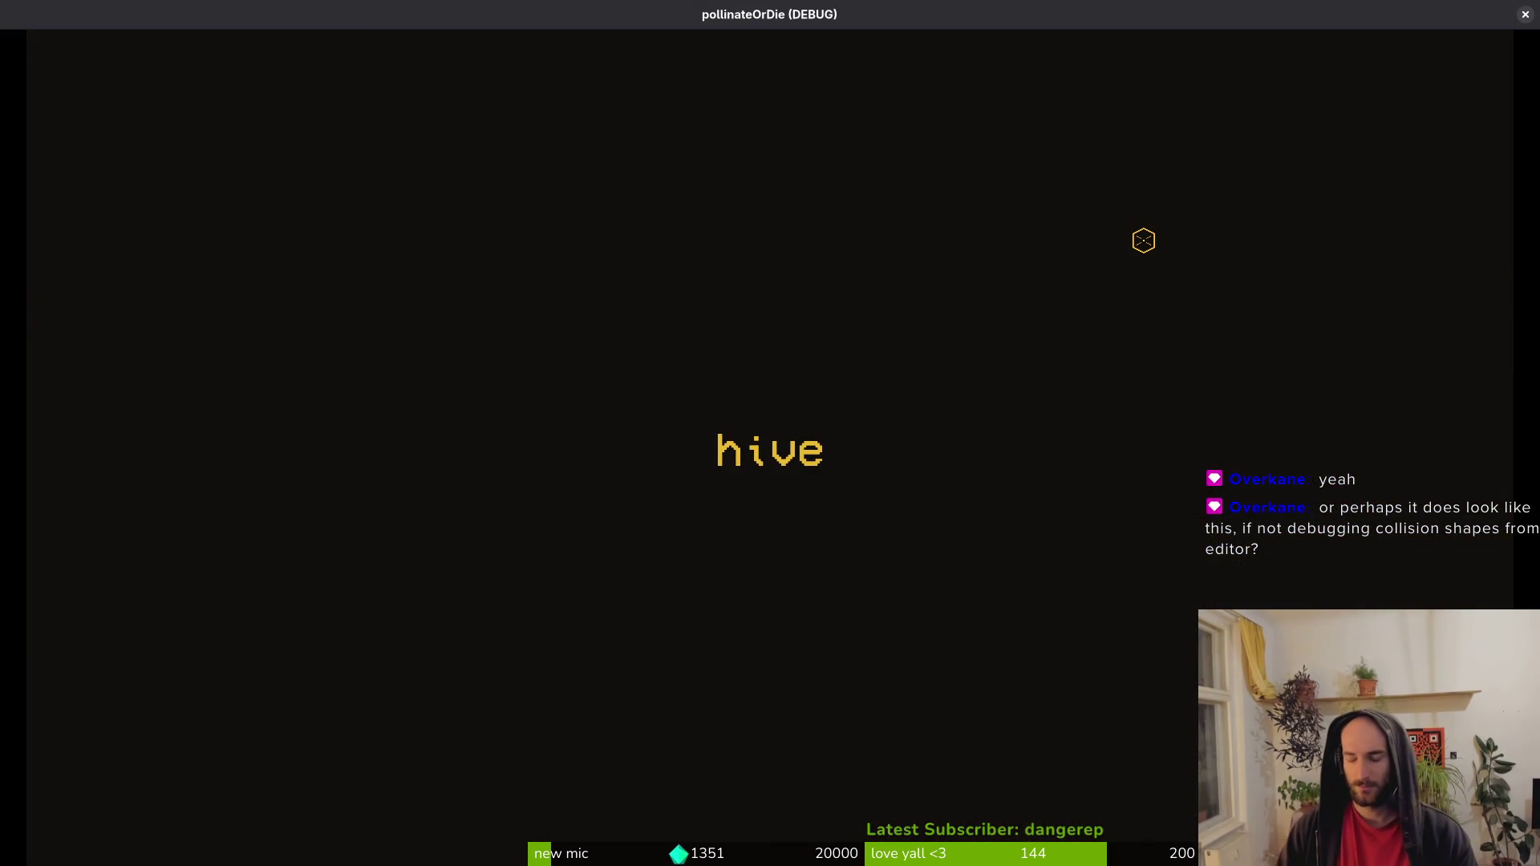
Pause, toggle the debugging options so all are unchecked, and pause again.
key(Escape)
key(Down)
key(Return)
key(Down)
key(Down)
key(Return)
key(Escape)
key(Escape)
key(Escape)
key(Down)
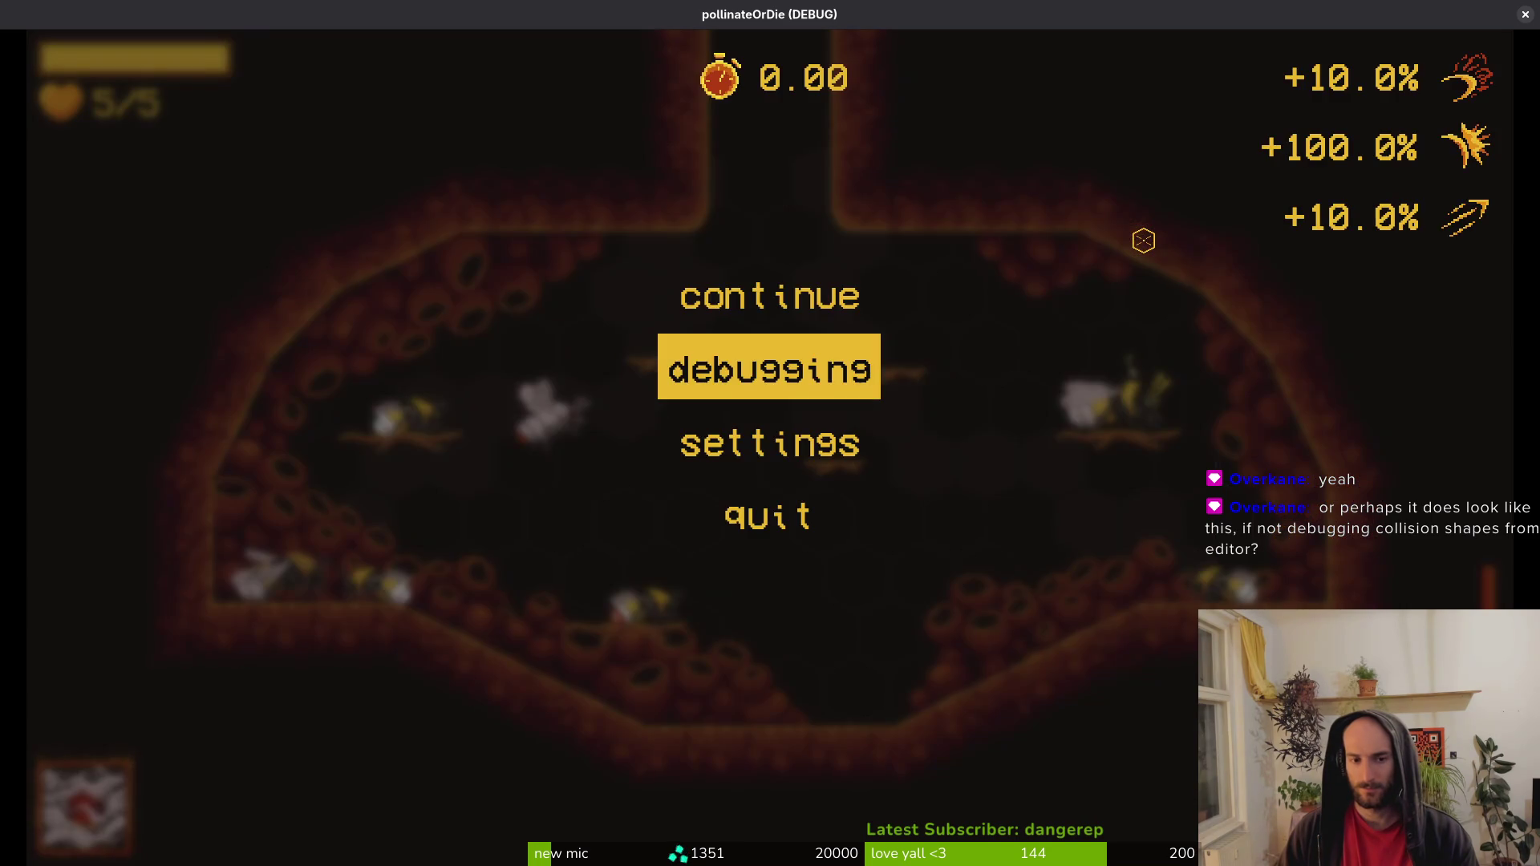
Switch the debug level selector from spider to mantis and load the mantis level.
key(Return)
key(Up)
key(Escape)
key(Escape)
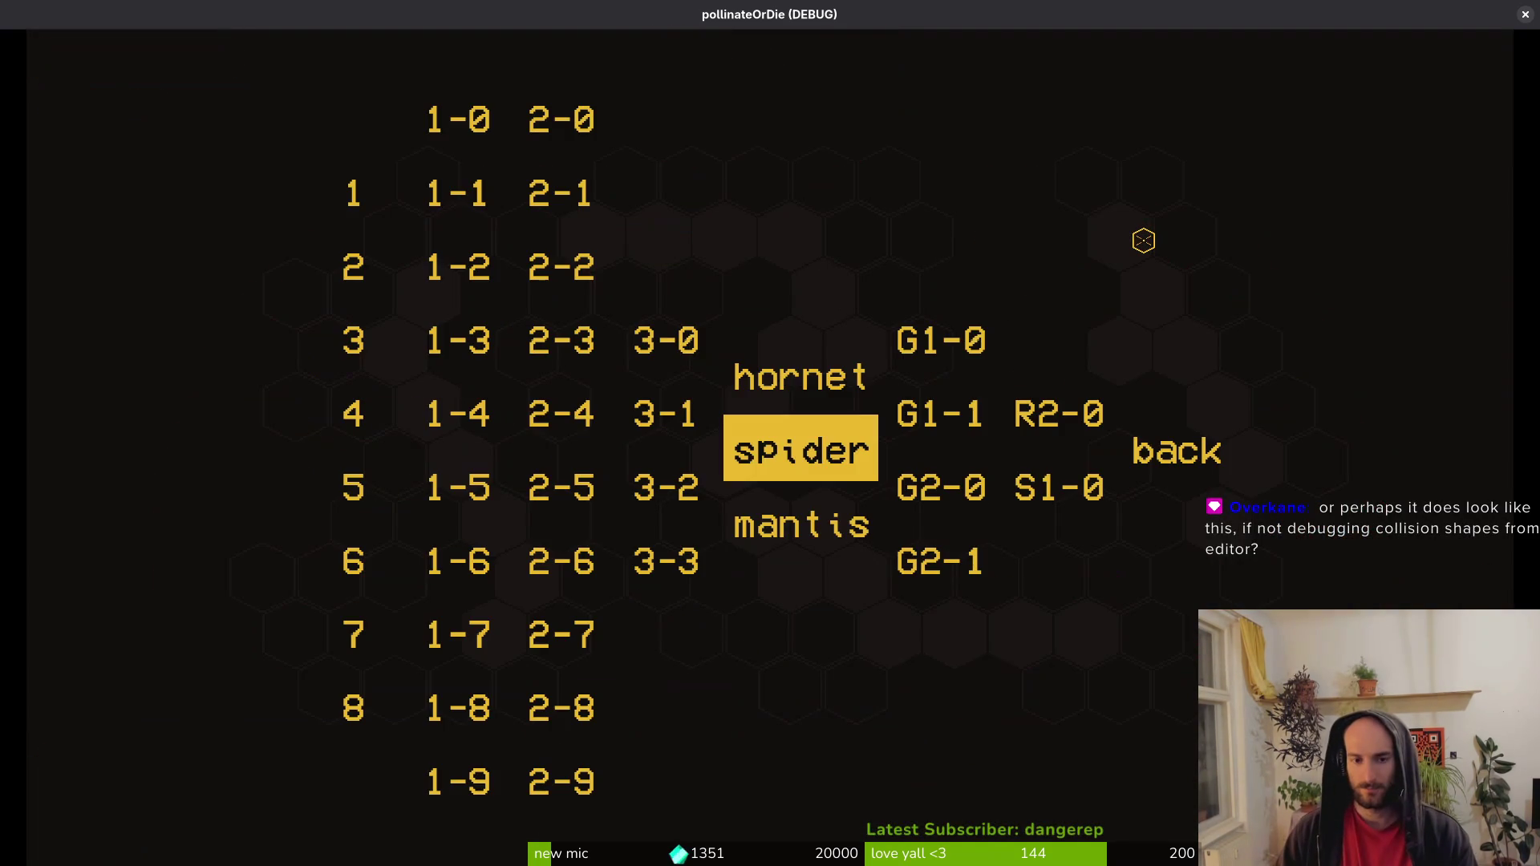
key(Down)
key(Return)
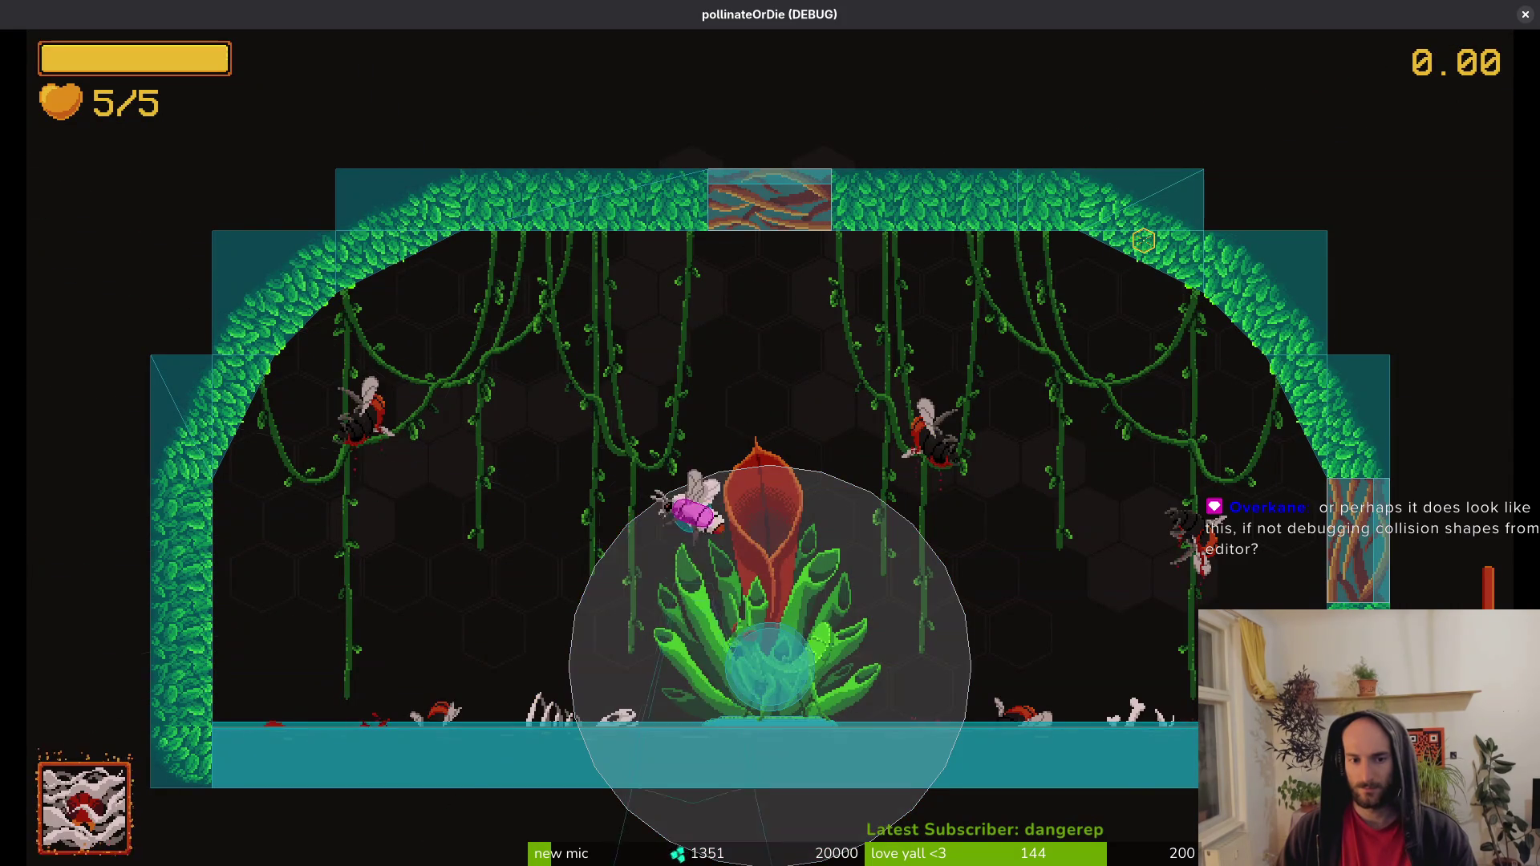
Fly the bee left and right around the Mantis arena until the attempt 5 death screen.
key(a)
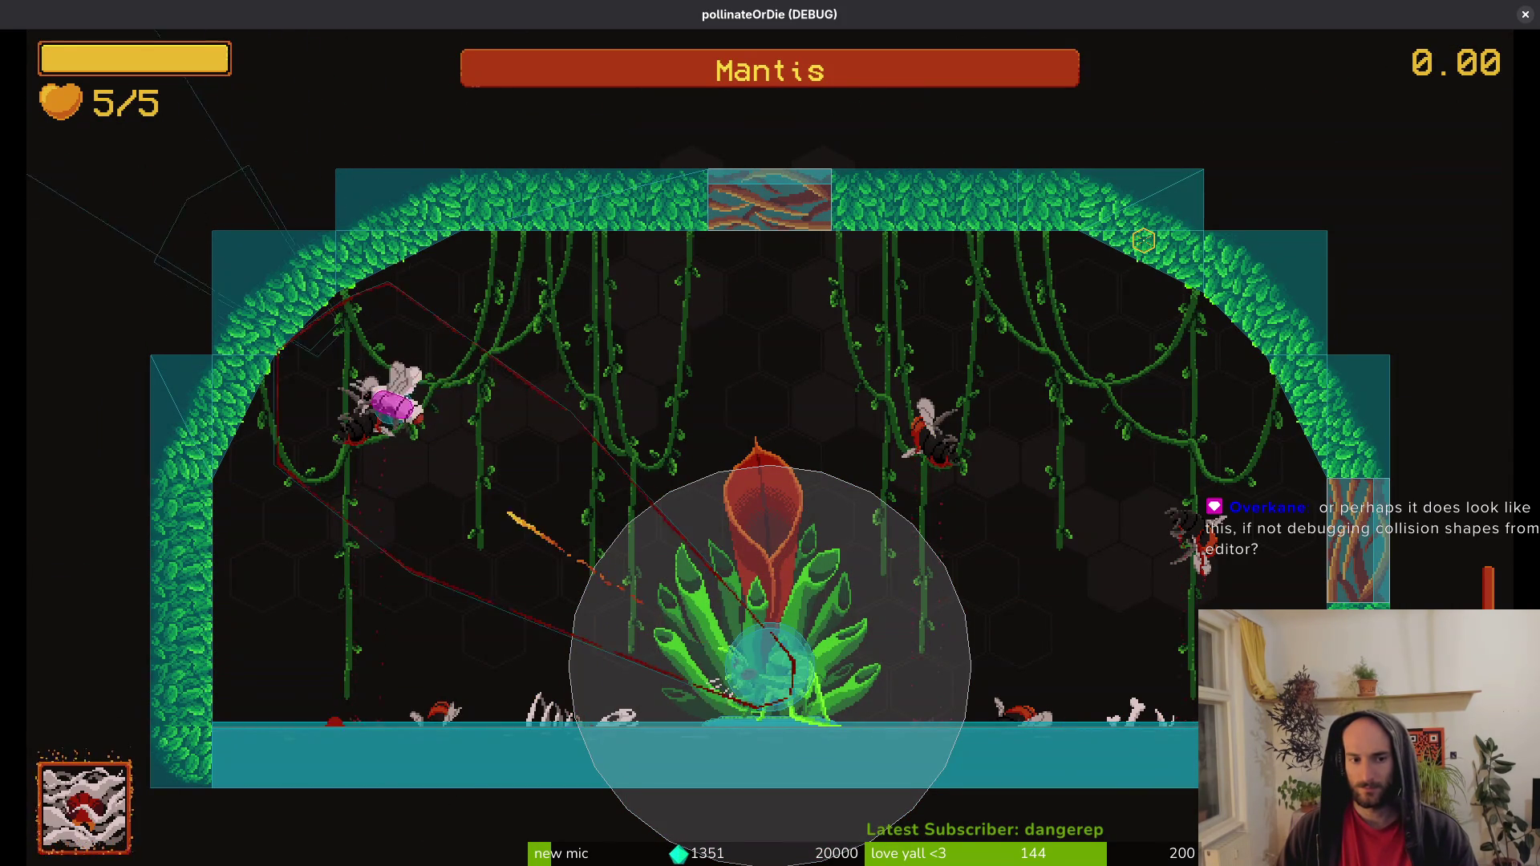
key(d)
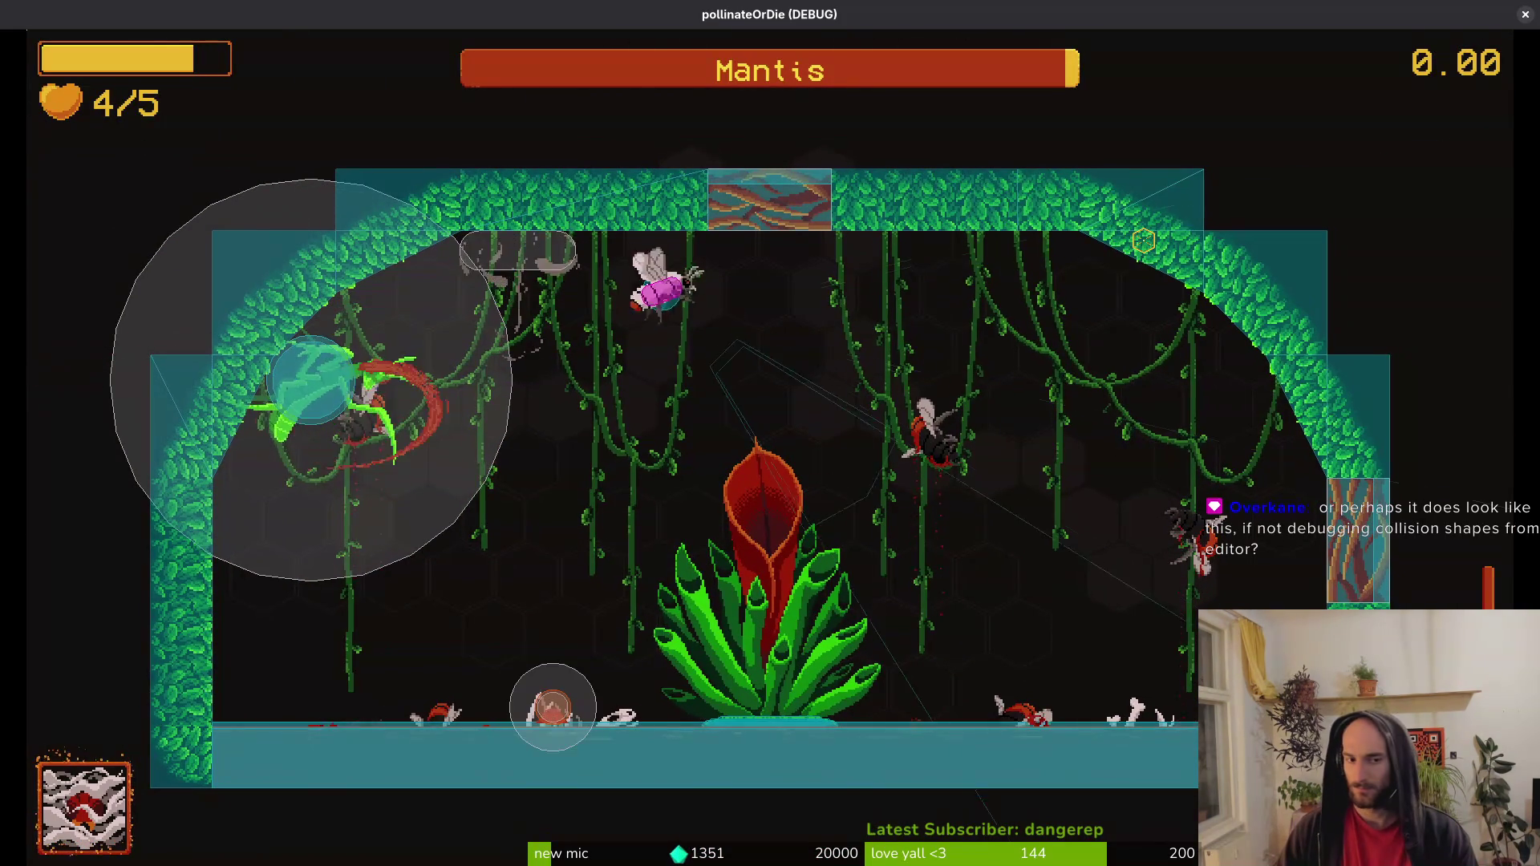
key(d)
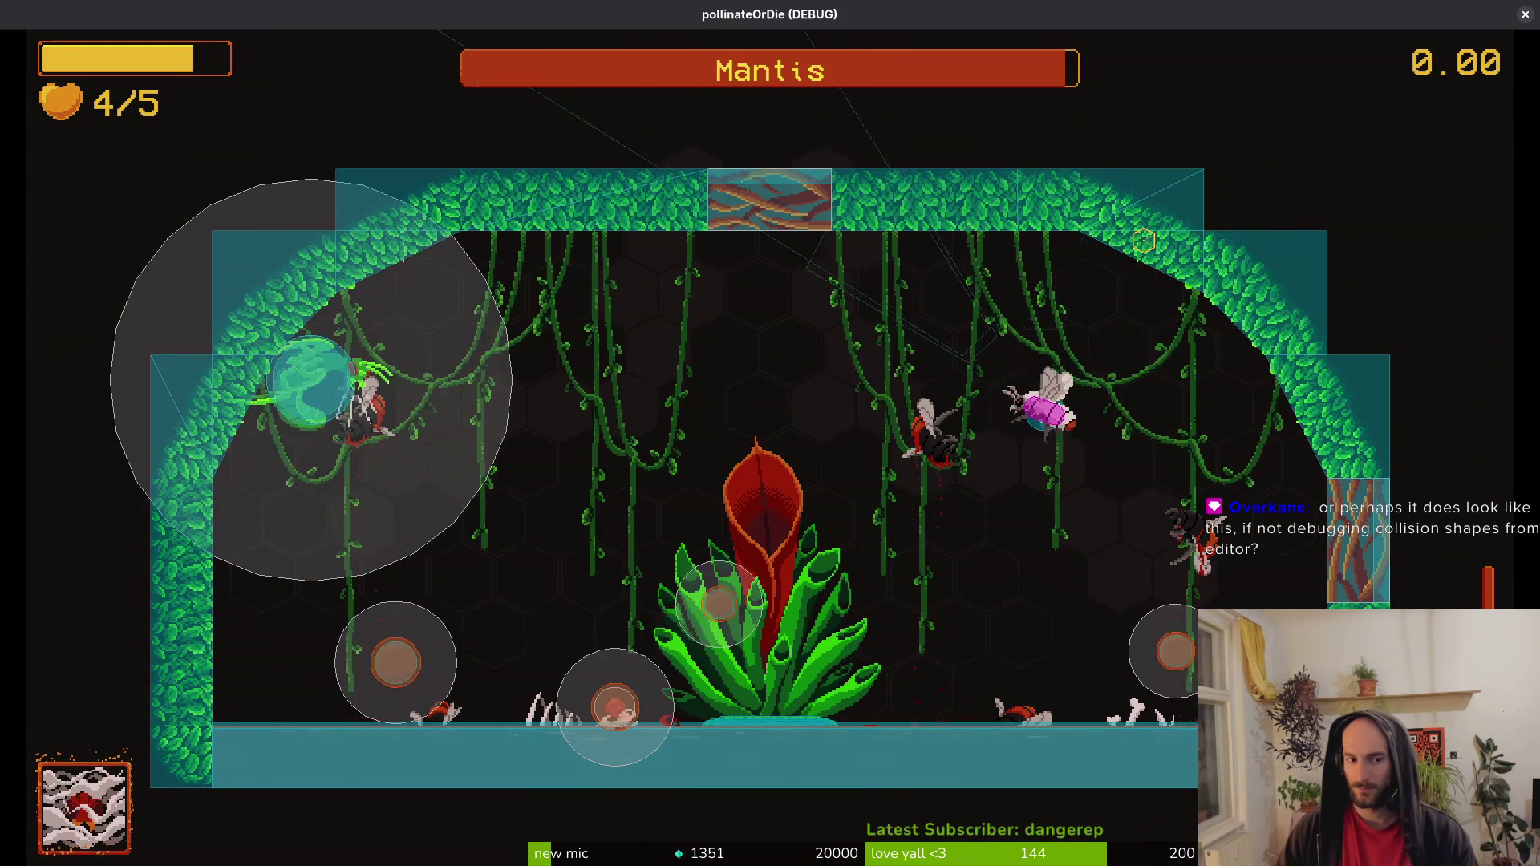
key(a)
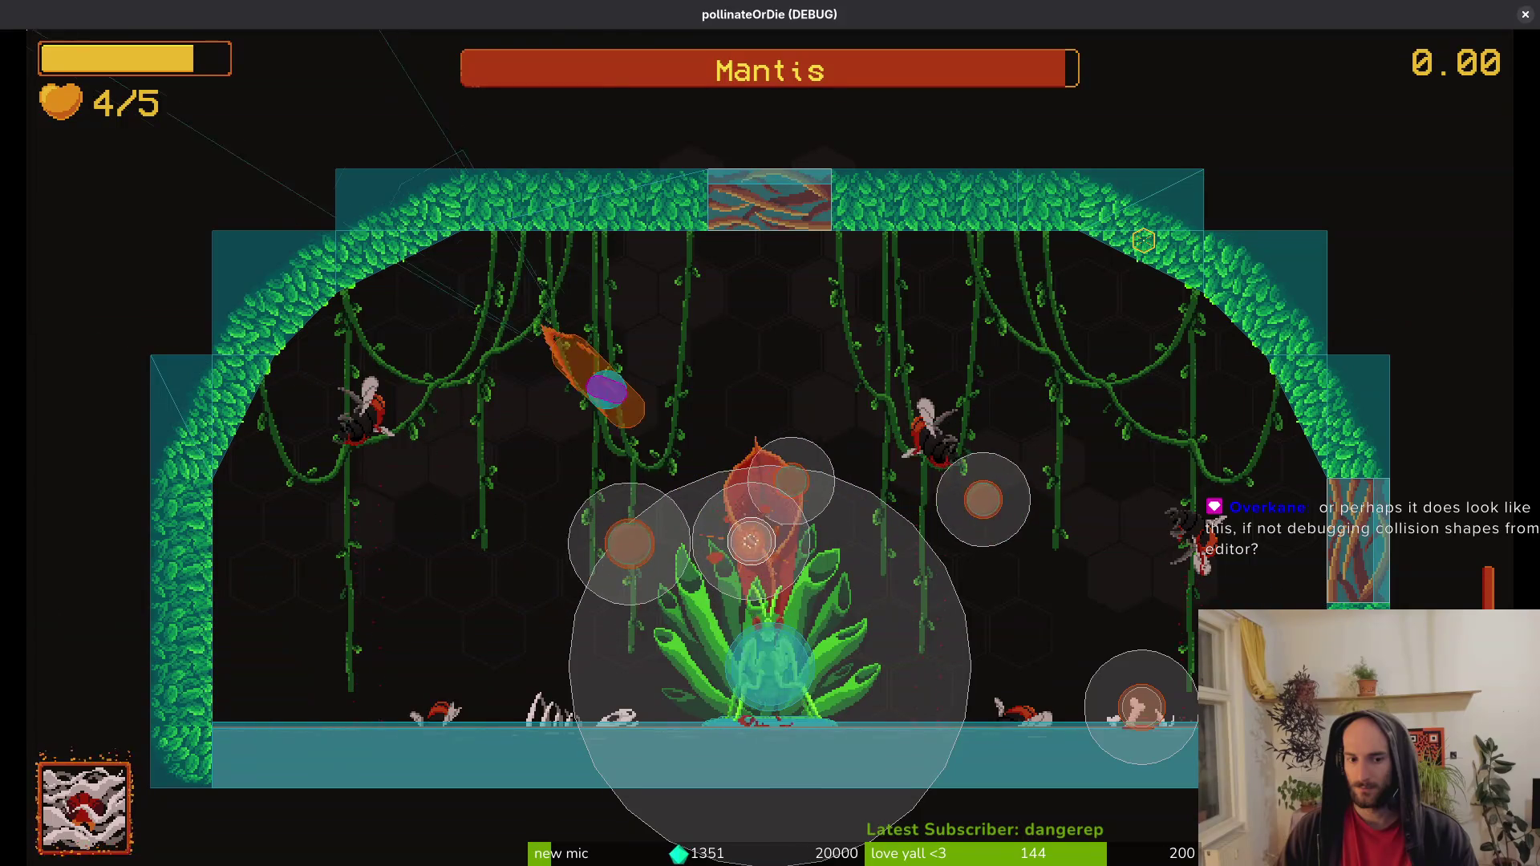
key(a)
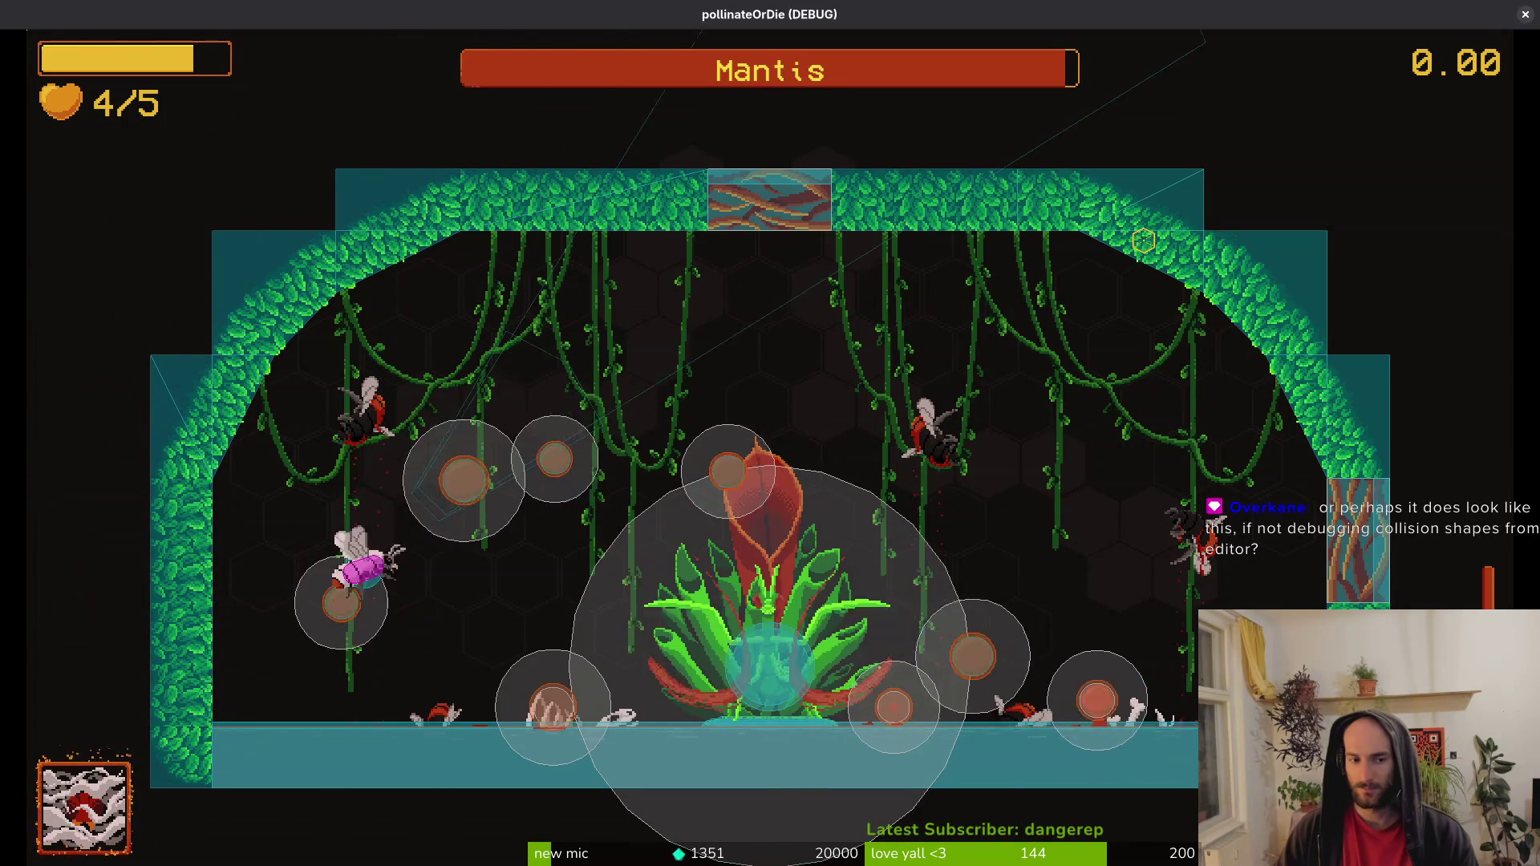
key(d)
key(d)
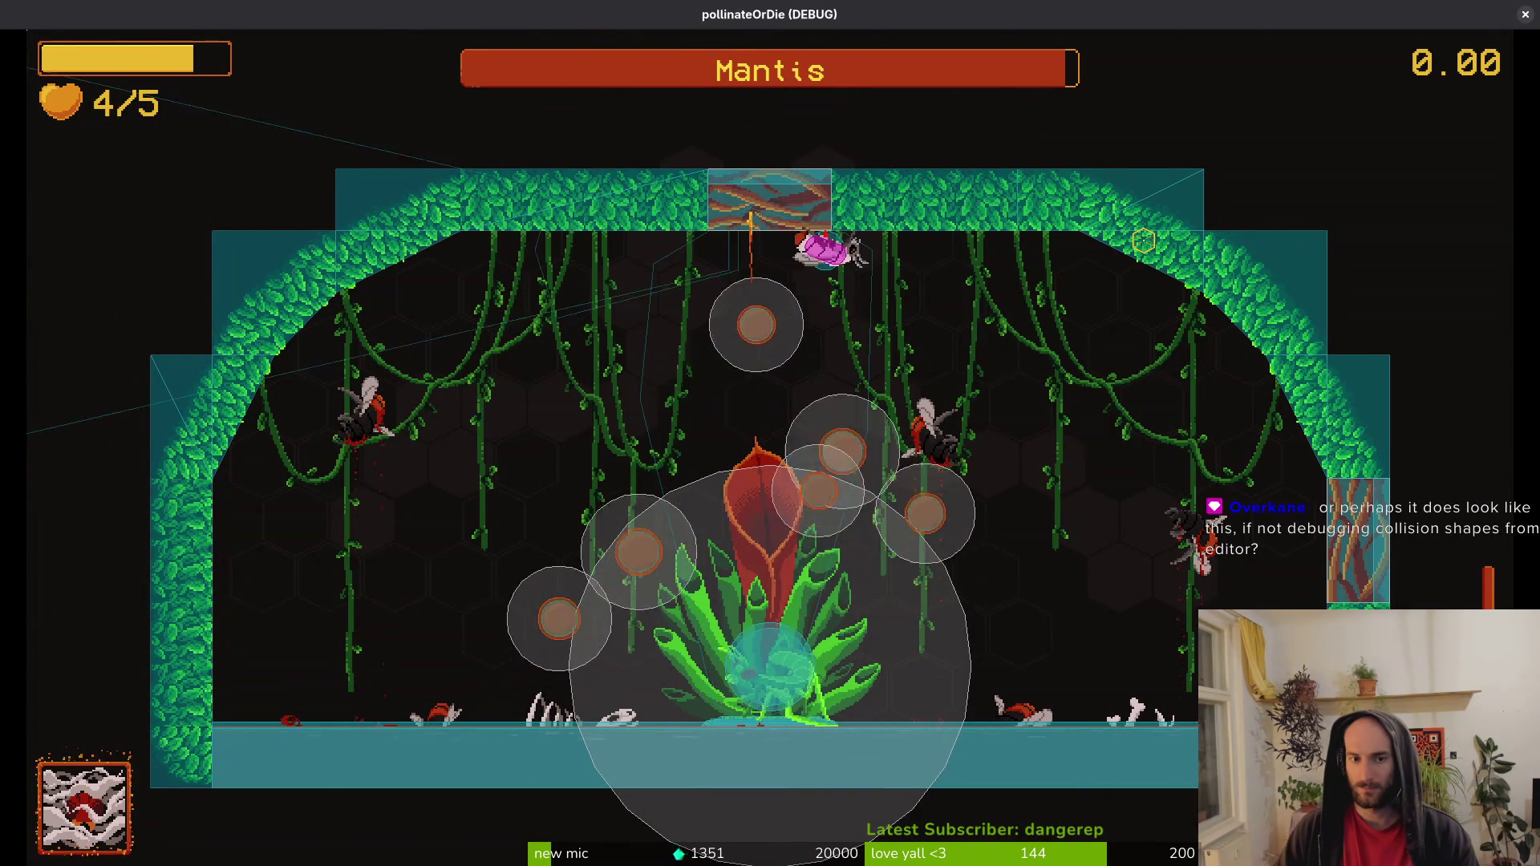
key(d)
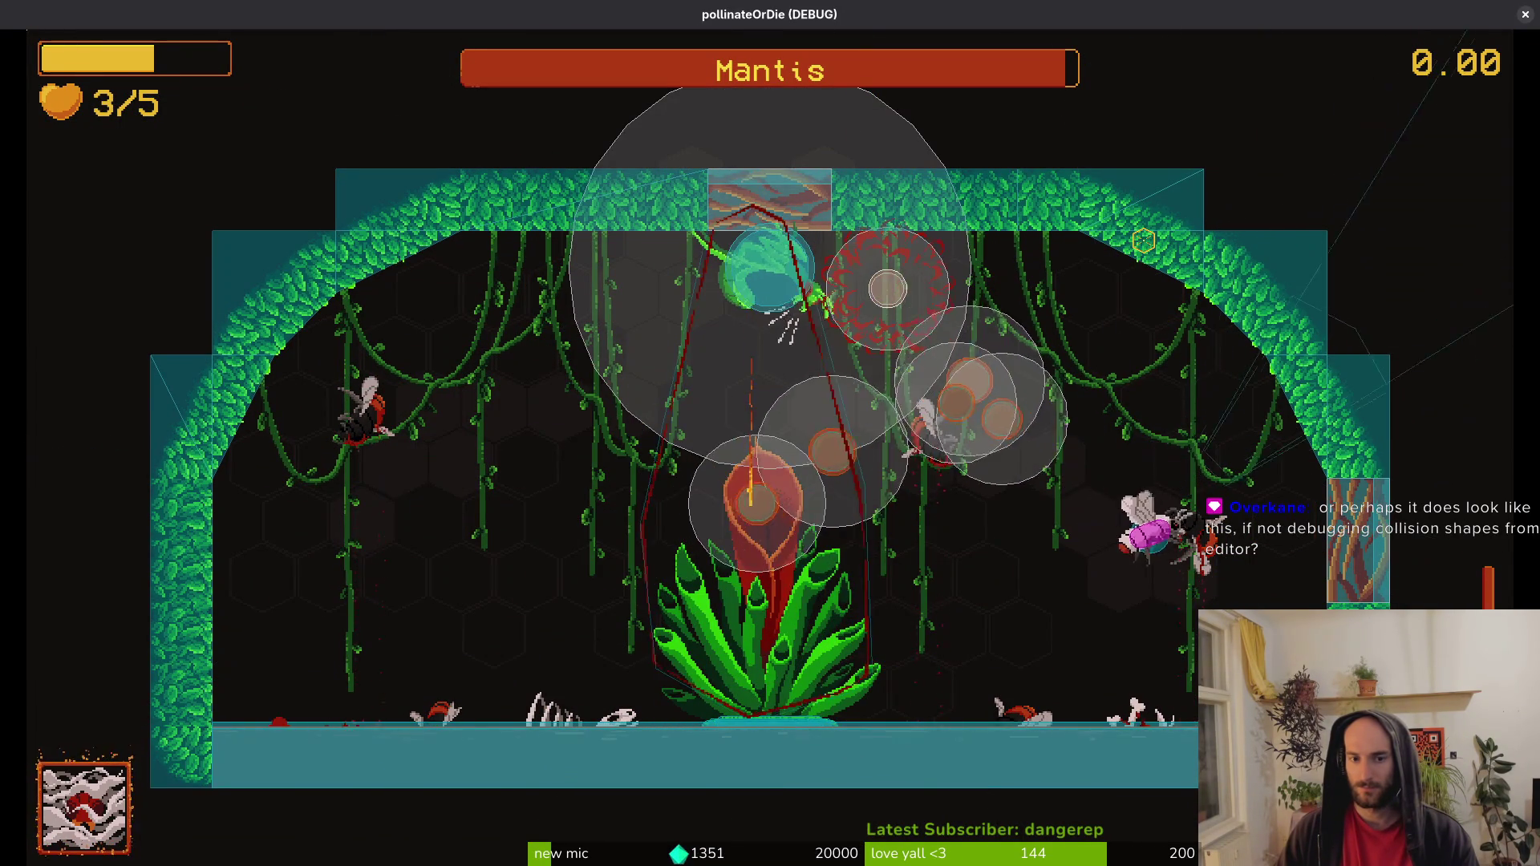
key(a)
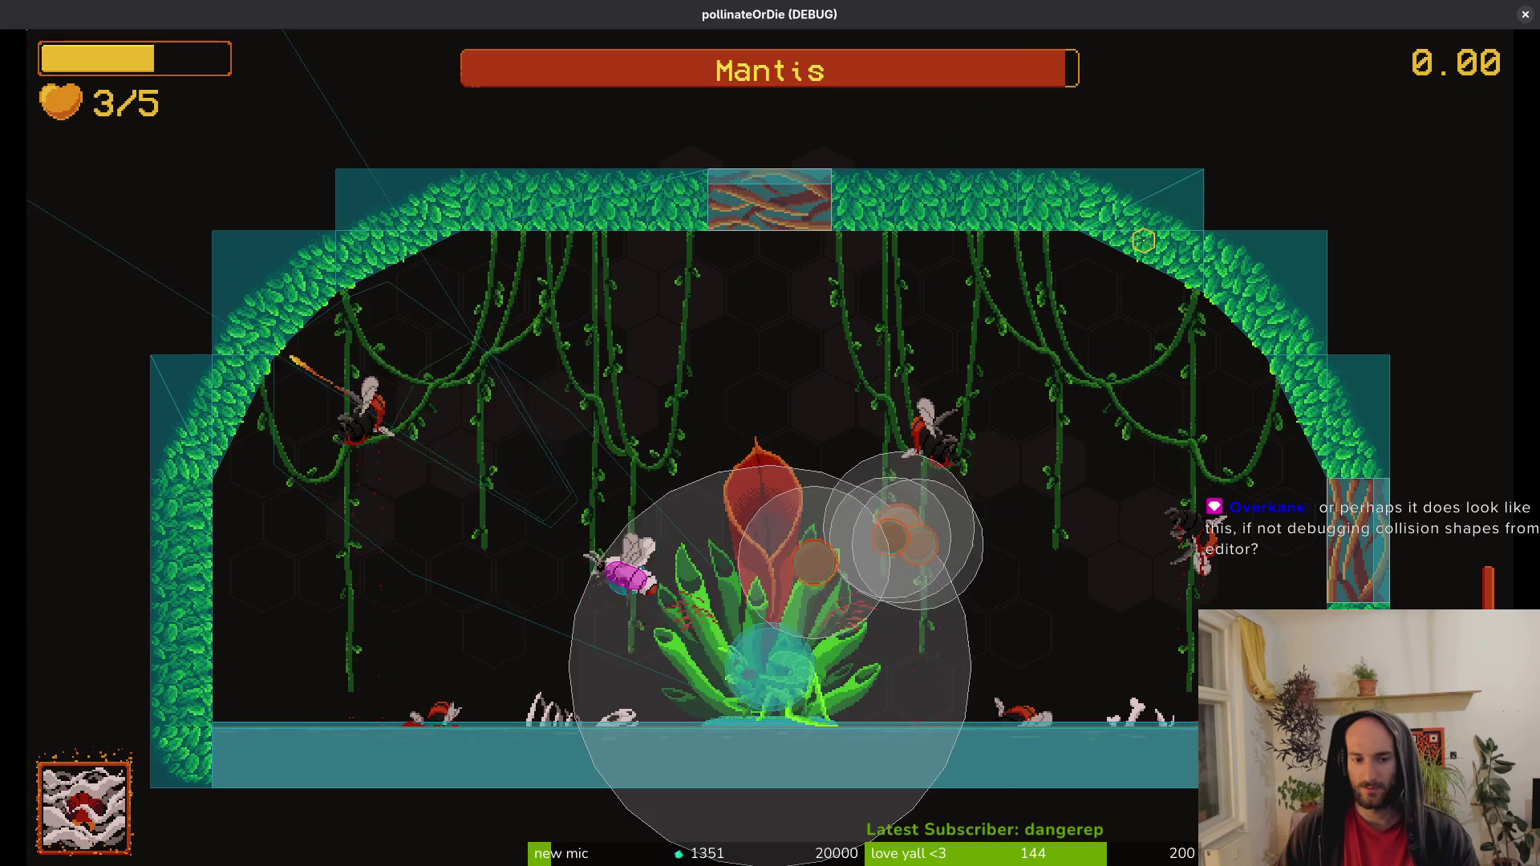
key(a)
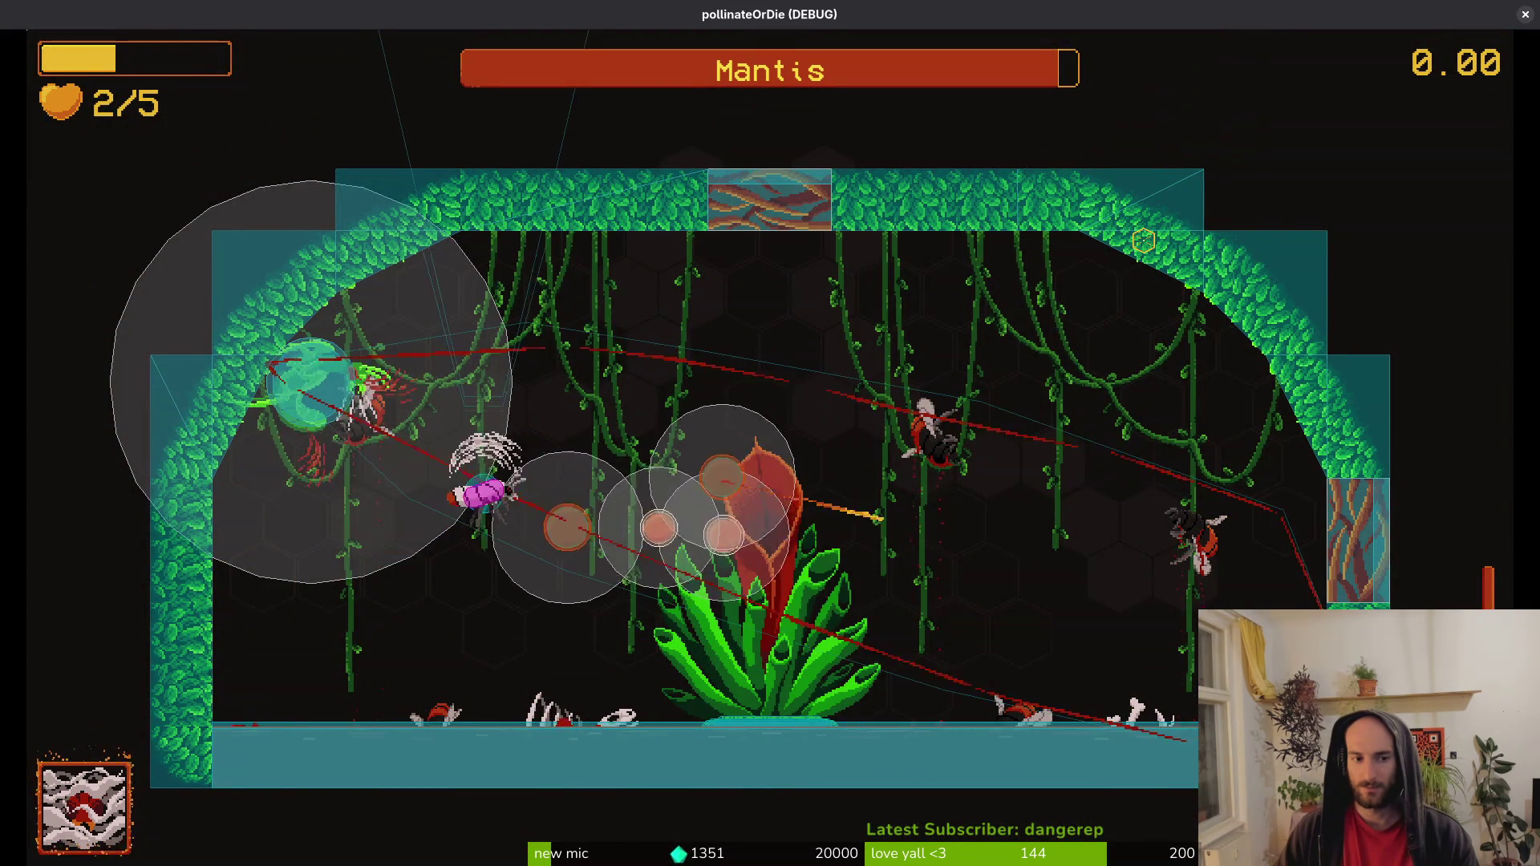
key(d)
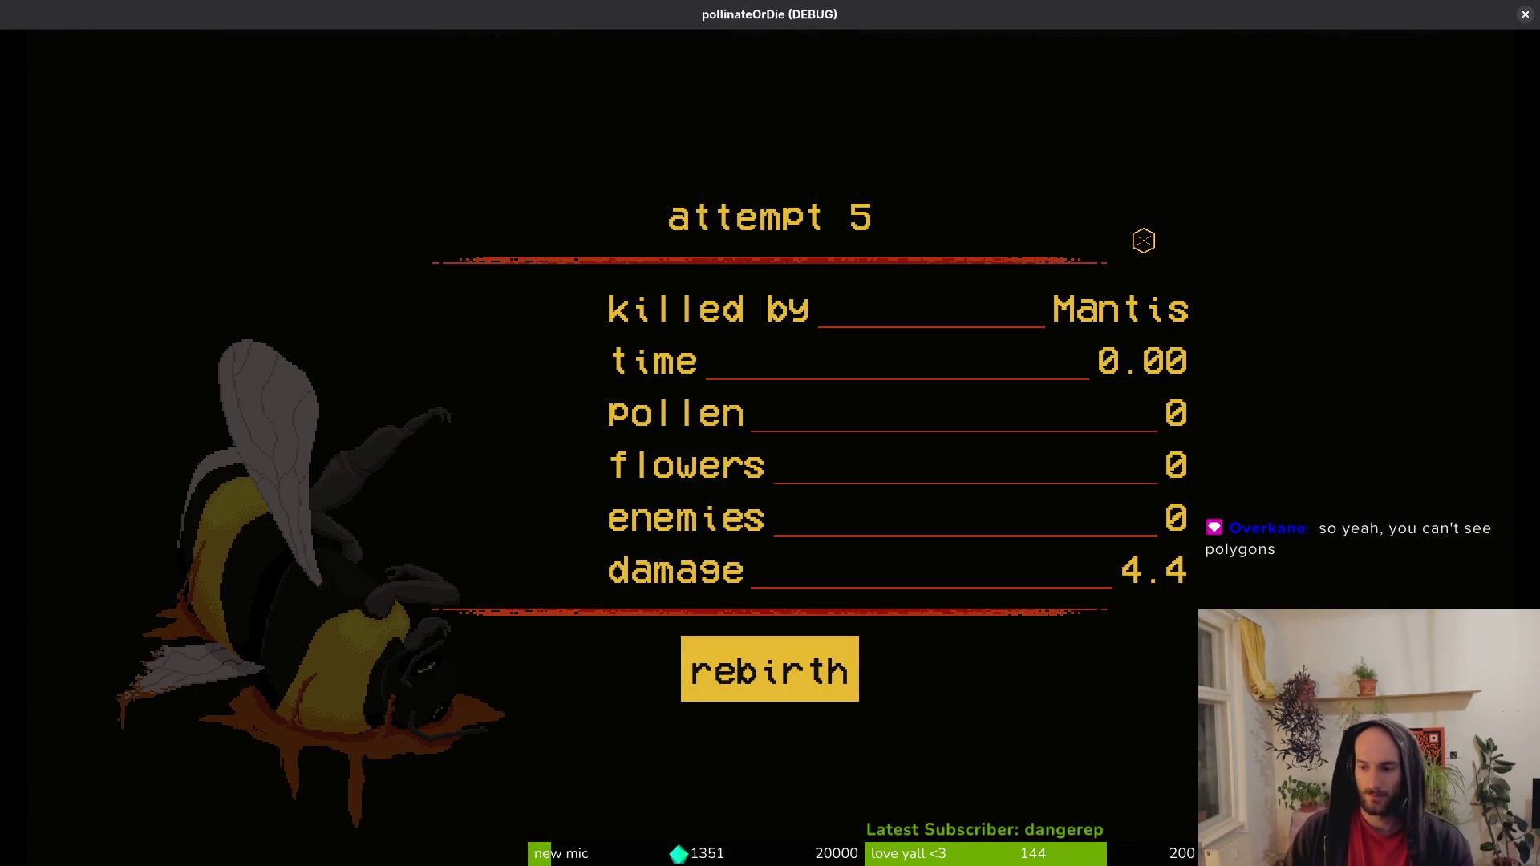
Close the game, verify the playtest's installed files in Steam, then relaunch and continue the save.
click(1526, 14)
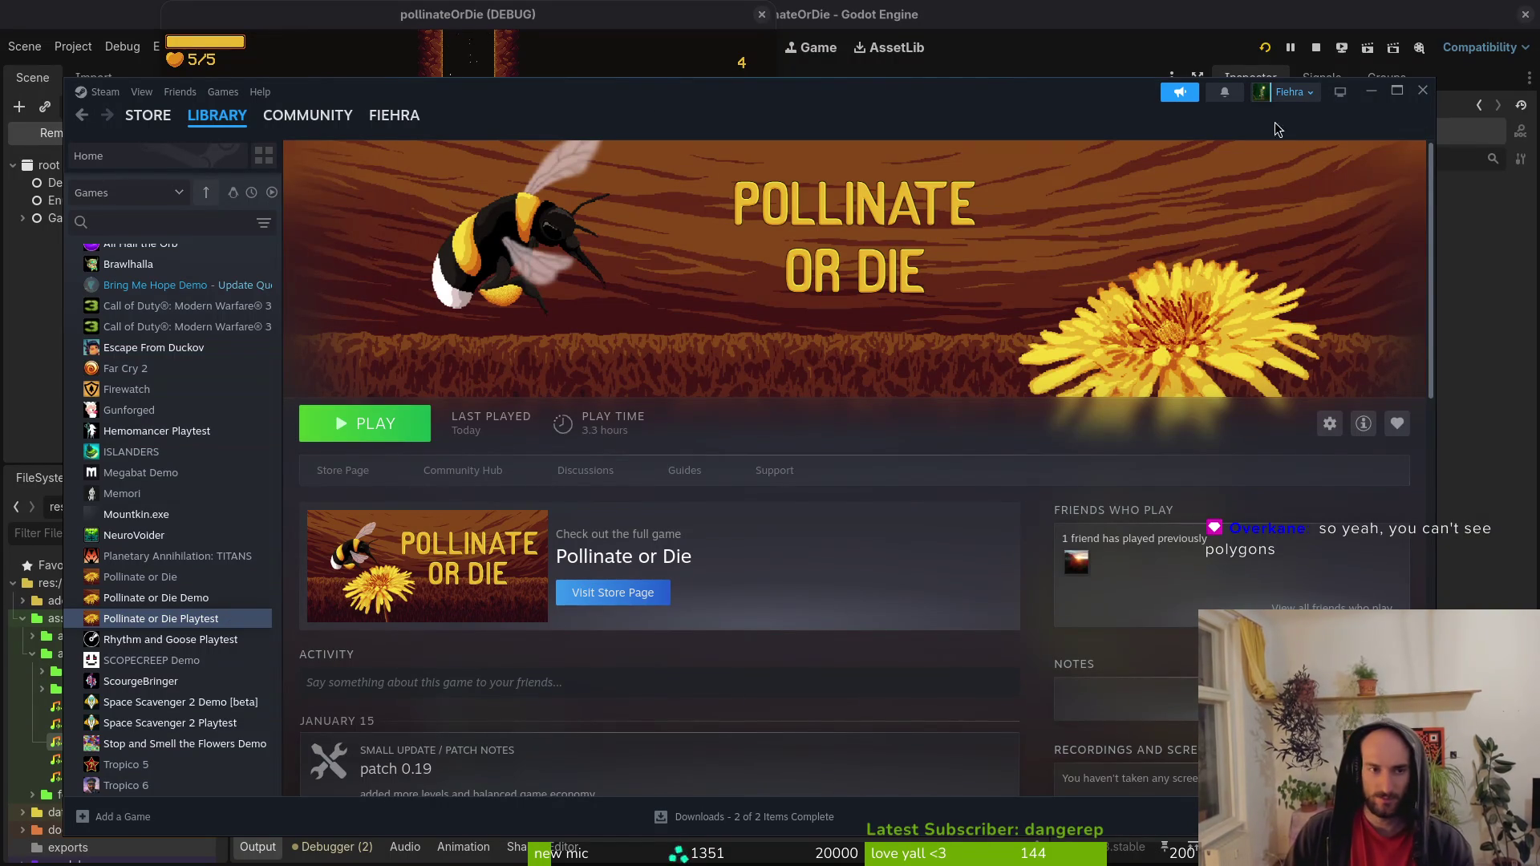
click(1330, 426)
click(1347, 536)
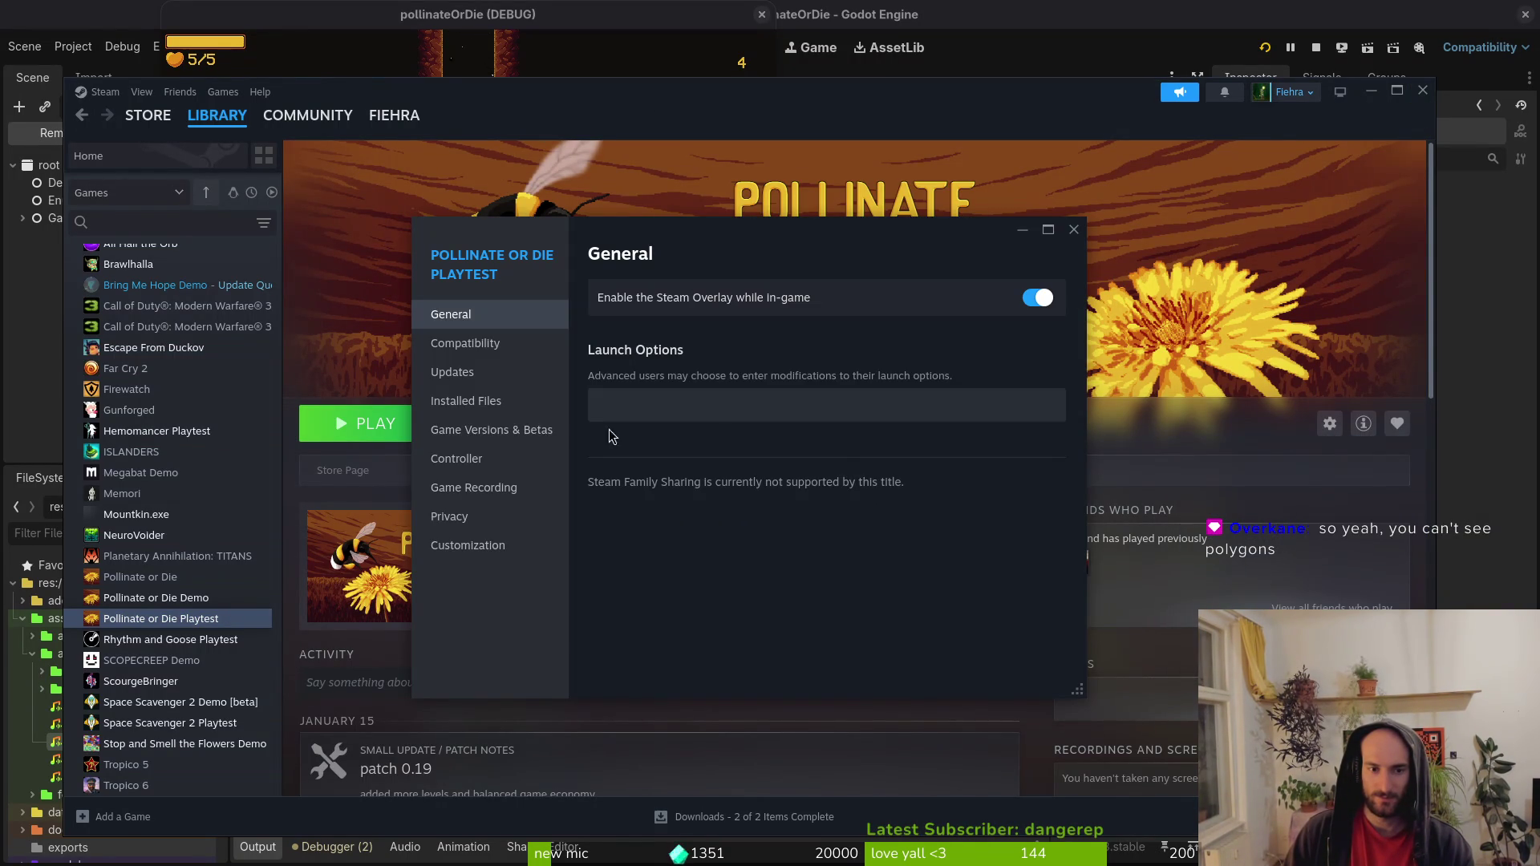
click(499, 403)
click(1043, 421)
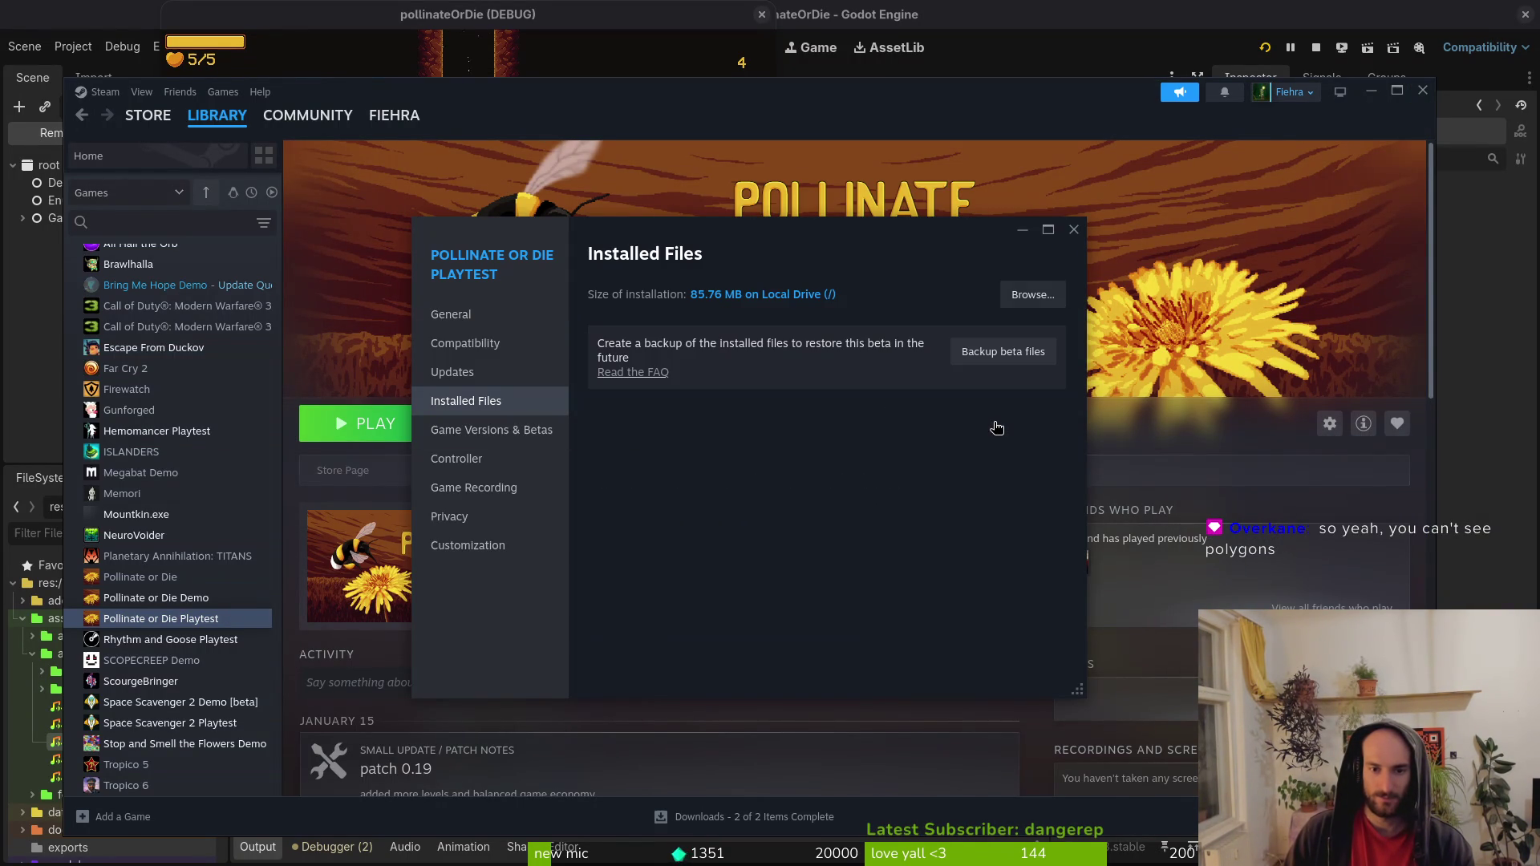
click(1073, 232)
click(412, 437)
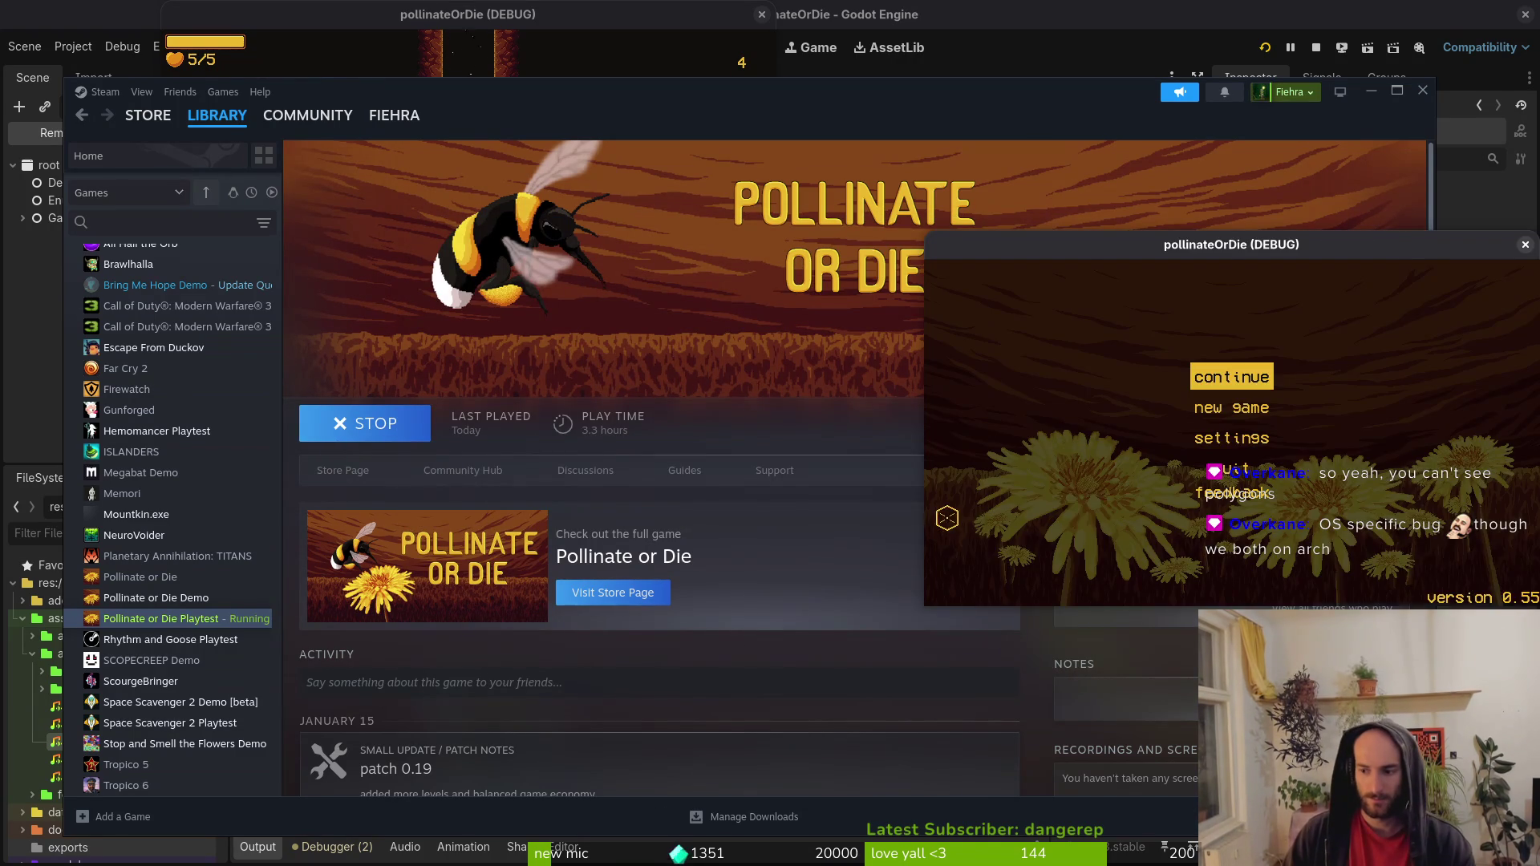
click(1211, 377)
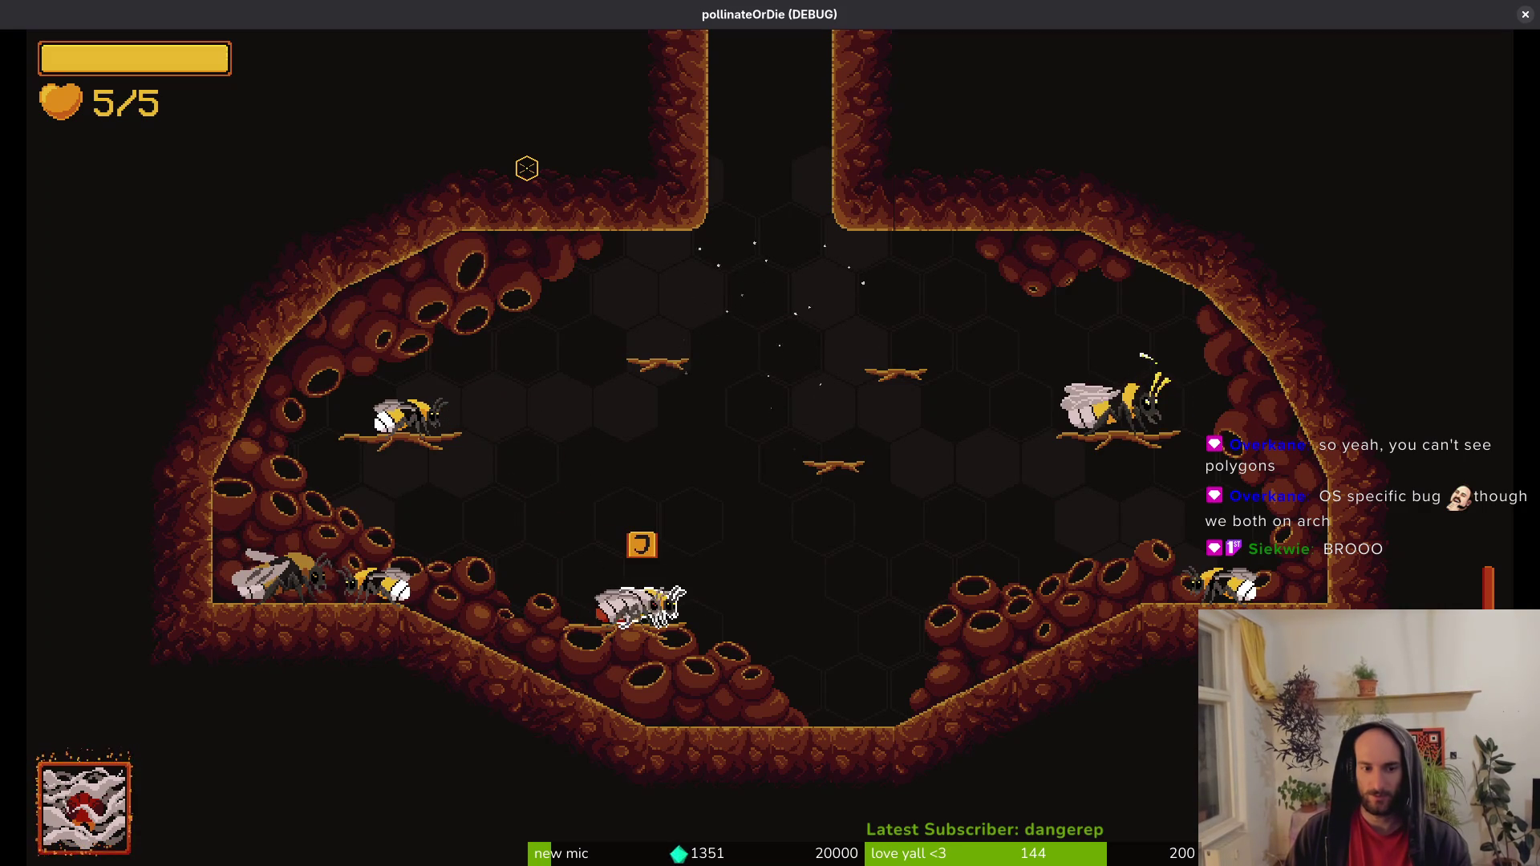
Enable the level selector in the debugging options, then reopen and close the panel to check it.
key(Escape)
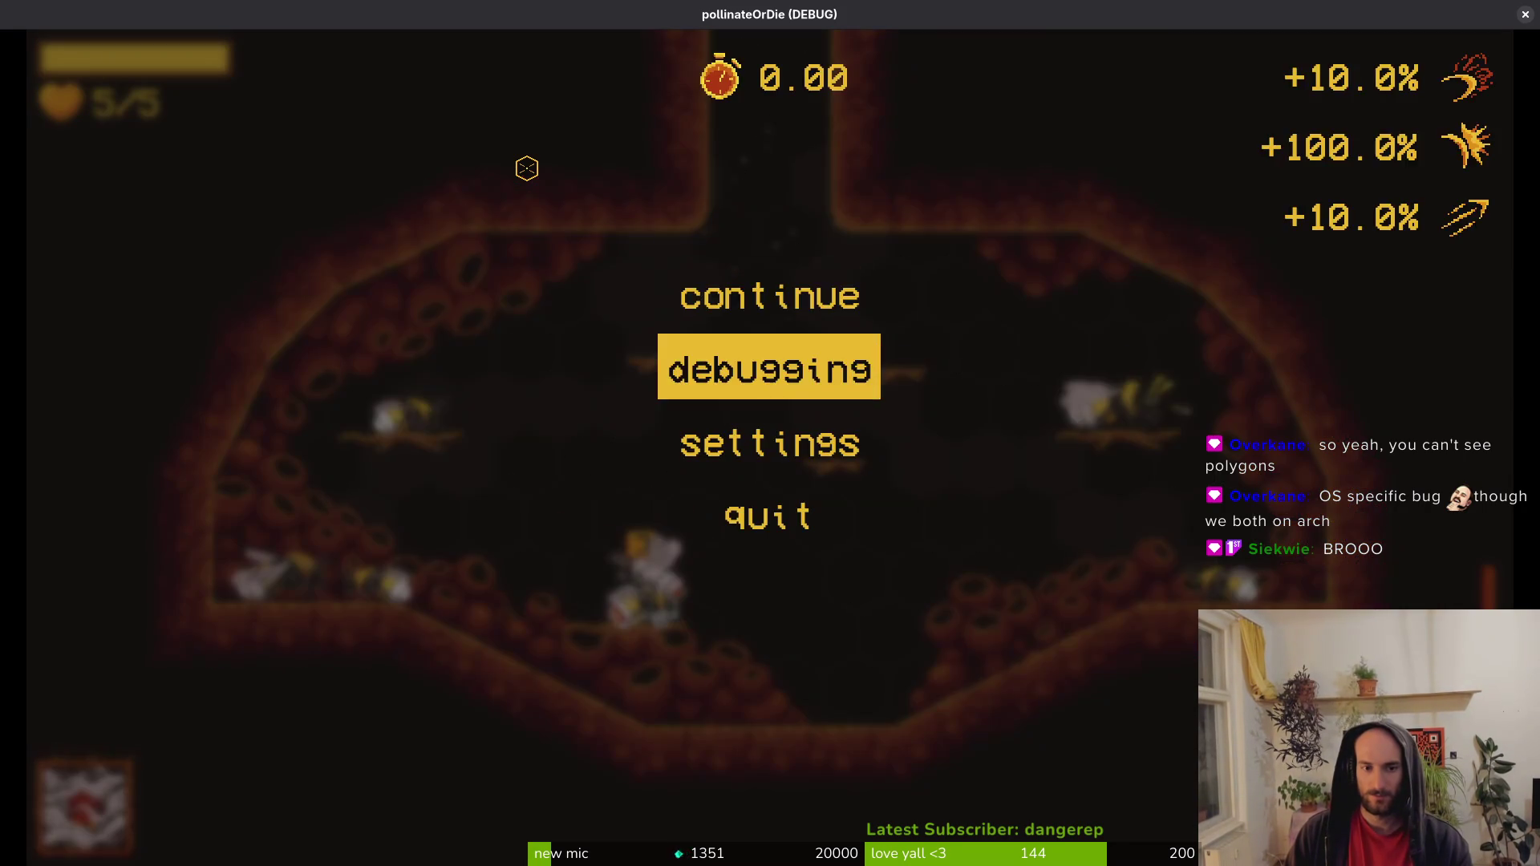
key(Down)
key(Return)
key(Down)
key(Return)
key(Escape)
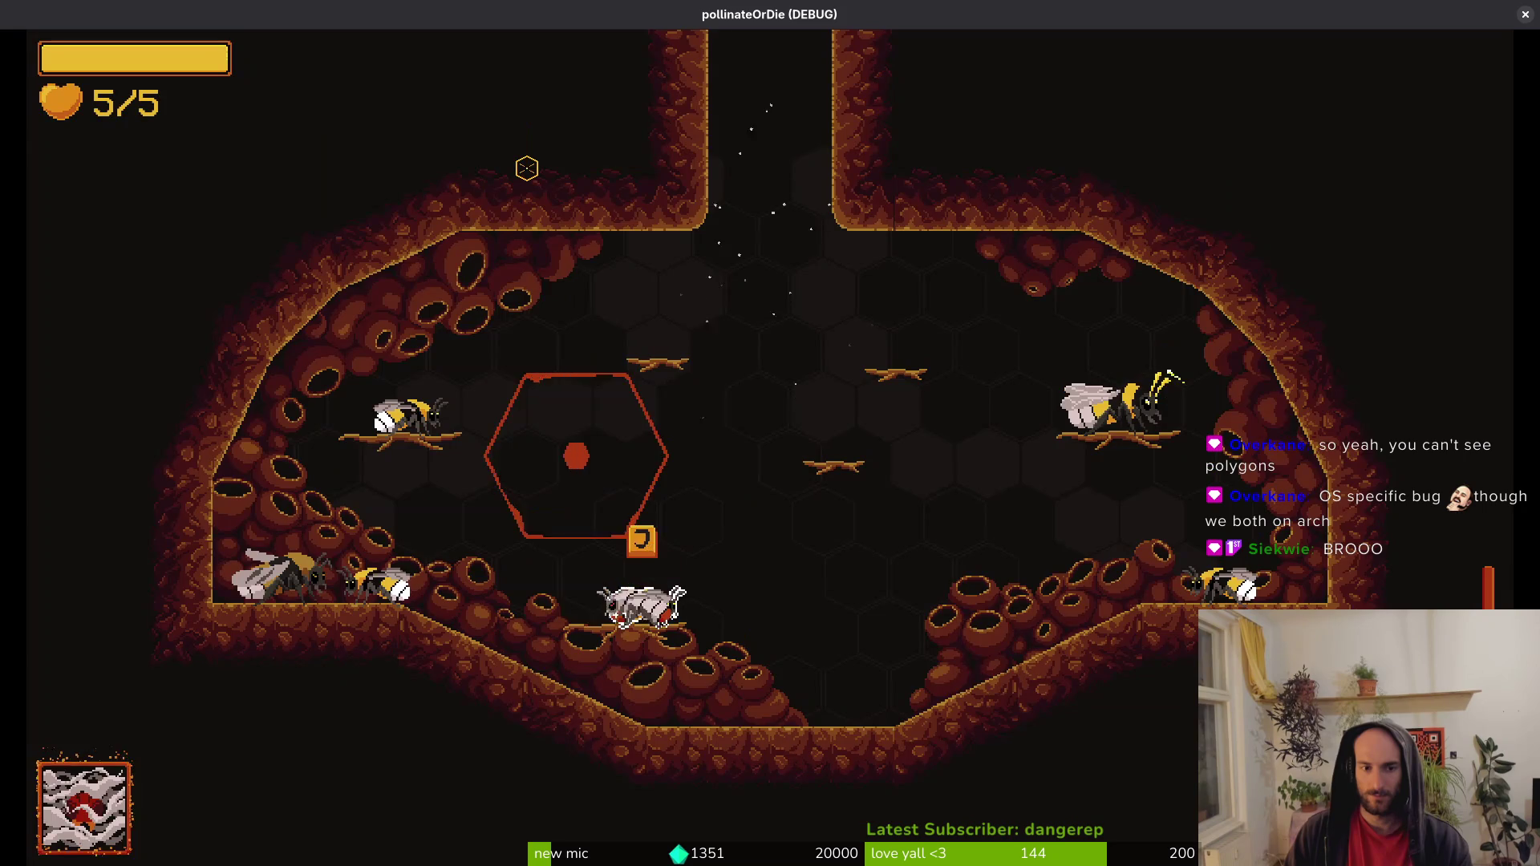
key(Escape)
key(Down)
key(Return)
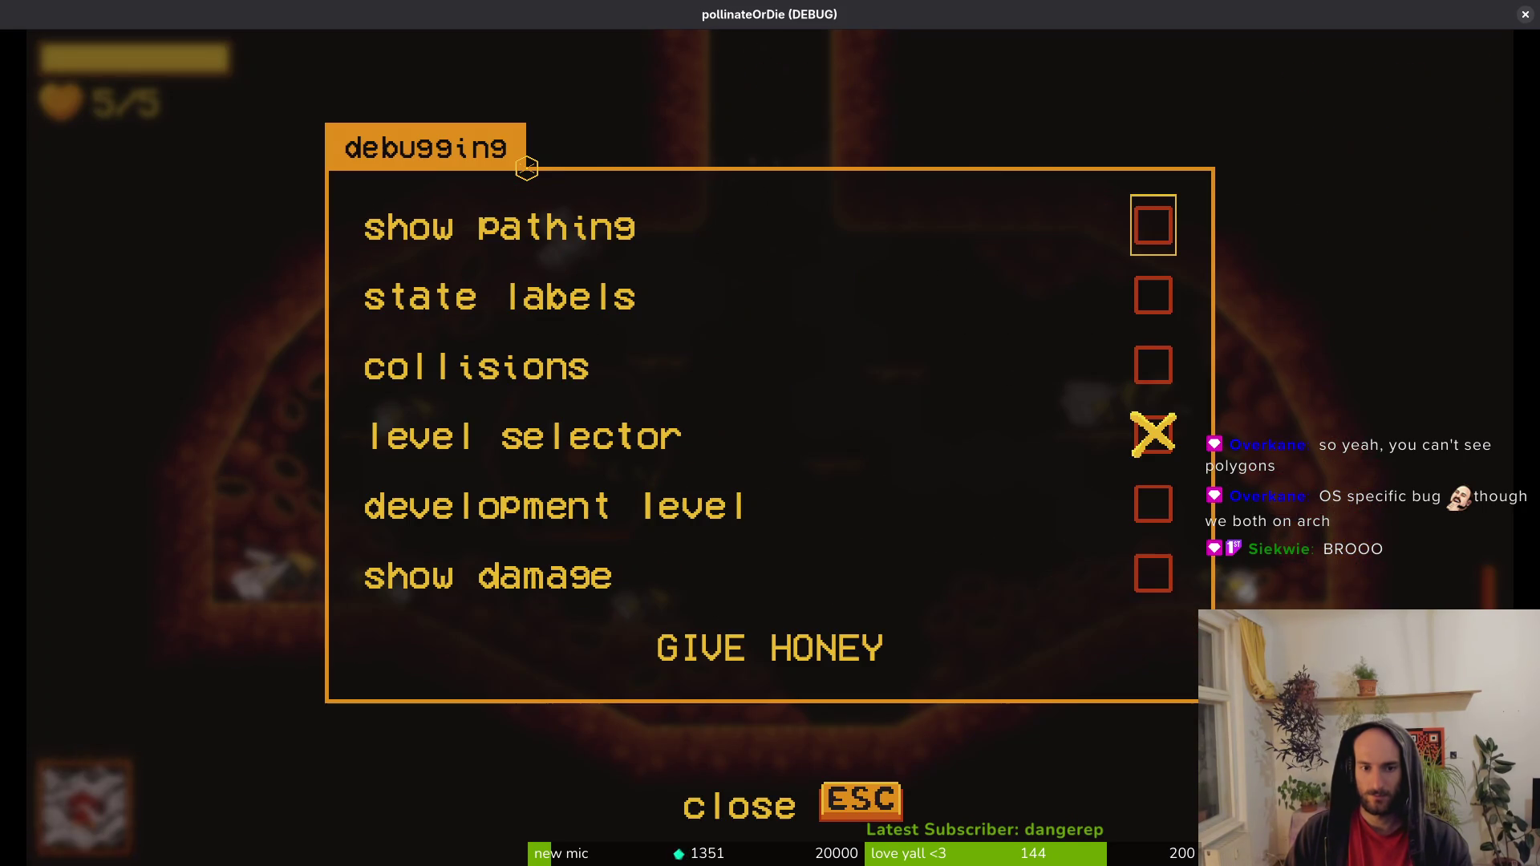
key(Down)
key(Escape)
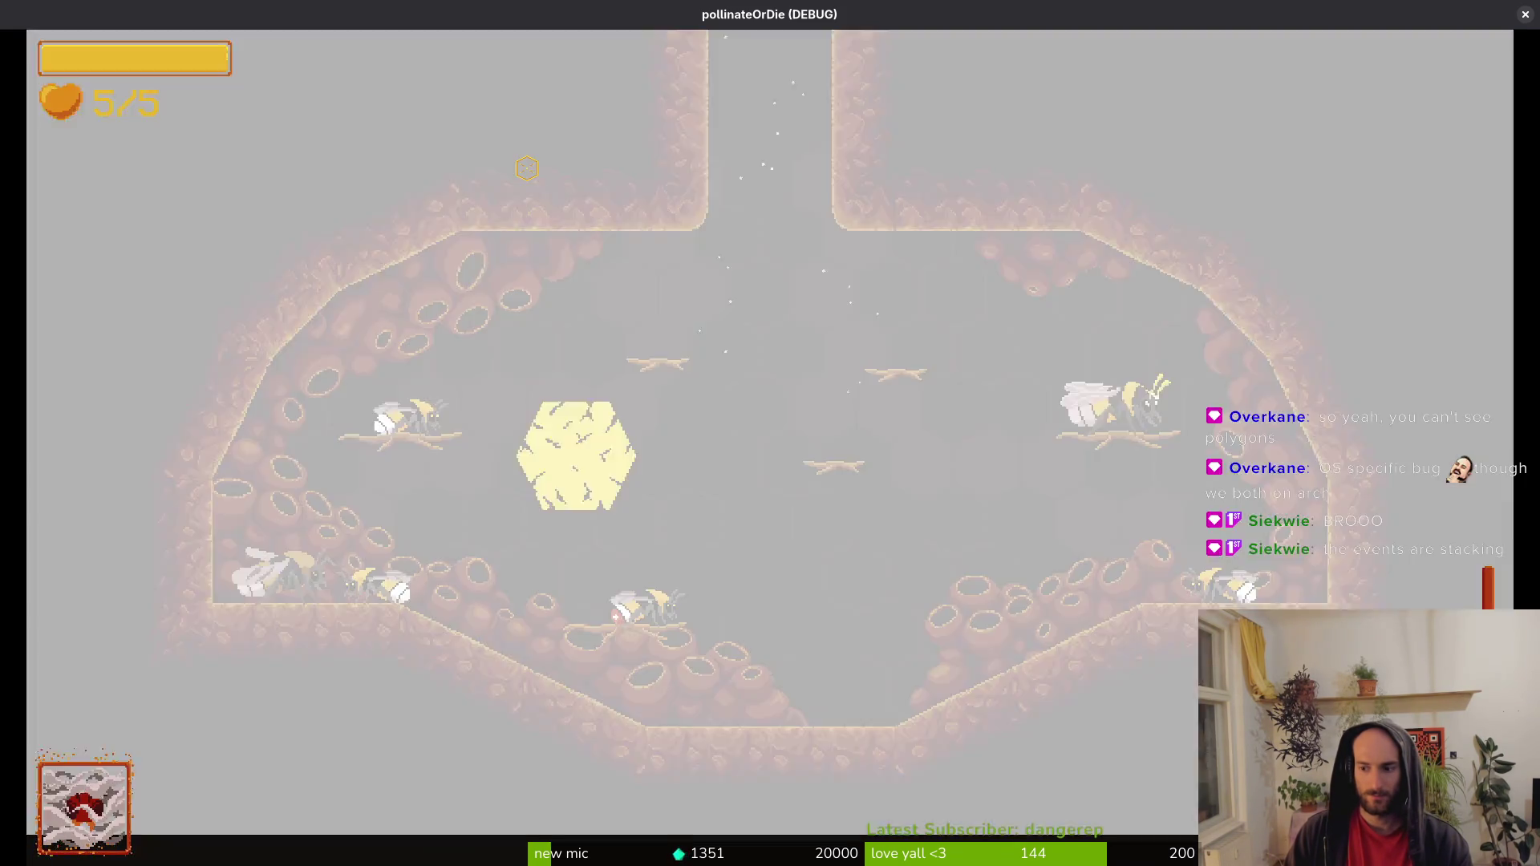
Open the level selector with L and load the mantis level.
key(l)
key(Down)
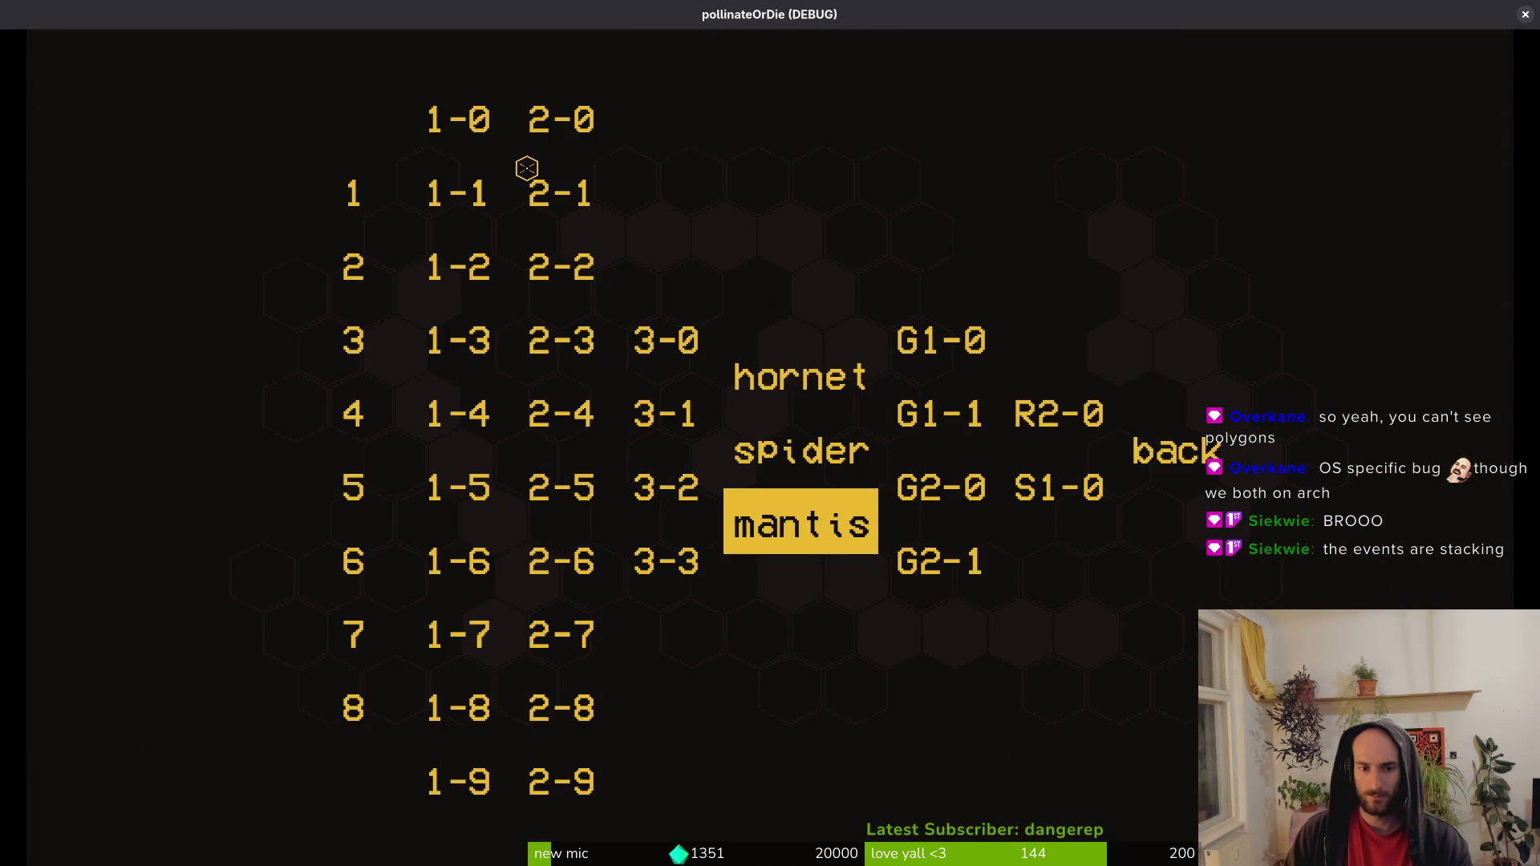
key(Return)
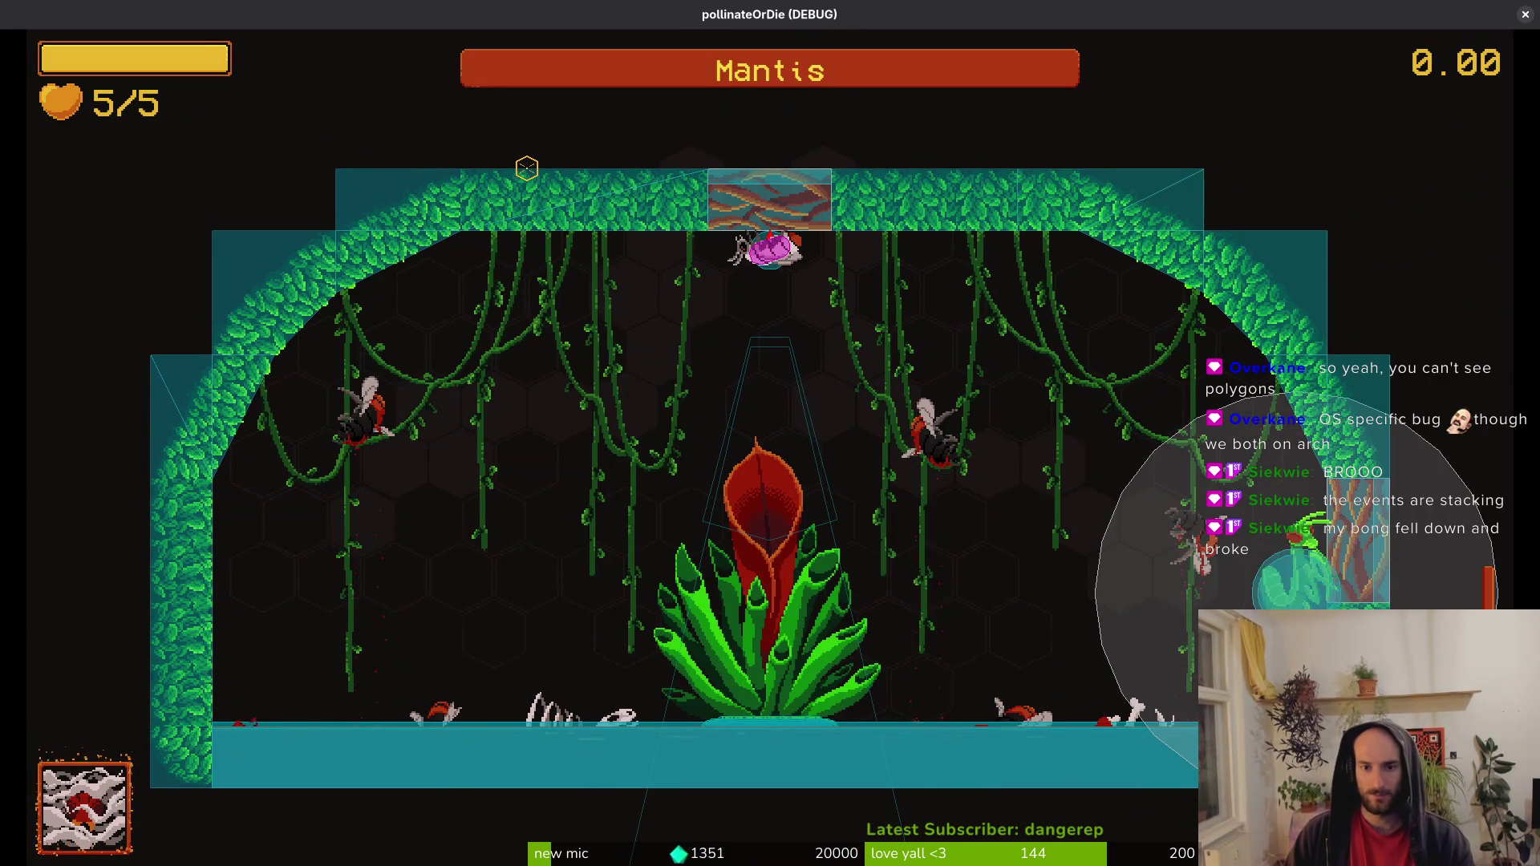
Fly the bee around the Mantis fight until it dies, then start a new run.
key(Left)
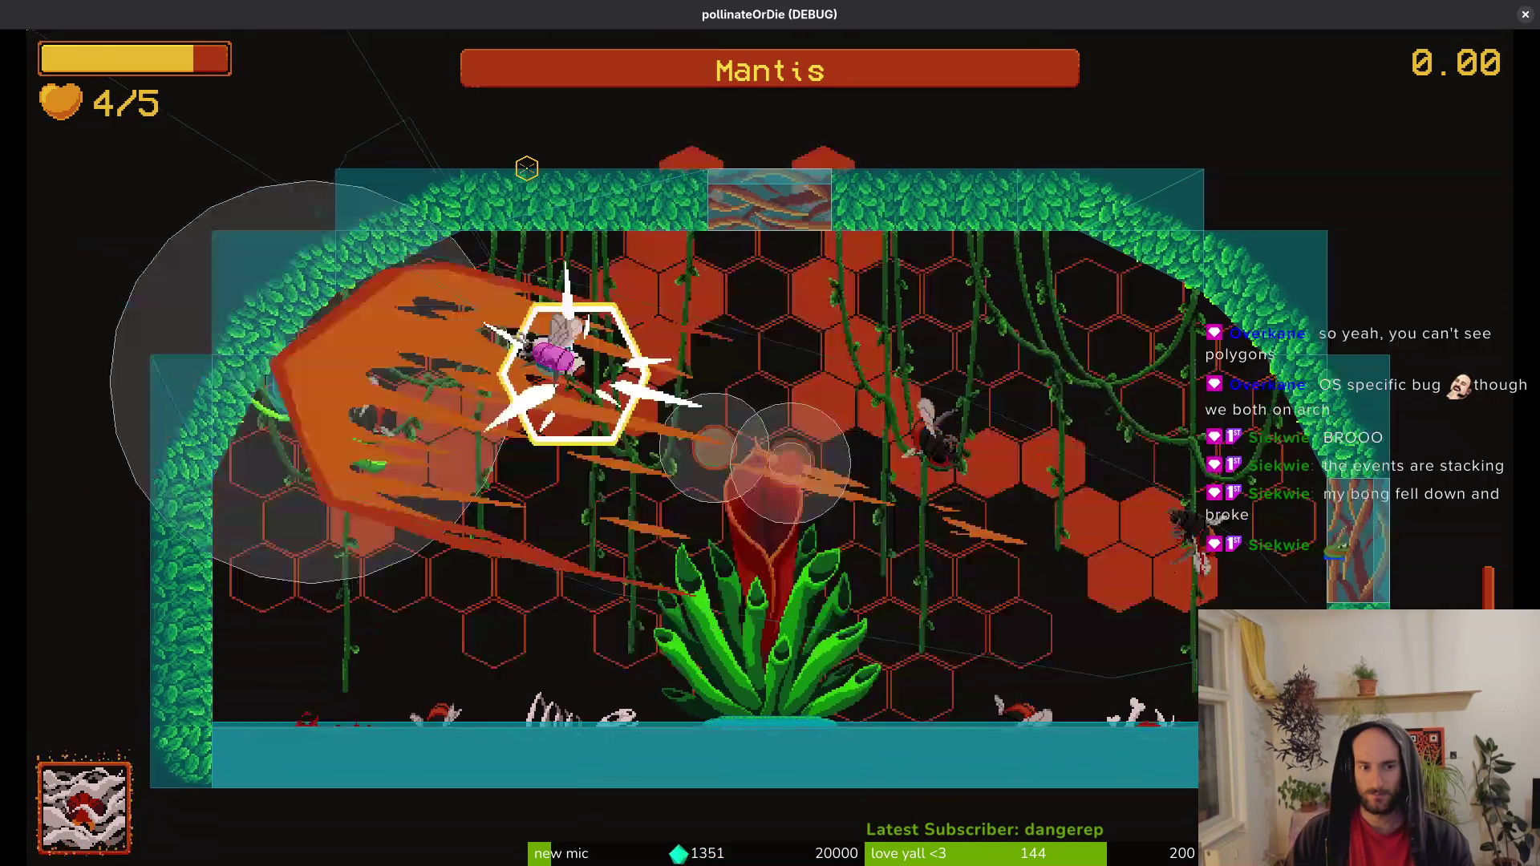
key(Right)
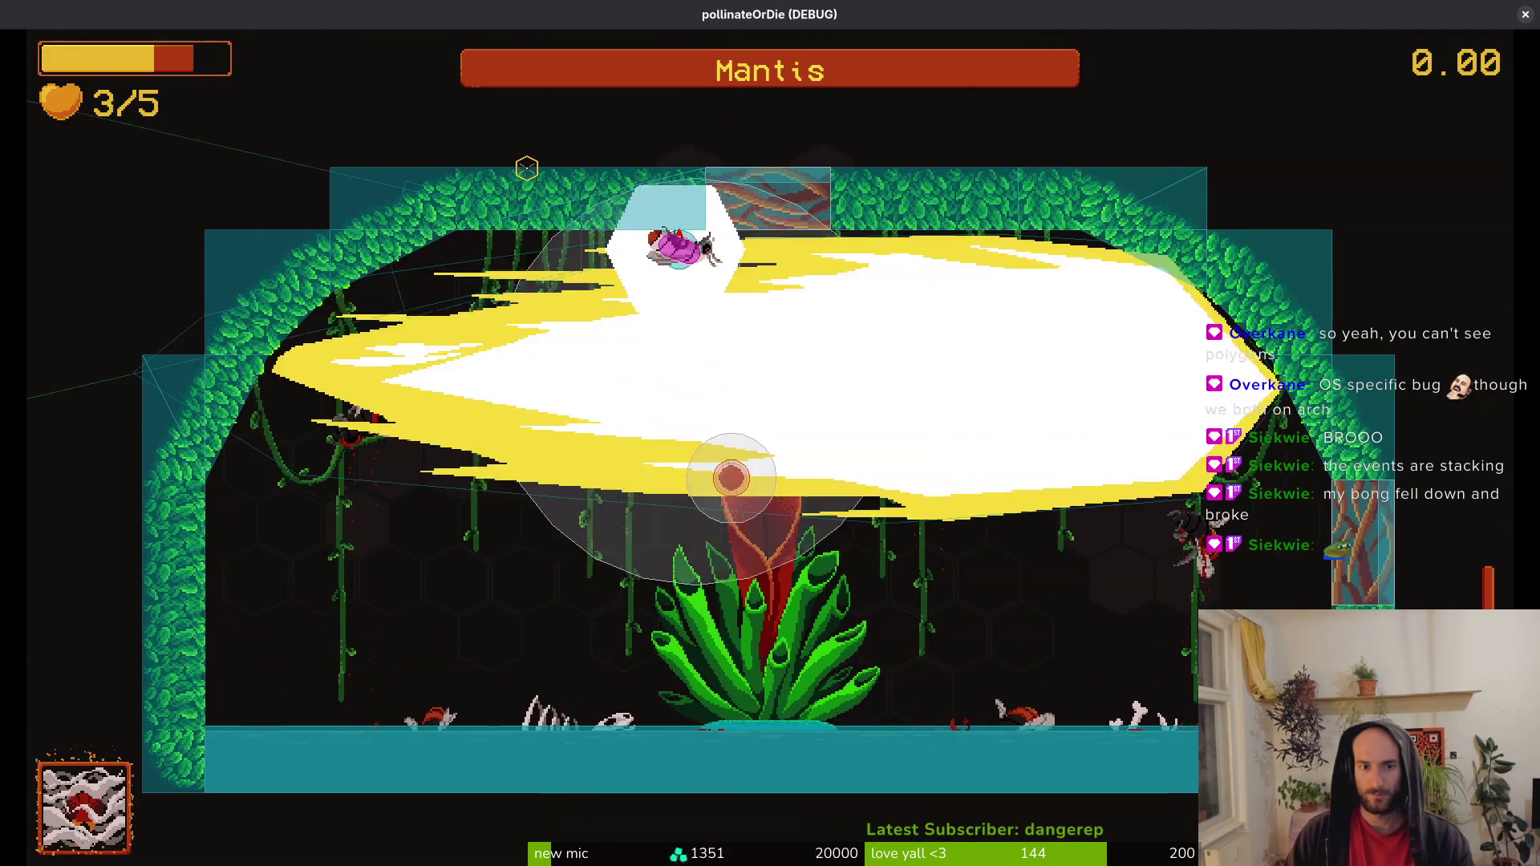
key(Right)
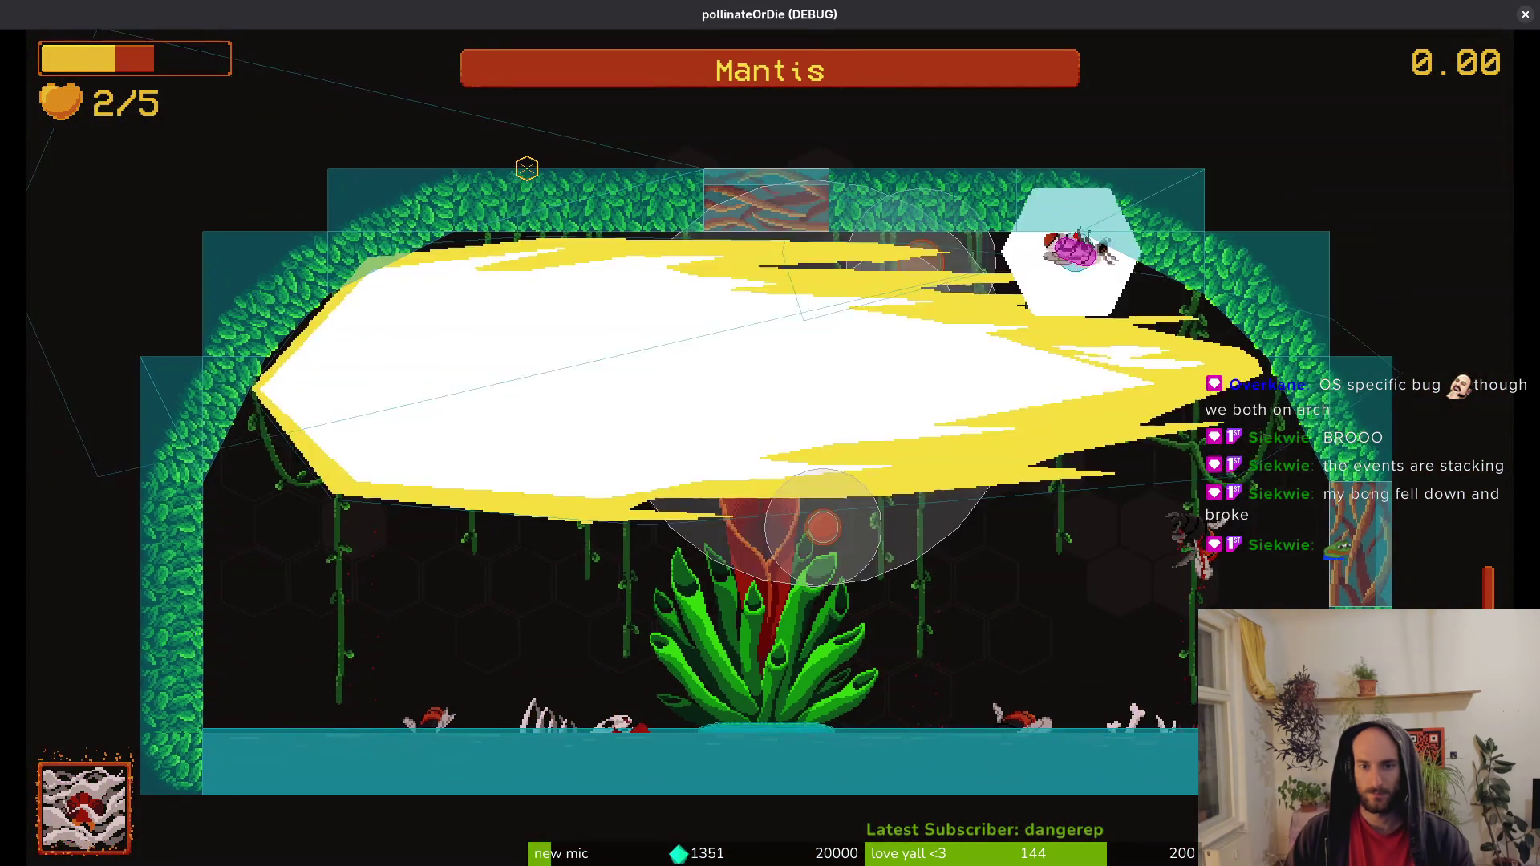
key(Left)
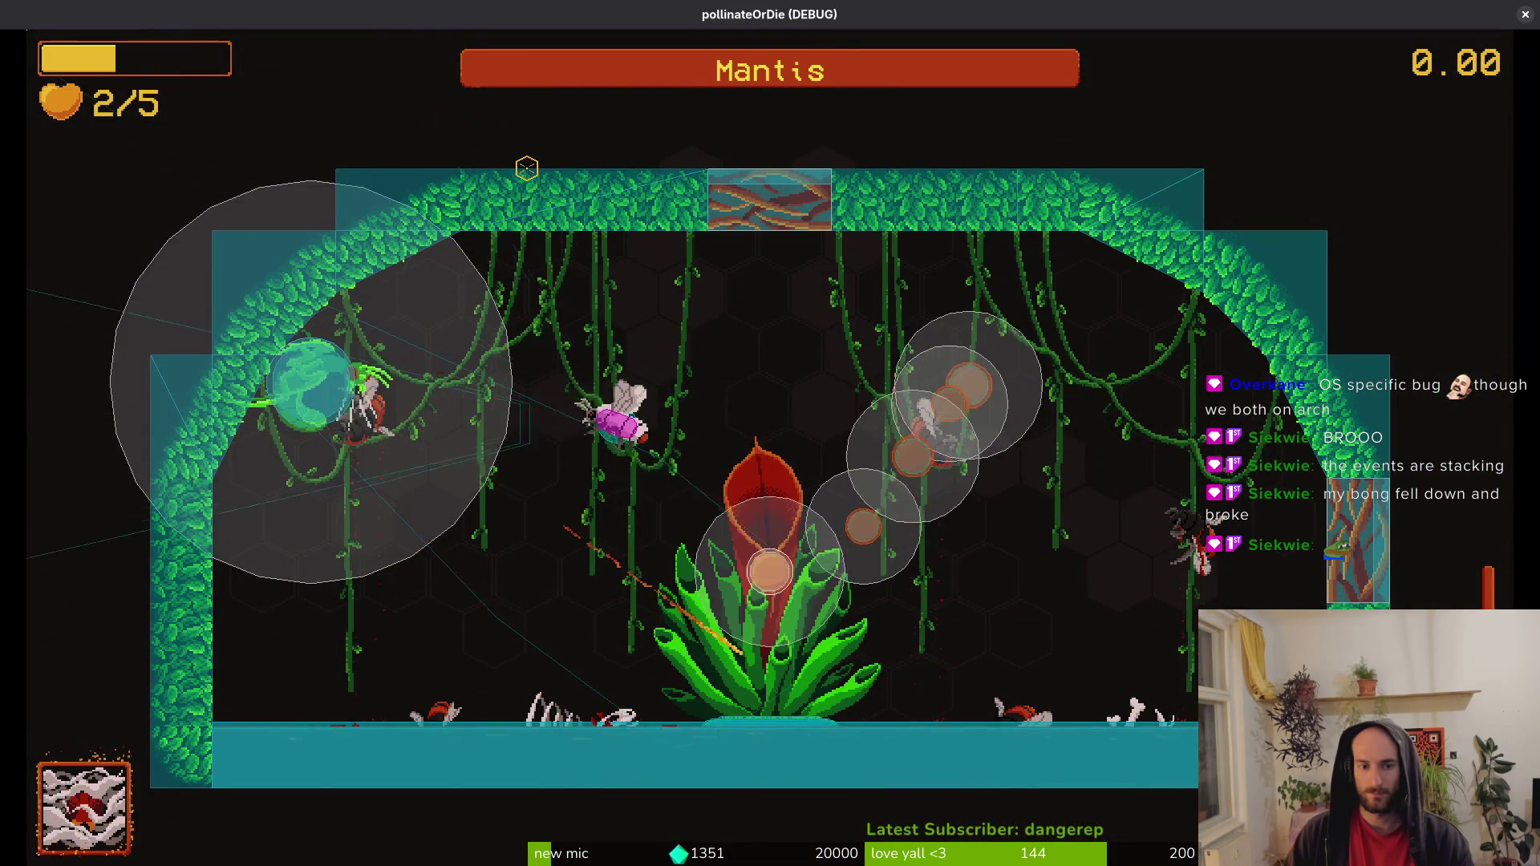
key(Left)
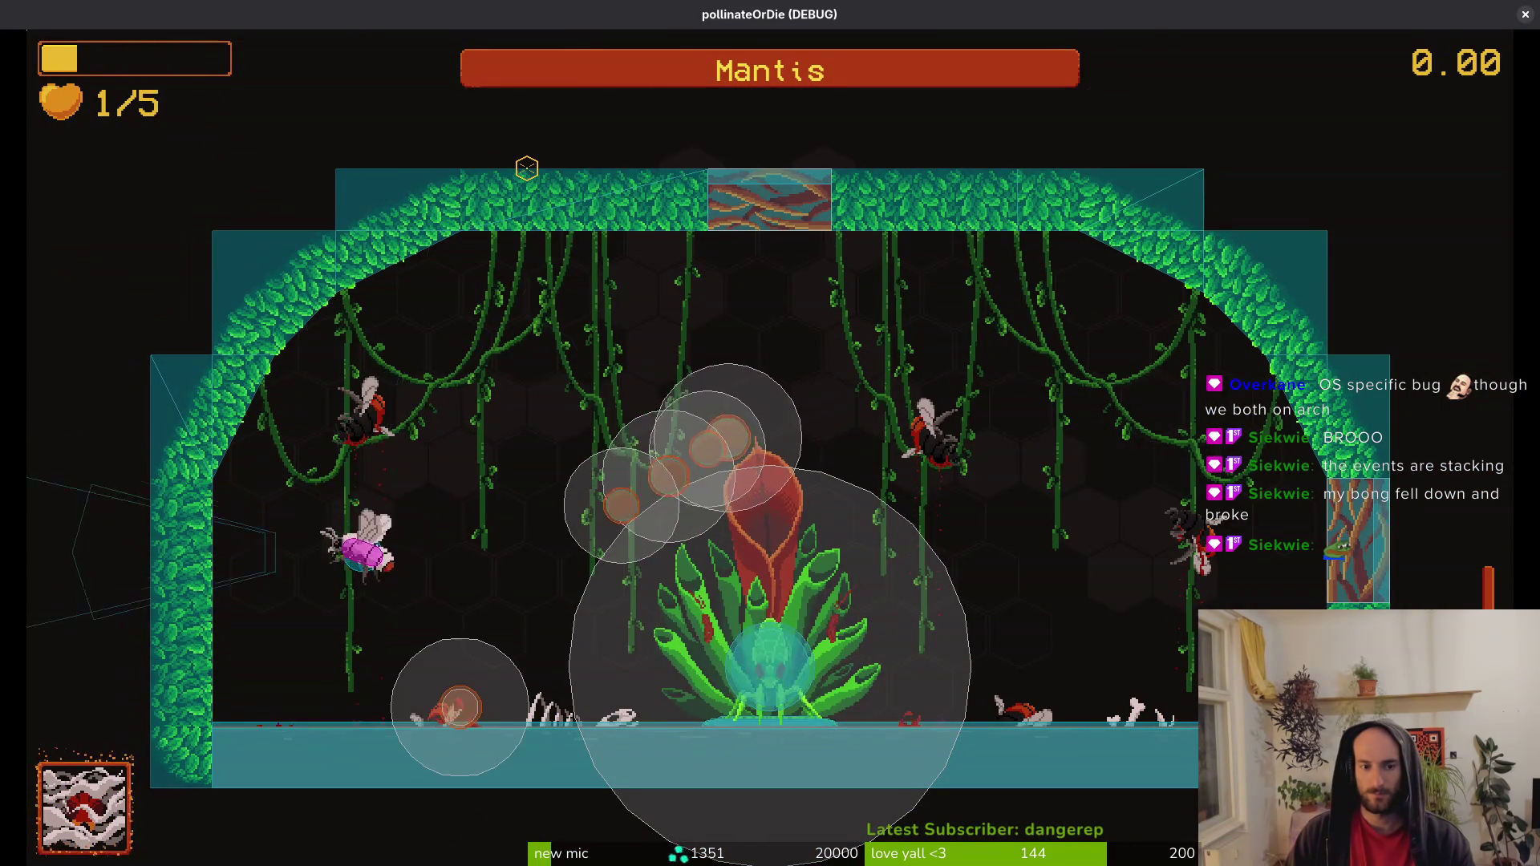
key(Right)
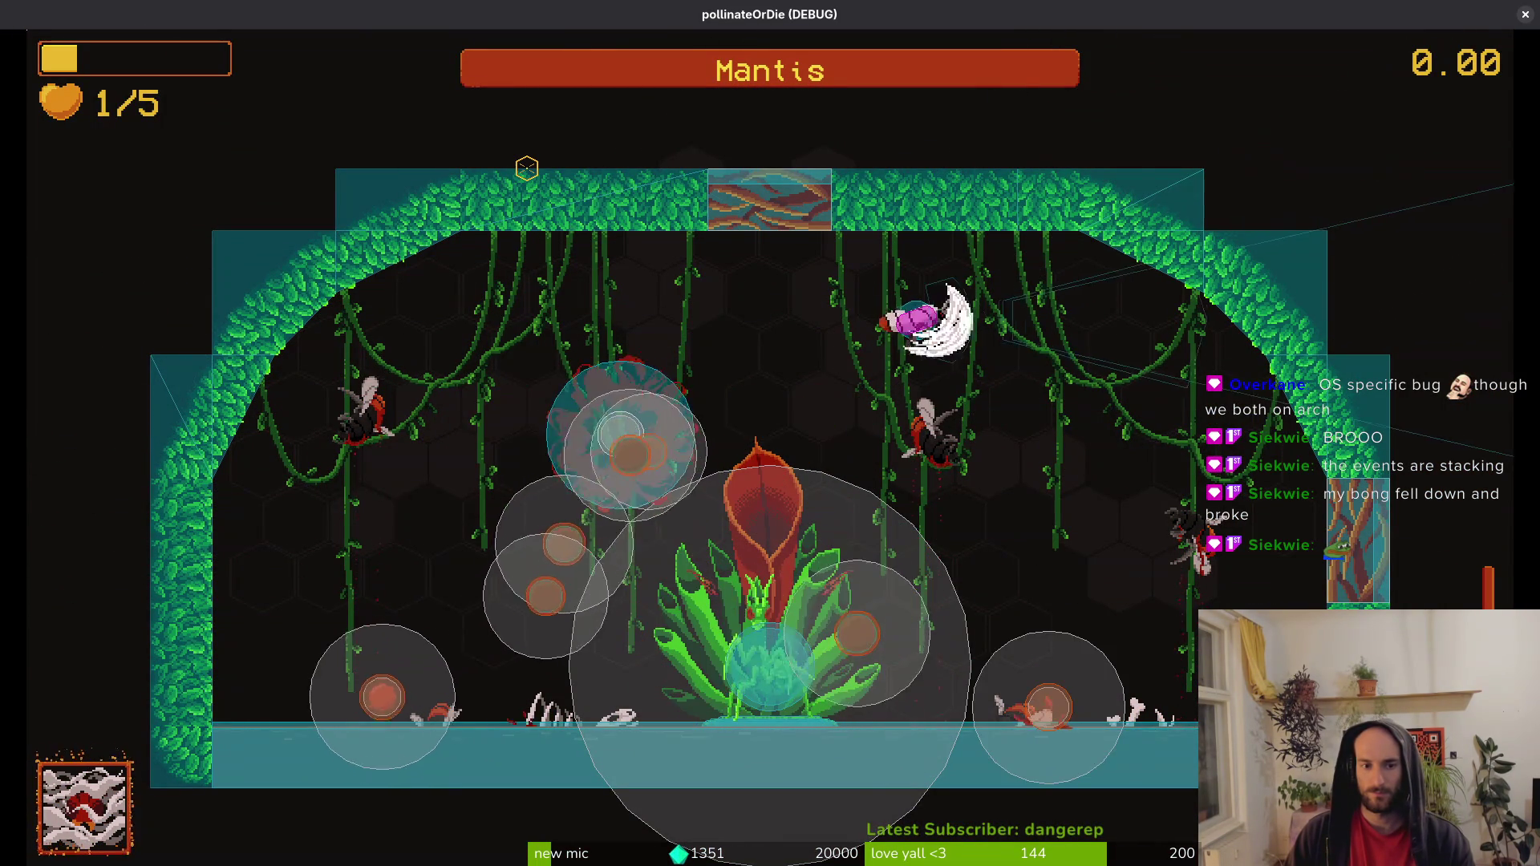
key(Left)
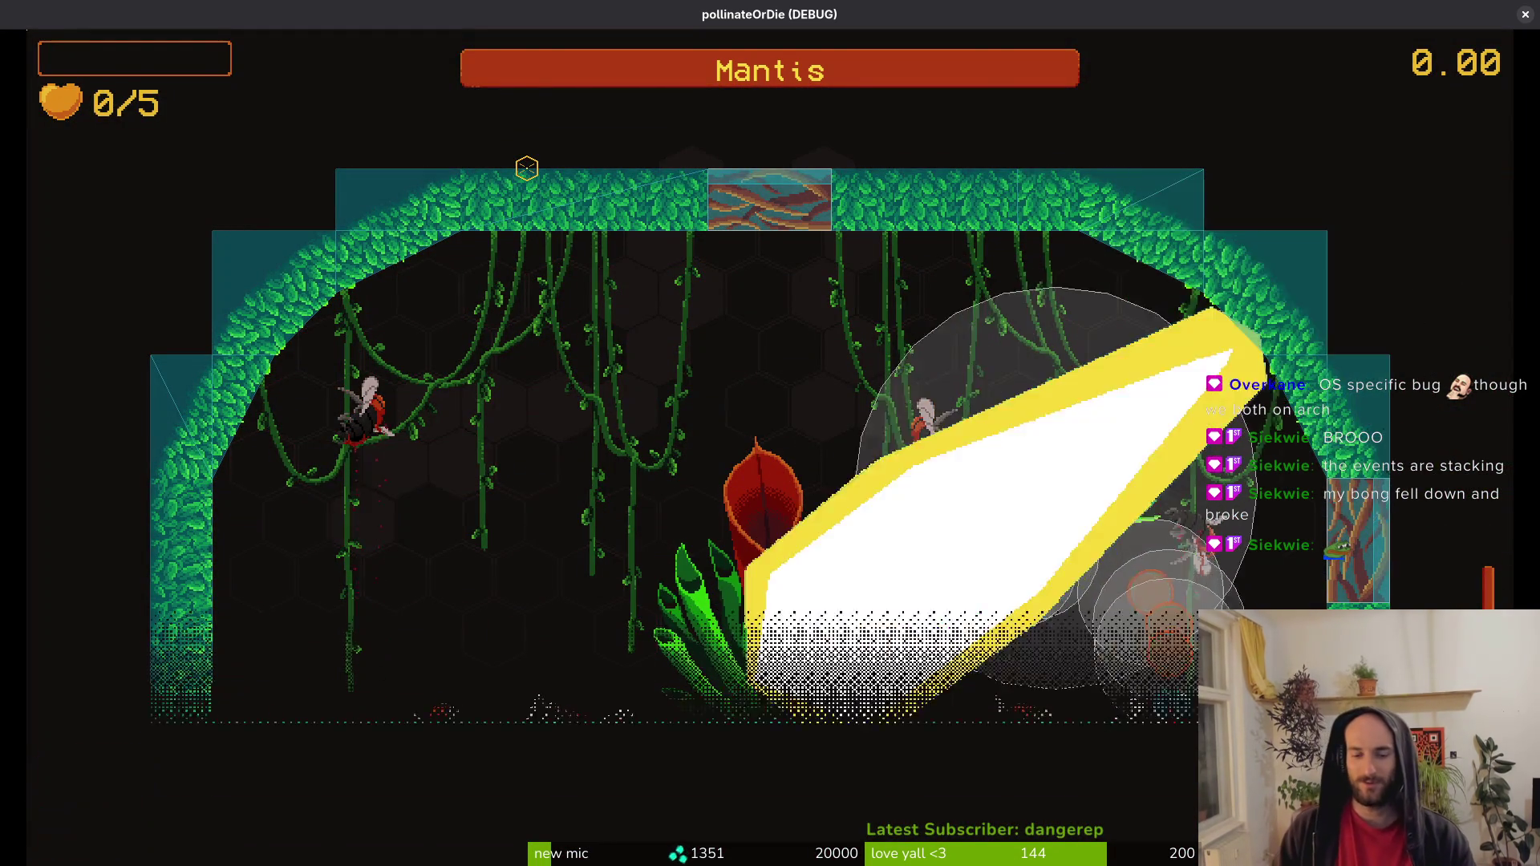
key(Return)
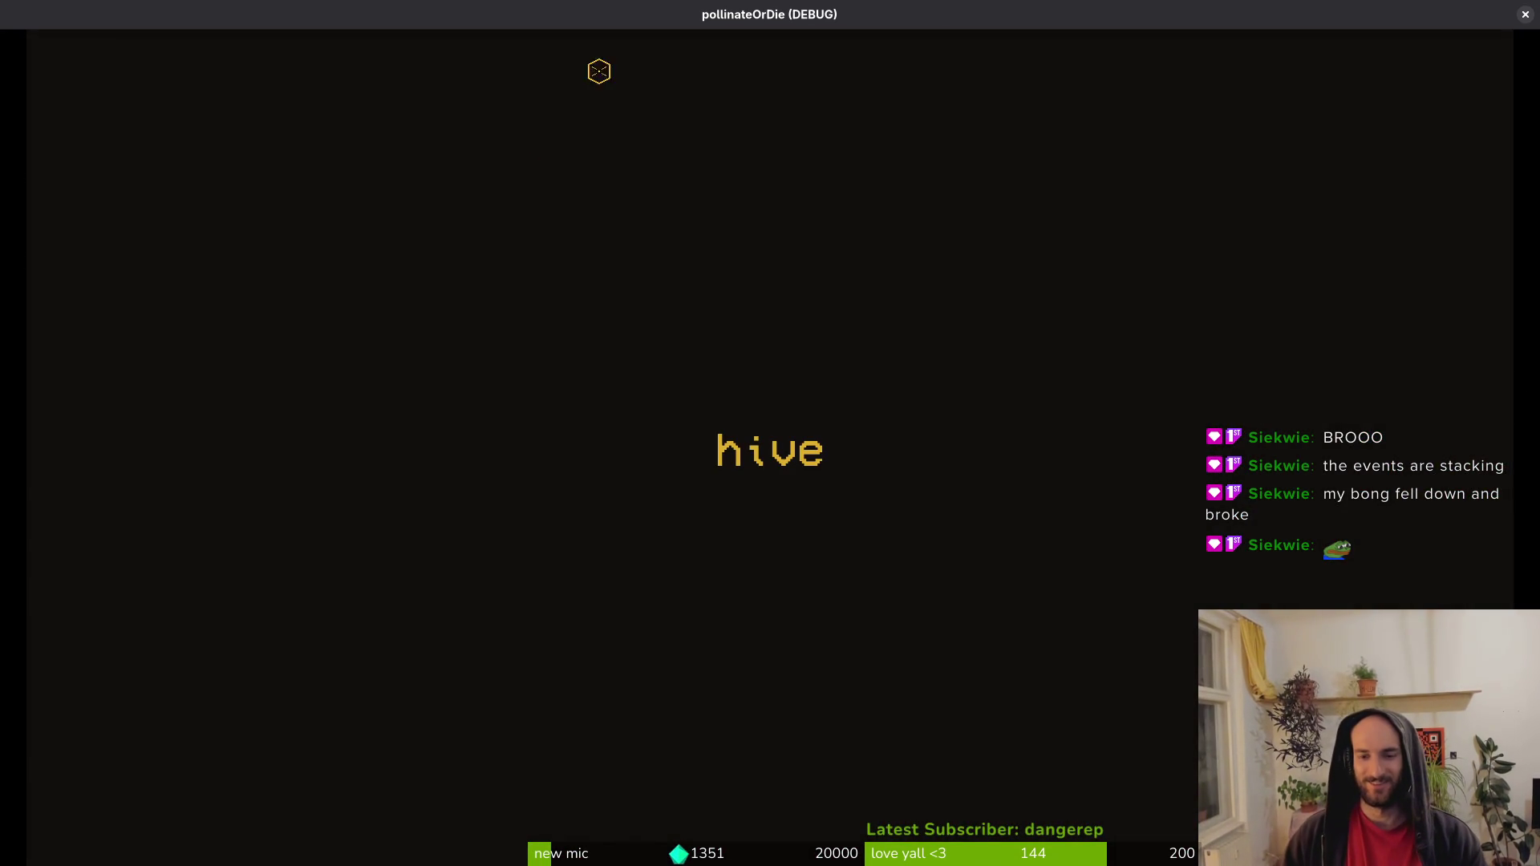
Close the game window and Steam, stop the debug run, and bring up GitLab issue #940.
click(1526, 12)
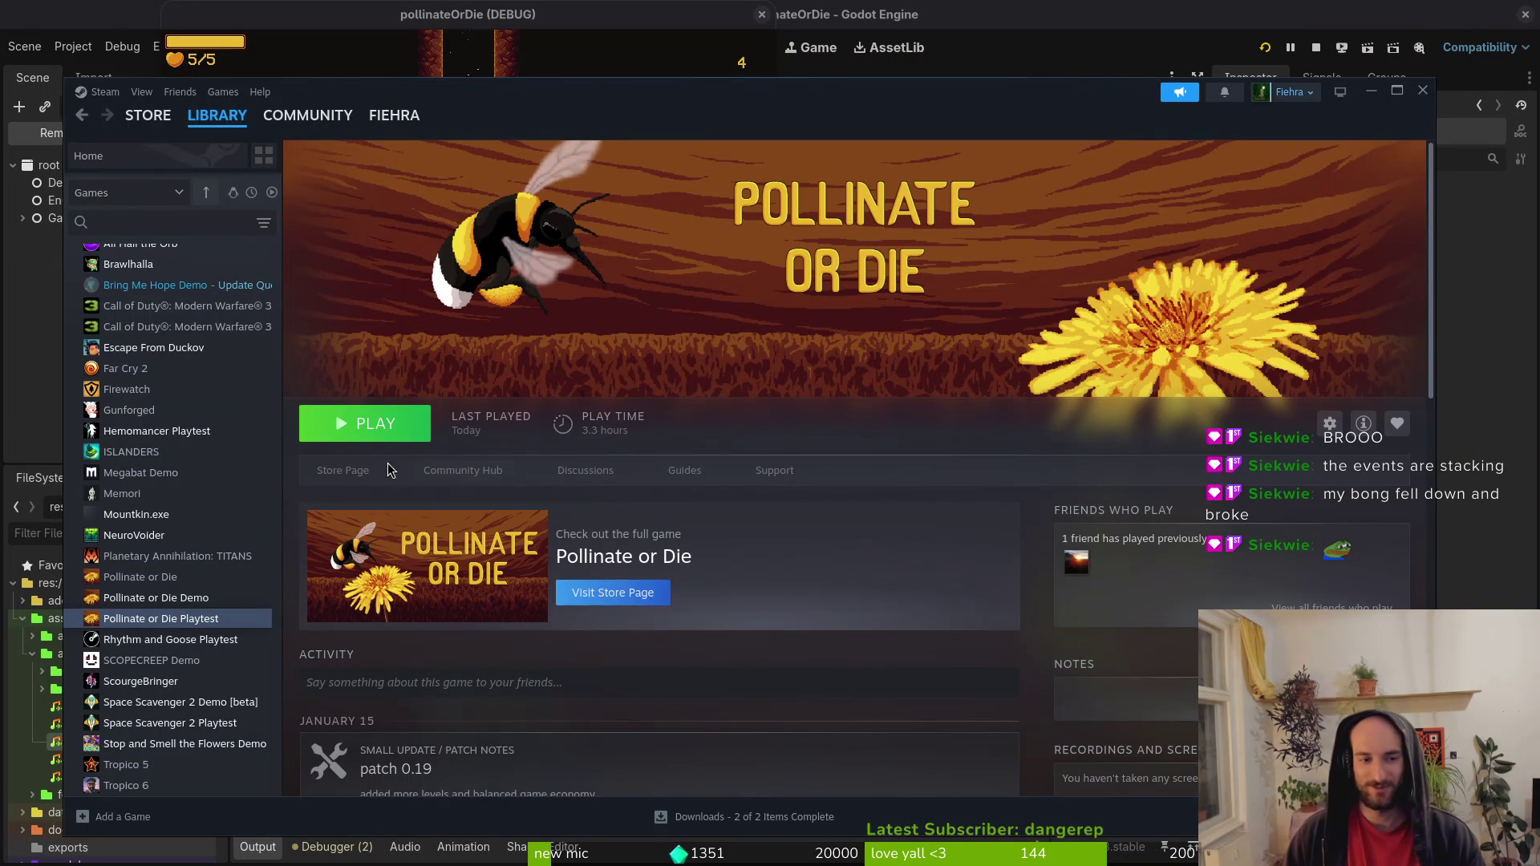
click(1423, 90)
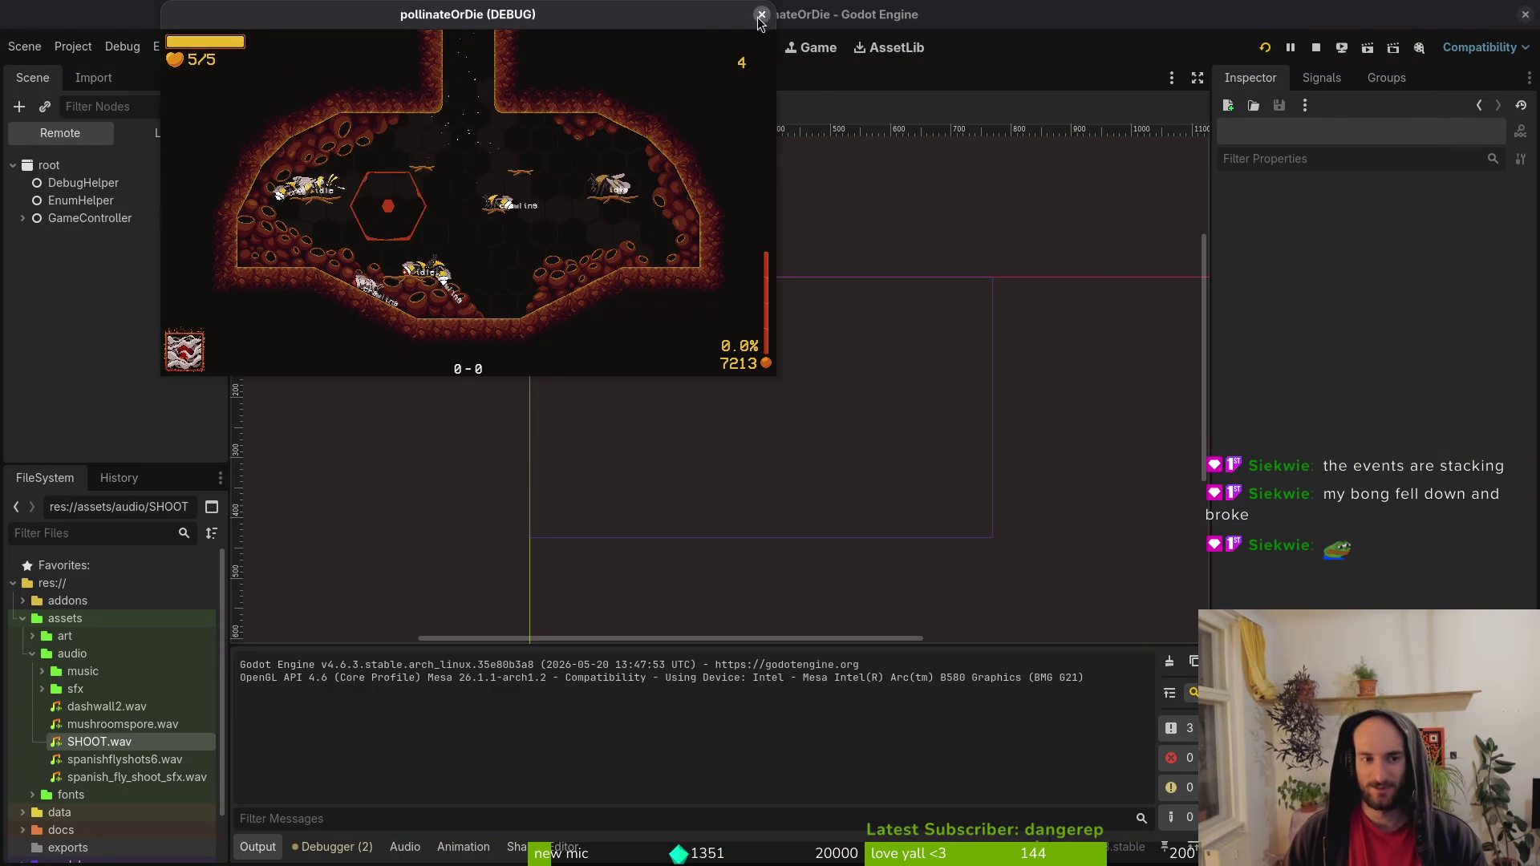
click(762, 16)
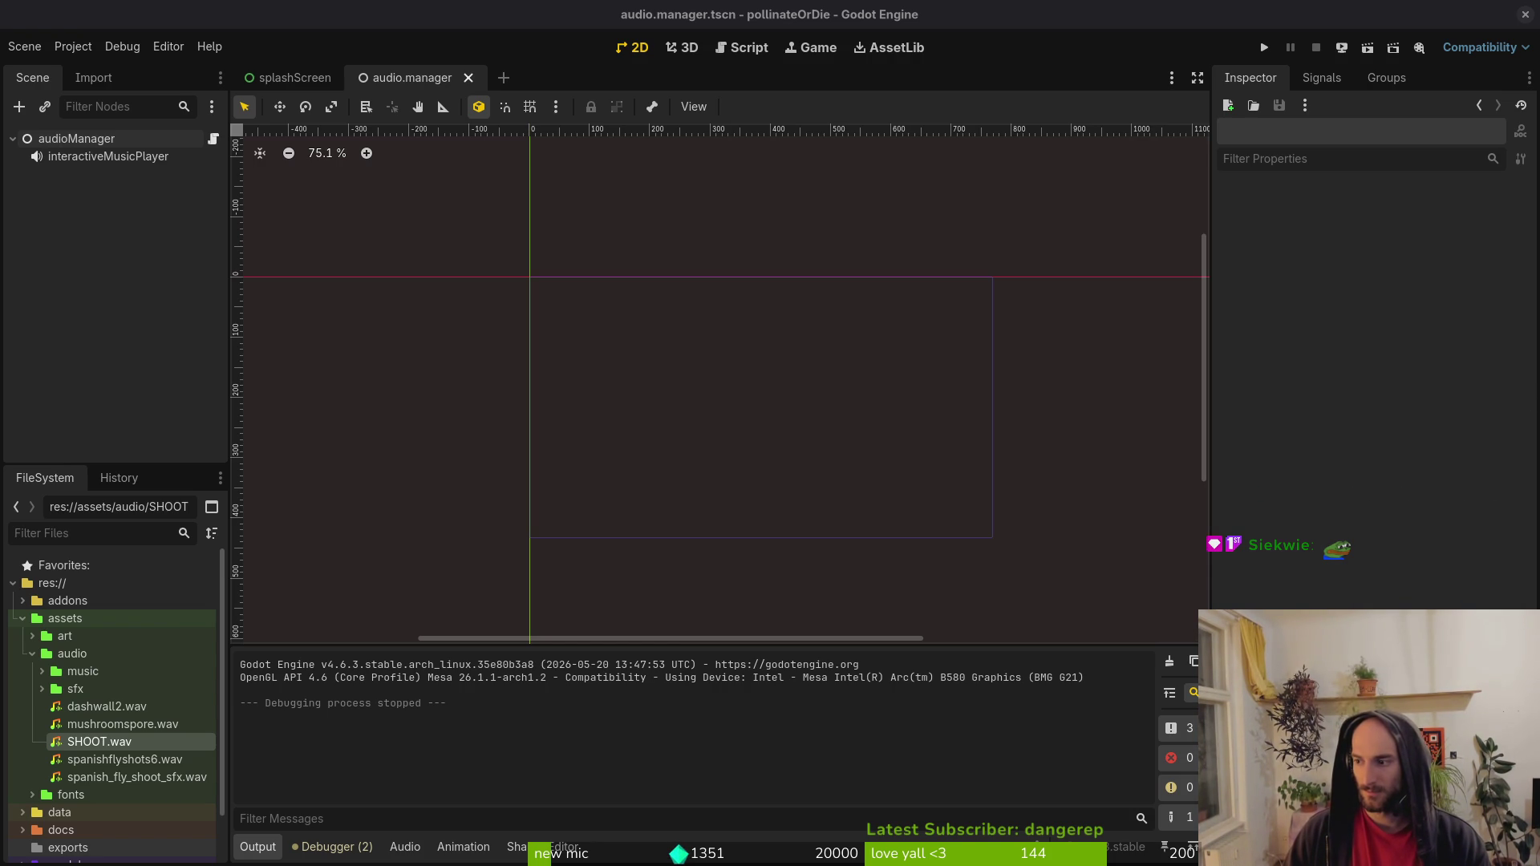
key(alt+Tab)
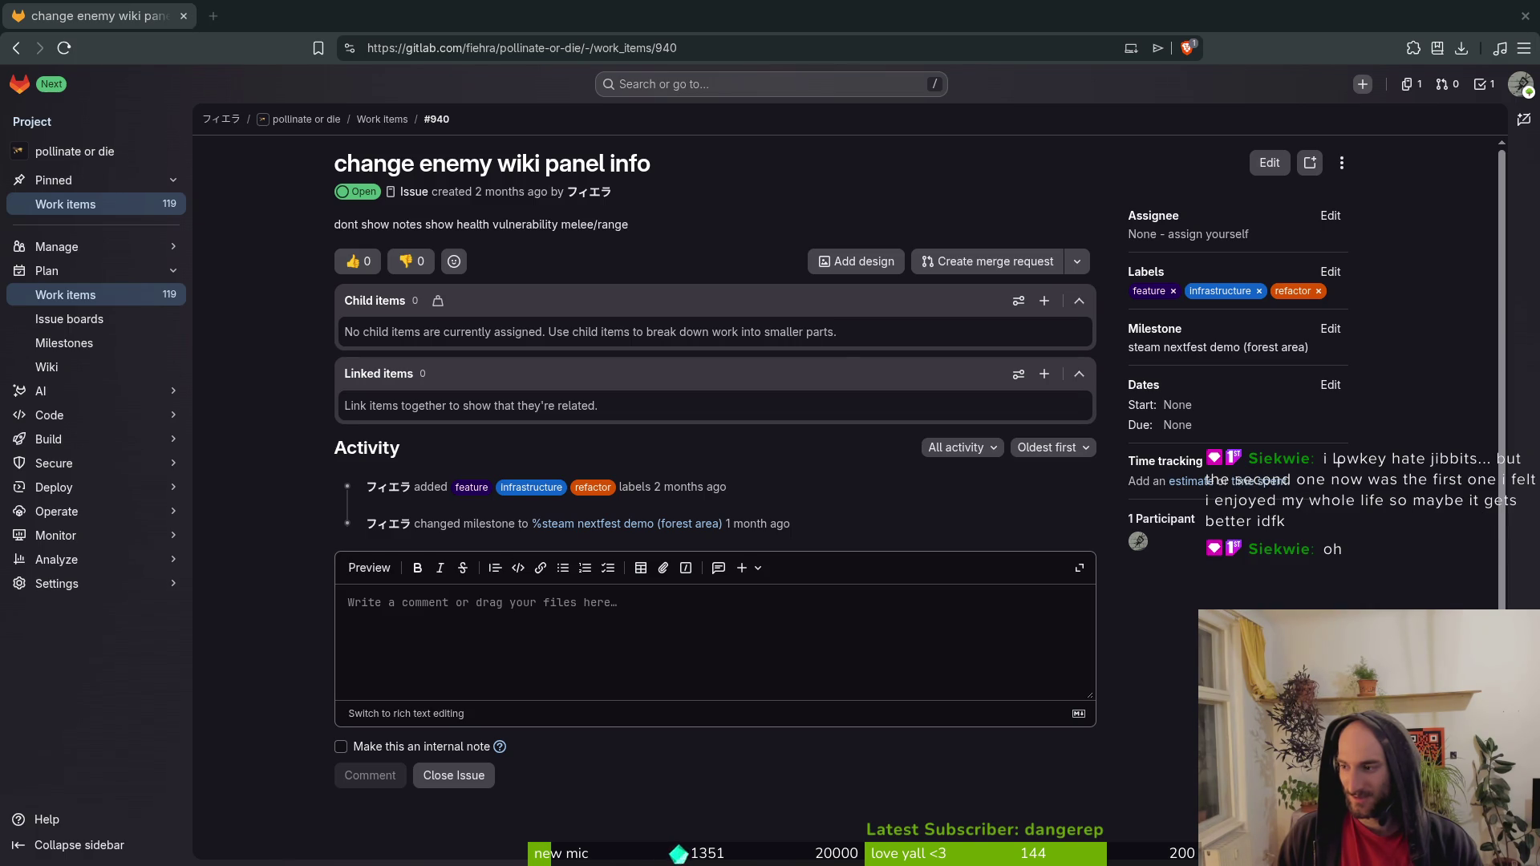
In the Godot editor, switch to the splashScreen scene and close the audio.manager scene tab.
key(alt+Tab)
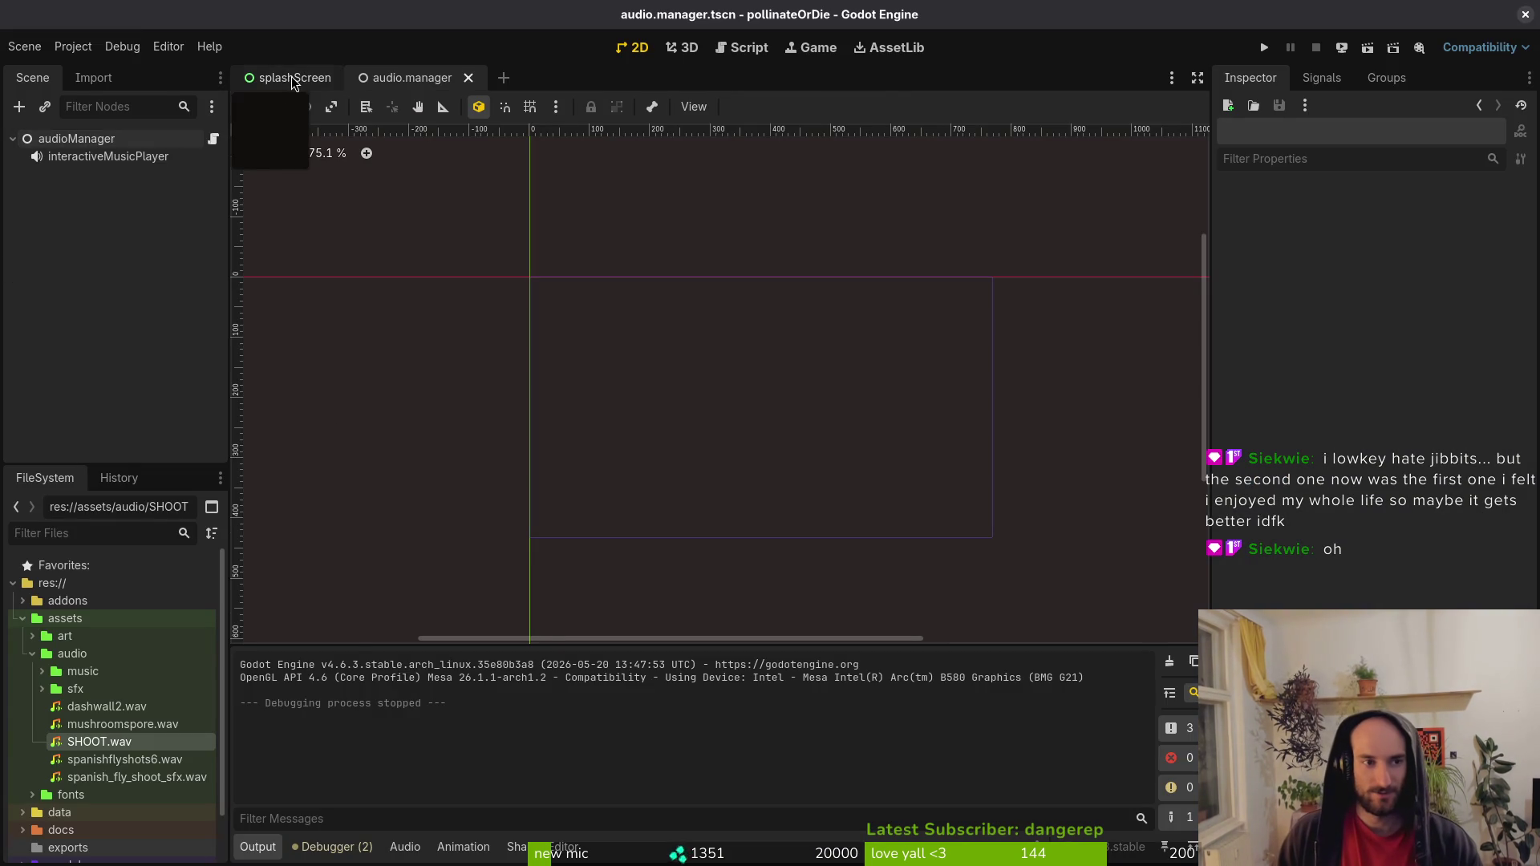
click(289, 78)
click(409, 78)
click(461, 83)
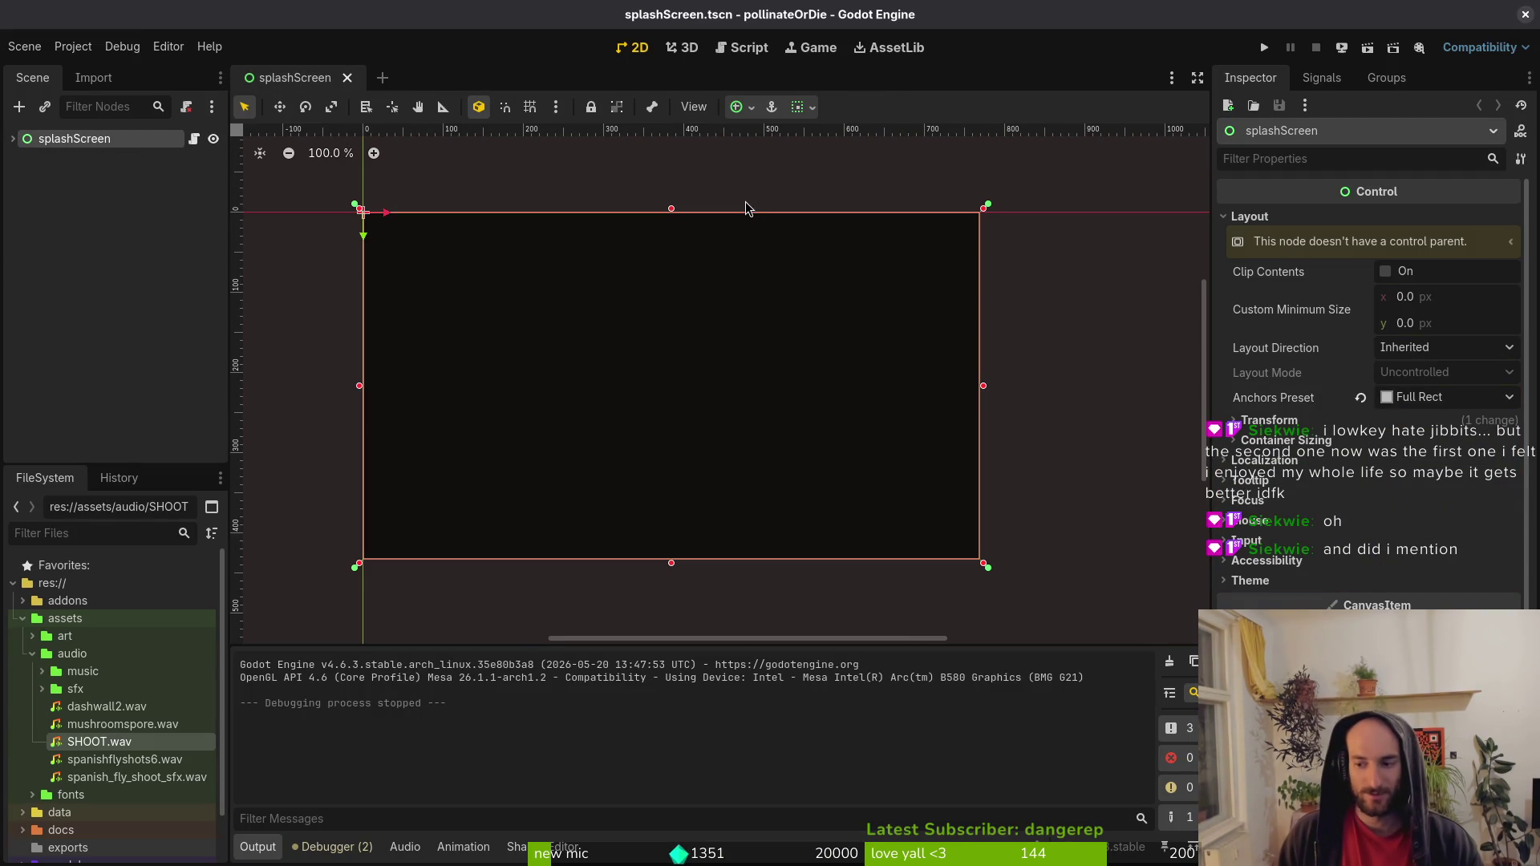
key(alt+Tab)
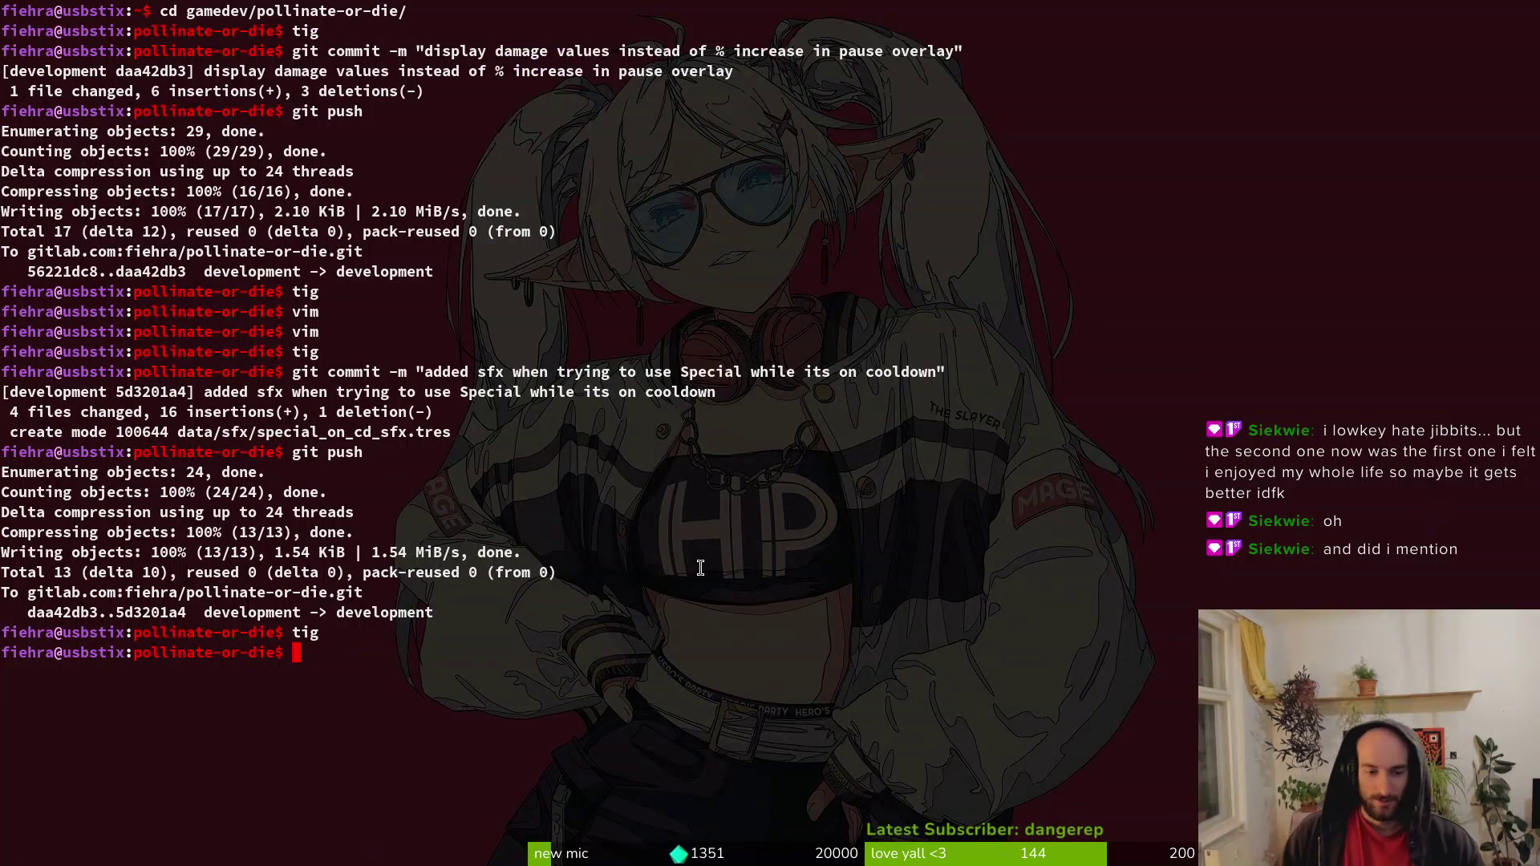
key(alt+Tab)
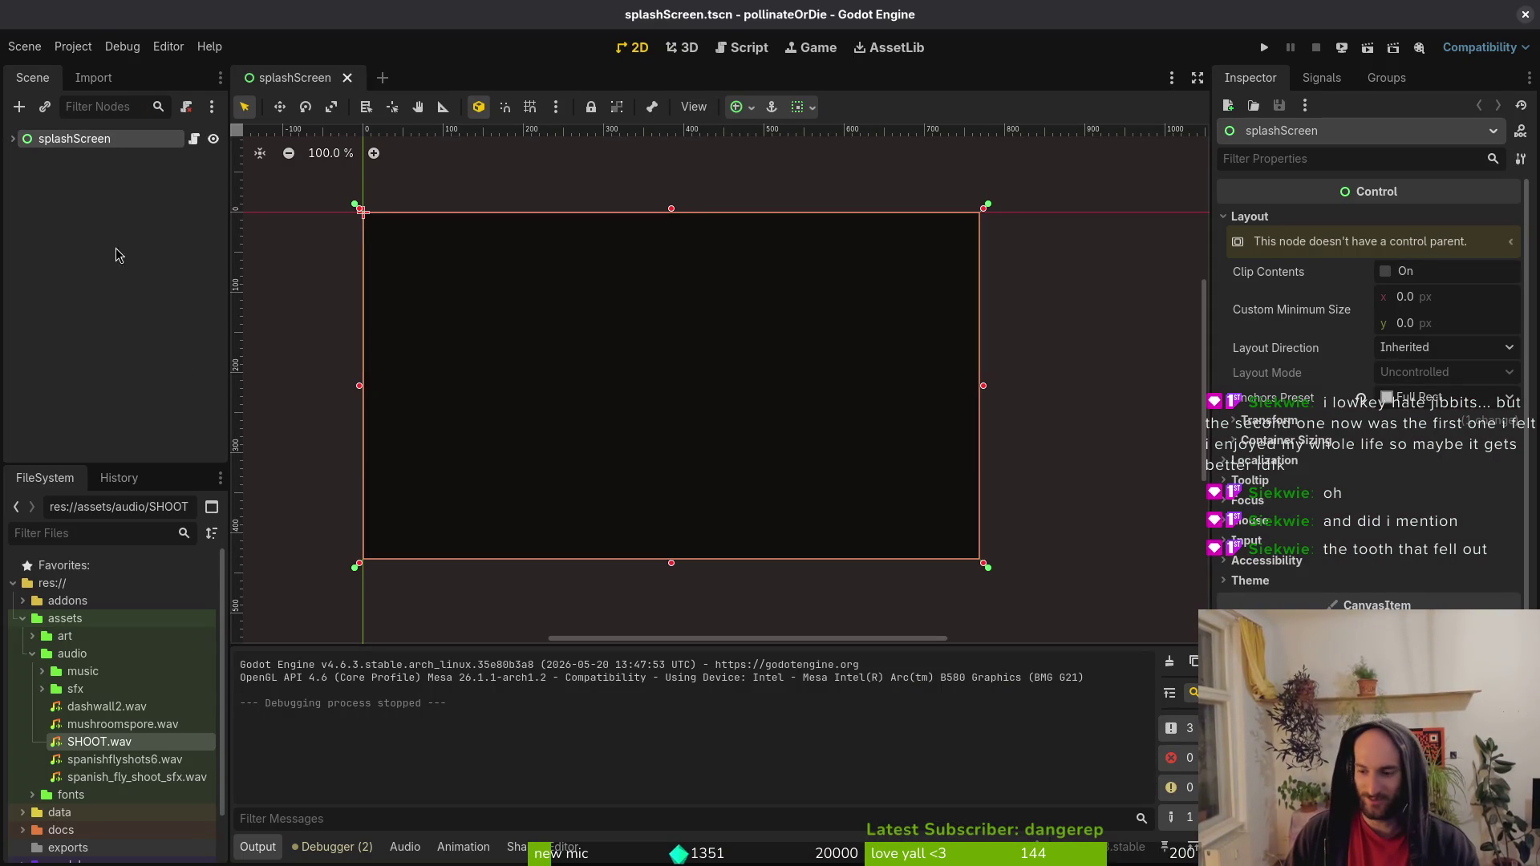
Test-run the game, stop it, clear the terminal, and return to GitLab issue #940.
click(1262, 52)
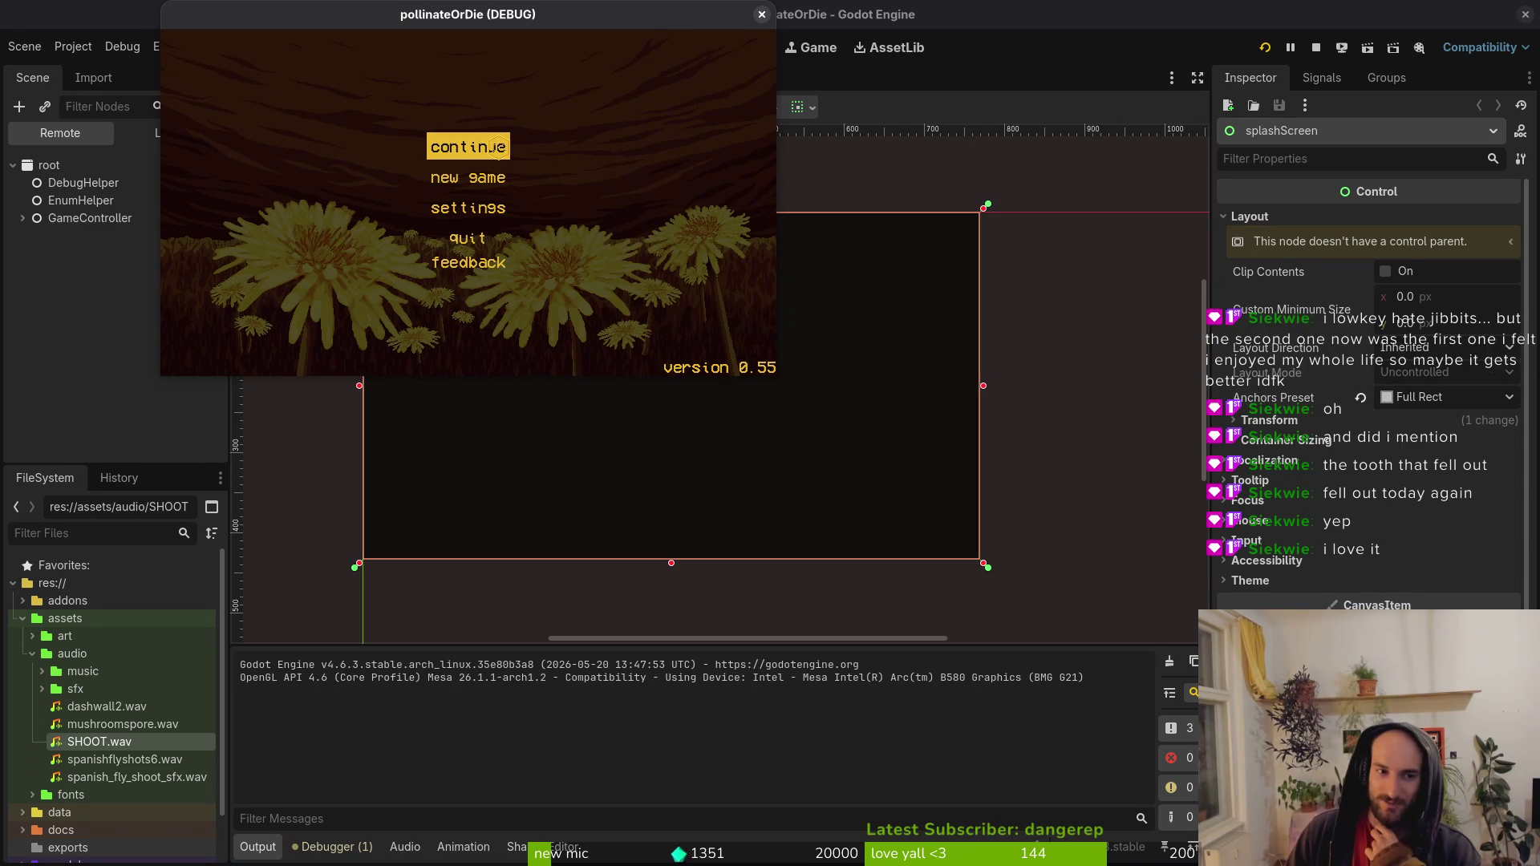
click(761, 15)
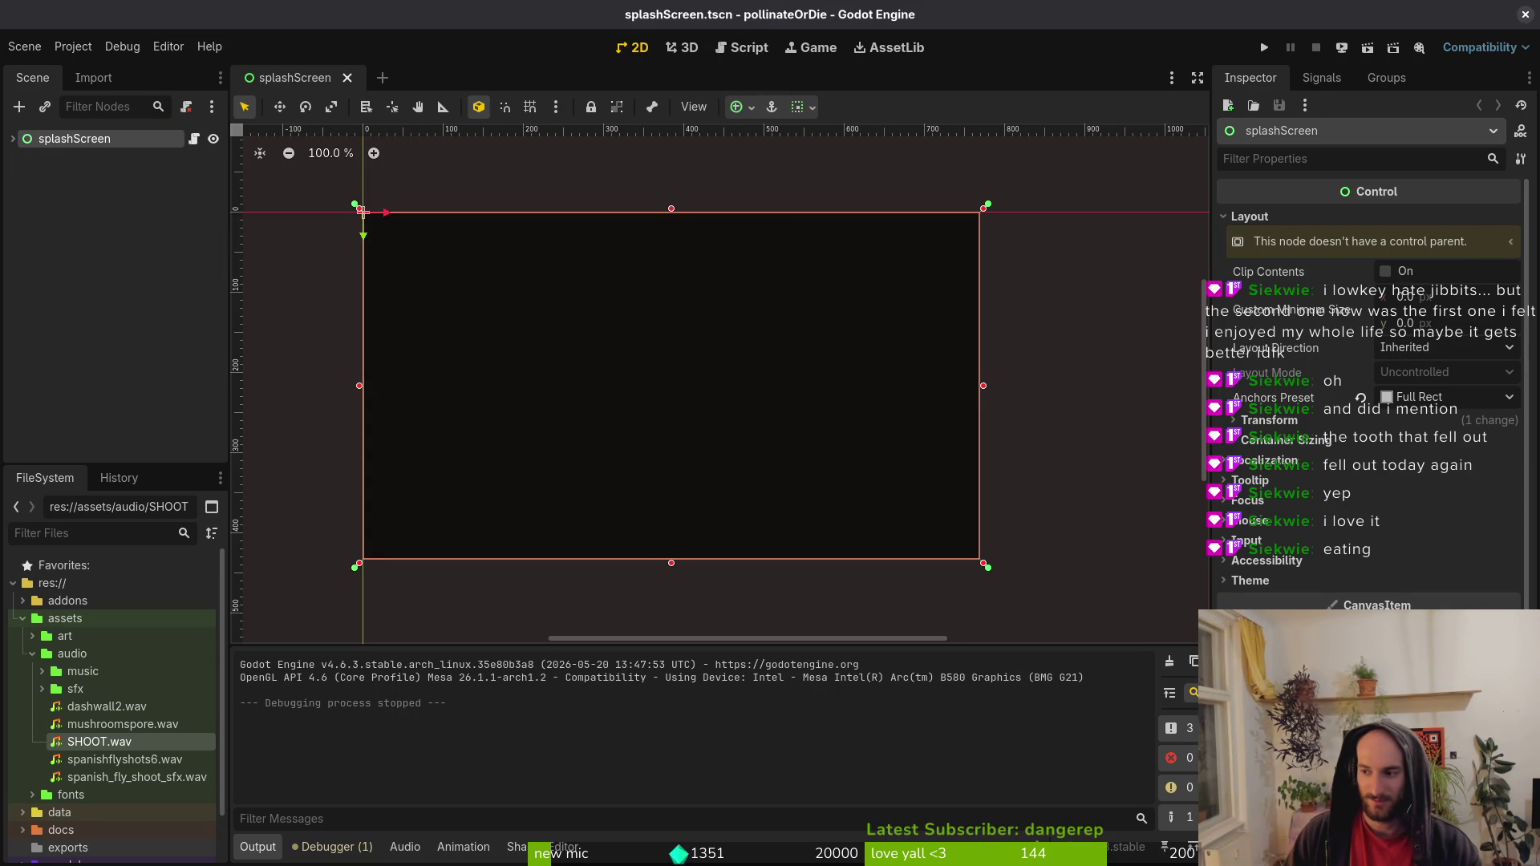
key(super+1)
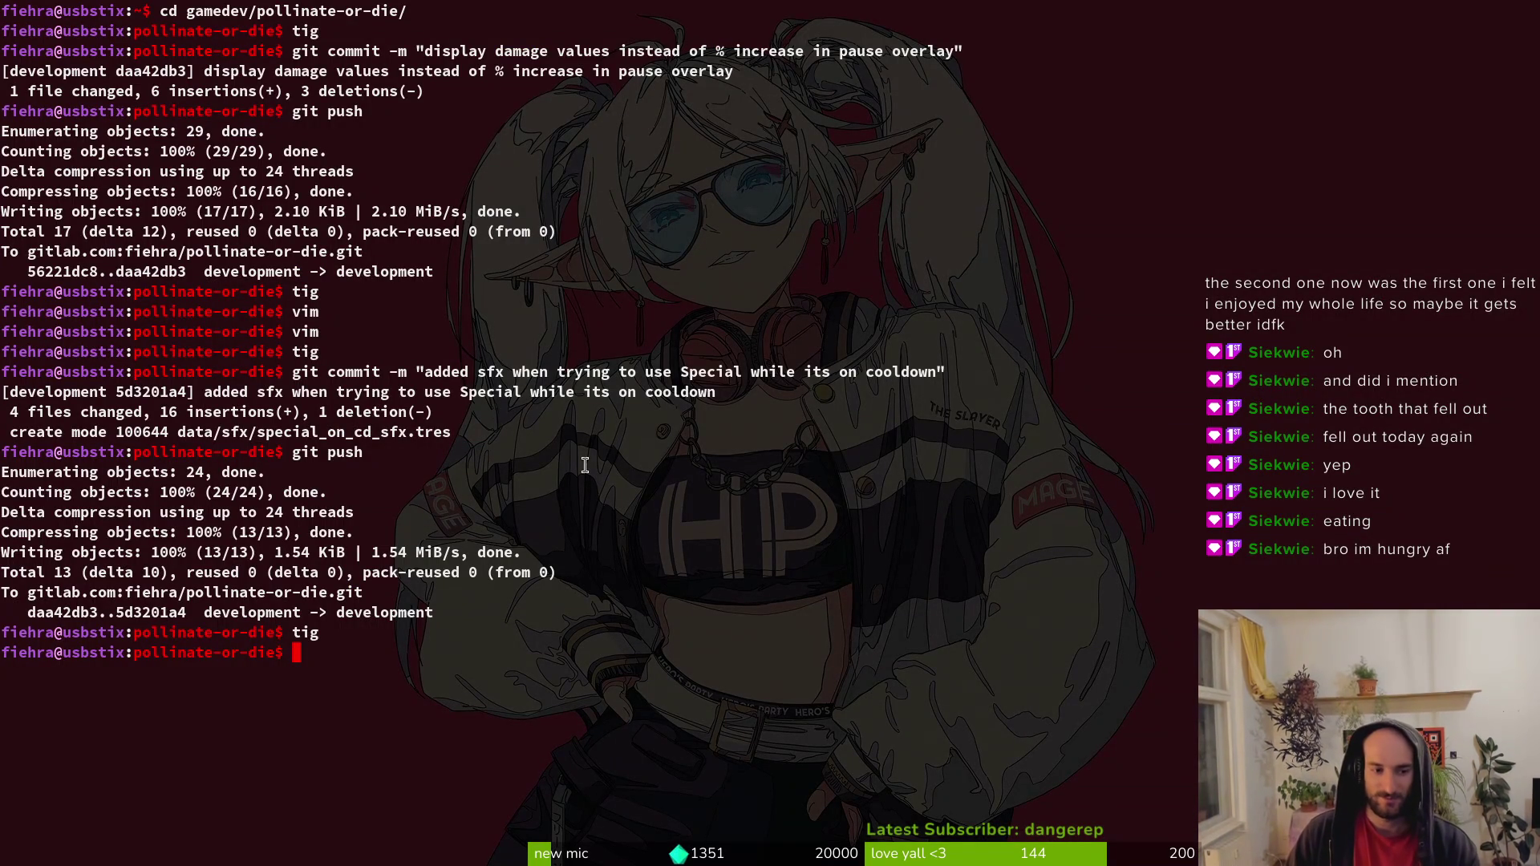
key(ctrl+l)
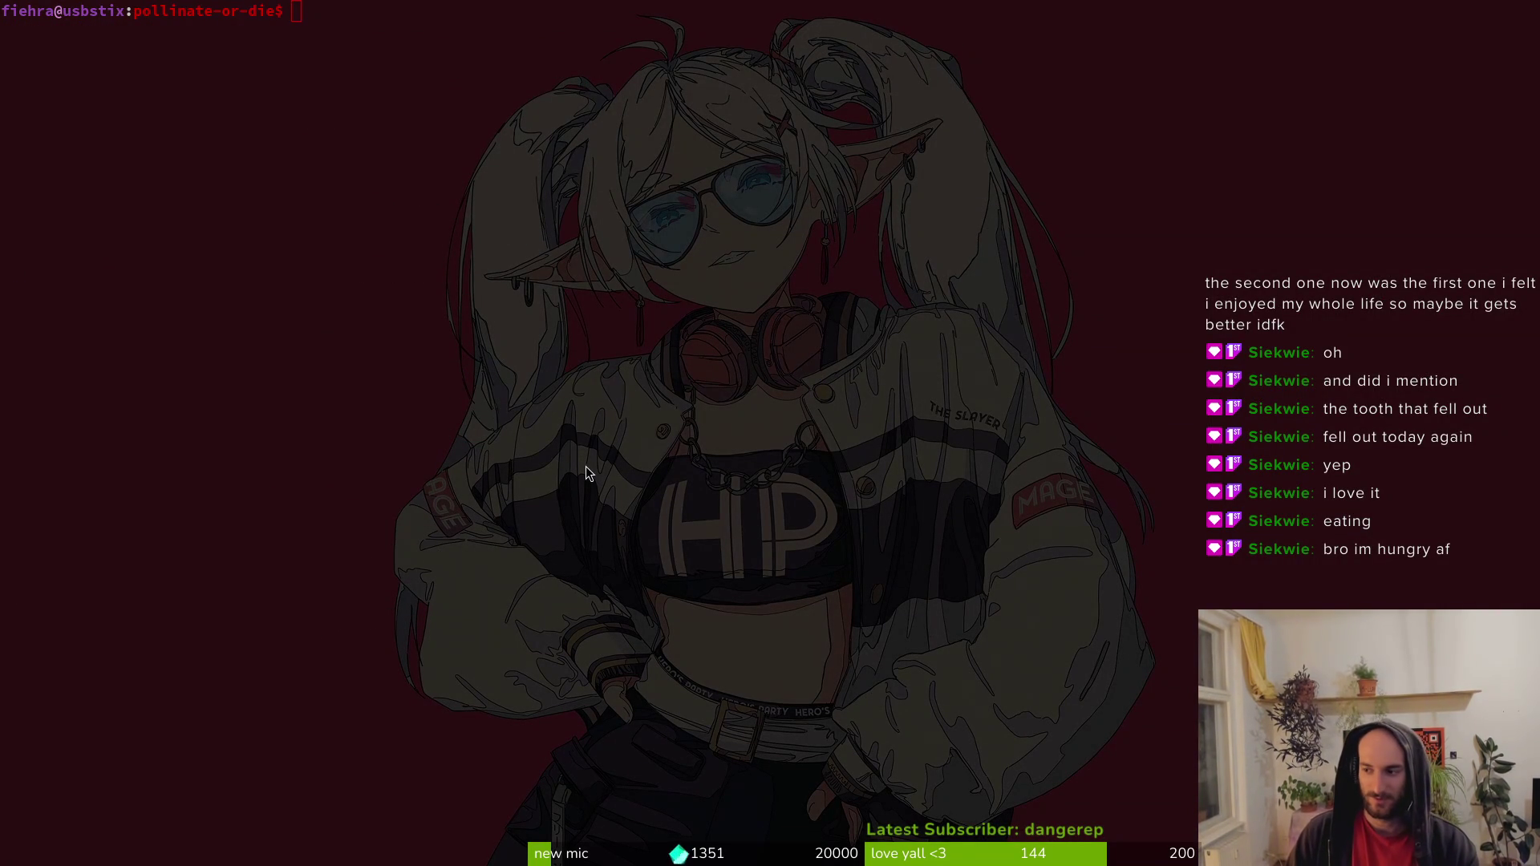
key(super+2)
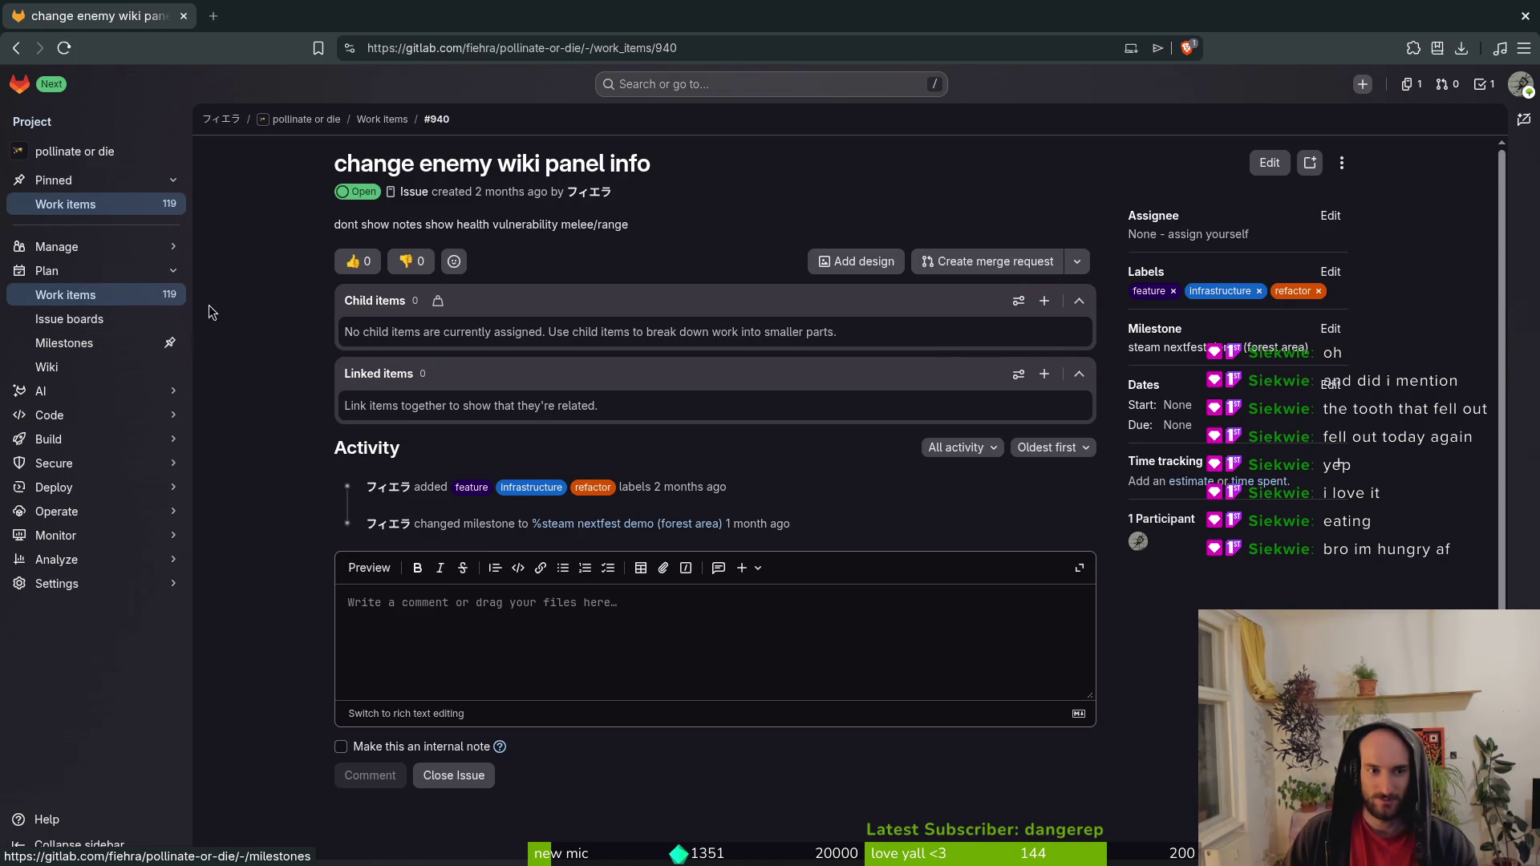
Open the 'steam nextfest demo (forest area)' milestone and scroll through its issues.
click(86, 347)
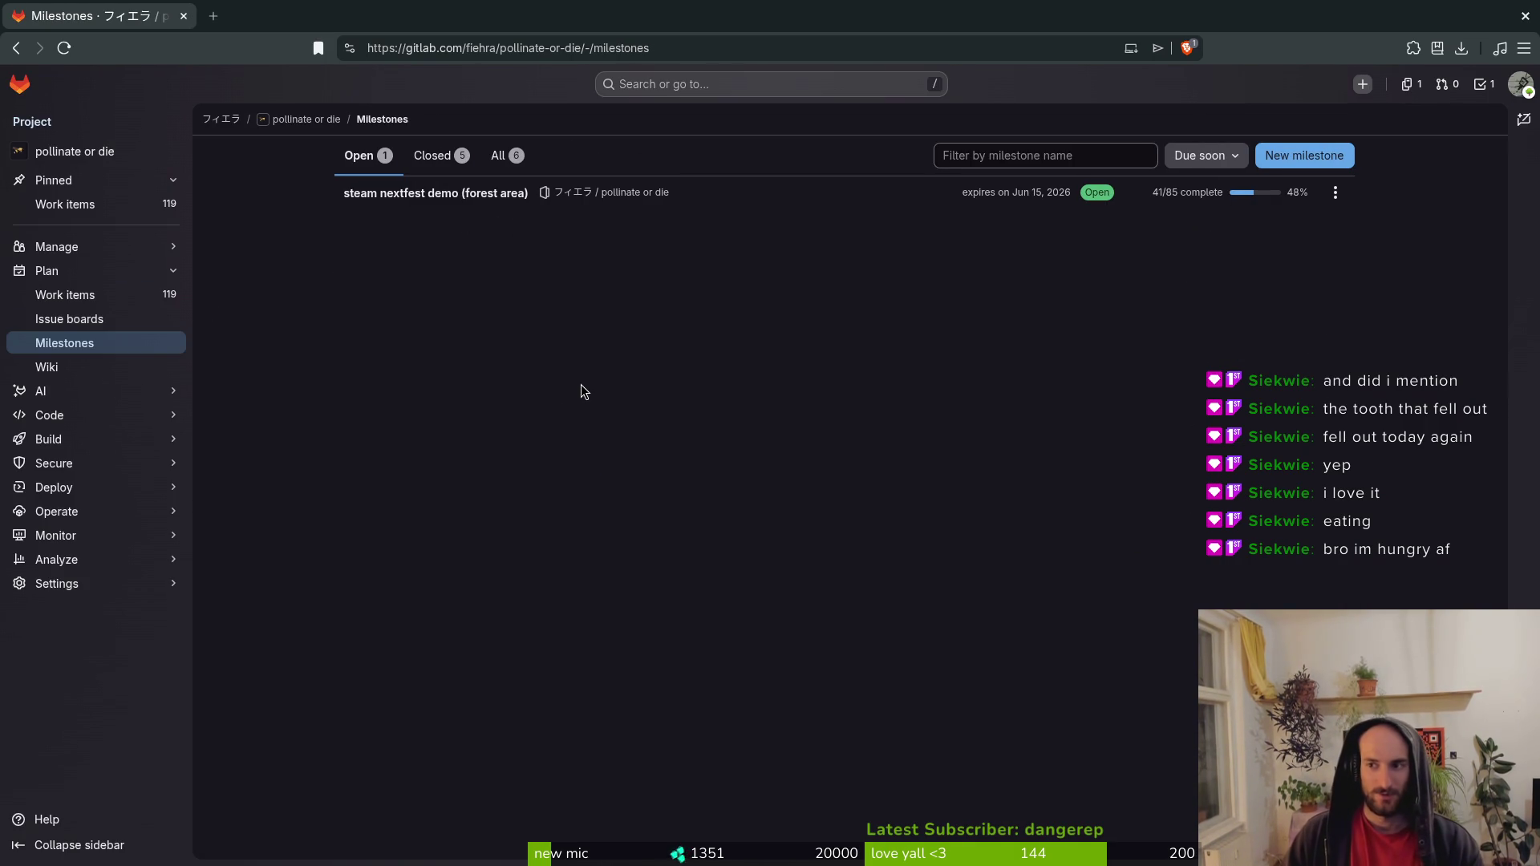
click(393, 195)
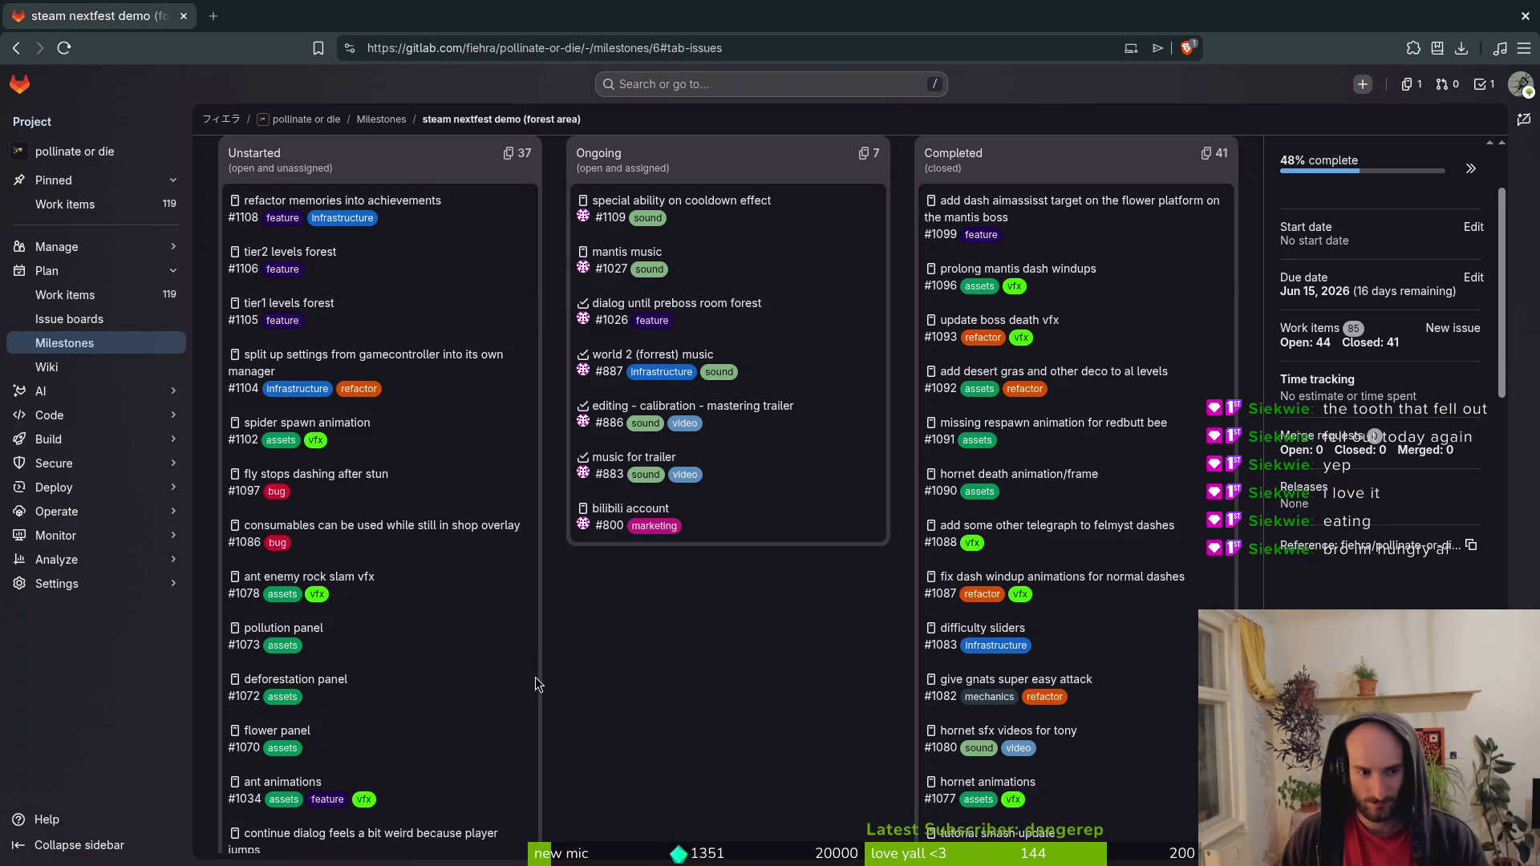
scroll(470, 692, down, 3)
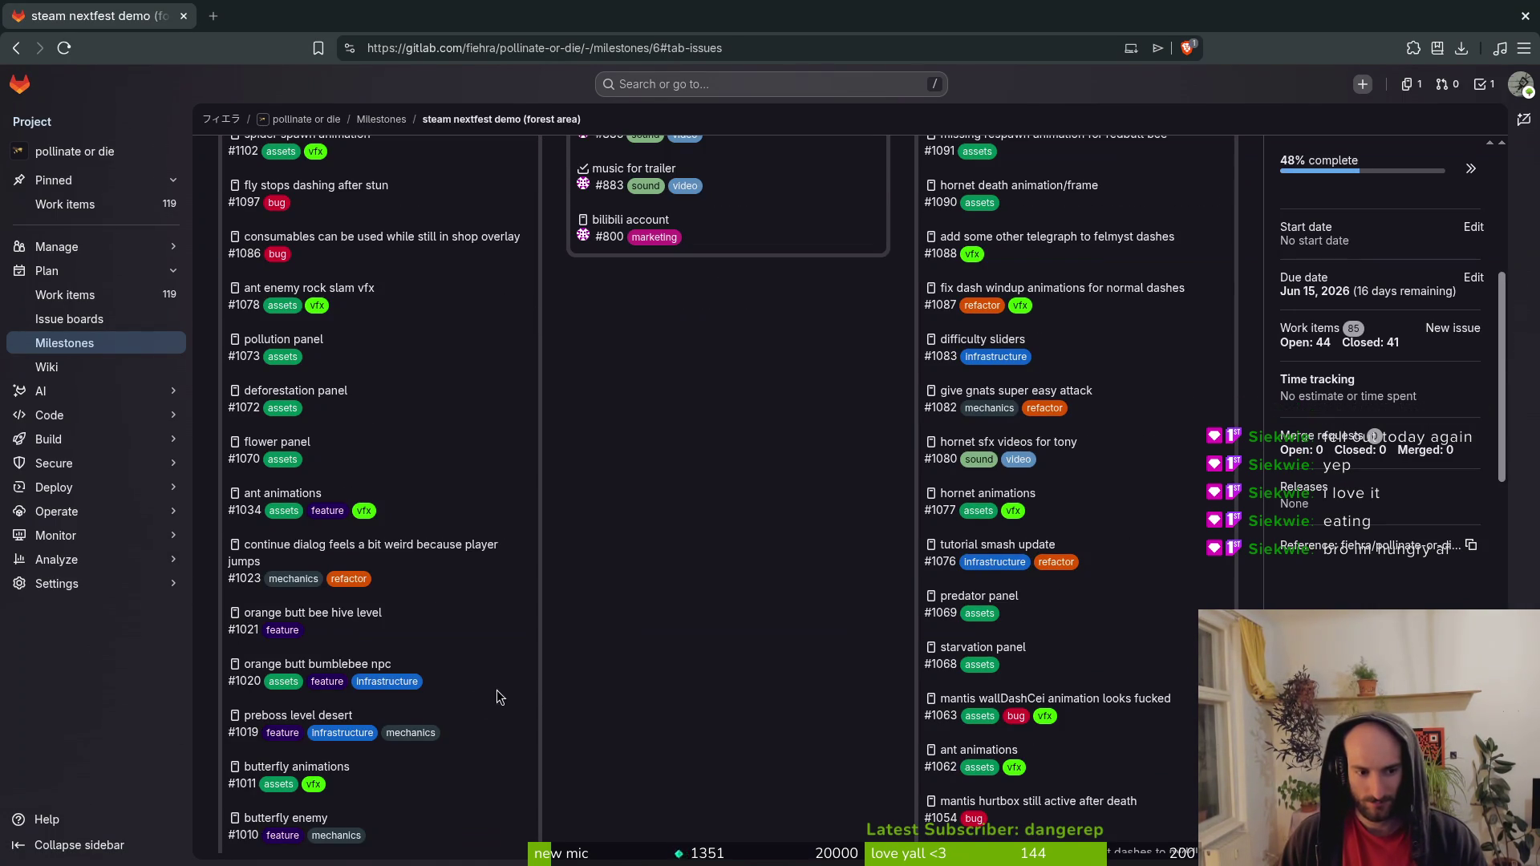
scroll(494, 690, down, 3)
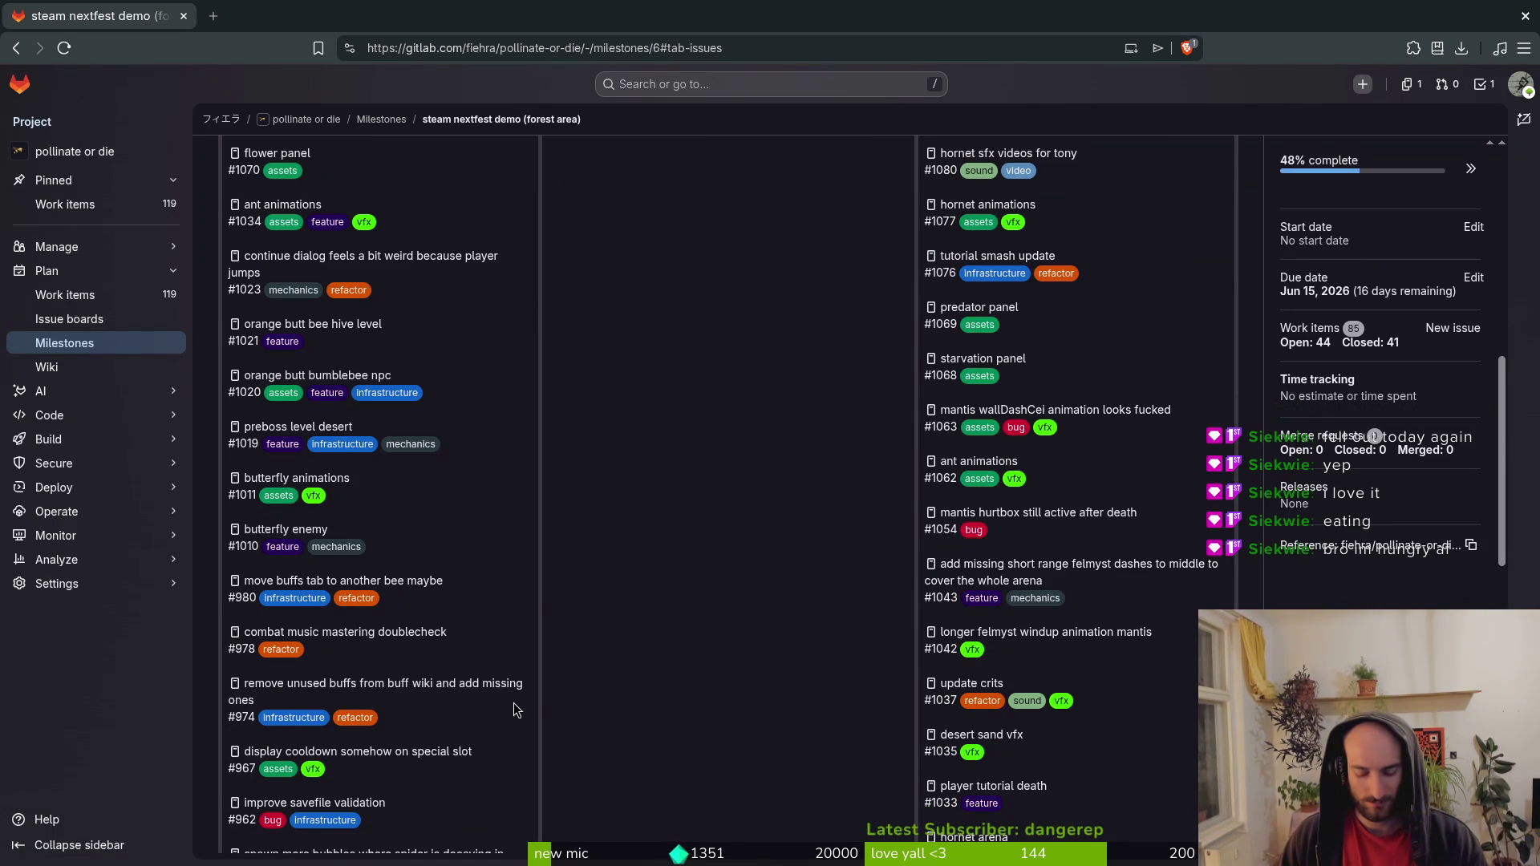
Open the project folder in vim with 'vim .', then return to the Godot editor.
key(alt+Tab)
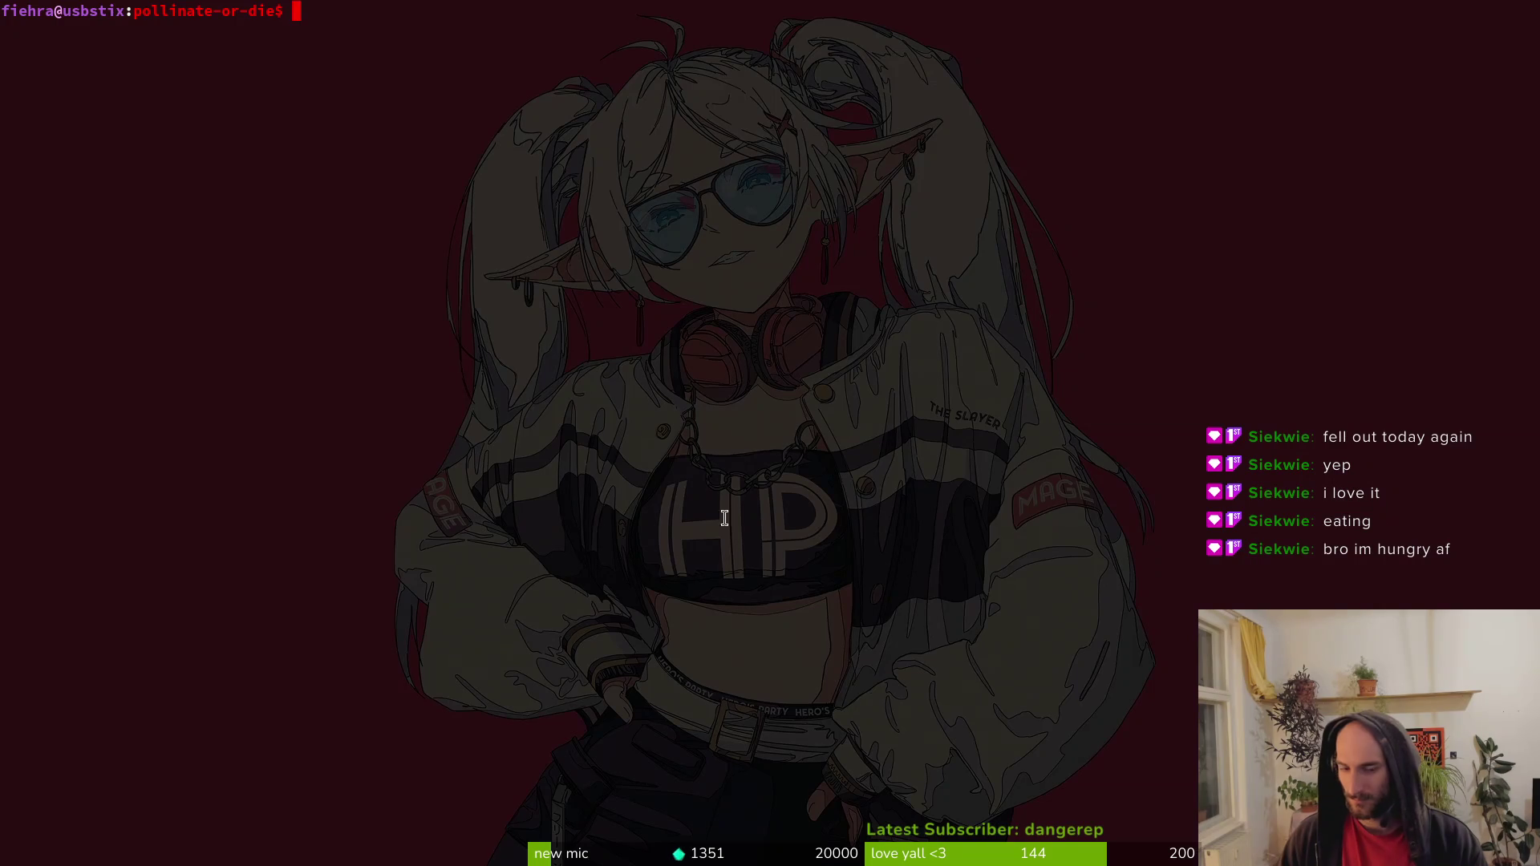
text(vim .)
key(Return)
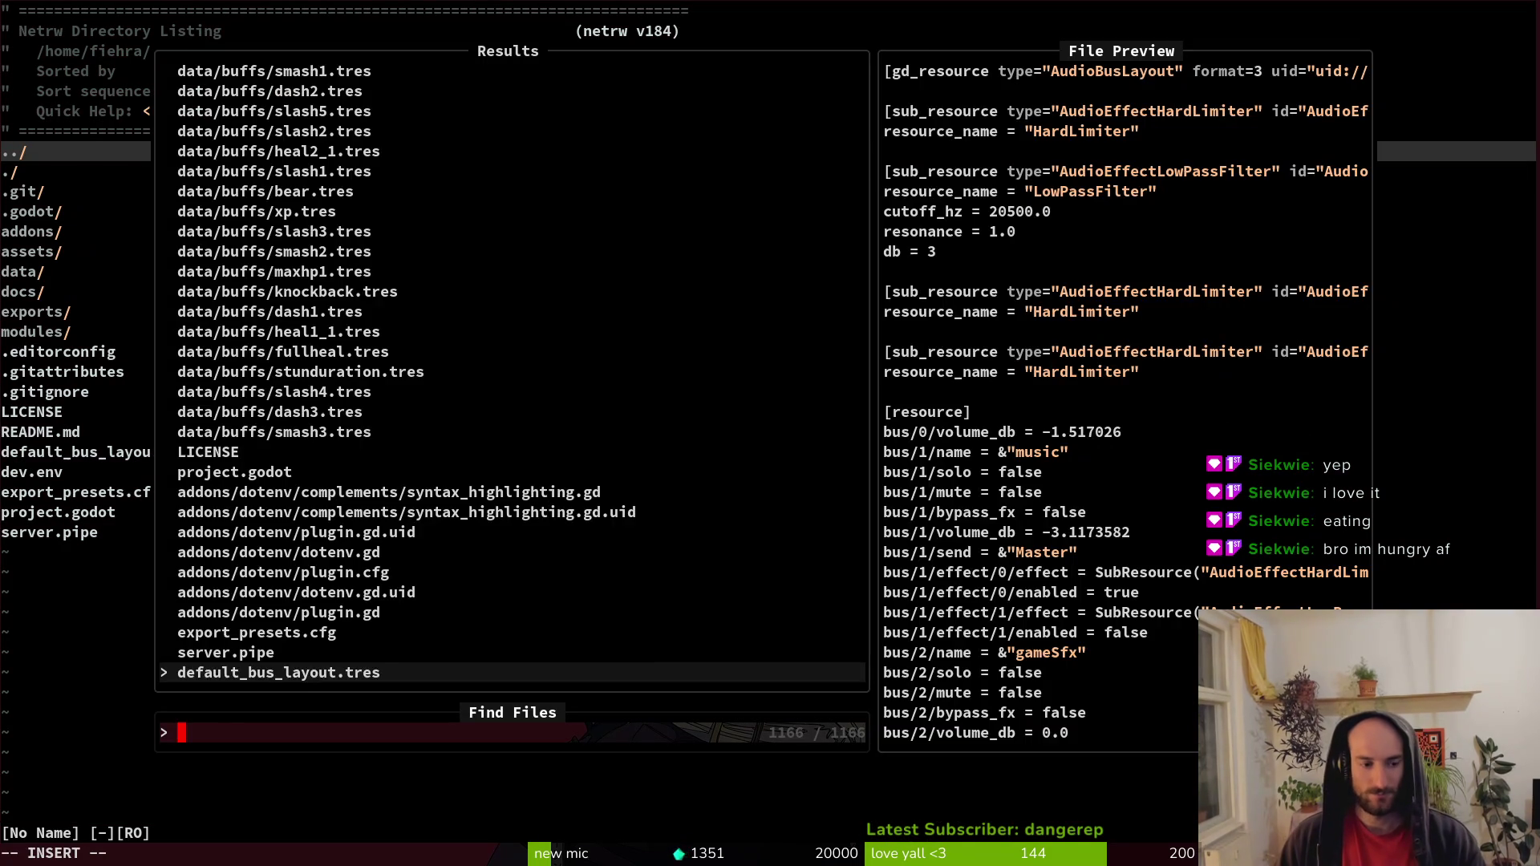
text(slash)
key(Escape)
key(super+2)
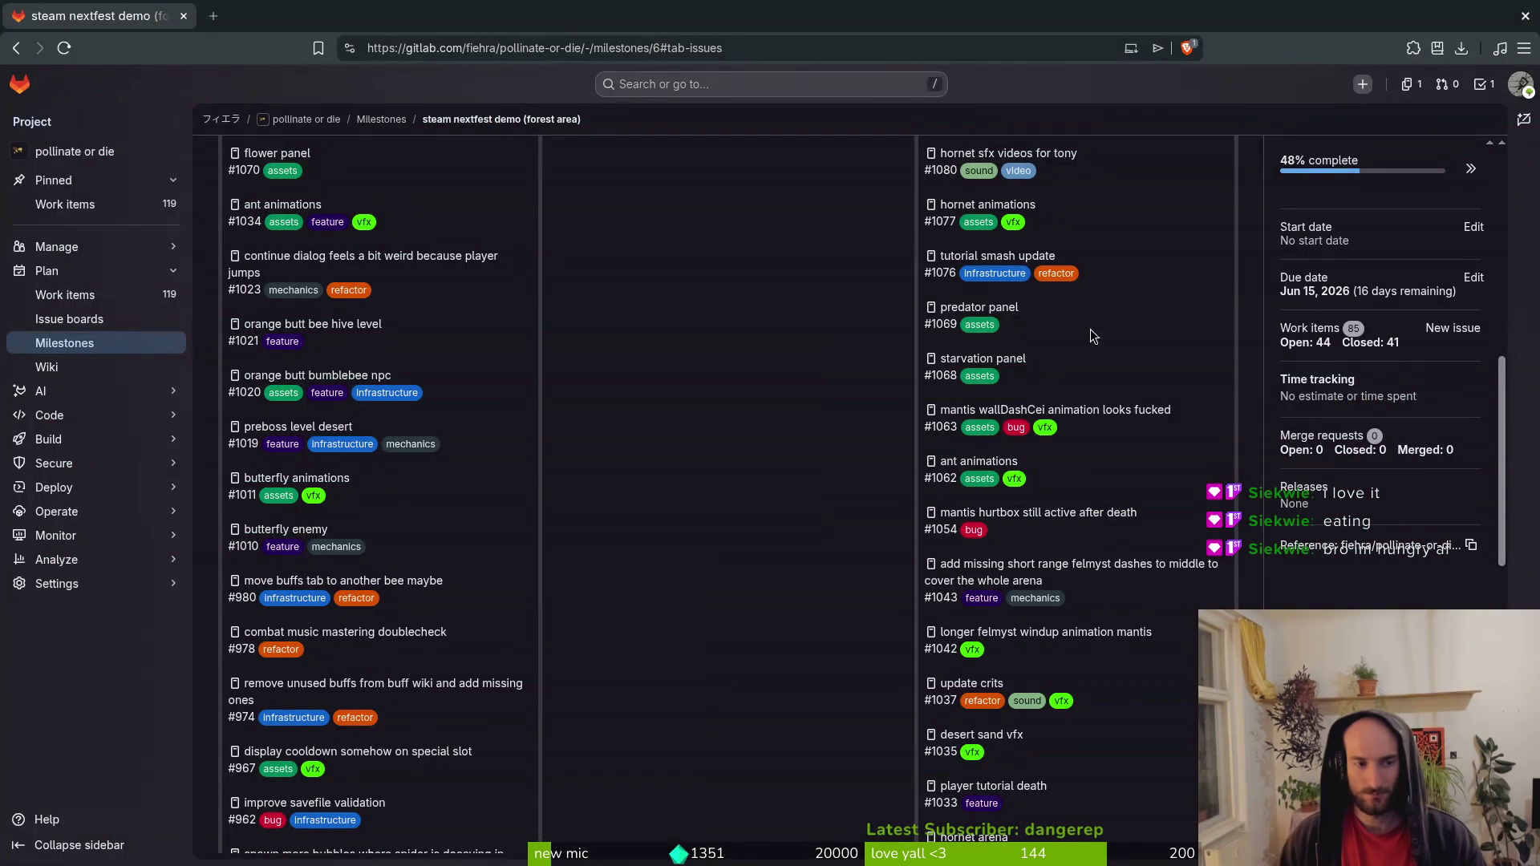
key(super+3)
Quick-open mantis_slash_vfx.tscn and select its AnimationPlayer node.
key(shift+alt+o)
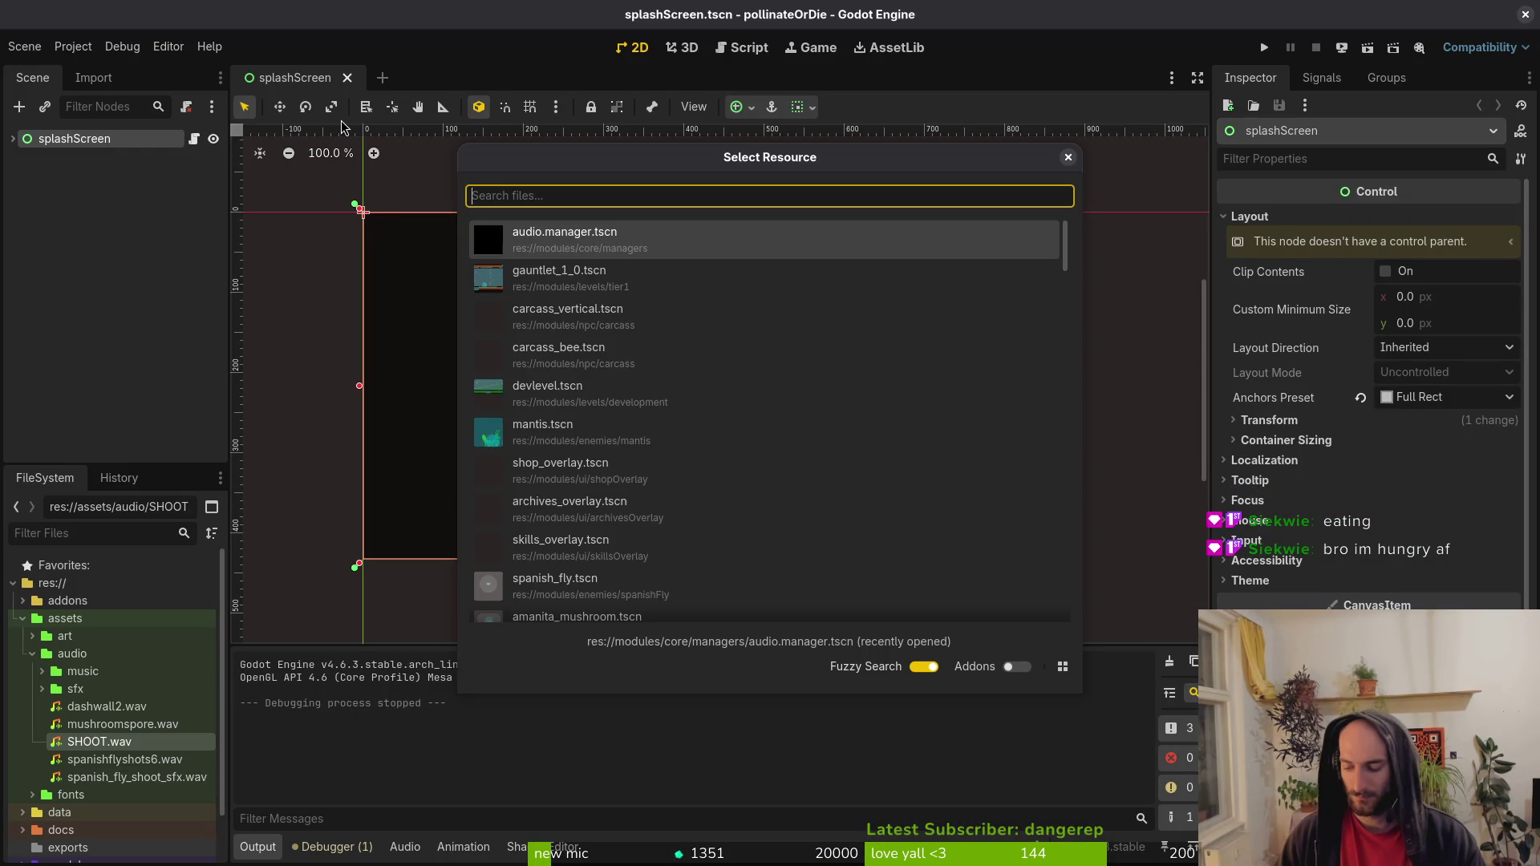
text(maslasts)
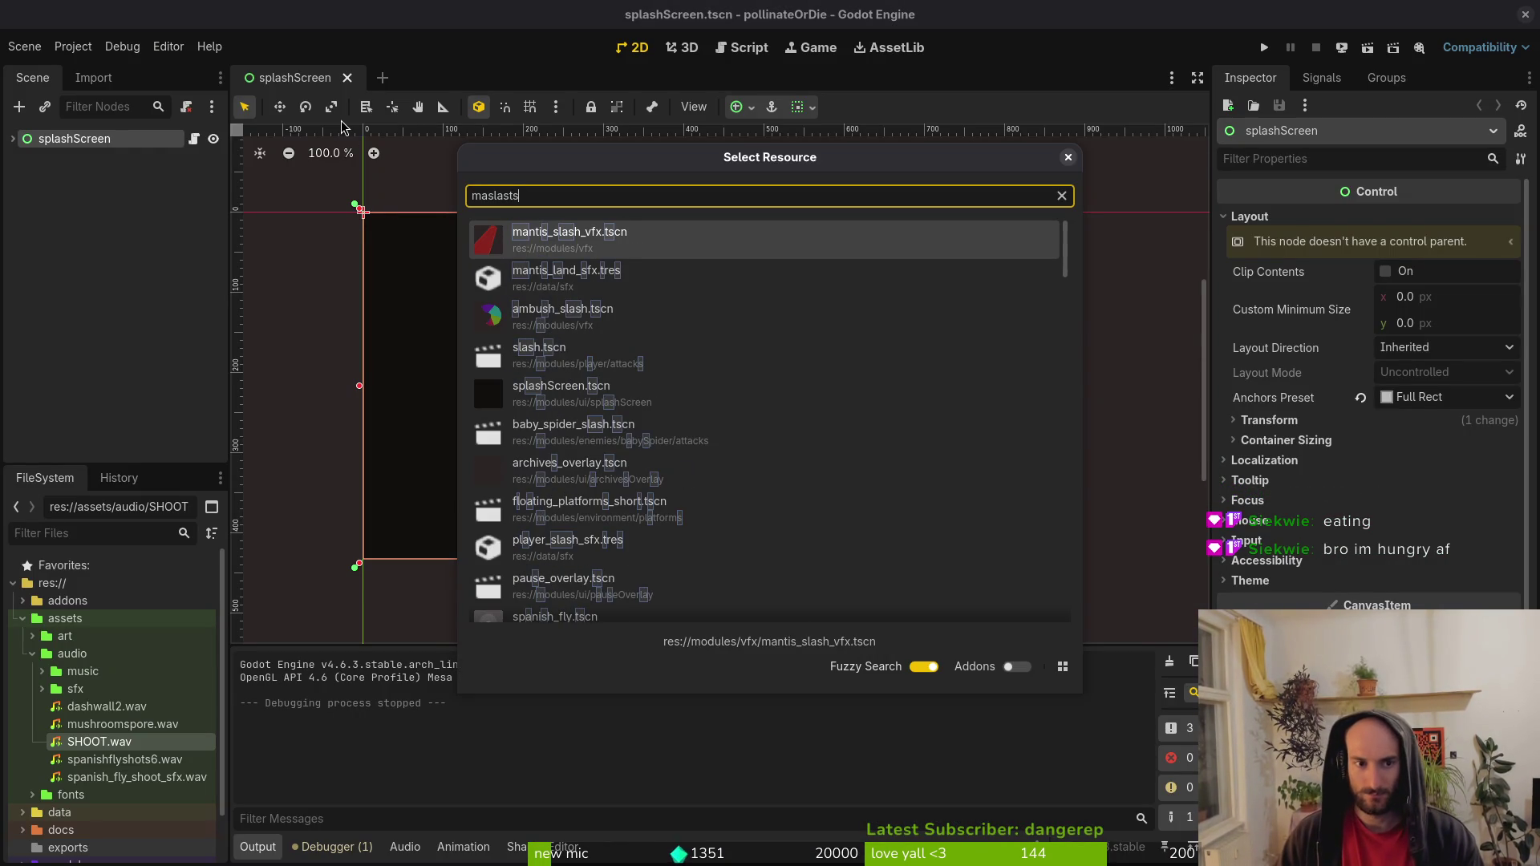
key(Return)
click(109, 209)
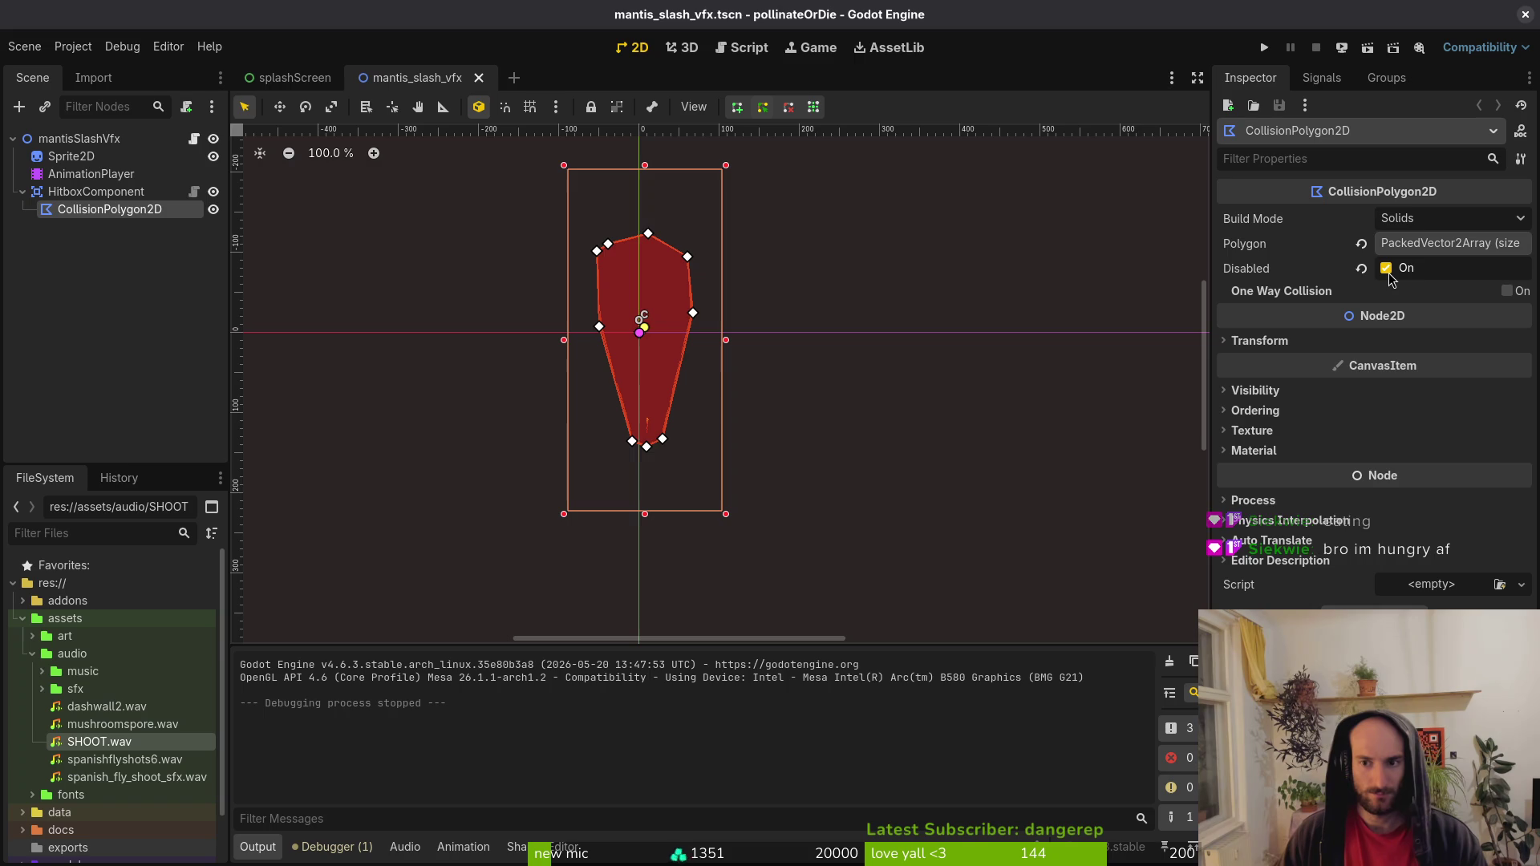
click(91, 174)
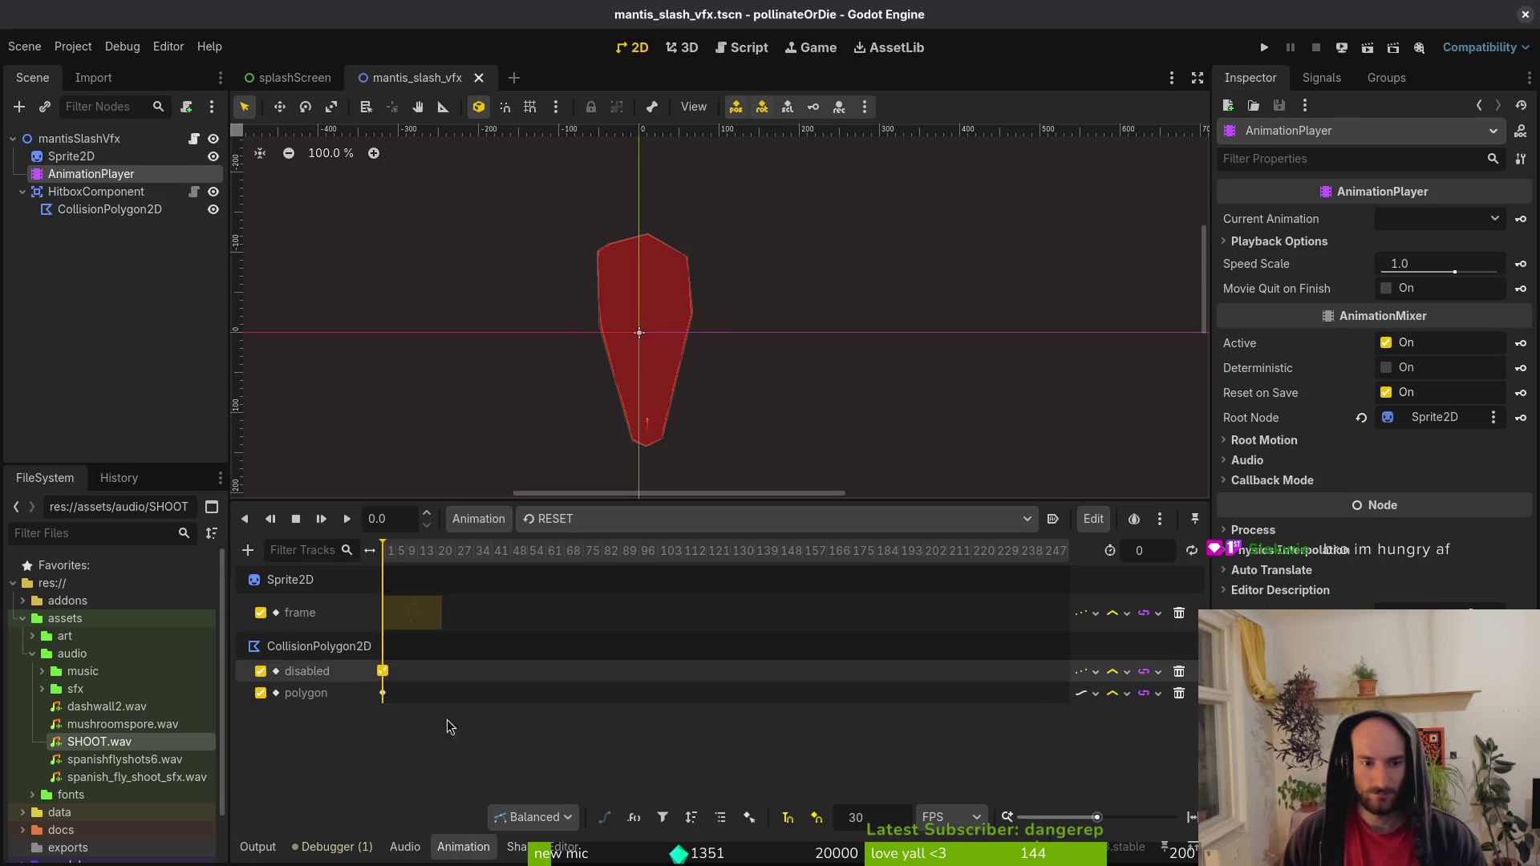
Preview the ceiSideSlashCenter, centerSlashDia and wallSlashCenter animations, then close the scene.
click(575, 521)
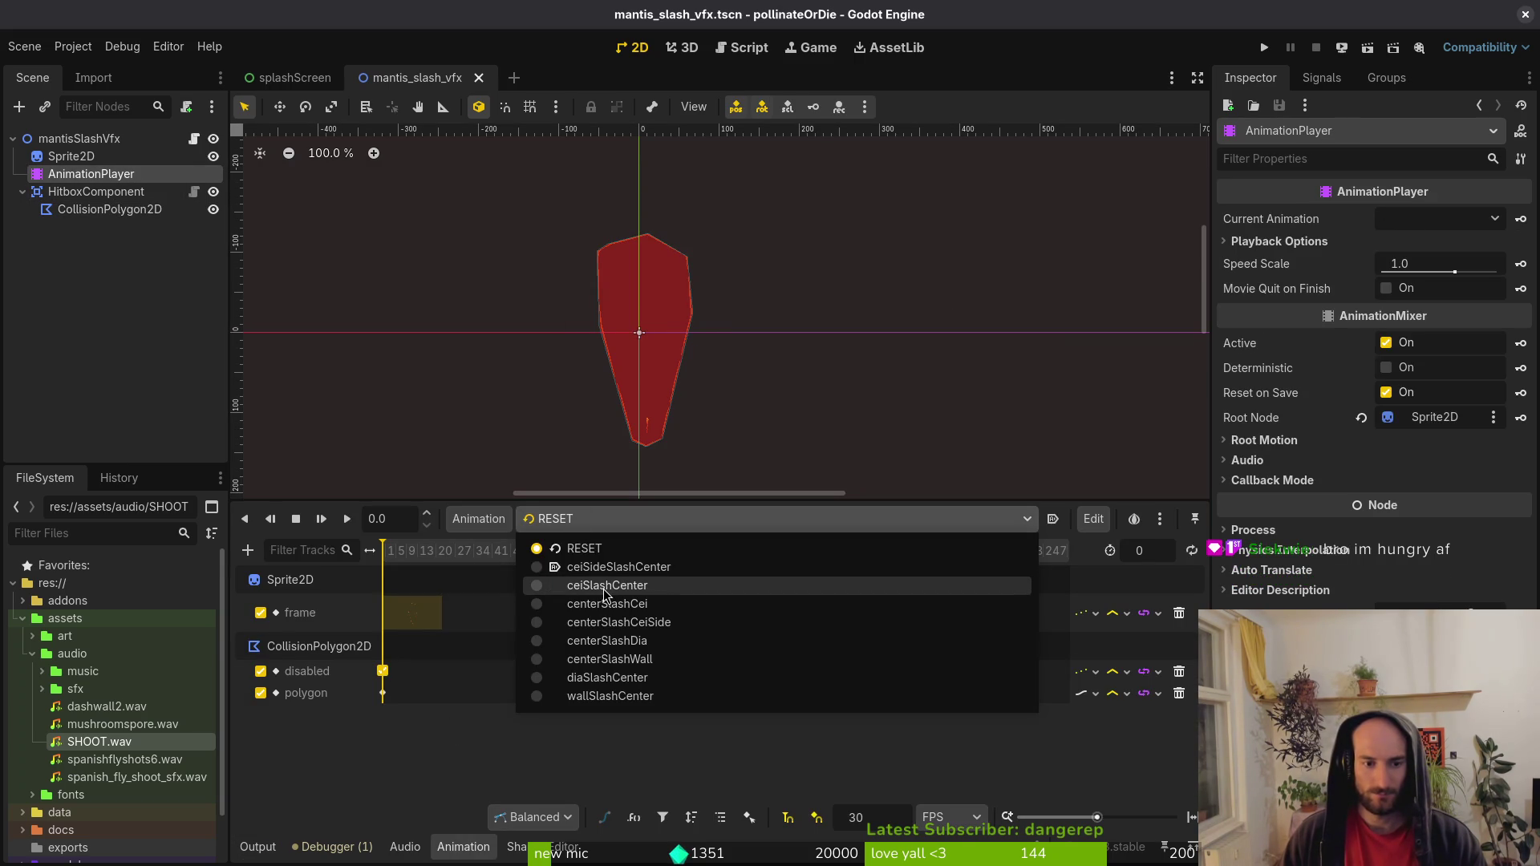
click(610, 575)
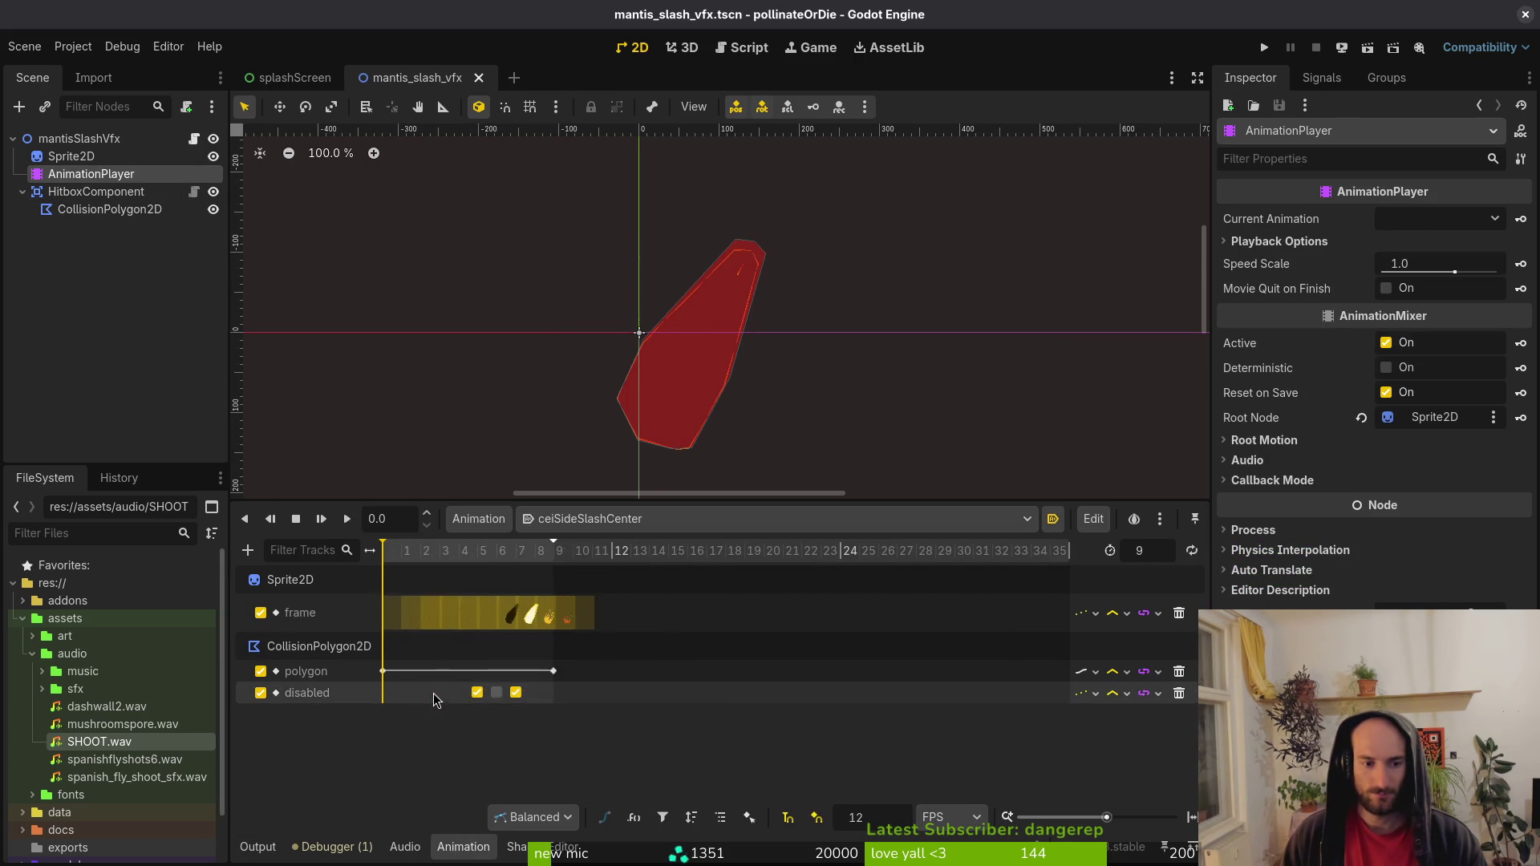
key(d)
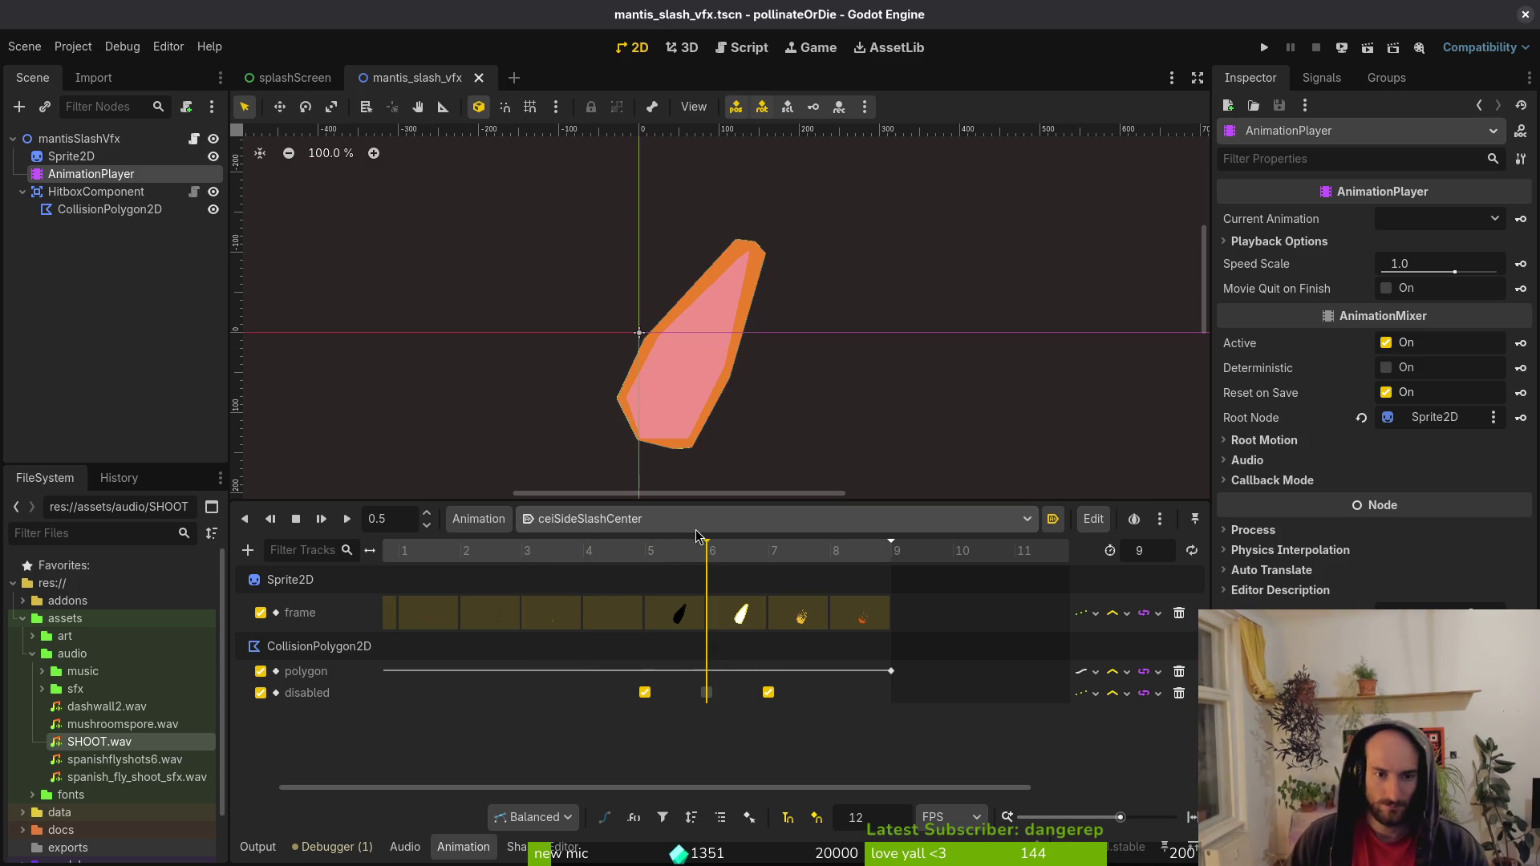
click(650, 521)
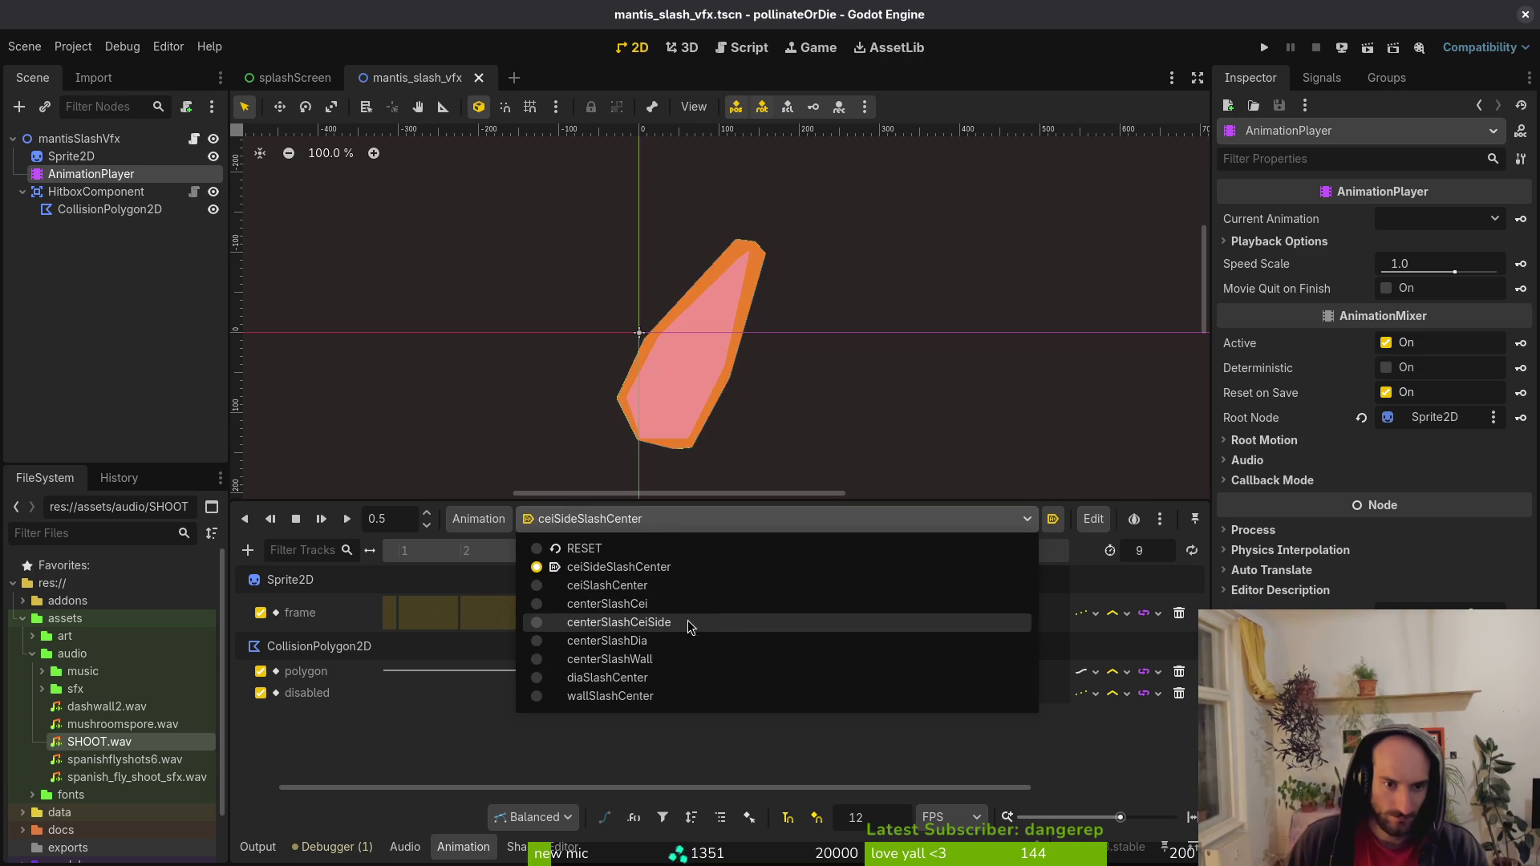
click(720, 642)
click(706, 522)
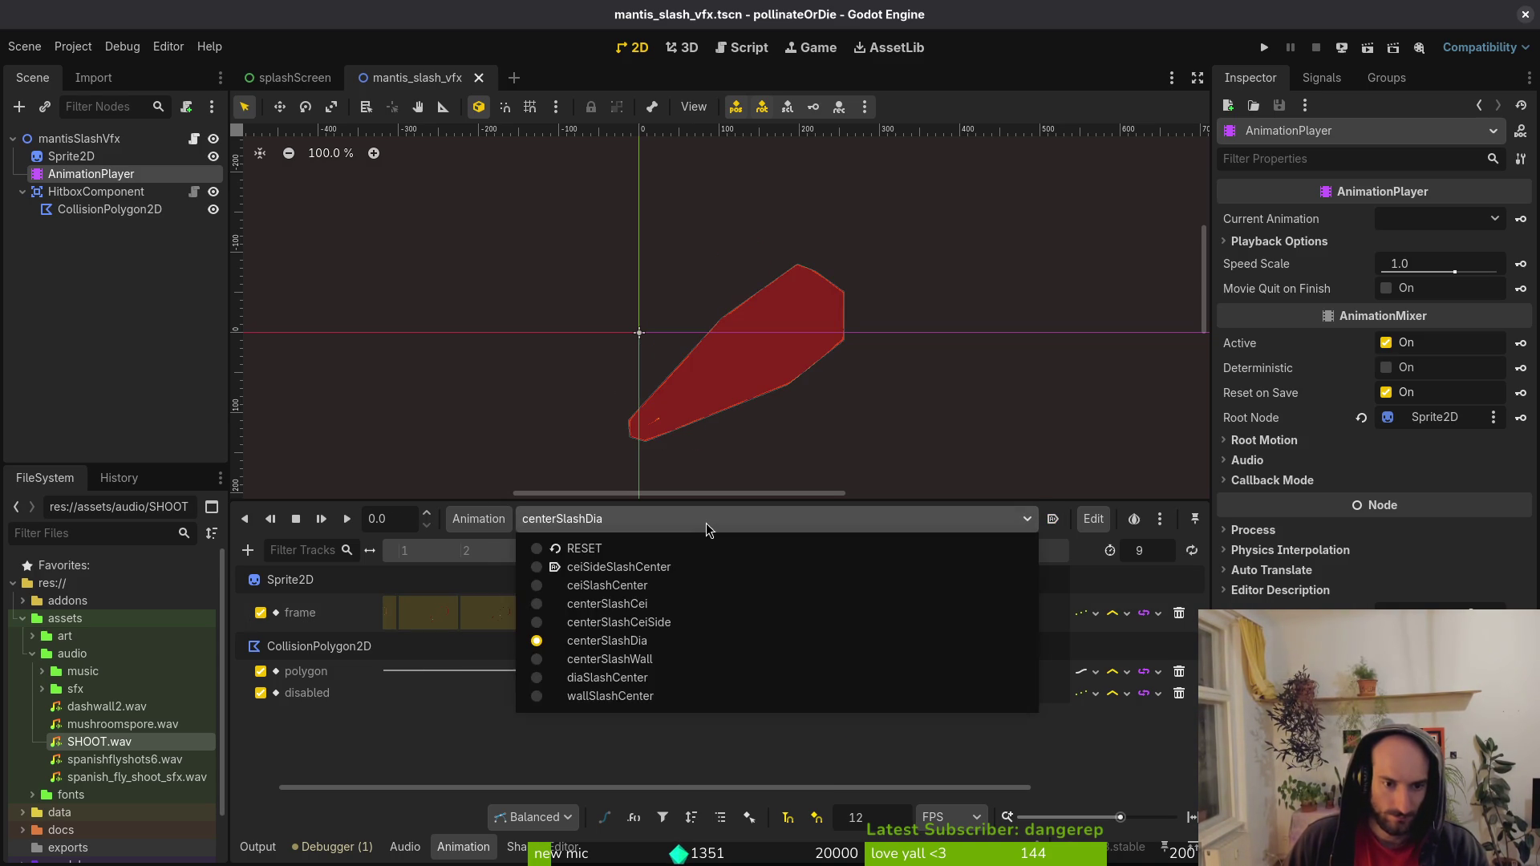
click(696, 701)
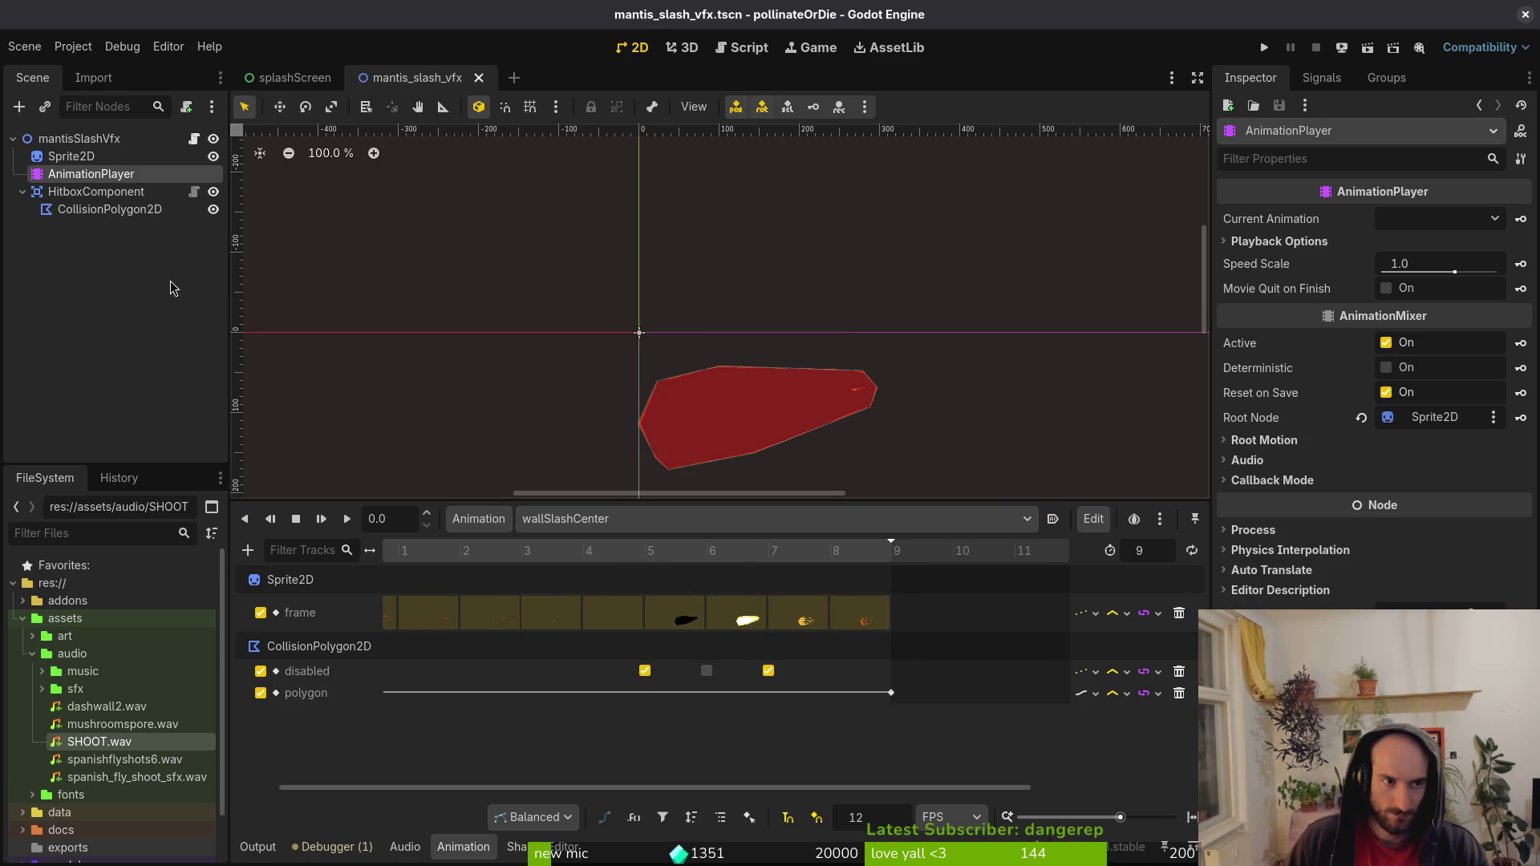
middle_click(407, 80)
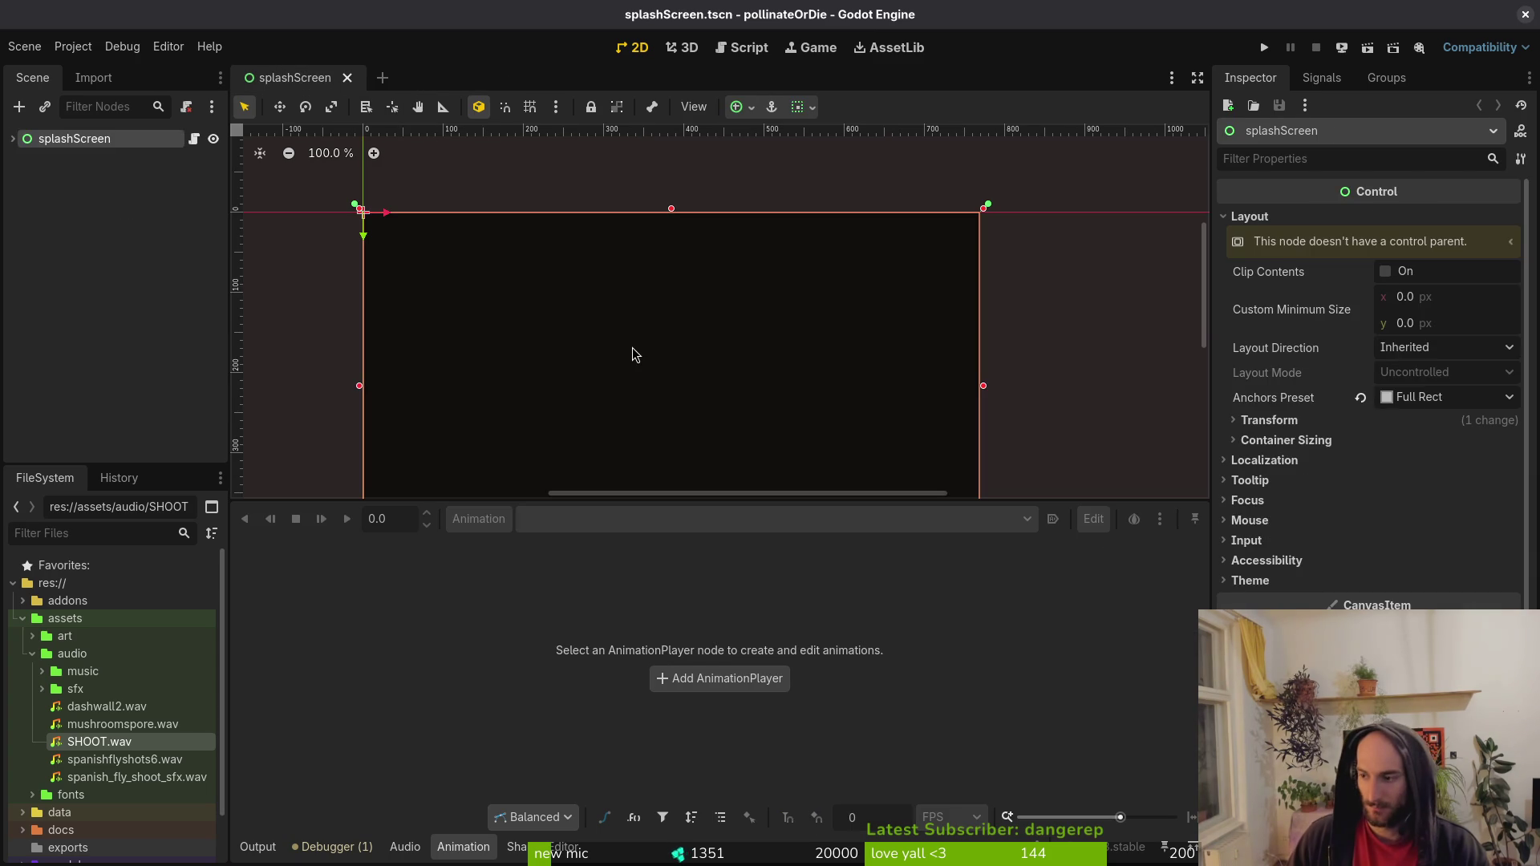
key(alt+Tab)
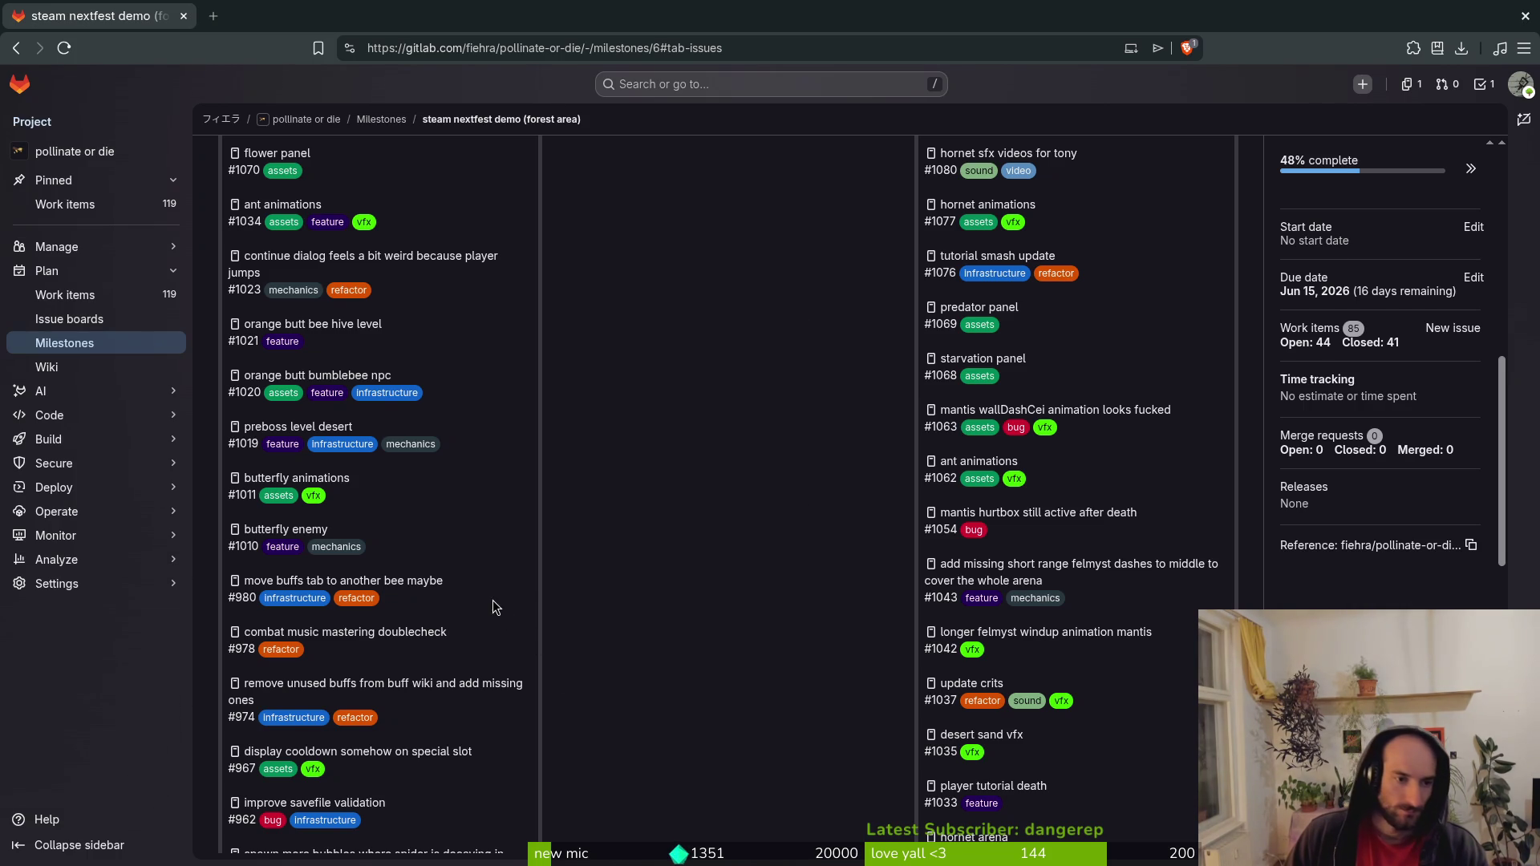
Scroll the milestone list and open issue #967 'display cooldown somehow on special slot'.
scroll(537, 556, down, 2)
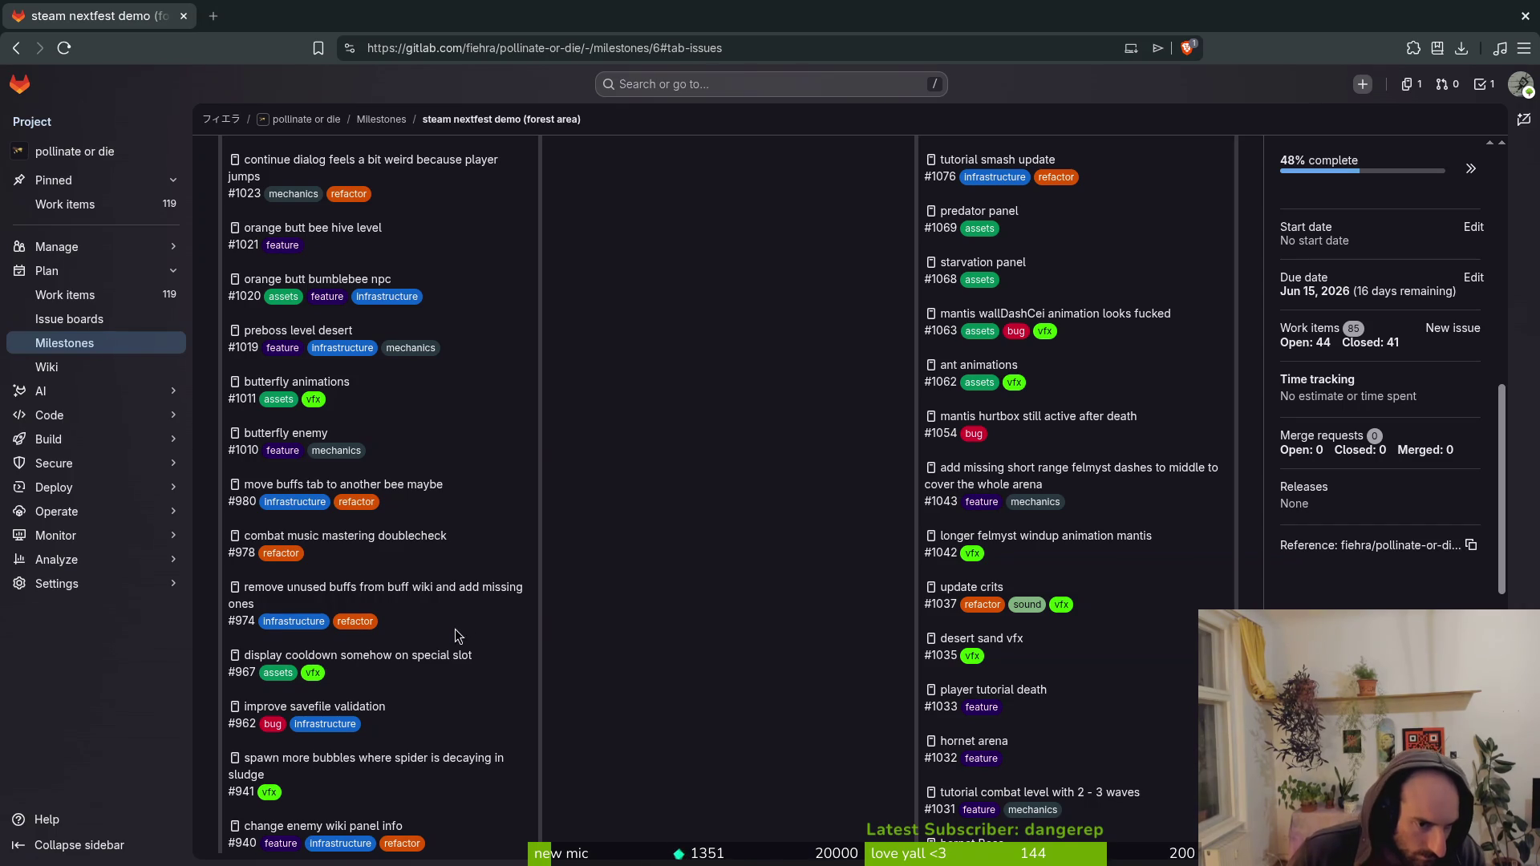
click(400, 655)
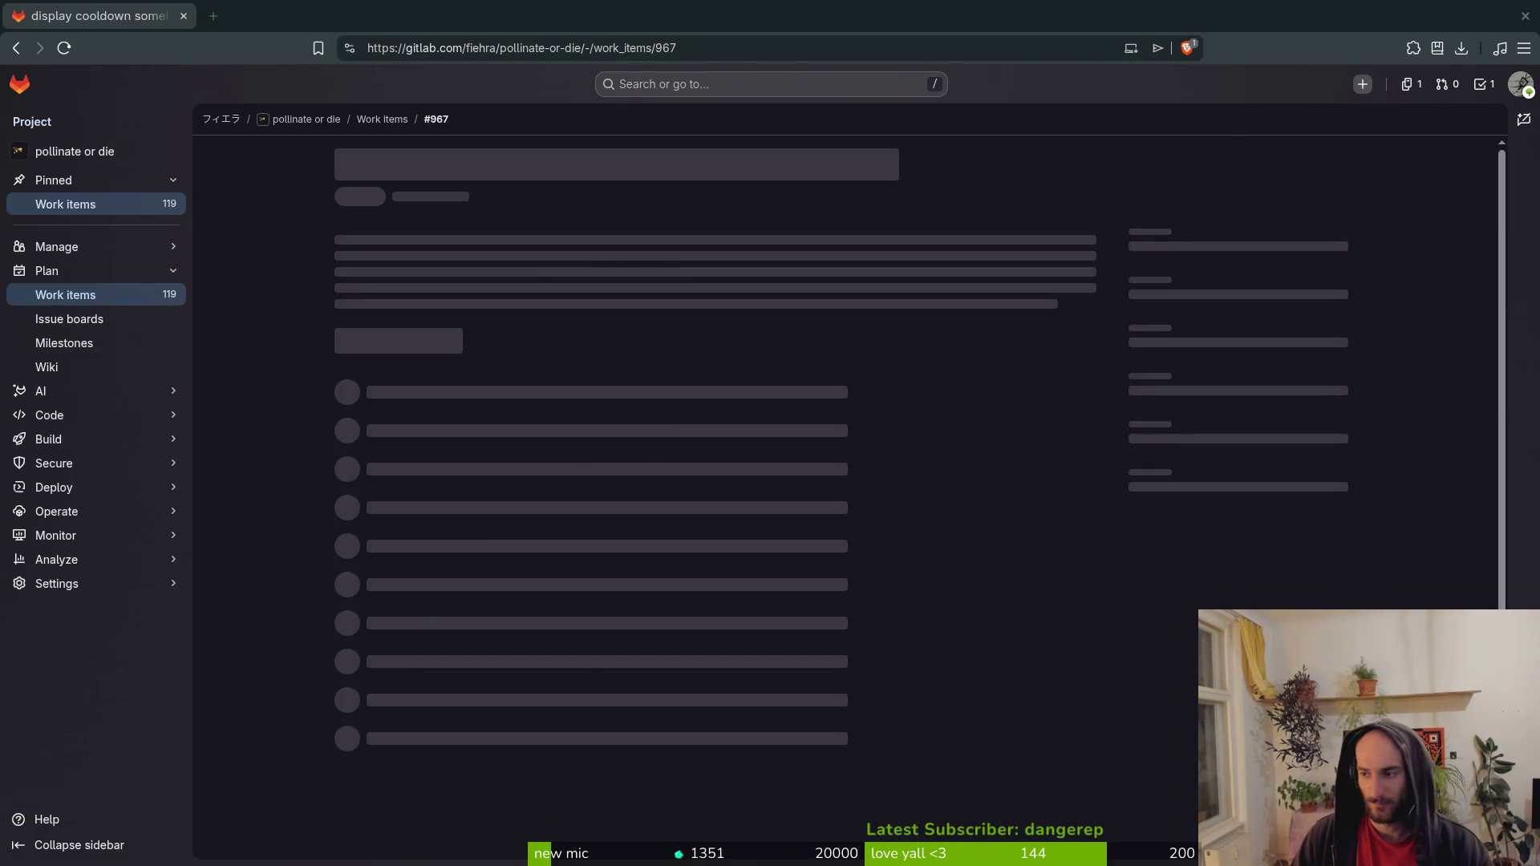
key(alt+Tab)
key(alt+Tab)
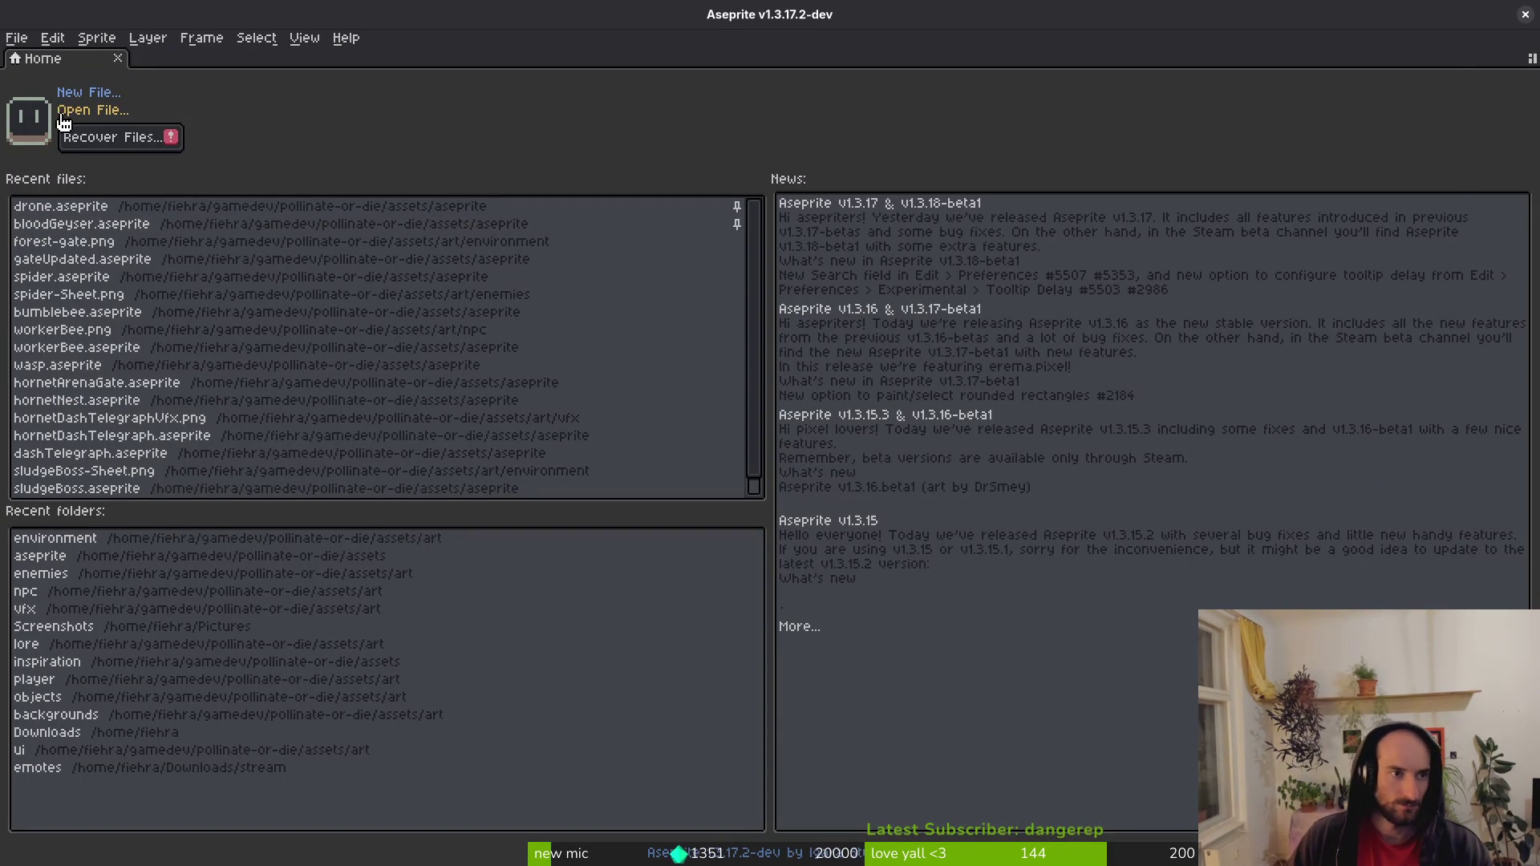
Browse to the aseprite source folder and open consumableSlot.aseprite.
click(71, 111)
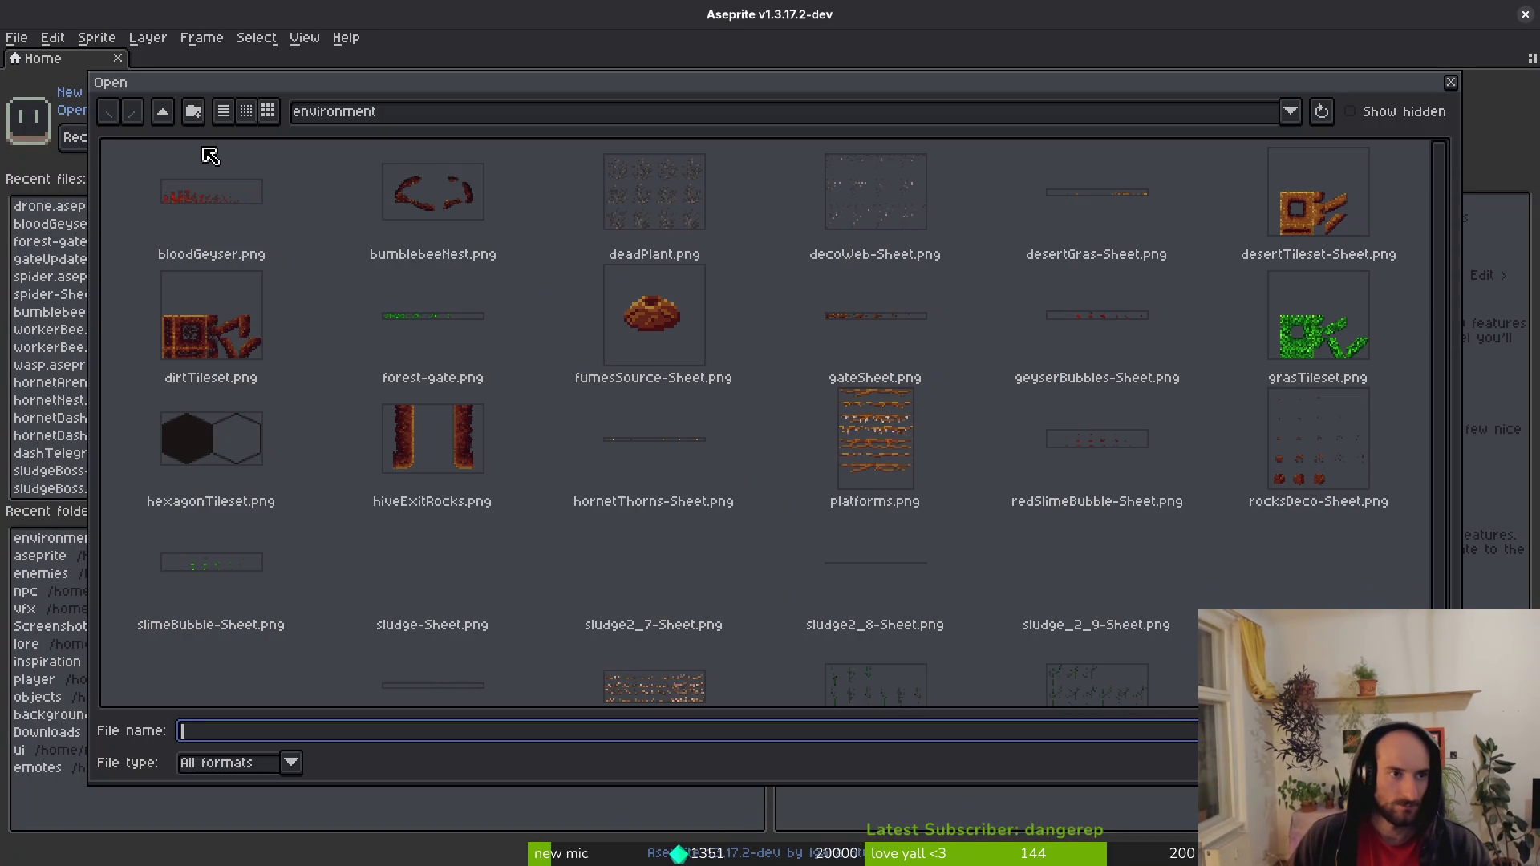
scroll(734, 394, down, 1)
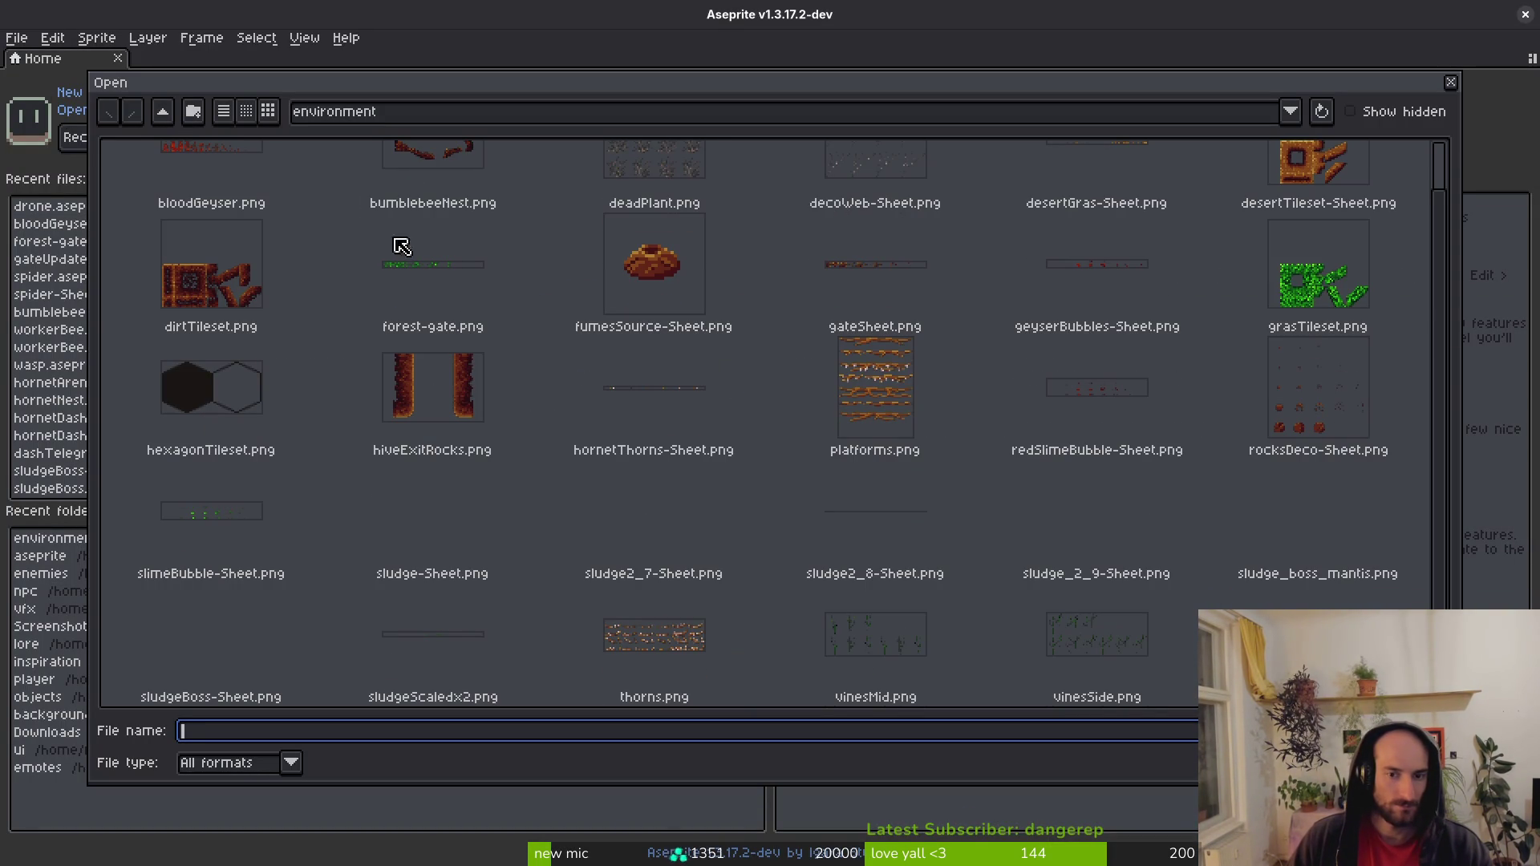
click(160, 113)
click(161, 117)
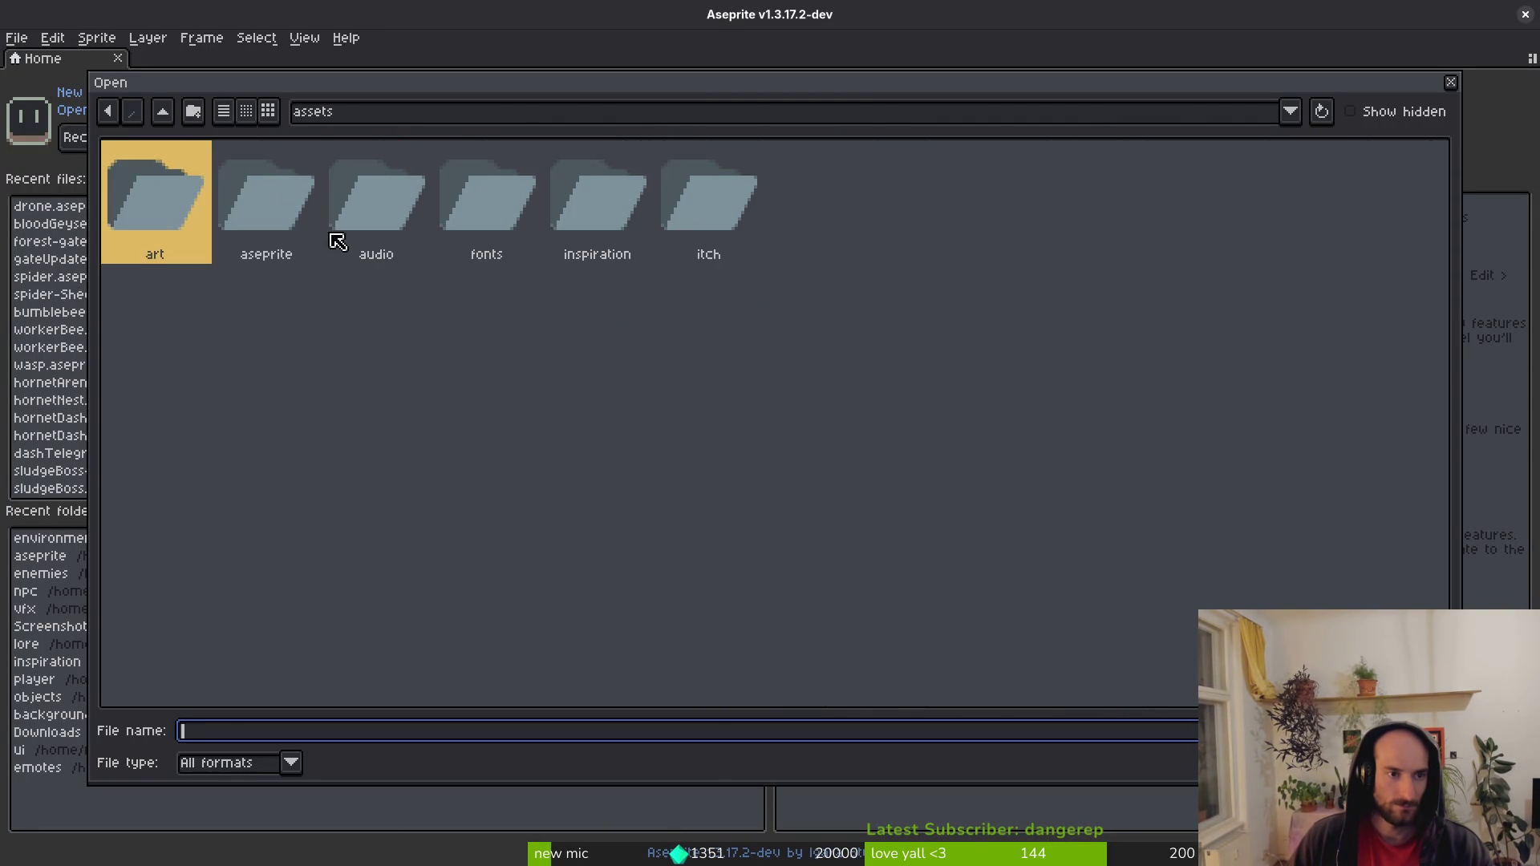
double_click(270, 210)
scroll(869, 454, down, 5)
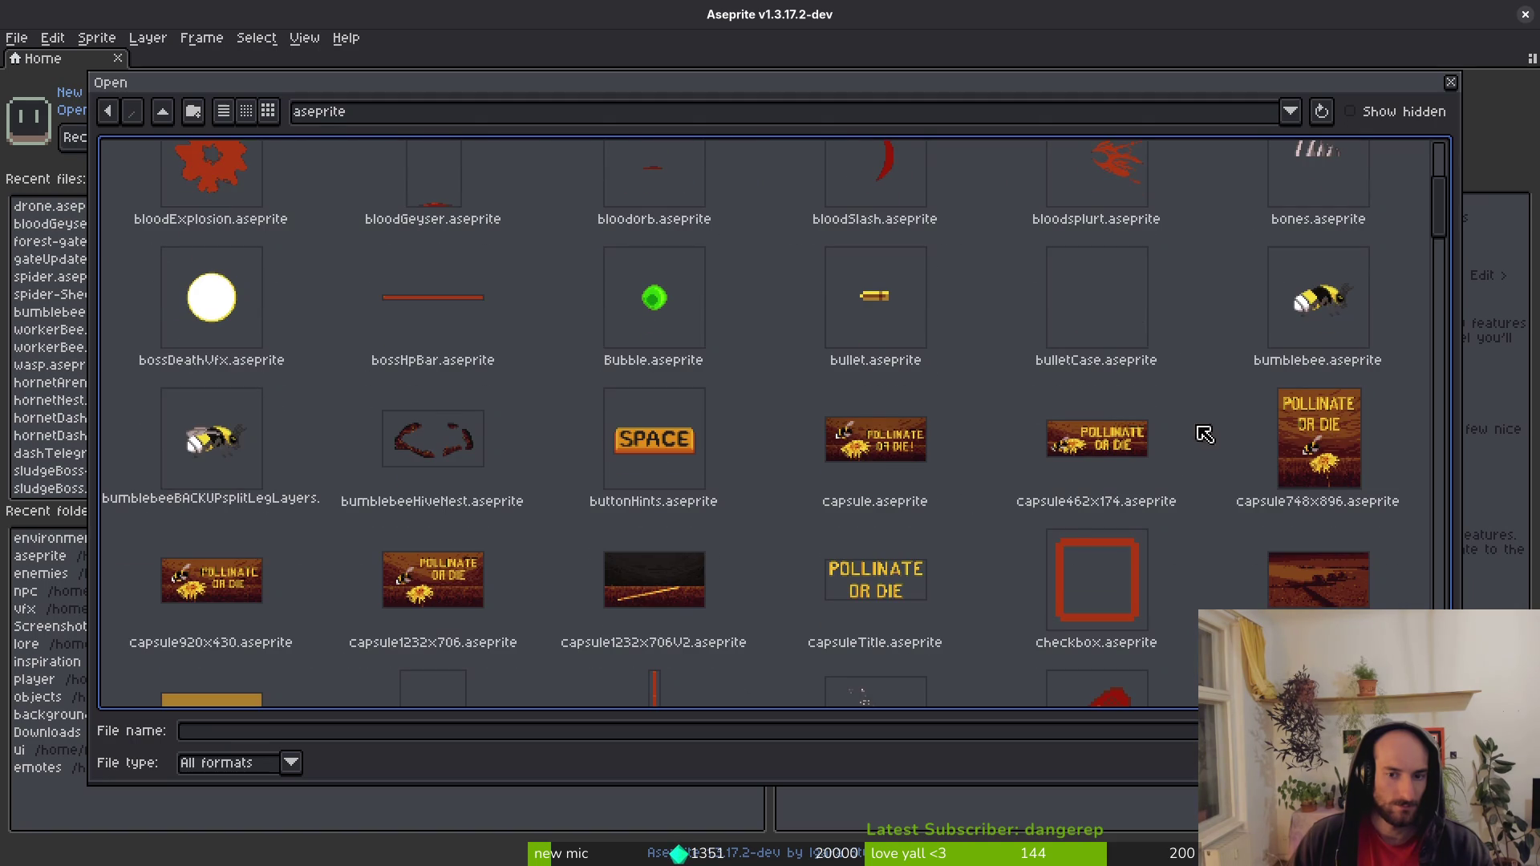
scroll(904, 491, down, 5)
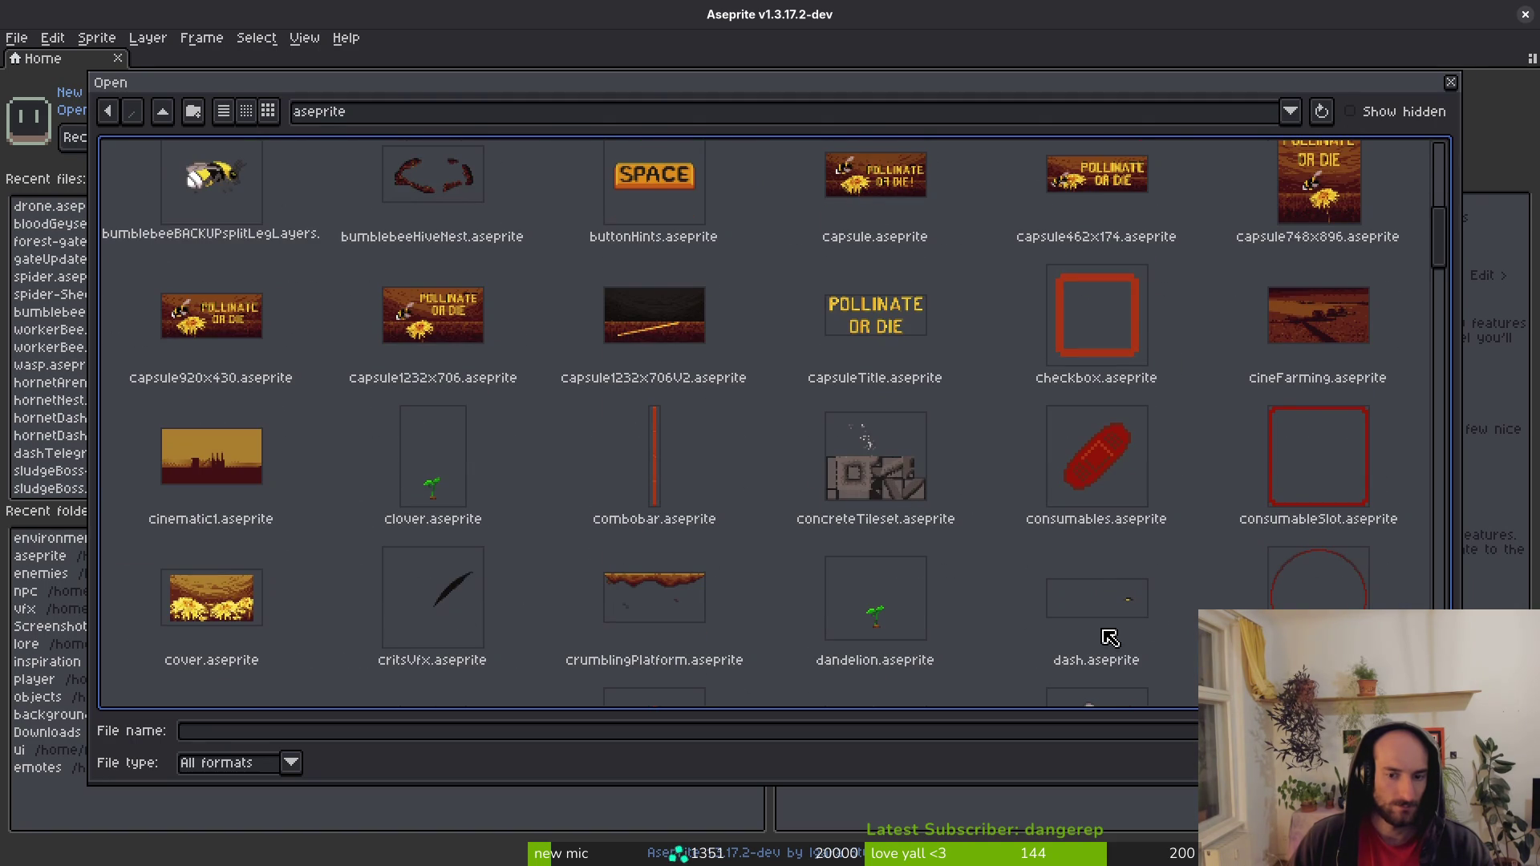
click(1329, 524)
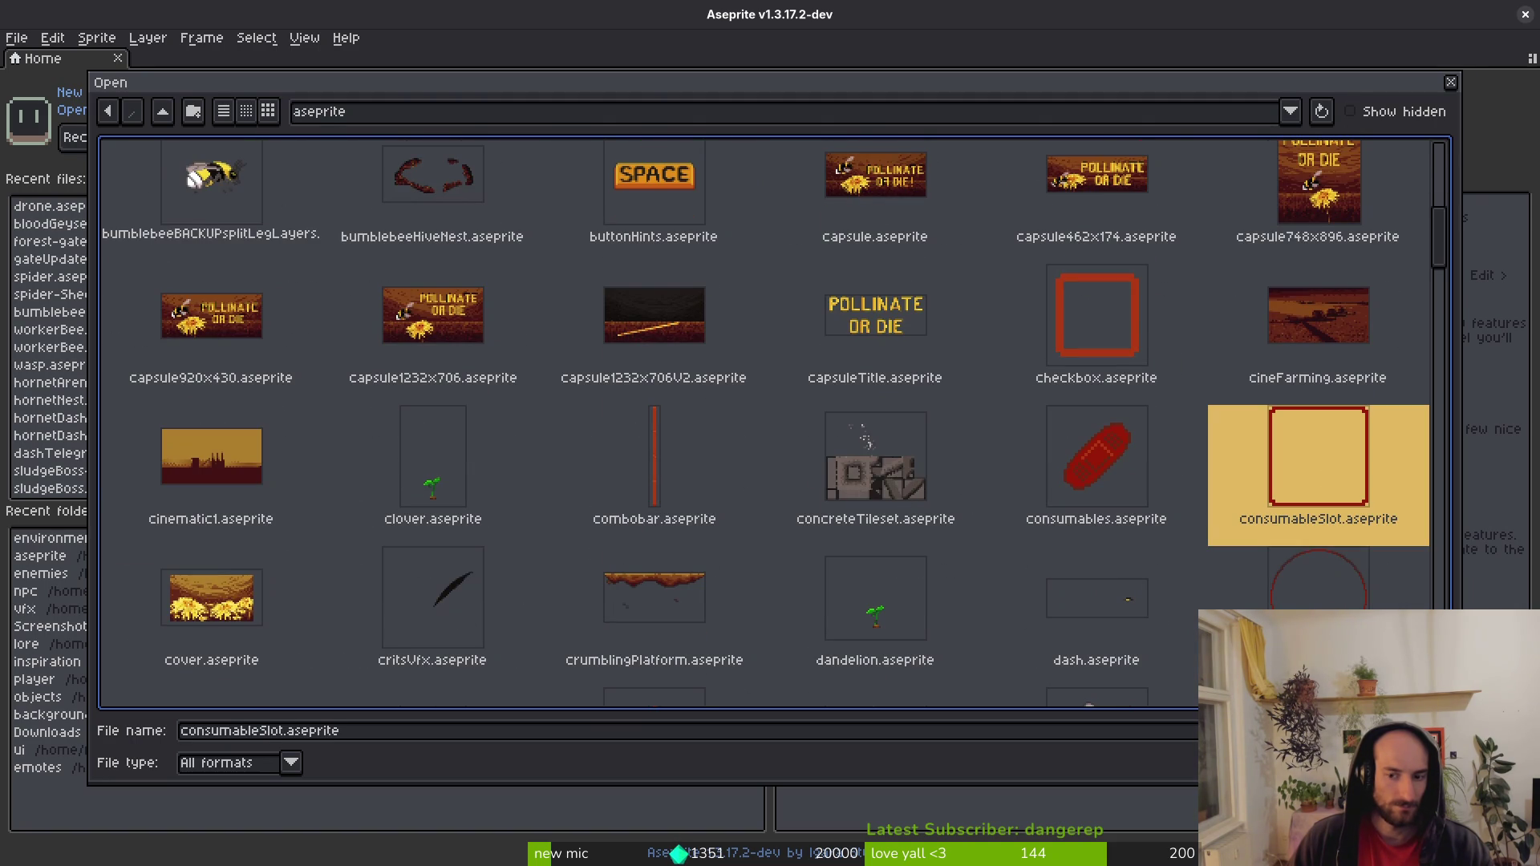
key(Return)
Open specialSlot.aseprite from the same folder.
click(16, 38)
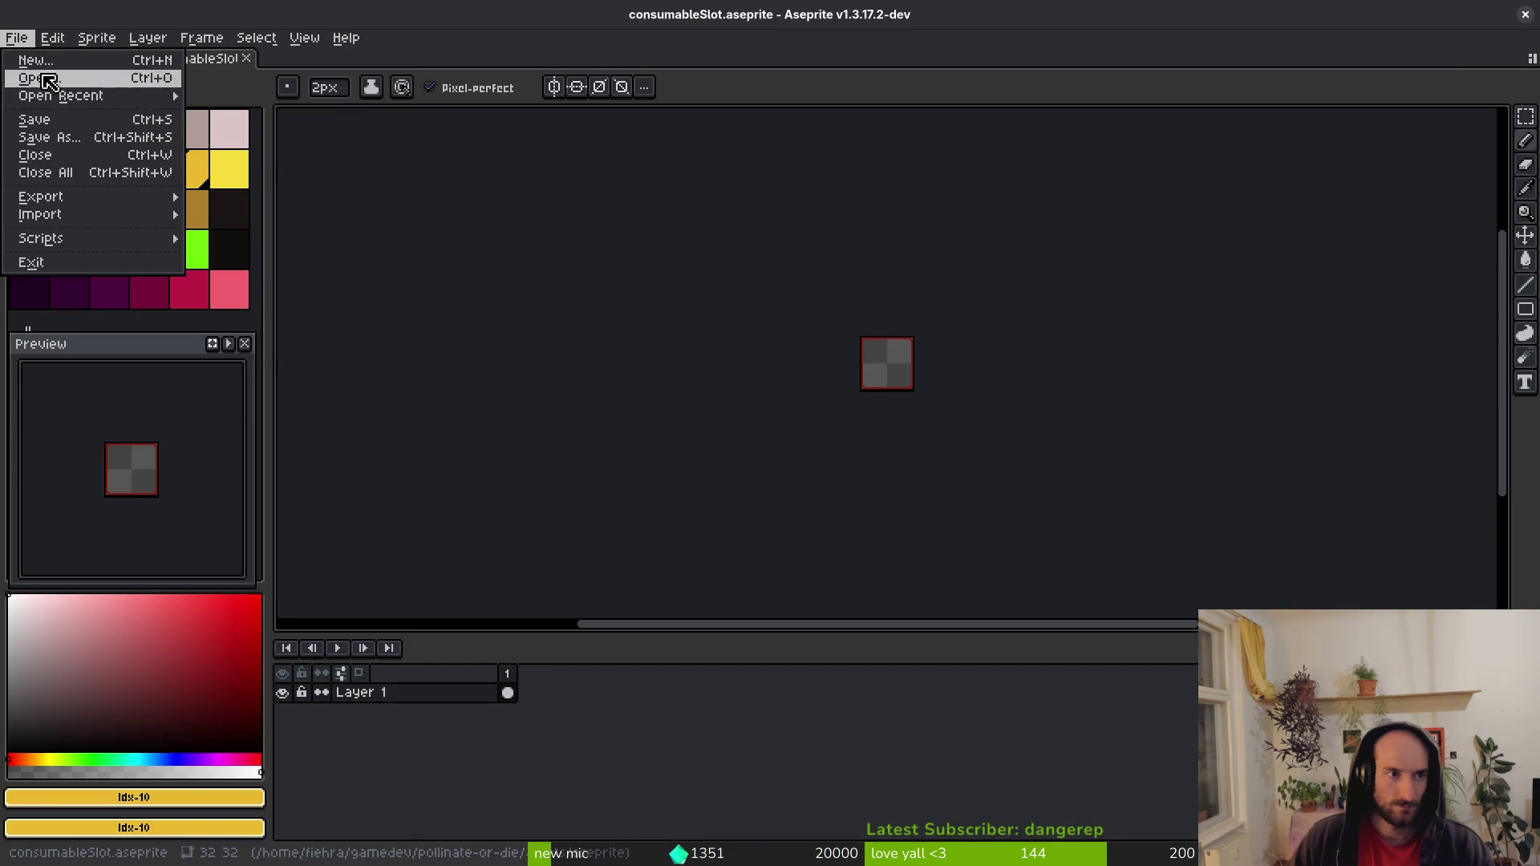
click(55, 87)
scroll(706, 321, down, 10)
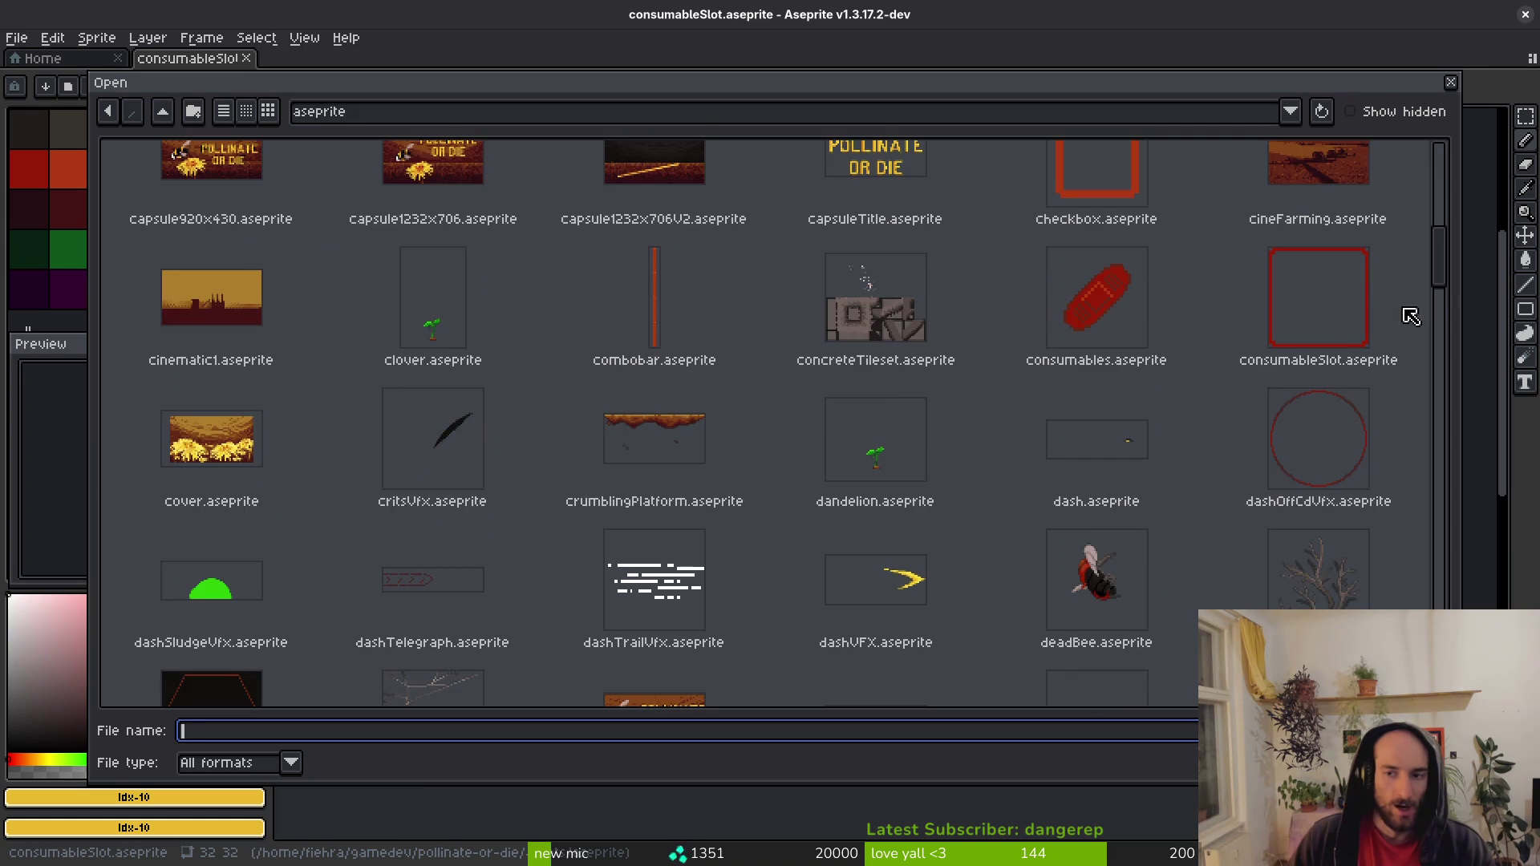
drag(1443, 307, 1444, 598)
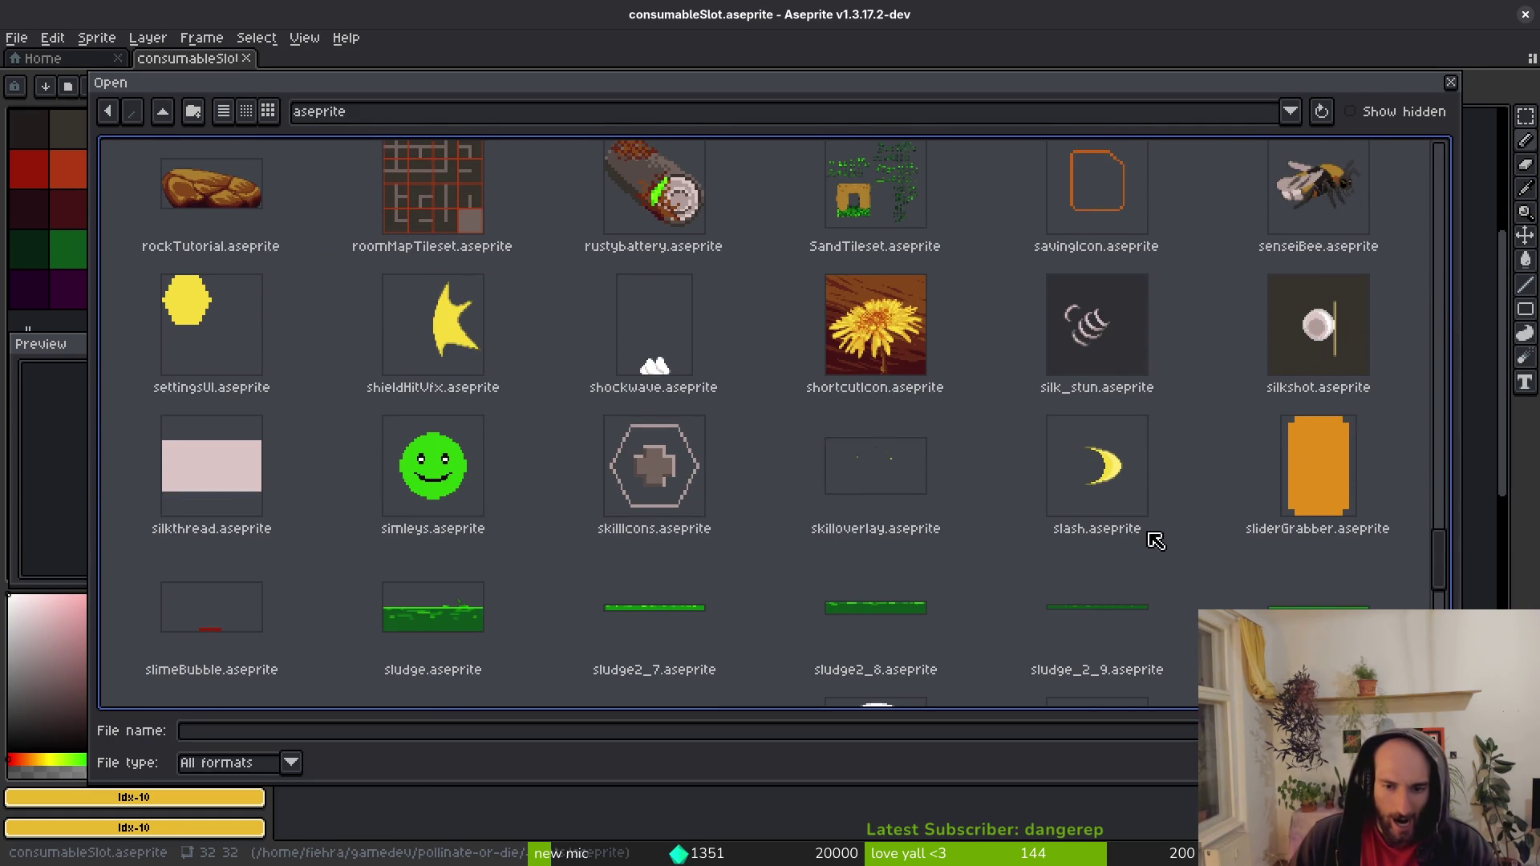
scroll(1100, 543, down, 3)
scroll(1065, 487, down, 3)
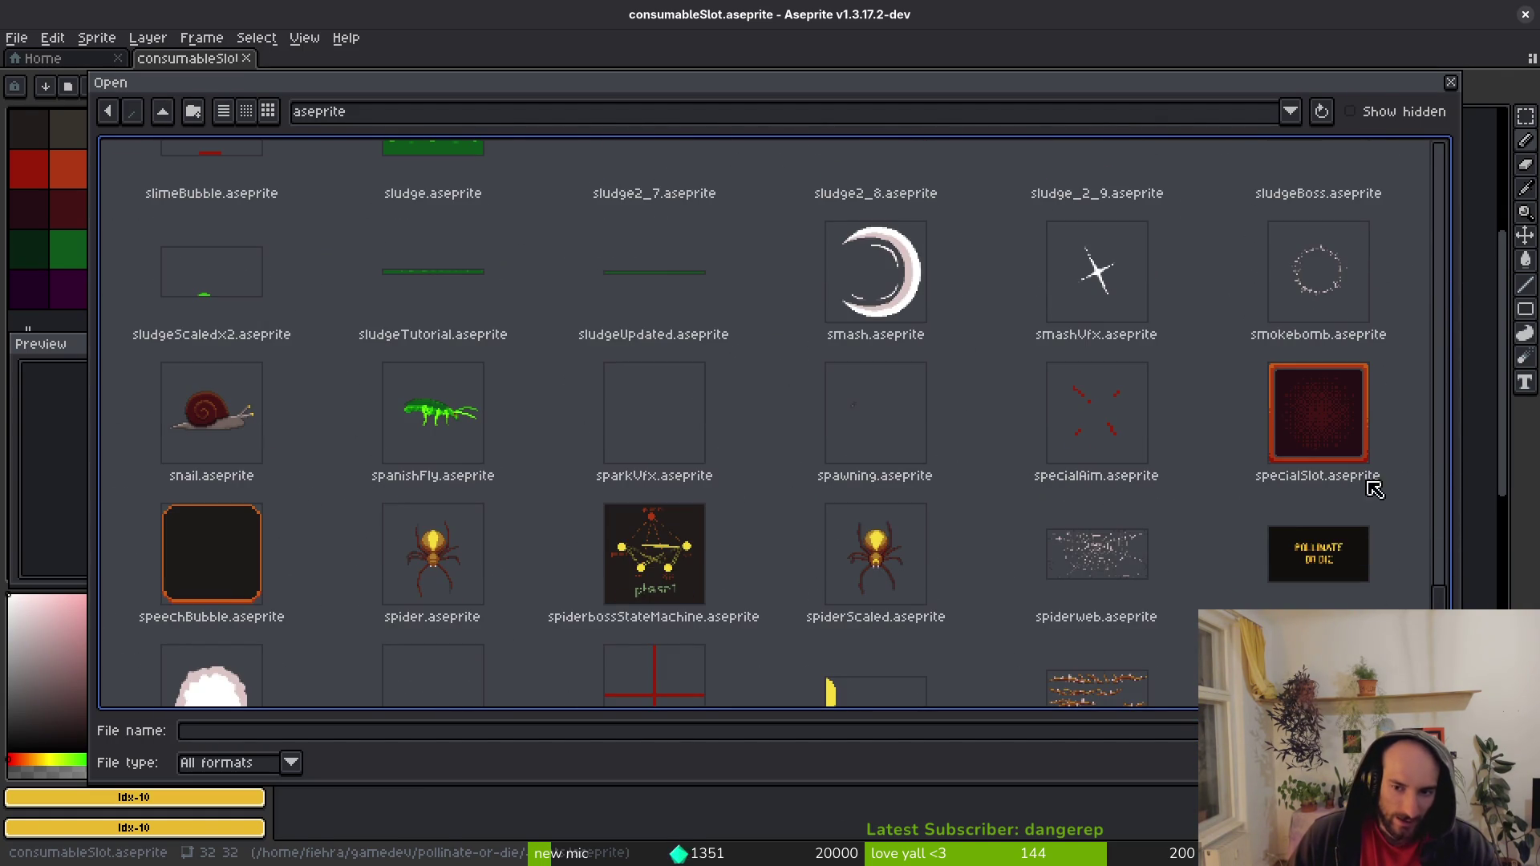
click(1332, 402)
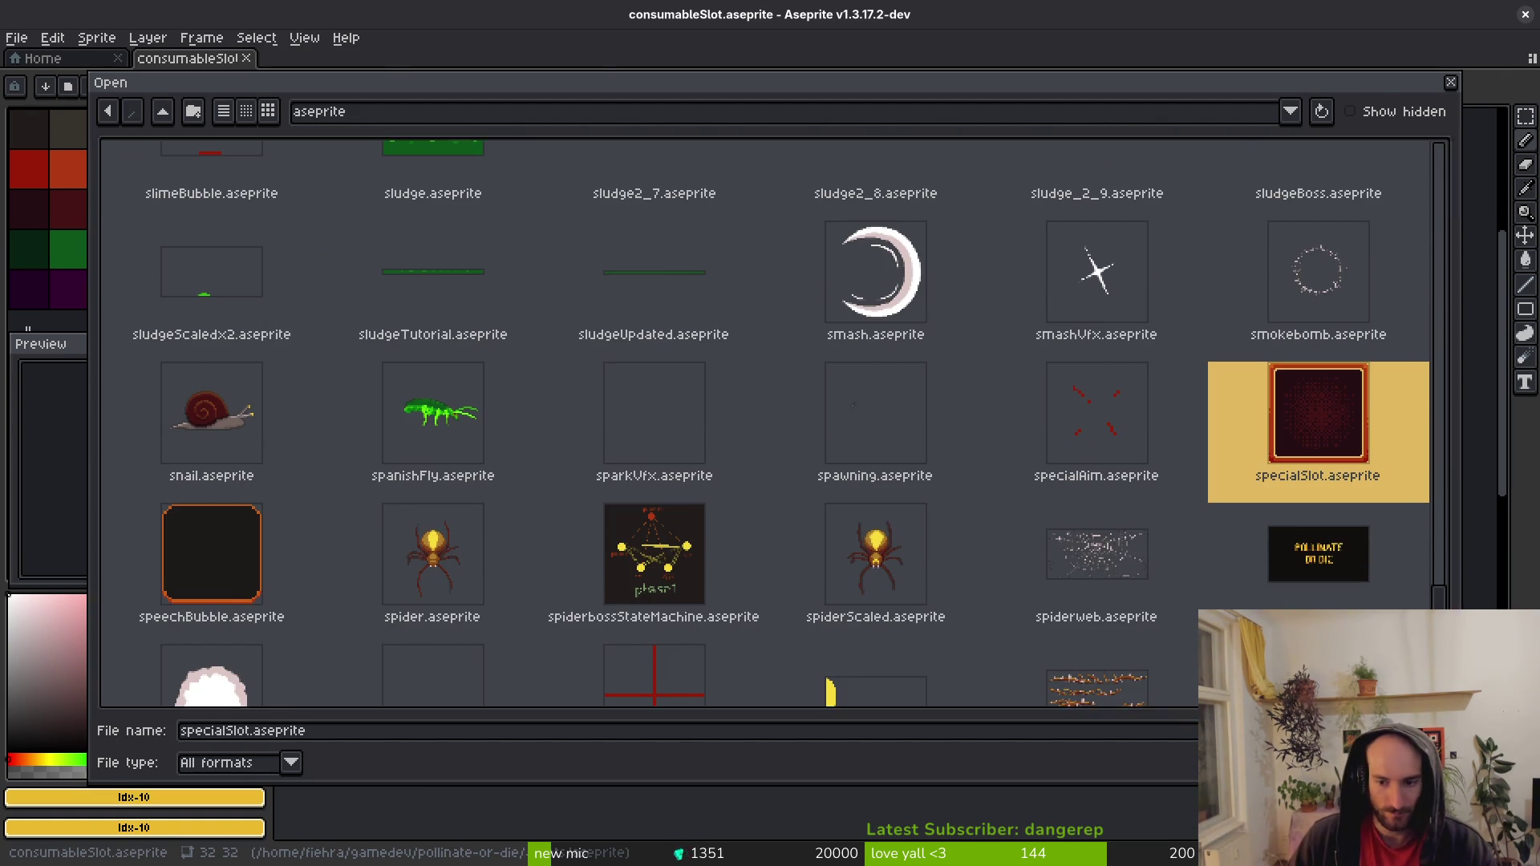
click(1355, 763)
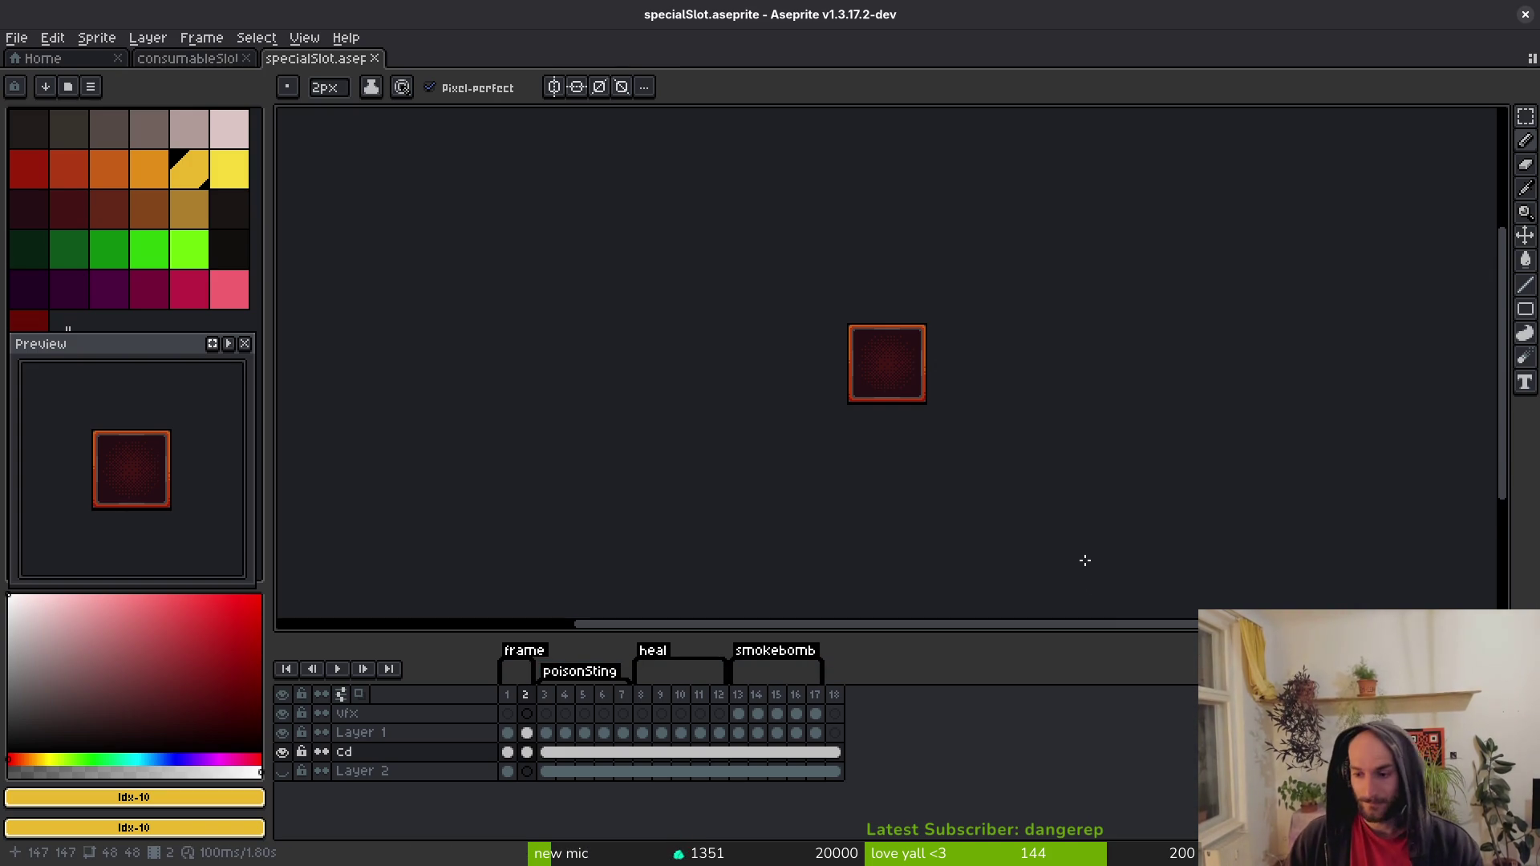
Step through the heal and smokebomb frames, then compare frames 1 and 2.
scroll(893, 389, up, 4)
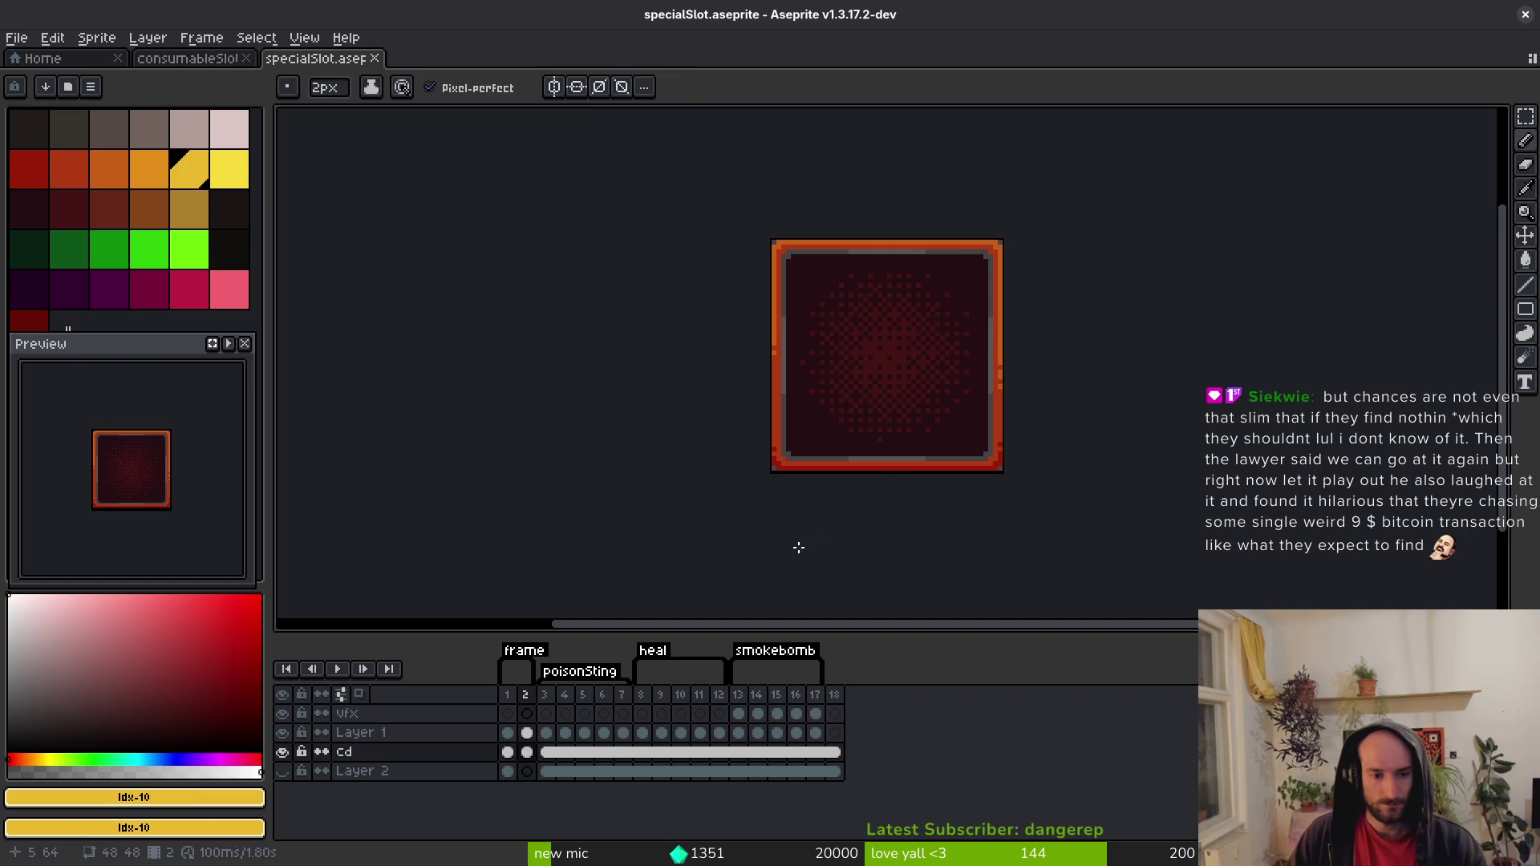
key(Right)
key(Right)
key(Right)
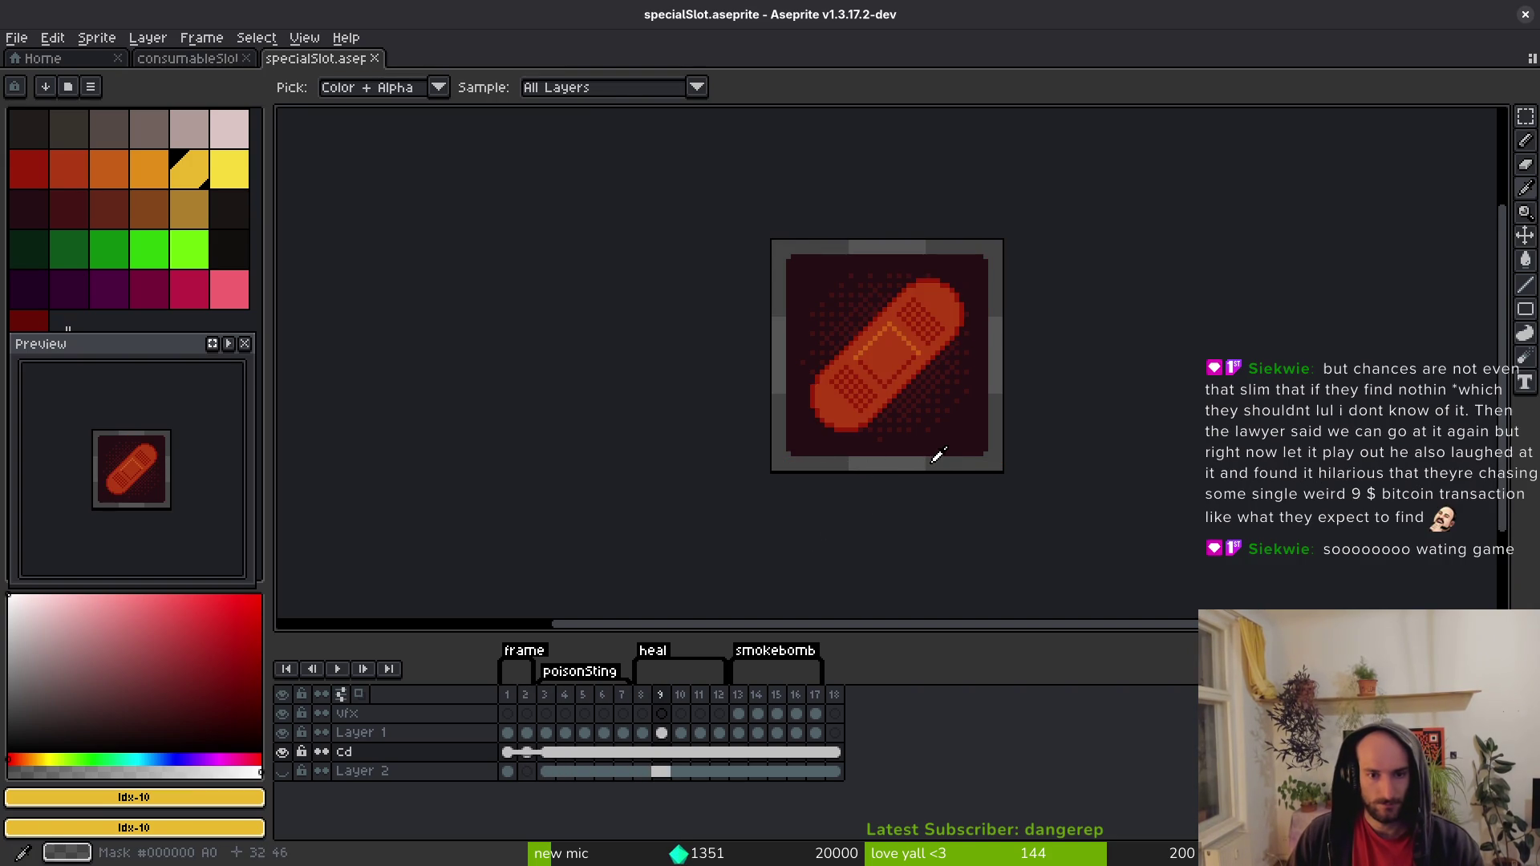
scroll(951, 465, down, 4)
key(Right)
key(Right)
key(Right)
key(Right)
key(Right)
key(Right)
scroll(967, 453, up, 4)
key(Right)
key(Right)
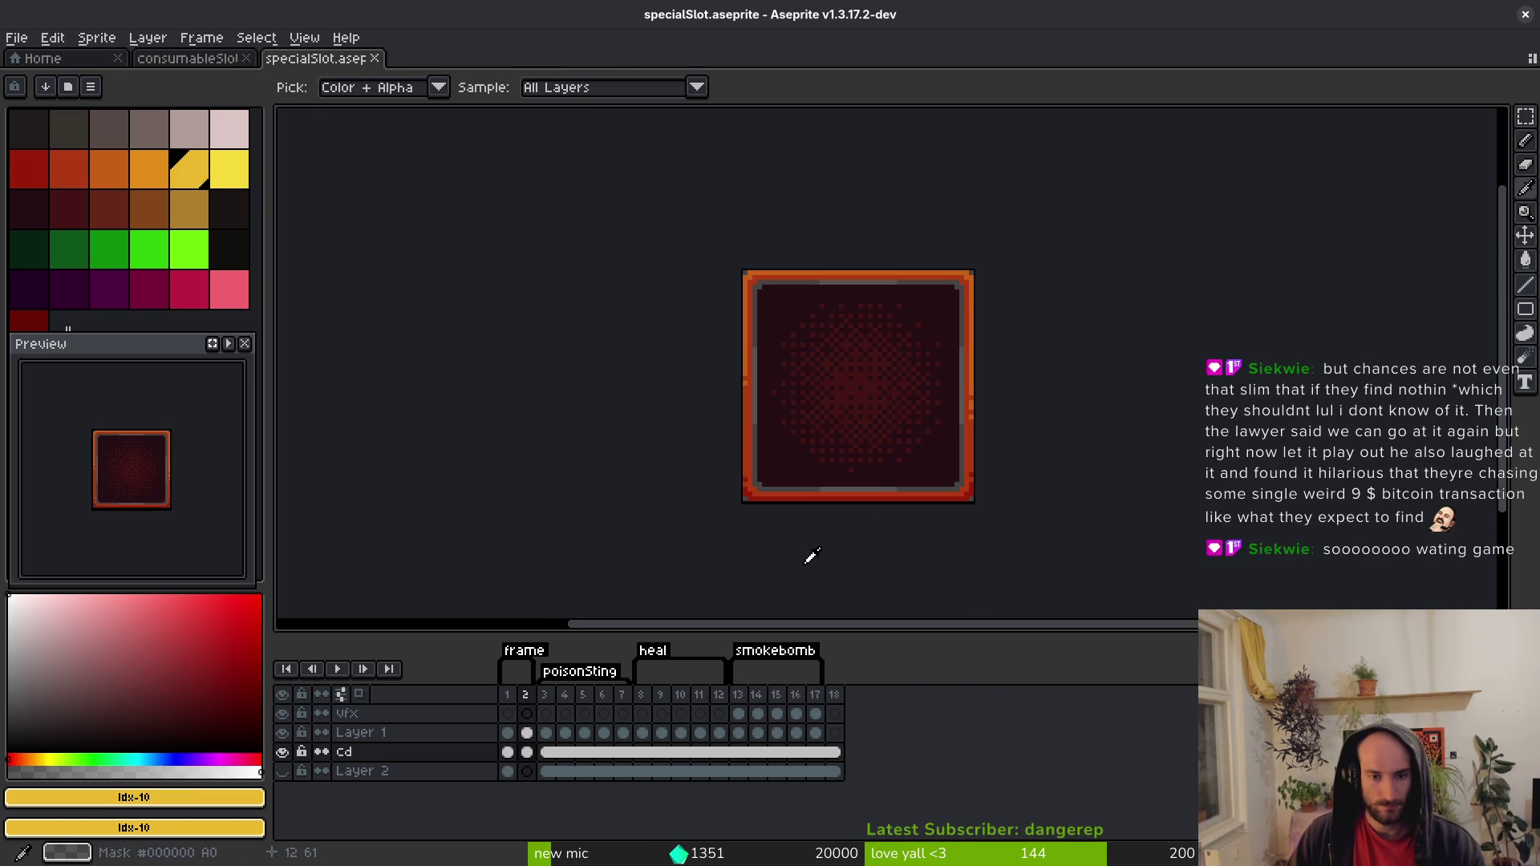
key(Right)
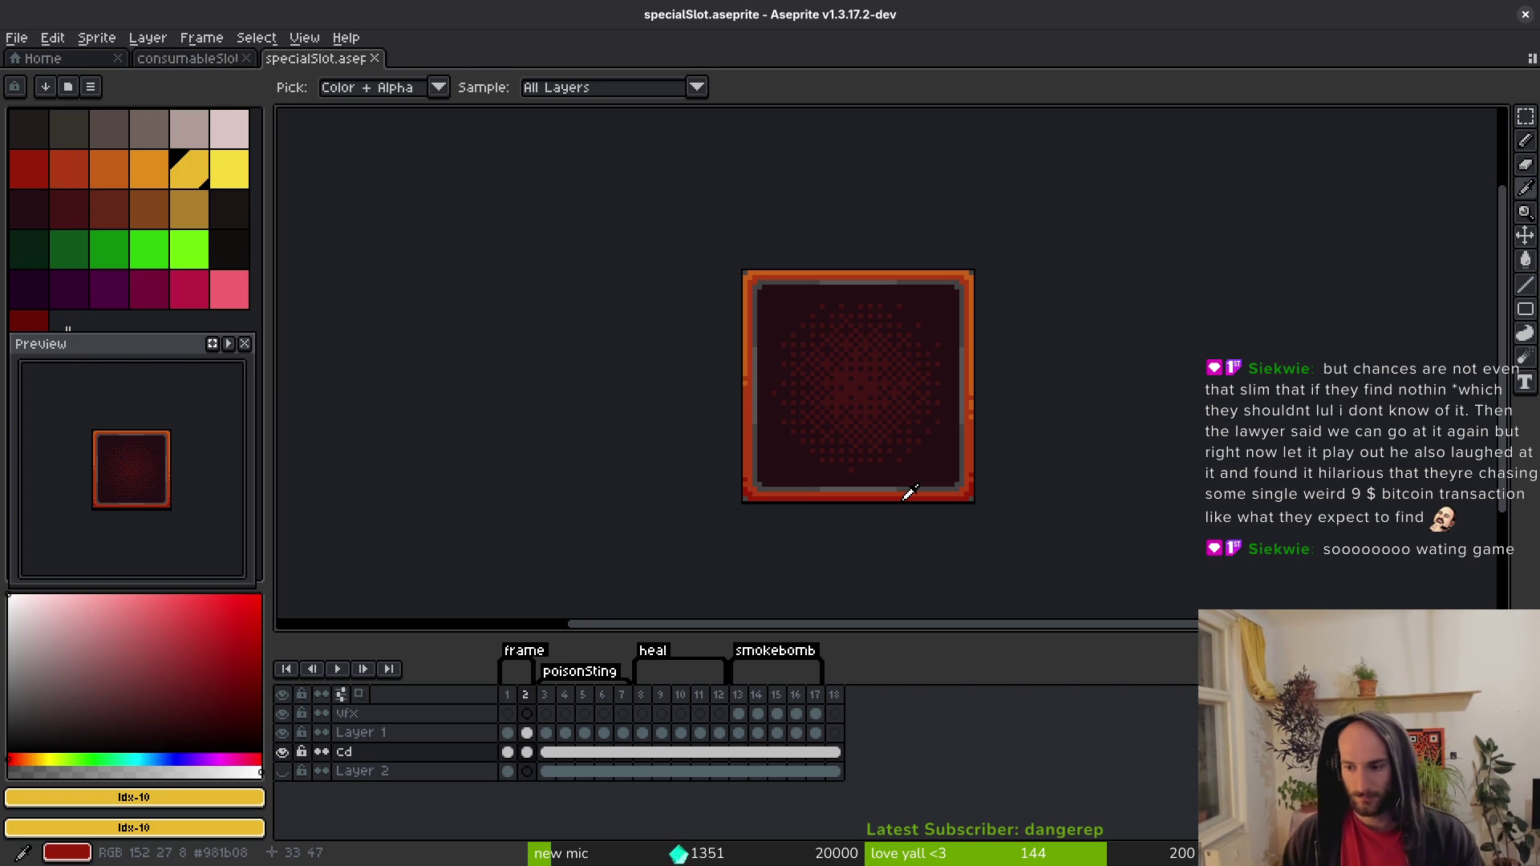
key(Left)
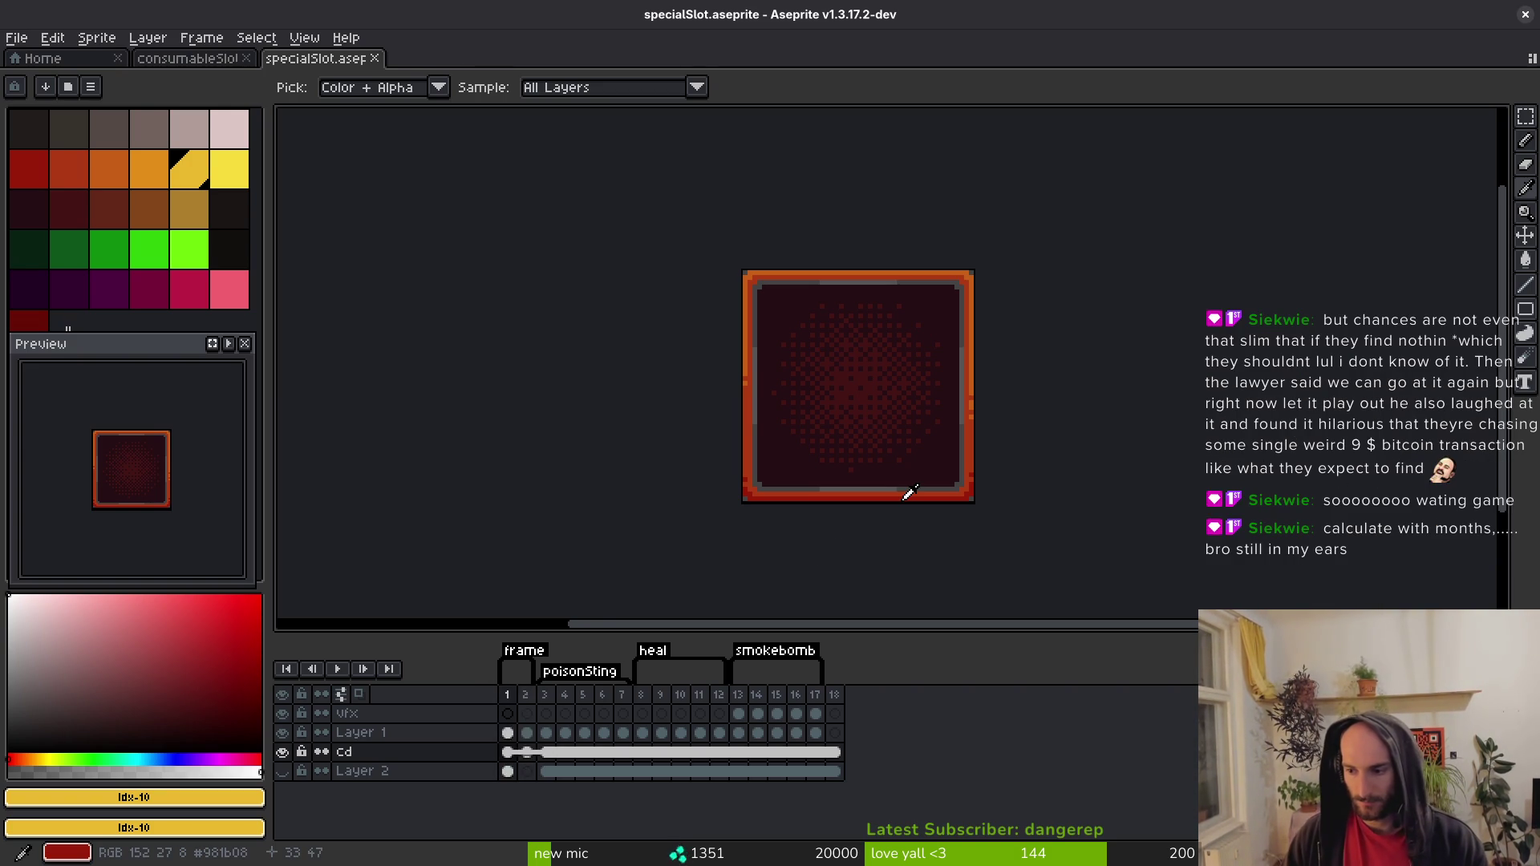
key(Right)
key(Left)
key(Right)
key(Left)
key(Right)
key(Left)
key(Right)
key(Left)
Shrink the pencil brush to 1 px and check frame 3 against border frame 1.
key(b)
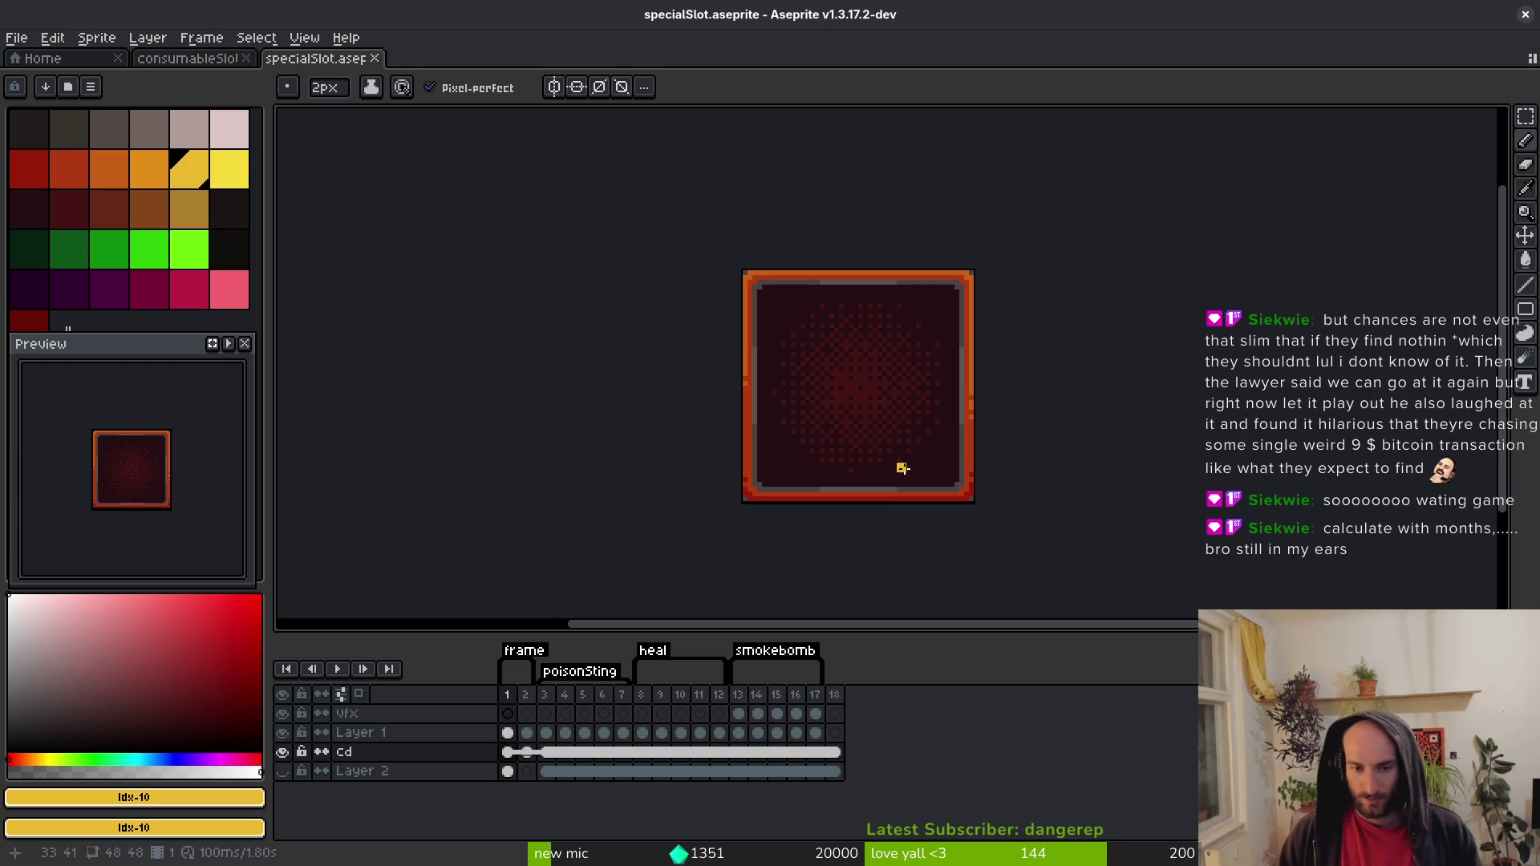
key(minus)
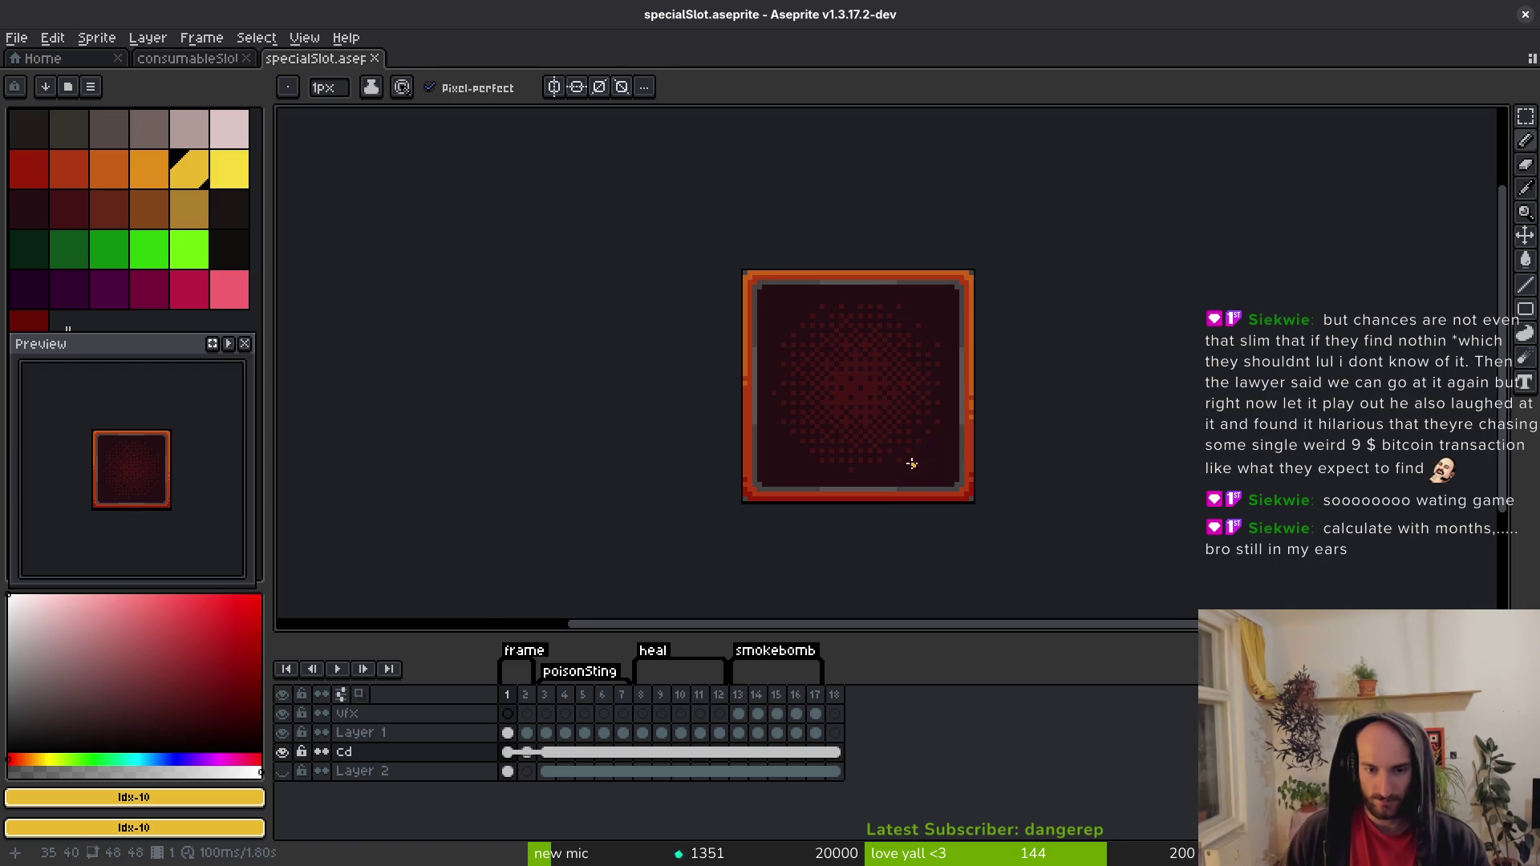
scroll(912, 472, up, 2)
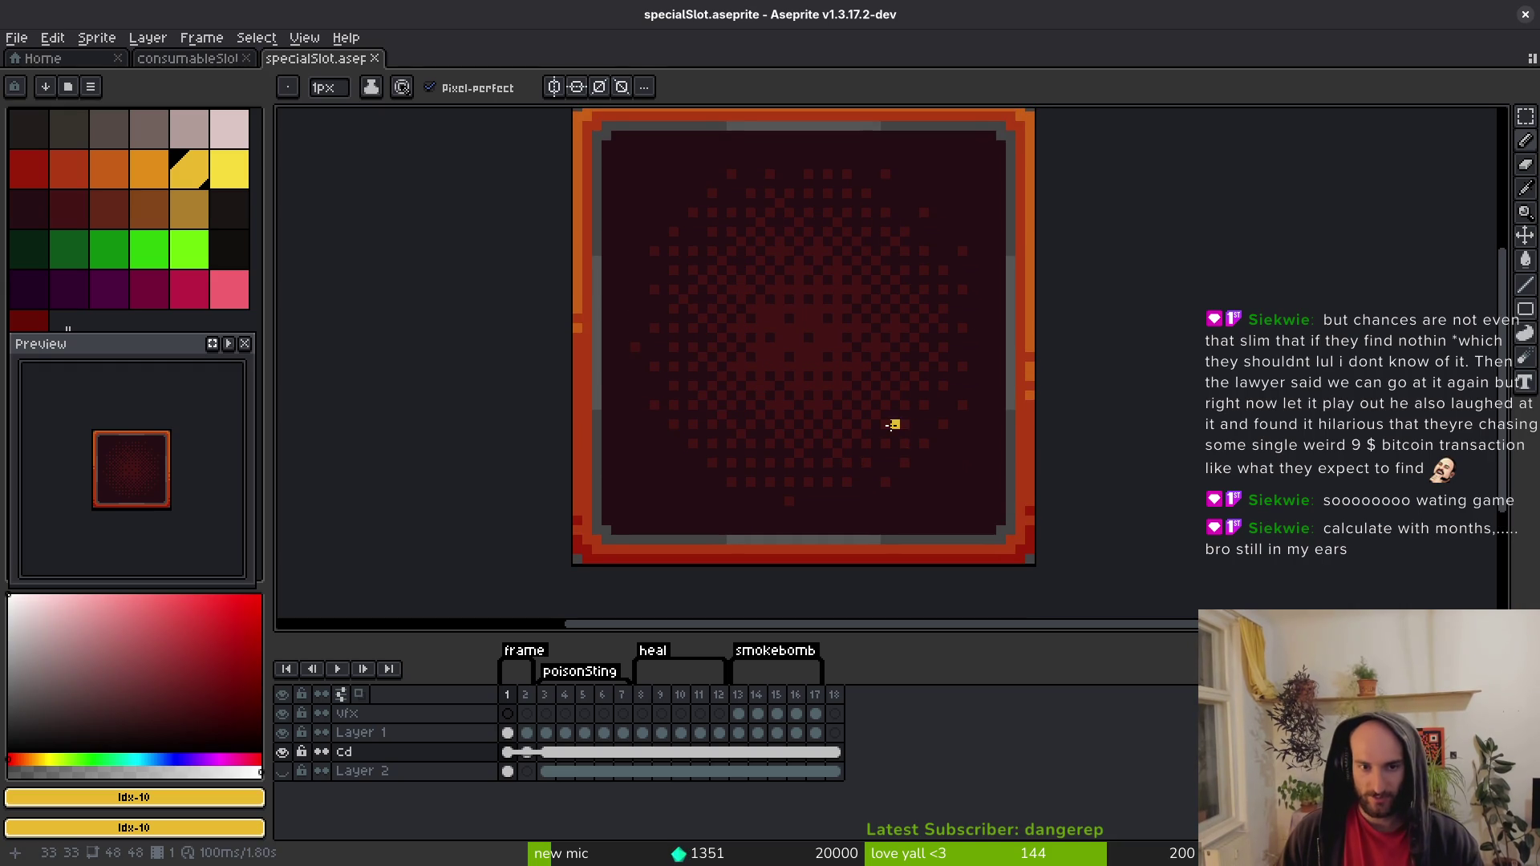
scroll(958, 312, down, 1)
key(i)
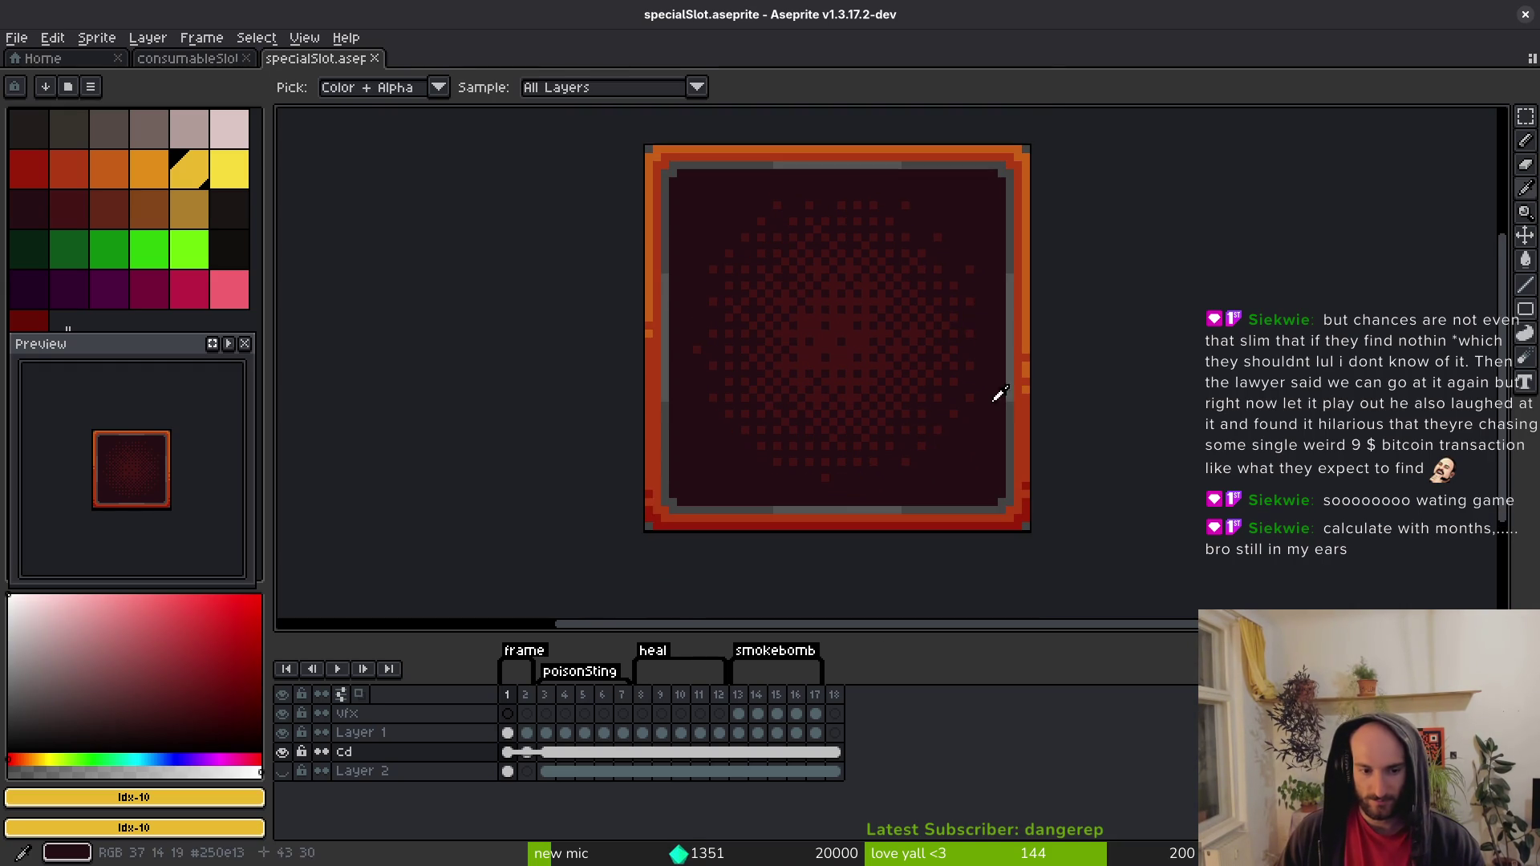
key(Right)
key(Right)
key(Left)
key(Left)
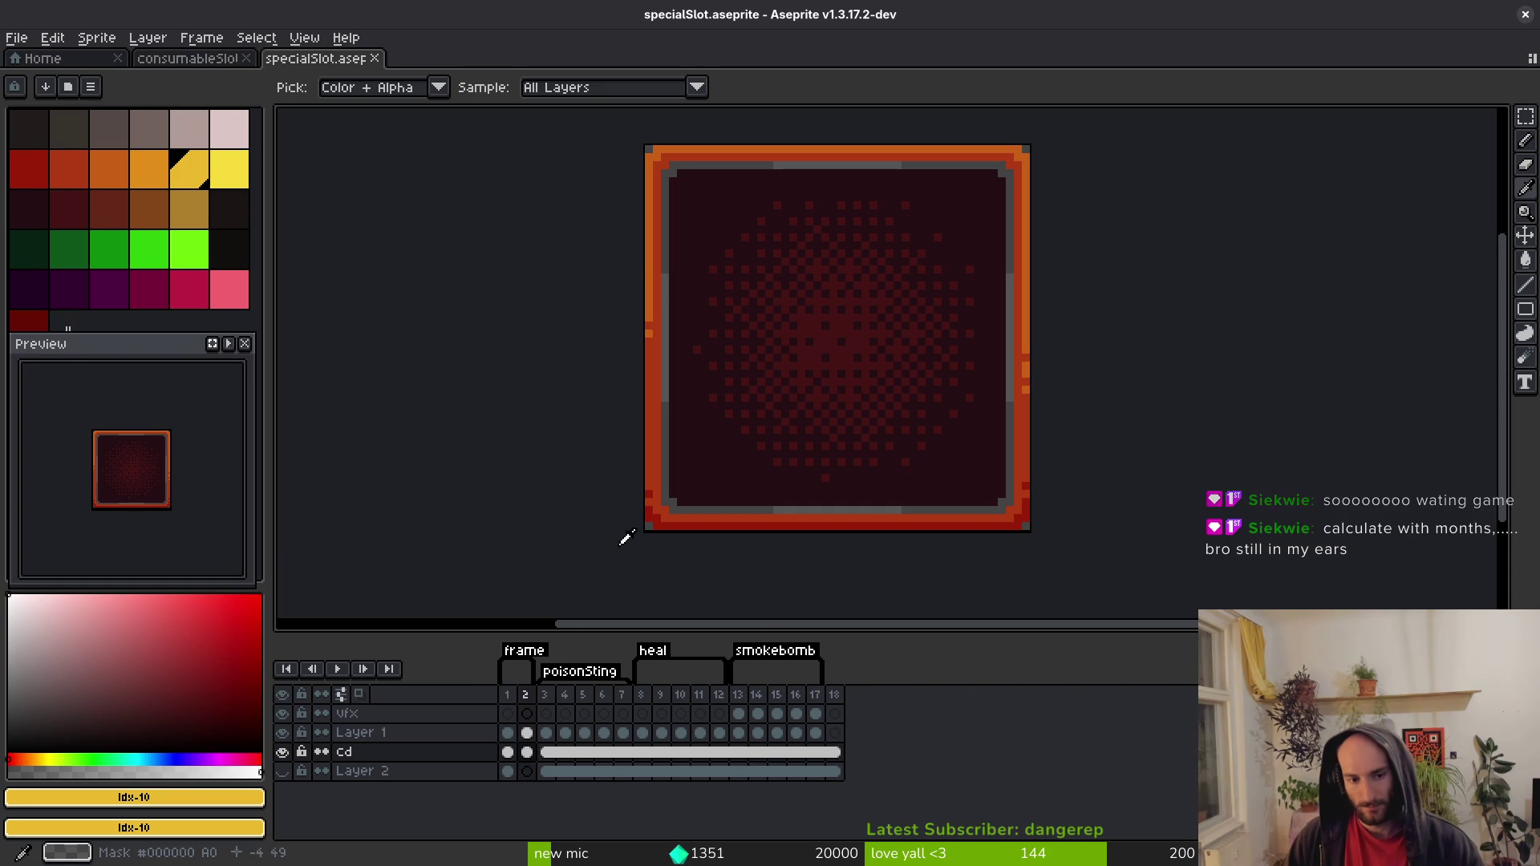
key(b)
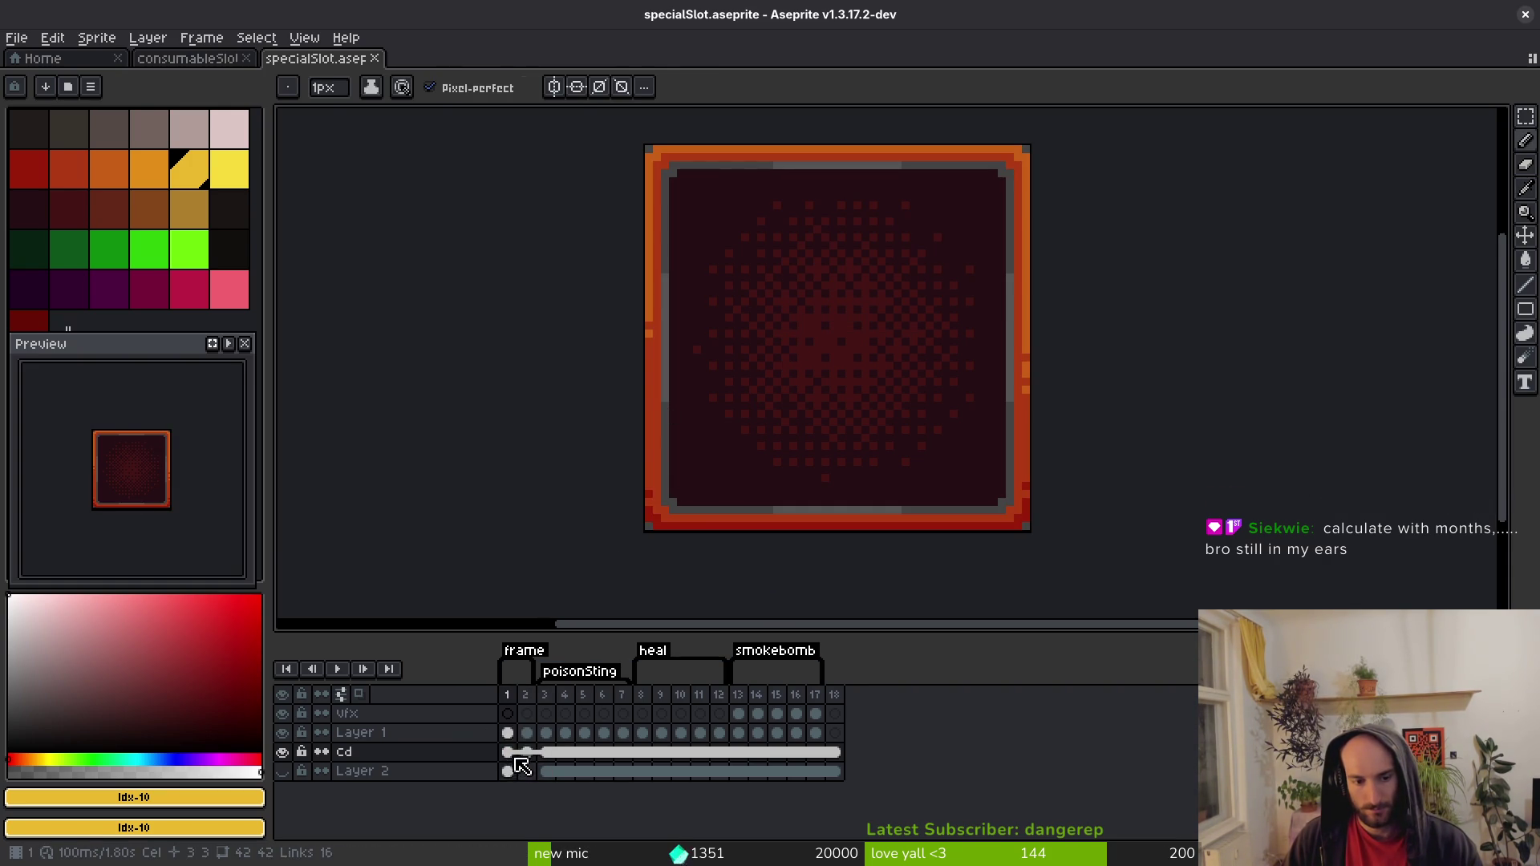
Hide the cd layer and compare slot border frame 2 with the poisonSting frames on Layer 1.
click(282, 751)
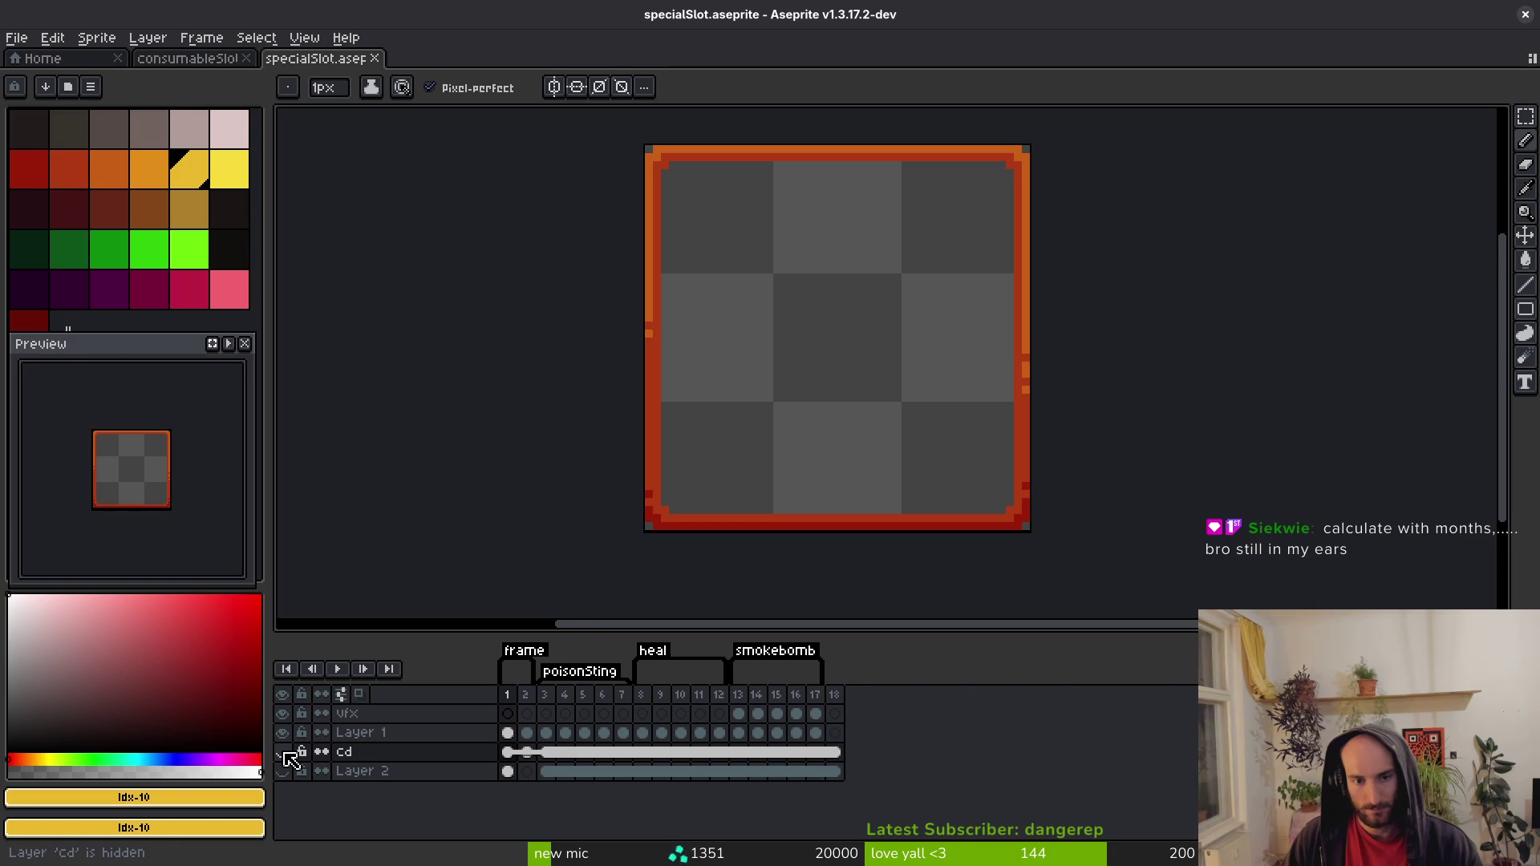
click(526, 732)
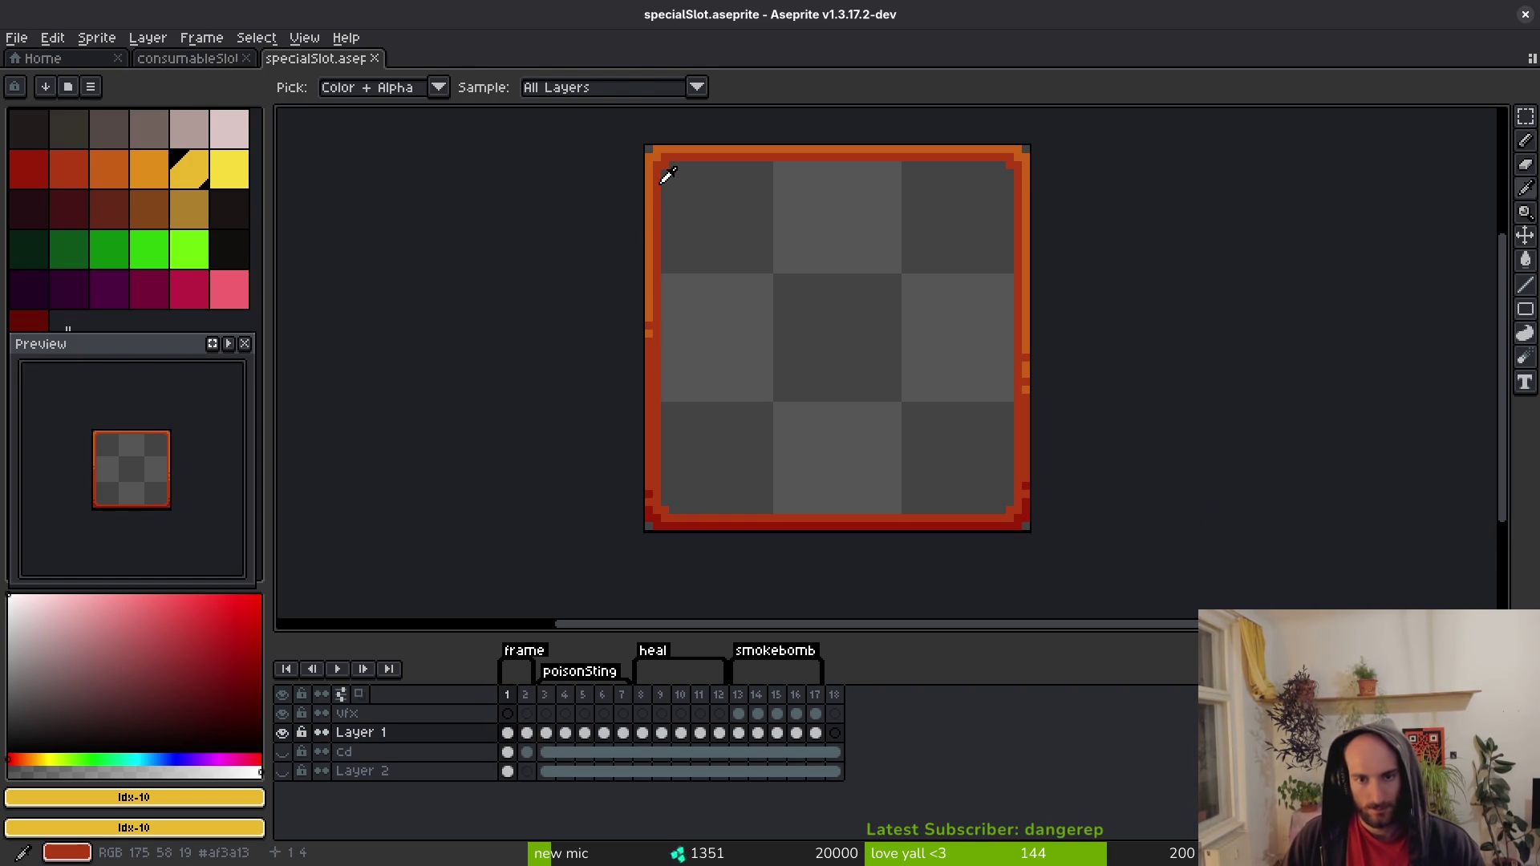
key(Return)
key(i)
key(Right)
key(Right)
key(Left)
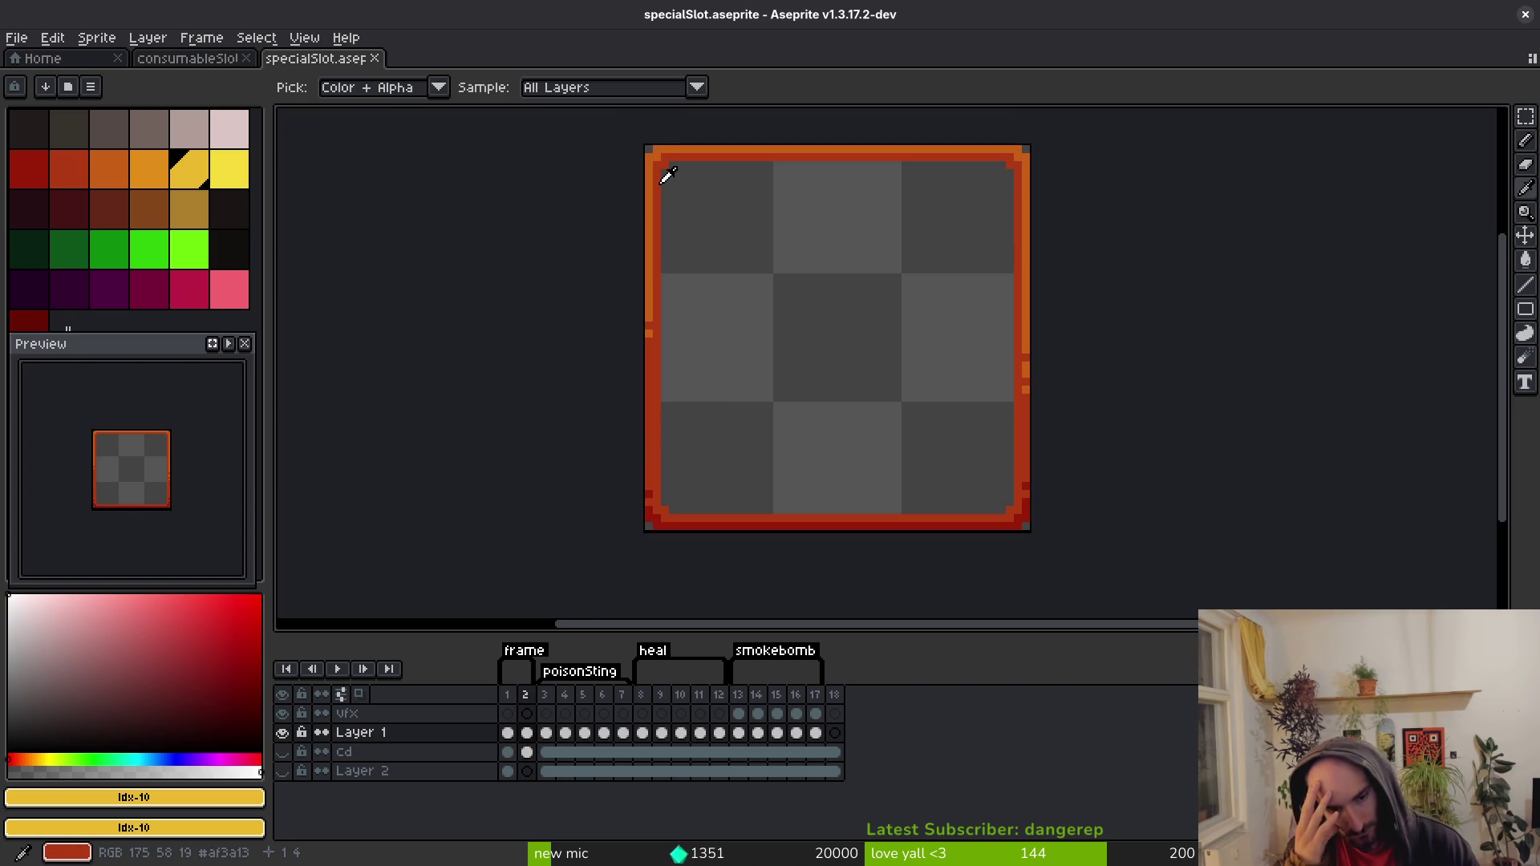
key(Right)
key(Right)
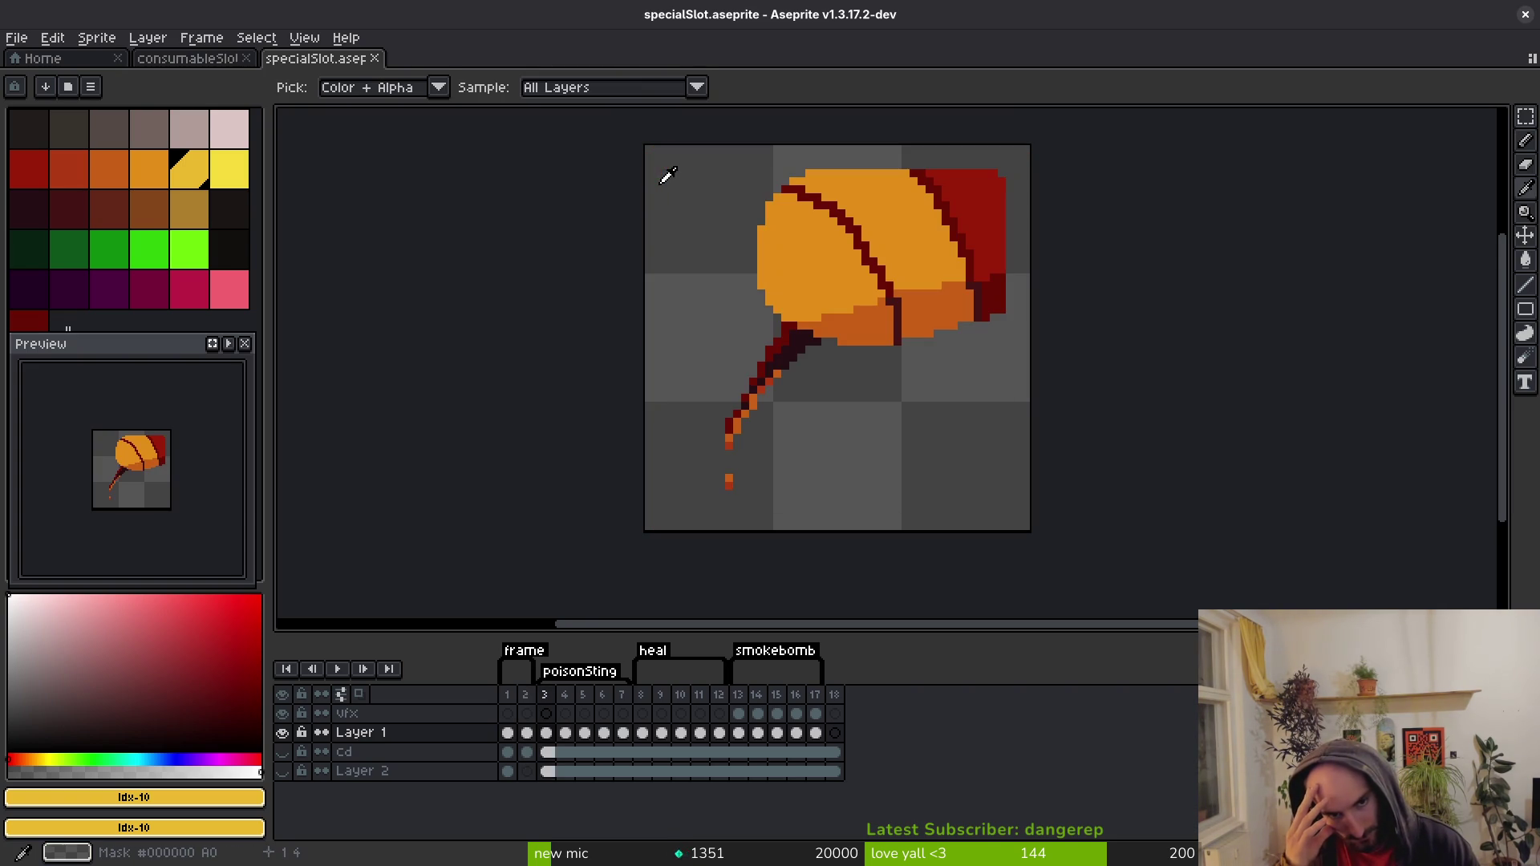
key(Left)
key(Left)
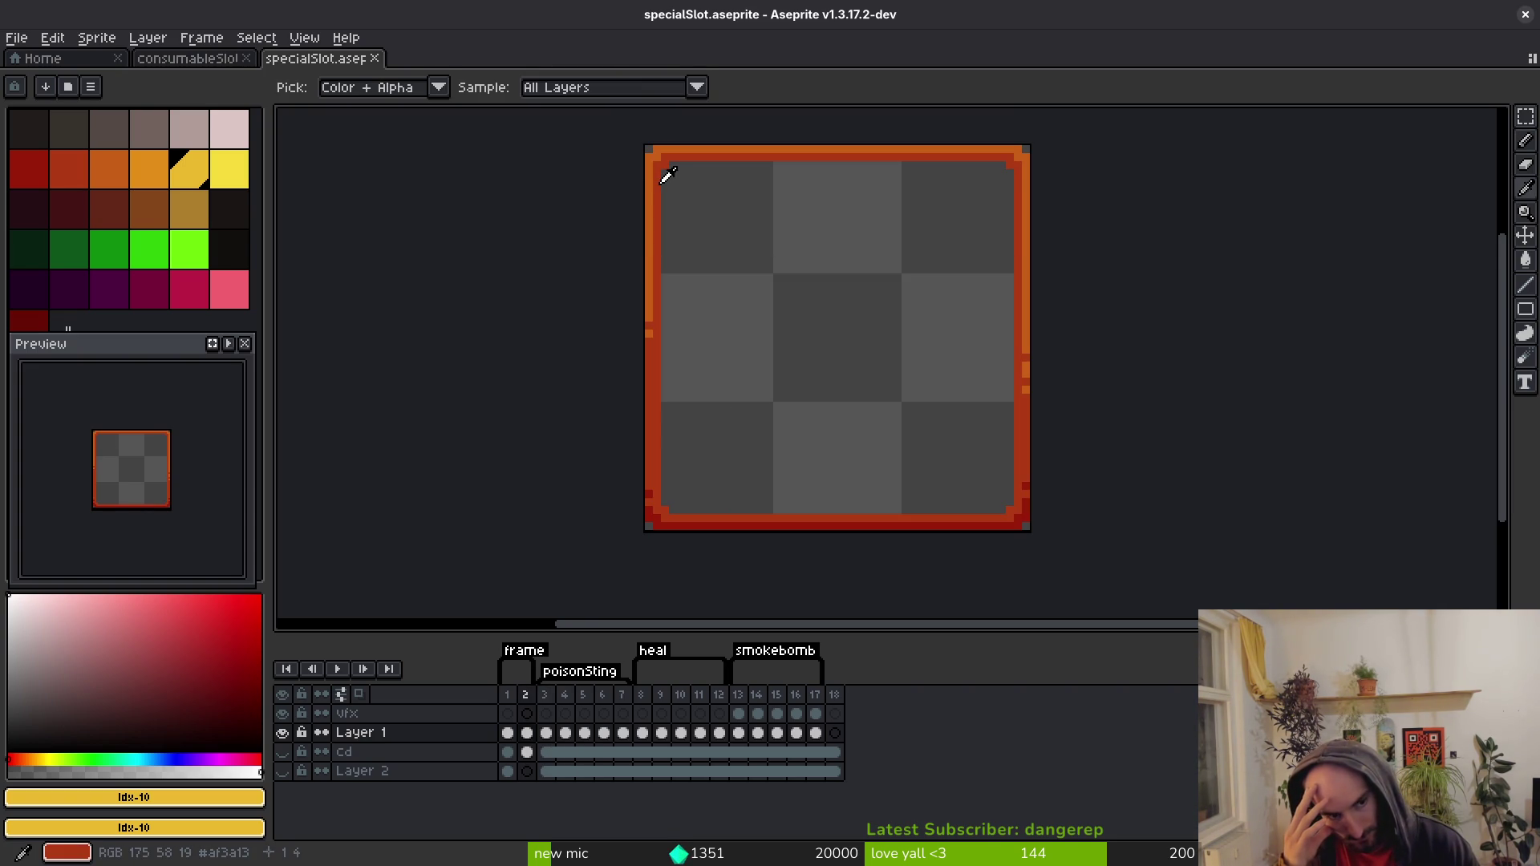
key(Right)
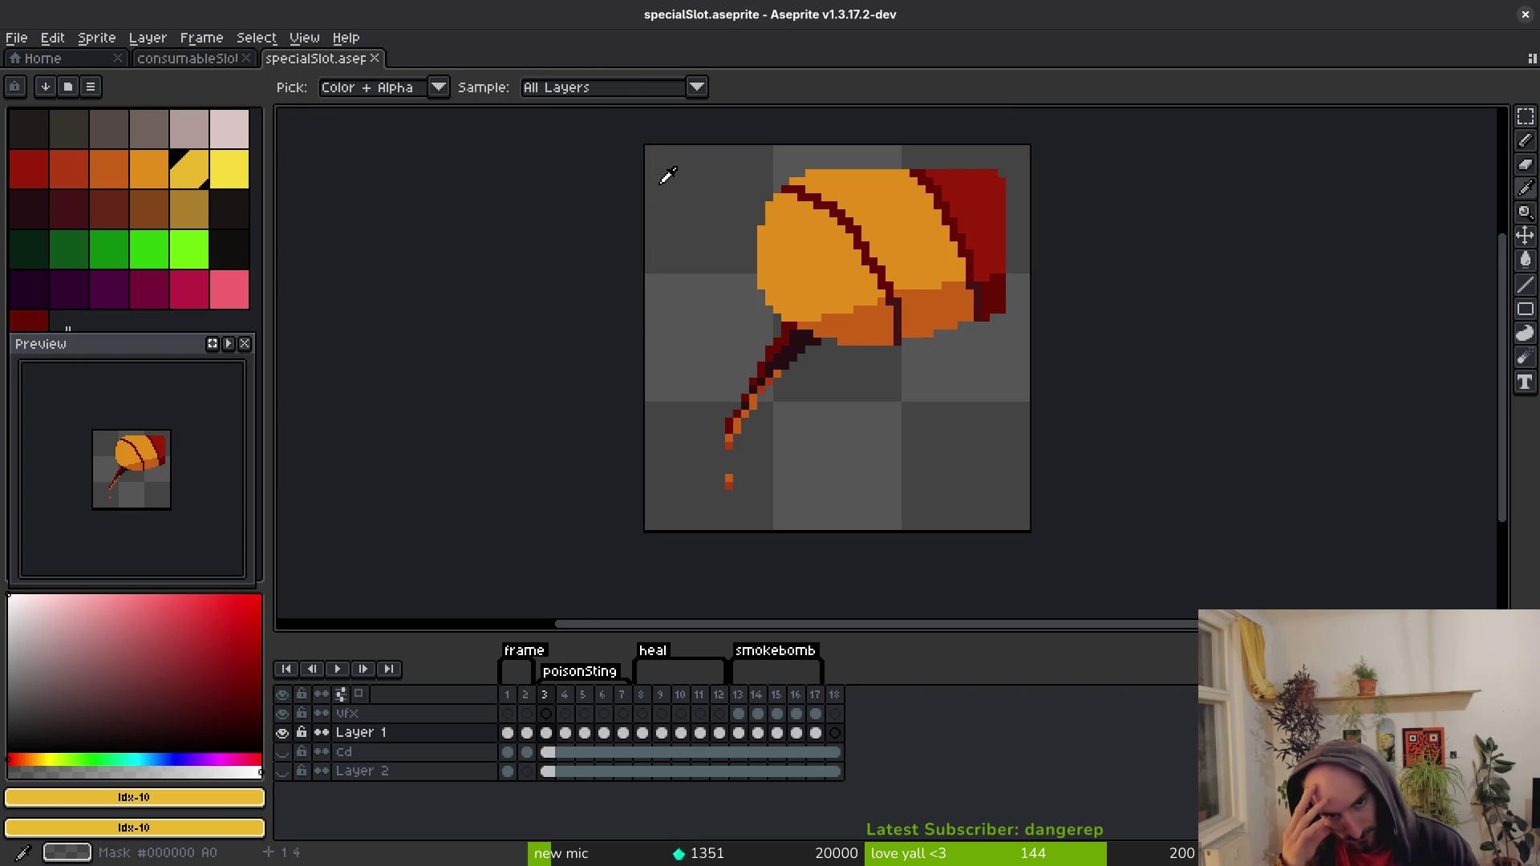
key(b)
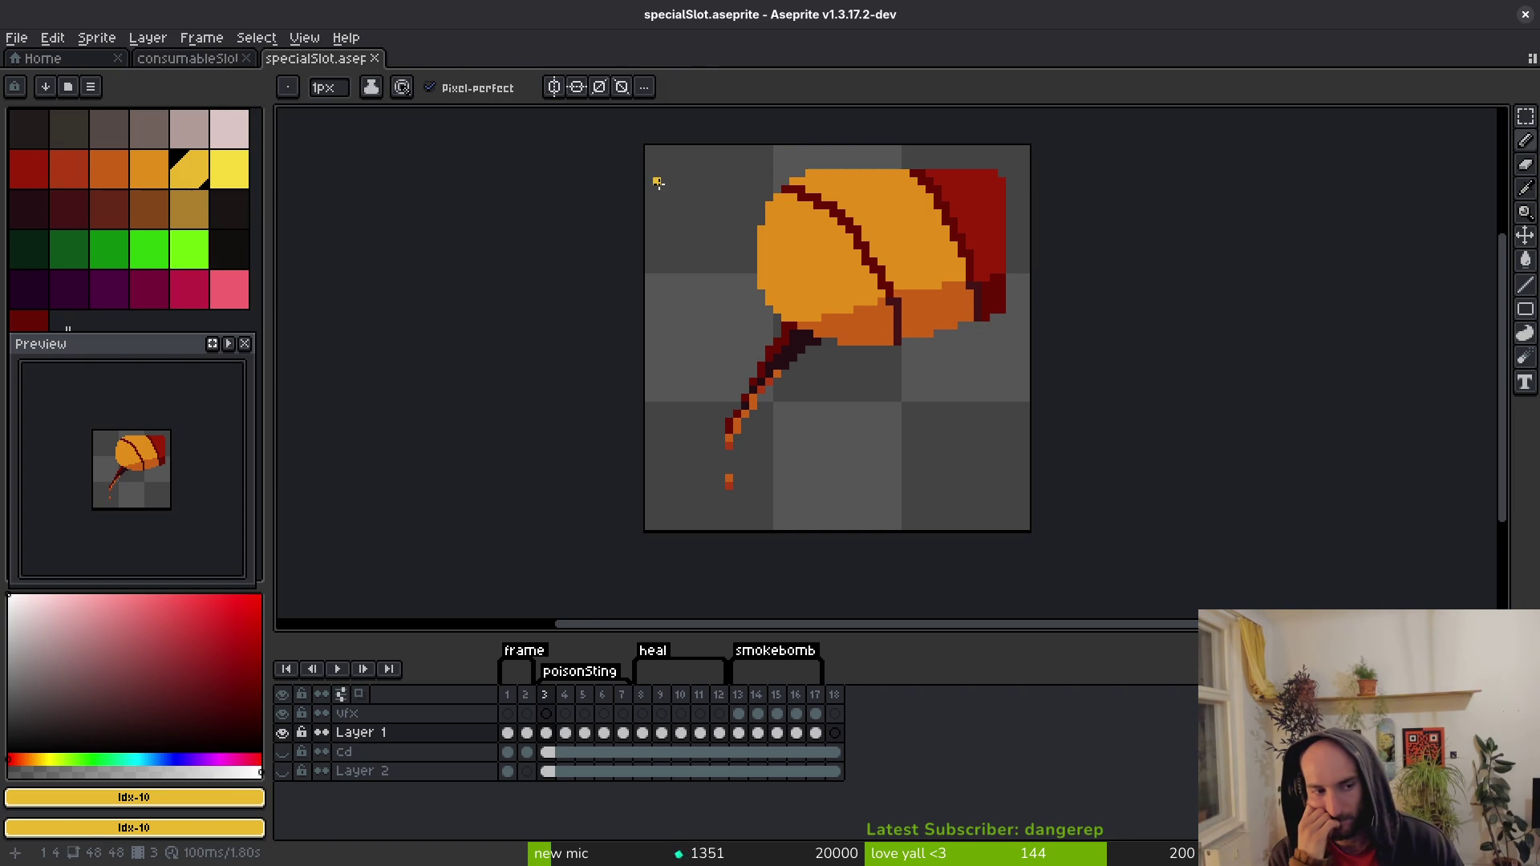
Flip between frames 2 and 3 again, then step to the smokebomb icon and play its animation.
key(i)
key(Left)
key(Right)
key(Left)
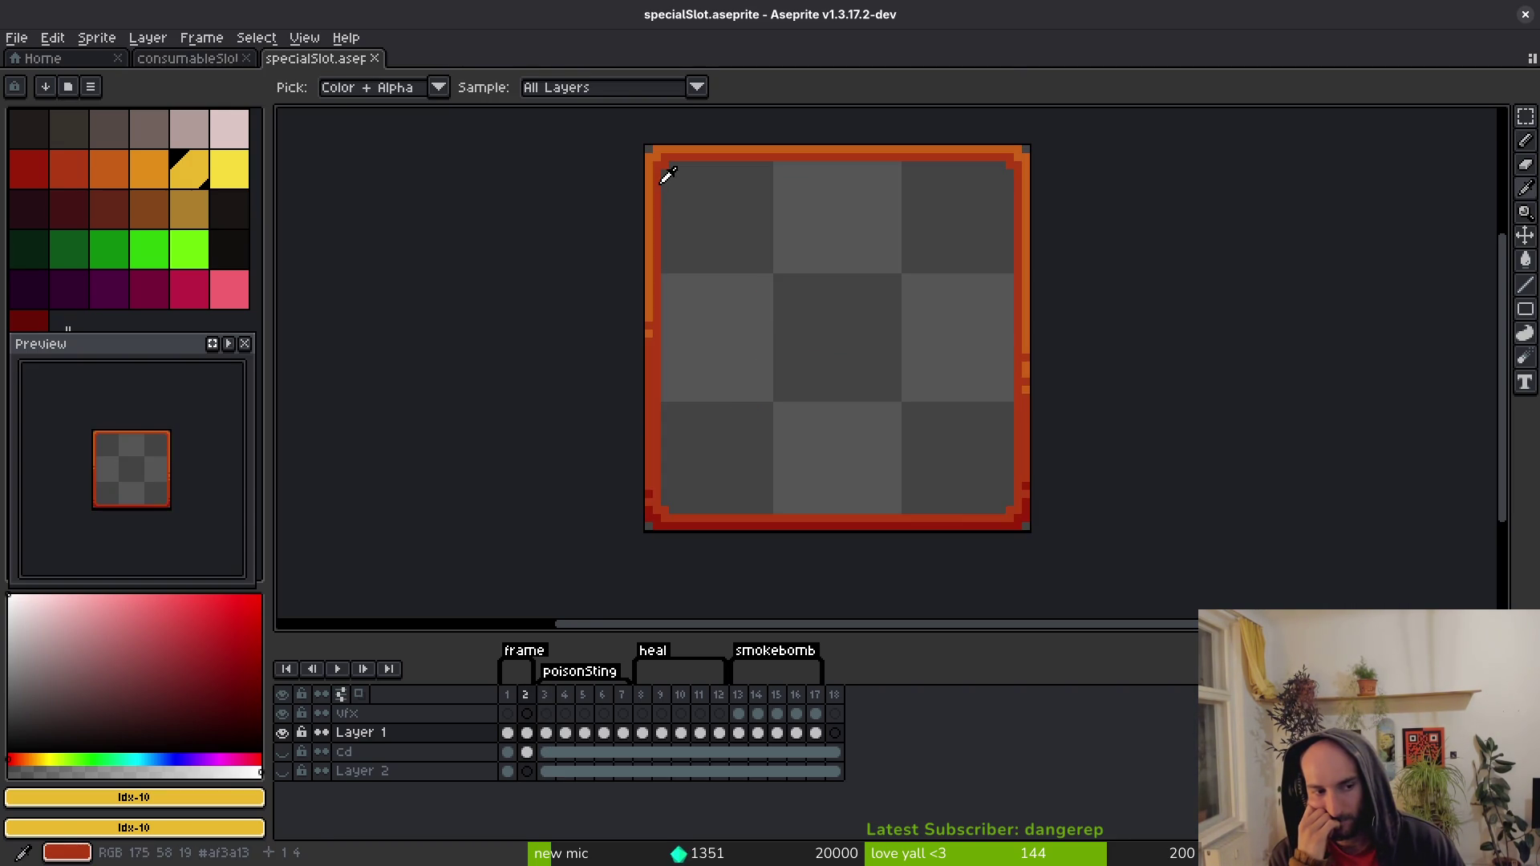
key(Right)
key(Left)
key(b)
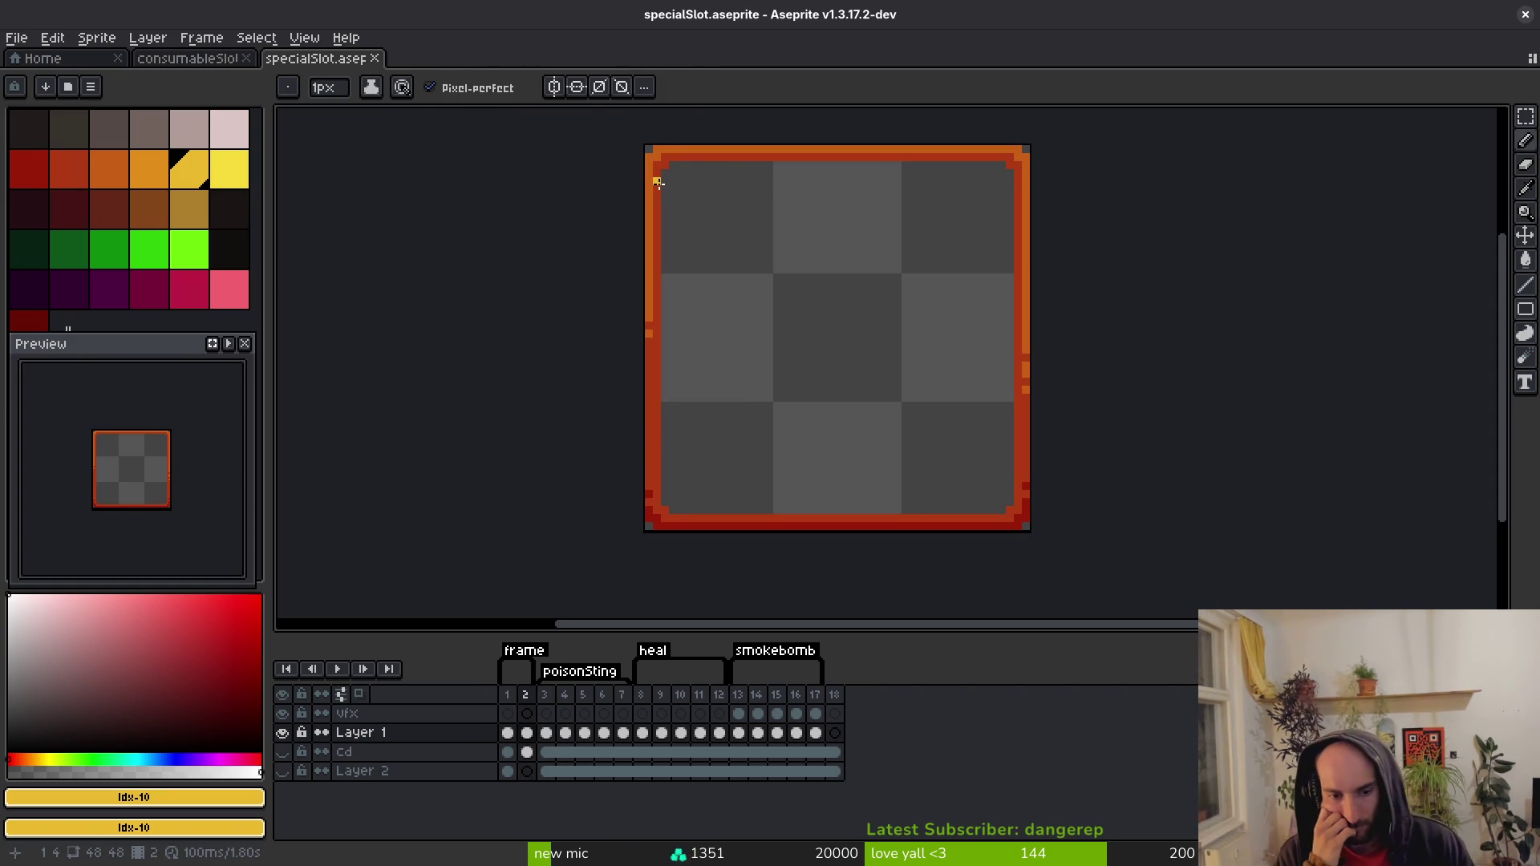
key(Right)
key(i)
key(Right)
key(Right)
key(Right)
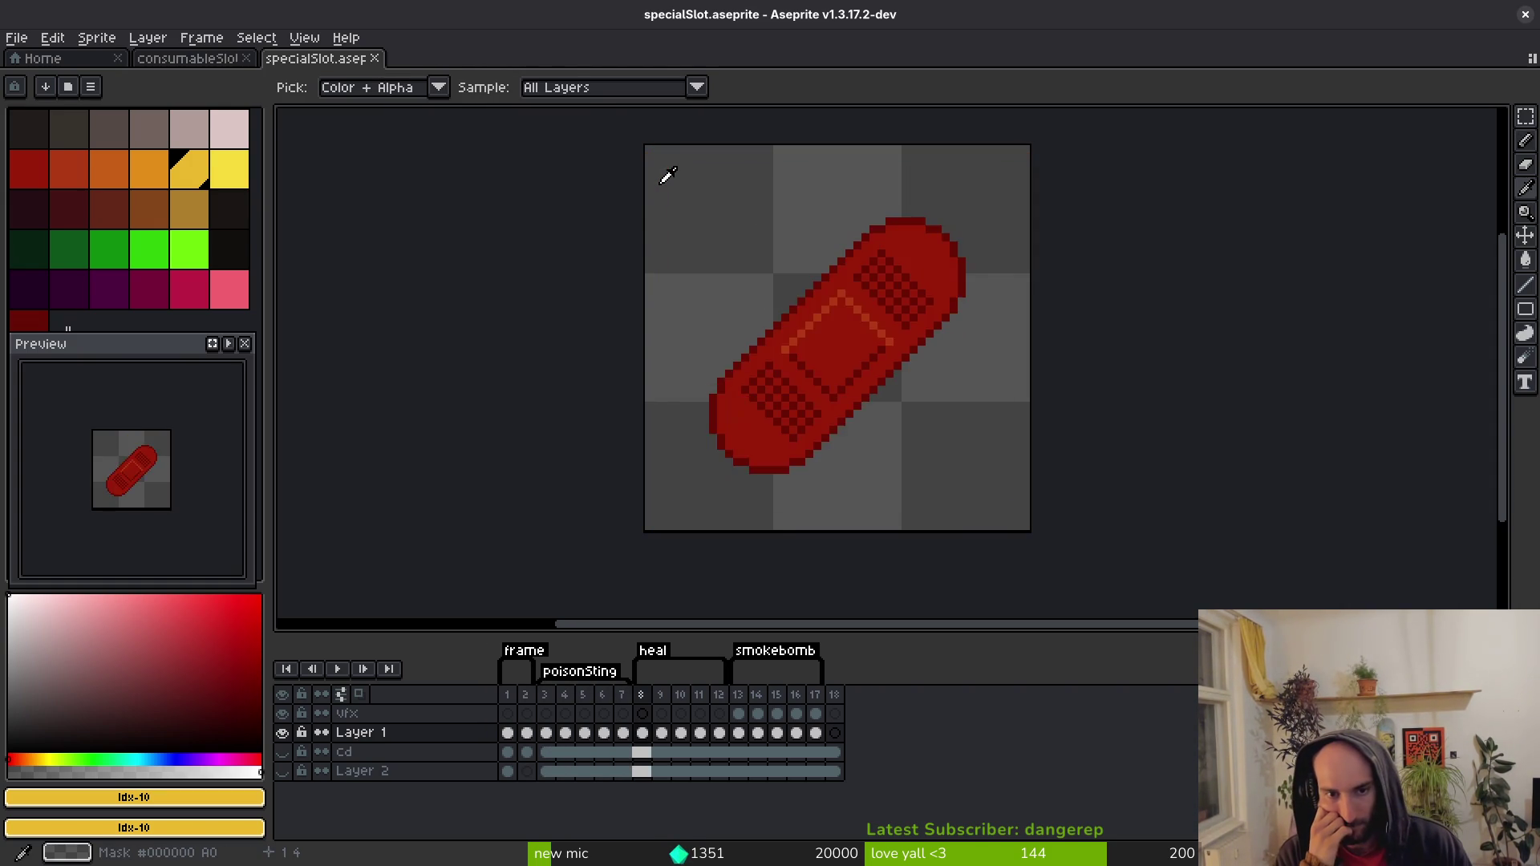
key(Return)
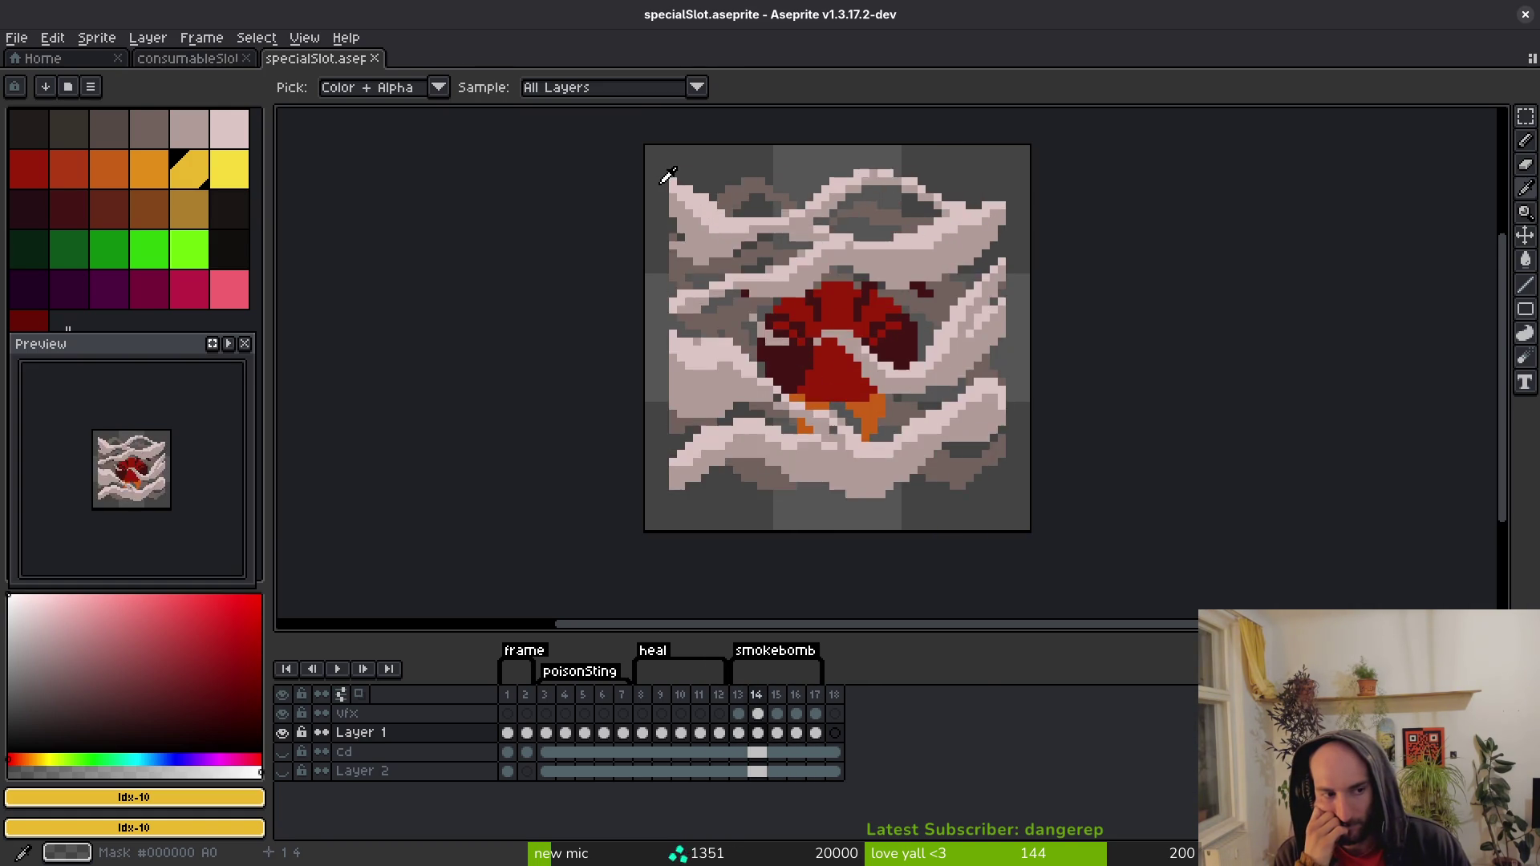
key(alt+Tab)
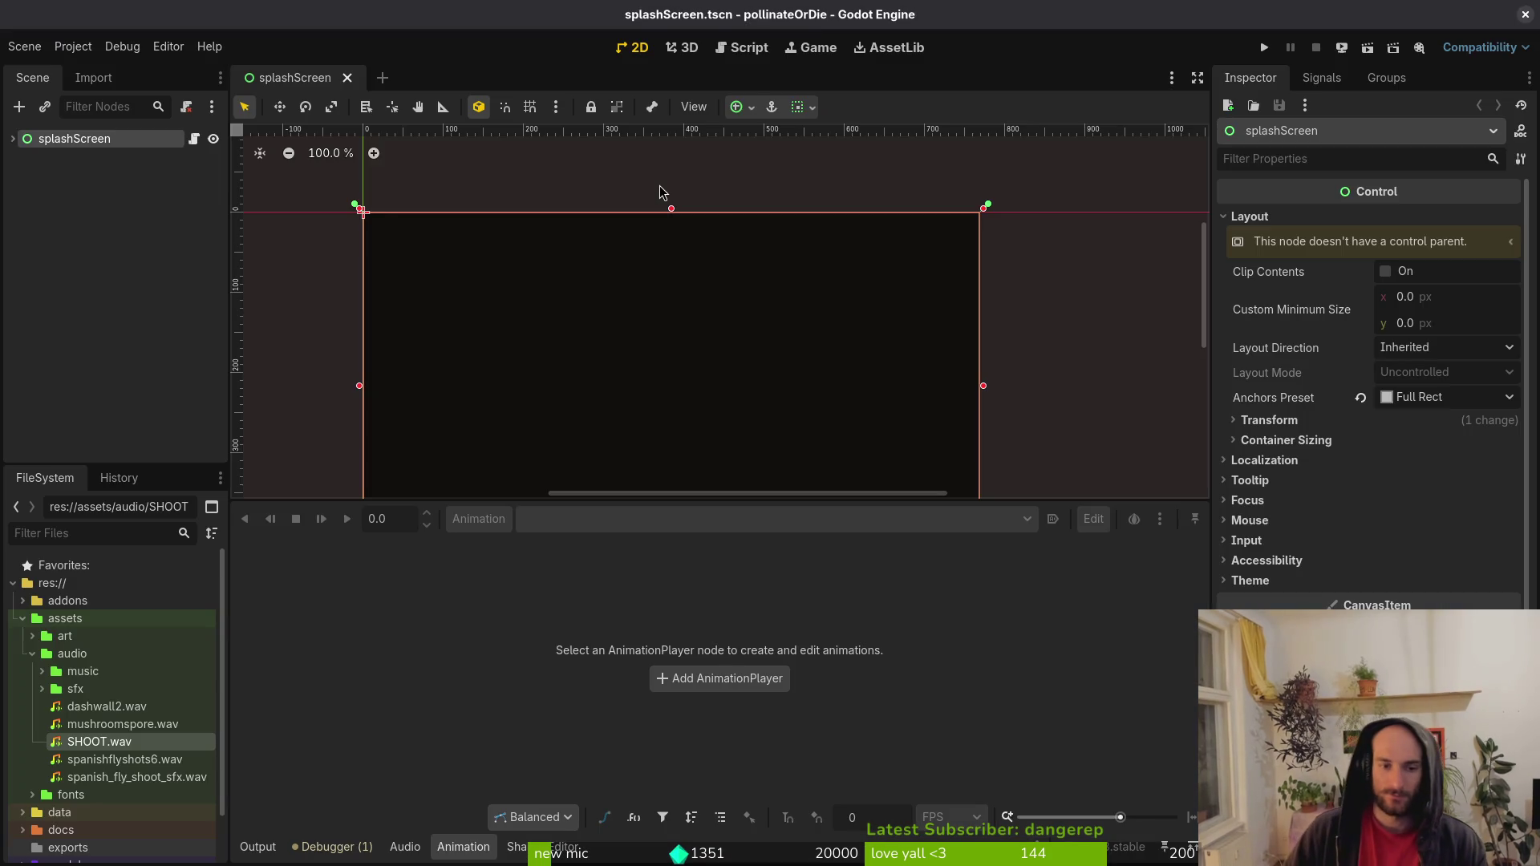
Run the pollinateOrDie project and continue a game from the main menu.
key(alt+Tab)
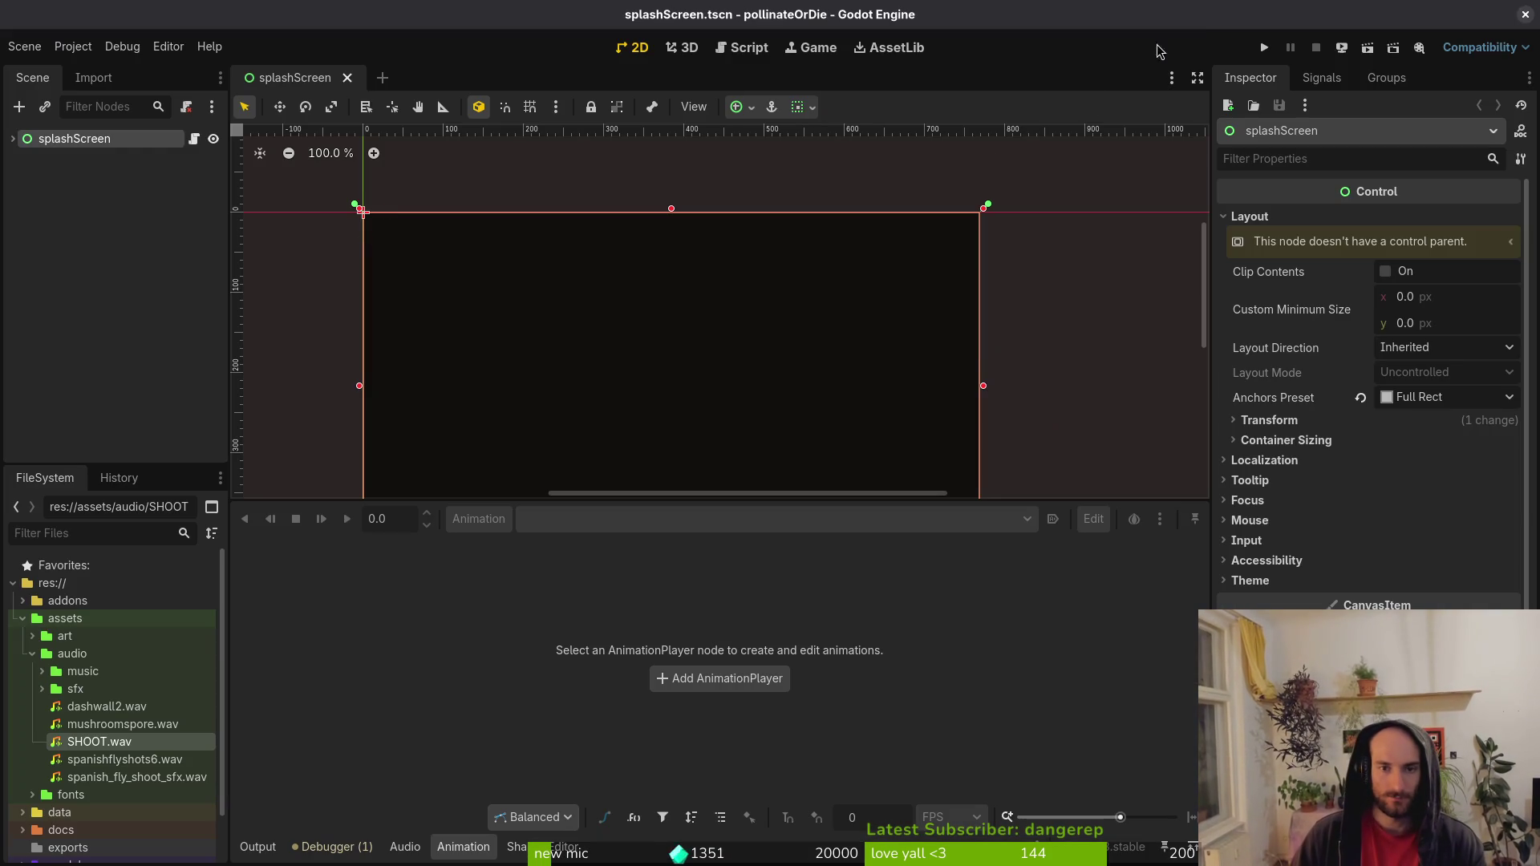
click(1265, 47)
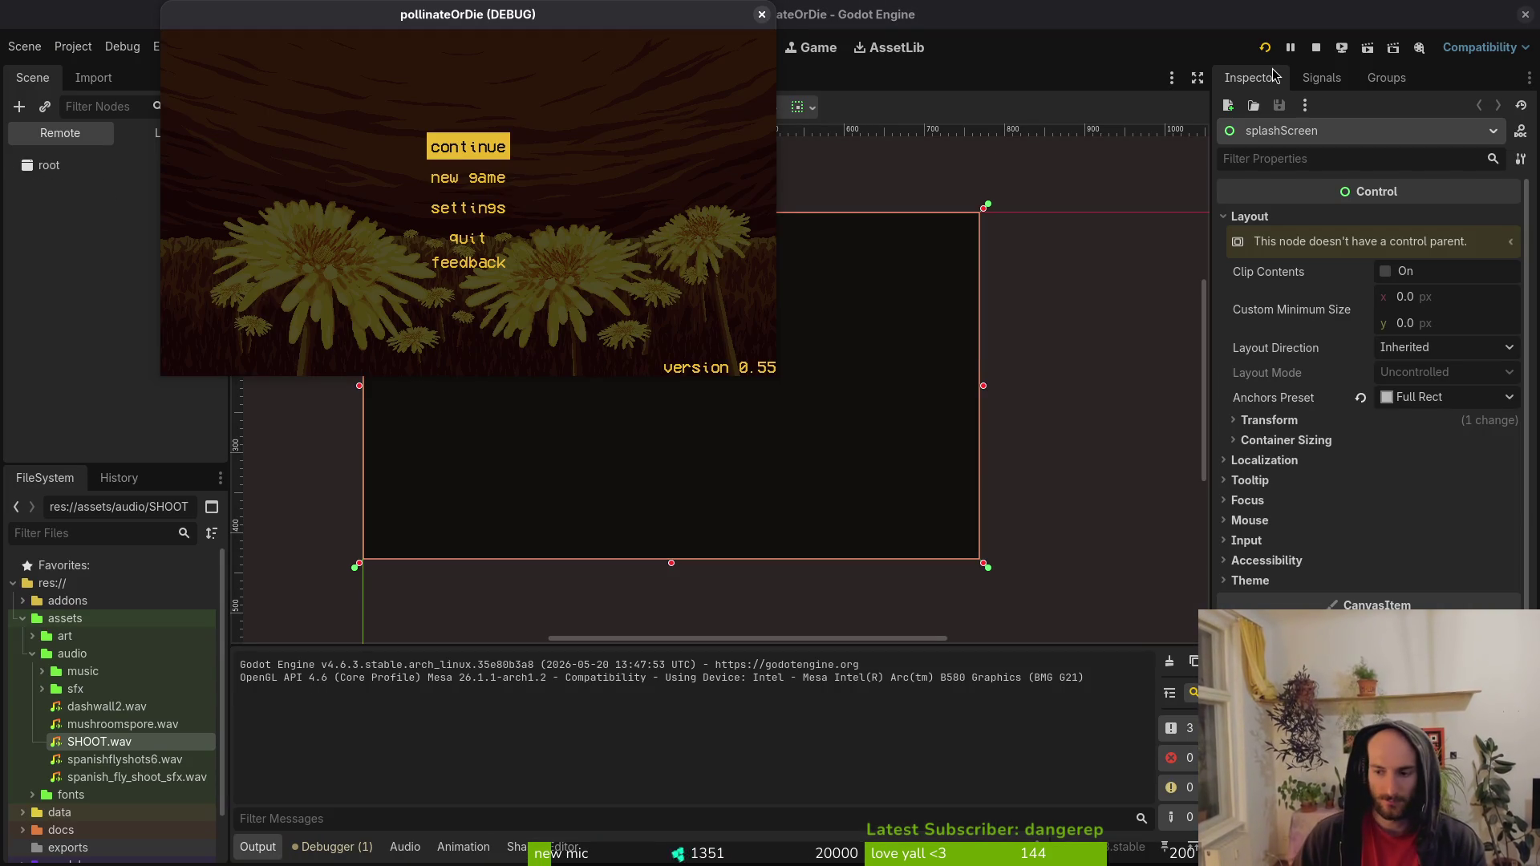
key(Return)
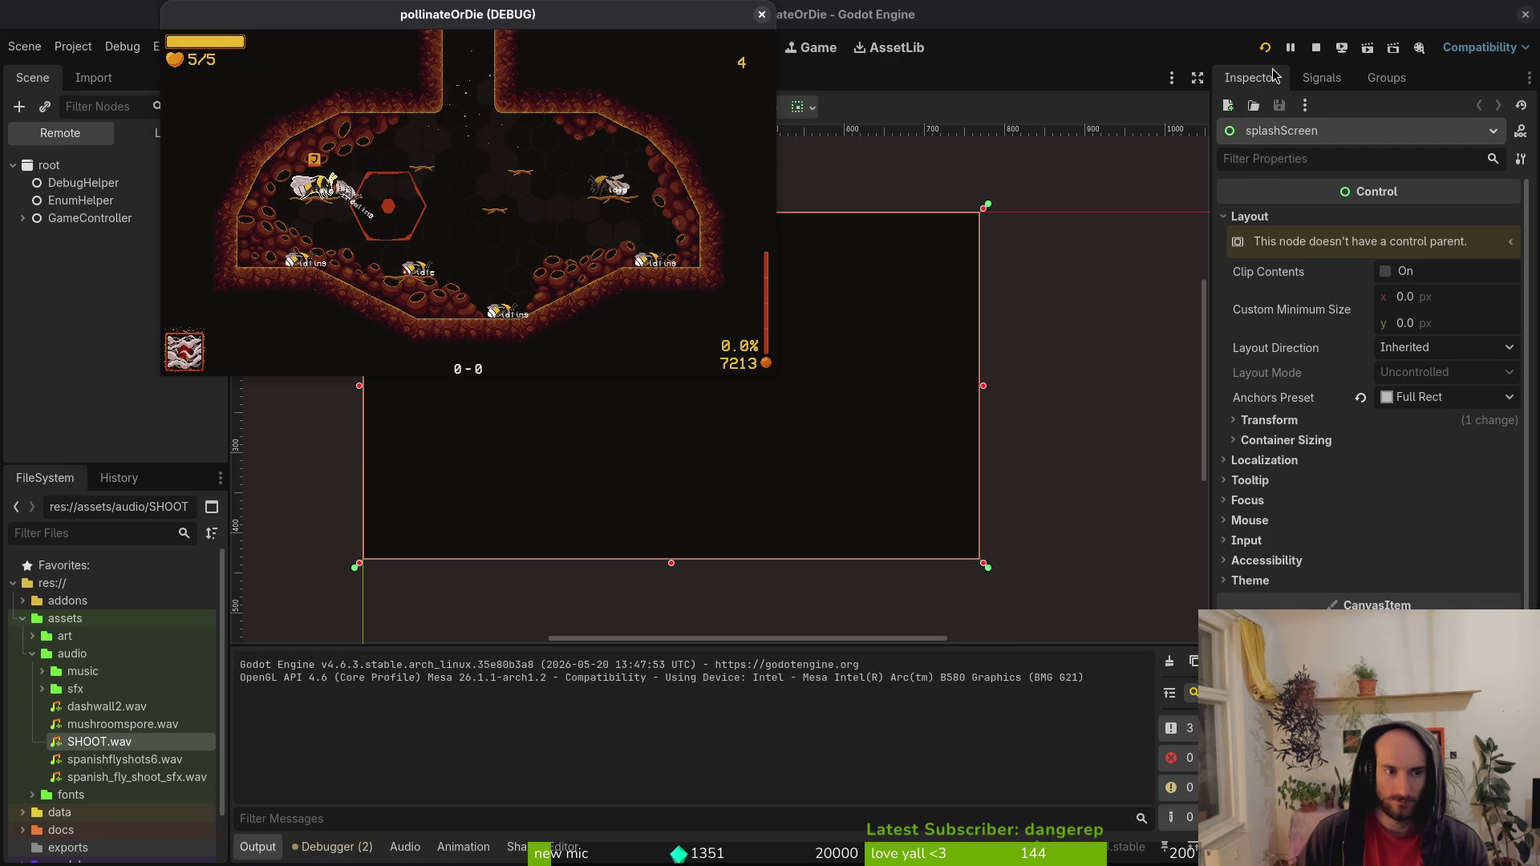
key(alt+shift+o)
Open special_slot.tscn and add an AnimationPlayer child under Sprite2D.
text(special_slot)
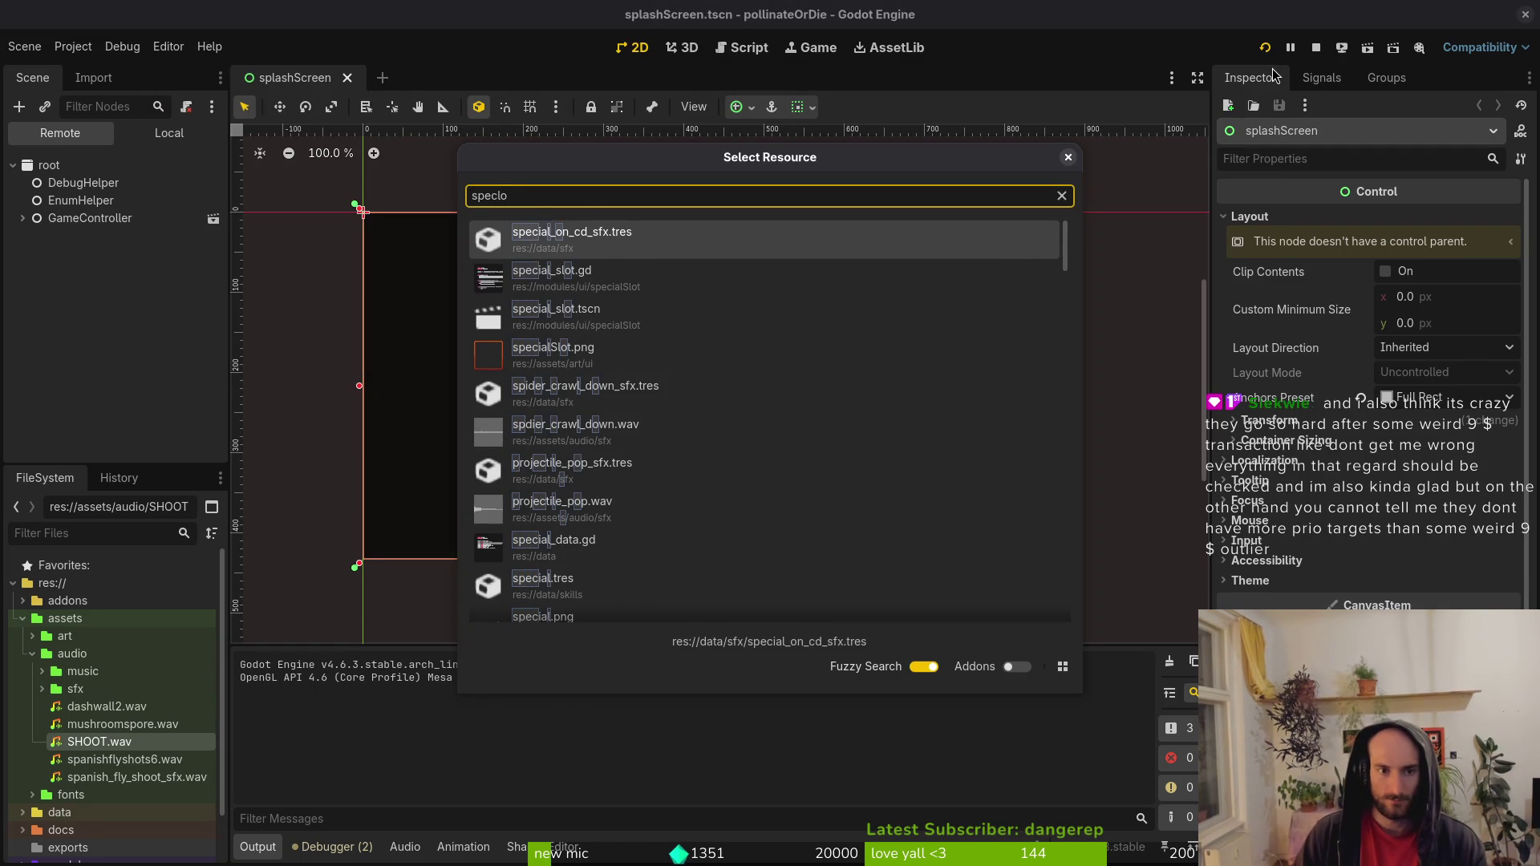
key(Return)
click(146, 133)
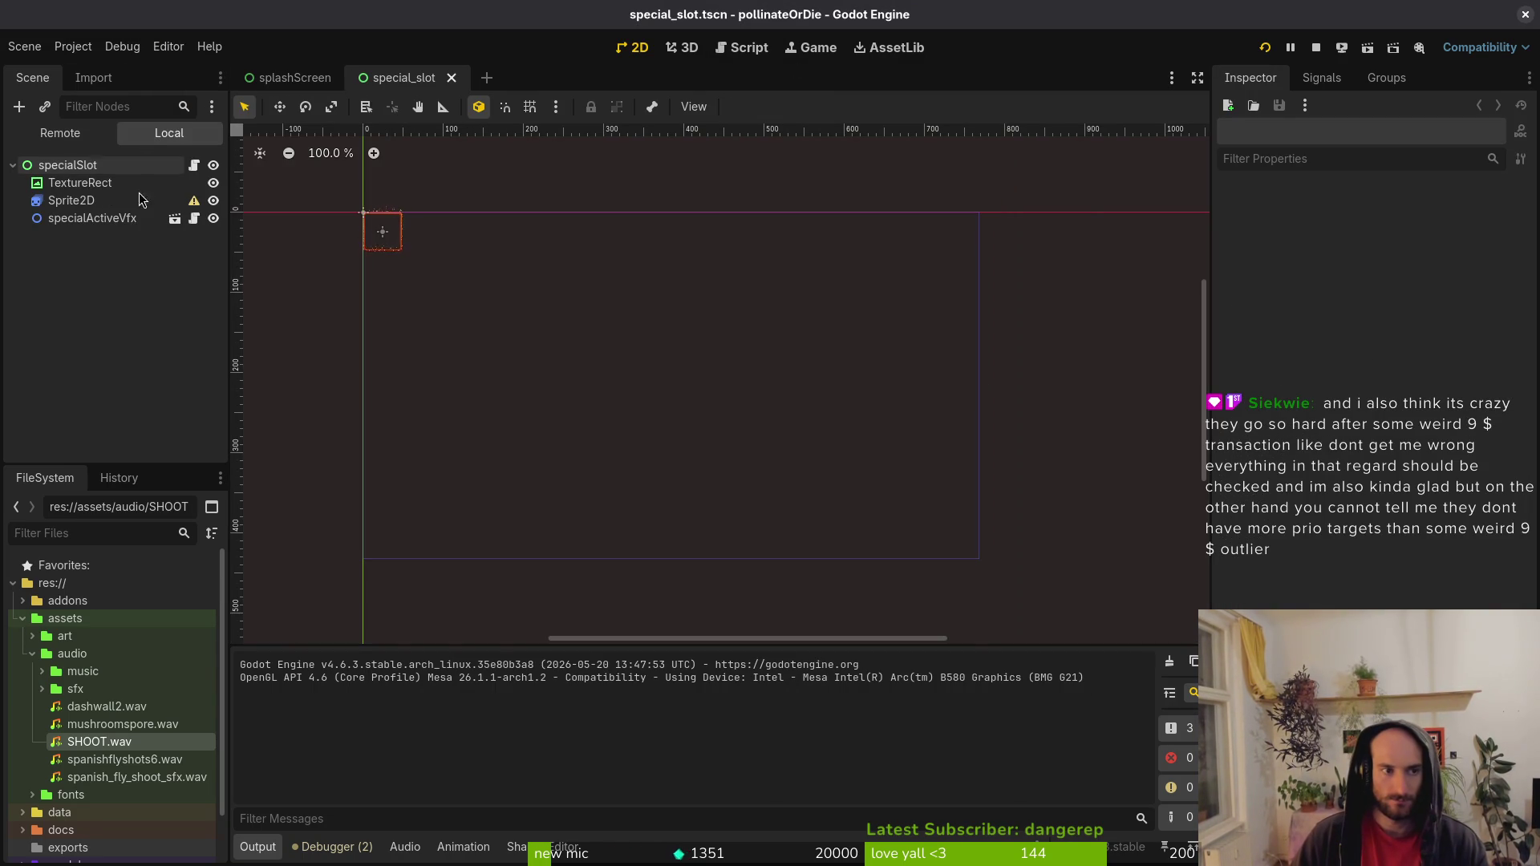
click(72, 200)
scroll(401, 242, up, 1)
scroll(403, 242, up, 4)
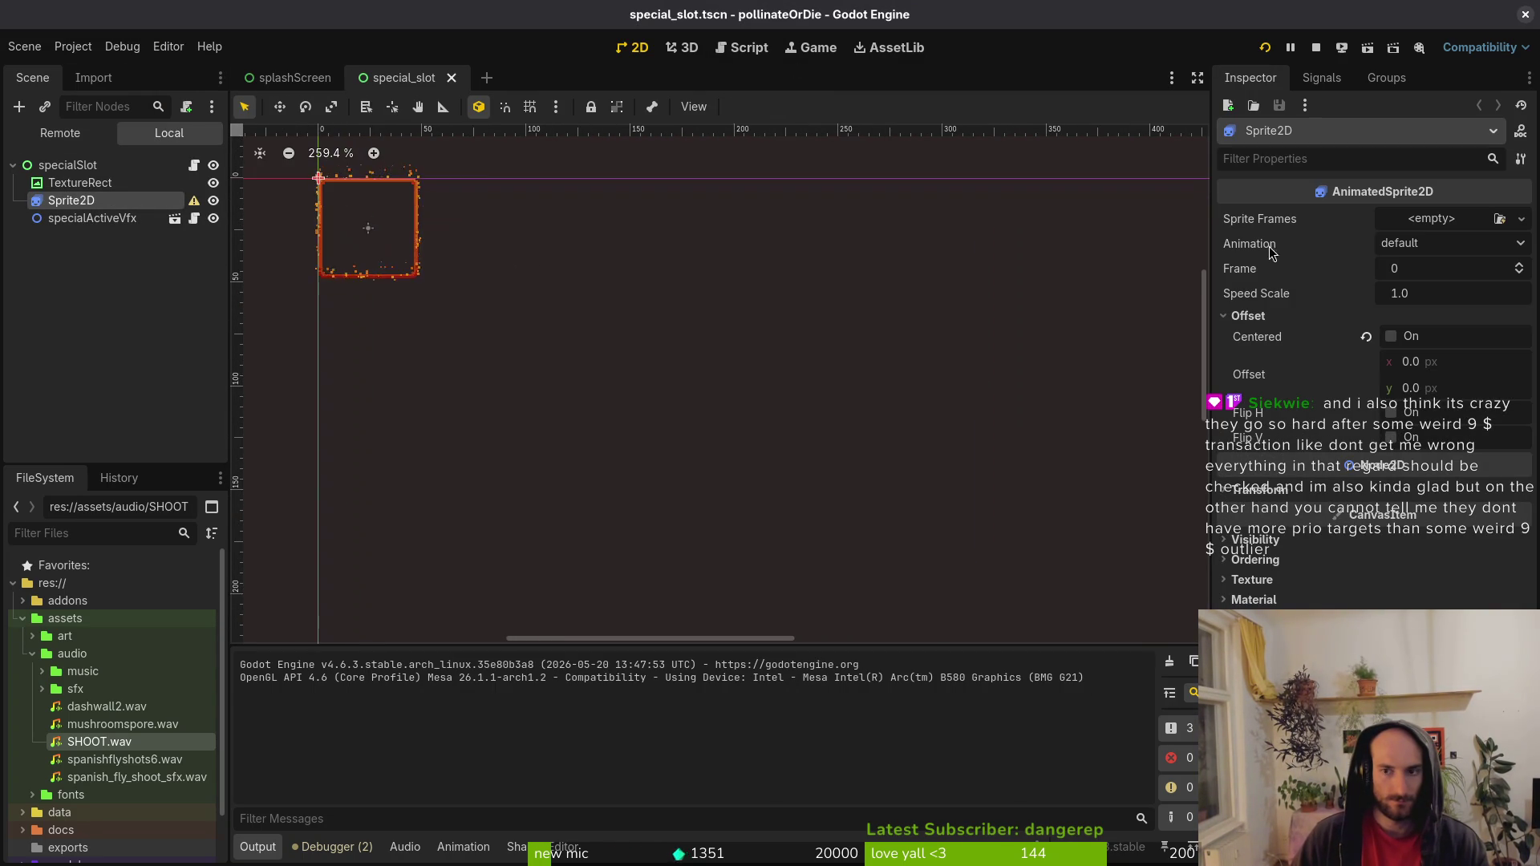
key(ctrl+a)
text(animpl)
key(Return)
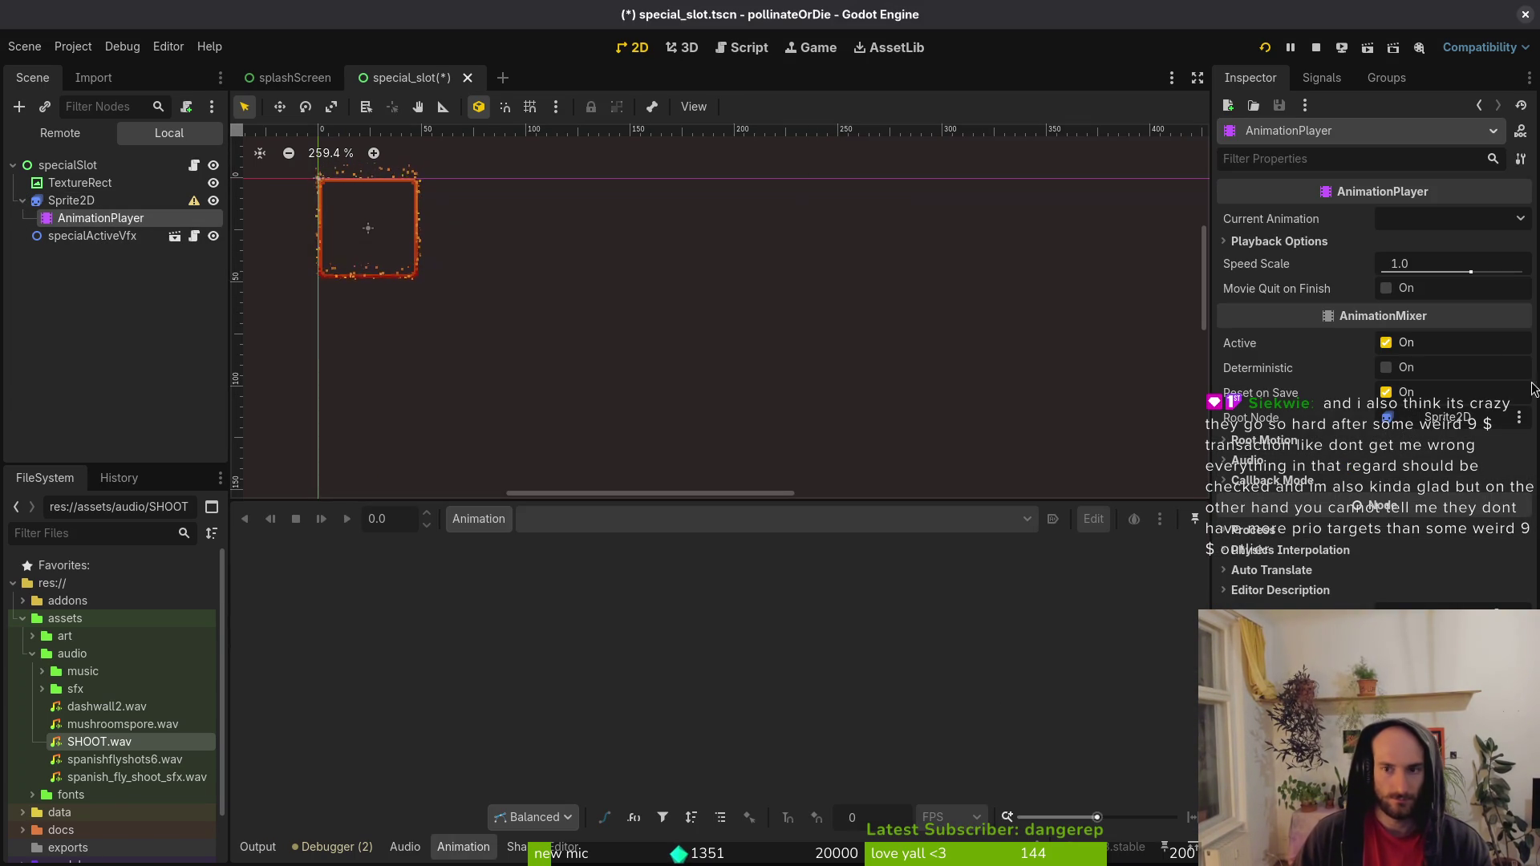
Try creating a new animation and look for an existing SpriteFrames resource for Sprite2D, finding none.
click(164, 201)
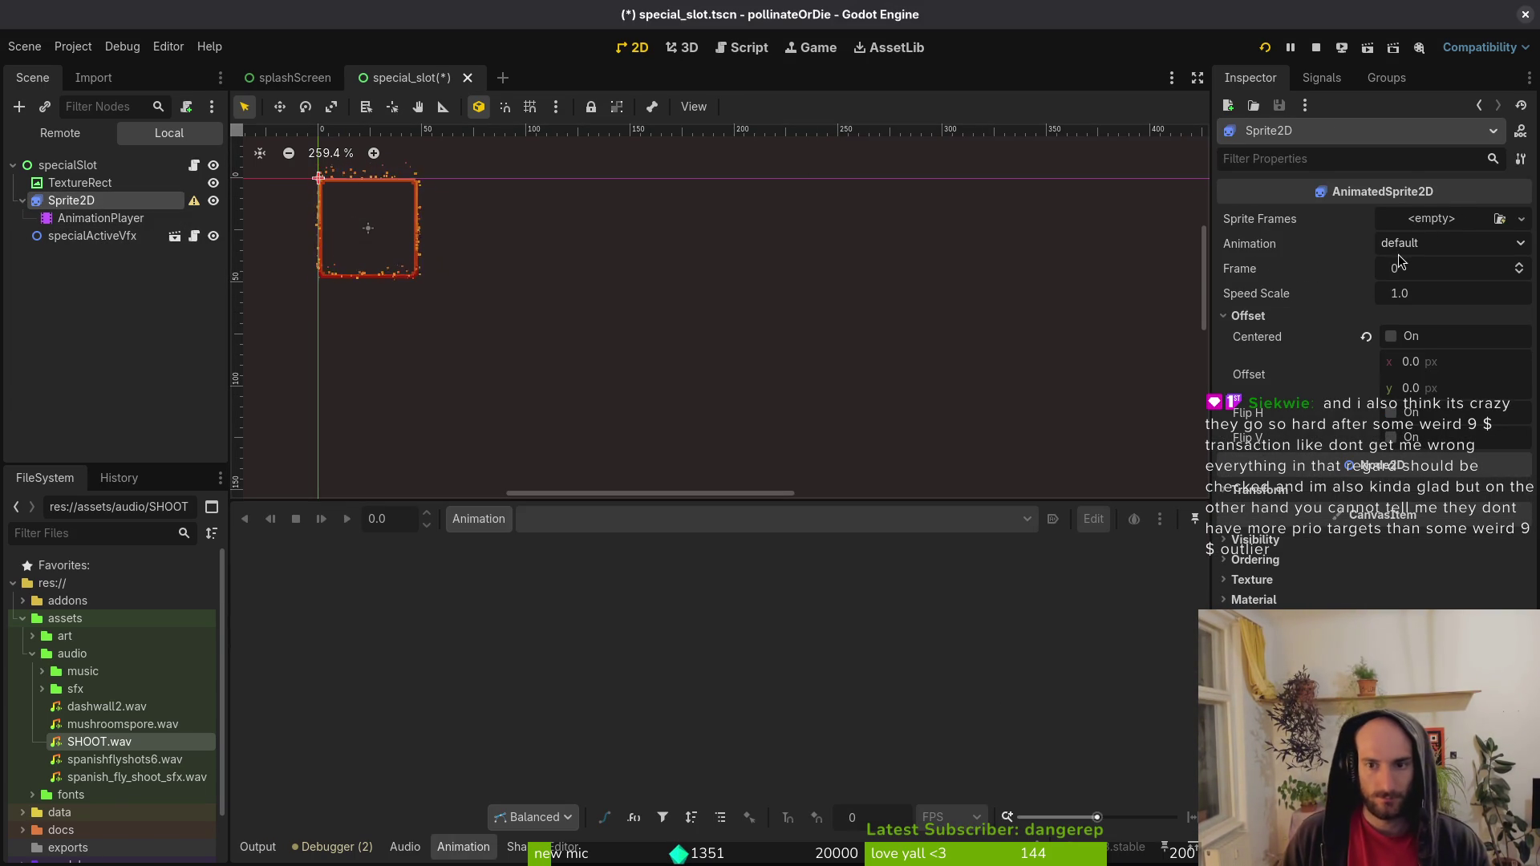
click(96, 219)
click(479, 519)
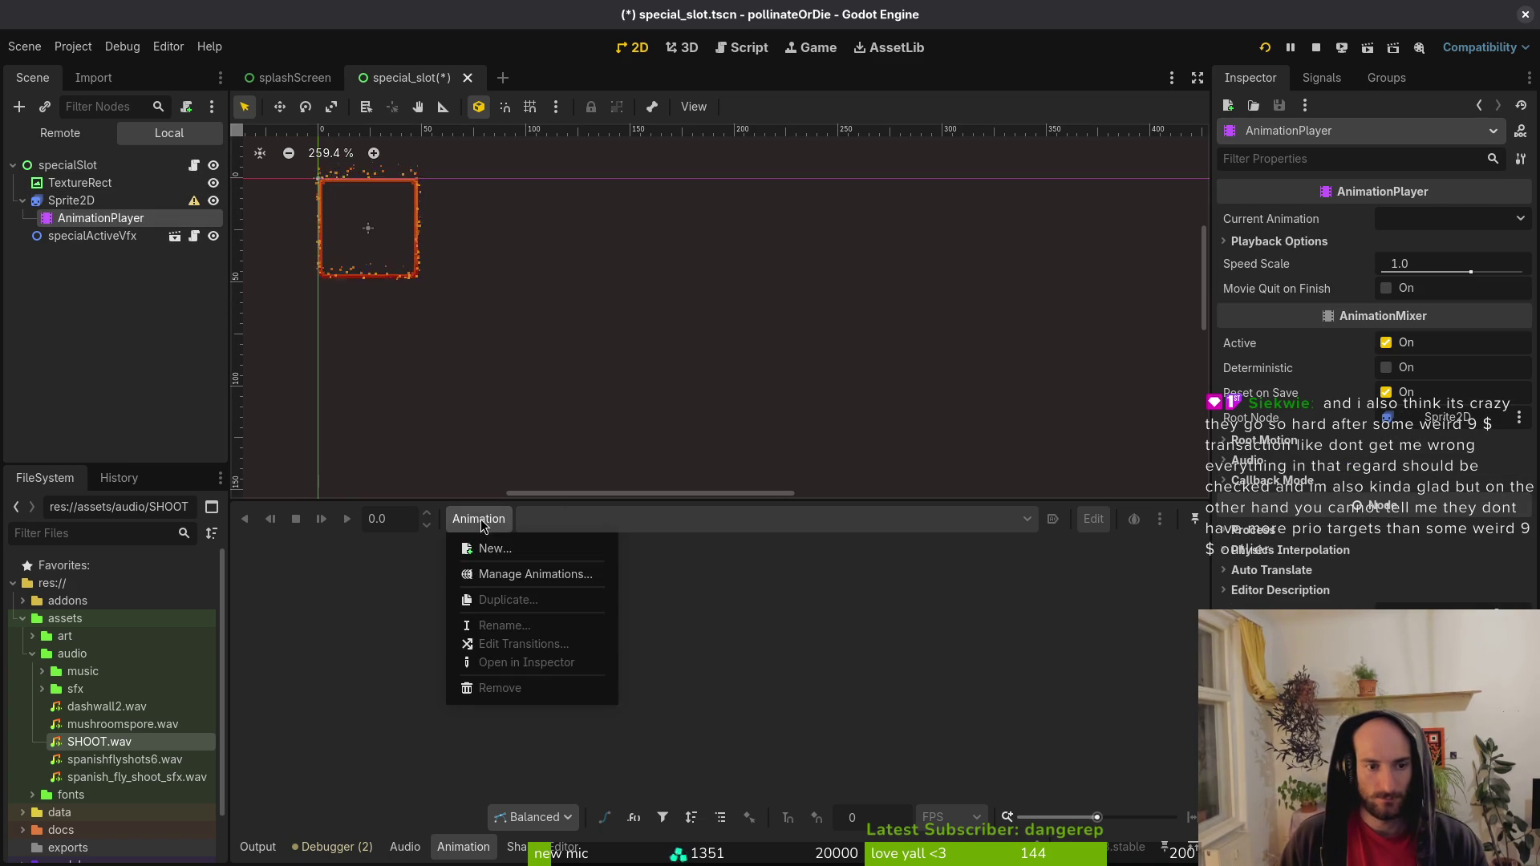
click(513, 554)
click(72, 200)
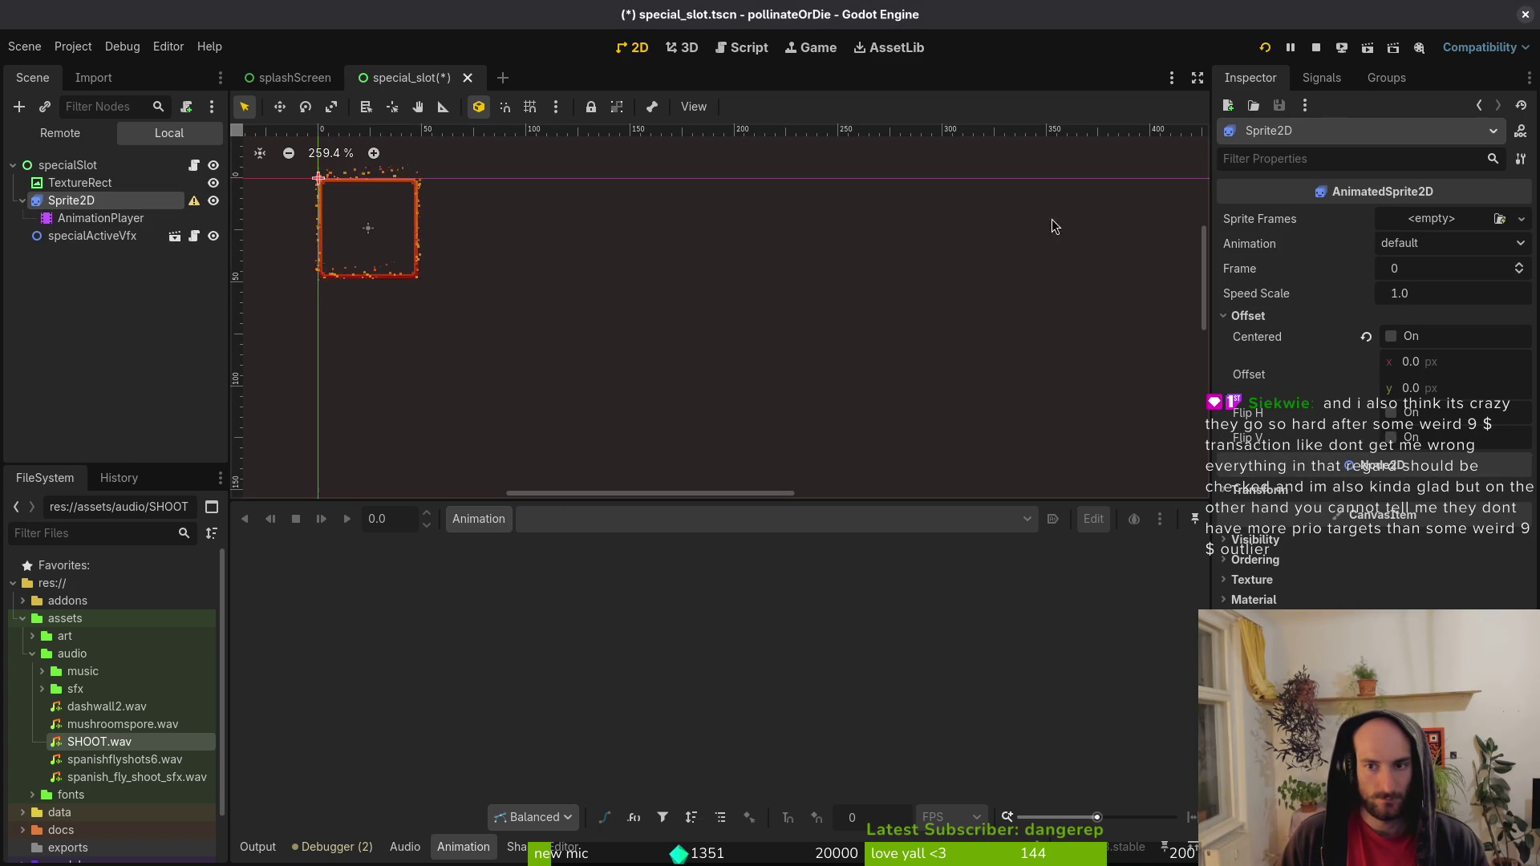
click(1521, 219)
click(1452, 309)
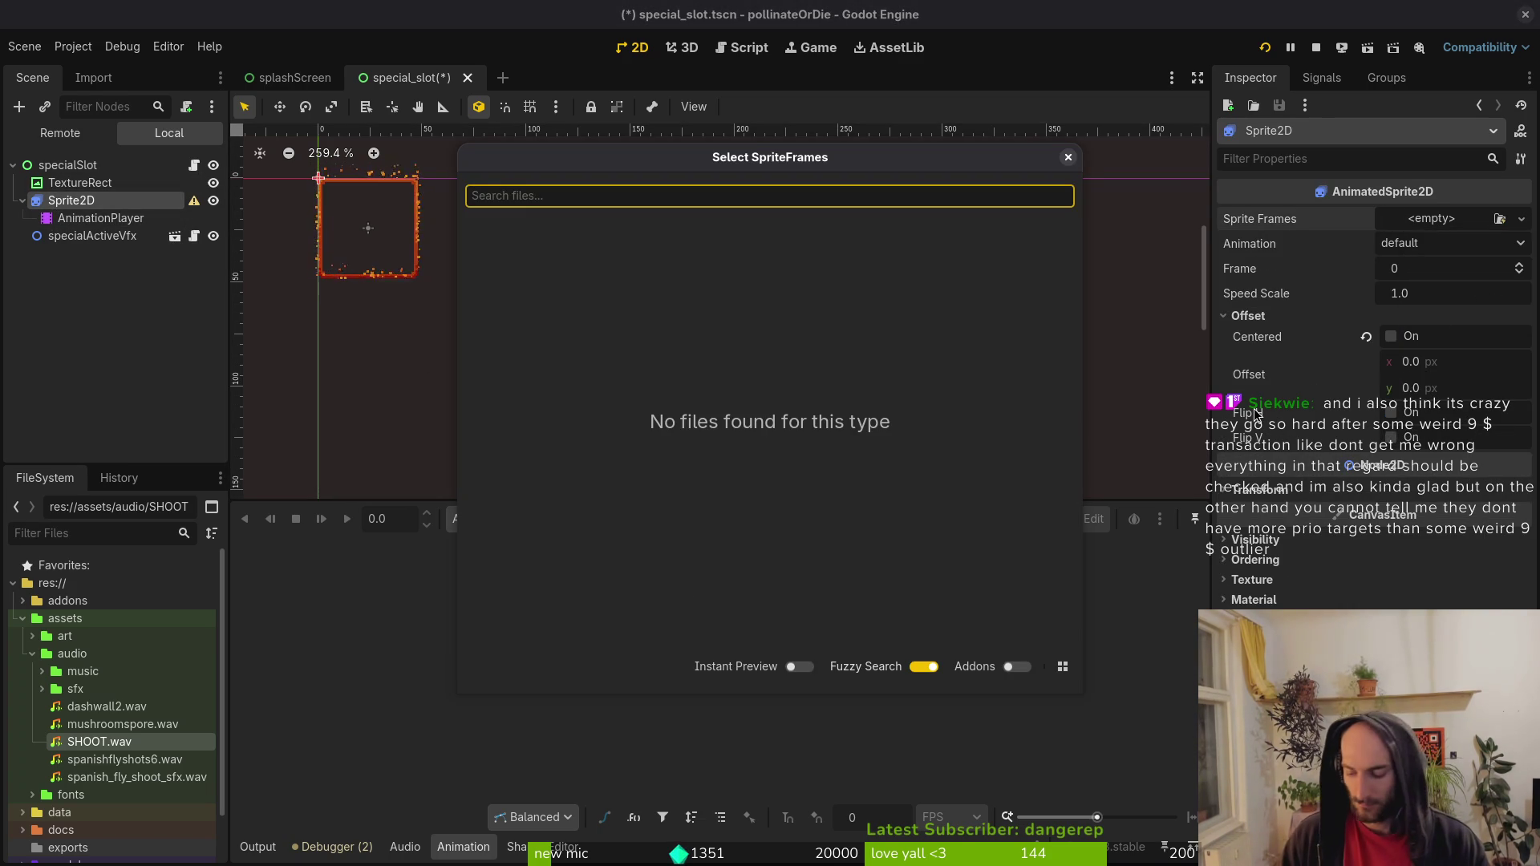
key(Escape)
click(1448, 218)
key(Escape)
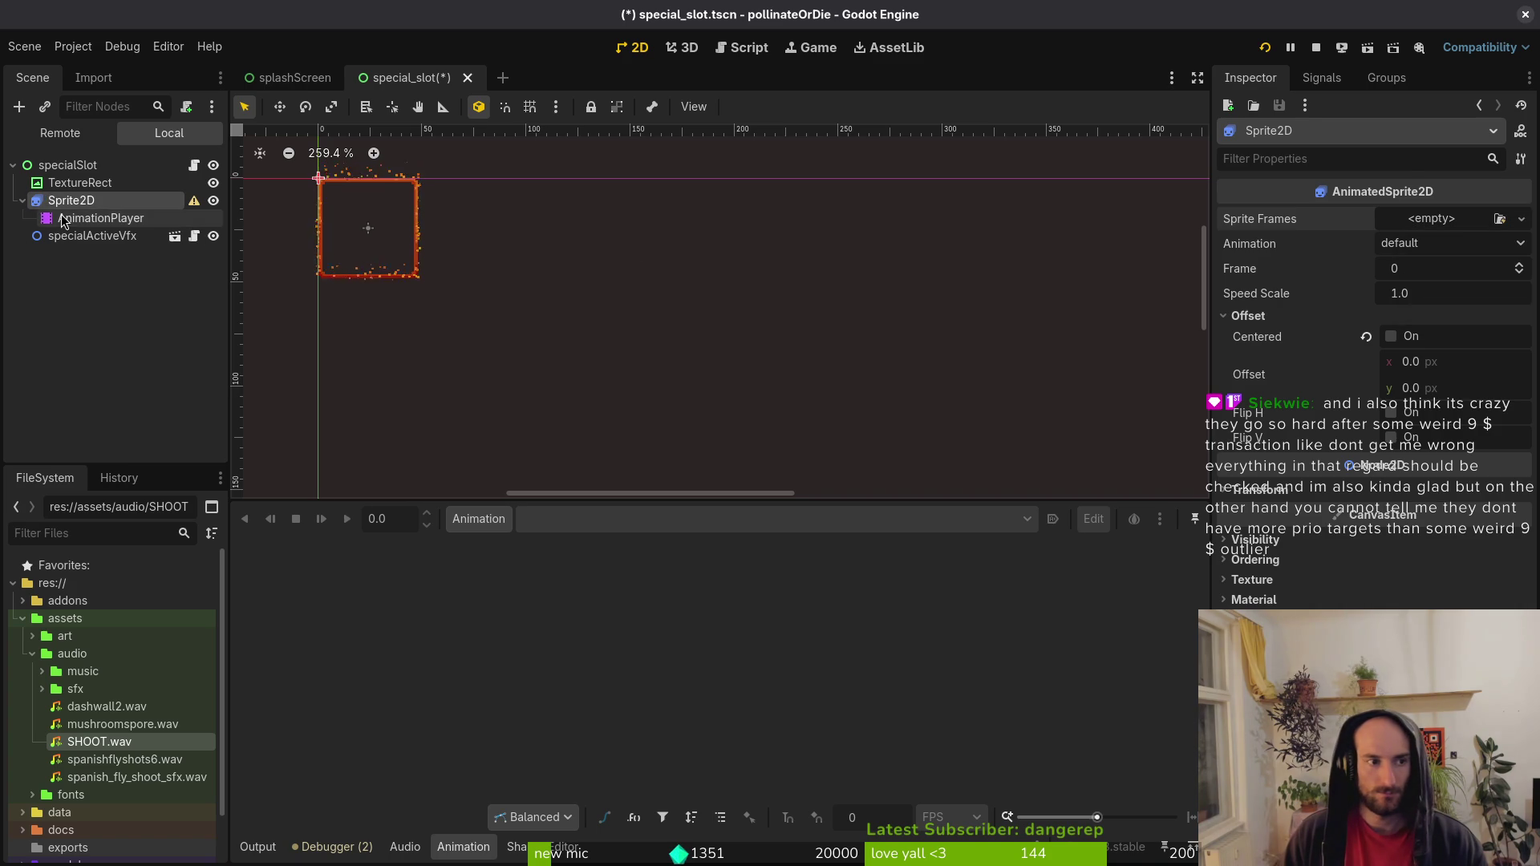
Delete the AnimationPlayer node and rerun the game with F5.
click(65, 220)
key(Delete)
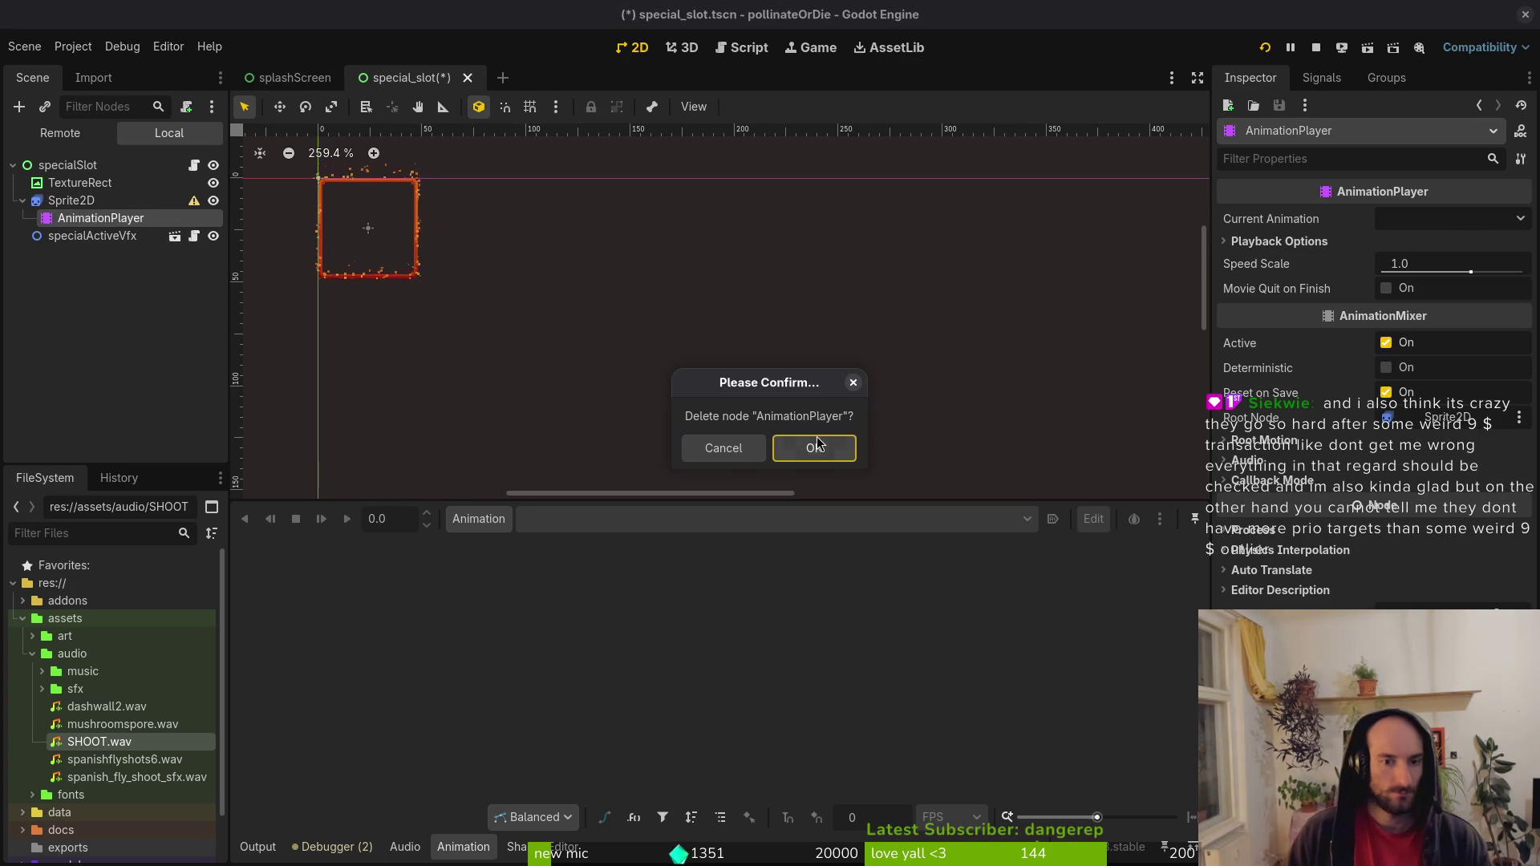
click(815, 446)
click(90, 202)
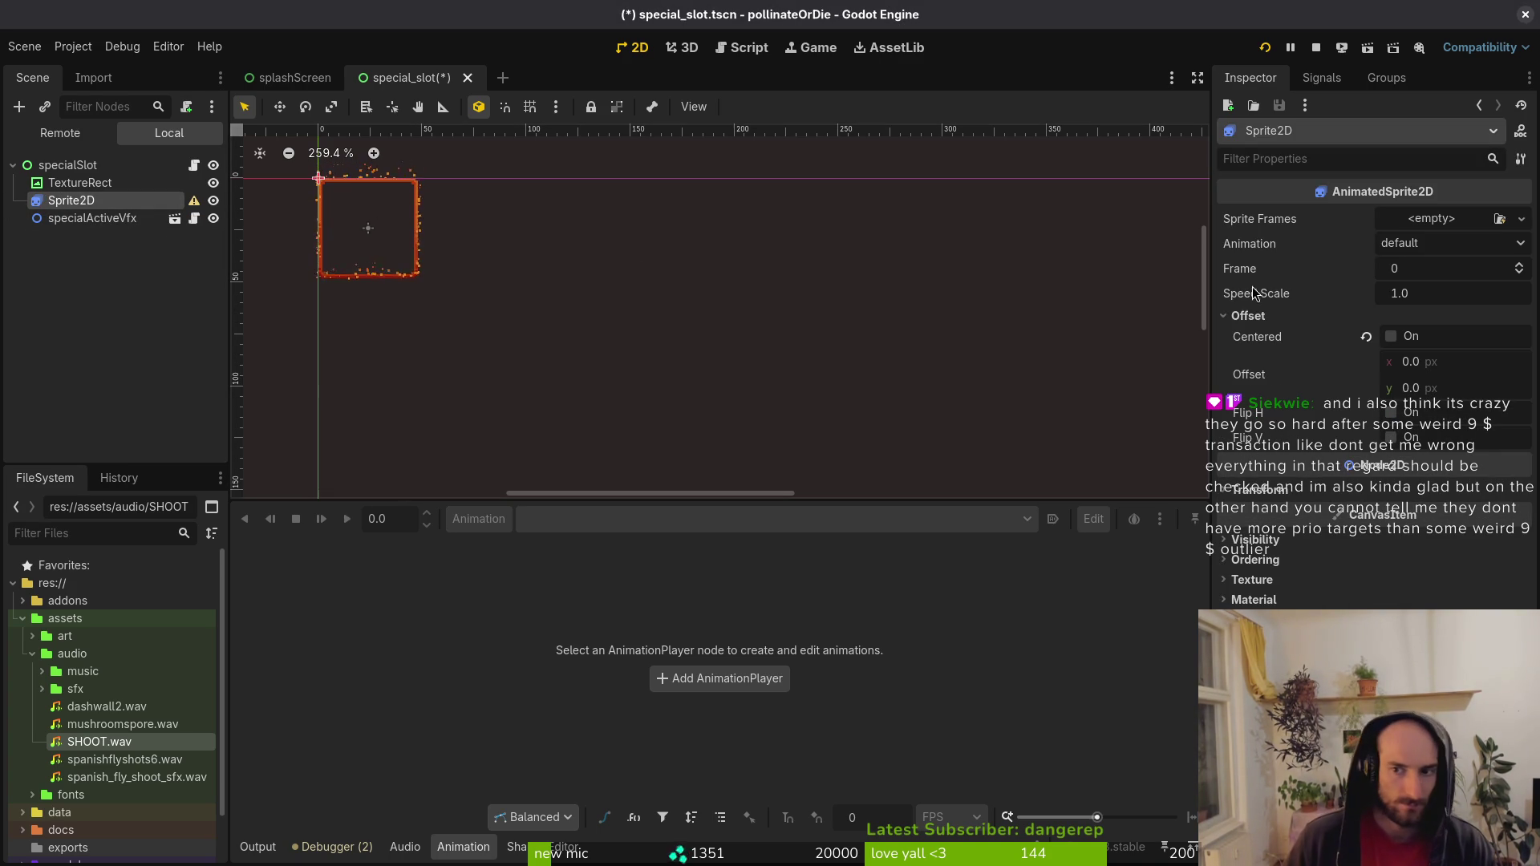
key(F5)
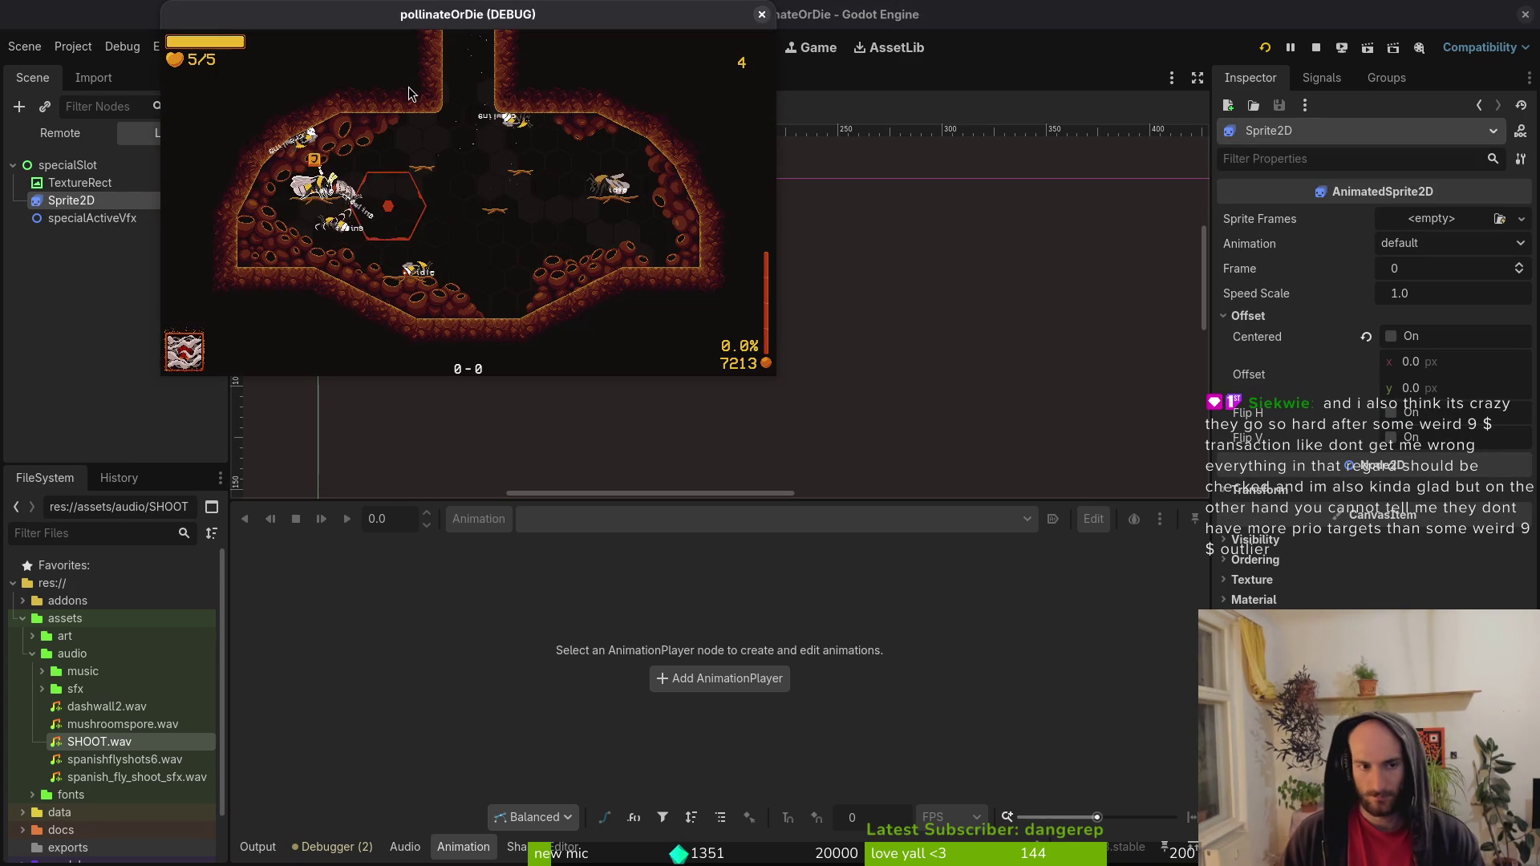
Open special_slot.gd in Neovim with the Telescope file finder.
key(alt+Tab)
text(specl)
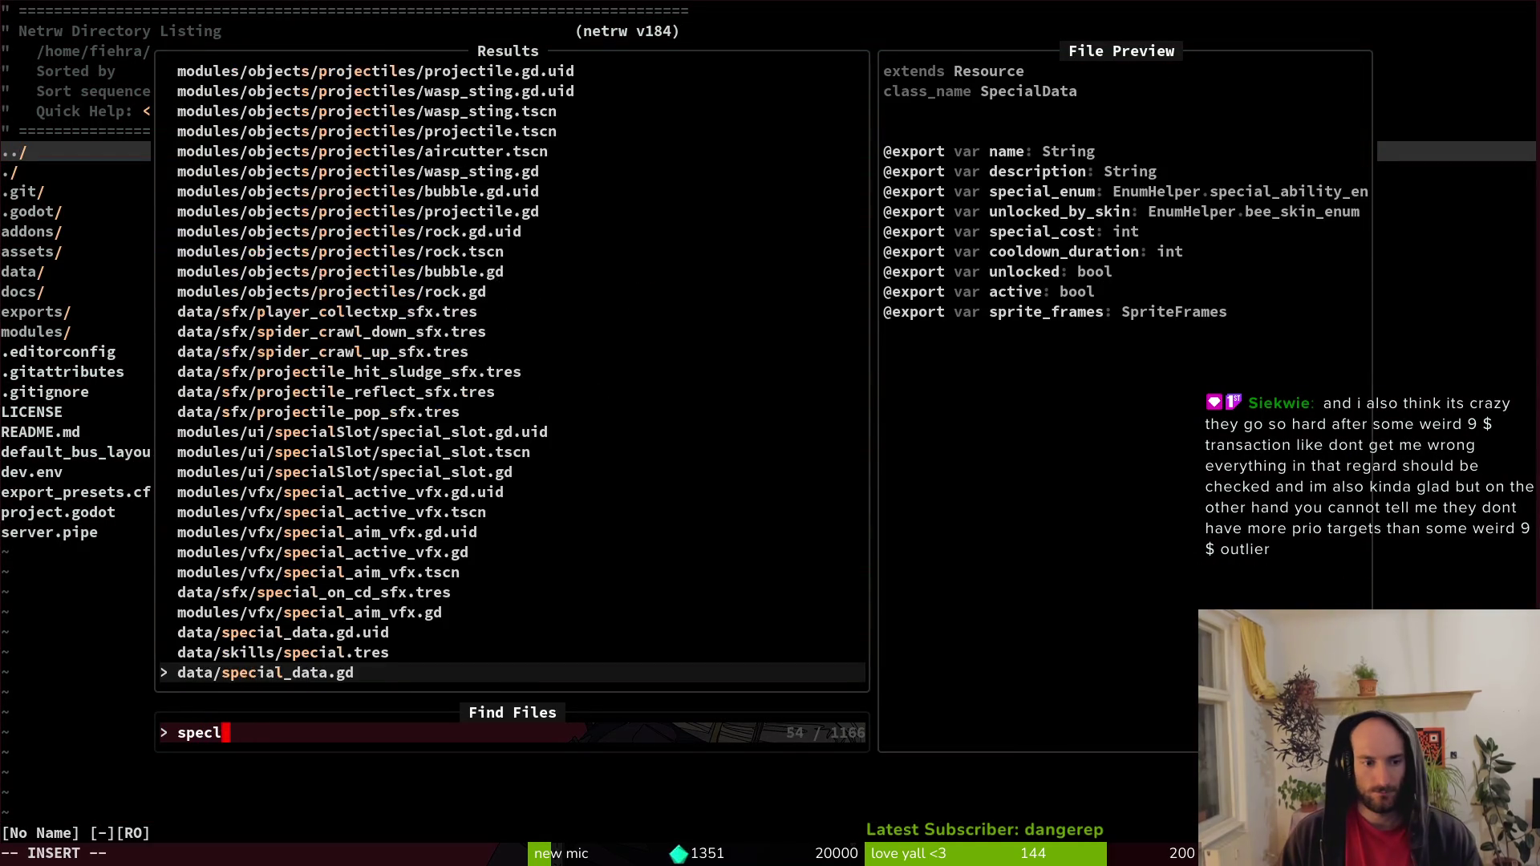
text(ostt)
key(Return)
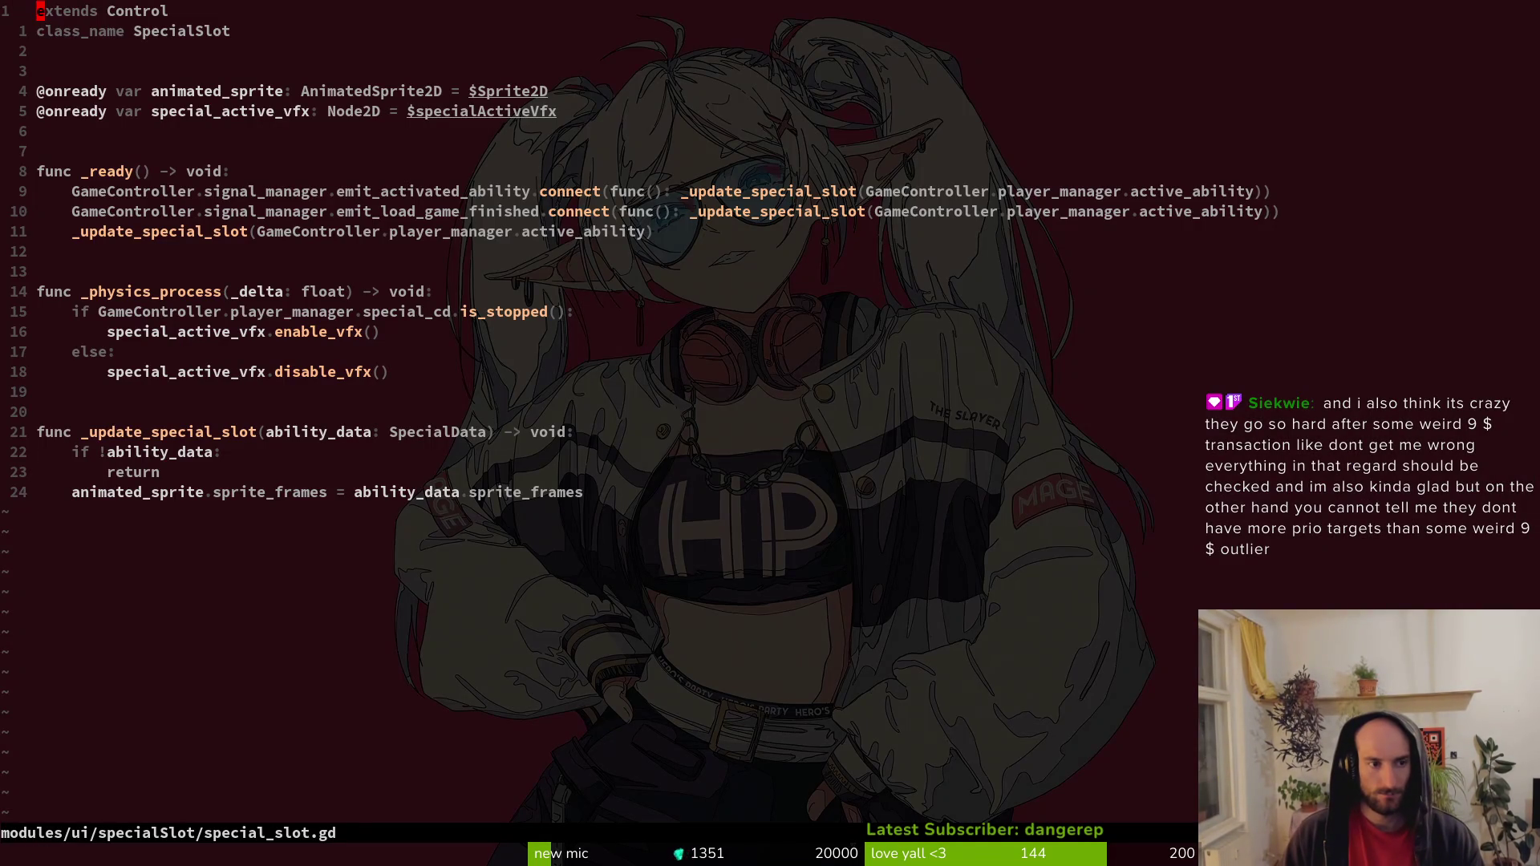
Select the animated_sprite declaration line in visual-line mode, then return to Godot.
key(j)
key(j)
key(shift+v)
key(Escape)
key(k)
key(shift+v)
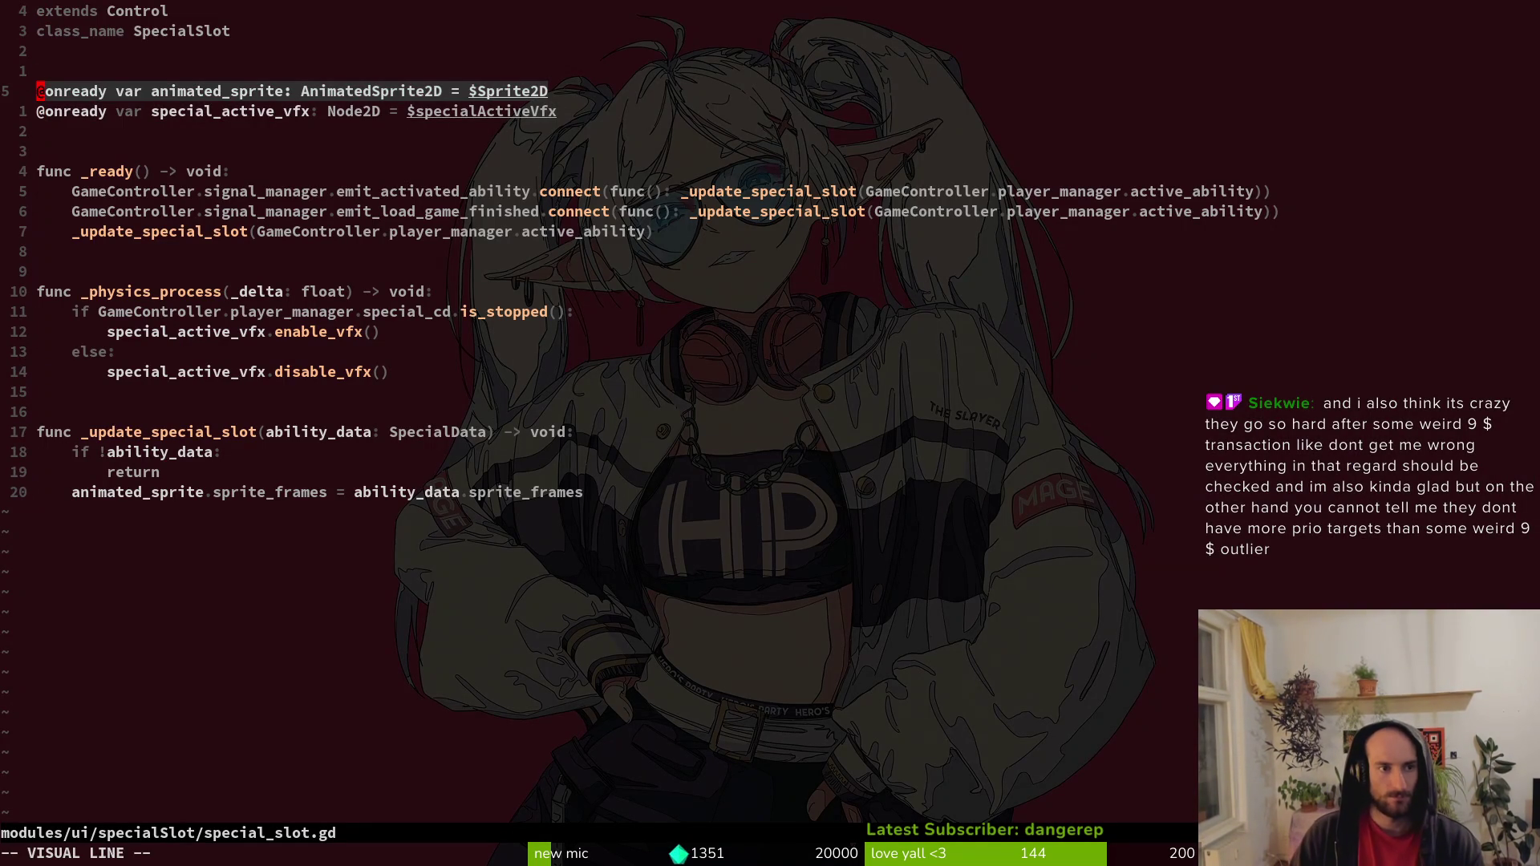
key(y)
key(alt+Tab)
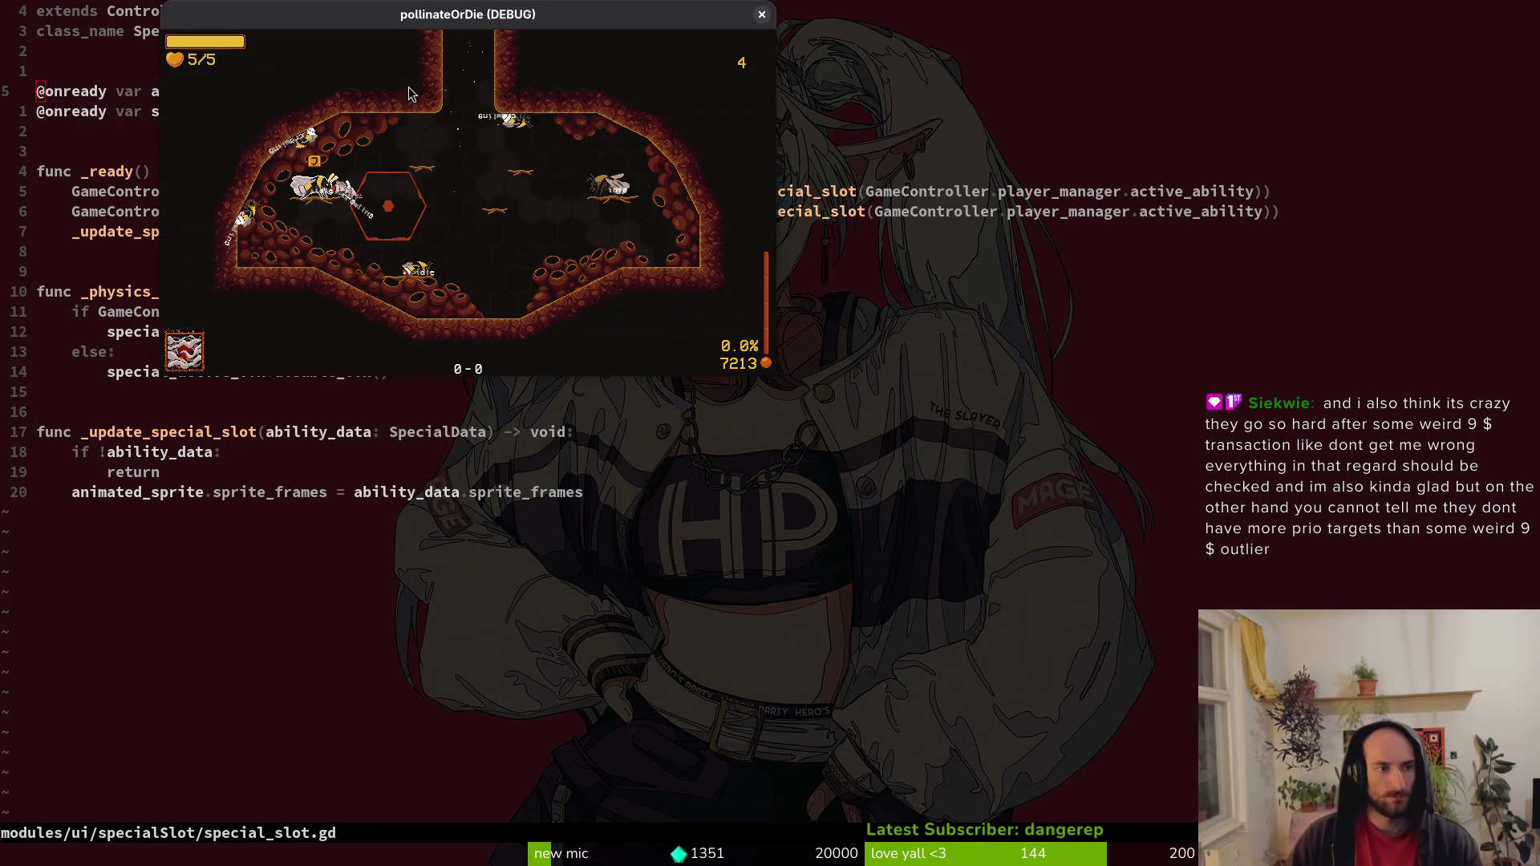
key(alt+Tab)
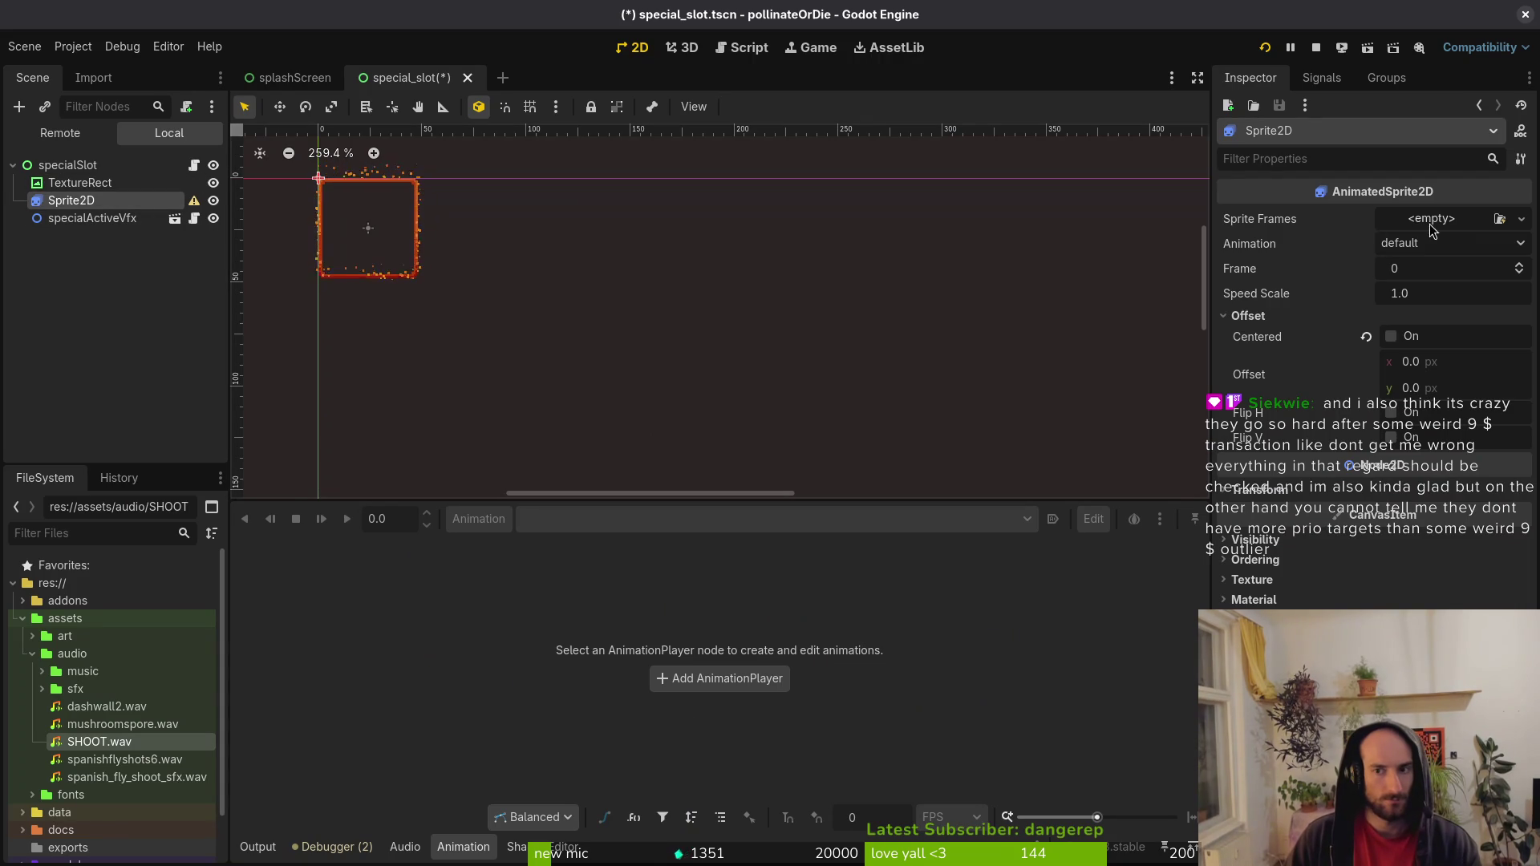
Try a new SpriteFrames resource on the sprite, then undo the change.
click(1435, 247)
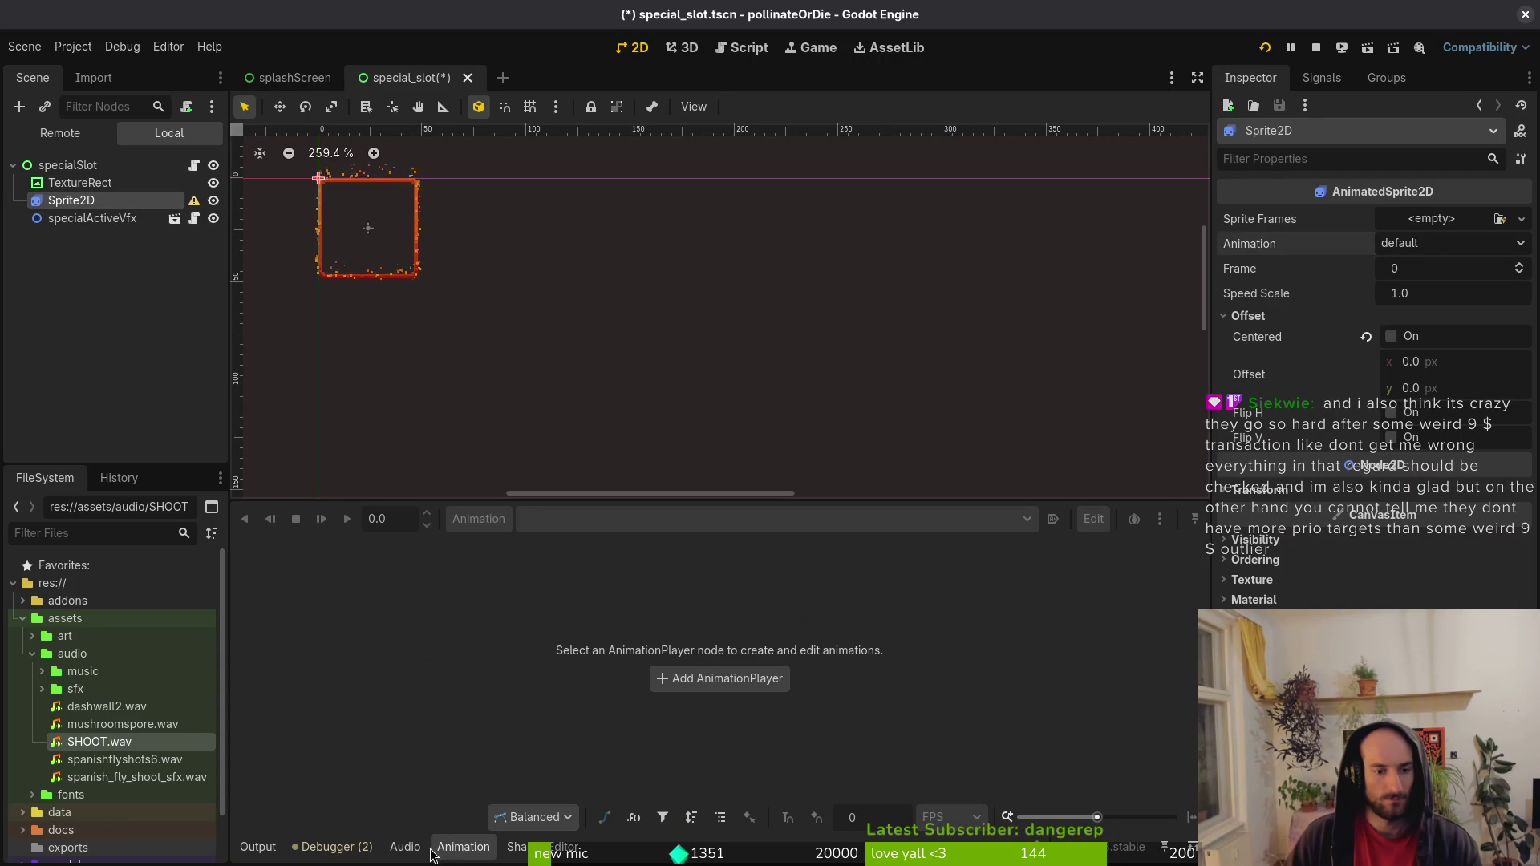
click(1399, 220)
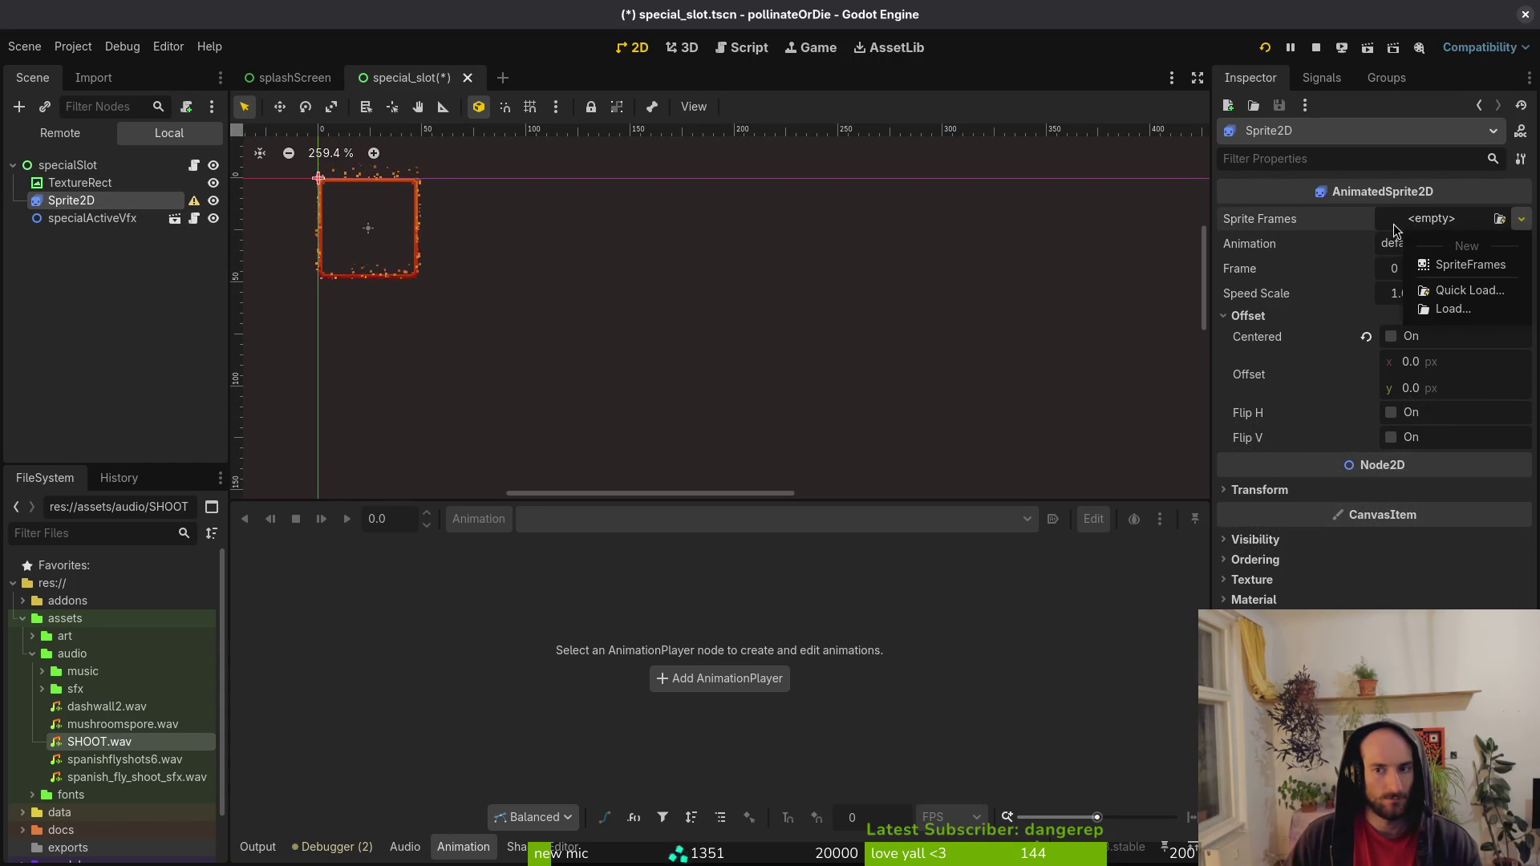
click(1436, 267)
key(ctrl+z)
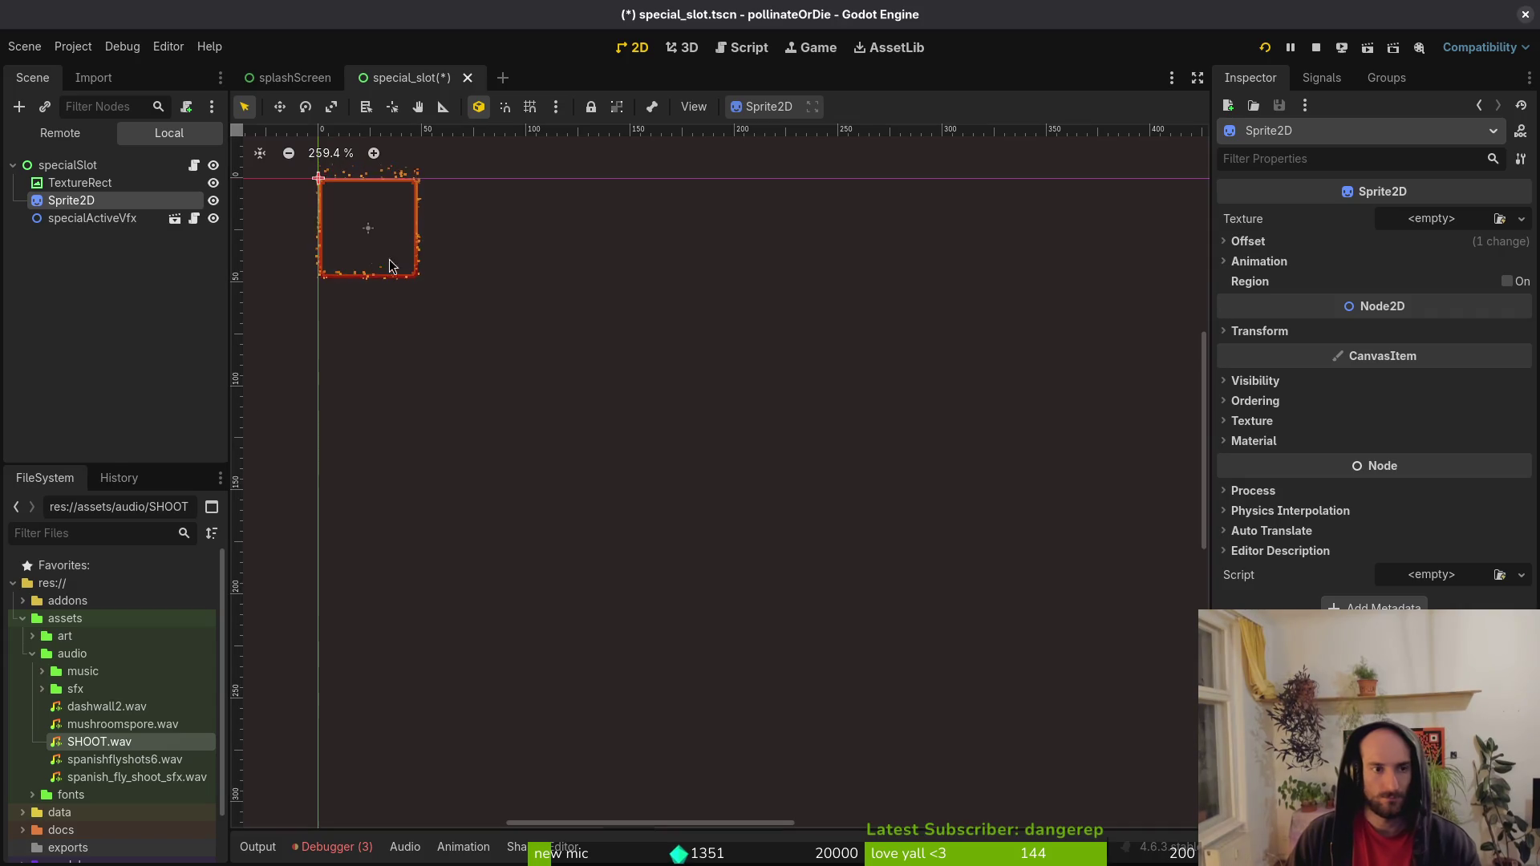
Add an AnimationPlayer under Sprite2D and check the debugger's error list.
key(ctrl+a)
text(anim)
key(Return)
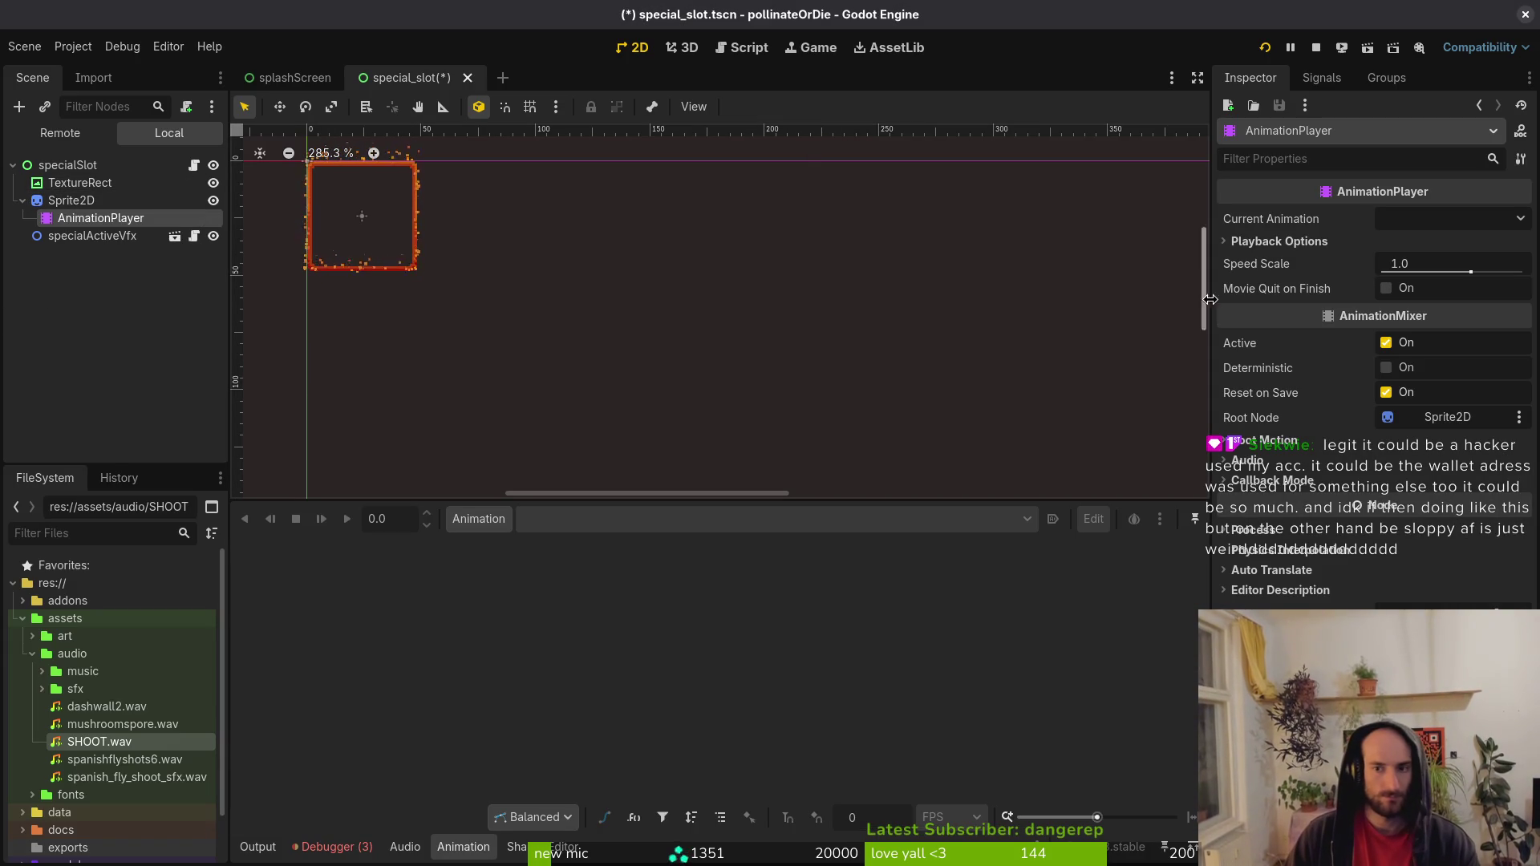
click(332, 847)
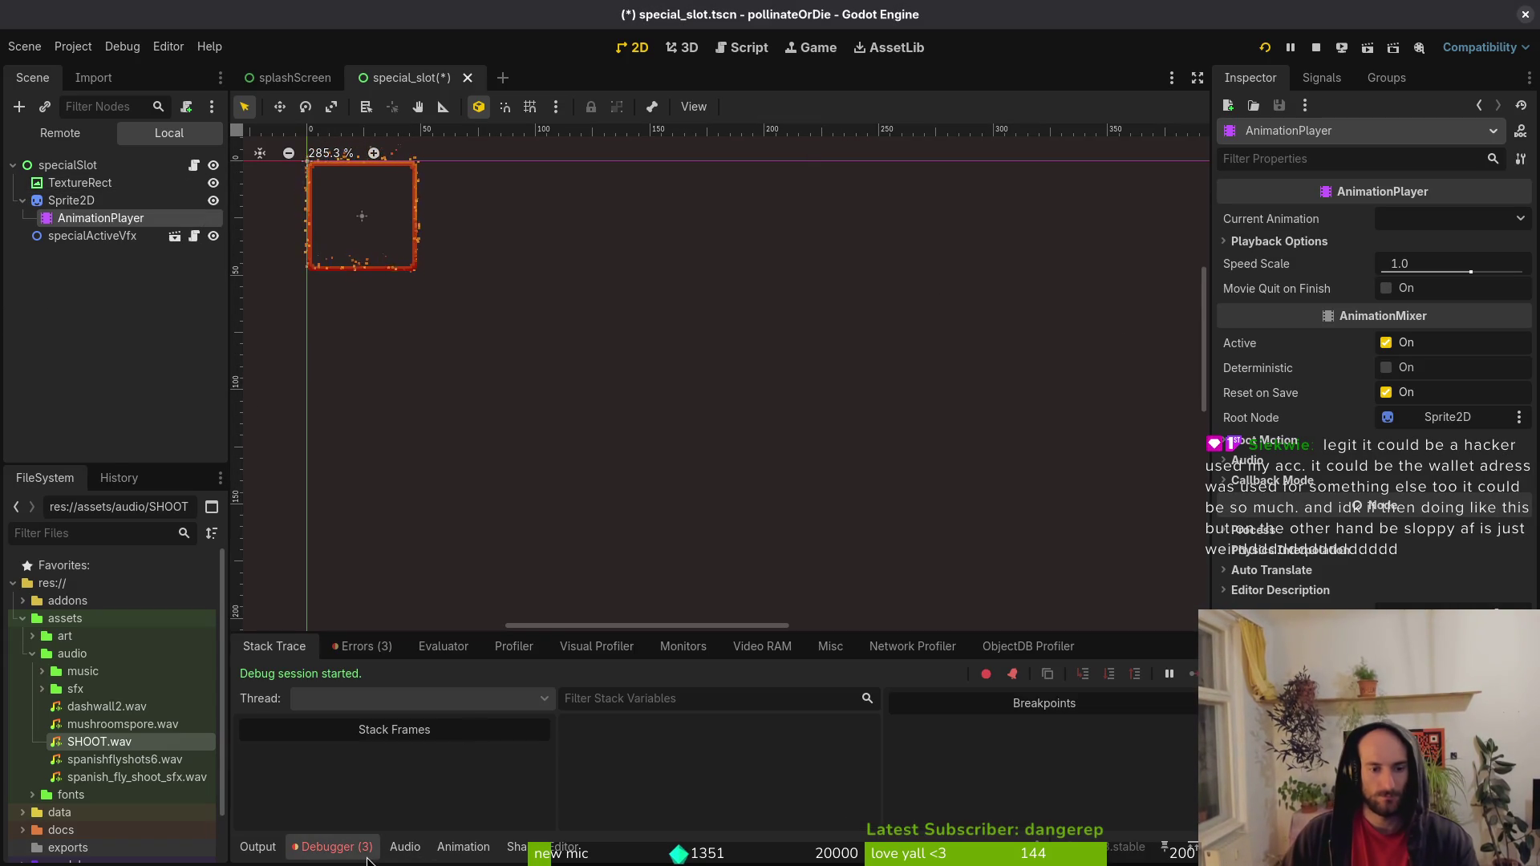
click(364, 648)
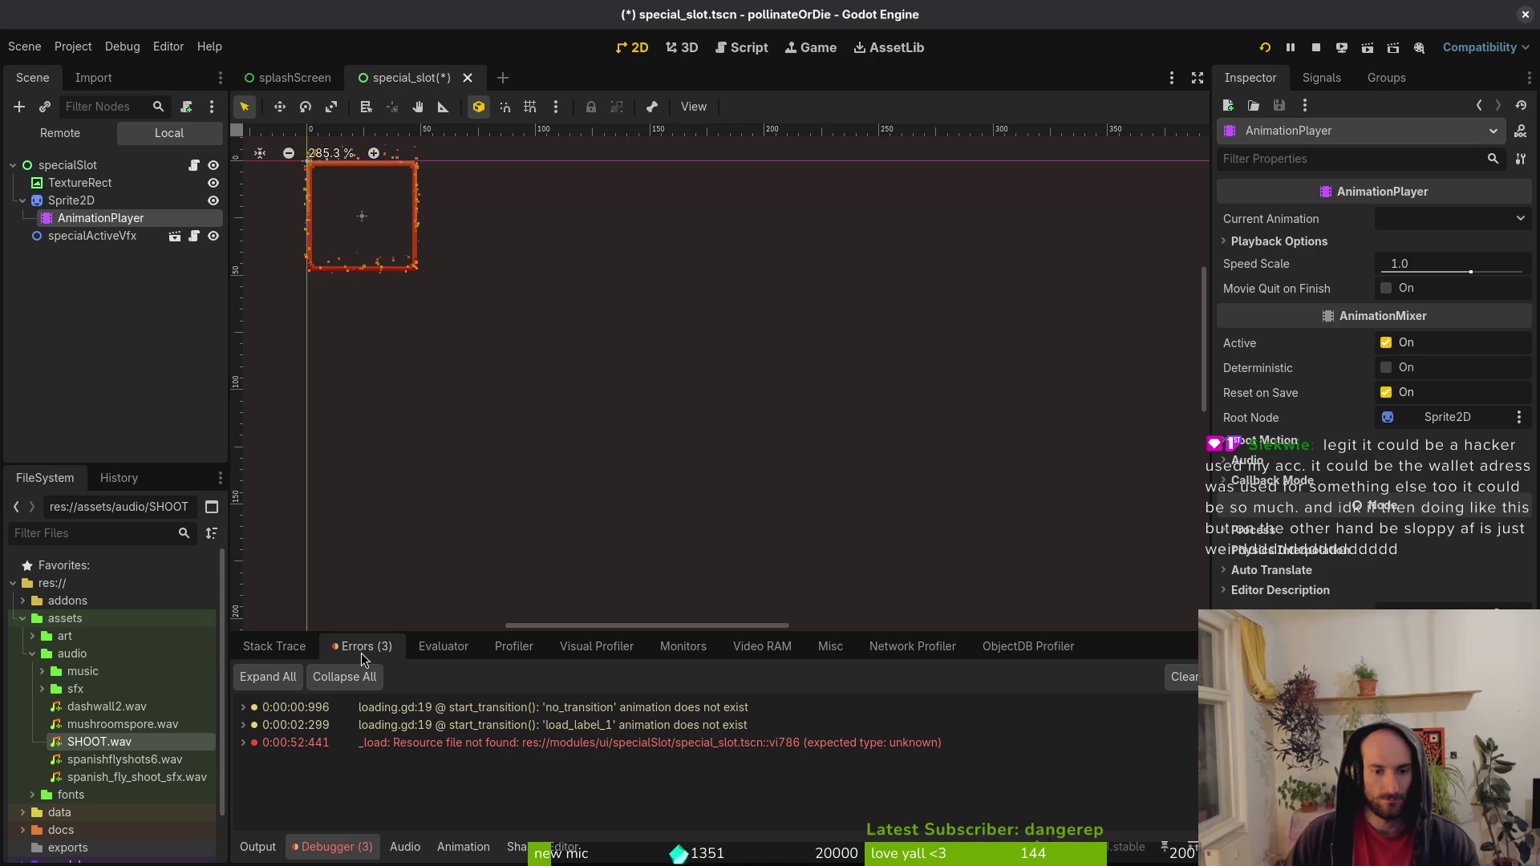
Glance at special_slot.gd, then open the Texture choices for the Sprite2D node.
key(alt+Tab)
key(Tab)
key(Tab)
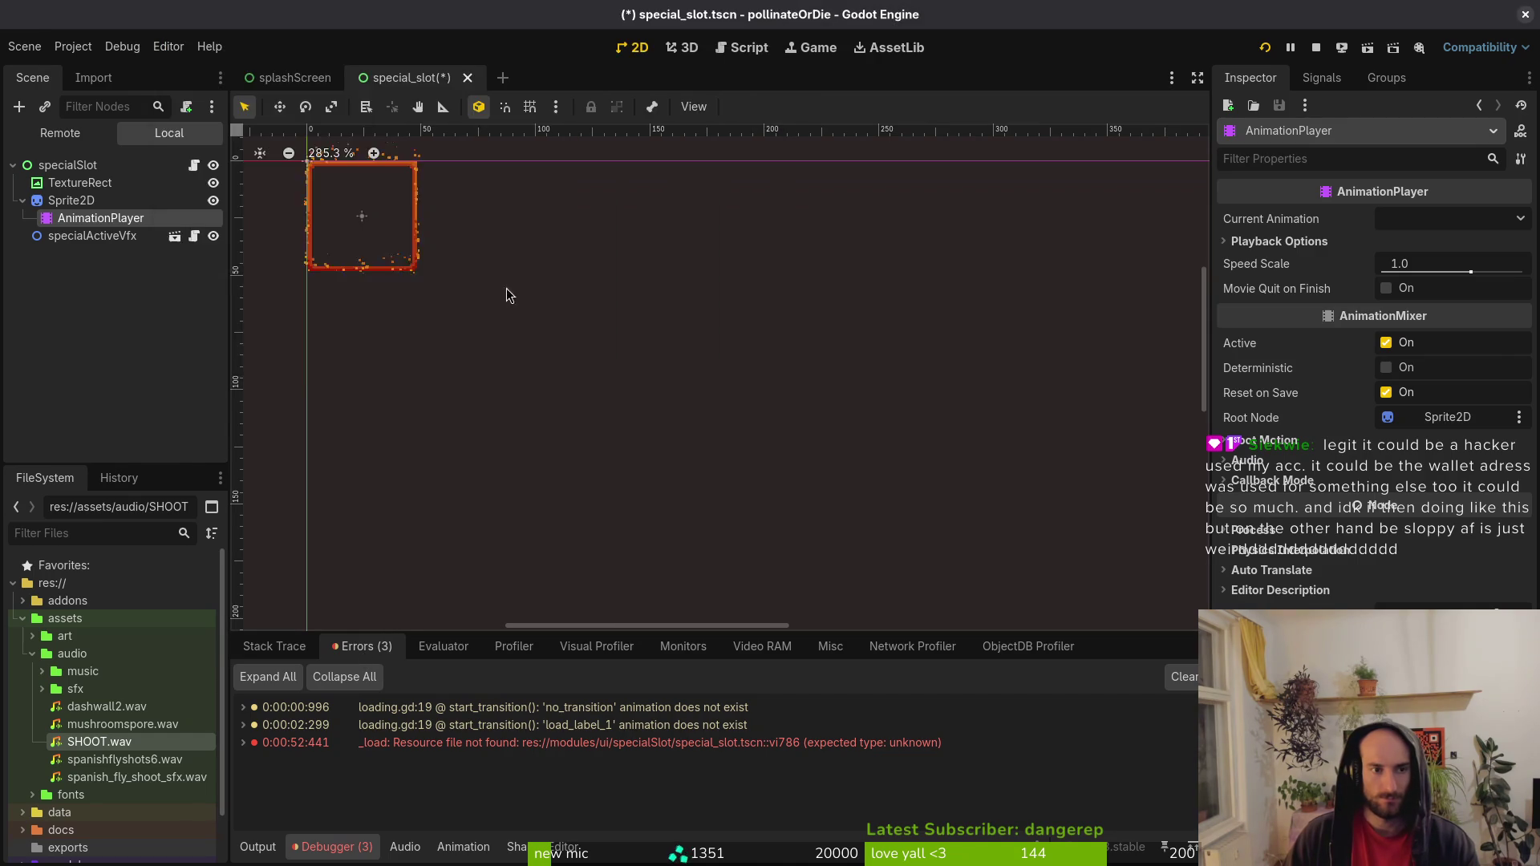
key(alt+Tab)
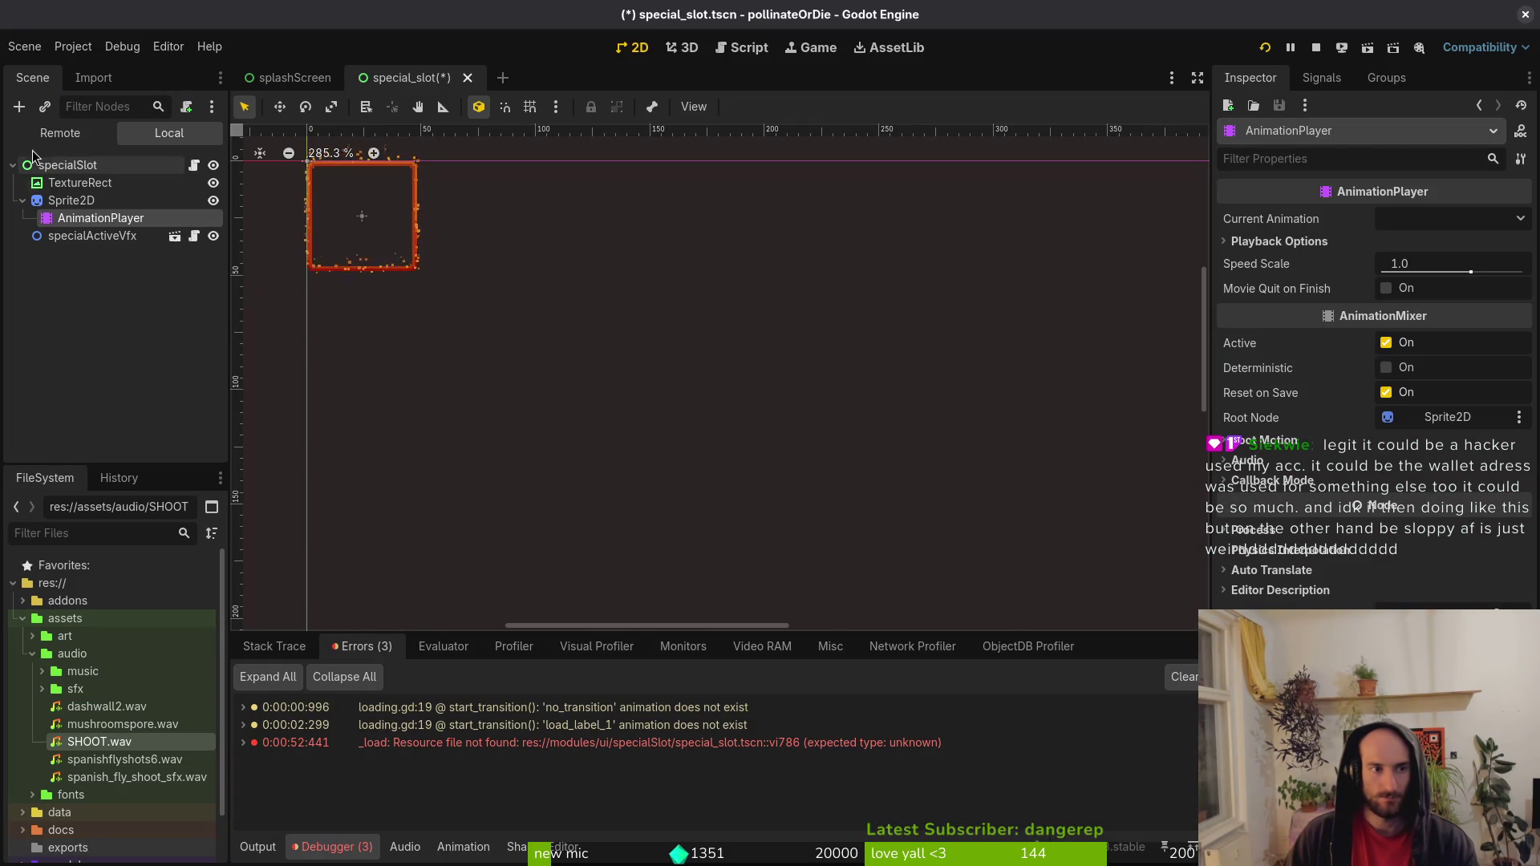
click(44, 202)
click(1522, 218)
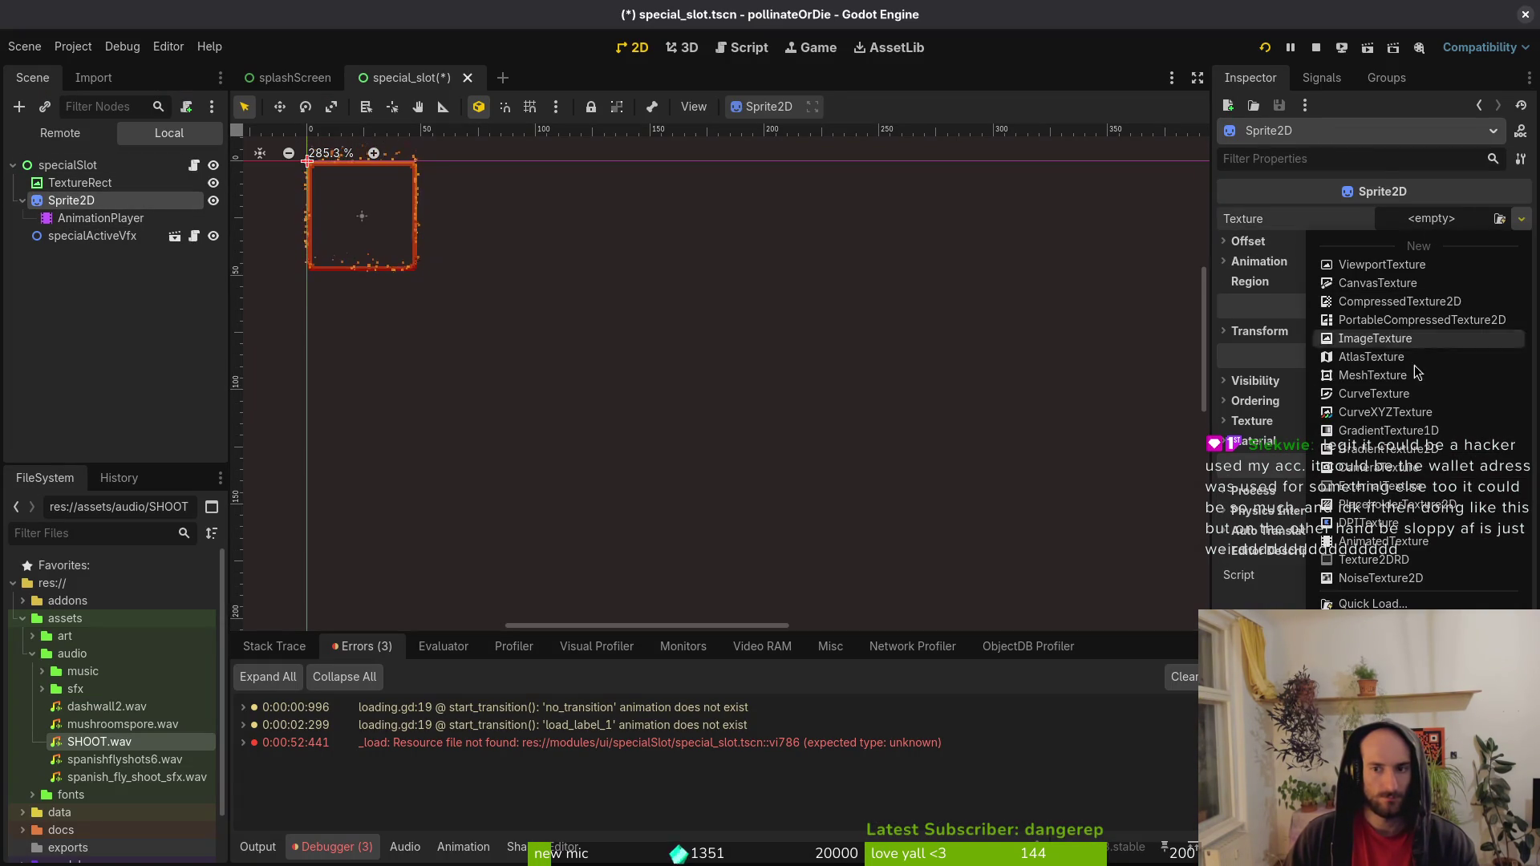
Quick Load ability_poisonSting.png as the Sprite2D texture.
click(1311, 588)
text(specia)
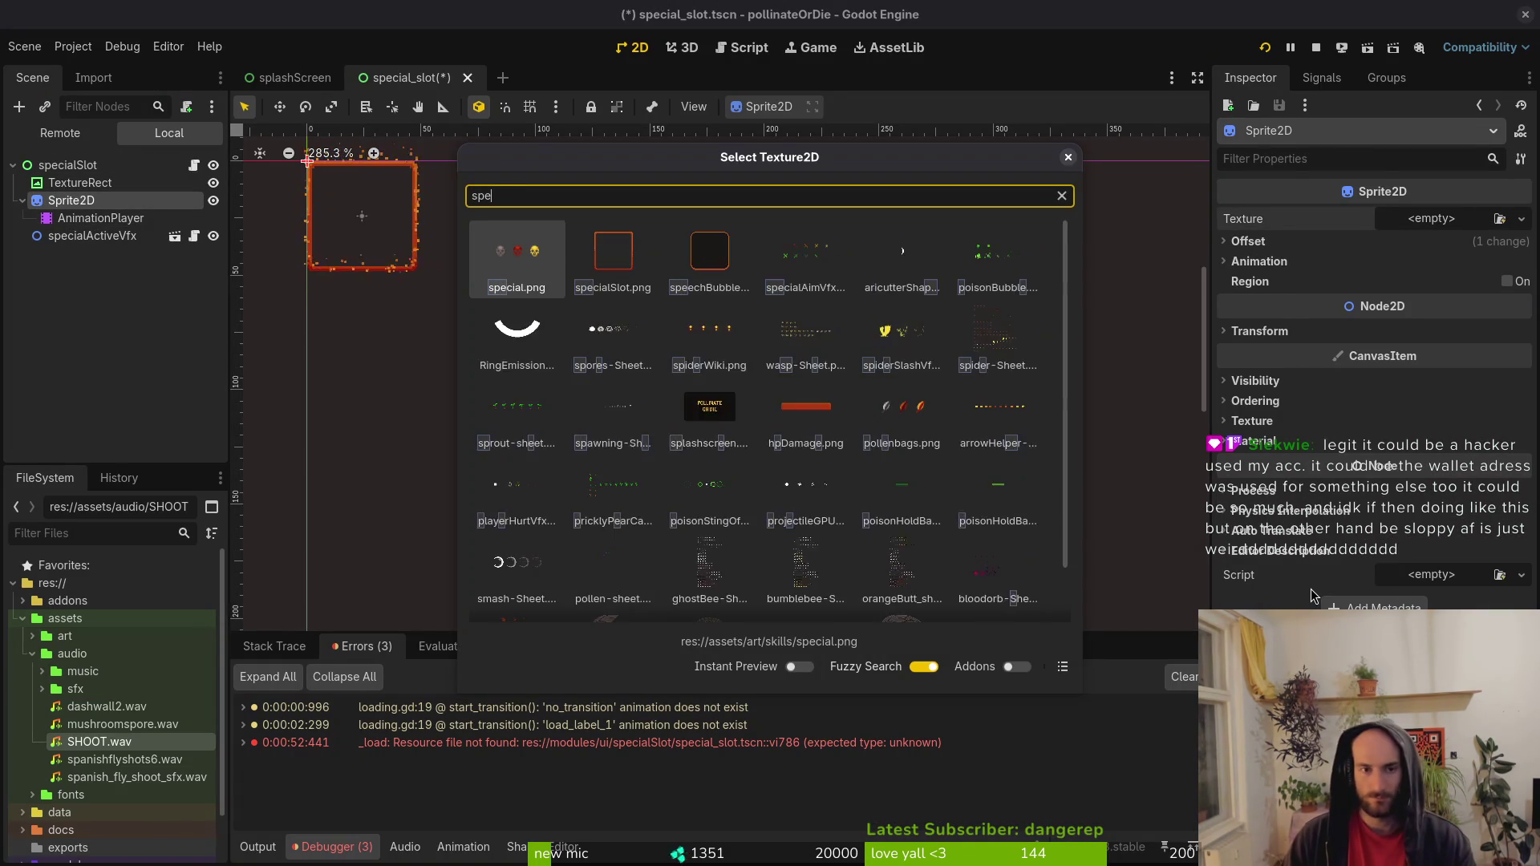
key(Right)
key(Right)
key(Right)
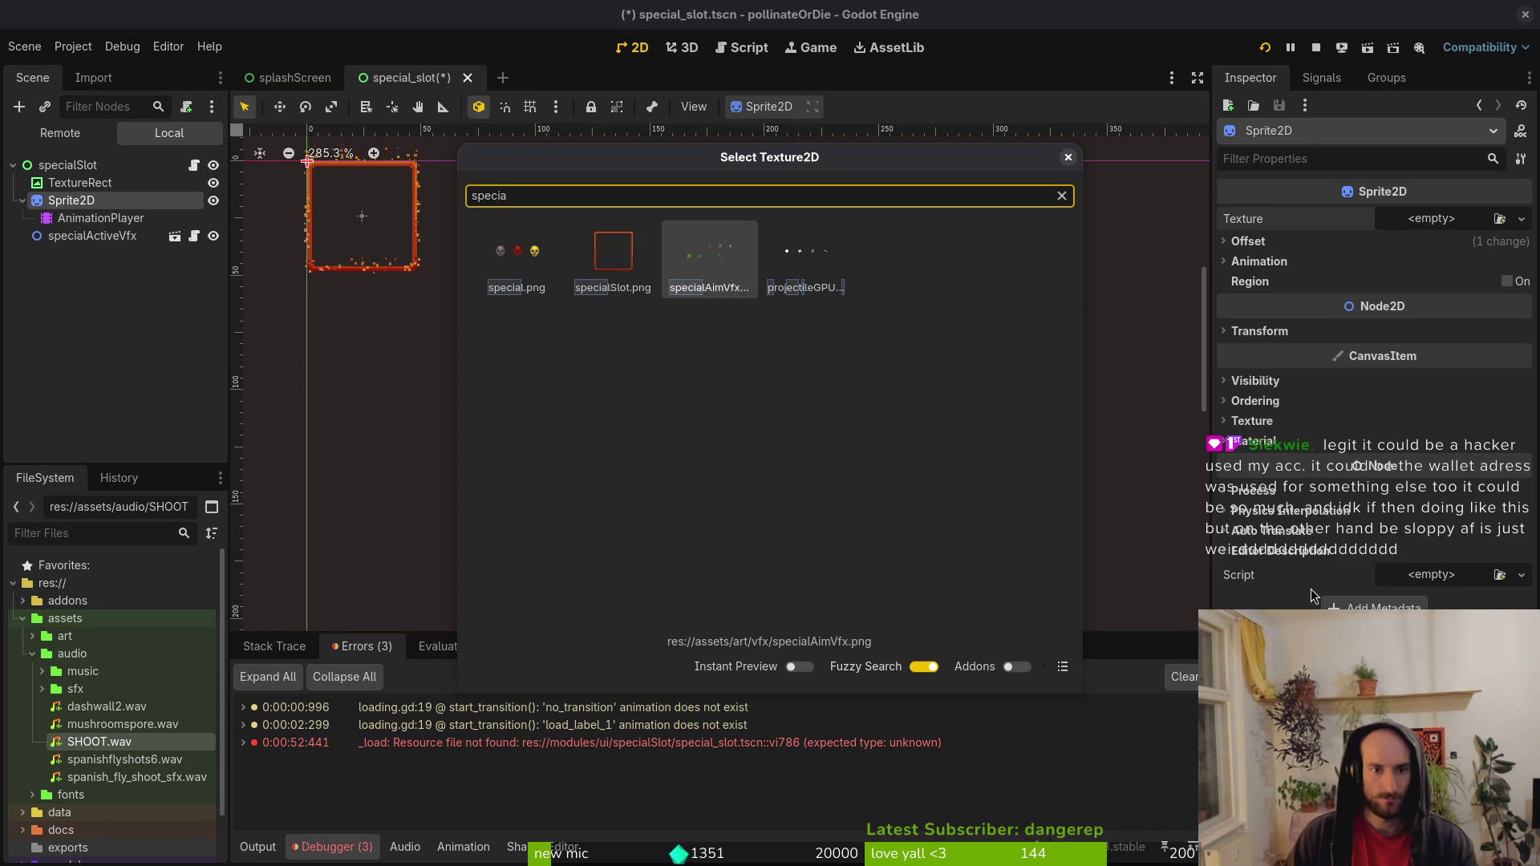
key(BackSpace)
key(BackSpace)
key(BackSpace)
text(smoke)
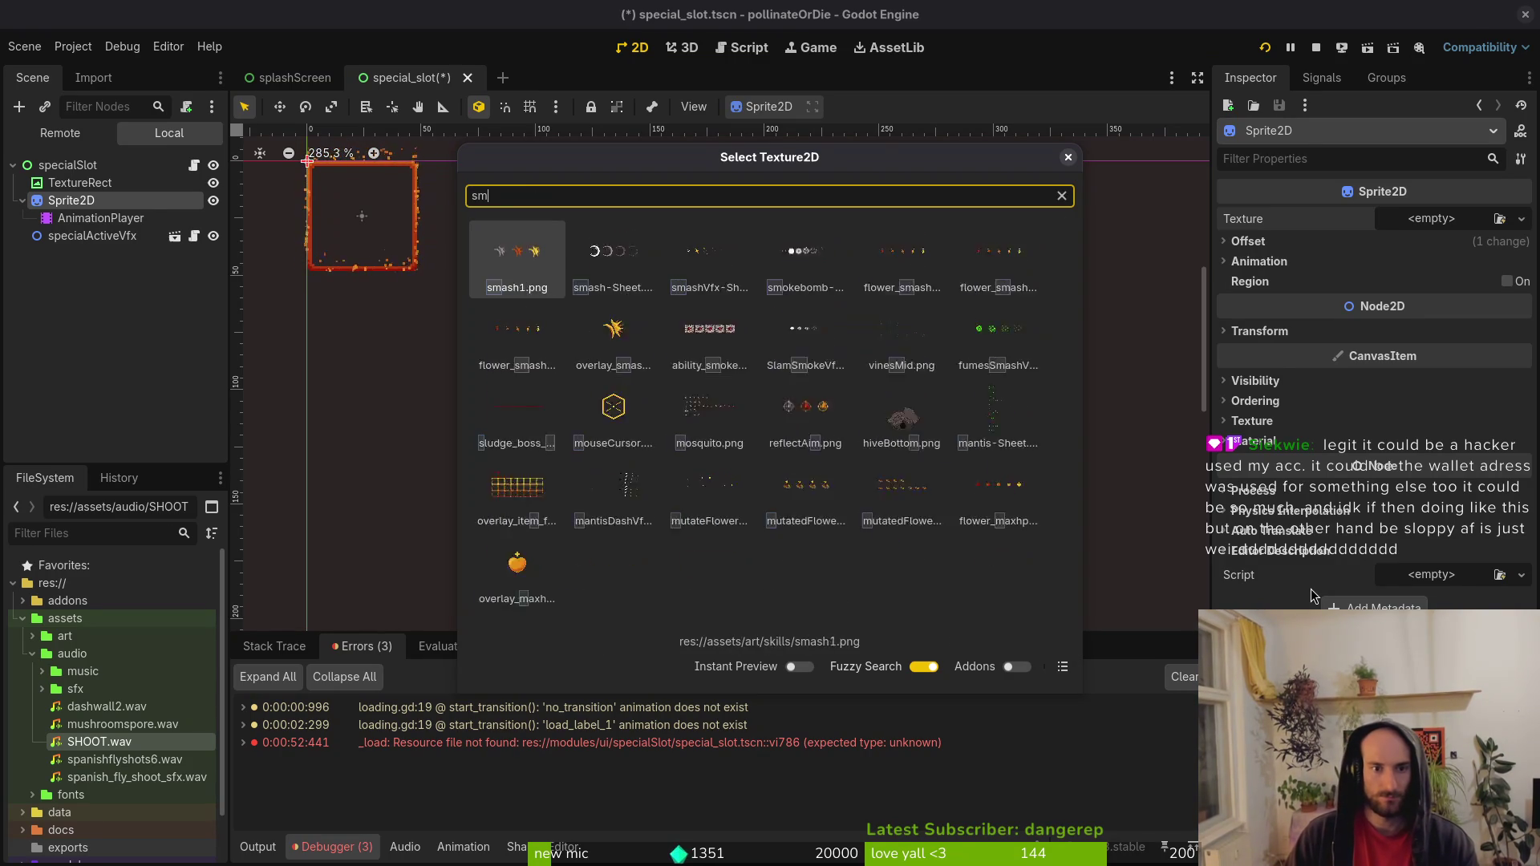
key(Right)
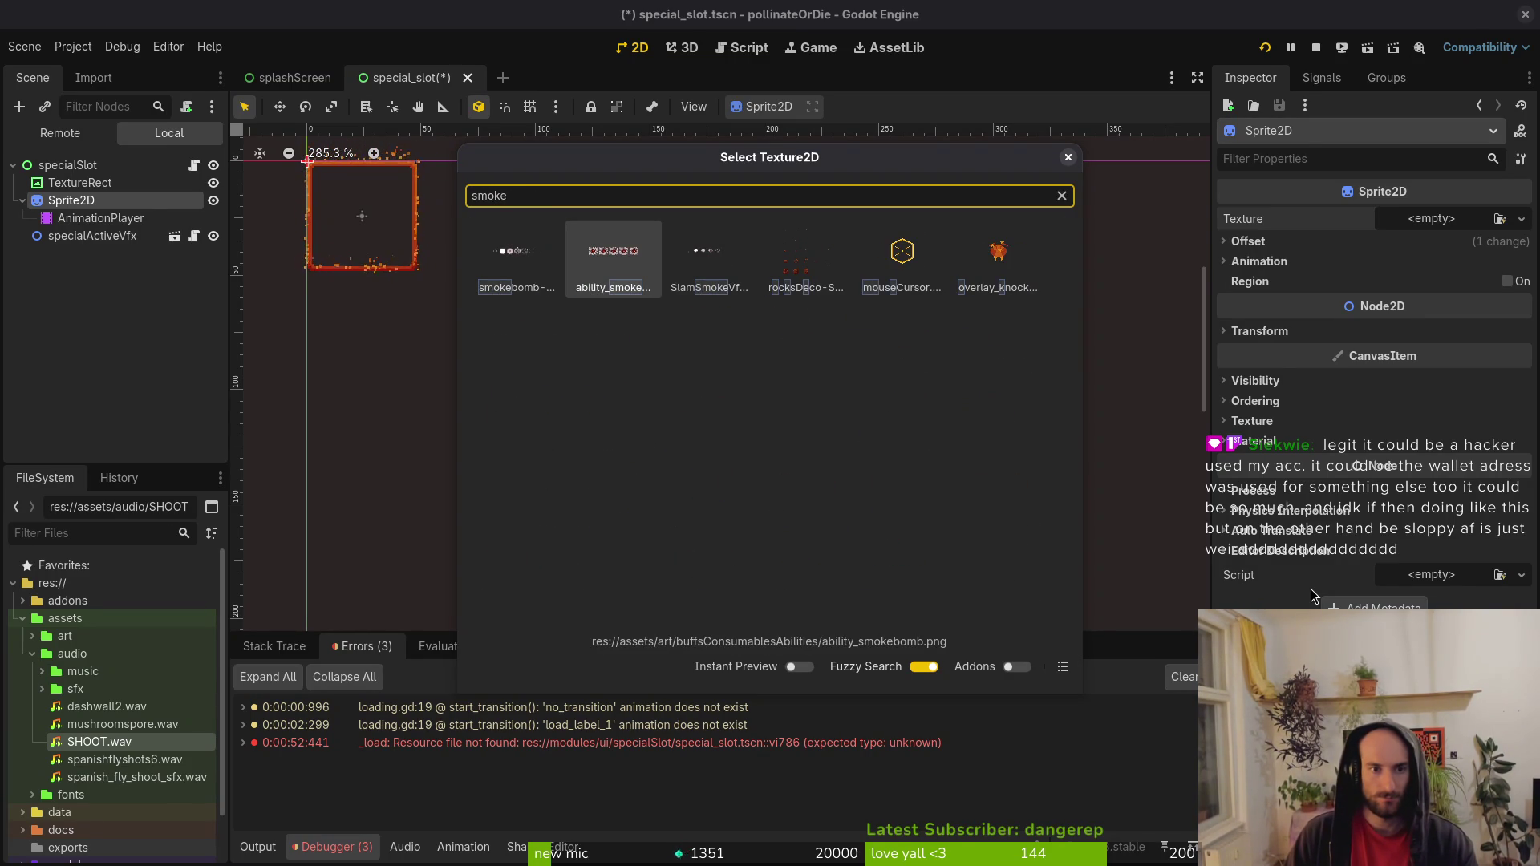
key(BackSpace)
key(BackSpace)
key(BackSpace)
text(abili)
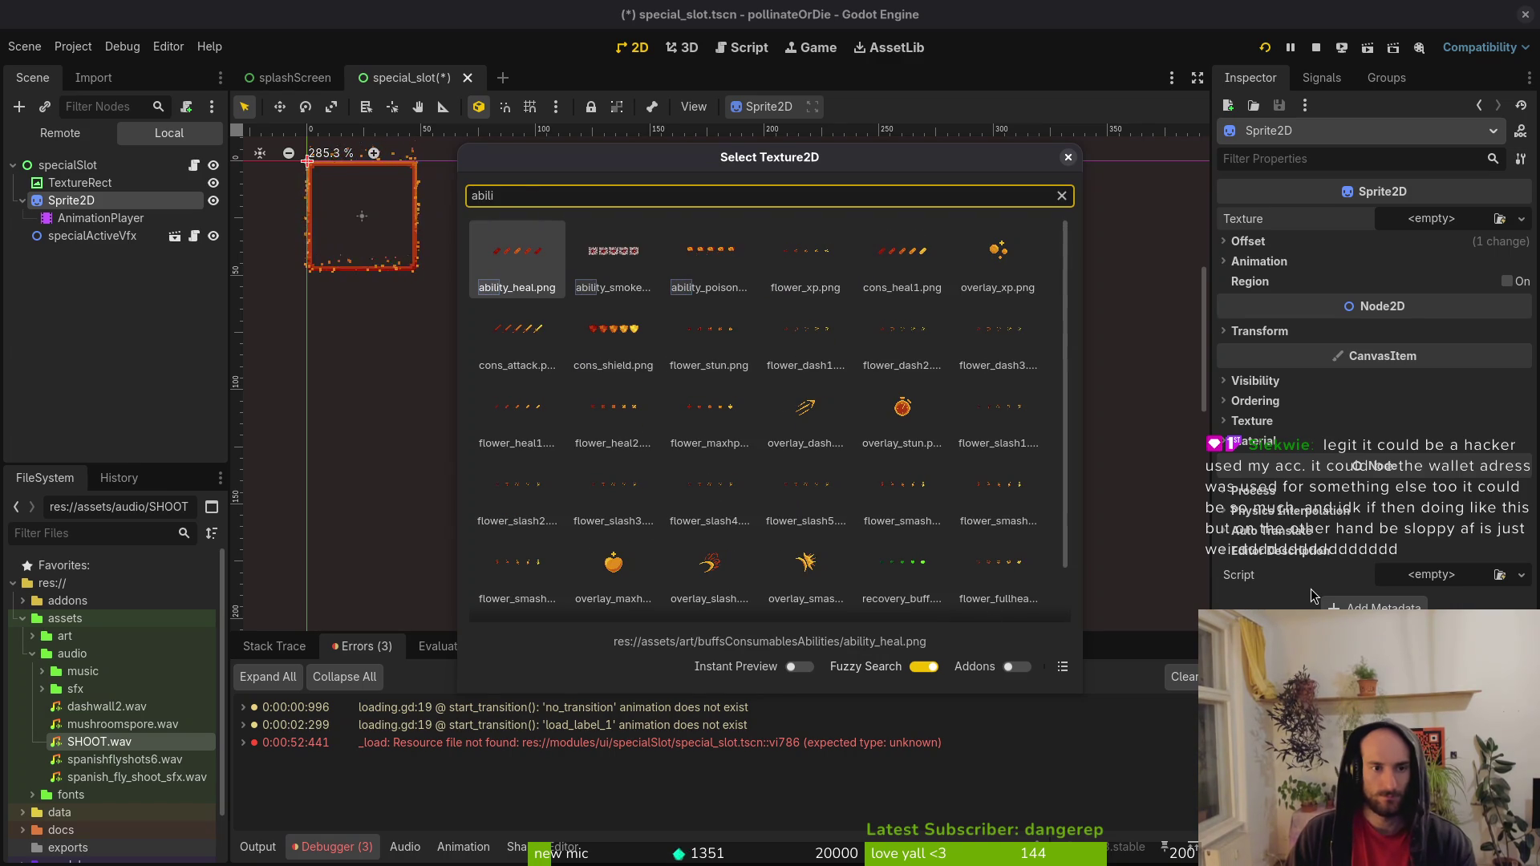
text(ty)
key(Right)
key(Right)
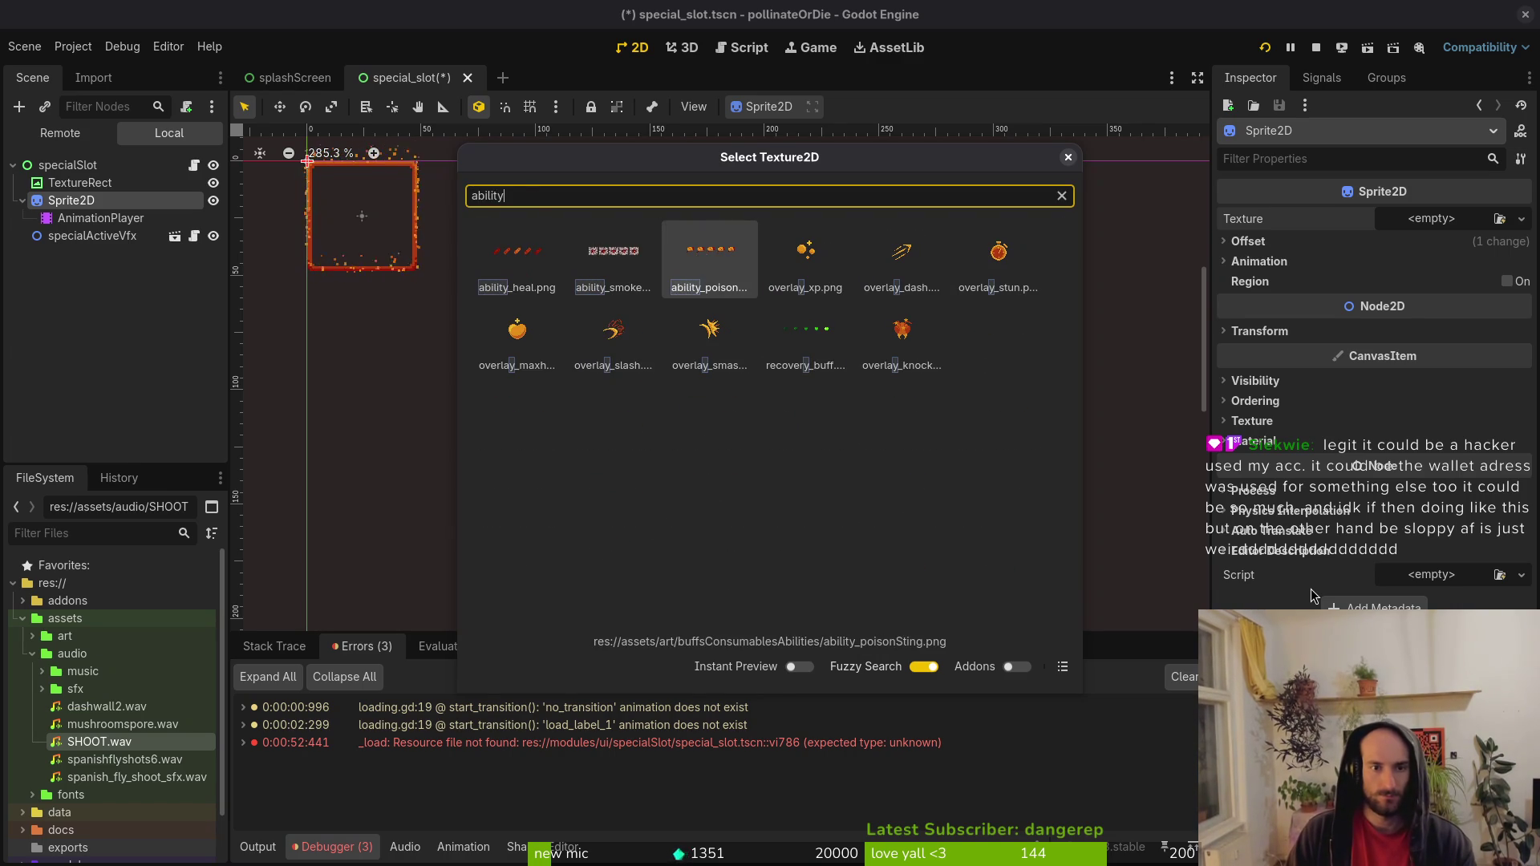
key(Return)
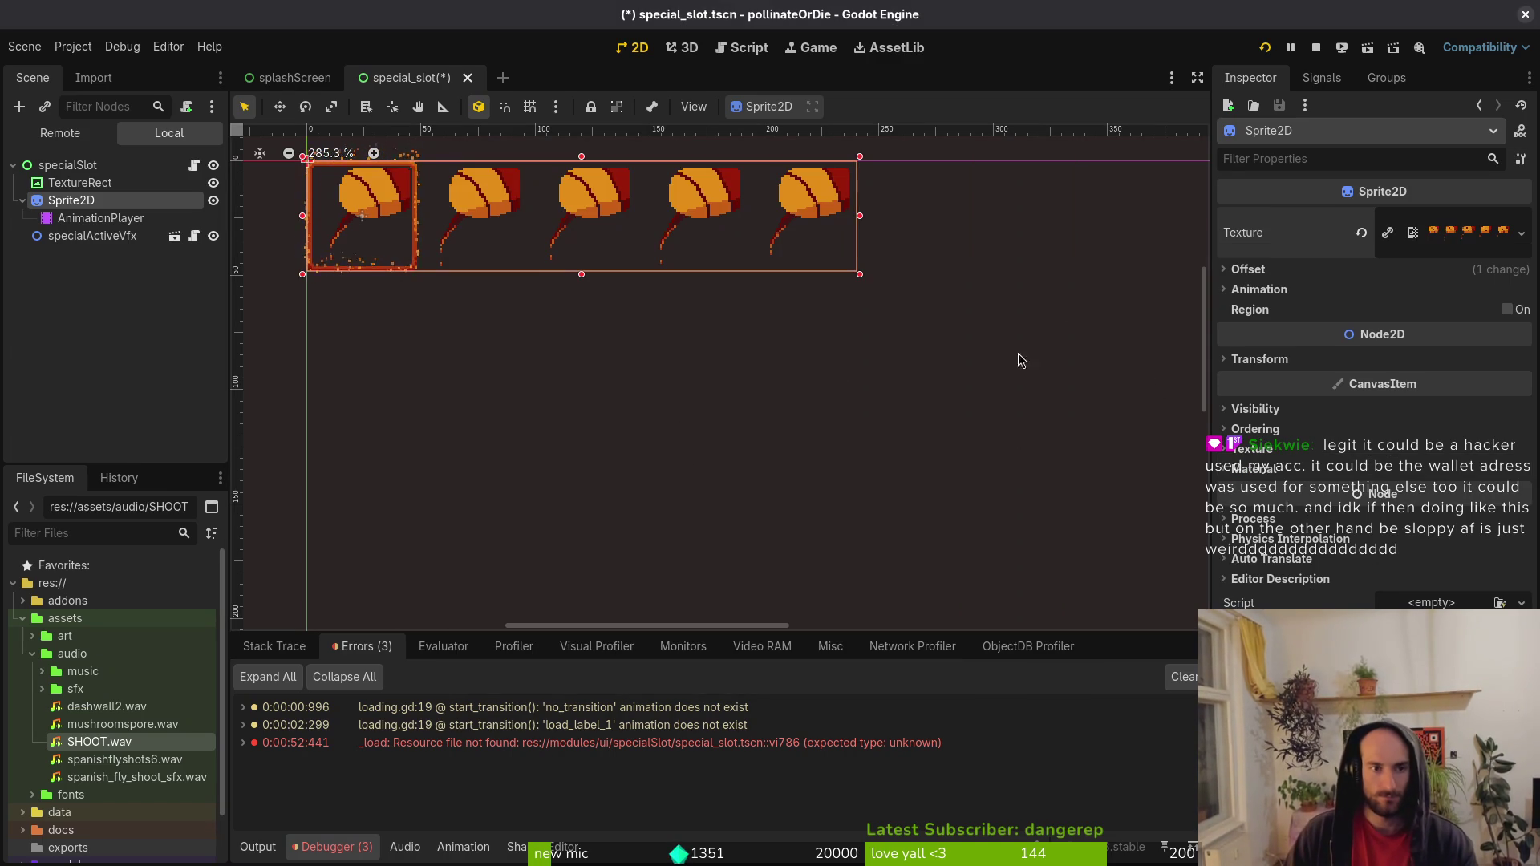
Set the sprite's Hframes to 5 and save the scene.
click(1316, 295)
click(1413, 308)
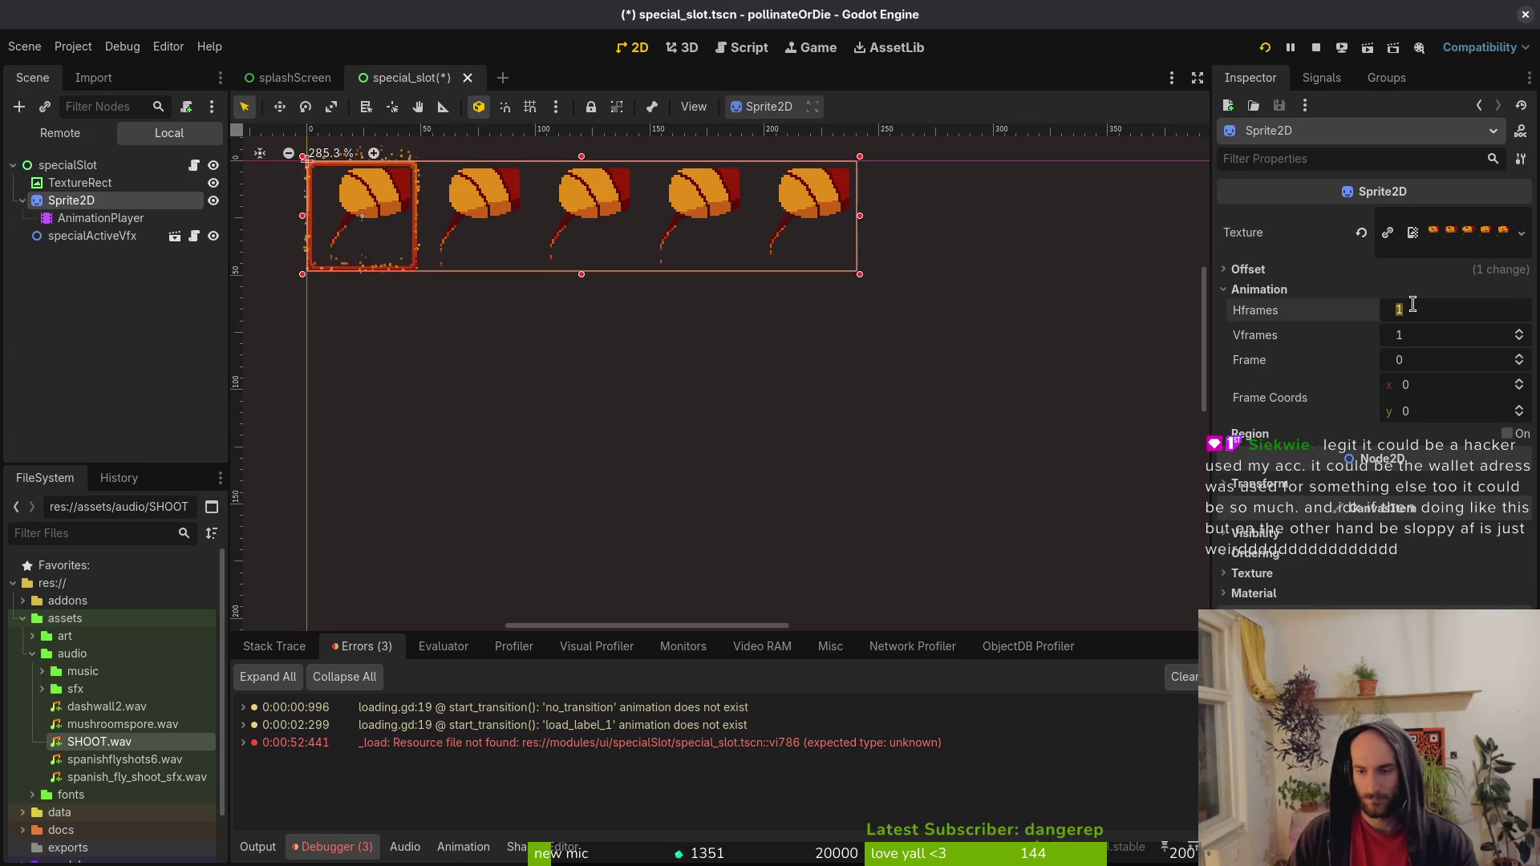
text(5)
key(Return)
key(ctrl+s)
key(f)
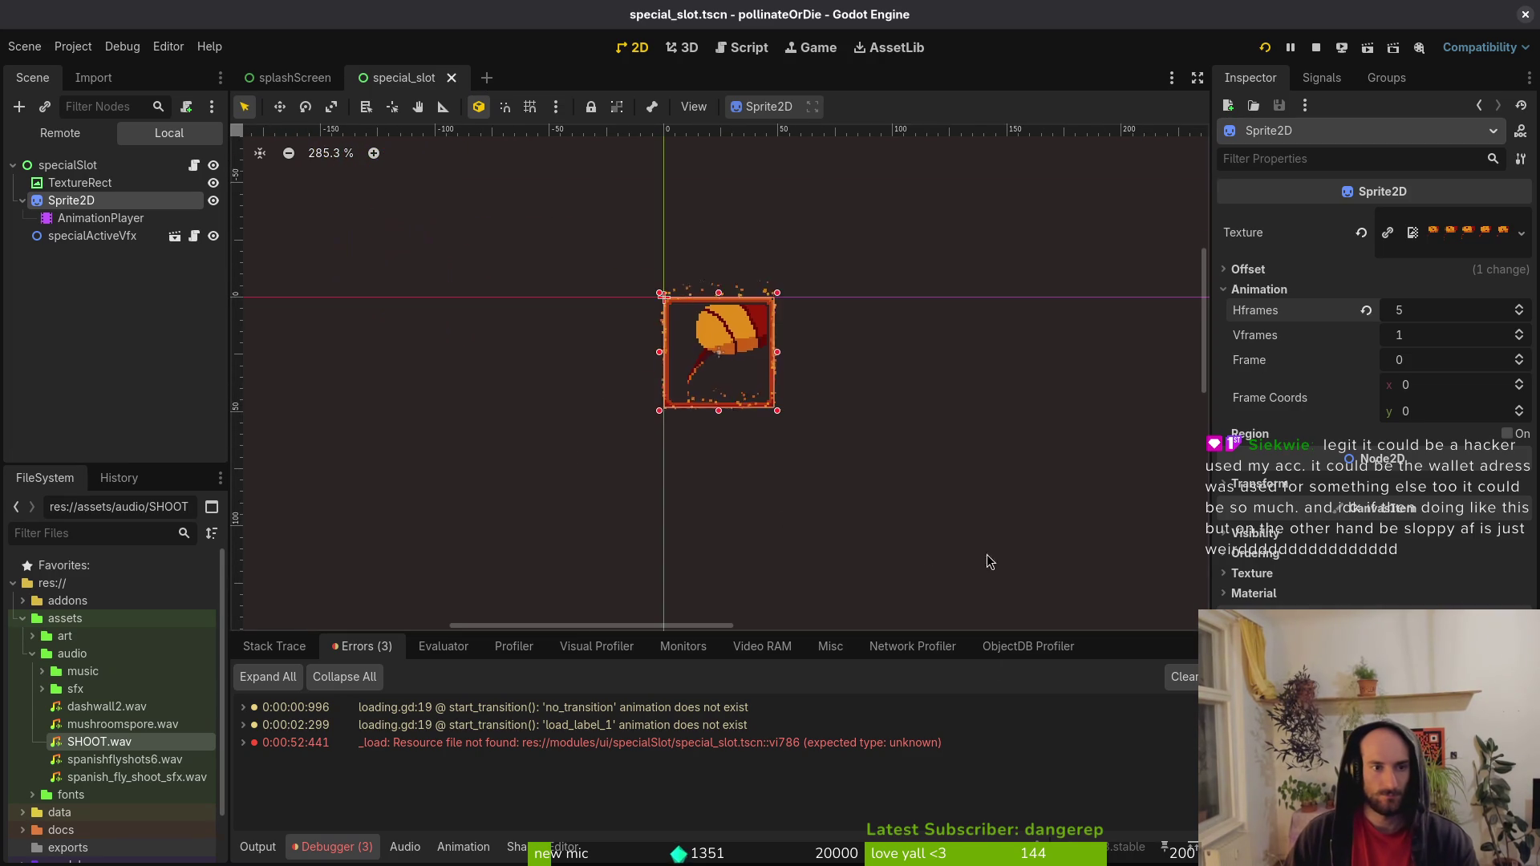
scroll(721, 381, up, 5)
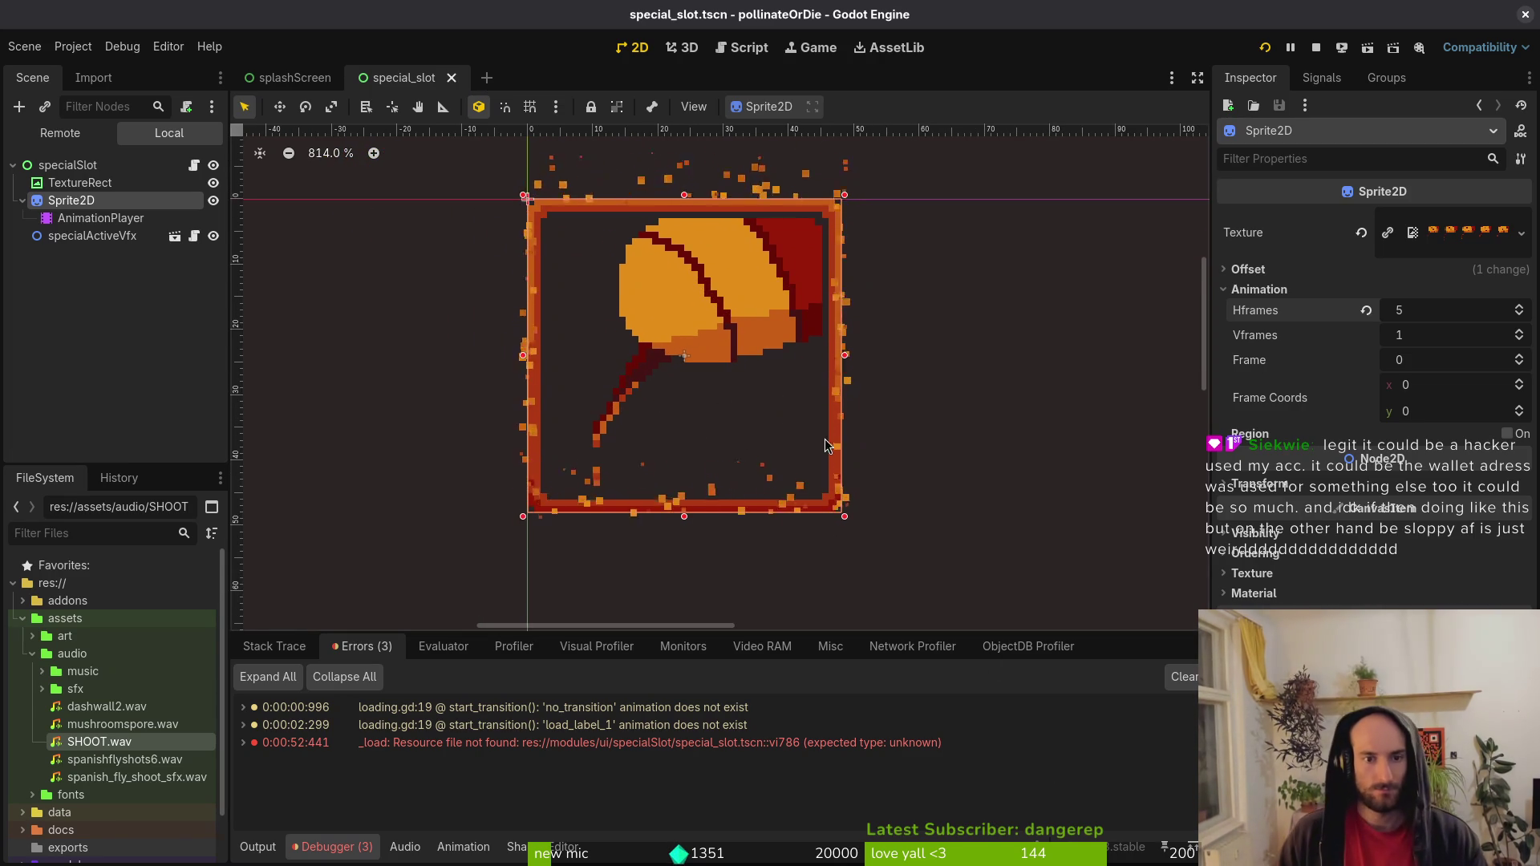
scroll(816, 393, down, 1)
click(100, 217)
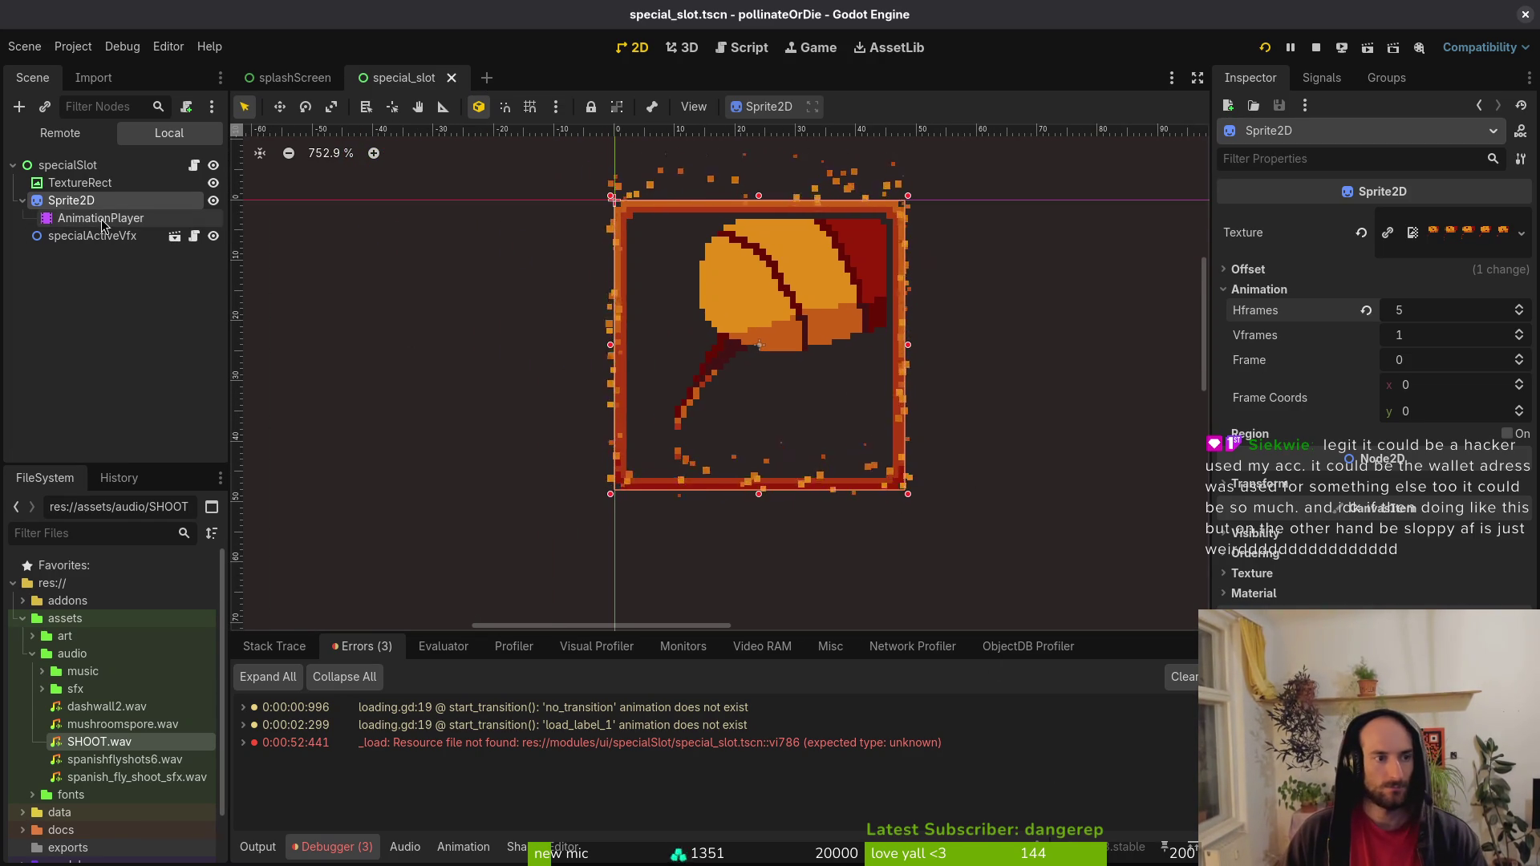
Create a new animation named 'active' with length 5 and save.
click(479, 519)
click(514, 544)
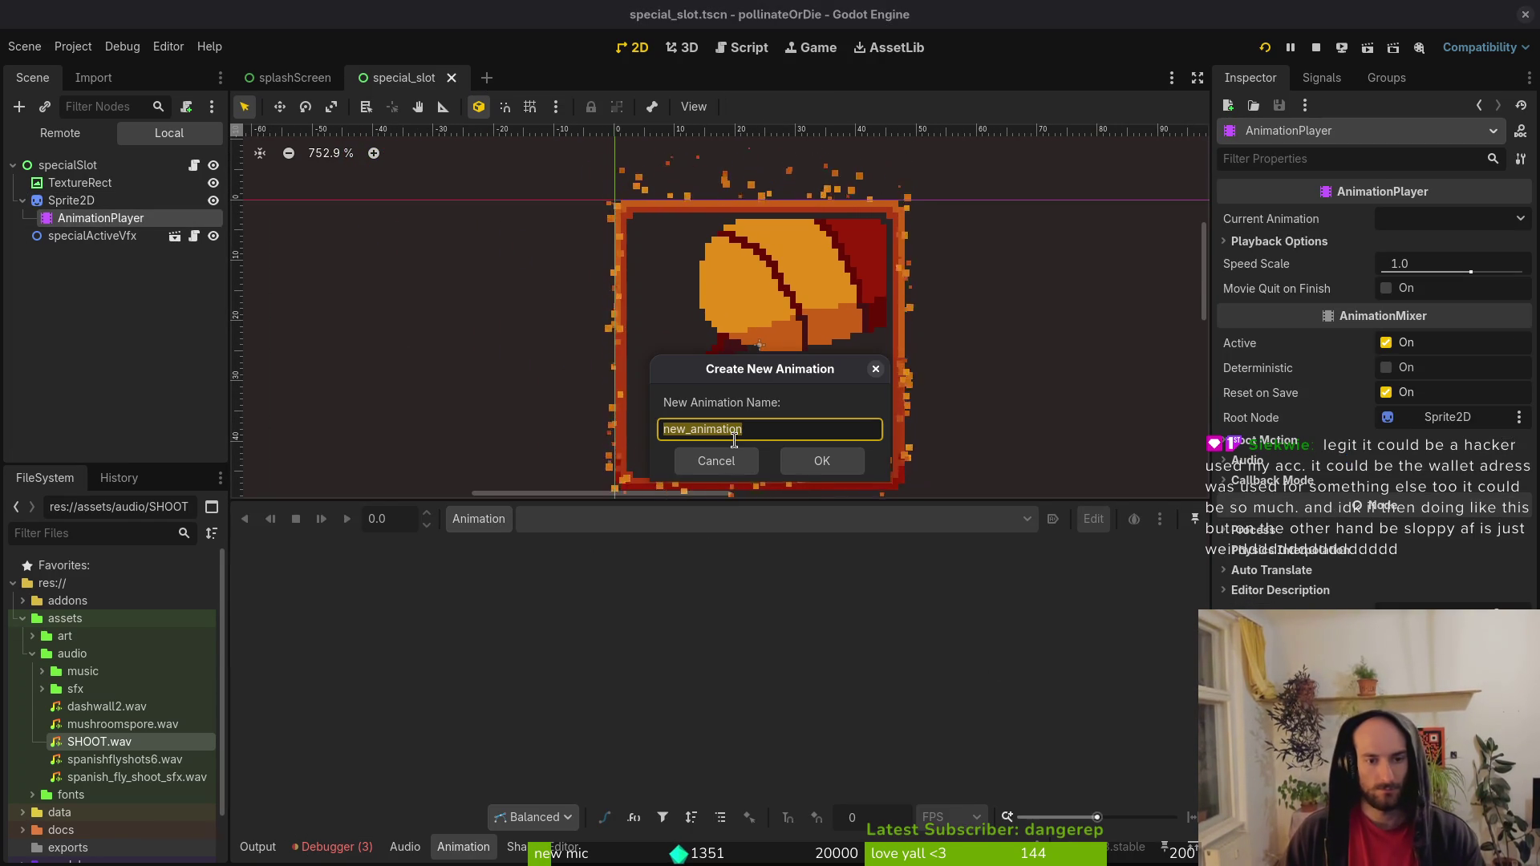
text(active)
key(Return)
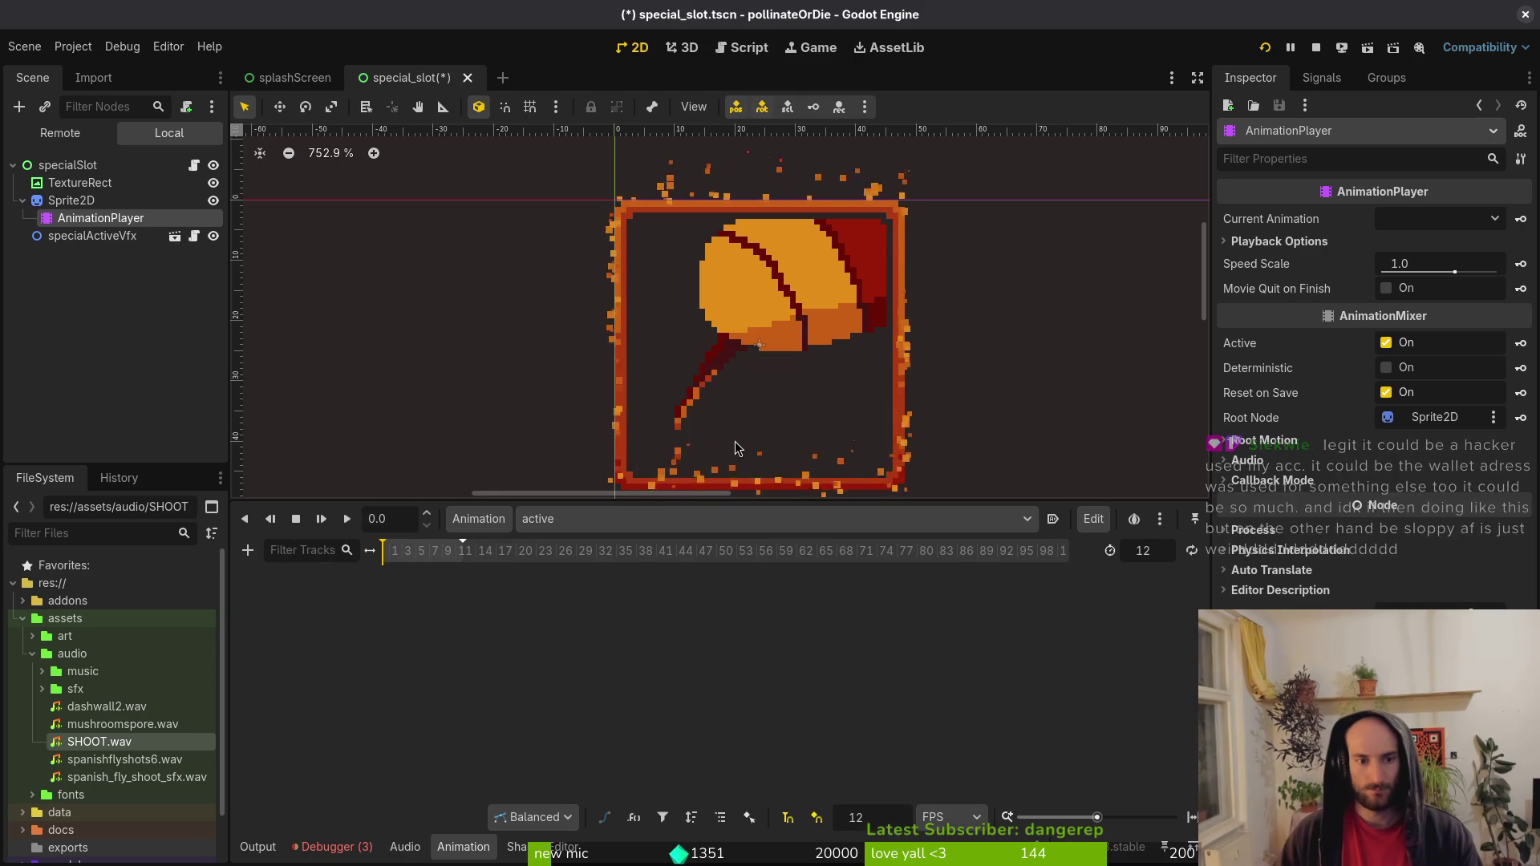
click(1167, 561)
key(BackSpace)
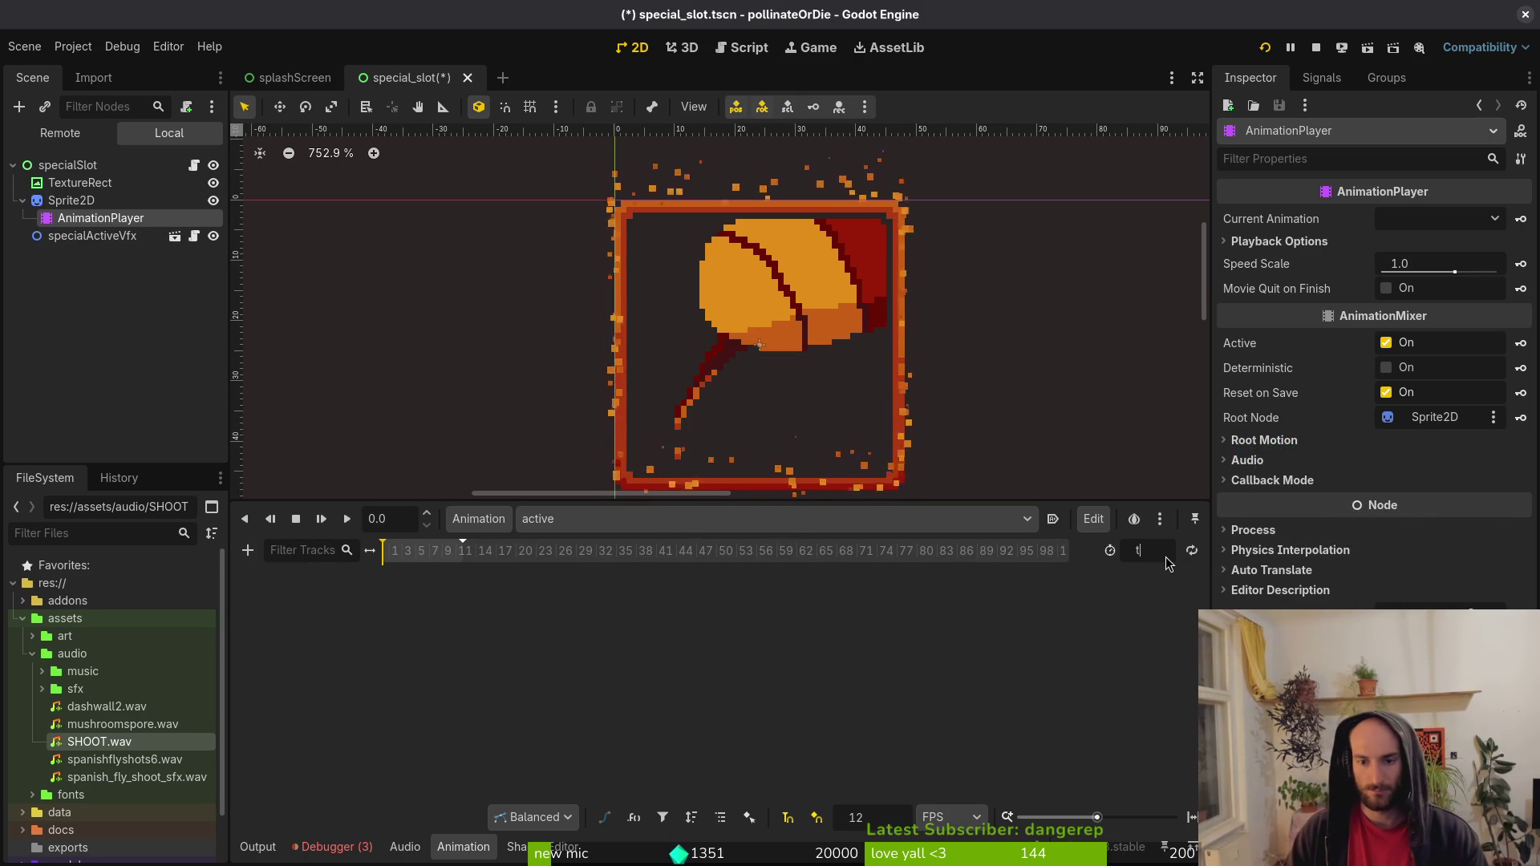
text(5)
key(Return)
key(ctrl+s)
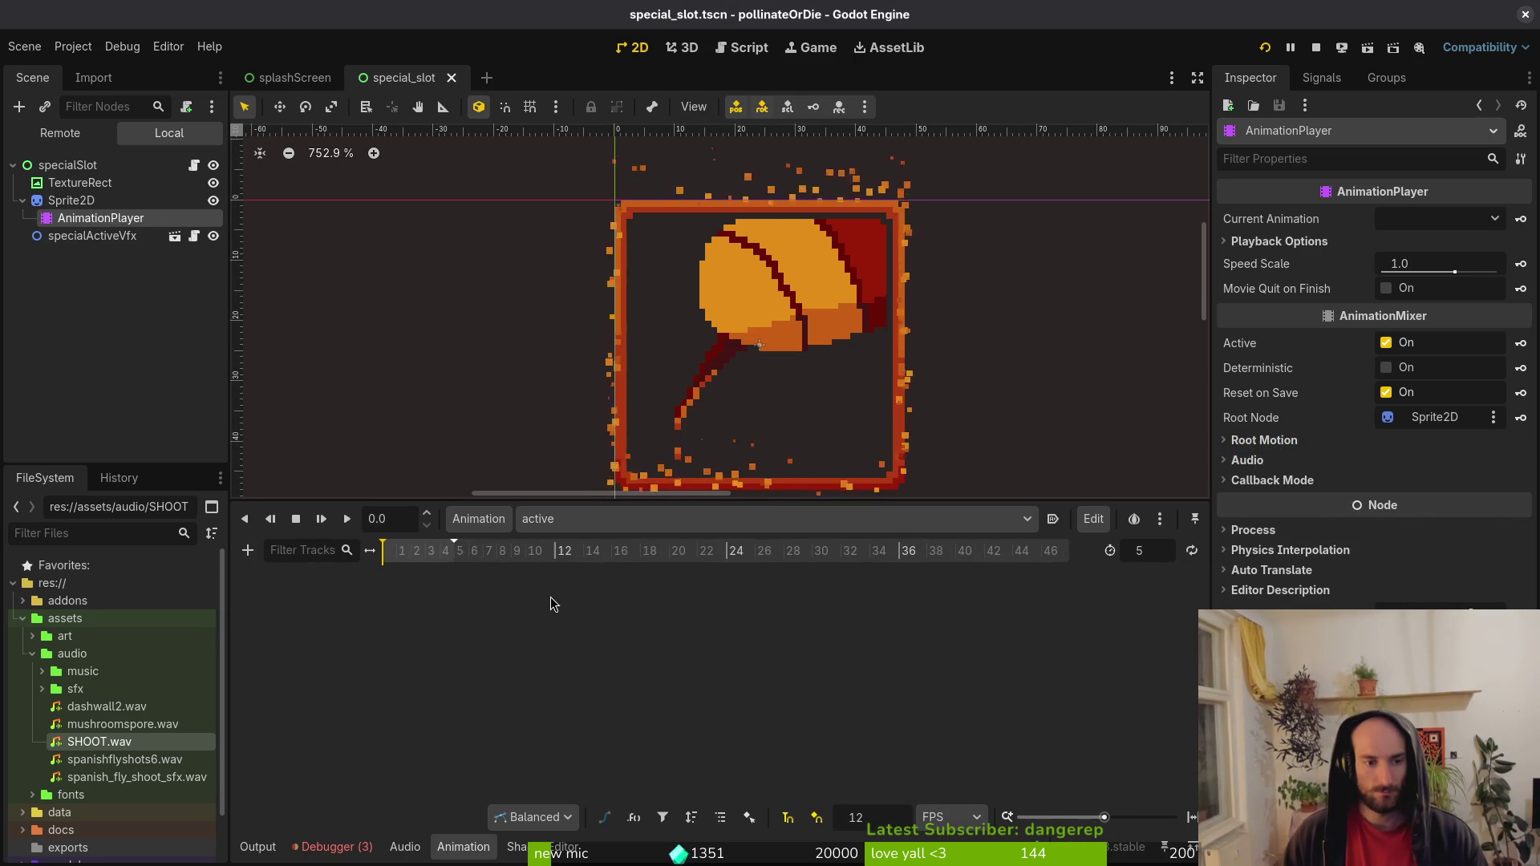
Key the Sprite2D Frame property for frames 0 through 4 and save.
click(71, 200)
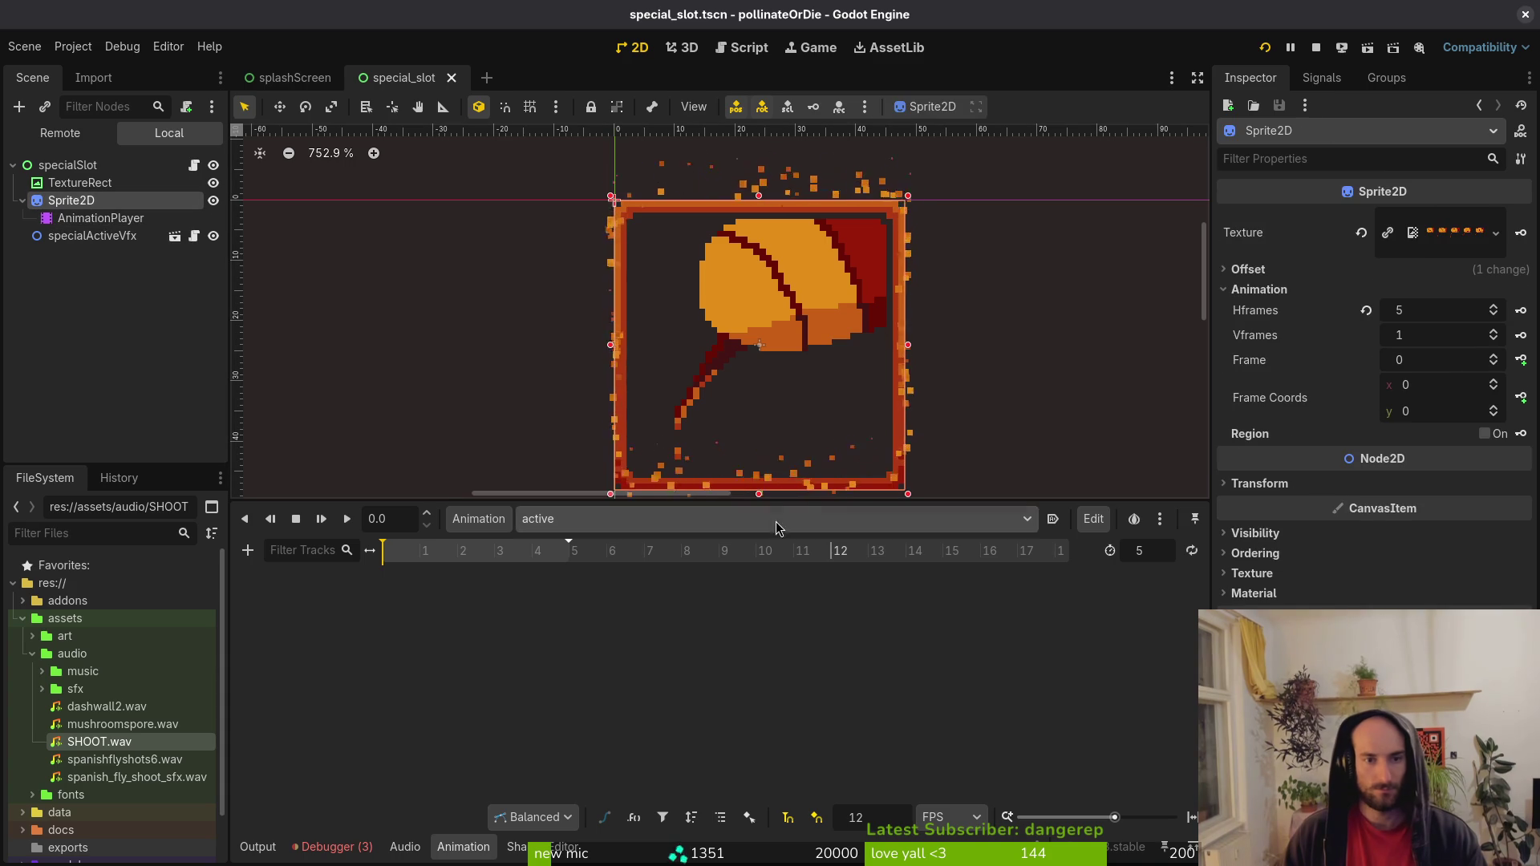
click(1520, 359)
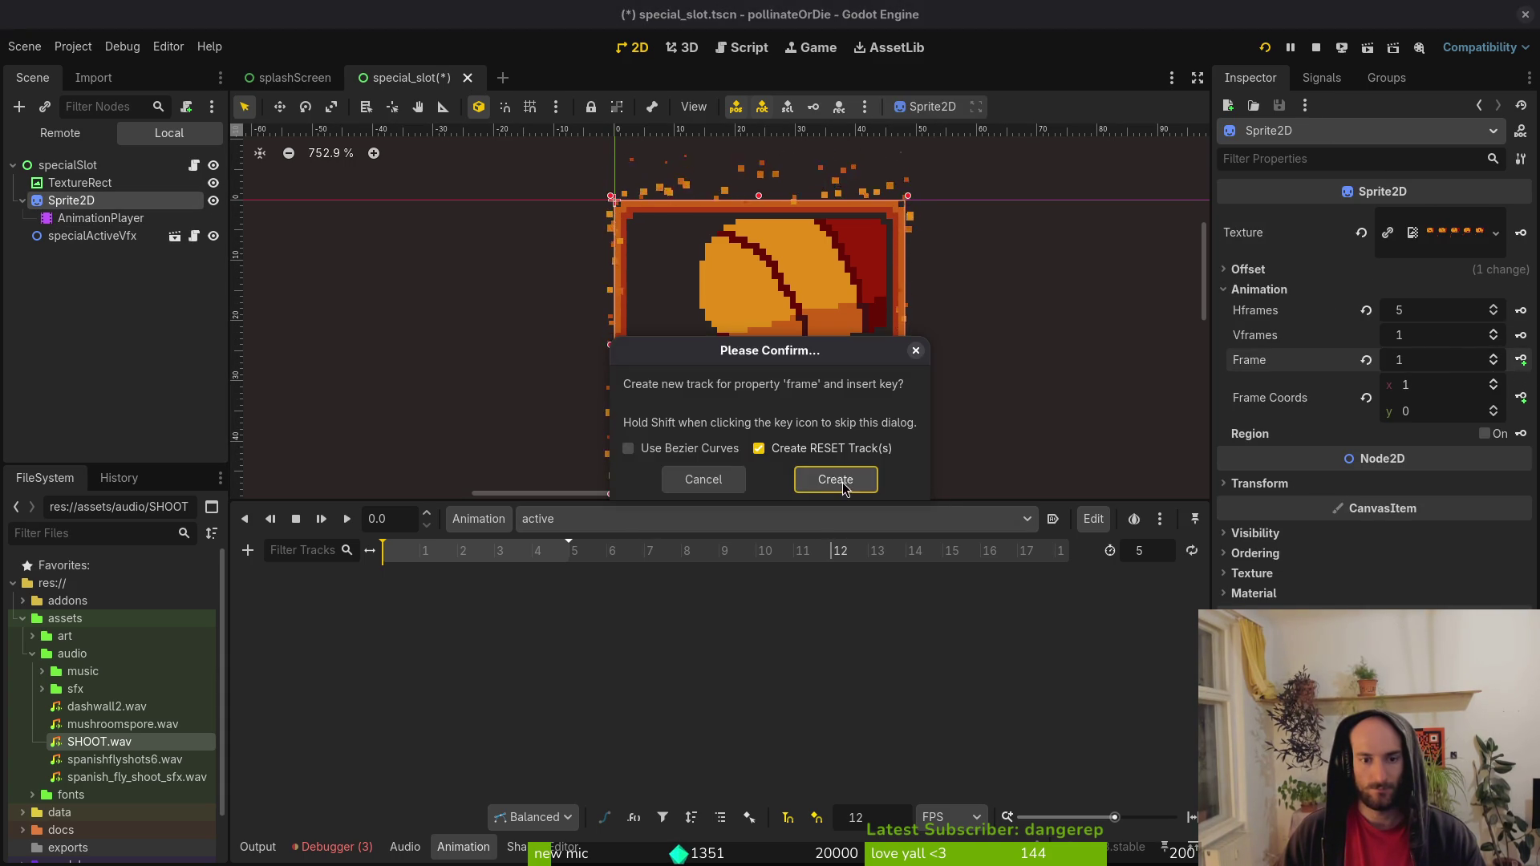
click(850, 483)
click(1521, 360)
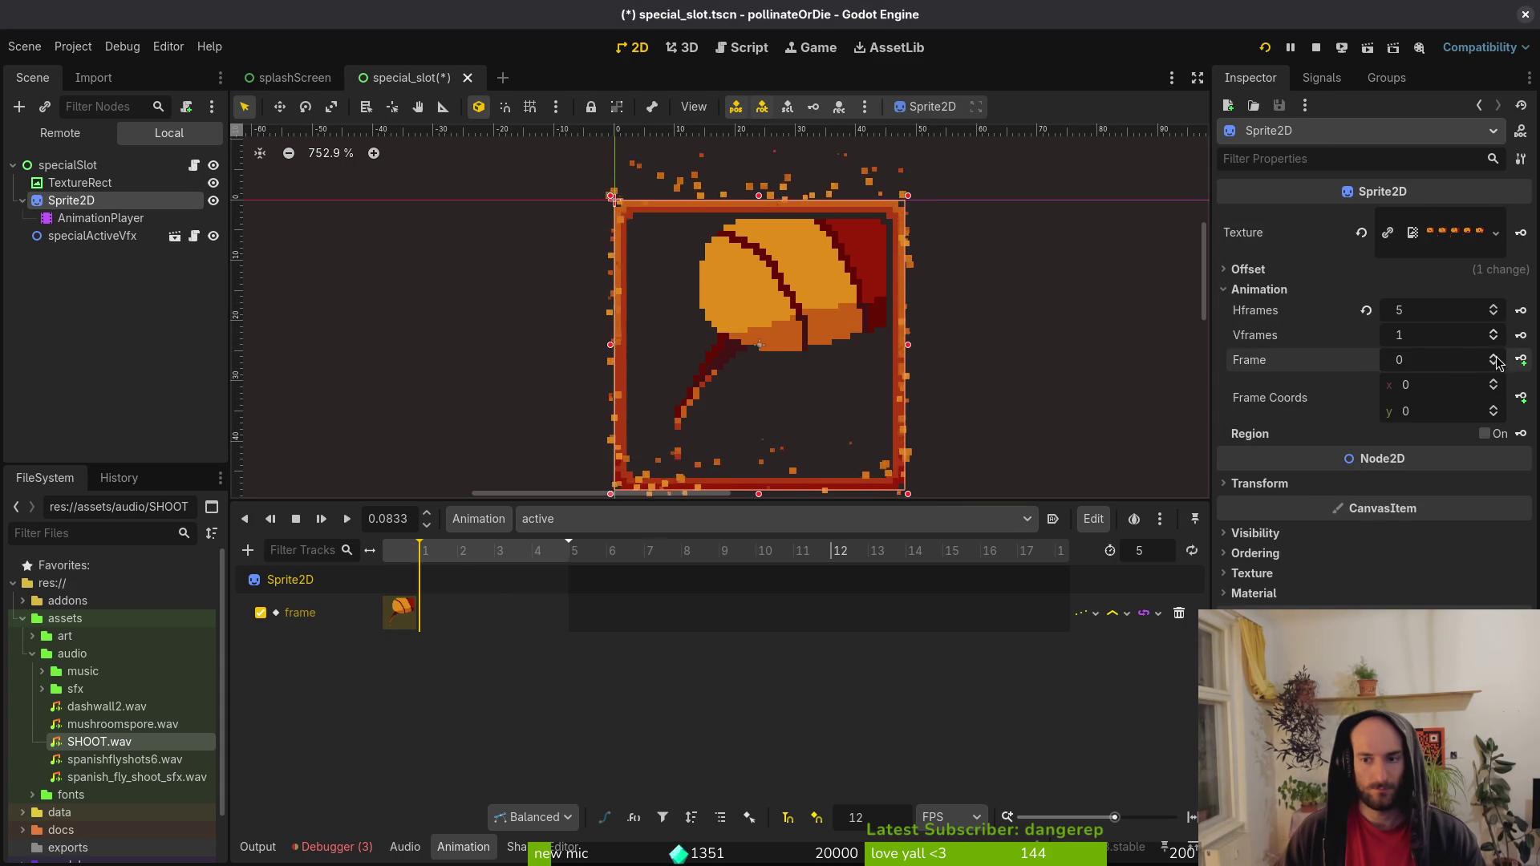
click(1520, 359)
click(1521, 359)
click(1521, 360)
click(1521, 360)
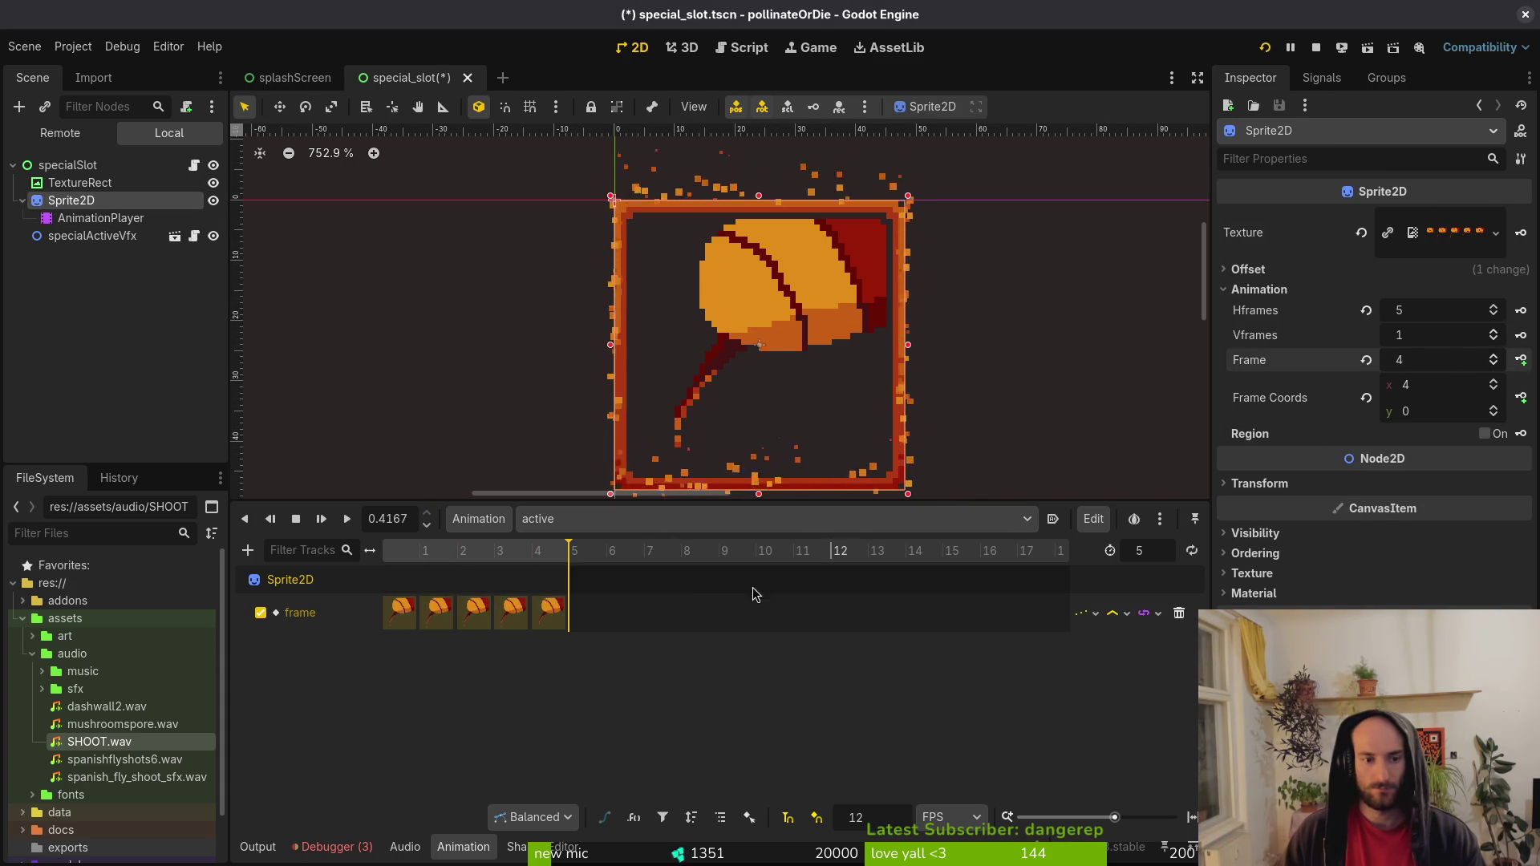
key(ctrl+s)
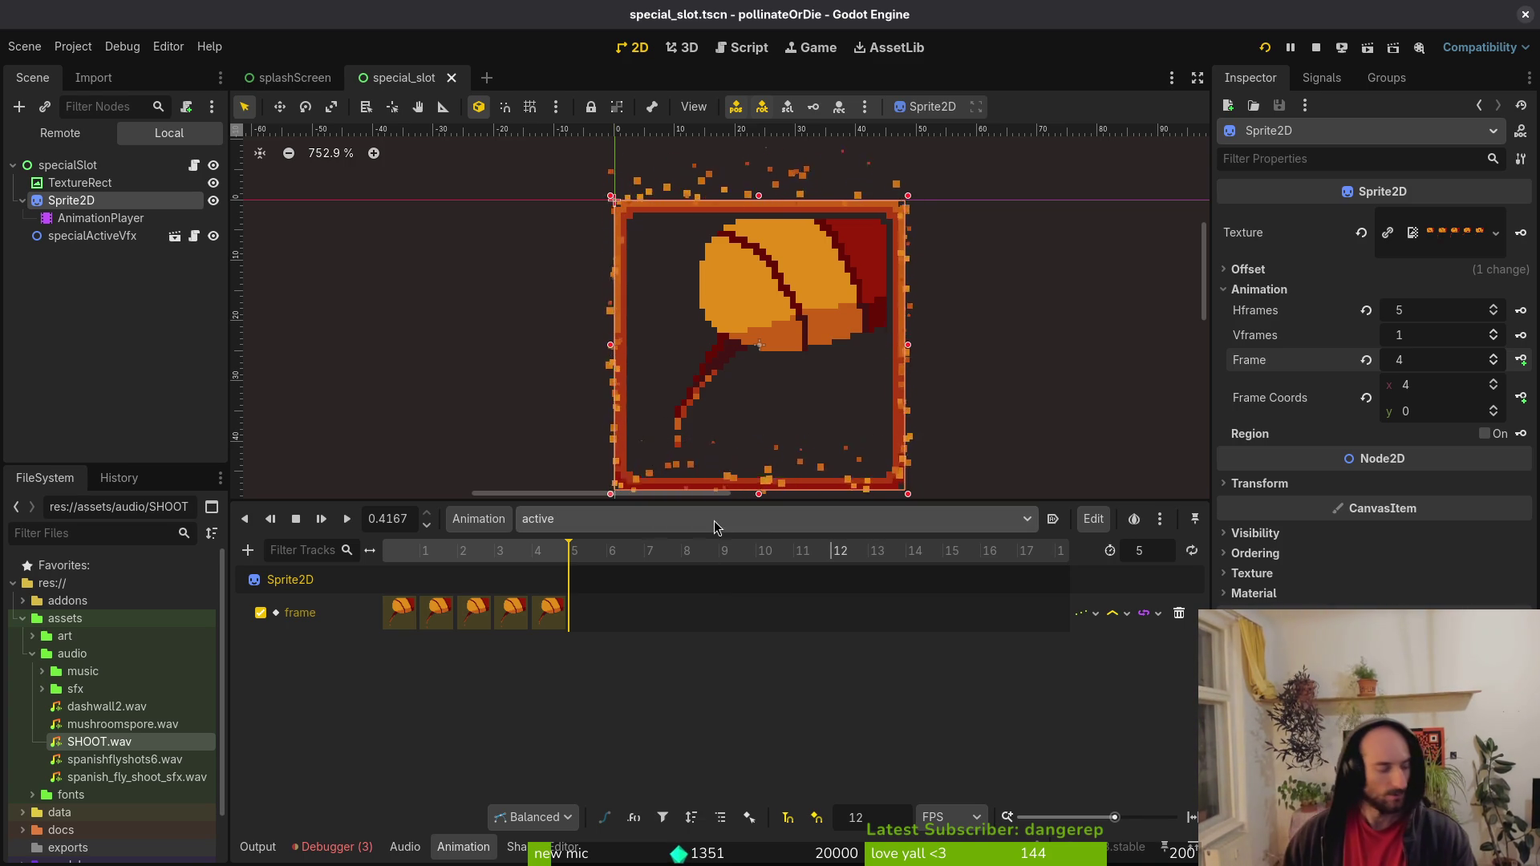
Check the existing animations, then create a new animation named 'cooldown'.
click(730, 453)
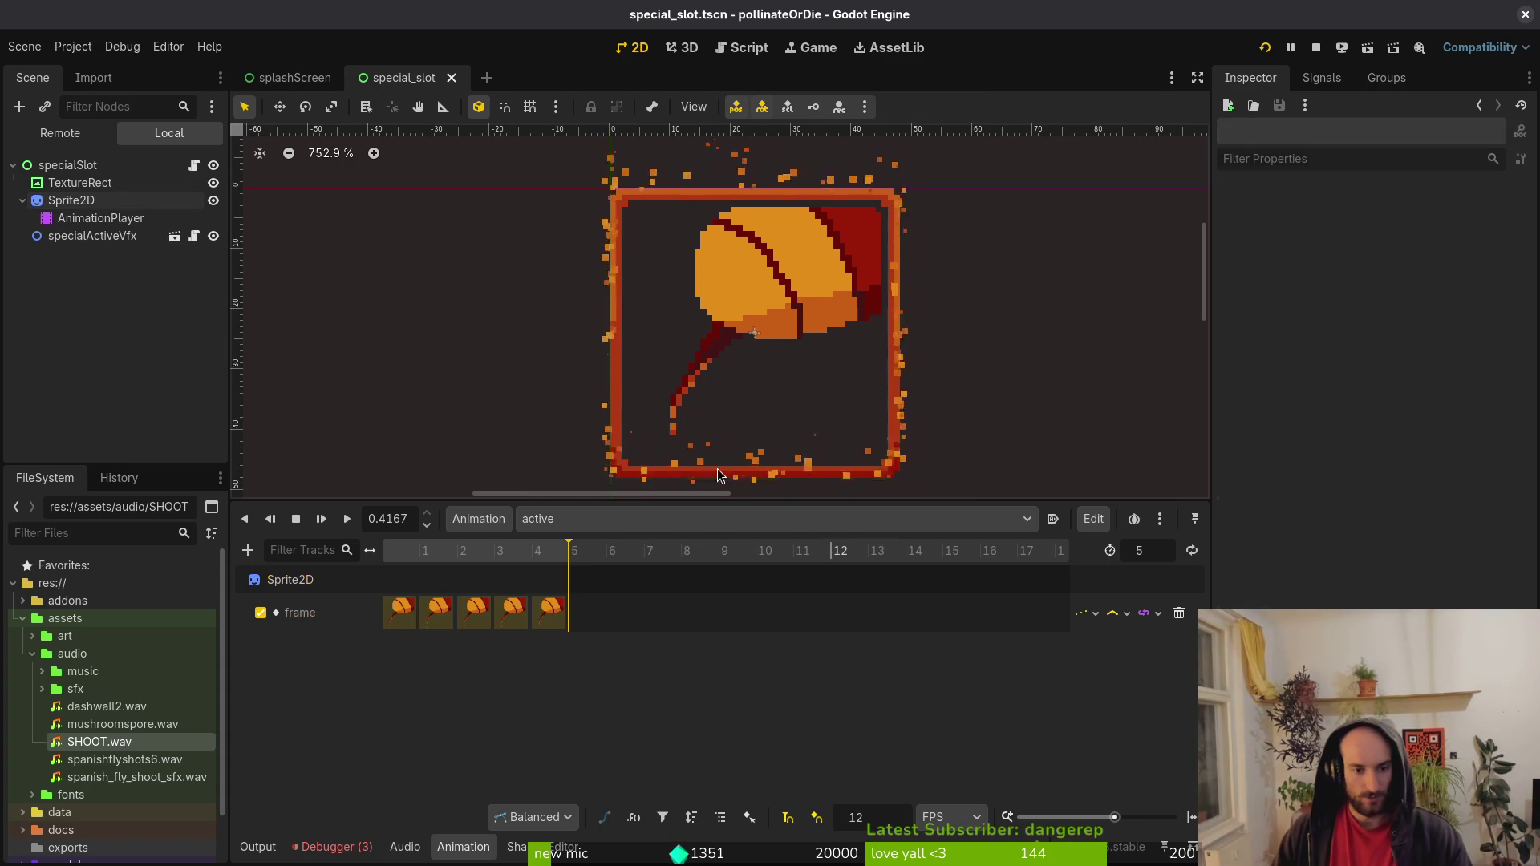
click(624, 518)
click(630, 567)
click(479, 518)
click(506, 552)
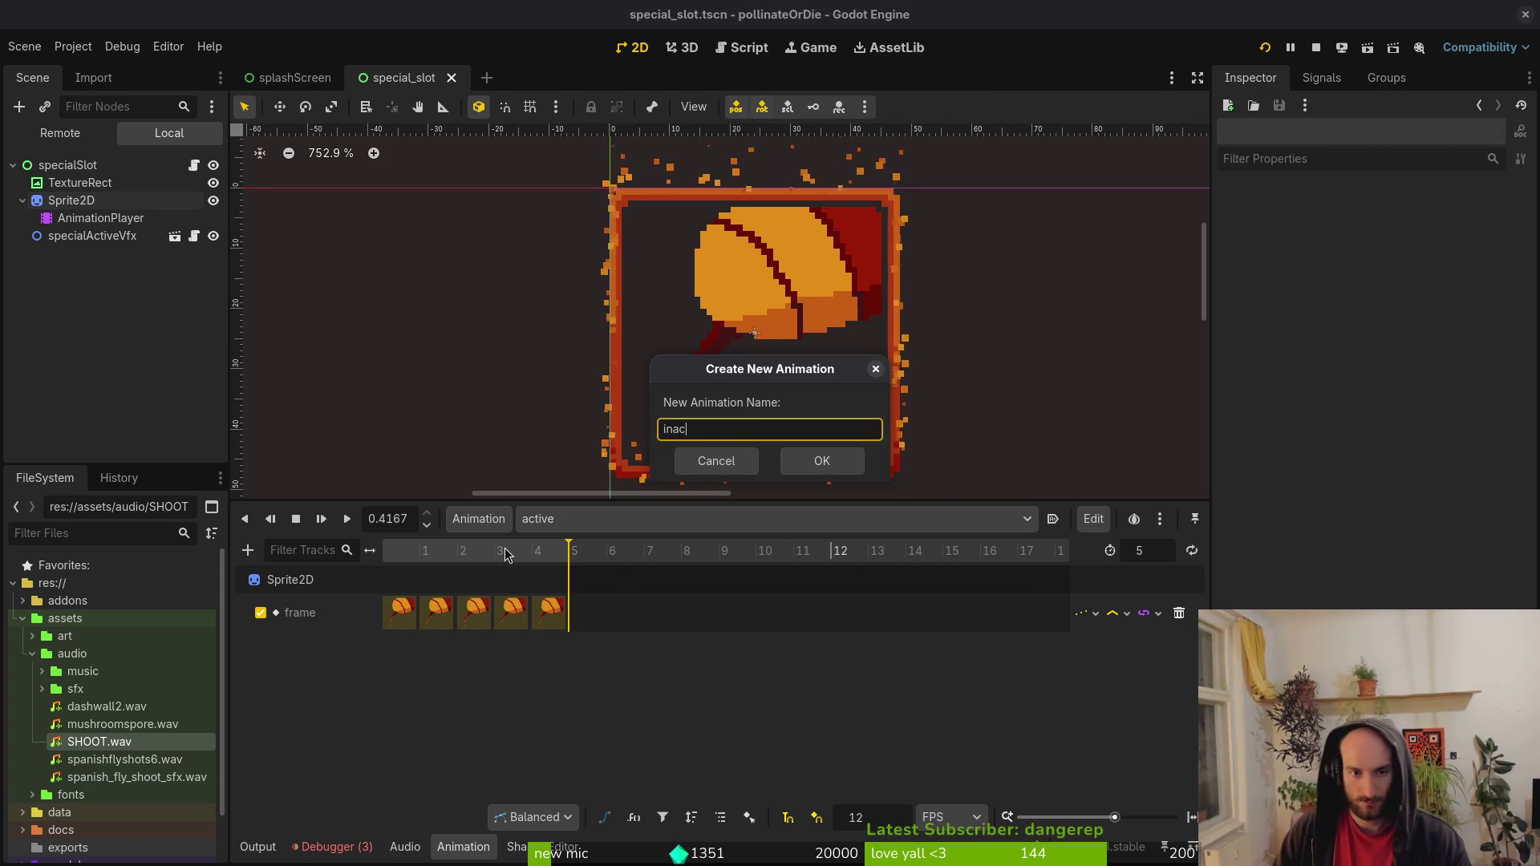
key(BackSpace)
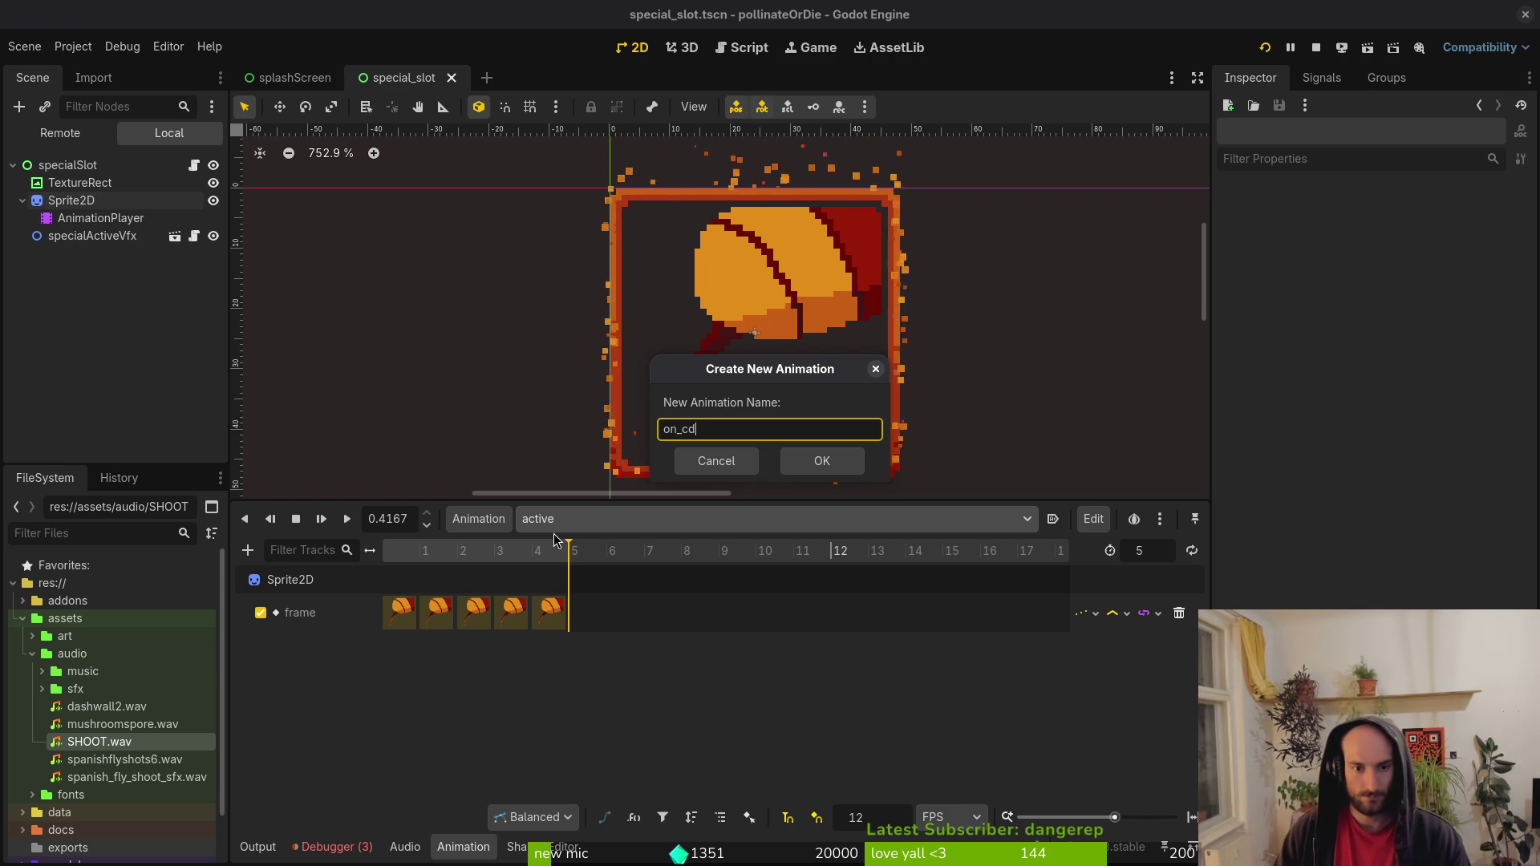
text(down)
key(Return)
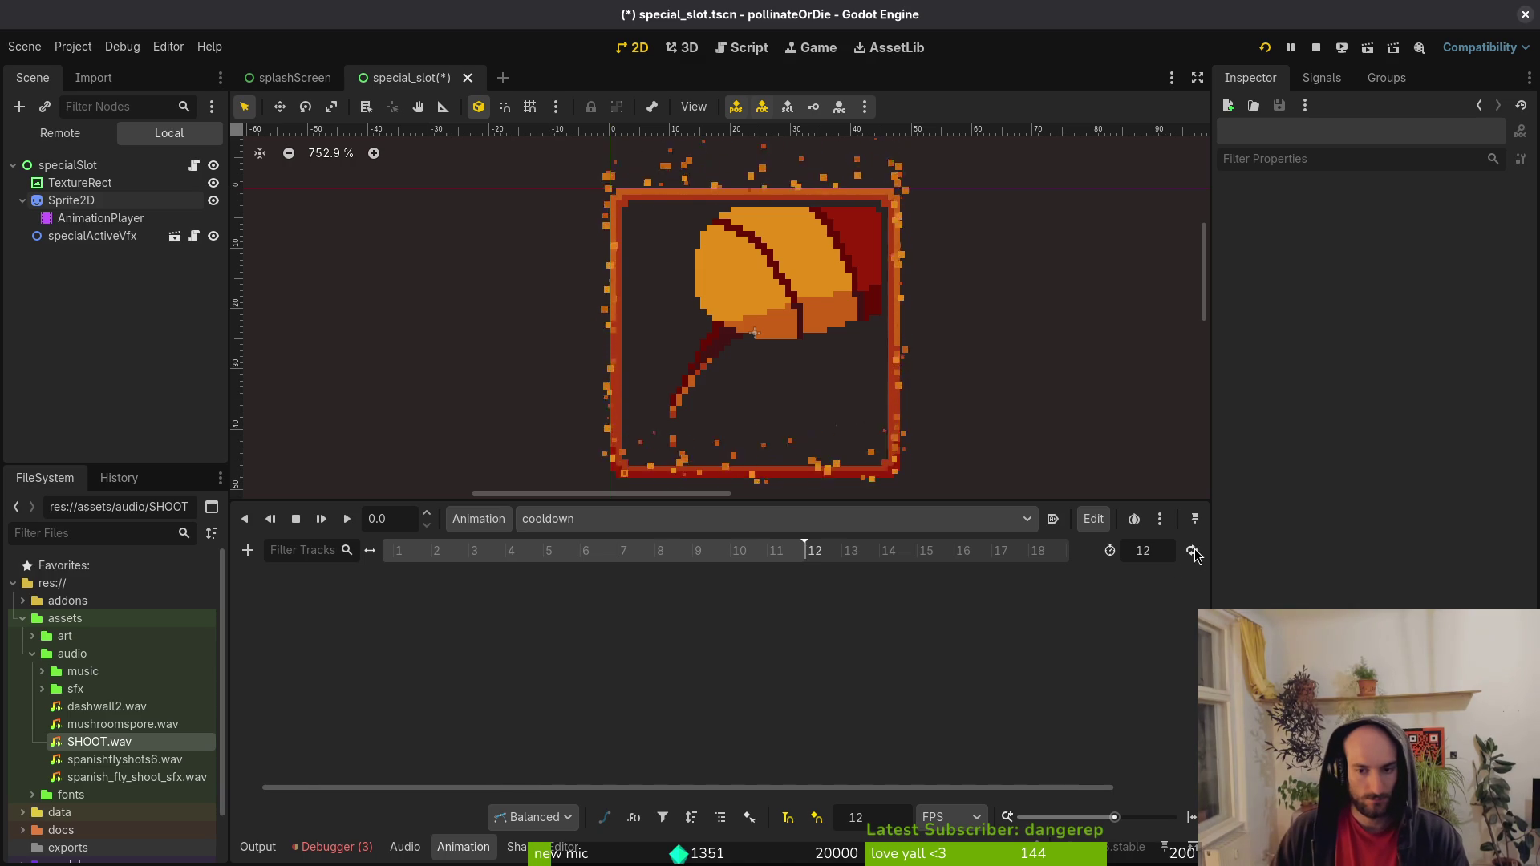
Key the Sprite2D frame in 'cooldown', creating its frame track, then return to Aseprite.
click(185, 201)
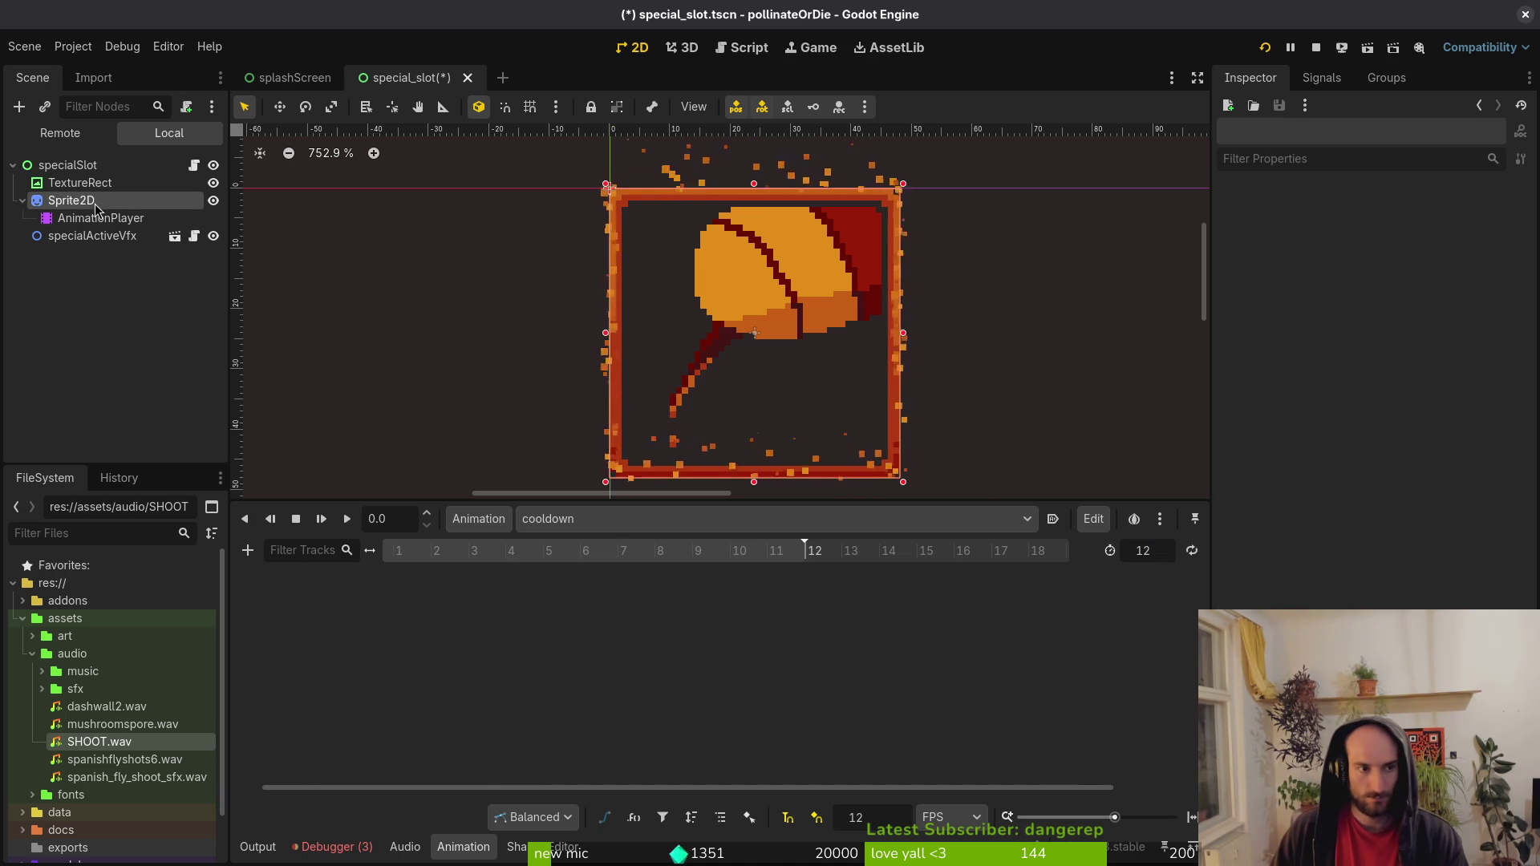
click(1521, 359)
click(832, 478)
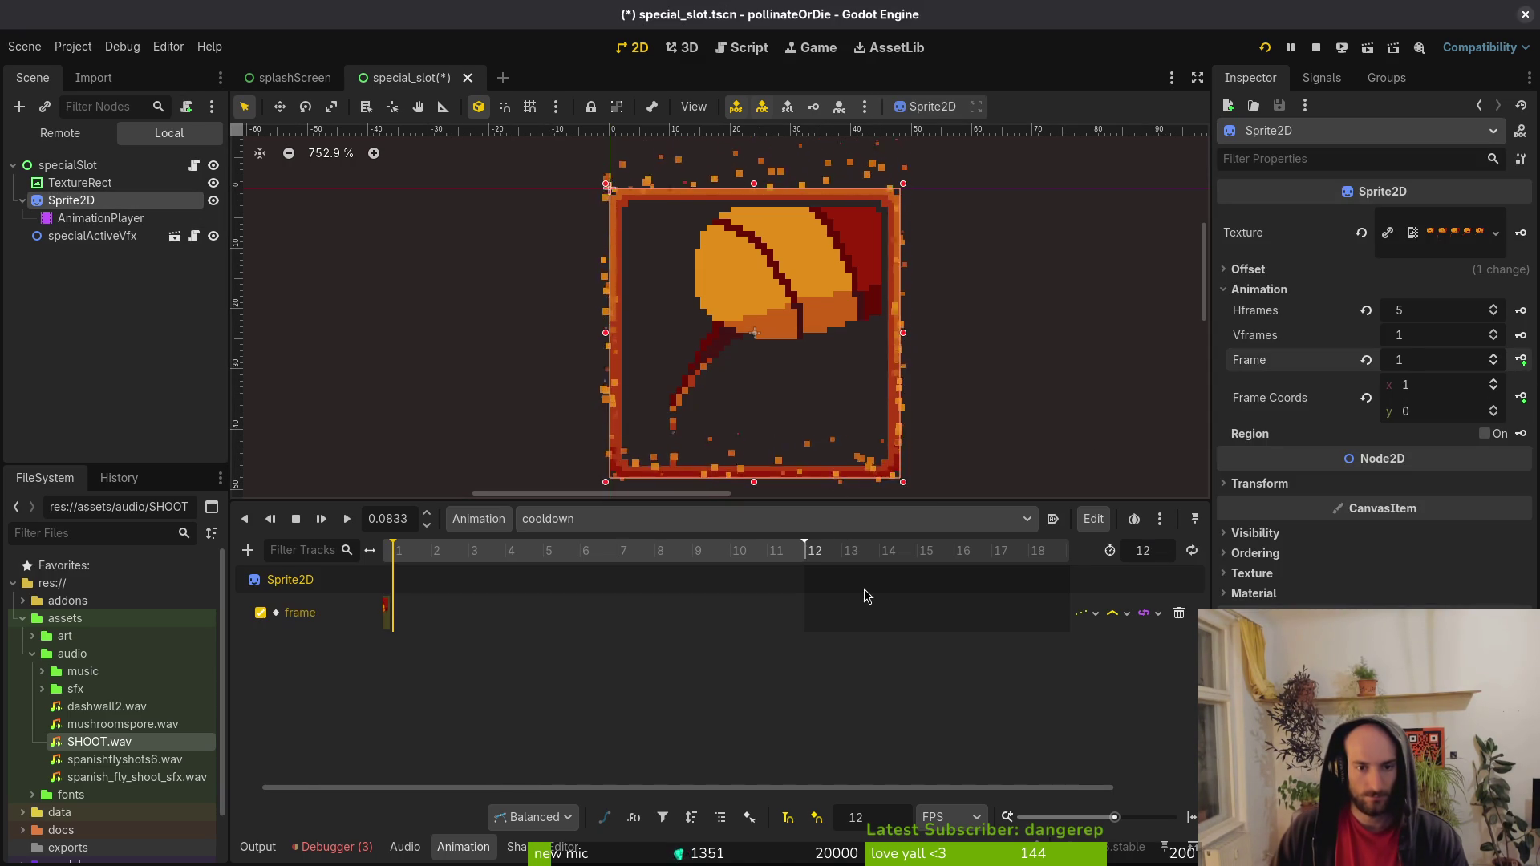
key(alt+Tab)
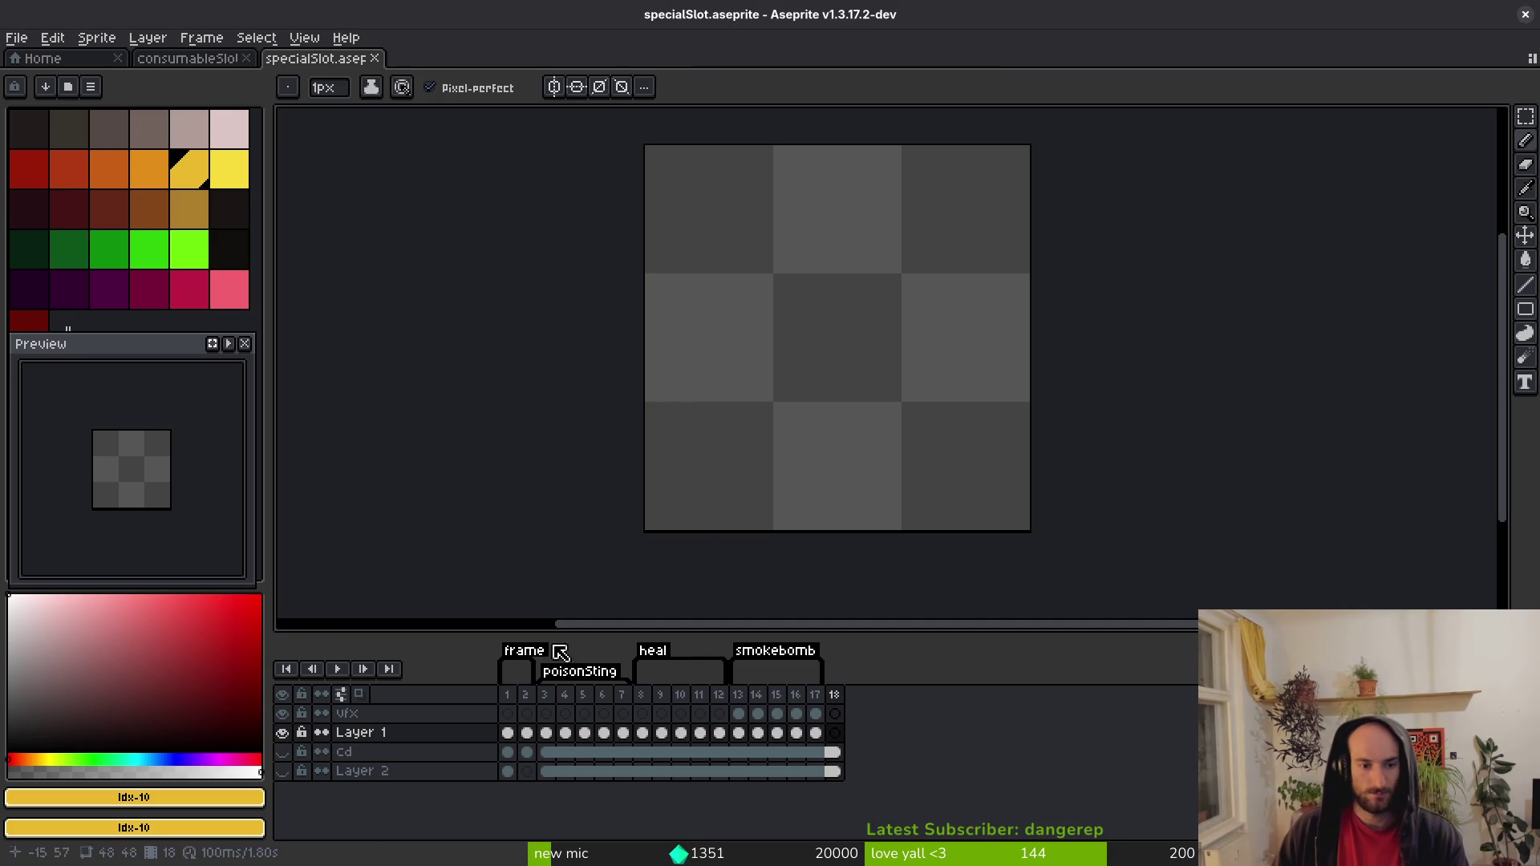
Insert an empty frame 18 after smokebomb, keeping the smokebomb tag ending at frame 17.
click(624, 698)
key(Right)
key(Right)
key(Right)
key(i)
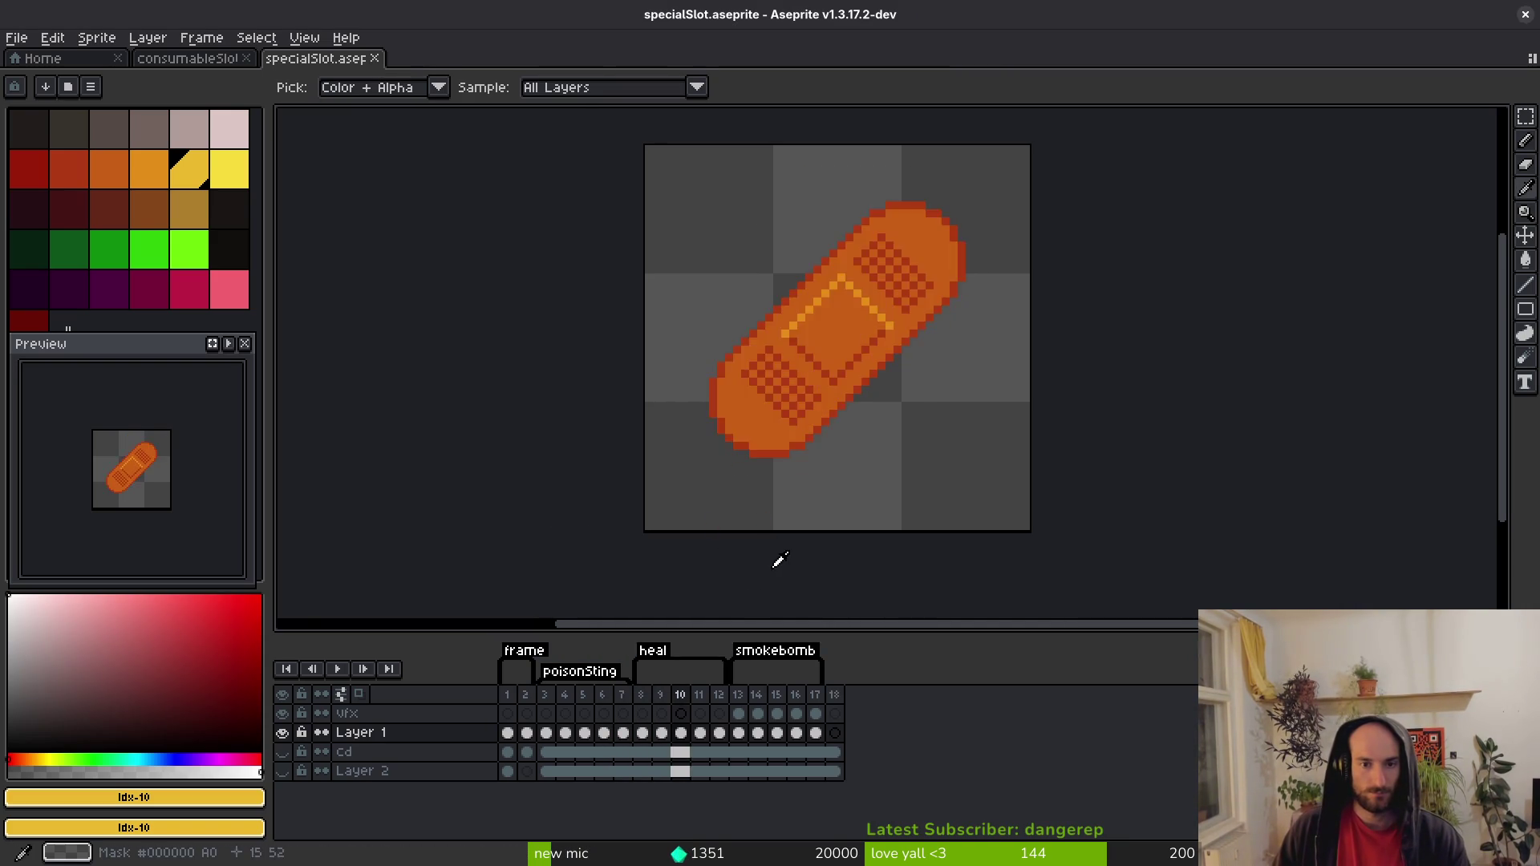
key(Right)
key(Right)
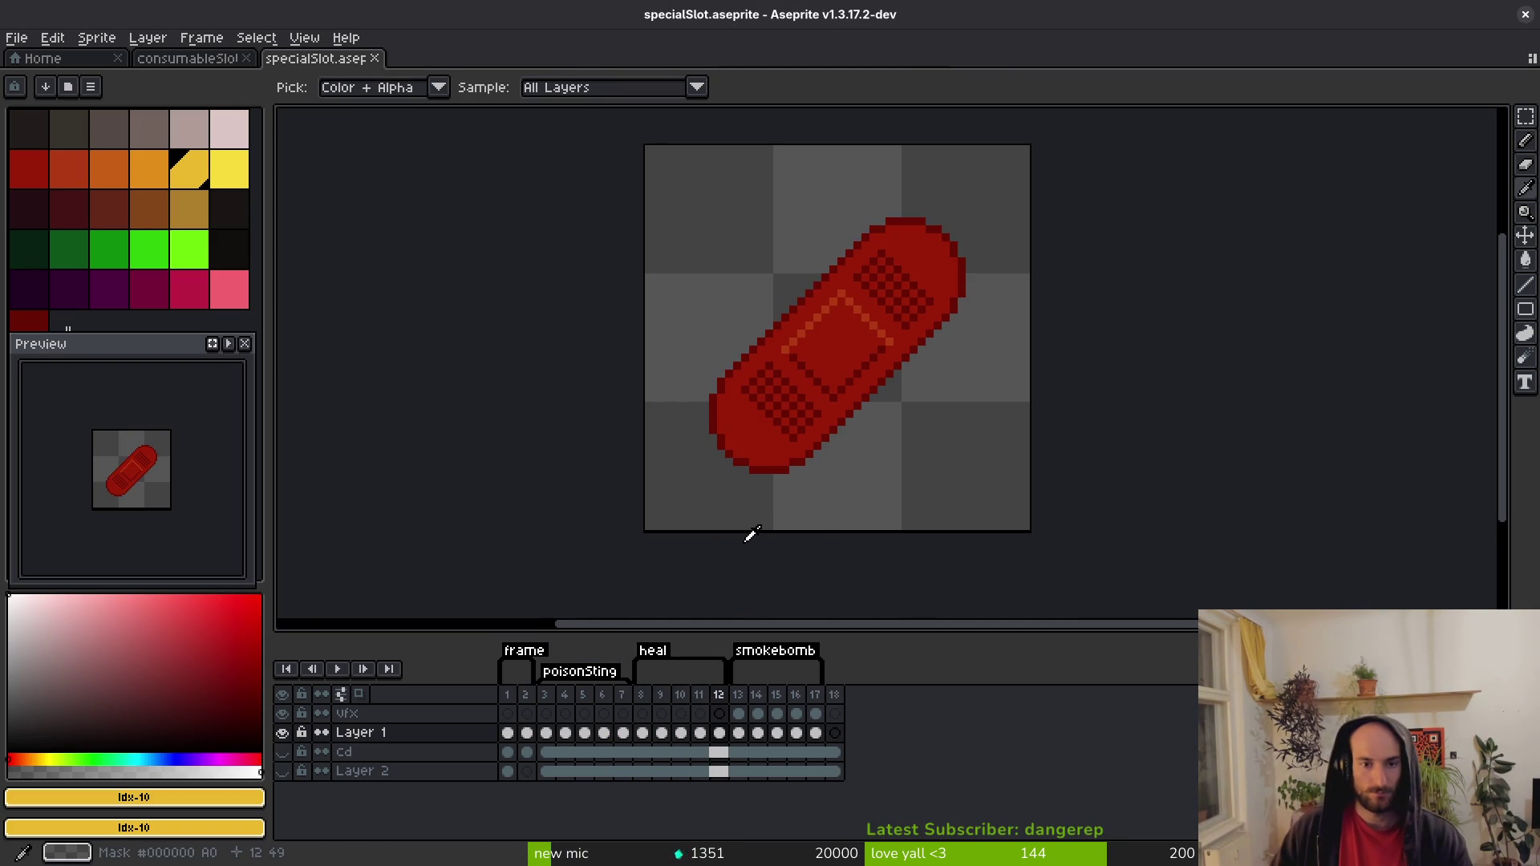
key(Right)
key(Right)
key(Right)
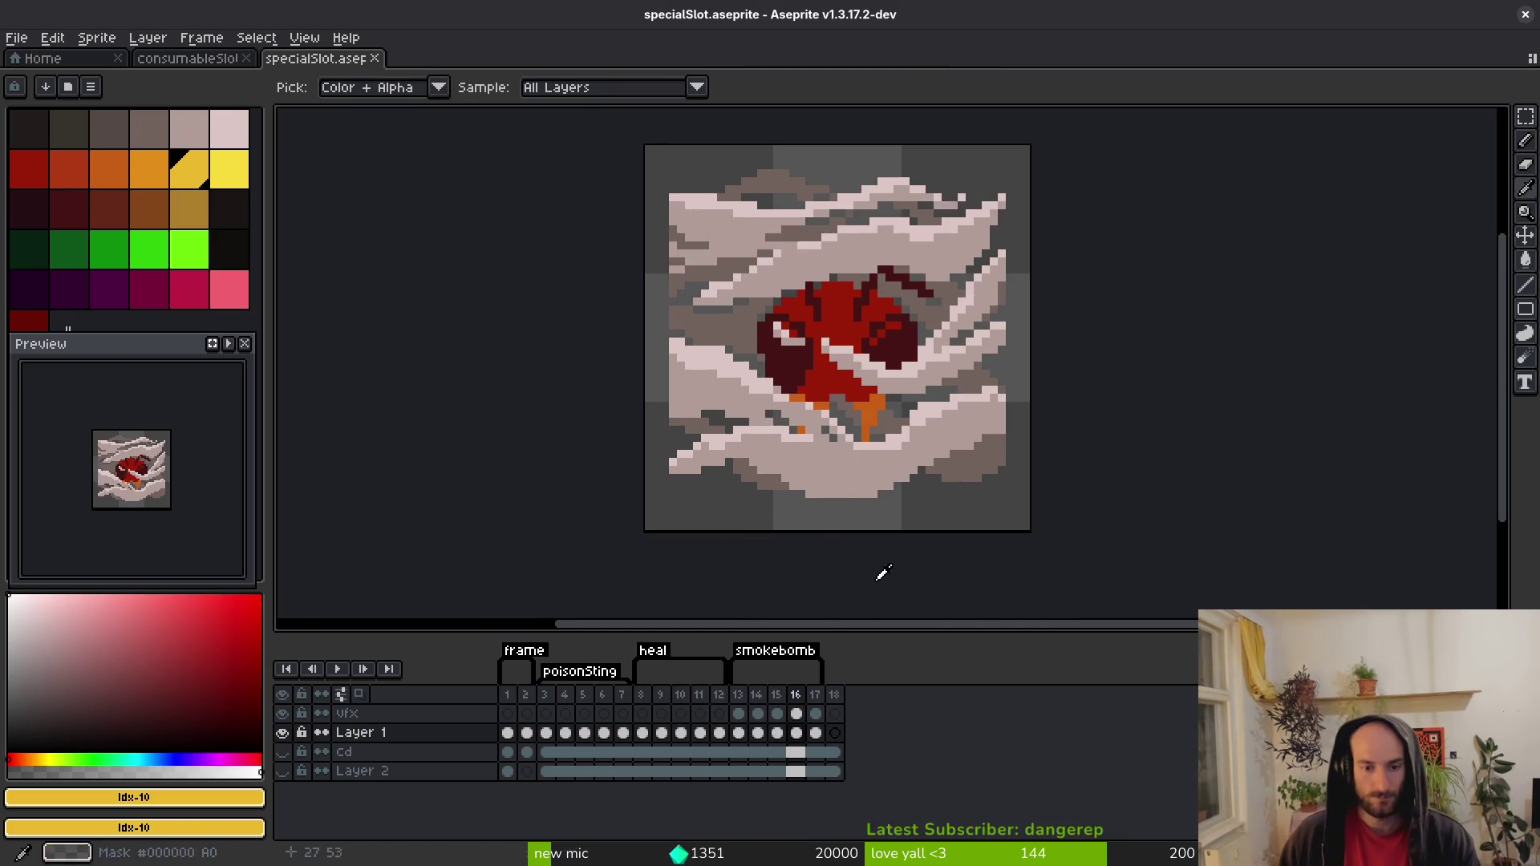
key(Right)
key(alt+b)
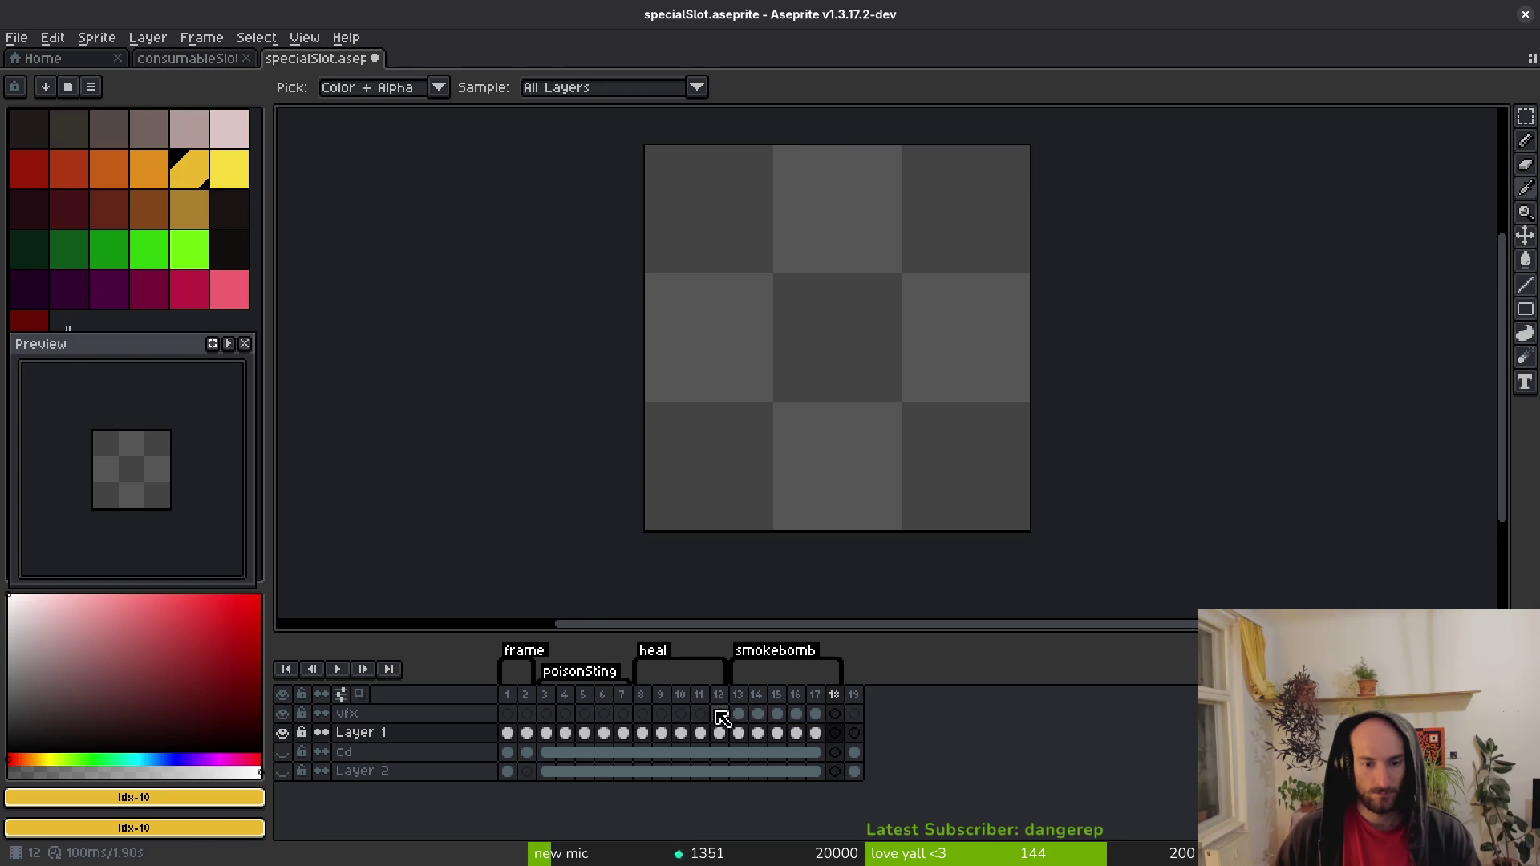
drag(839, 670, 821, 670)
Copy the smokebomb icon cels from frame 13 into frame 18.
click(738, 714)
key(ctrl+c)
click(740, 732)
click(835, 732)
key(ctrl+v)
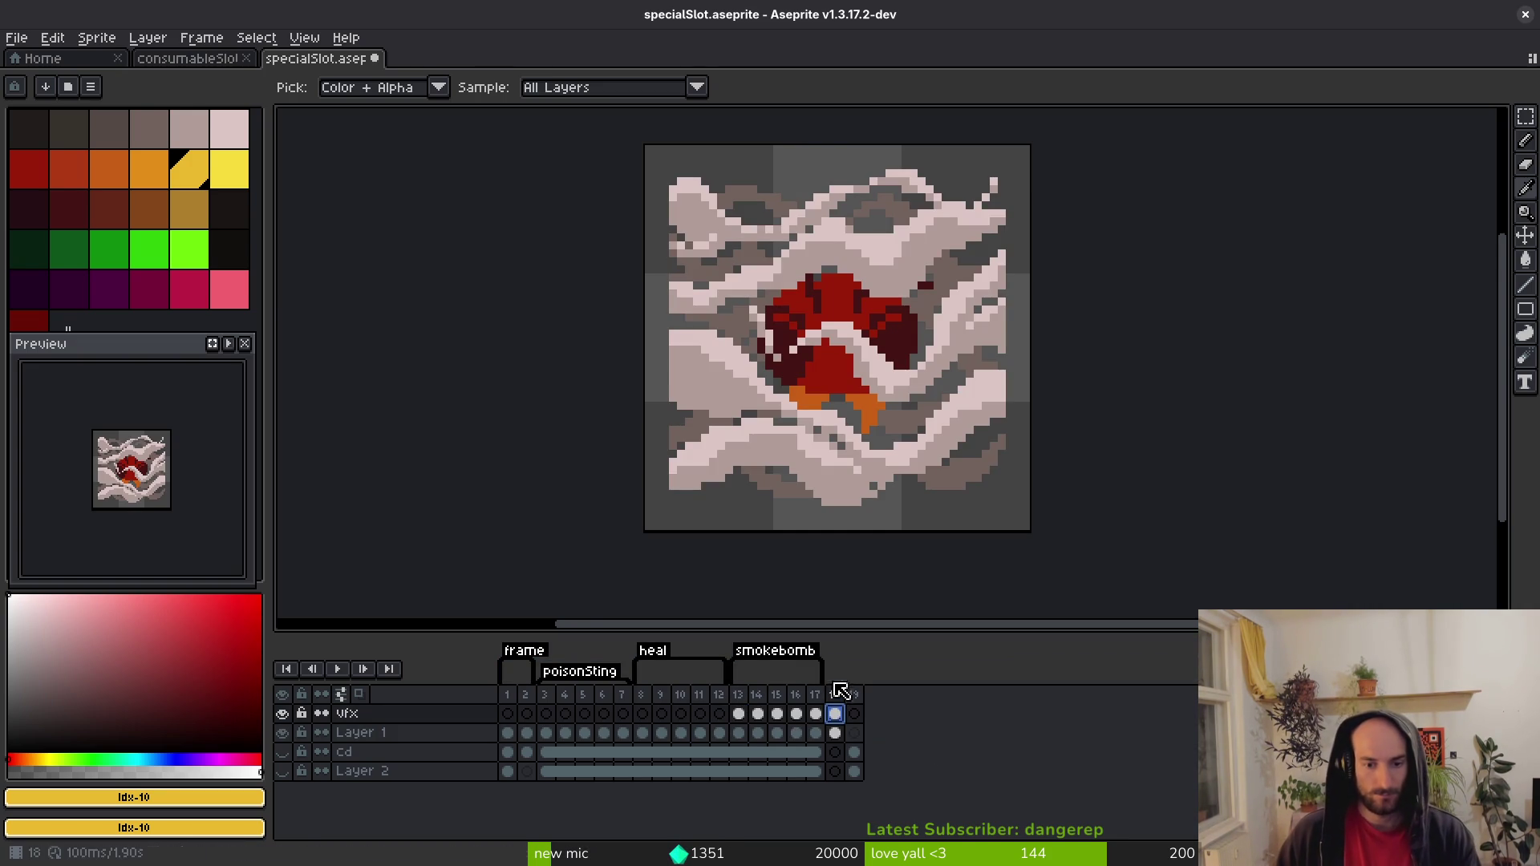
Tag frame 18 as 'smokeCD' and insert an empty frame after the heal animation.
right_click(834, 699)
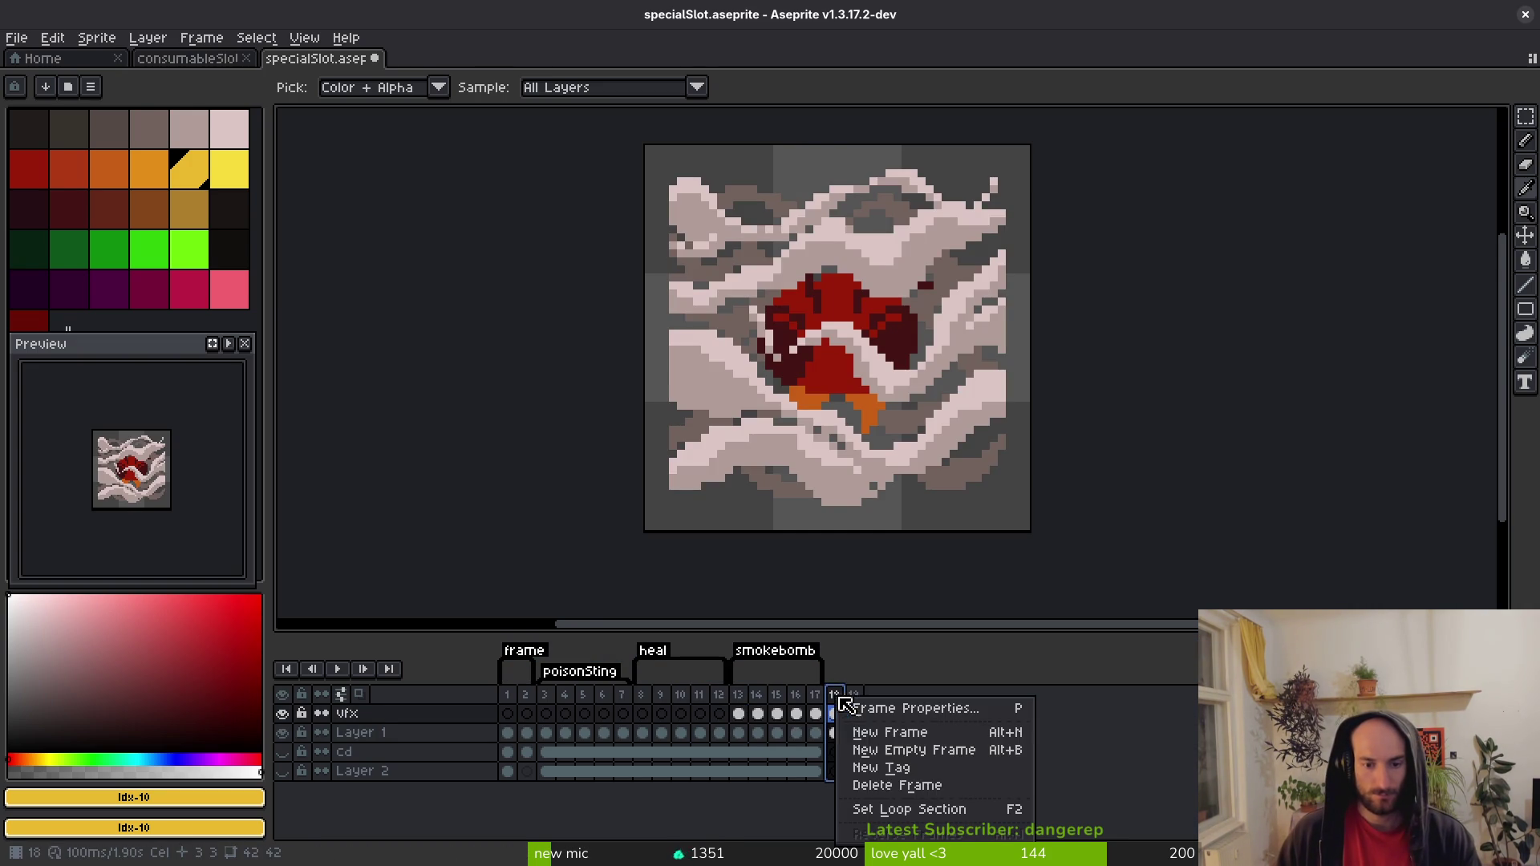
click(960, 772)
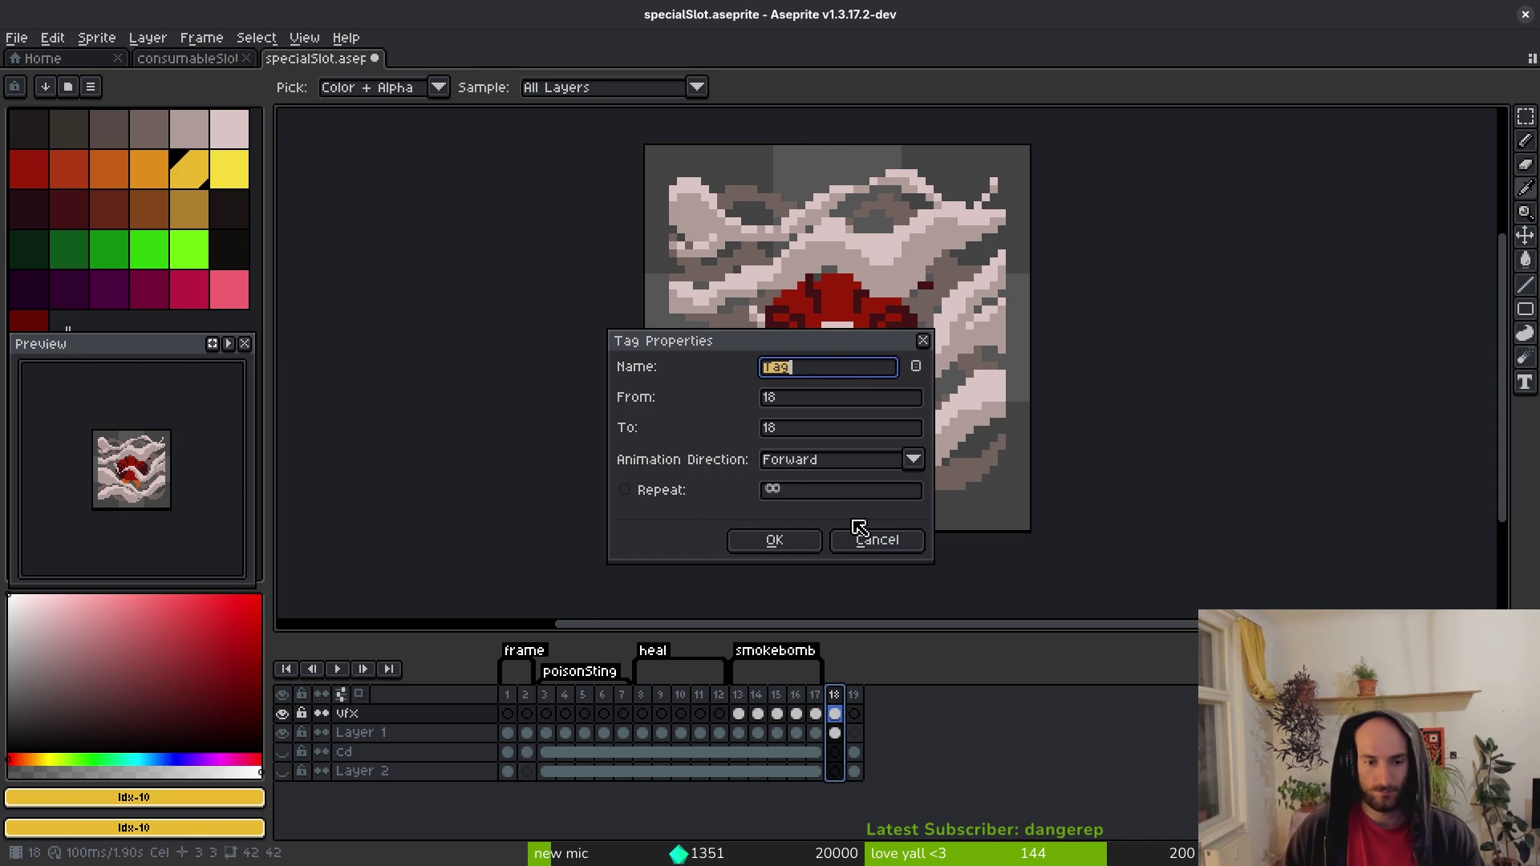
text(D)
key(Return)
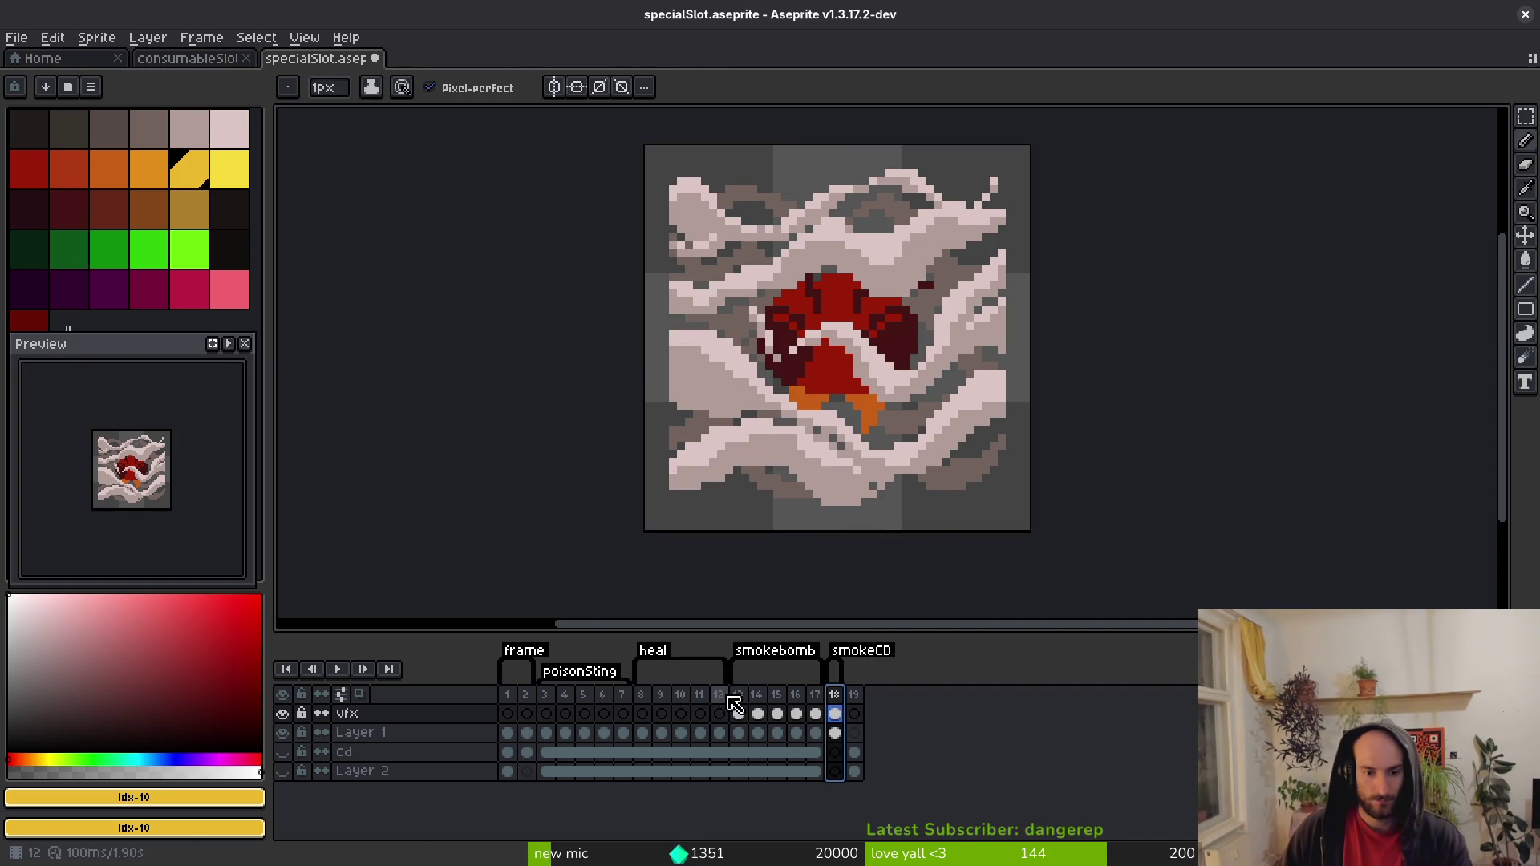
click(718, 704)
key(alt+b)
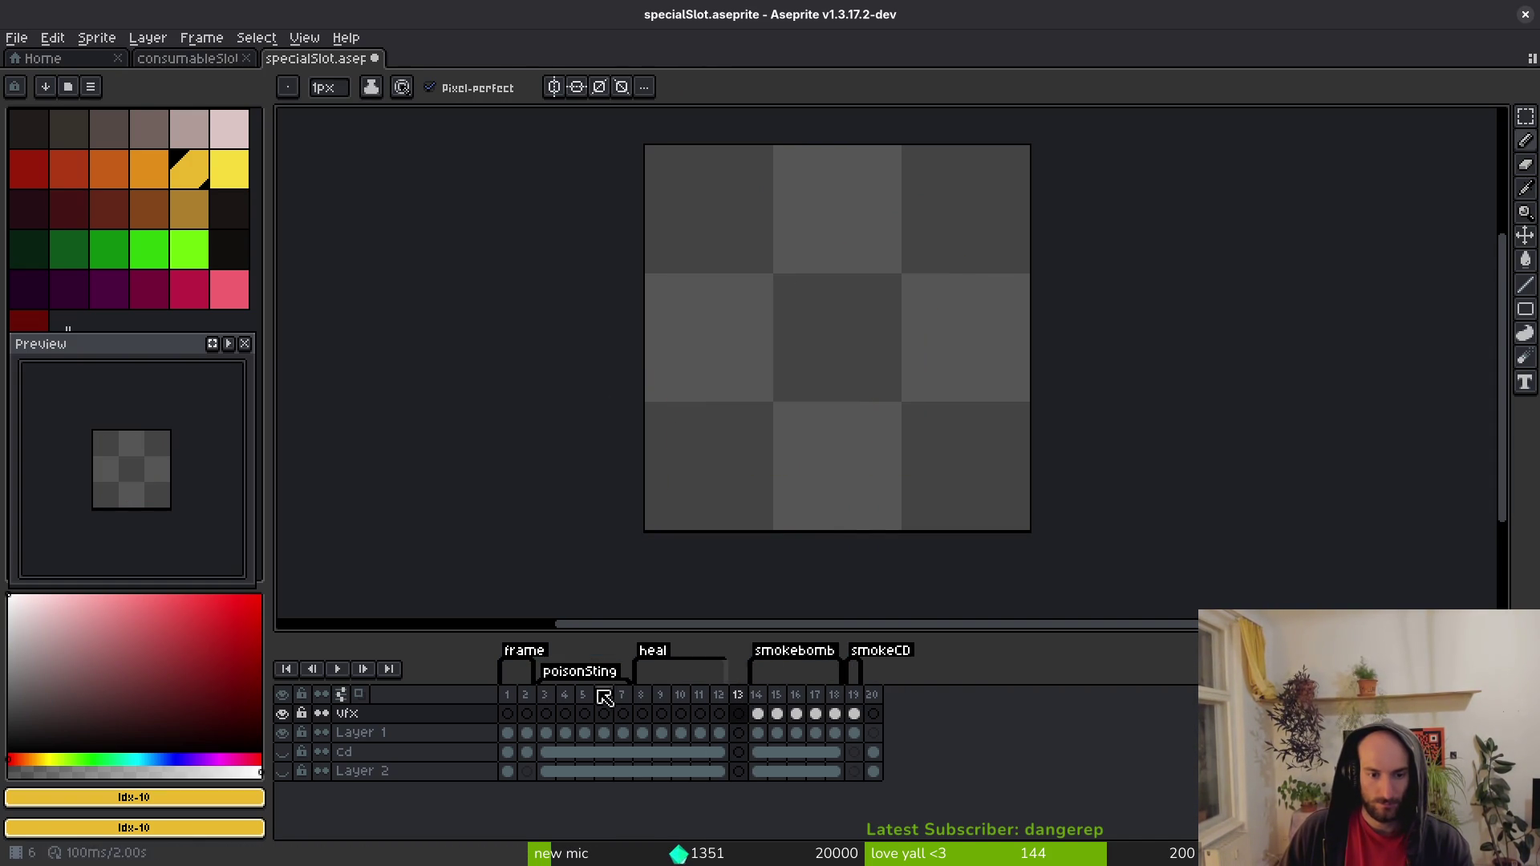
Insert an empty frame 8 after poisonSting and tag it 'poisonCd'.
click(623, 696)
key(alt+b)
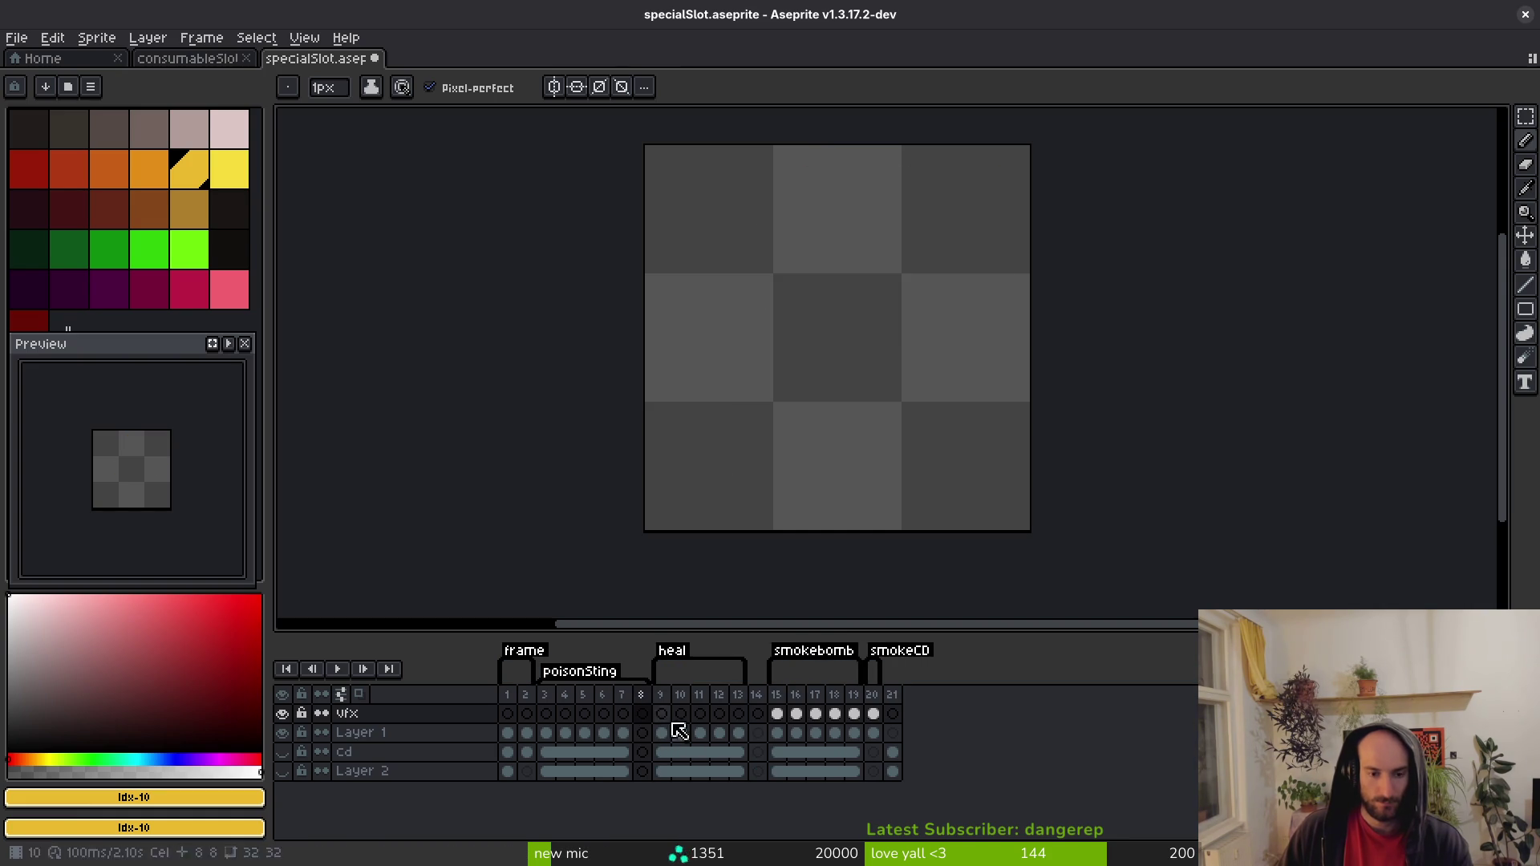
click(643, 695)
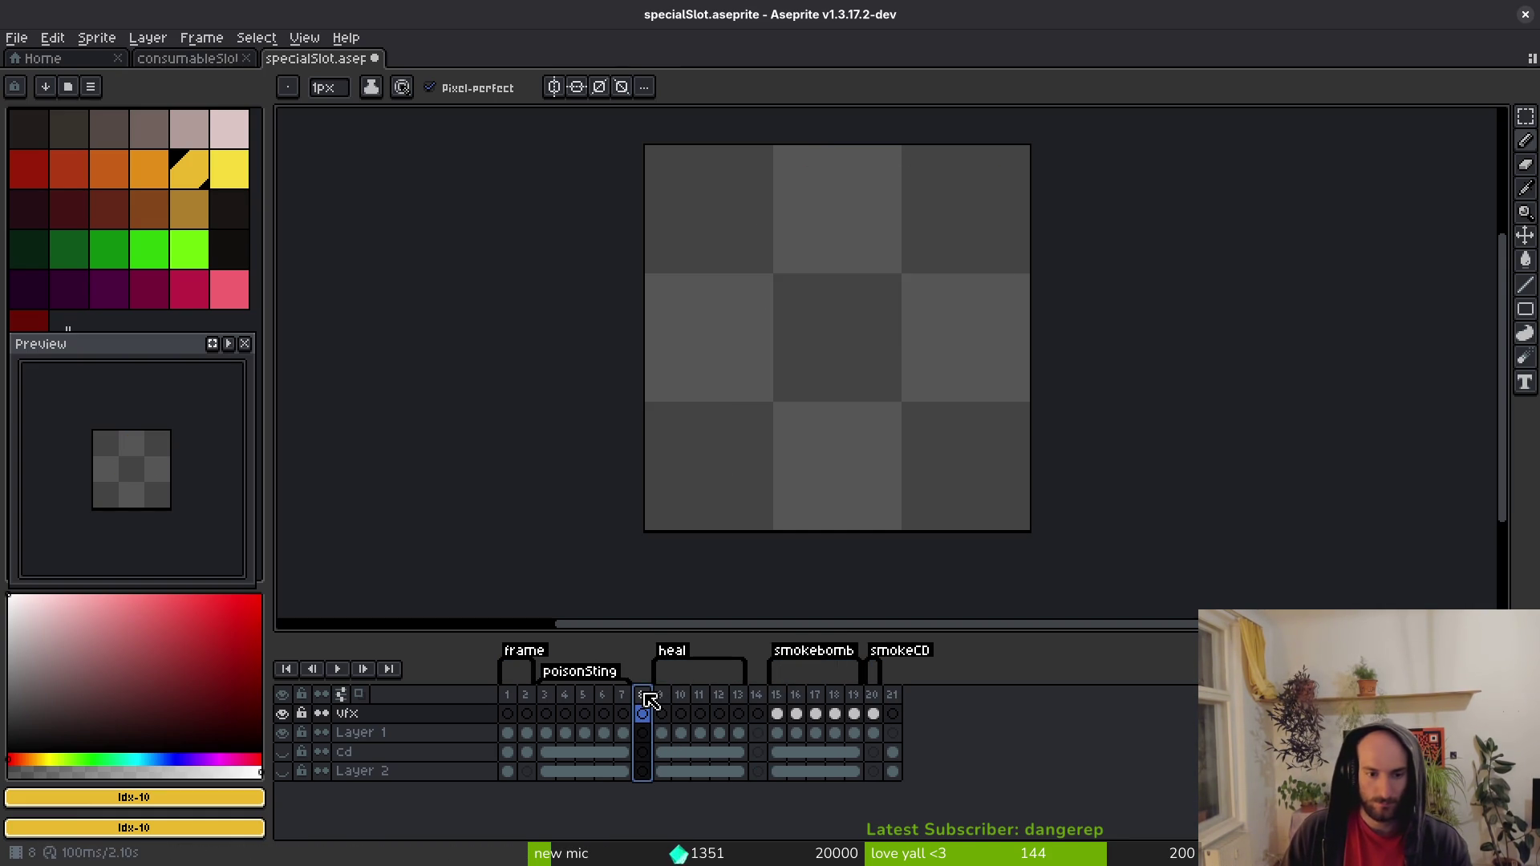
right_click(650, 698)
click(707, 764)
text(poisonC)
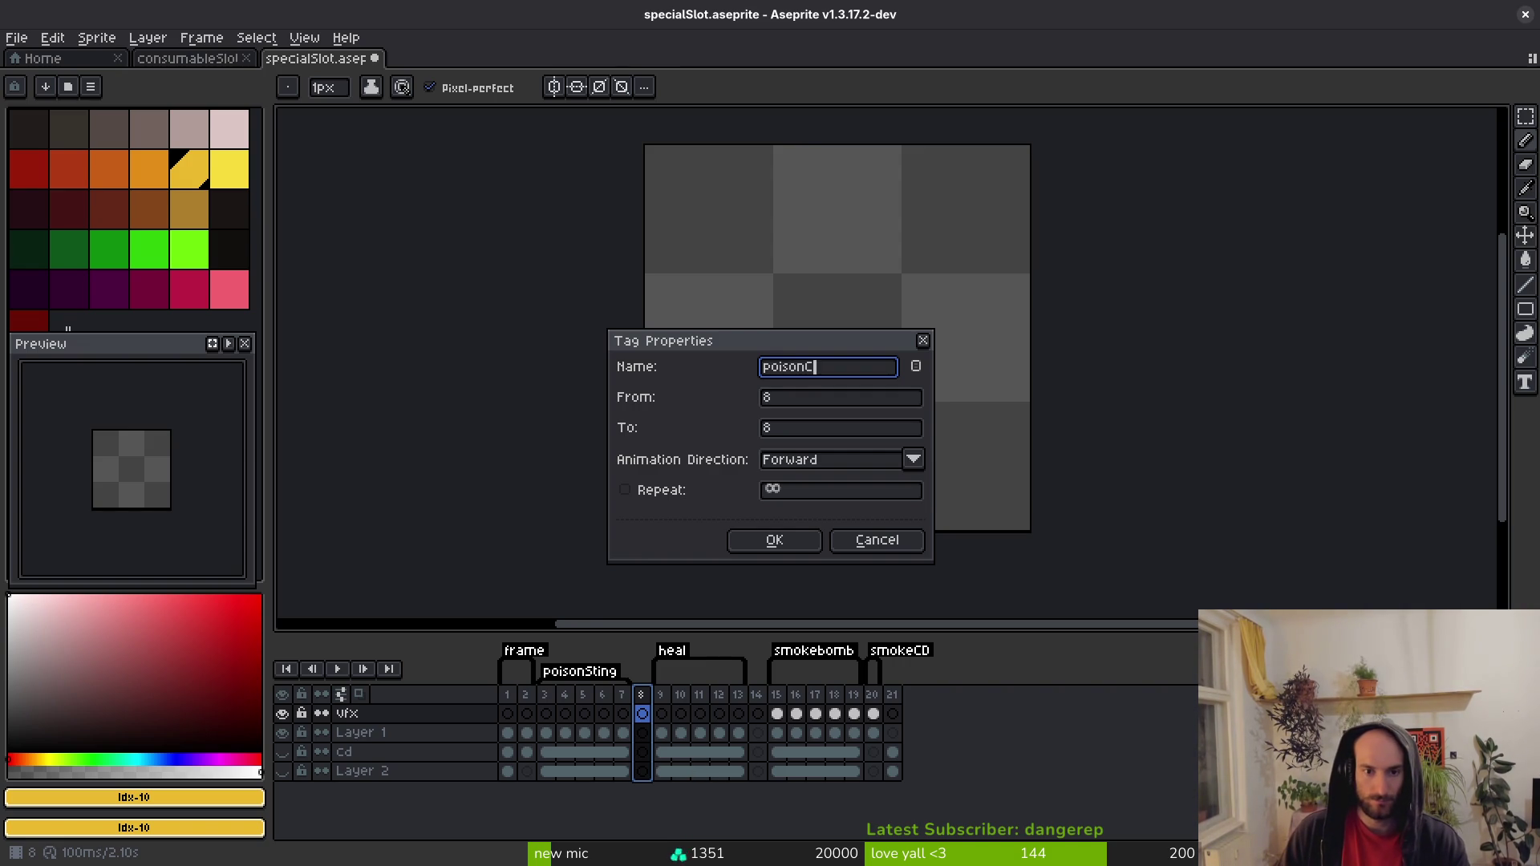
text(d)
key(Return)
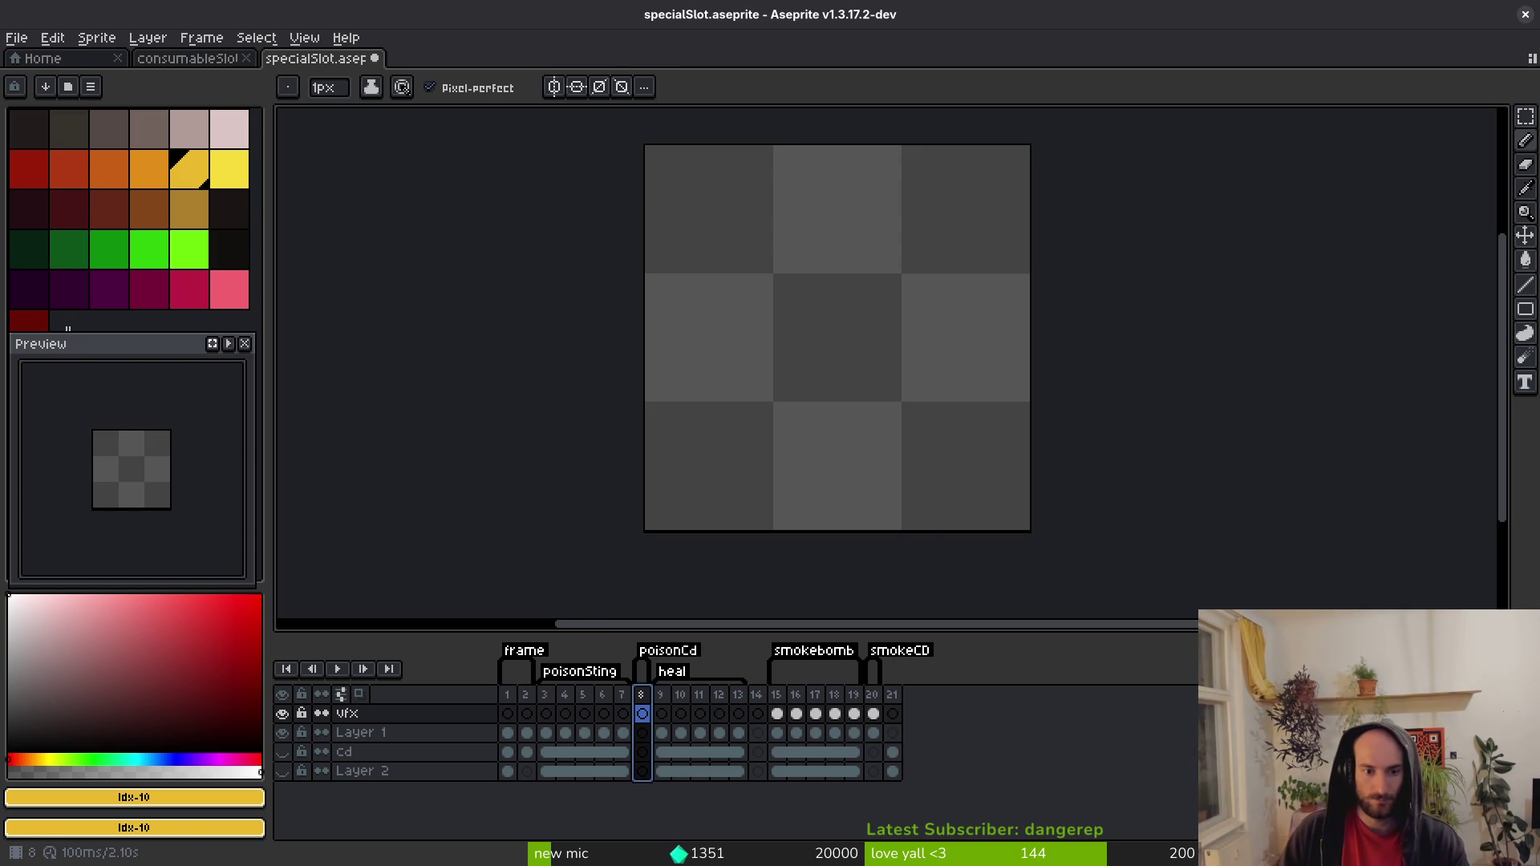
Tag the empty frame 14 as 'healCd'.
click(756, 694)
right_click(758, 695)
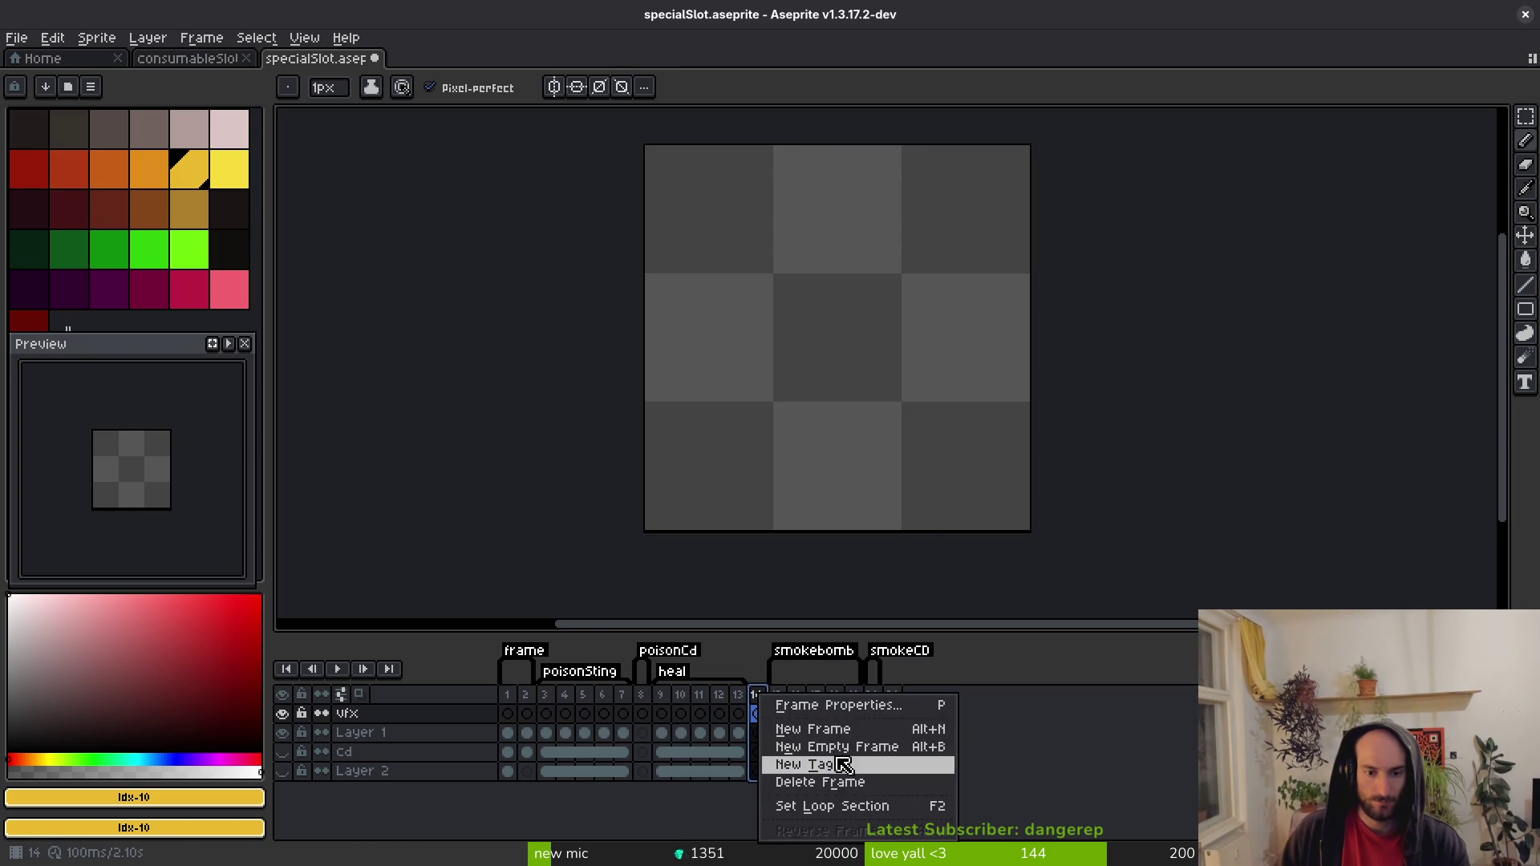
click(866, 766)
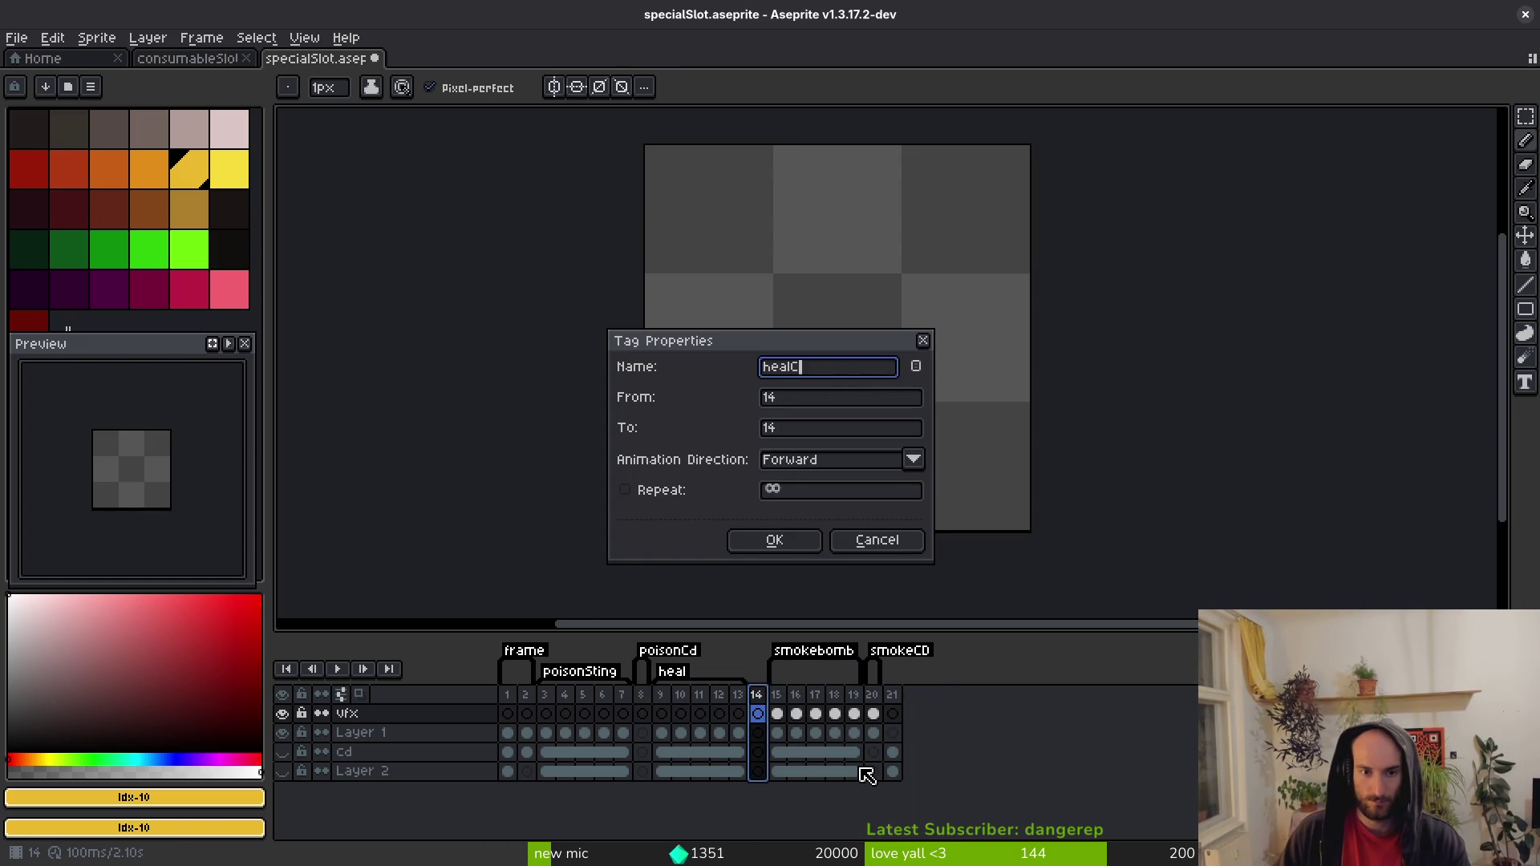
text(d)
key(Return)
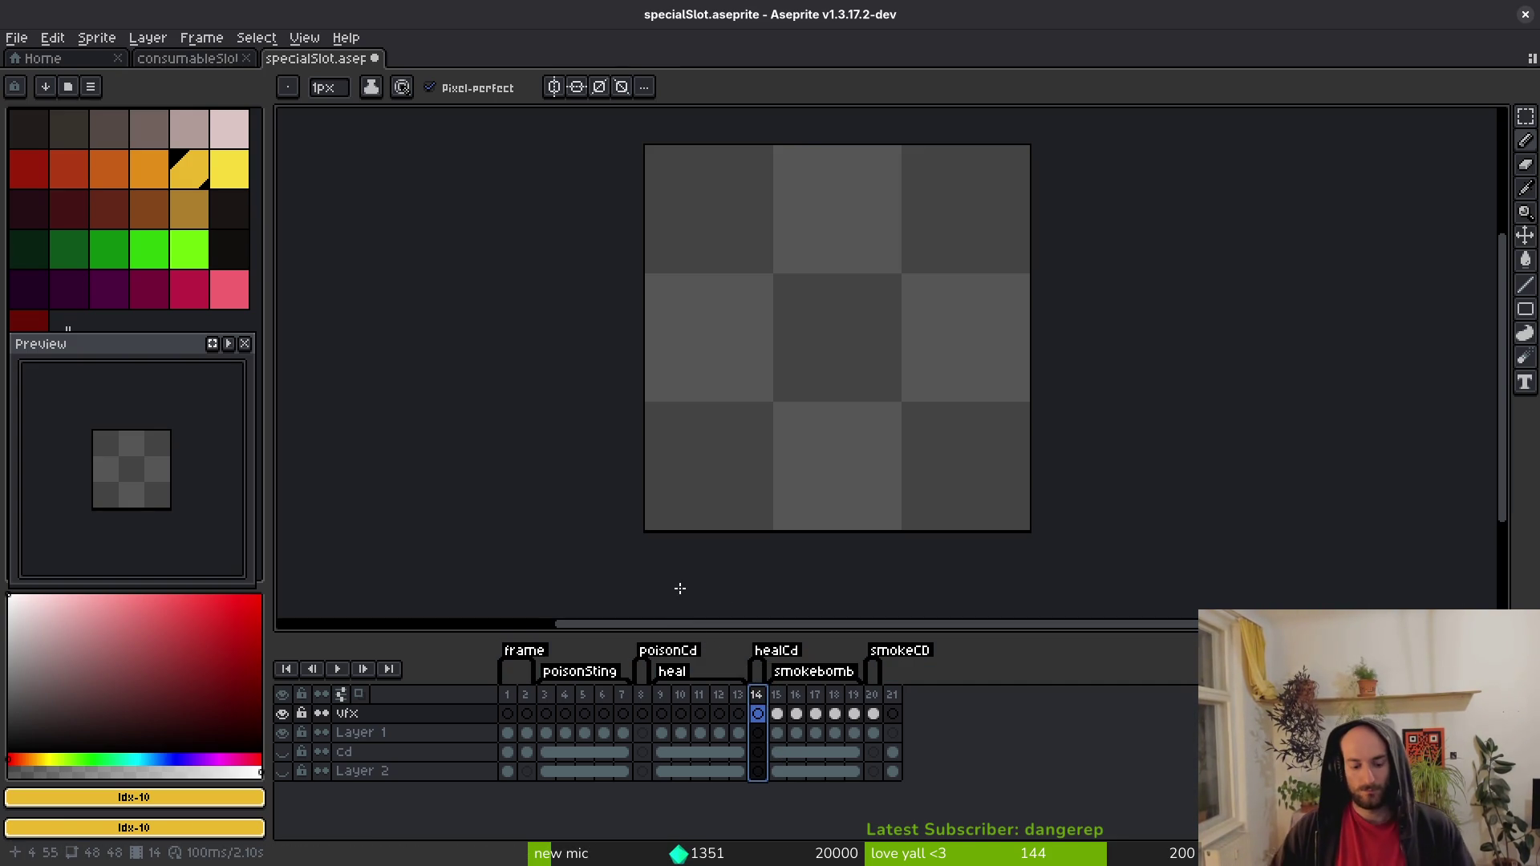
click(647, 735)
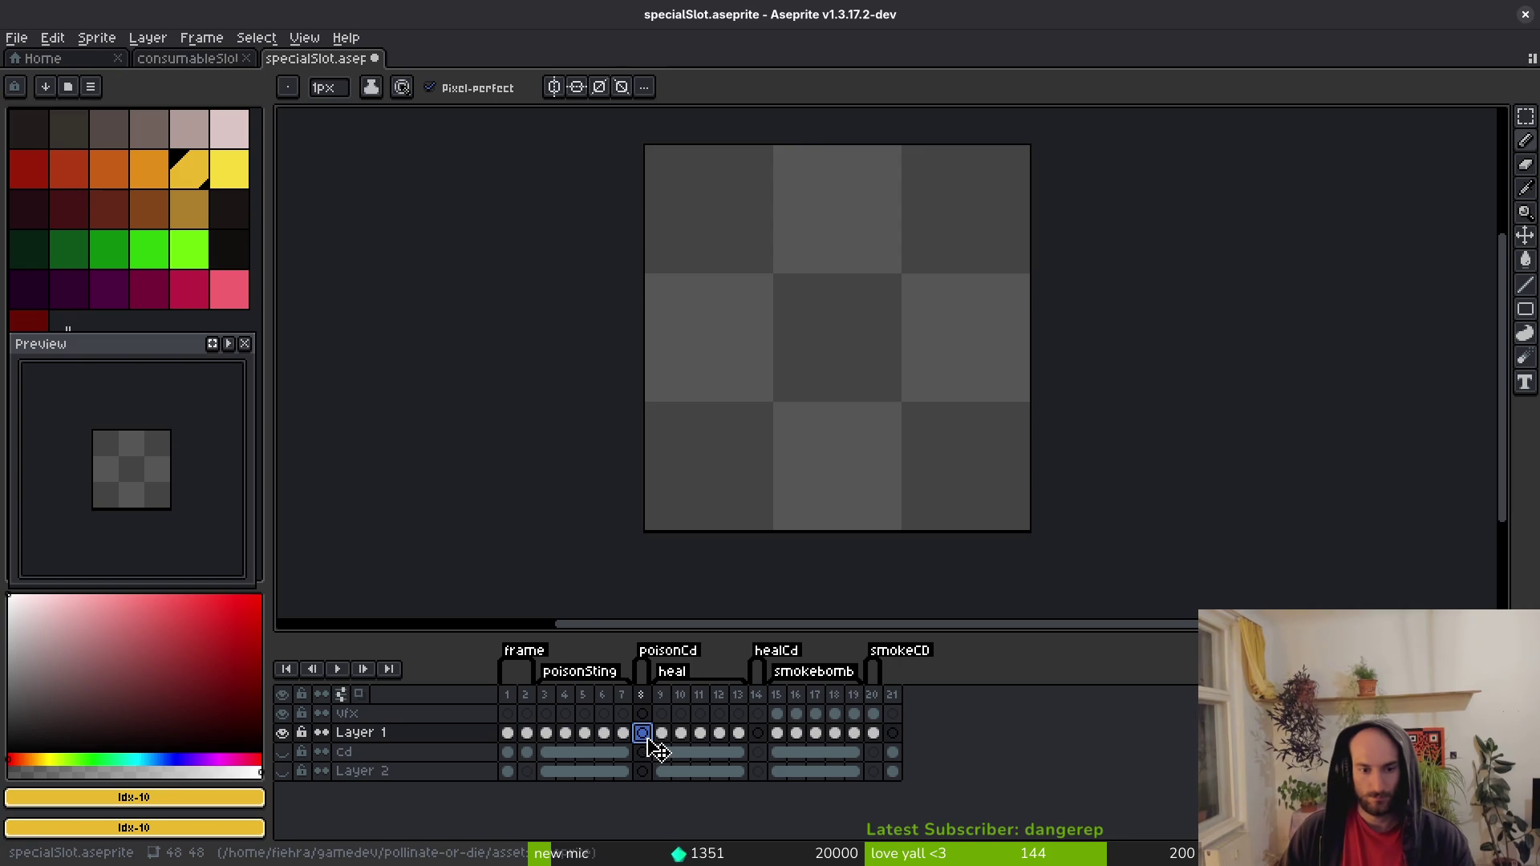
On smokeCD frame 20, sample the smoke's mid grey and replace it with a darker grey.
click(623, 734)
click(873, 735)
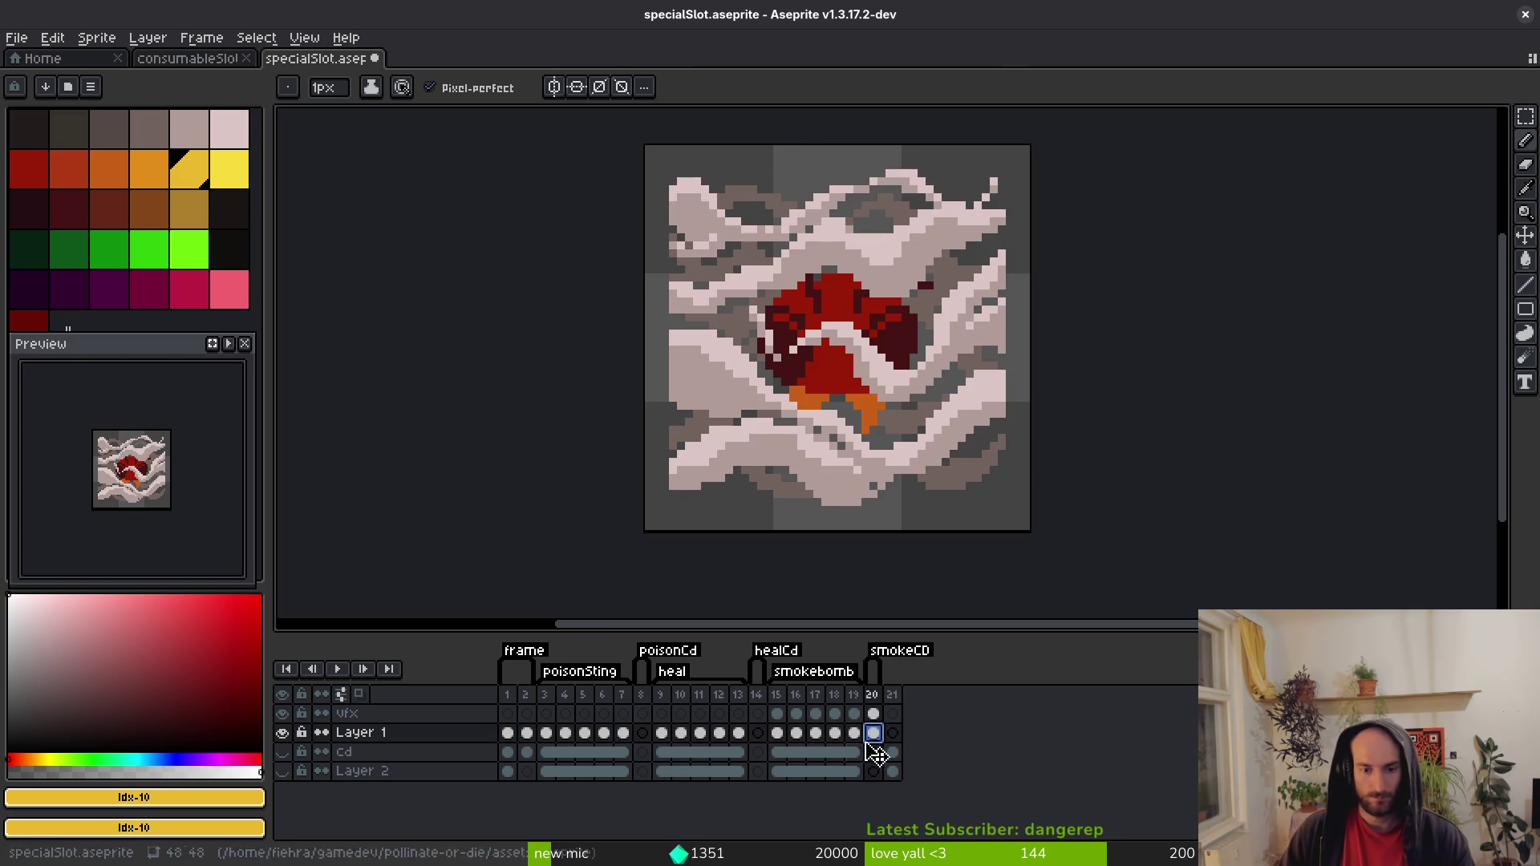
click(776, 732)
click(873, 734)
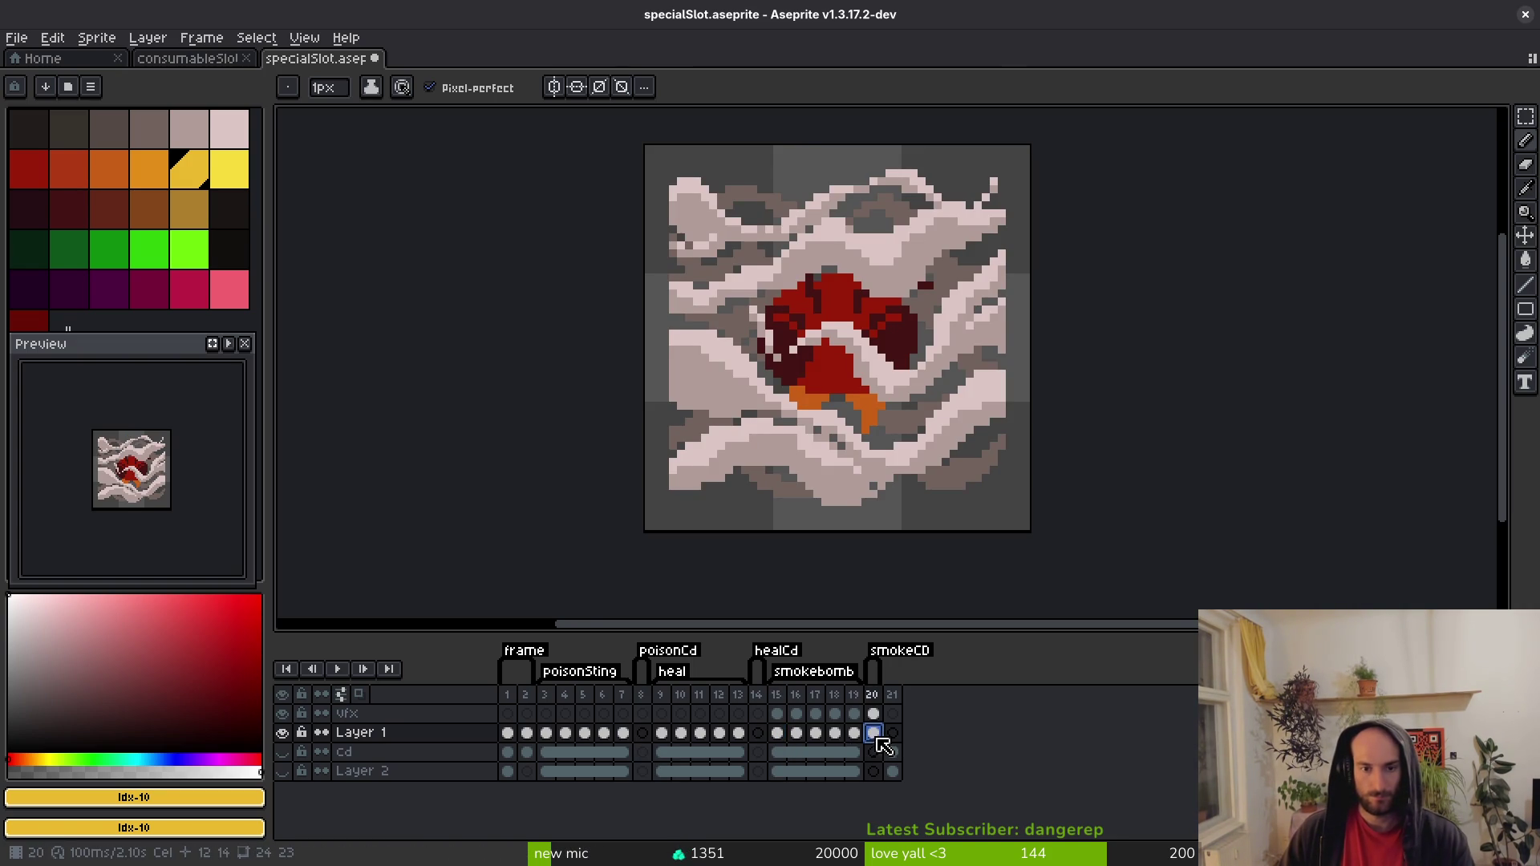
scroll(850, 385, up, 2)
key(i)
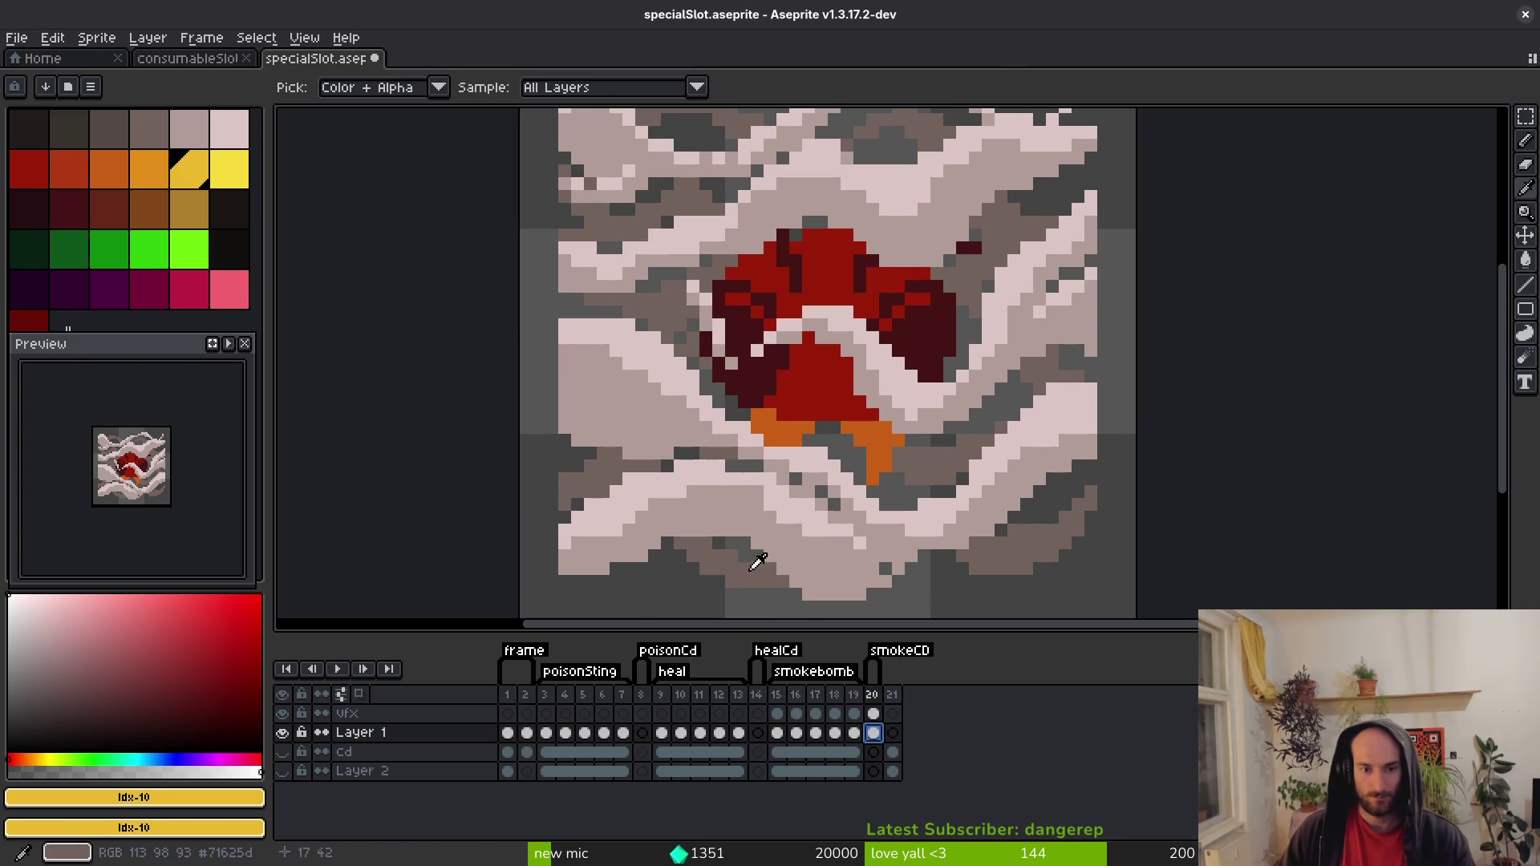
click(758, 562)
right_click(108, 129)
key(shift+r)
click(688, 239)
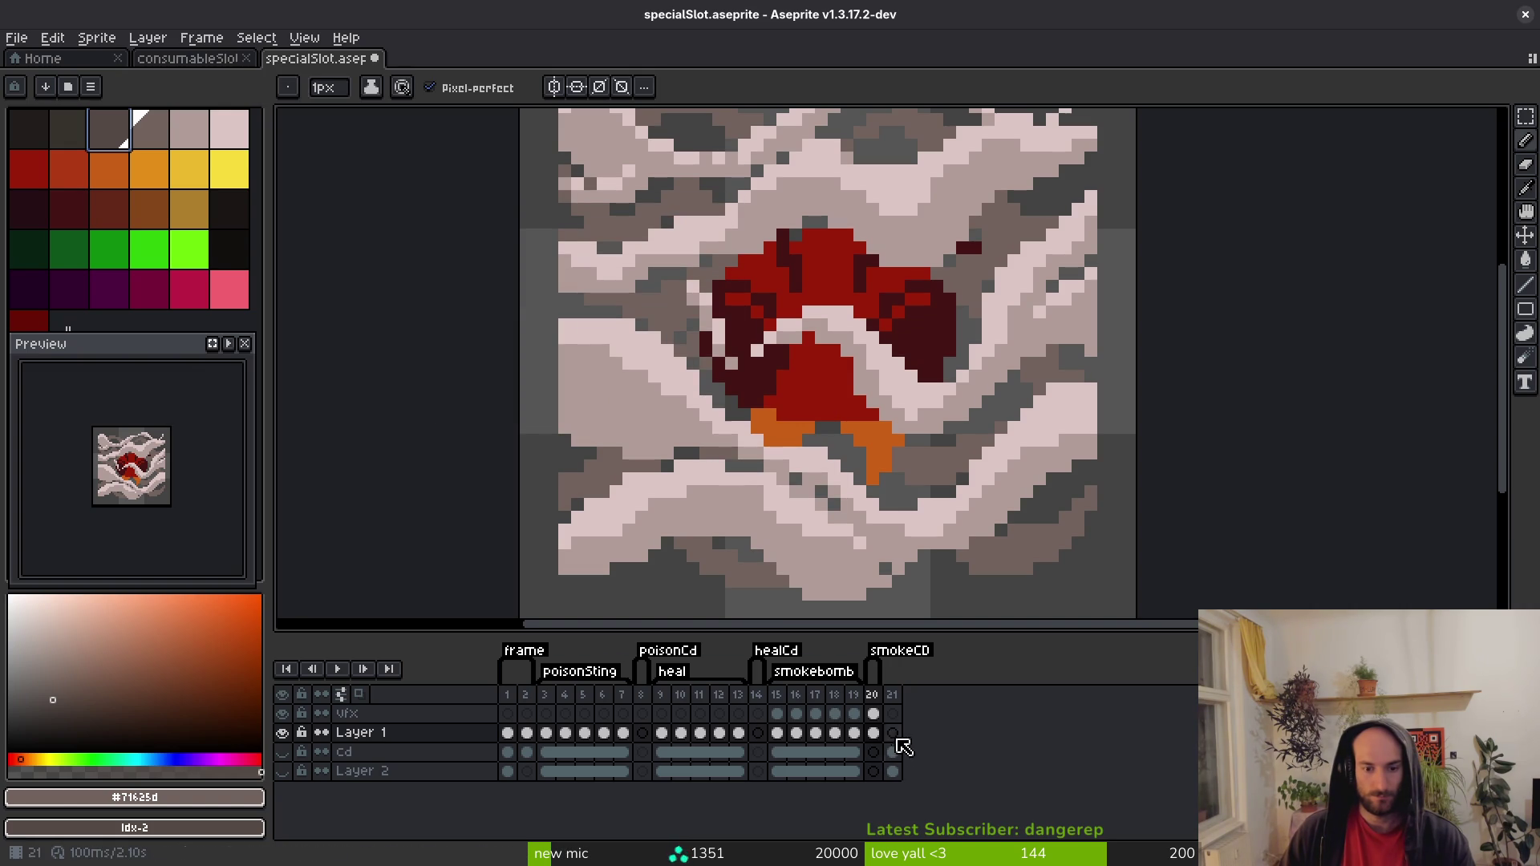
Hide the vfx layer to sample the bug's dark red, then show it and resample grey #71625d.
click(874, 713)
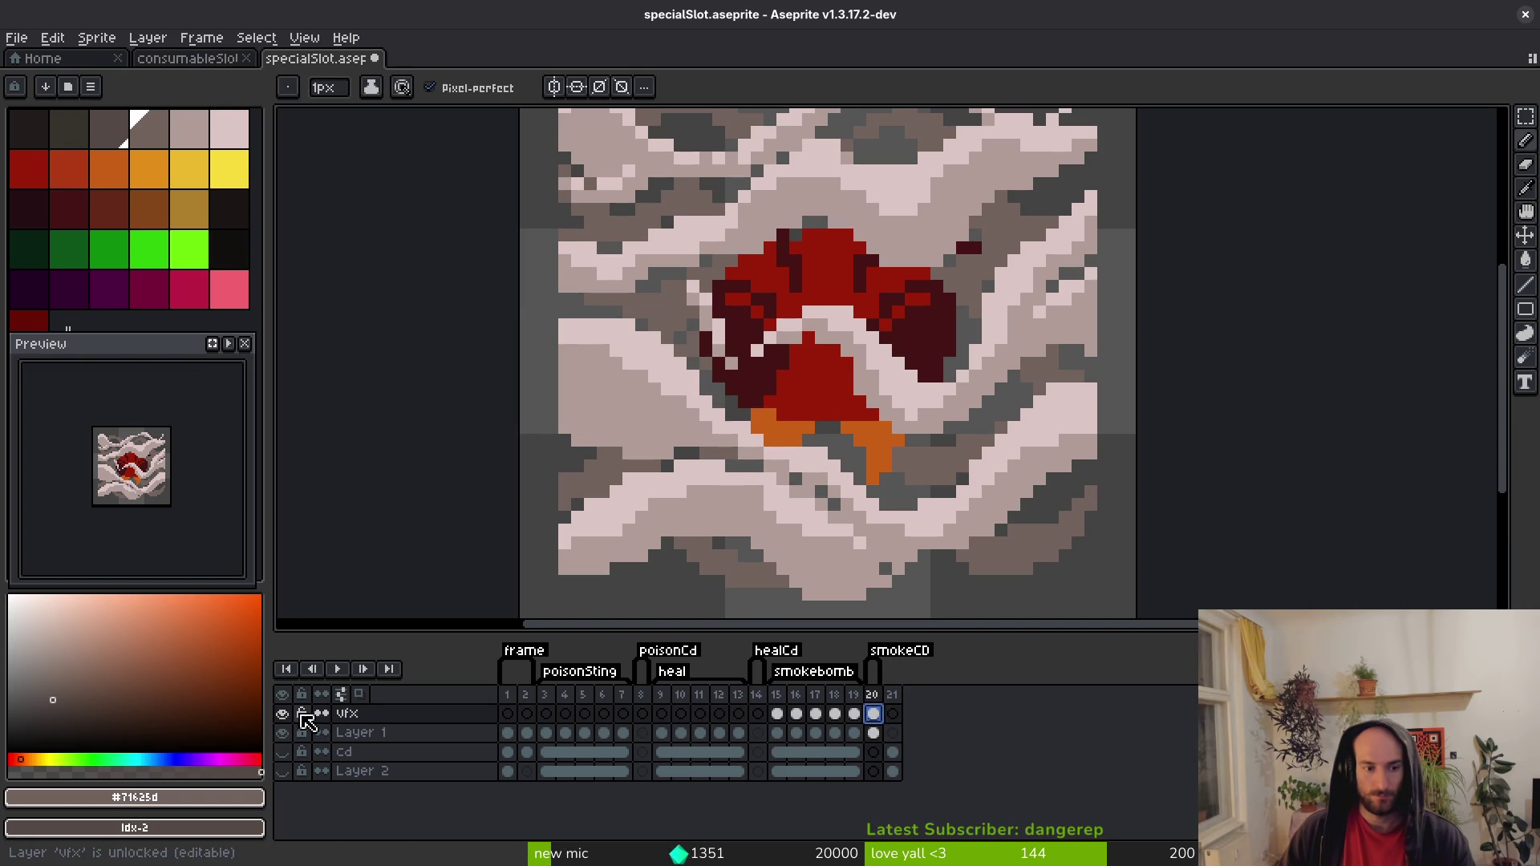
click(282, 715)
click(854, 733)
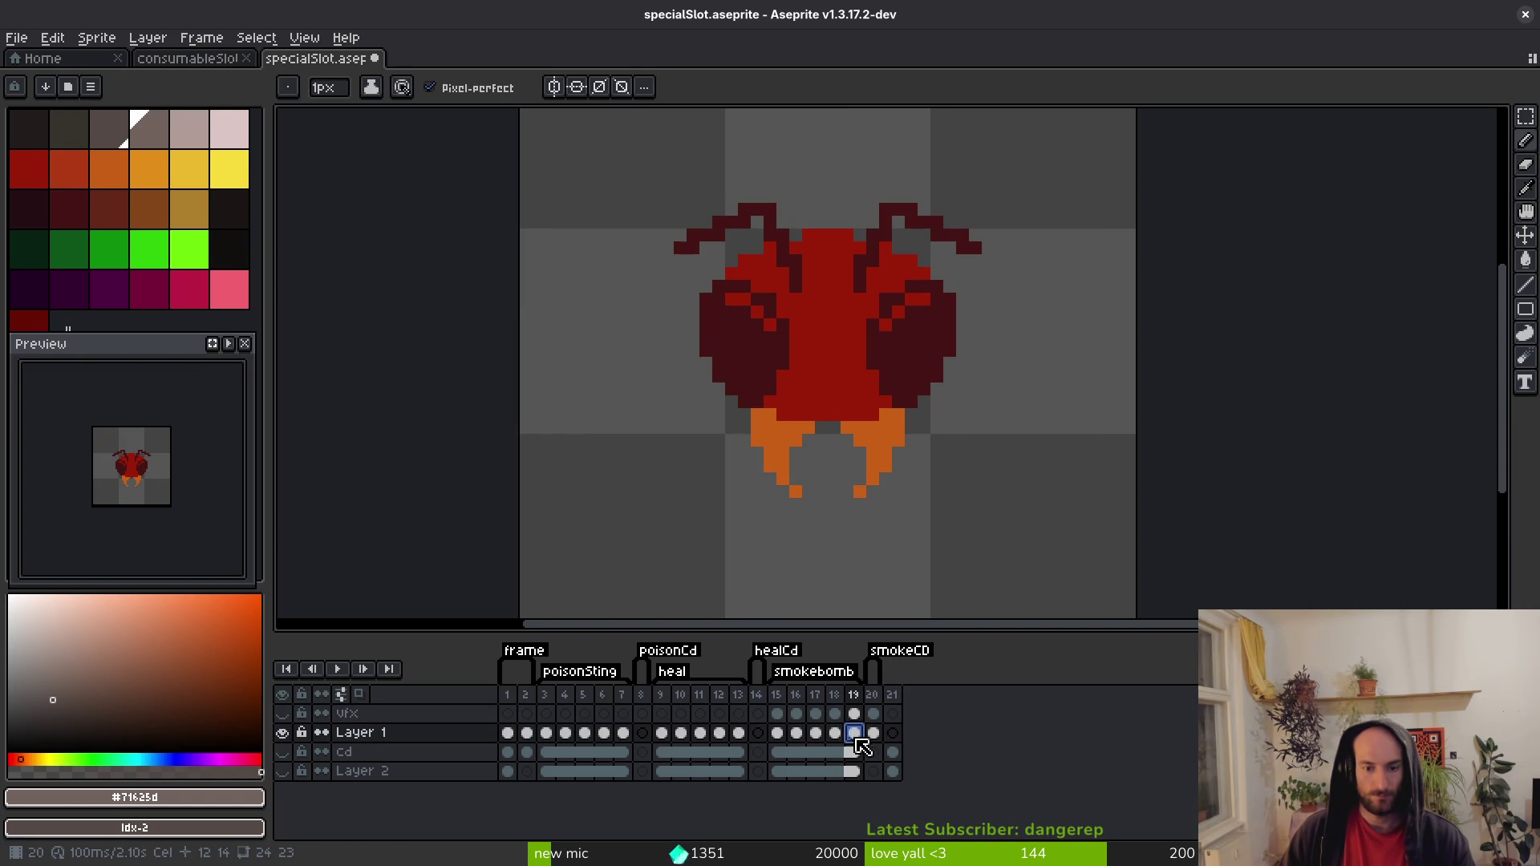
key(i)
click(917, 362)
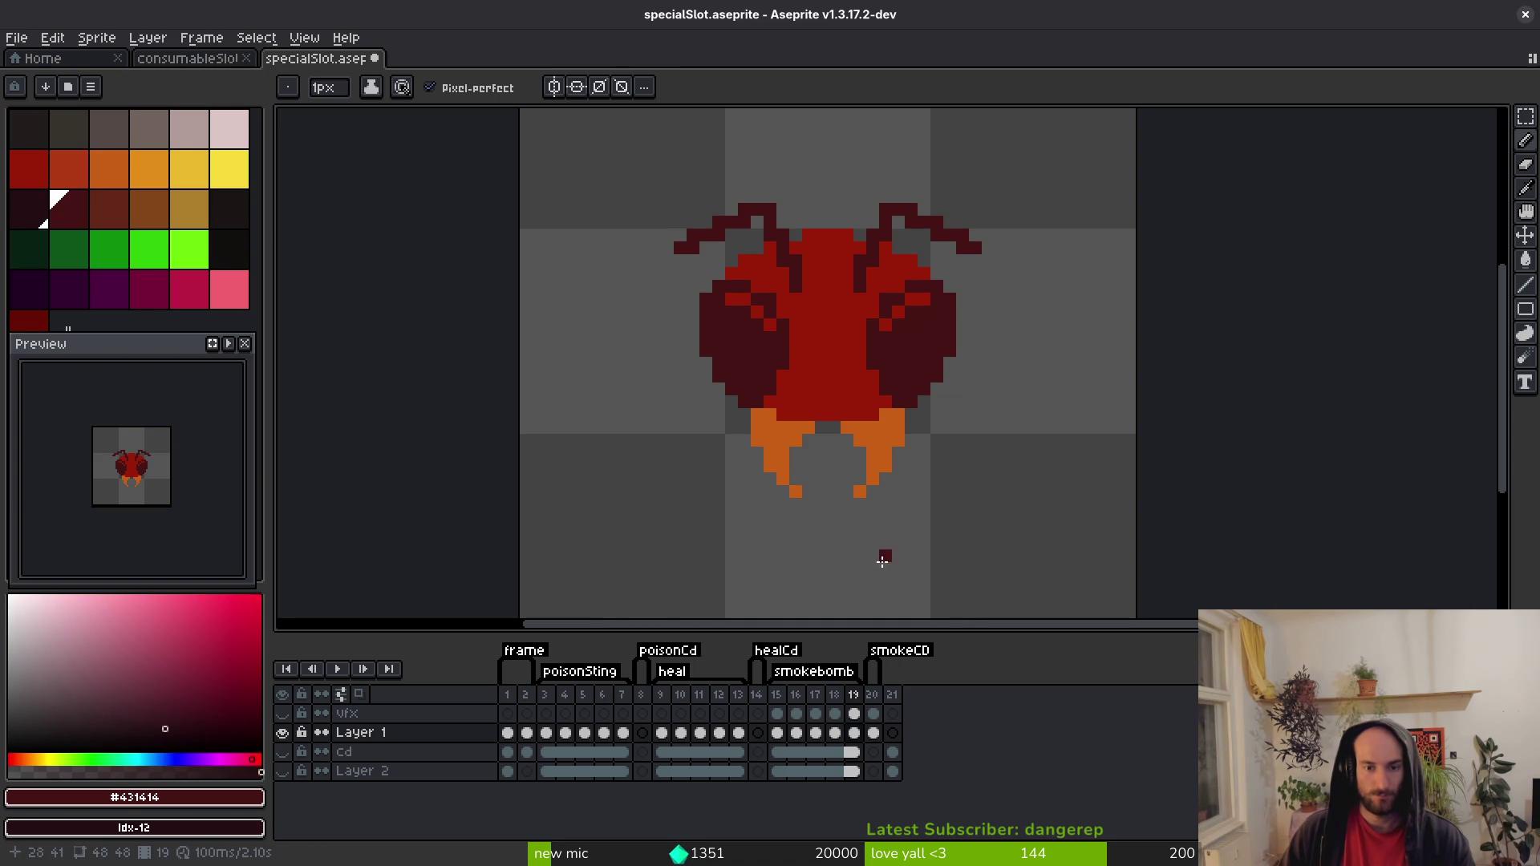
click(873, 713)
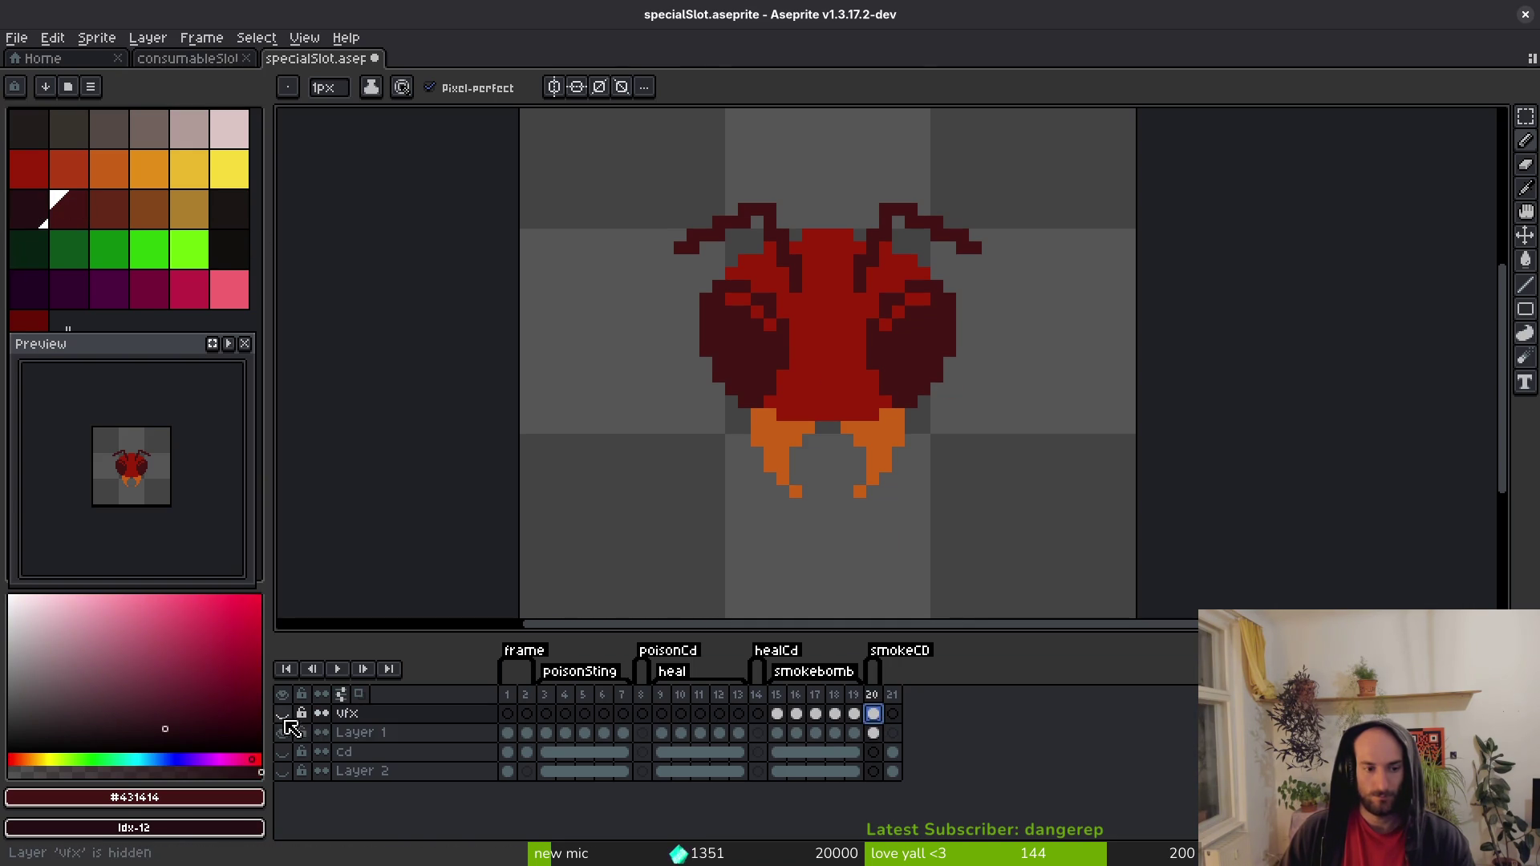
click(715, 574)
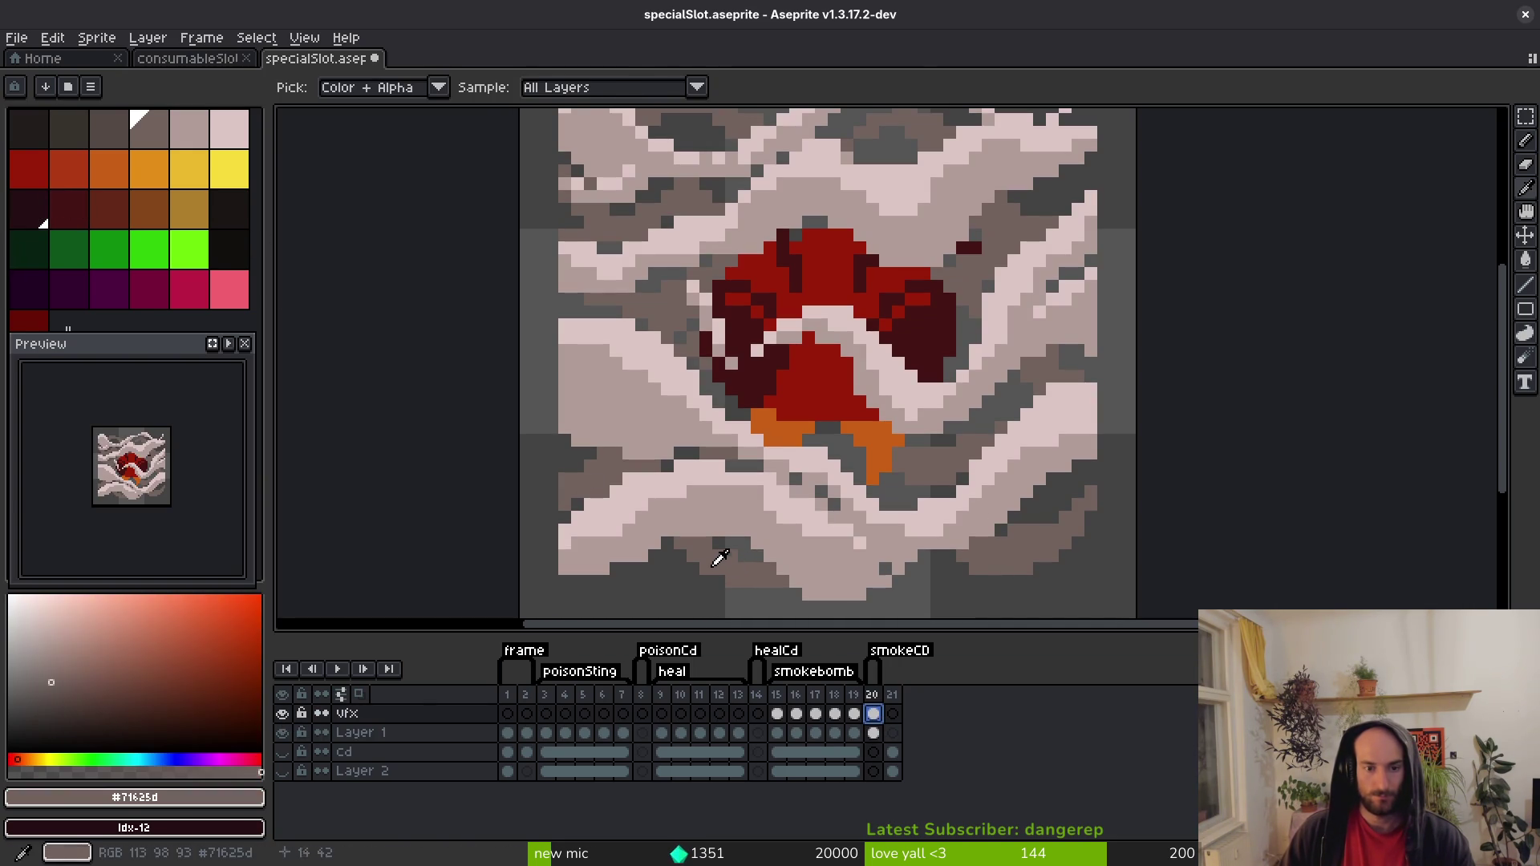
Darken the smoke's mid, light and lightest greys with three colour replacements.
right_click(109, 128)
key(shift+r)
click(692, 237)
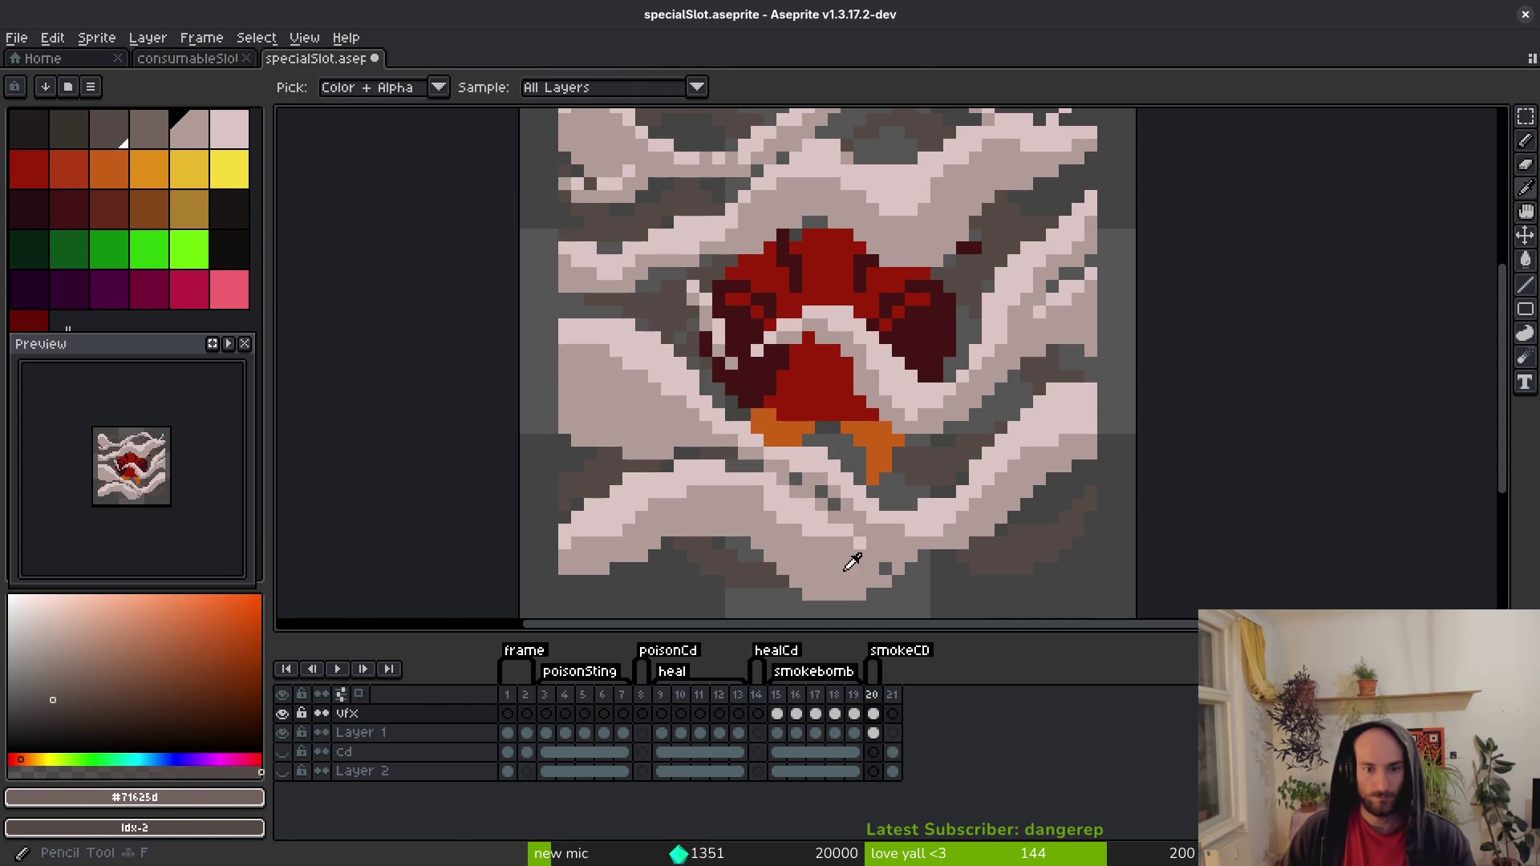
key(0)
key(shift+0)
key(shift+r)
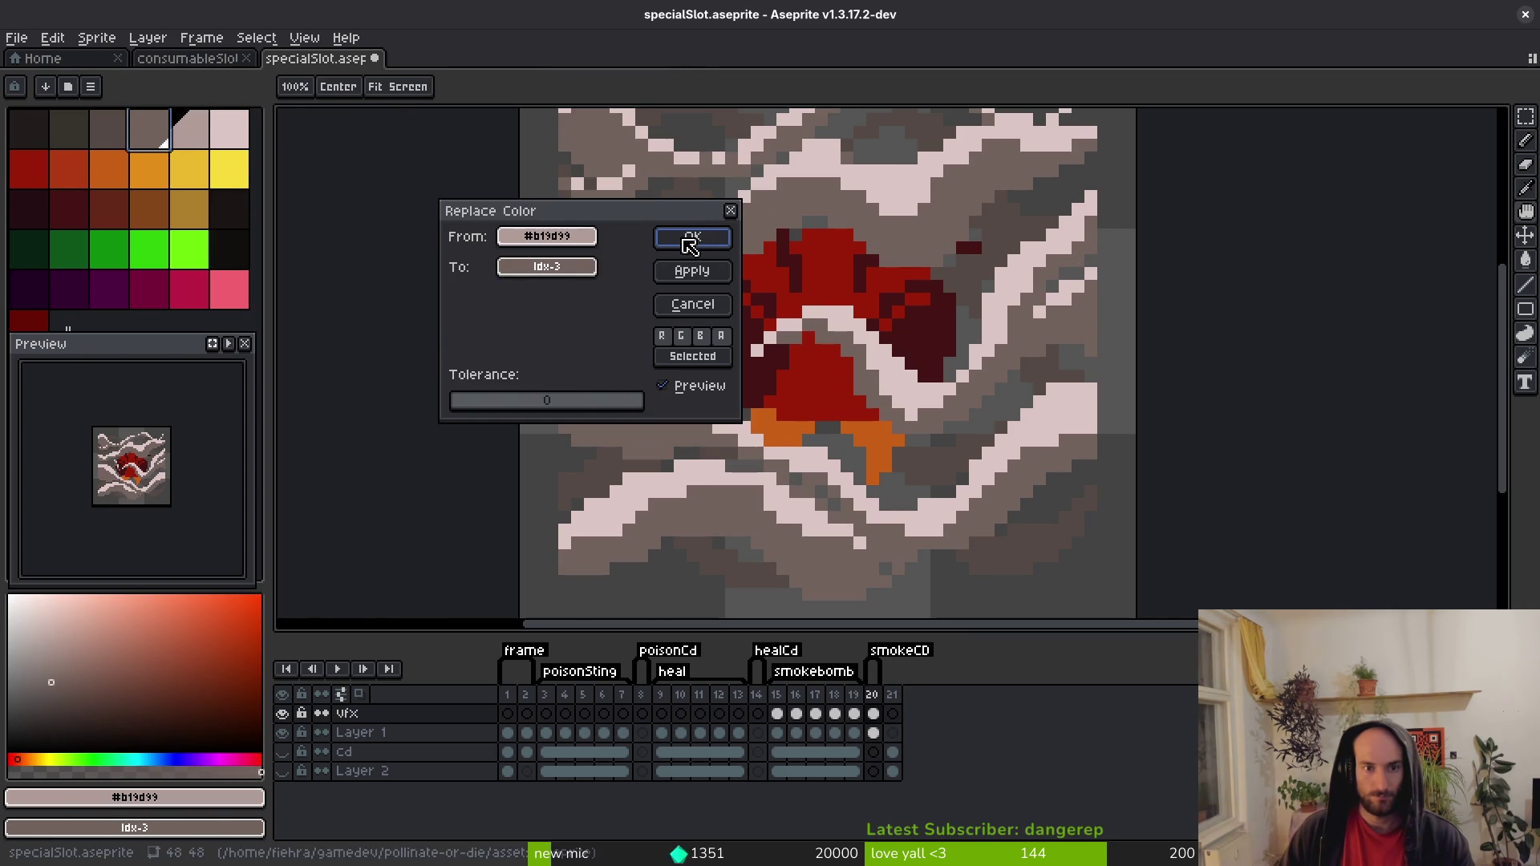
click(687, 234)
key(0)
key(shift+0)
key(shift+r)
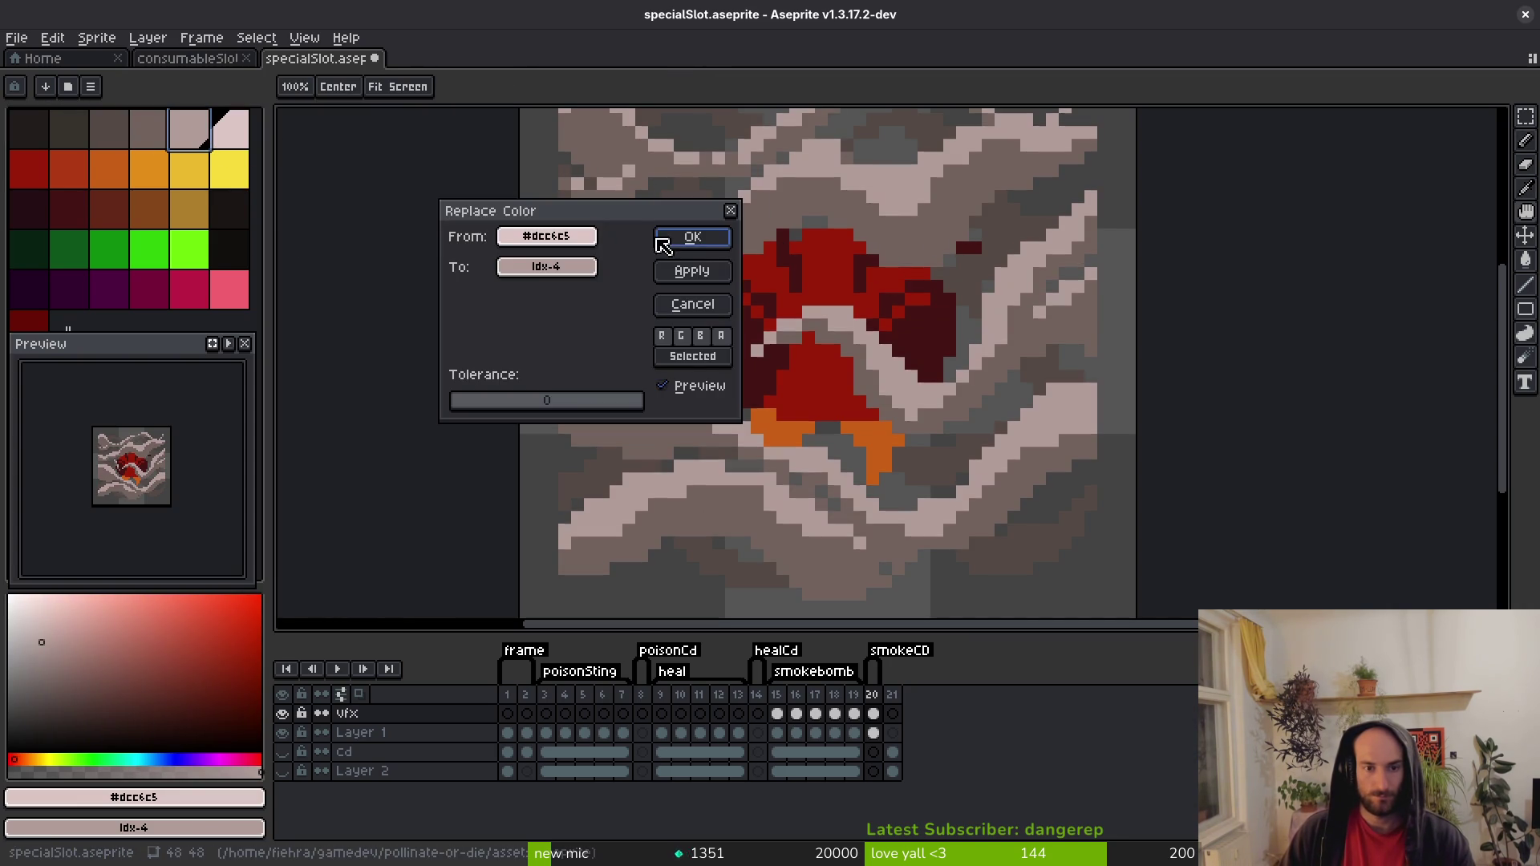
click(690, 237)
Compare frames 19 and 20 and zoom in on the smoke bomb sprite on frame 20.
scroll(865, 375, down, 4)
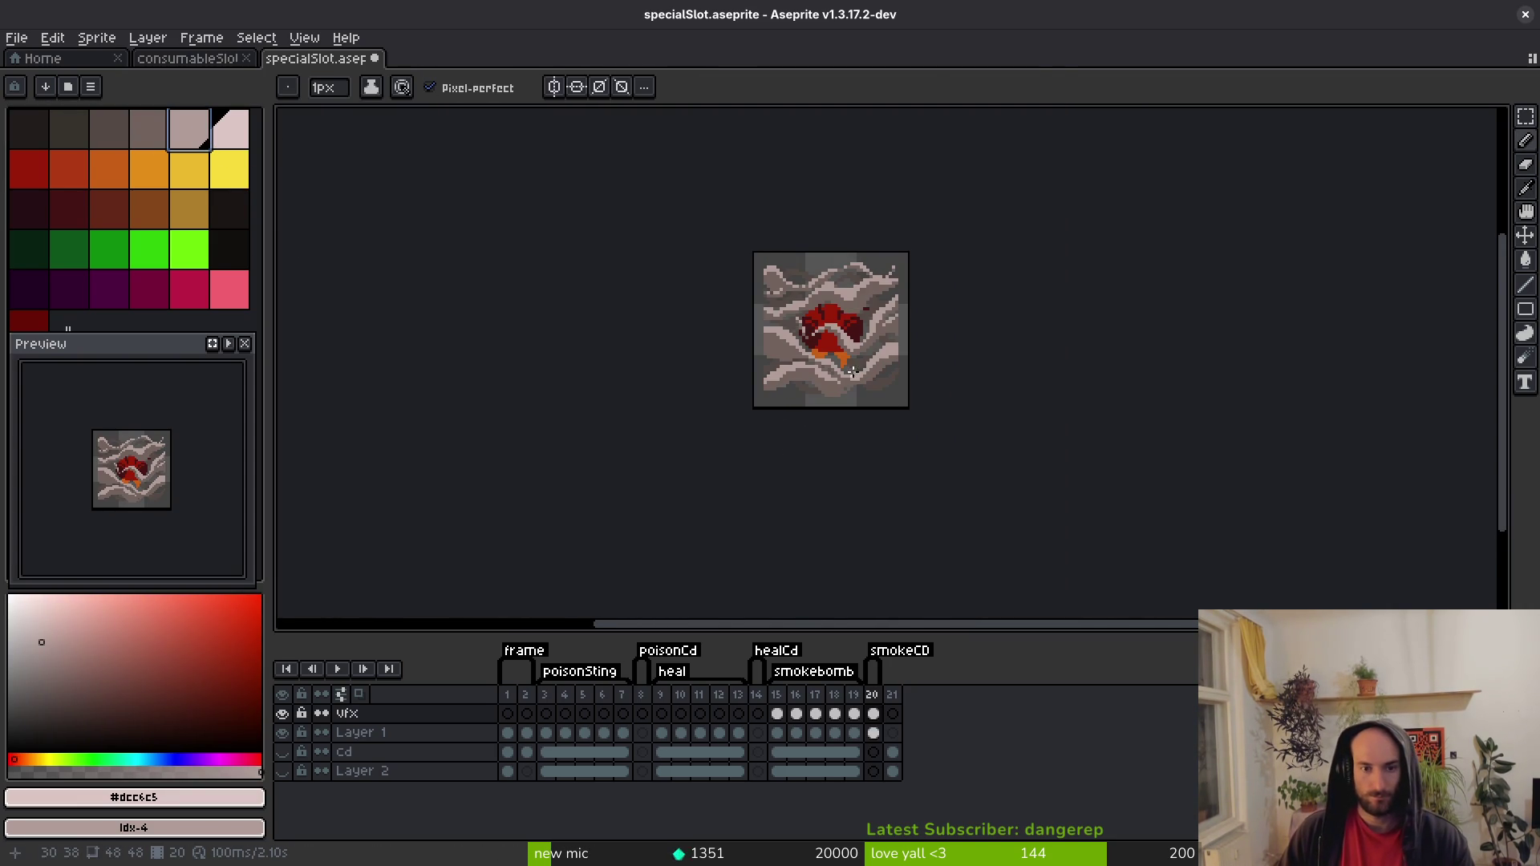
scroll(830, 377, up, 4)
scroll(739, 354, up, 2)
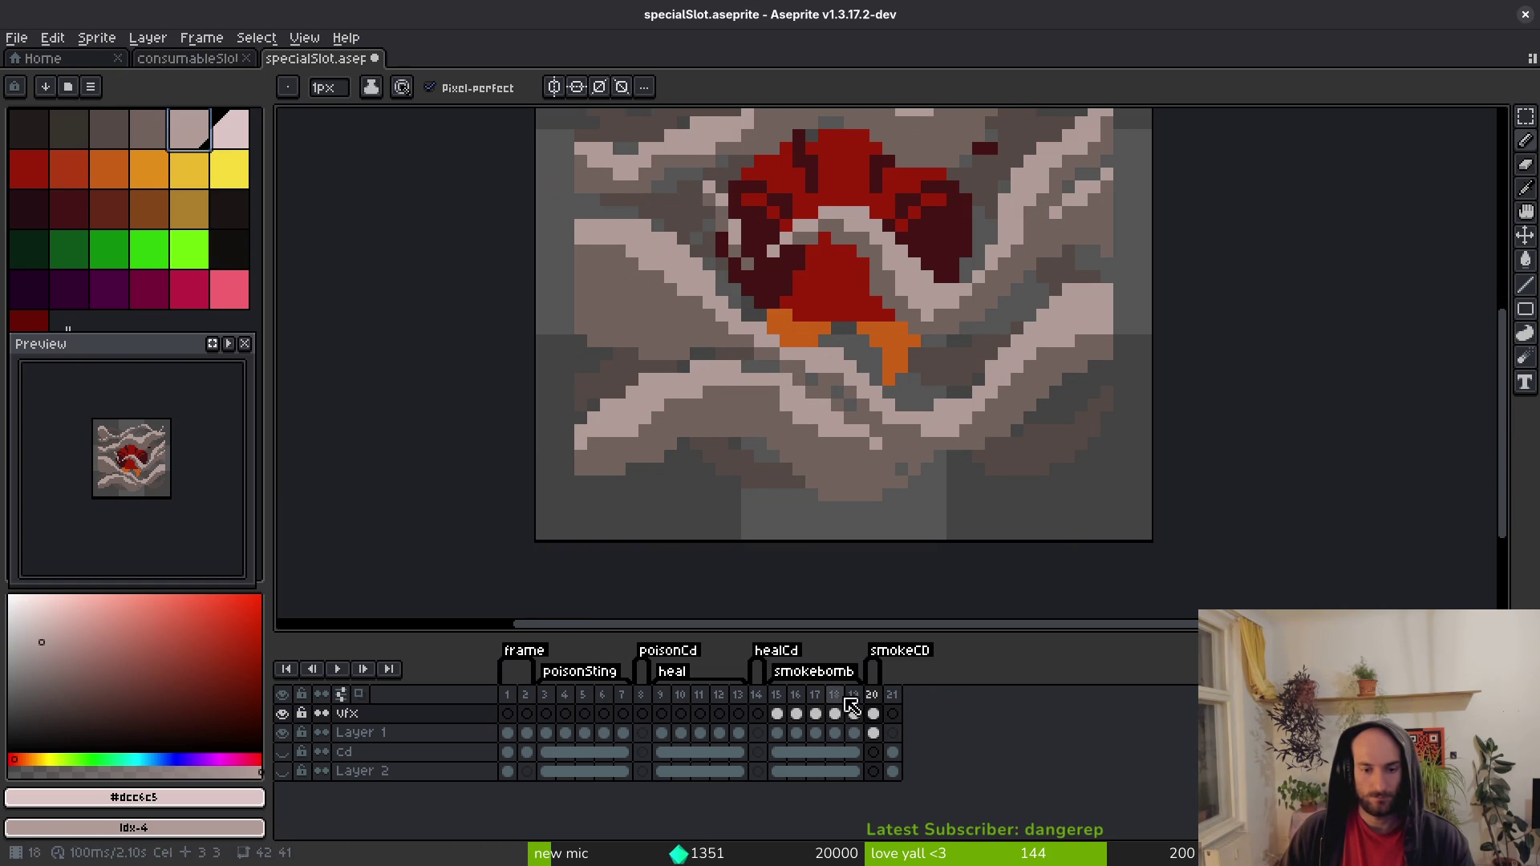
scroll(872, 393, down, 3)
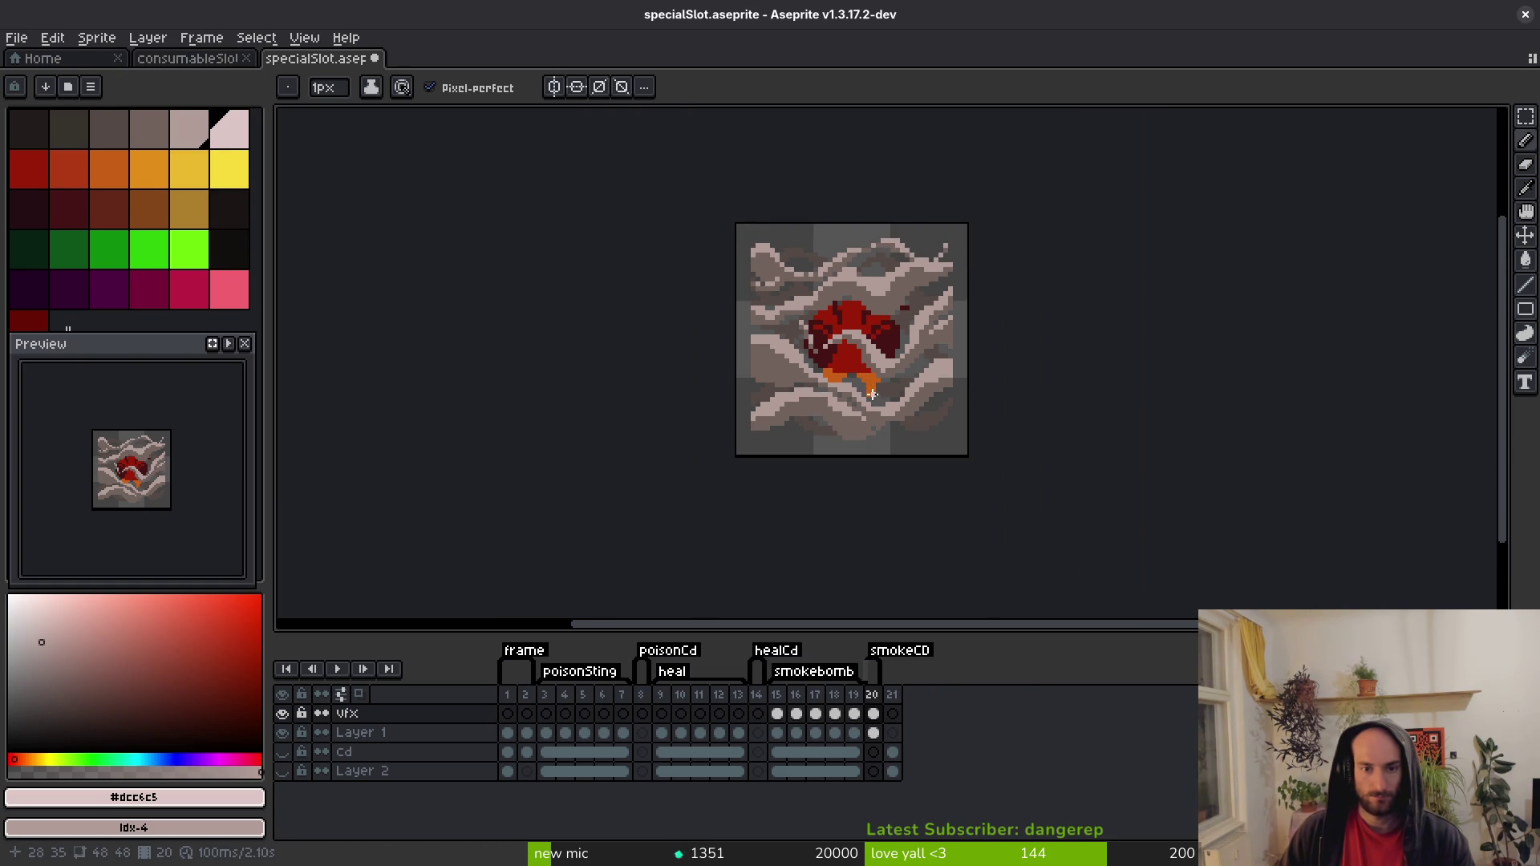
scroll(872, 393, down, 3)
key(comma)
key(period)
key(comma)
scroll(878, 385, up, 5)
key(period)
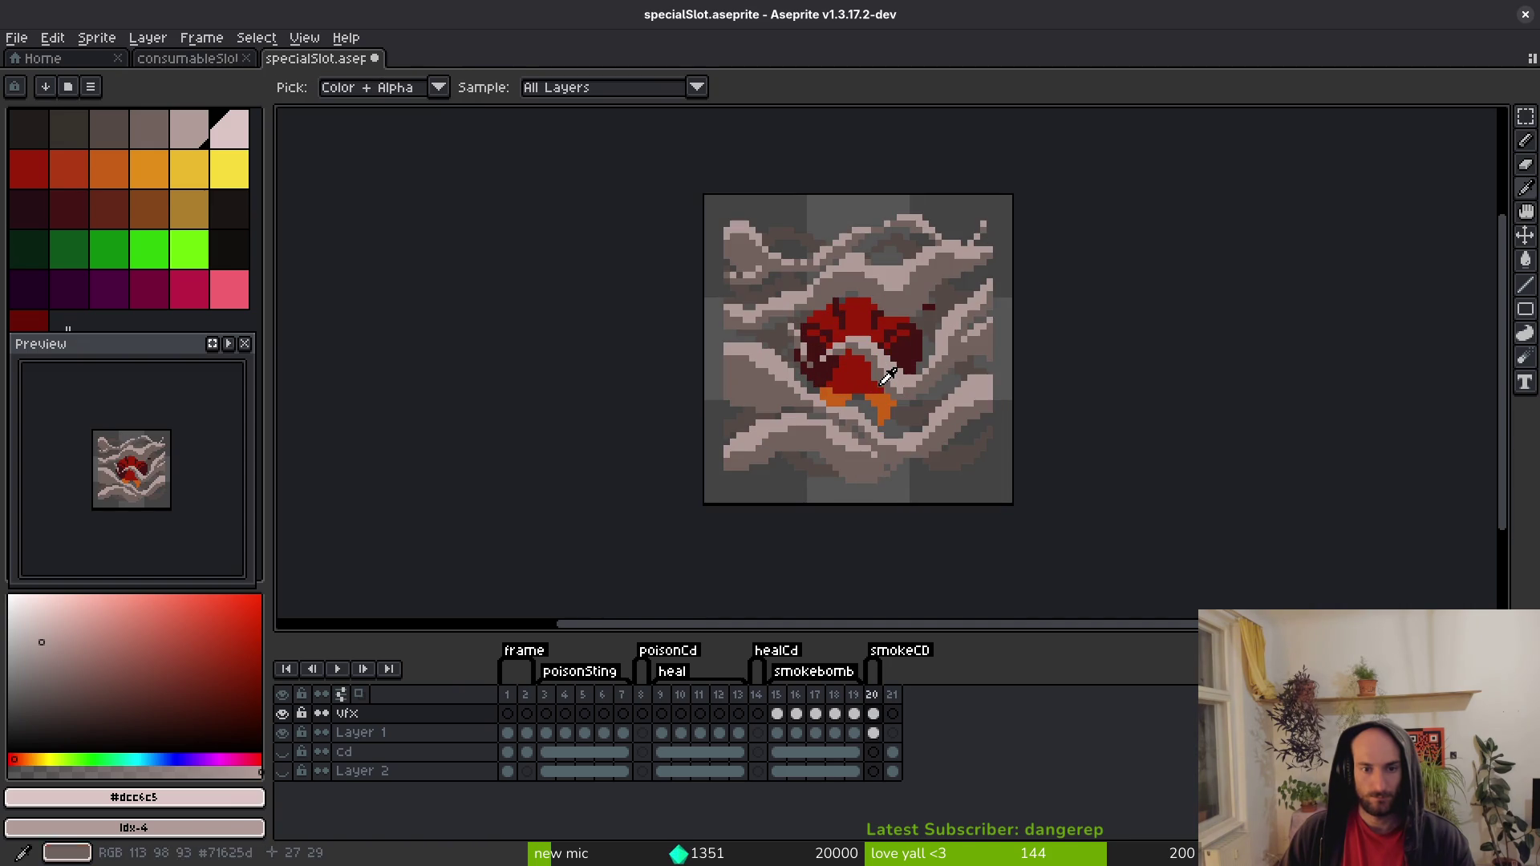
click(786, 698)
click(873, 713)
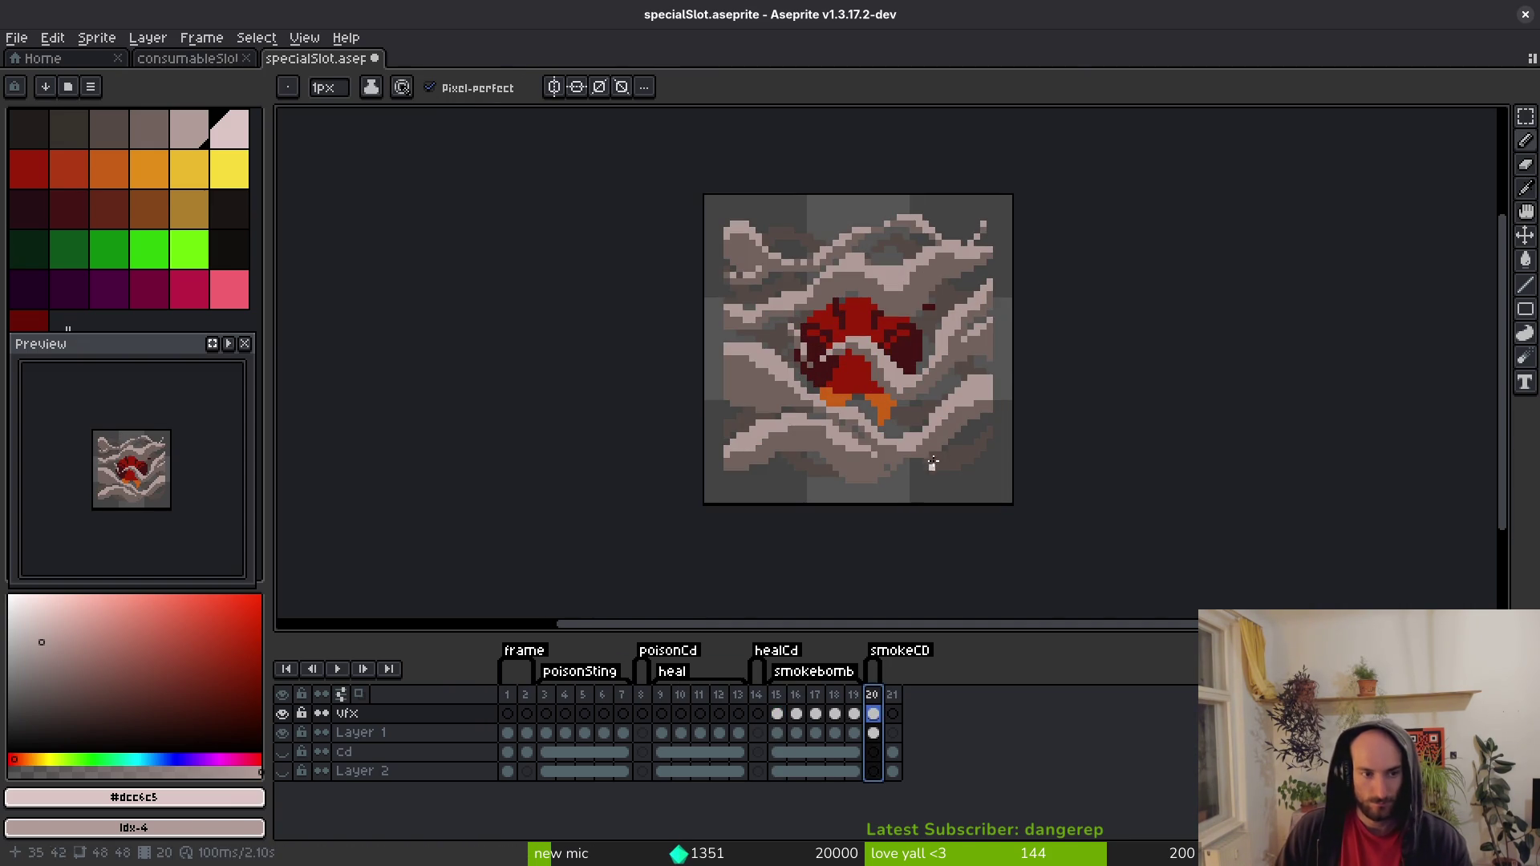
scroll(887, 354, up, 5)
On the Layer 1 smoke bomb cel, replace the maroon #431414 with near-black idx-12.
alt+click(898, 249)
key(shift+r)
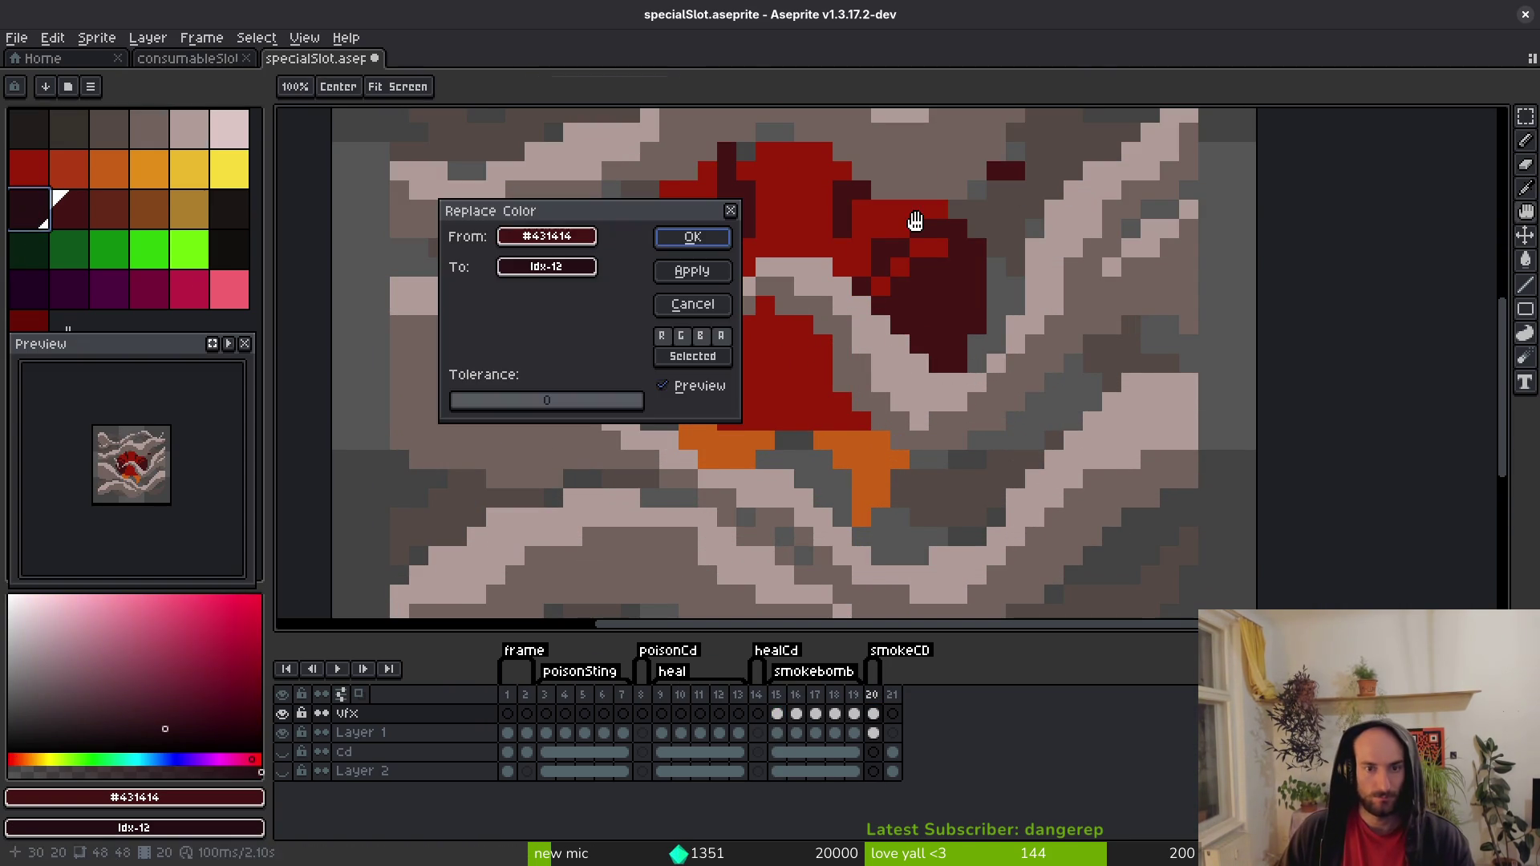
key(Return)
click(874, 732)
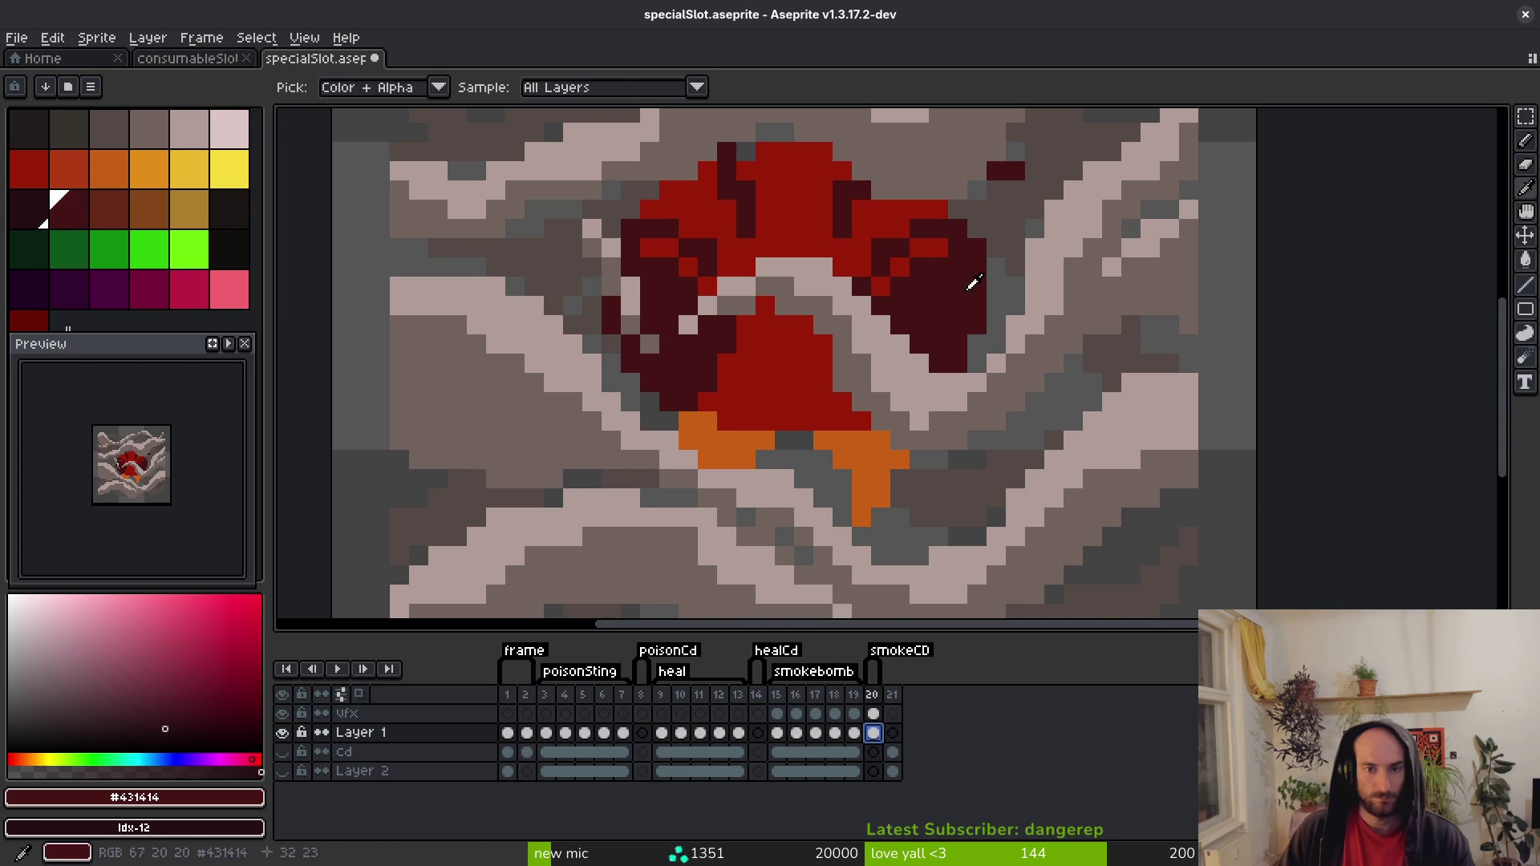
key(shift+r)
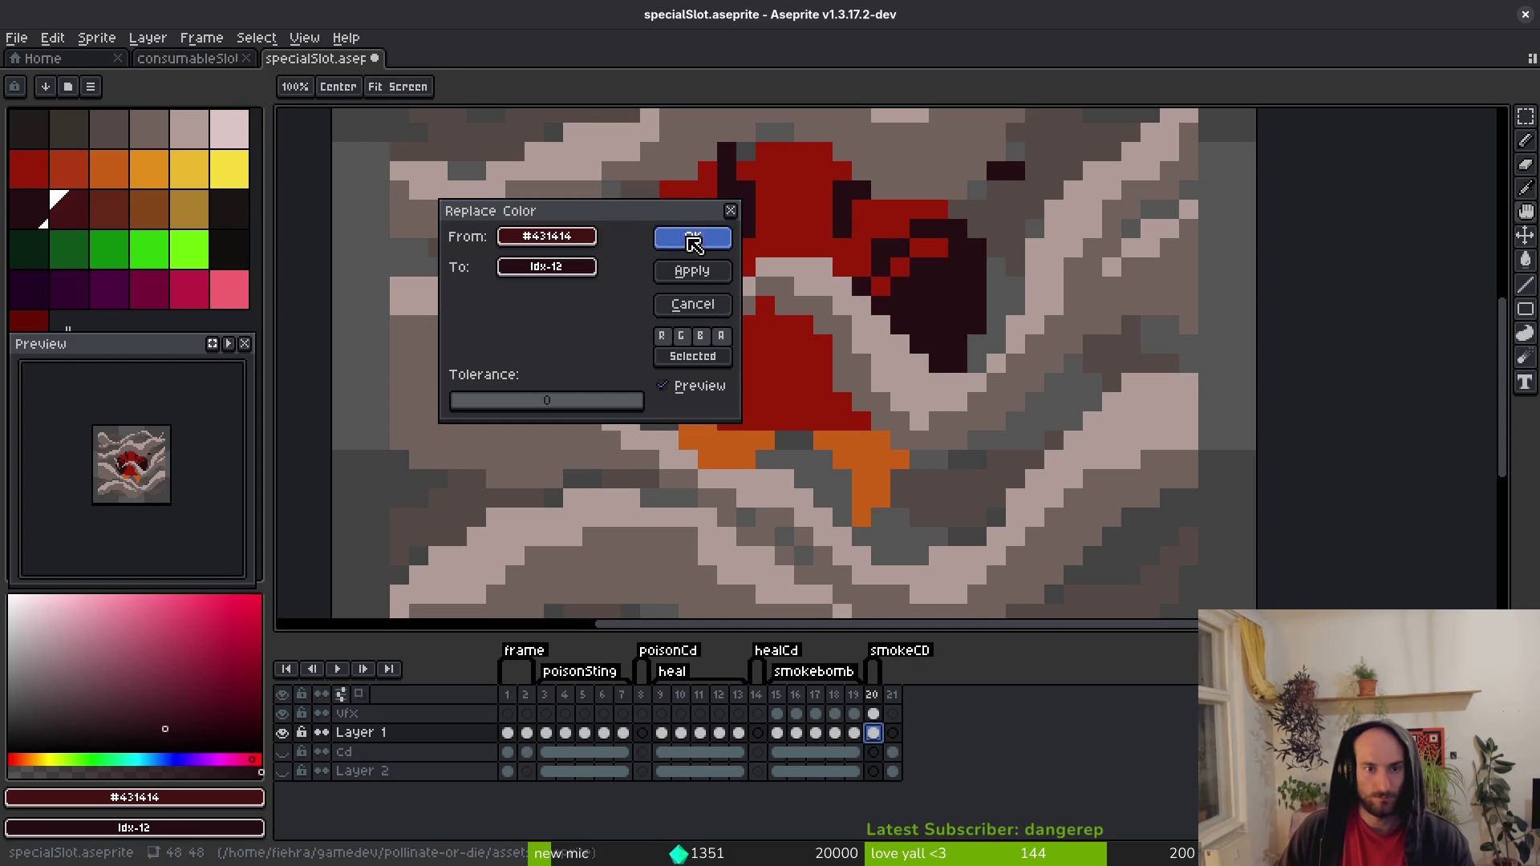
click(680, 237)
Deepen the bright red #981b08 to idx-30 and turn the orange #c96016 red (idx-6).
alt+click(906, 260)
right_click(71, 210)
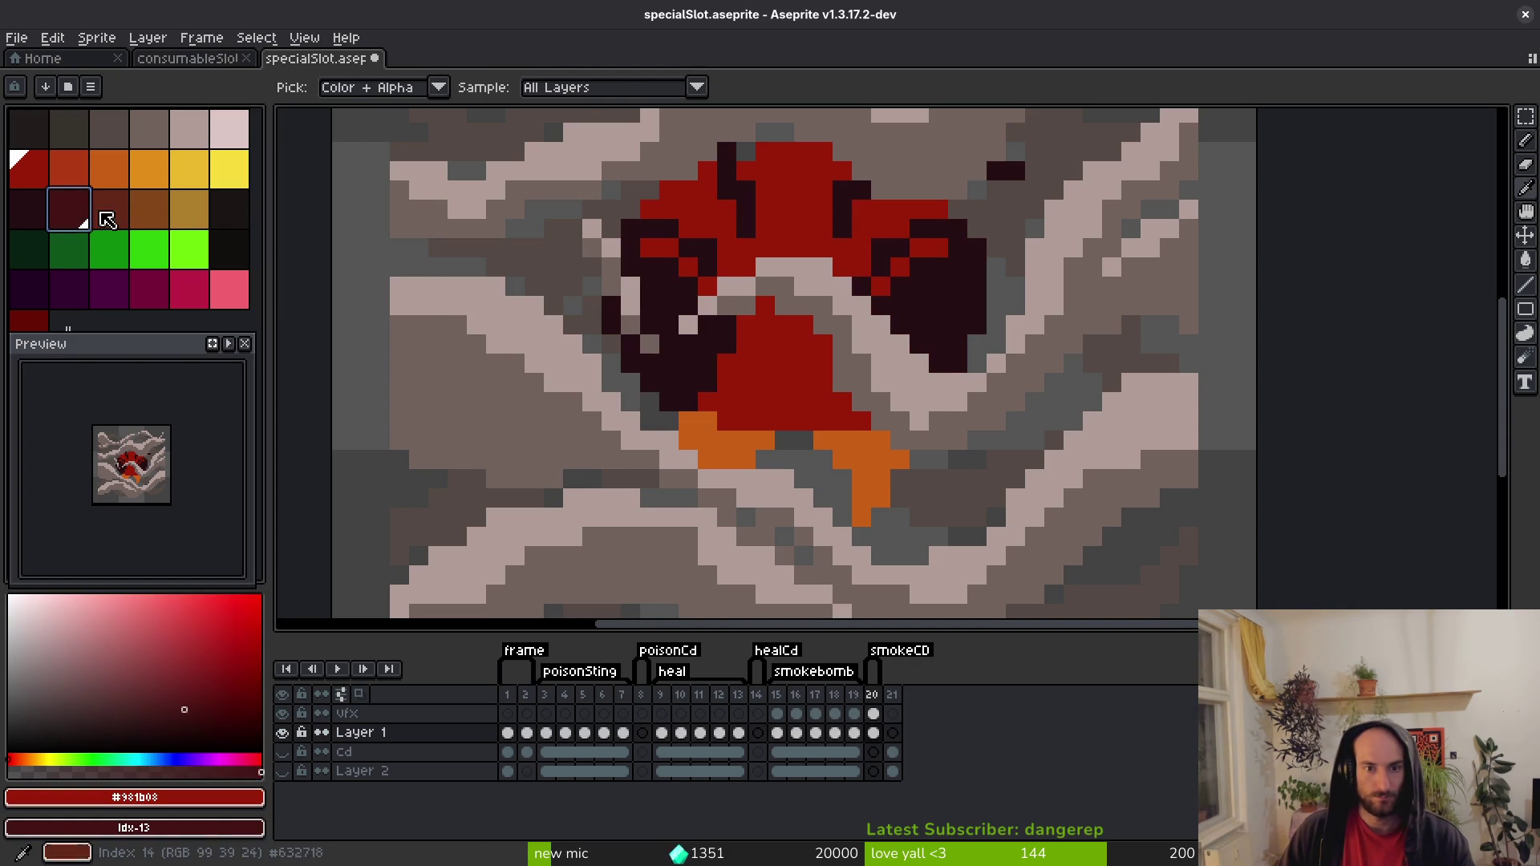
key(shift+r)
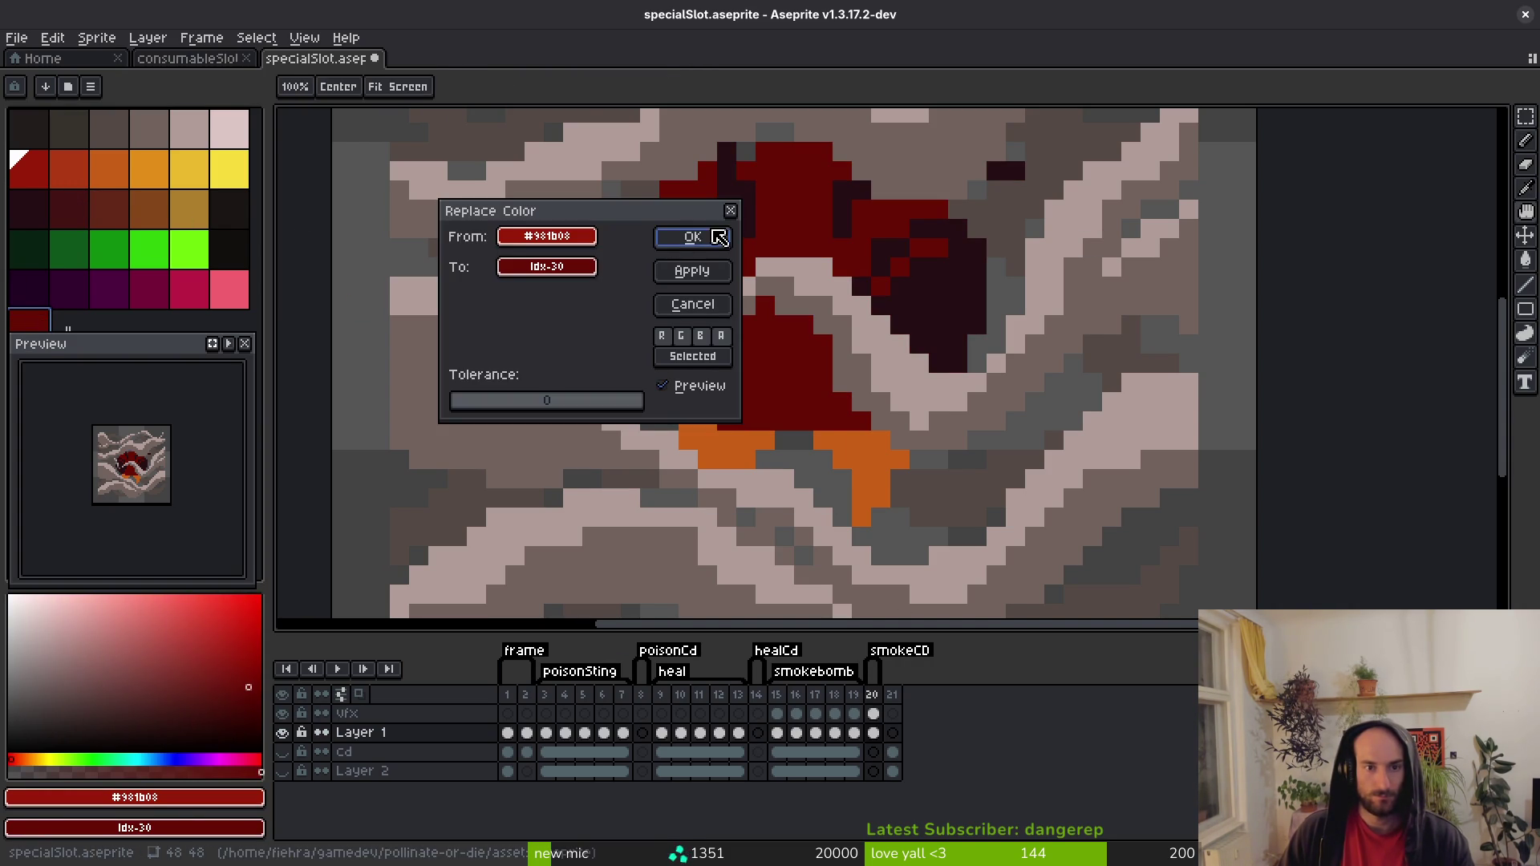
click(692, 237)
alt+click(882, 446)
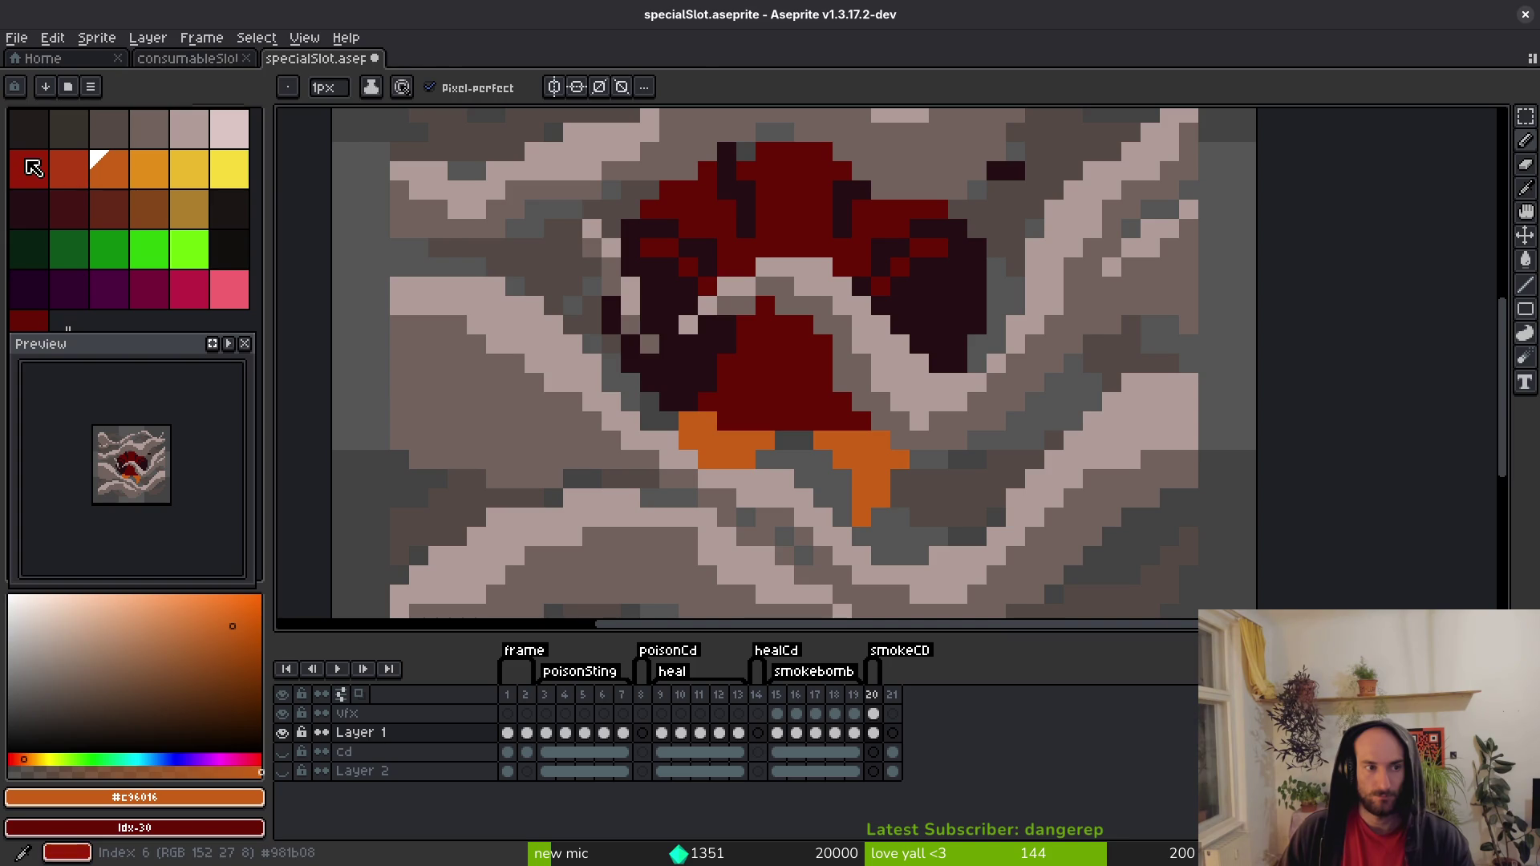
right_click(33, 167)
key(shift+r)
click(687, 234)
scroll(935, 446, down, 4)
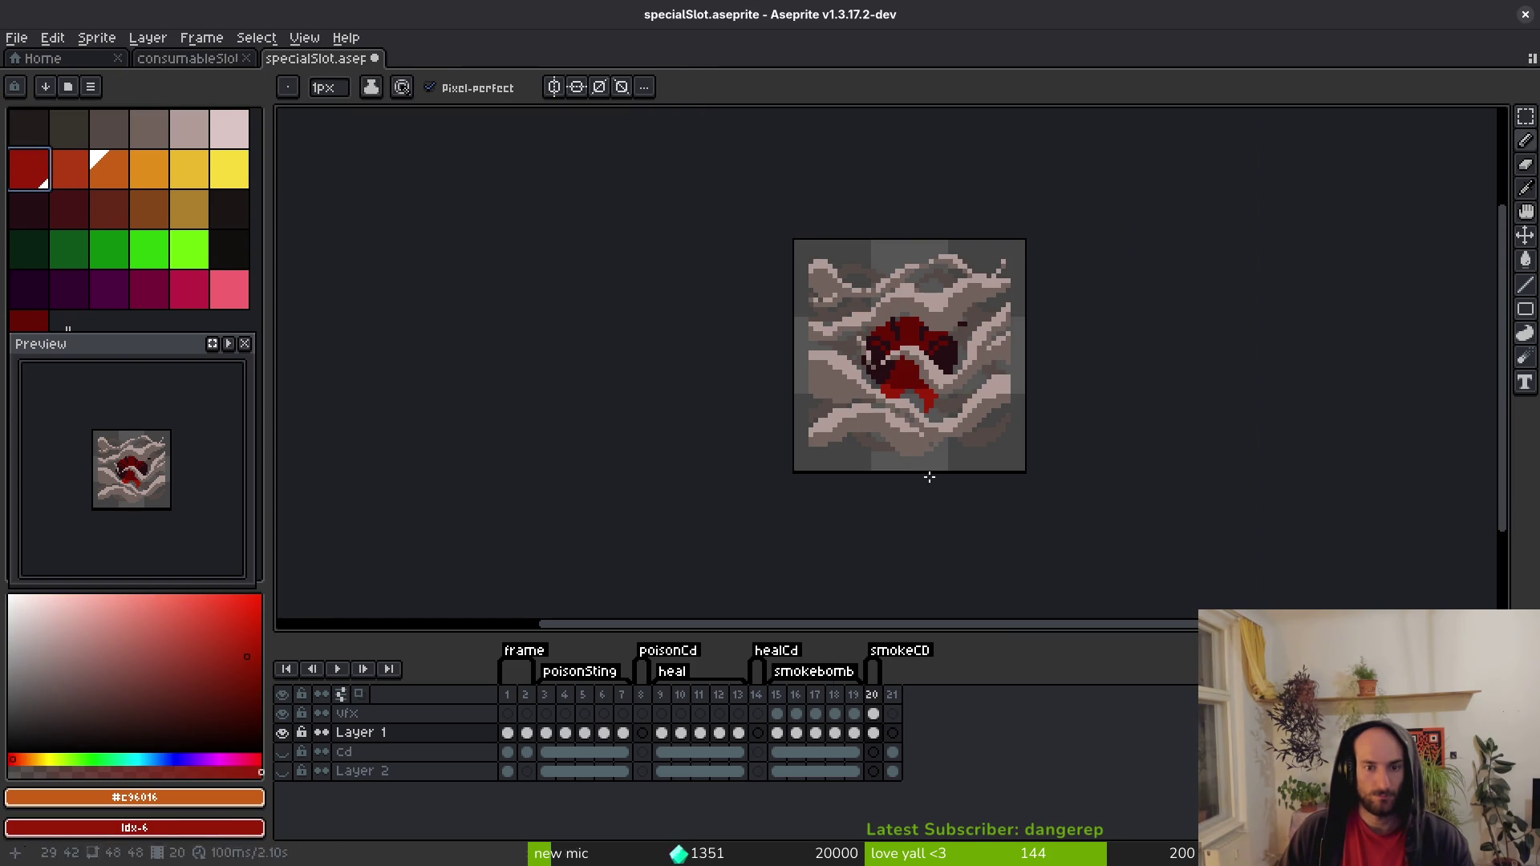
click(873, 714)
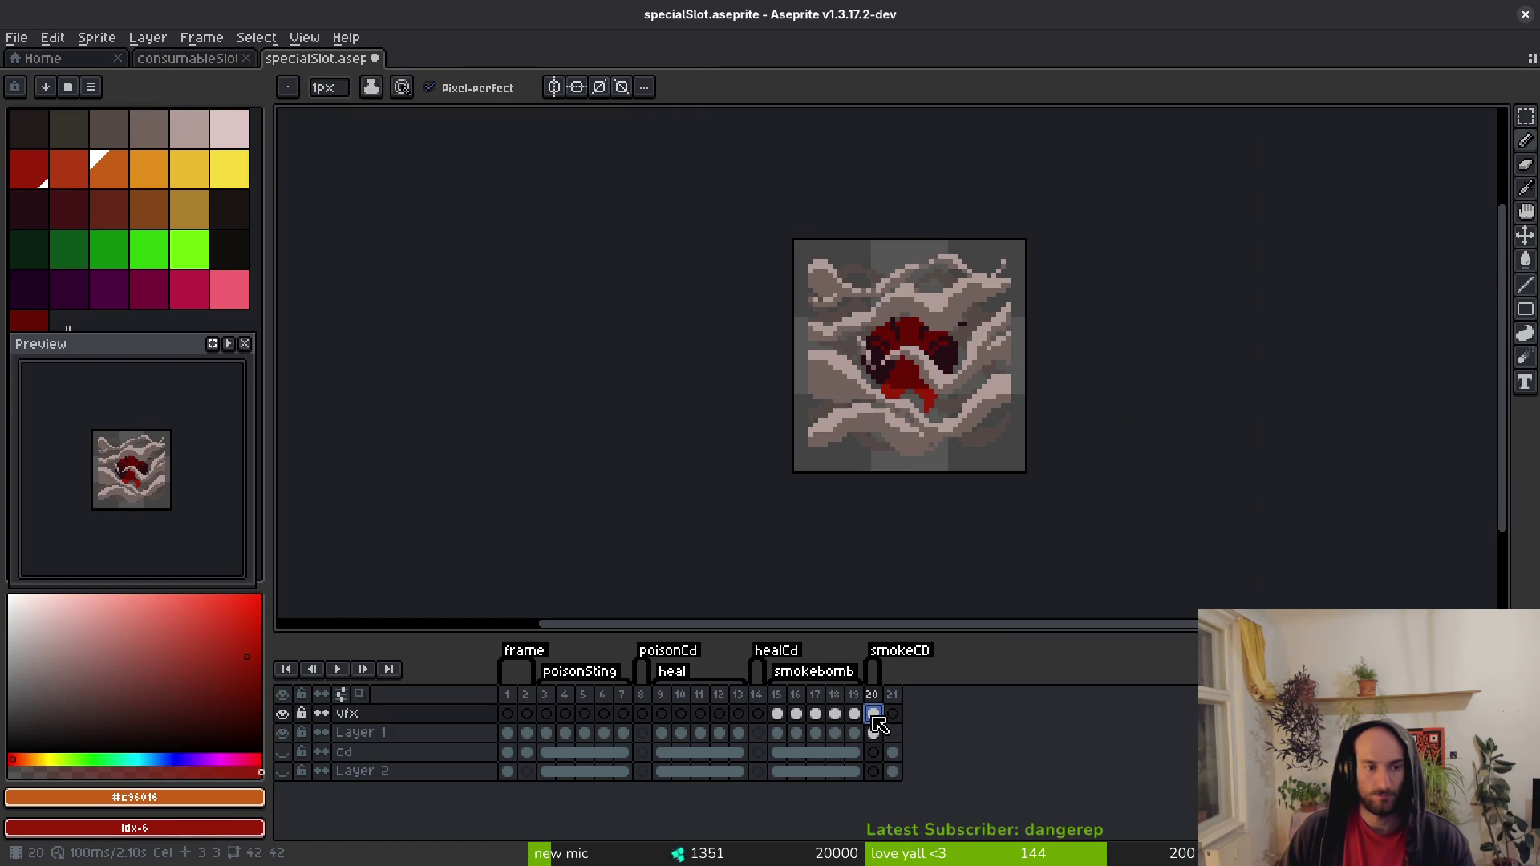
Unlink the heal cels on frames 9 through 13.
key(v)
click(735, 734)
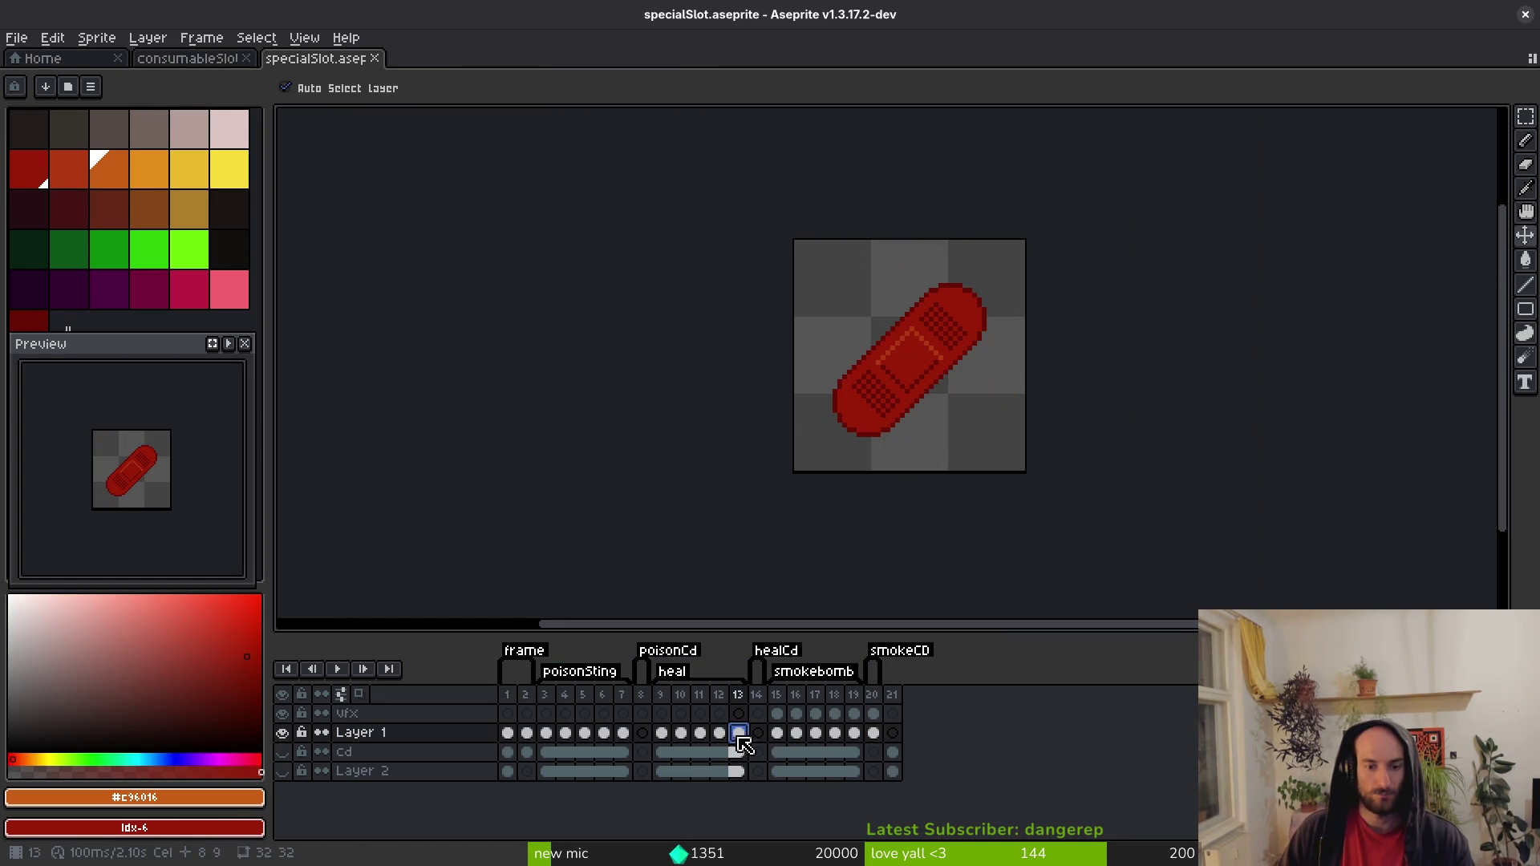
click(661, 734)
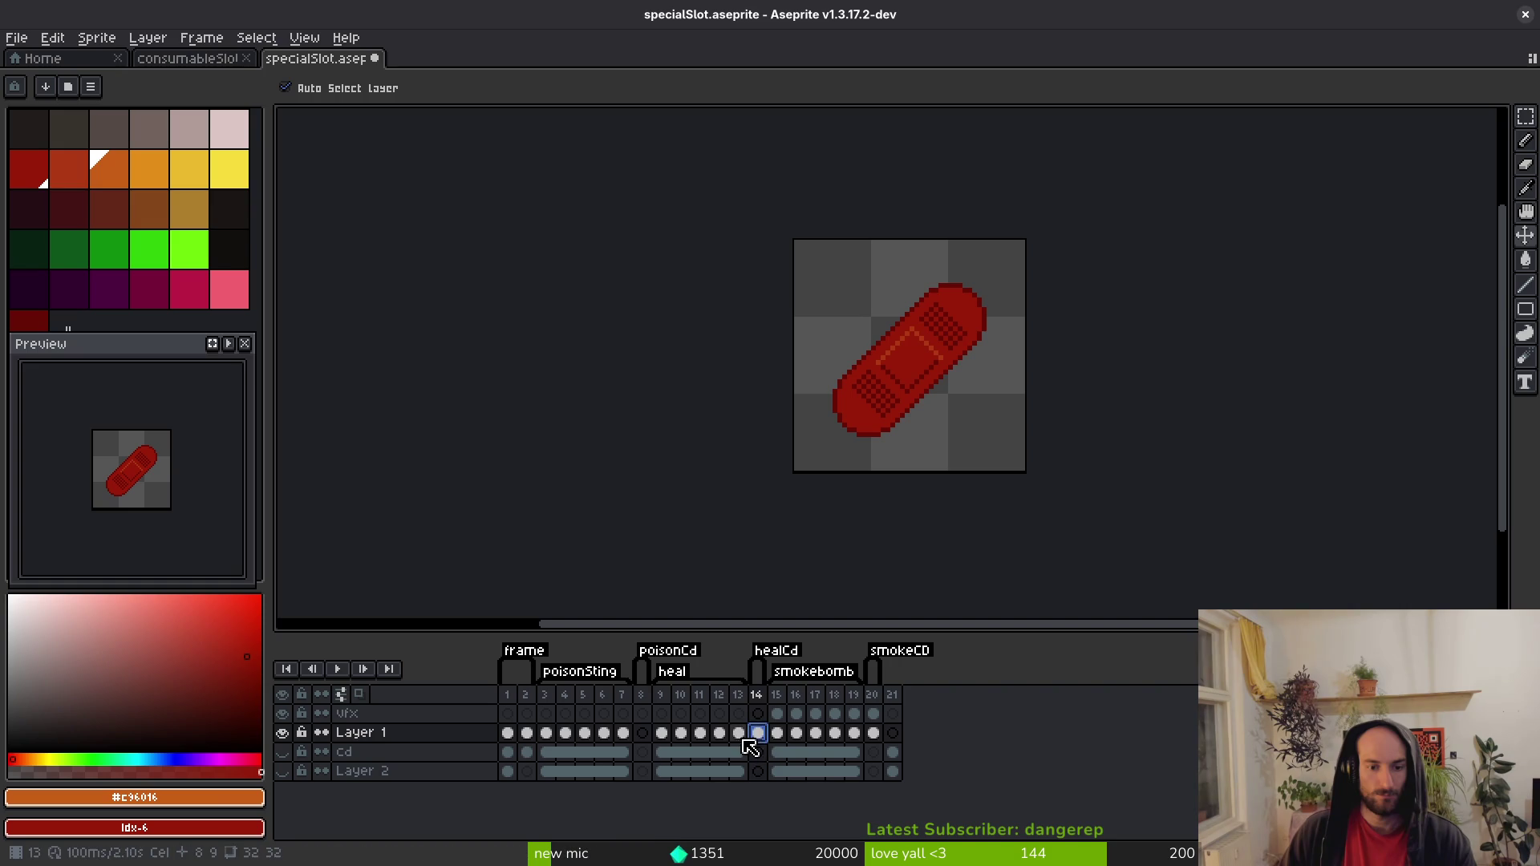
drag(665, 735, 736, 736)
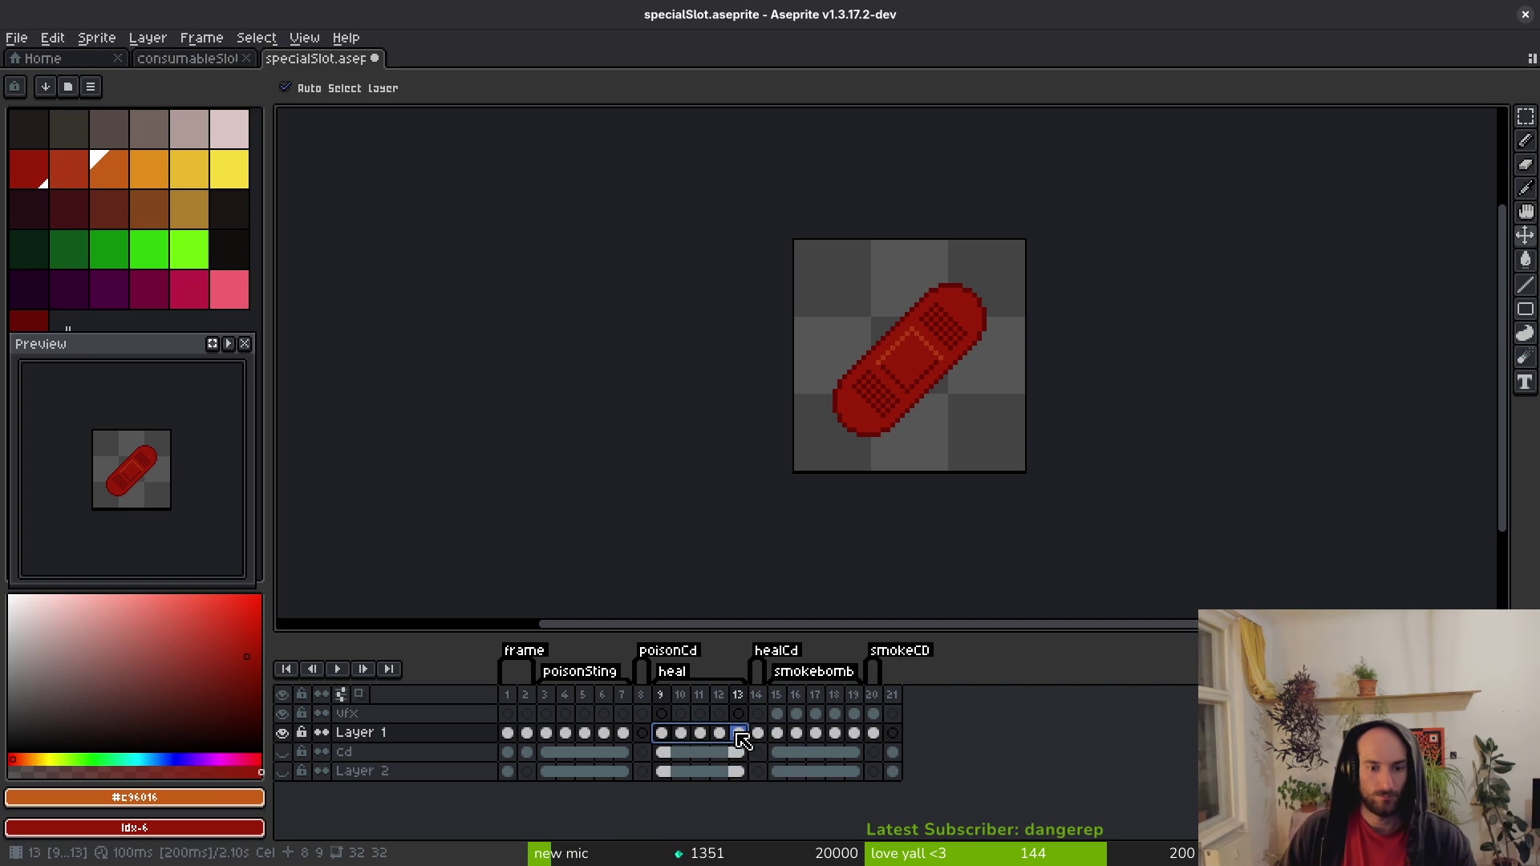
right_click(736, 737)
click(800, 789)
click(686, 734)
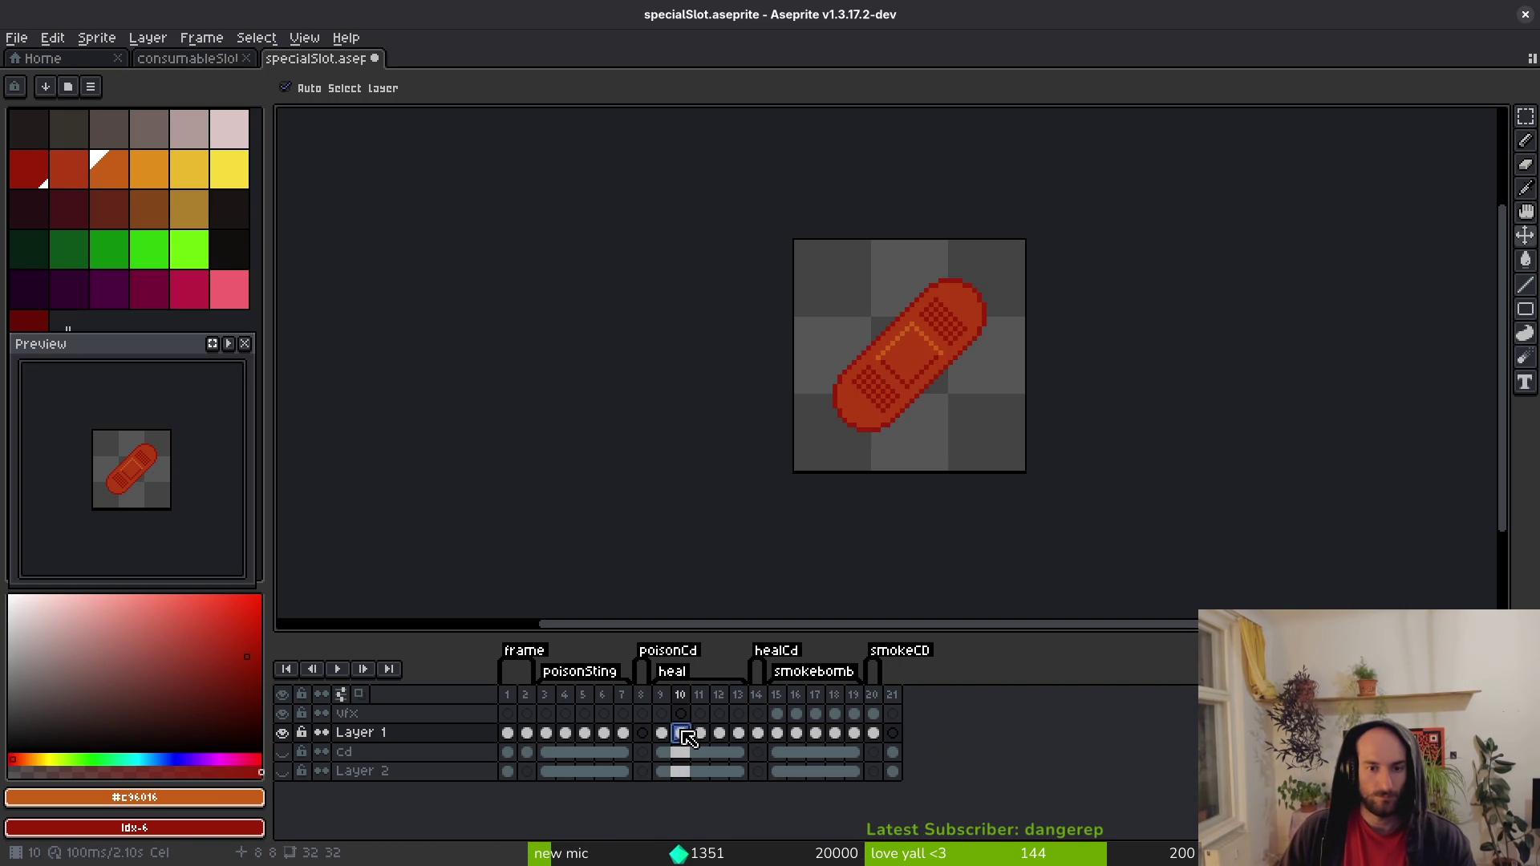
shift+click(732, 739)
right_click(733, 738)
click(811, 809)
On heal cooldown frame 14, darken the bandage's #680d05 outline to idx-13.
click(553, 736)
click(566, 734)
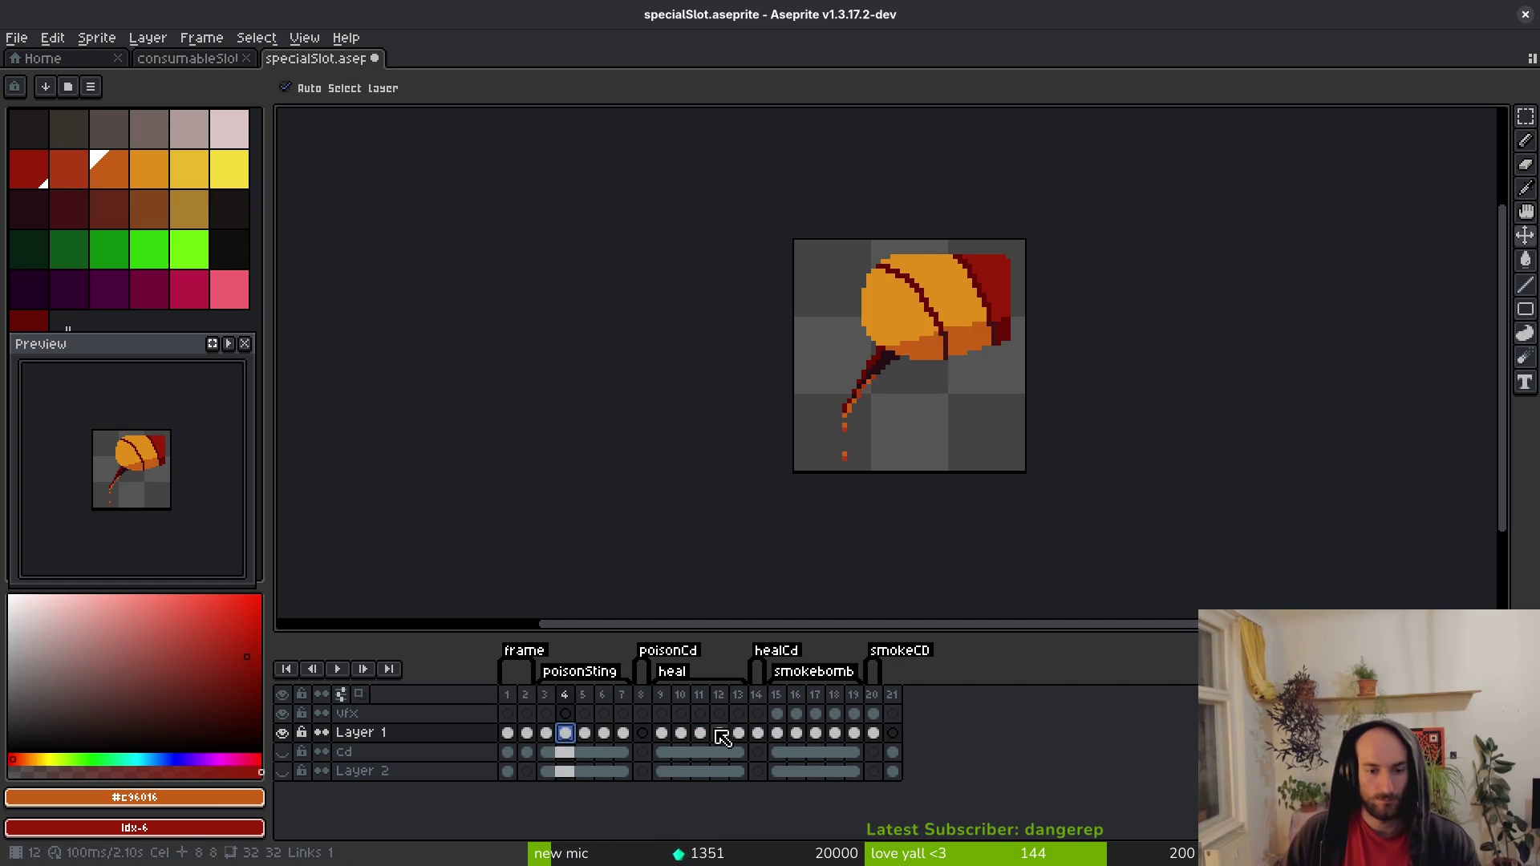
click(758, 734)
scroll(935, 385, up, 2)
key(i)
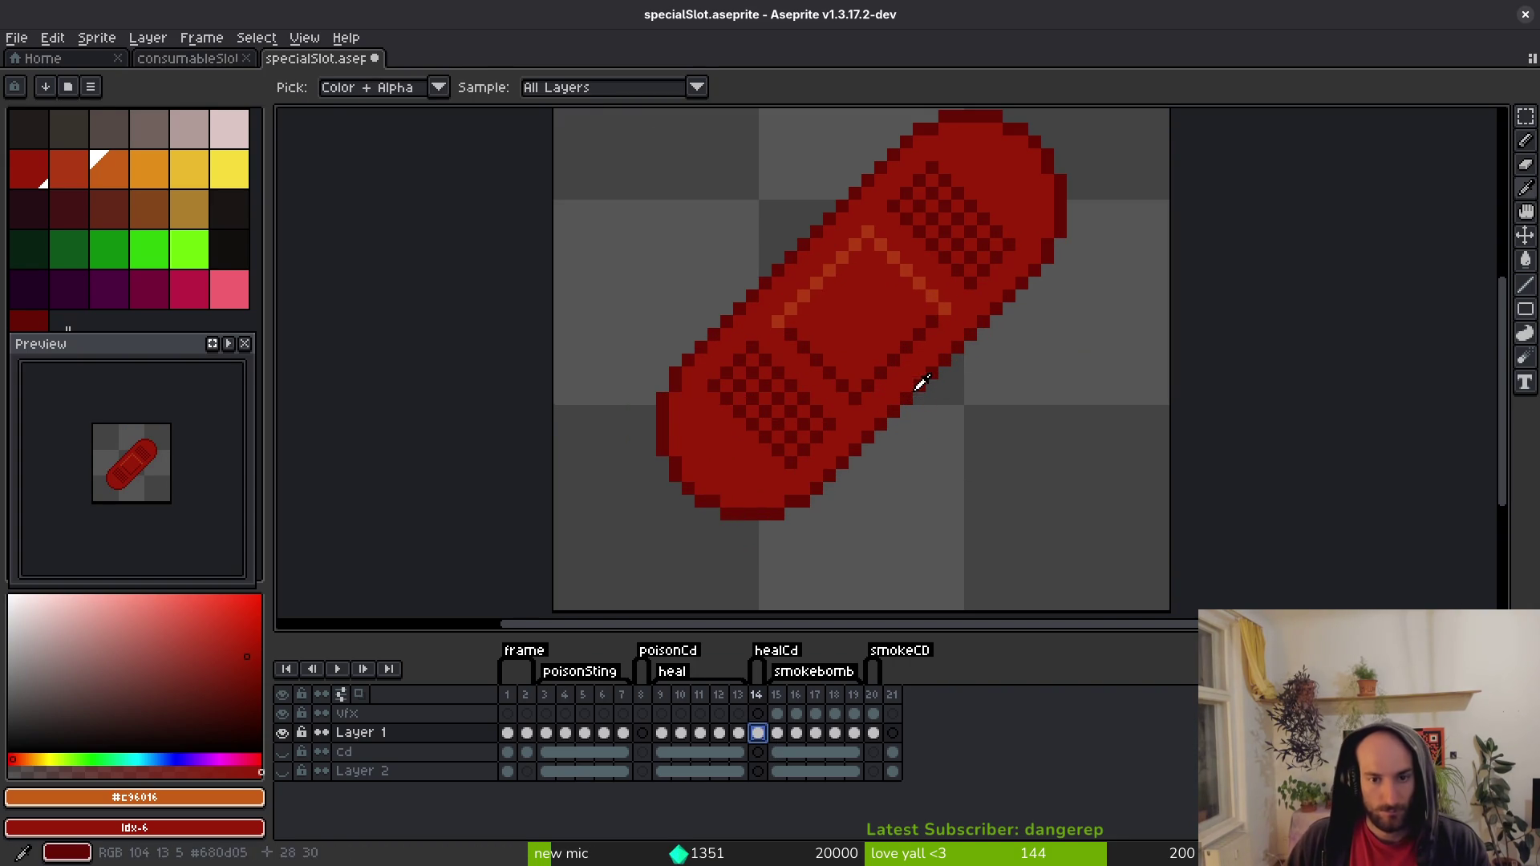
click(828, 380)
right_click(69, 209)
key(shift+r)
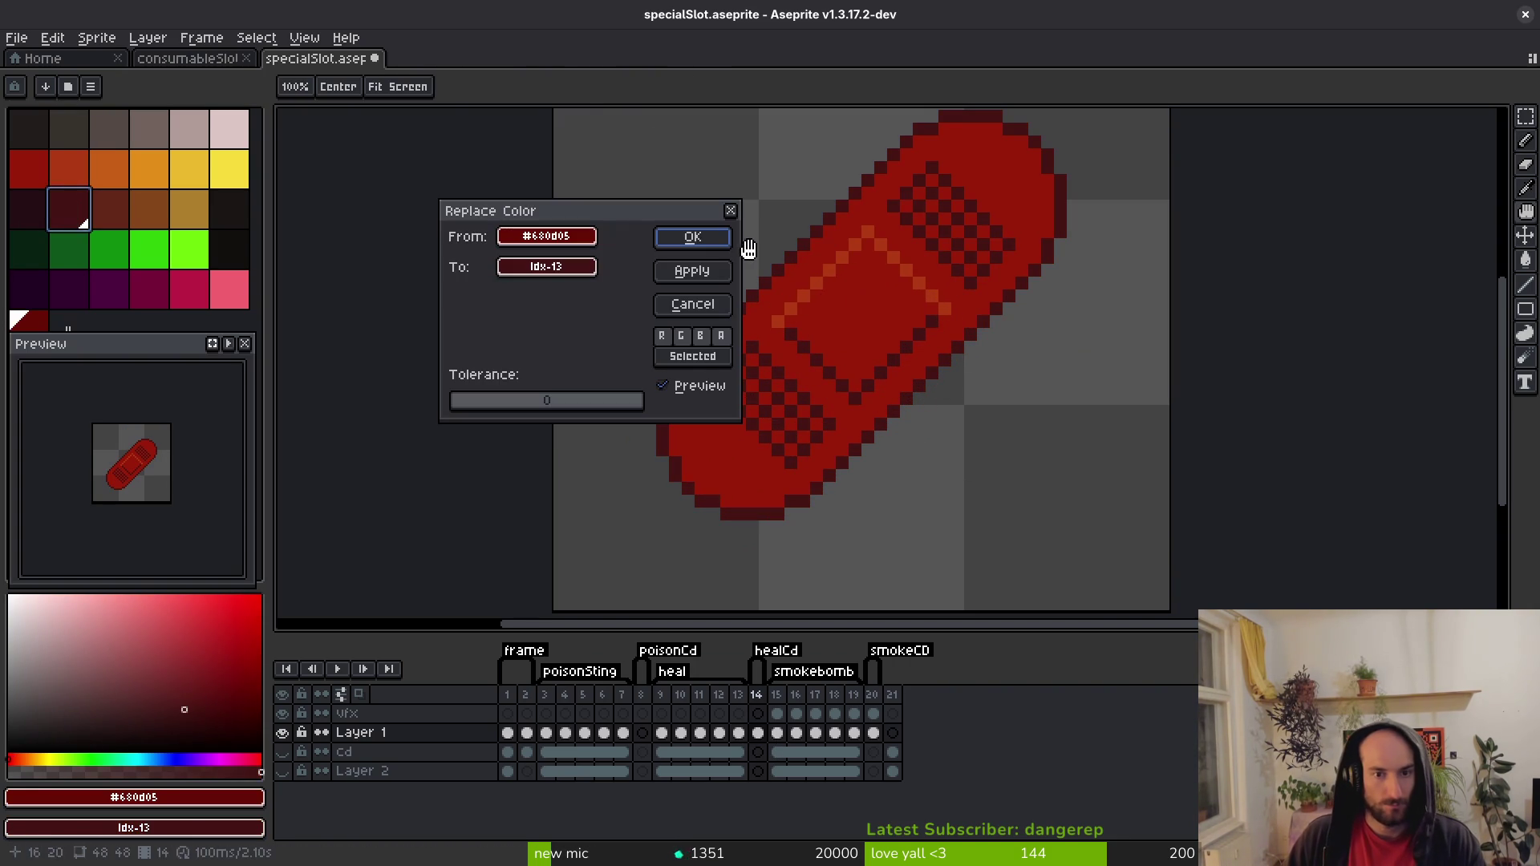
click(713, 237)
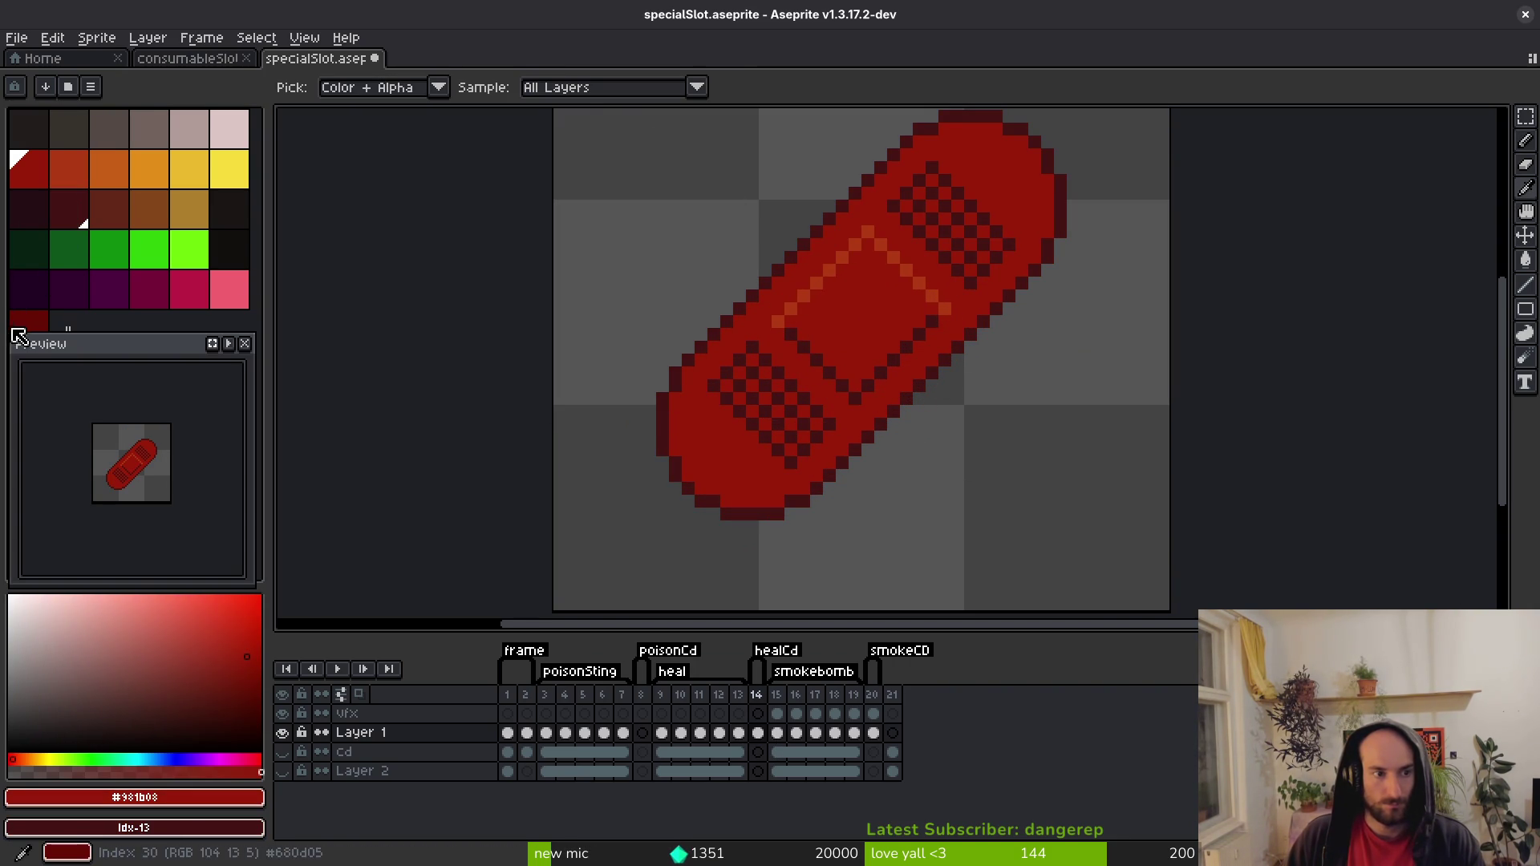
Darken the bandage's red body, turn its #af3a13 orange stripes red (idx-6), and save.
key(shift+r)
click(690, 235)
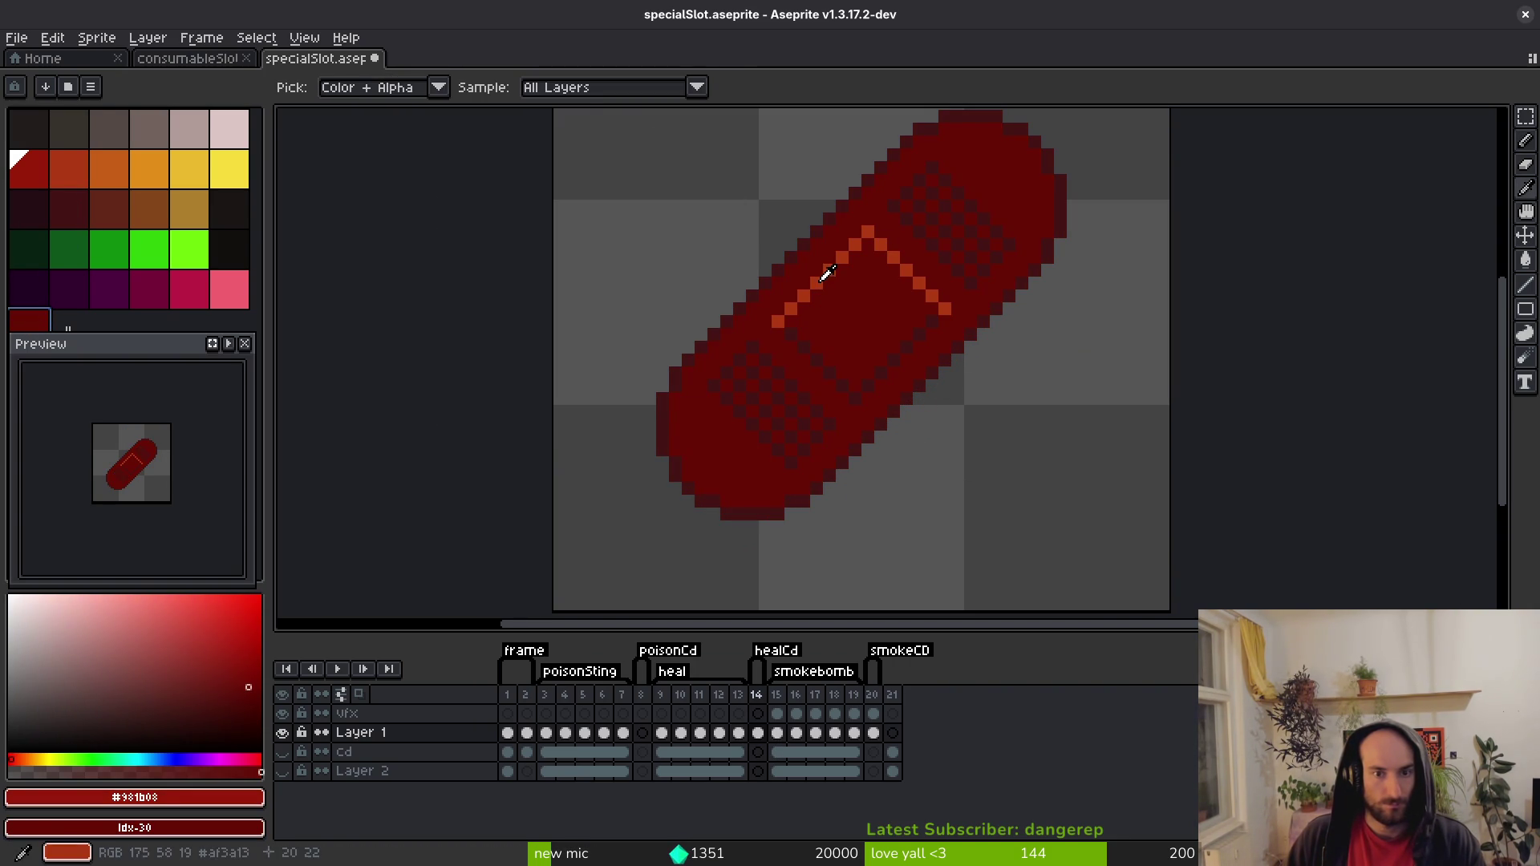
click(828, 271)
right_click(32, 186)
key(shift+r)
click(705, 240)
key(b)
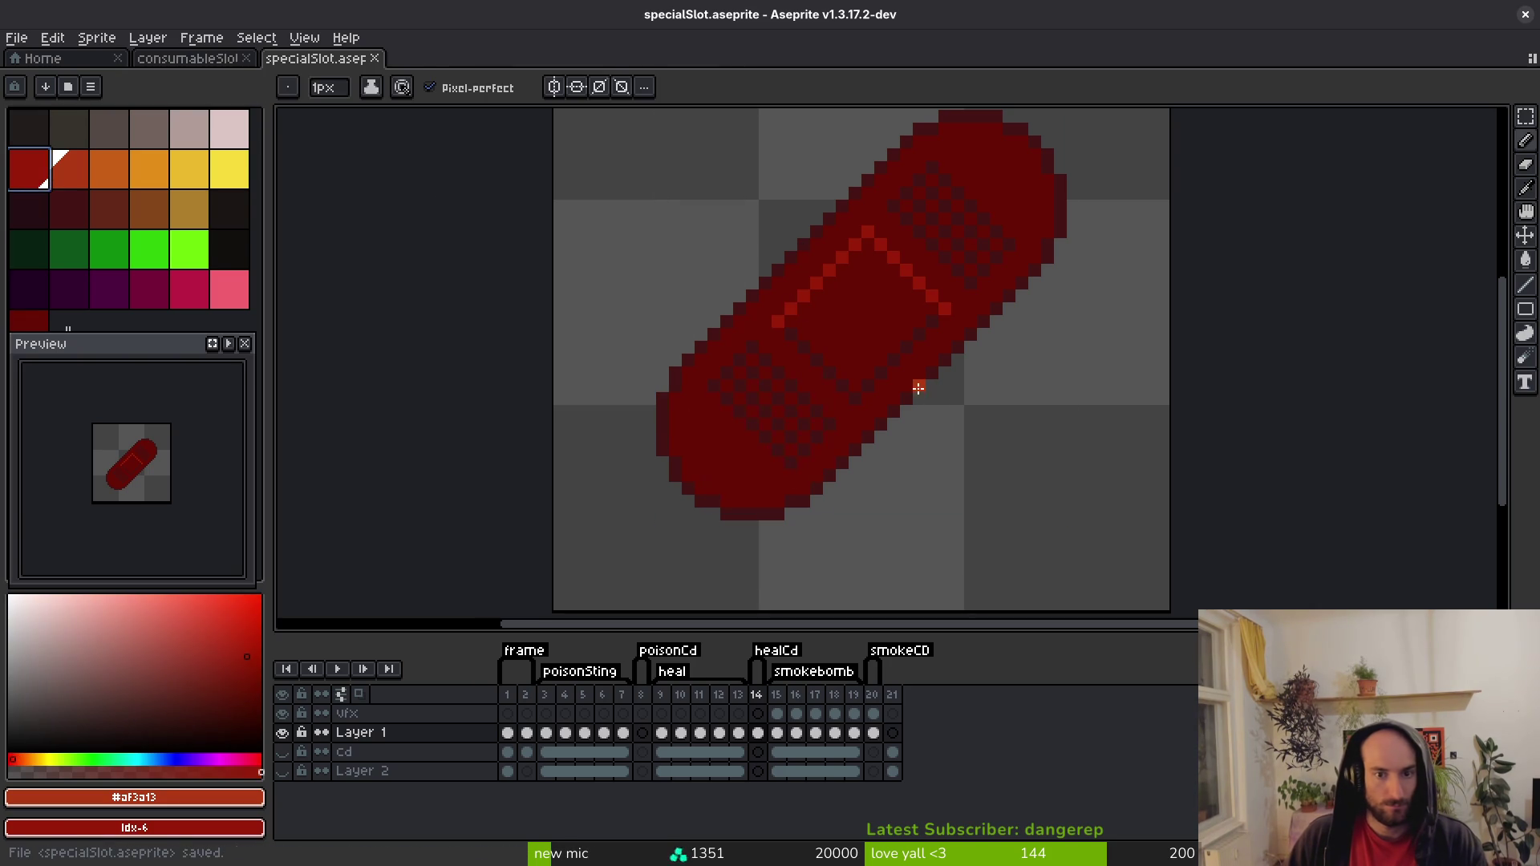
key(ctrl+s)
scroll(897, 422, down, 2)
Paste the poison sting sprite into the empty poisonCd frame 8 and save.
click(625, 735)
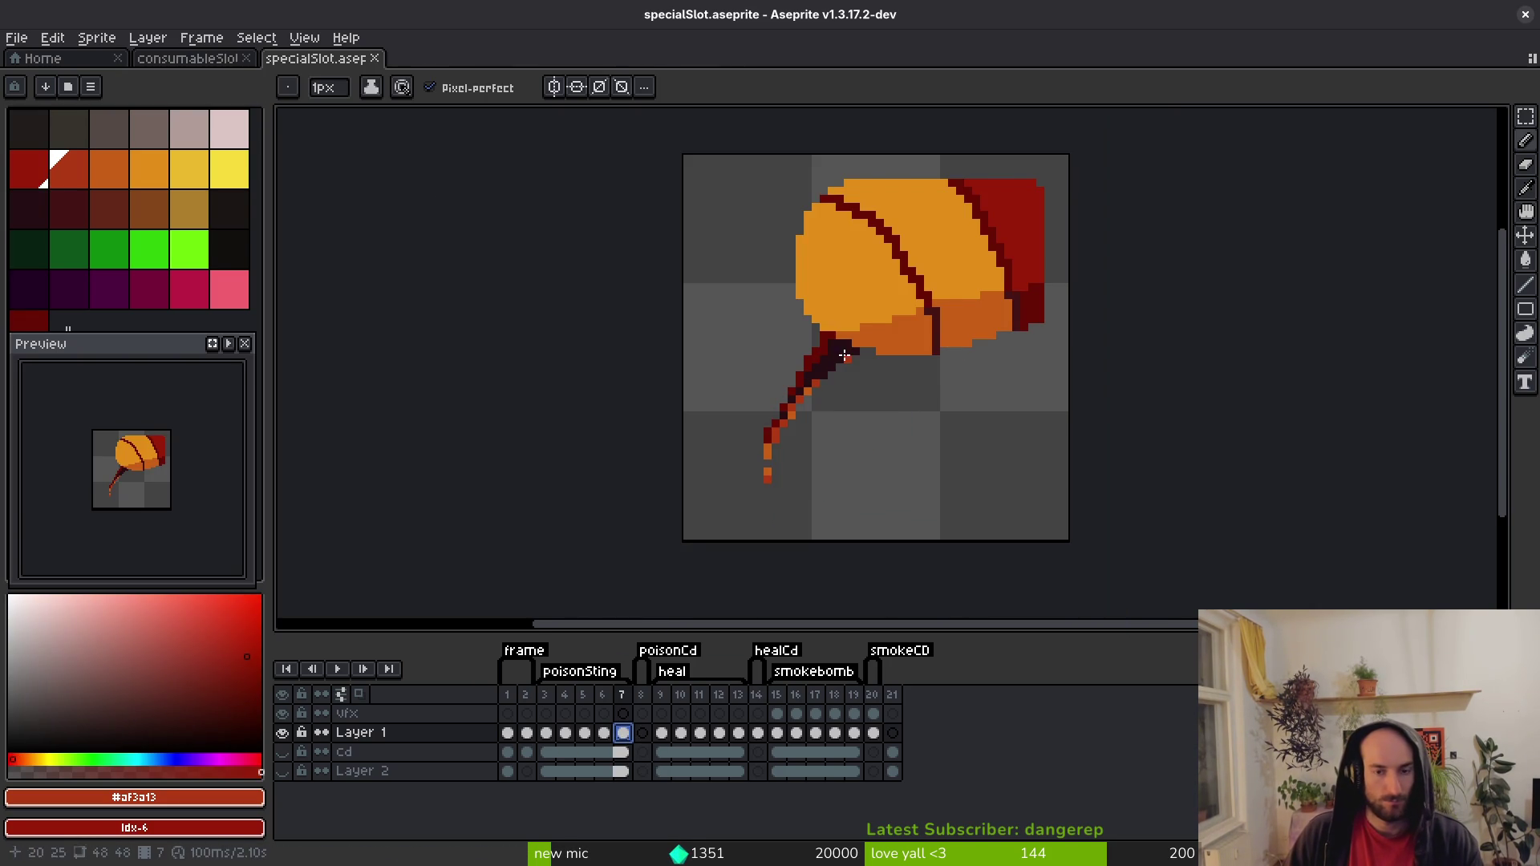
click(643, 733)
key(ctrl+v)
key(ctrl+s)
Replace the leaf's darkest colour and darken its dark red outline, then touch up one pixel.
alt+click(834, 355)
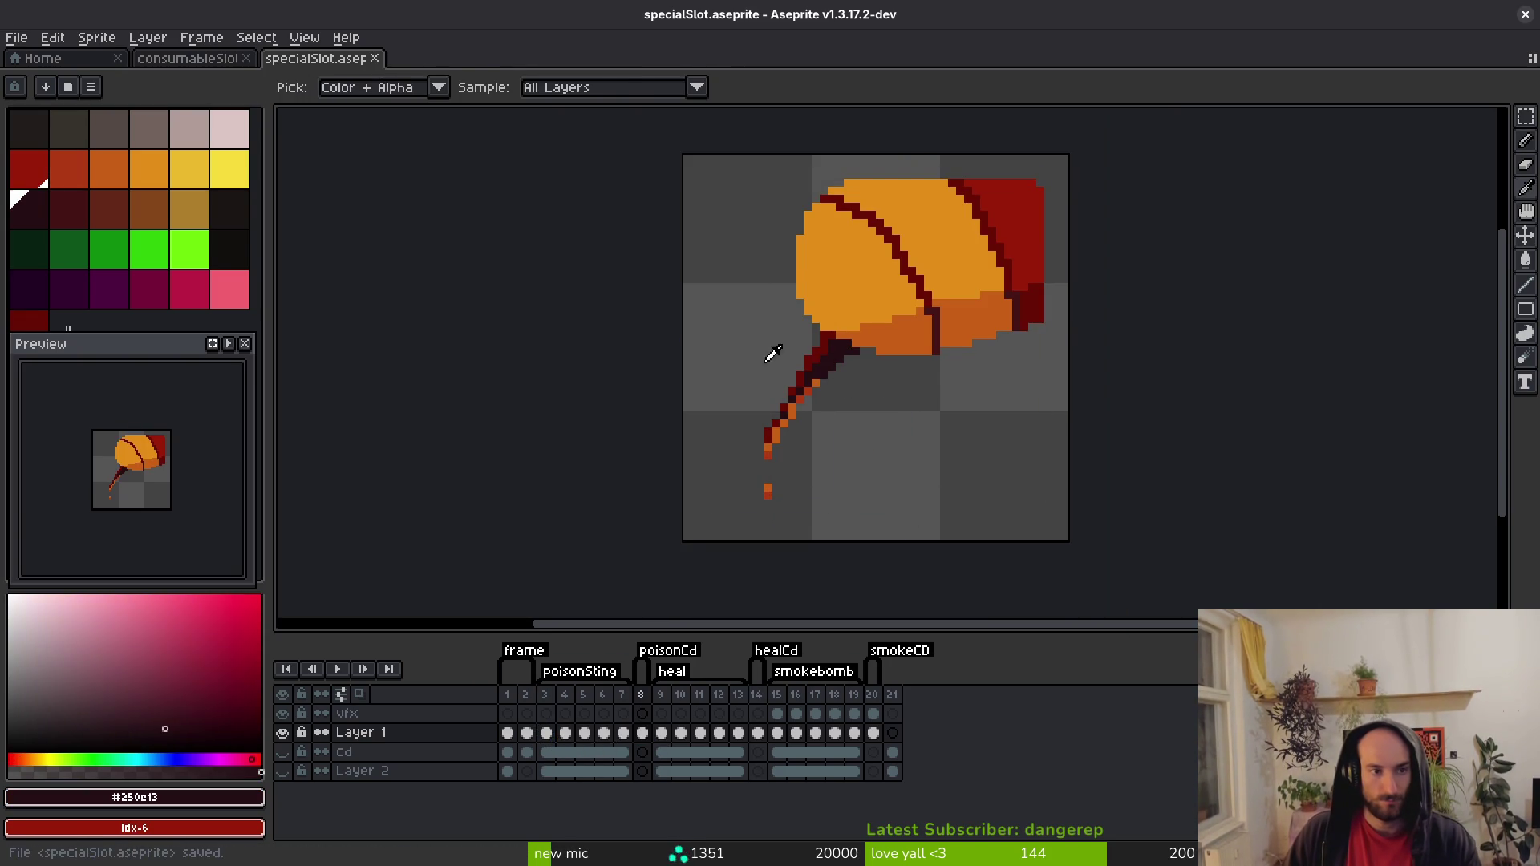
right_click(231, 213)
key(shift+r)
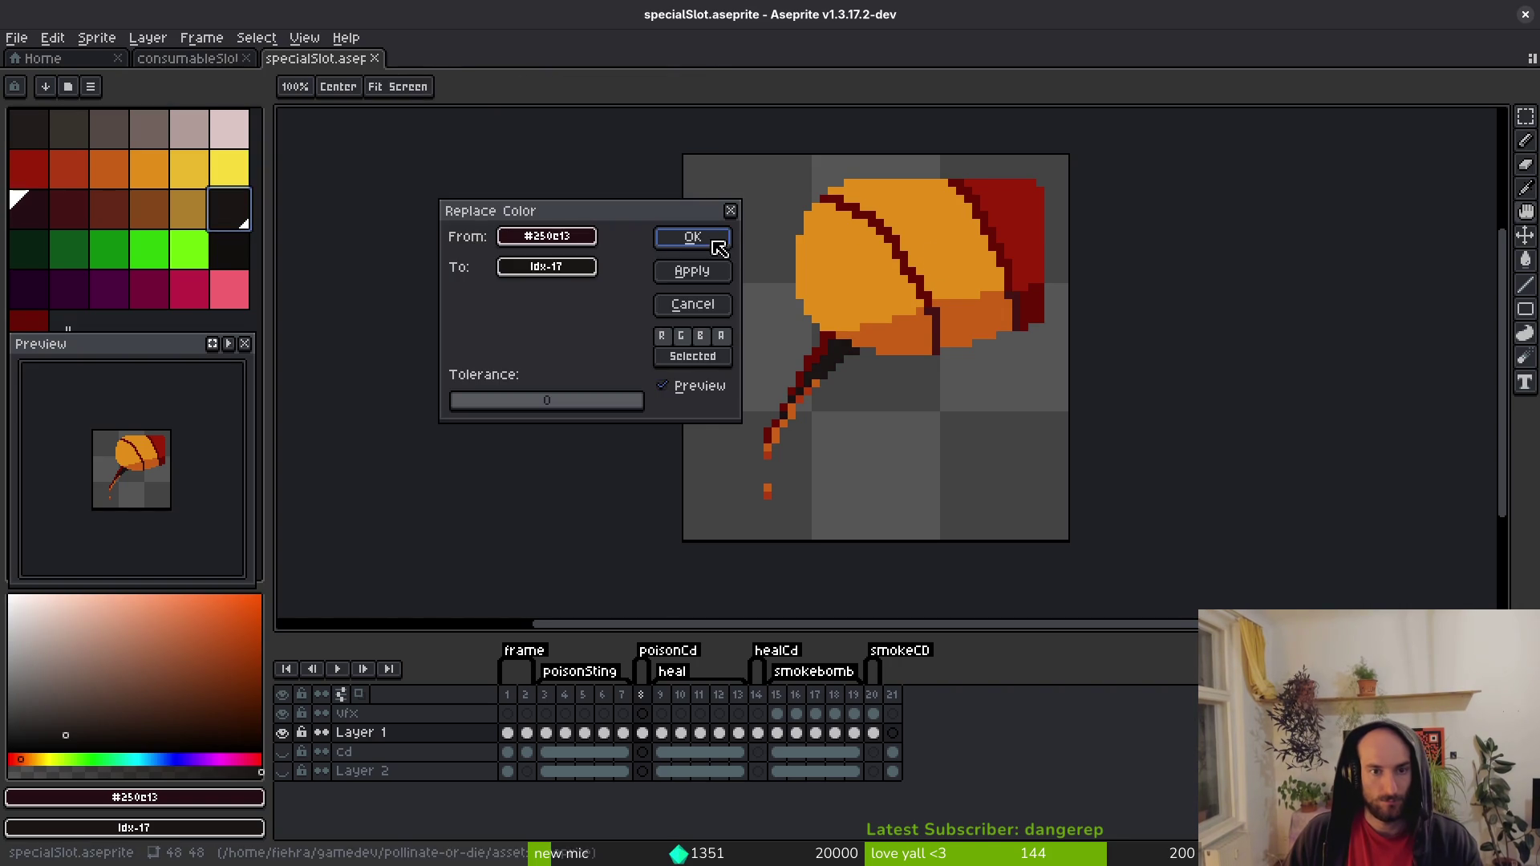
click(692, 237)
scroll(859, 343, up, 2)
alt+click(798, 330)
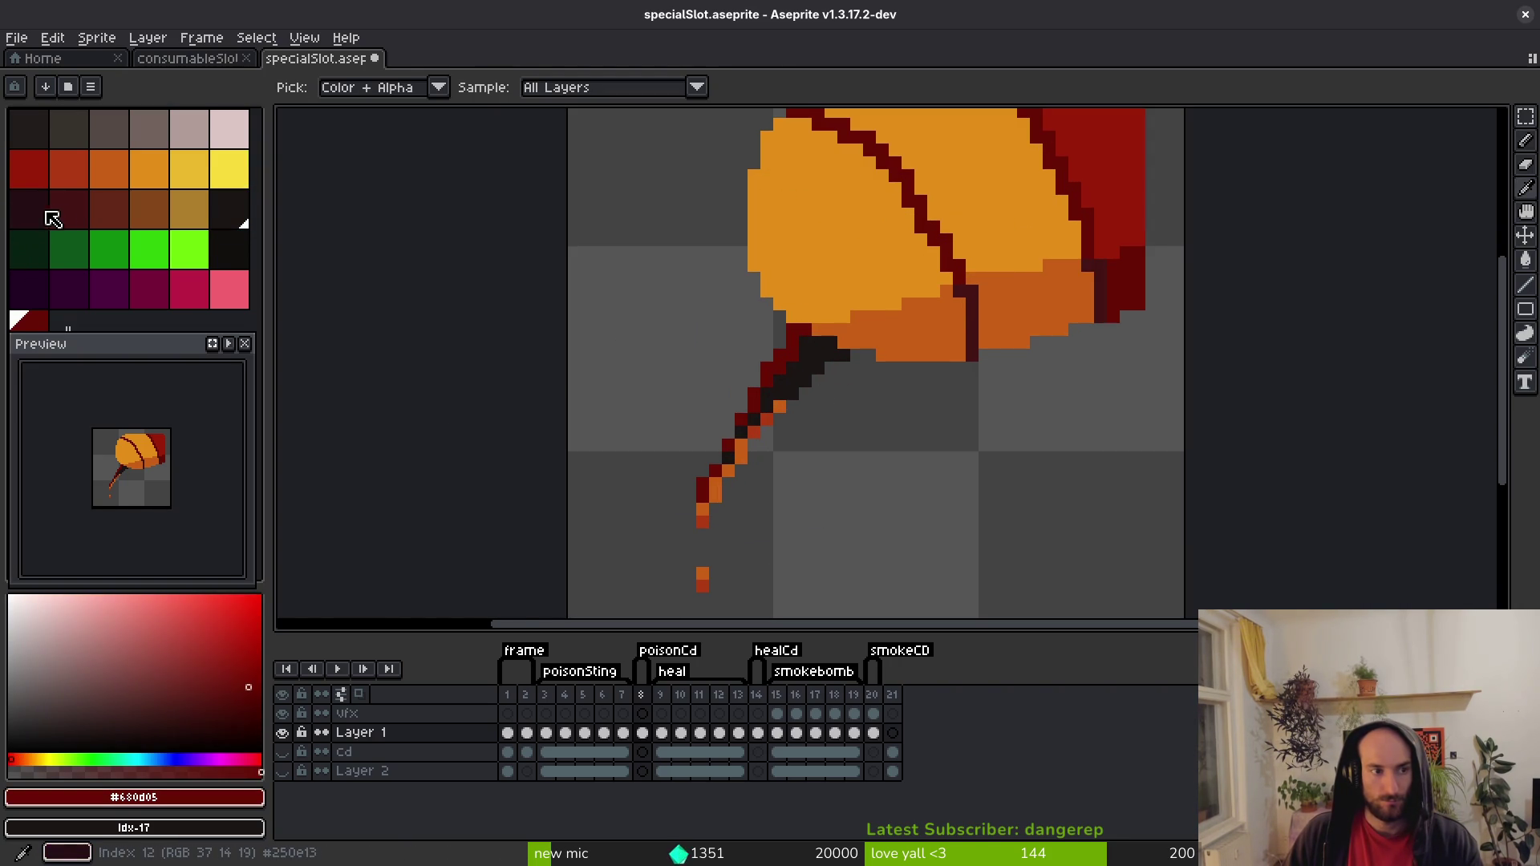
right_click(76, 215)
key(shift+r)
click(710, 239)
key(b)
click(764, 471)
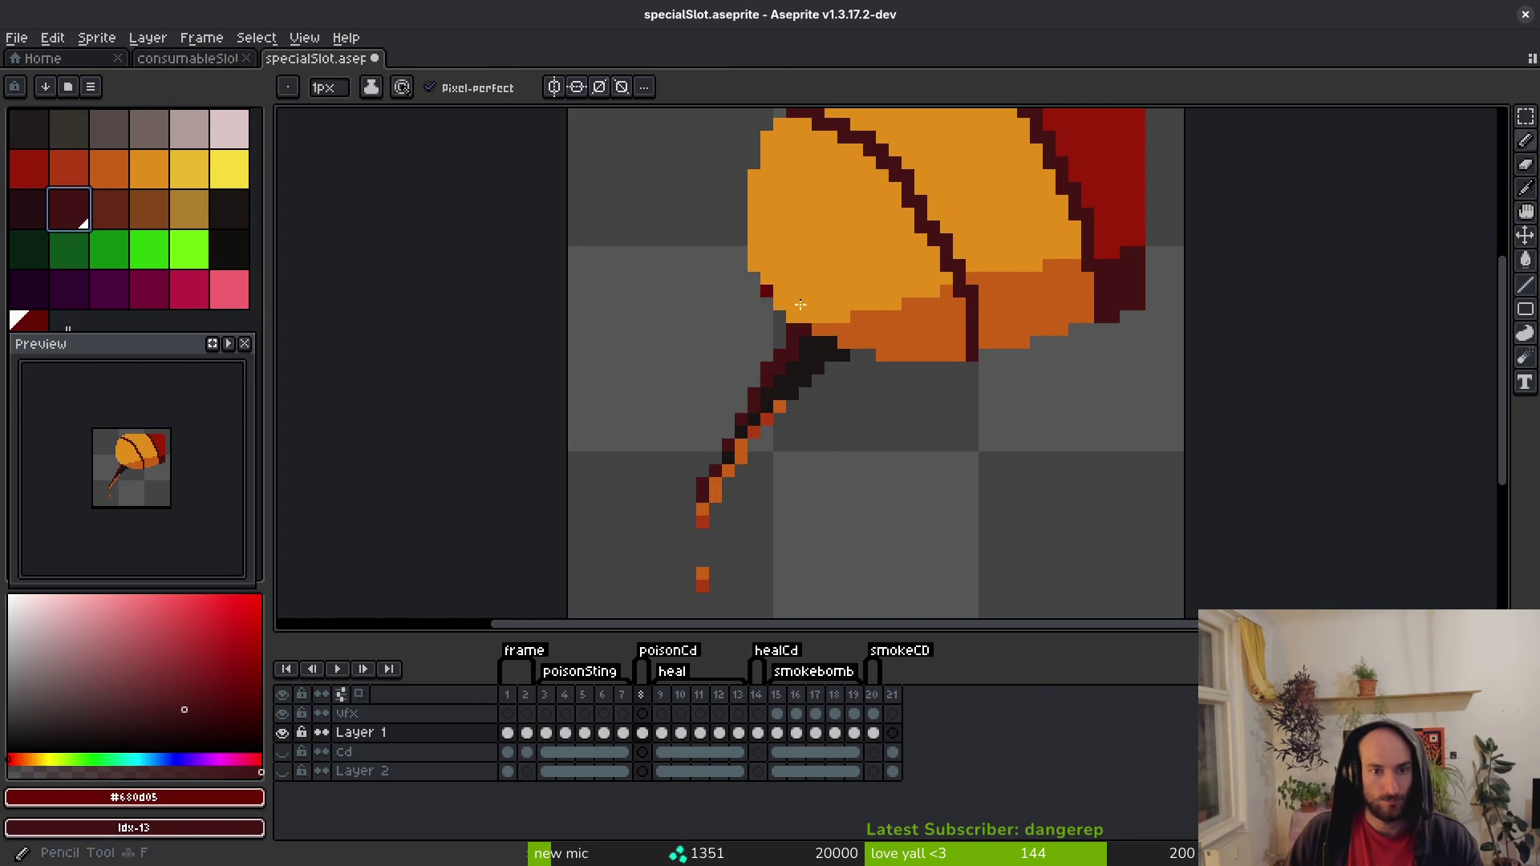
Darken the leaf's red tip to dark maroon and turn its darkest orange into a deeper red.
alt+click(1134, 223)
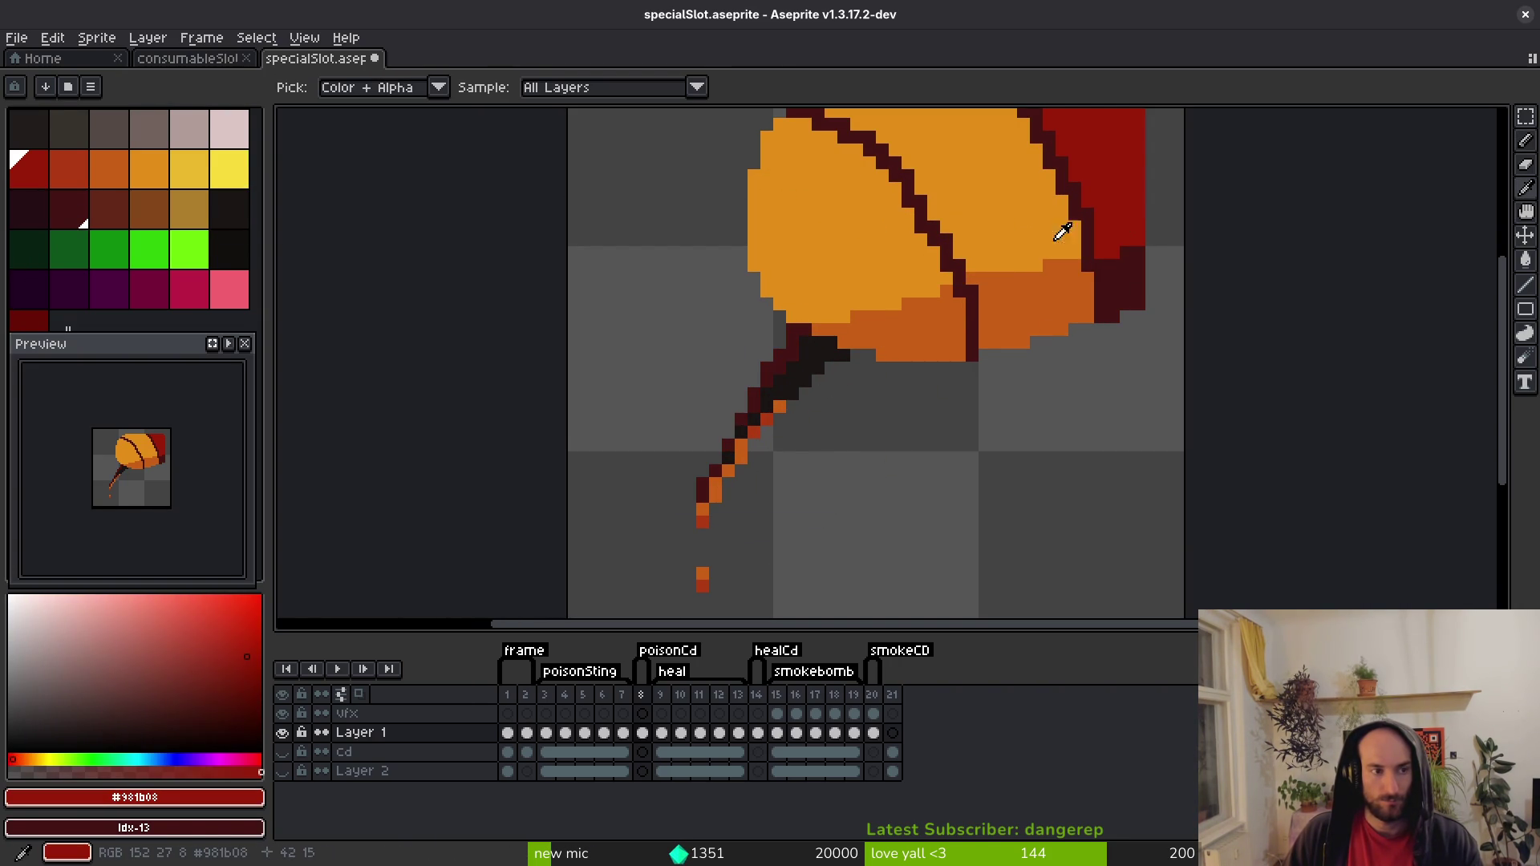
right_click(47, 324)
key(shift+r)
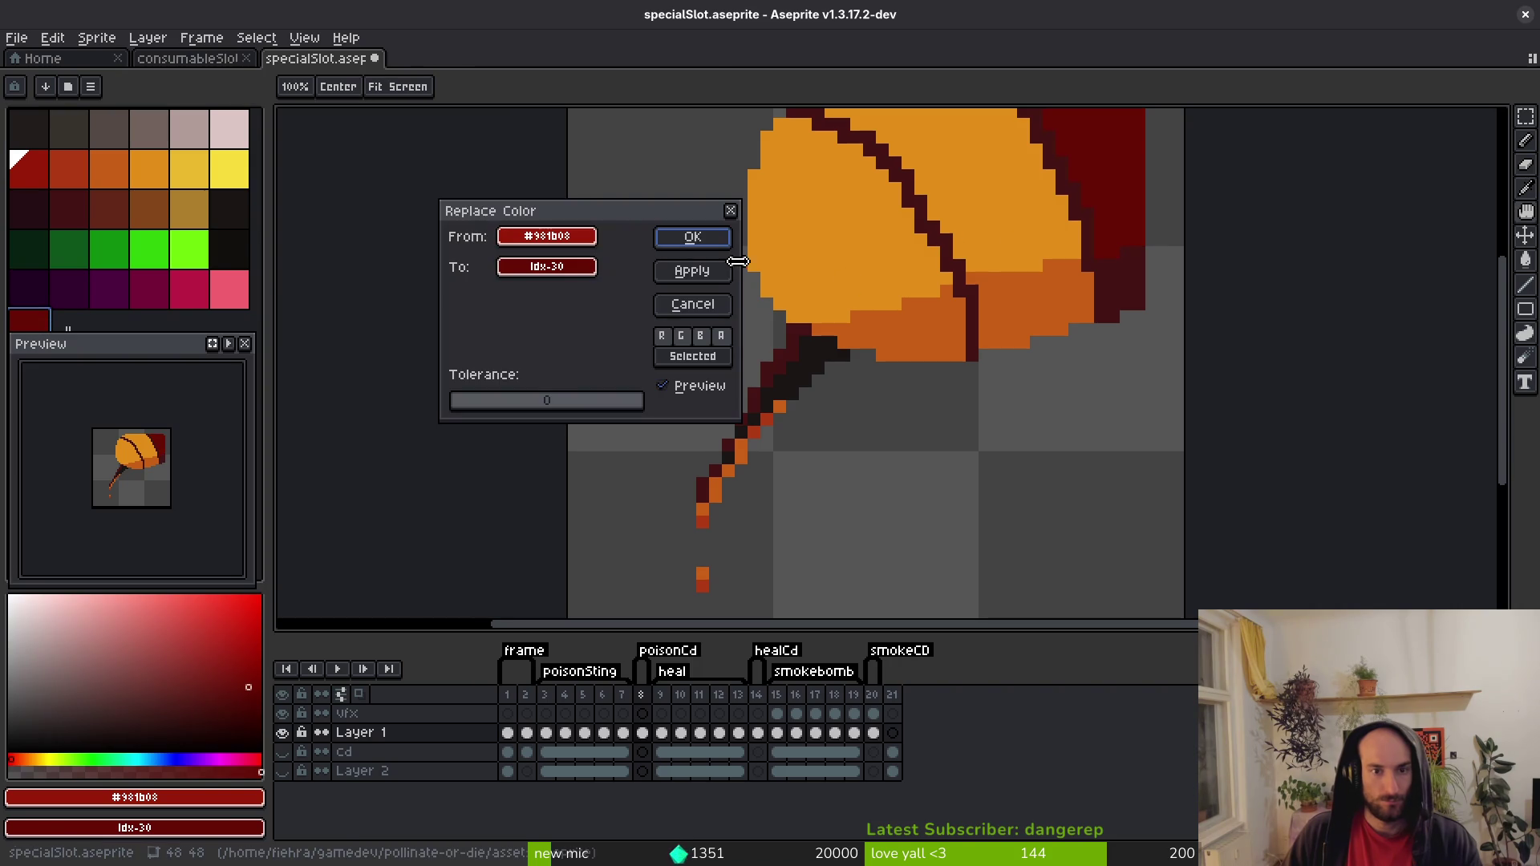
click(690, 236)
alt+click(1027, 295)
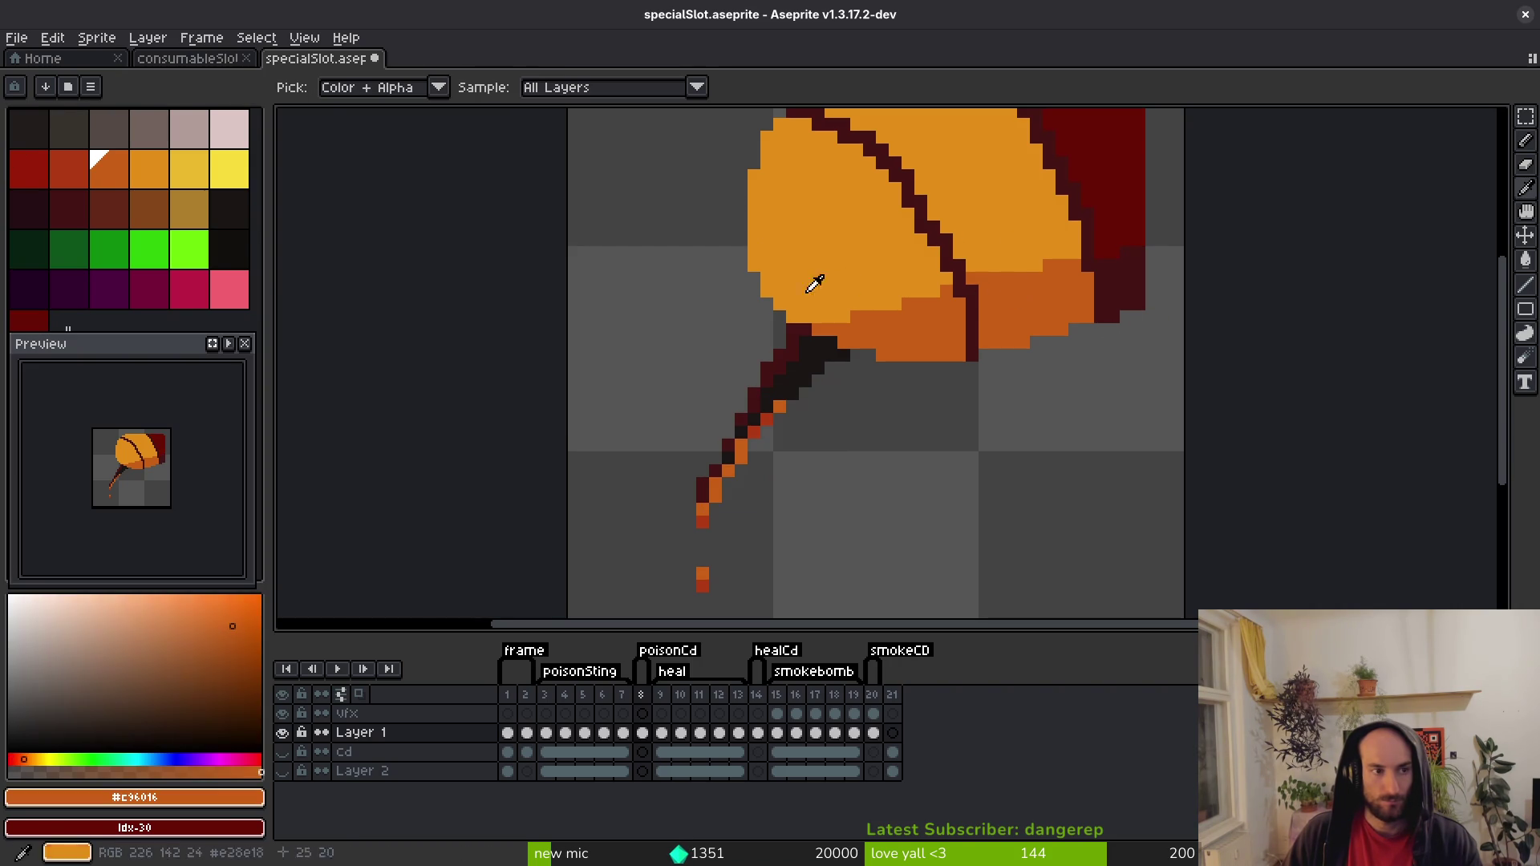
right_click(66, 176)
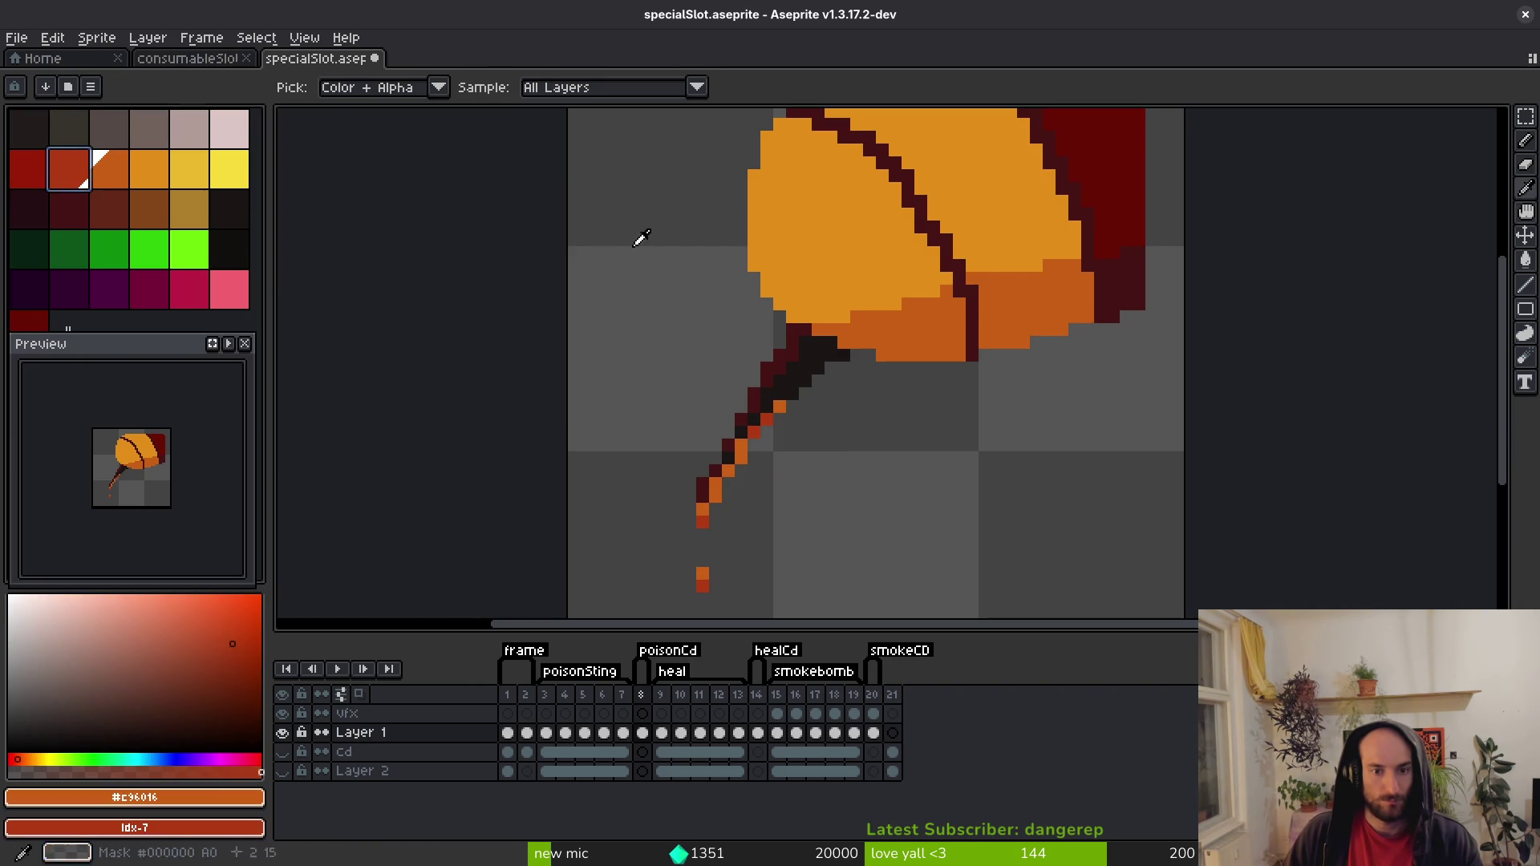
key(shift+r)
key(Escape)
alt+click(779, 405)
right_click(33, 173)
key(shift+r)
click(666, 249)
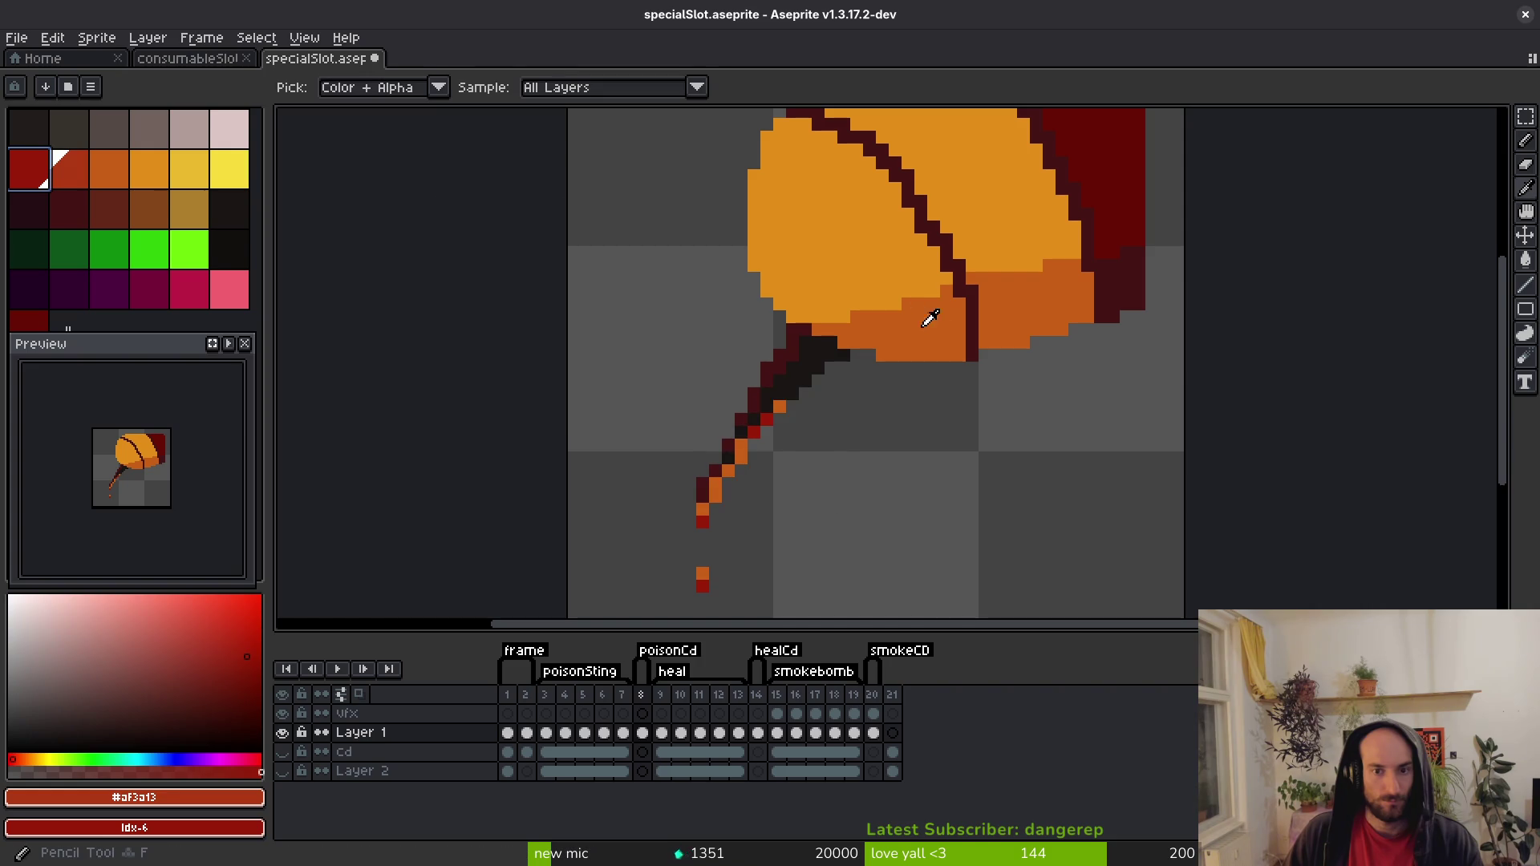
Replace the mid and lightest oranges with darker shades, then compare frame 8 against frame 7.
alt+click(921, 313)
right_click(71, 167)
key(shift+r)
click(693, 237)
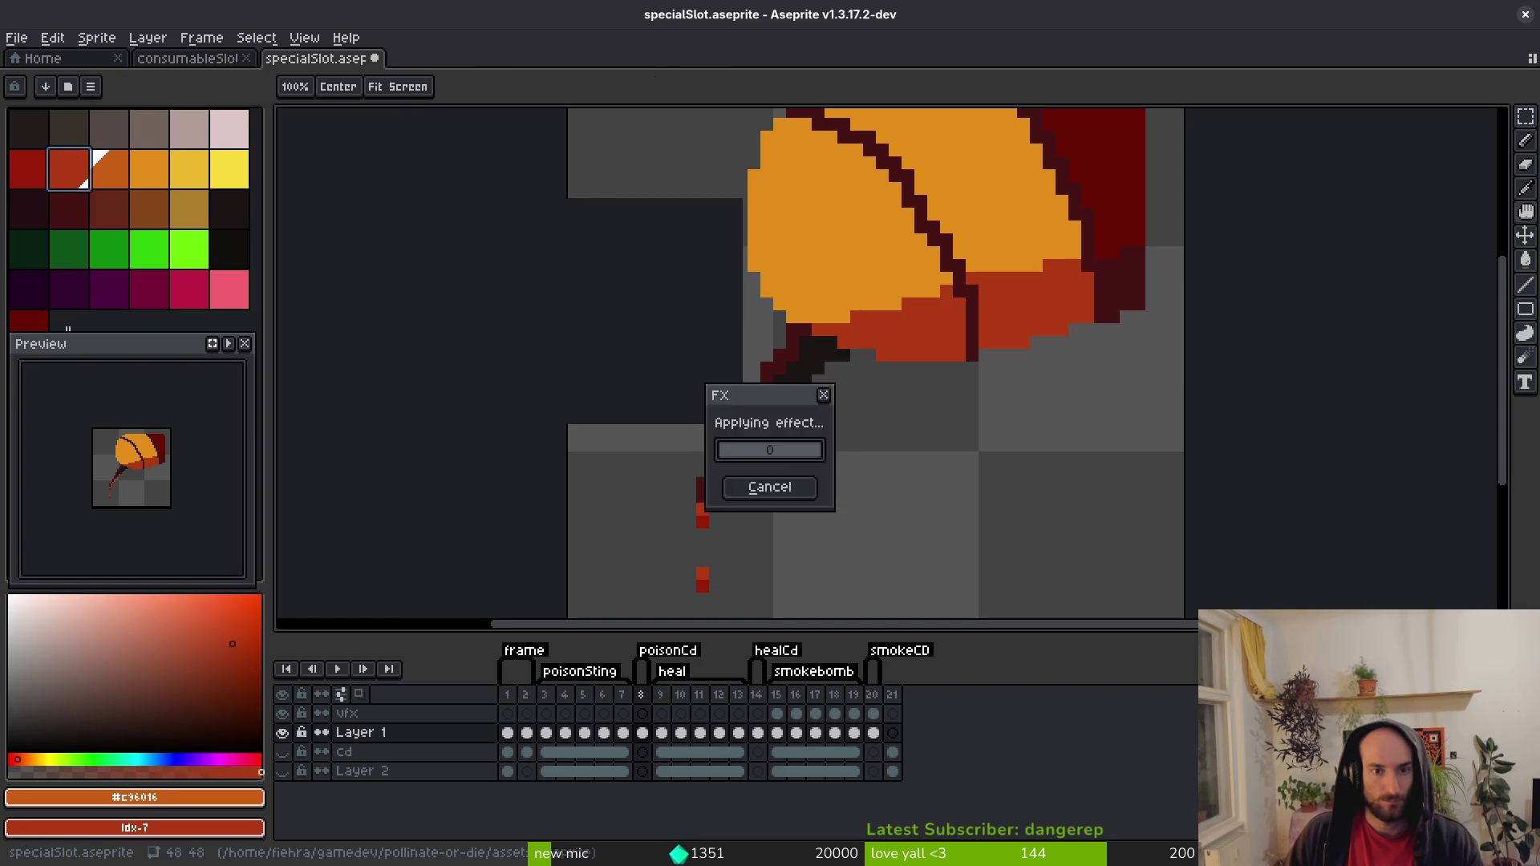
alt+click(842, 240)
right_click(104, 164)
key(shift+r)
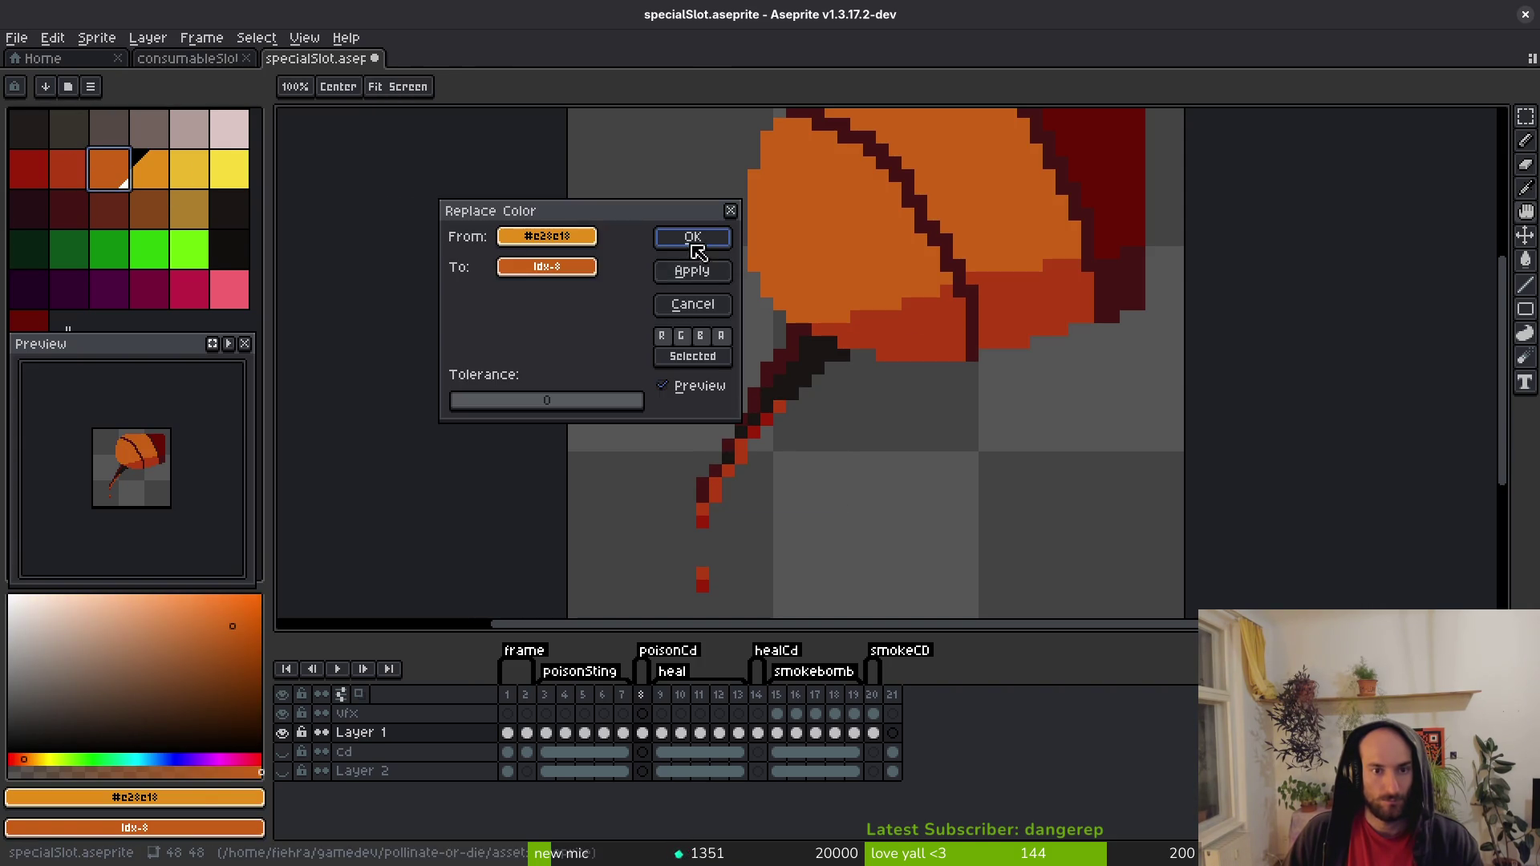
click(695, 239)
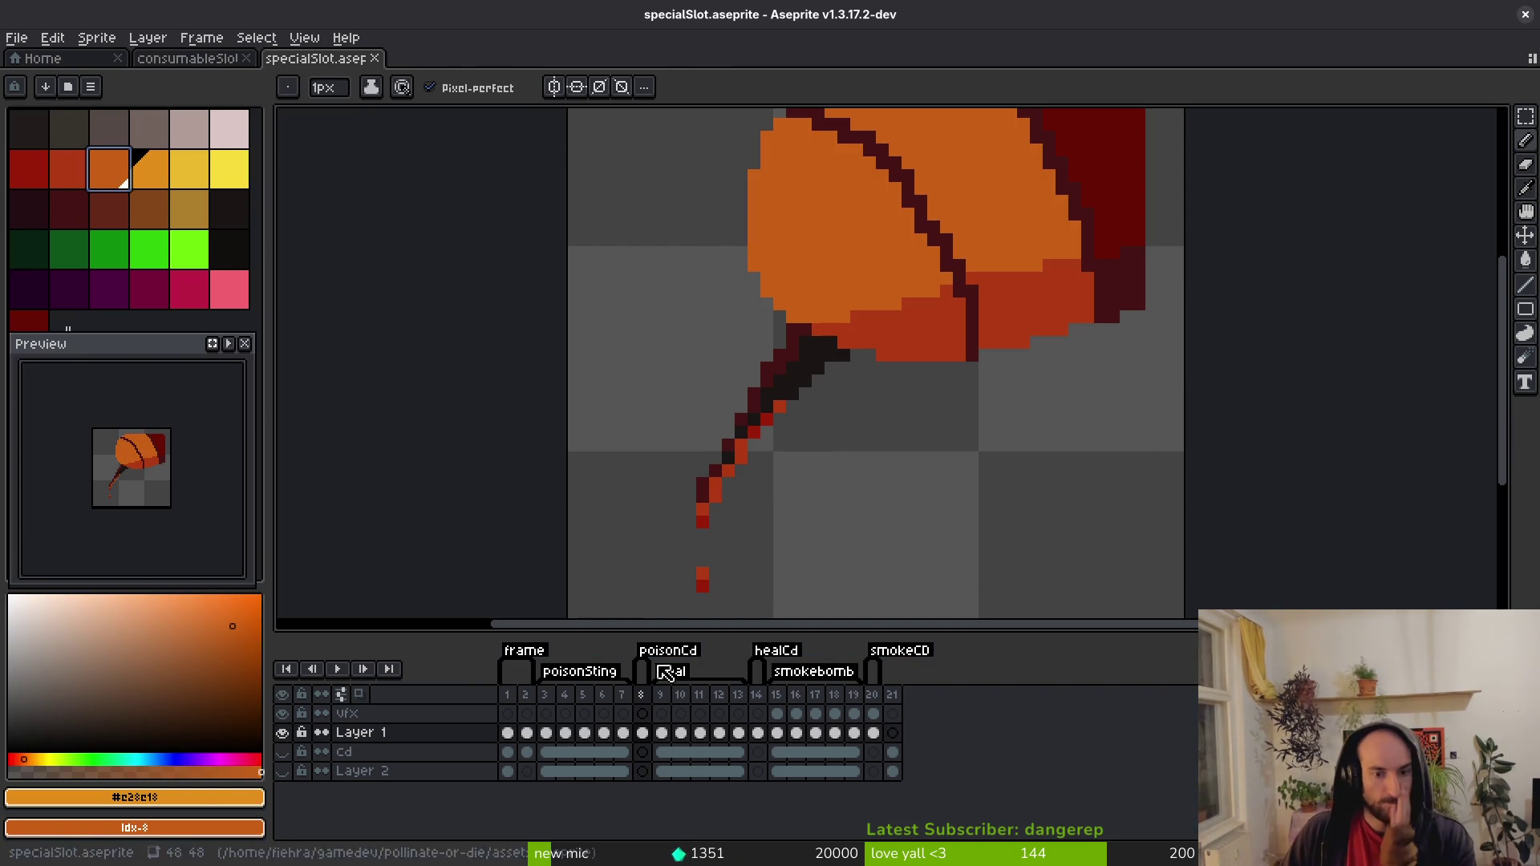
key(comma)
key(period)
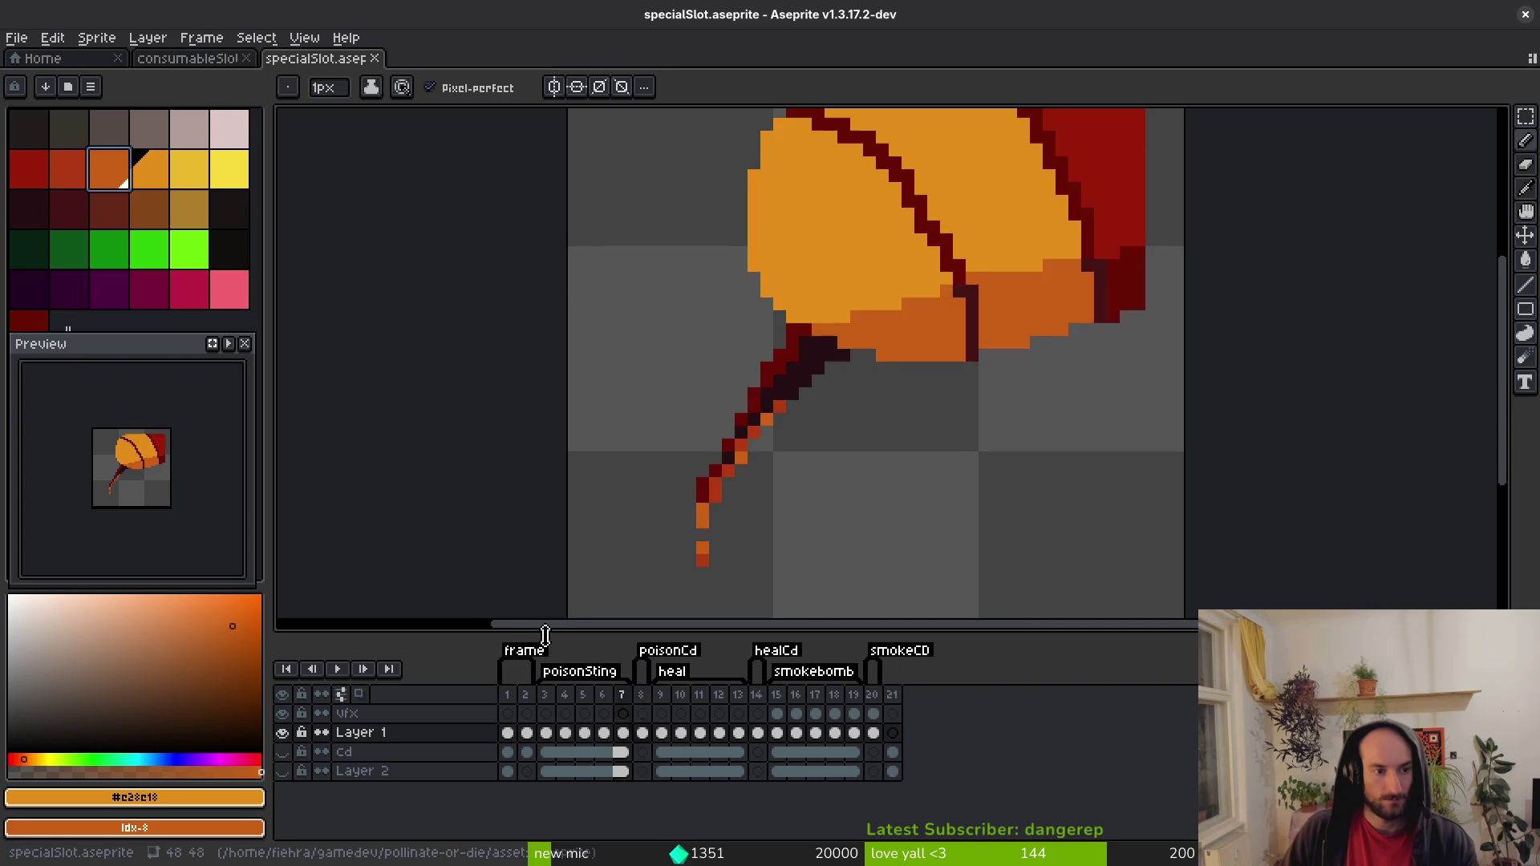
key(comma)
key(period)
Select frames 3 through 20 in the timeline for export.
key(ctrl+e)
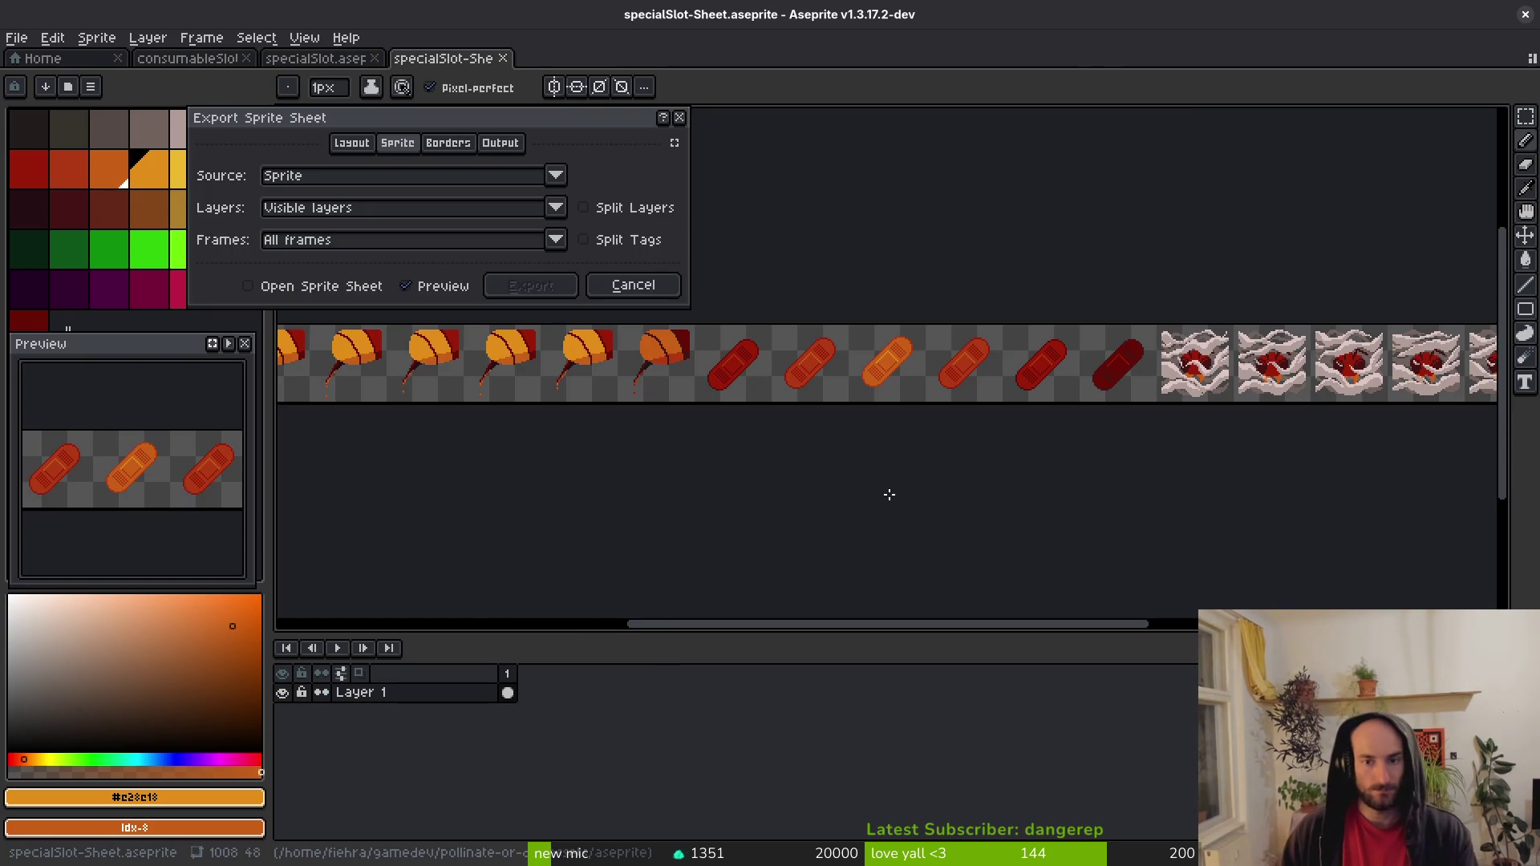
scroll(786, 454, down, 2)
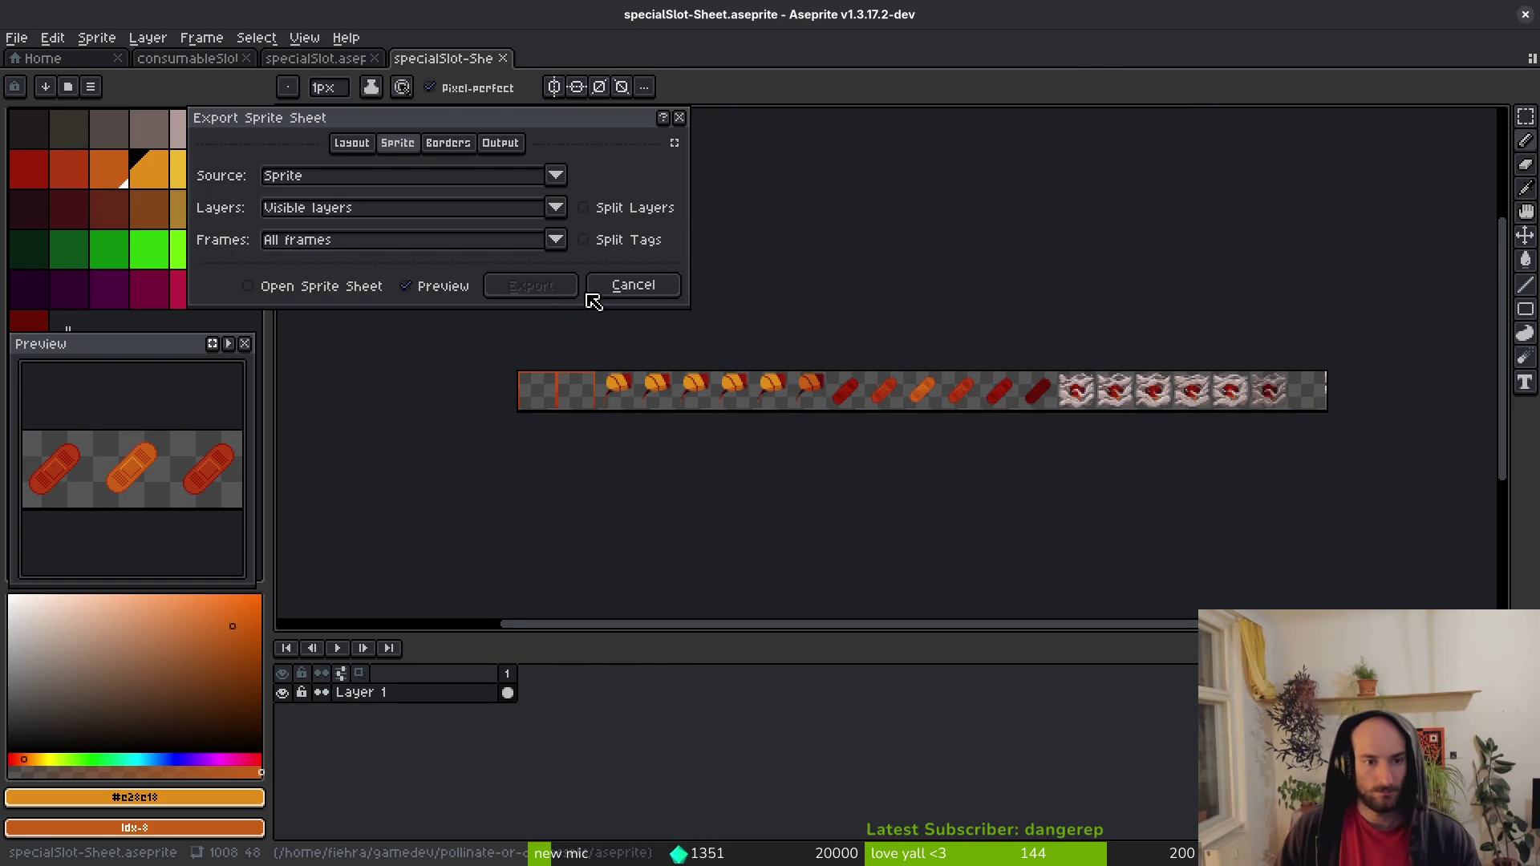
key(Escape)
drag(548, 694, 878, 706)
Export the selected frames as a sprite sheet with Split Tags, then return to specialSlot.
key(ctrl+e)
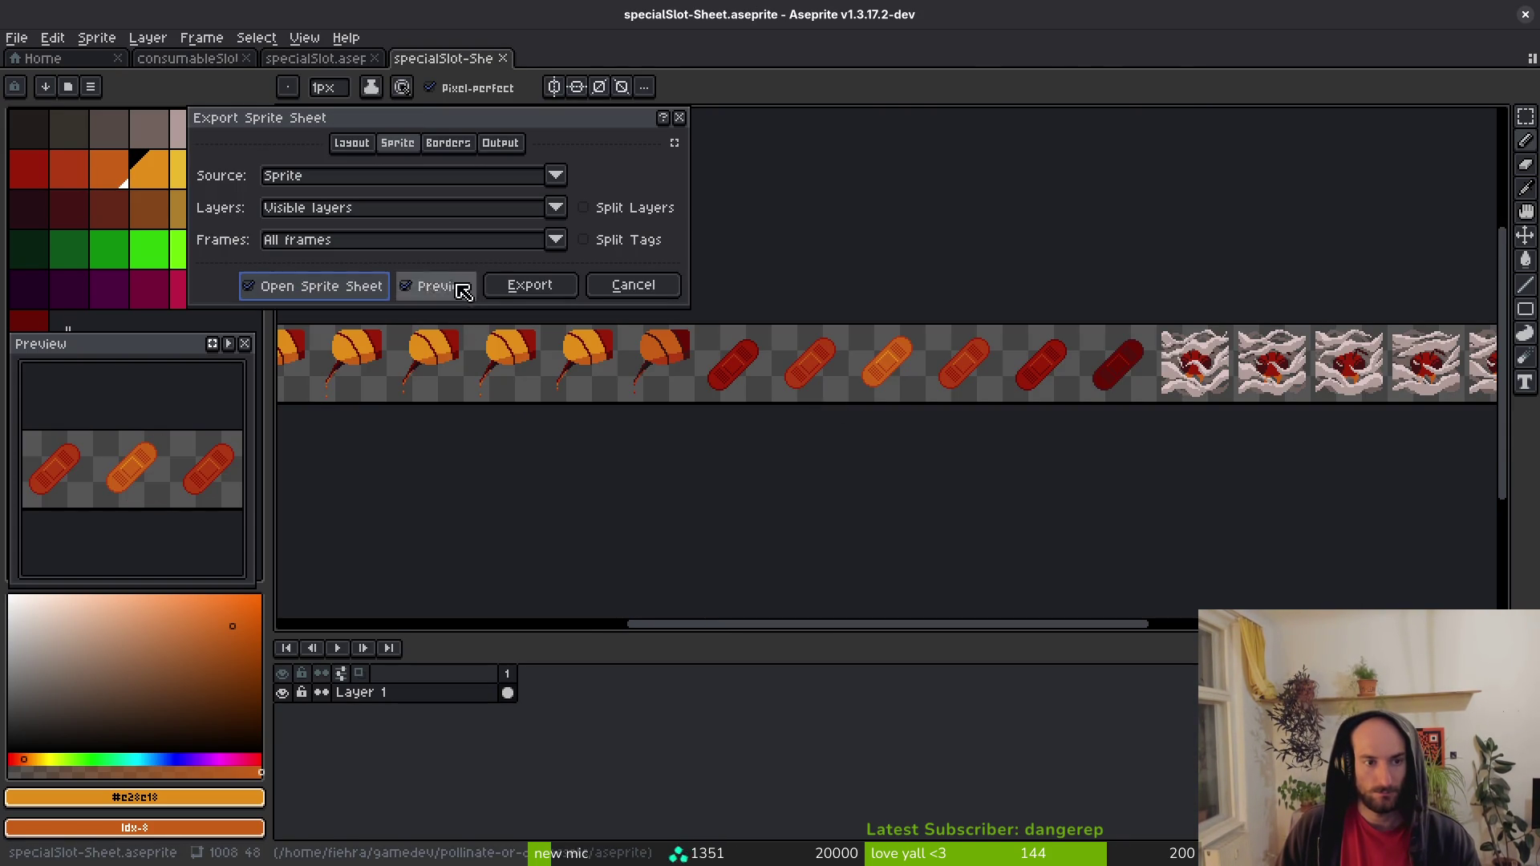
click(585, 241)
scroll(741, 481, down, 3)
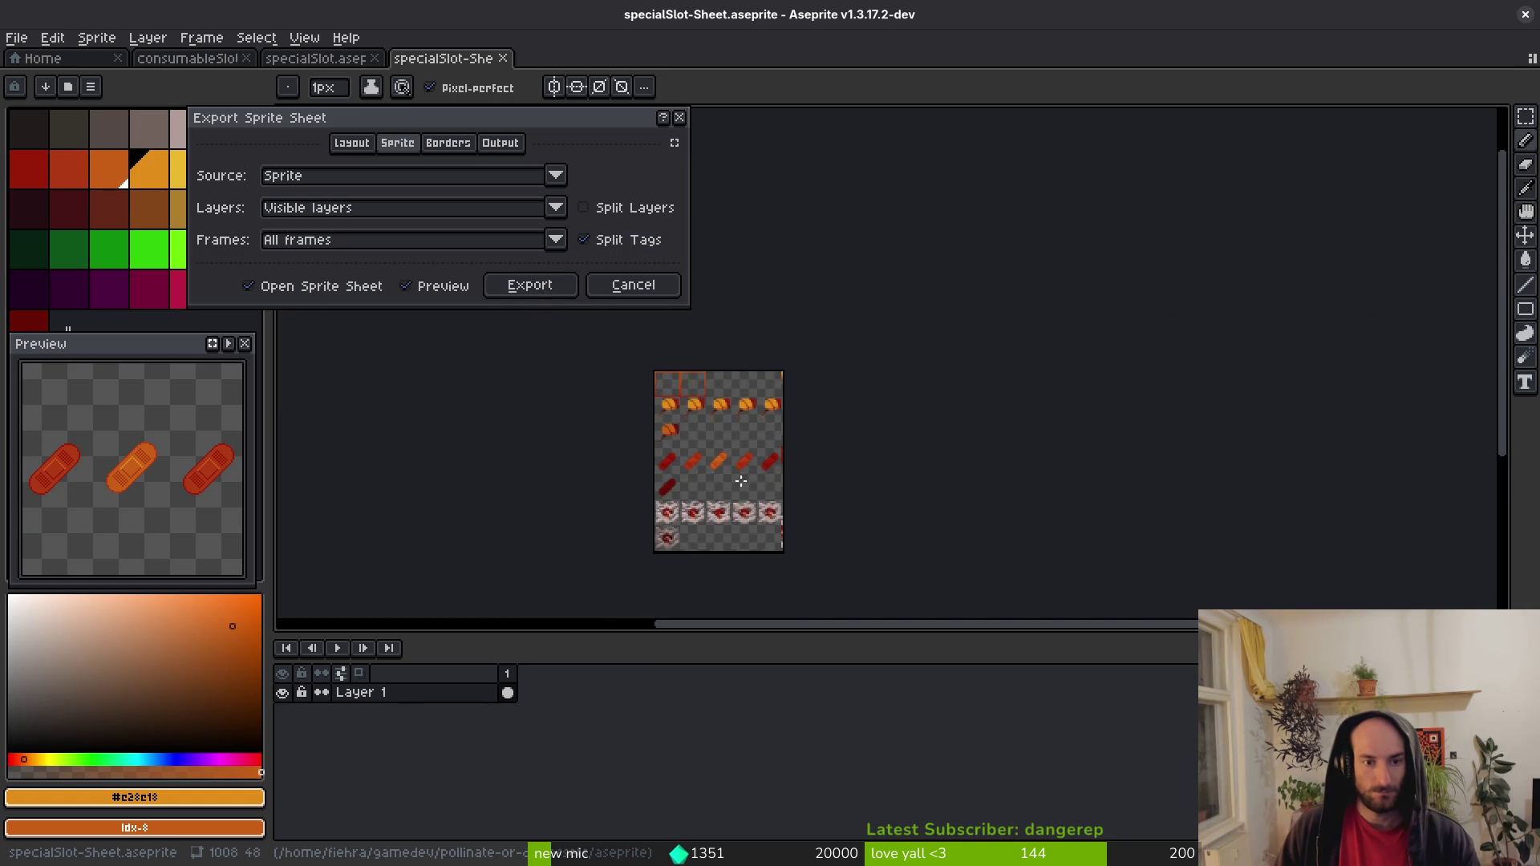
click(364, 241)
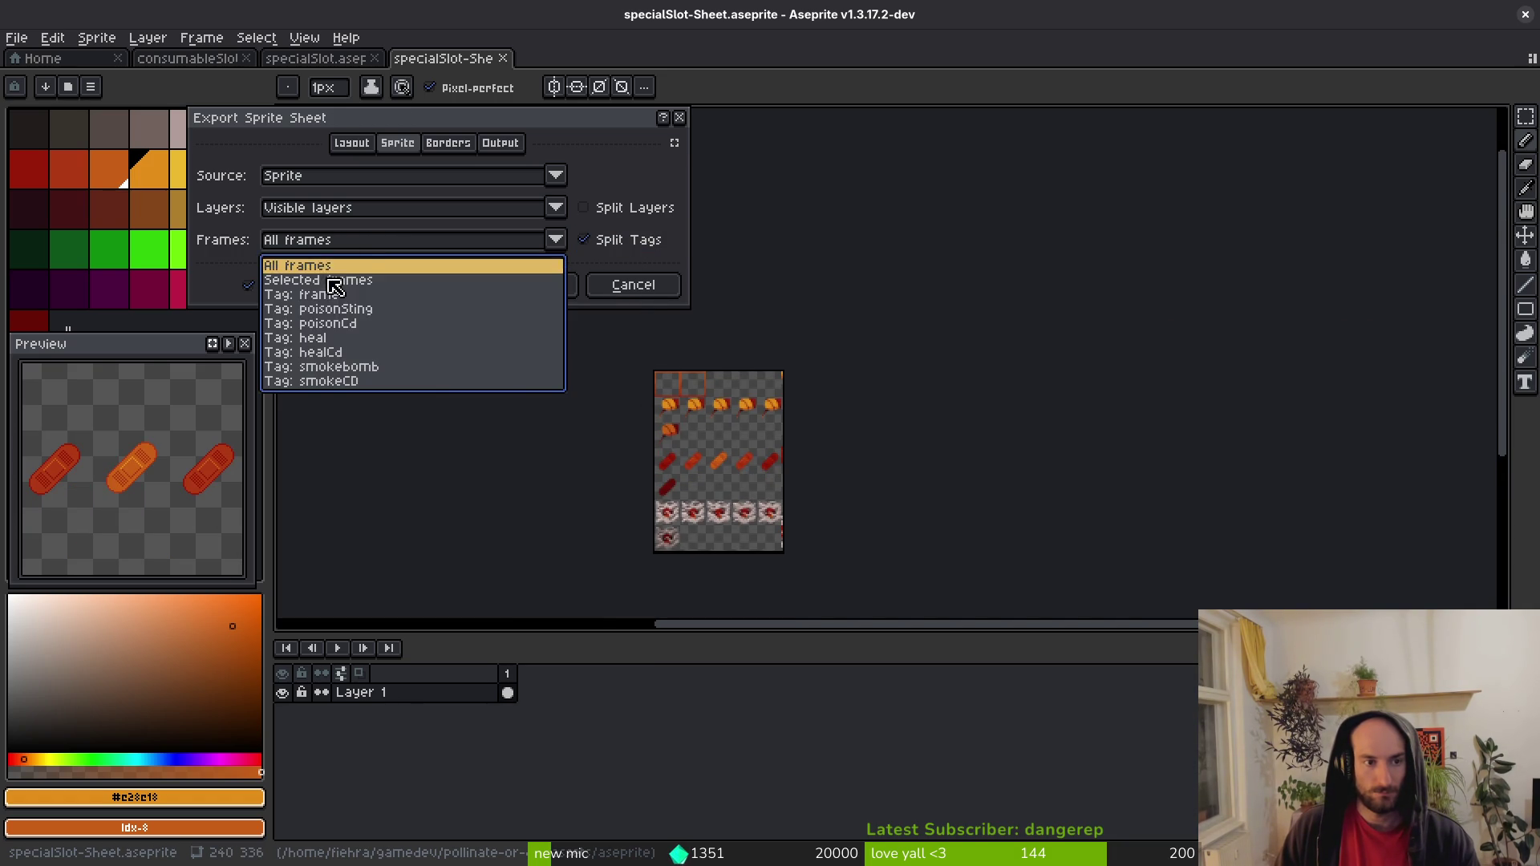
click(333, 282)
scroll(760, 505, up, 1)
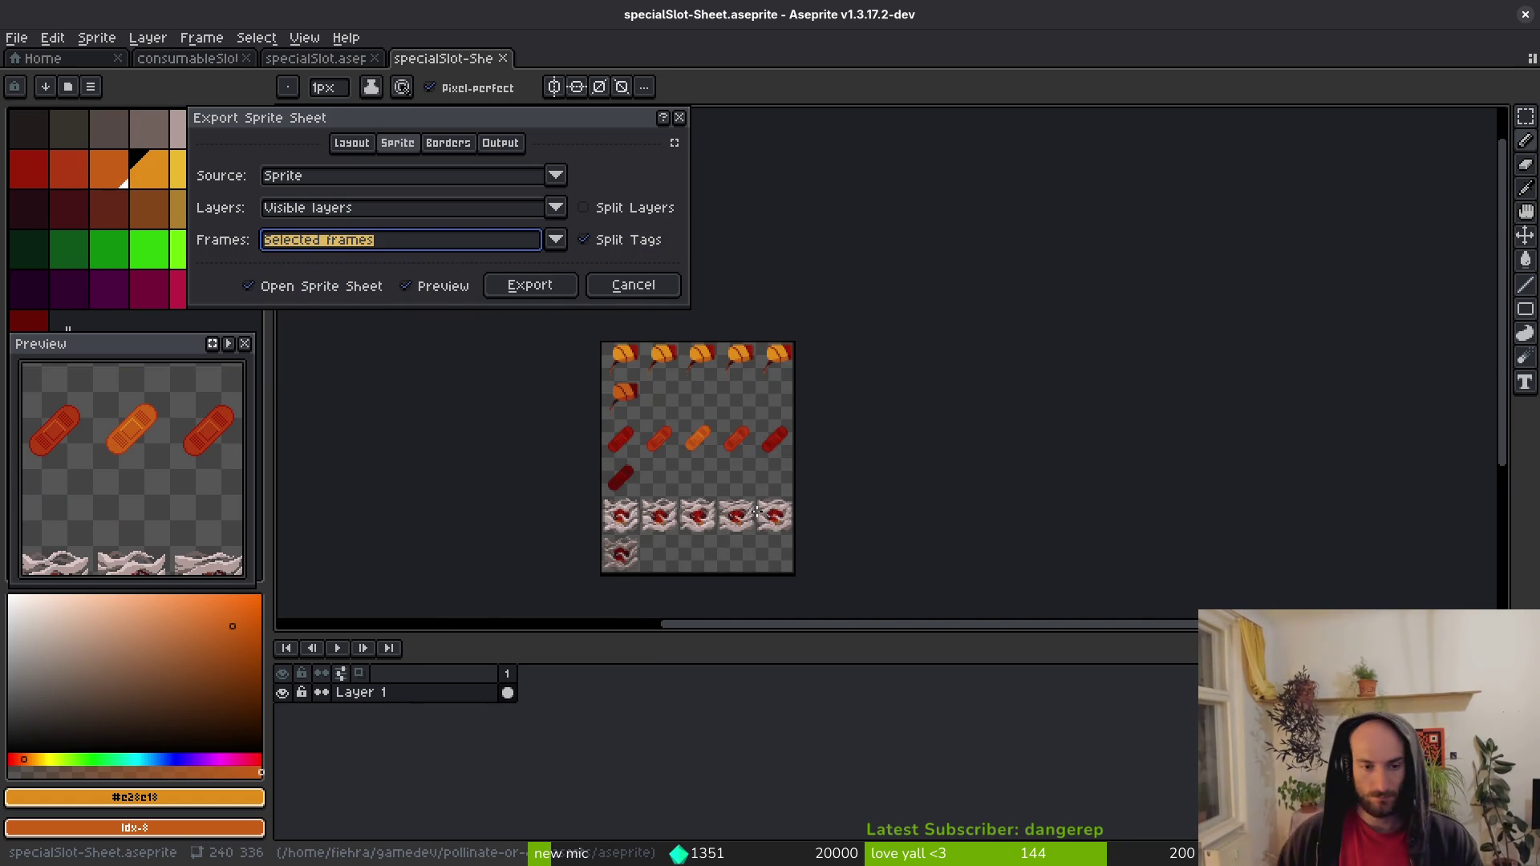
scroll(681, 521, up, 1)
scroll(681, 521, down, 1)
click(532, 295)
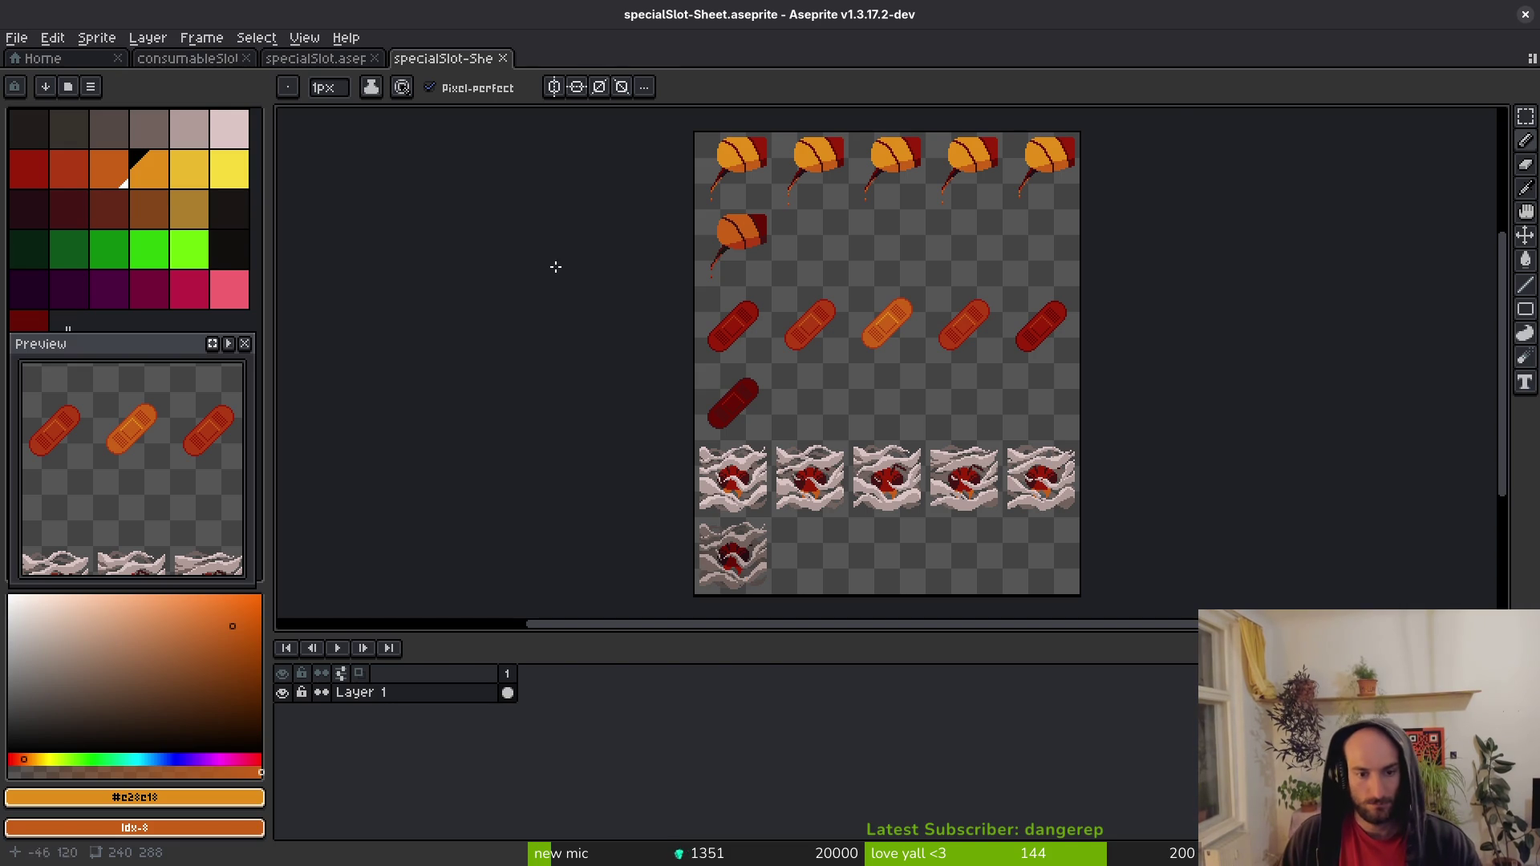
key(ctrl+shift+Tab)
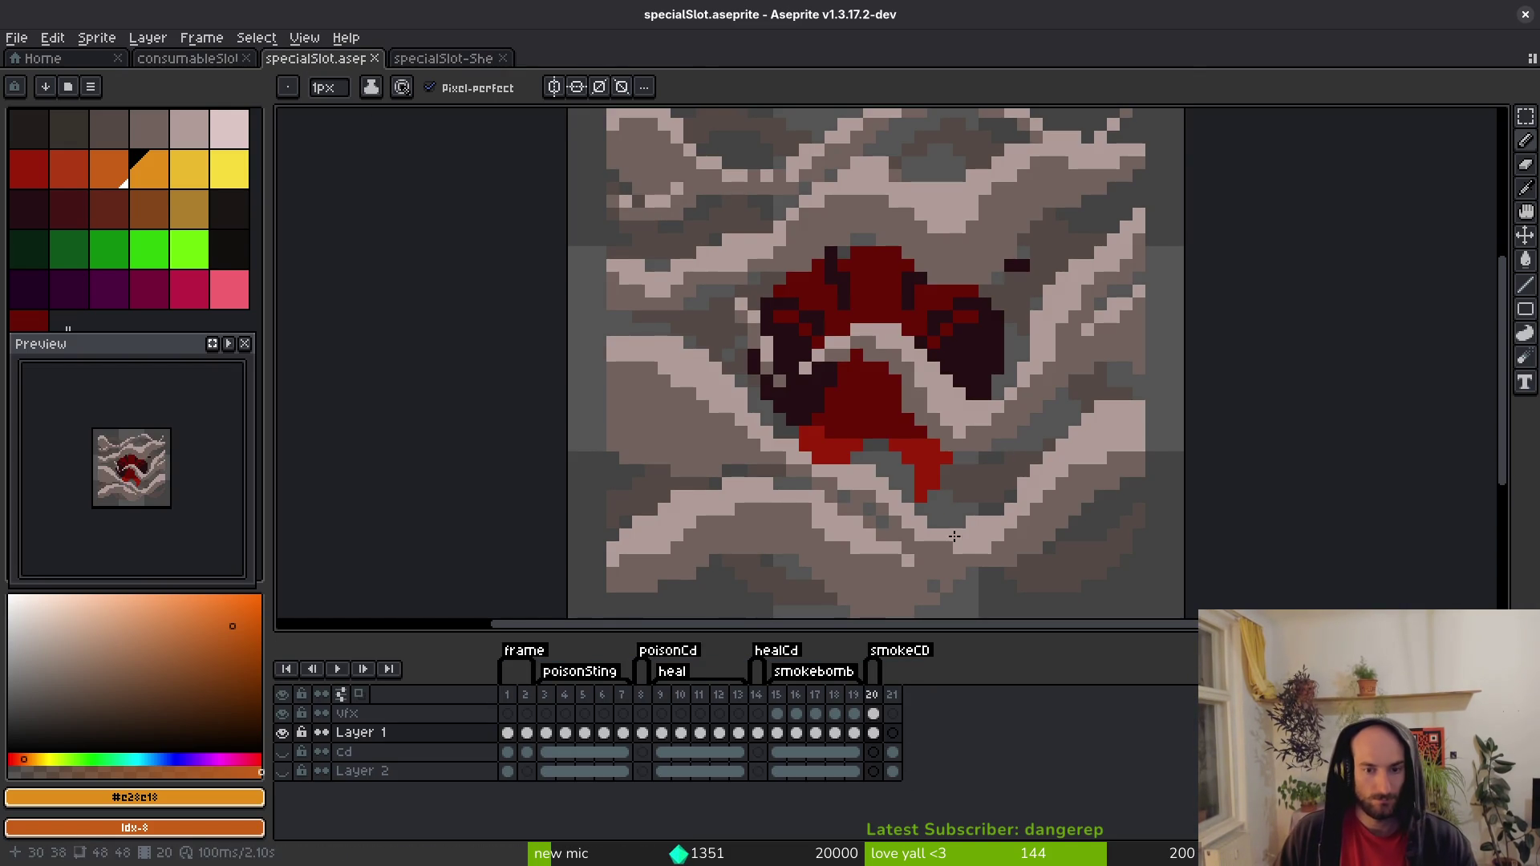
On frame 20's vfx cel, replace the smoke's dark grey with a darker palette grey.
key(i)
click(817, 585)
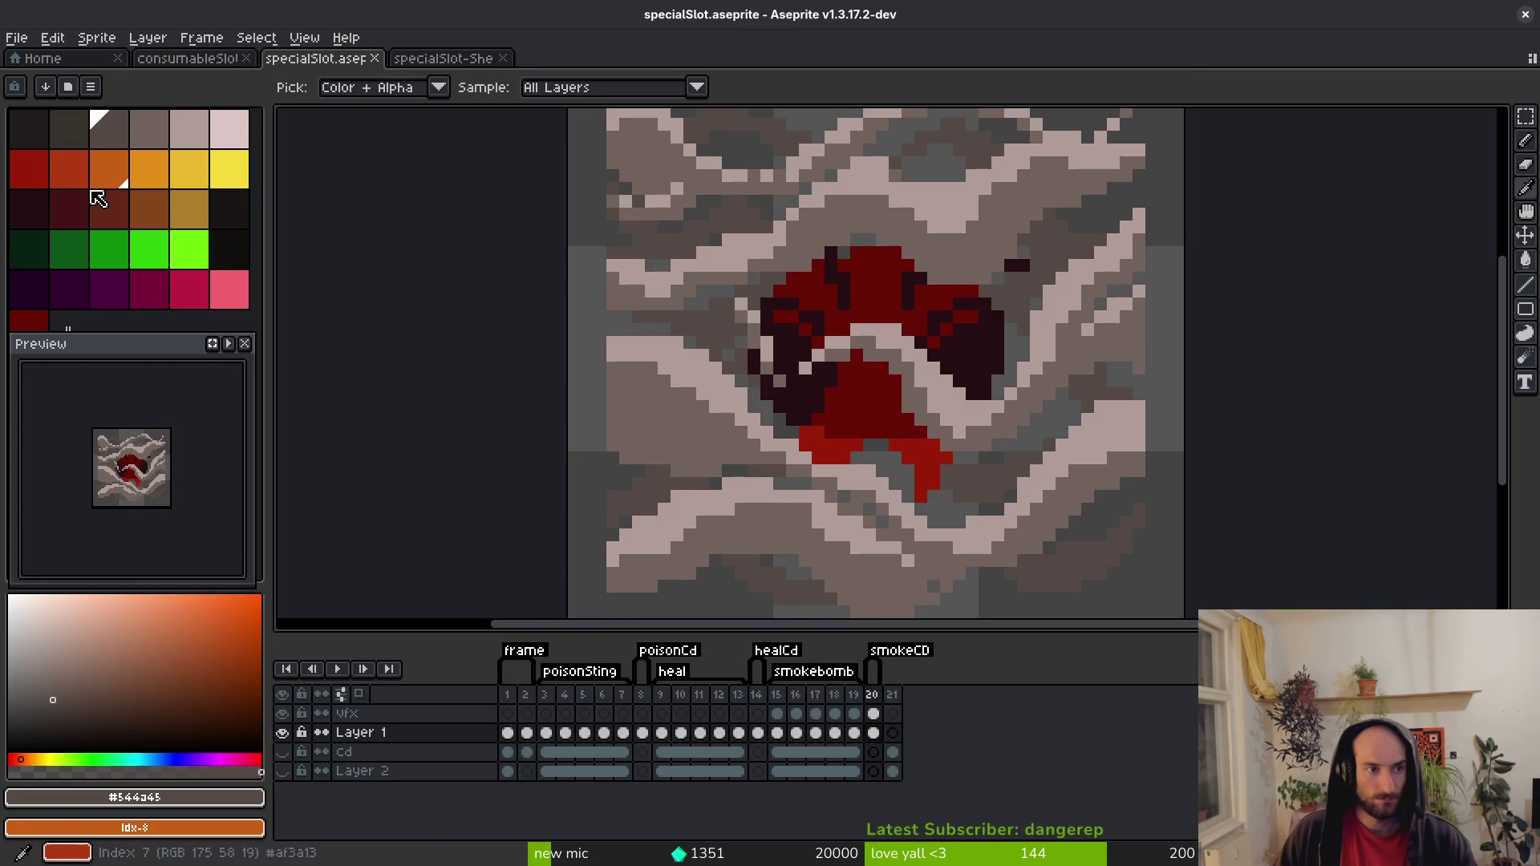
right_click(81, 131)
key(shift+r)
key(Escape)
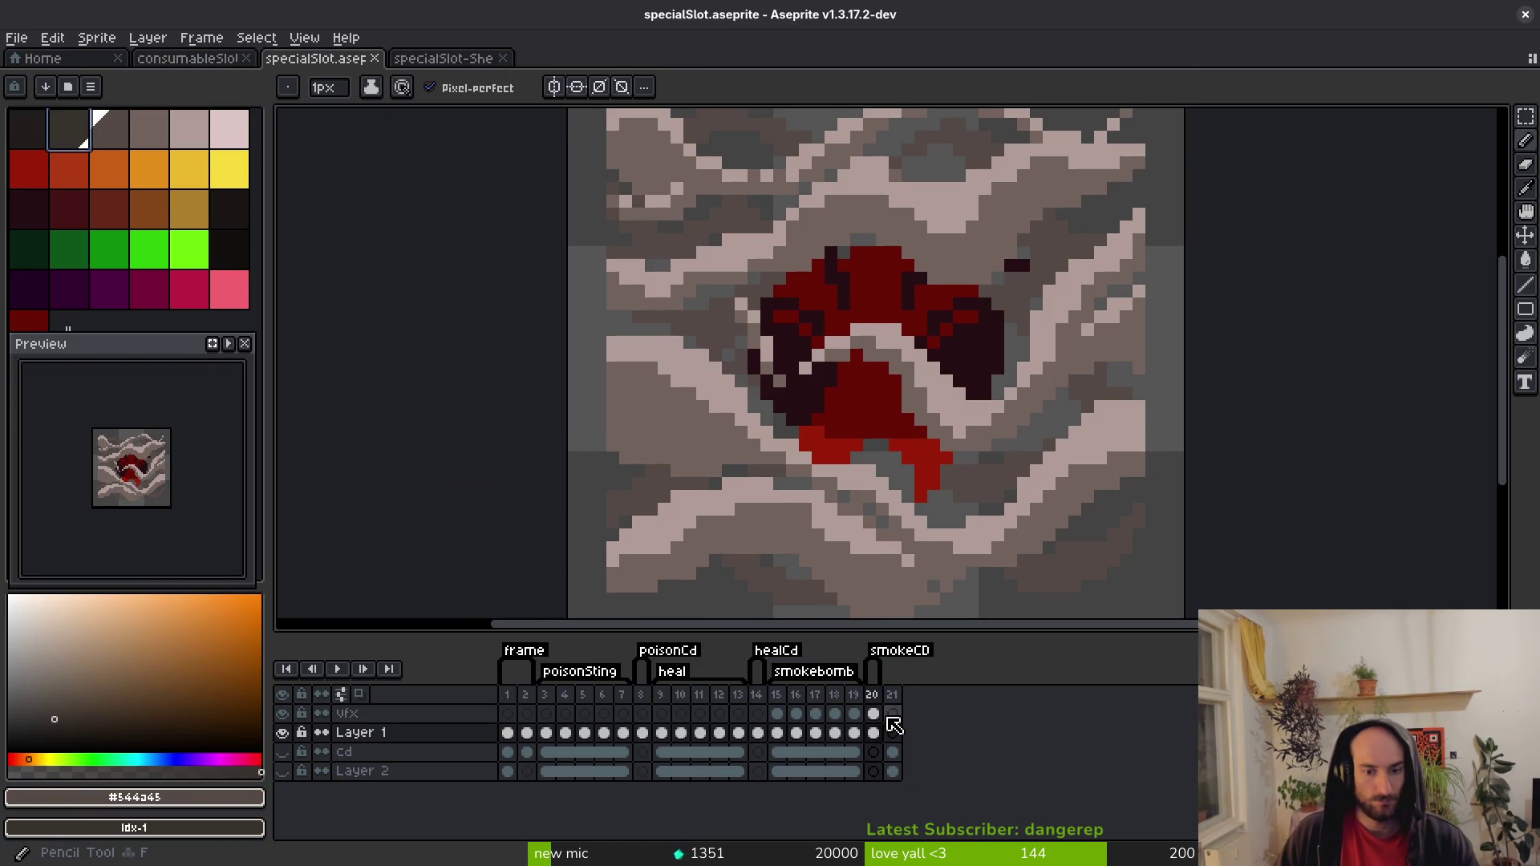
click(874, 713)
key(shift+r)
click(687, 271)
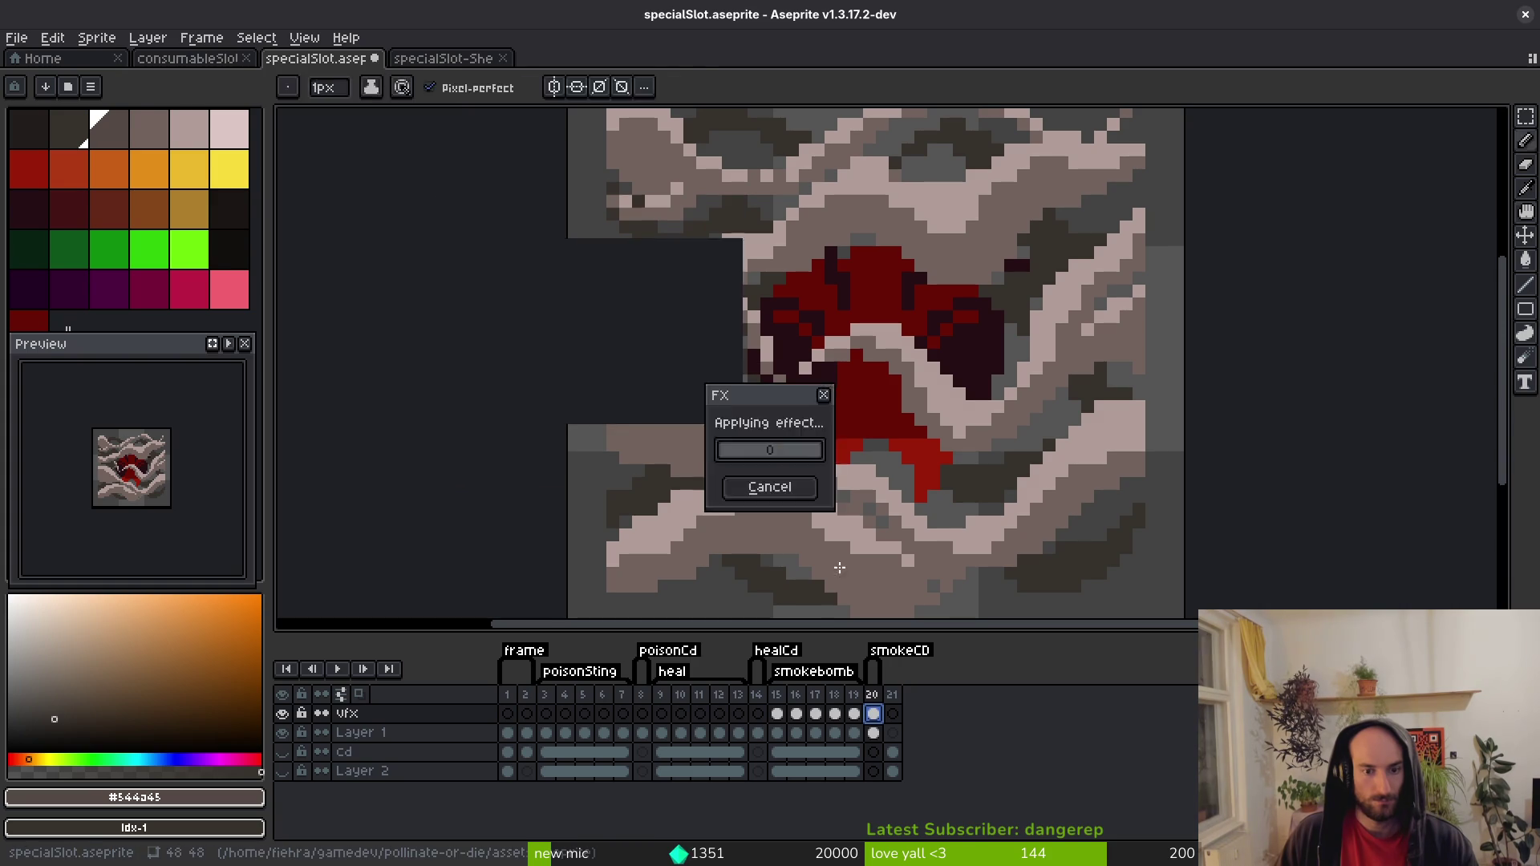
Replace the smoke's mid grey and light grey with darker palette greys.
click(842, 550)
right_click(108, 133)
key(shift+r)
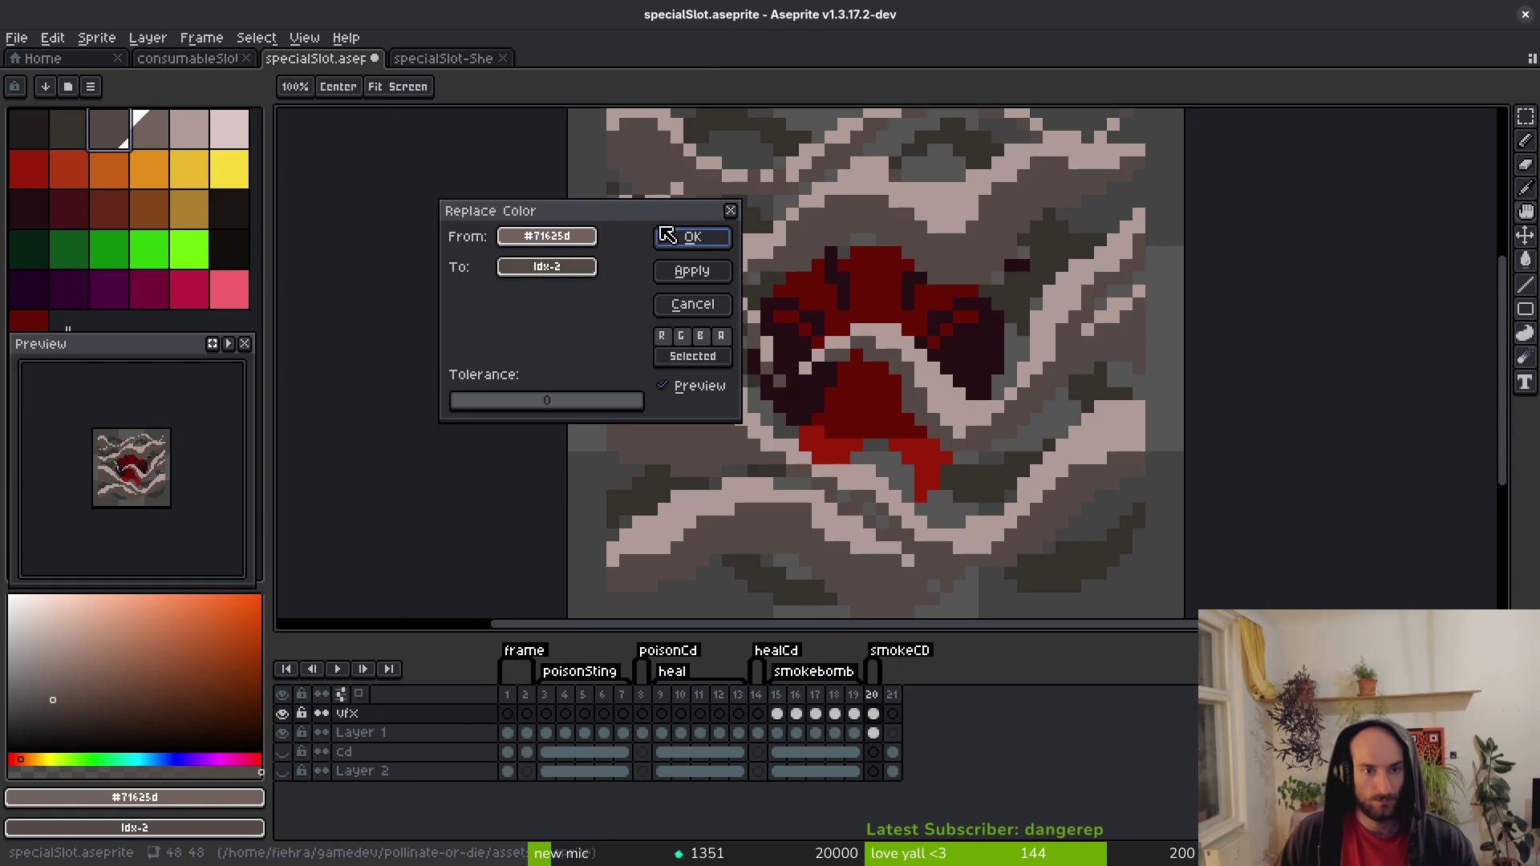
click(659, 235)
click(719, 491)
right_click(141, 128)
key(shift+r)
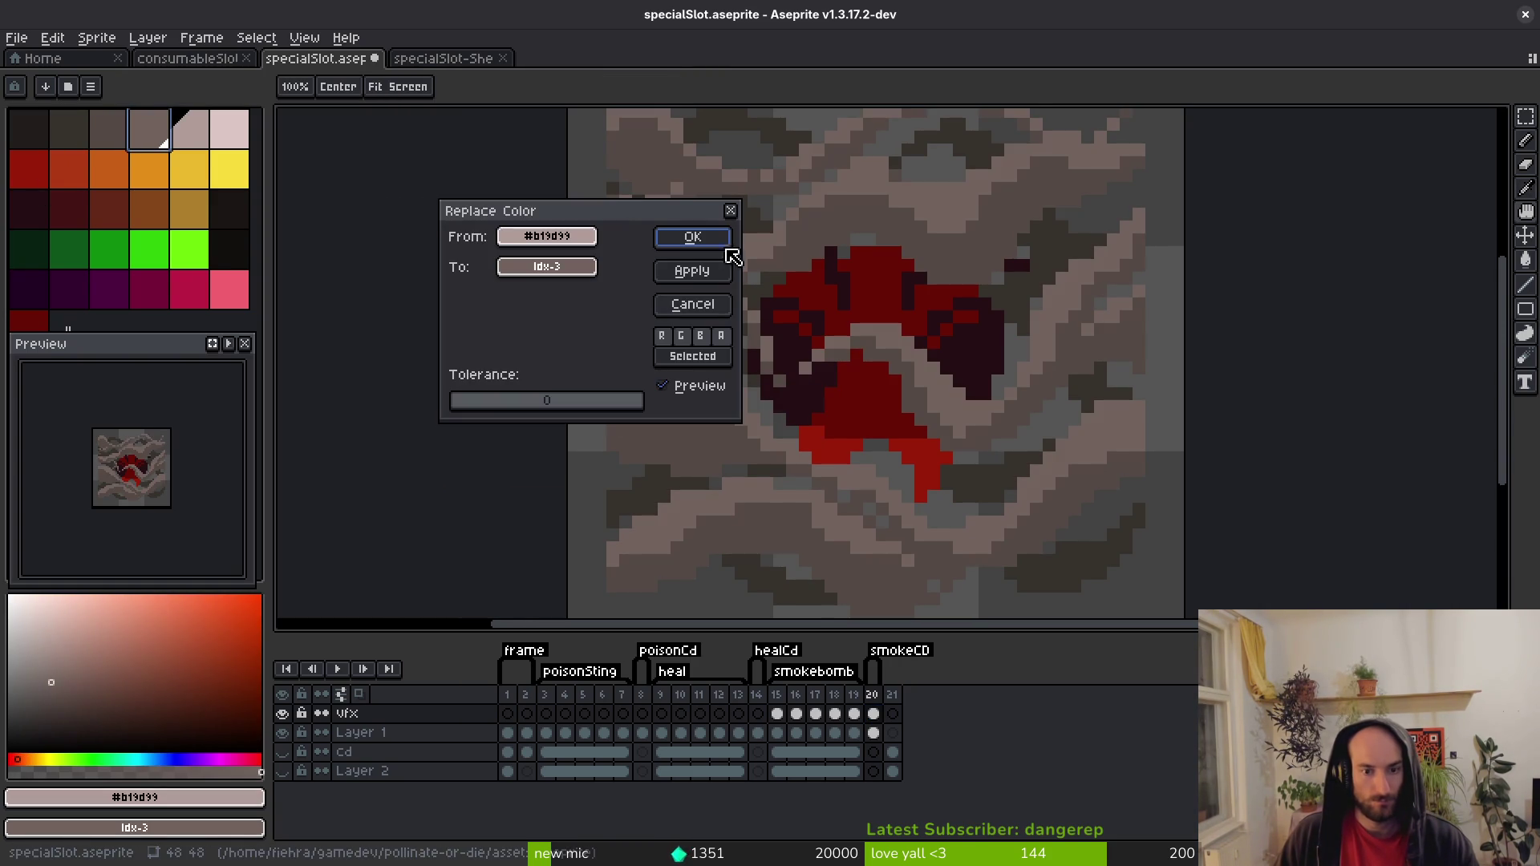
click(727, 235)
Save specialSlot and bring up the Export Sprite Sheet settings.
key(ctrl+s)
scroll(974, 454, down, 1)
key(Left)
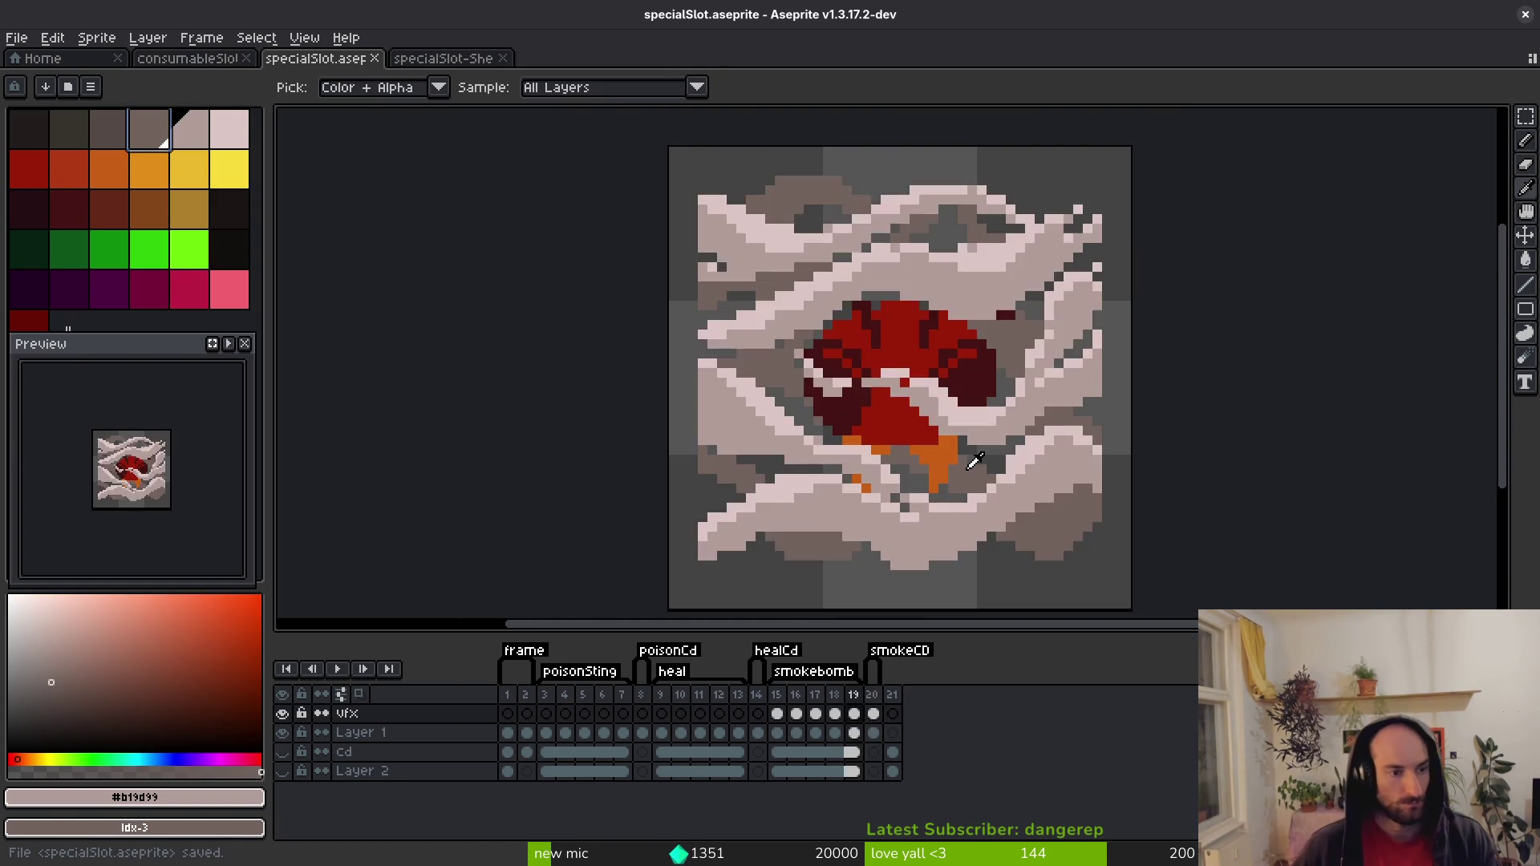
key(ctrl+e)
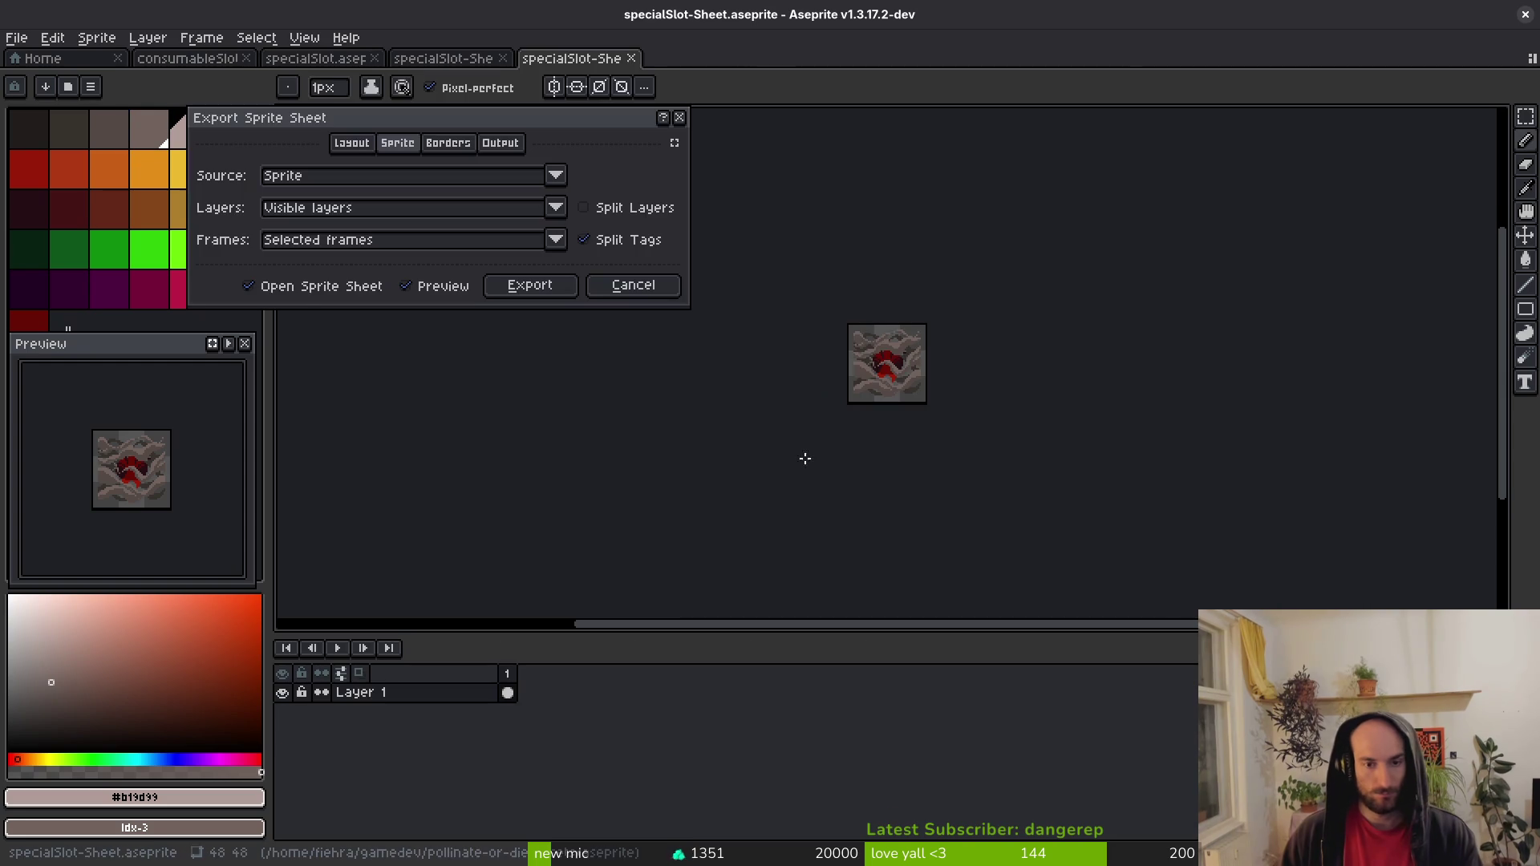
Generate a combined sprite sheet from timeline frames 3 through 20.
key(Escape)
mouse_move(544, 695)
mouse_down()
mouse_move(561, 708)
mouse_move(874, 709)
mouse_up()
key(ctrl+e)
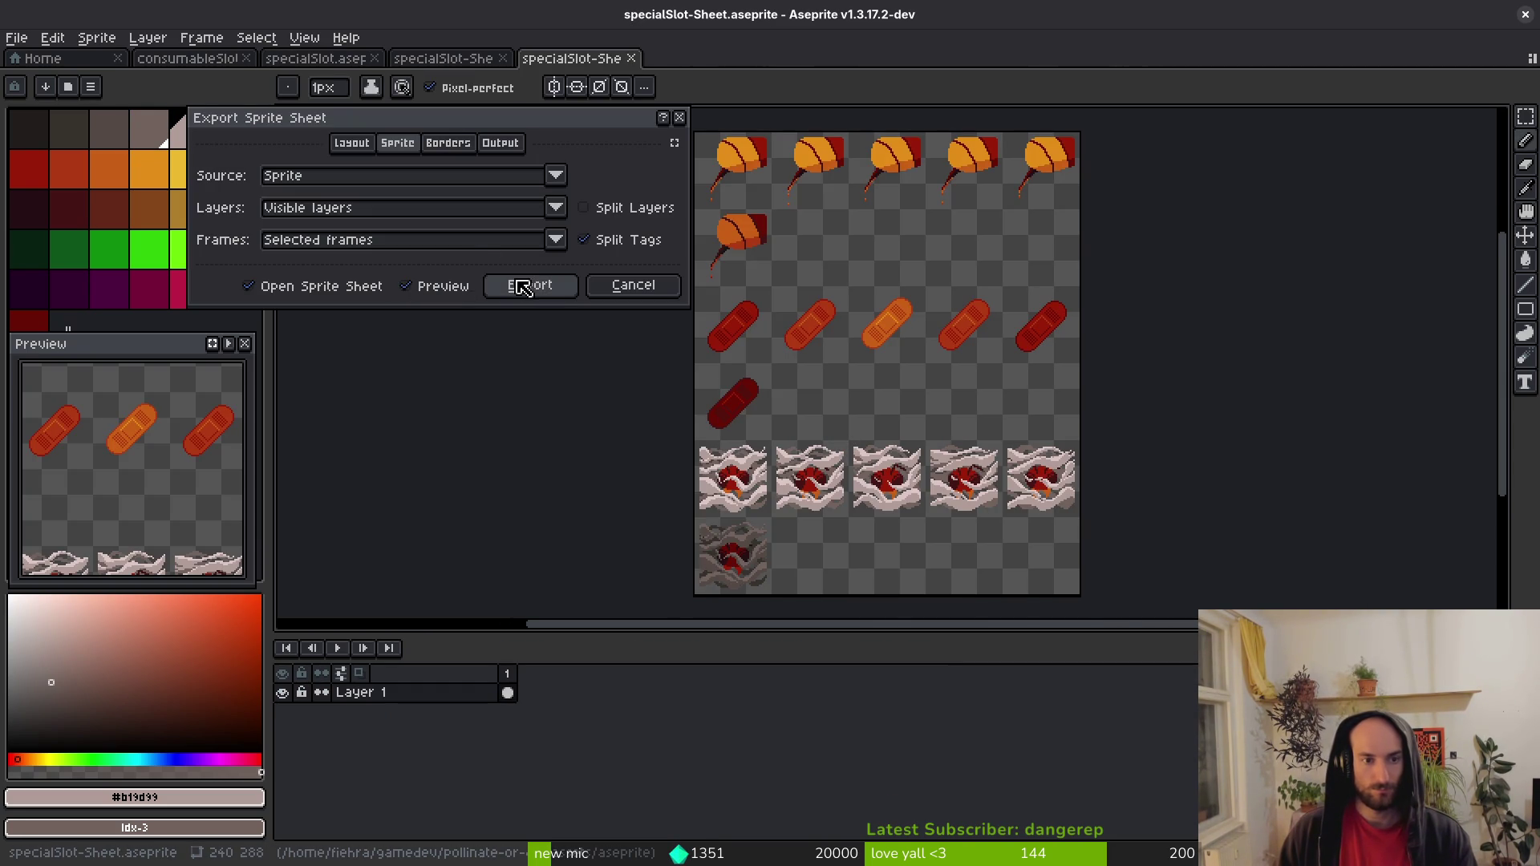
click(523, 288)
Start saving the sheet as a PNG and browse into the art/ui folder.
key(ctrl+shift+e)
click(388, 72)
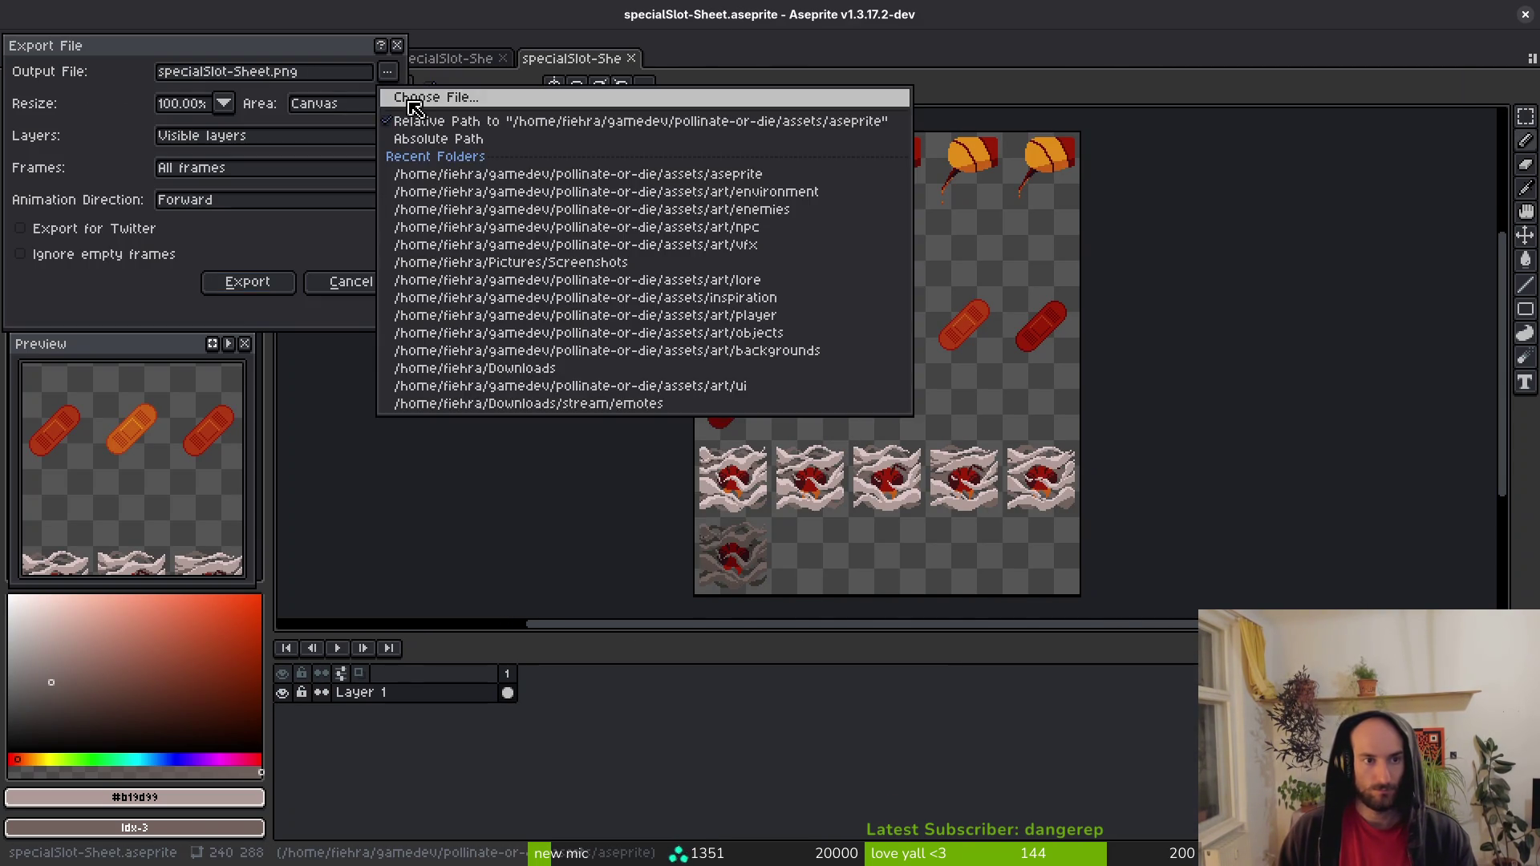
click(412, 100)
click(162, 111)
double_click(164, 192)
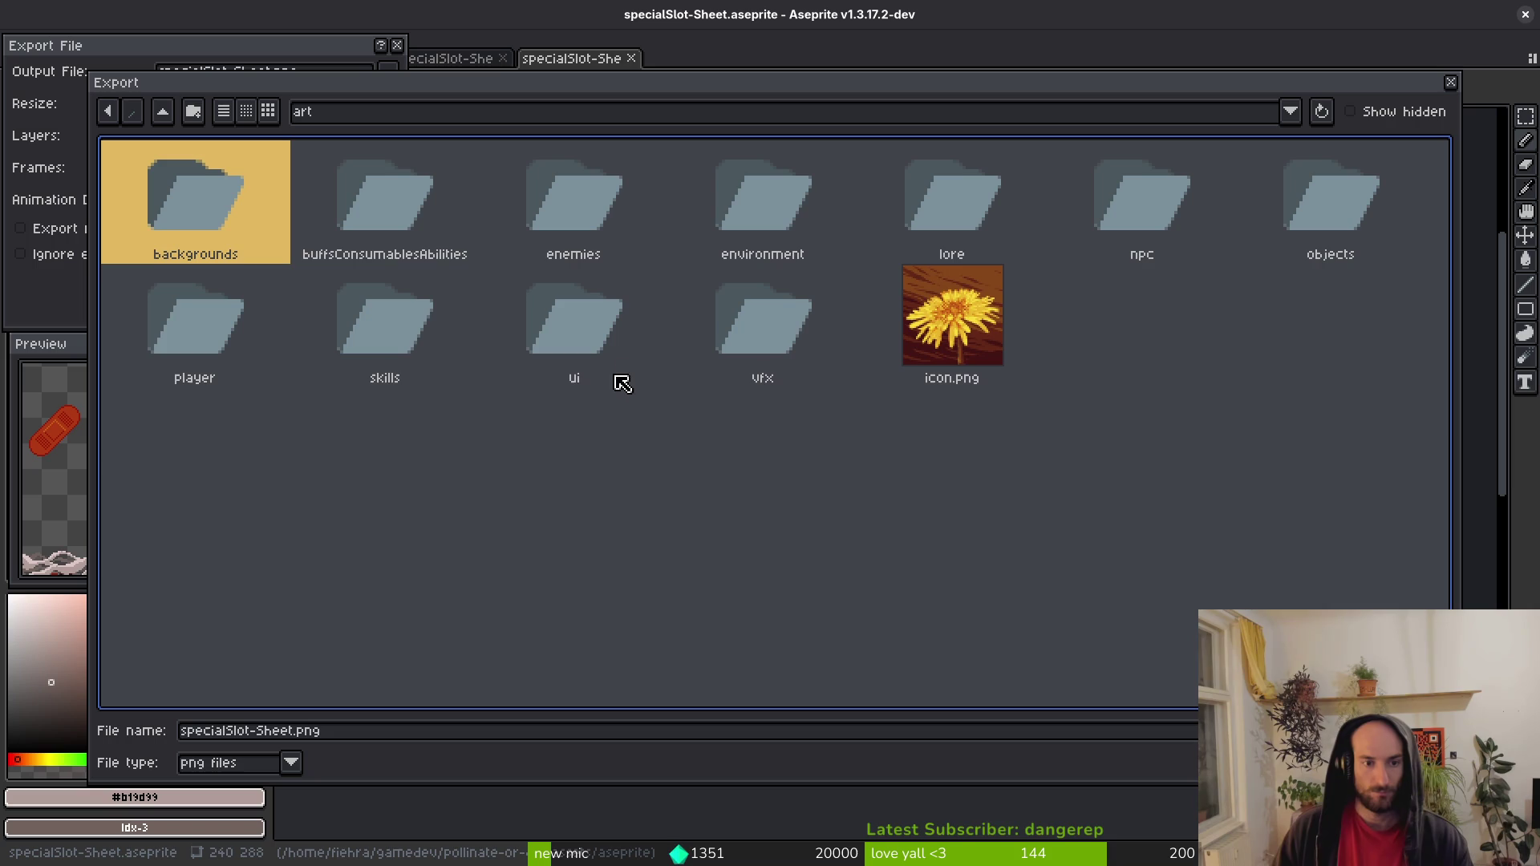
double_click(552, 326)
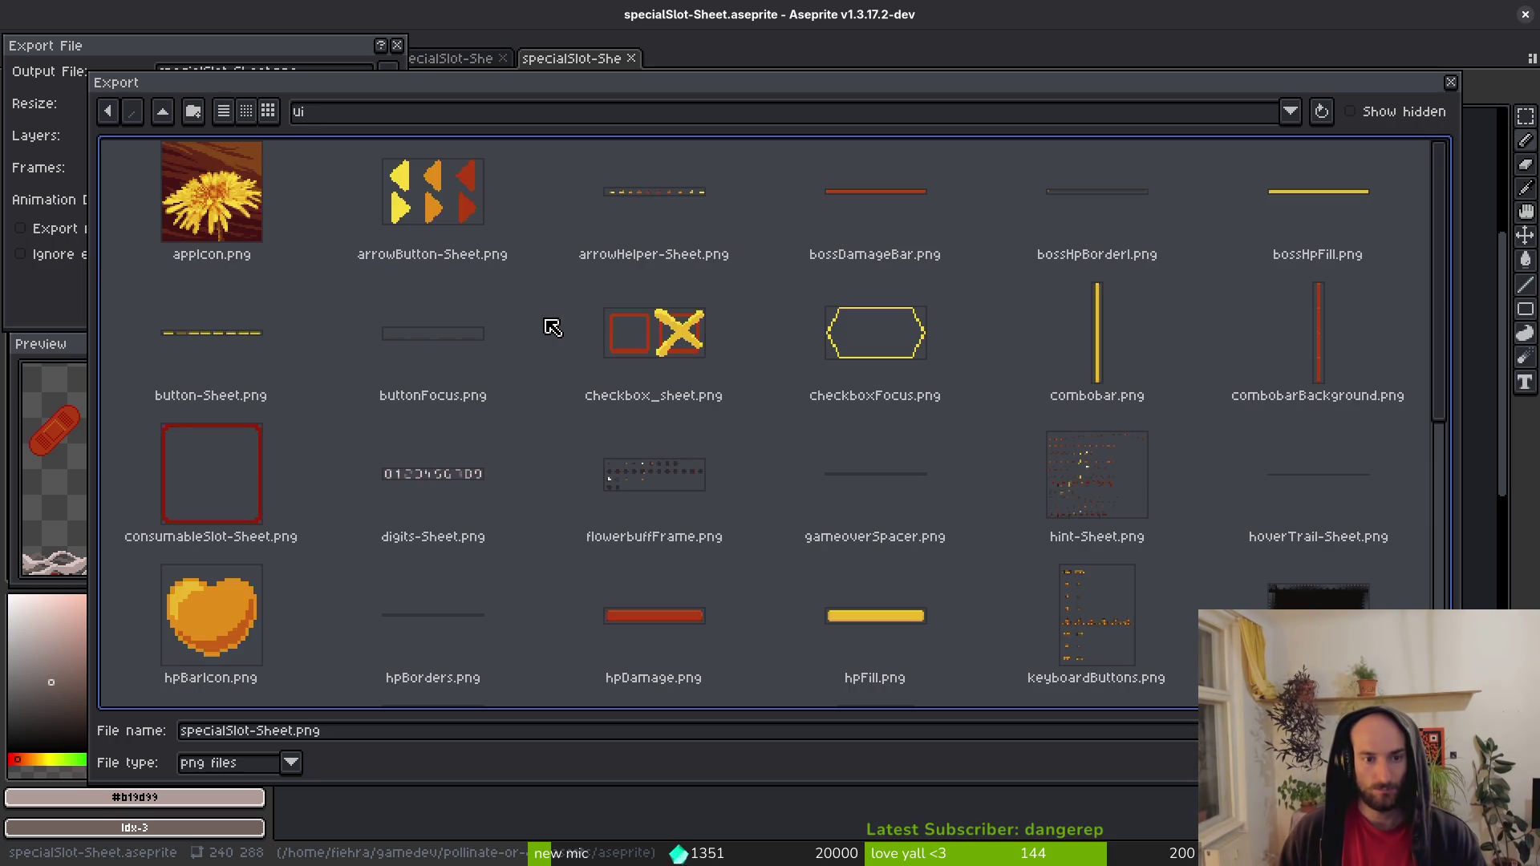
scroll(882, 529, down, 5)
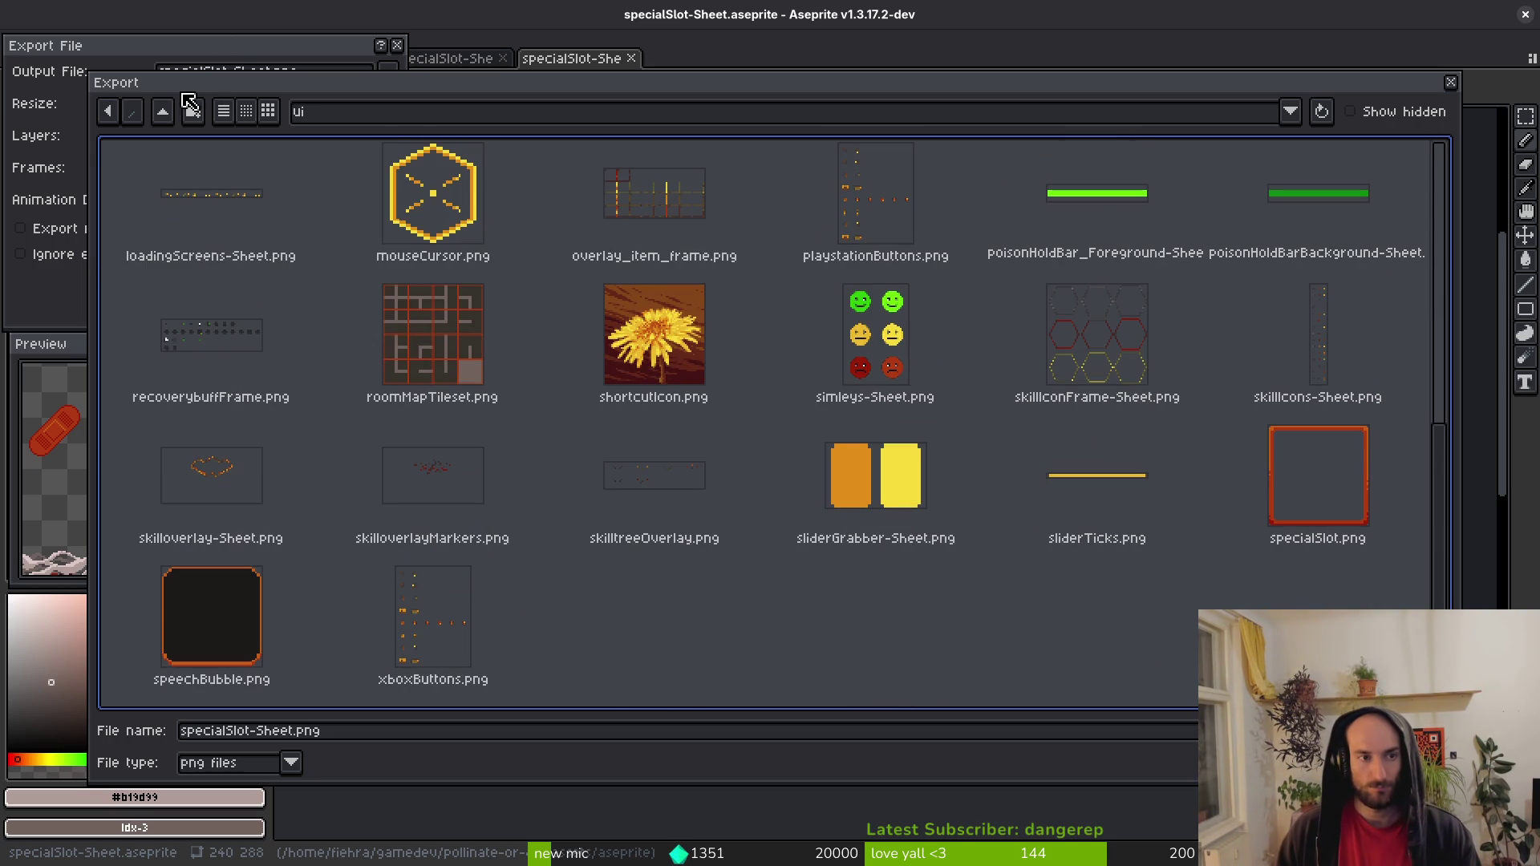
Look through the player, skills and buffsConsumablesAbilities folders, then cancel and close the combined sheet.
click(163, 112)
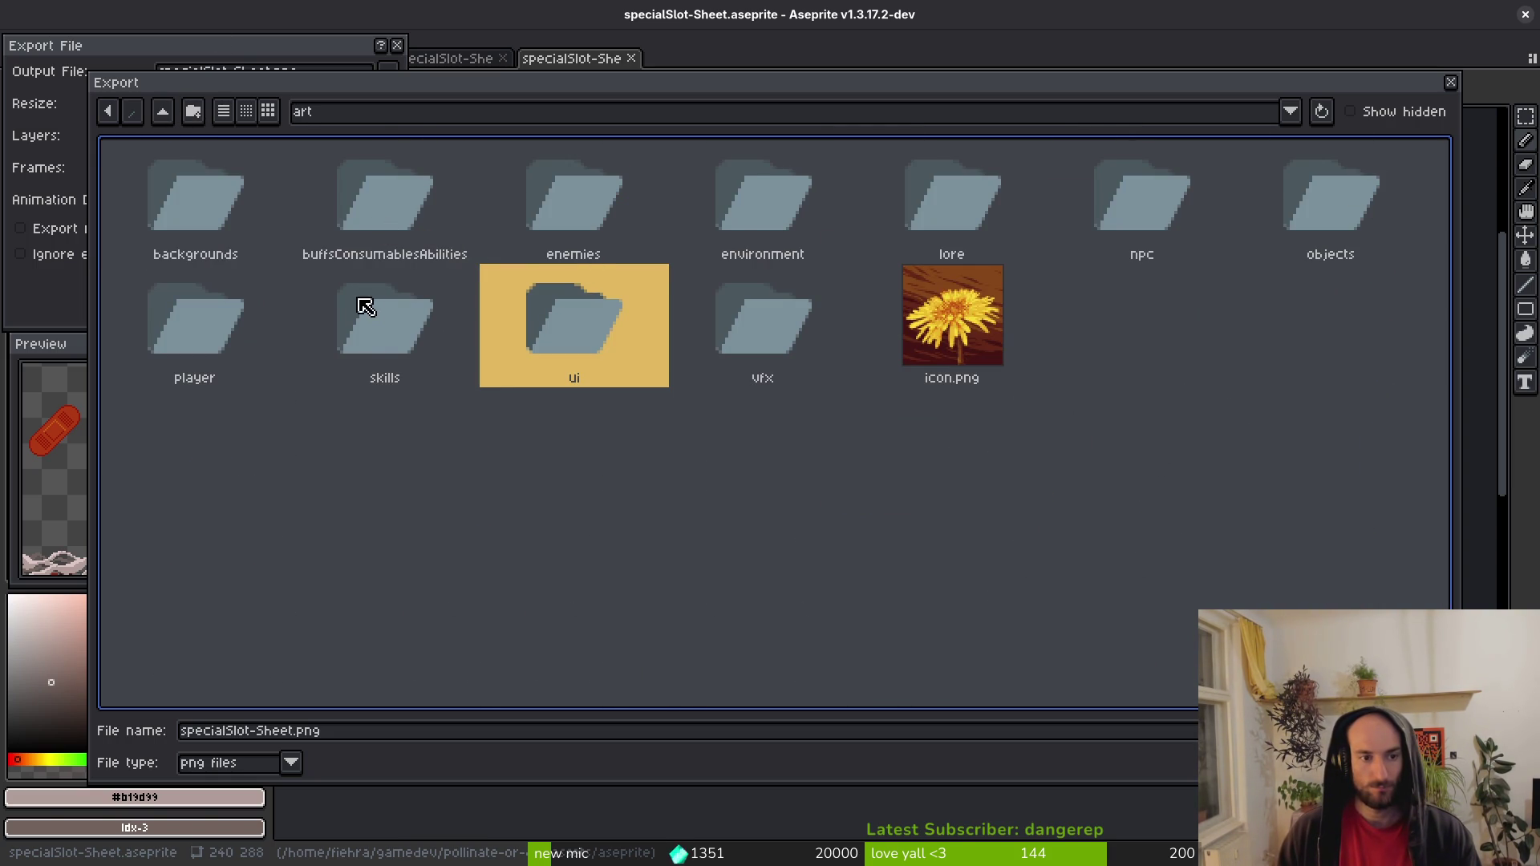
double_click(205, 325)
click(163, 114)
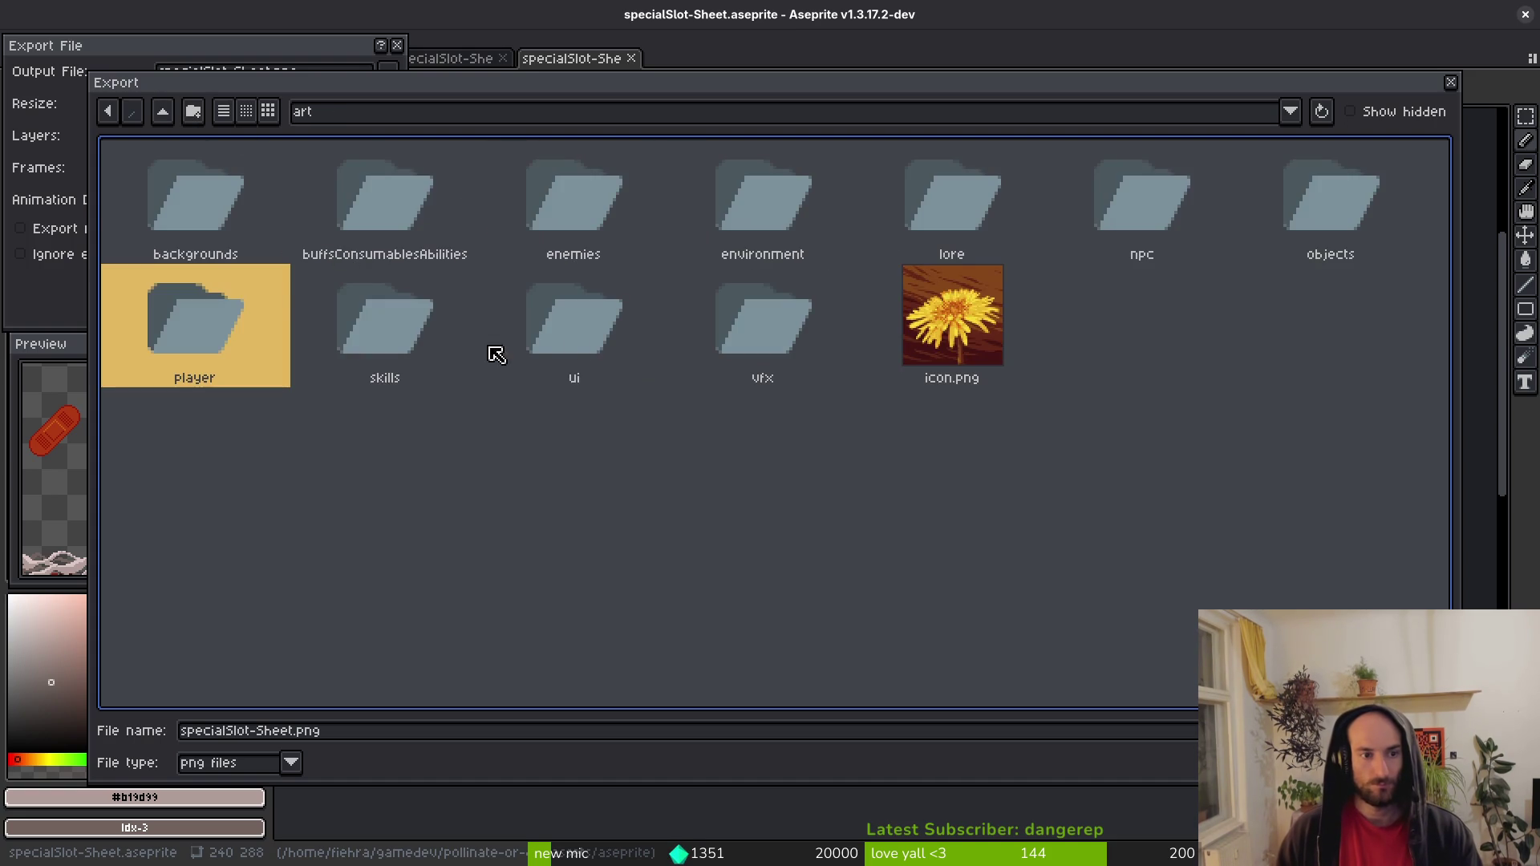
double_click(391, 329)
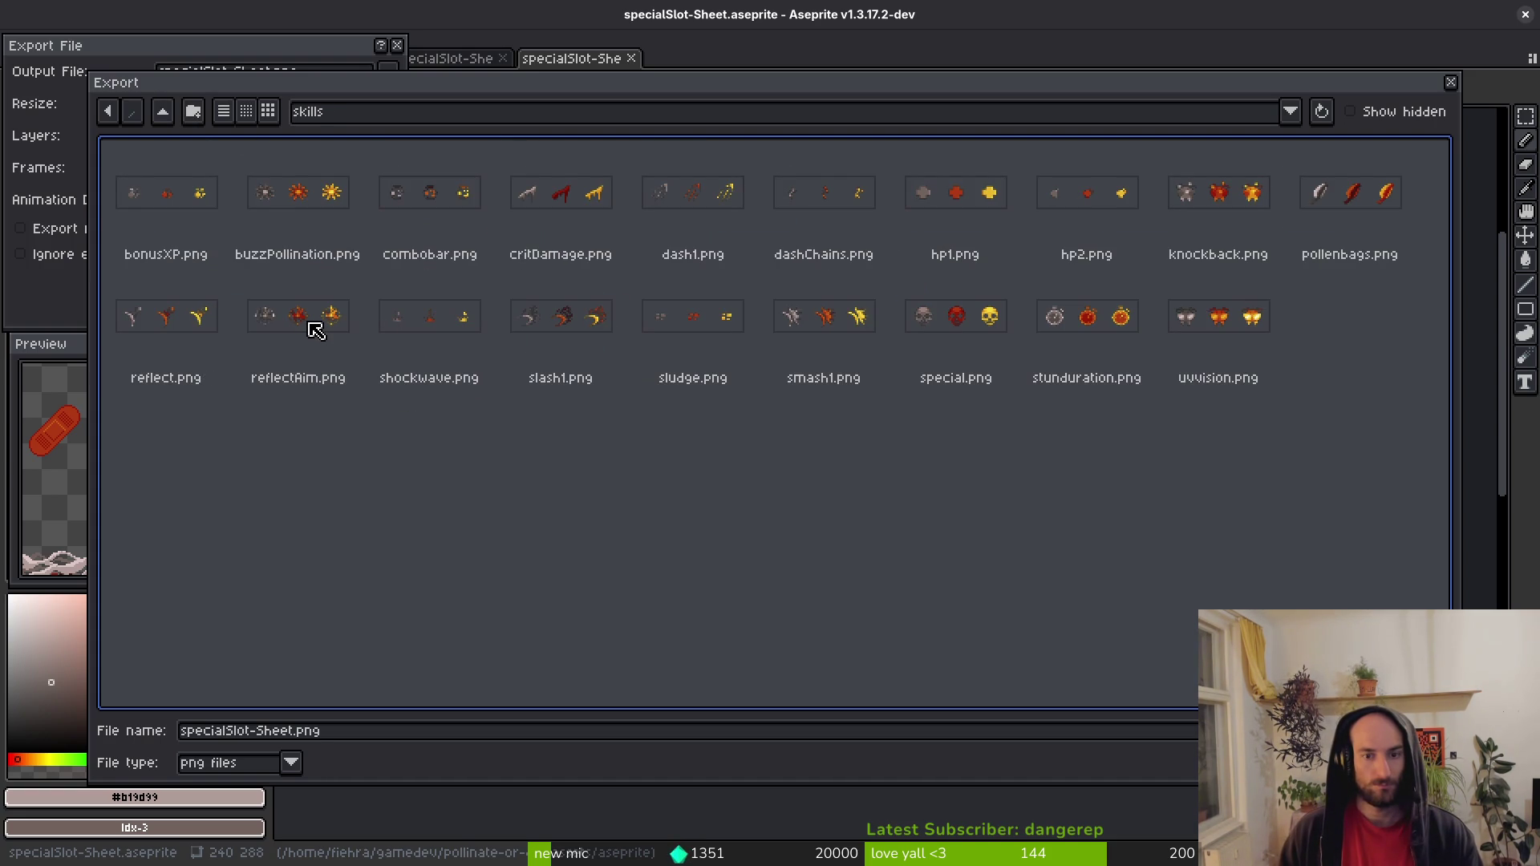
click(163, 114)
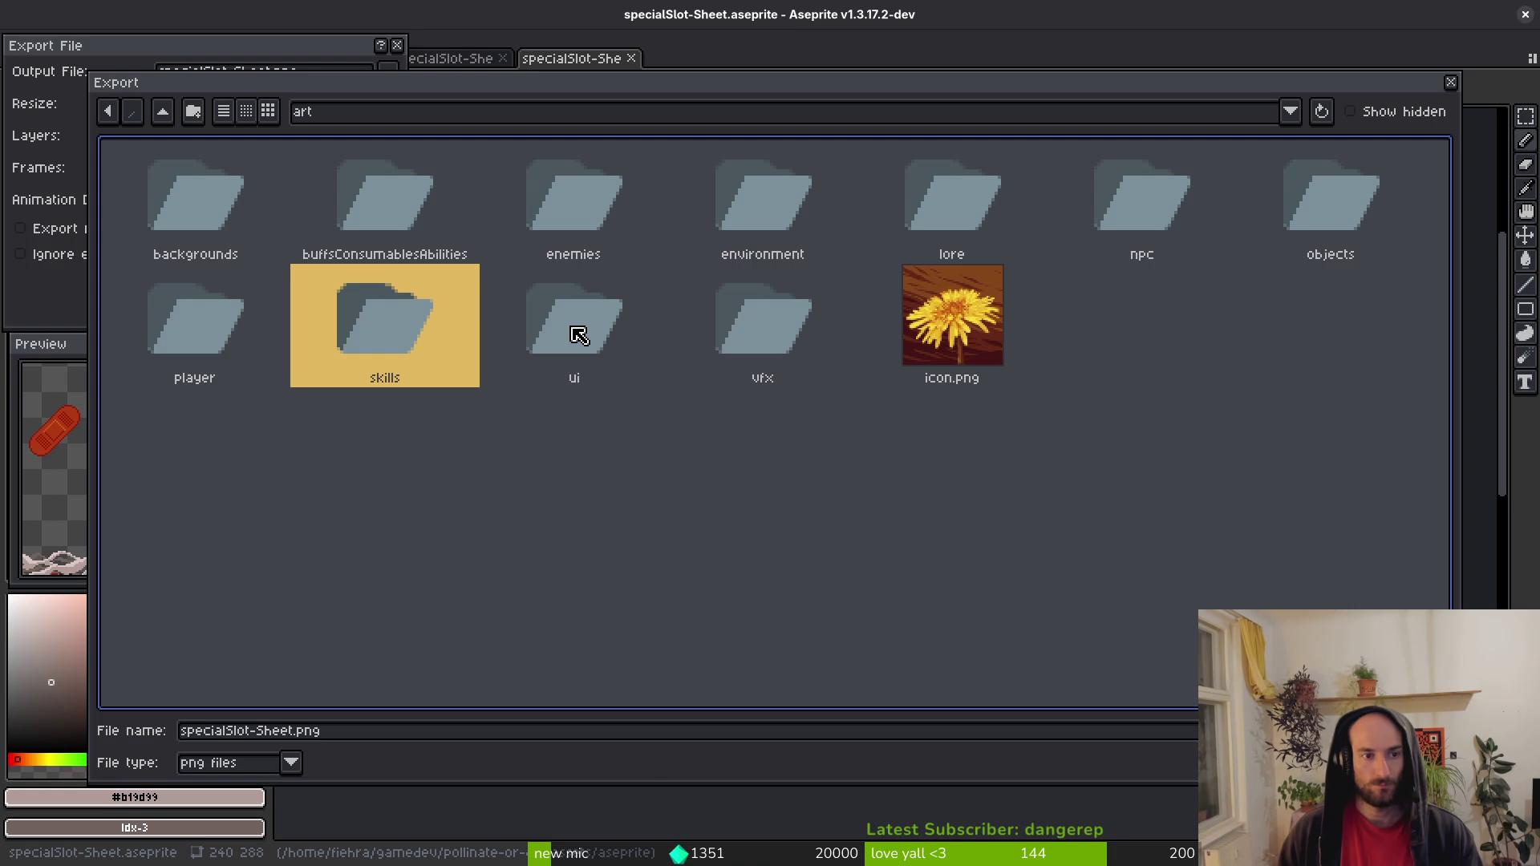
double_click(380, 198)
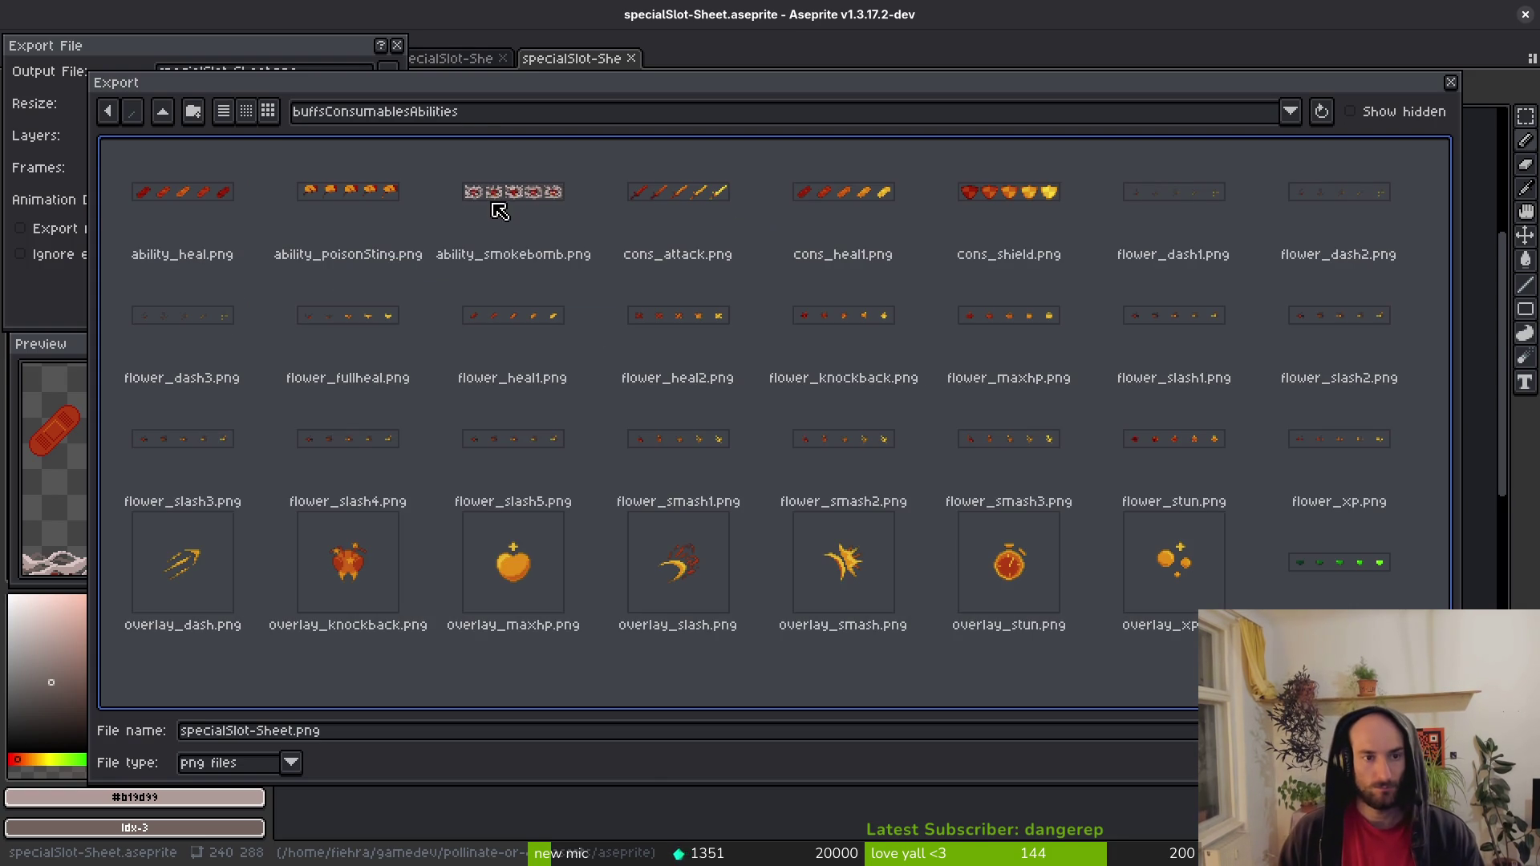
click(163, 113)
key(Return)
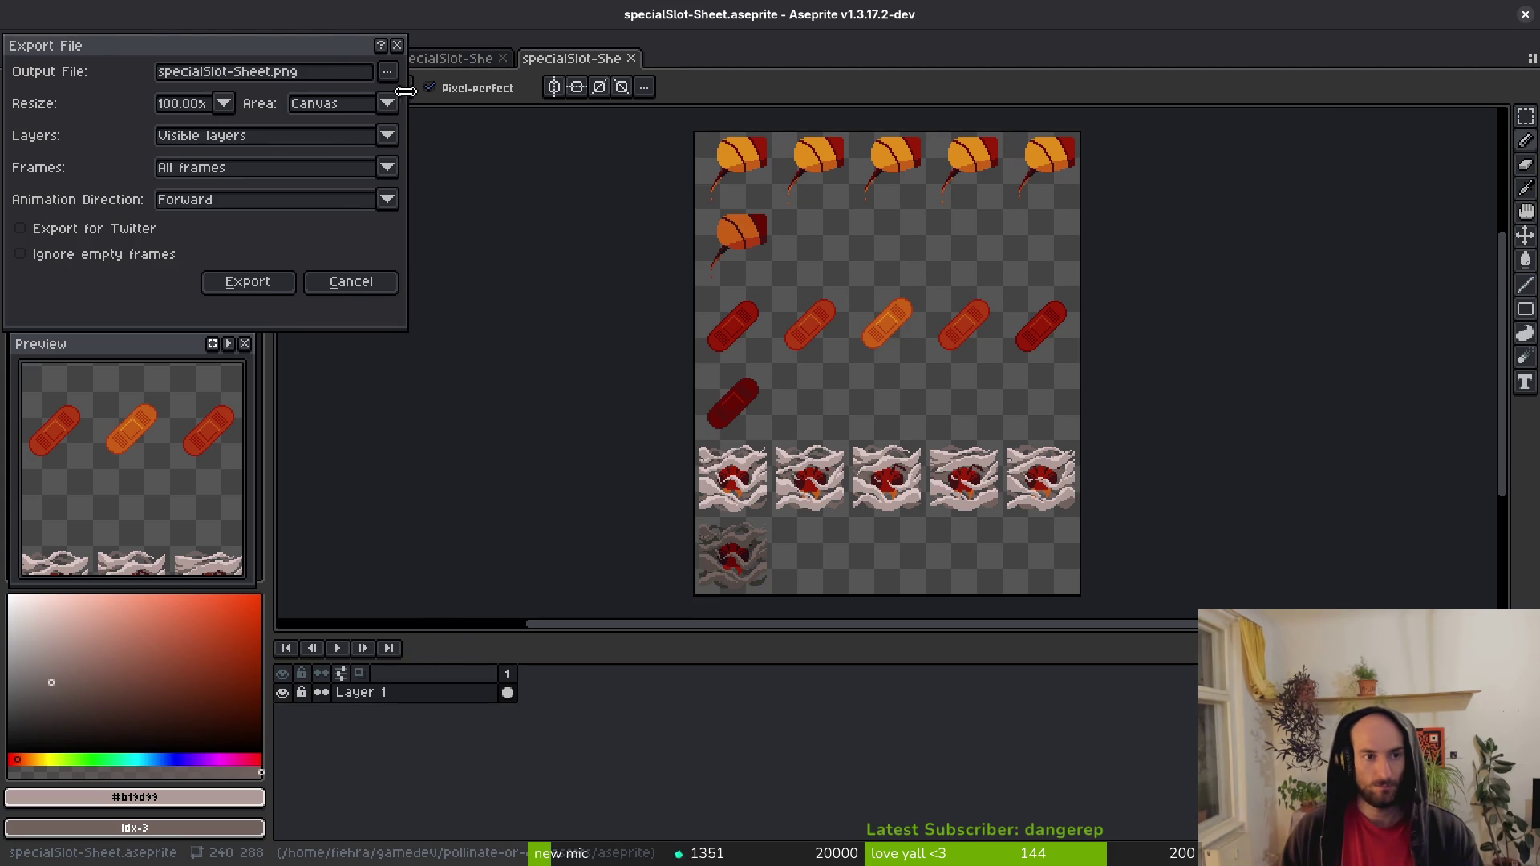
key(Return)
click(631, 57)
Generate a sprite sheet from the poison sting frames 3 to 8.
click(503, 58)
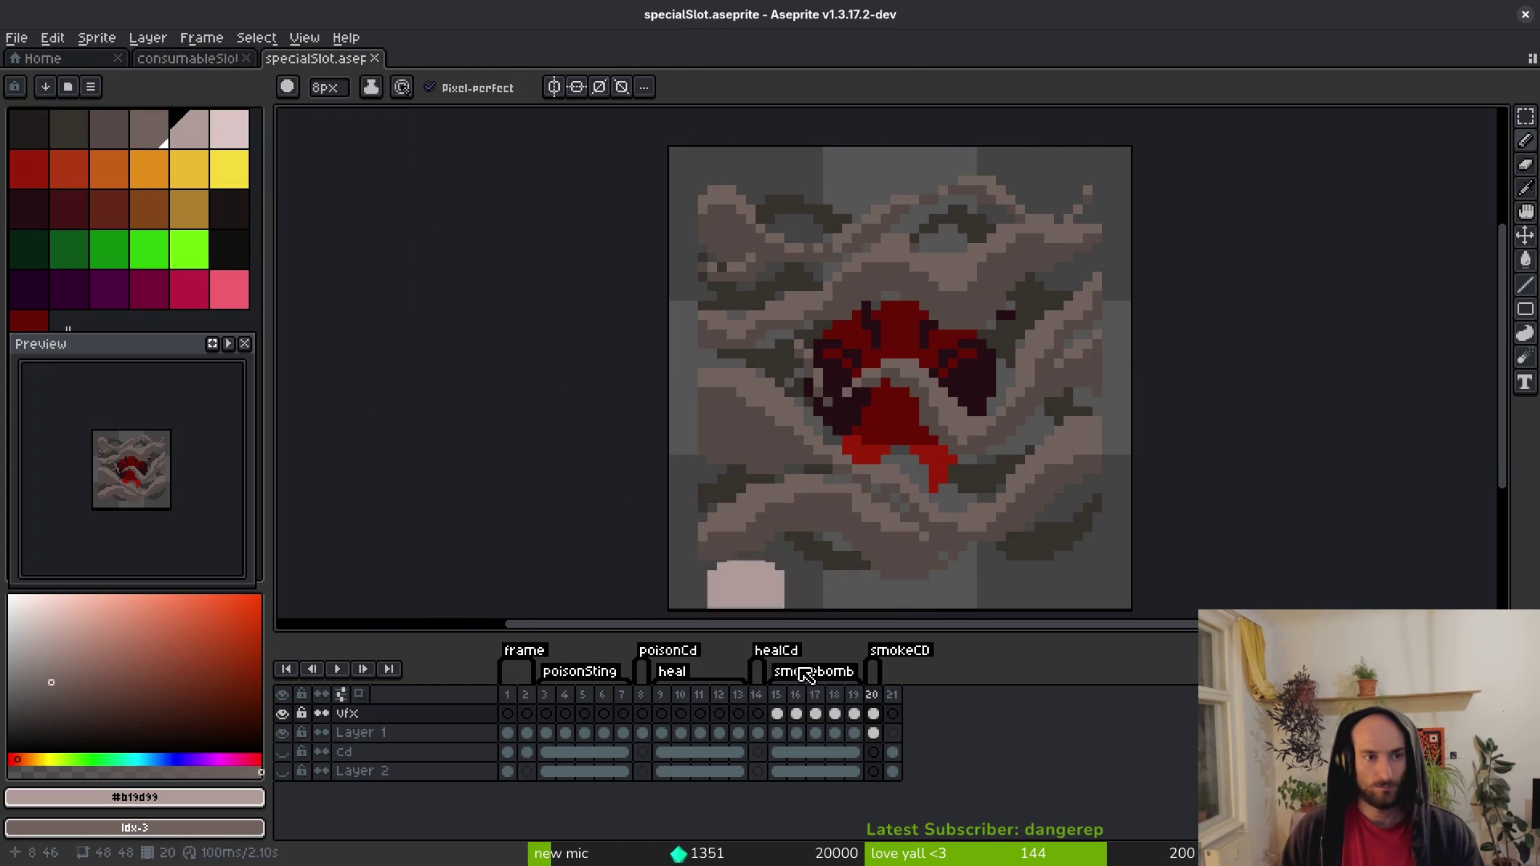
drag(544, 694, 642, 695)
key(v)
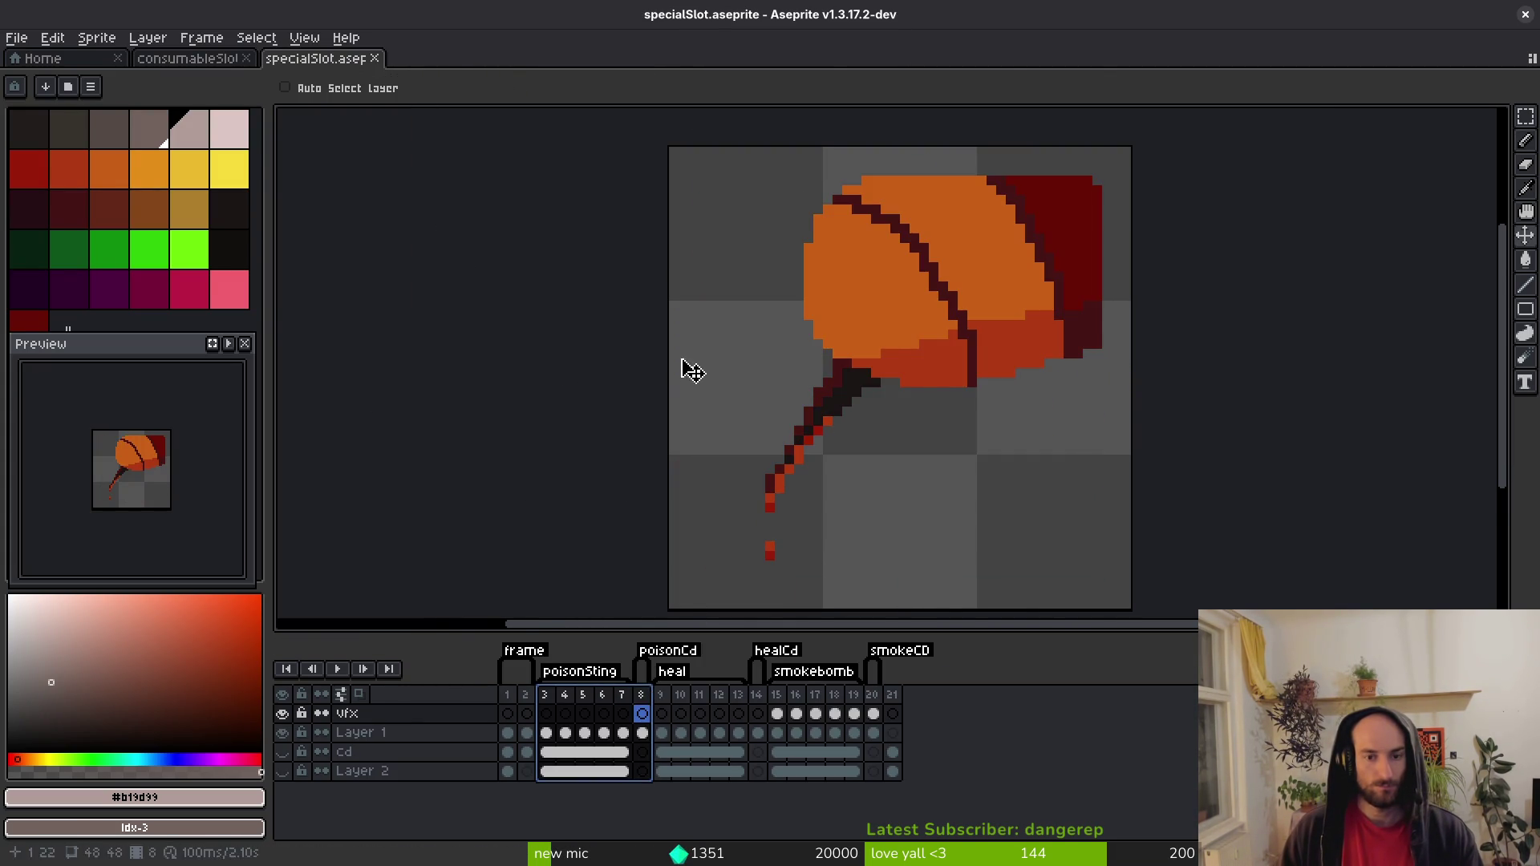
key(ctrl+e)
click(518, 287)
key(ctrl+shift+e)
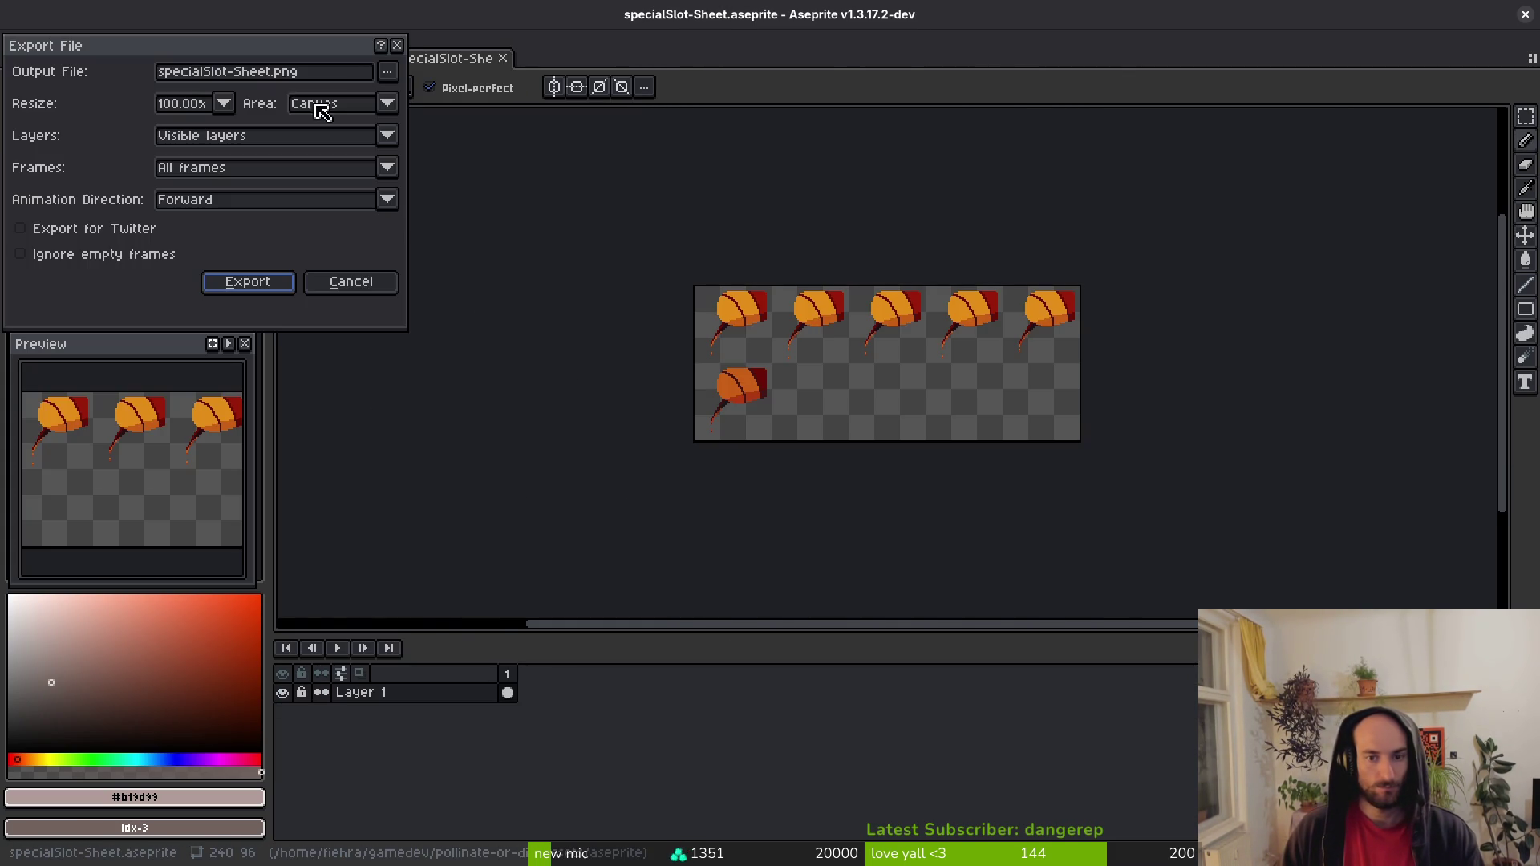
Export the sheet over art/buffsConsumablesAbilities/ability_poisonSting.png.
click(388, 72)
click(409, 90)
click(163, 112)
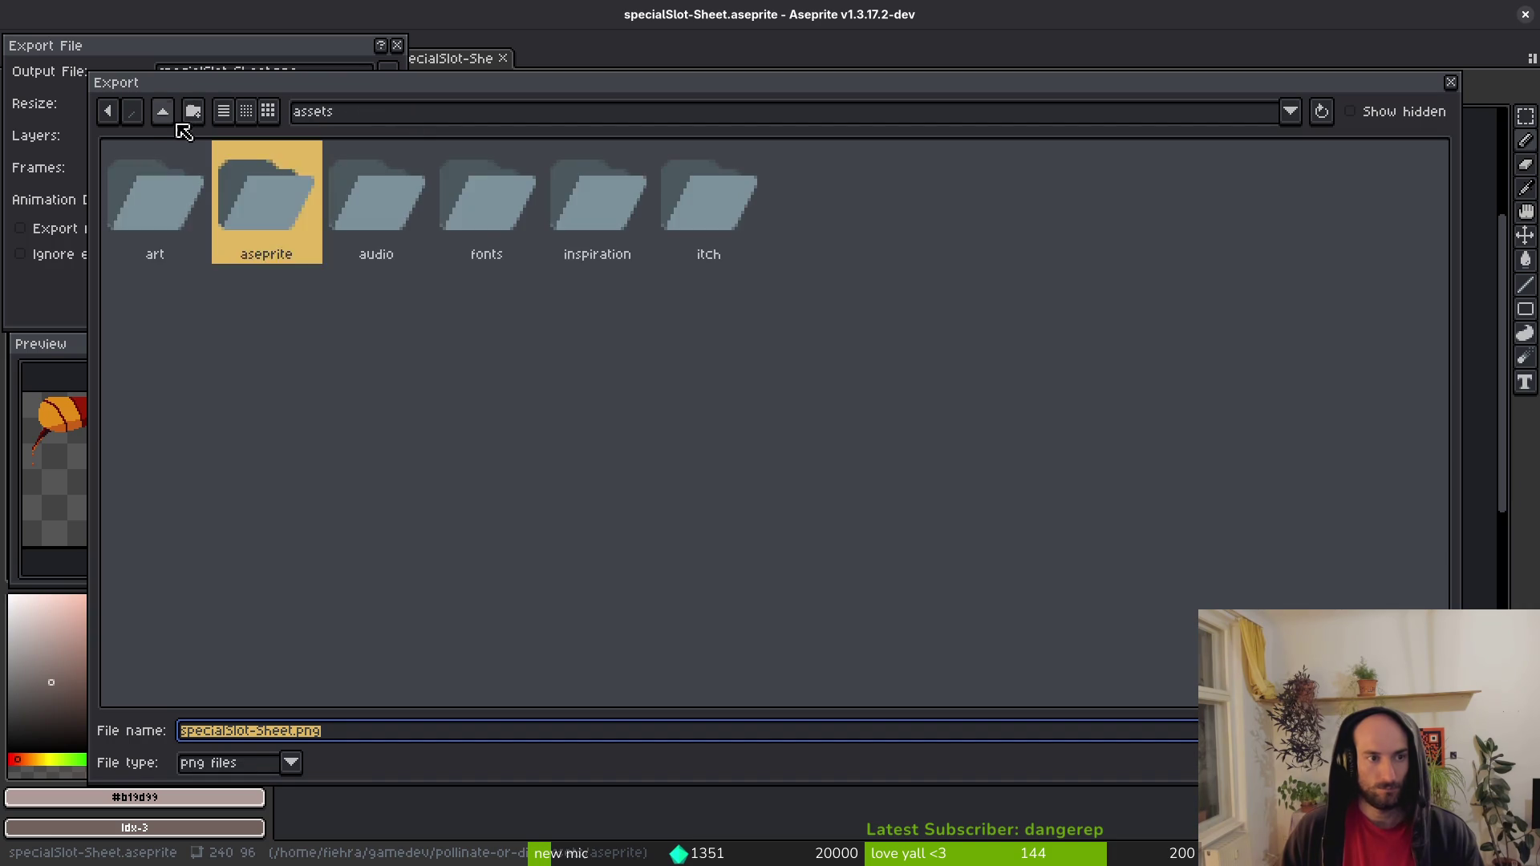
double_click(180, 203)
double_click(362, 204)
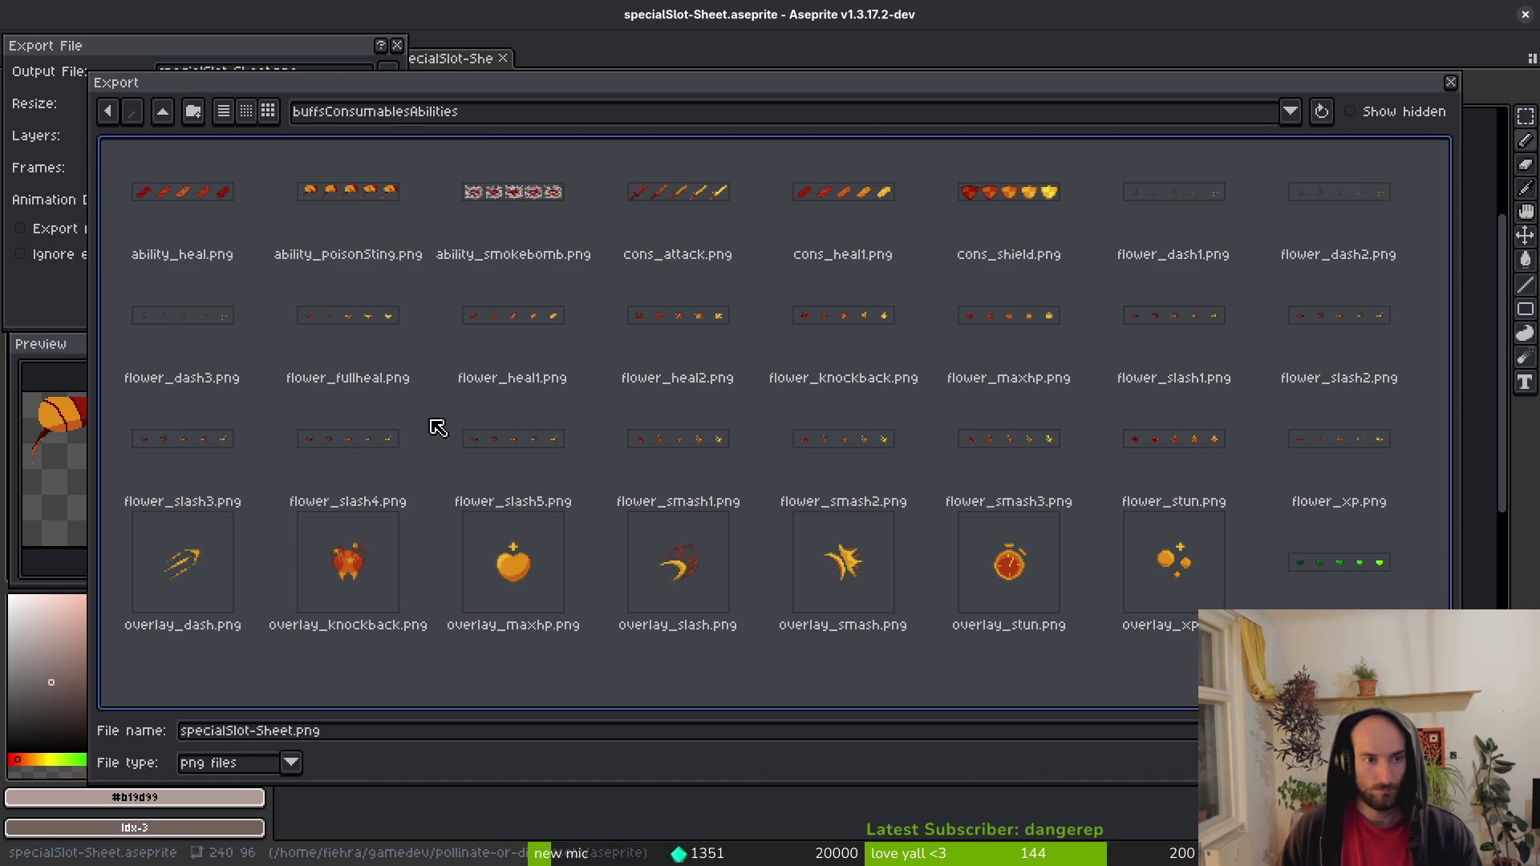
click(338, 243)
key(Return)
click(654, 483)
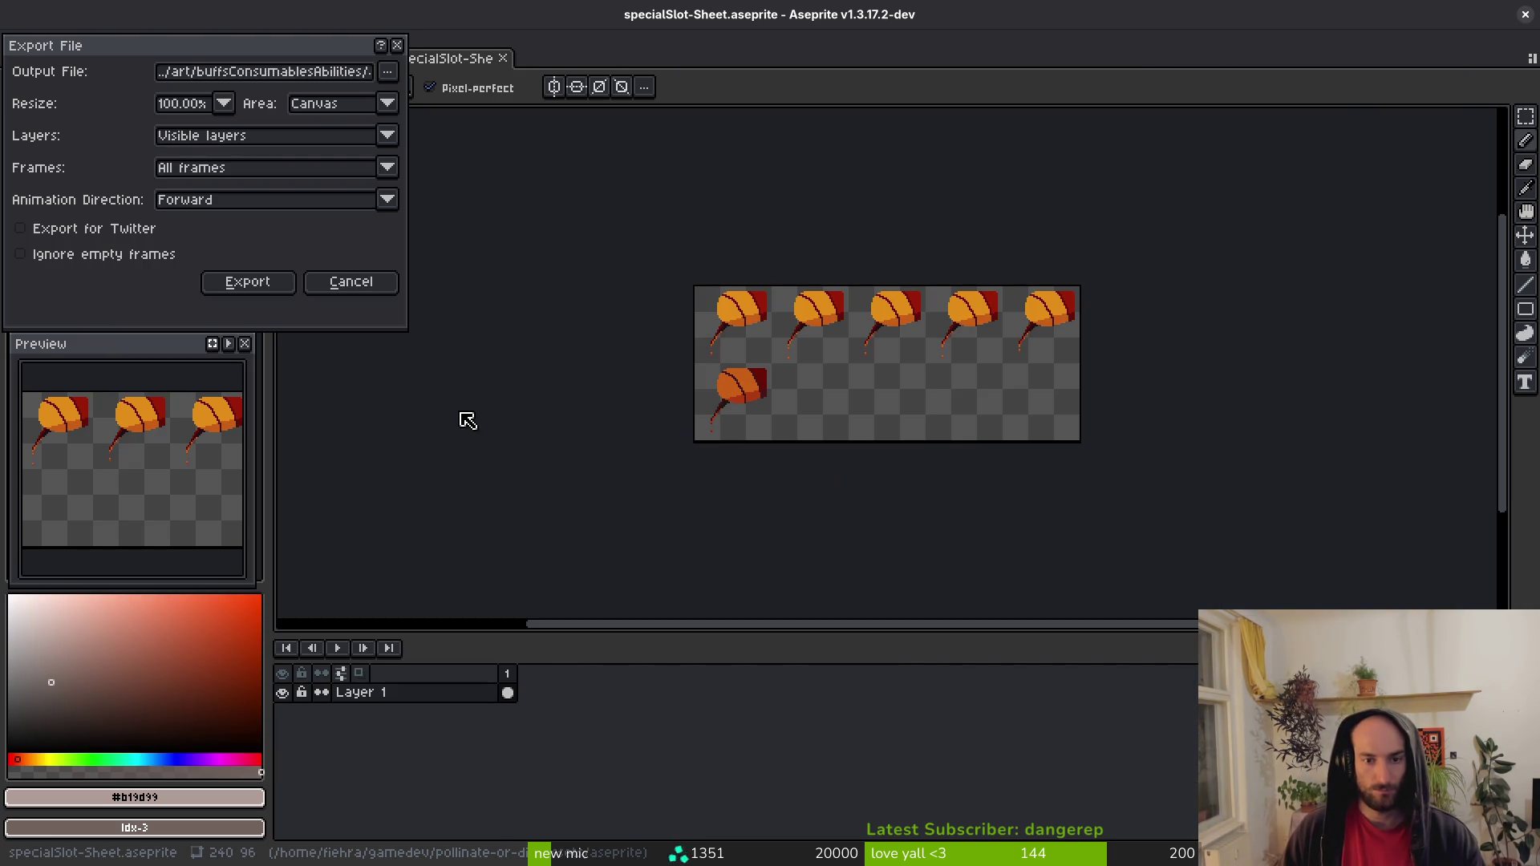
click(253, 284)
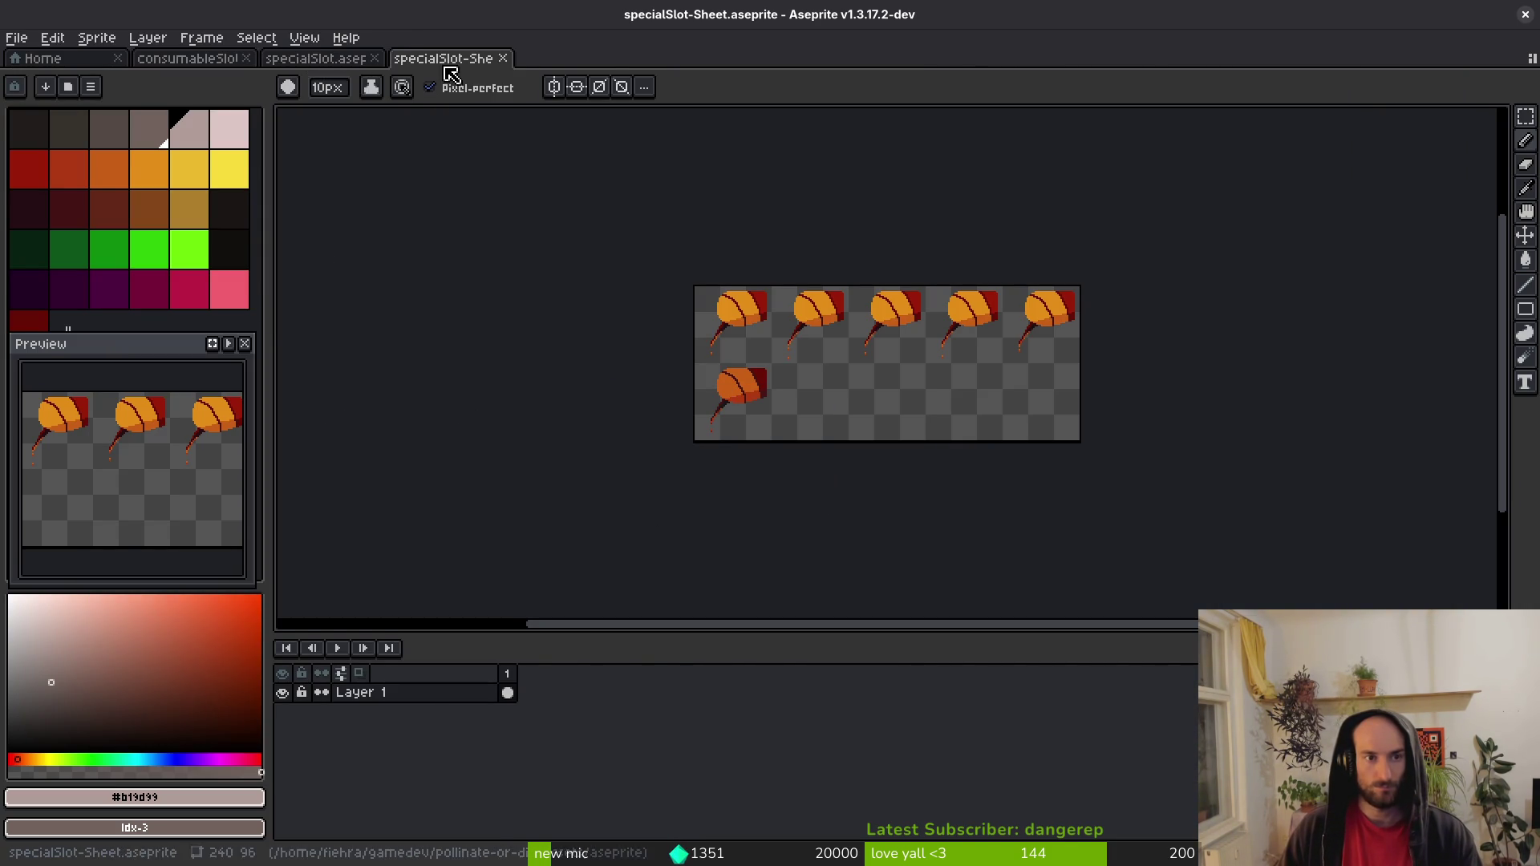
Generate a sprite sheet from the heal frames 9 to 14.
click(503, 59)
drag(666, 712, 756, 712)
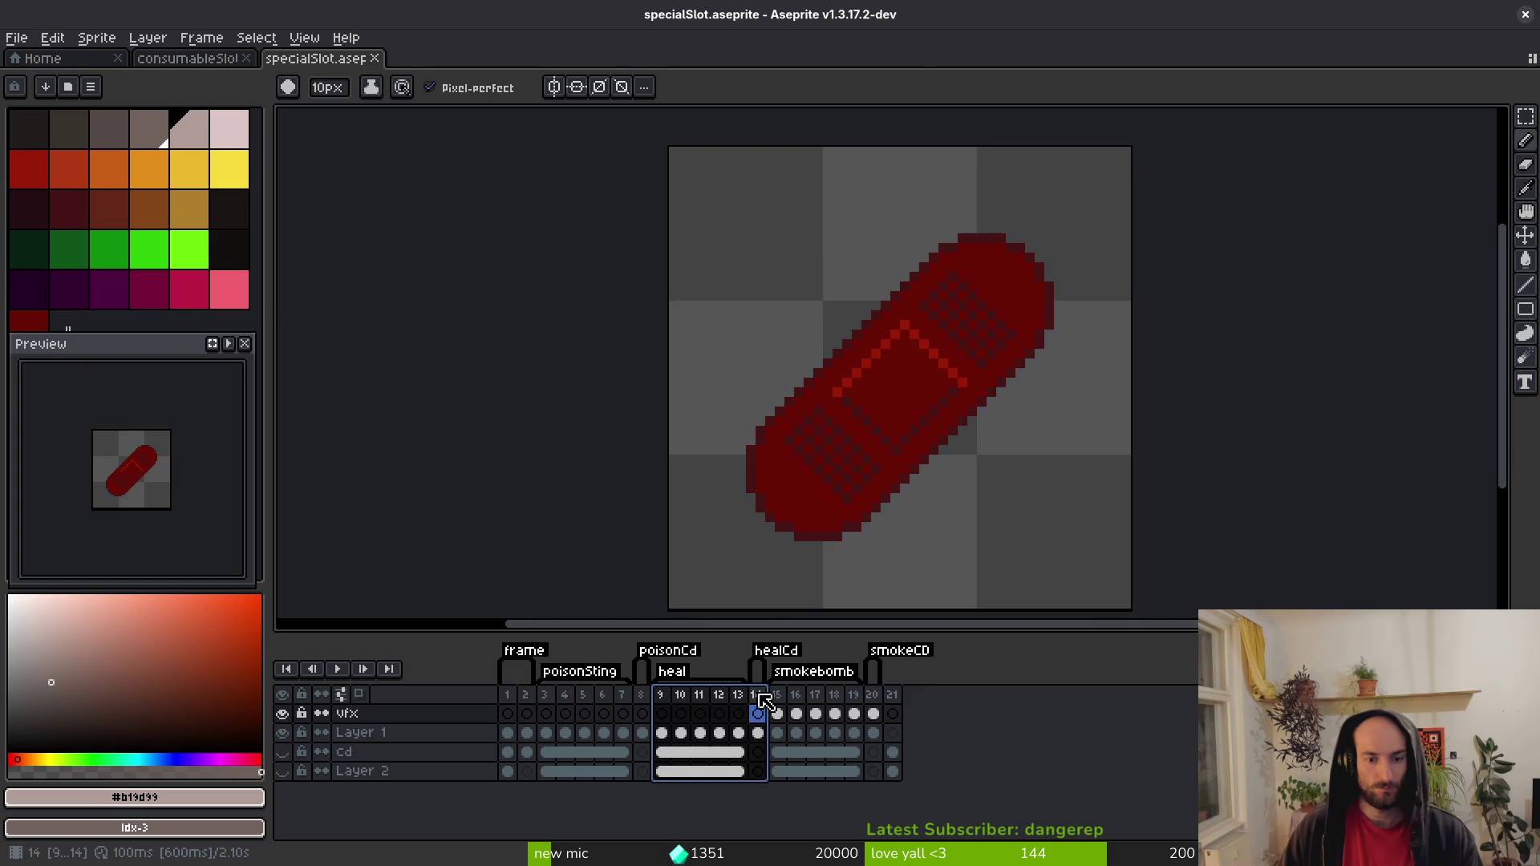
key(ctrl+e)
click(517, 282)
Export the heal sheet over ability_heal.png in buffsConsumablesAbilities.
key(ctrl+shift+e)
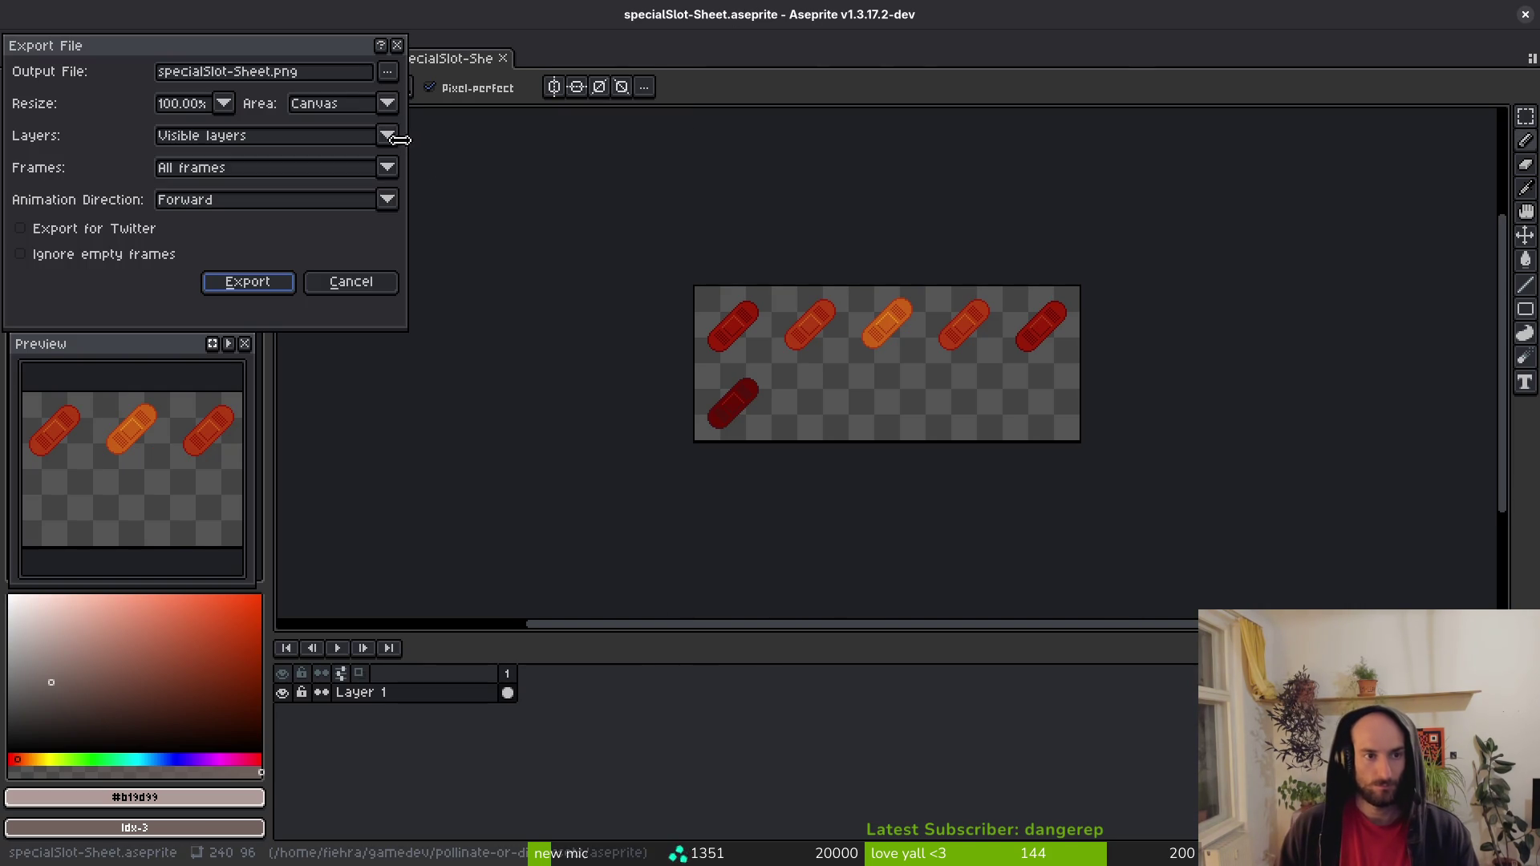
click(397, 74)
click(437, 97)
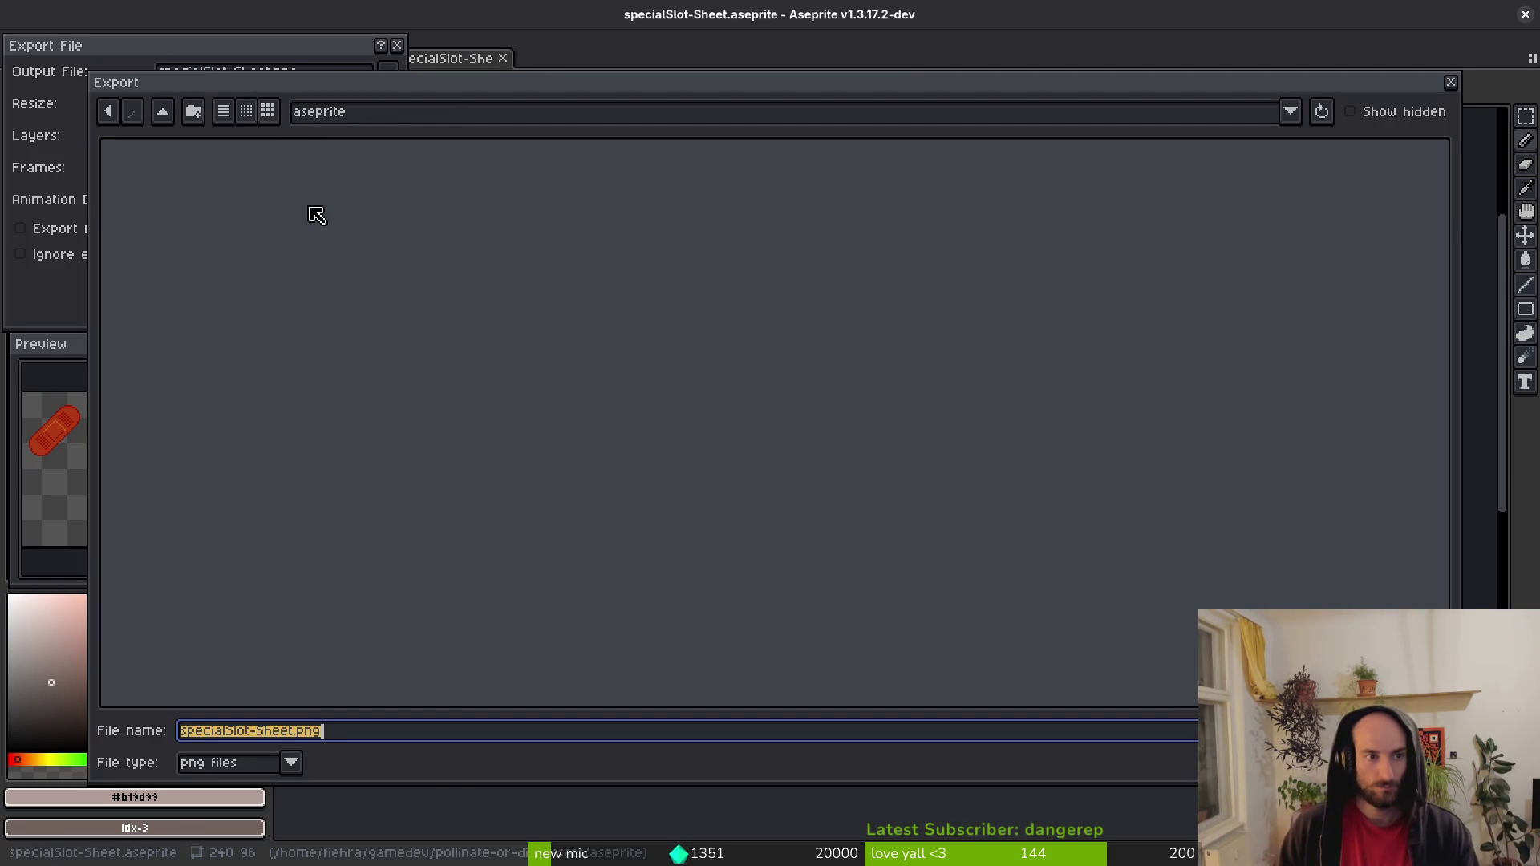
click(168, 121)
double_click(170, 201)
double_click(393, 205)
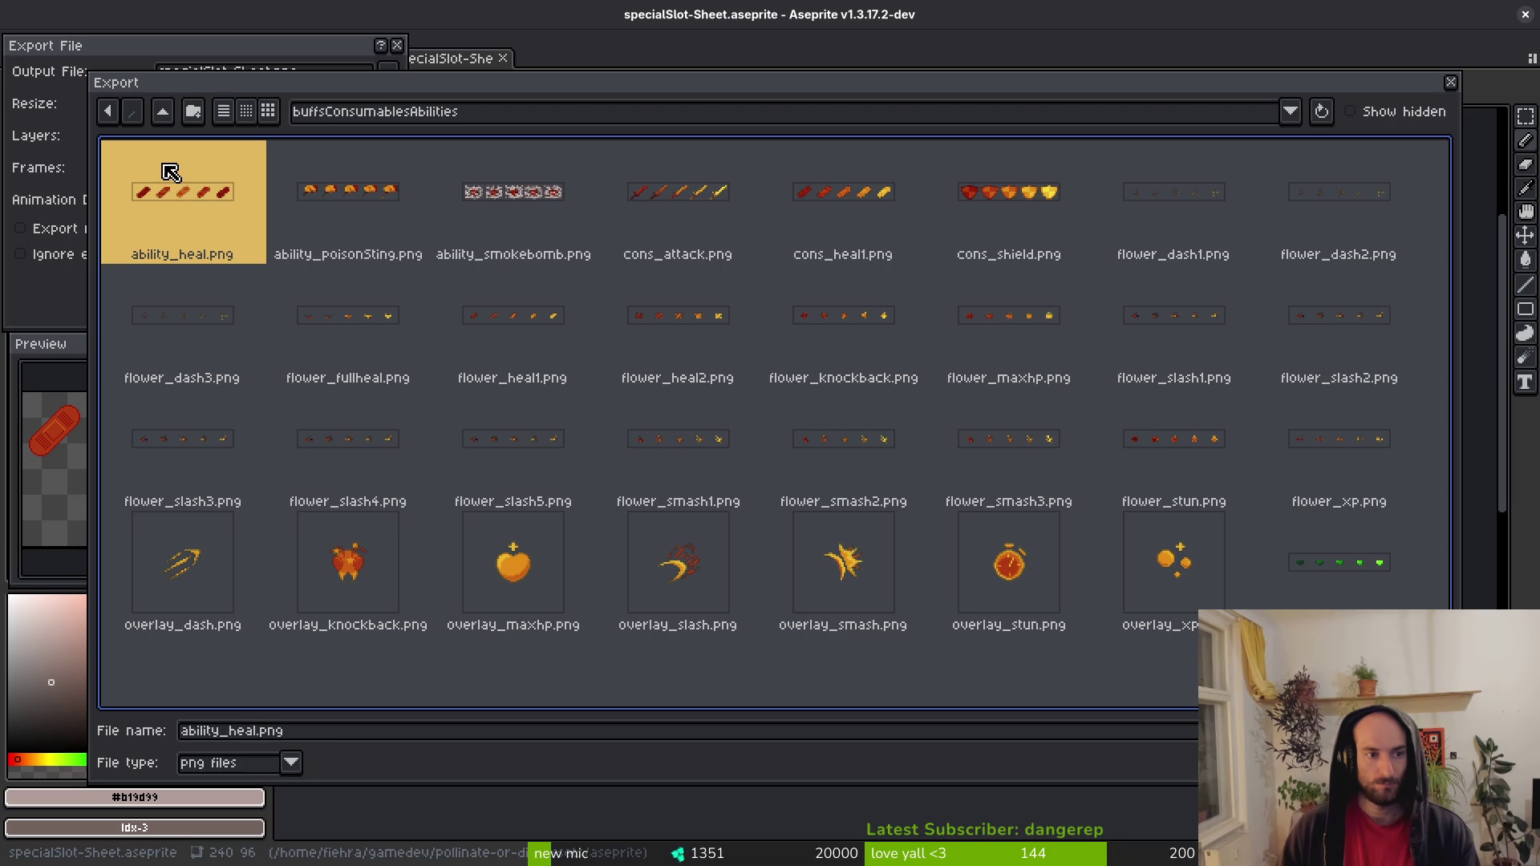
key(Return)
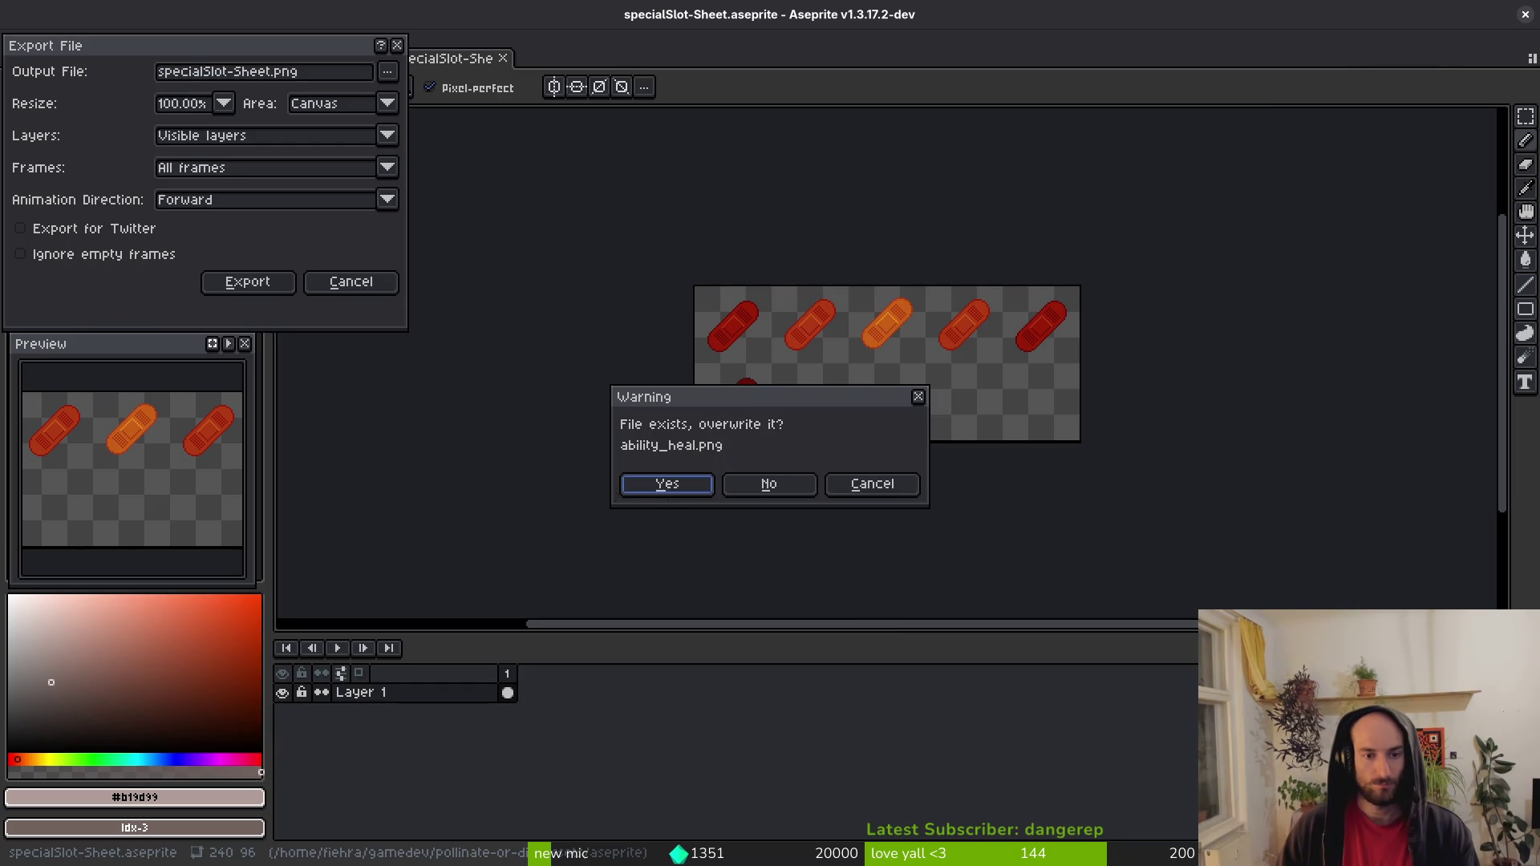
click(665, 486)
click(264, 278)
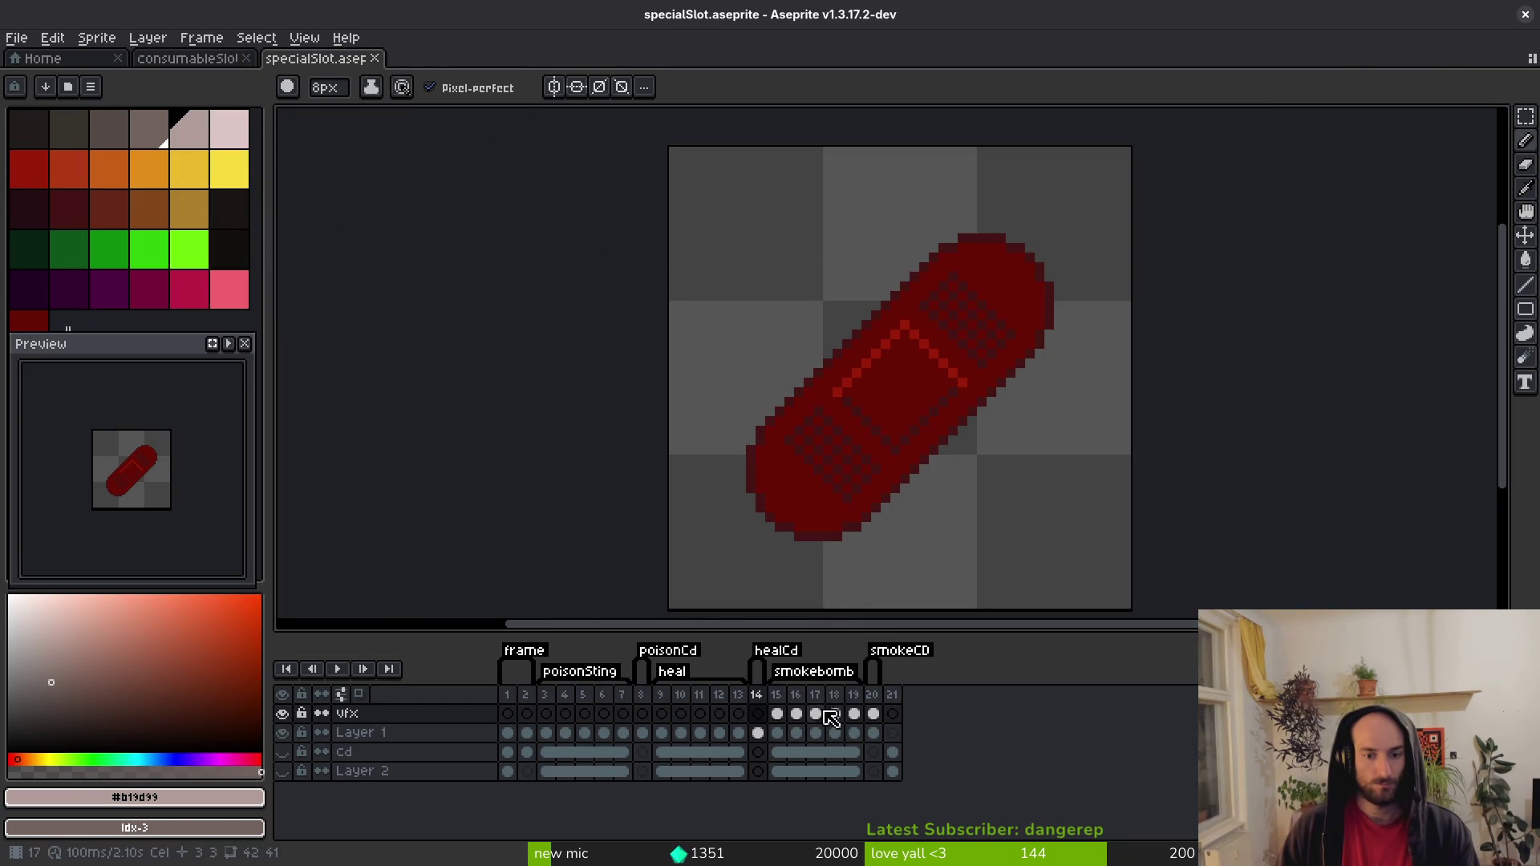
Generate a sprite sheet from the smokebomb frames 15 to 20.
drag(778, 704, 875, 704)
key(ctrl+e)
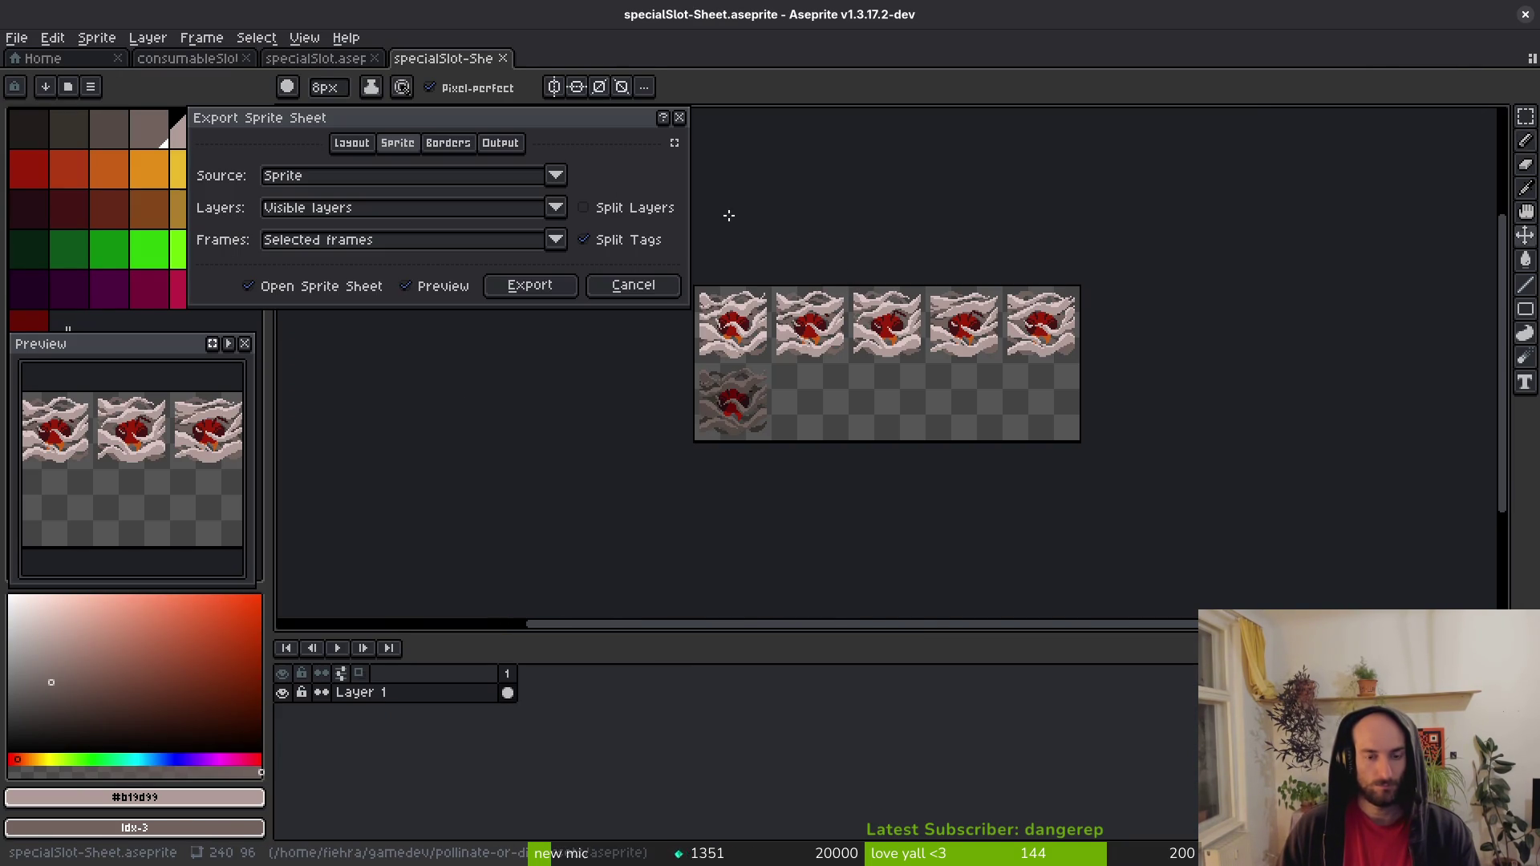
click(530, 285)
Export the smokebomb sheet over ability_smokebomb.png, then close the sheet and Aseprite.
key(ctrl+shift+e)
click(392, 75)
click(162, 110)
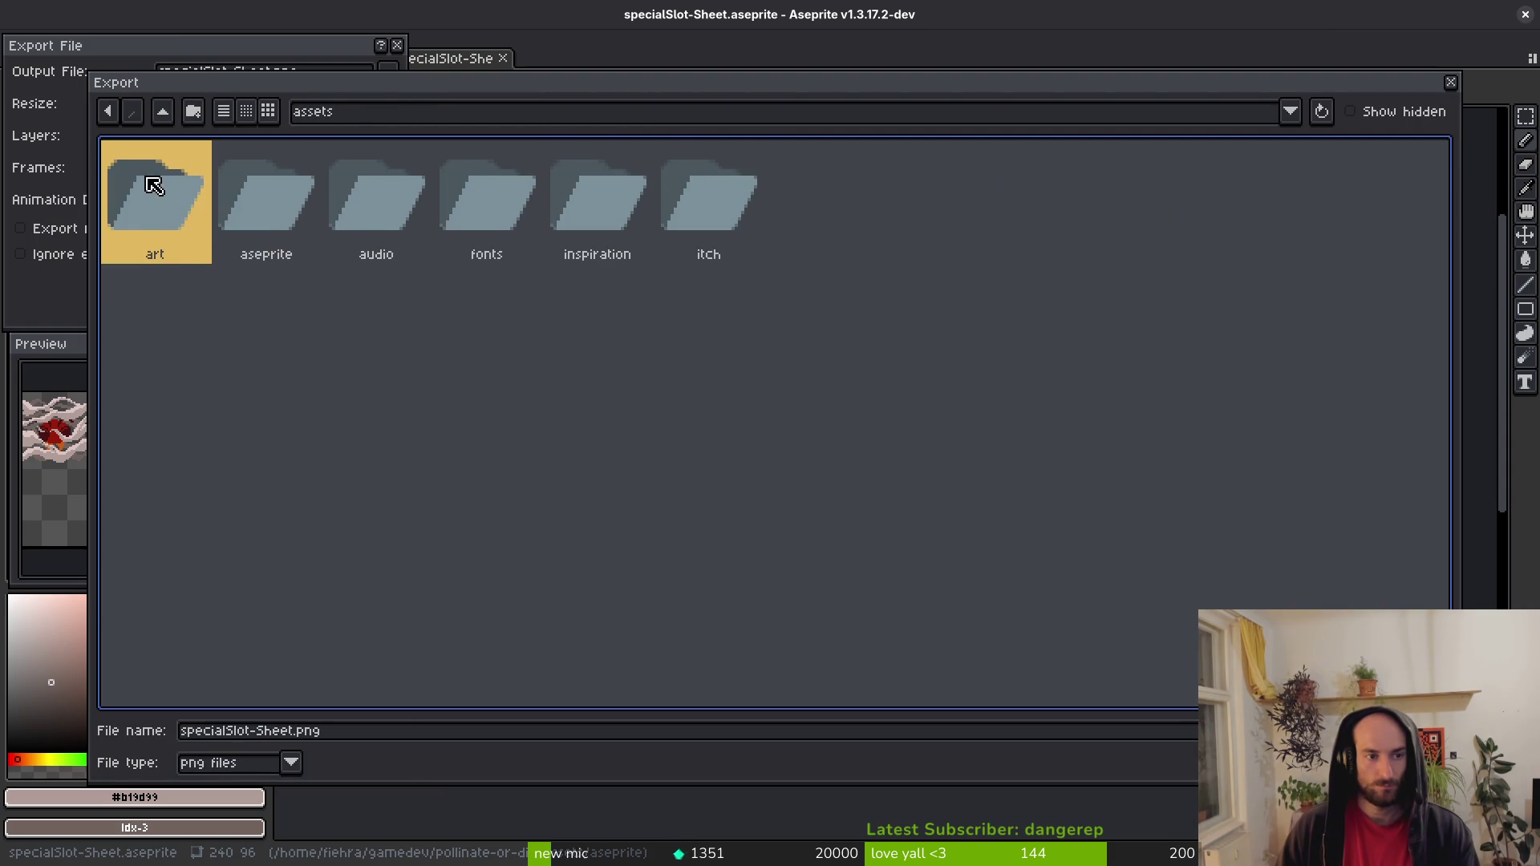
double_click(154, 186)
double_click(367, 235)
click(196, 192)
click(520, 258)
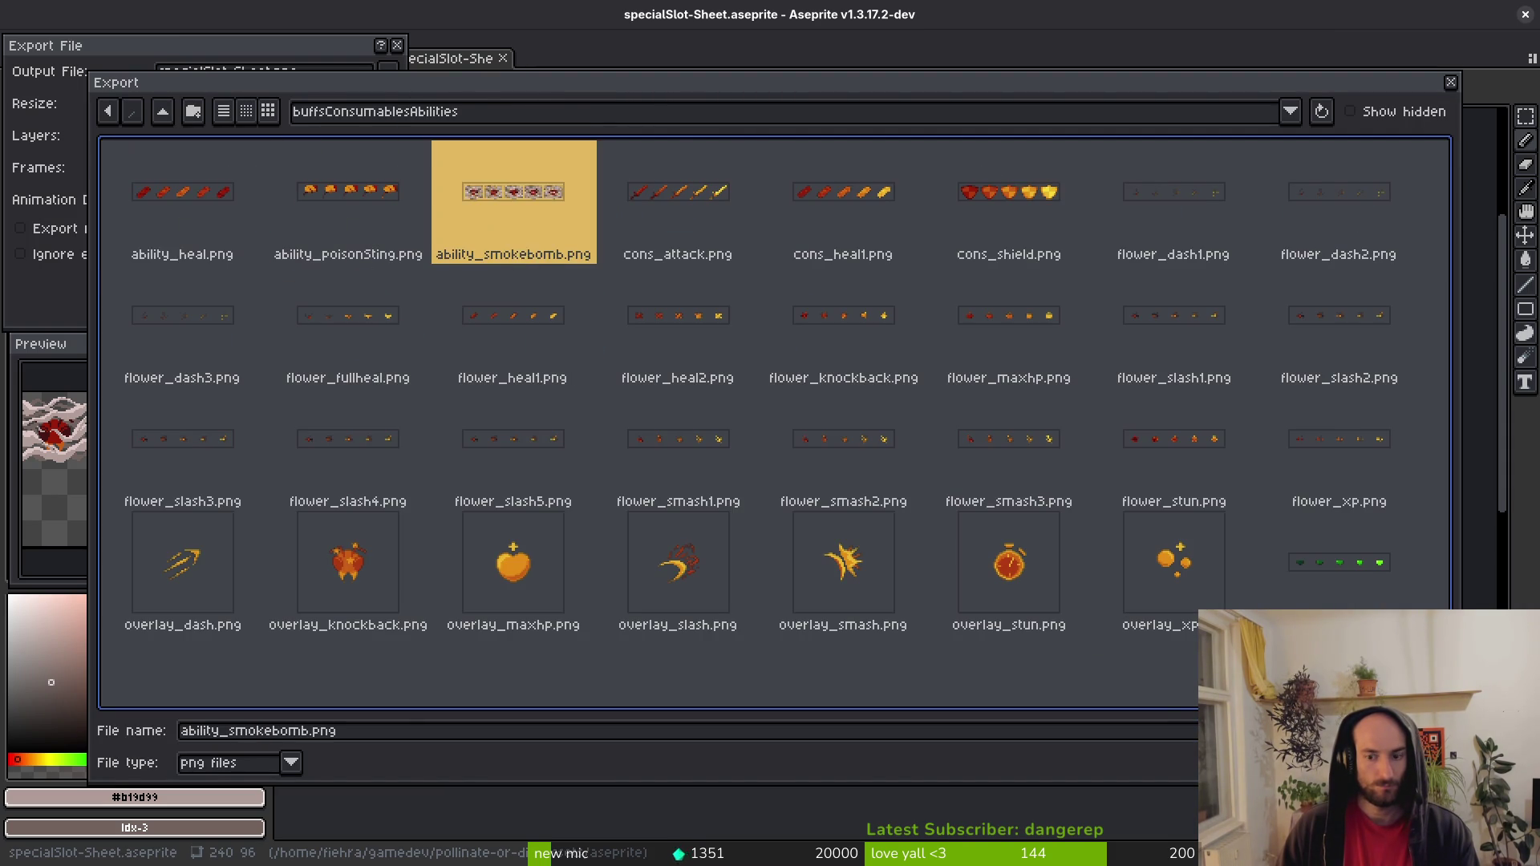
click(1356, 763)
click(683, 492)
click(257, 282)
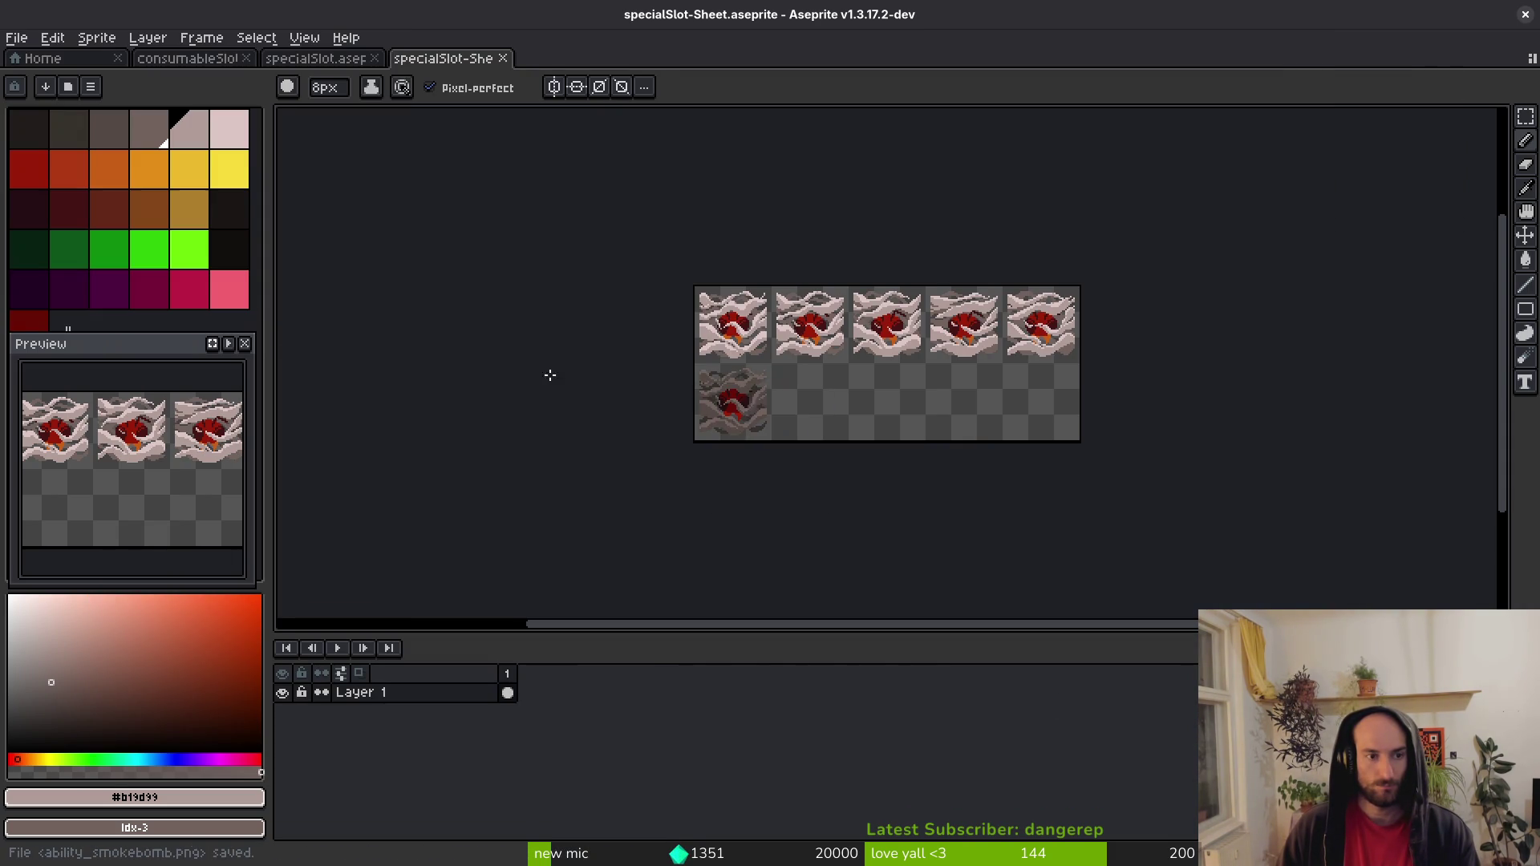
key(ctrl+w)
key(ctrl+w)
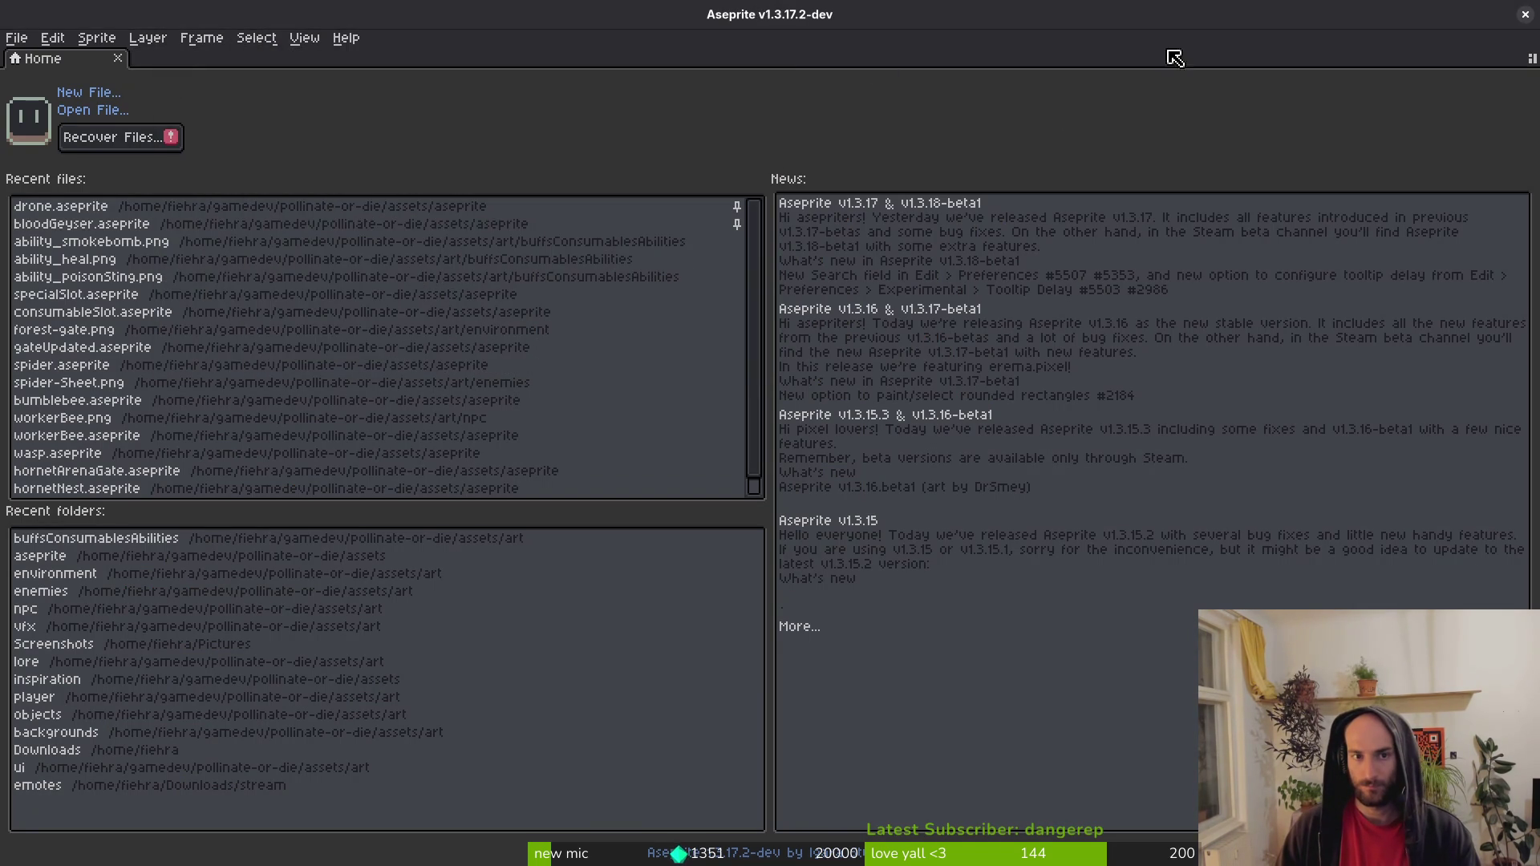
click(1524, 15)
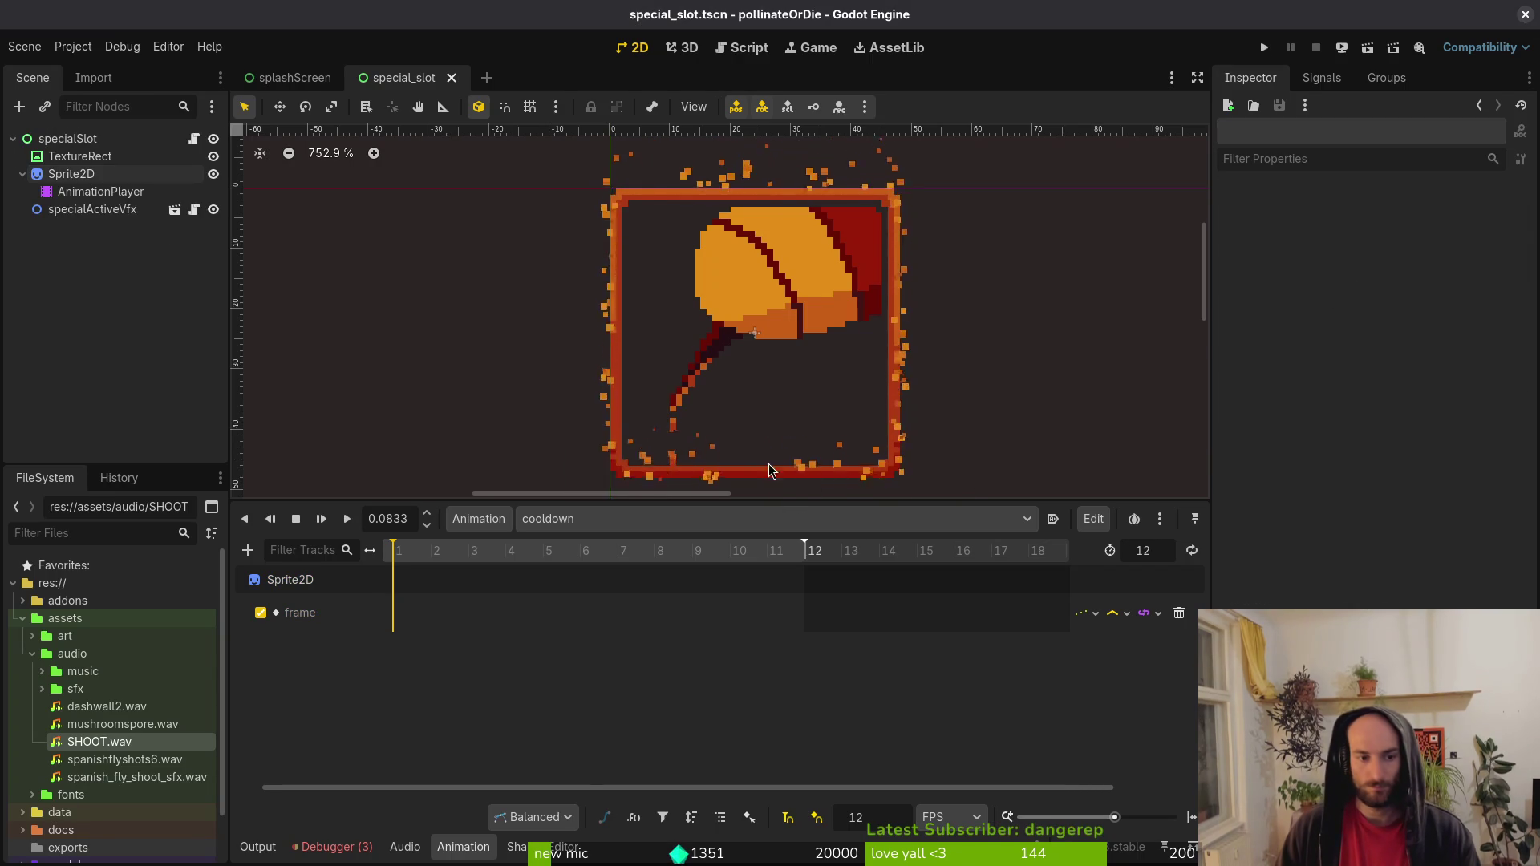
Collapse assets and docs and expand data/abilities in the FileSystem dock.
key(ctrl+shift+o)
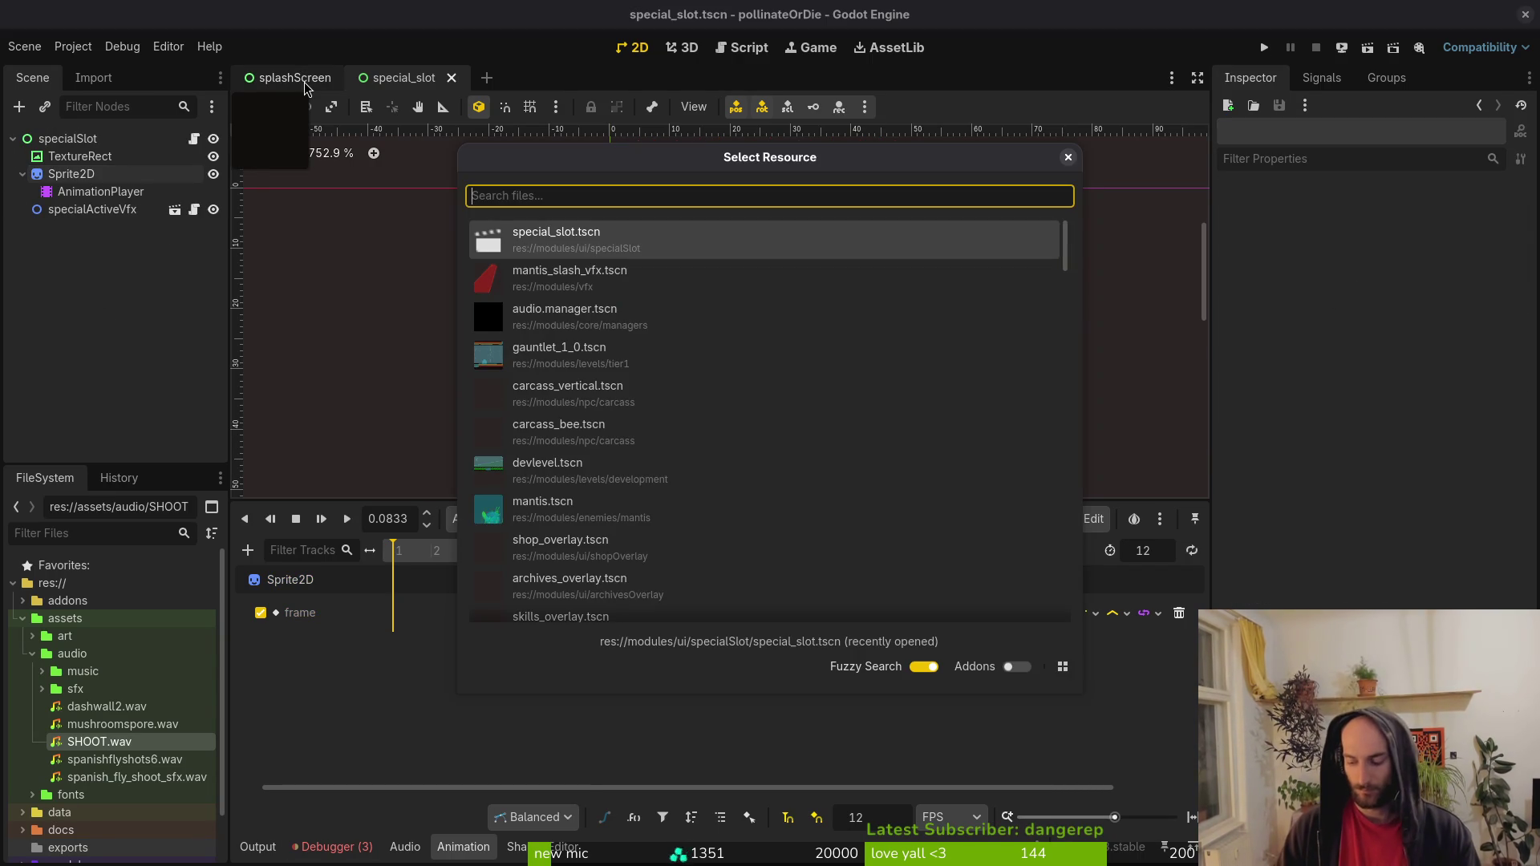
text(poistin)
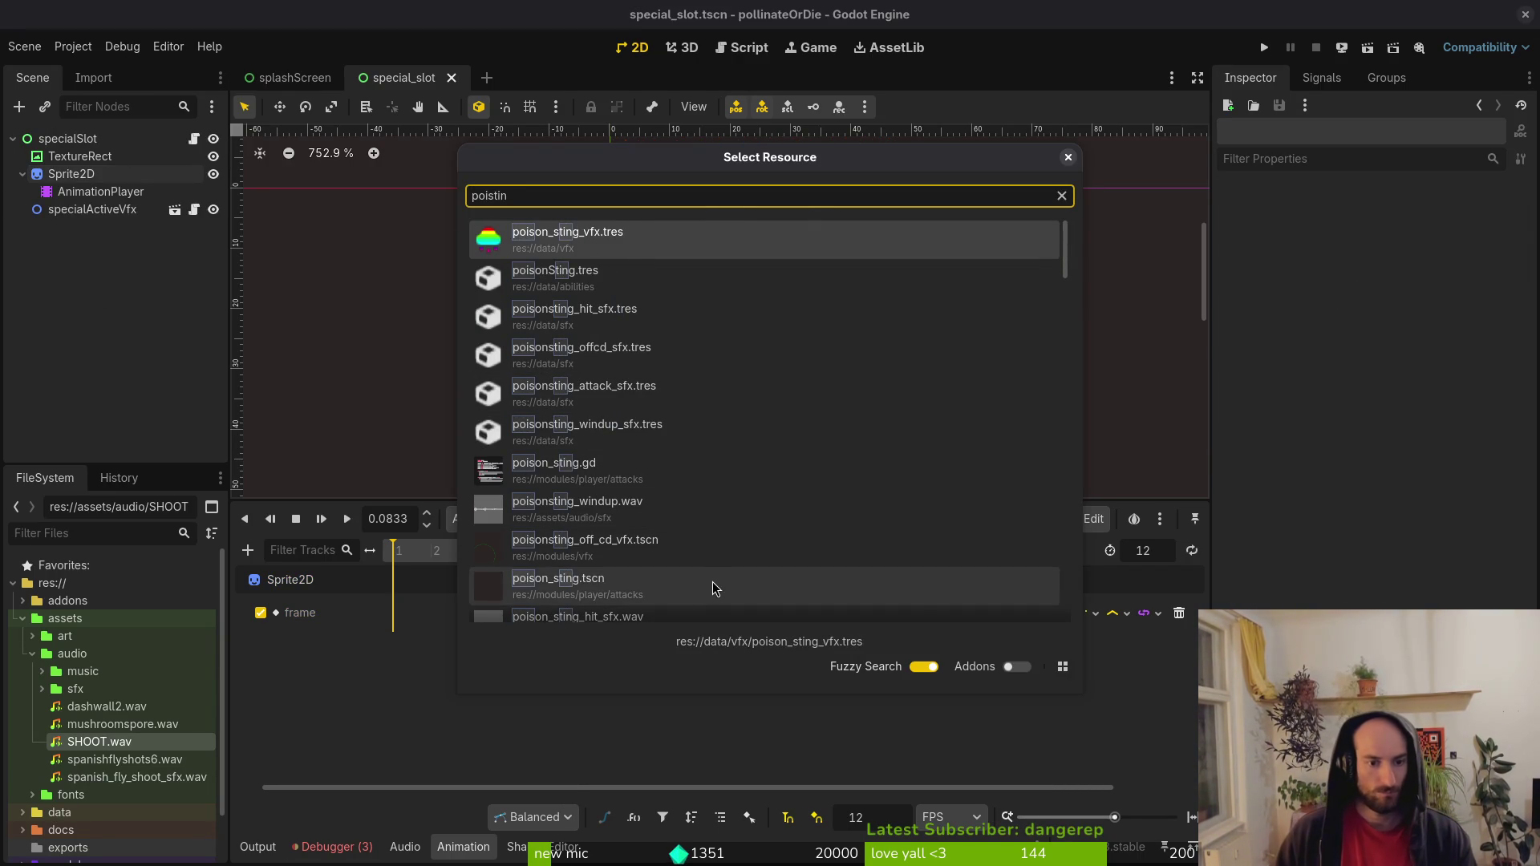
key(Escape)
click(23, 618)
click(22, 654)
click(23, 654)
click(22, 636)
click(32, 654)
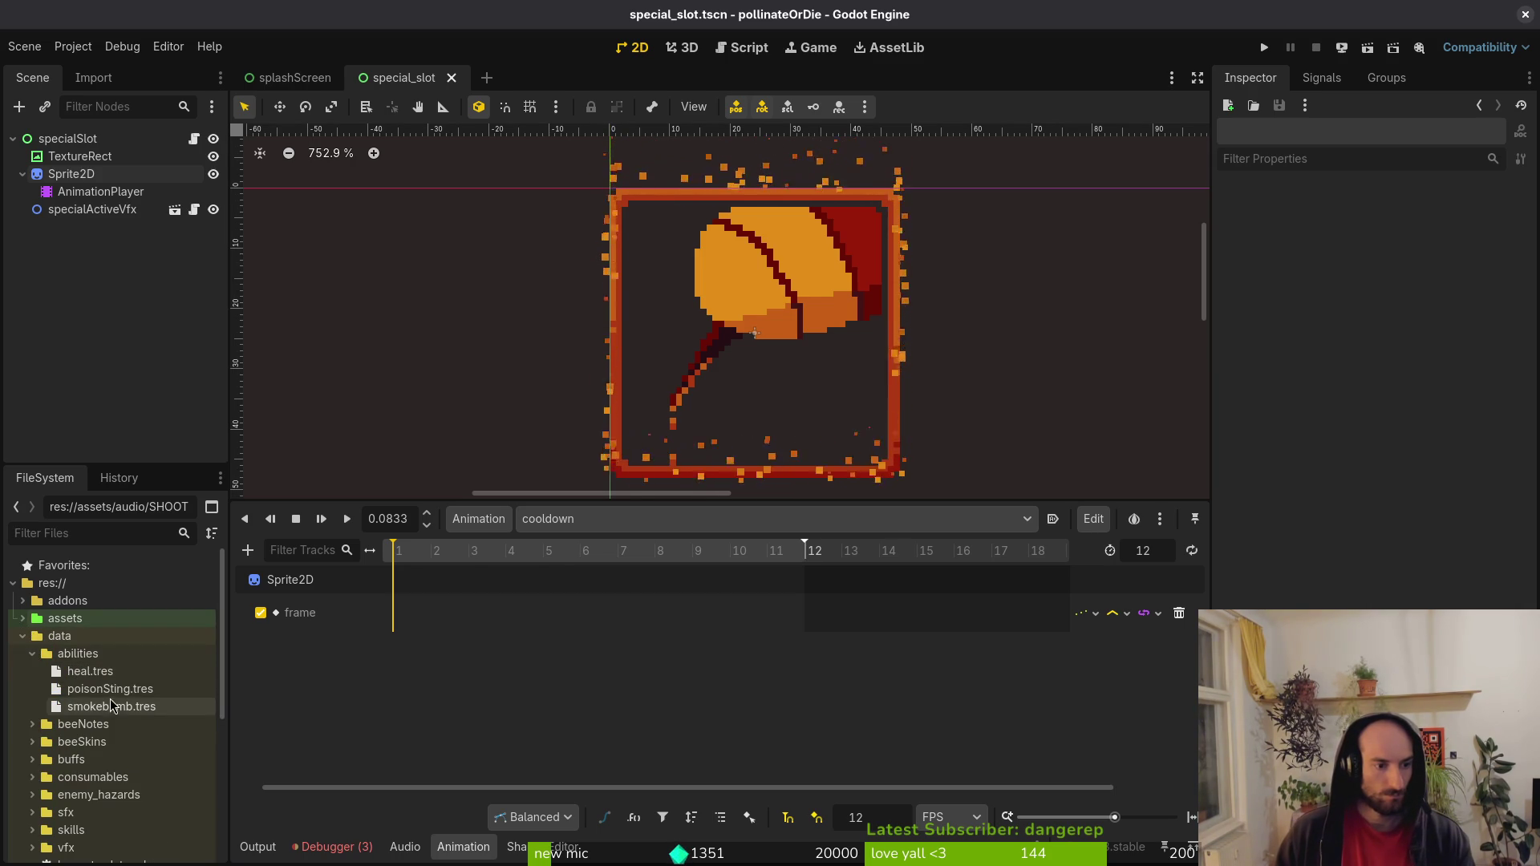
Open poisonSting.tres and show its SpriteFrames idle animation frames.
double_click(109, 689)
click(1448, 417)
click(325, 702)
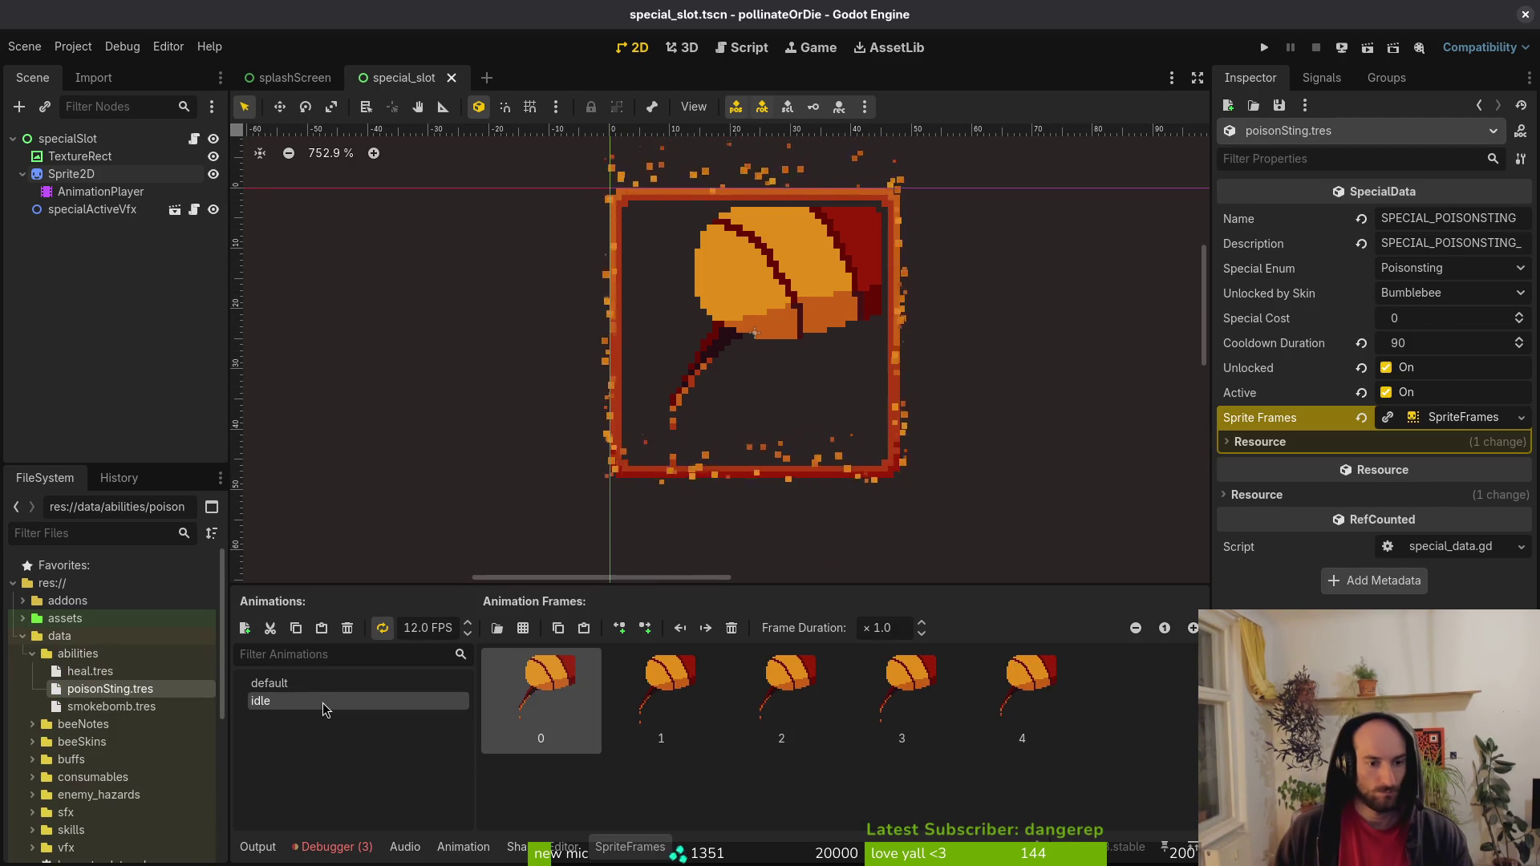
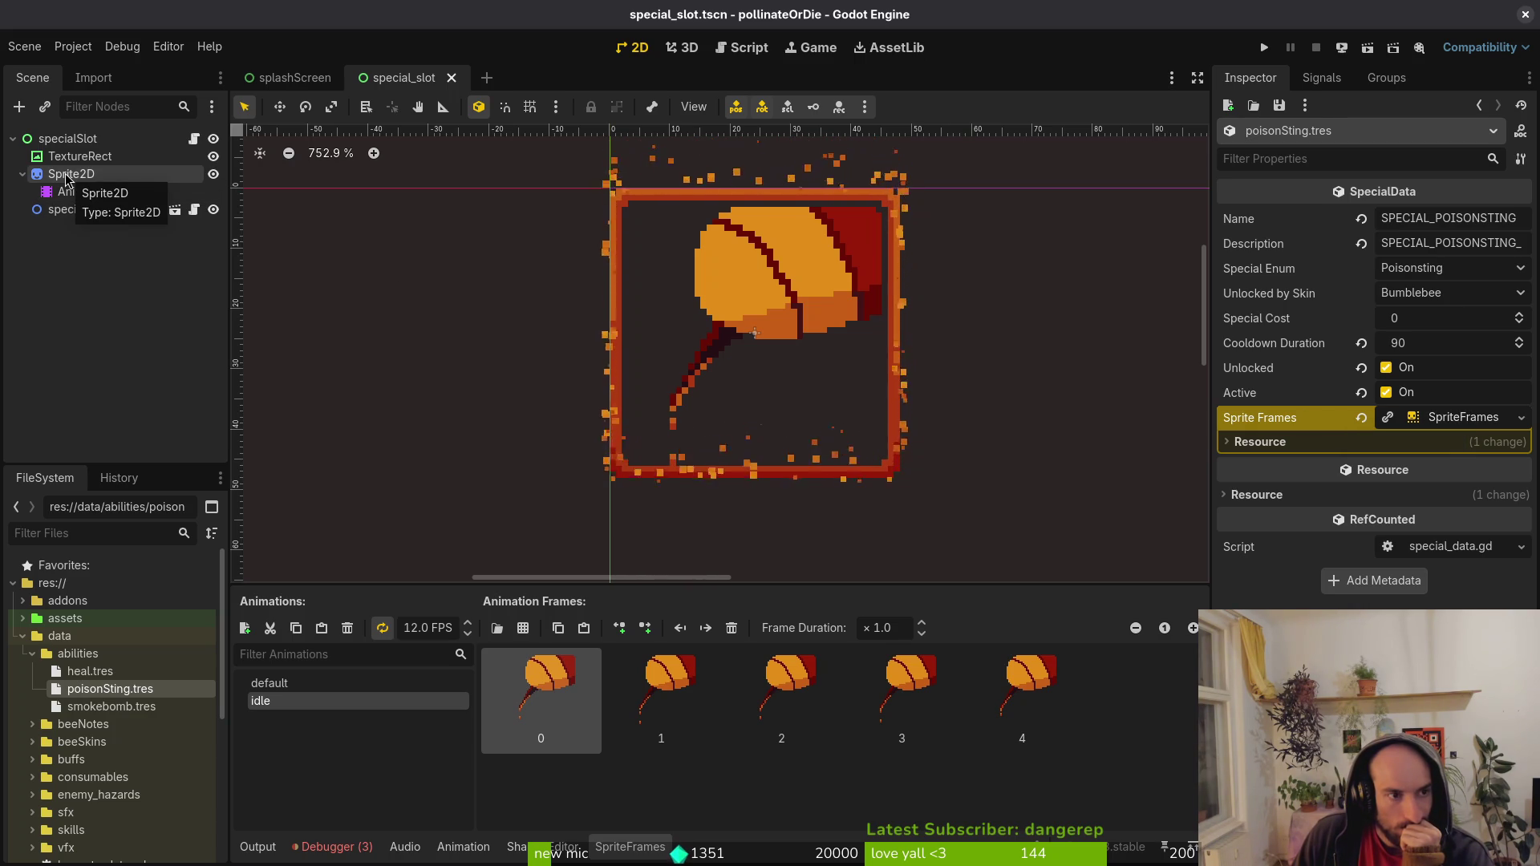
Remove the AnimationPlayer from under Sprite2D and save the scene.
click(68, 175)
click(85, 311)
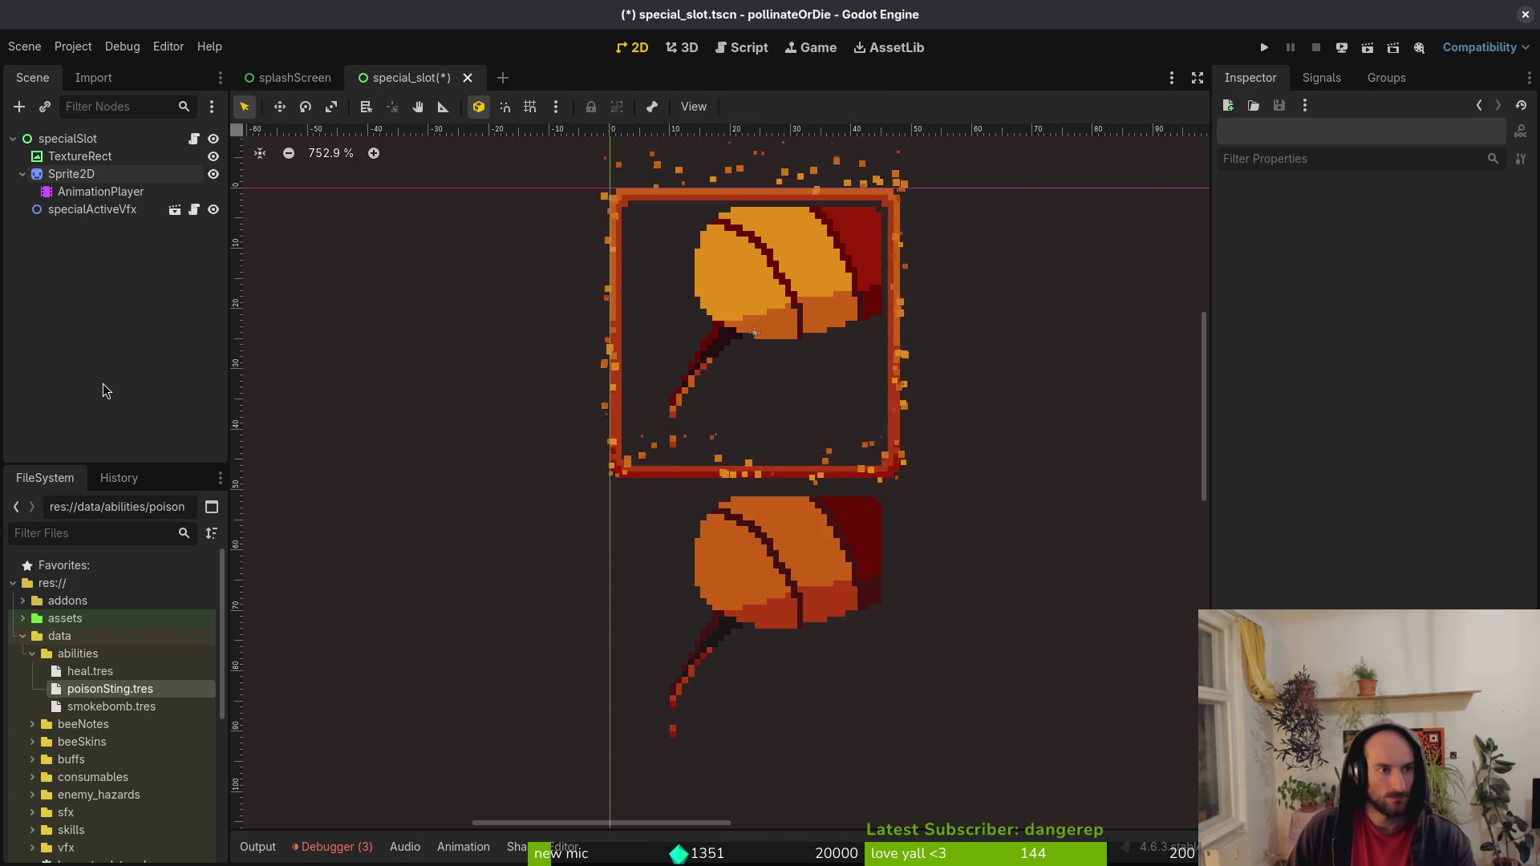
key(ctrl+z)
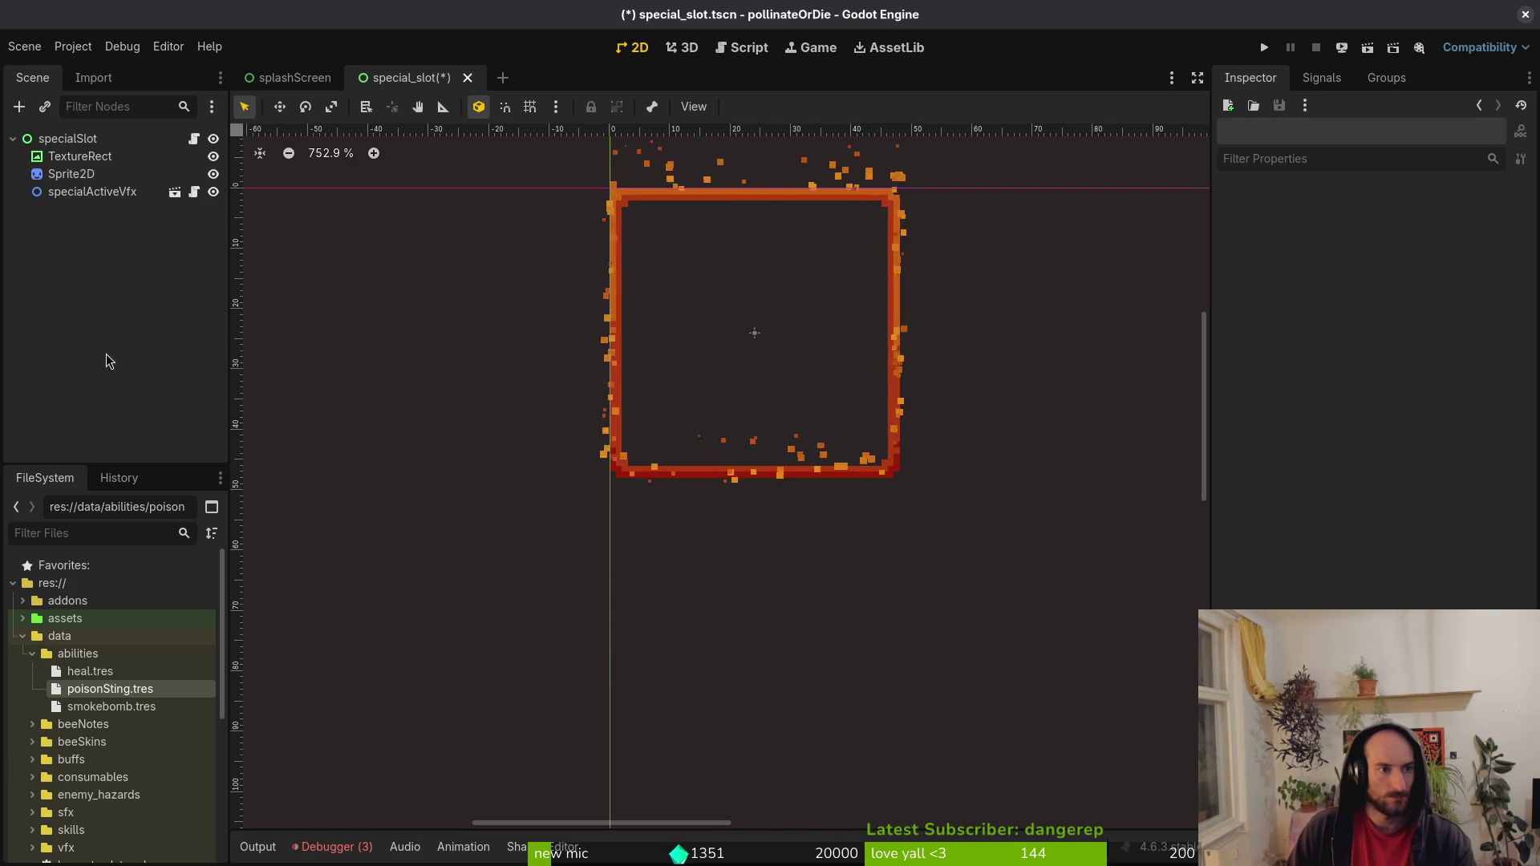
click(98, 175)
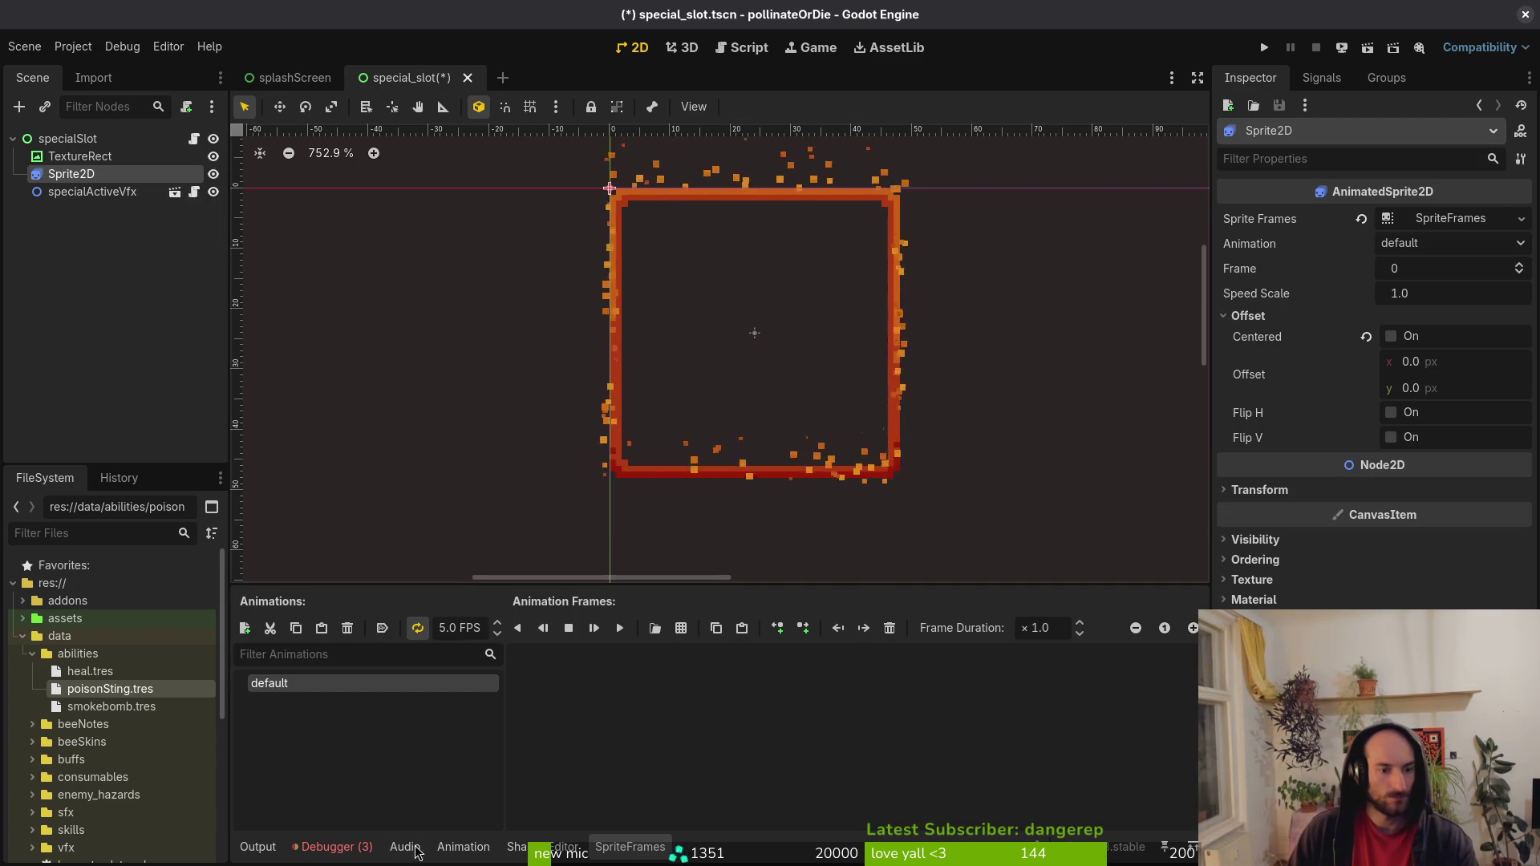
key(ctrl+s)
In poisonSting.tres's SpriteFrames, select the idle animation and start adding frames from a sprite sheet.
click(109, 689)
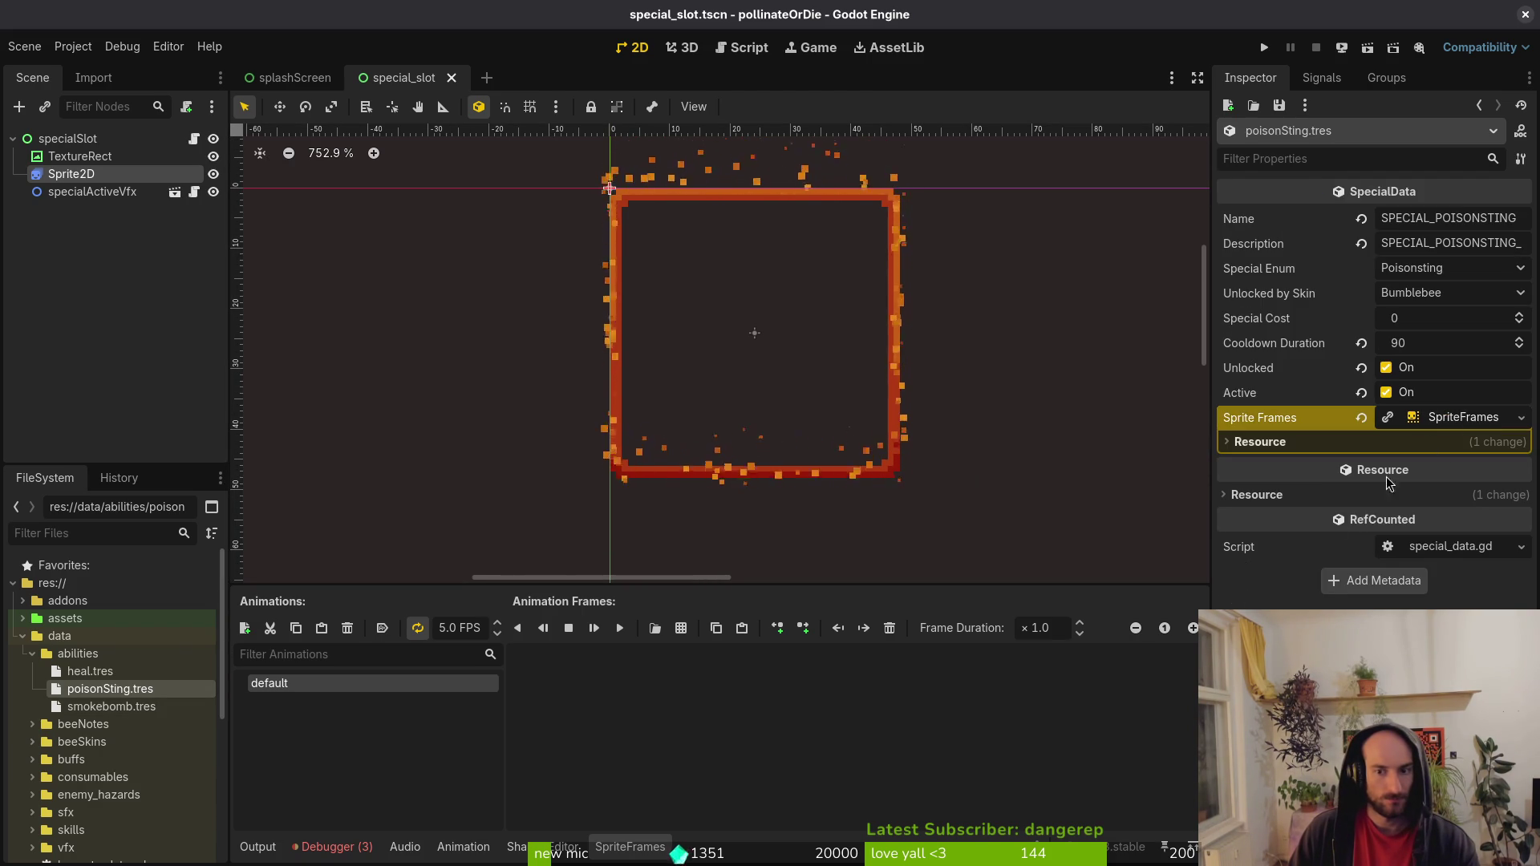
click(1468, 418)
click(1464, 417)
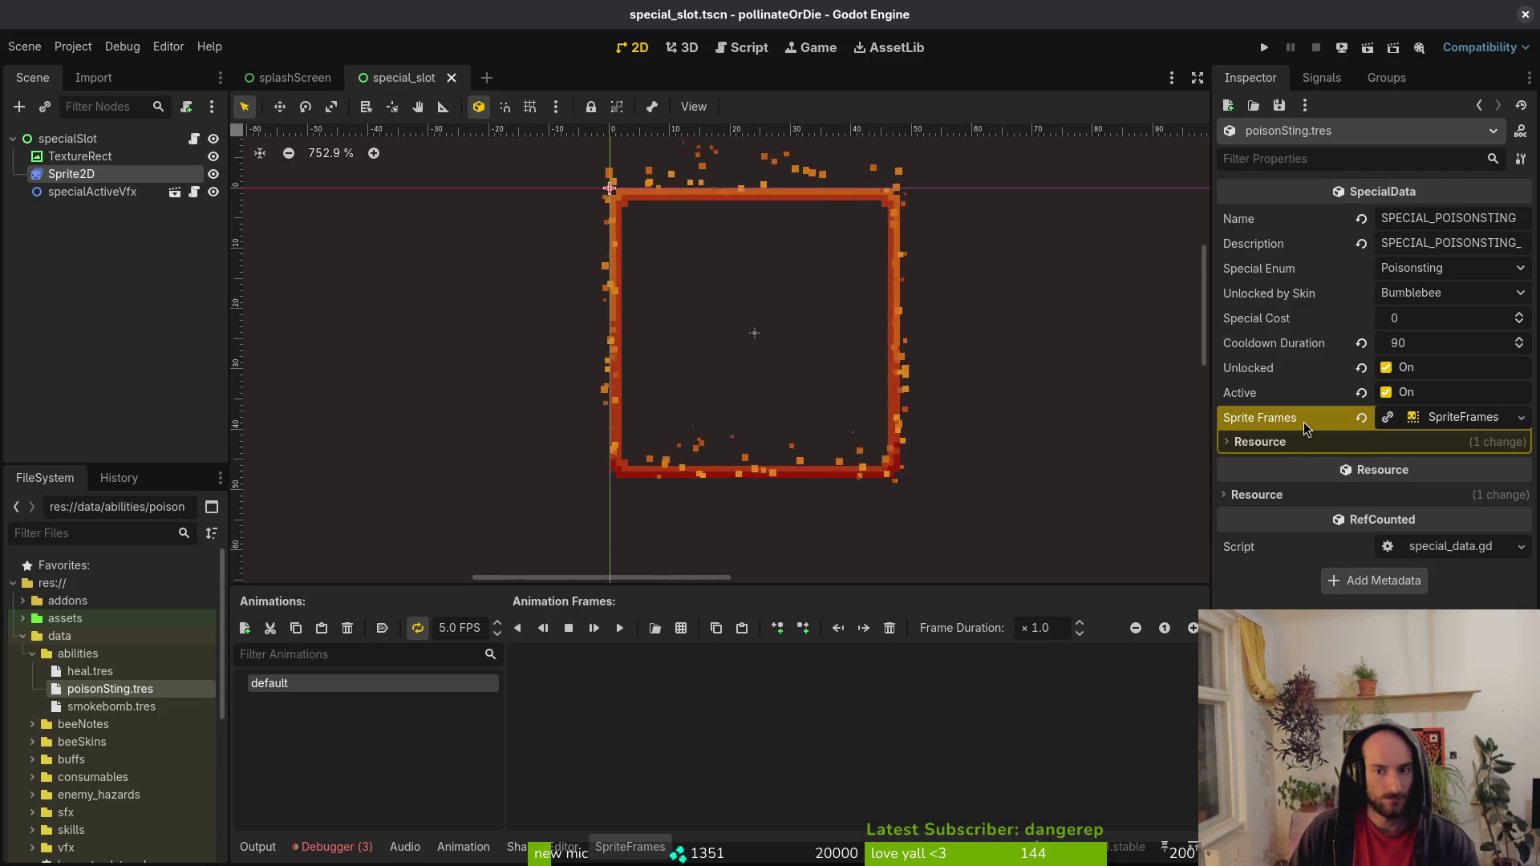
click(1462, 419)
click(1462, 418)
click(282, 703)
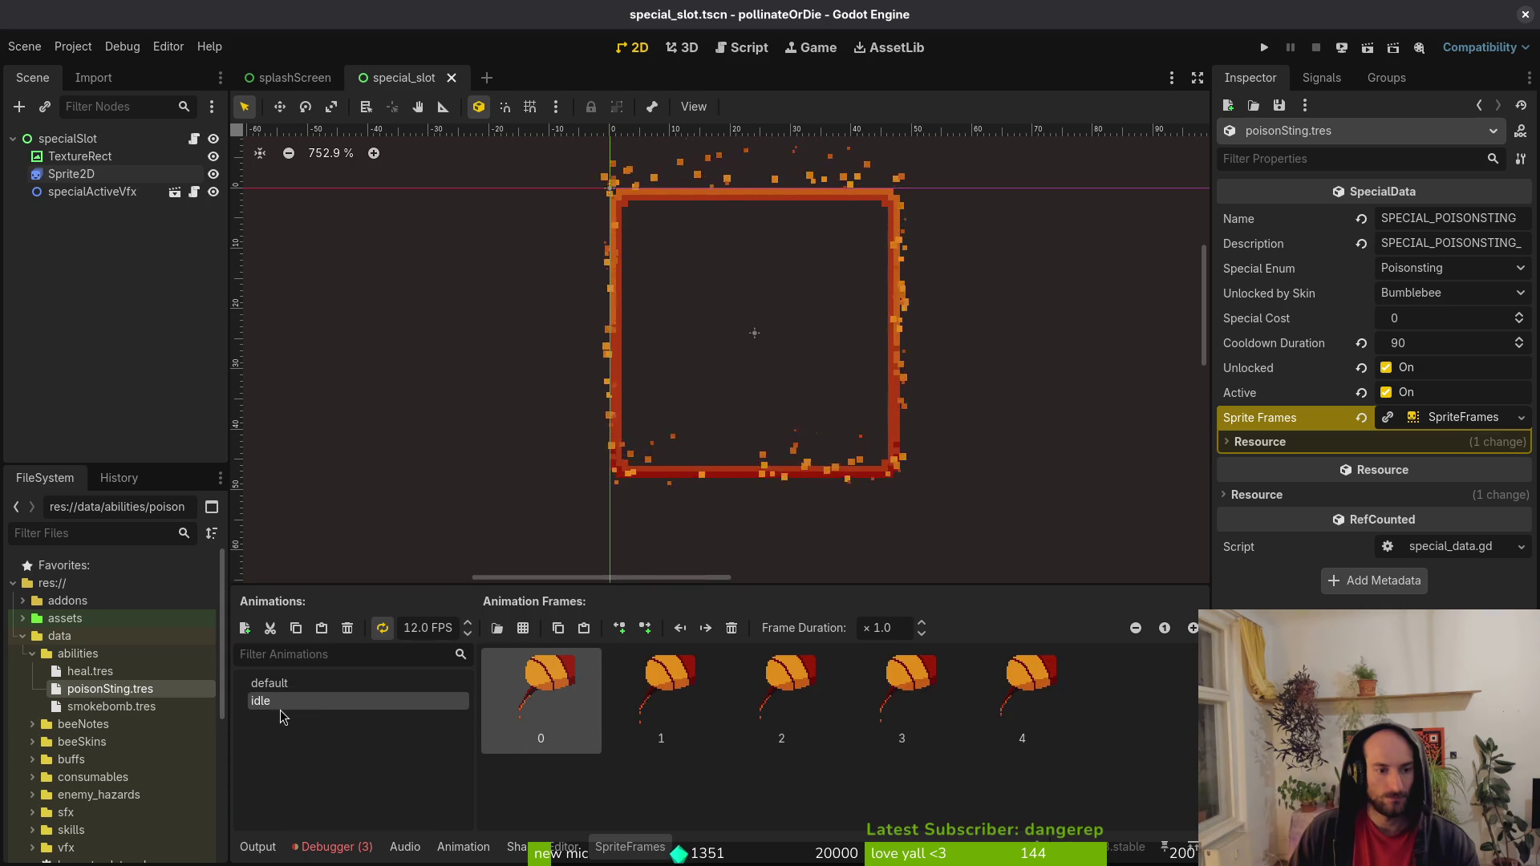
click(522, 632)
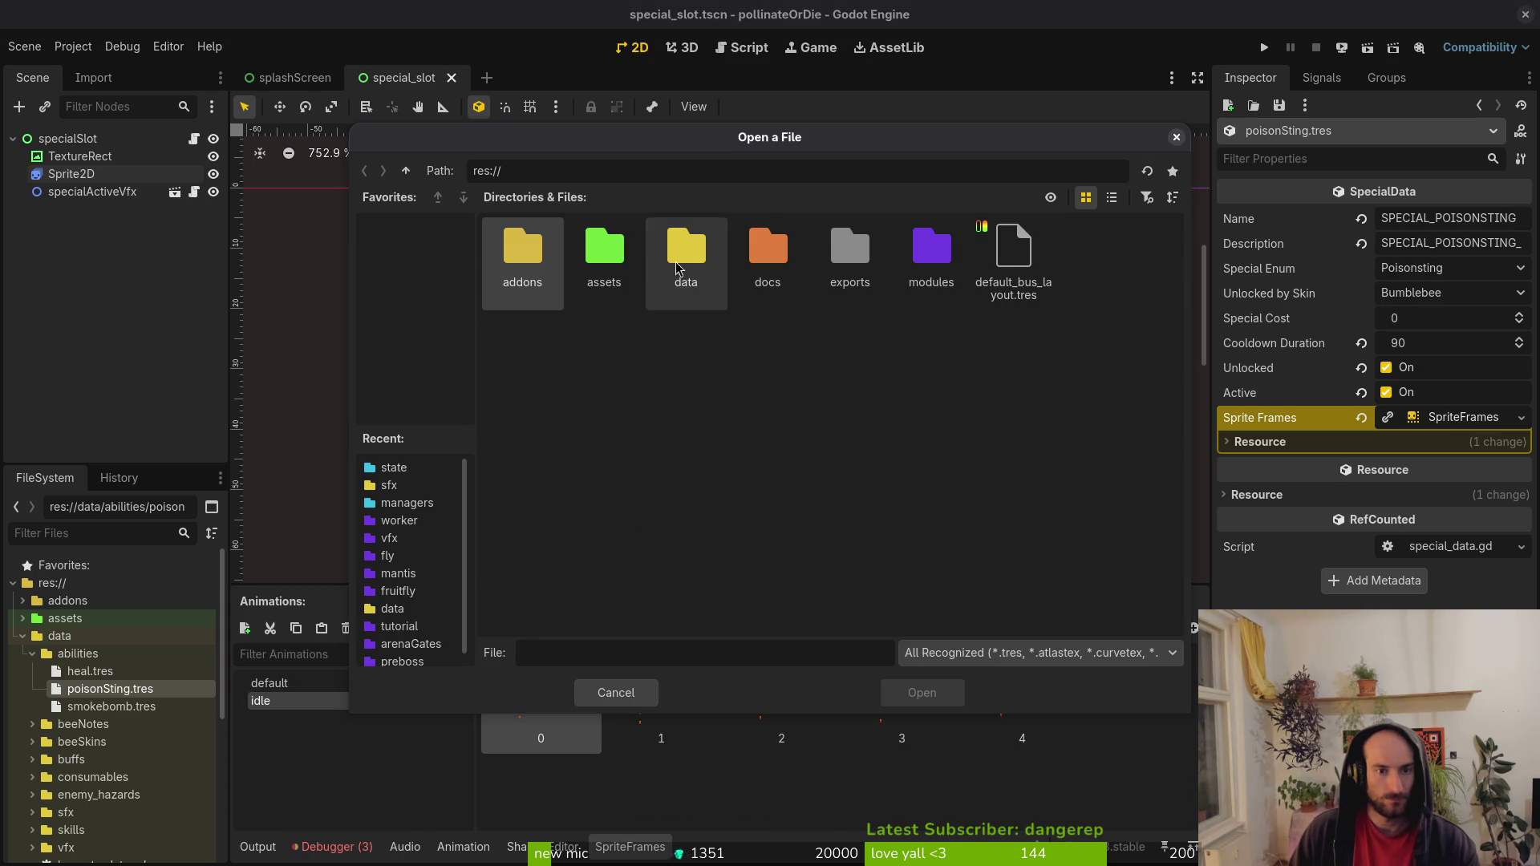
Slice ability_poisonSting.png with 2 vertical frames and add its five top-row frames to idle.
double_click(608, 255)
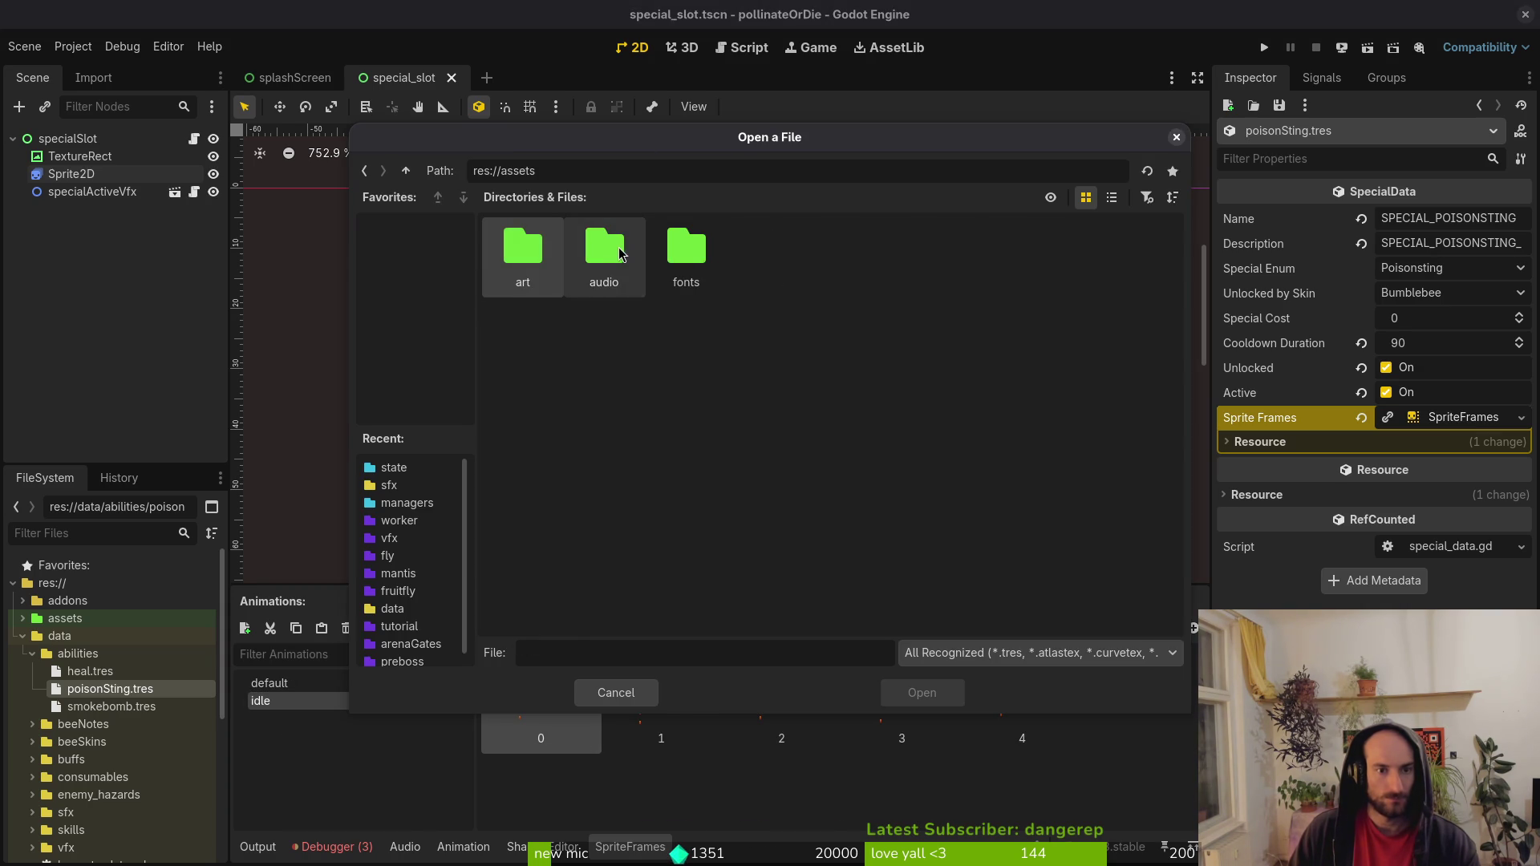
double_click(527, 265)
double_click(614, 255)
click(604, 257)
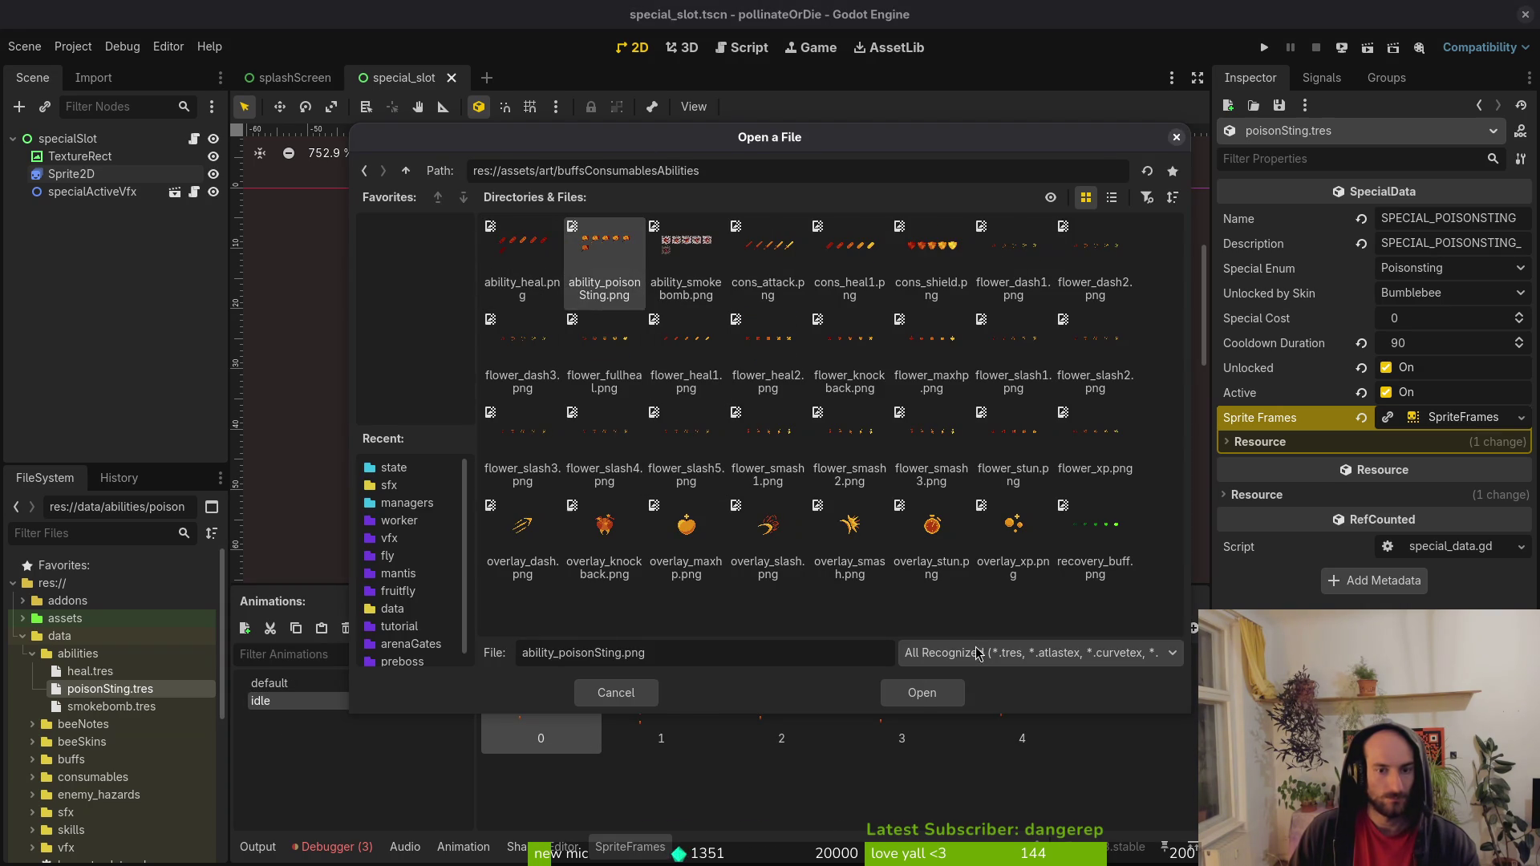
click(920, 693)
click(1147, 385)
click(1225, 170)
key(Return)
drag(363, 371, 973, 378)
click(949, 695)
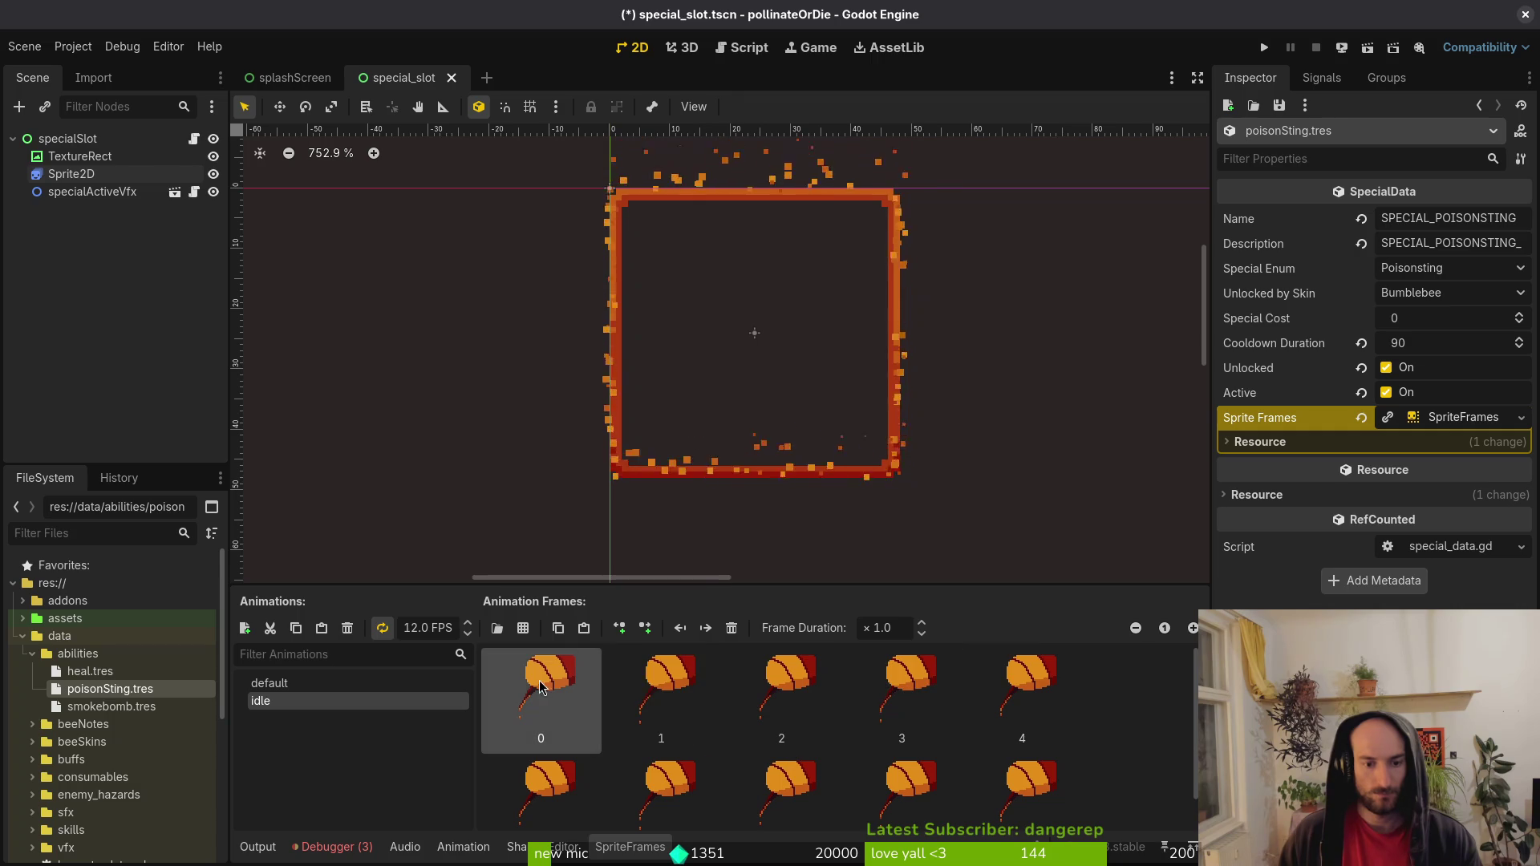
Clear the idle frames and re-add the five poison sting frames from the sheet.
shift+click(991, 776)
key(Delete)
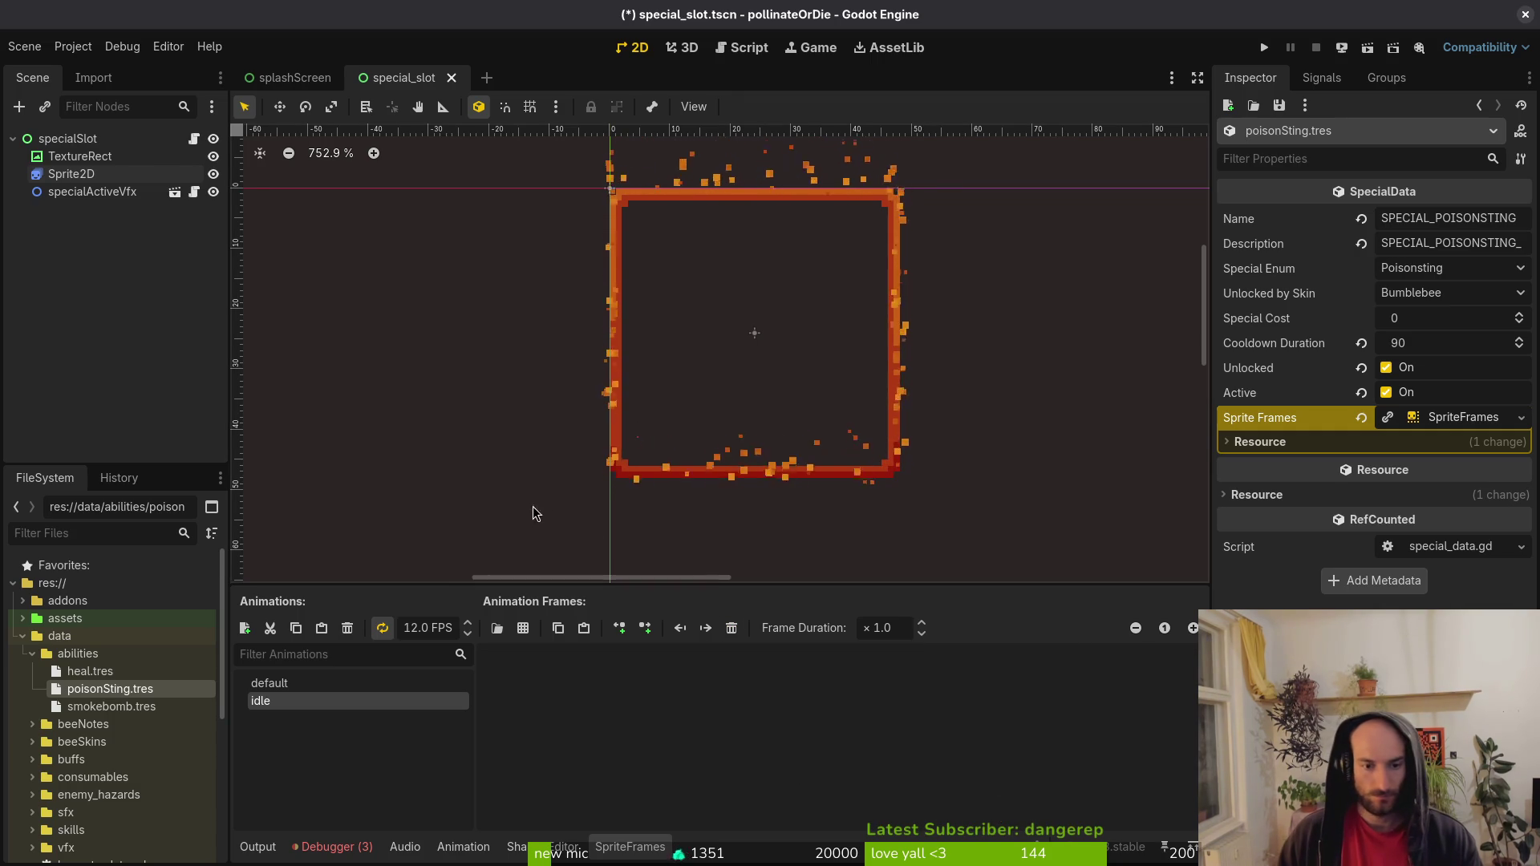
click(523, 628)
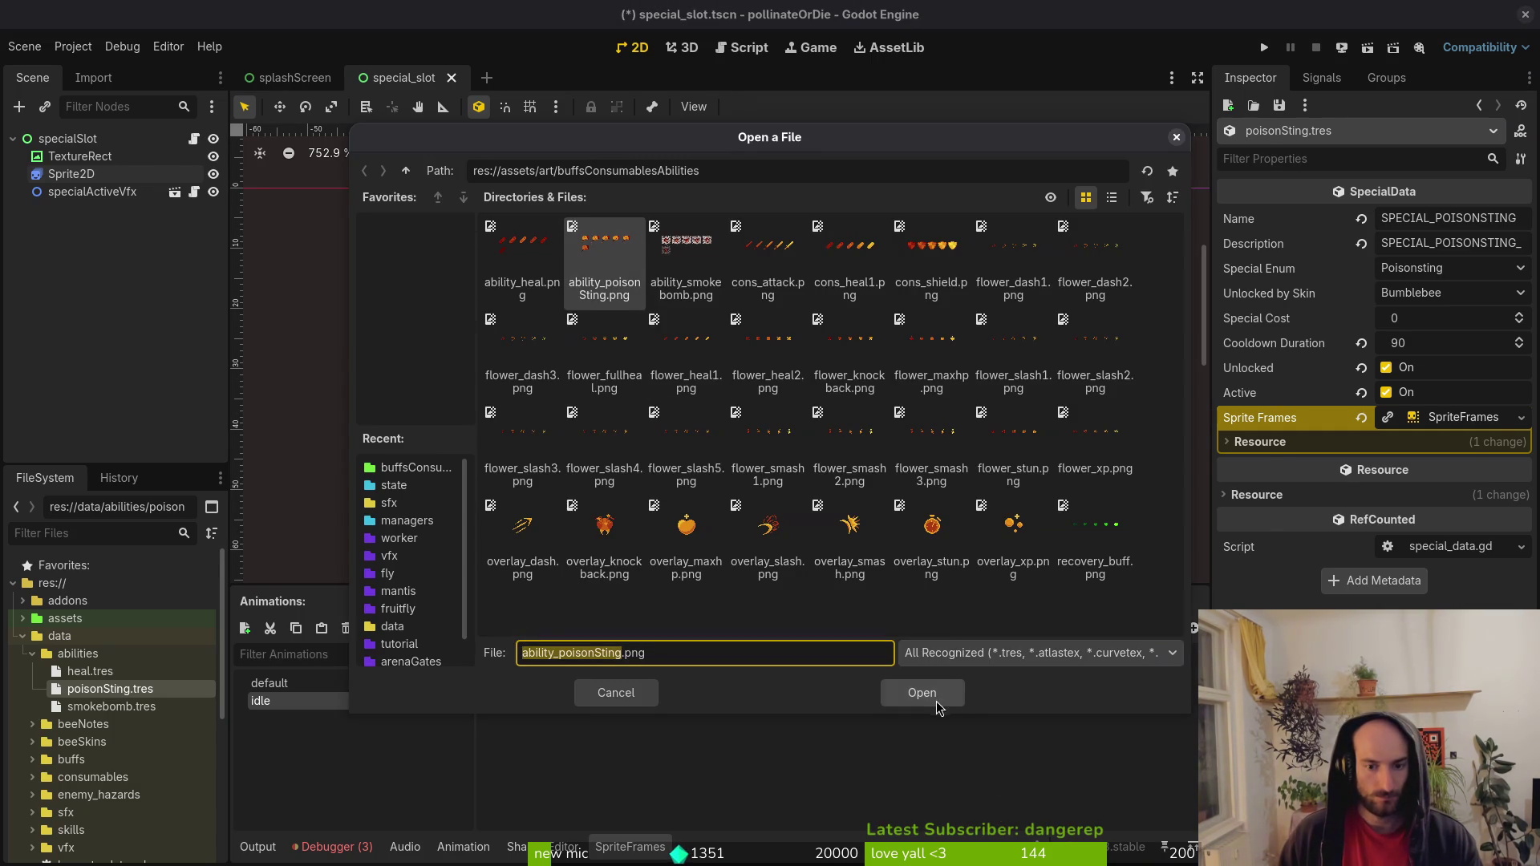
click(922, 695)
drag(414, 384, 999, 381)
click(971, 694)
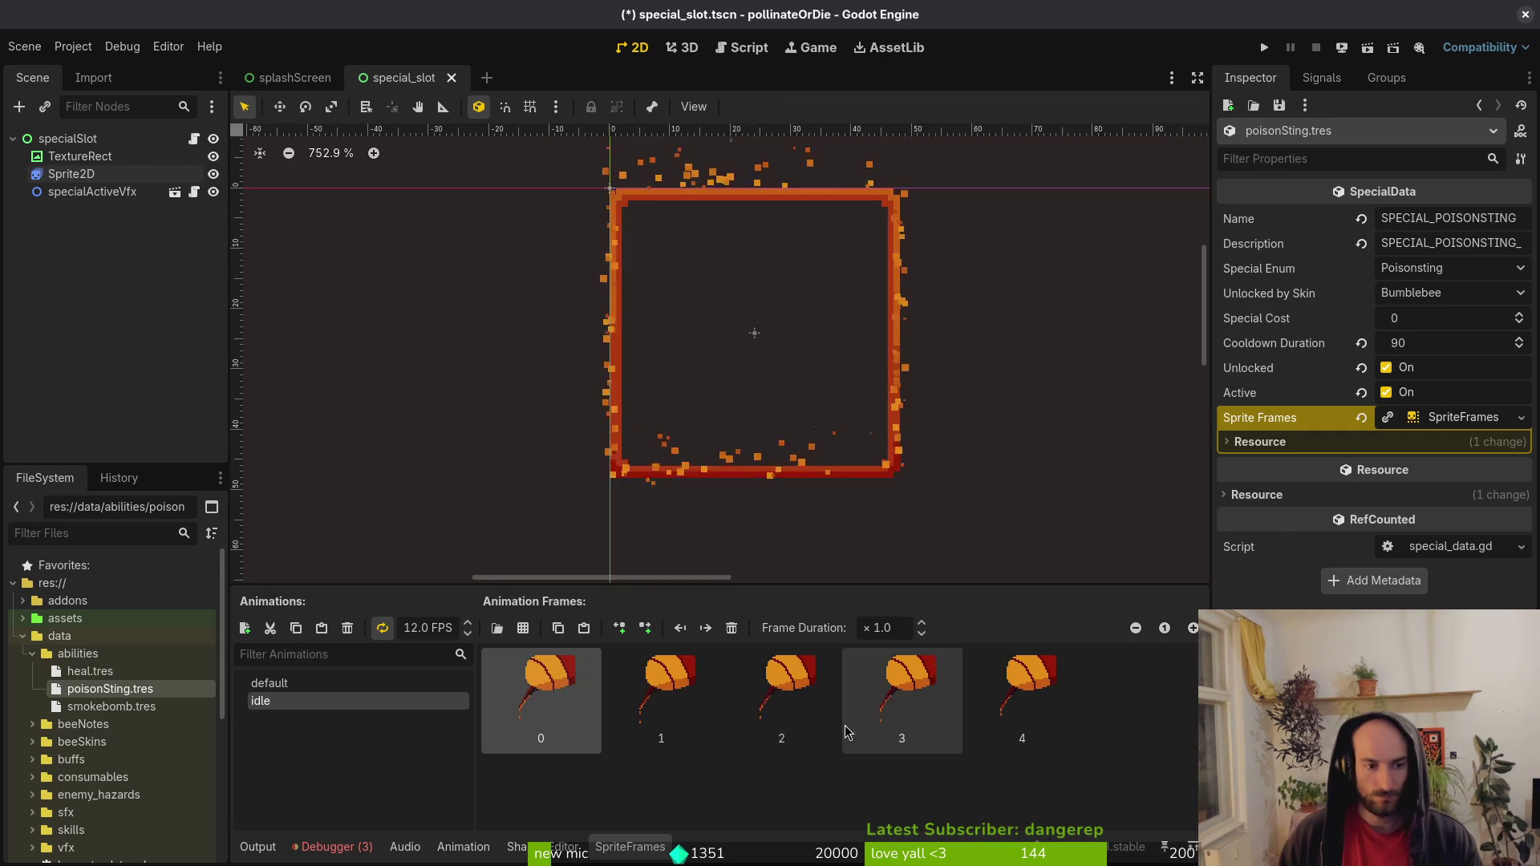
Add the sheet's sixth frame to default, delete the extra frame 1, and save the scene.
click(312, 690)
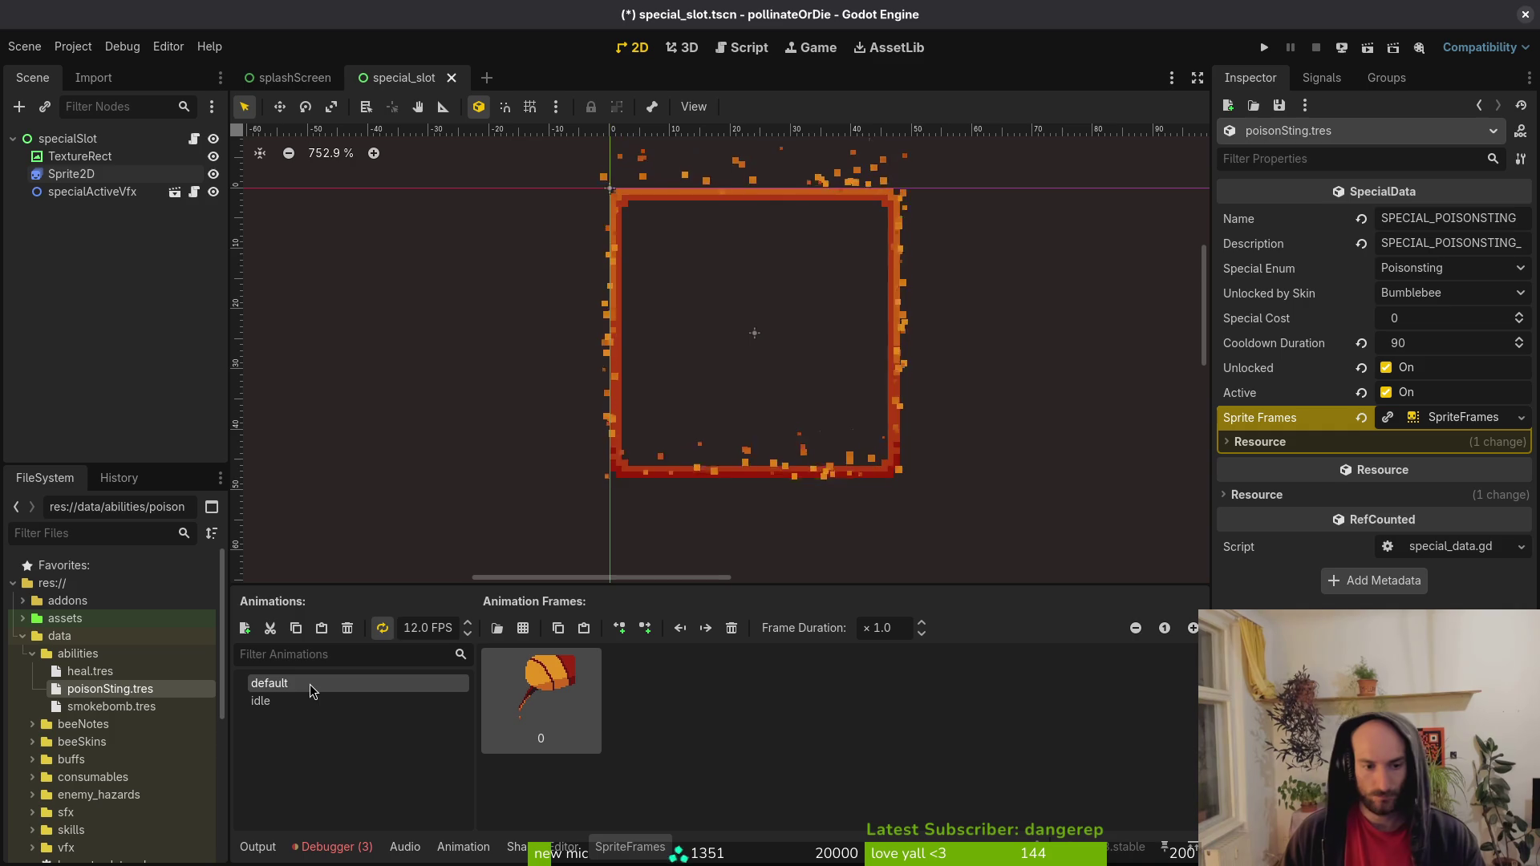
click(522, 626)
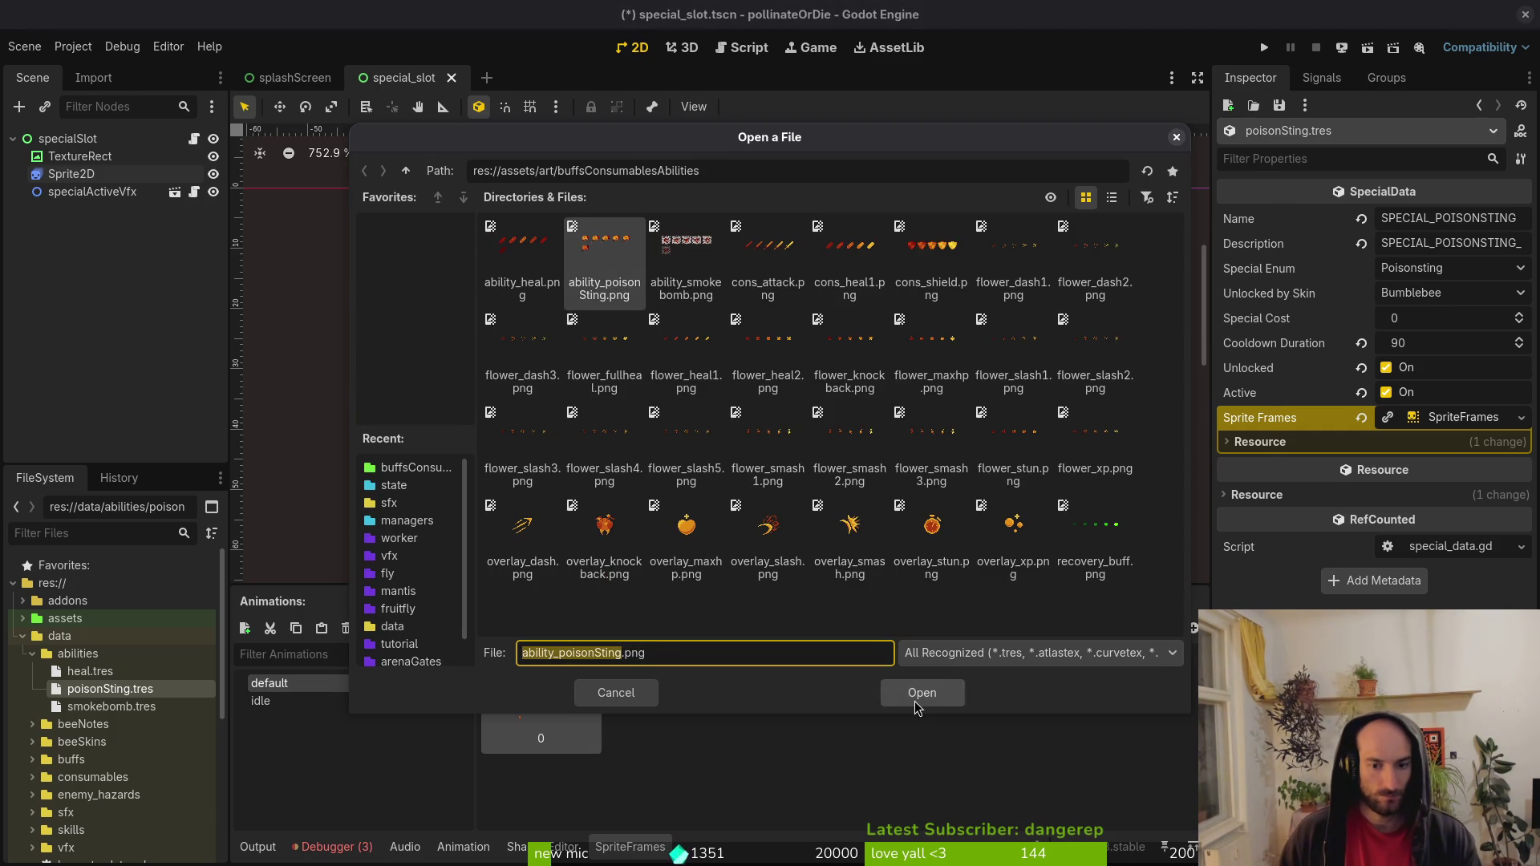
click(918, 693)
click(433, 521)
click(952, 694)
click(661, 694)
key(Delete)
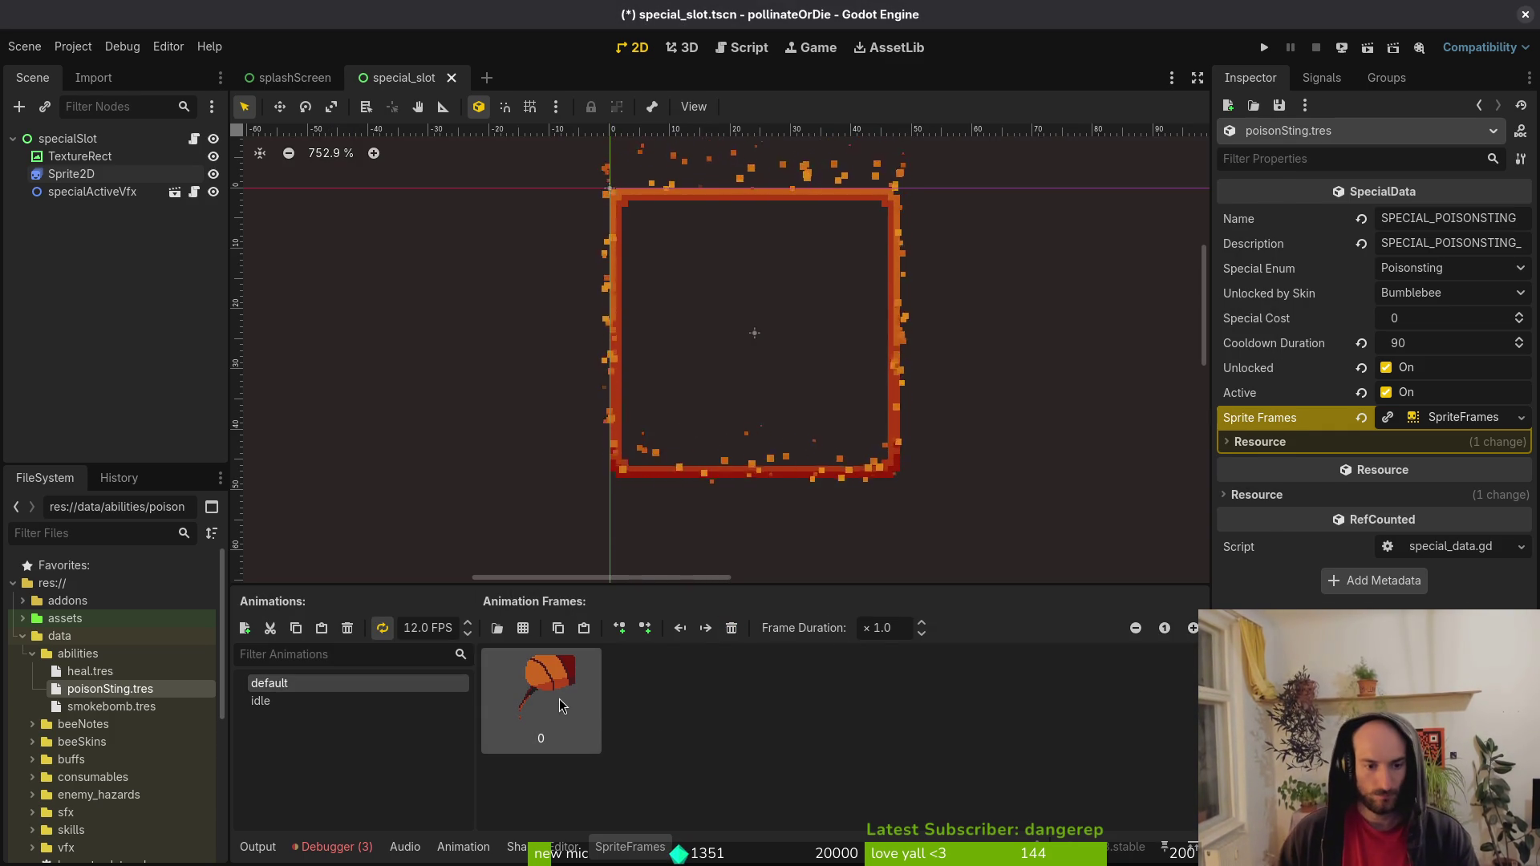
key(ctrl+s)
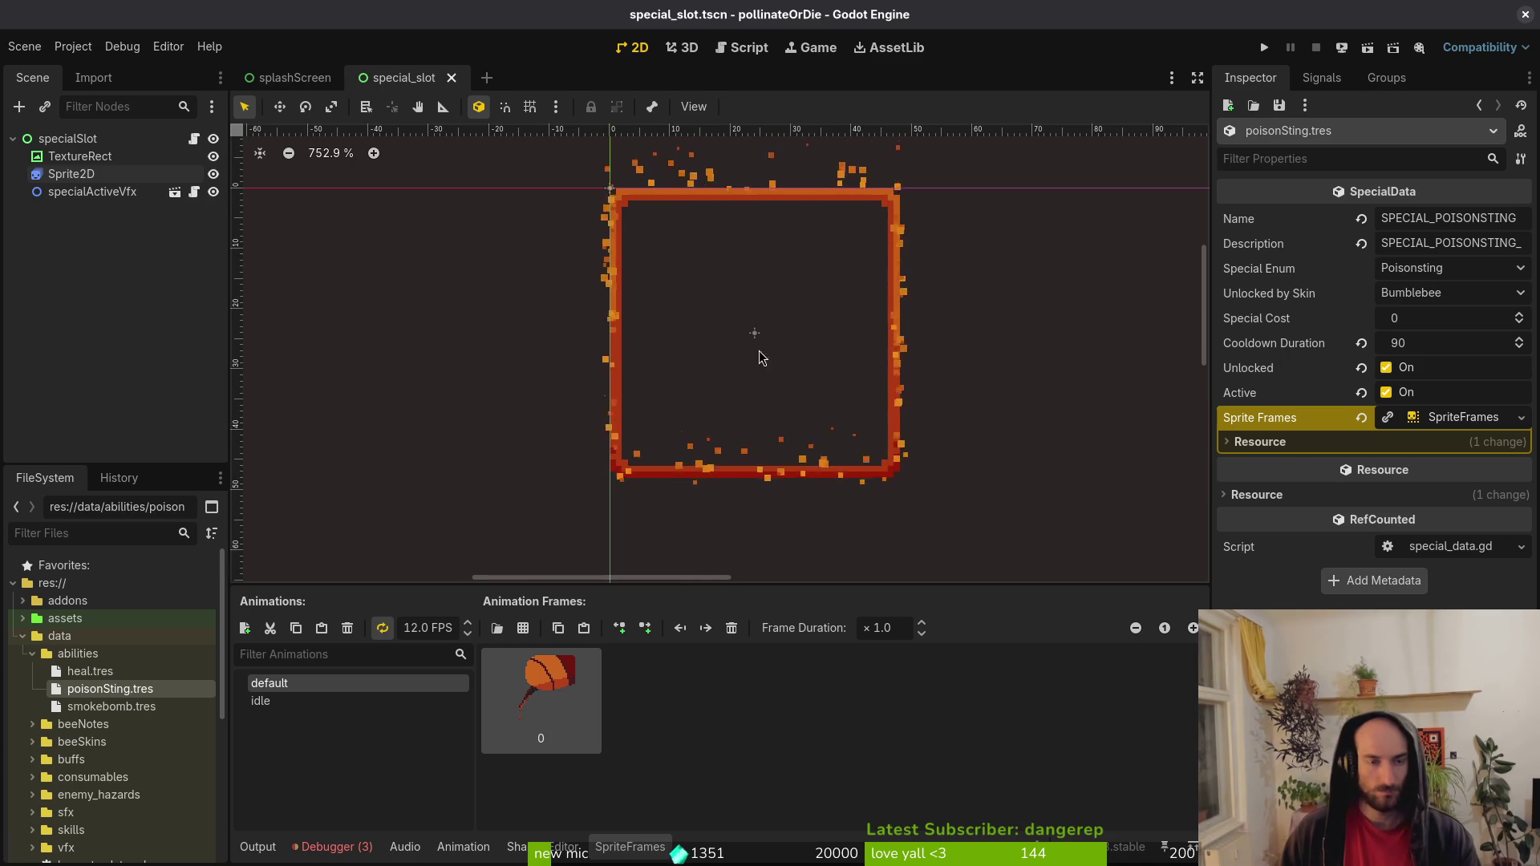
key(alt+Tab)
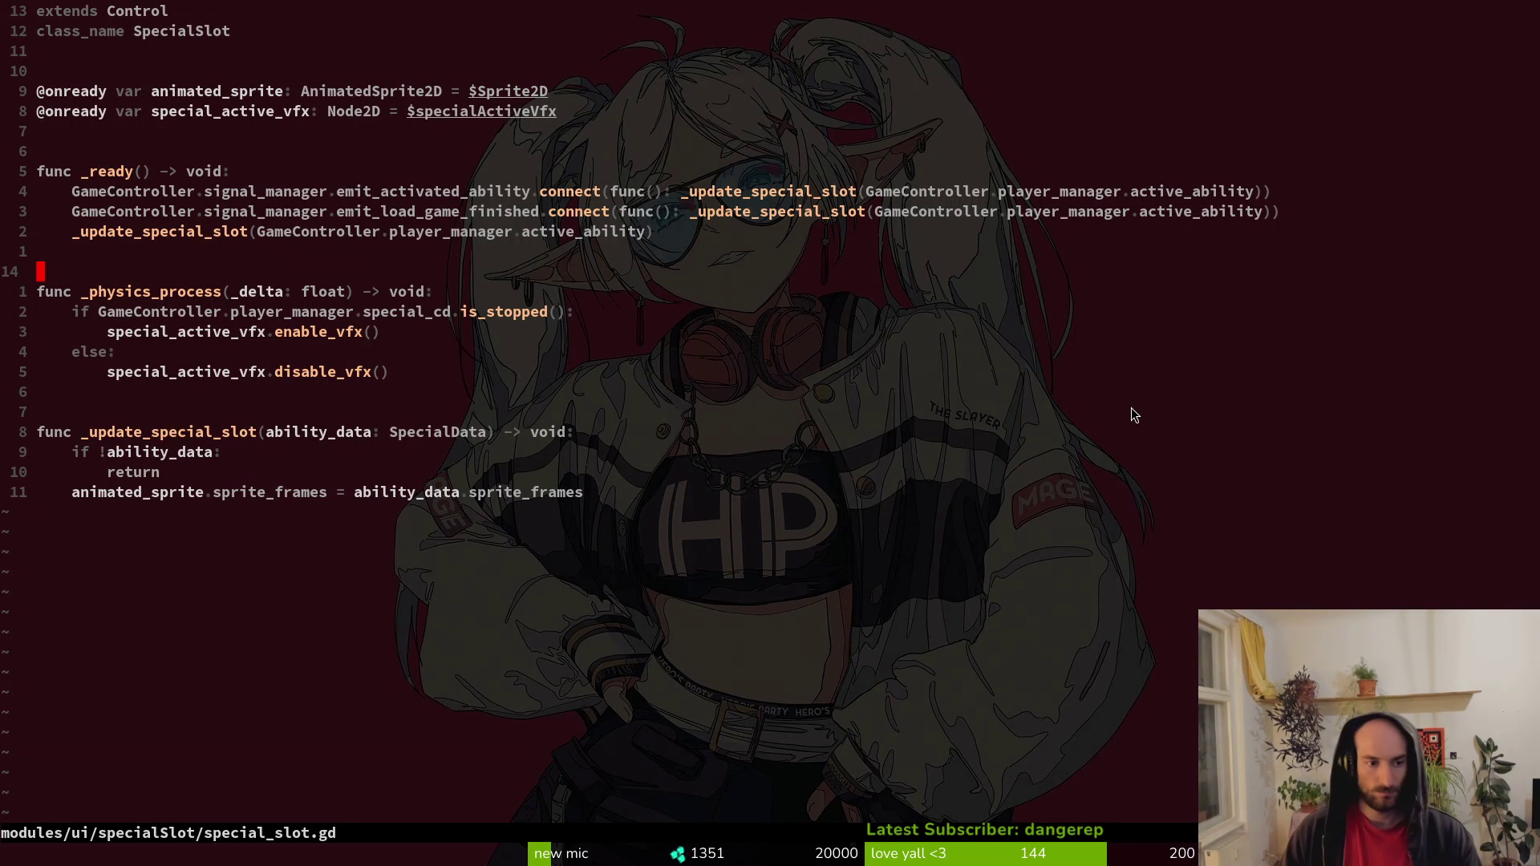
Look over special_slot.gd near the enable_vfx call, then bring up the project file finder.
key(ctrl+p)
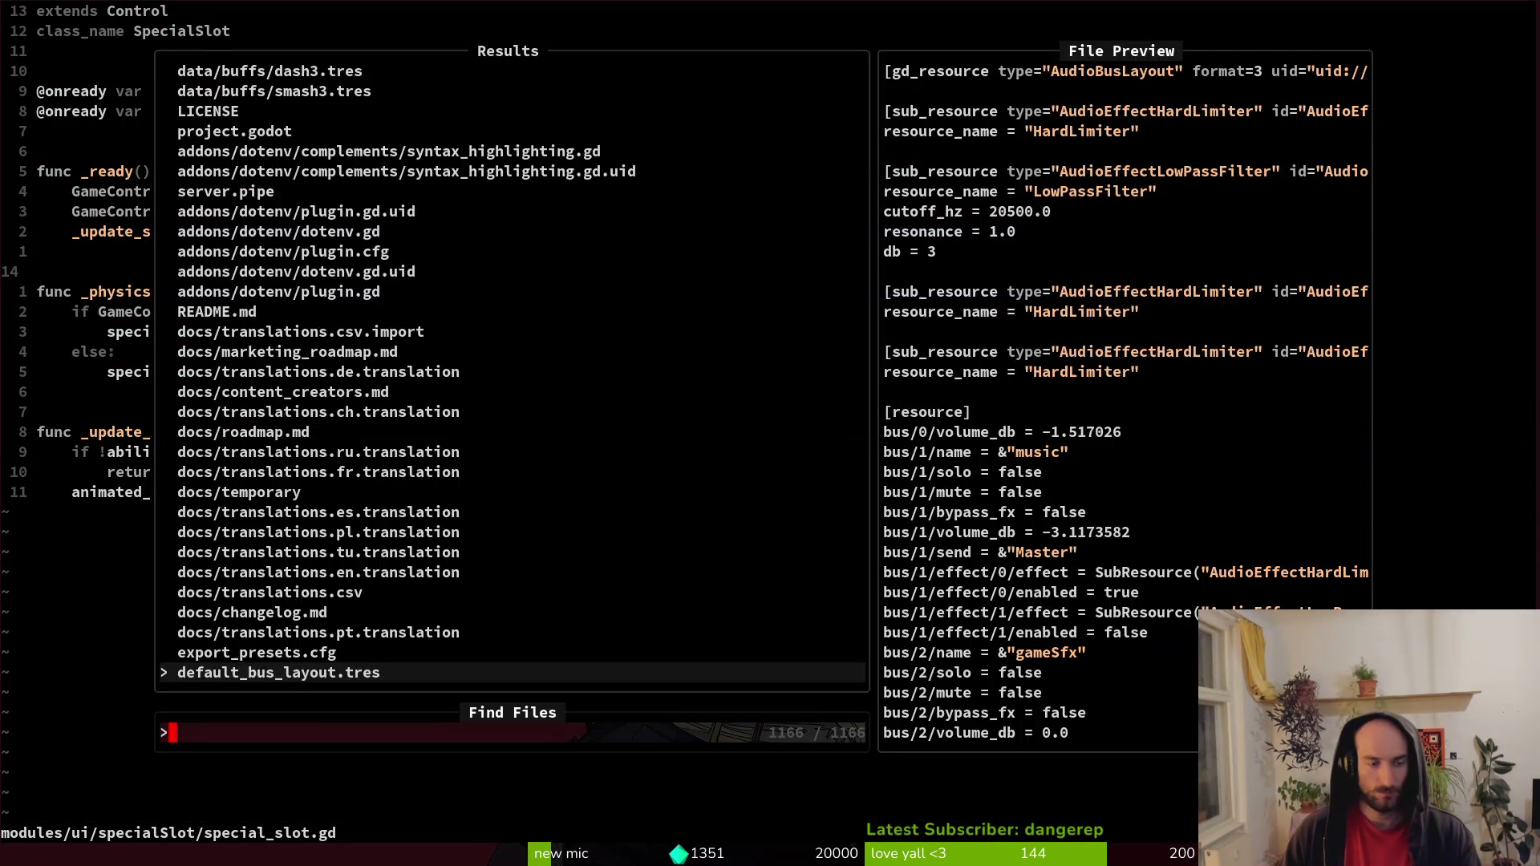
key(Escape)
key(j)
key(j)
key(j)
key(j)
key(j)
key(j)
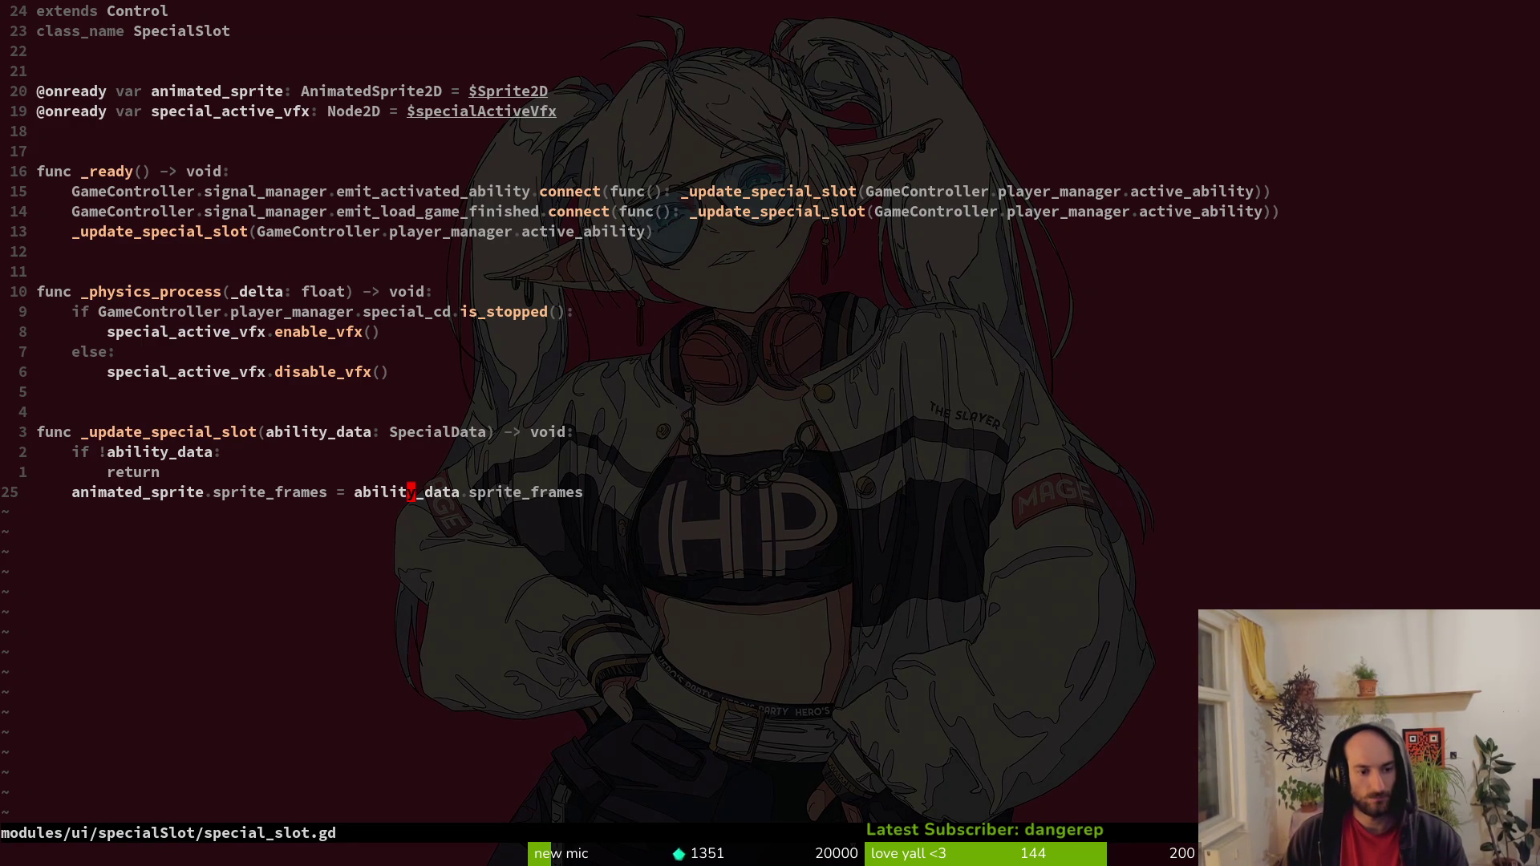
key(k)
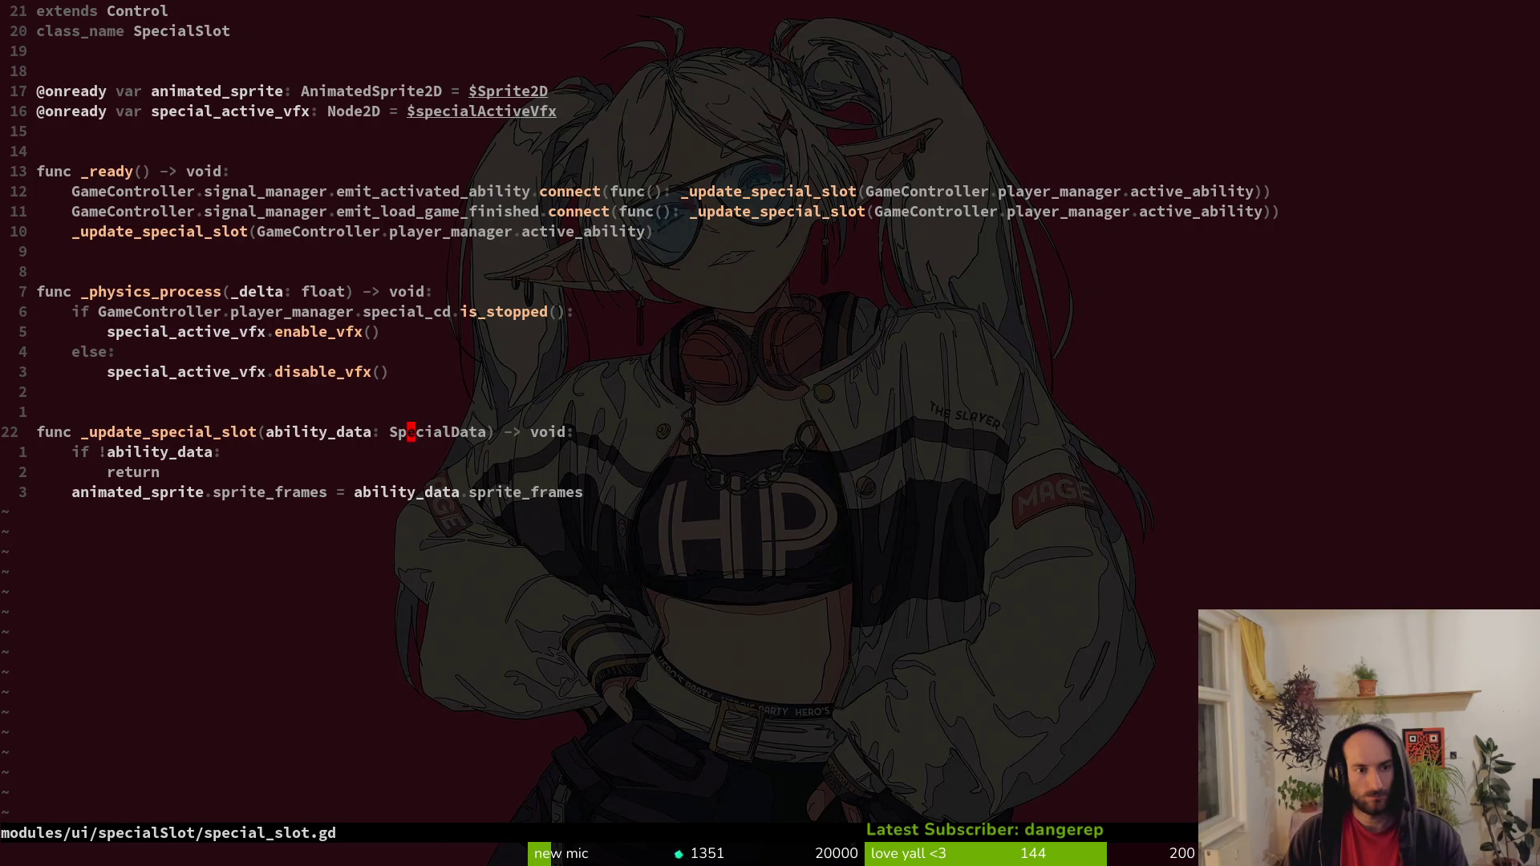
key(space)
Find and open ability_list_item.gd with the query 'abili', then save it with :w.
key(f)
key(f)
text(abili)
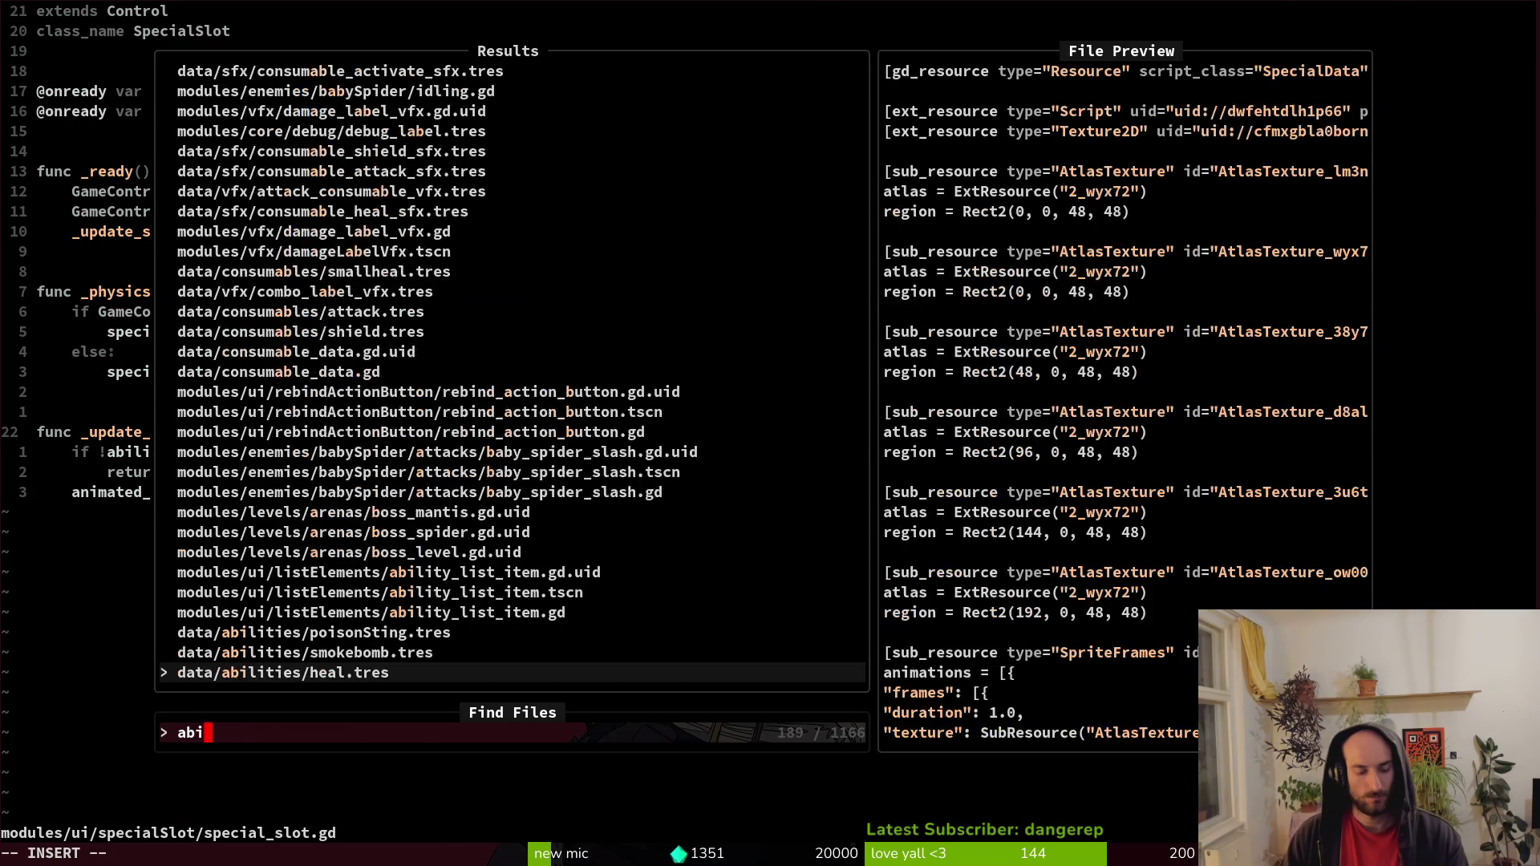
key(Return)
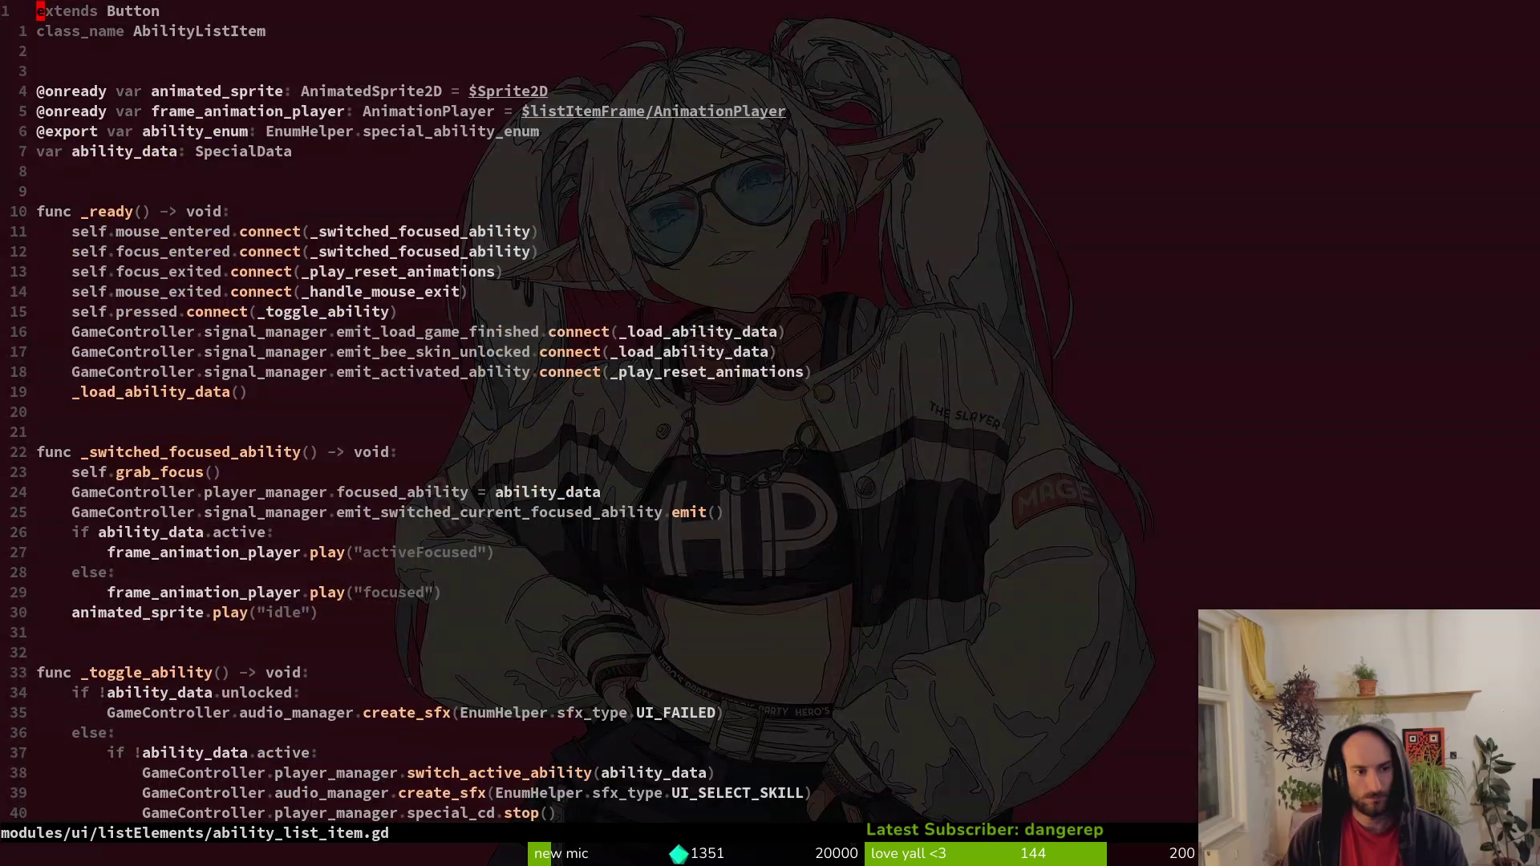
key(j)
key(j)
key(j)
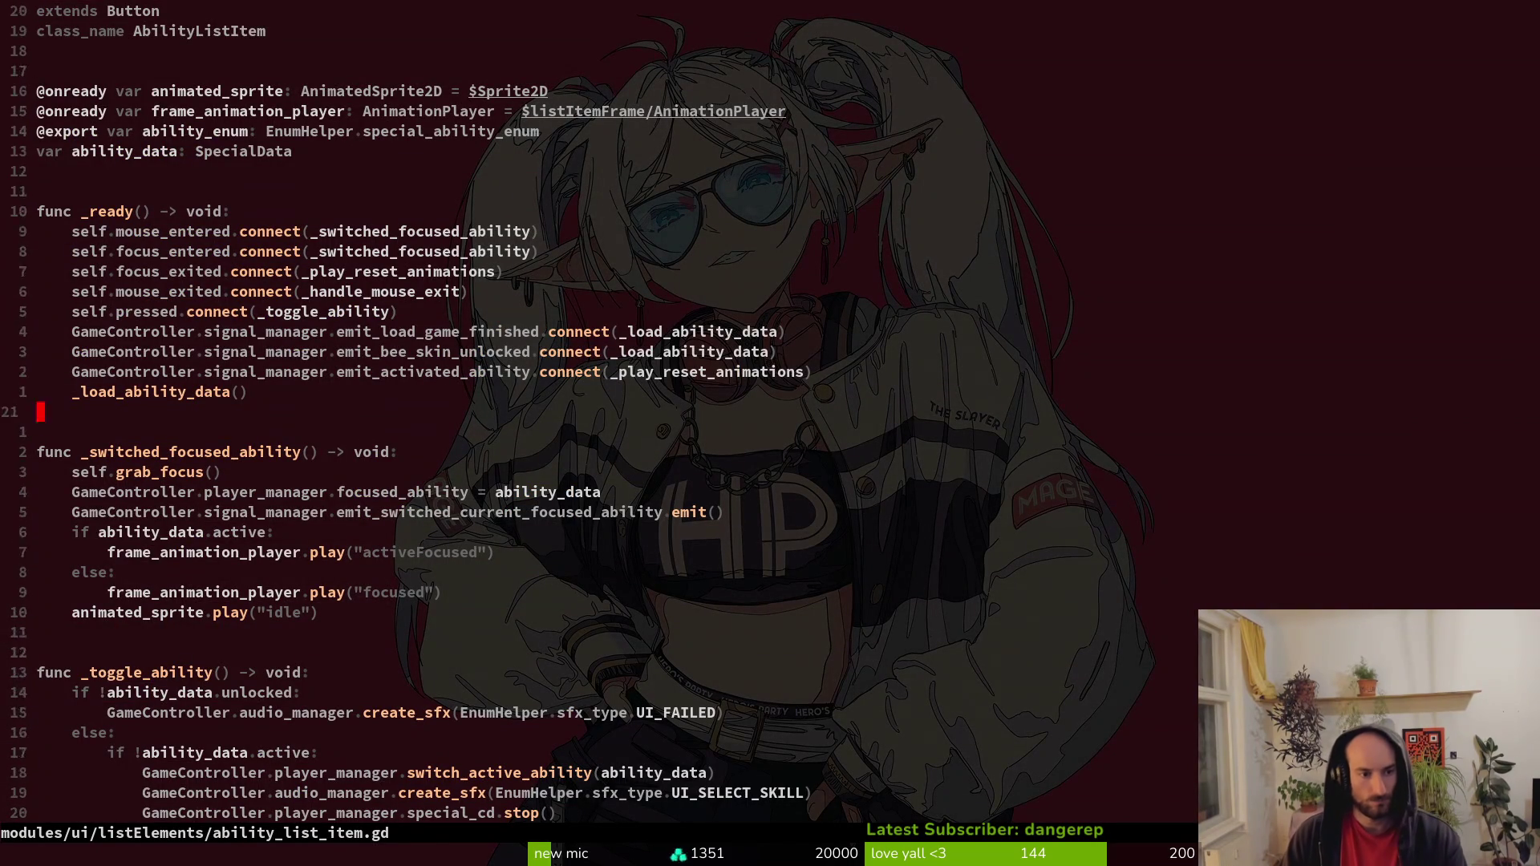
text(:w)
key(Return)
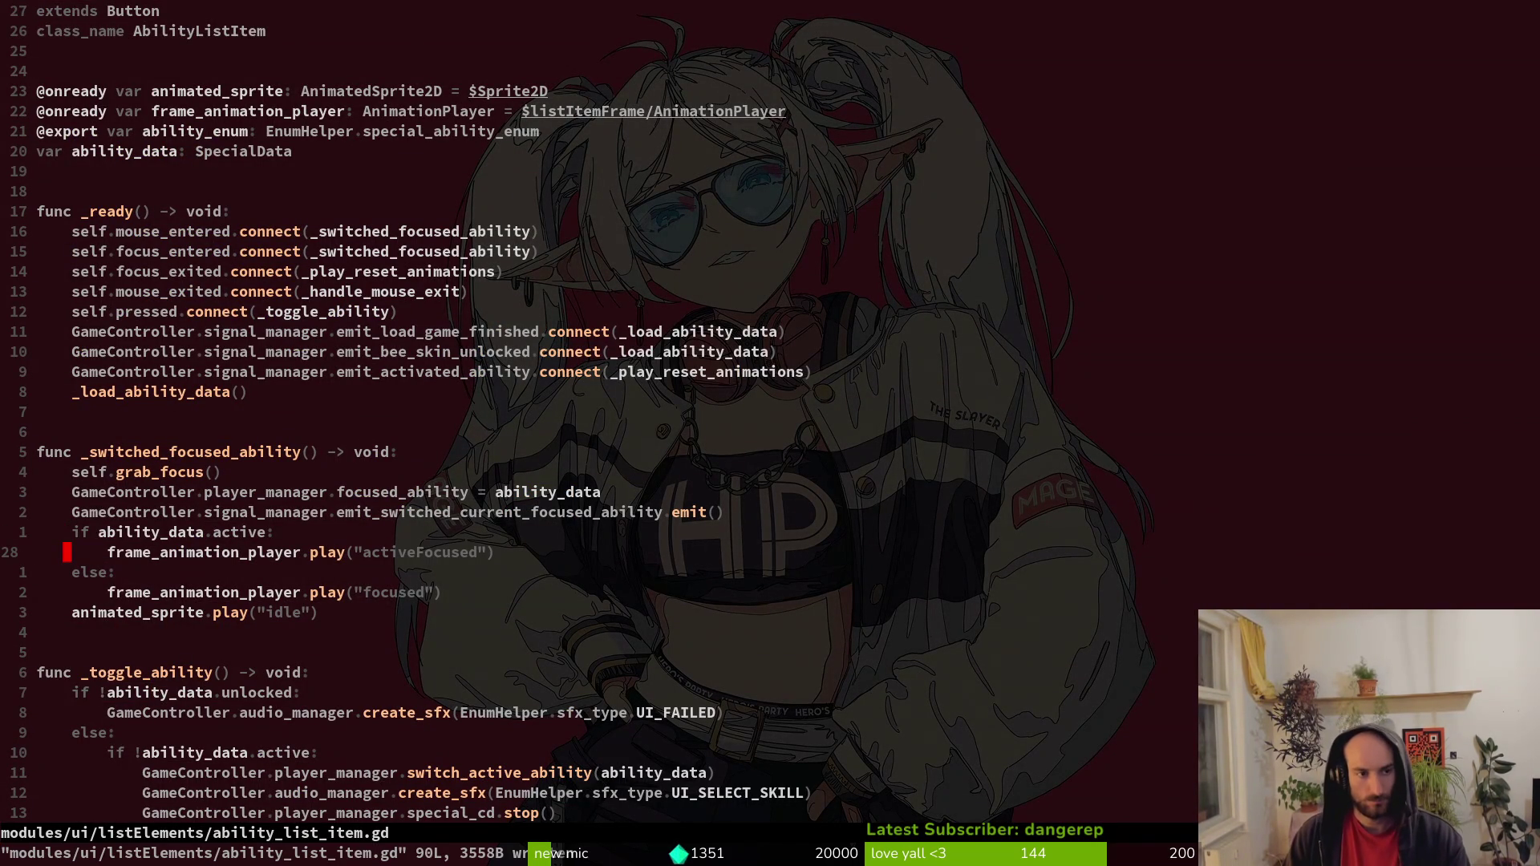
Yank the animated_sprite.play("idle") line from _load_ability_data and return to special_slot.gd.
key(ctrl+d)
key(ctrl+d)
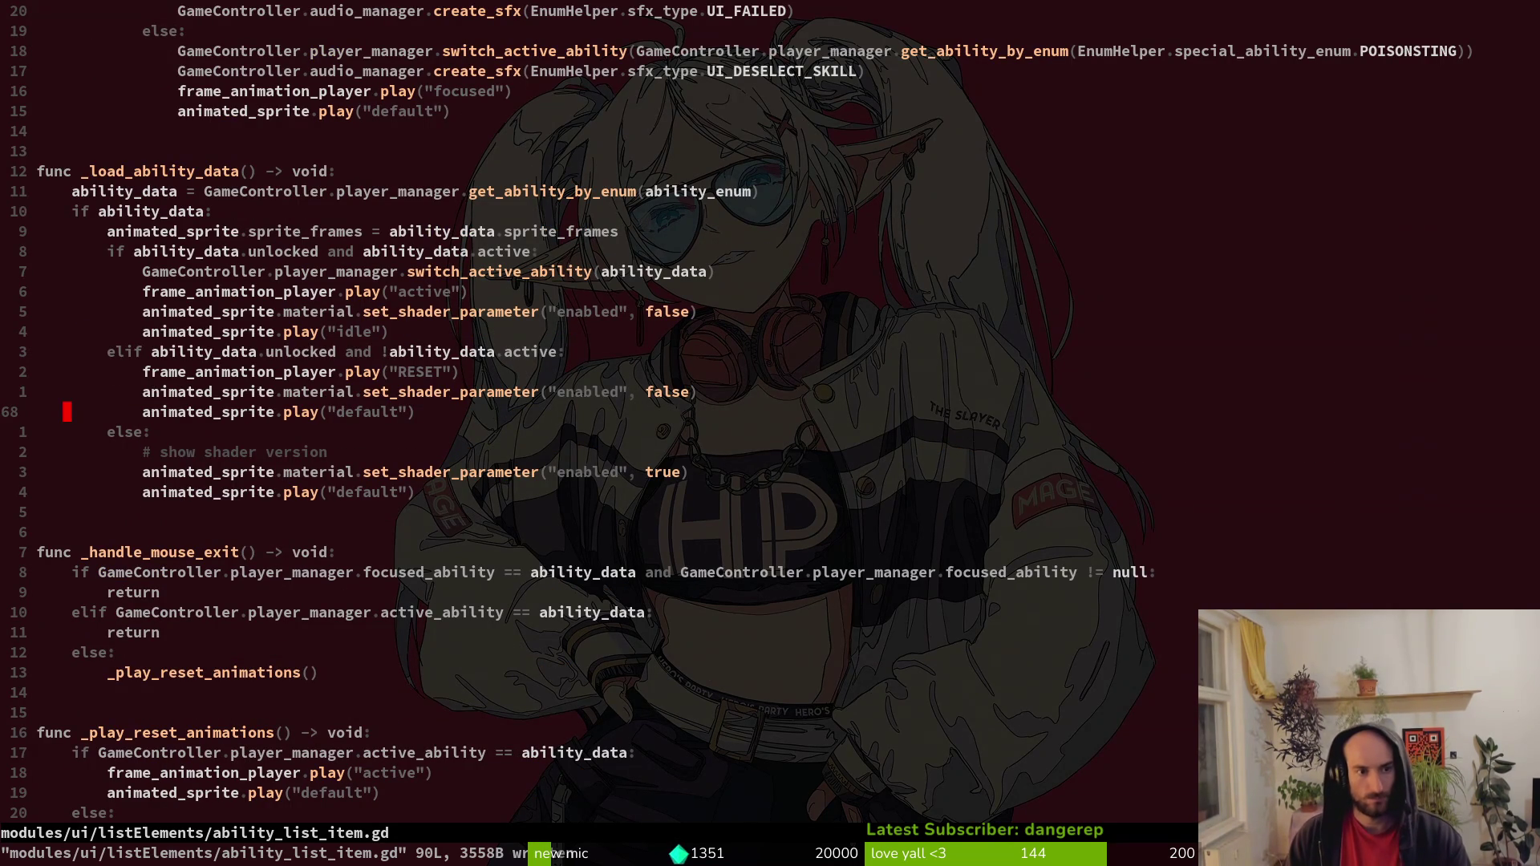
key(k)
key(k)
key(k)
key(k)
key(shift+v)
key(y)
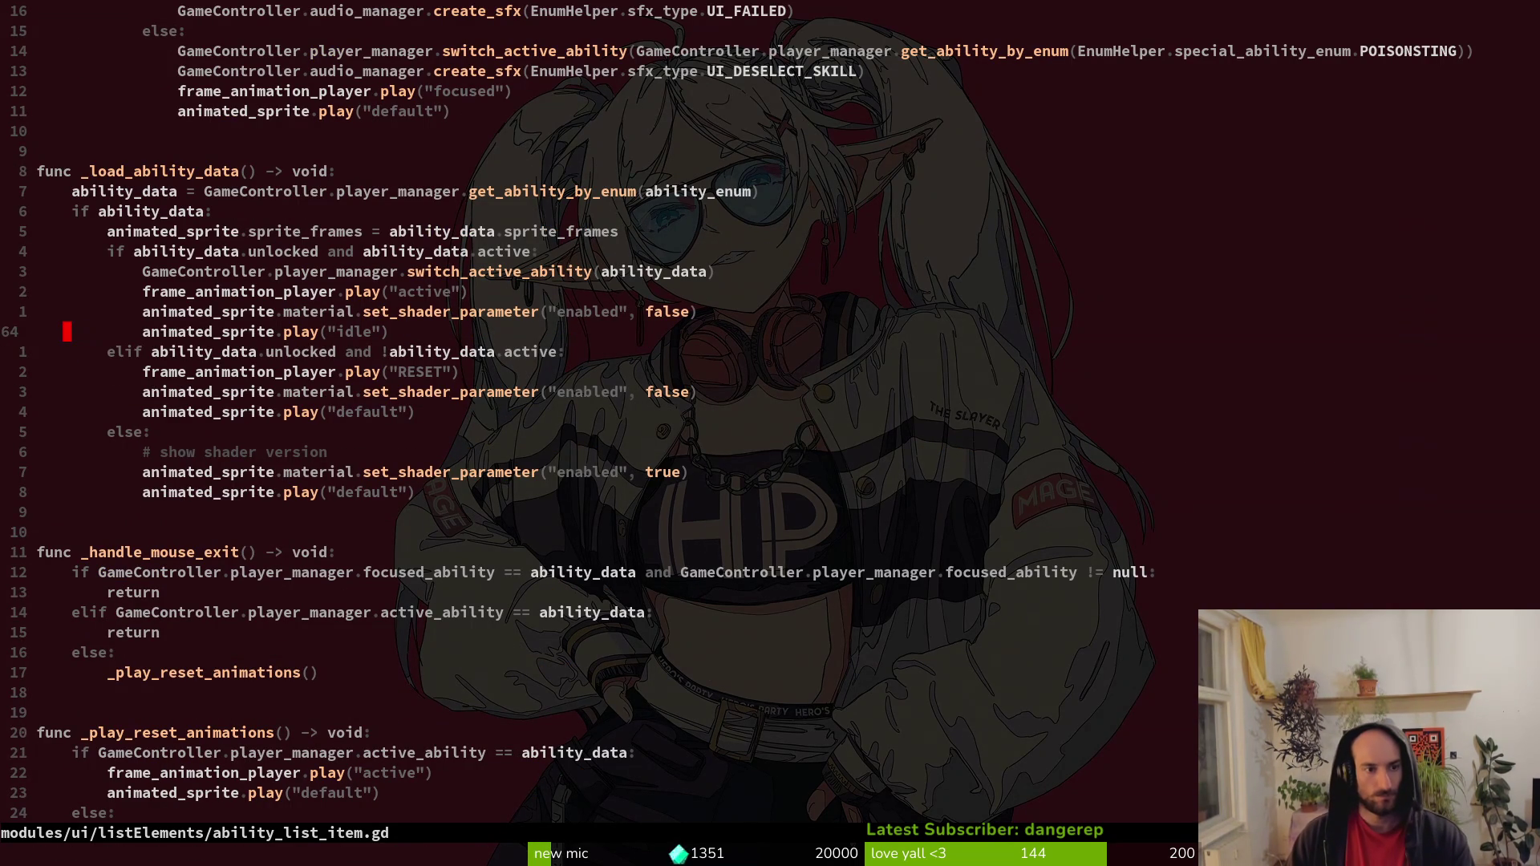
key(ctrl+6)
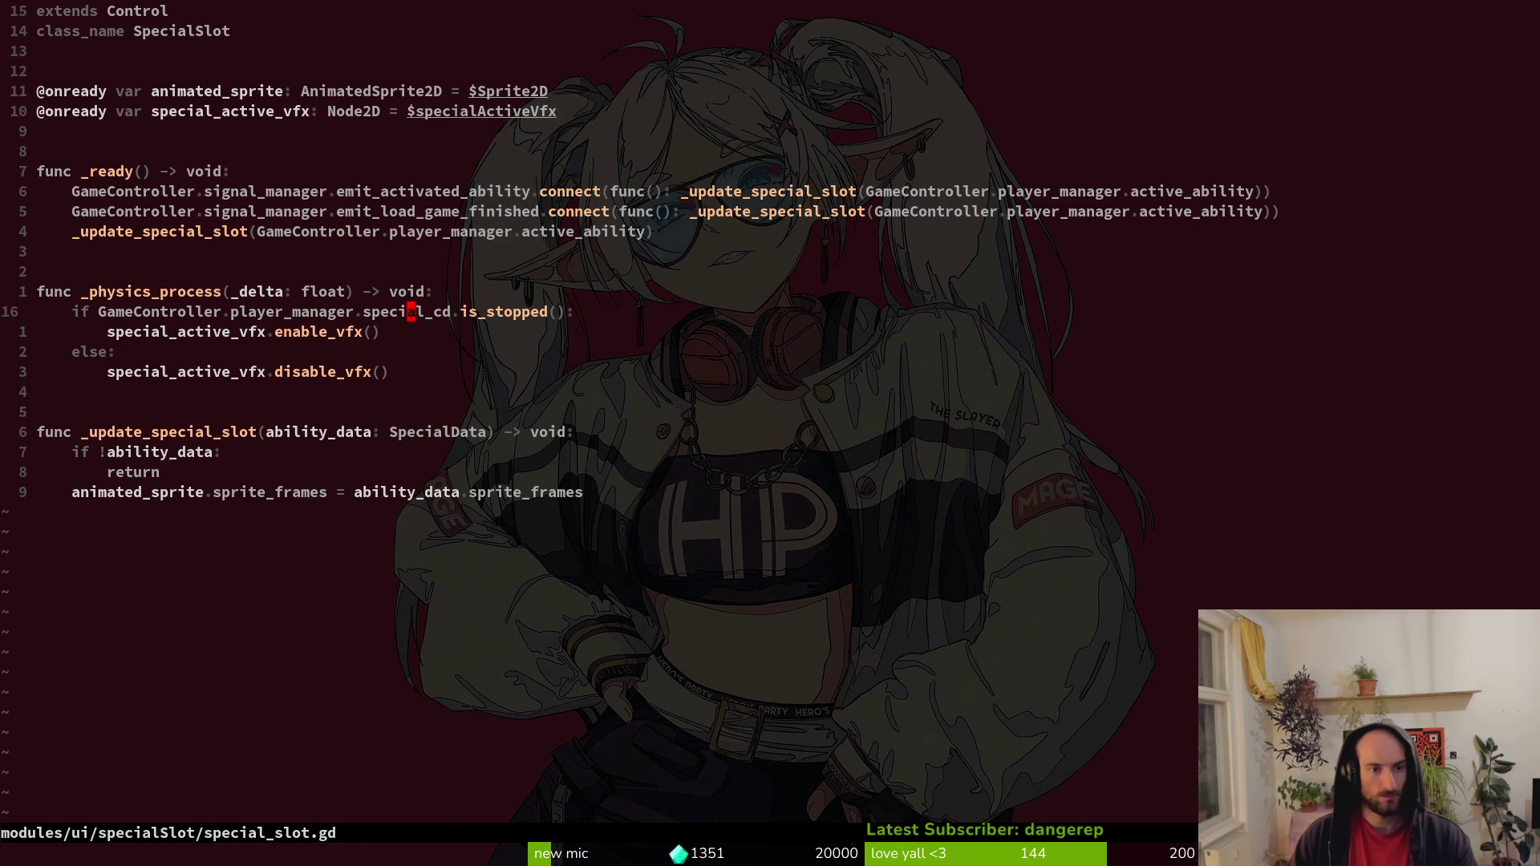
Paste the idle play line under the cooldown check and under else, fixing its indentation.
key(p)
key(shift+v)
key(greater)
key(Escape)
key(shift+v)
key(Escape)
key(shift+v)
key(less)
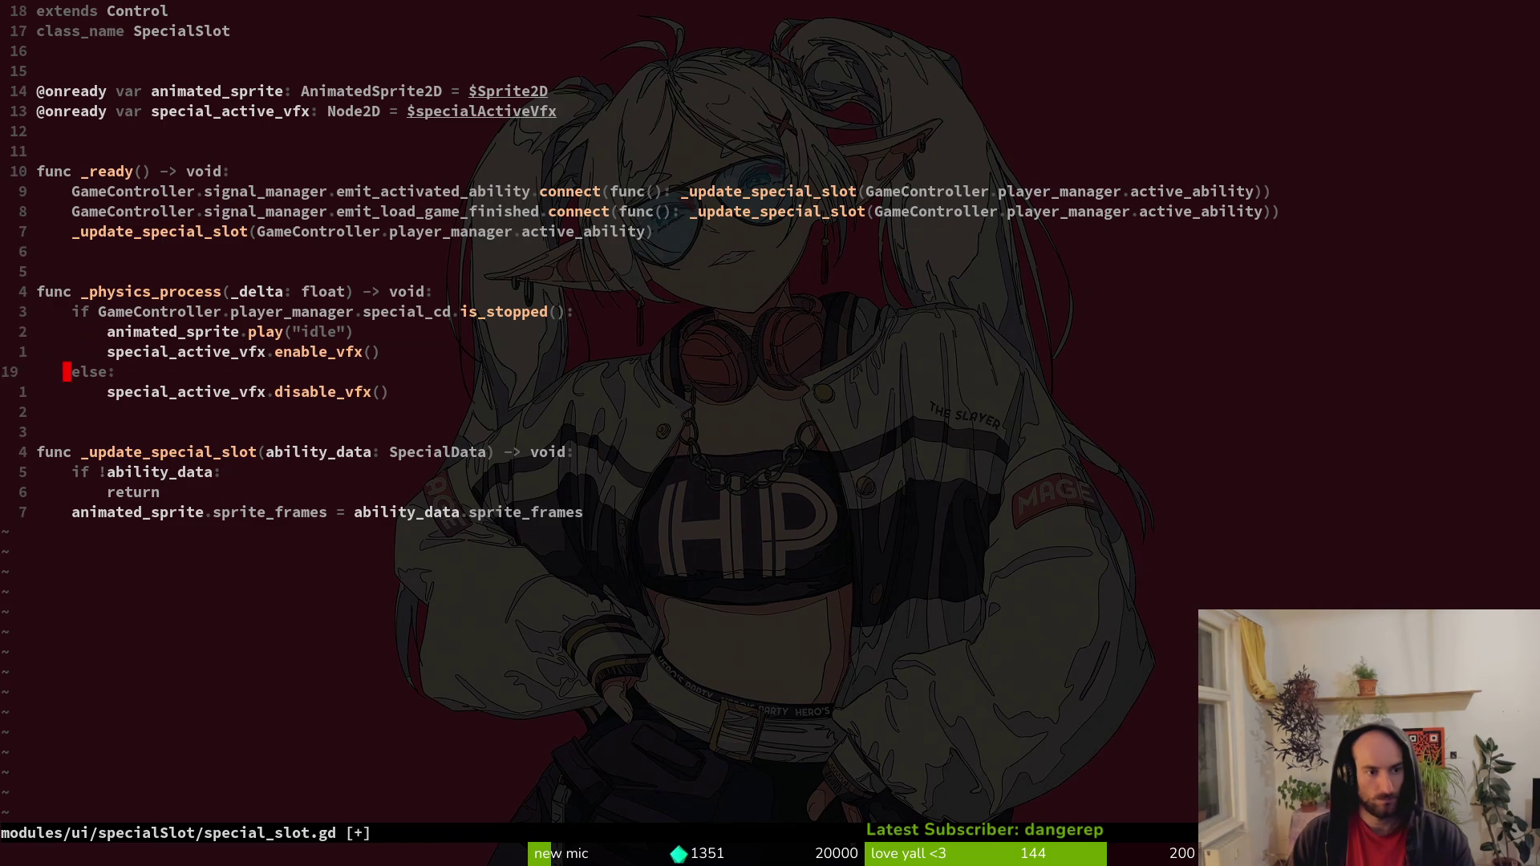
key(j)
key(p)
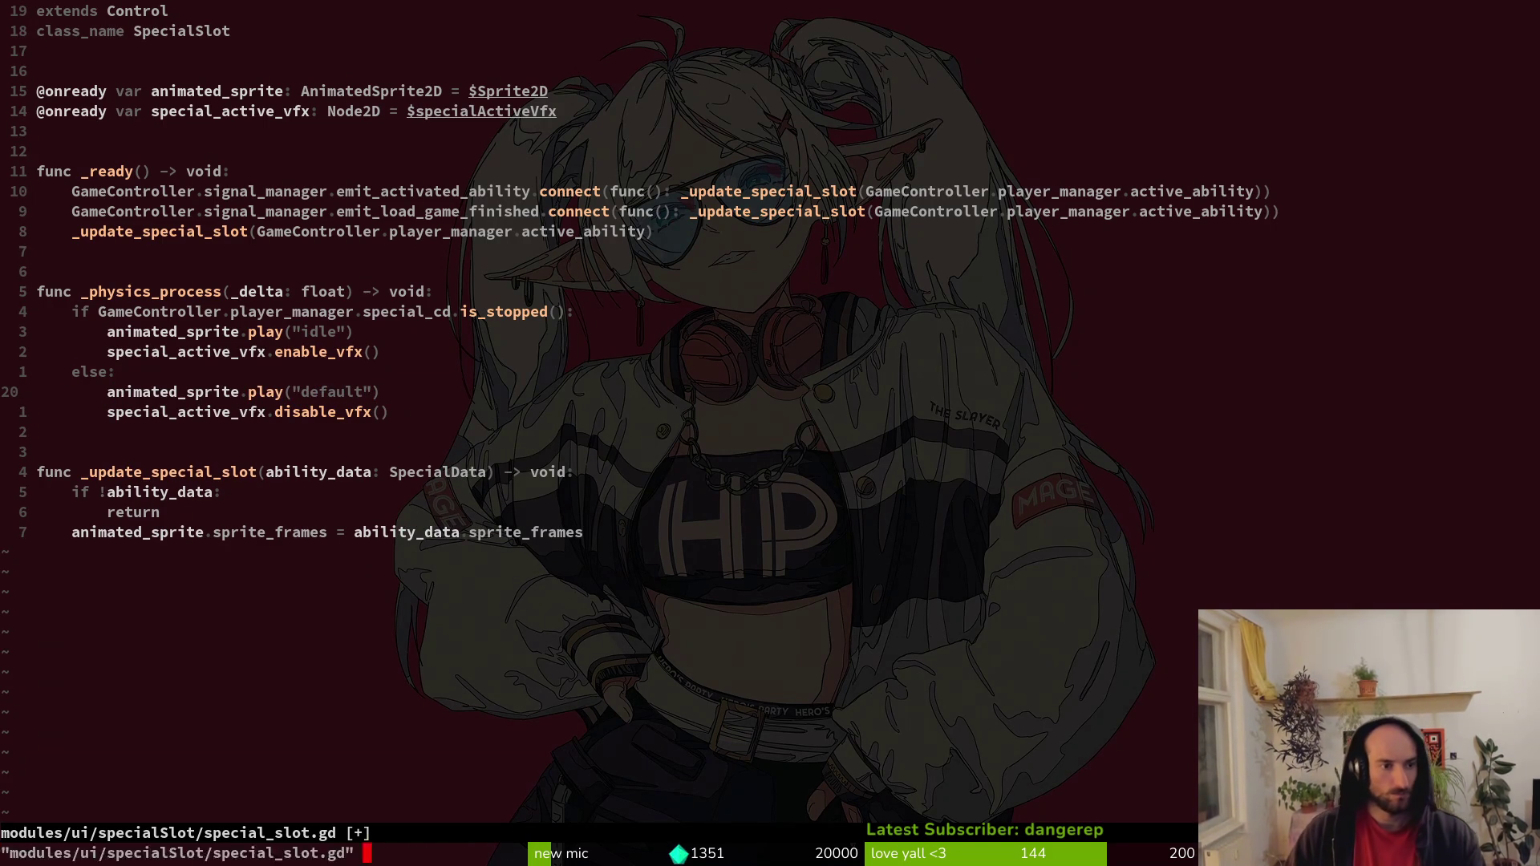
Save special_slot.gd and launch the game from Godot to test it.
key(Return)
key(alt+Tab)
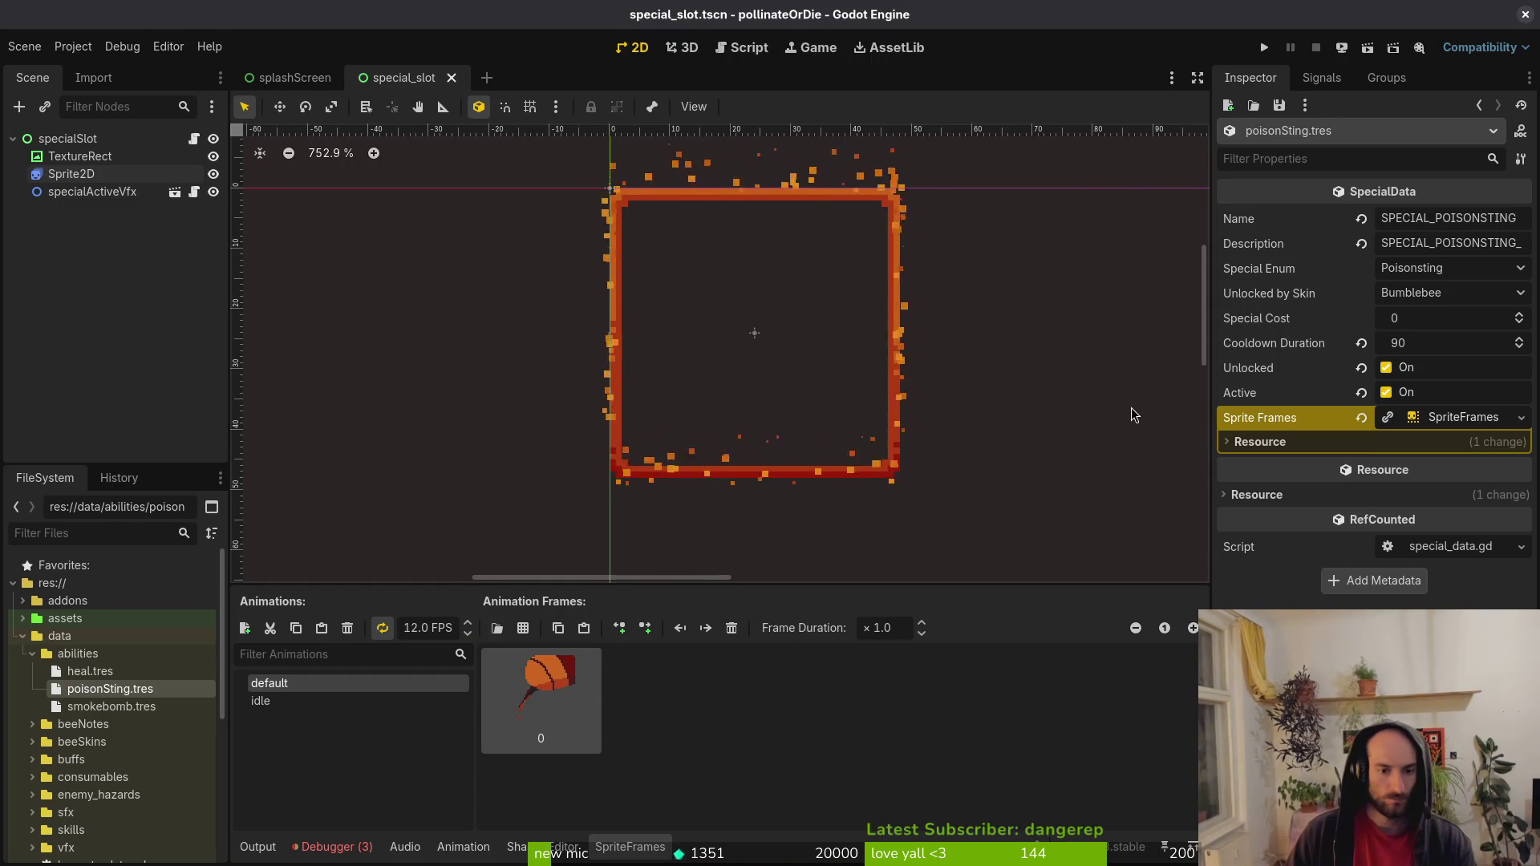
key(alt+Tab)
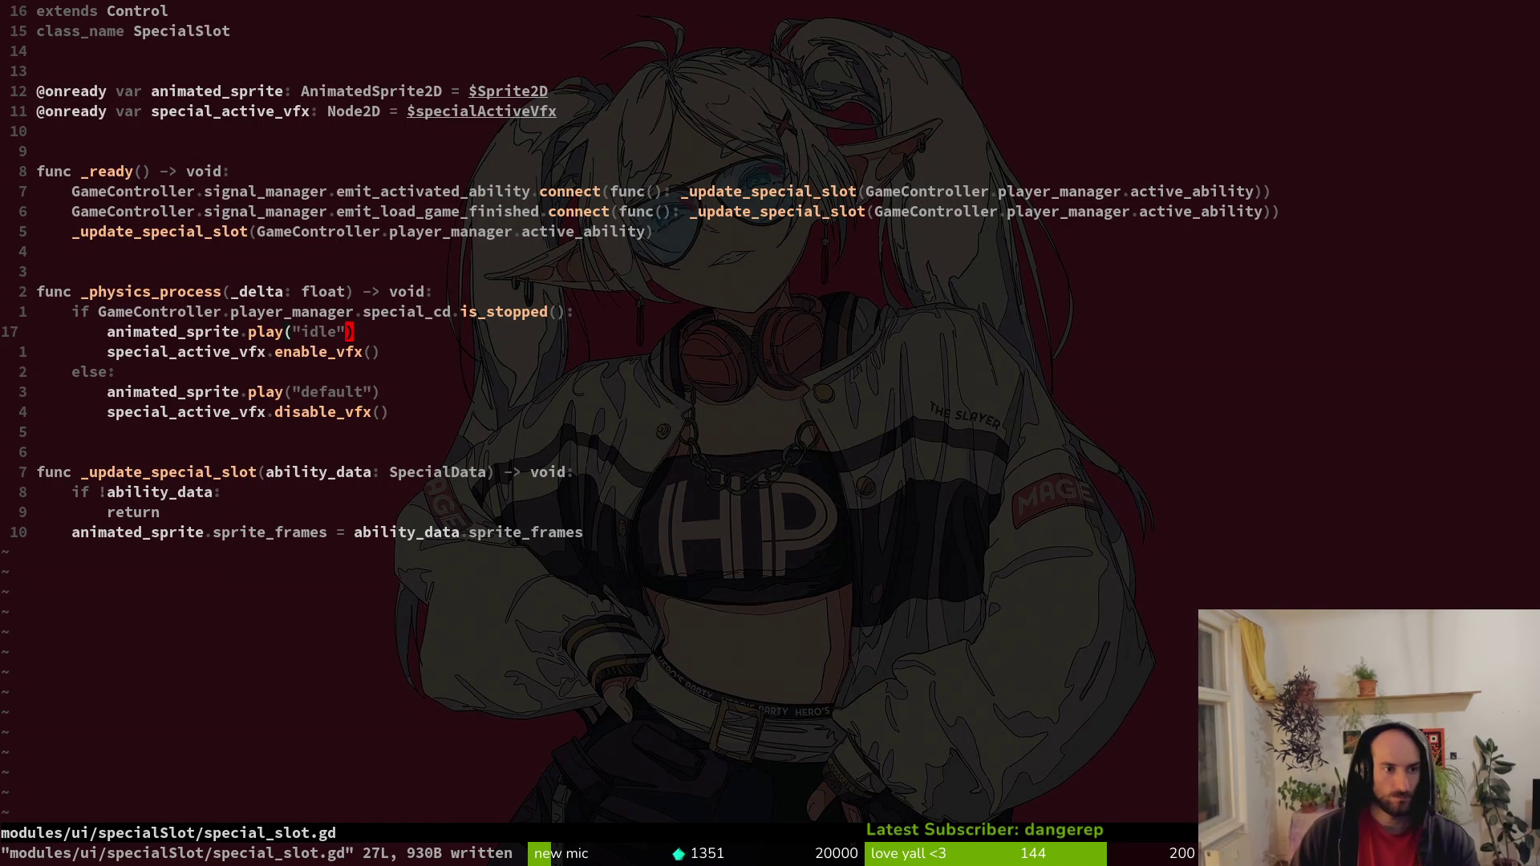
key(alt+Tab)
key(alt+Tab)
key(alt+Tab)
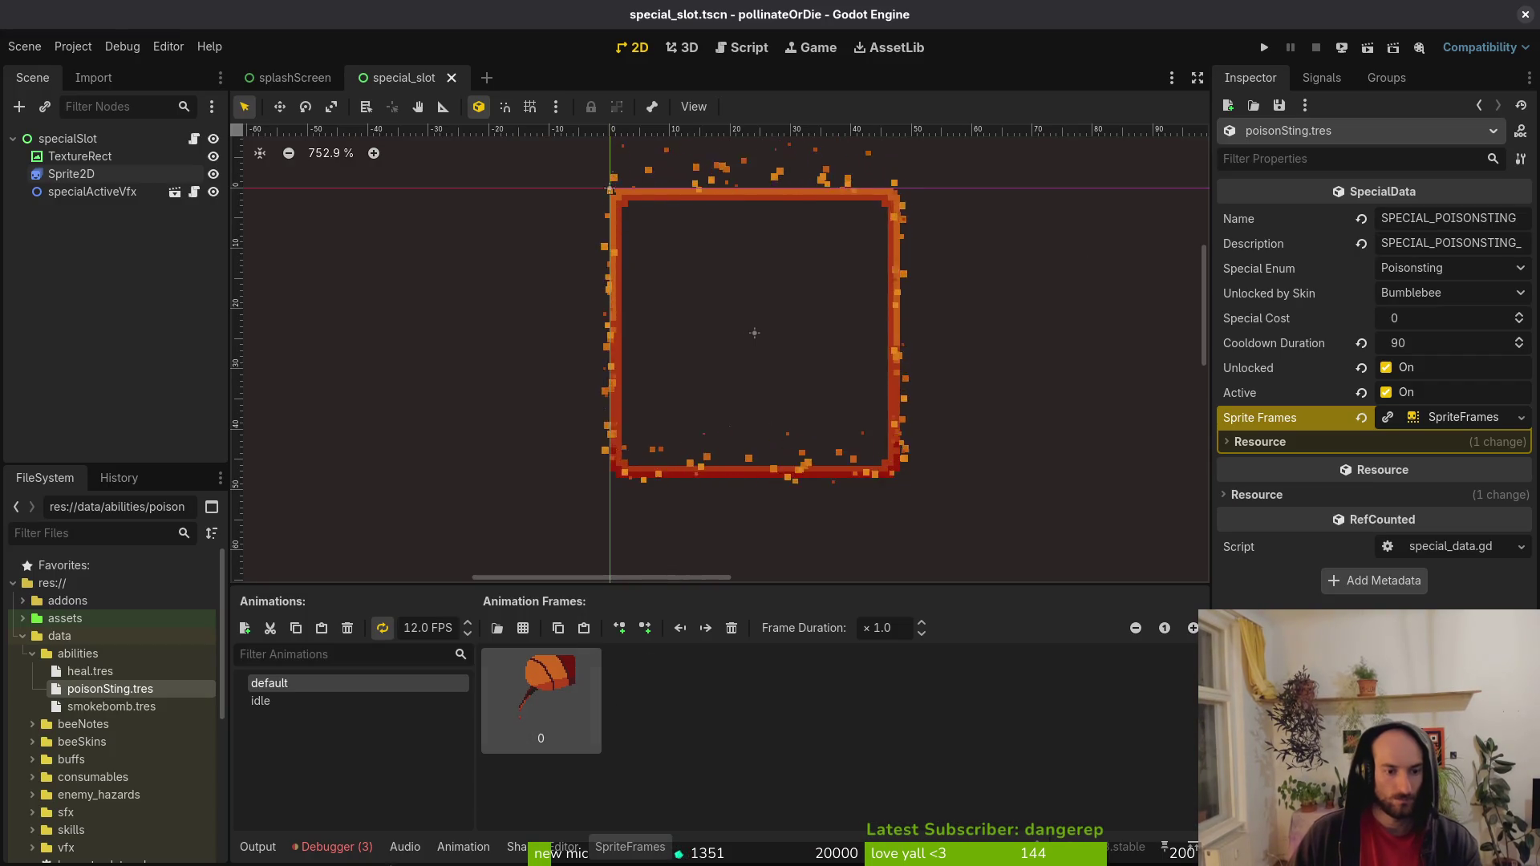
click(1264, 47)
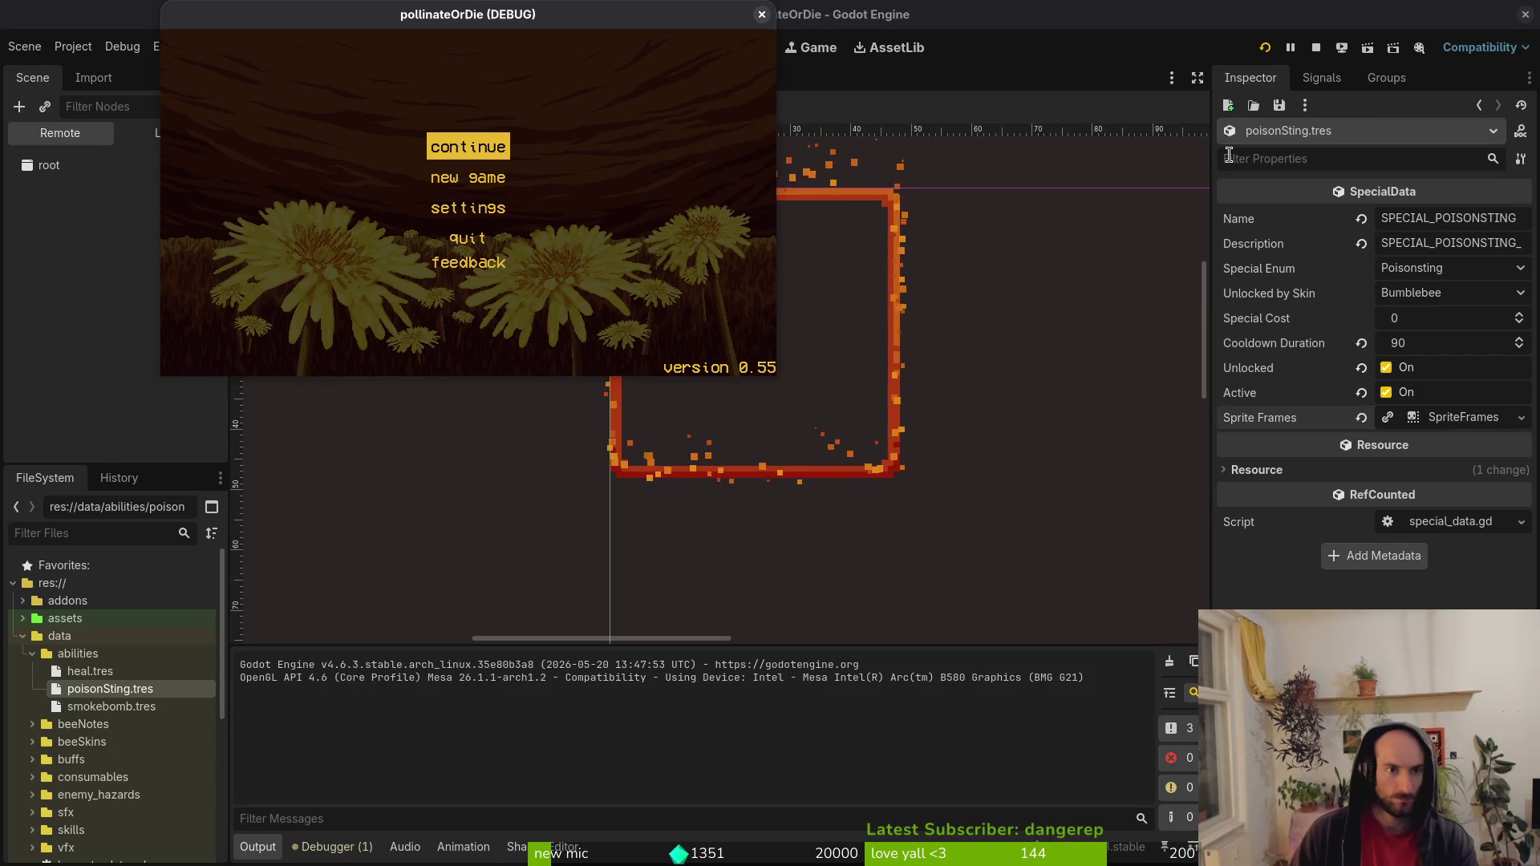
Enter gameplay from the main menu to check the special slot, then return to the Godot editor.
key(Return)
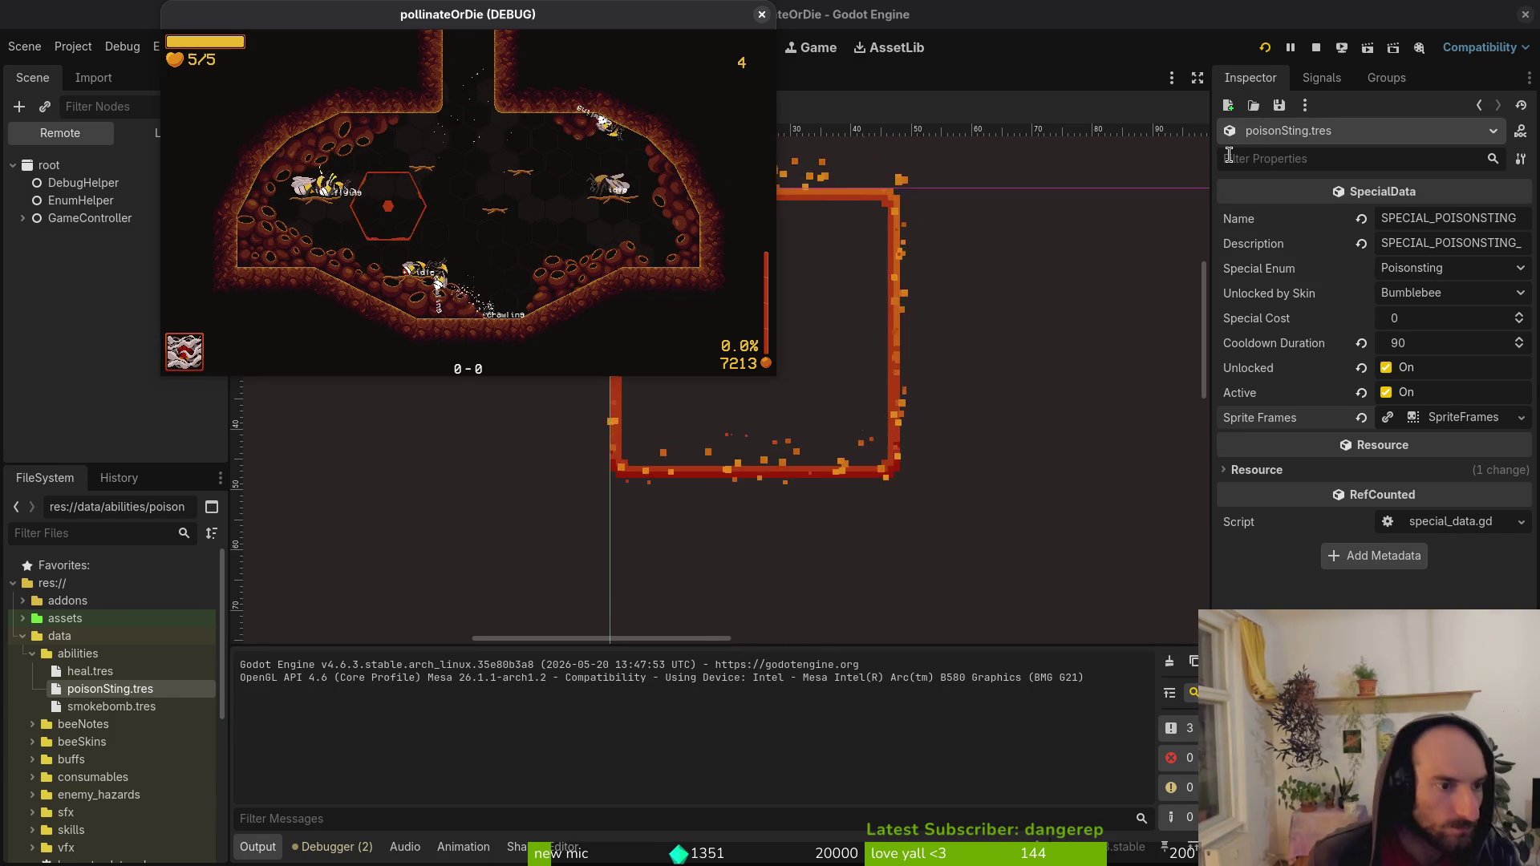
click(1229, 155)
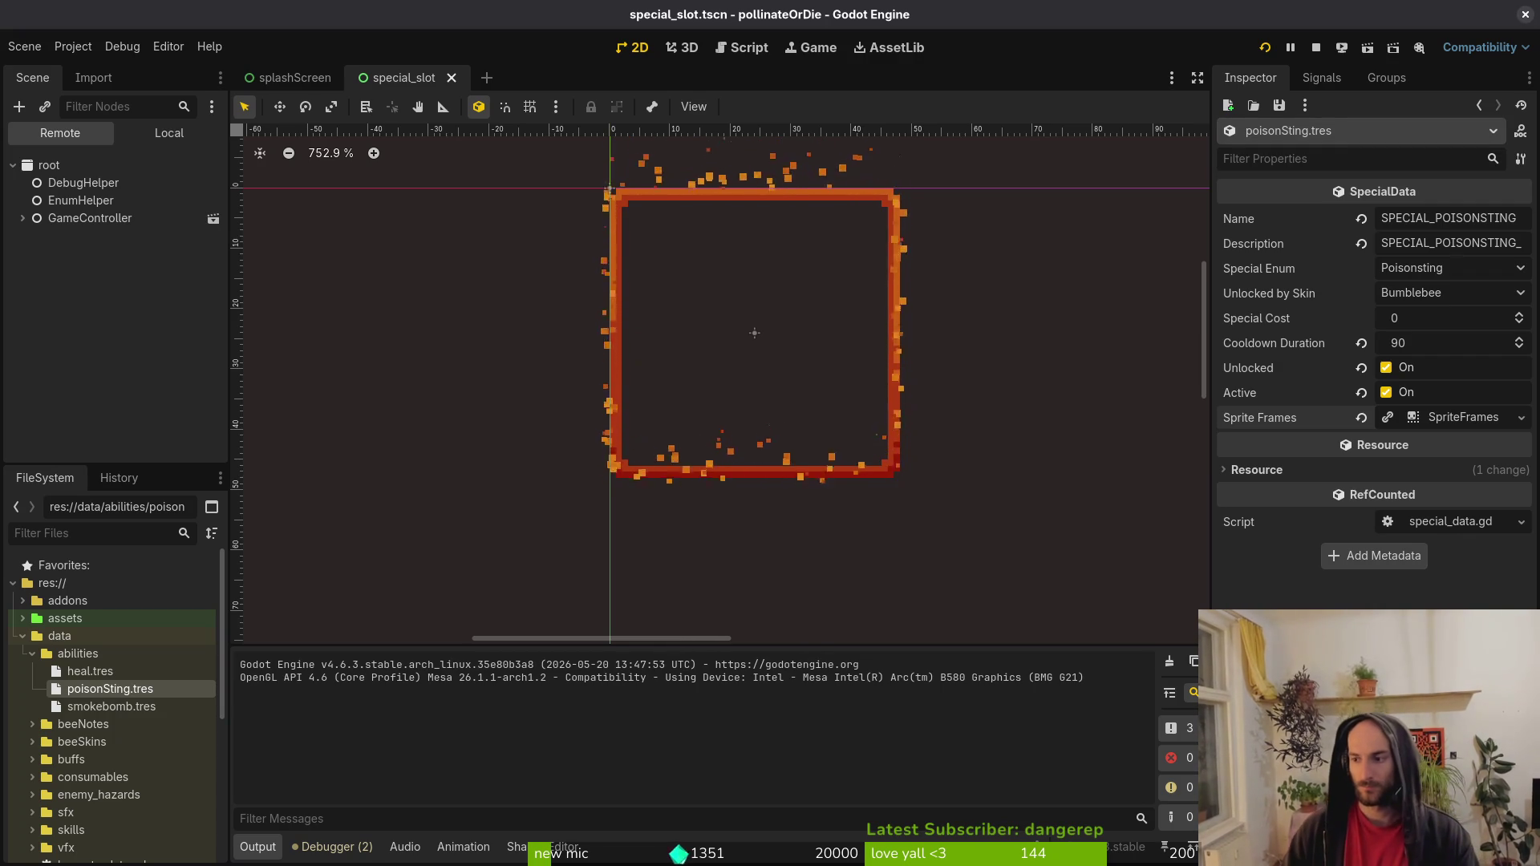
key(super)
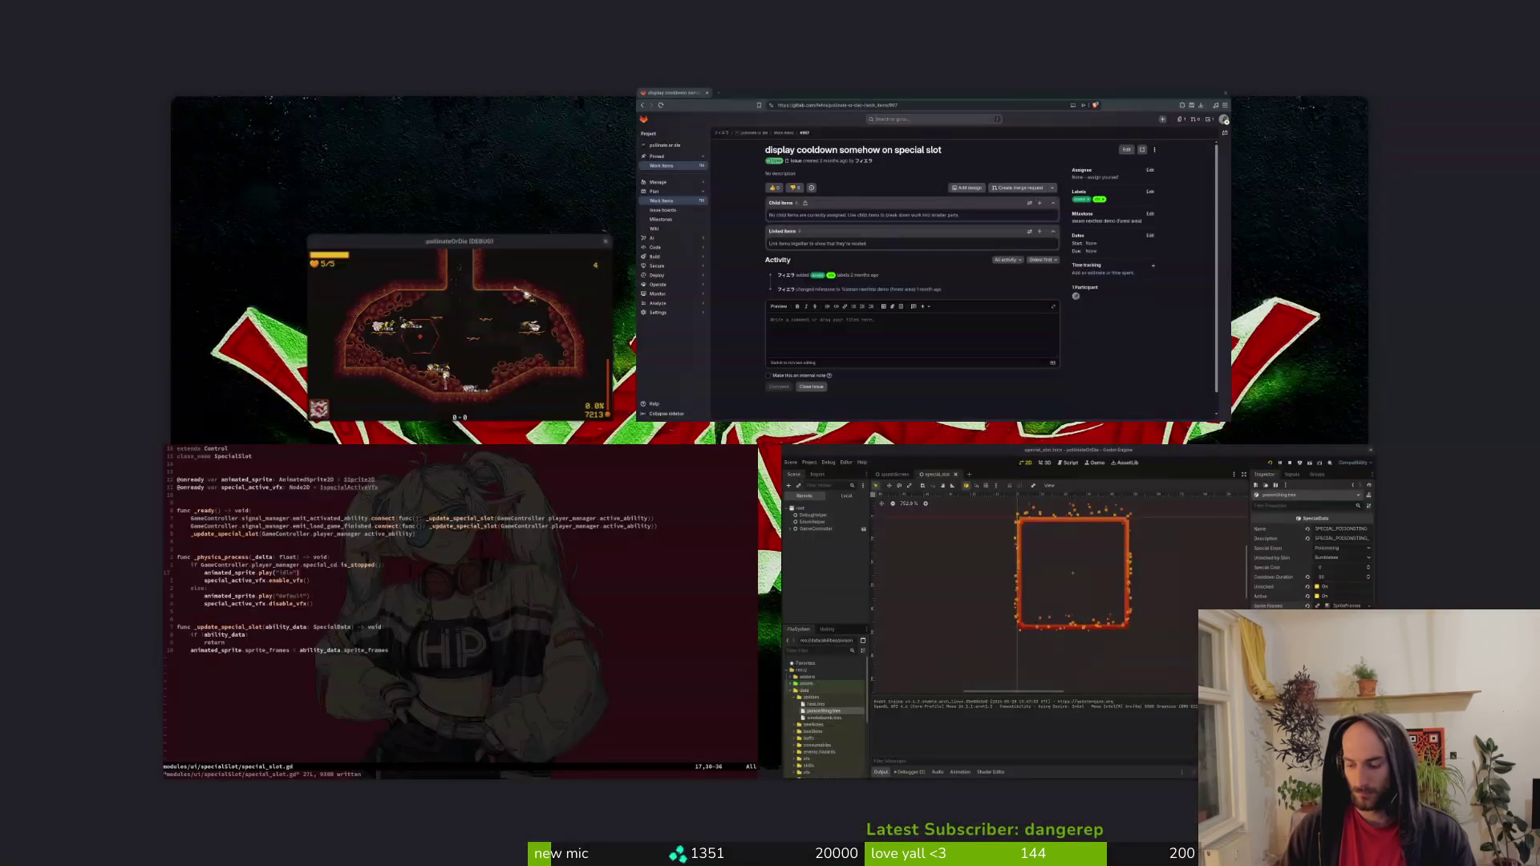
key(super)
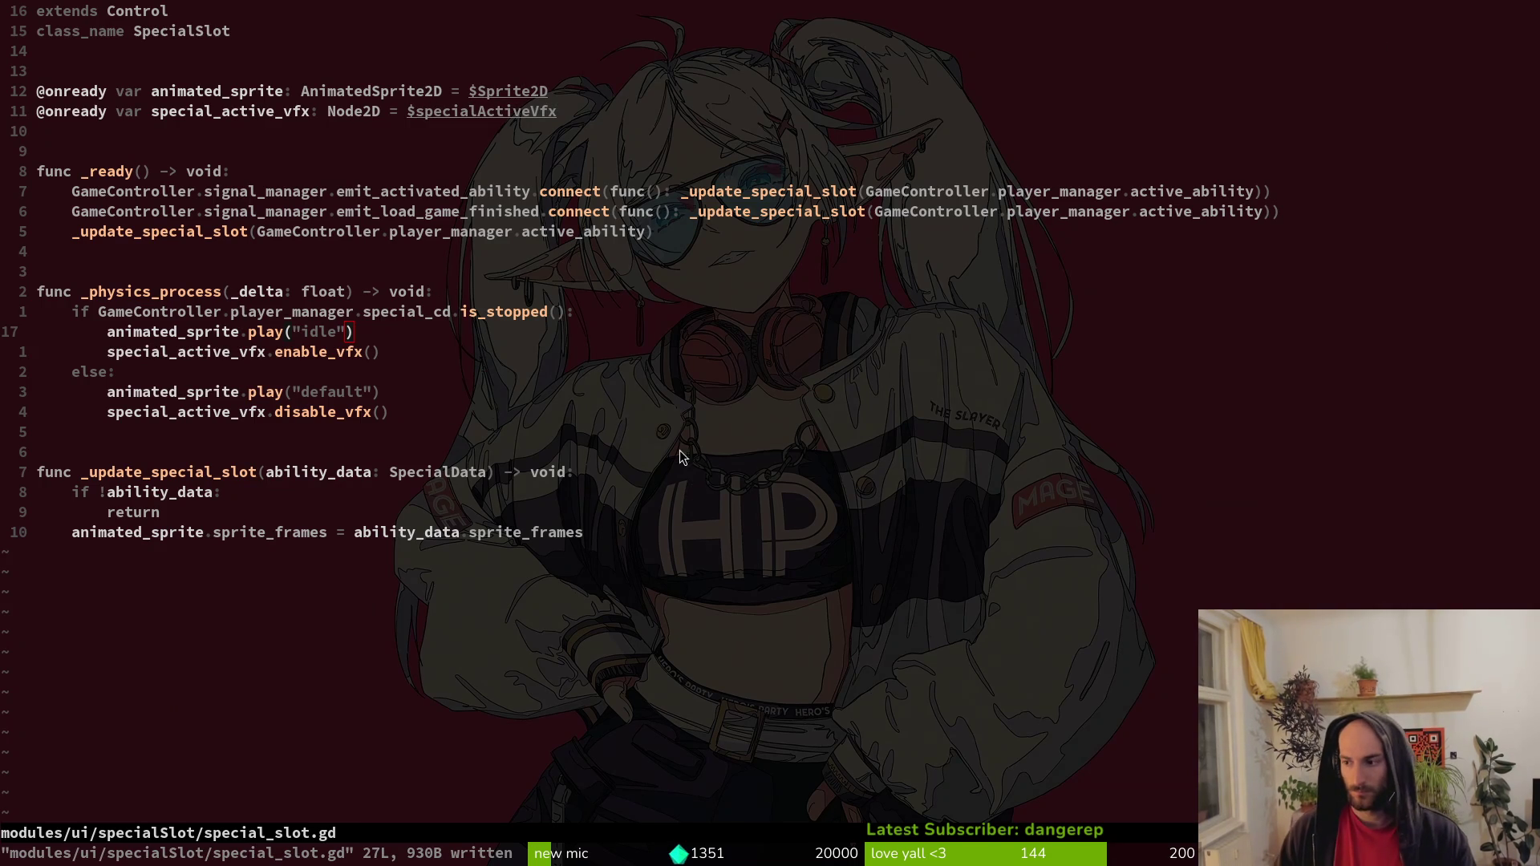
key(alt+Tab)
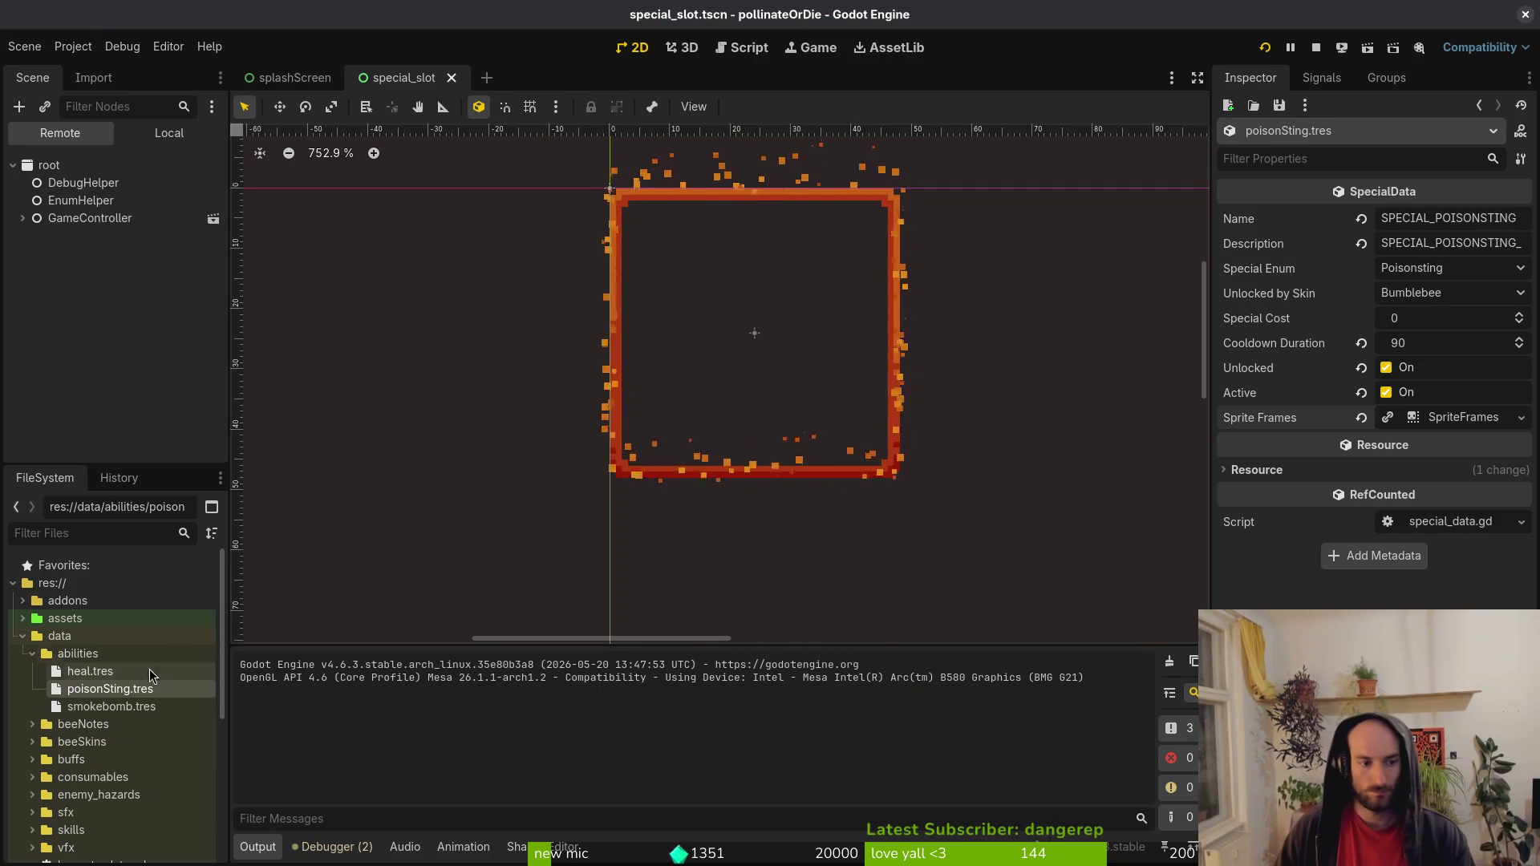
Give smokebomb.tres an idle animation from ability_smokebomb.png, drop the extra frame, and save.
click(111, 706)
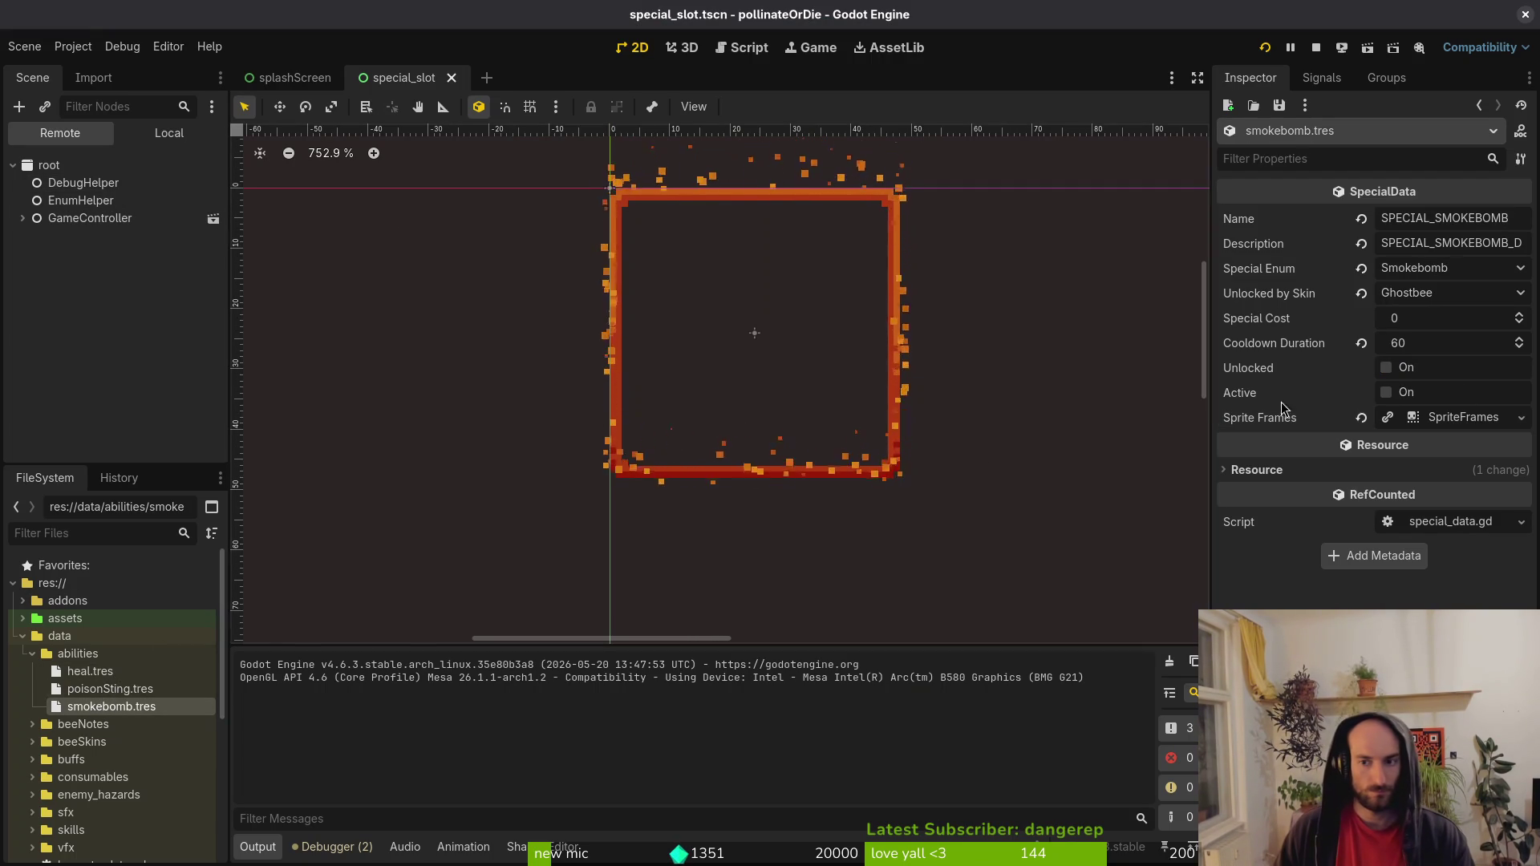
click(1463, 417)
click(533, 628)
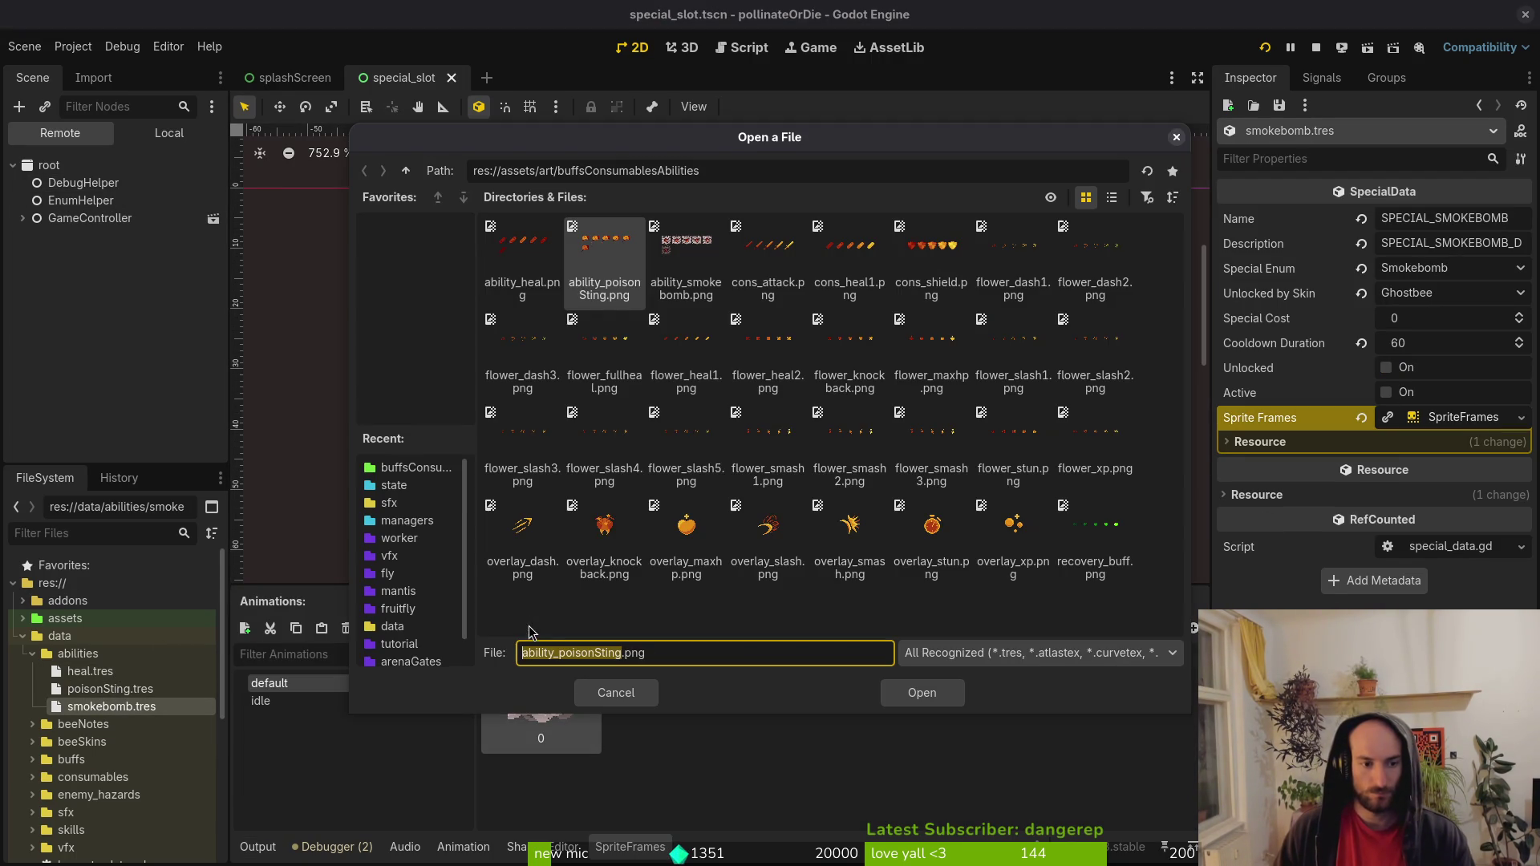
click(678, 241)
click(922, 694)
click(426, 516)
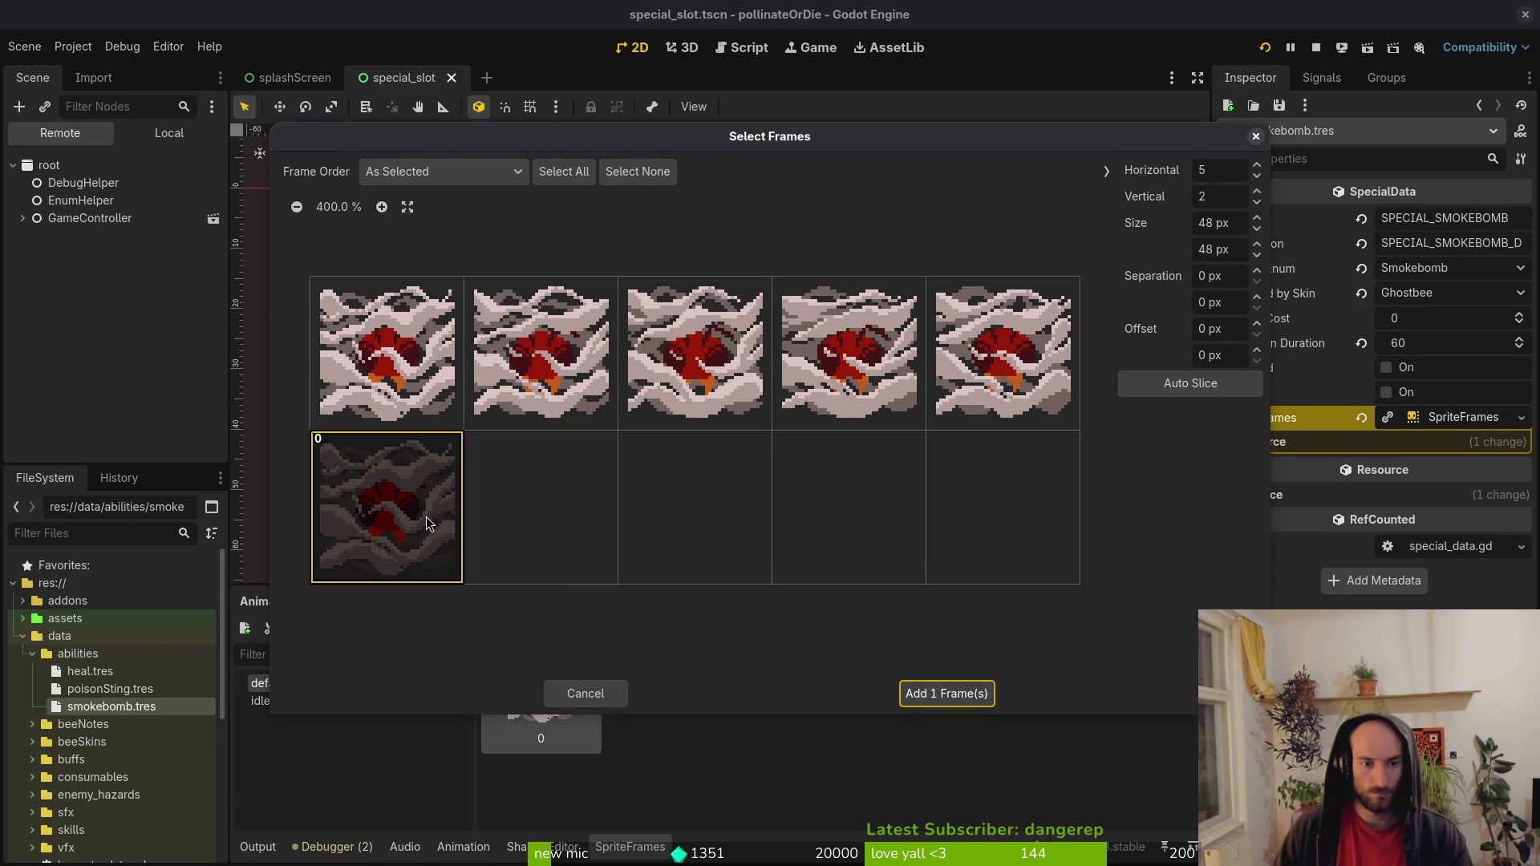
click(943, 694)
click(565, 690)
key(Delete)
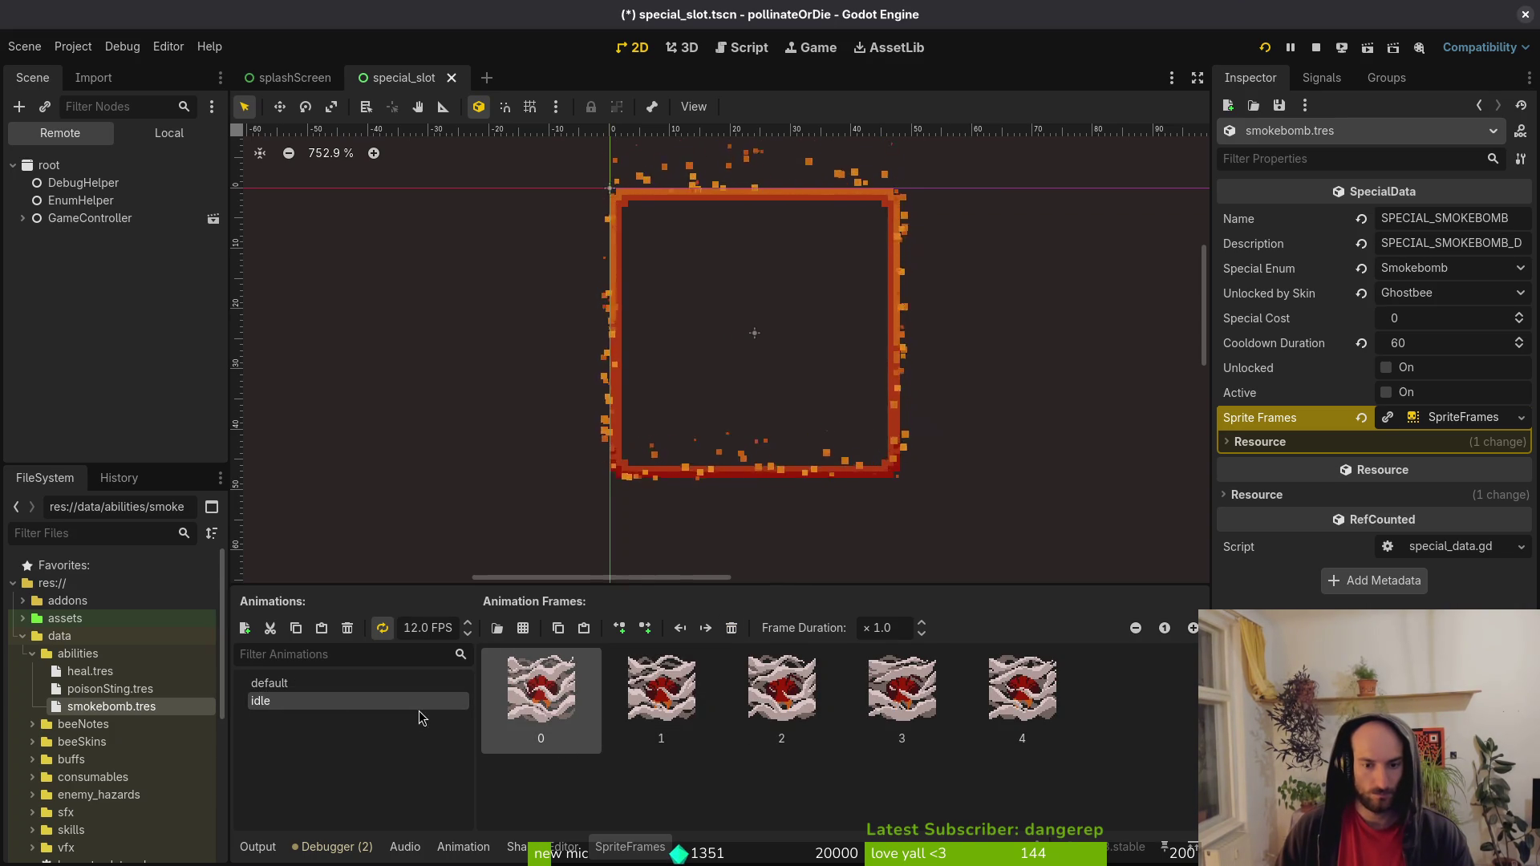
click(269, 683)
key(ctrl+s)
Give heal.tres a five-frame idle animation from its bandage sprite sheet and save.
click(90, 678)
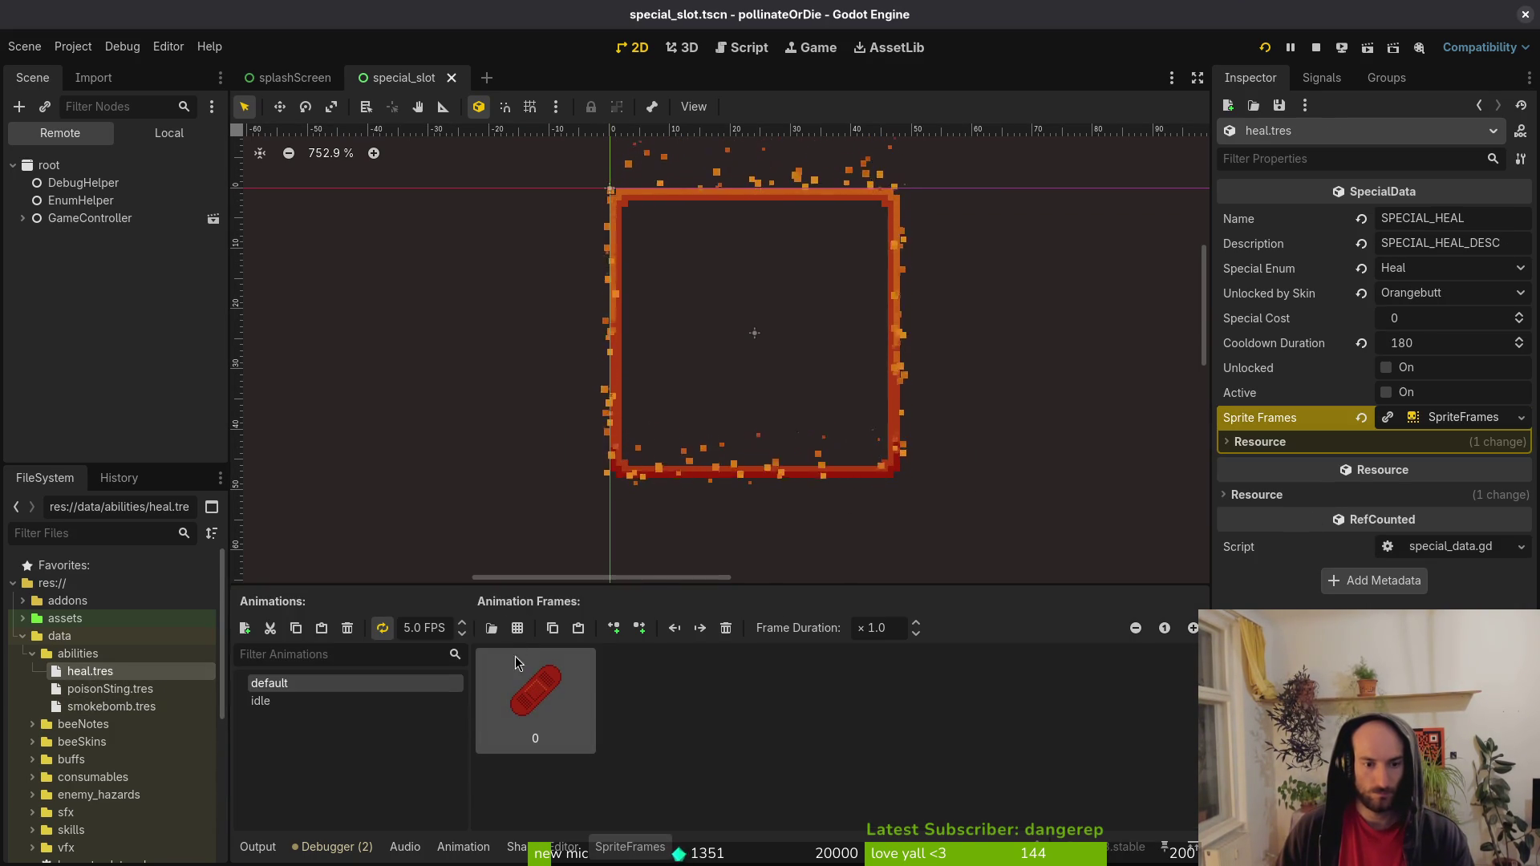
click(516, 635)
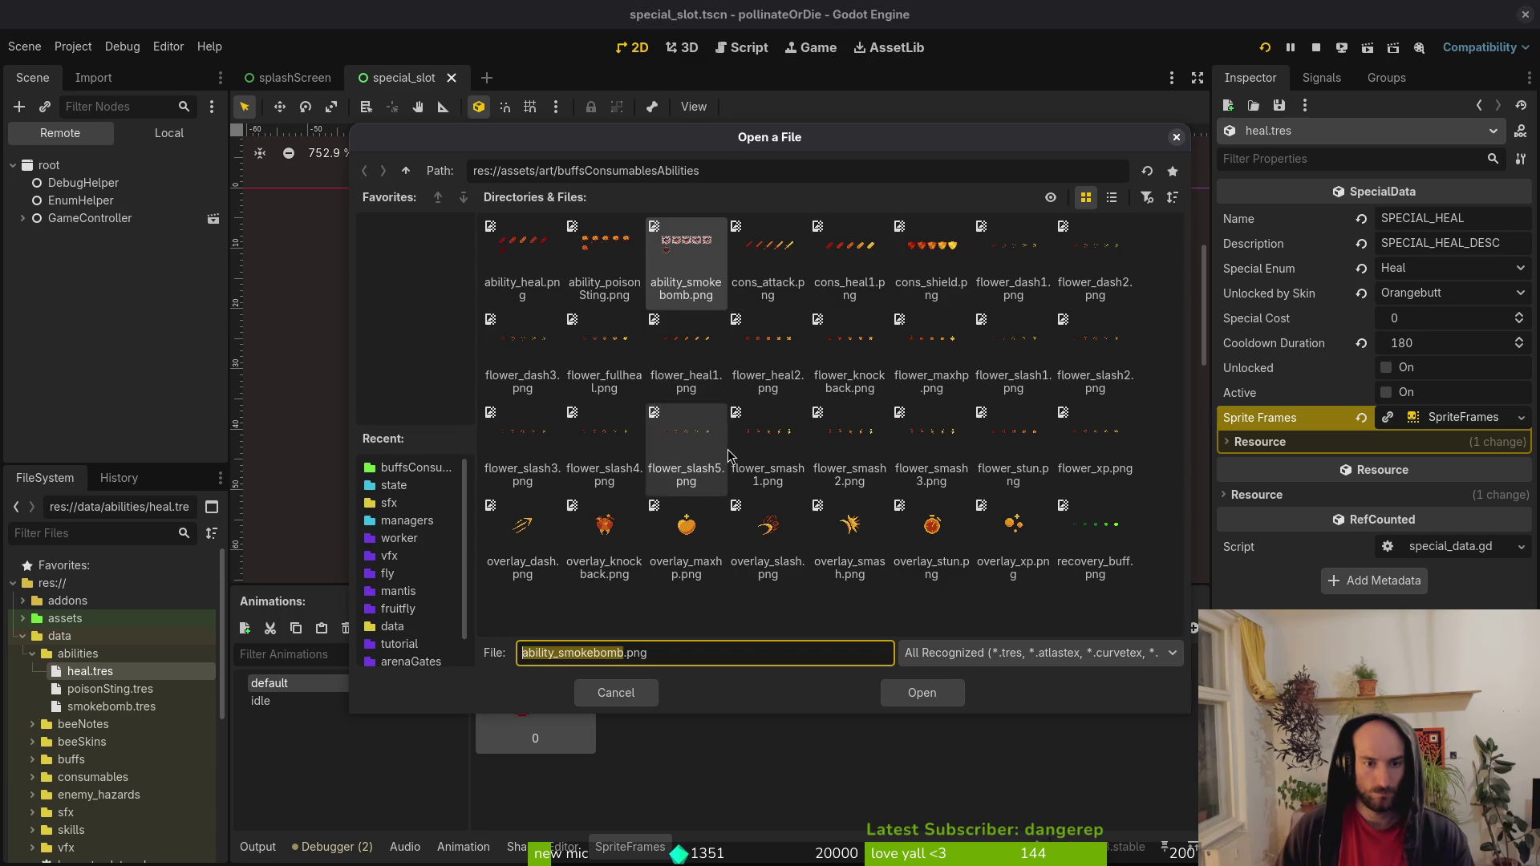
click(514, 265)
click(922, 693)
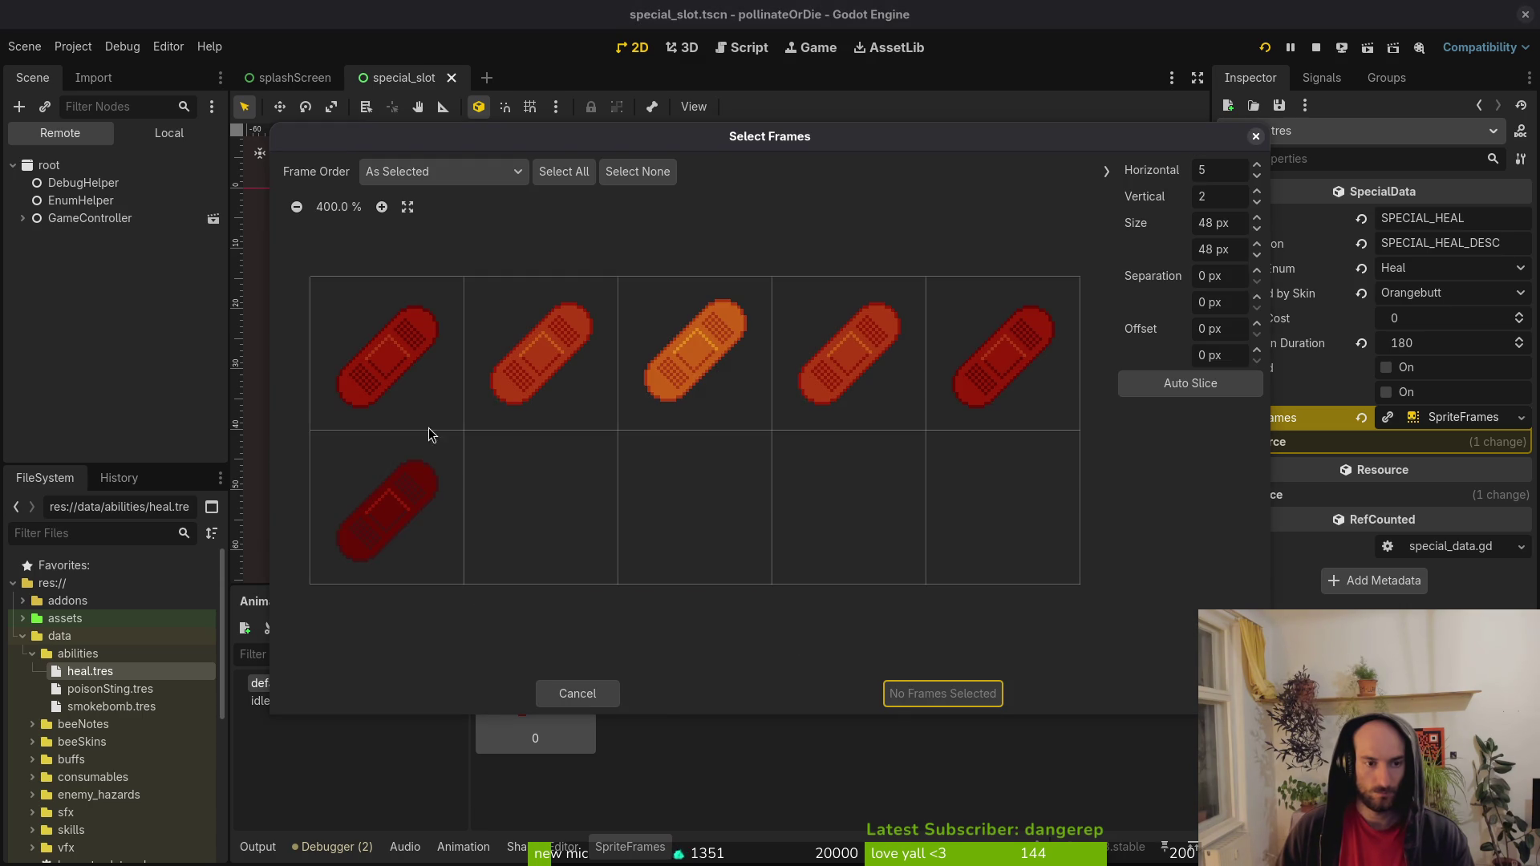
click(430, 486)
click(956, 694)
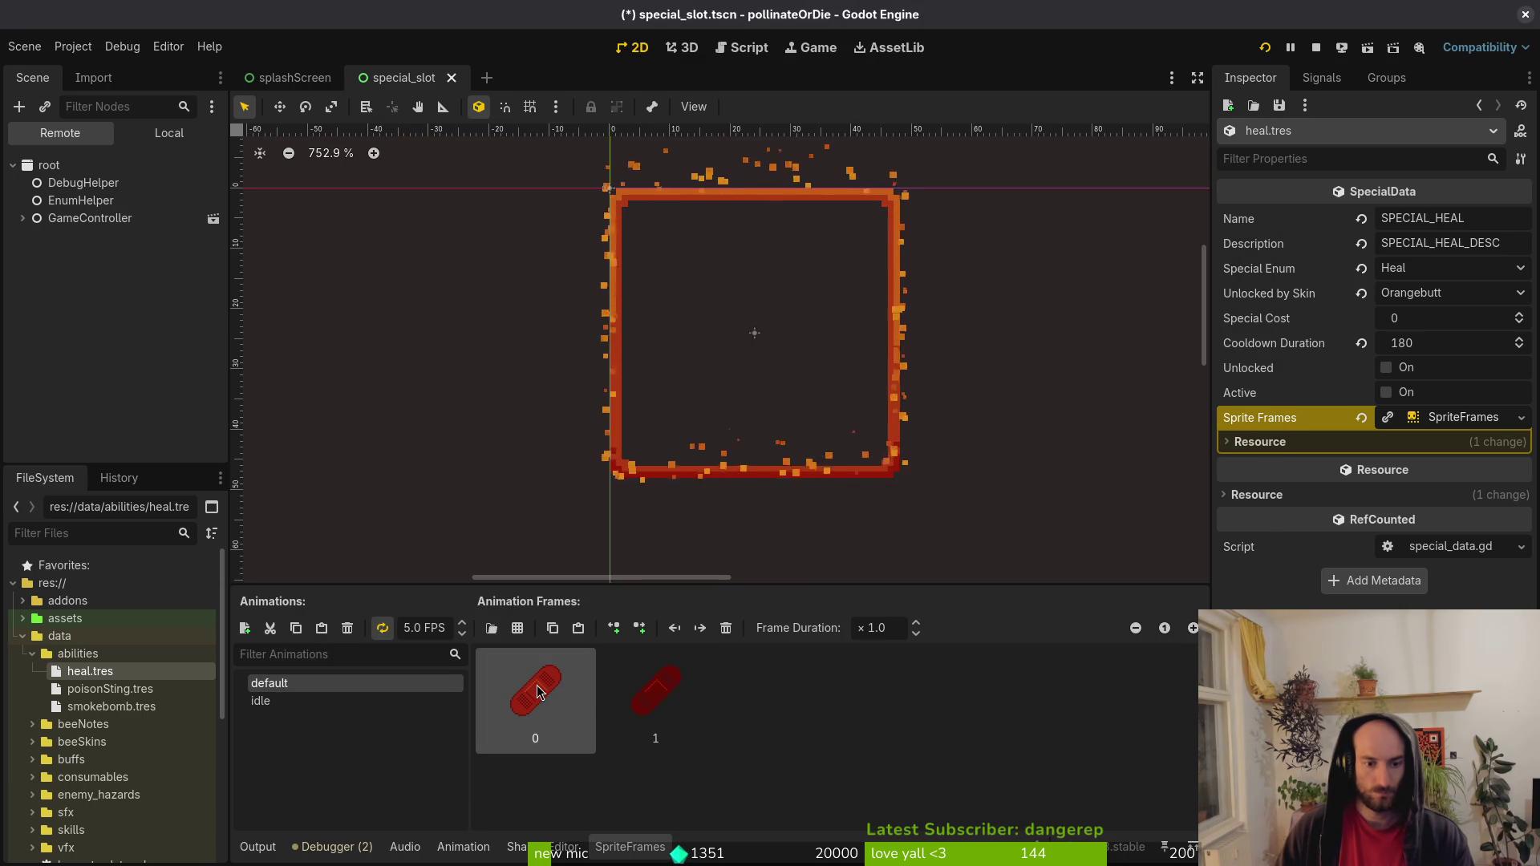
click(261, 700)
key(ctrl+s)
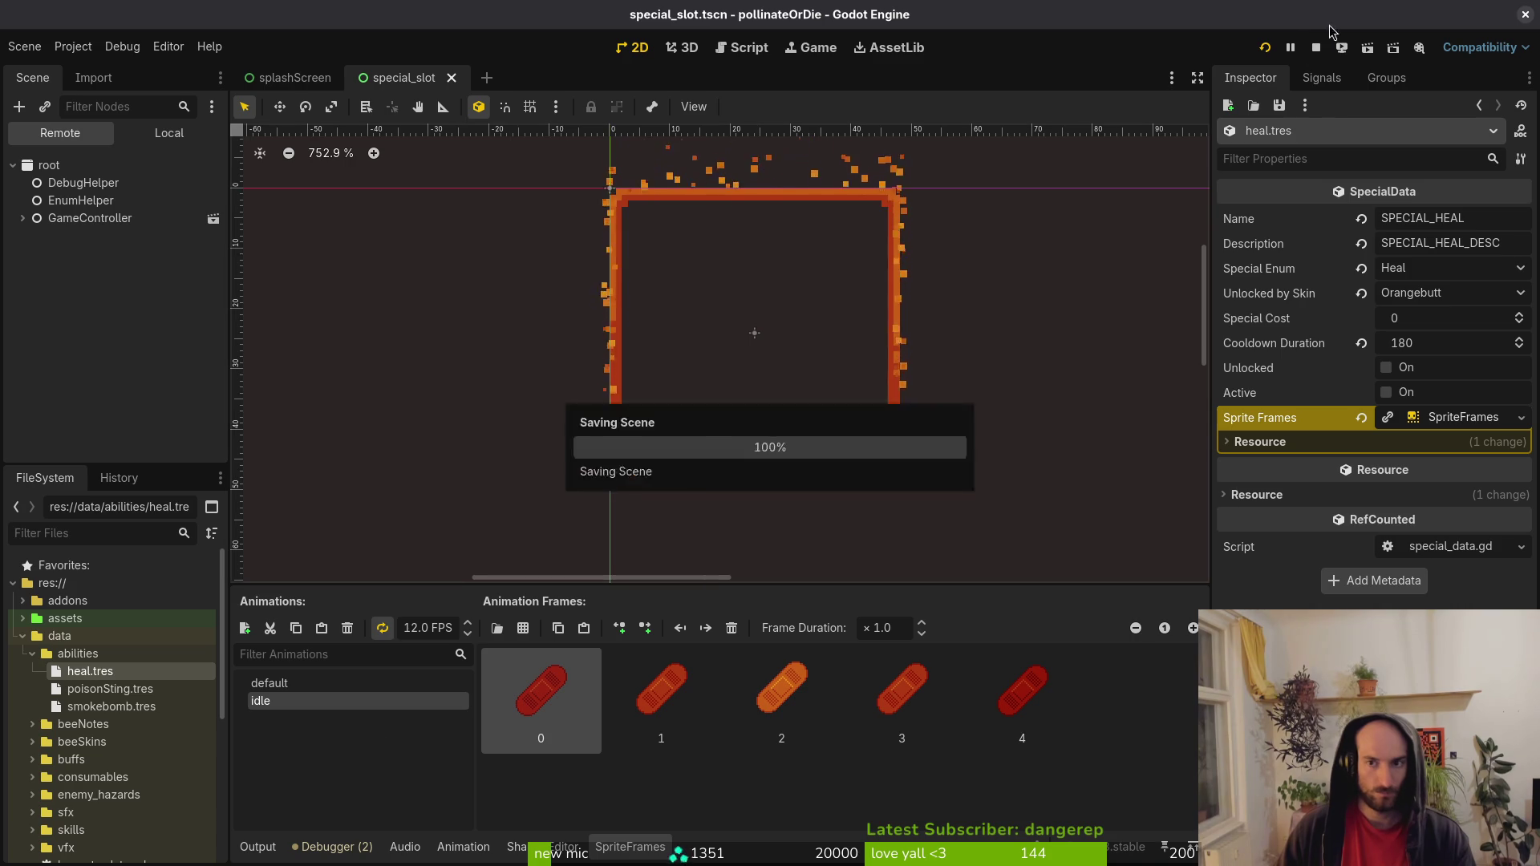
Restart the game, play into a level to test the heal animation, then quit.
click(1316, 52)
key(F5)
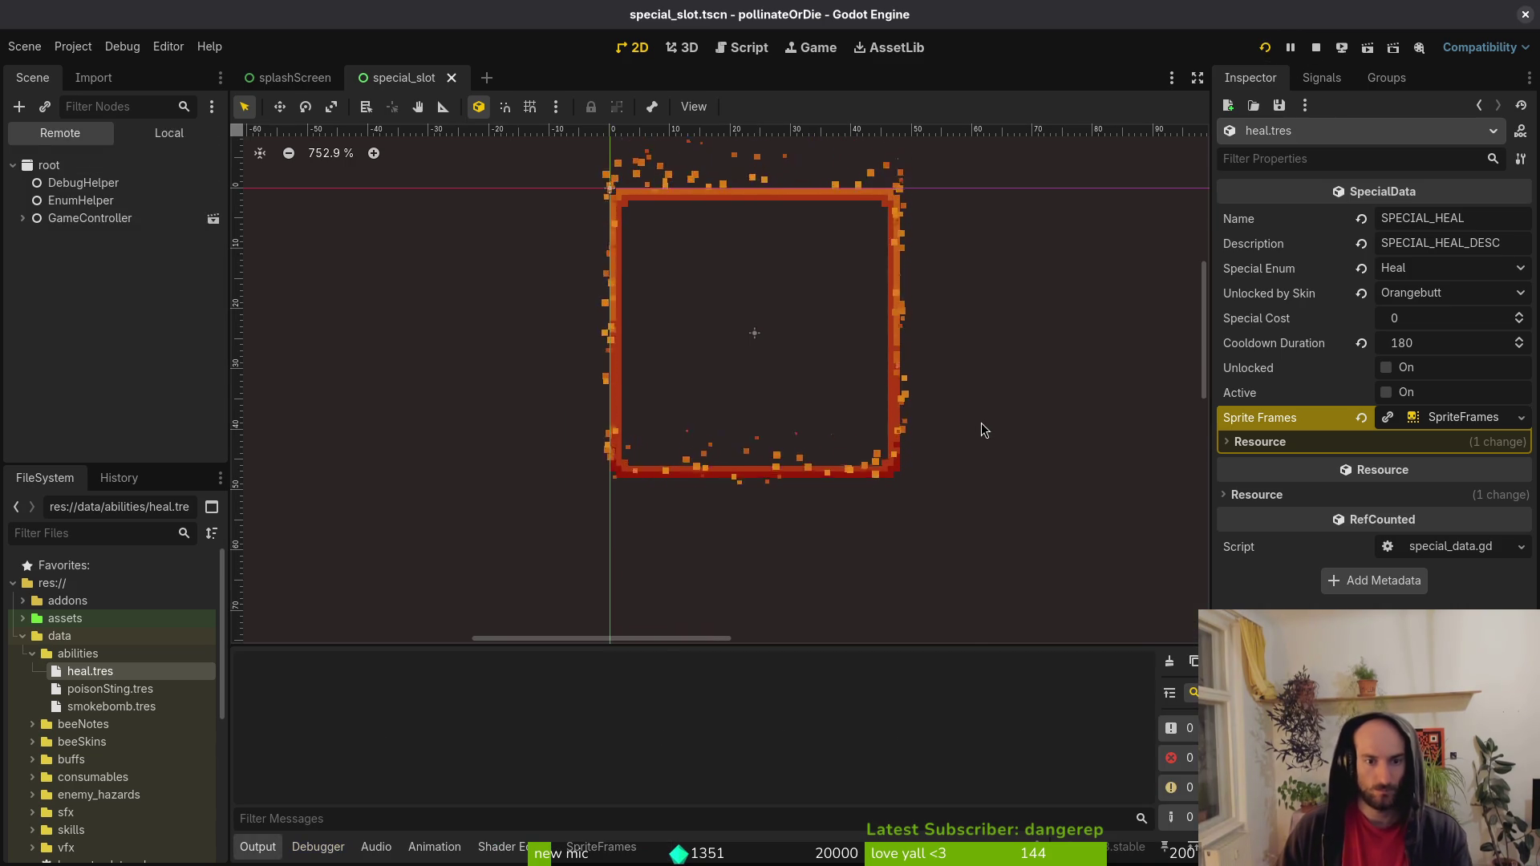
key(Return)
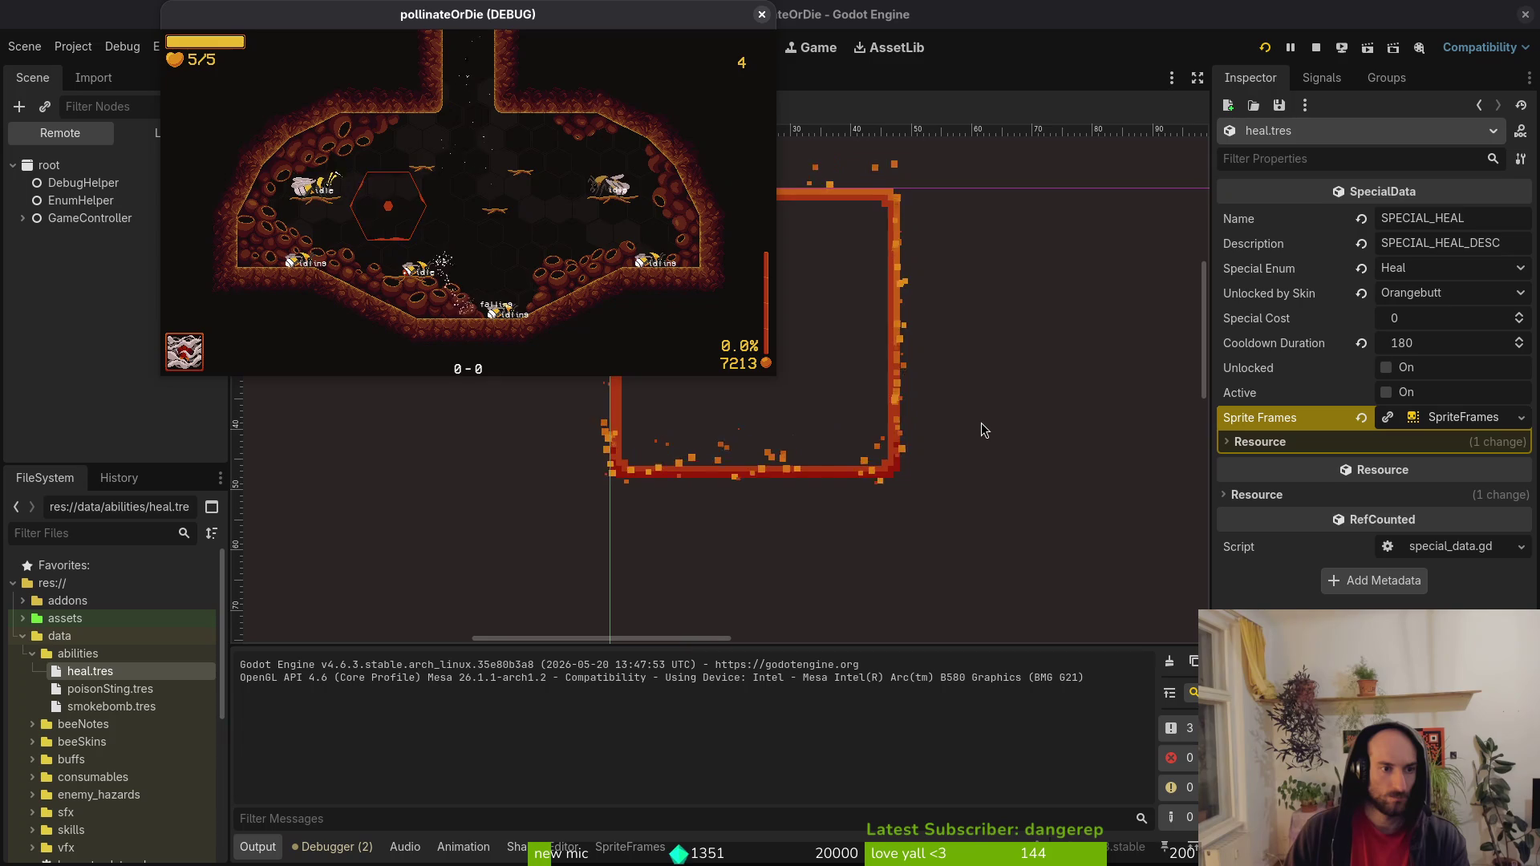
key(Escape)
key(F8)
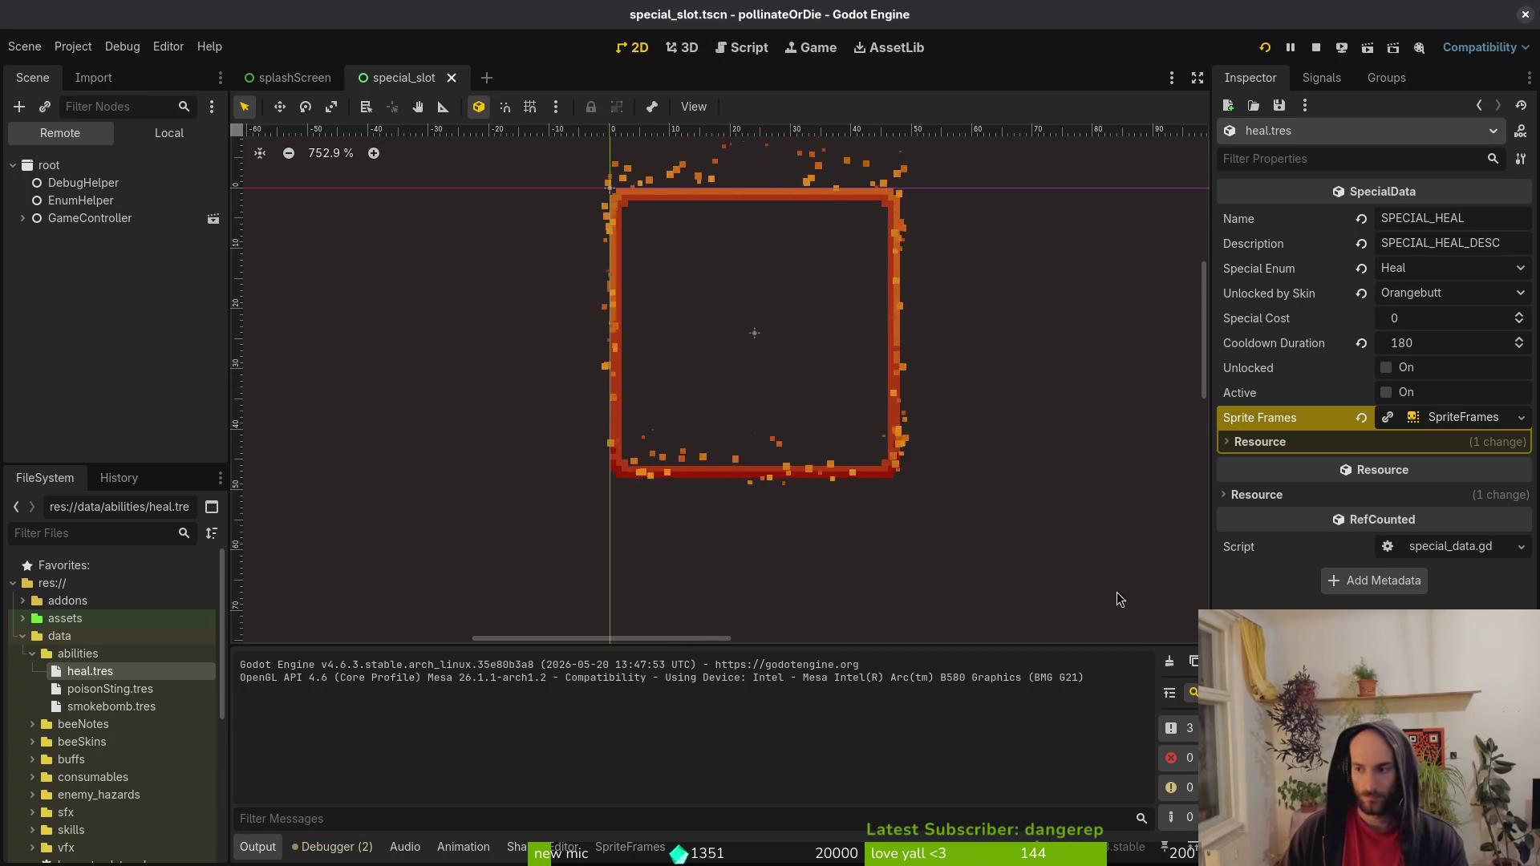
click(719, 579)
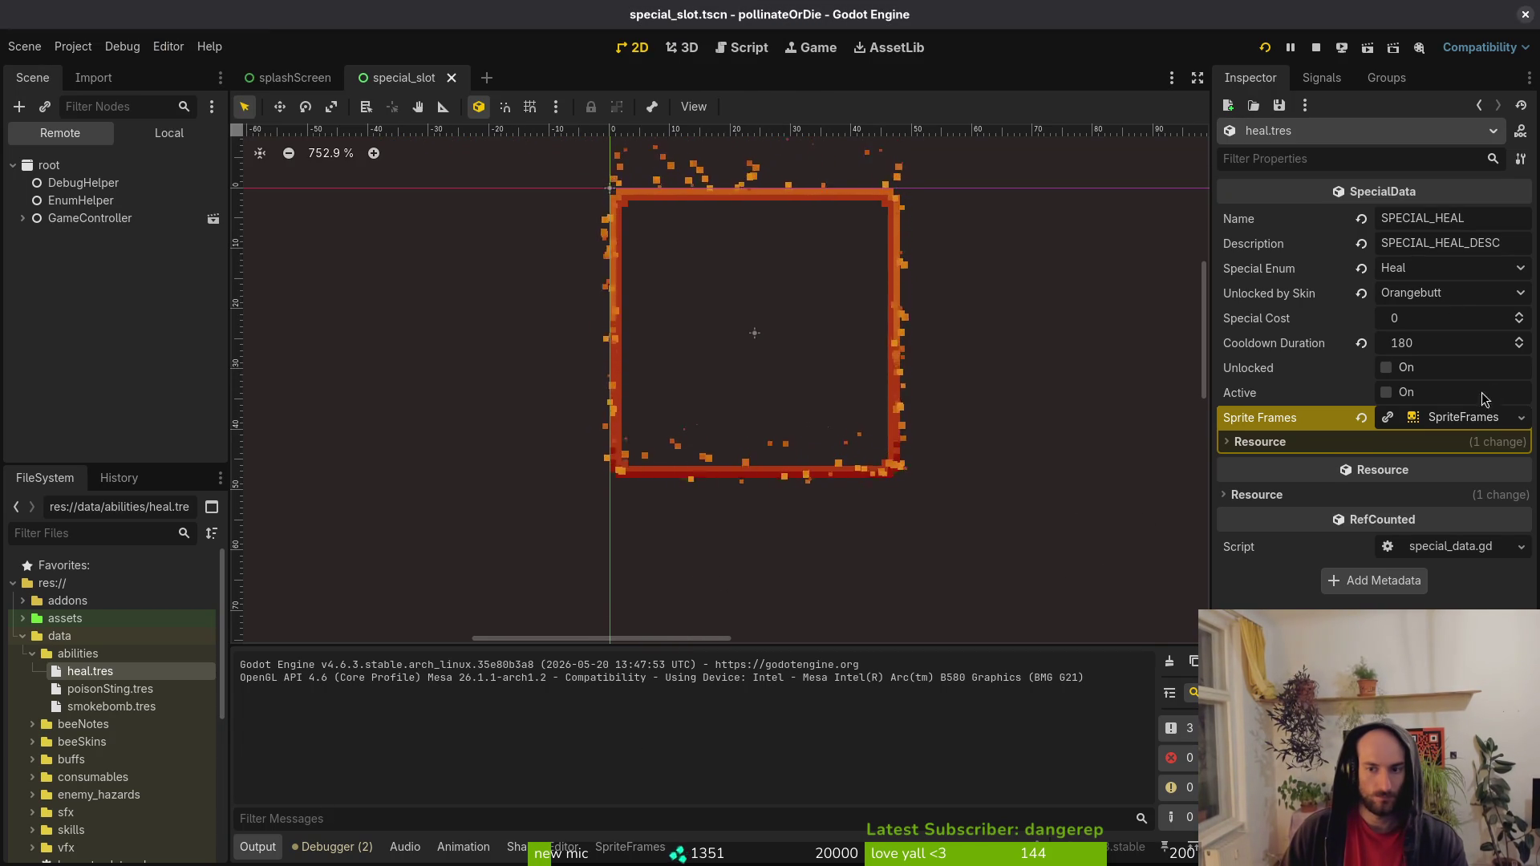
Reopen the smokebomb's sprite frames in the Inspector and go back to special_slot.gd.
click(1447, 419)
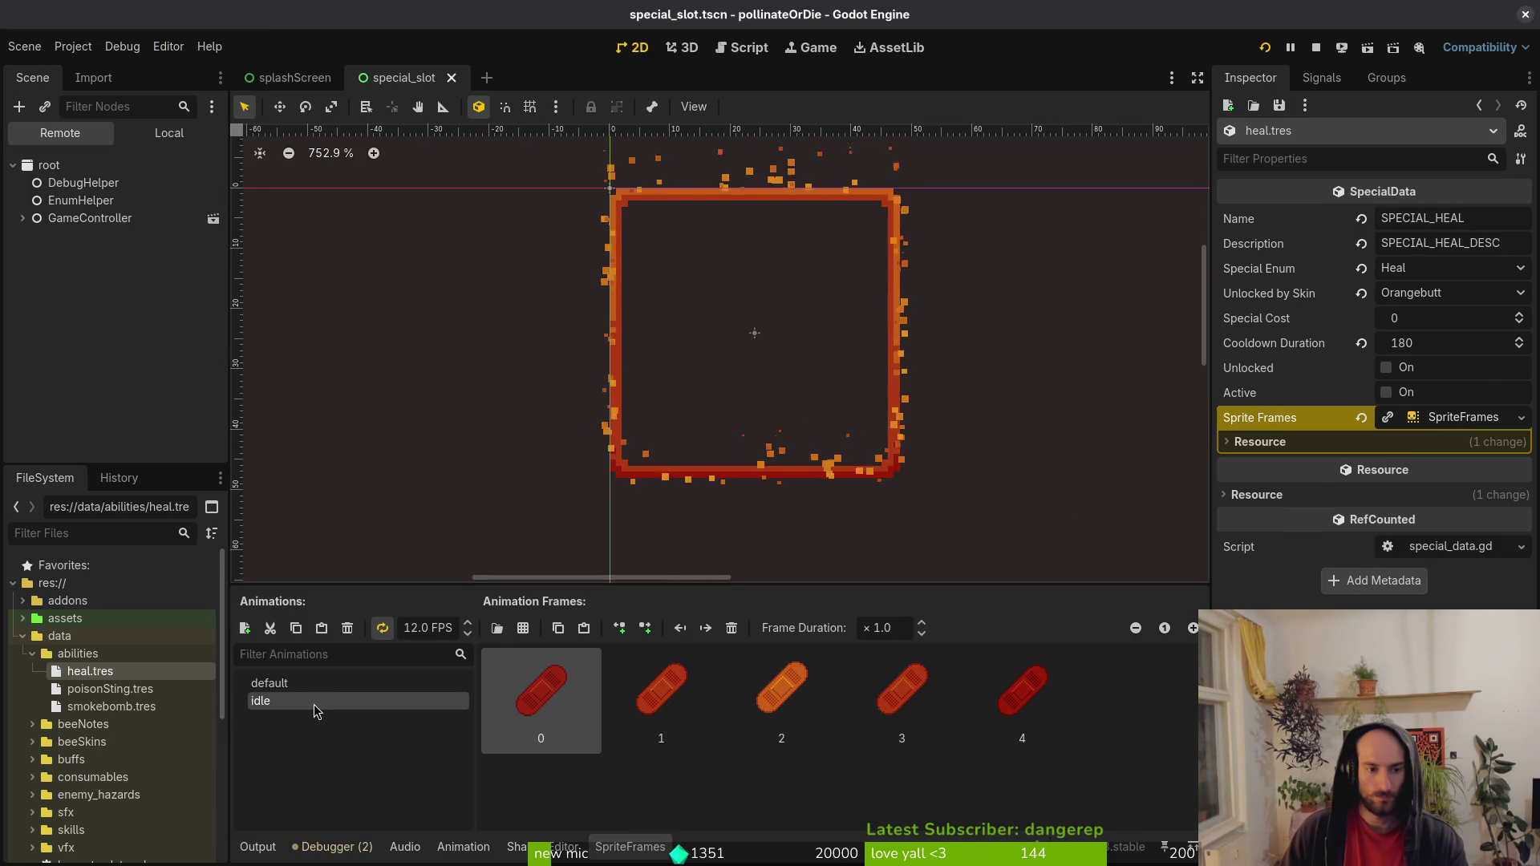
click(135, 694)
click(134, 706)
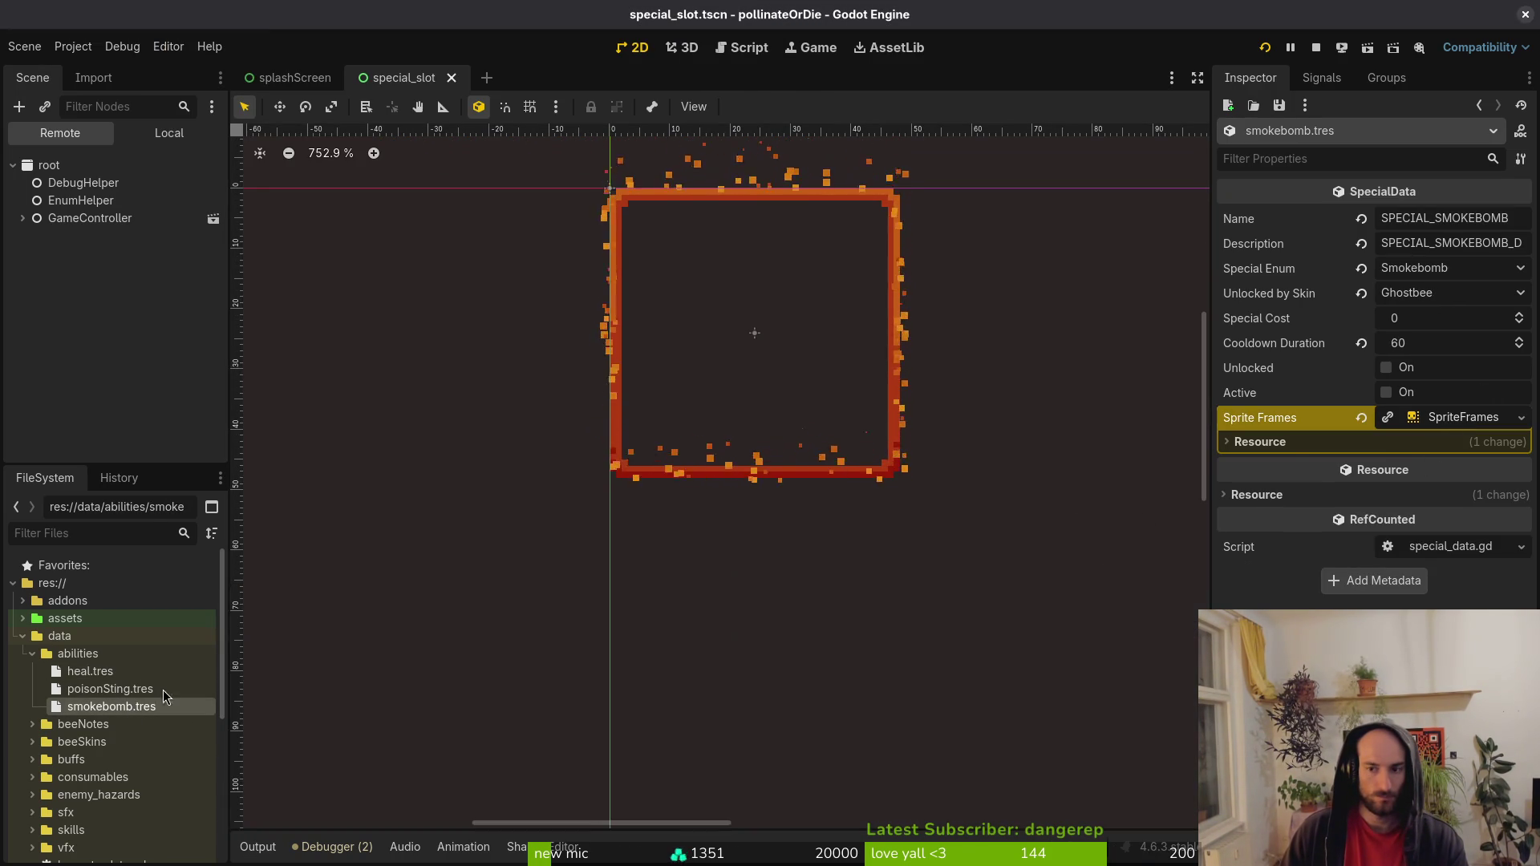
click(1448, 422)
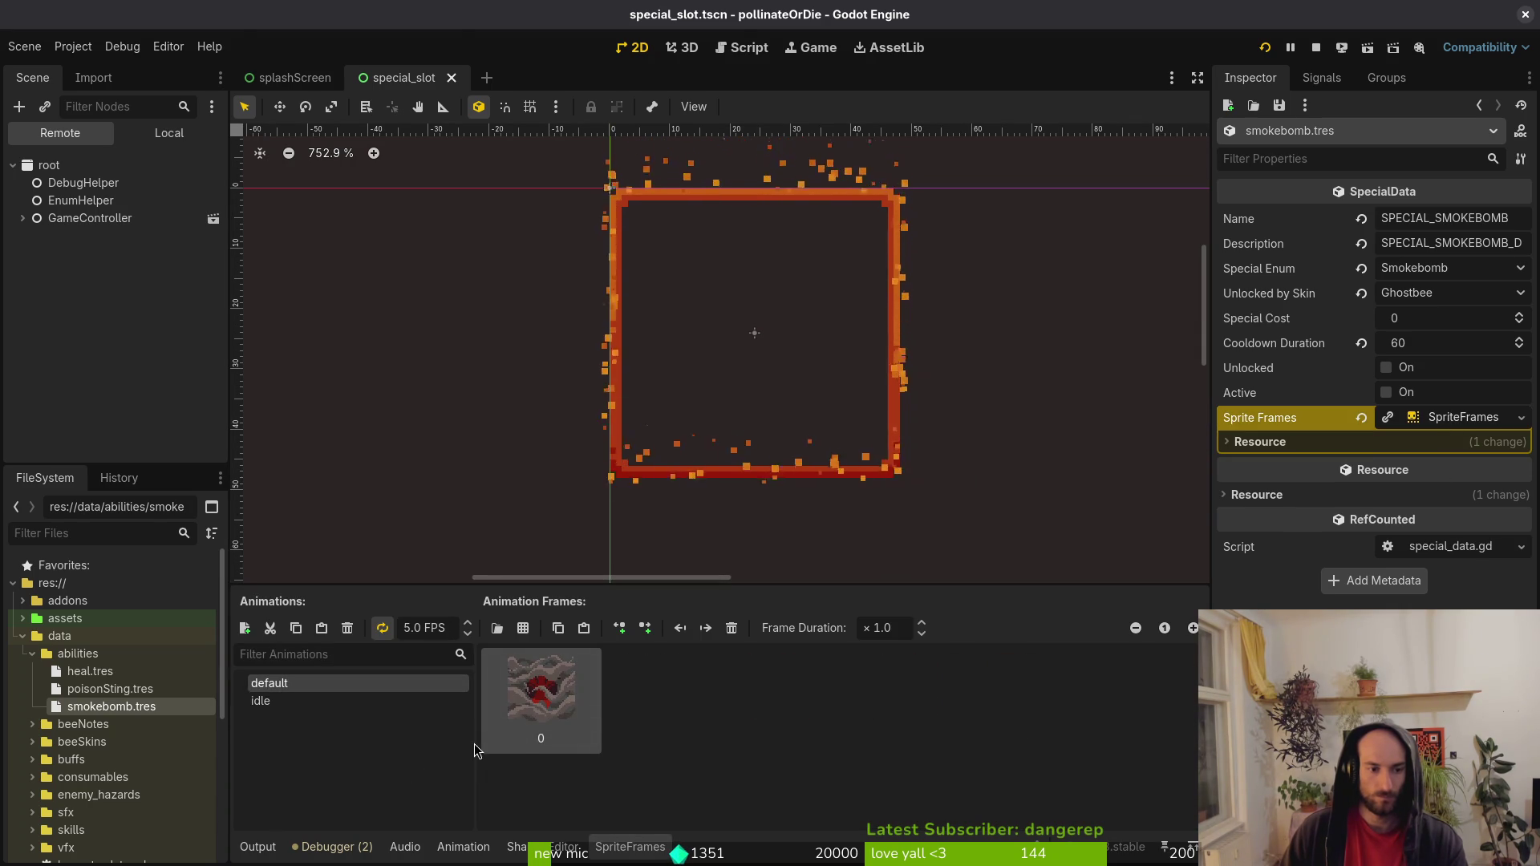
key(F5)
key(alt+Tab)
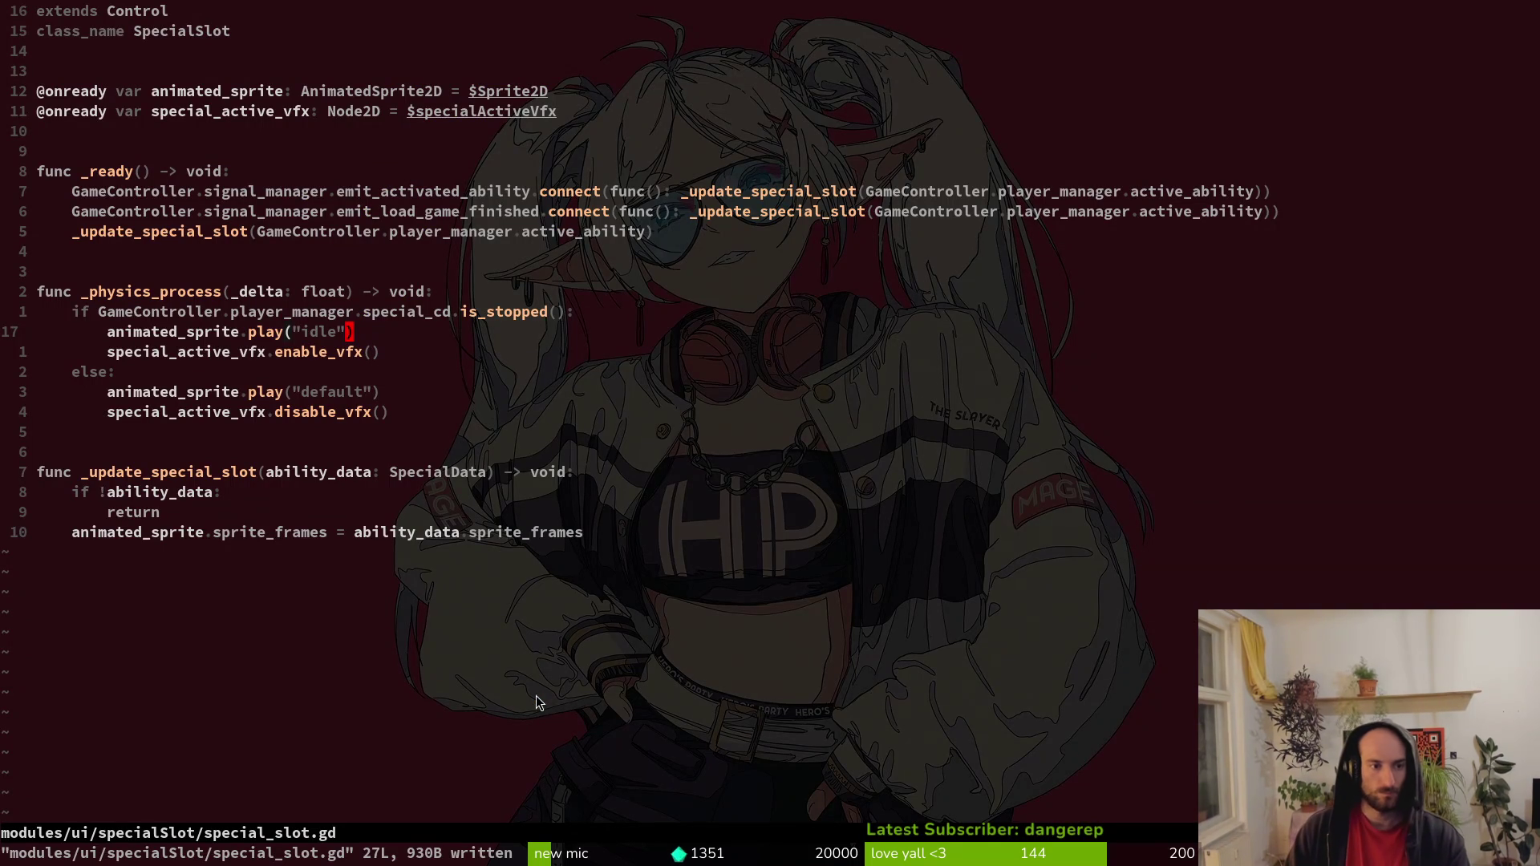
Write special_slot.gd with :write after moving to the play("default") line, then return to Godot.
key(j)
key(j)
key(j)
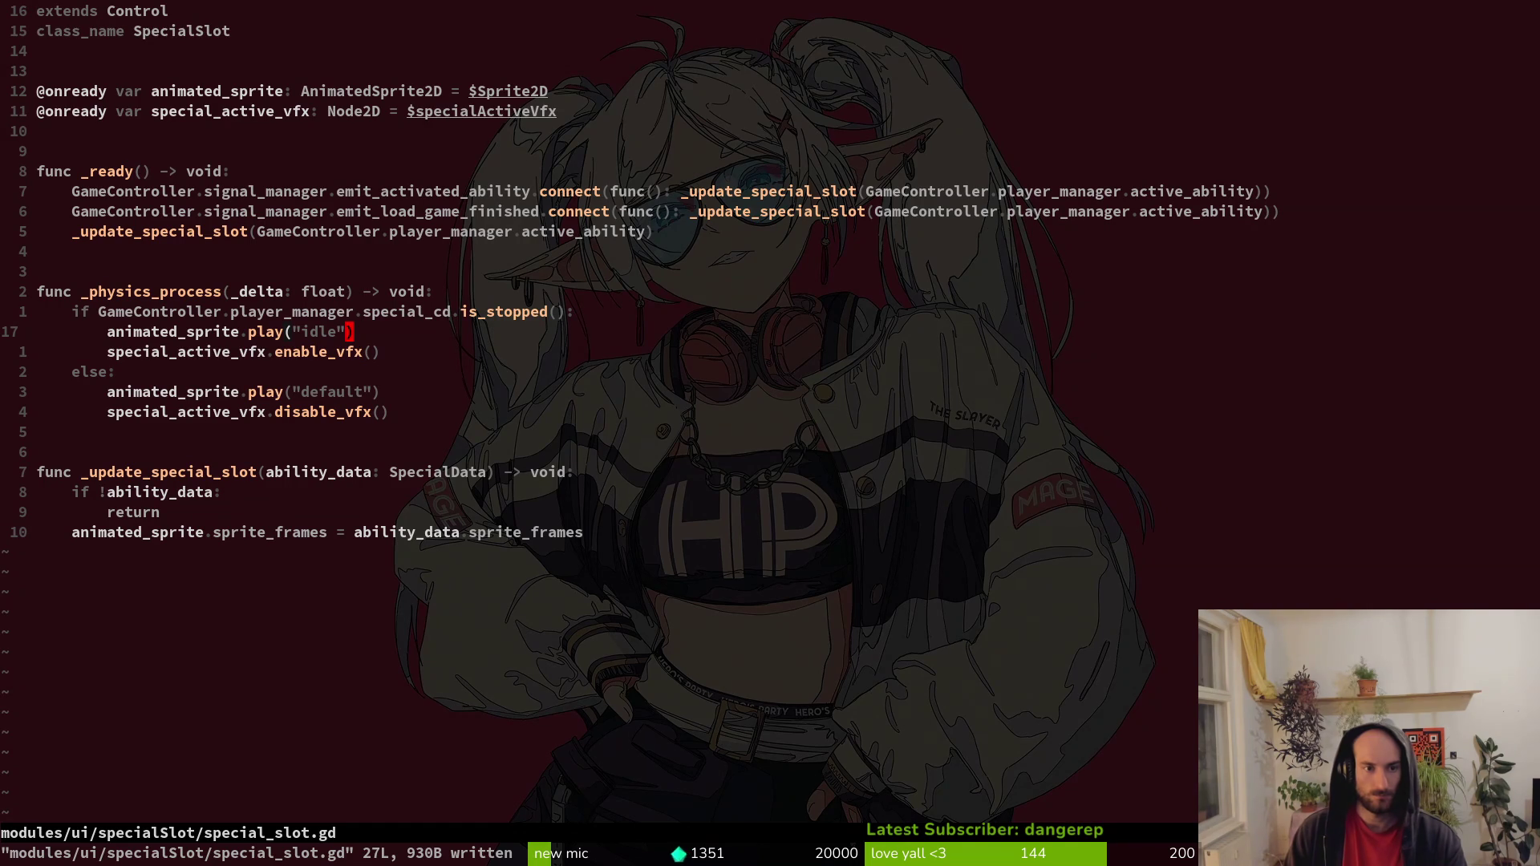
text(:write)
key(Return)
key(alt+Tab)
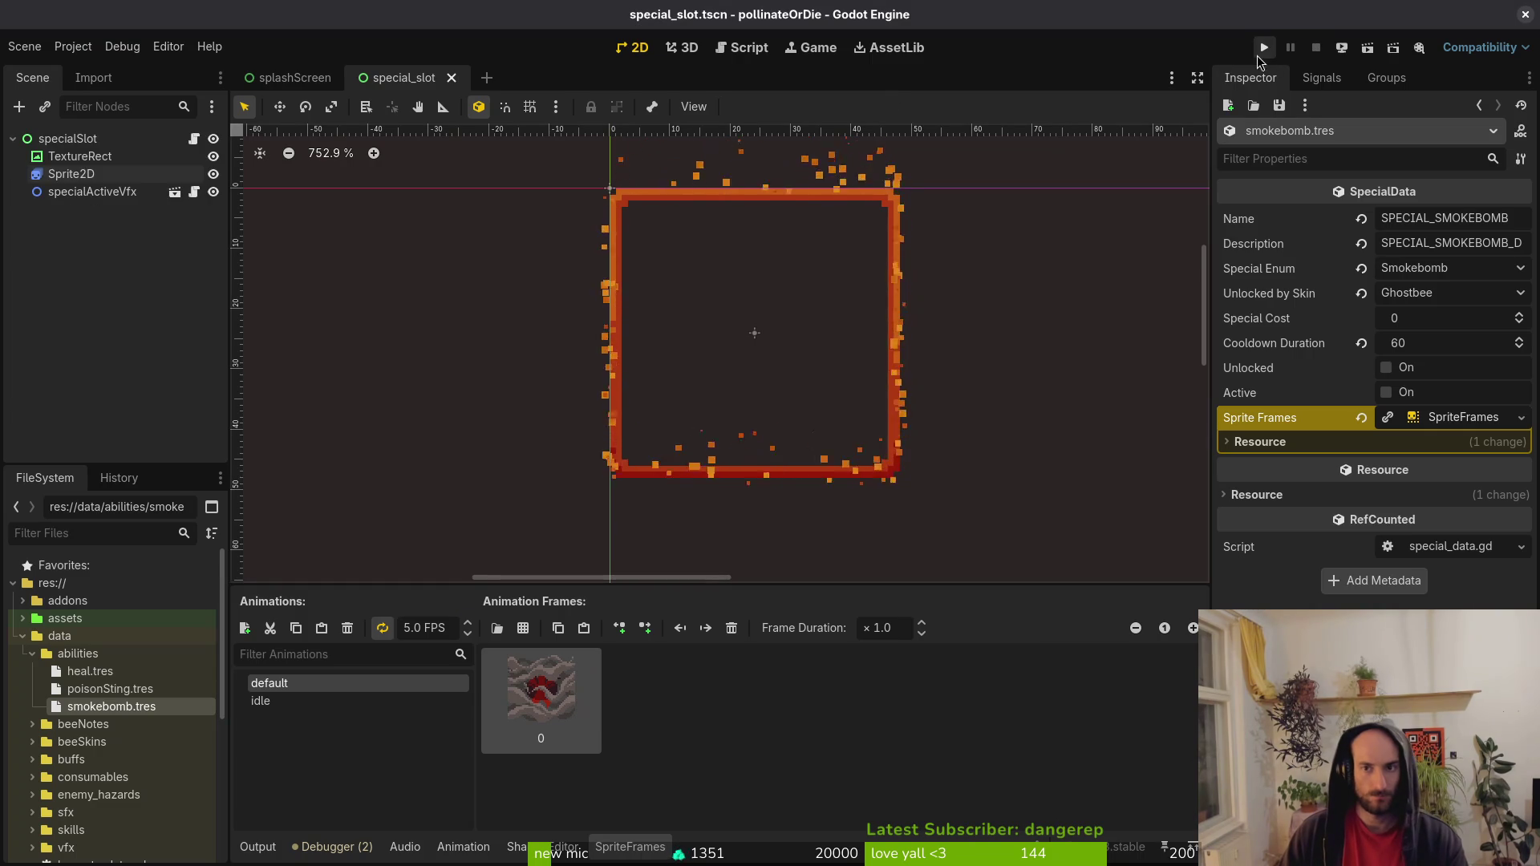
Run the game and switch the special ability to poison sting from the inventory overlay.
click(1265, 48)
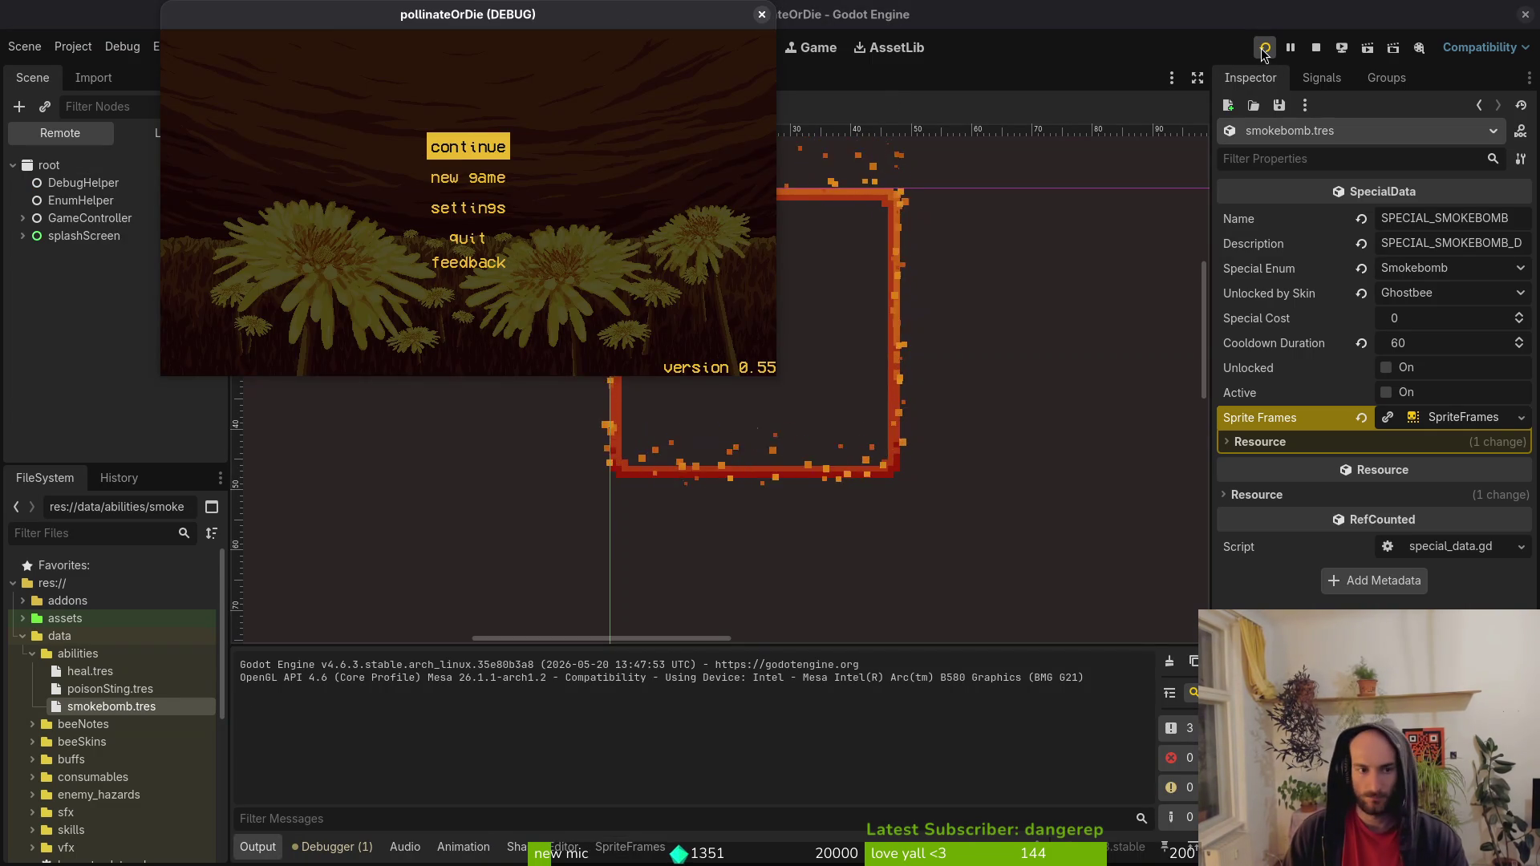
key(Return)
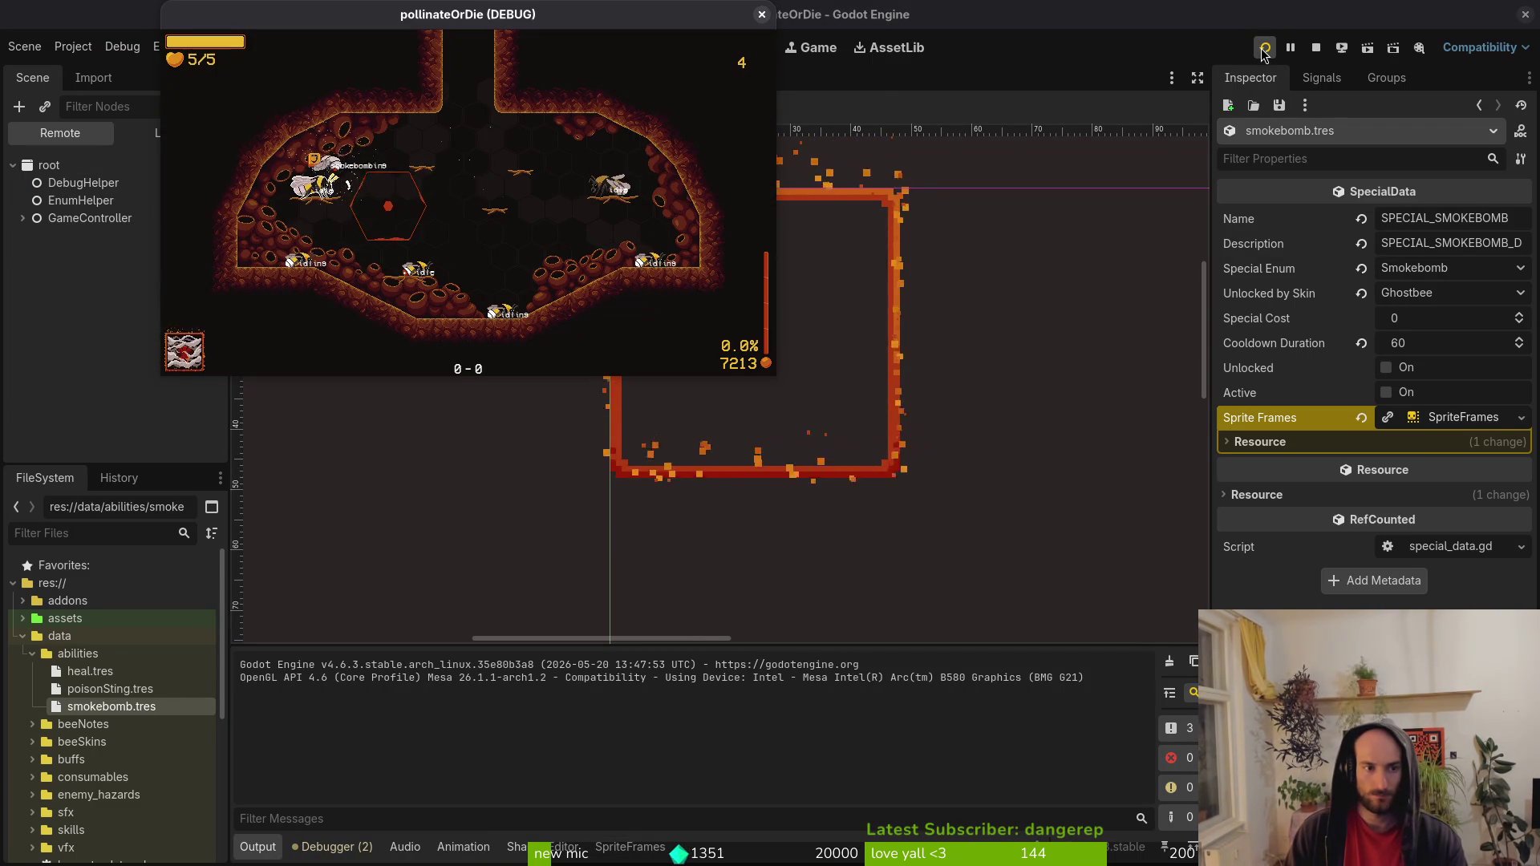
key(Tab)
key(Tab)
key(Tab)
key(Left)
key(Left)
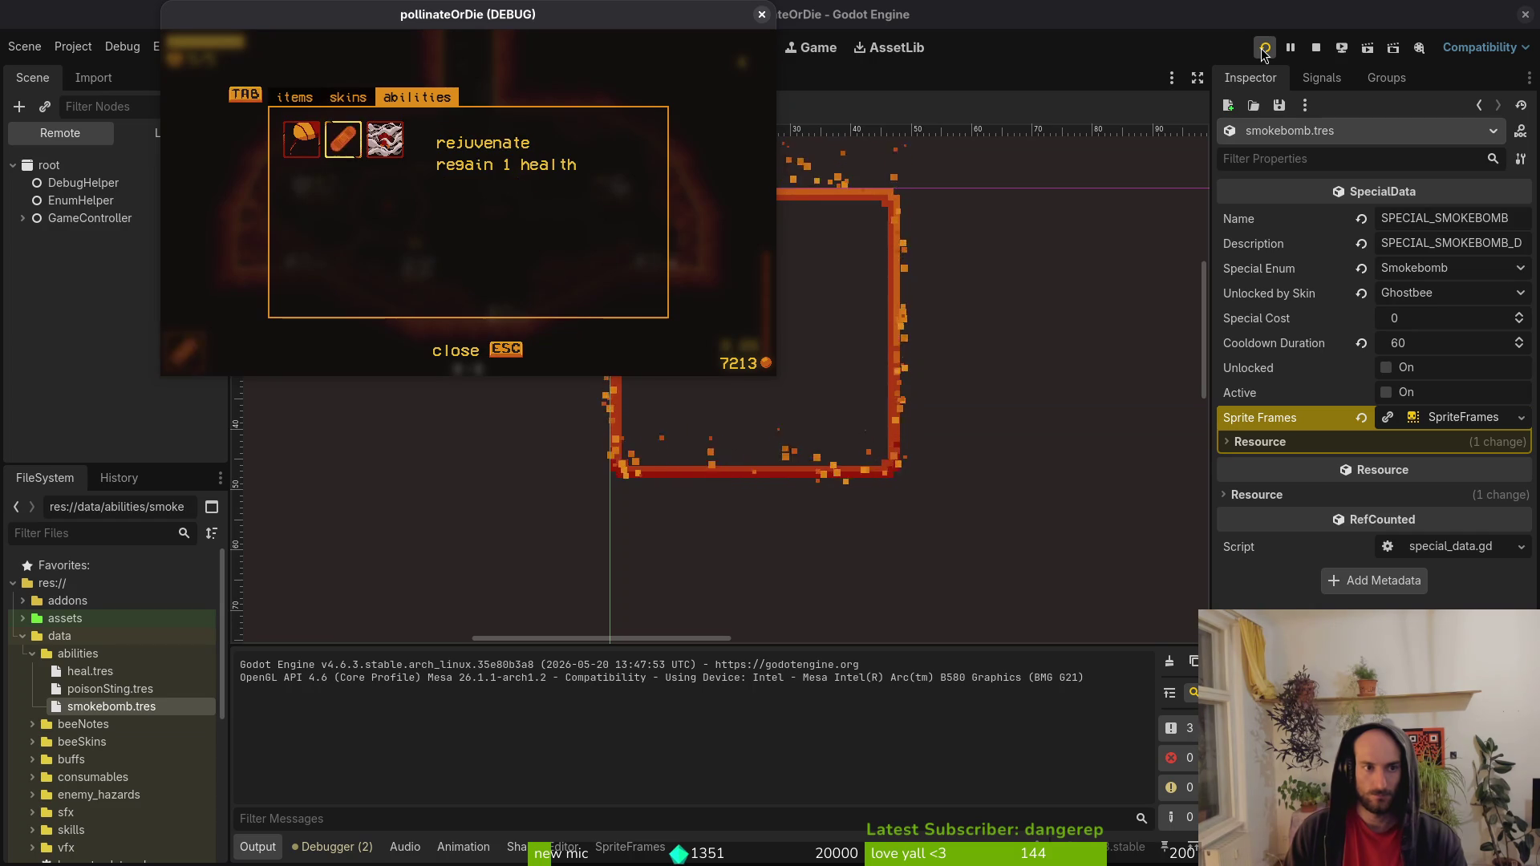
key(Escape)
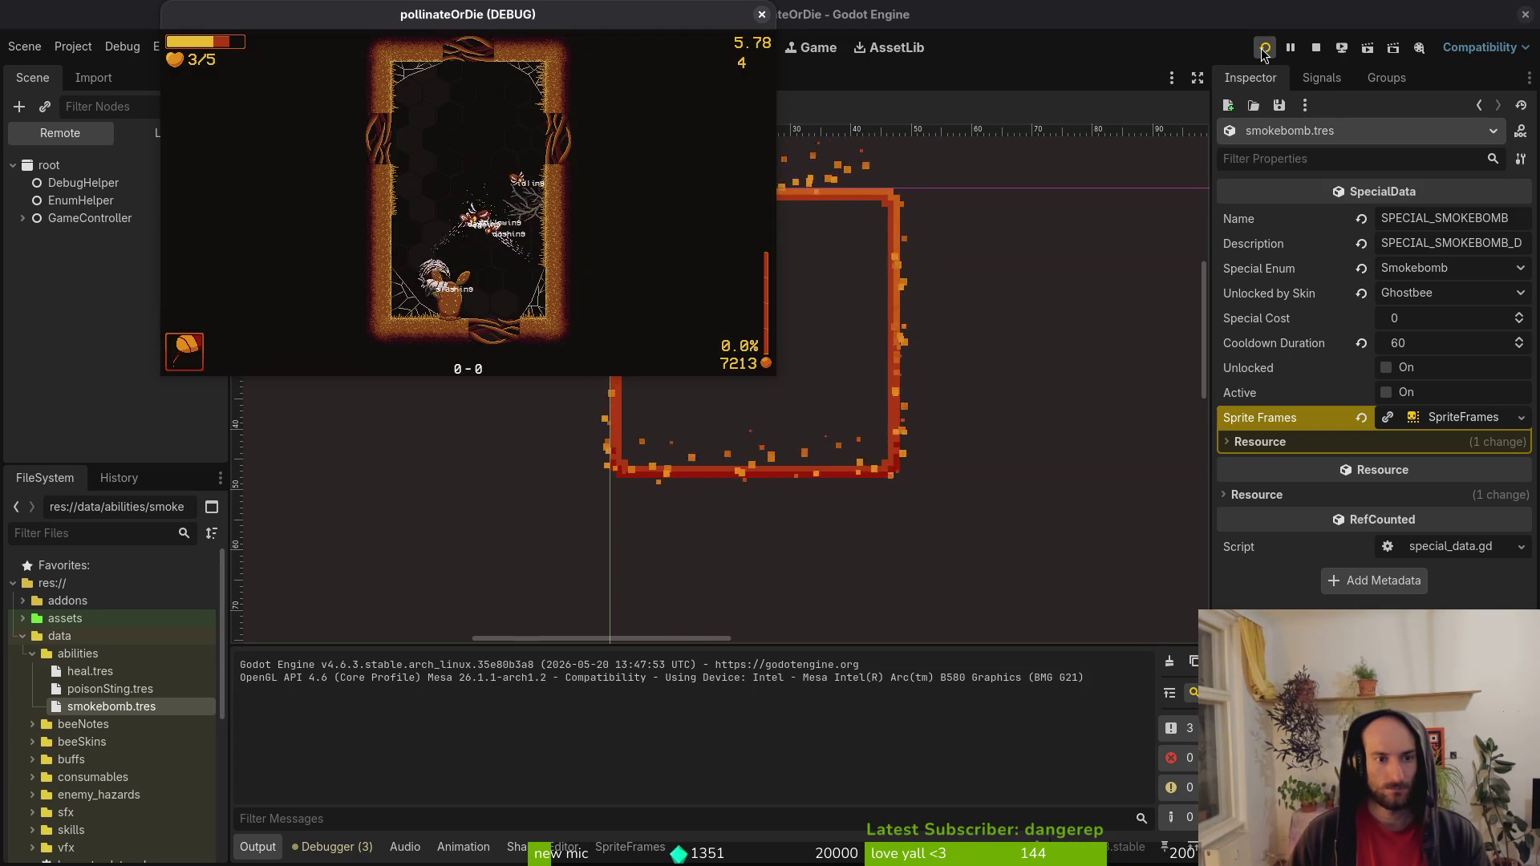
Pause and close the test run, then return to special_slot.gd.
key(Escape)
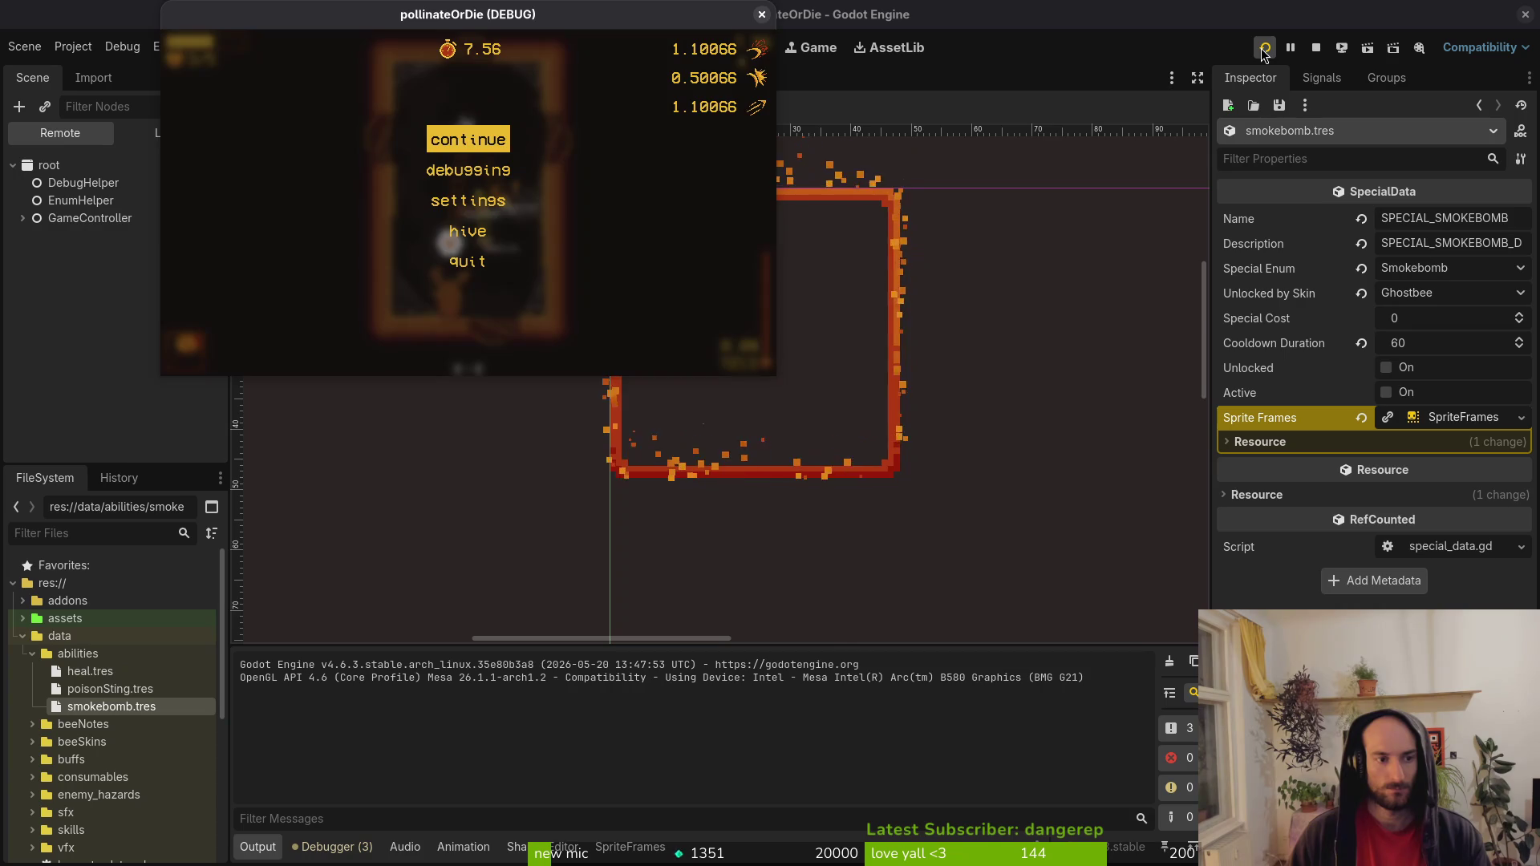
key(F8)
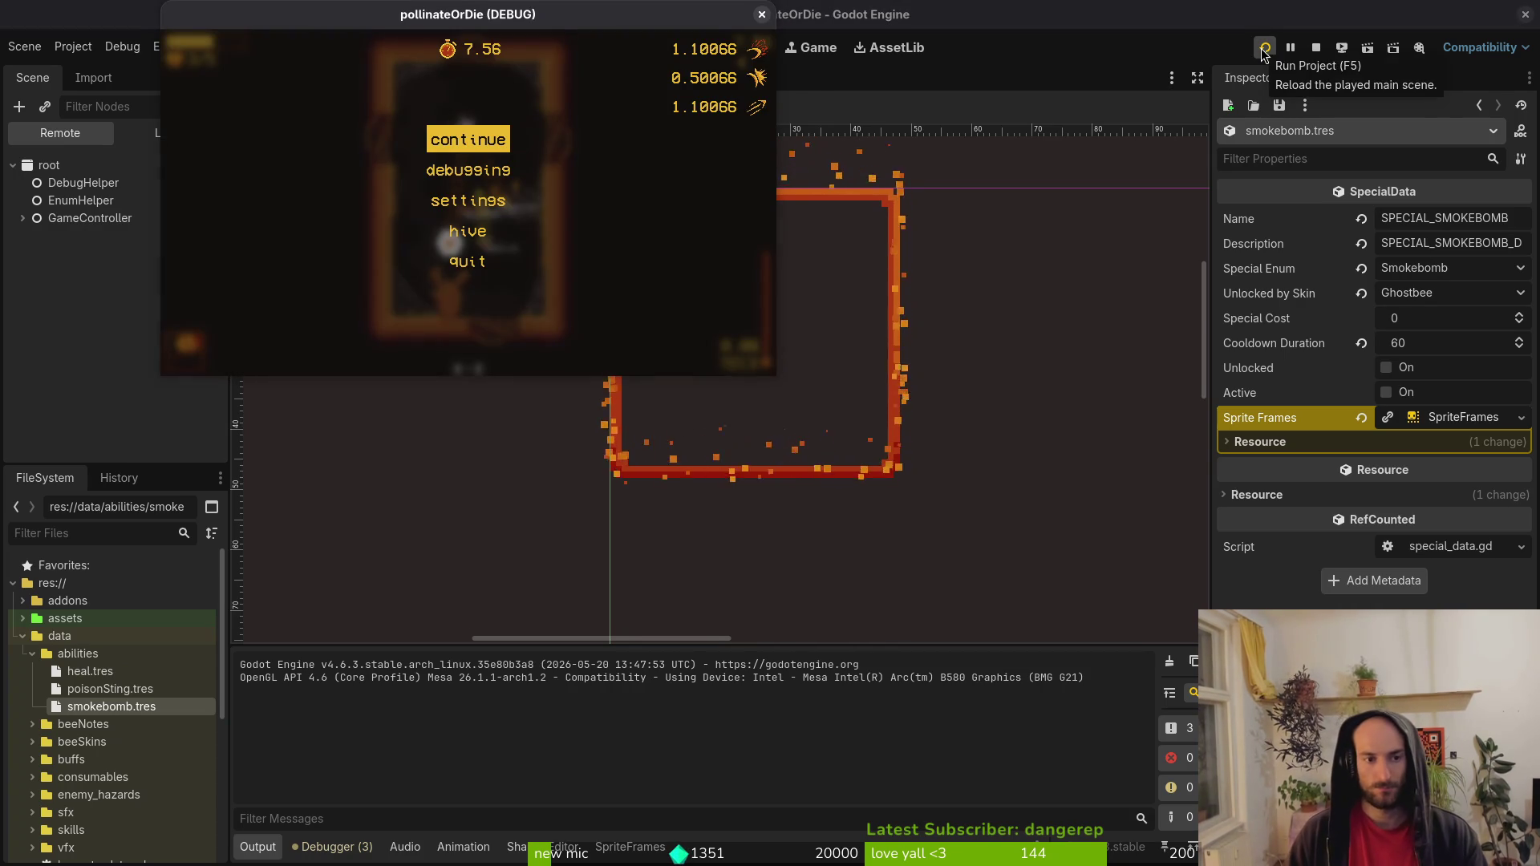
key(alt+Tab)
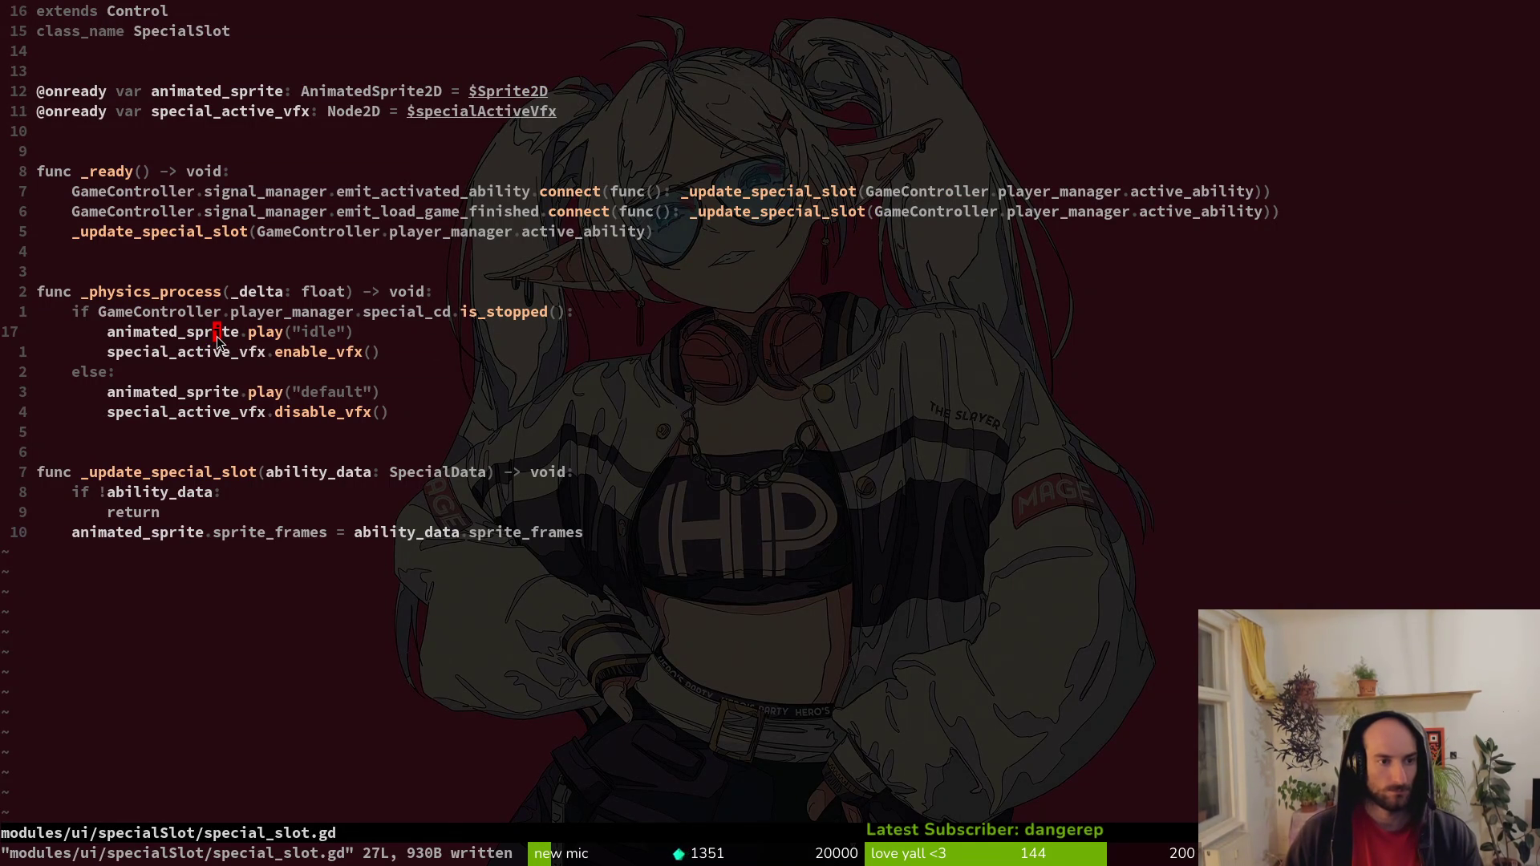
Put the caret on the idle playback line in special_slot.gd, then go back to Godot.
click(127, 307)
click(196, 329)
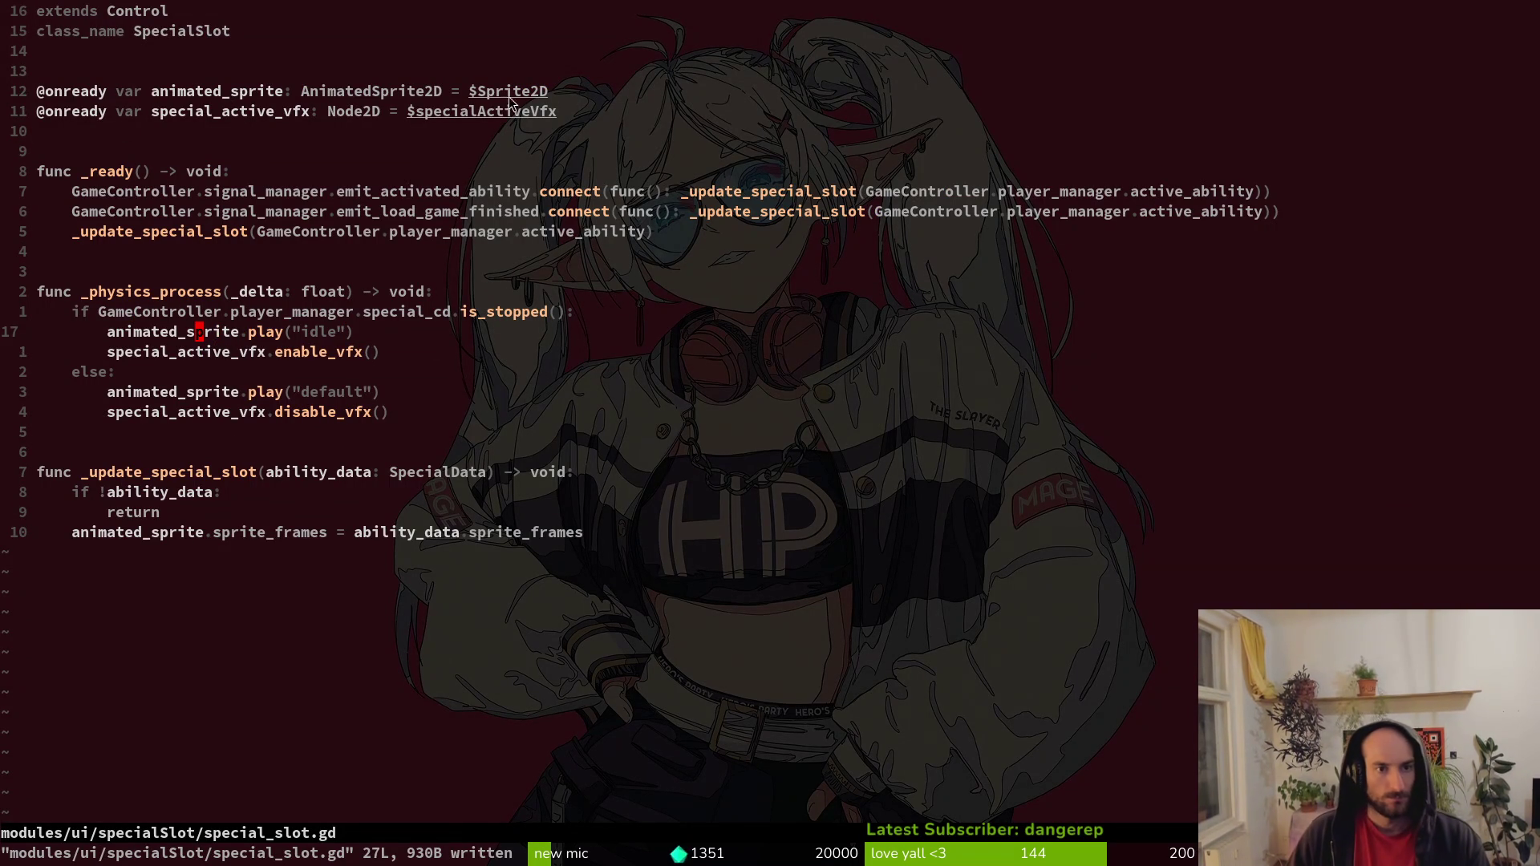
key(alt+Tab)
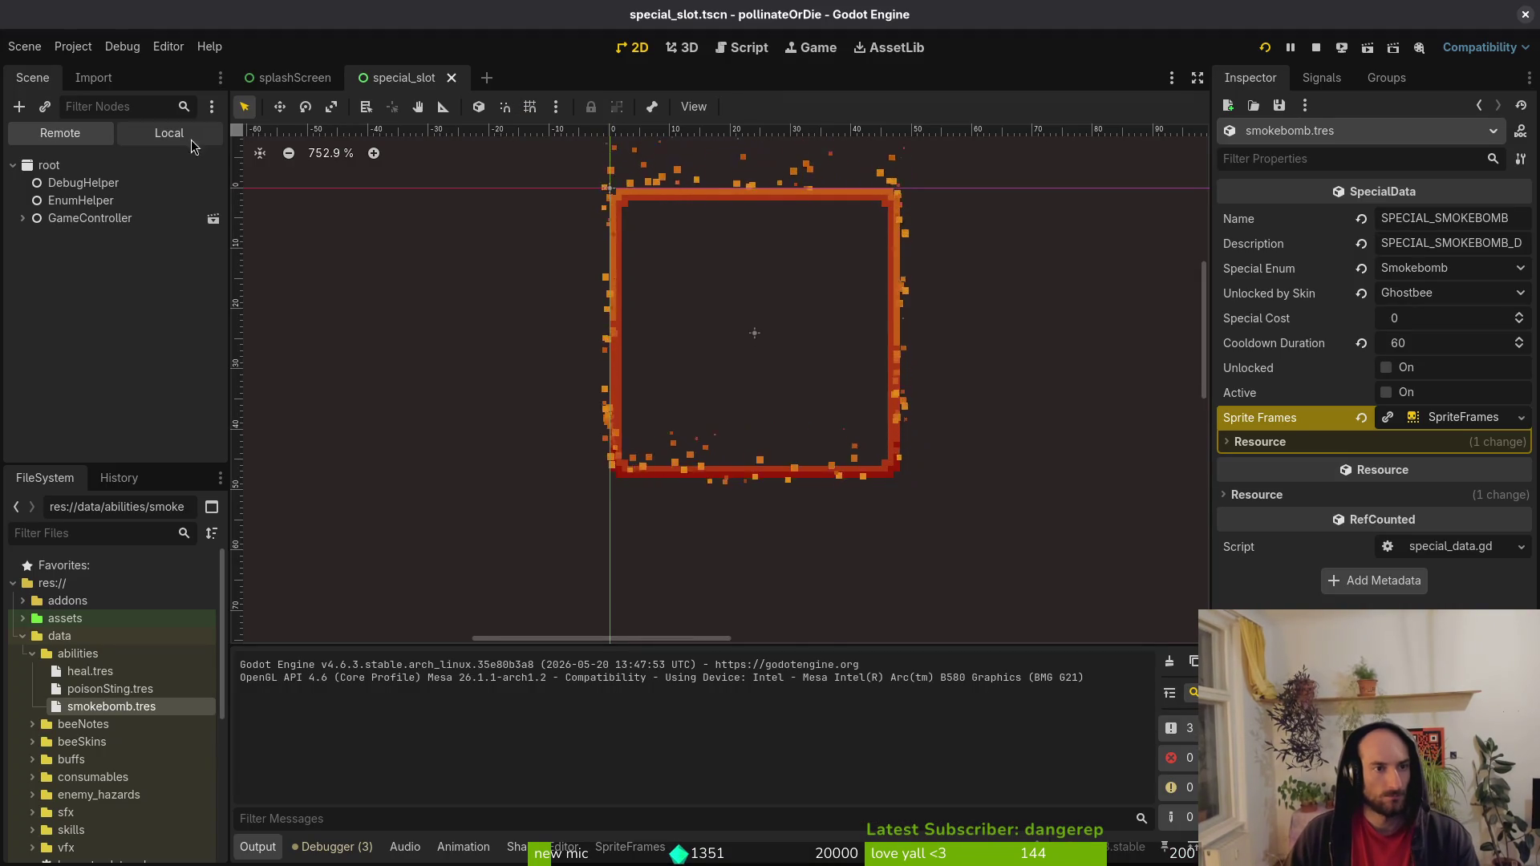
Check Sprite2D's animations in the Local scene tree, adding then undoing a new_animation.
click(189, 137)
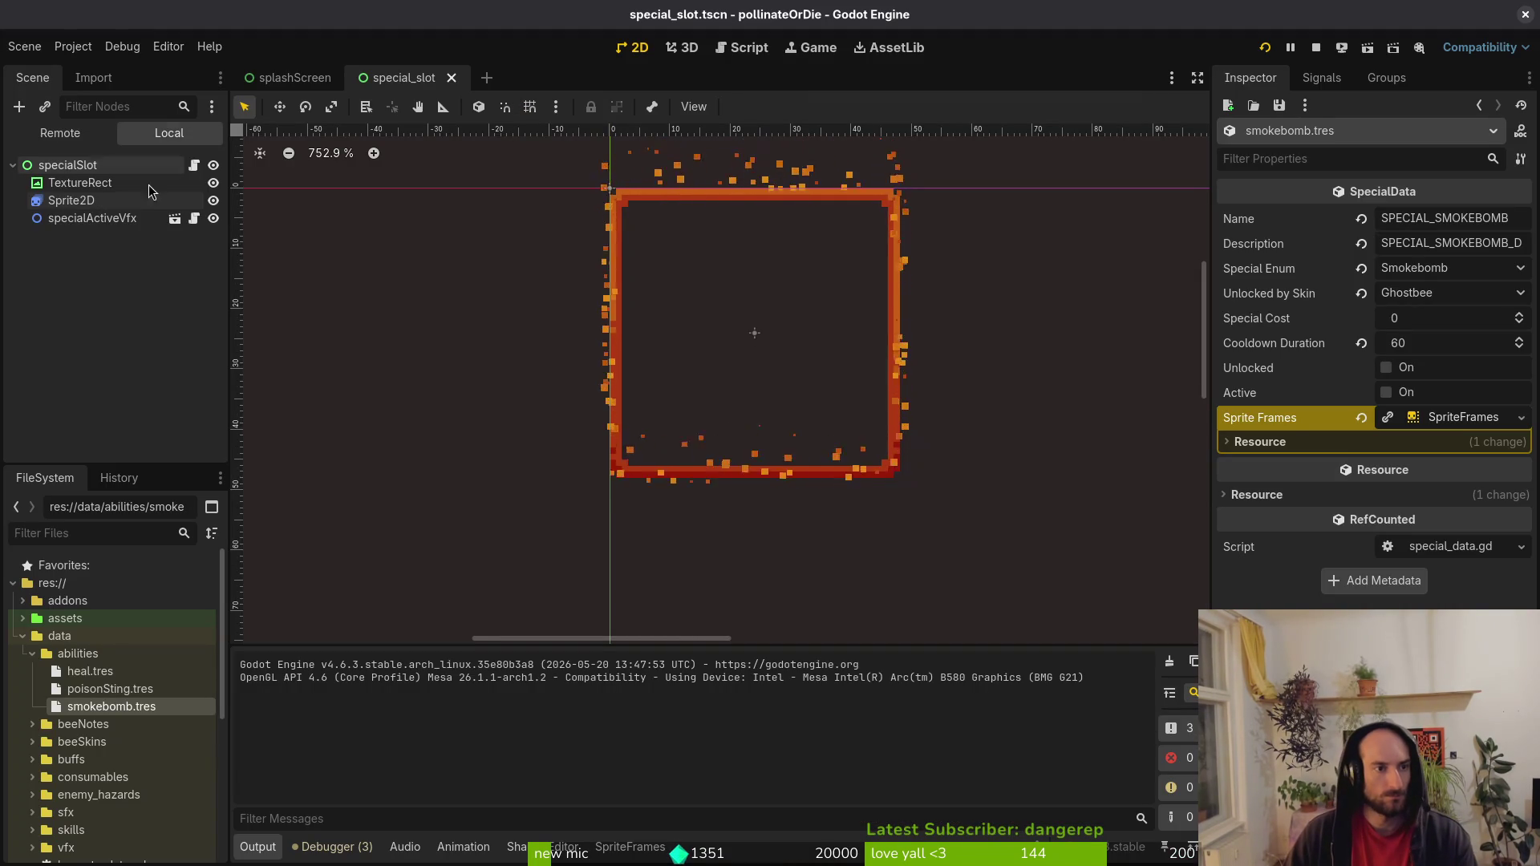
click(62, 207)
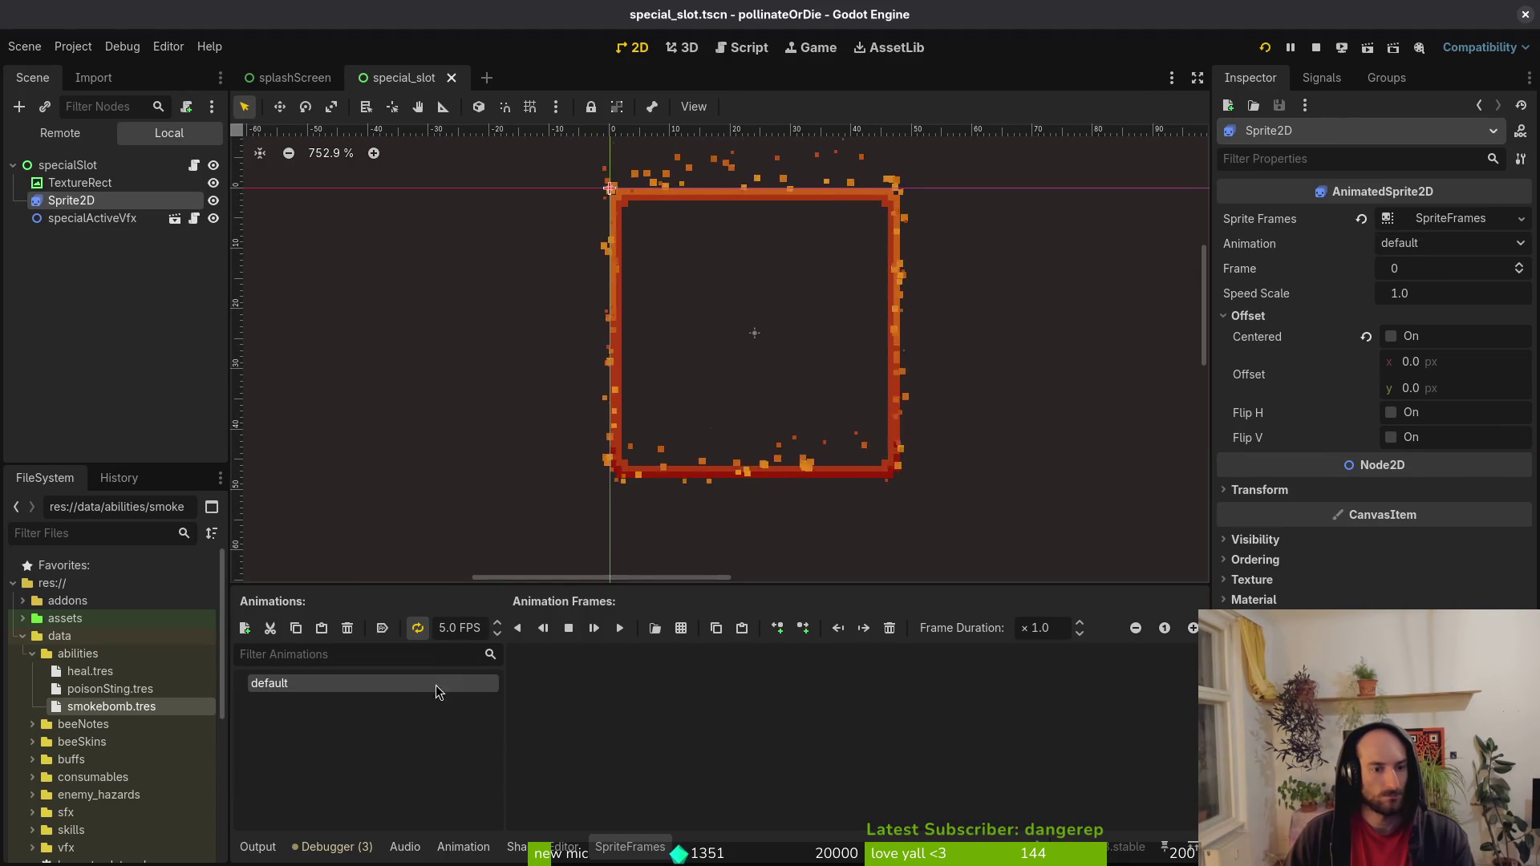
click(244, 628)
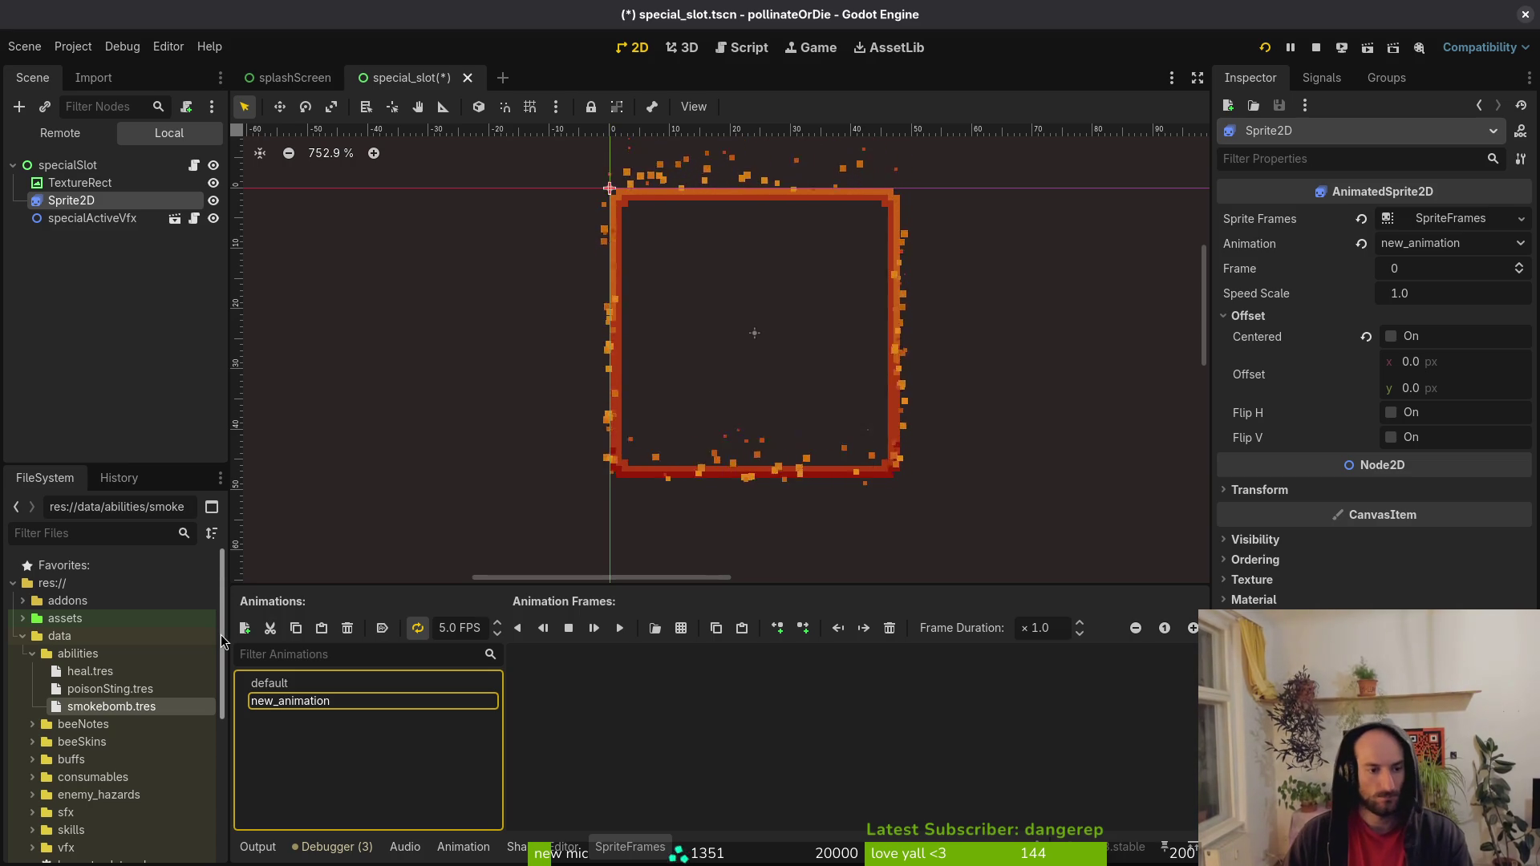
double_click(269, 703)
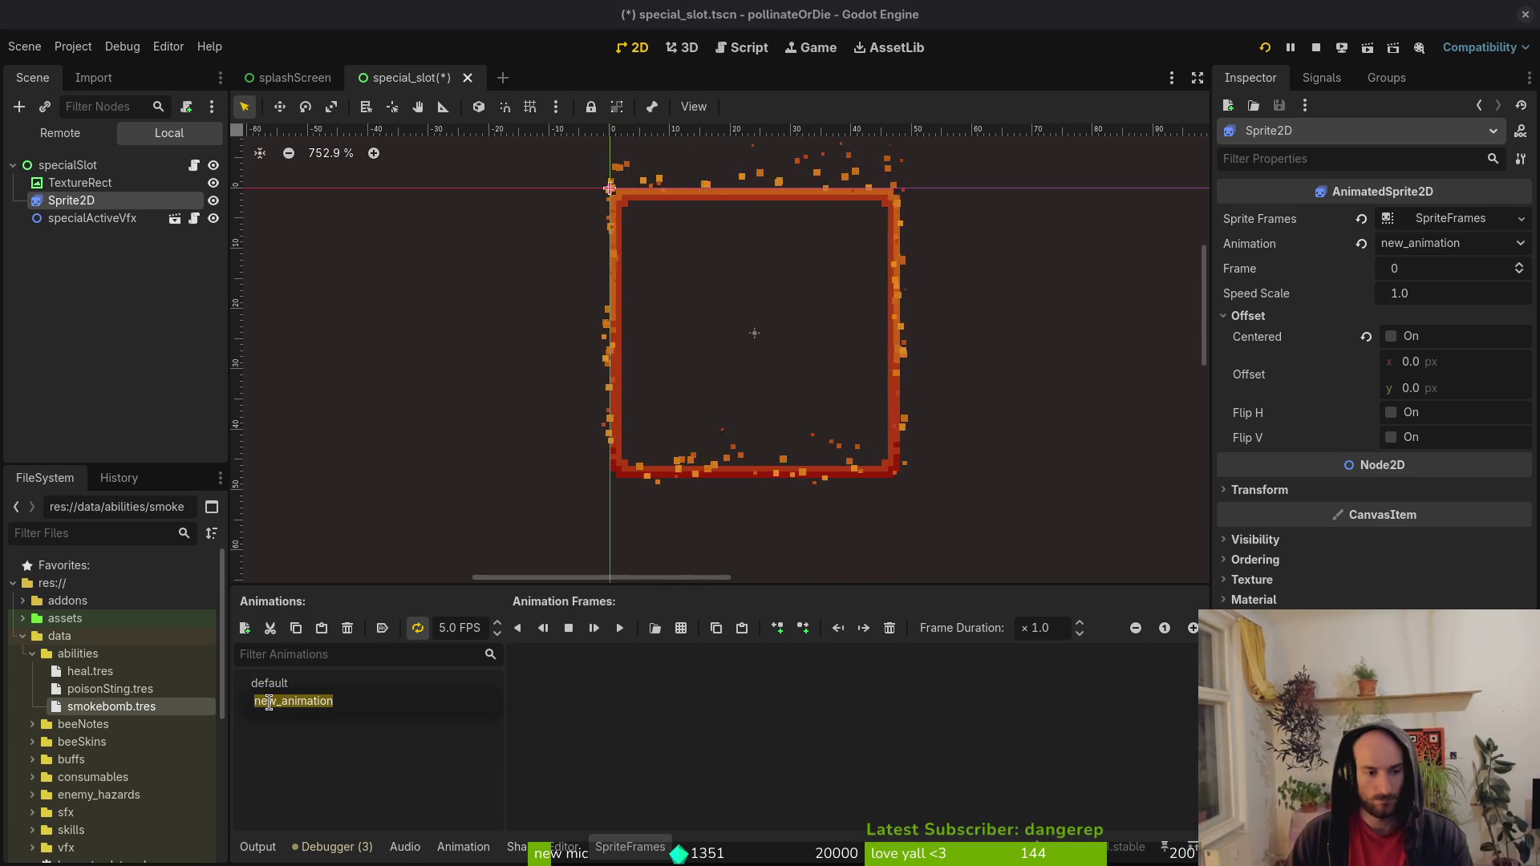
click(270, 705)
key(ctrl+z)
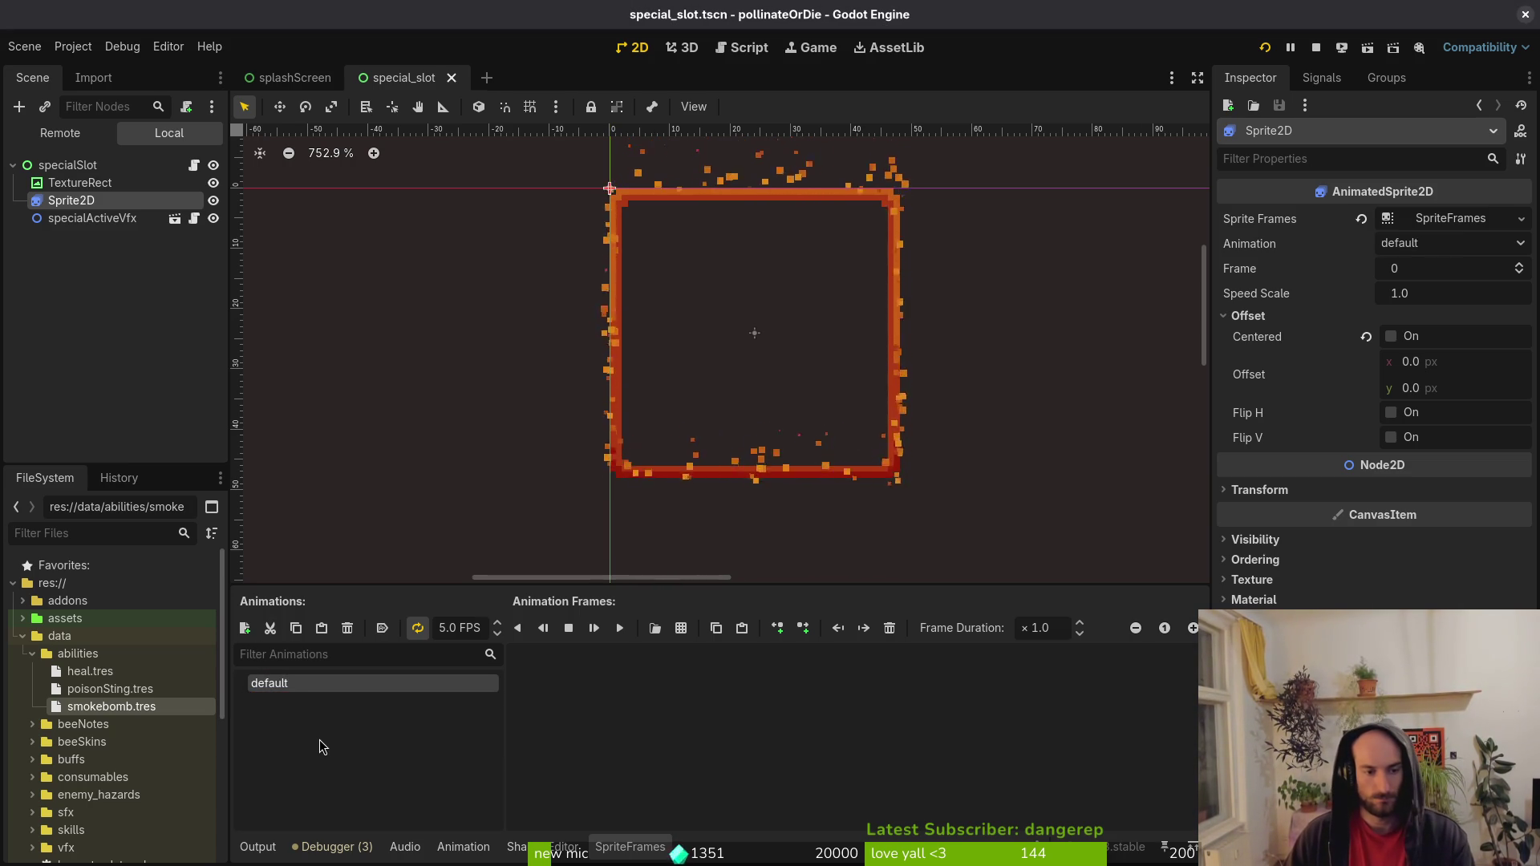
click(111, 304)
key(alt+Tab)
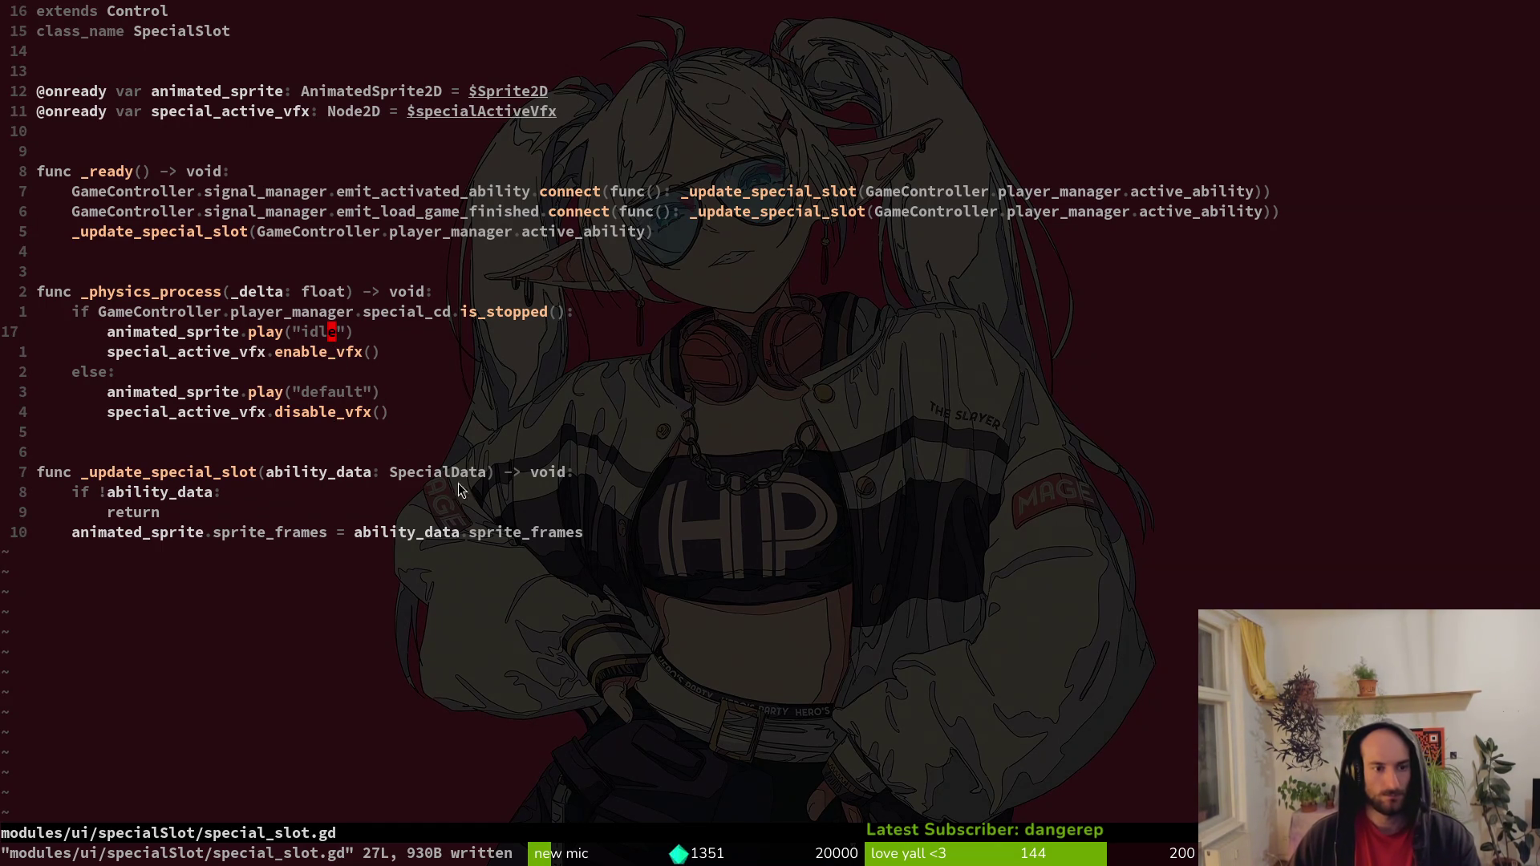
key(alt+Tab)
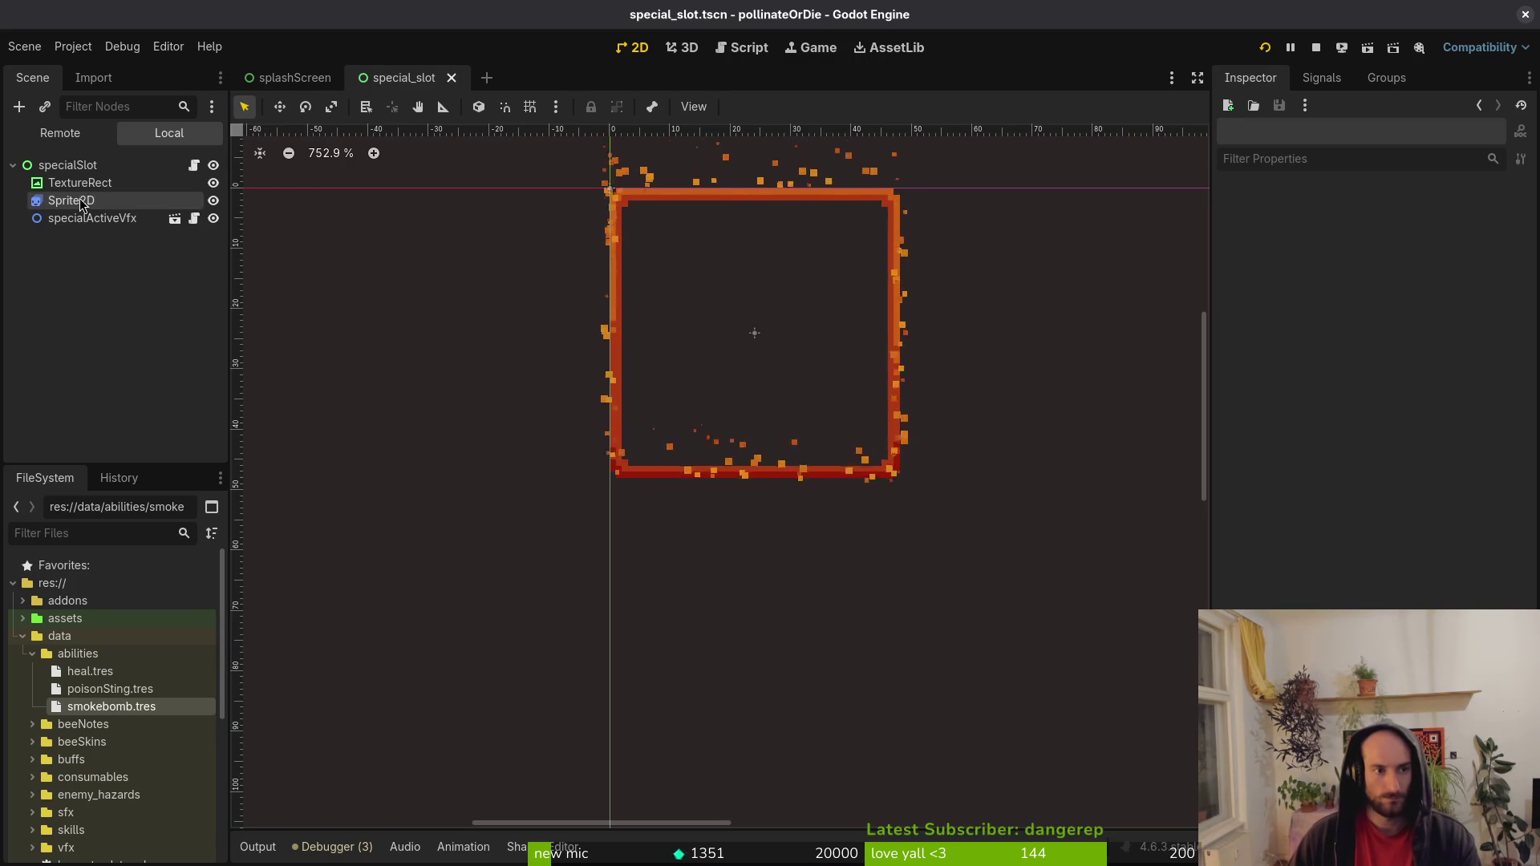
Inspect heal.tres's sprite frames and expand the beeSkins folder.
click(82, 202)
click(92, 672)
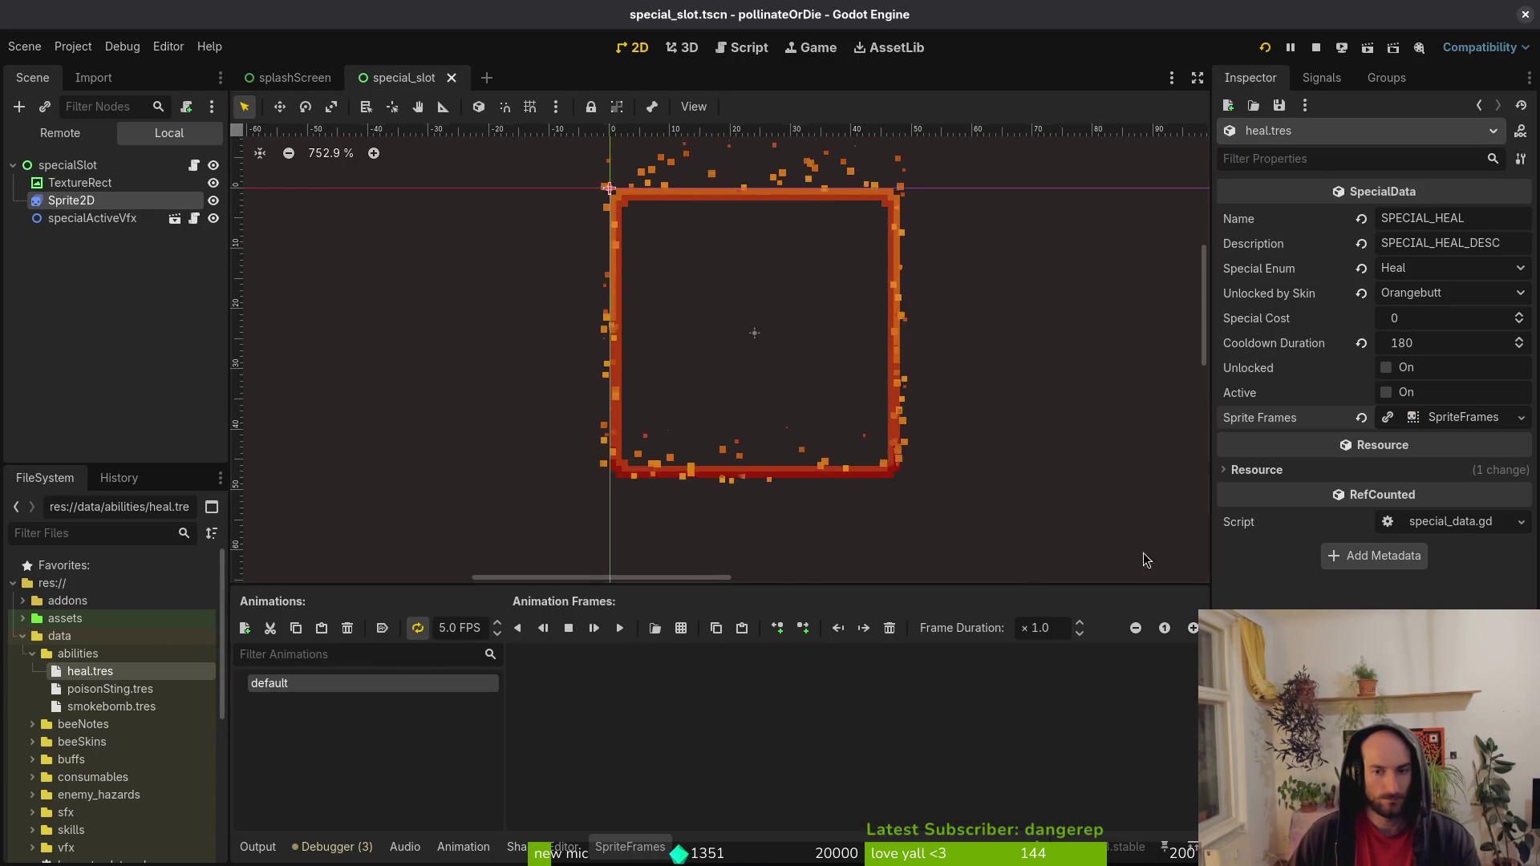
click(758, 638)
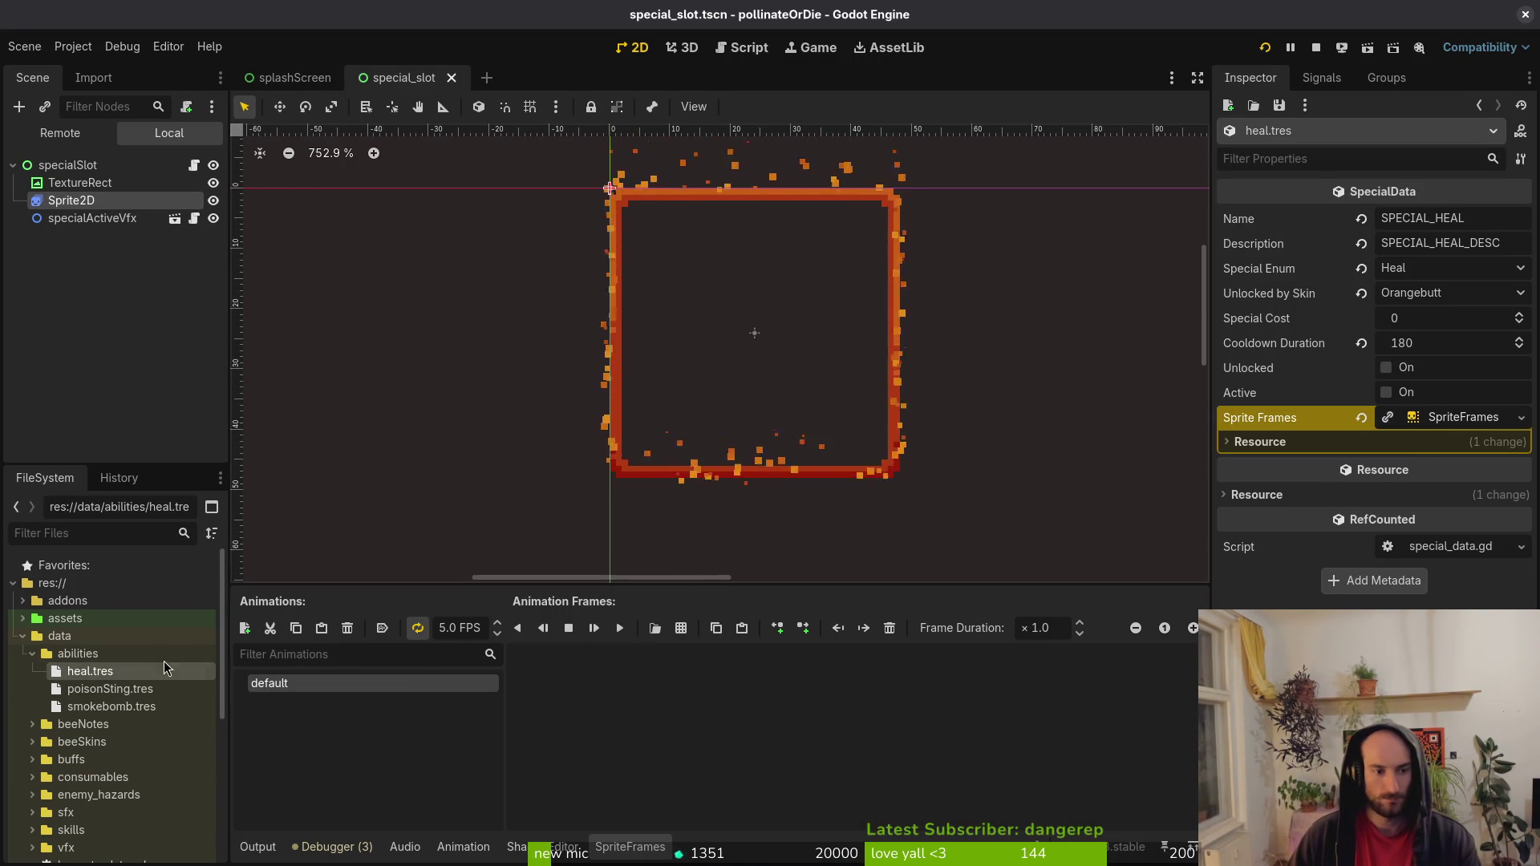
click(101, 743)
double_click(101, 743)
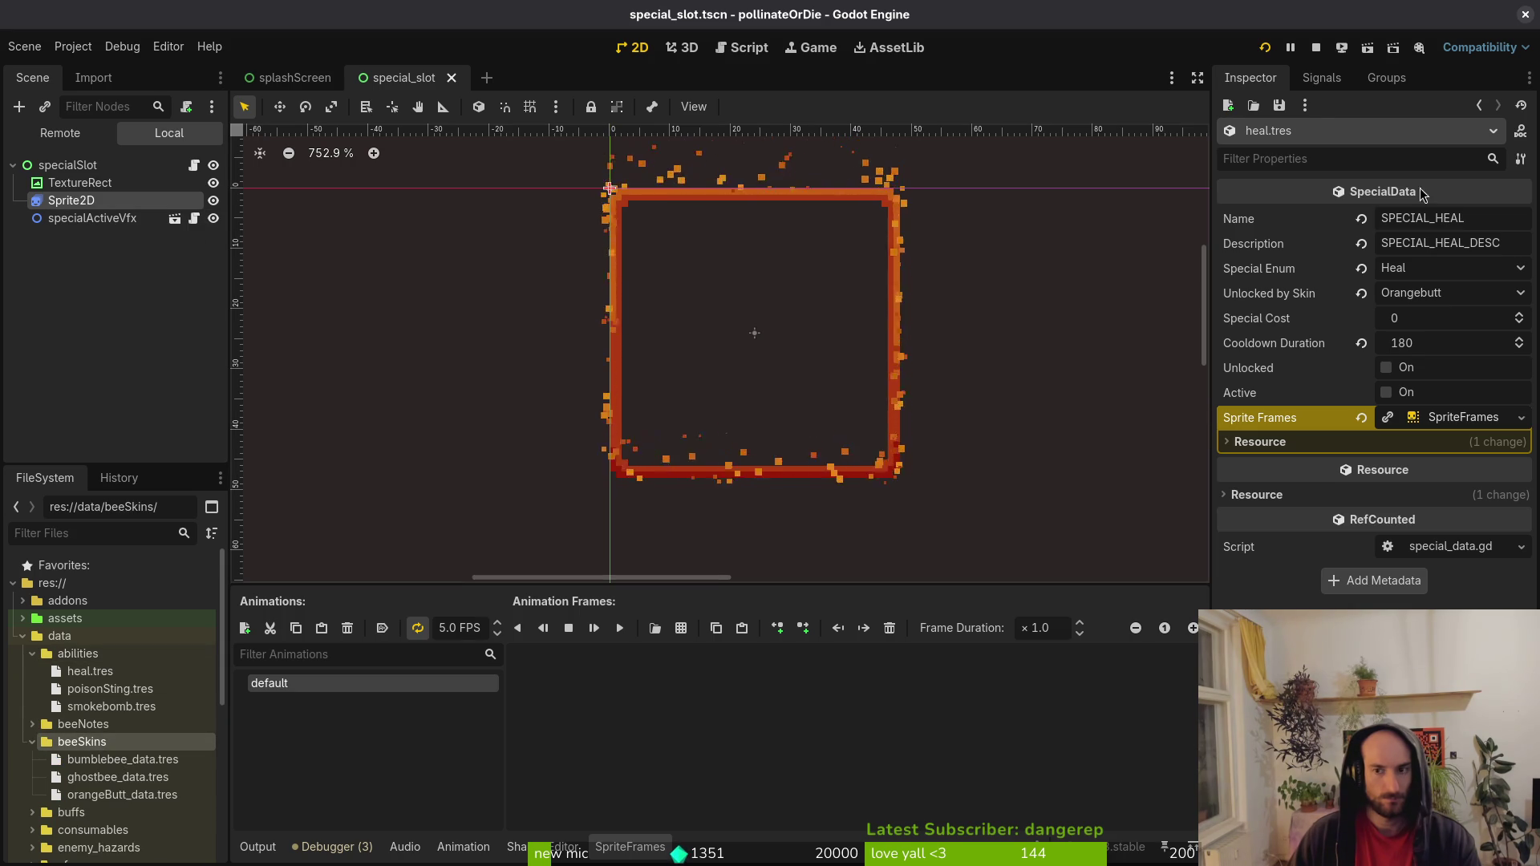
Look over smokebomb.tres's sprite frames from the Sprite2D and specialActiveVfx nodes.
click(134, 184)
click(135, 200)
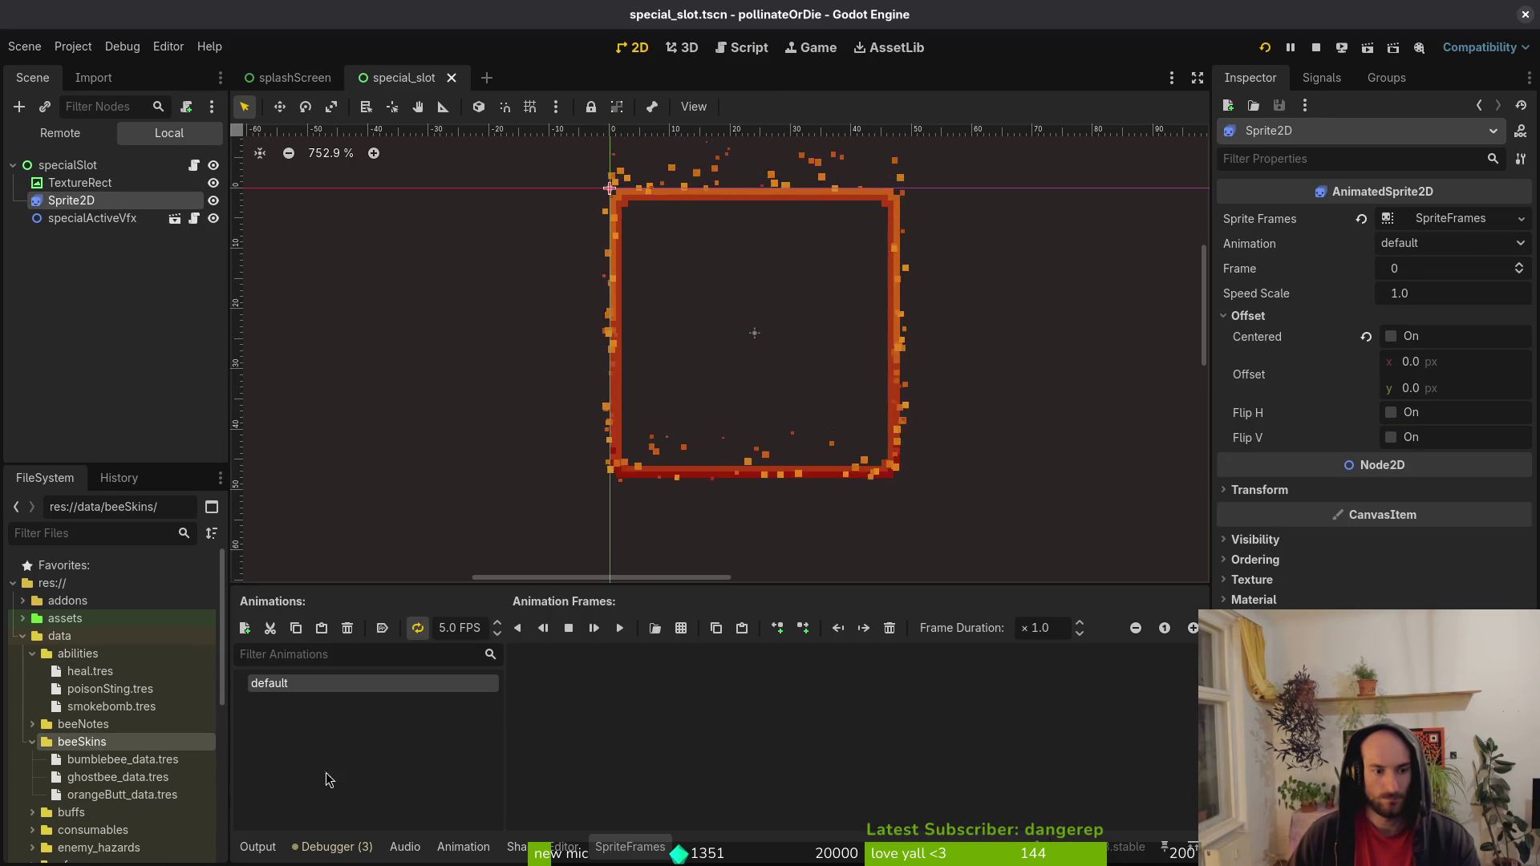
click(112, 707)
click(1455, 420)
click(1468, 425)
click(94, 217)
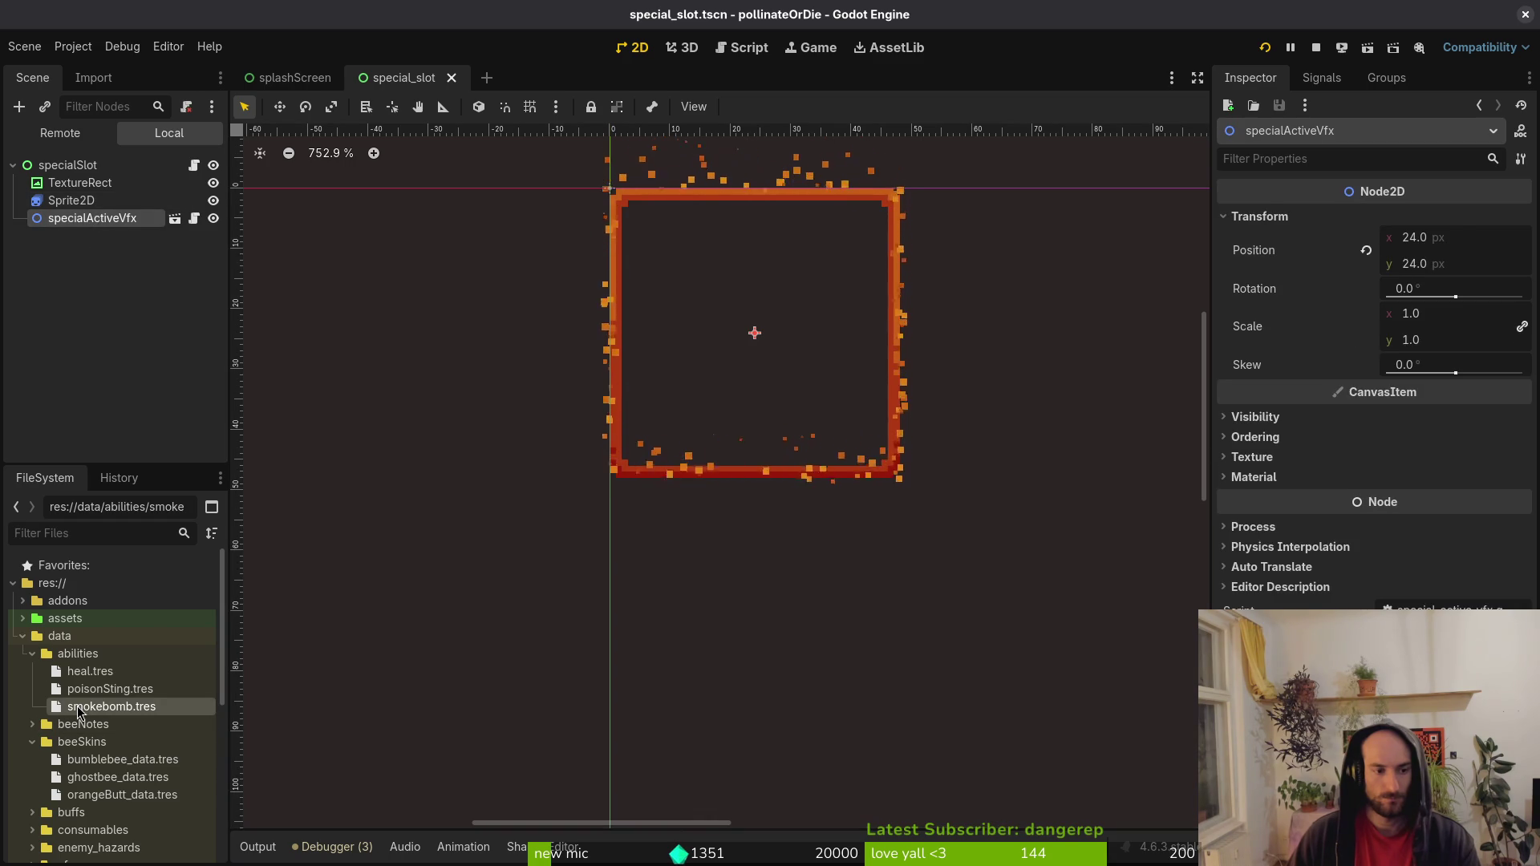
click(80, 706)
In the splashScreen scene, compare poisonSting.tres's single-frame default and five-frame idle animations.
key(ctrl+Tab)
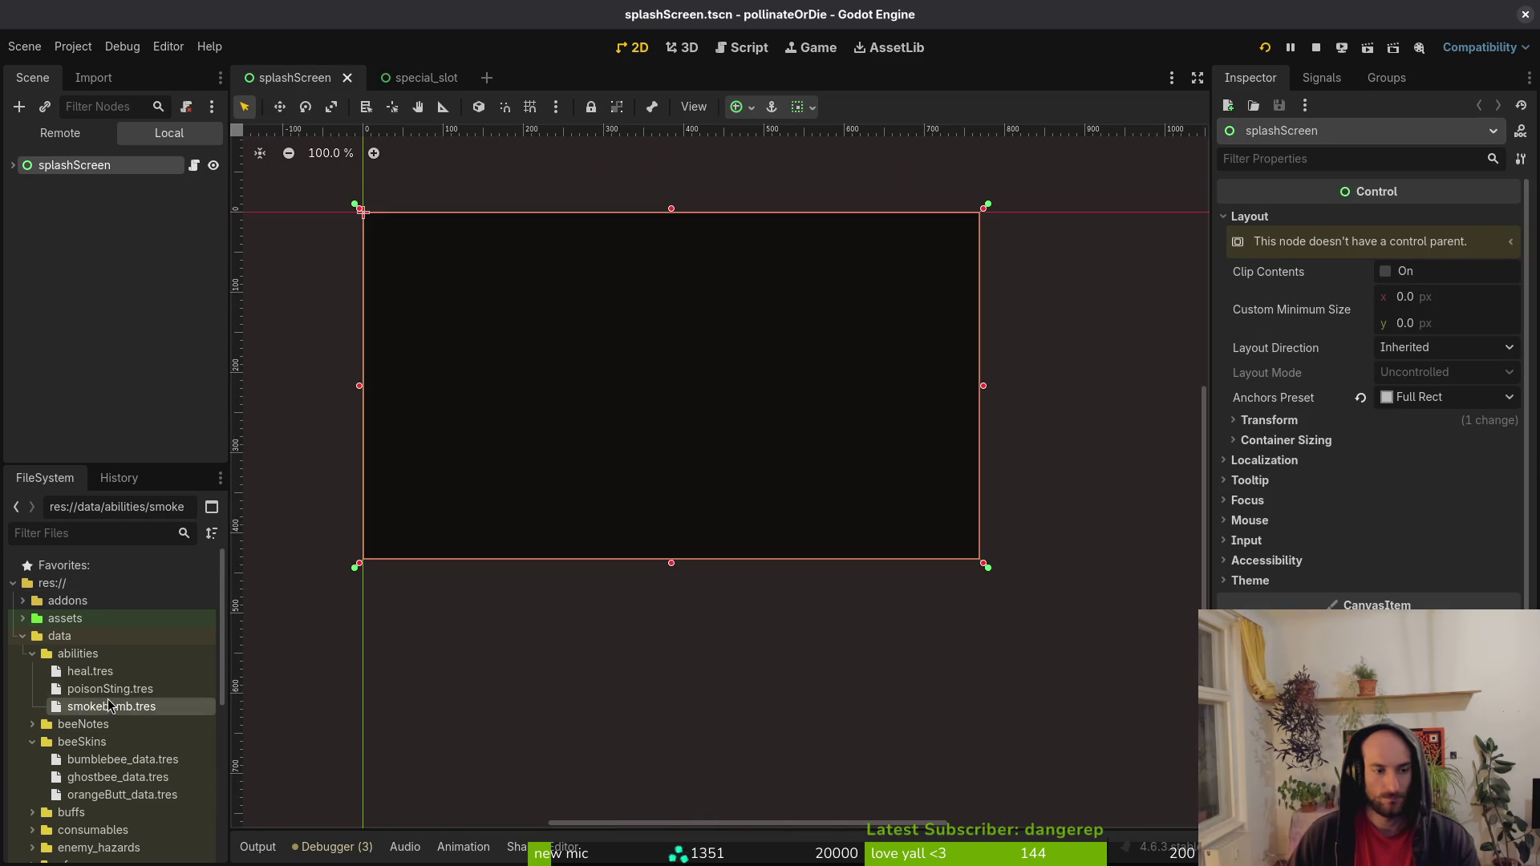
click(110, 689)
click(1420, 417)
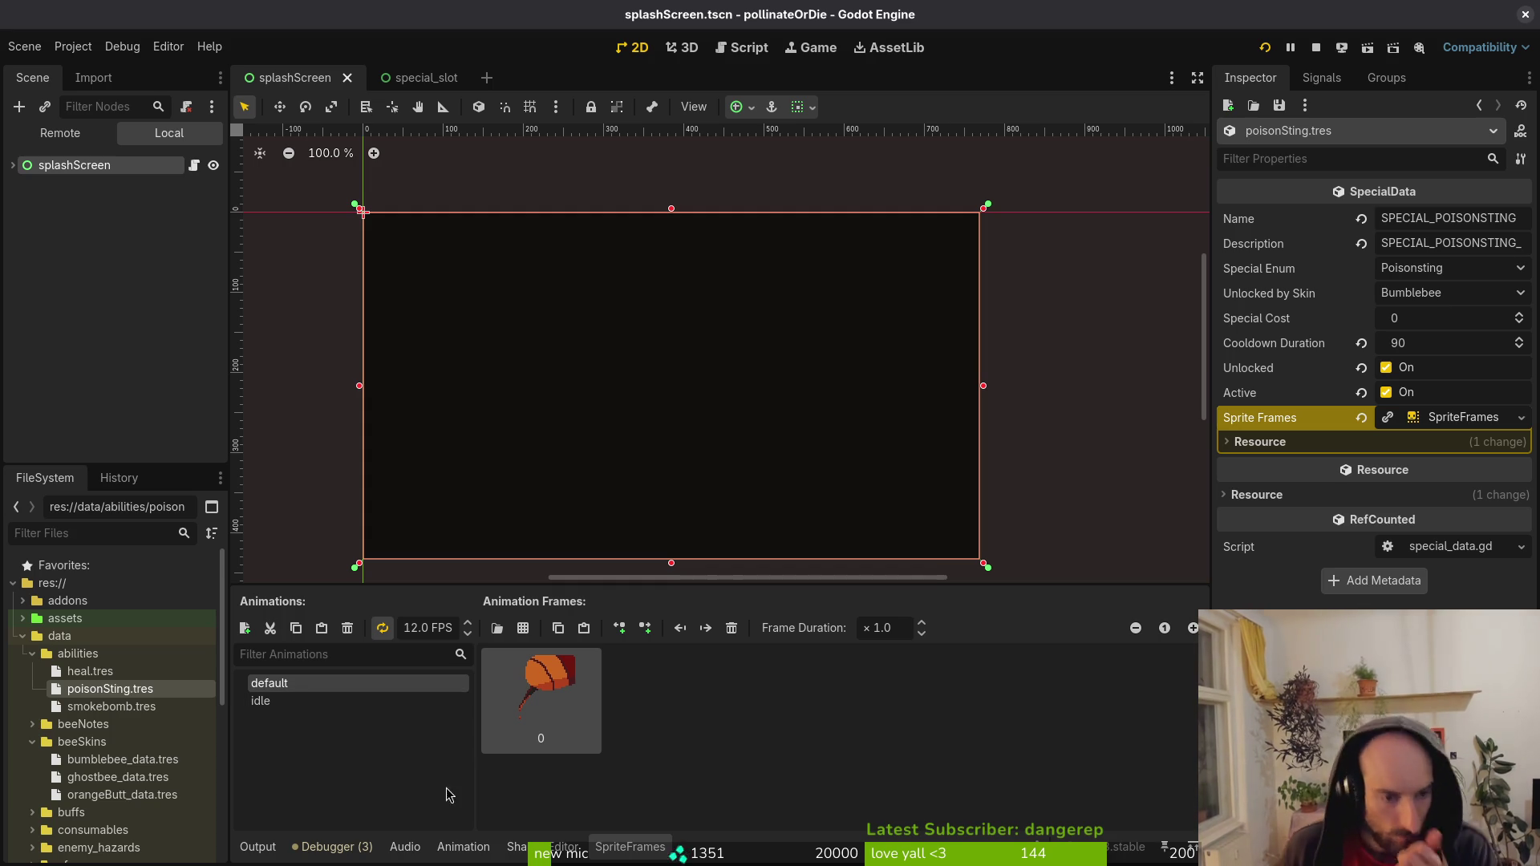
click(351, 706)
click(352, 683)
click(355, 705)
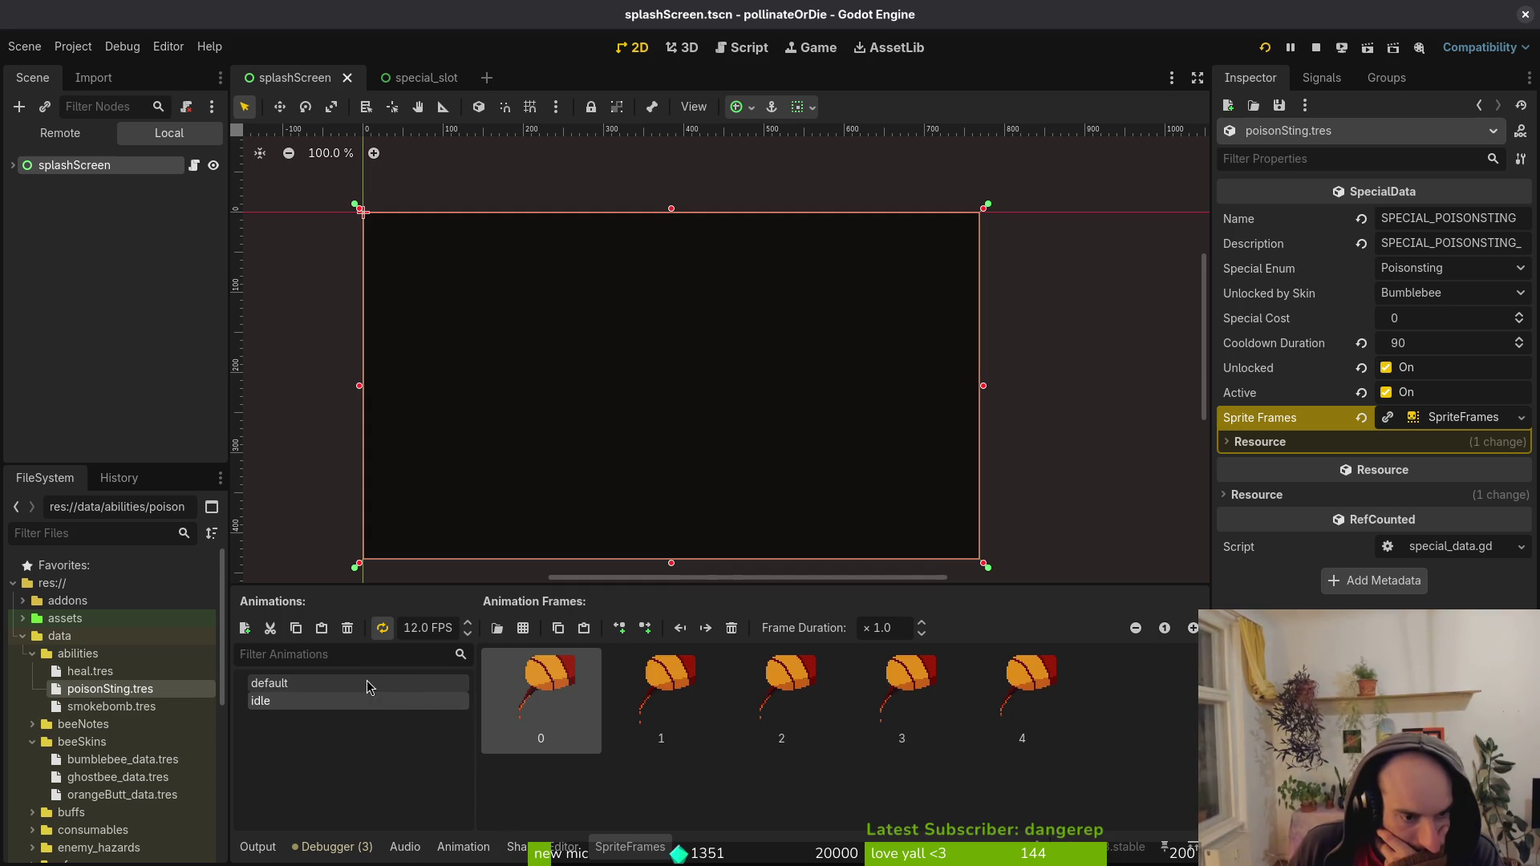
click(367, 683)
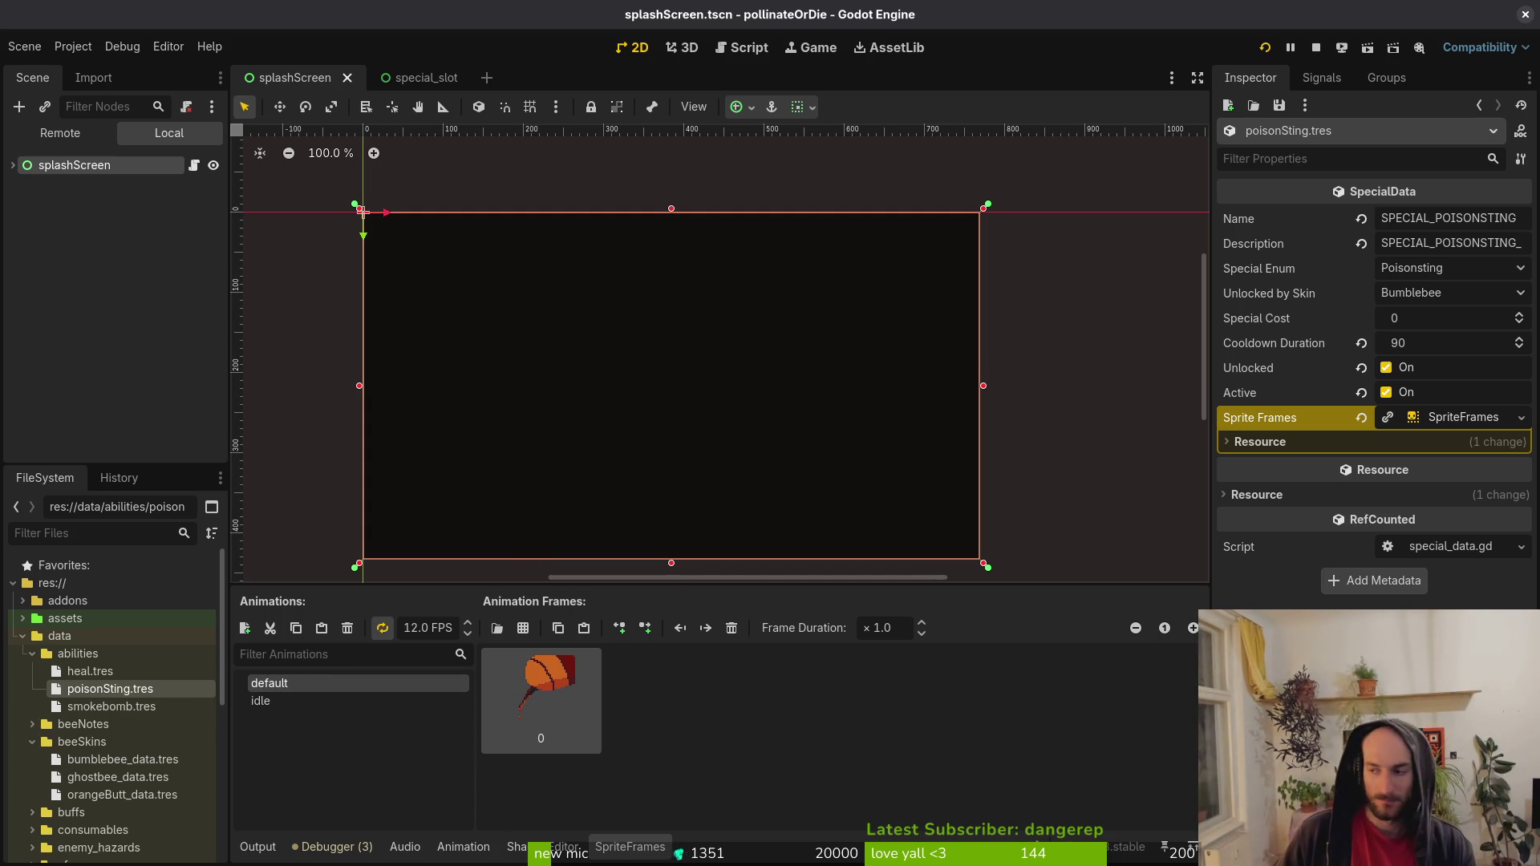
key(alt+Tab)
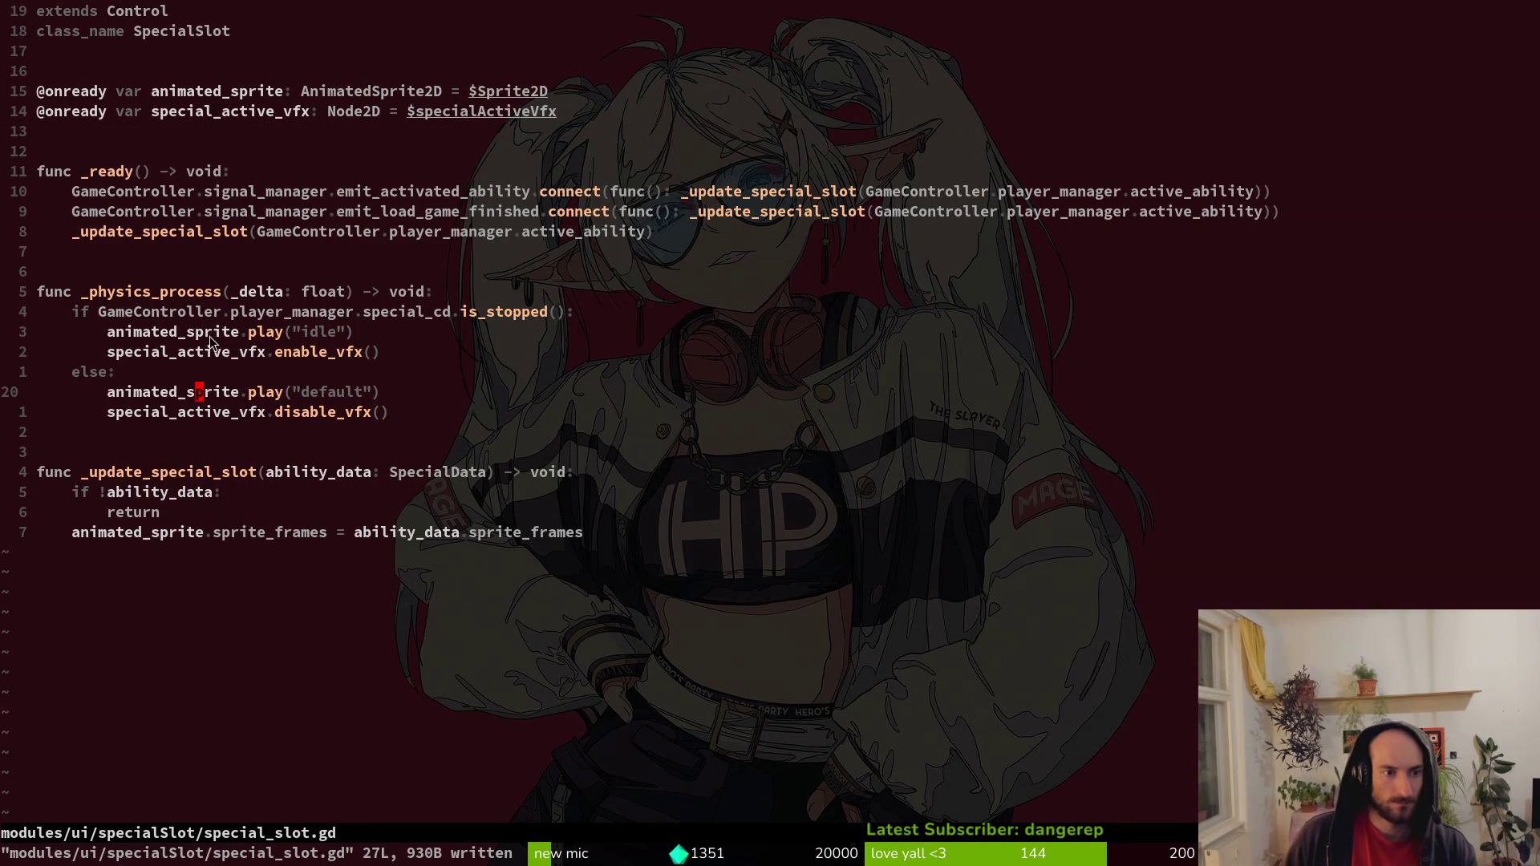
Open ability_list_item.gd in Neovim through the file finder, searching 'abili'.
key(alt+Tab)
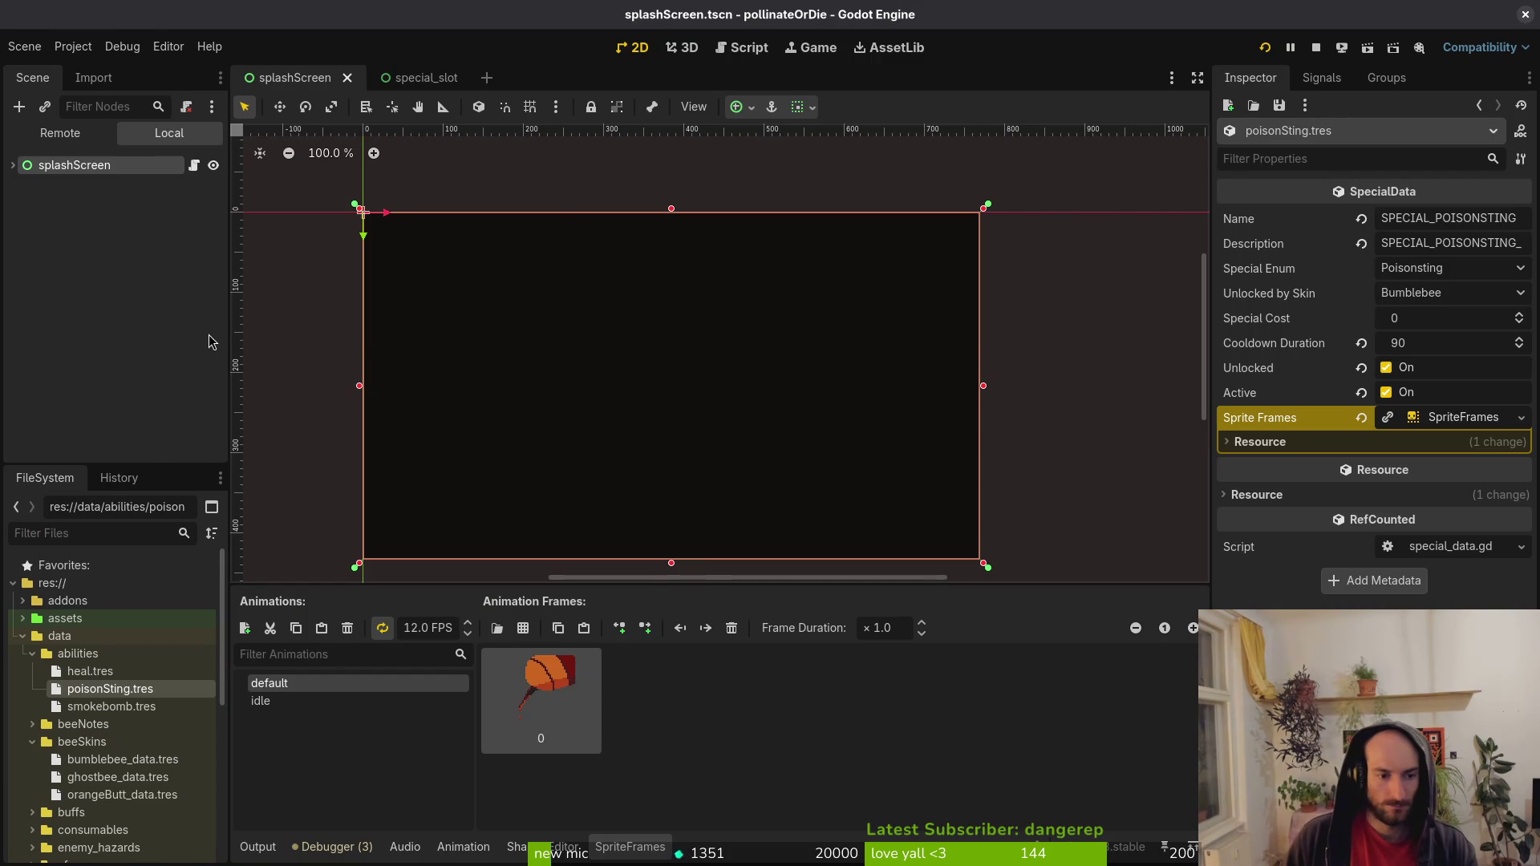
key(alt+Tab)
key(space)
key(f)
key(f)
text(slisit)
key(Up)
key(Up)
key(Up)
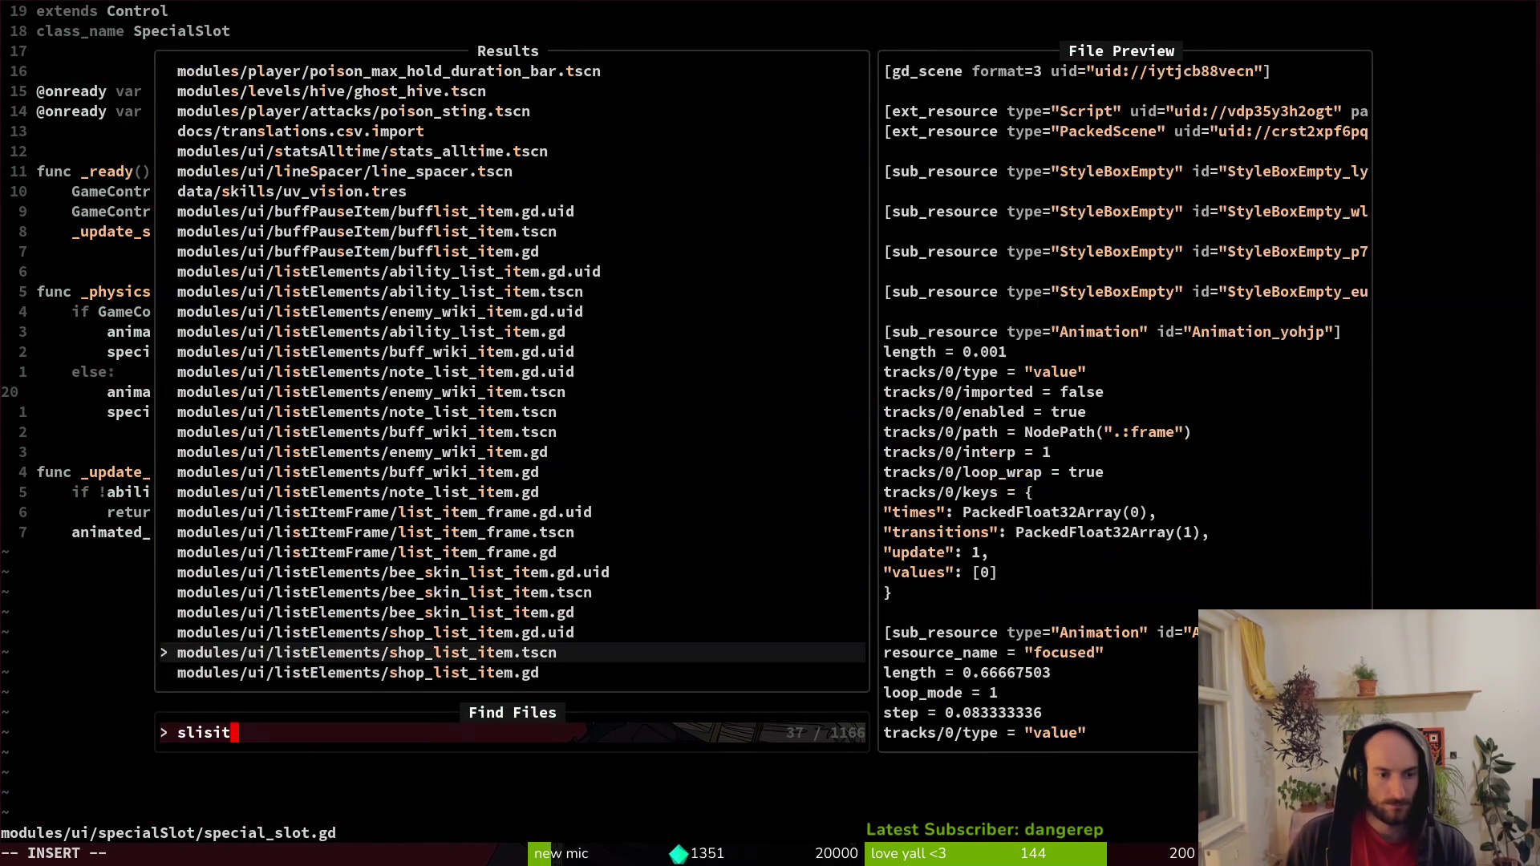
text(default)
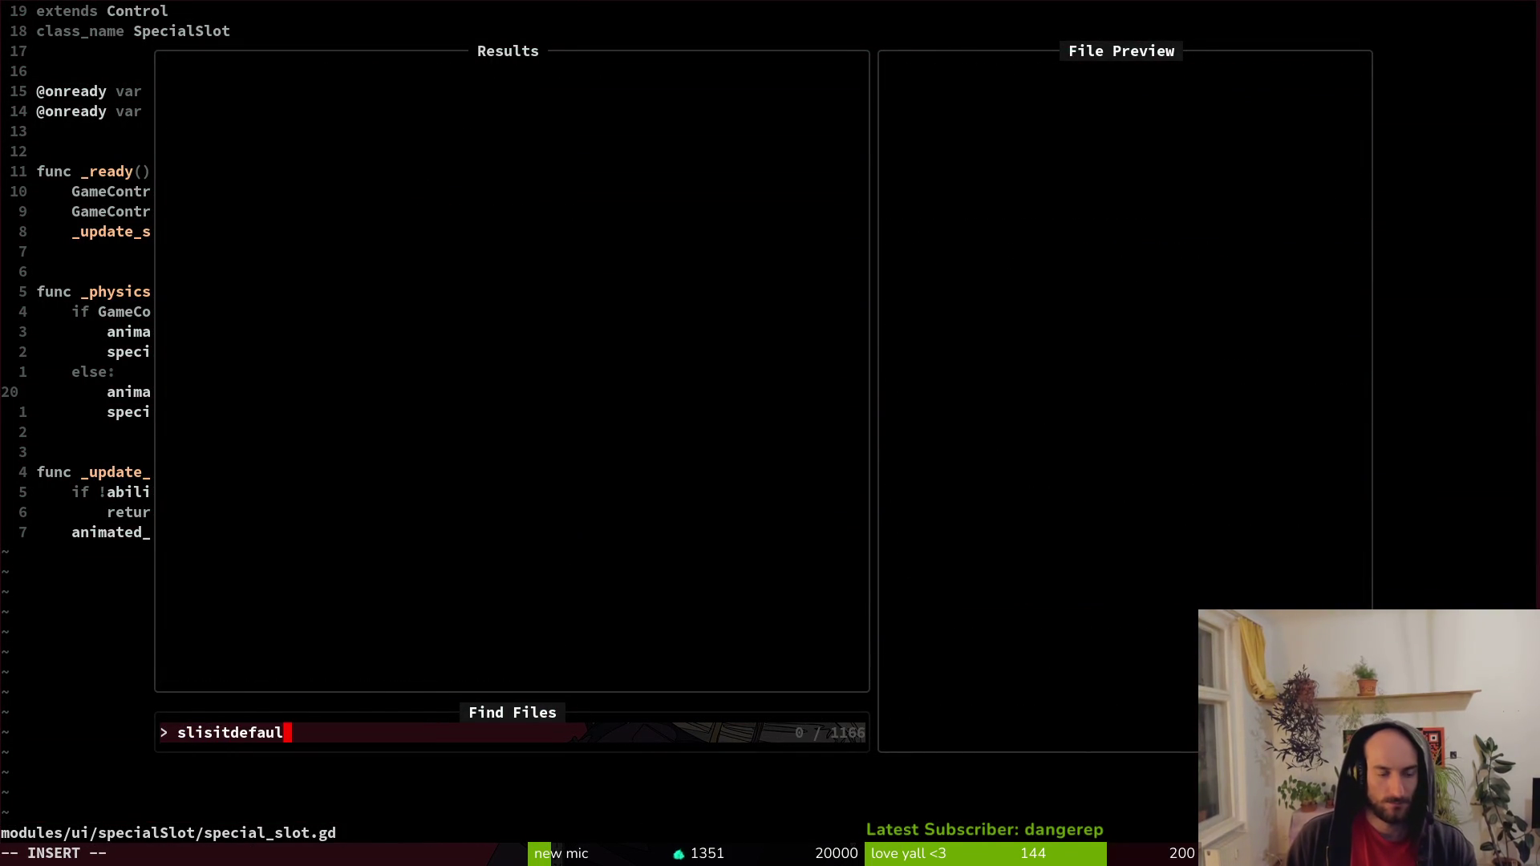
key(ctrl+u)
text(abili)
key(Up)
key(Return)
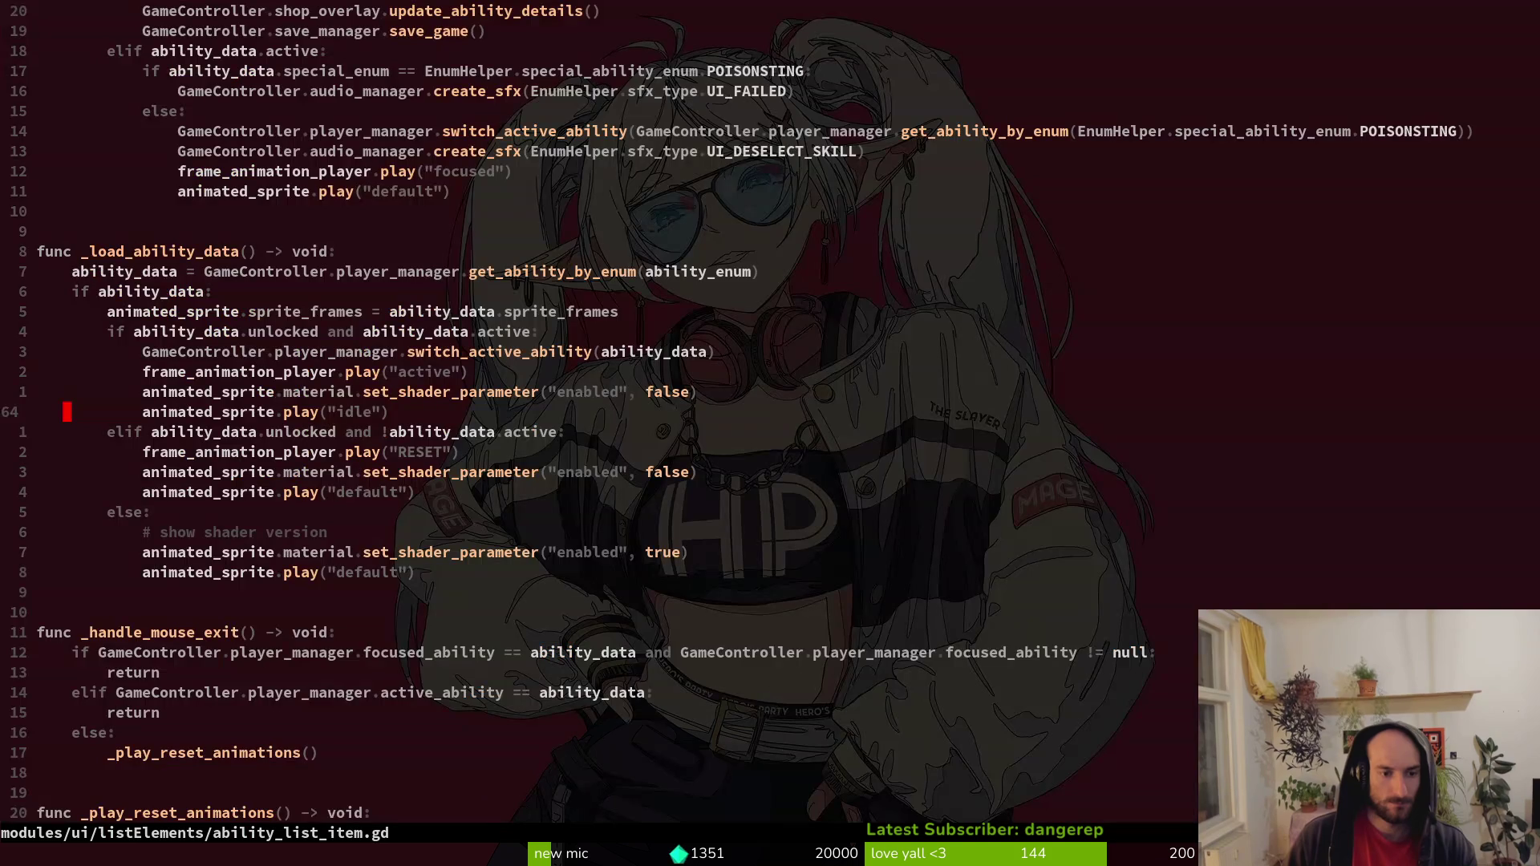
Line-select the _load_ability_data reset branch down to line 68, then return to Godot.
key(V)
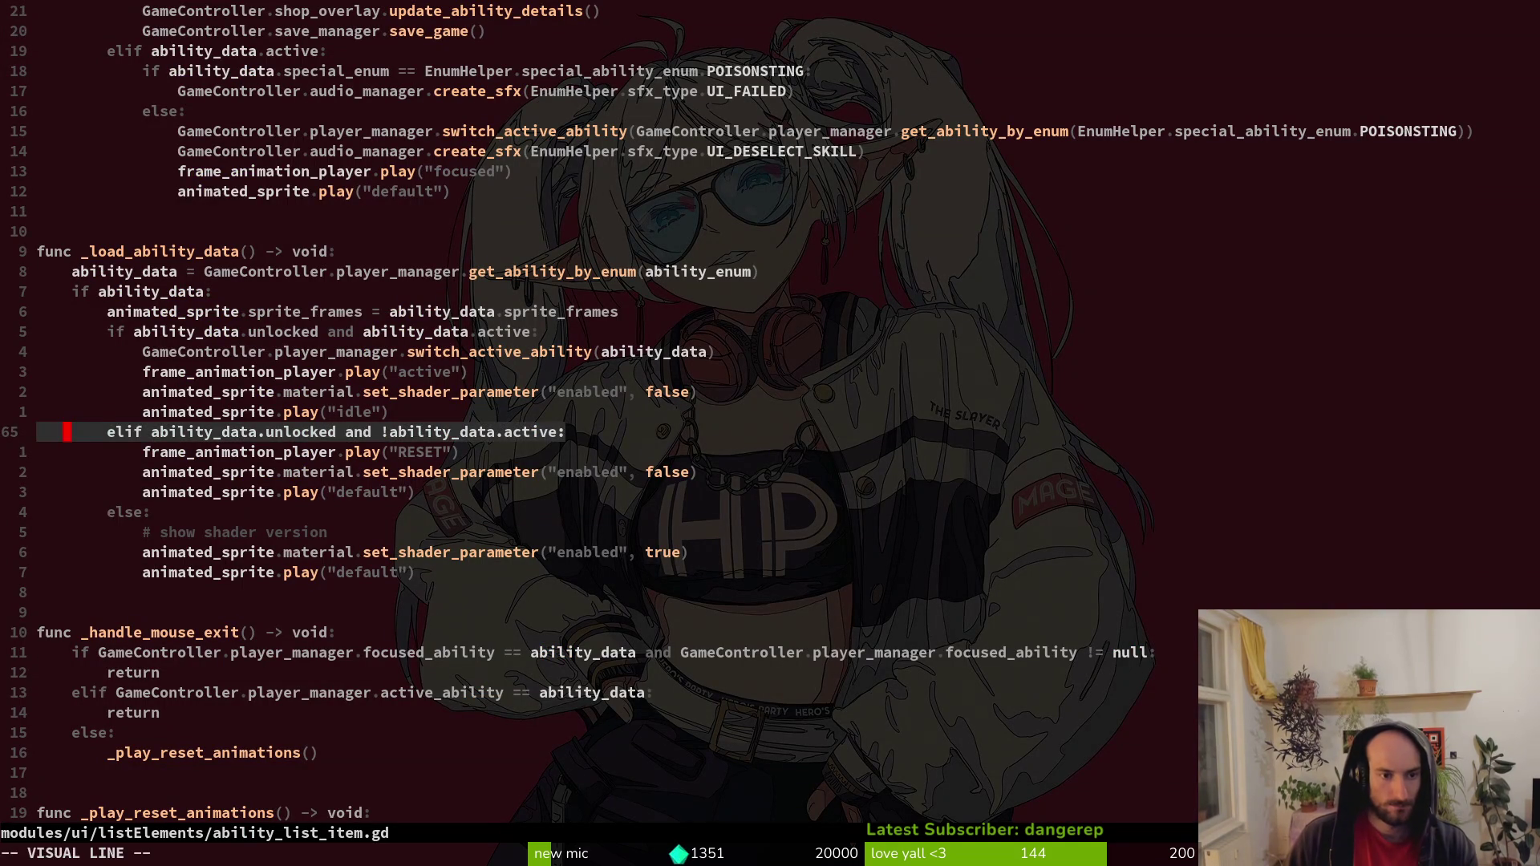
key(Escape)
key(j)
key(V)
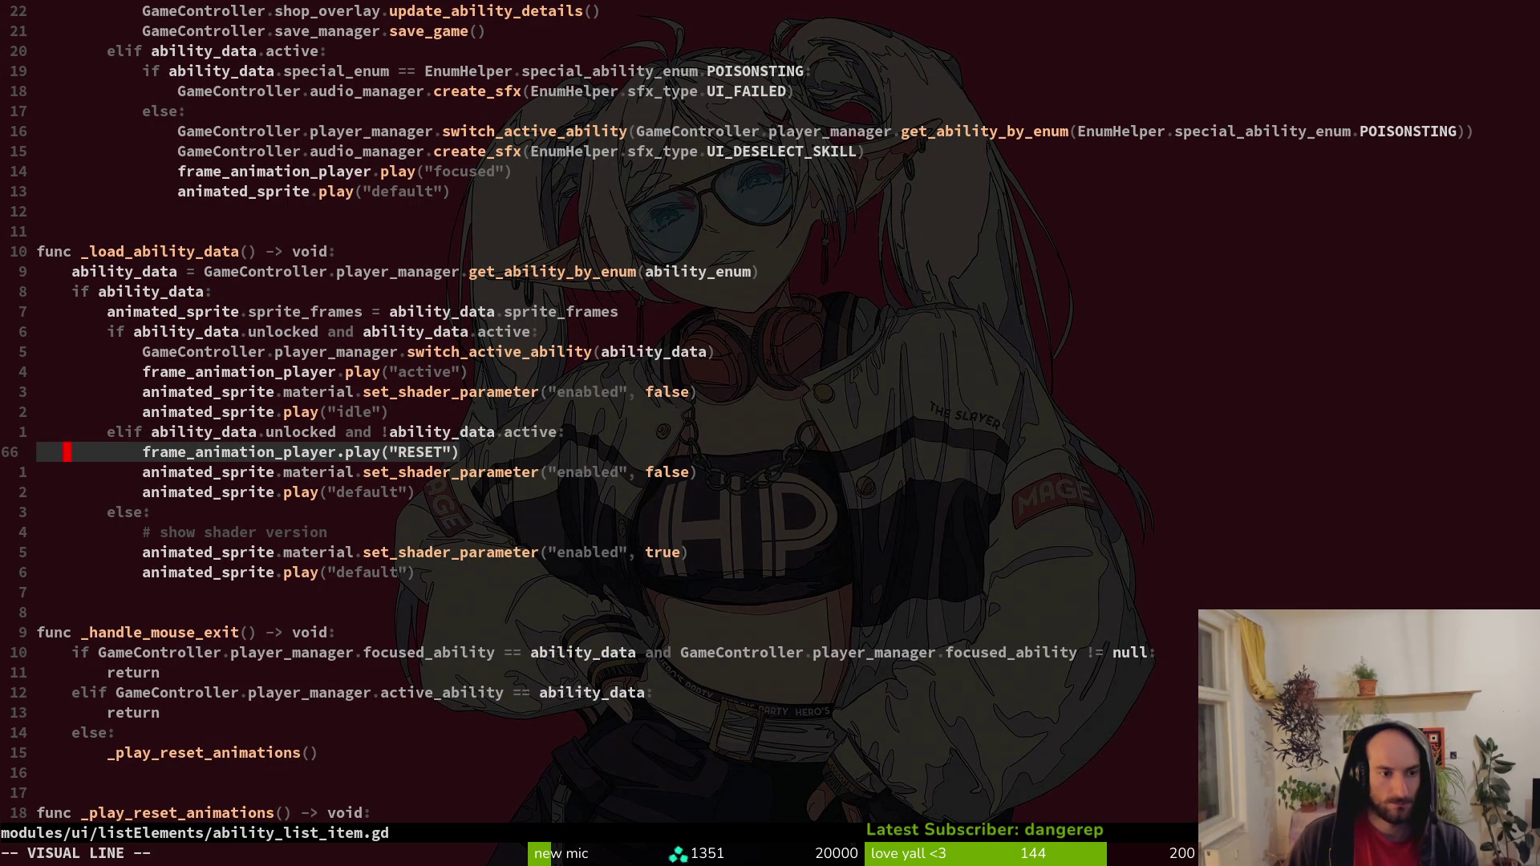
key(j)
key(j)
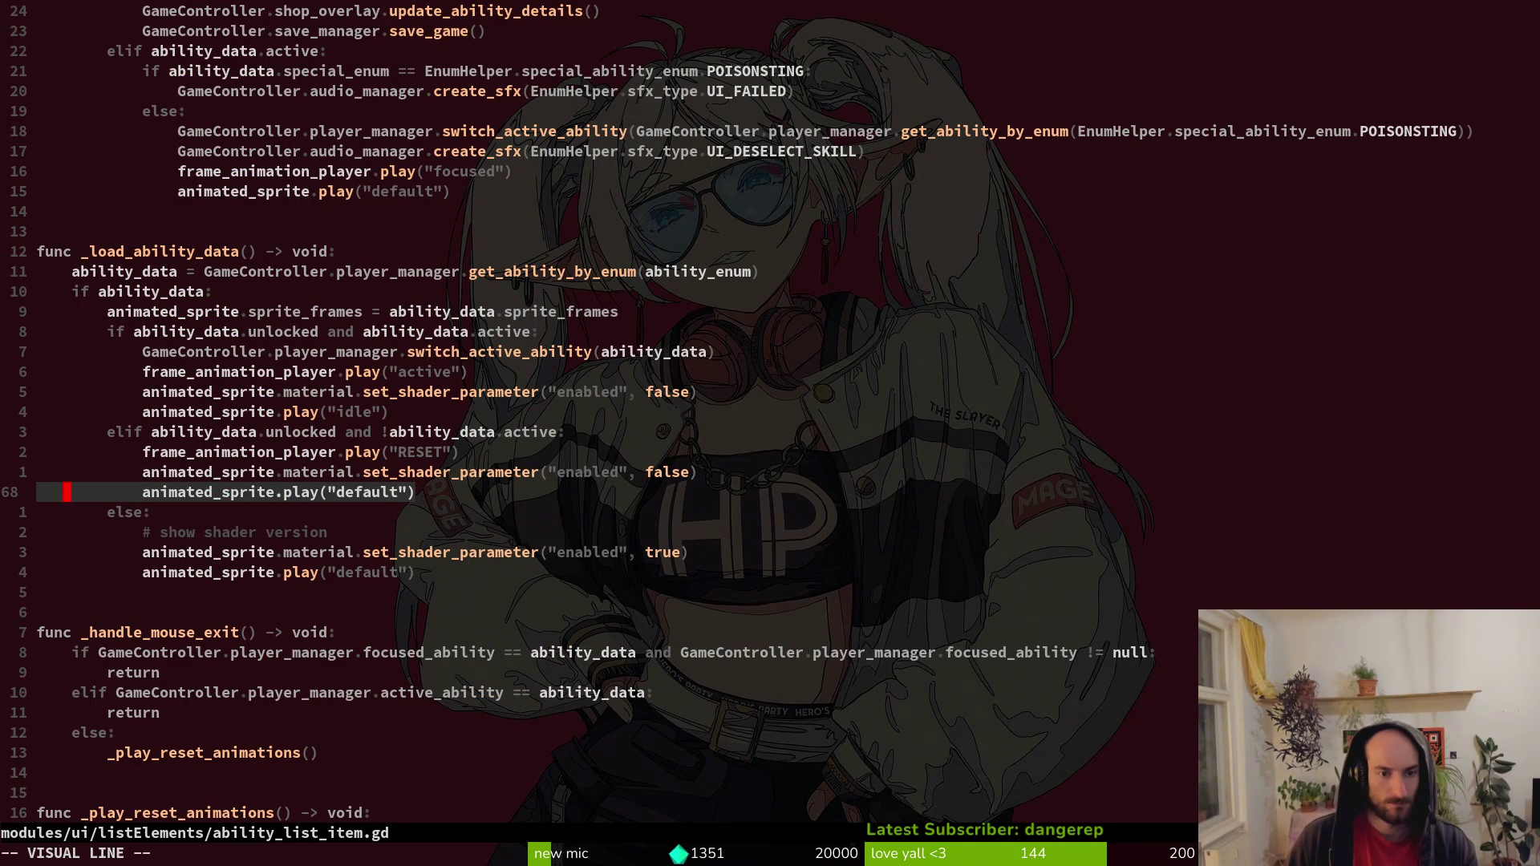
key(Escape)
key(alt+Tab)
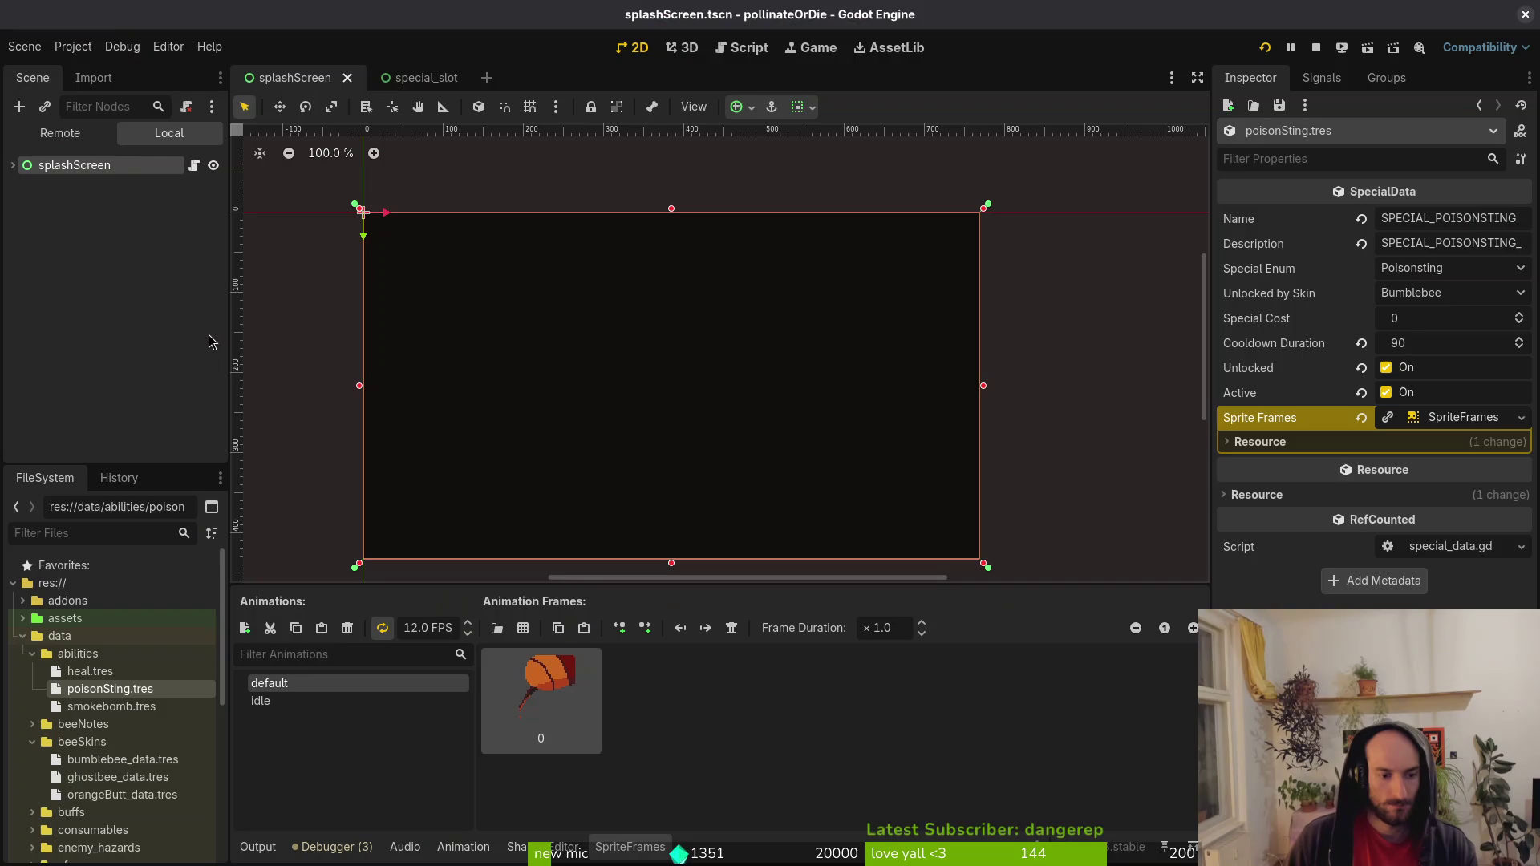
Playtest level 0-0, confirm smokebomb ('vanish for a moment') in the abilities list, then stop.
key(F5)
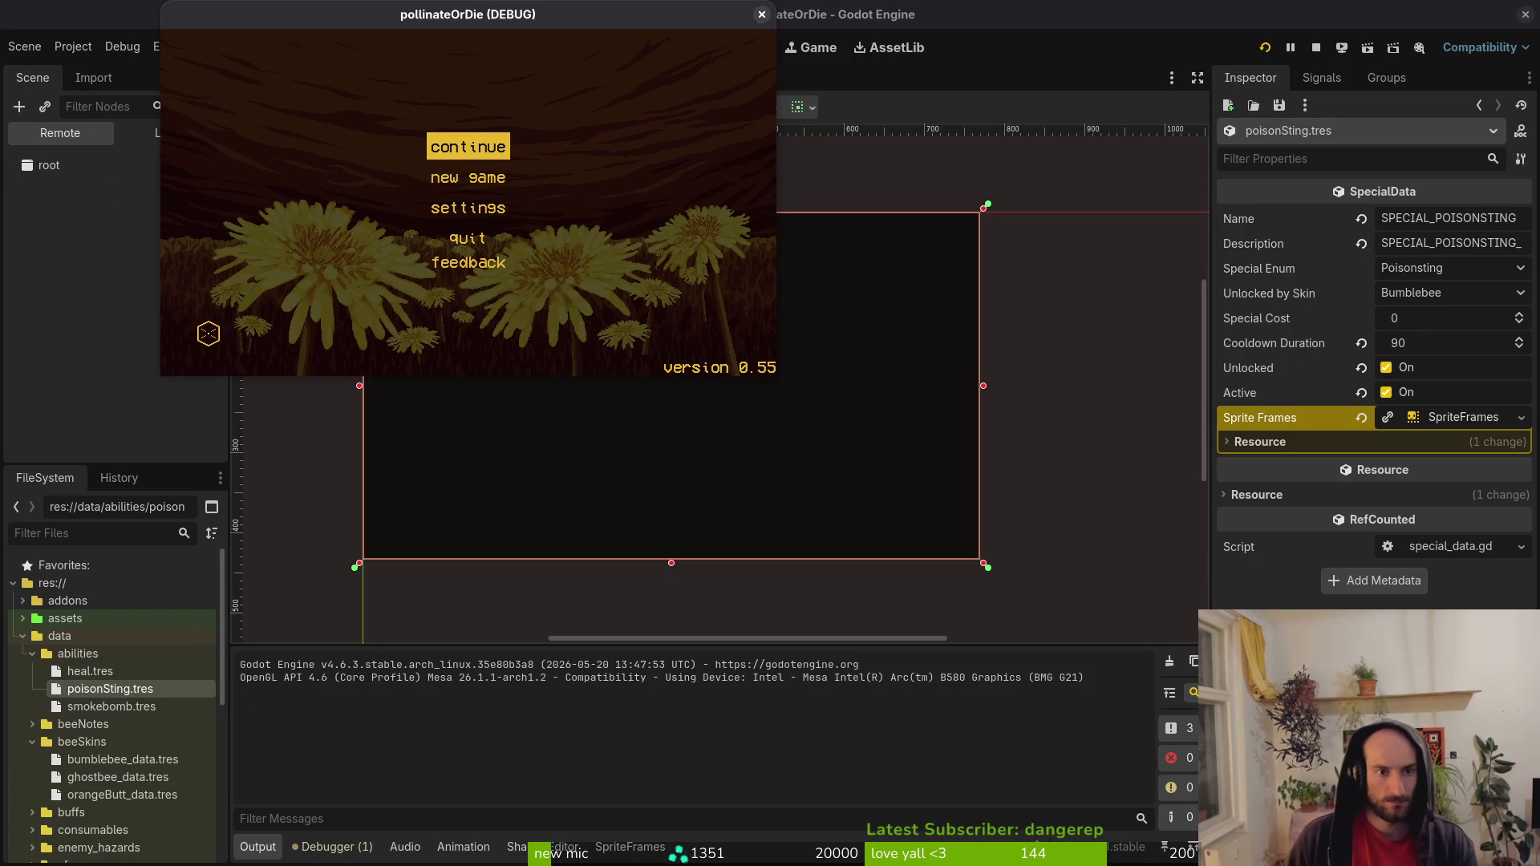
key(Return)
key(Escape)
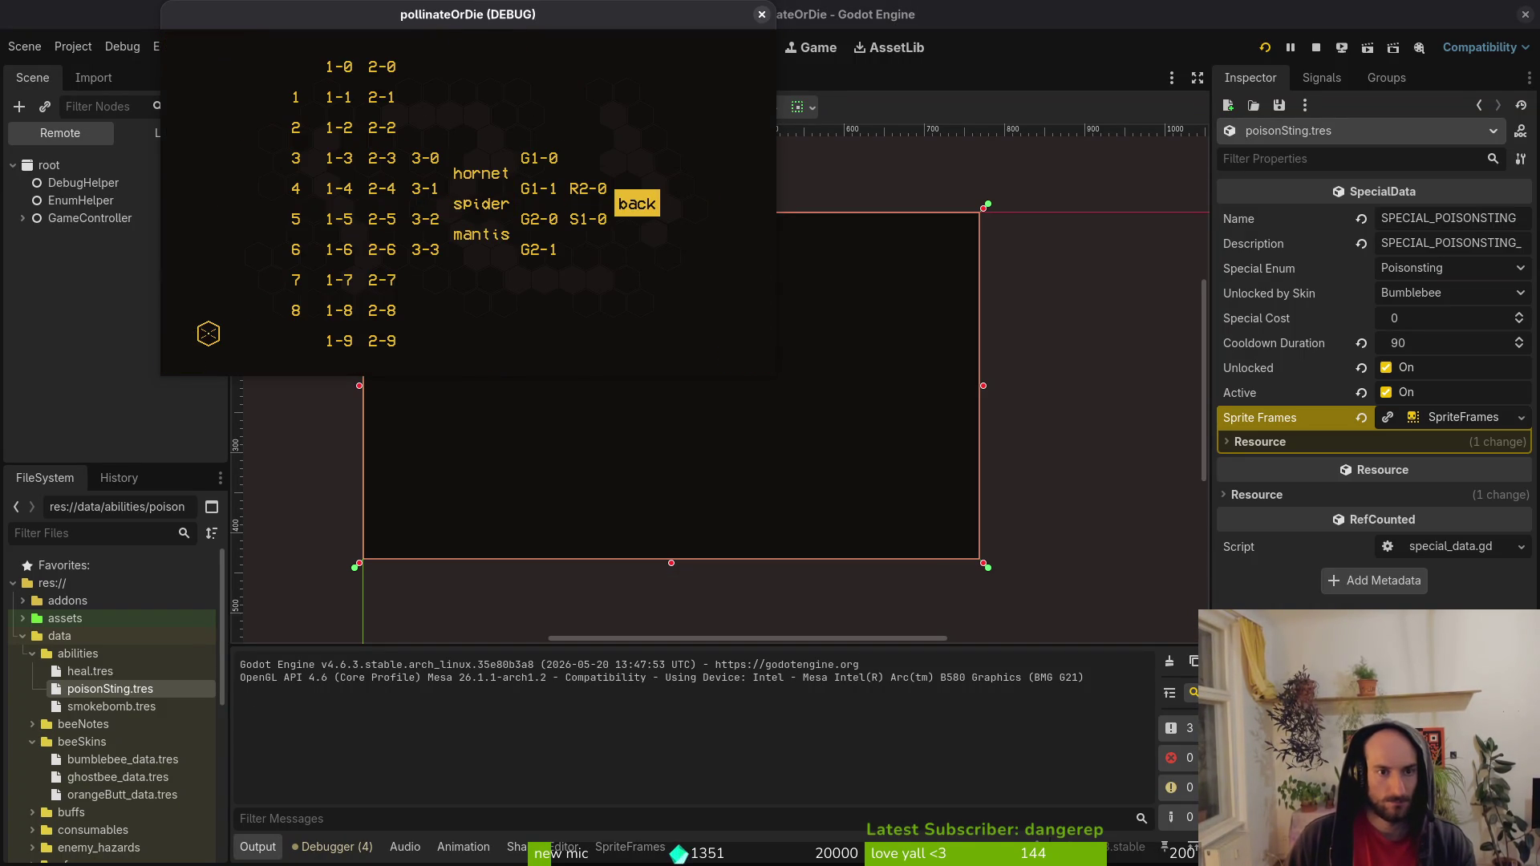
click(637, 204)
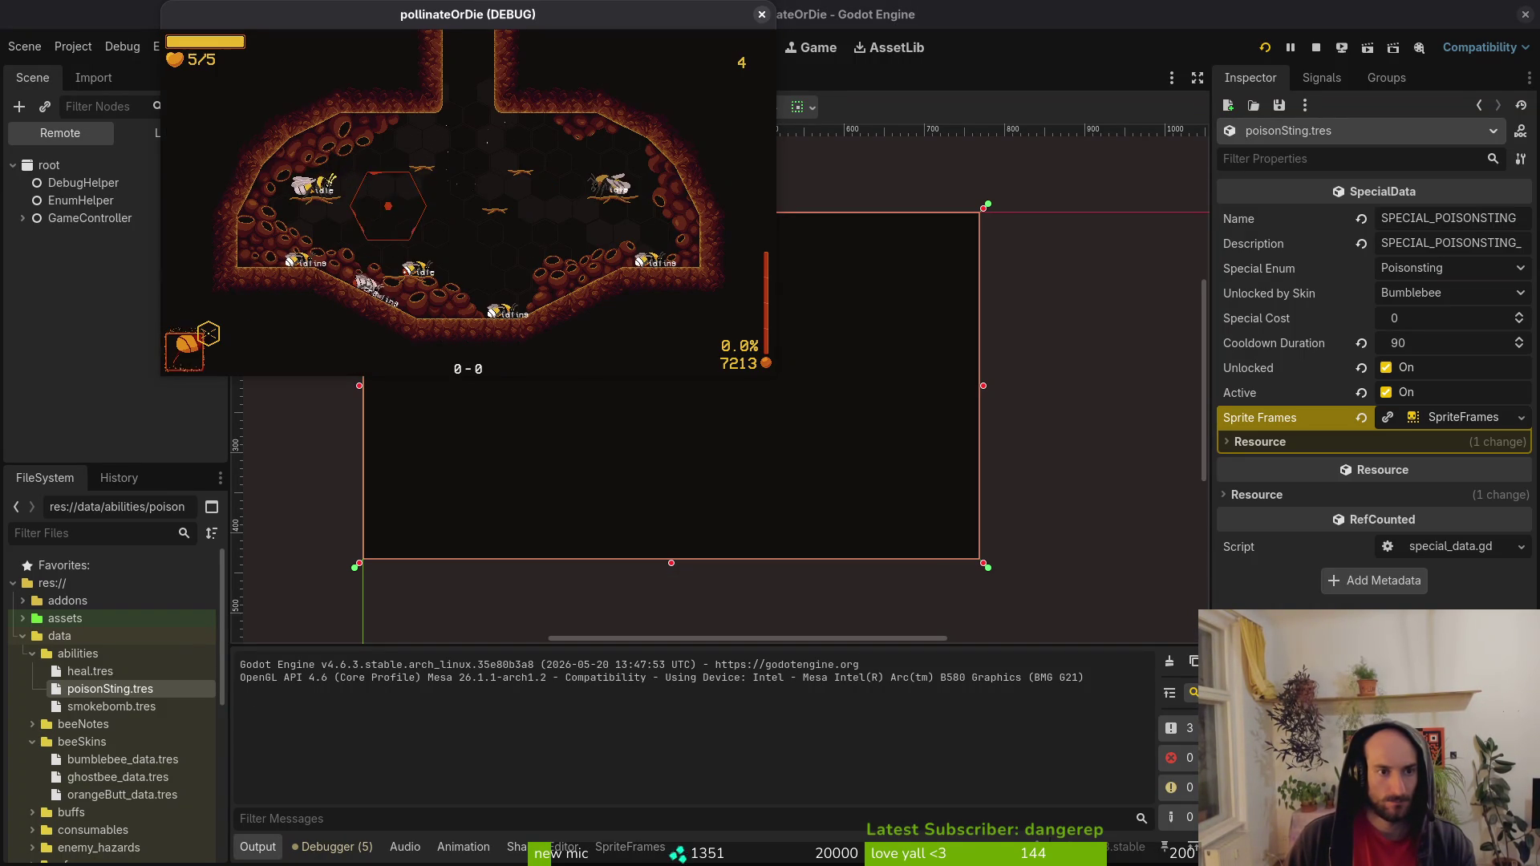
key(Tab)
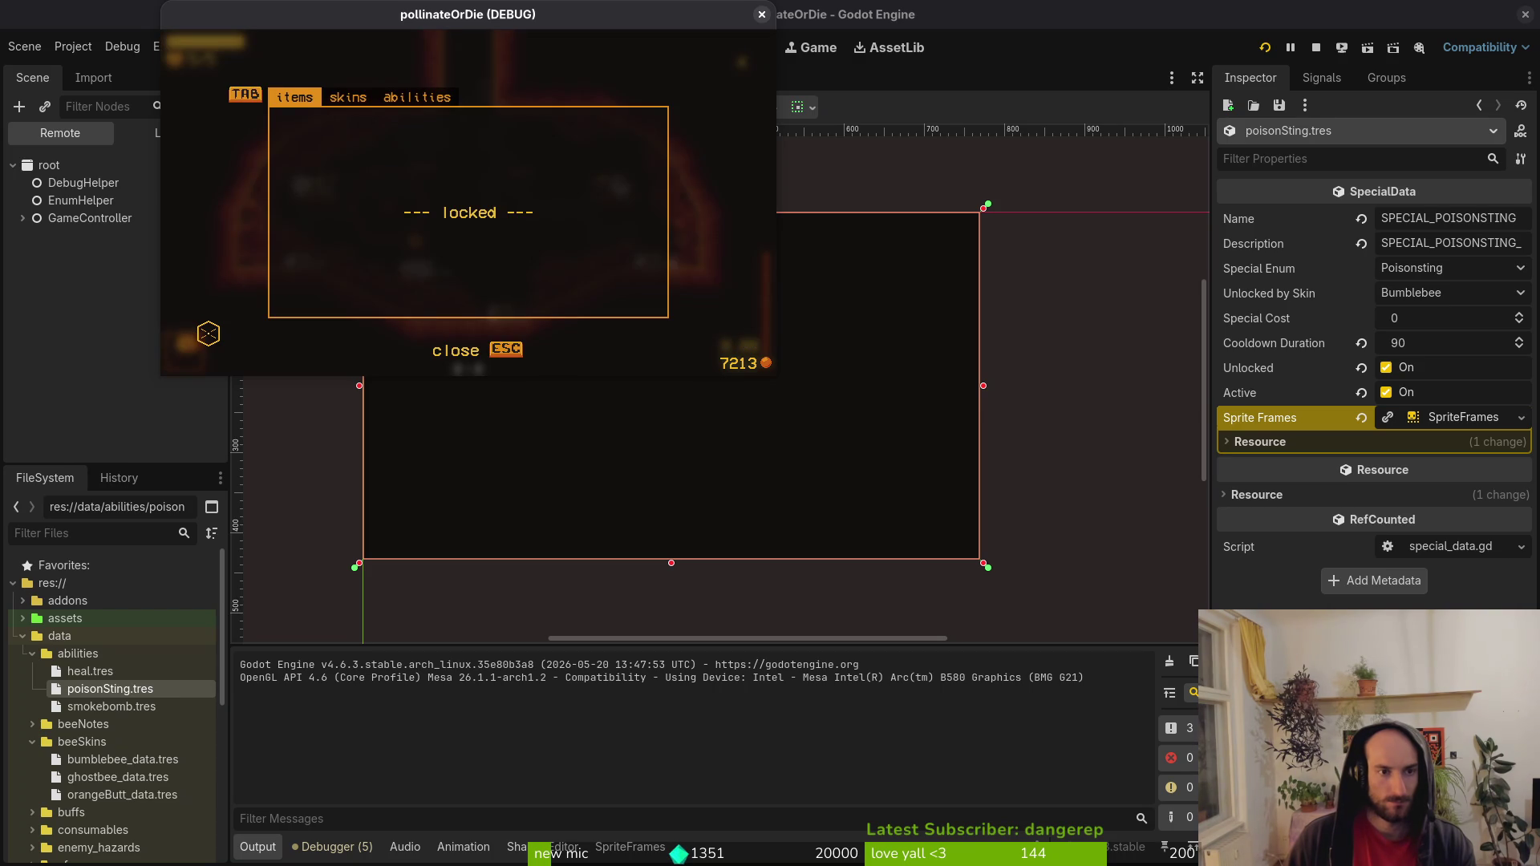
key(Tab)
key(Tab)
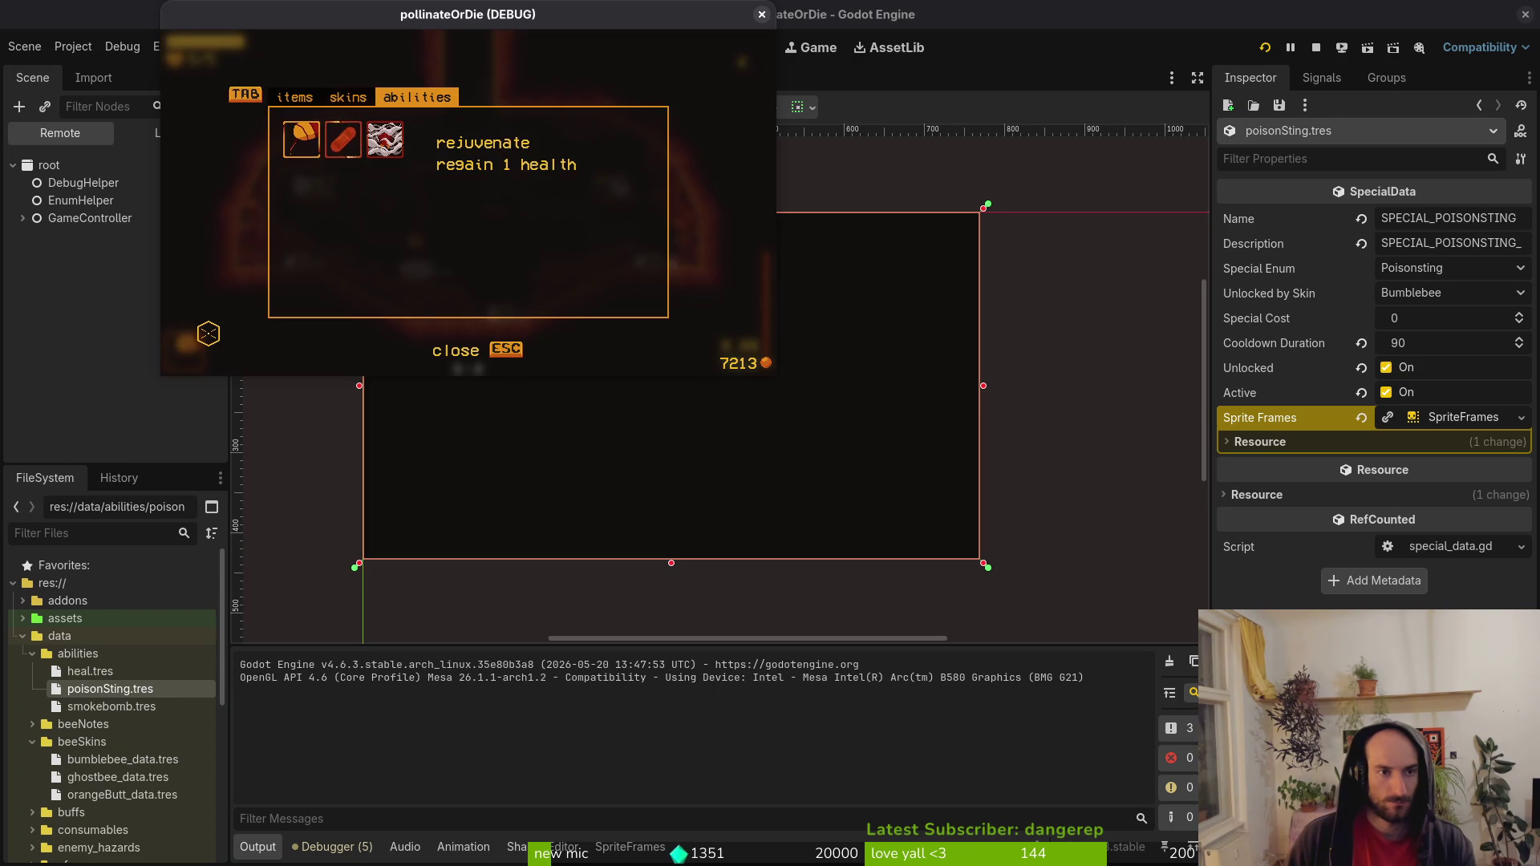
key(Right)
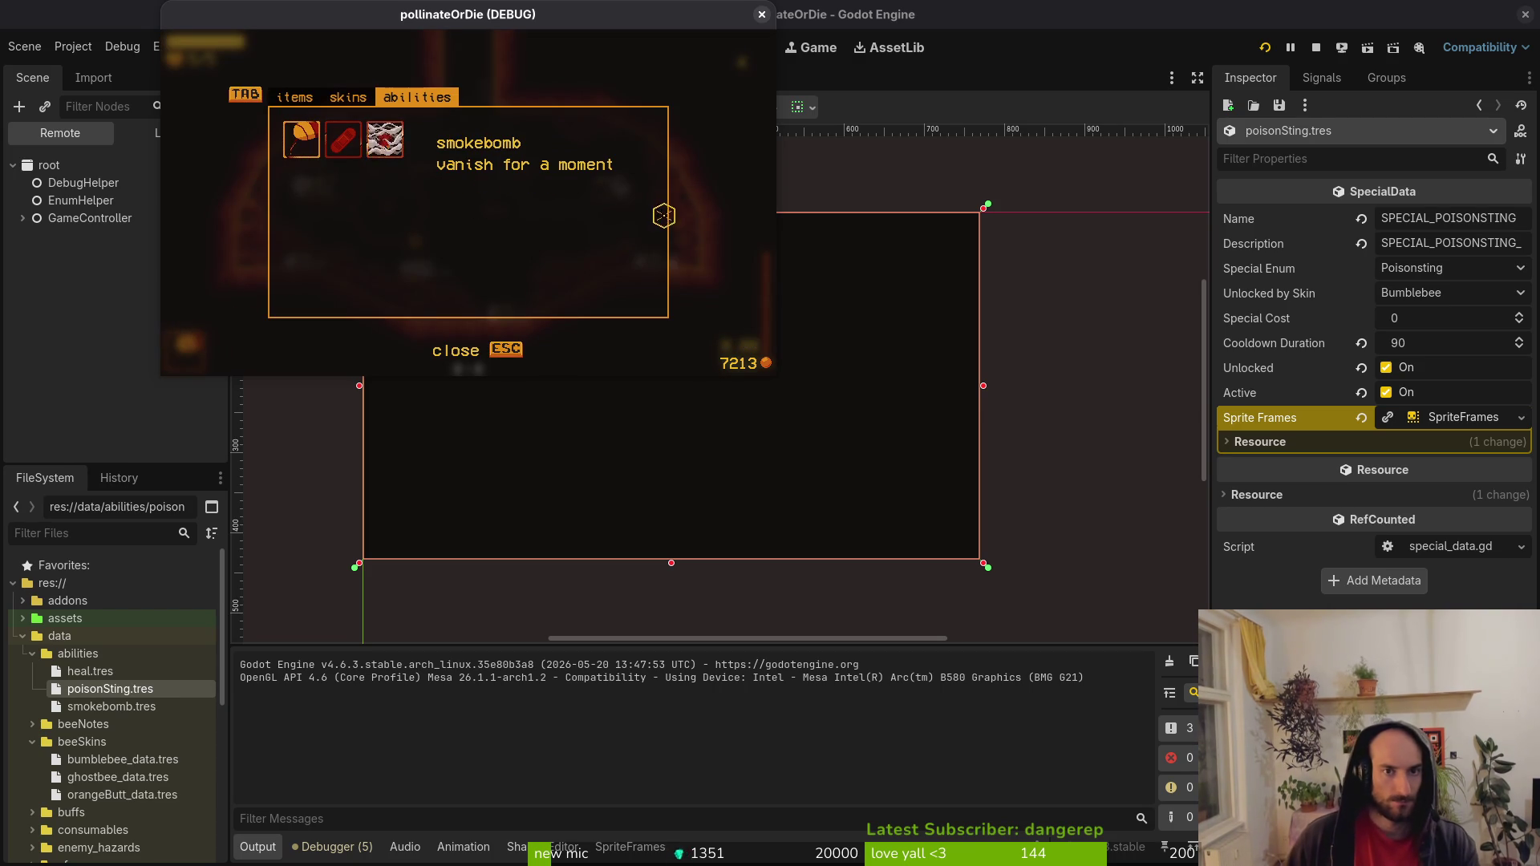
click(761, 16)
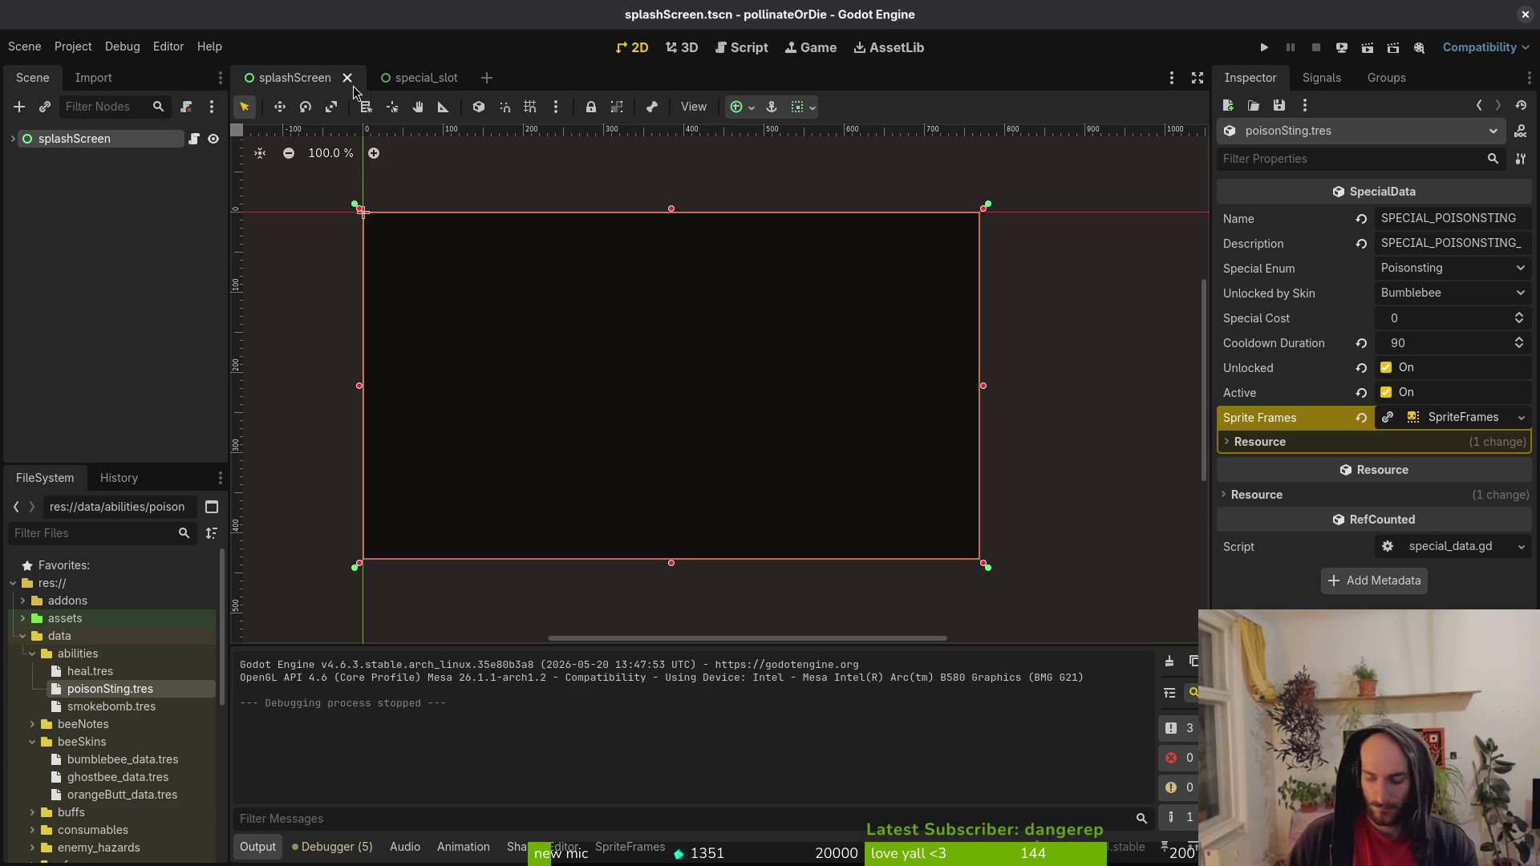
Quick-open game.controller.tscn and glance at playerManager's Special Ability Templates.
key(ctrl+shift+o)
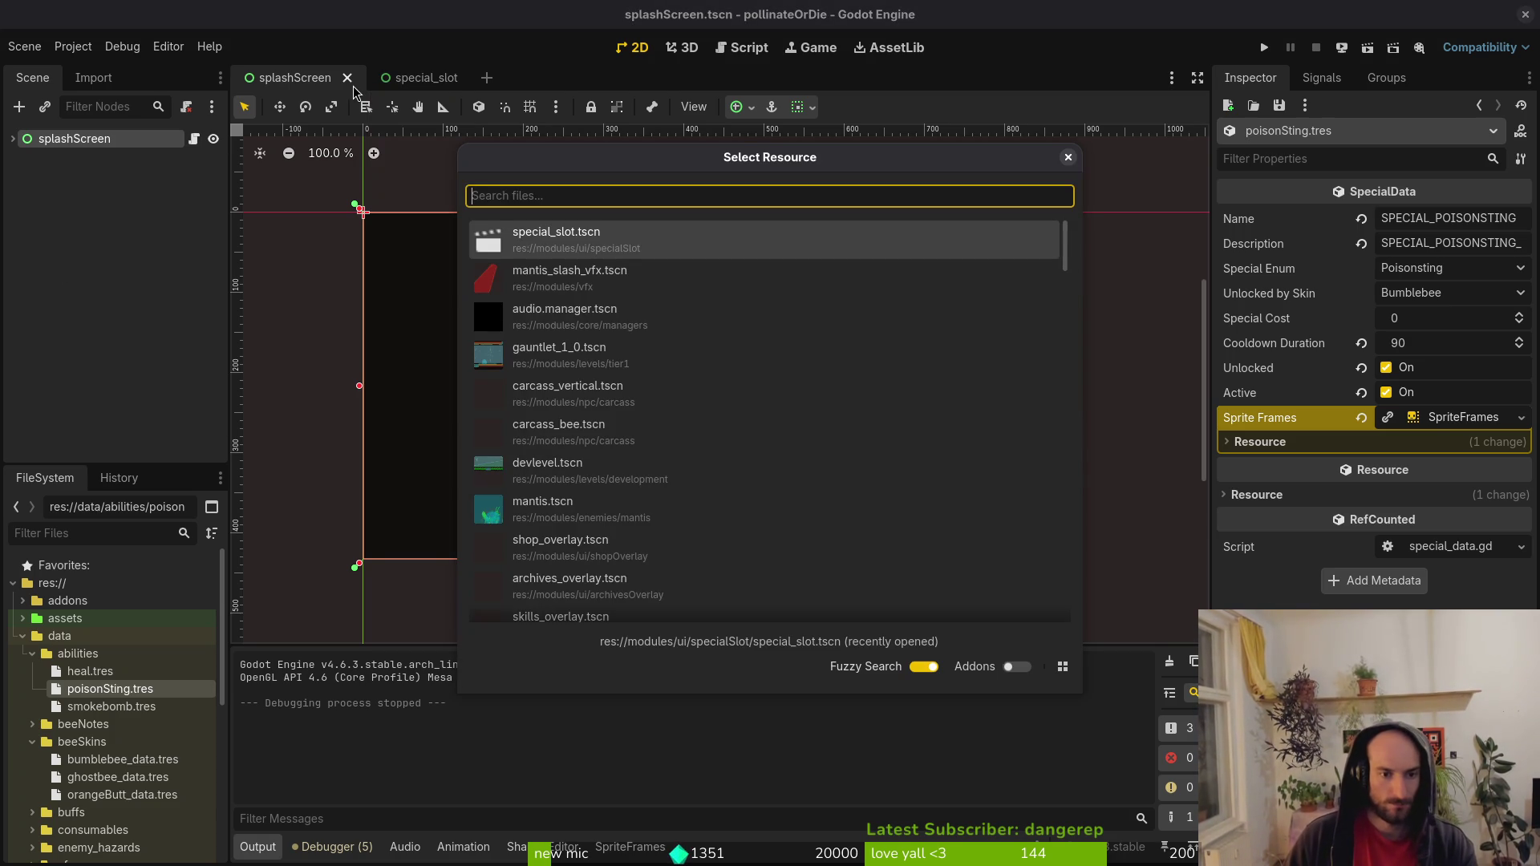
text(gamecontrol)
key(Return)
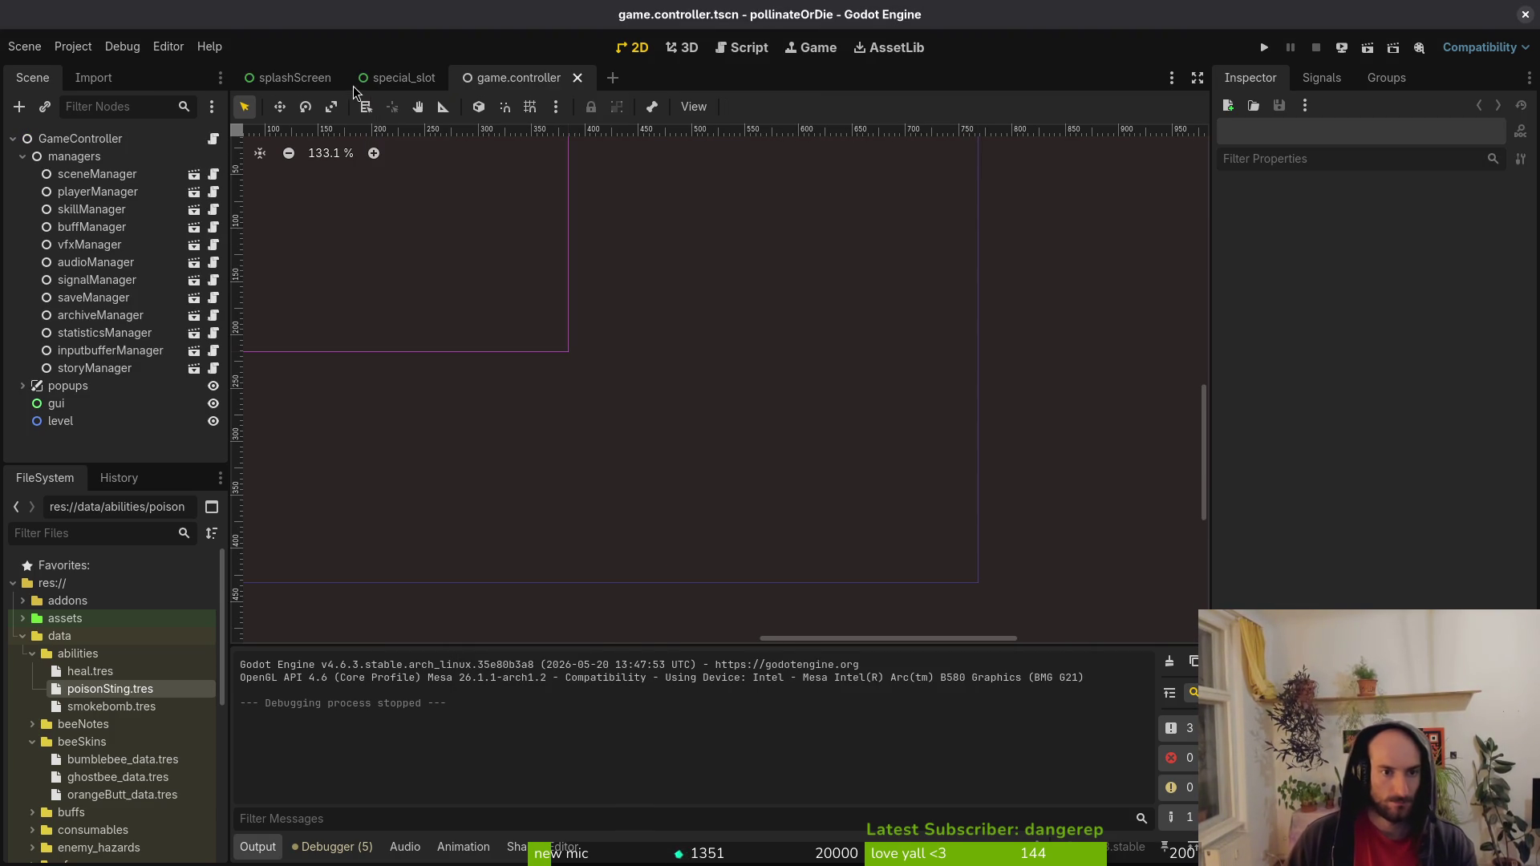
click(98, 194)
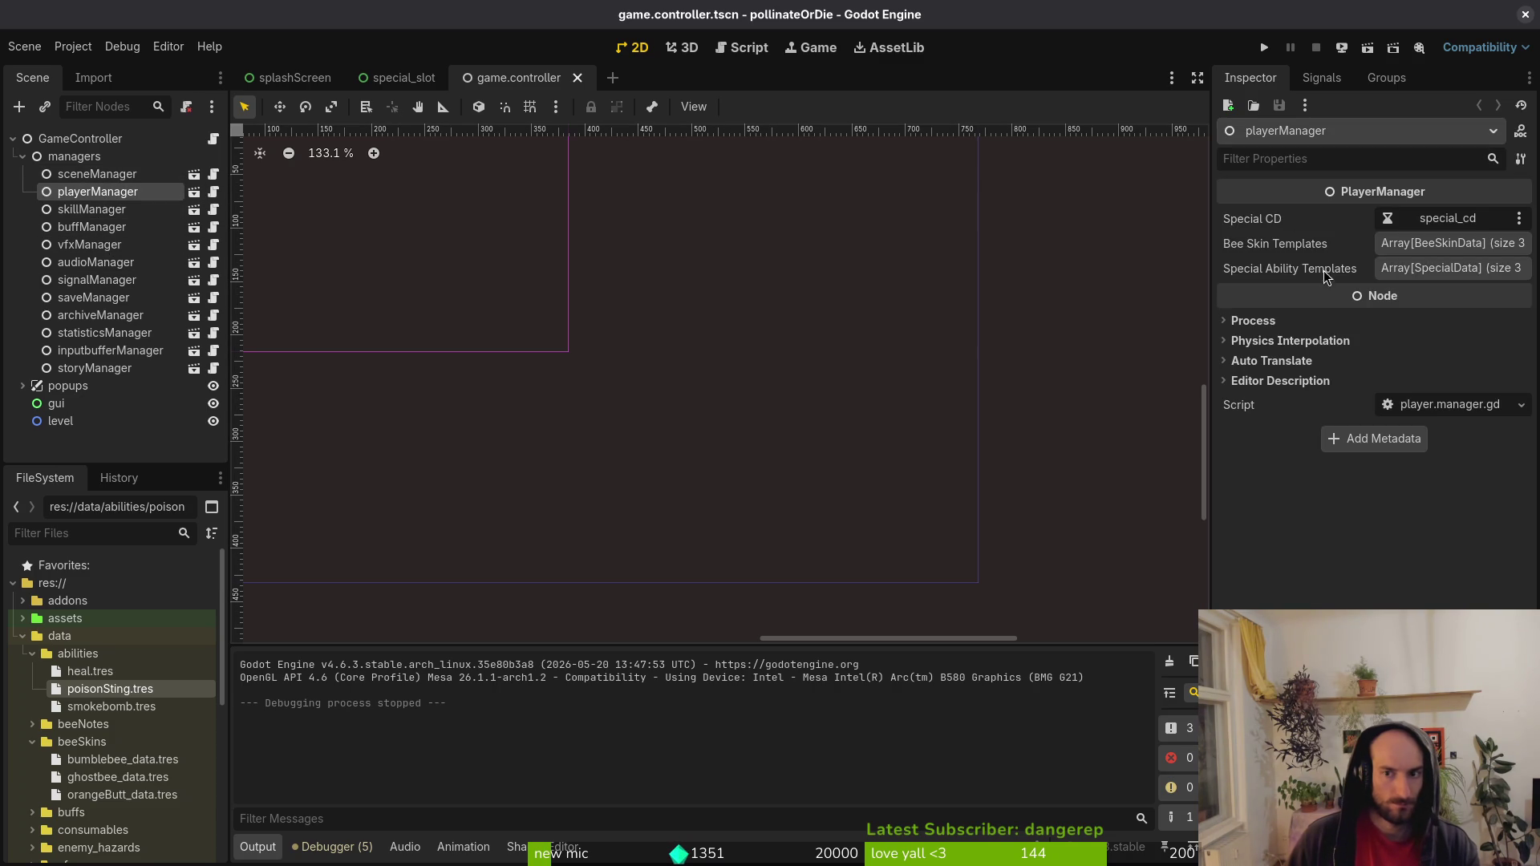
click(1440, 270)
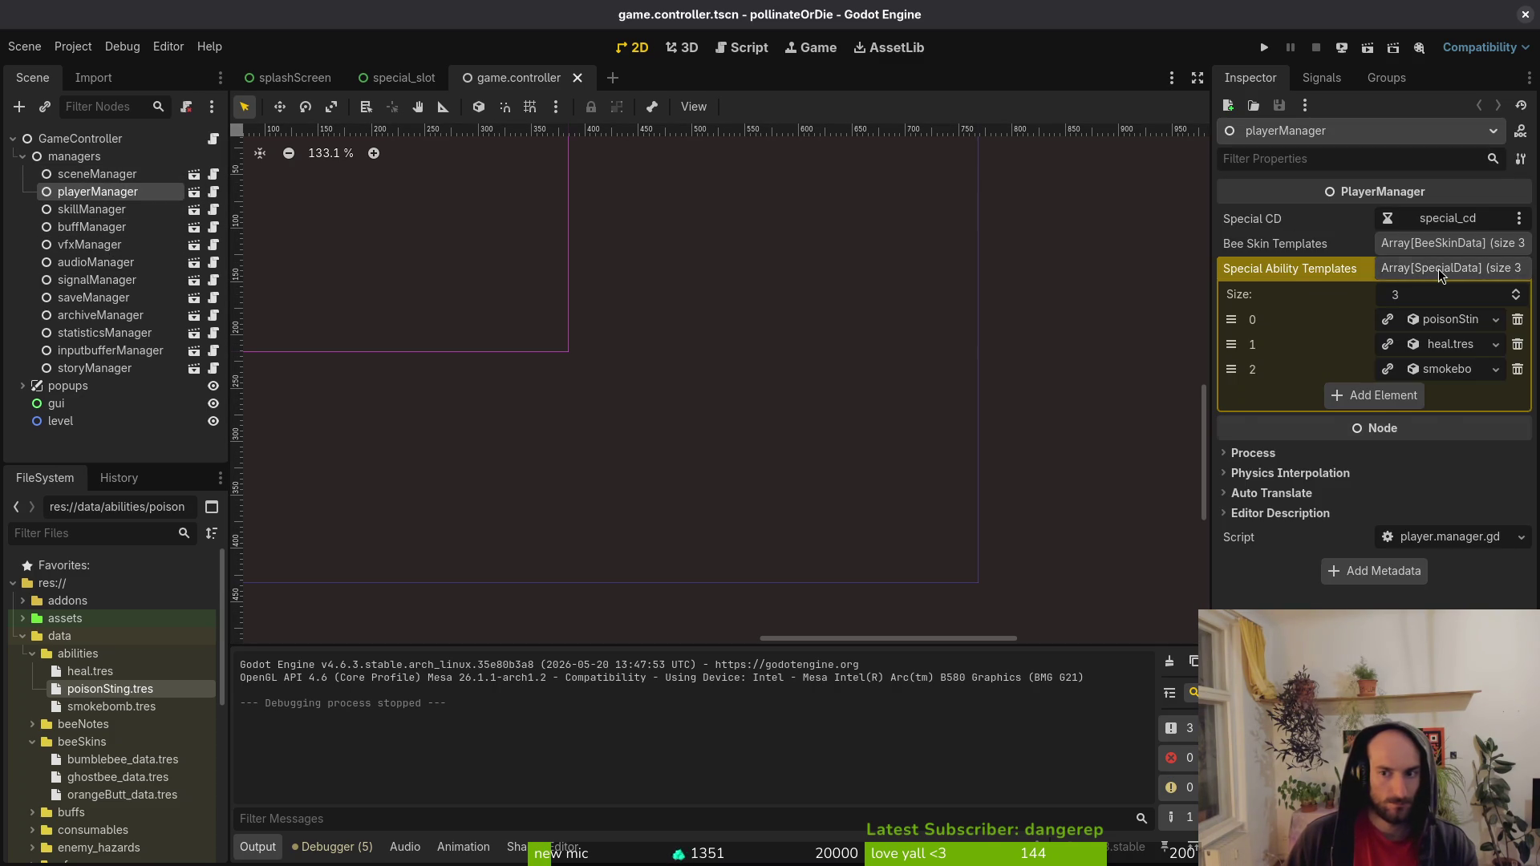
click(1440, 269)
Open player.manager.tscn and preview the poisonSting template's default and idle sprite frames.
key(shift+alt+o)
text(player.ma)
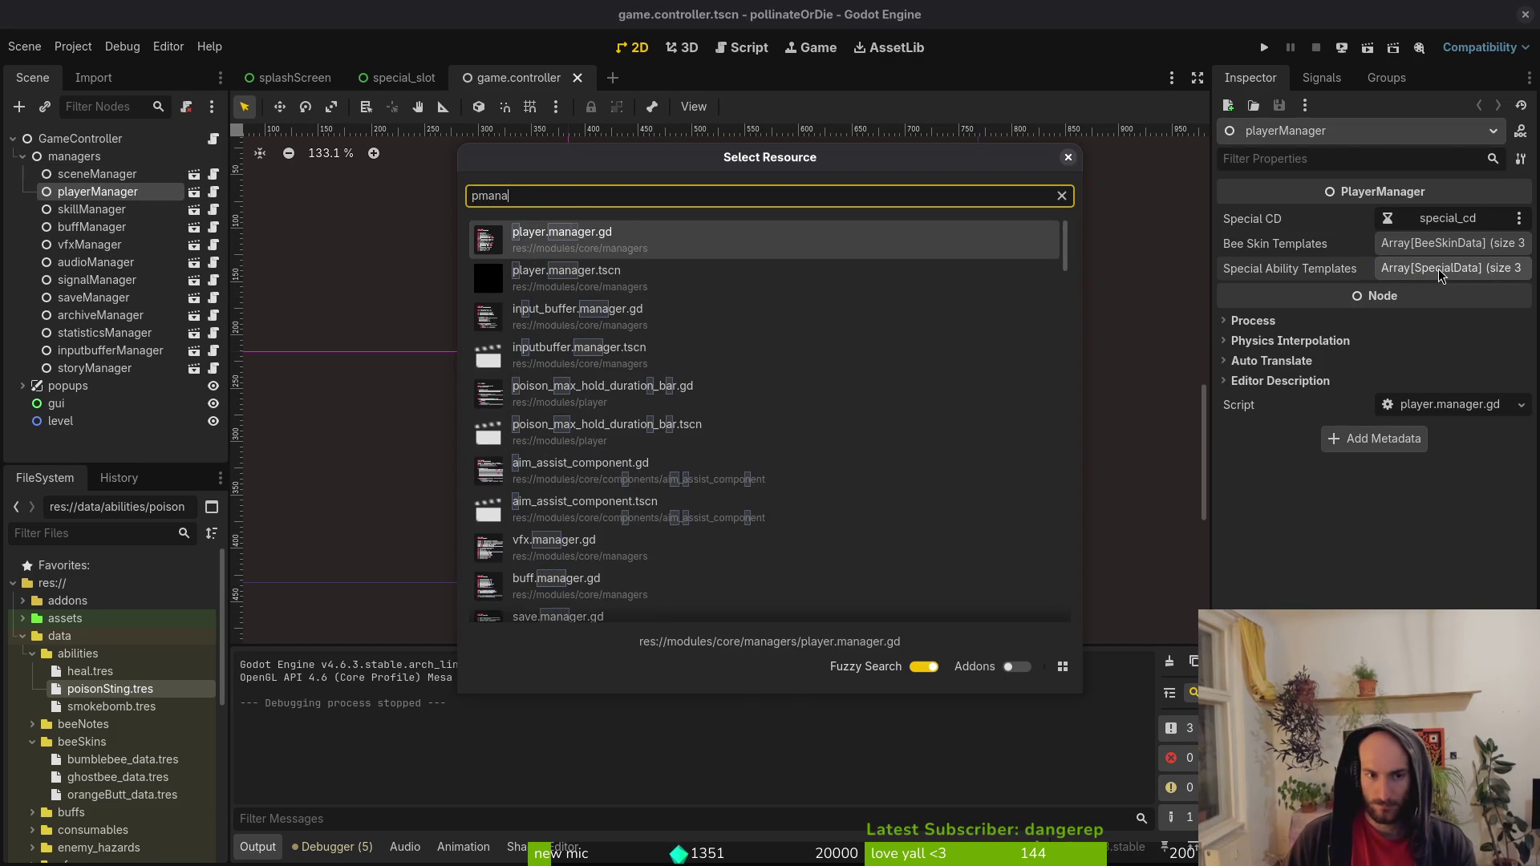
key(Return)
click(35, 140)
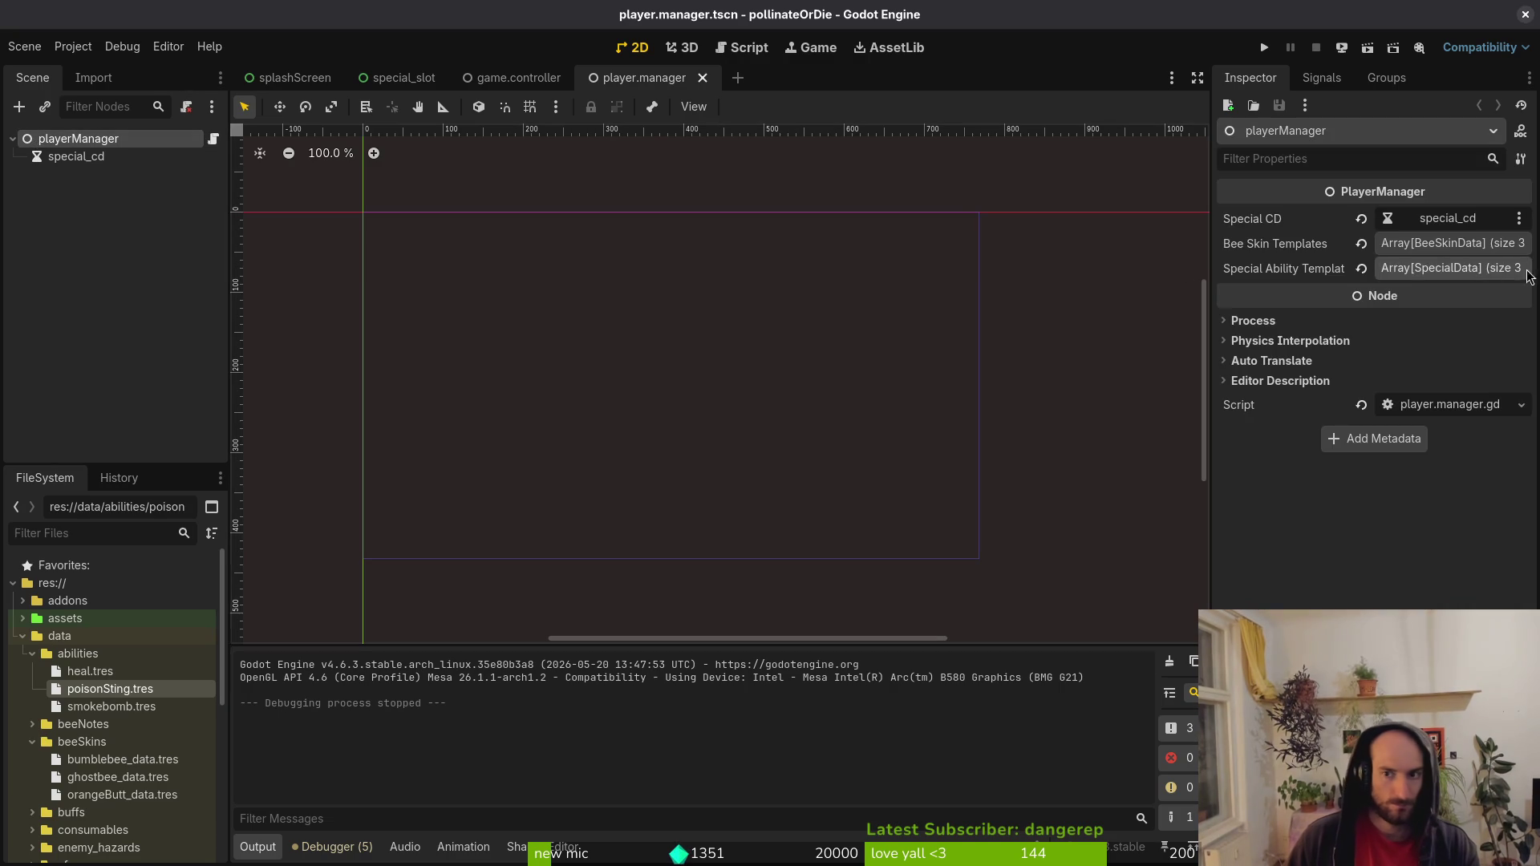
click(1440, 270)
click(1450, 319)
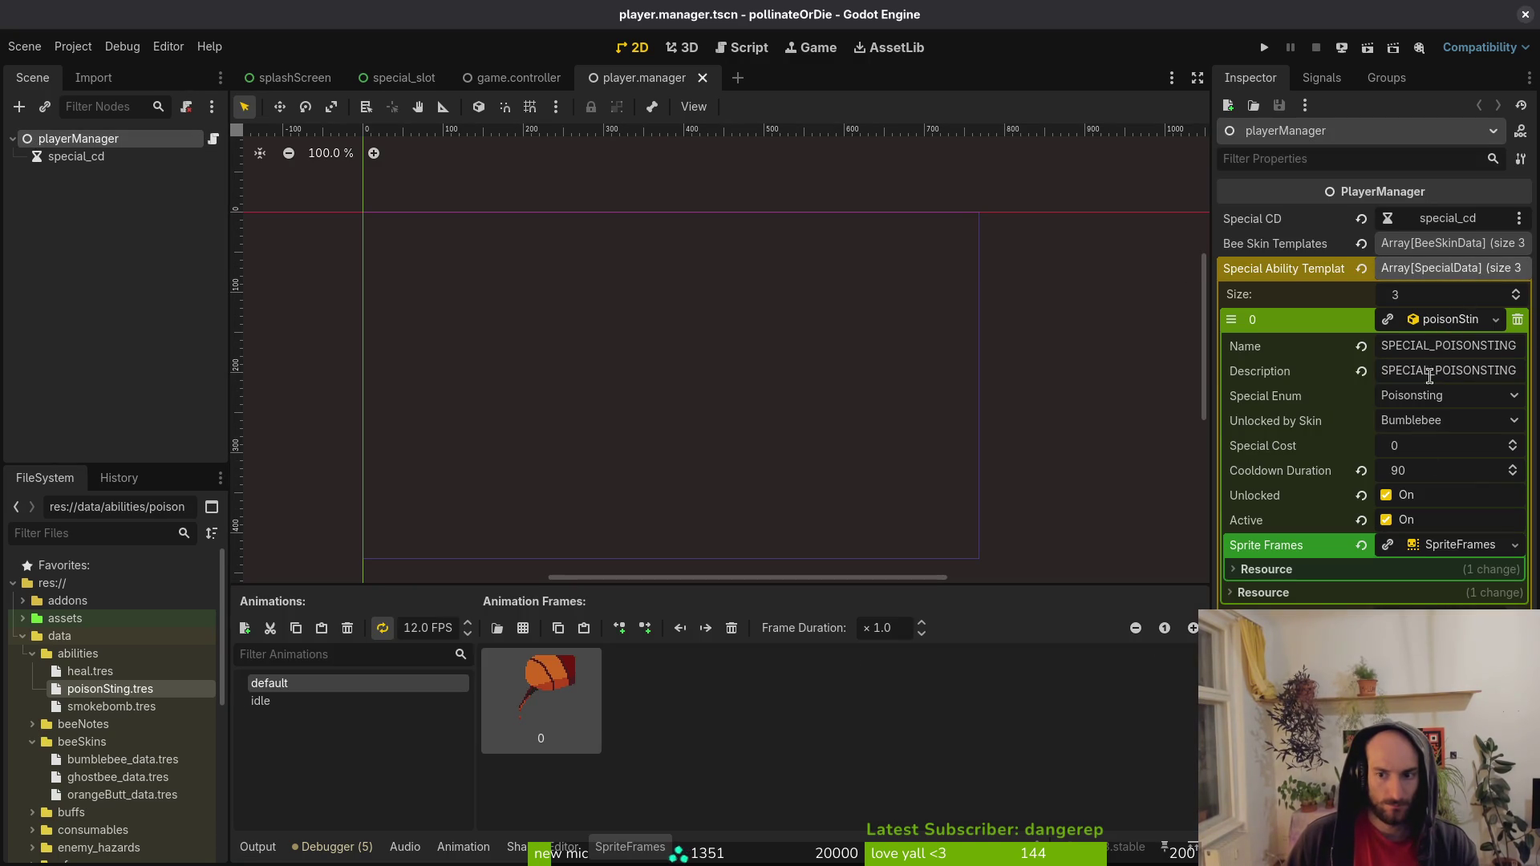
click(1458, 546)
click(1458, 546)
click(345, 703)
click(350, 684)
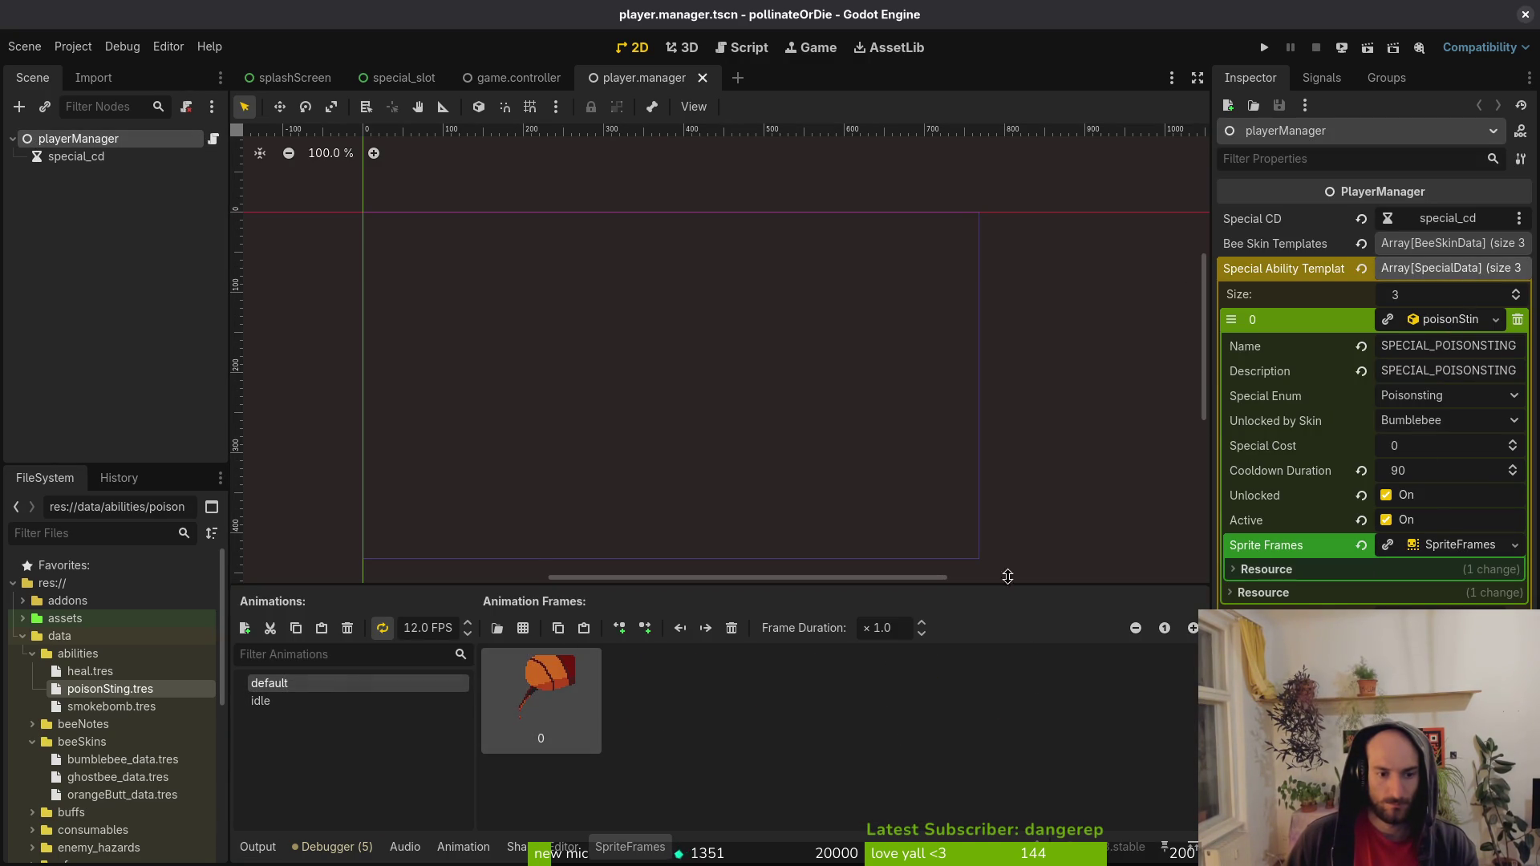
click(1457, 319)
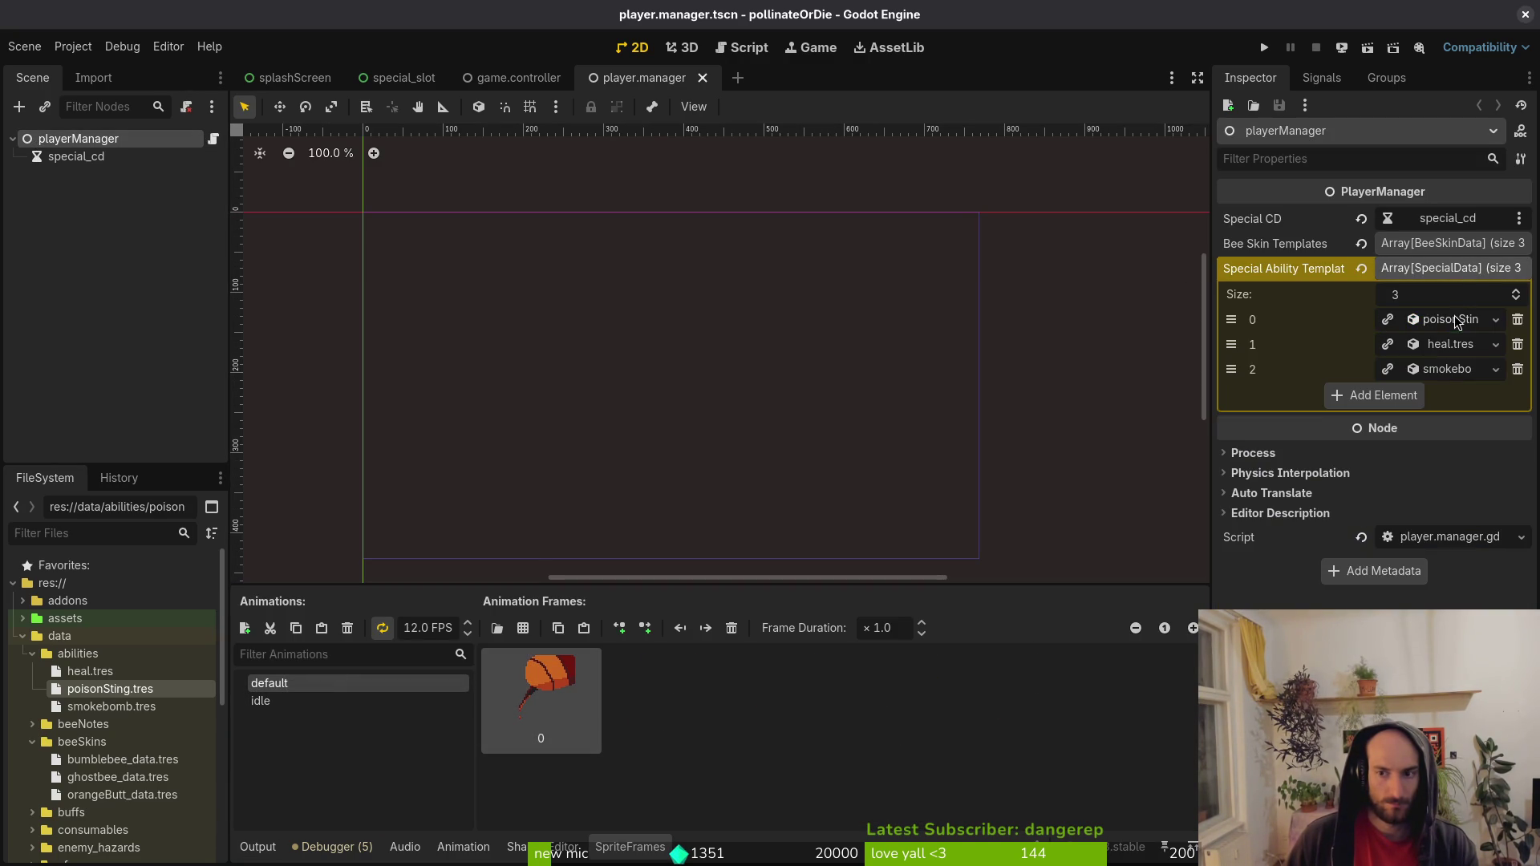
Inspect the smokebomb template (cooldown 60) and preview its idle and default animations.
click(1448, 370)
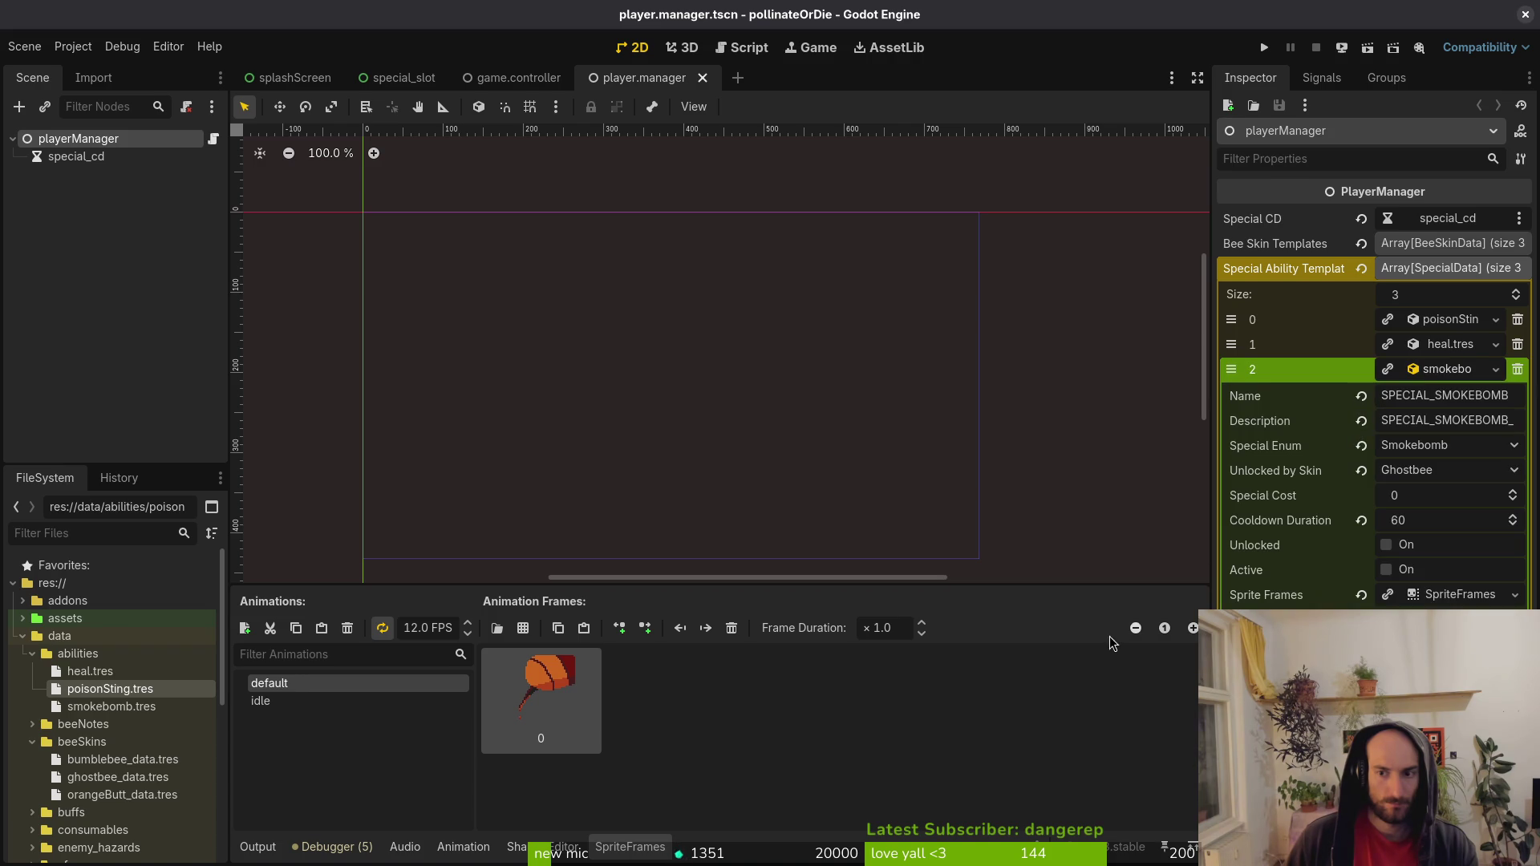
click(1437, 598)
click(1457, 598)
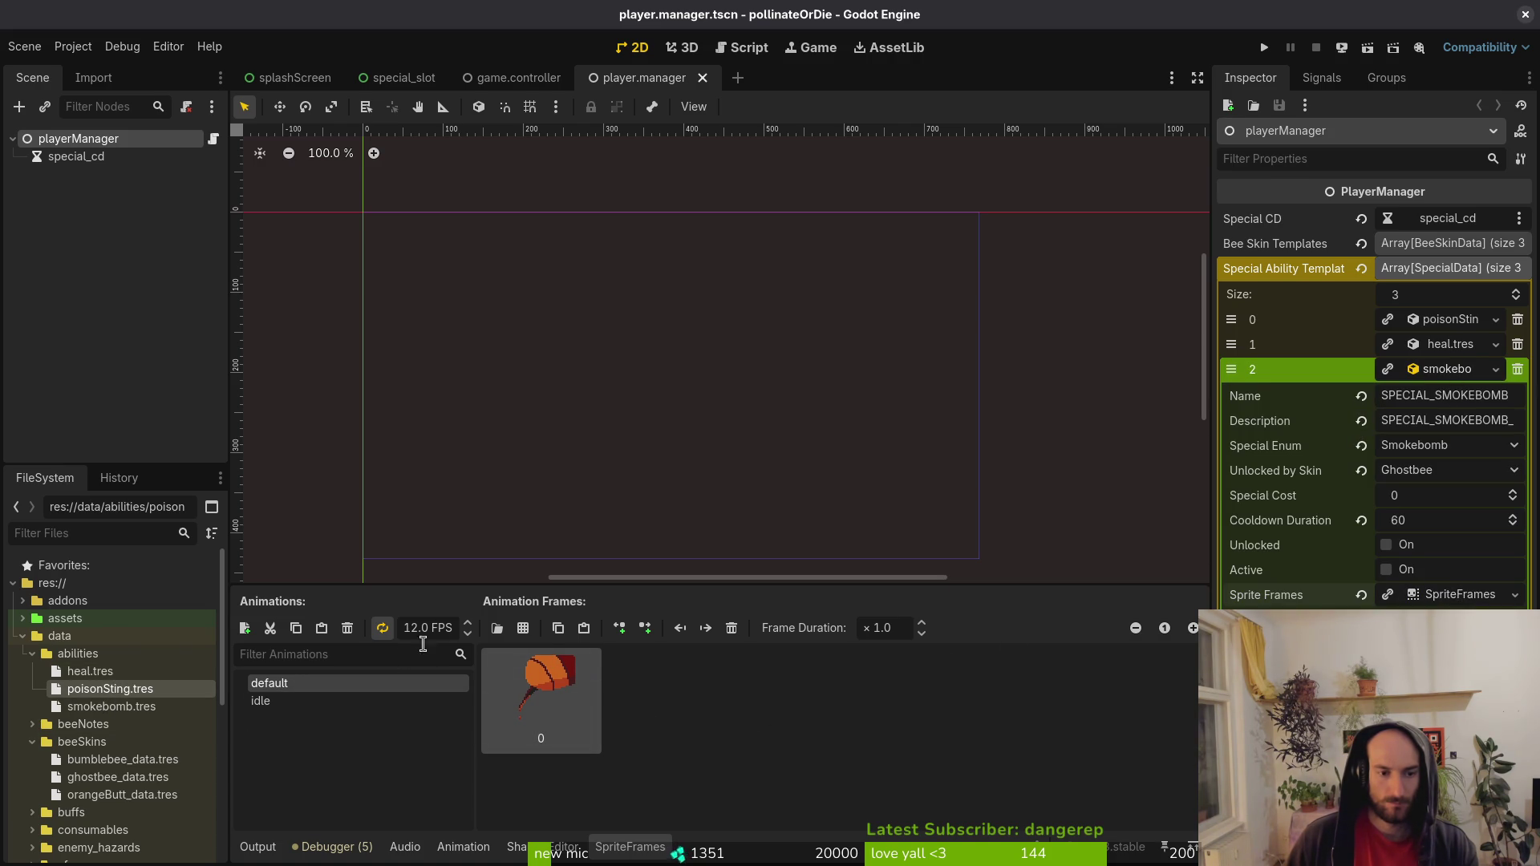
click(76, 157)
click(77, 139)
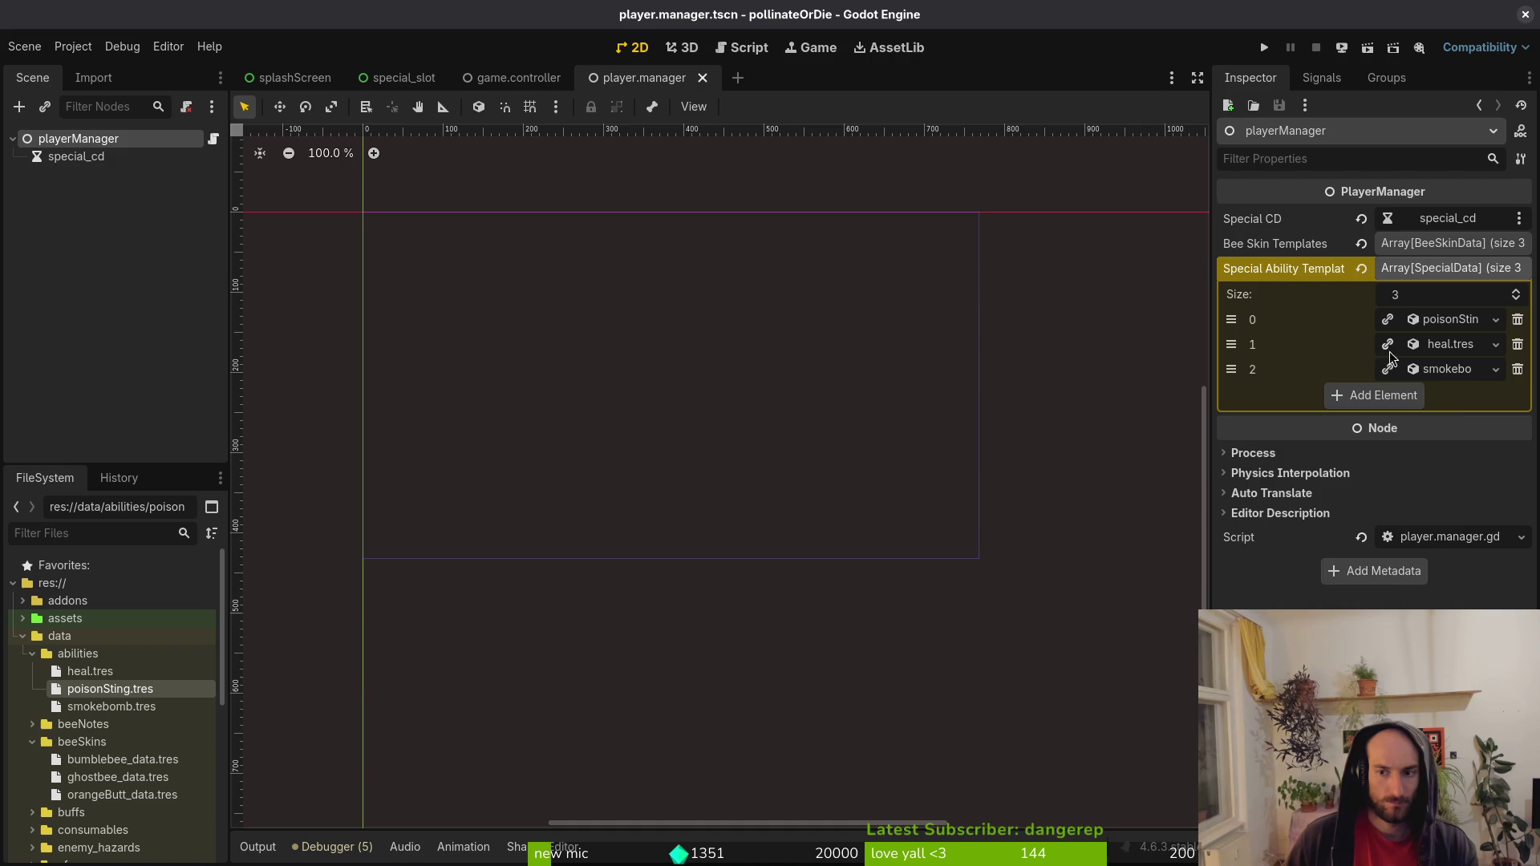
click(1449, 370)
click(1456, 597)
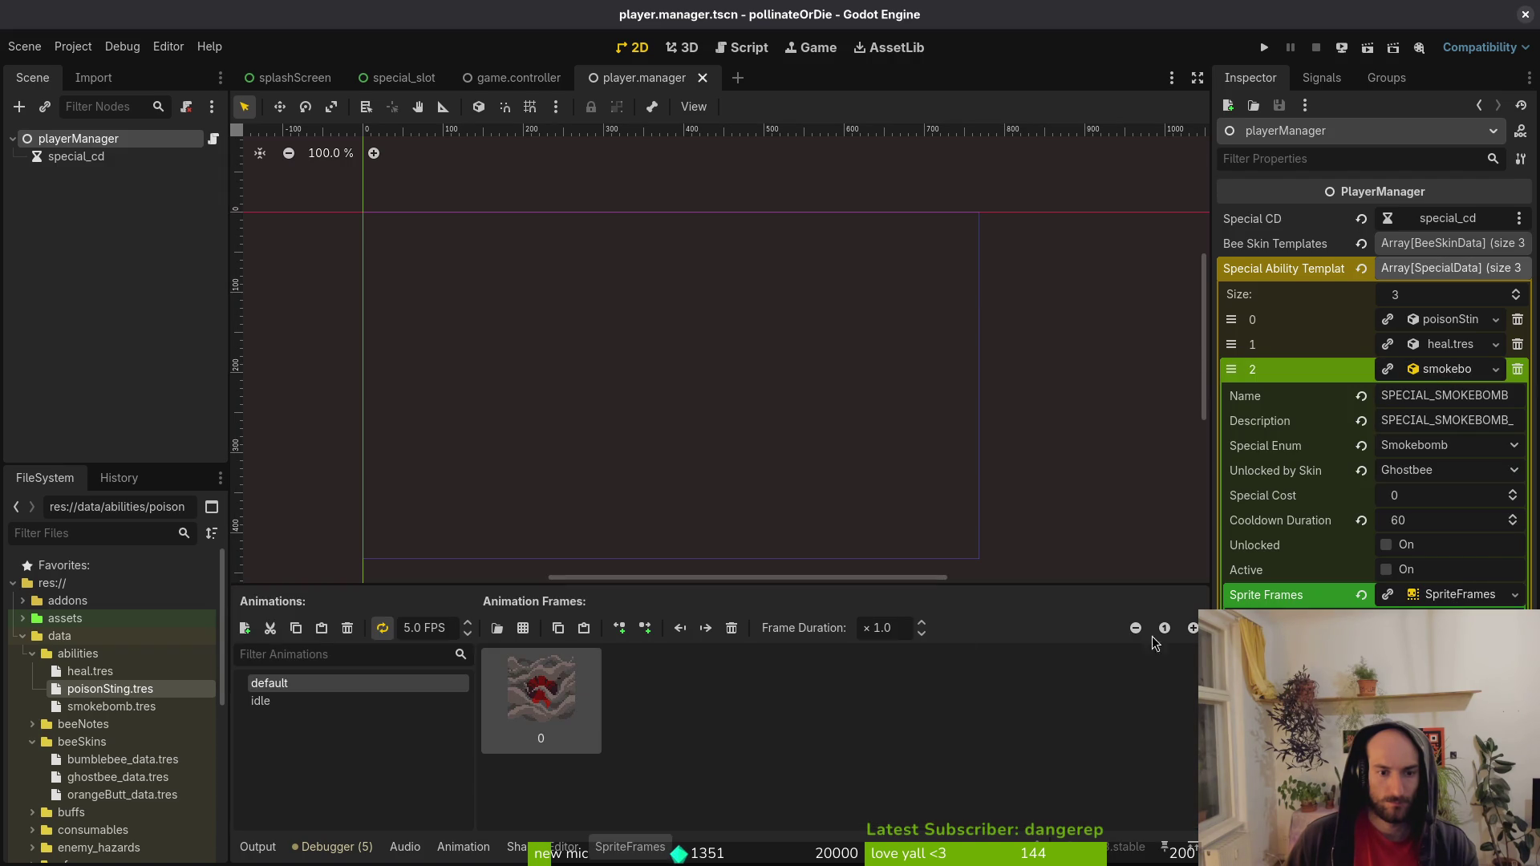
click(300, 703)
click(313, 686)
click(331, 687)
click(317, 701)
click(973, 281)
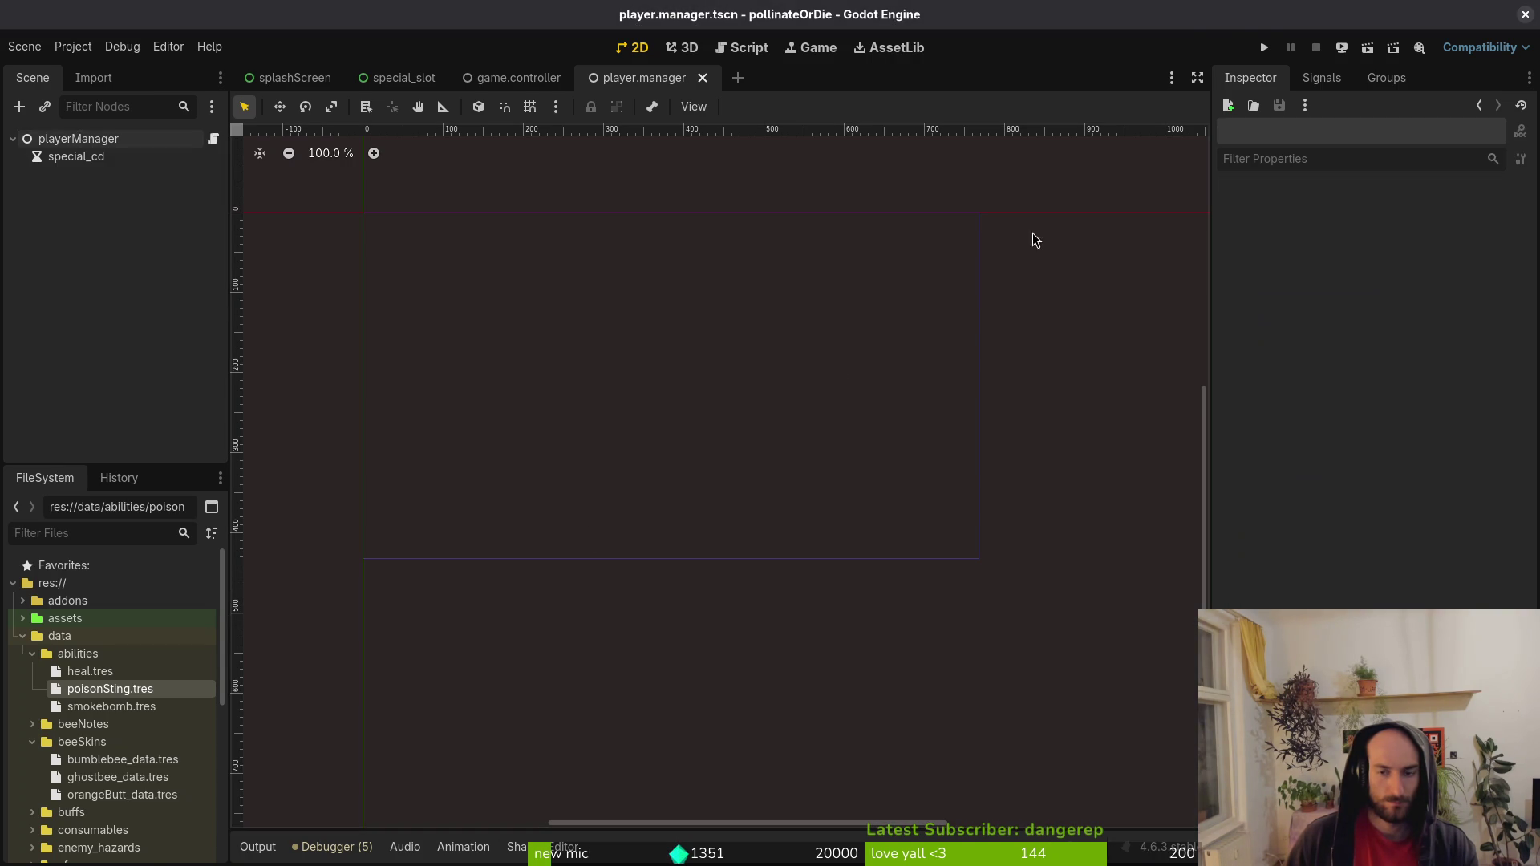
Trash savefile.tres from the user data folder and relaunch the game to a fresh menu.
click(1264, 47)
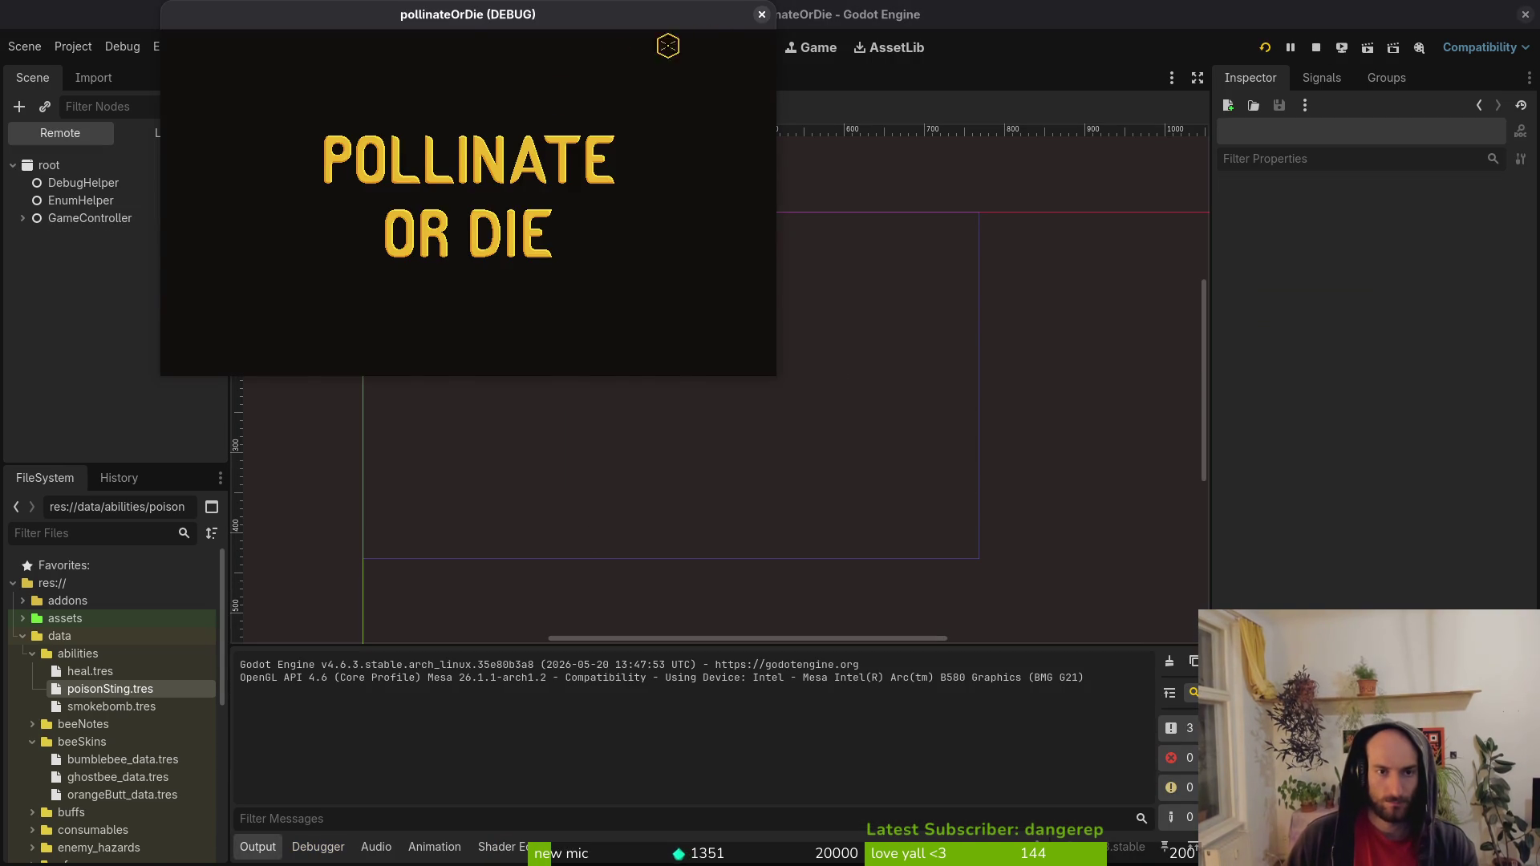
click(762, 14)
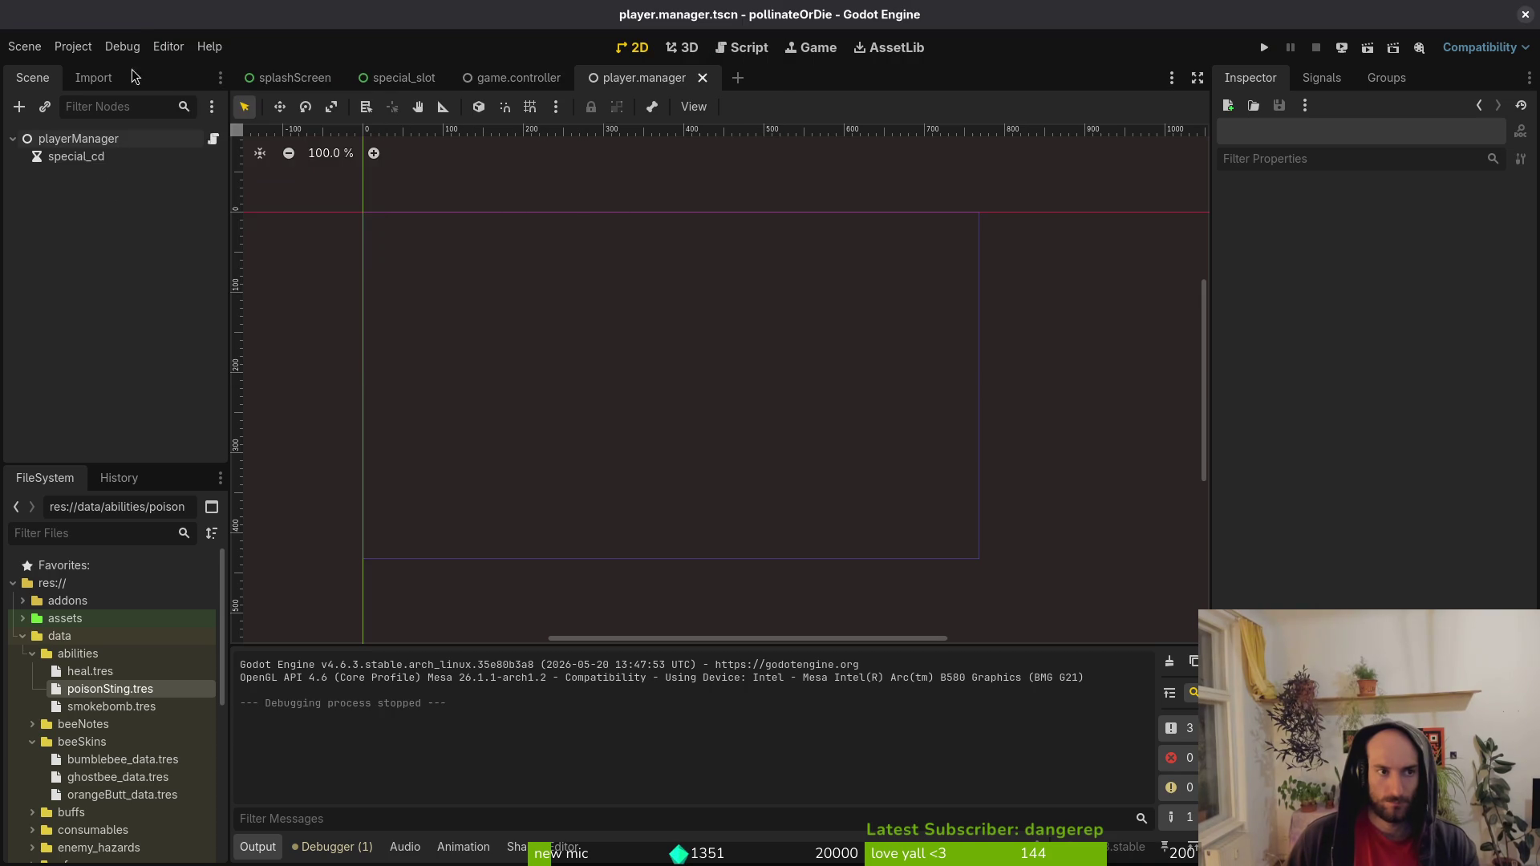
click(73, 46)
click(132, 197)
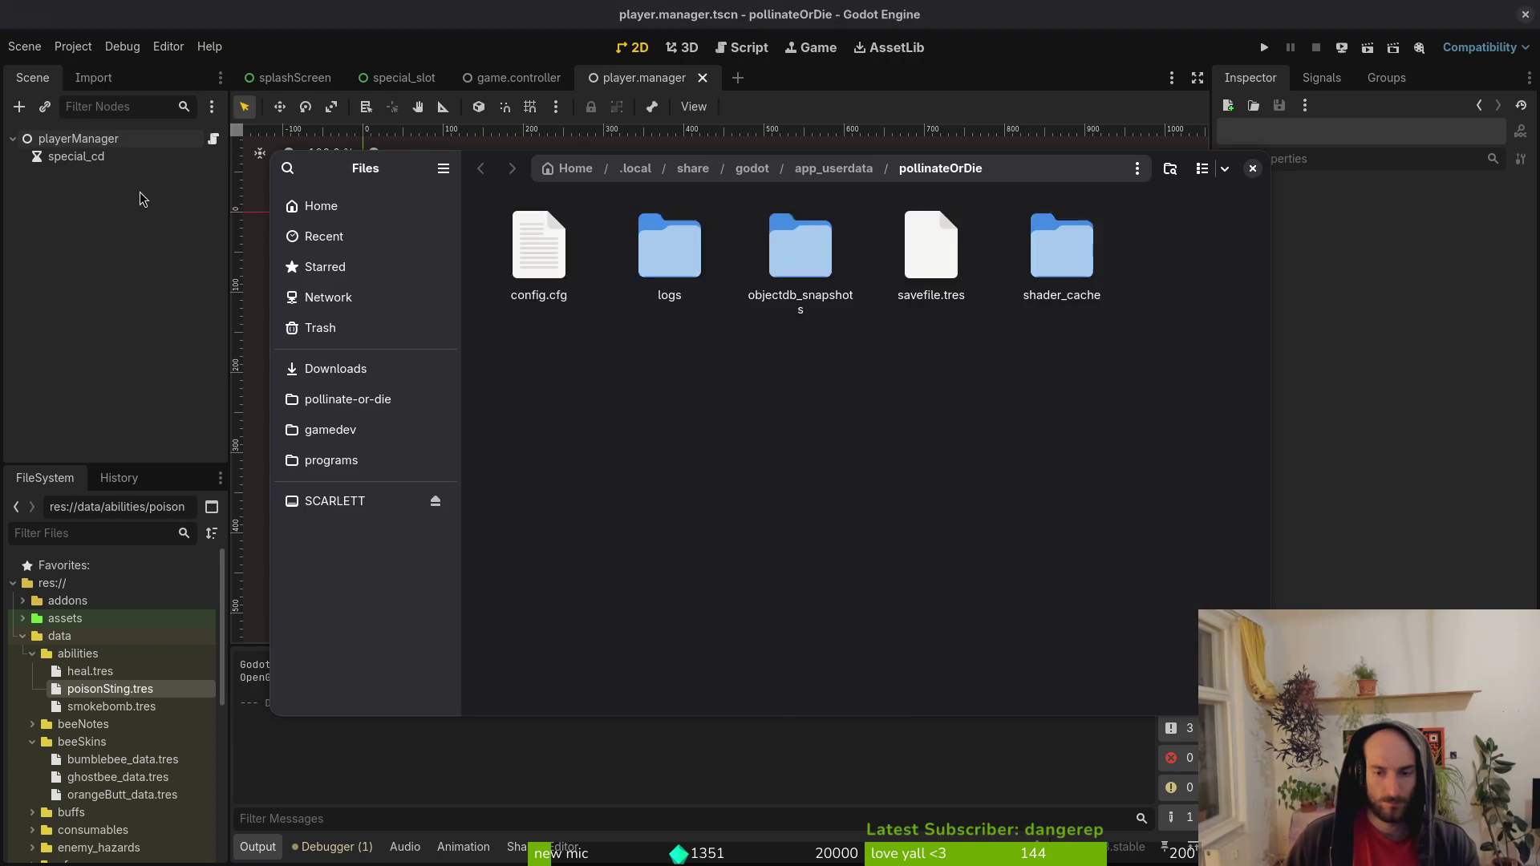
click(1252, 167)
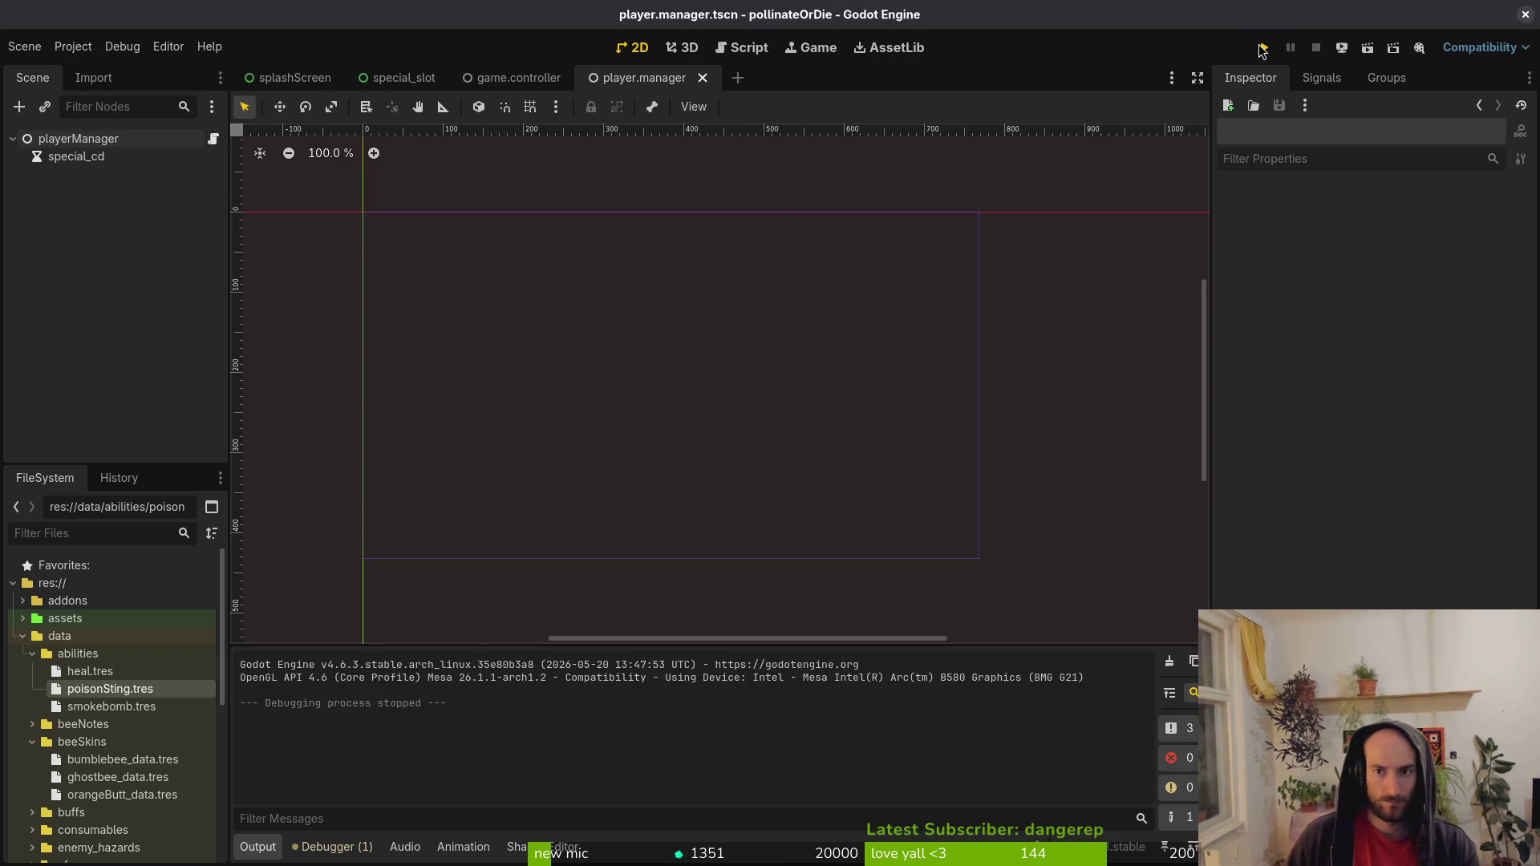
click(1264, 47)
key(Return)
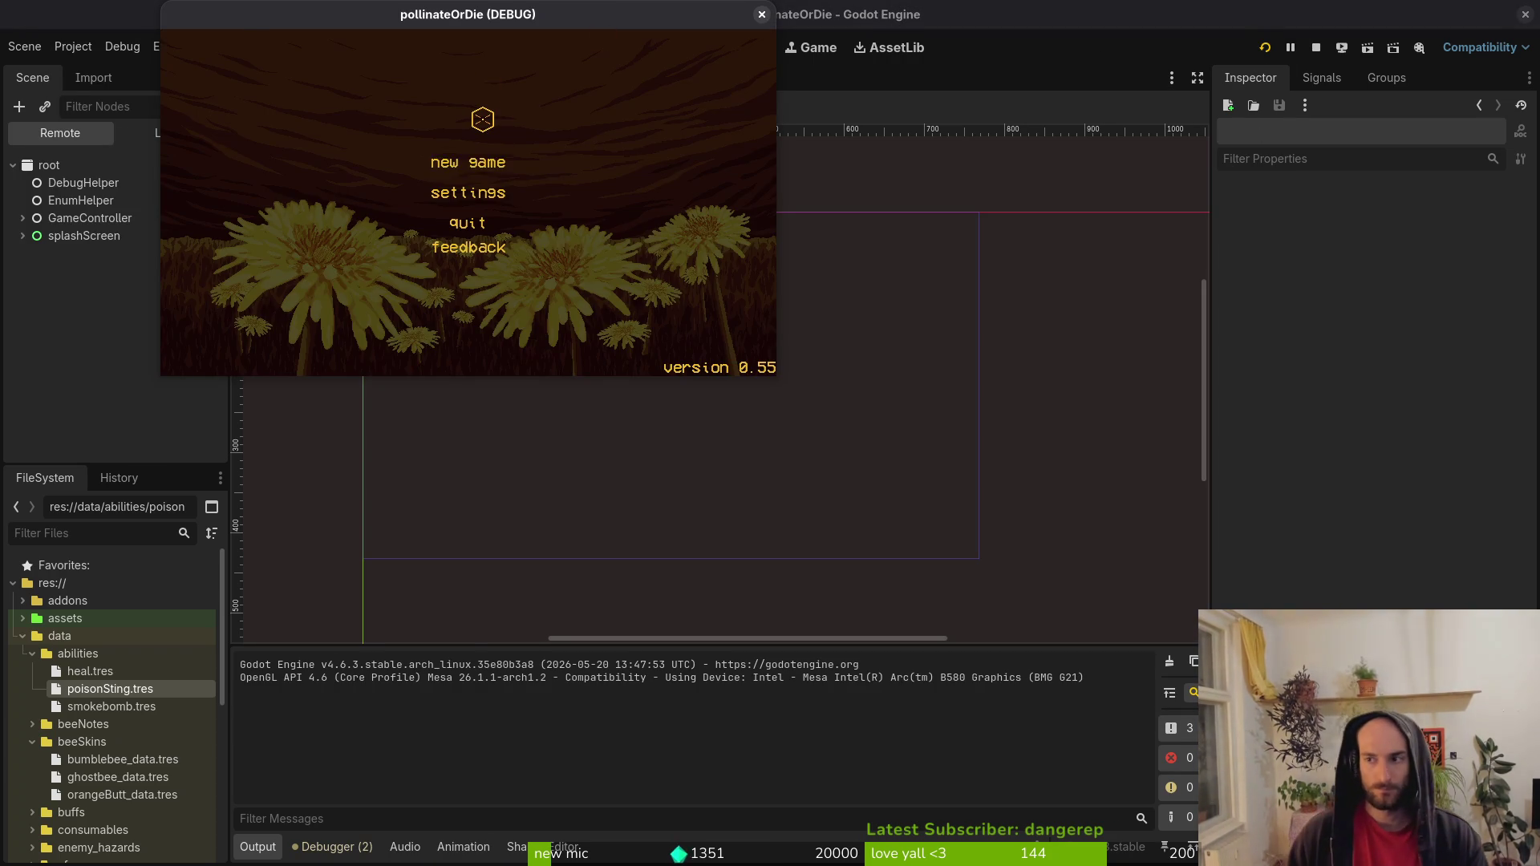
Enter the hive and grant 10000 money through the in-game debug menu.
key(space)
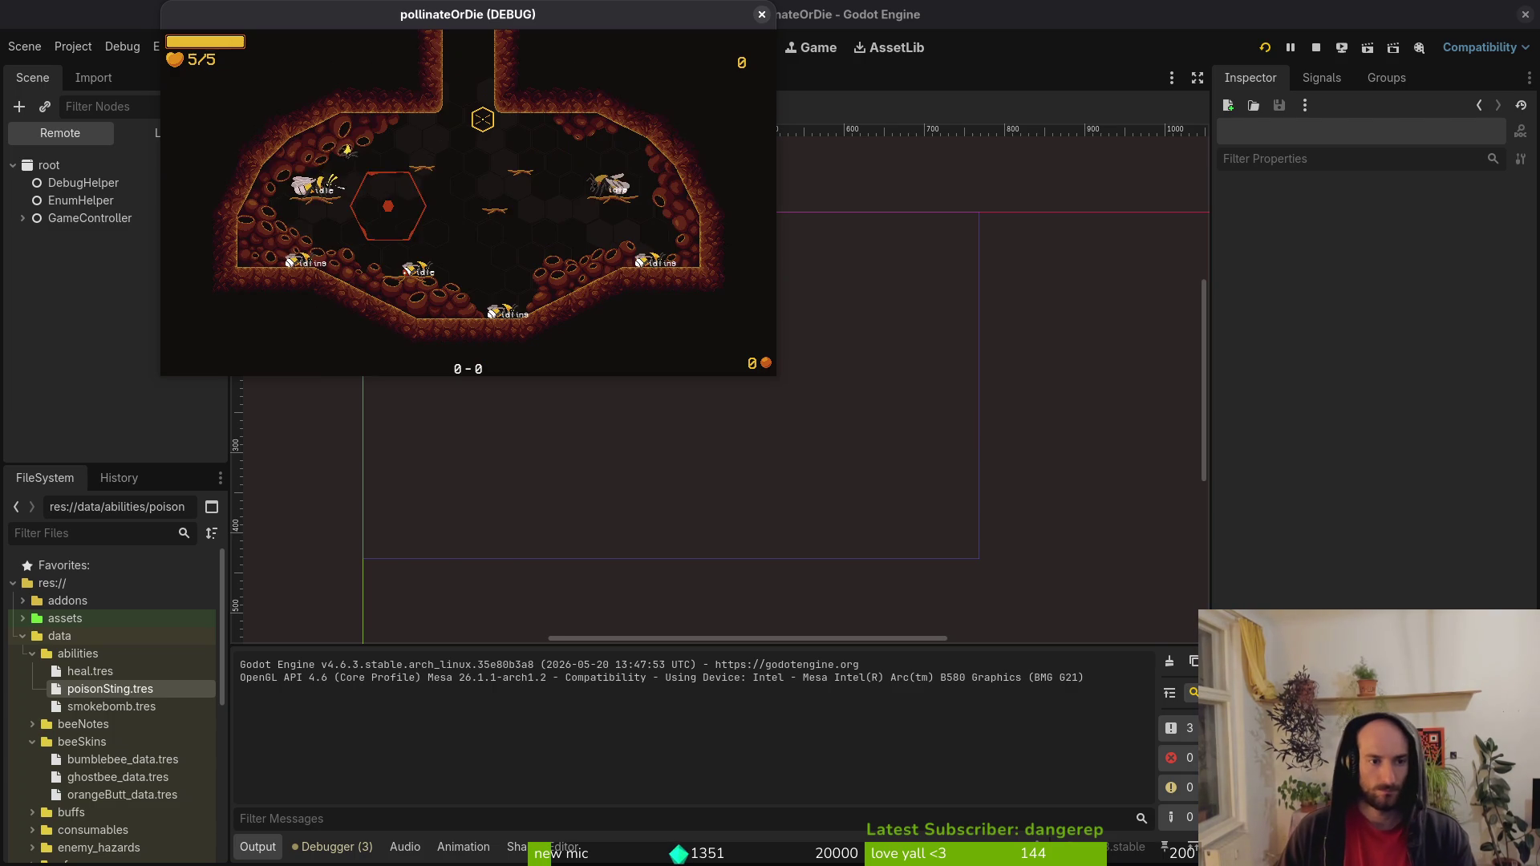
key(Tab)
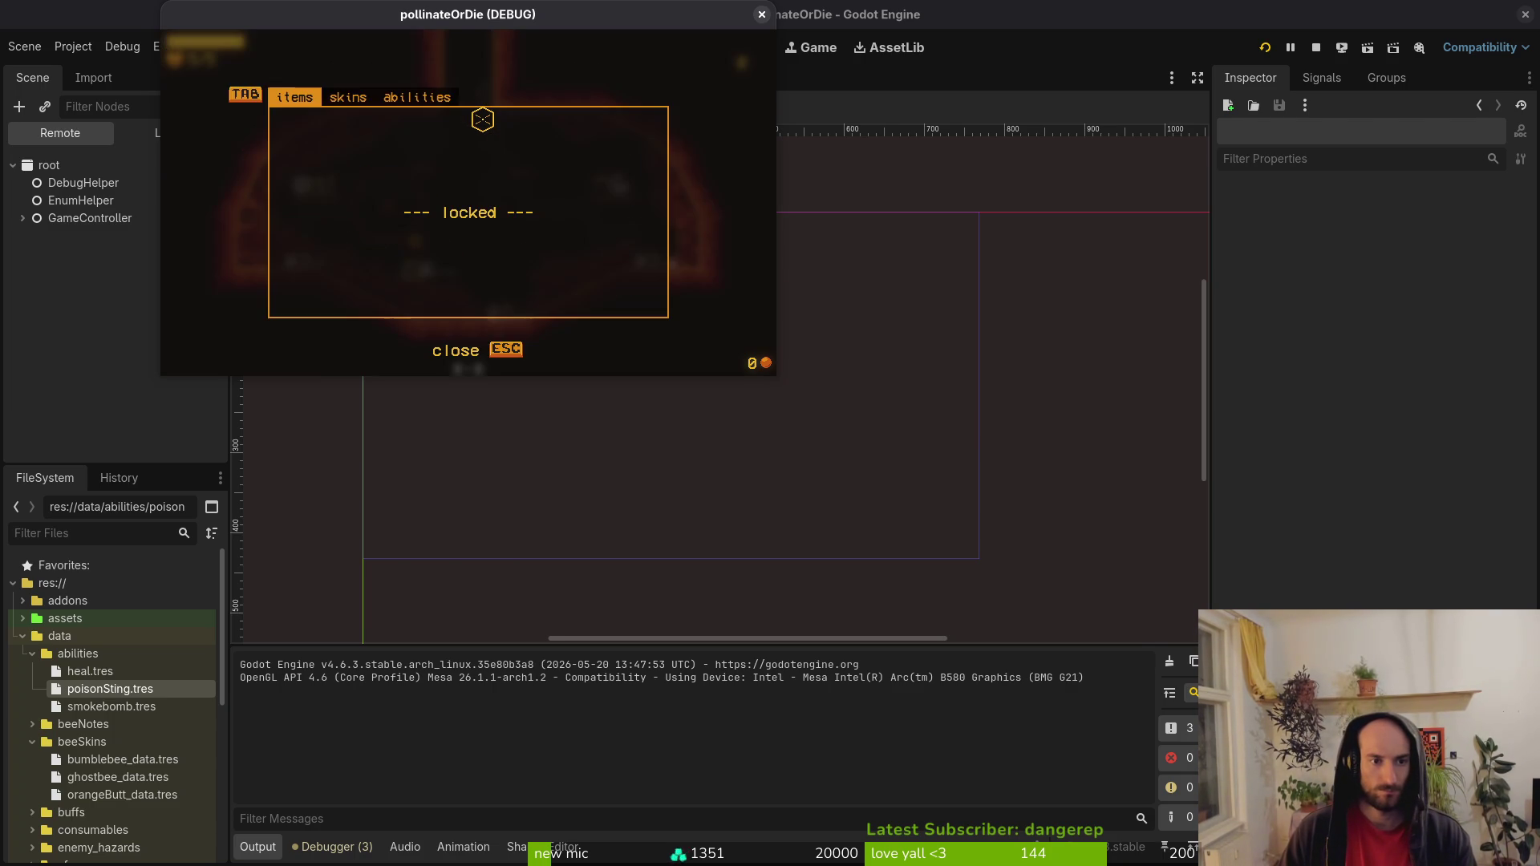
key(Tab)
key(Tab)
key(Escape)
key(Escape)
key(Down)
key(Down)
key(Up)
key(Return)
key(Return)
key(Escape)
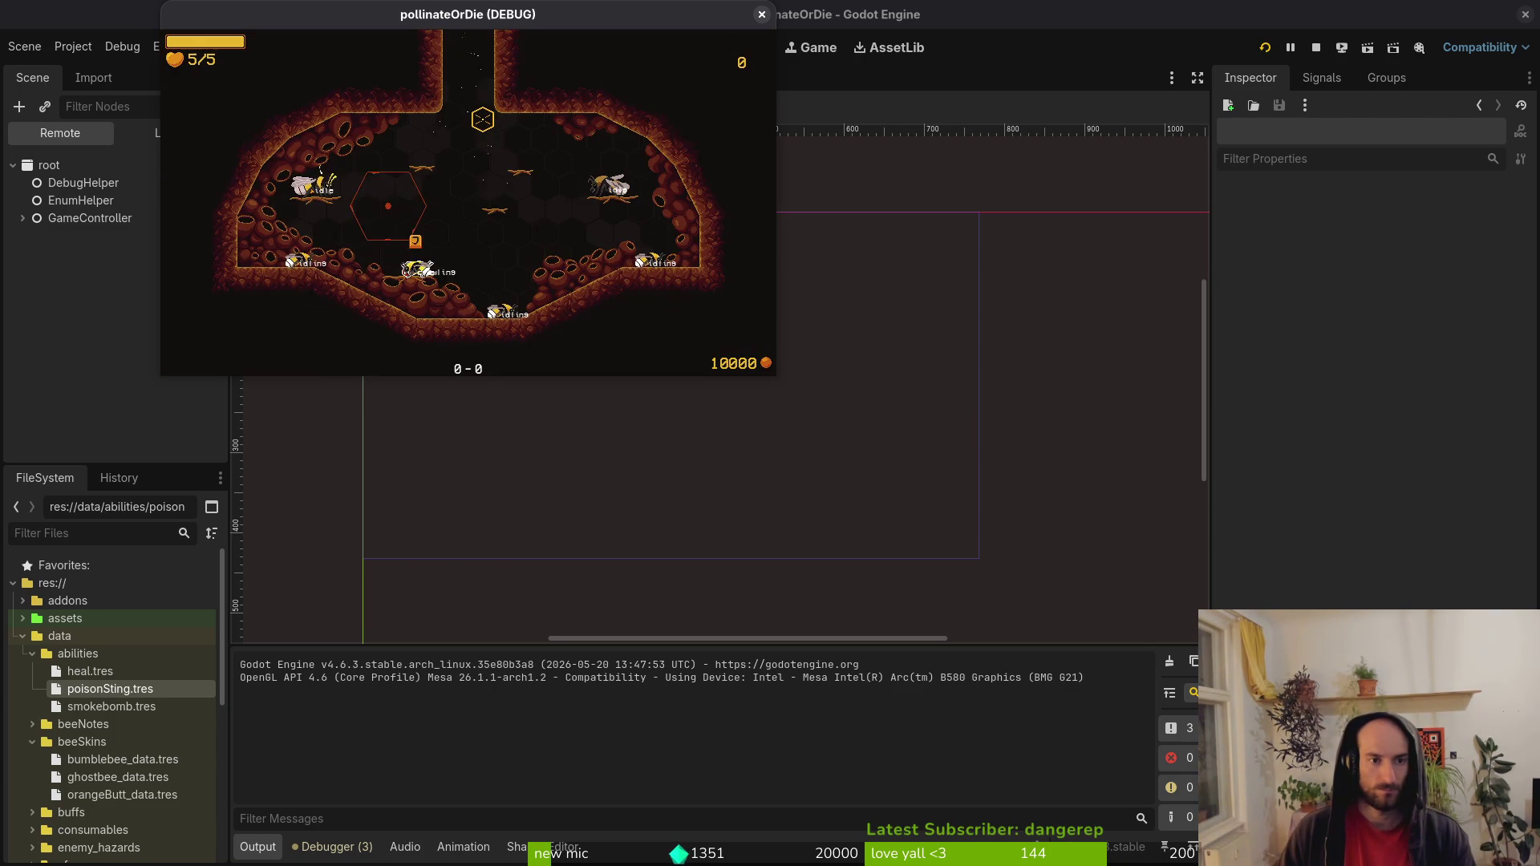
key(Tab)
Browse the overlay tabs and buy the special ability upgrade.
key(Tab)
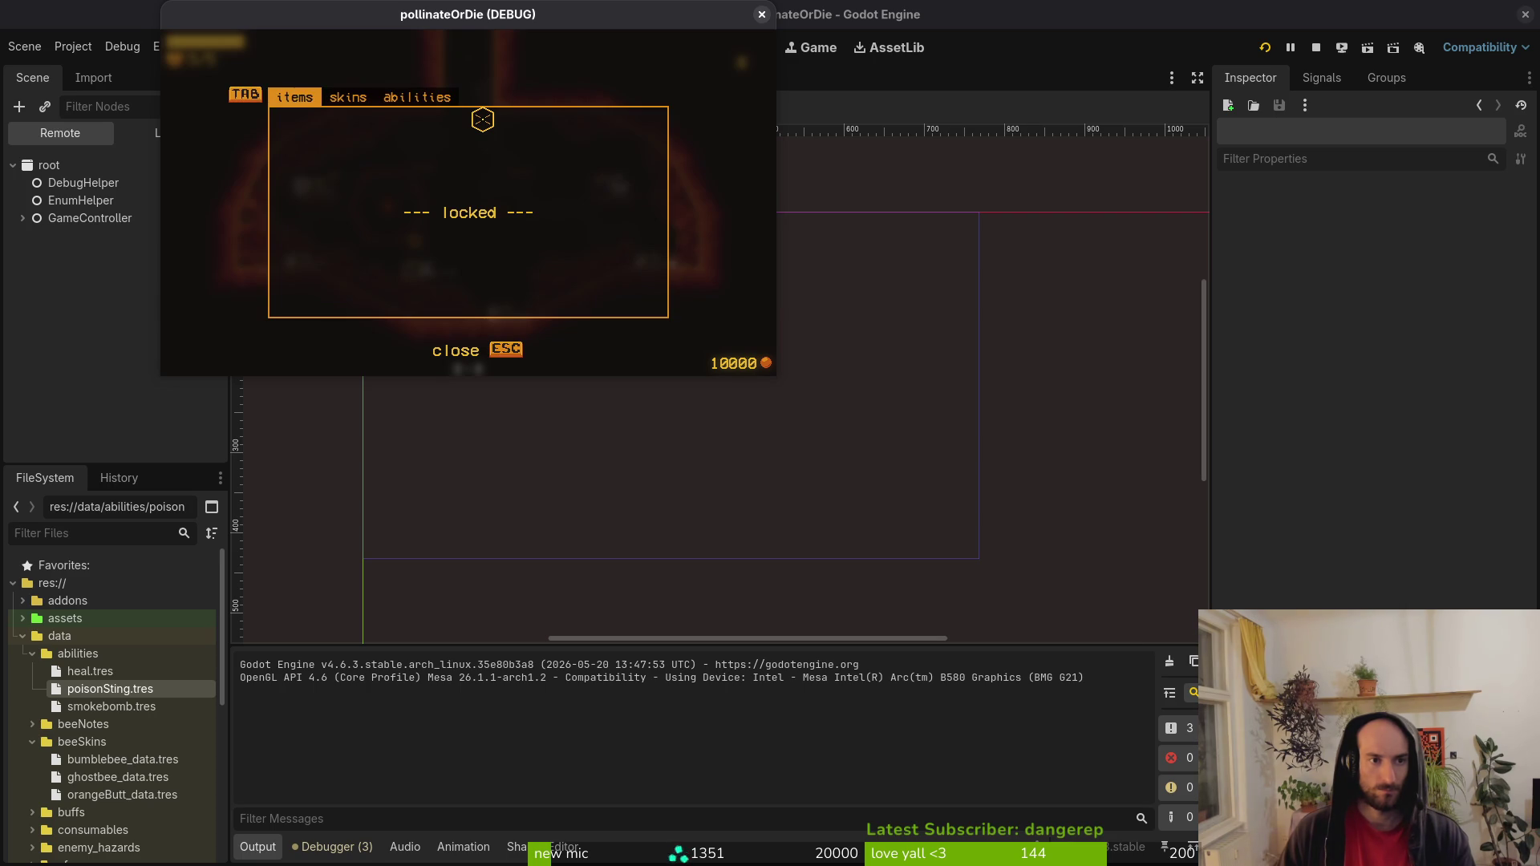
key(Tab)
key(Right)
key(Right)
key(Tab)
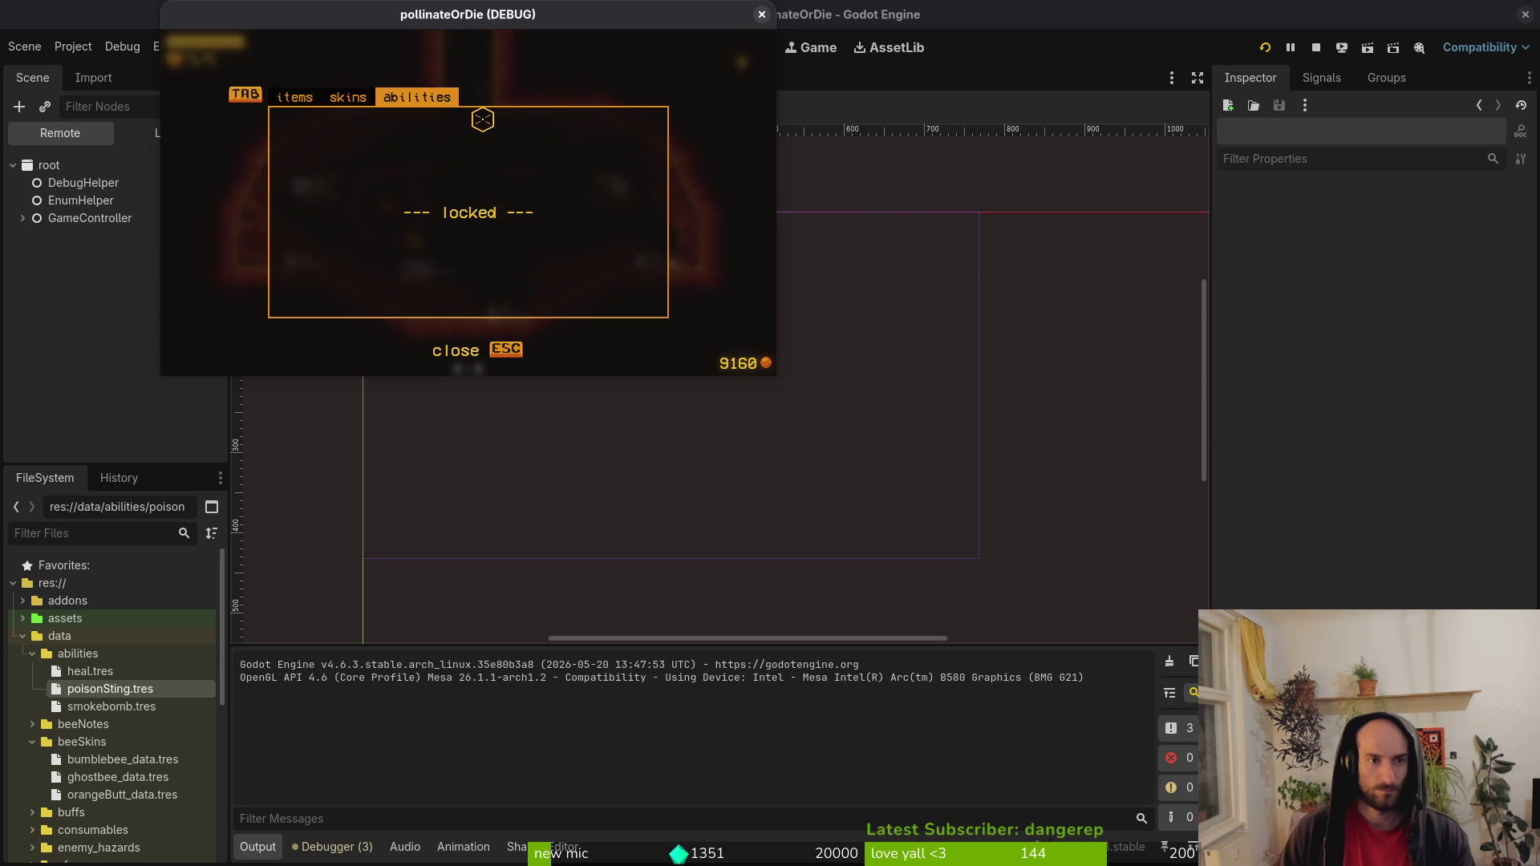
key(Tab)
key(Escape)
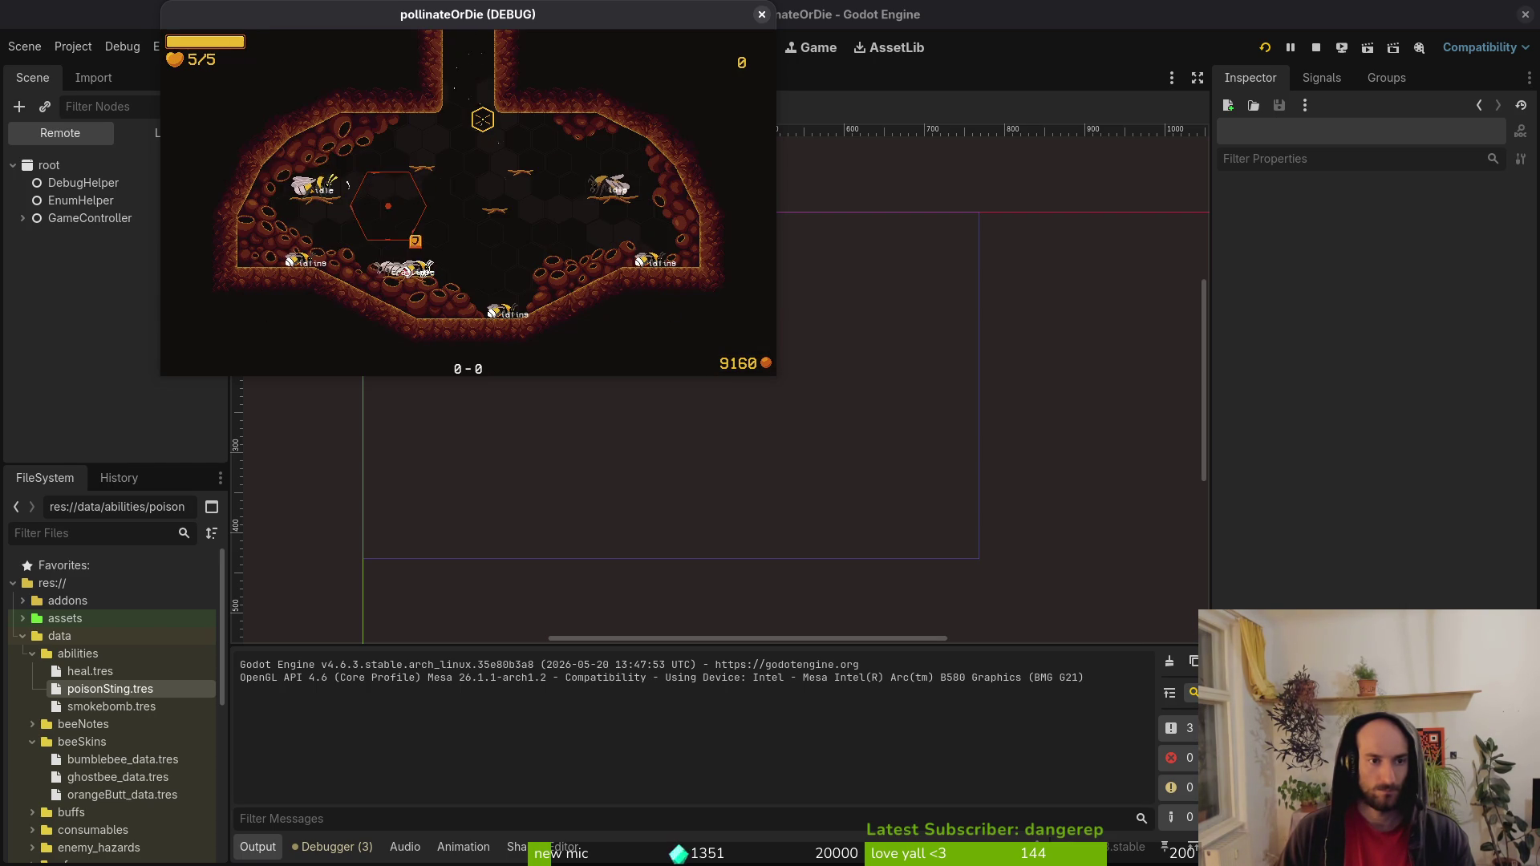
key(Tab)
key(Left)
key(Down)
key(space)
key(Escape)
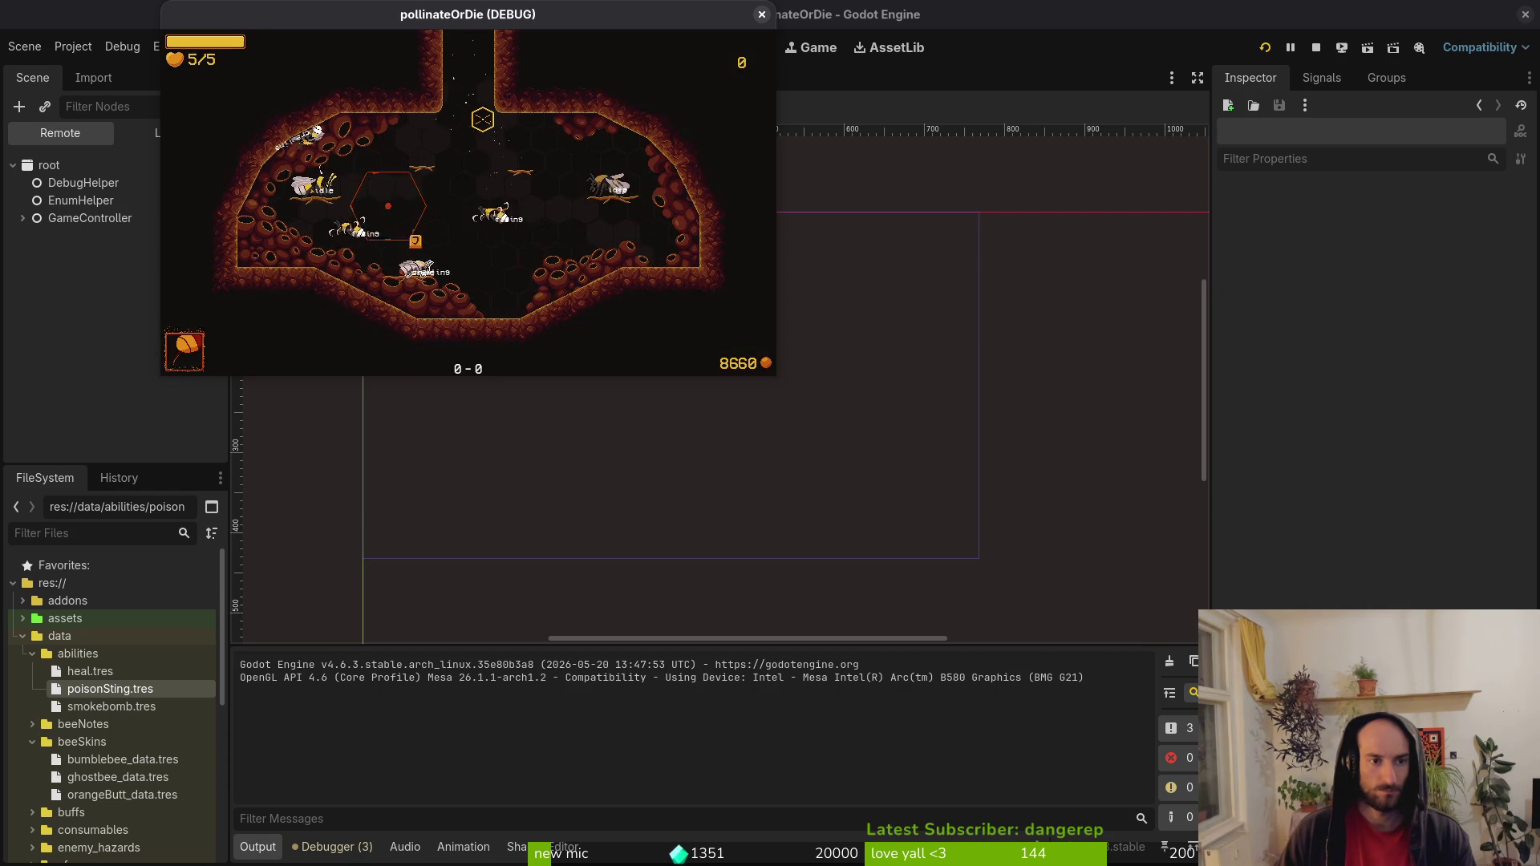
Equip the smokebomb ability from the inventory's abilities list and resume play.
key(Tab)
key(Tab)
key(Tab)
key(Left)
key(Right)
key(Left)
key(Left)
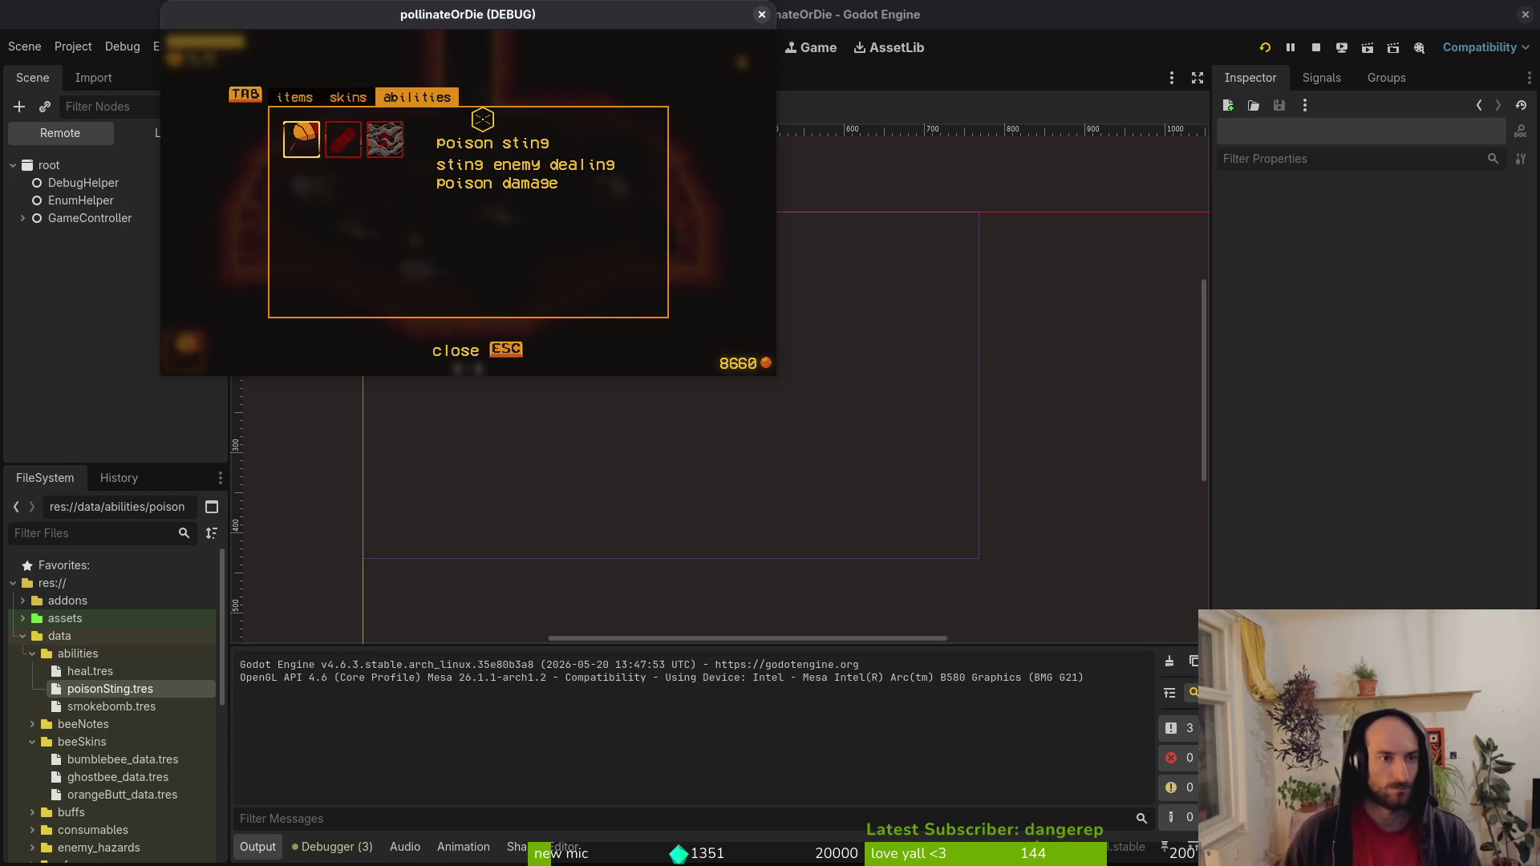
key(Right)
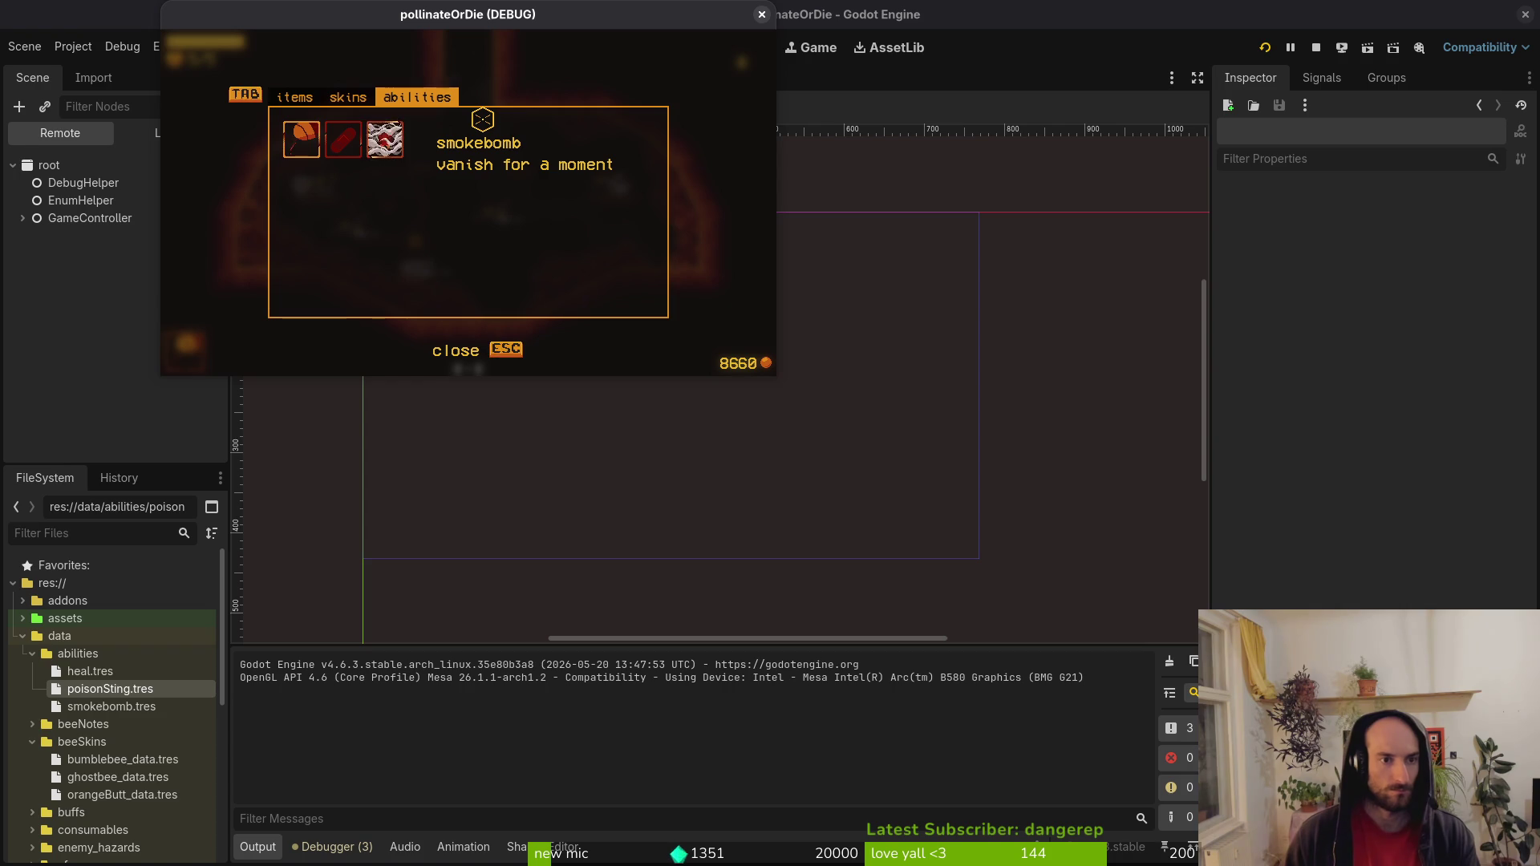
key(Return)
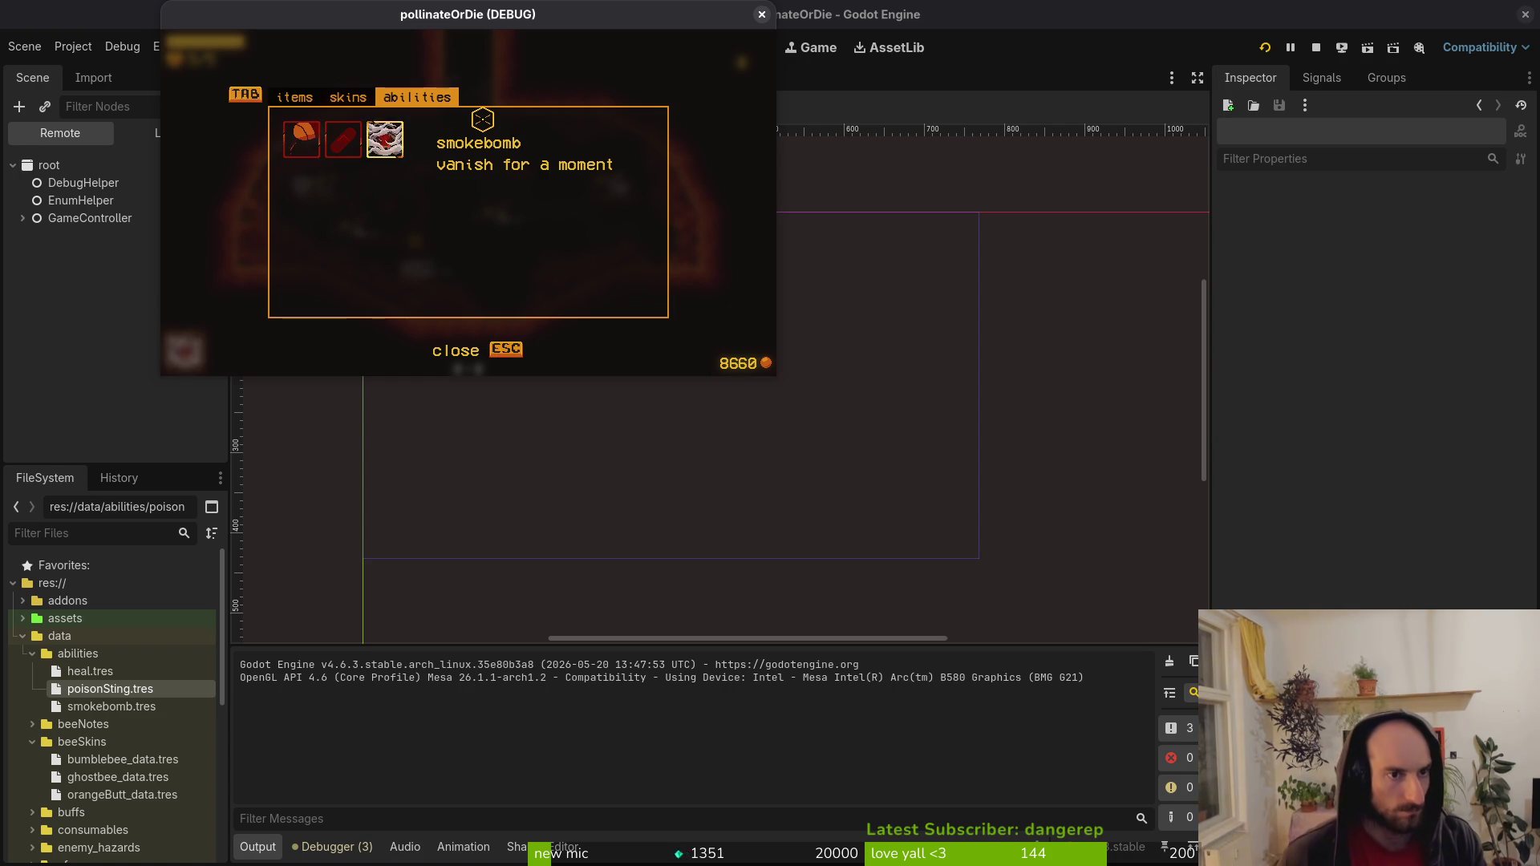
key(Escape)
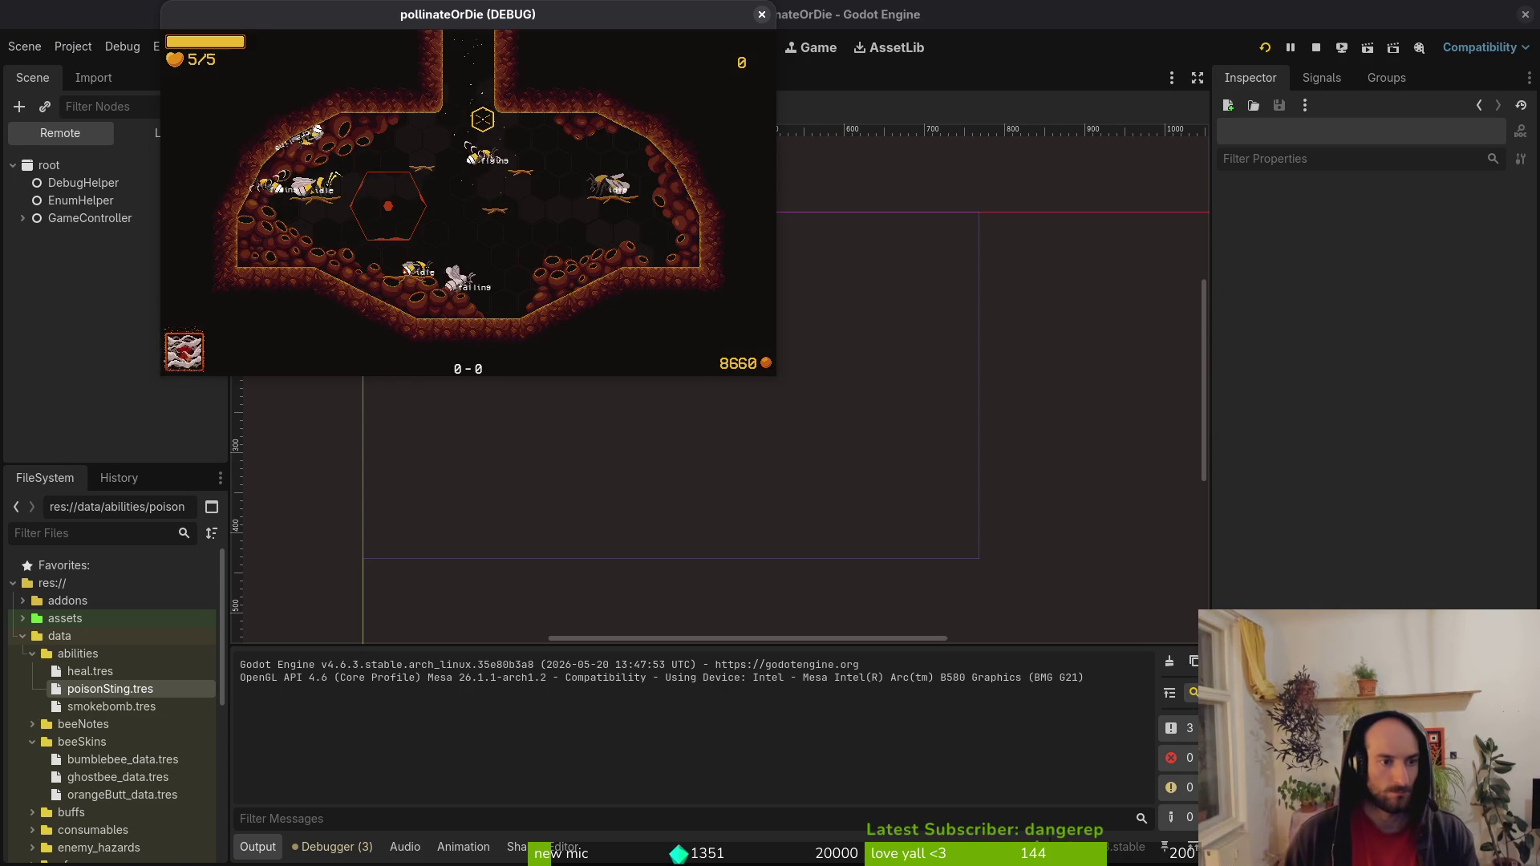
Trigger the smokebomb, slash after vanishing, then close the game with F8.
key(e)
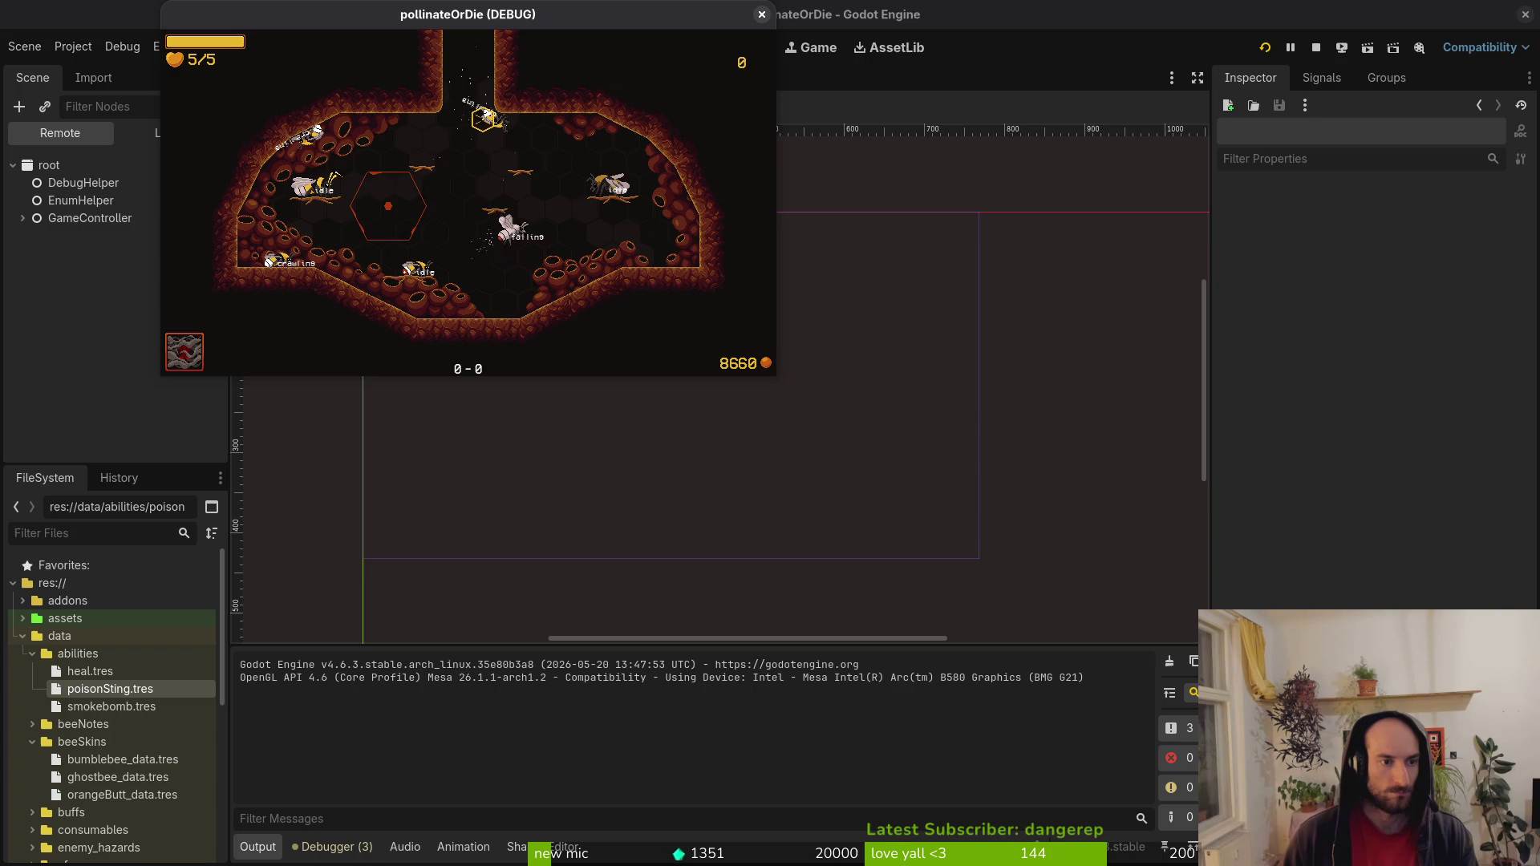
key(j)
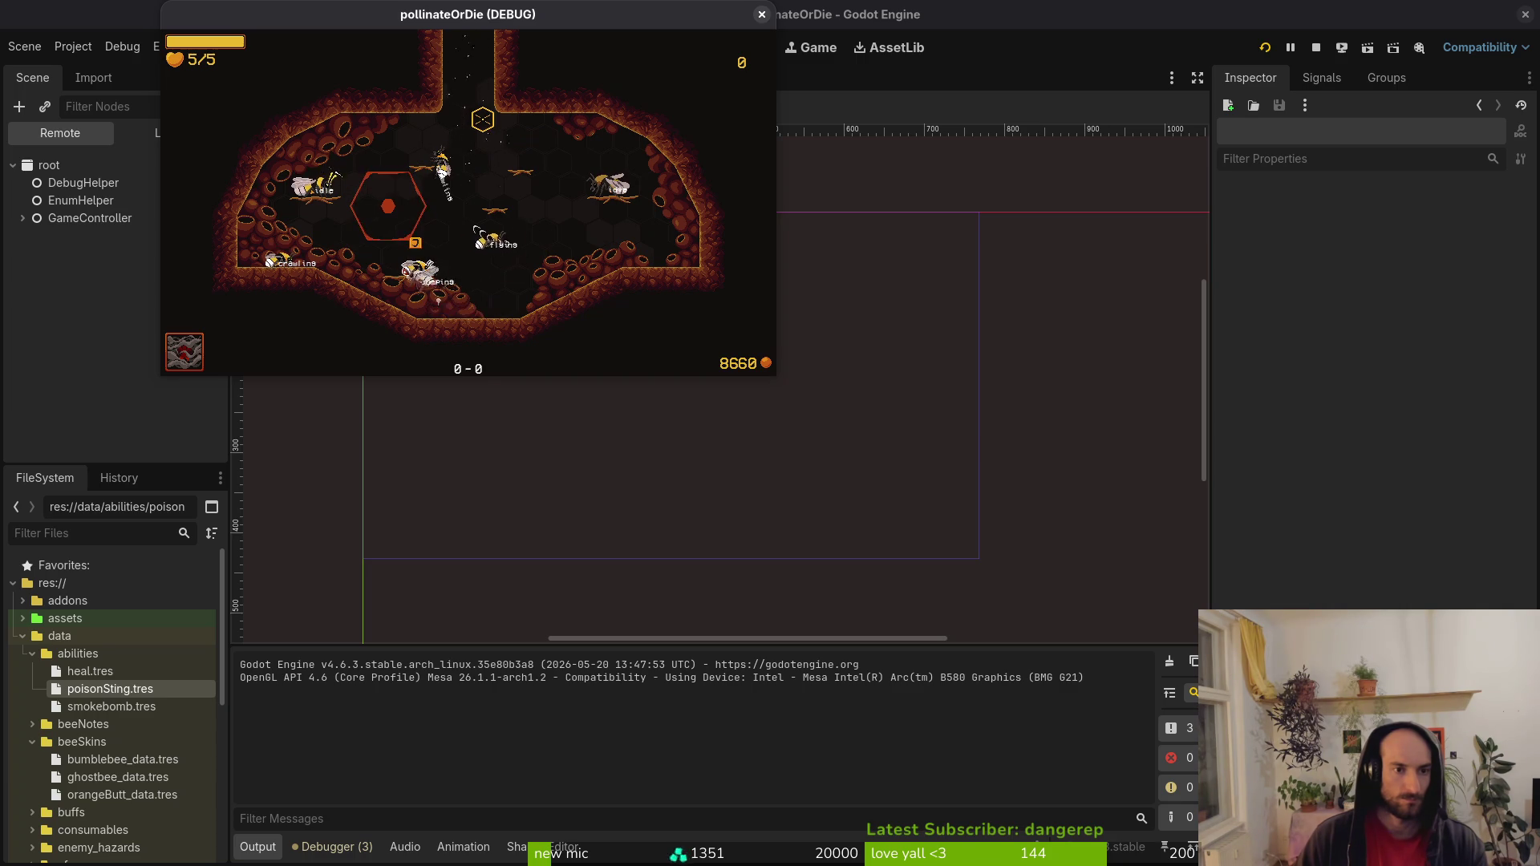
key(Tab)
key(F8)
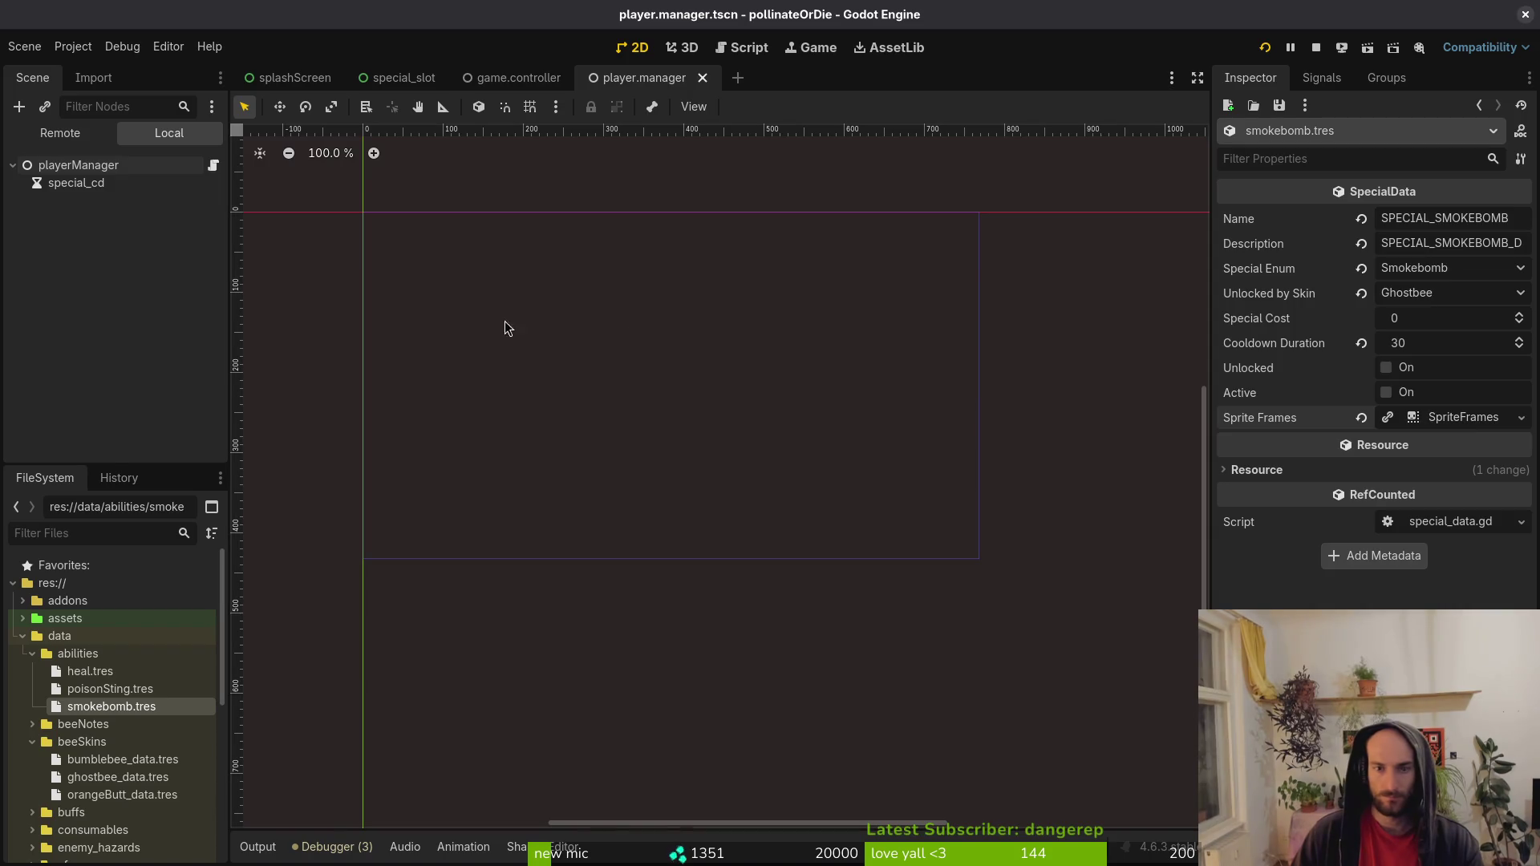
Enter 20 as smokebomb.tres's Cooldown Duration in the Inspector.
click(1451, 347)
text(20)
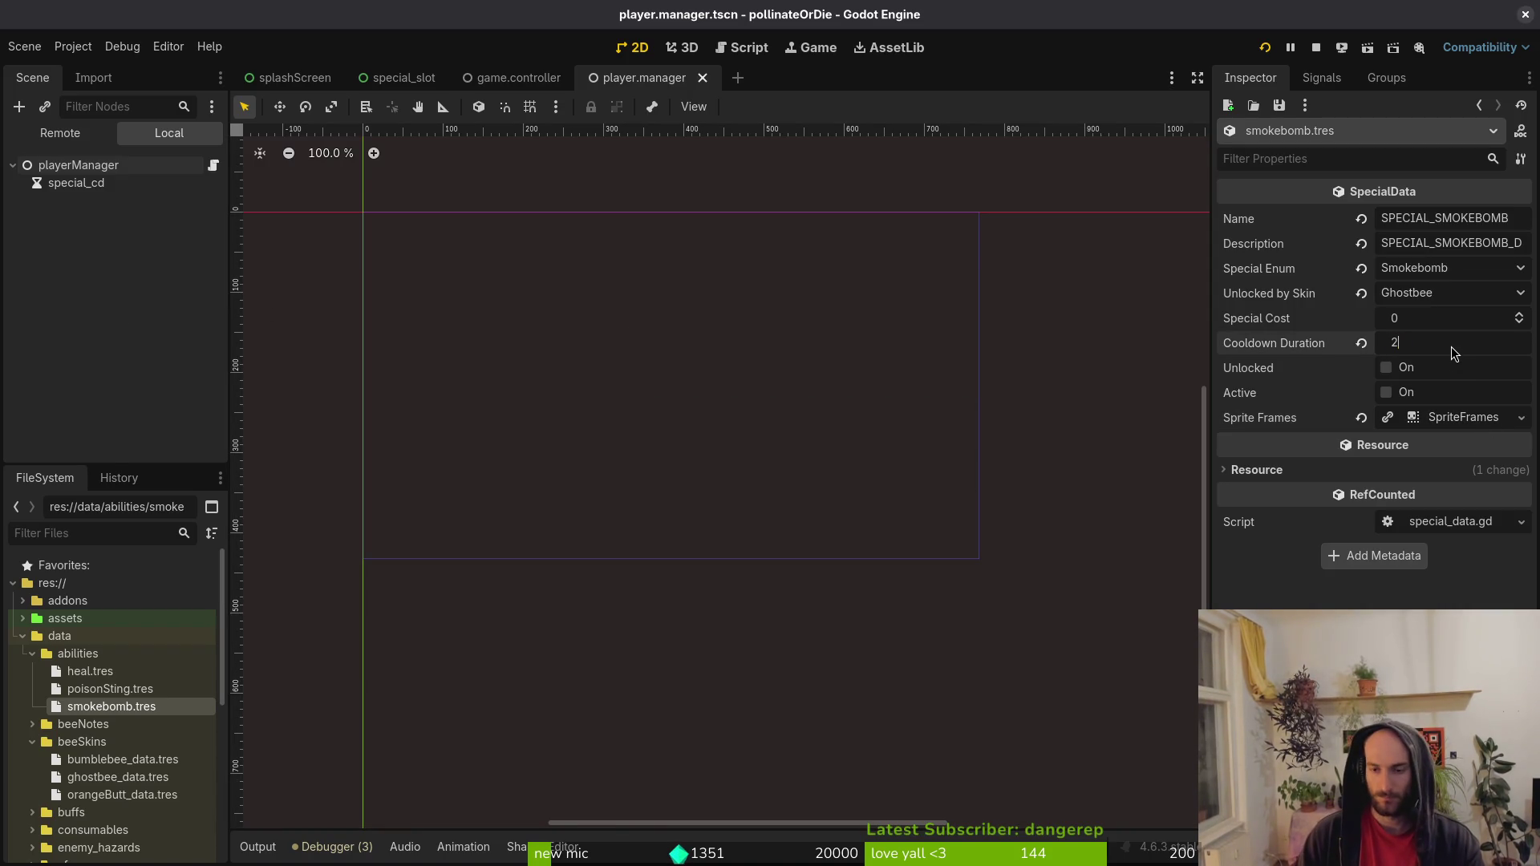
key(Return)
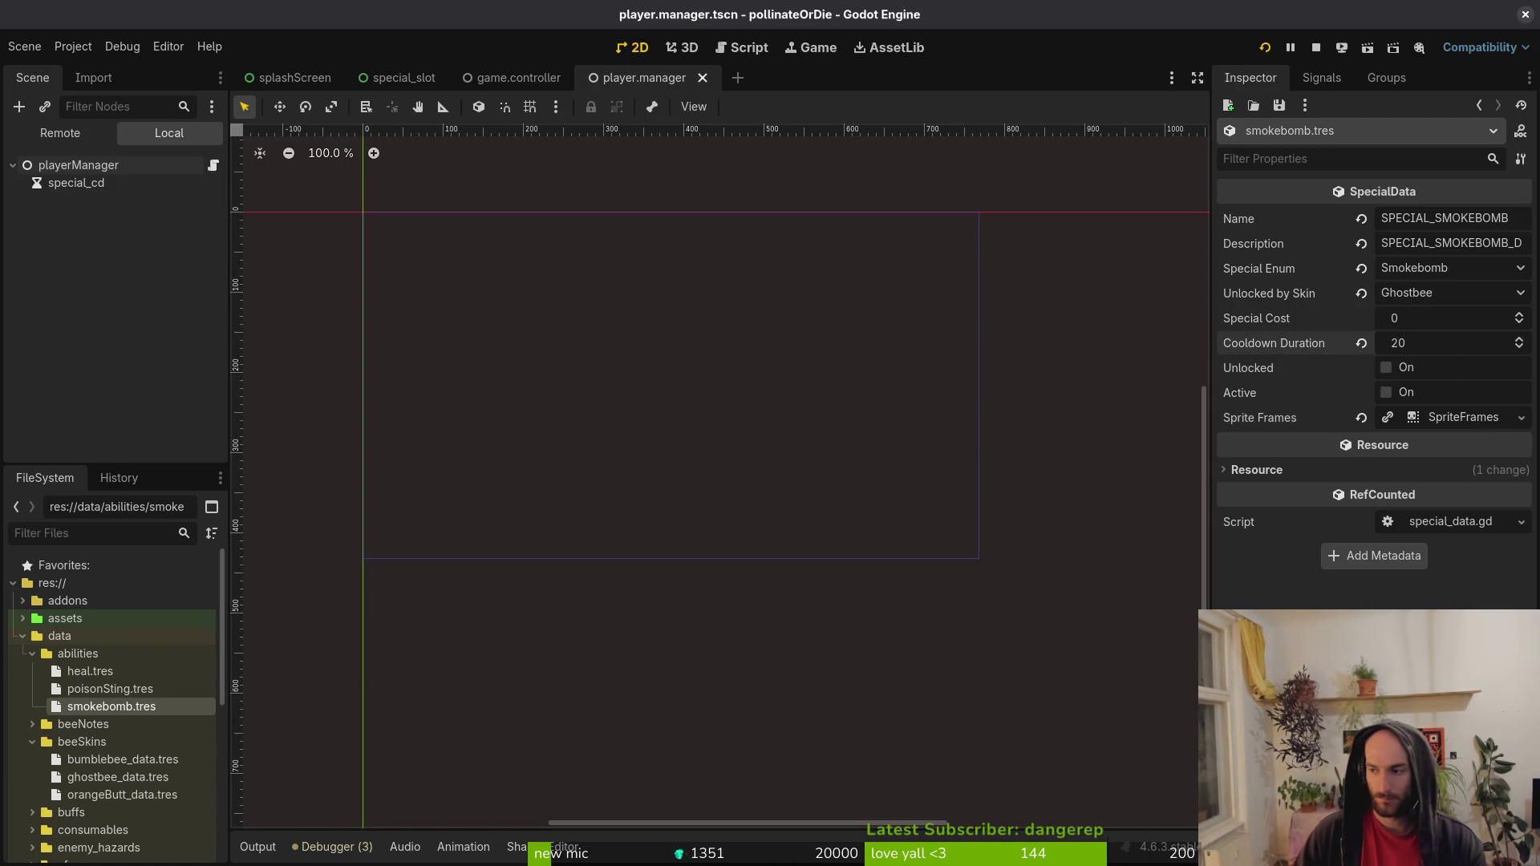
key(alt+Tab)
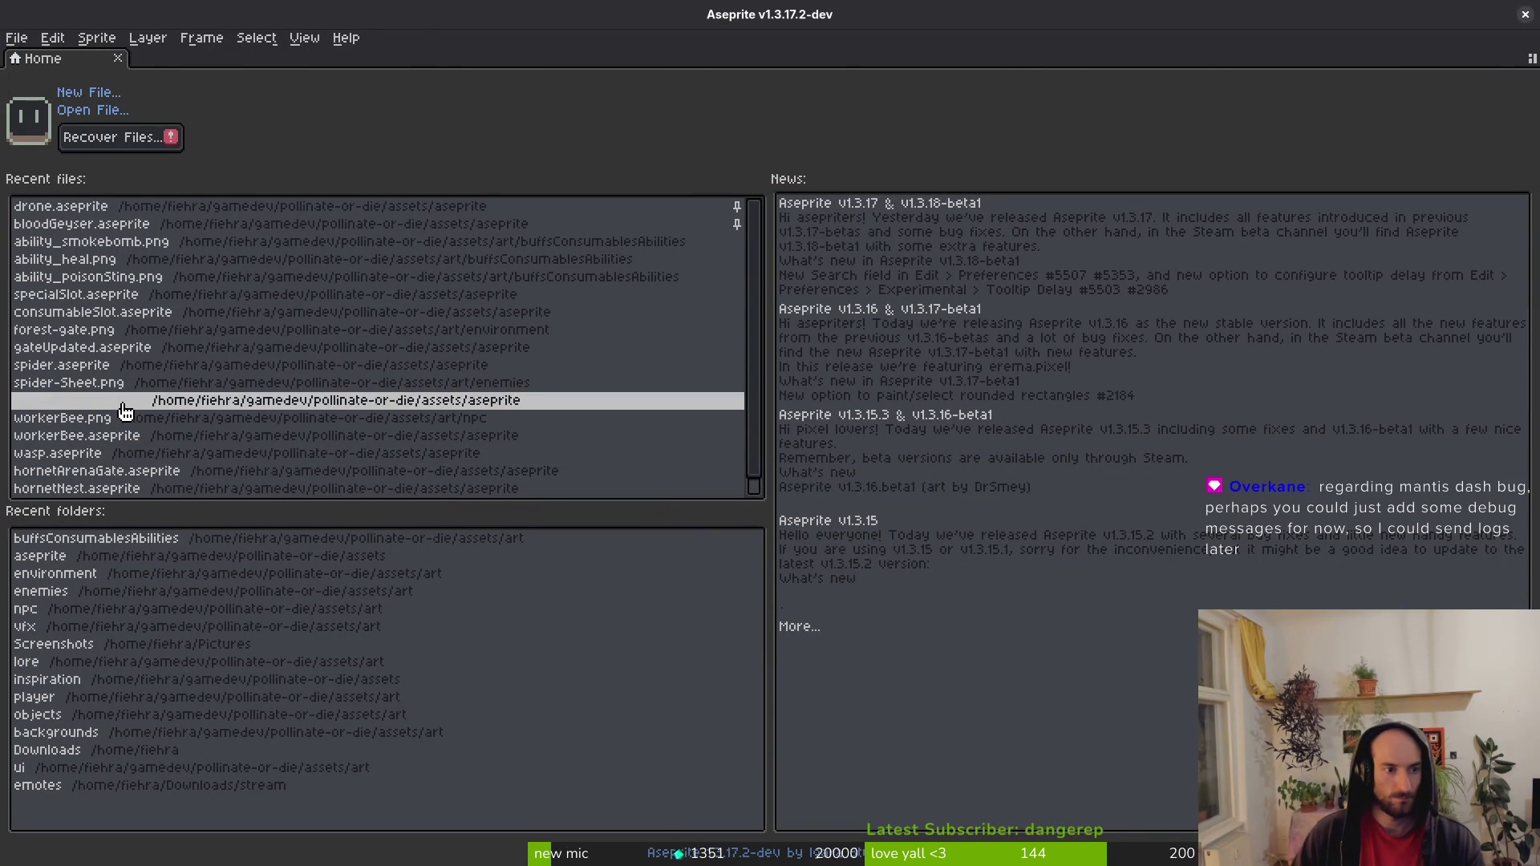
Open bumblebee.aseprite and jump to the start of its smokebomb frames.
click(77, 400)
scroll(802, 738, right, 10)
scroll(802, 737, up, 2)
scroll(735, 733, left, 2)
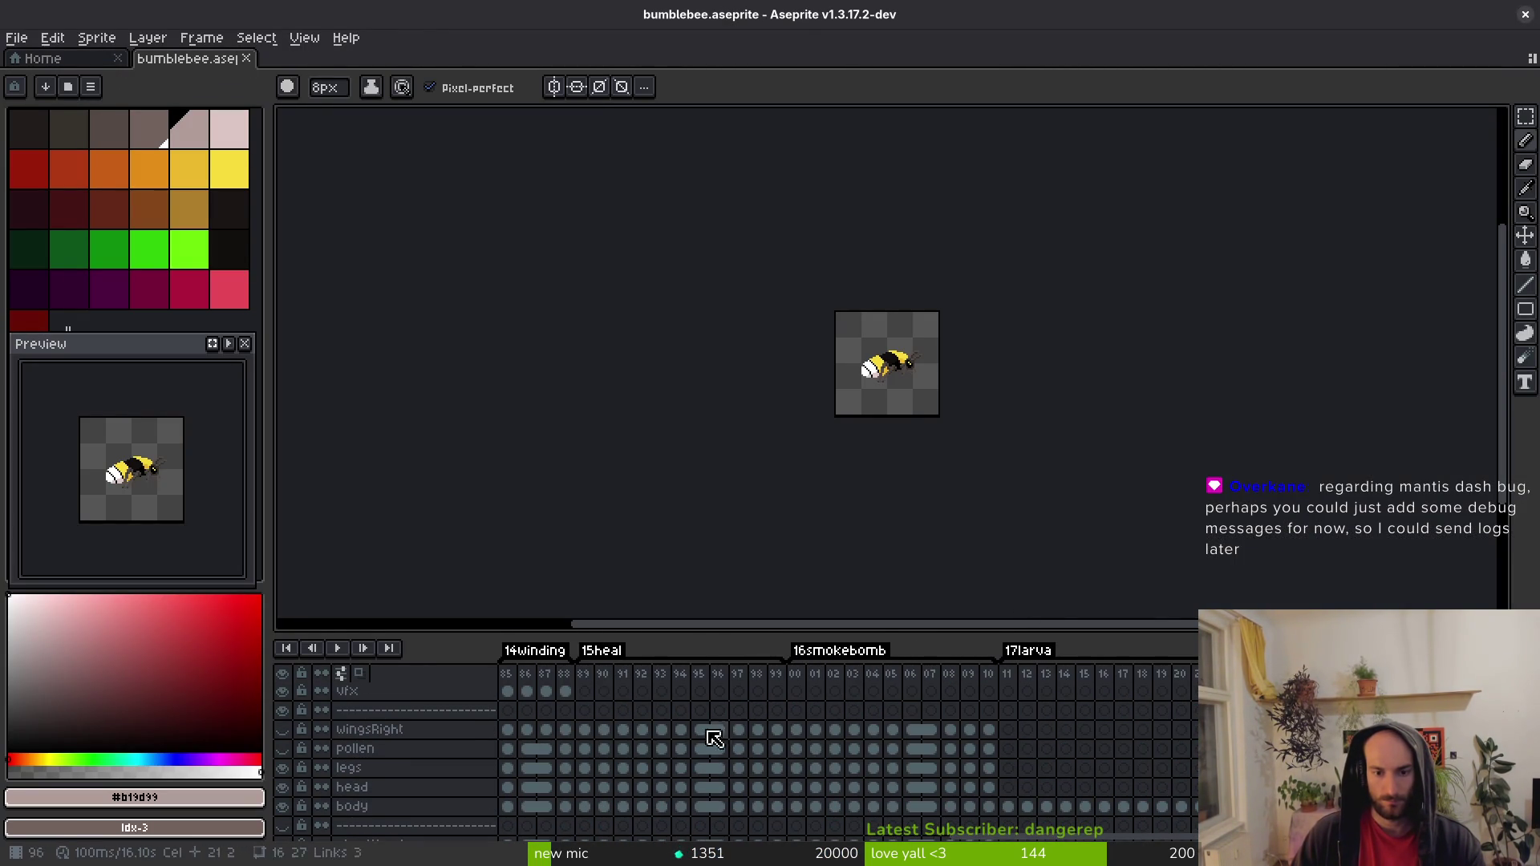
click(796, 674)
scroll(879, 401, up, 4)
Step through smokebomb frames 01 to 06, returning to the pencil tool.
key(i)
key(Right)
key(Right)
key(Right)
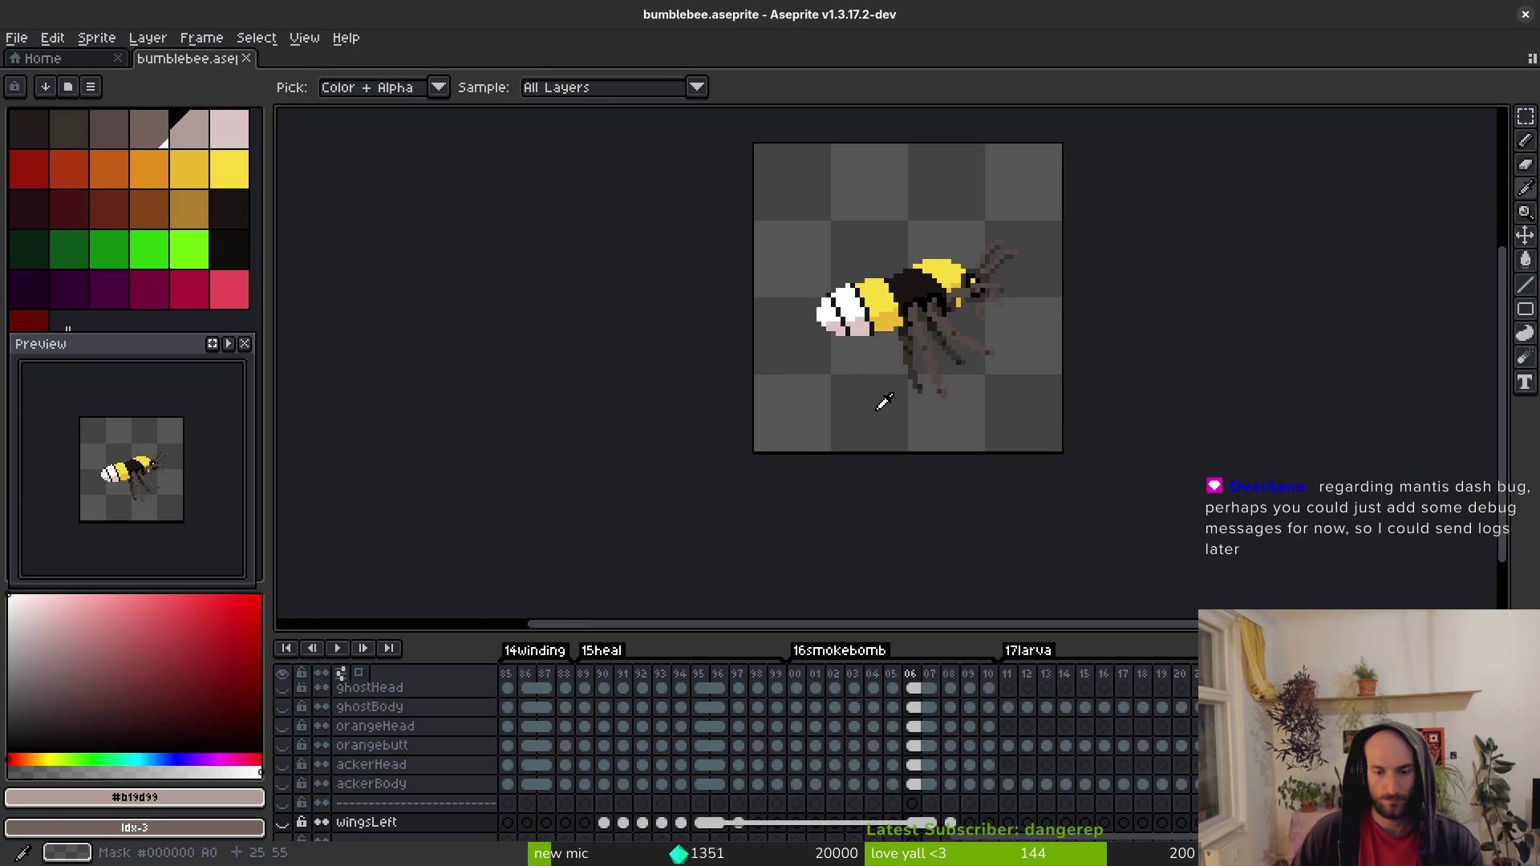
key(Left)
key(Left)
key(Left)
key(Right)
key(Right)
key(Right)
key(Right)
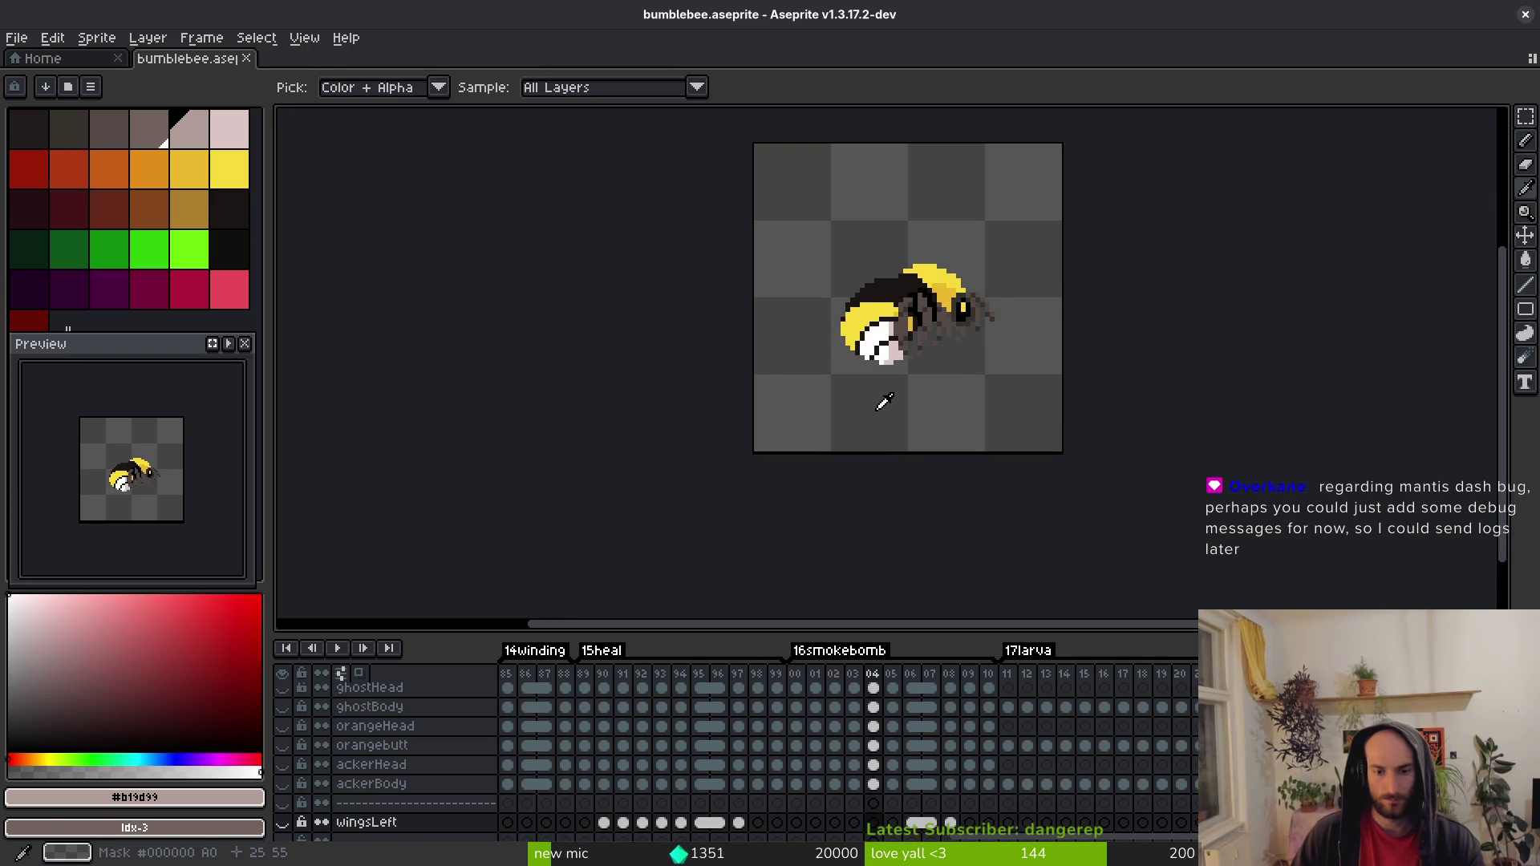
key(Right)
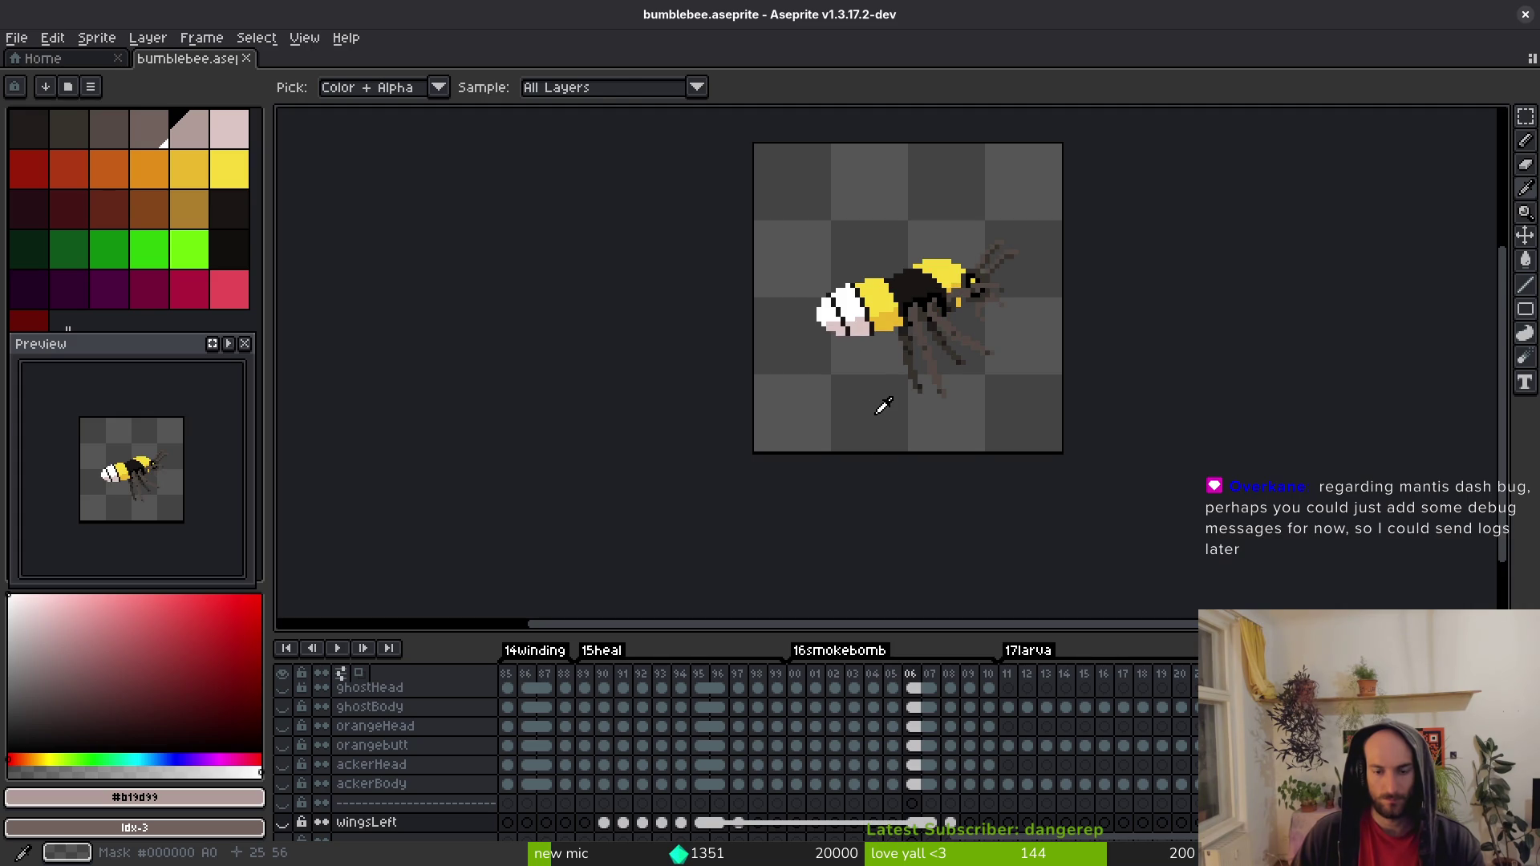
key(b)
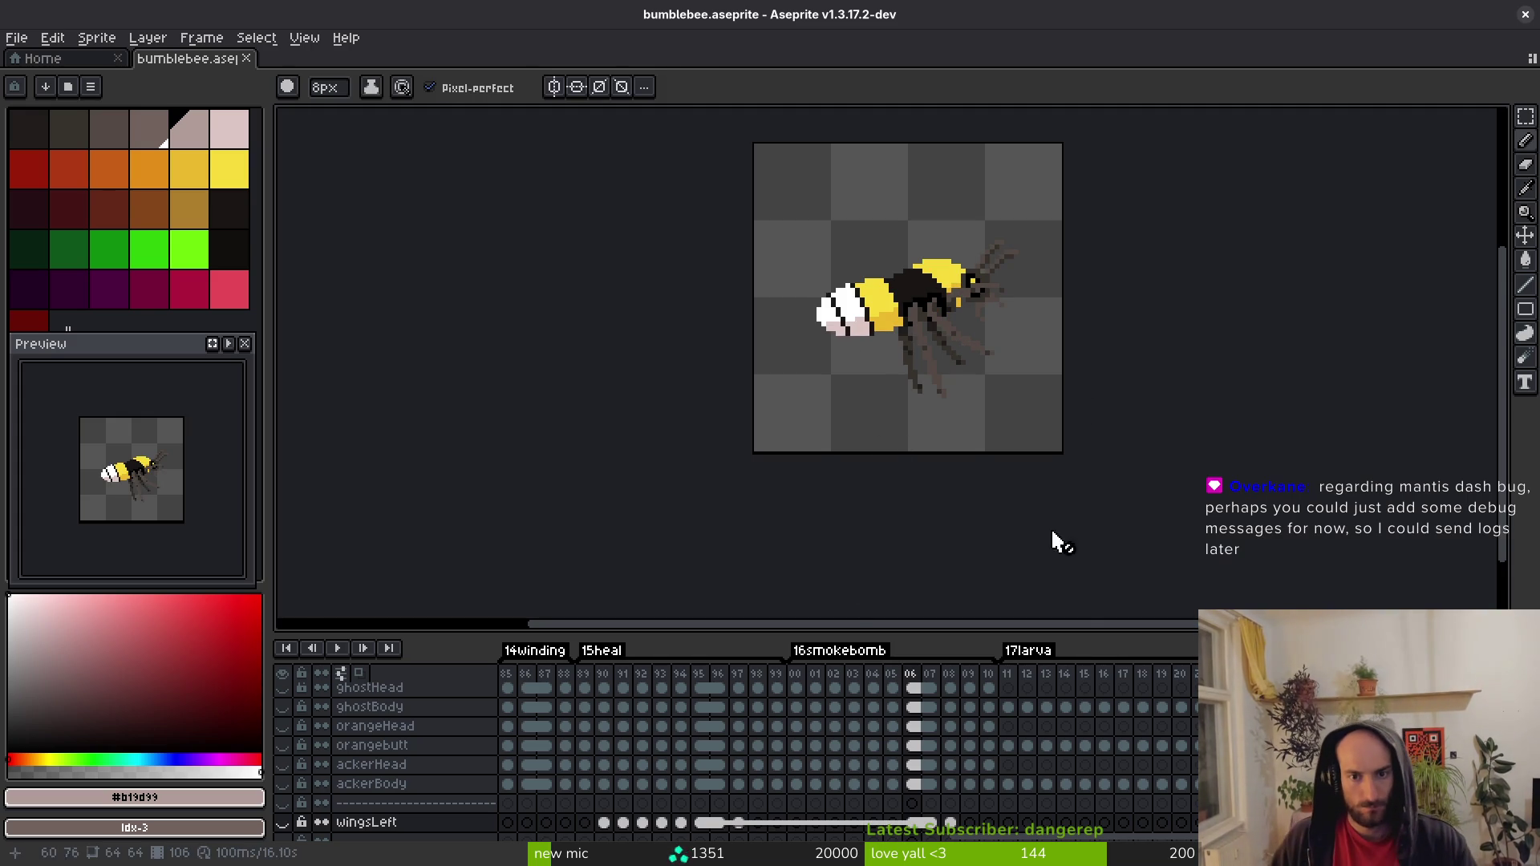
Flip between smokebomb frames 09 and 10 to check the motion, then save bumblebee.aseprite.
key(i)
key(Right)
key(Right)
key(Right)
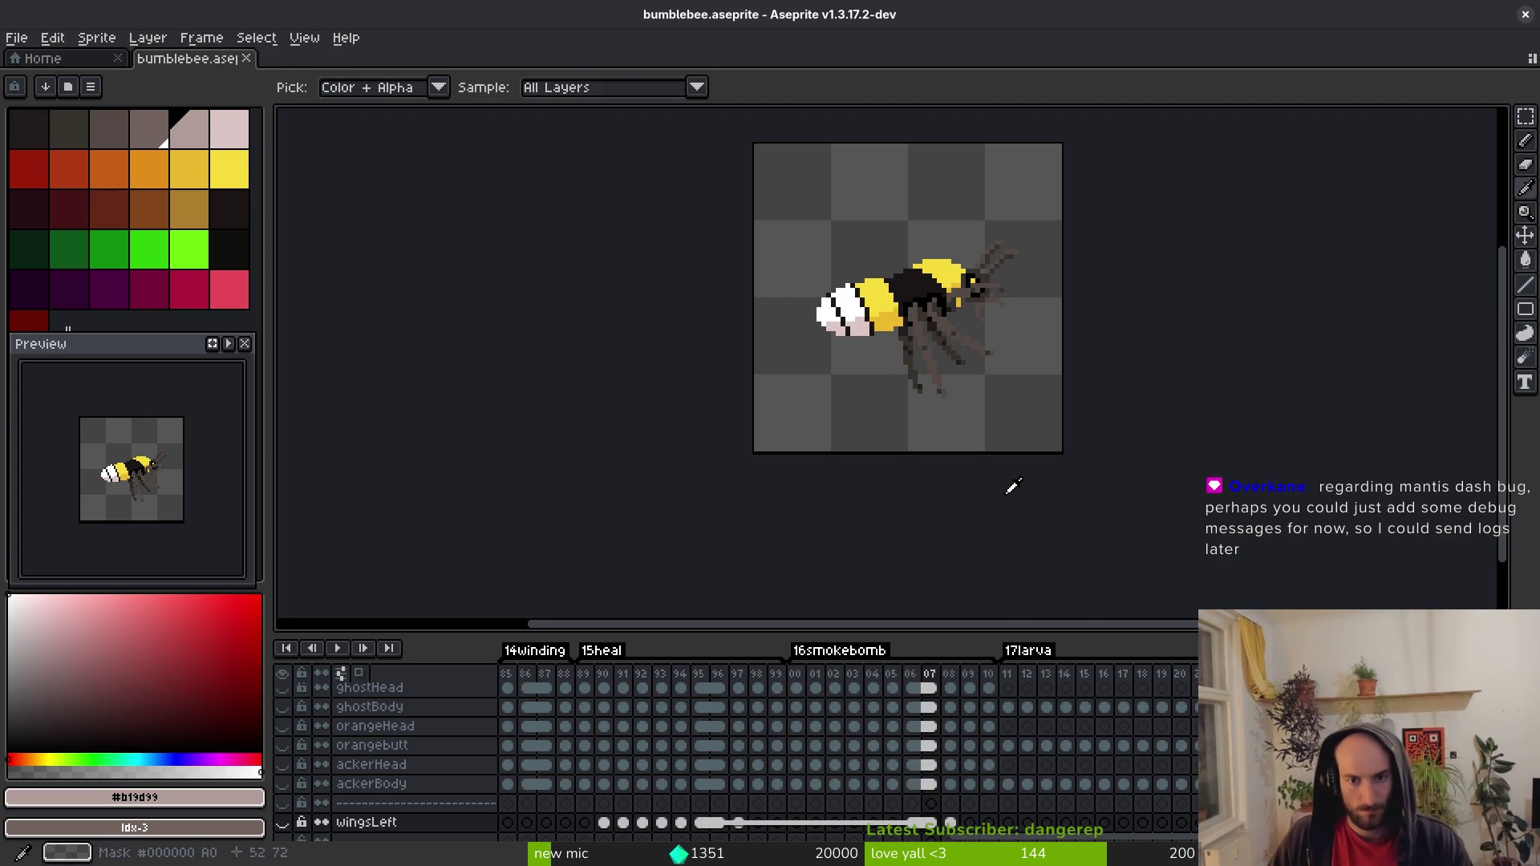
key(Left)
key(Left)
key(Left)
key(Right)
key(Right)
key(Right)
key(Right)
key(Left)
key(Left)
key(Right)
key(Right)
key(b)
key(ctrl+s)
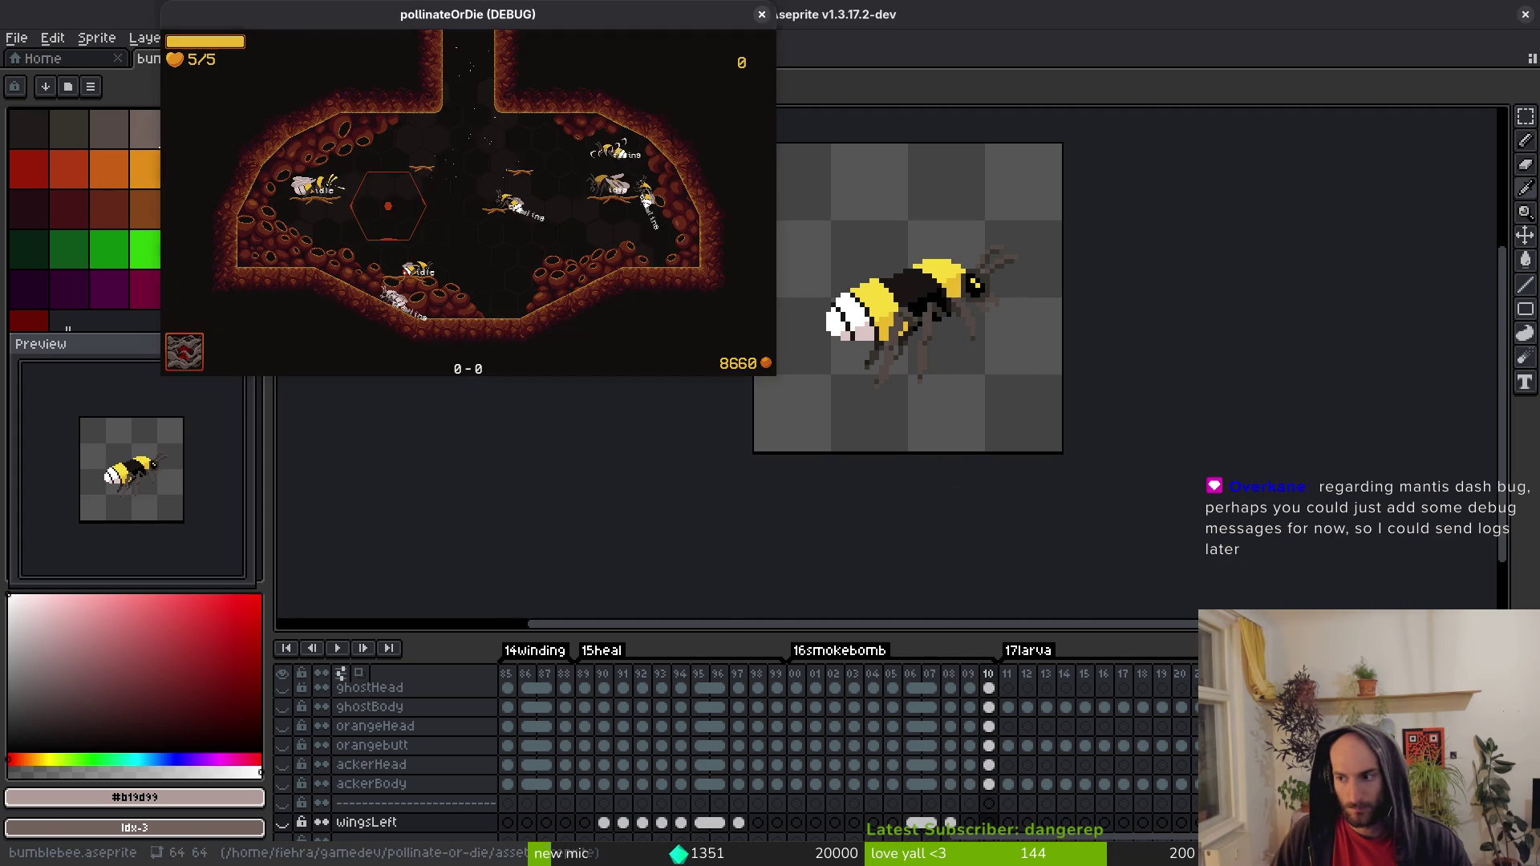
In player.tscn, show the sprite AnimationPlayer's smokebomb animation at frame 6.
key(alt+Tab)
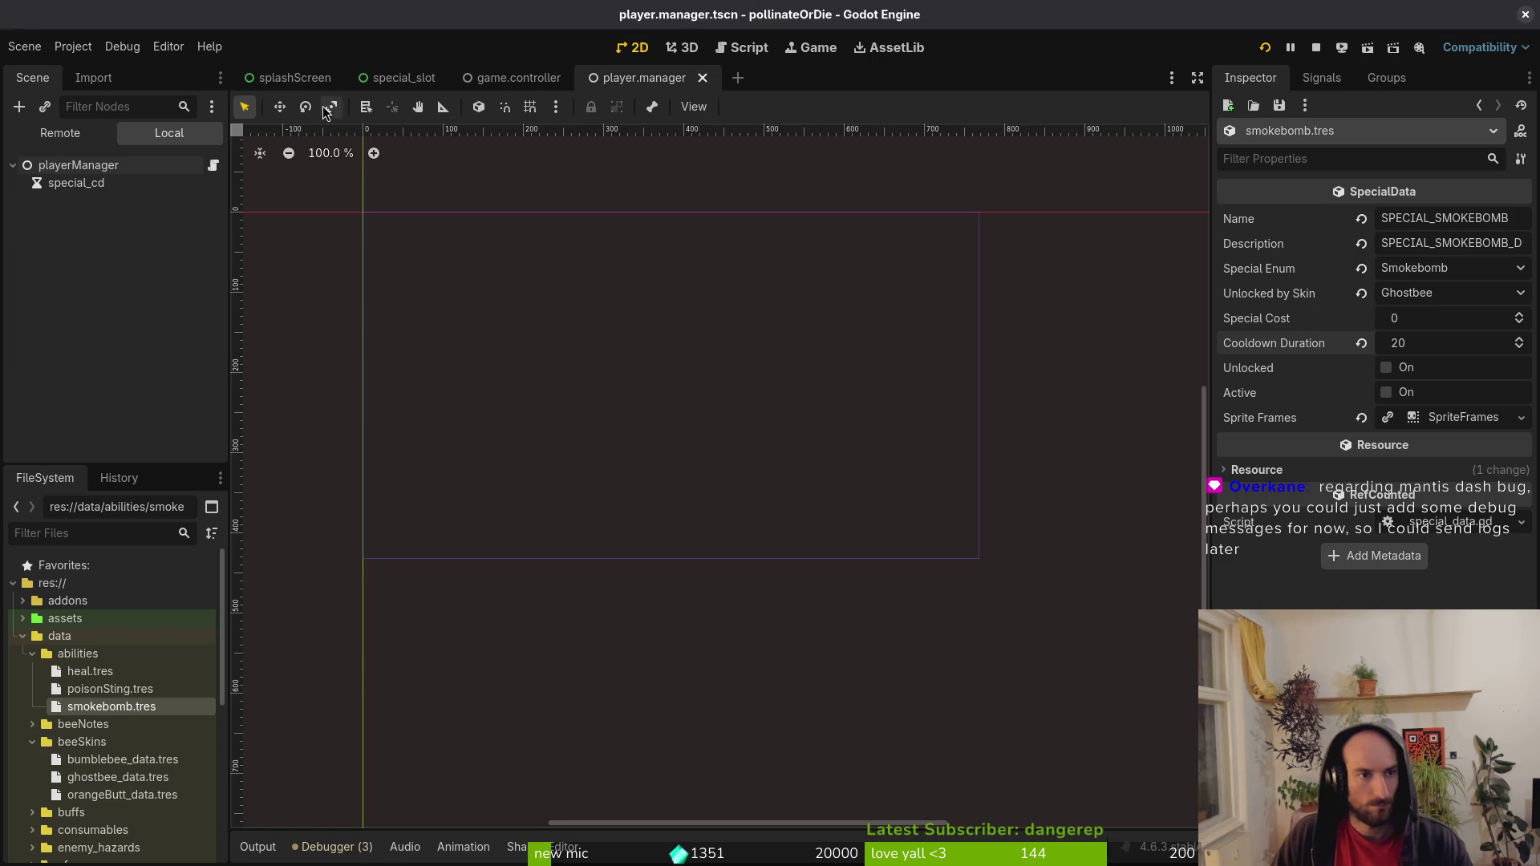
key(ctrl+shift+o)
text(play)
key(Return)
click(95, 235)
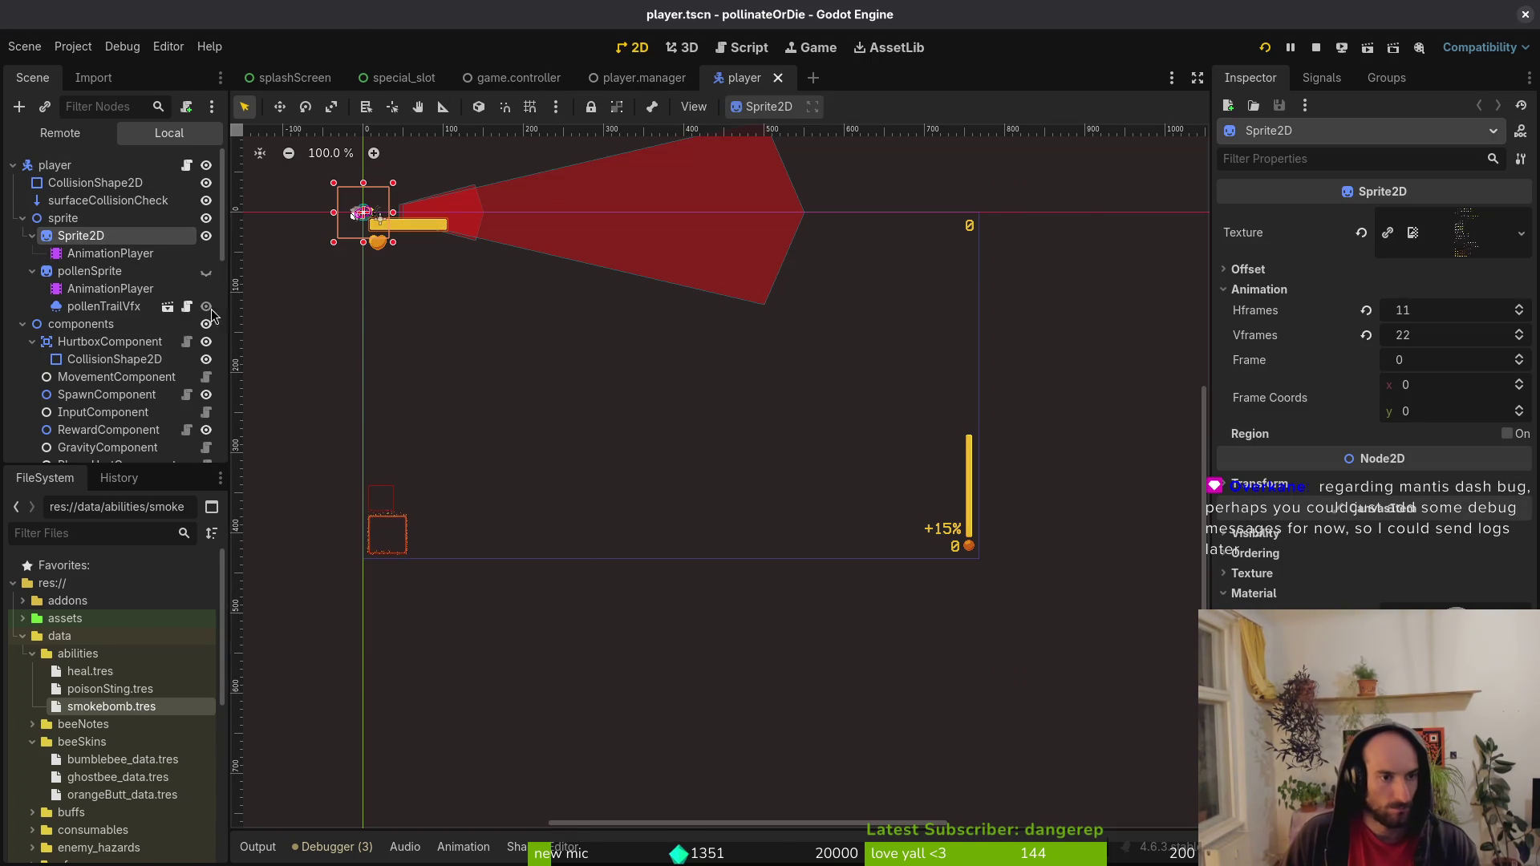
click(100, 254)
click(479, 519)
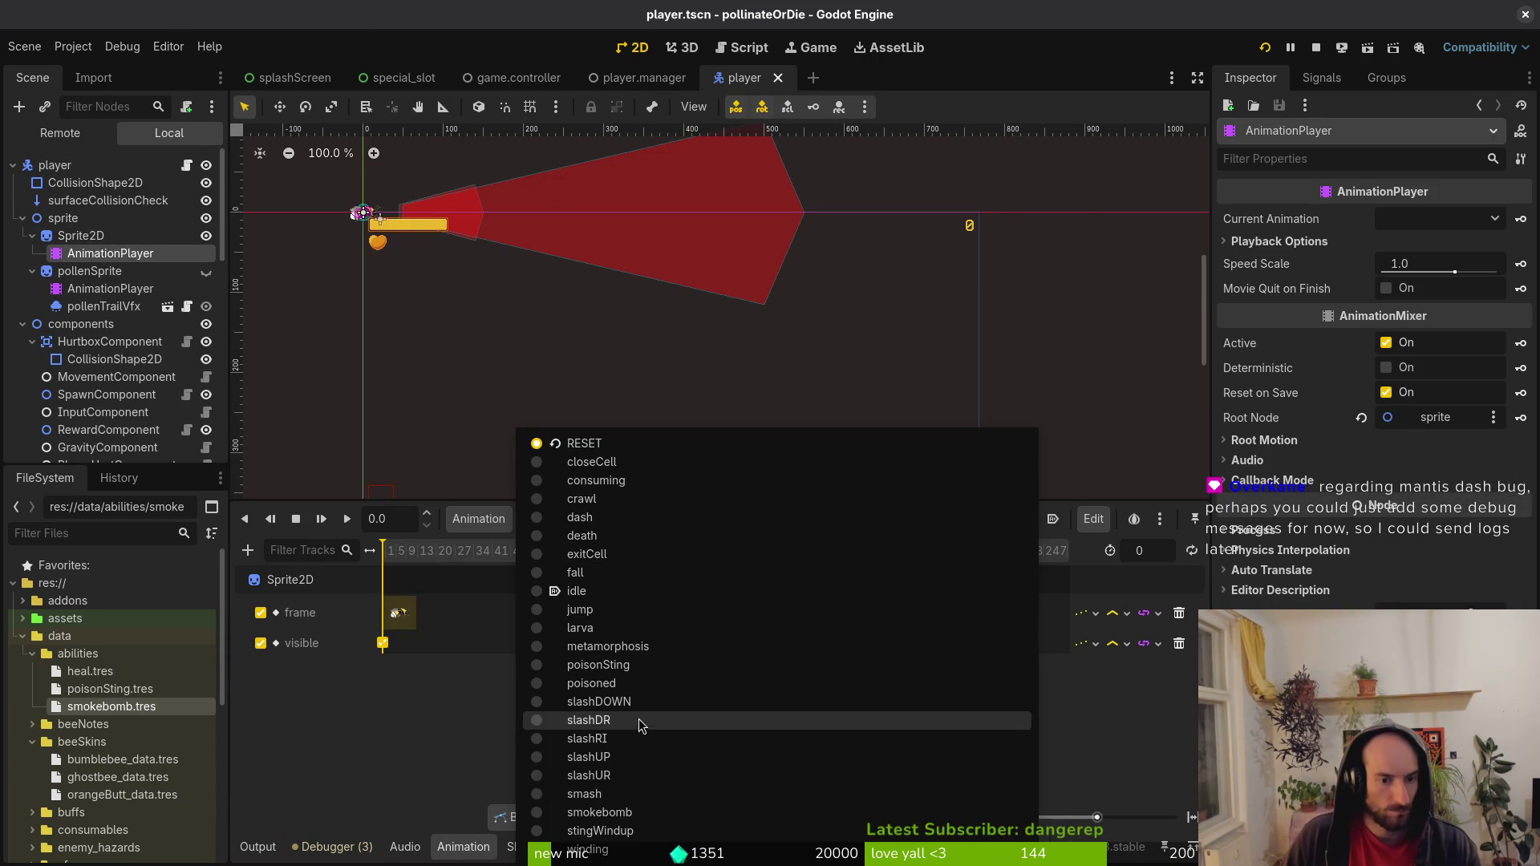
click(666, 813)
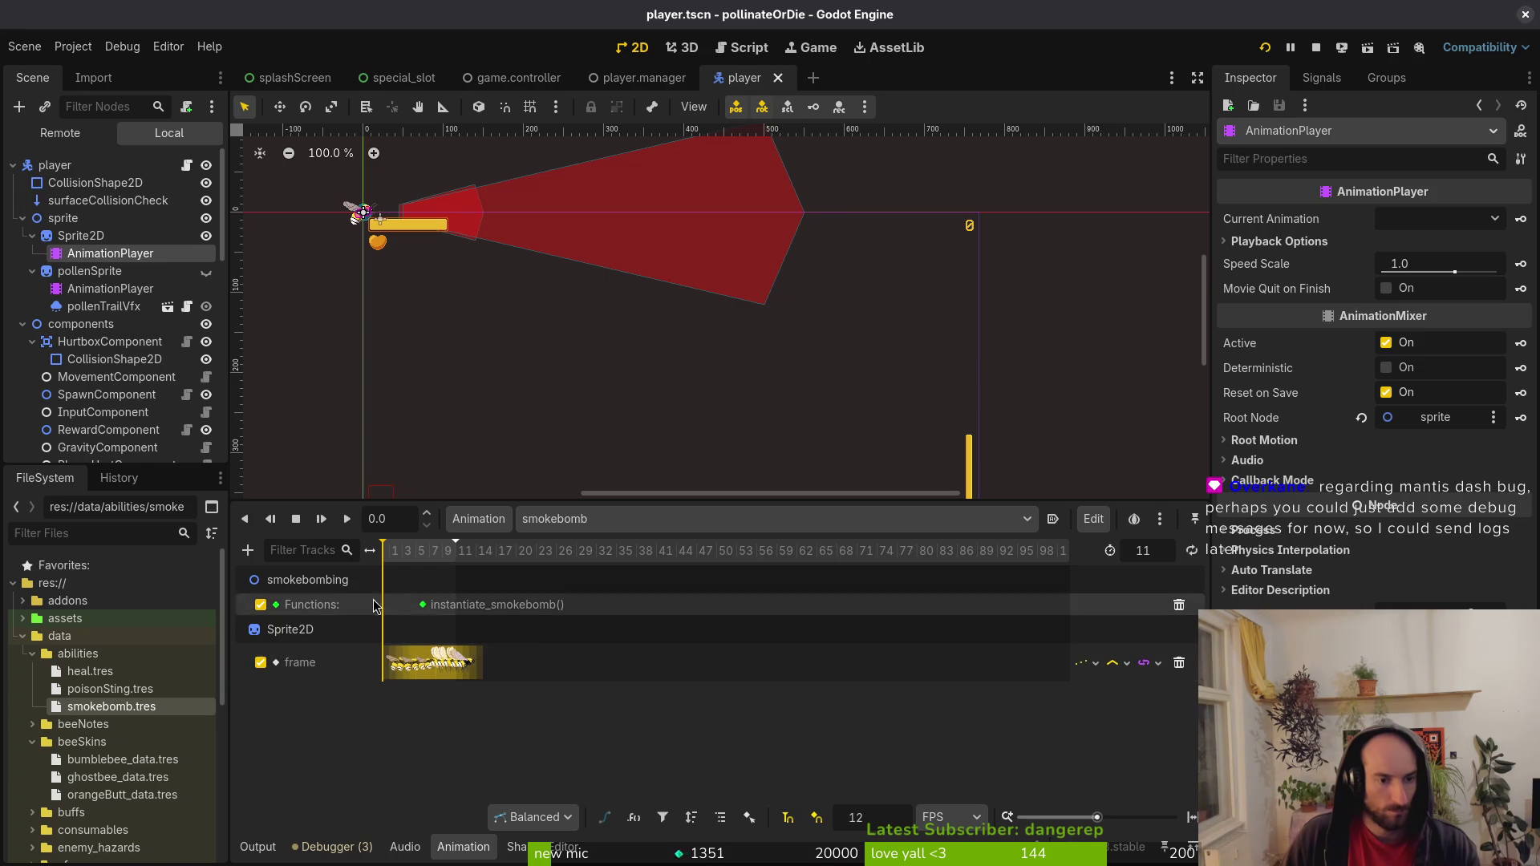
scroll(445, 628, up, 5)
mouse_move(467, 552)
mouse_down()
mouse_move(808, 594)
mouse_move(598, 602)
mouse_move(790, 609)
mouse_up()
Open smokebombing.gd in Neovim and mark the line after the animation finishes.
key(alt+Tab)
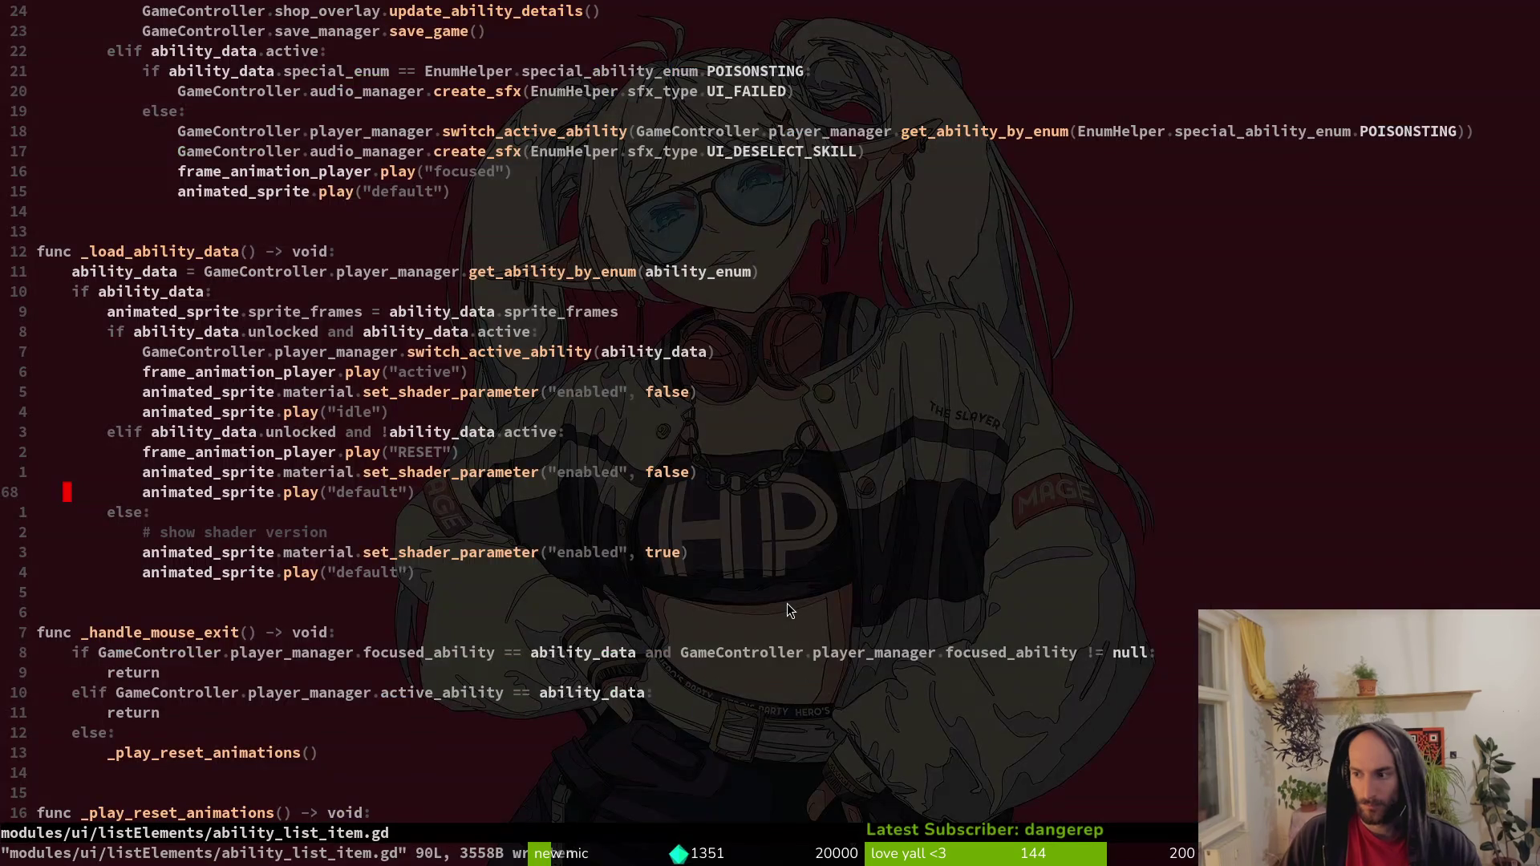
key(space)
key(f)
key(f)
text(smok)
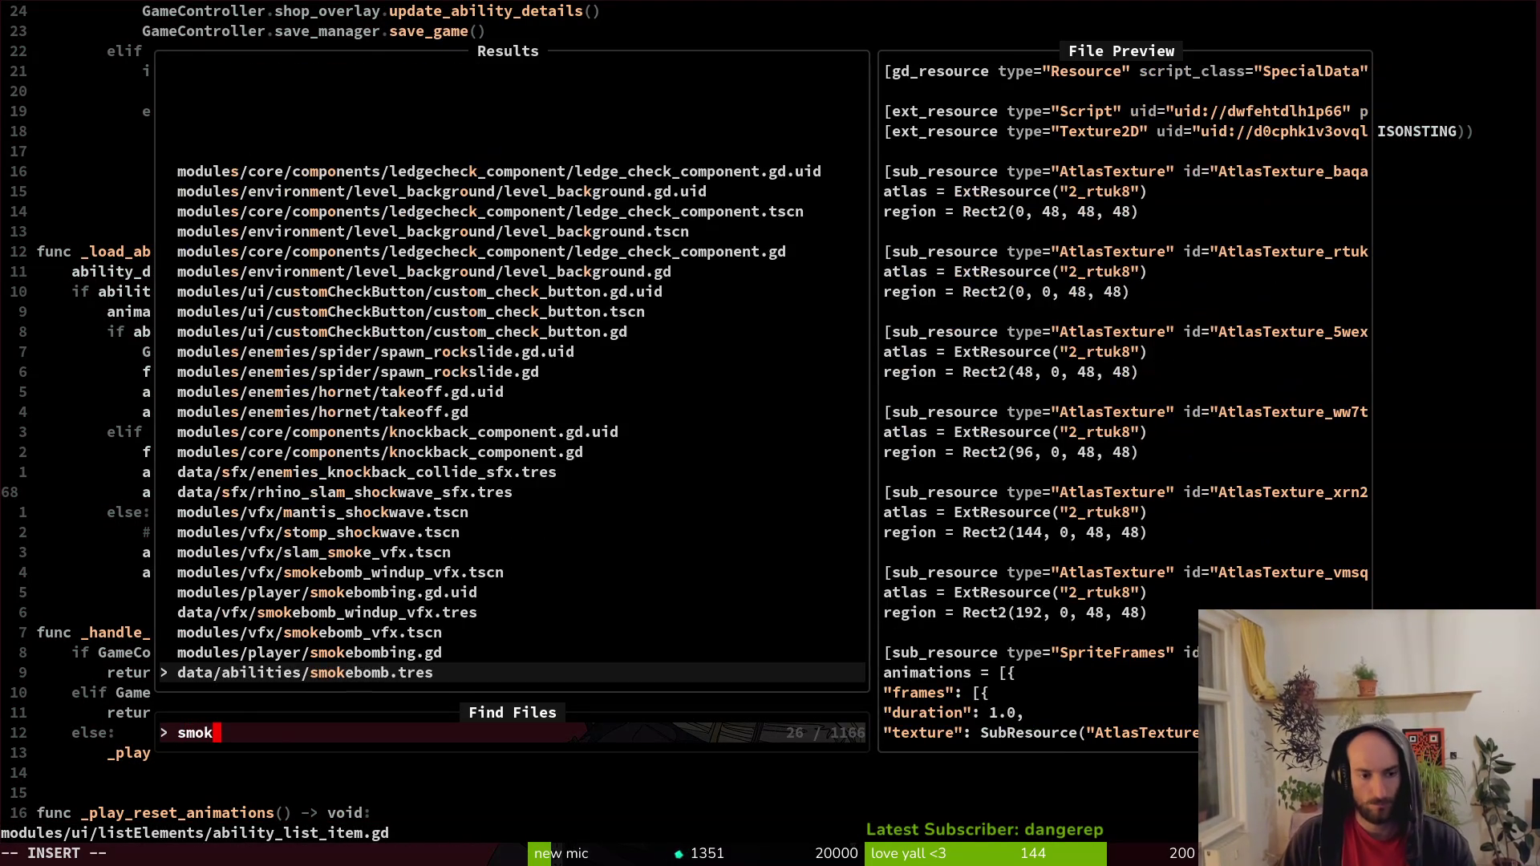
key(Up)
key(Return)
scroll(440, 433, down, 4)
click(210, 575)
key(V)
key(y)
Scrub the smokebomb animation to frame 7 and return to the script.
key(alt+Tab)
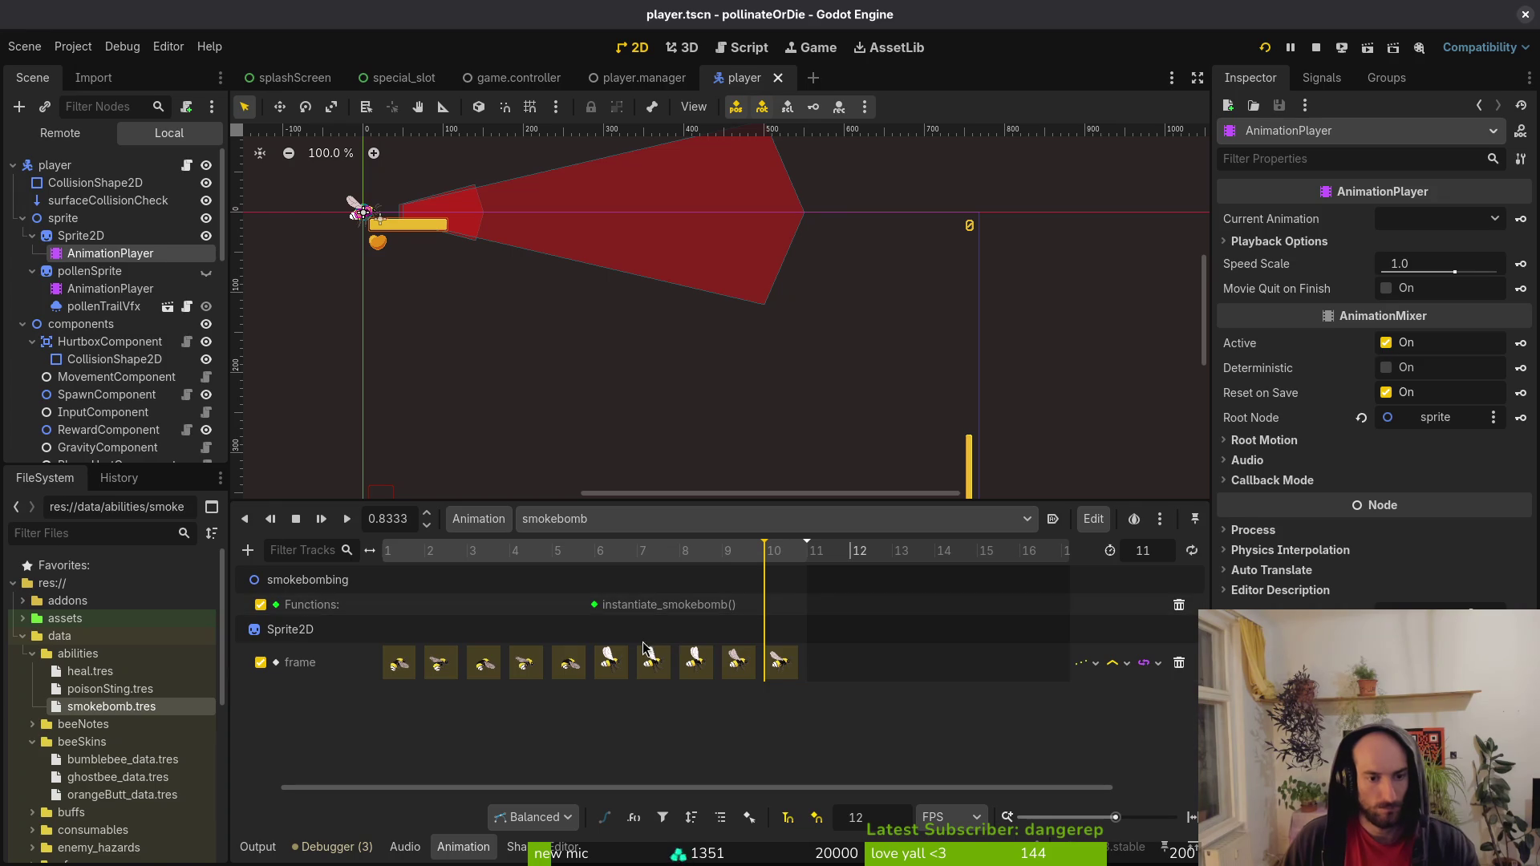
drag(473, 554, 681, 559)
key(alt+Tab)
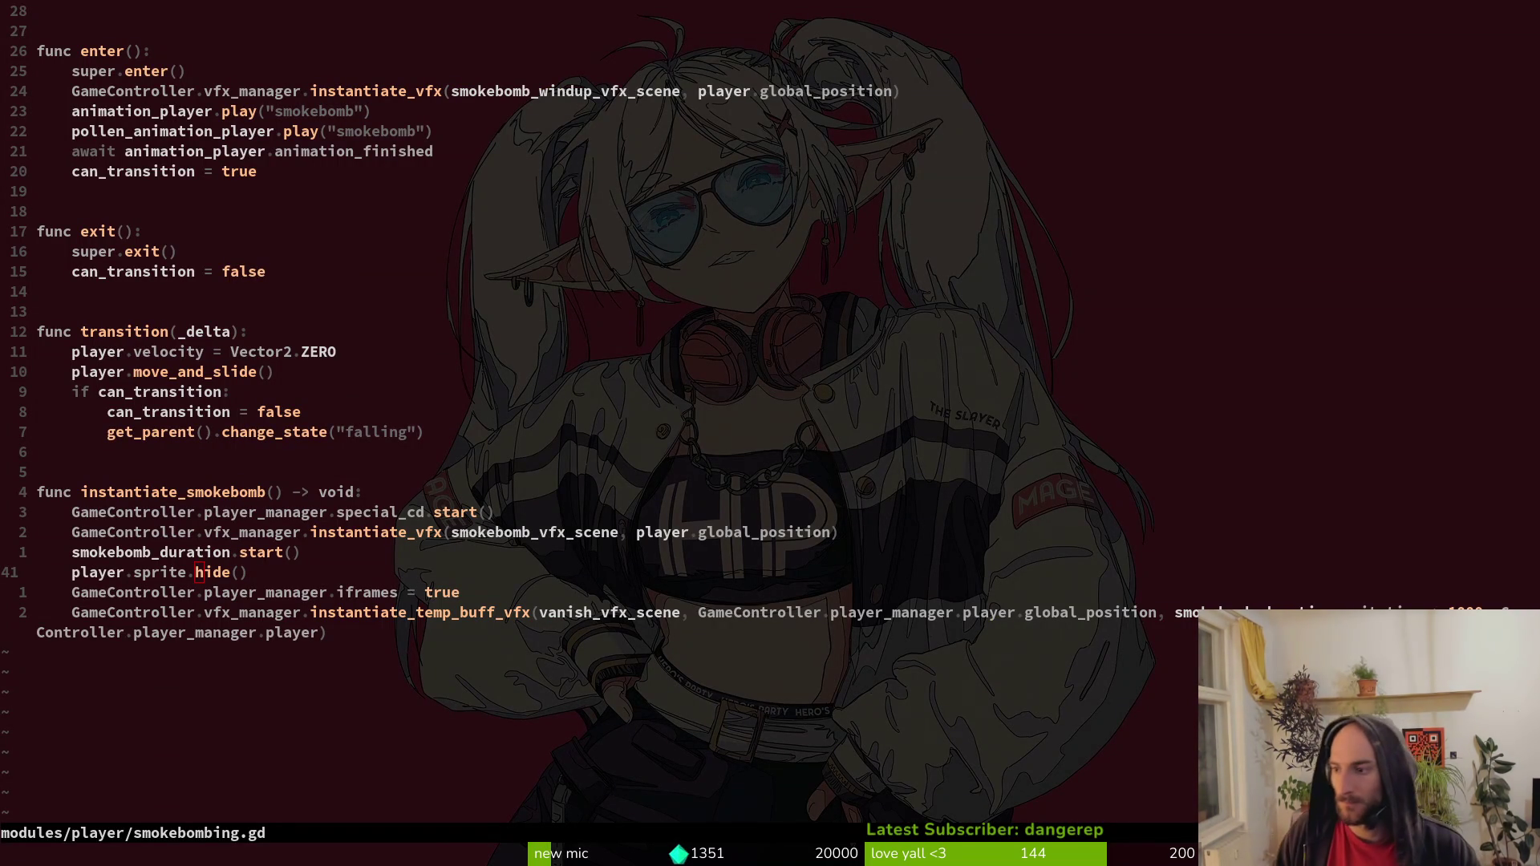
Search the file finder for 'mantis/dash' and open the mantis dashing.gd script.
click(766, 16)
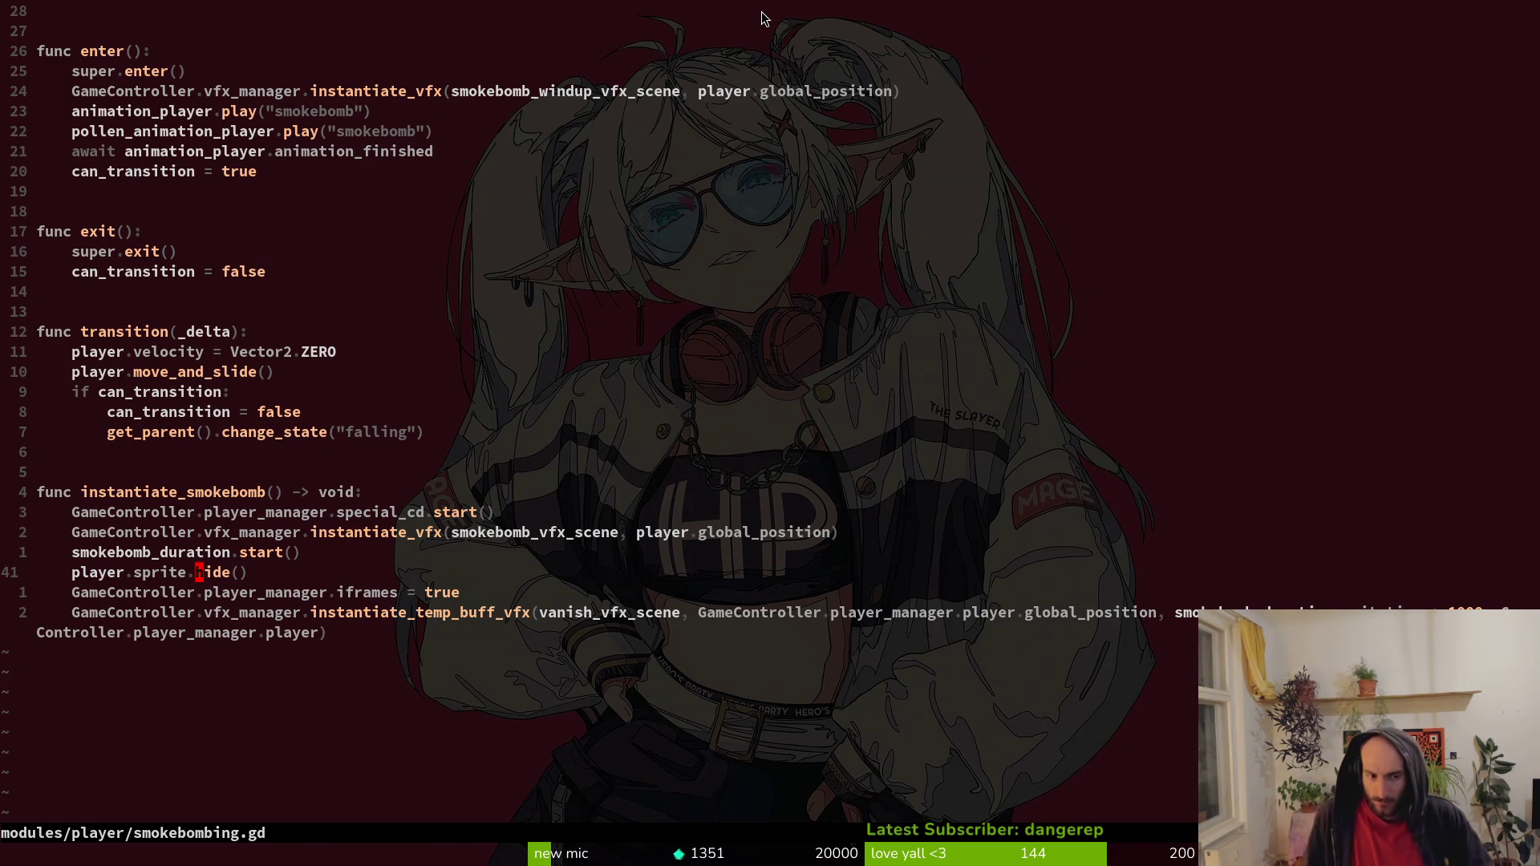
key(space)
key(f)
key(f)
text(mantis/dash)
key(Return)
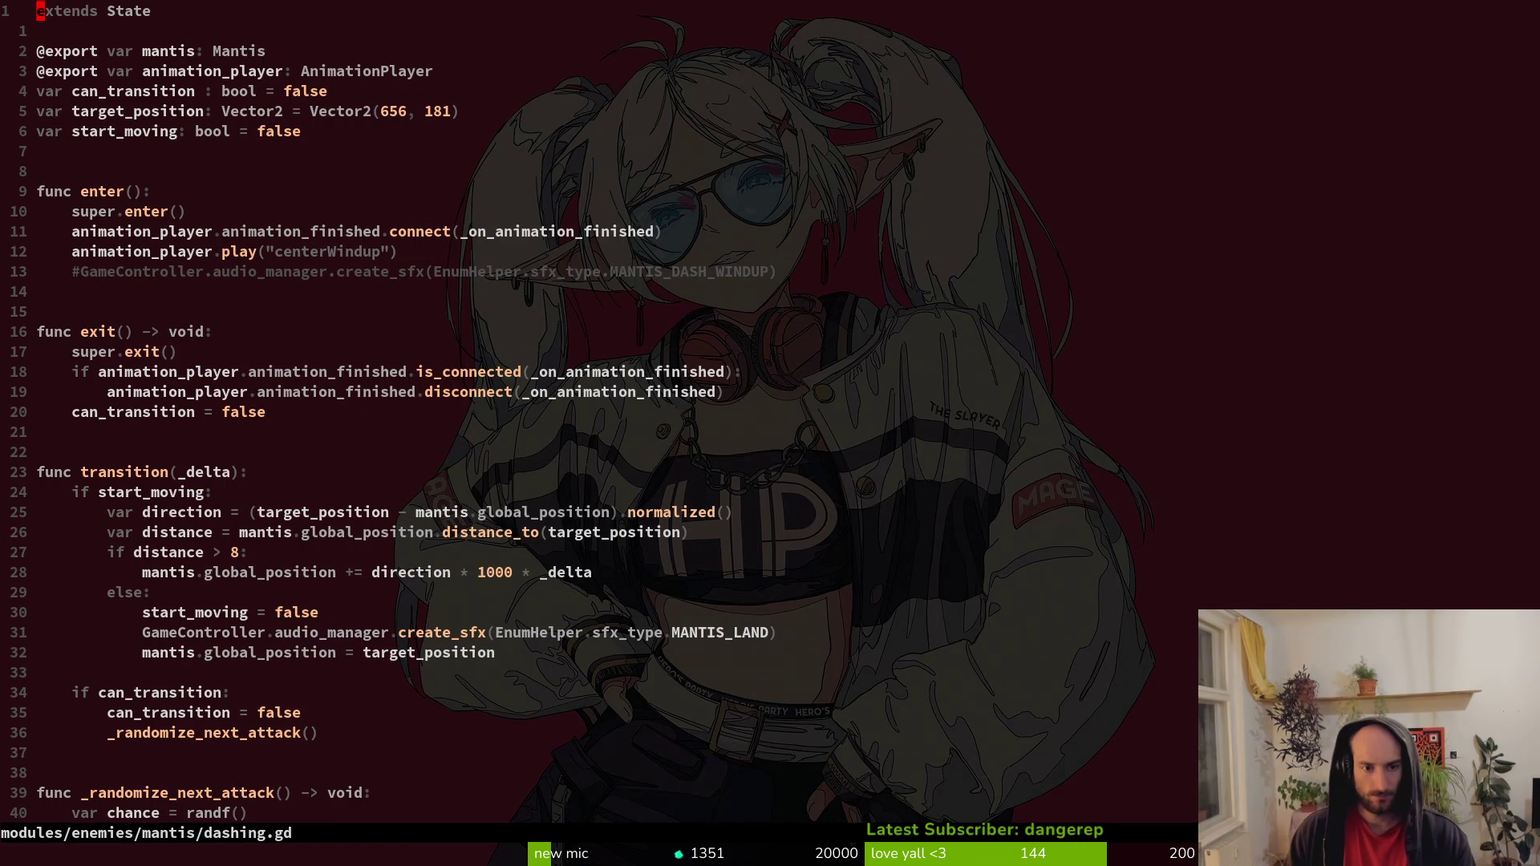
Read through dashing.gd, then open mantis.gd with a 'mantis' file search.
key(j)
key(j)
key(j)
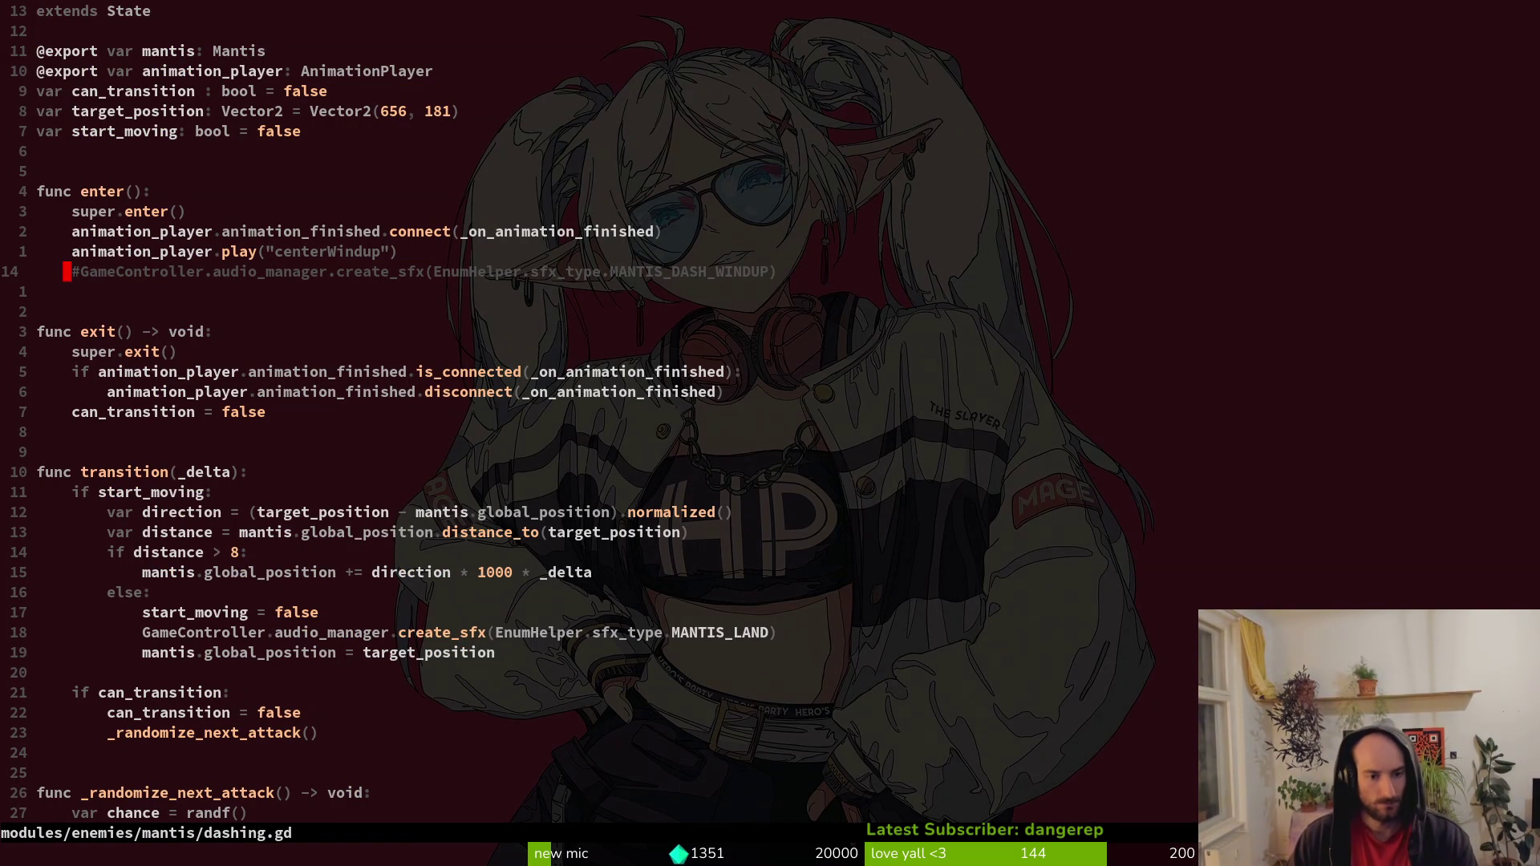
key(j)
key(j)
key(j)
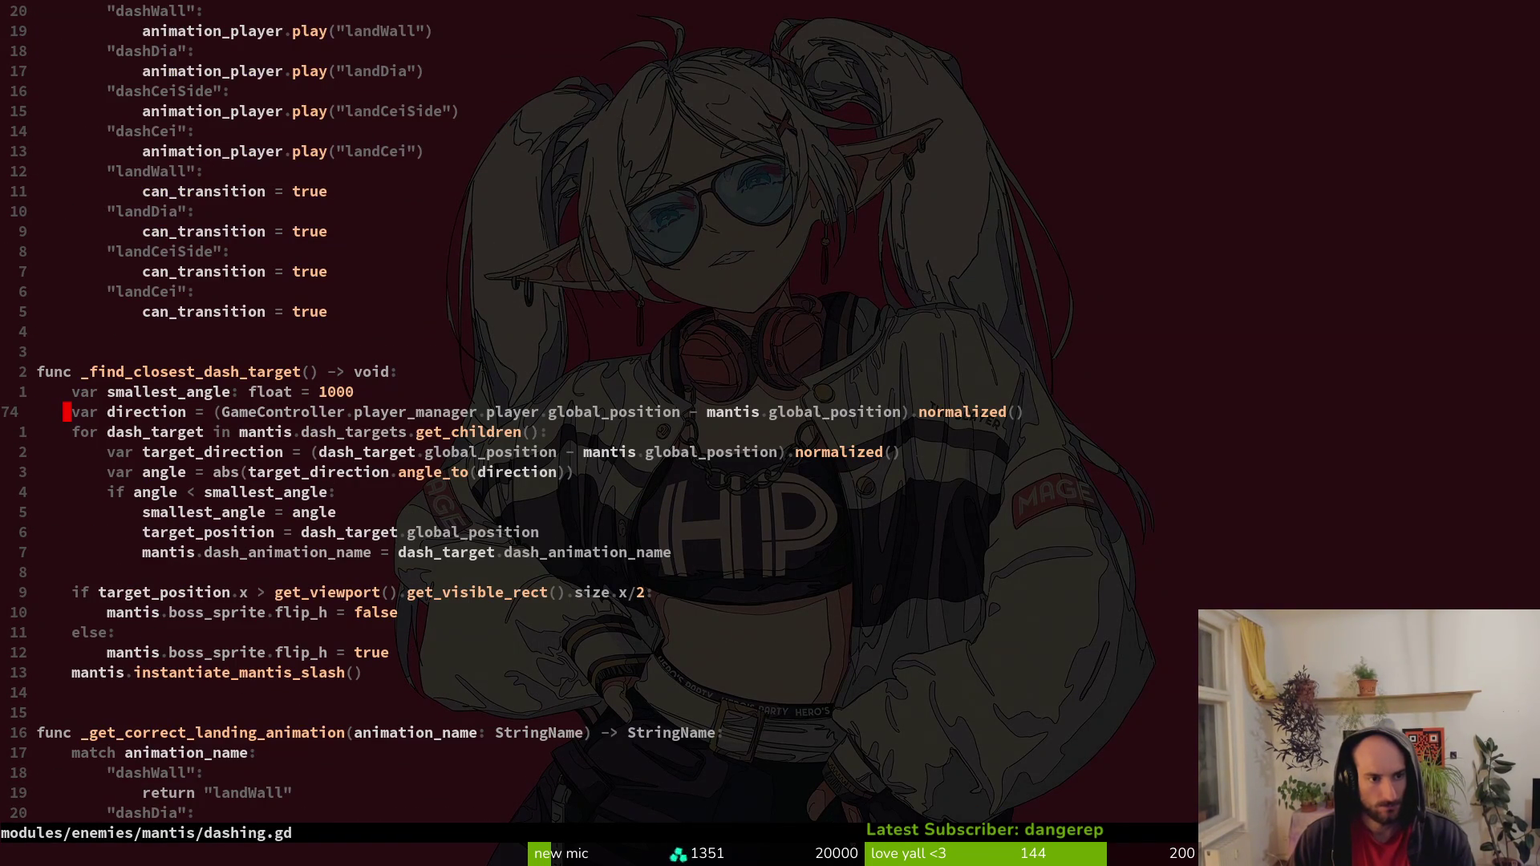
key(j)
key(j)
key(j)
key(space)
key(f)
key(f)
key(Escape)
key(Escape)
key(space)
key(f)
key(f)
text(mantis)
key(Return)
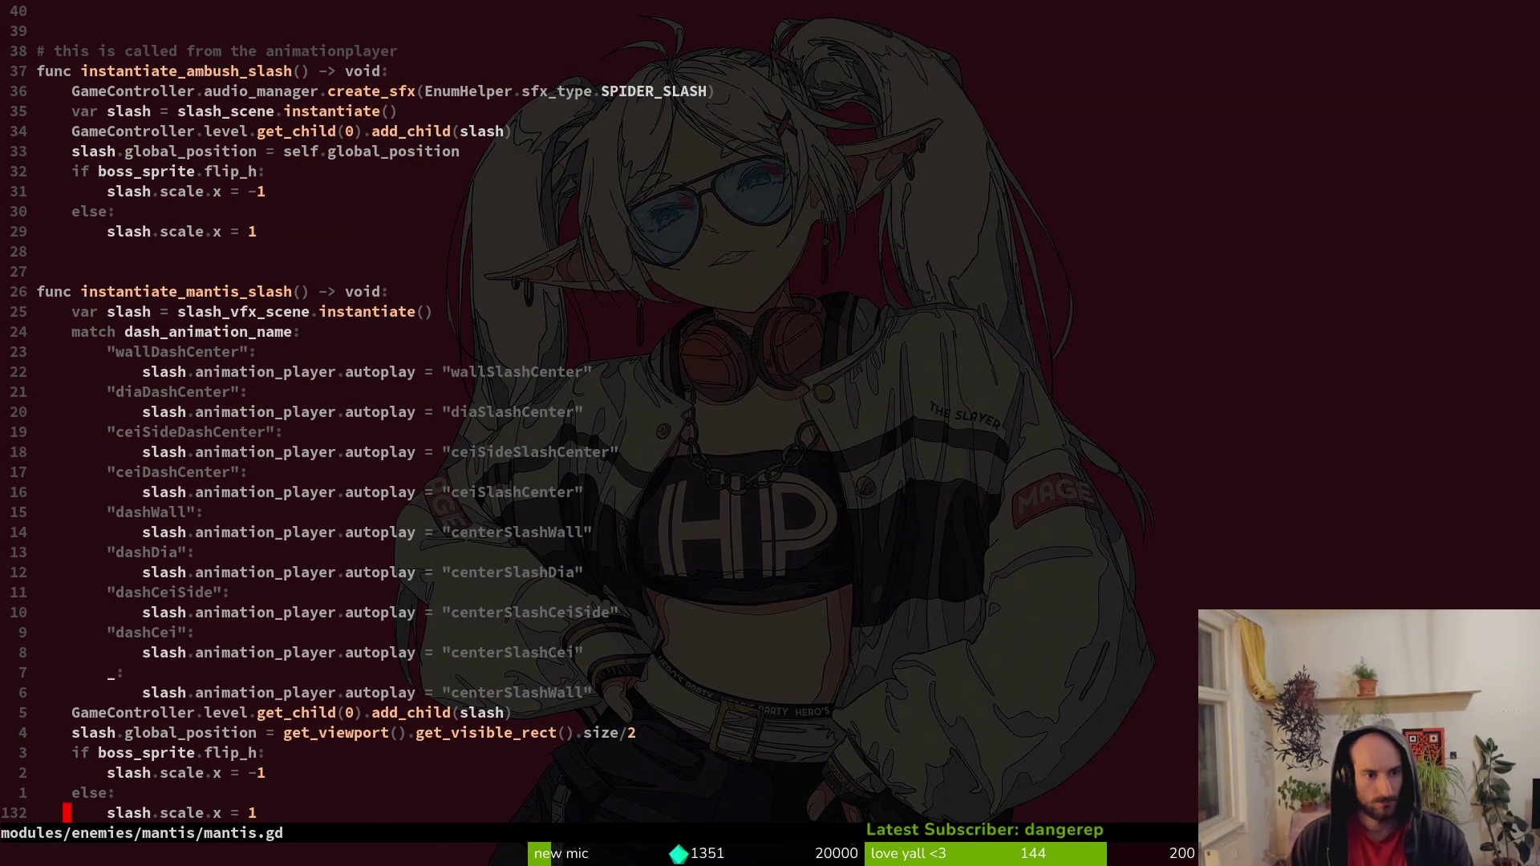
Review the slash add_child, scale and dashDia match lines in mantis.gd.
key(k)
key(k)
key(k)
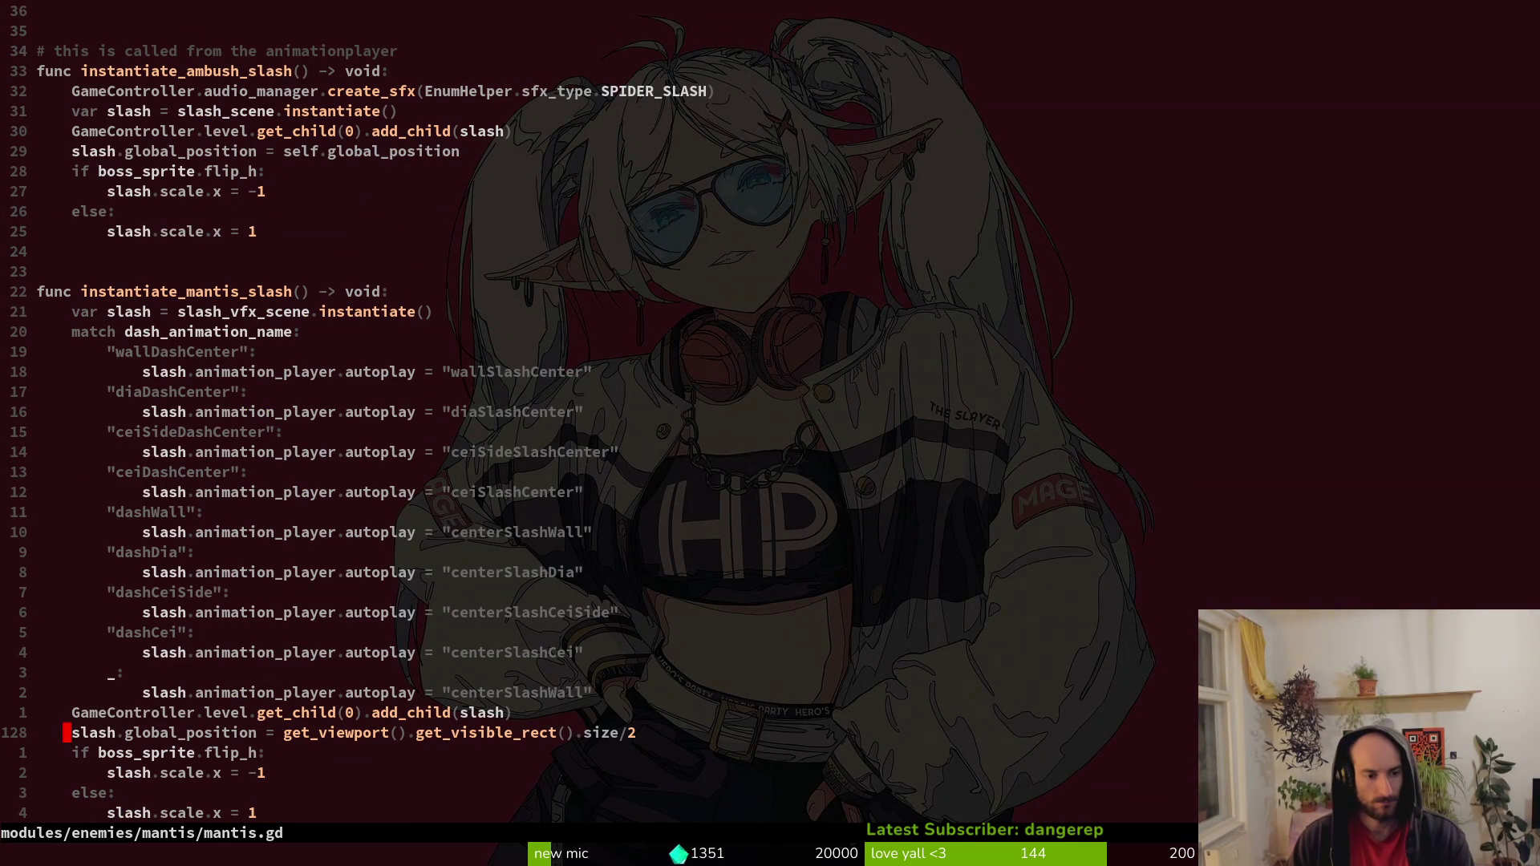
key(k)
key(shift+v)
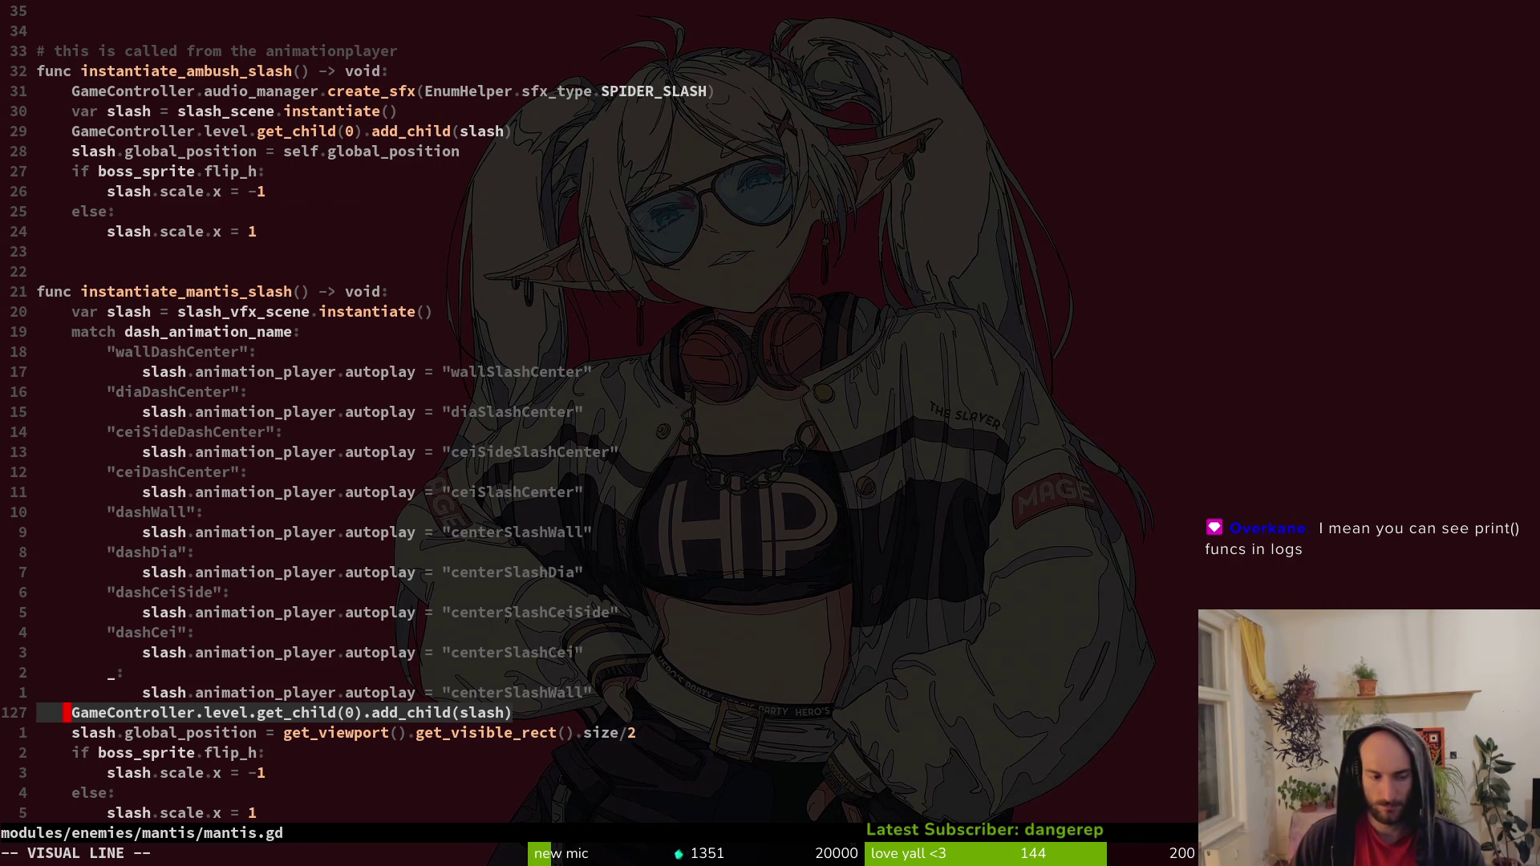
key(Escape)
key(j)
key(j)
key(j)
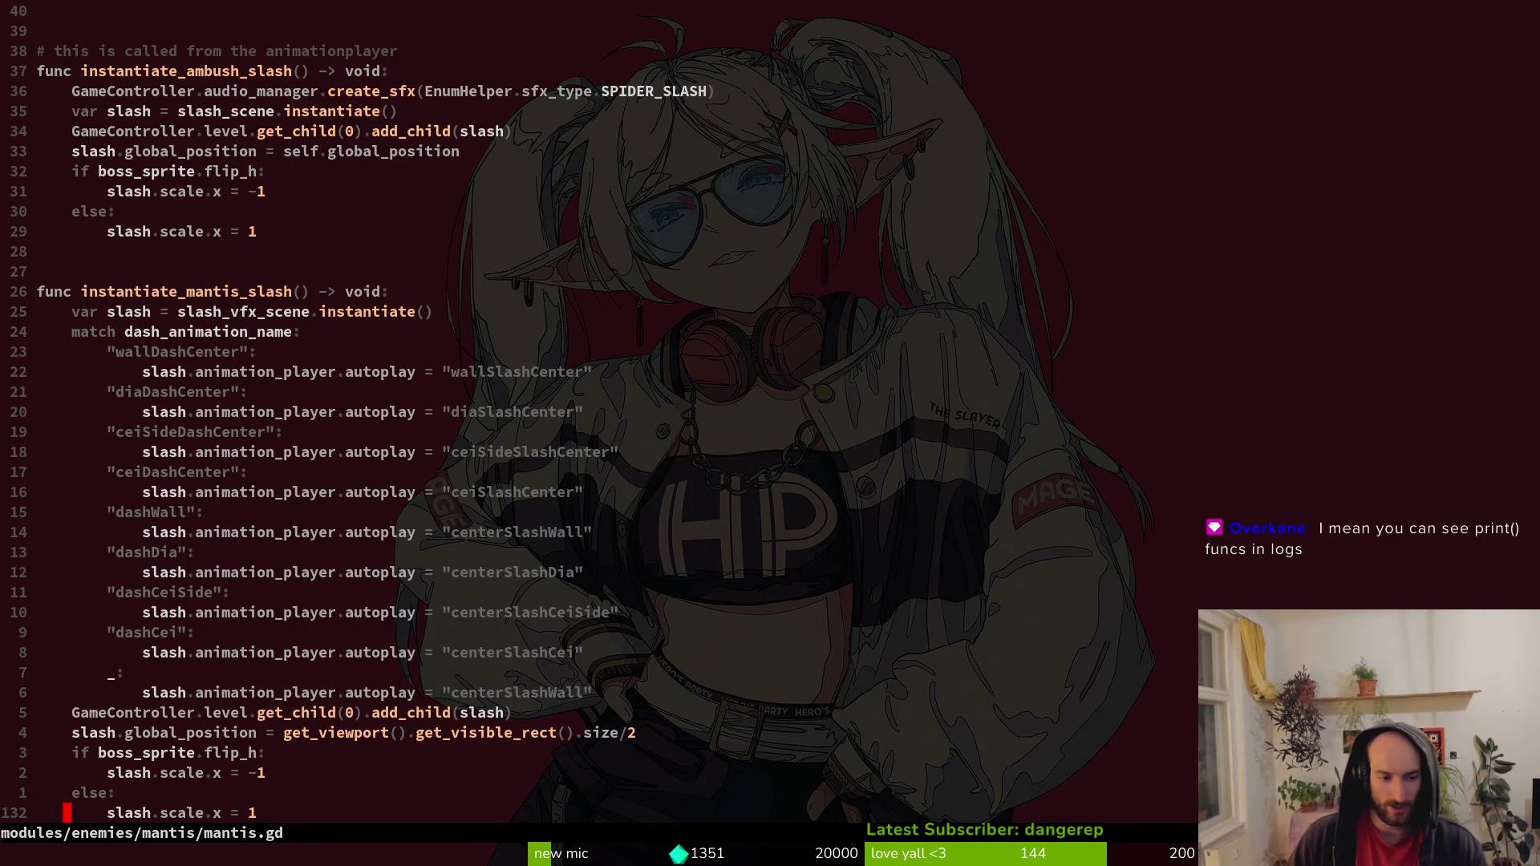
key(k)
key(k)
key(k)
key(k)
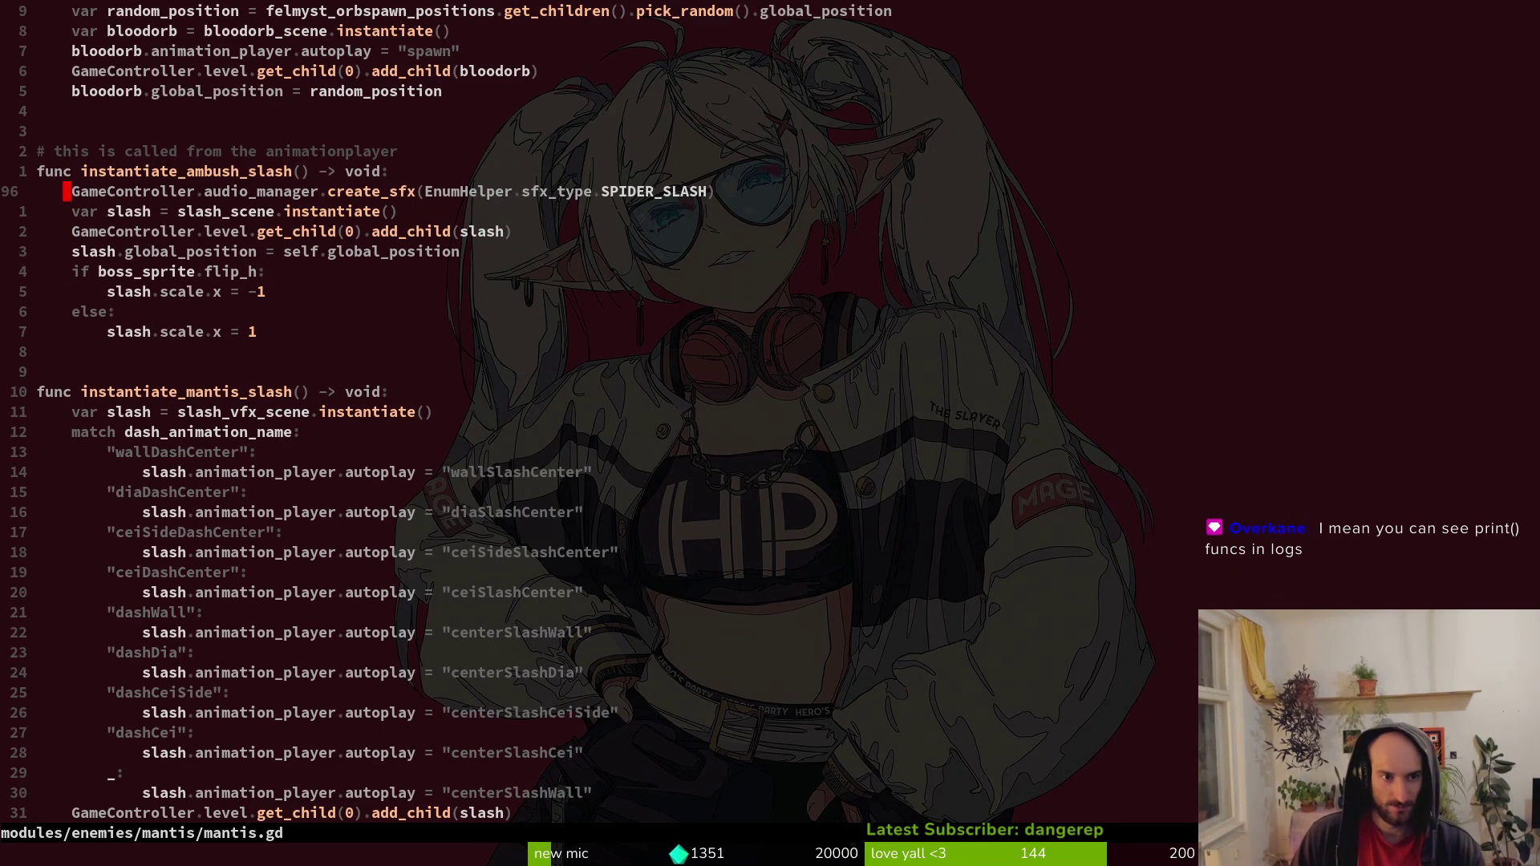
key(j)
key(j)
key(j)
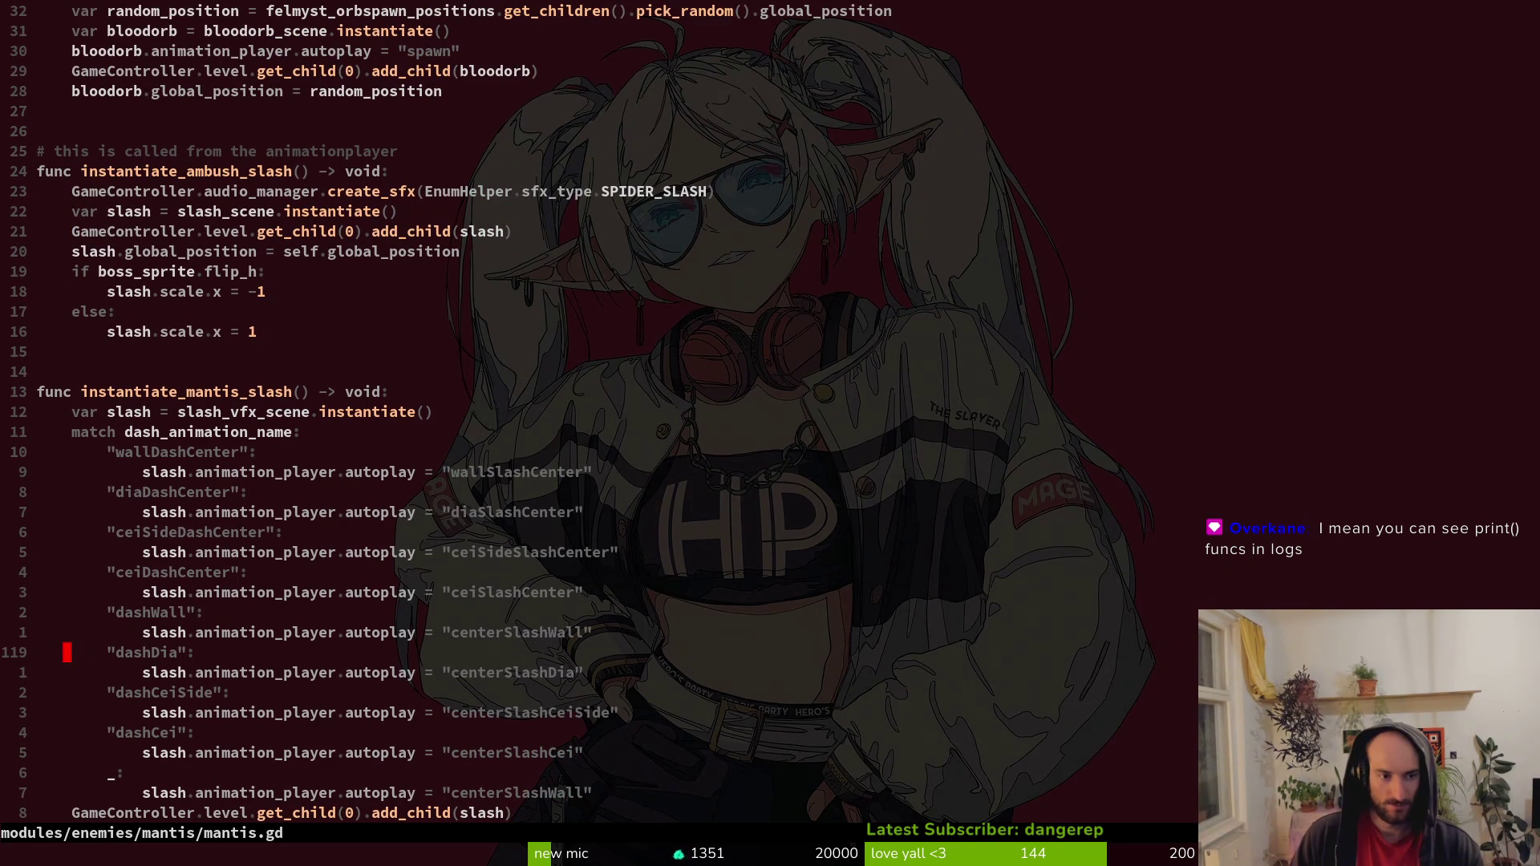
Yank the slash_scene name from the ambush slash line and jump to the top.
key(k)
key(k)
key(k)
key(j)
key(j)
key(l)
key(w)
key(w)
key(w)
key(v)
key(e)
key(y)
key(g)
key(g)
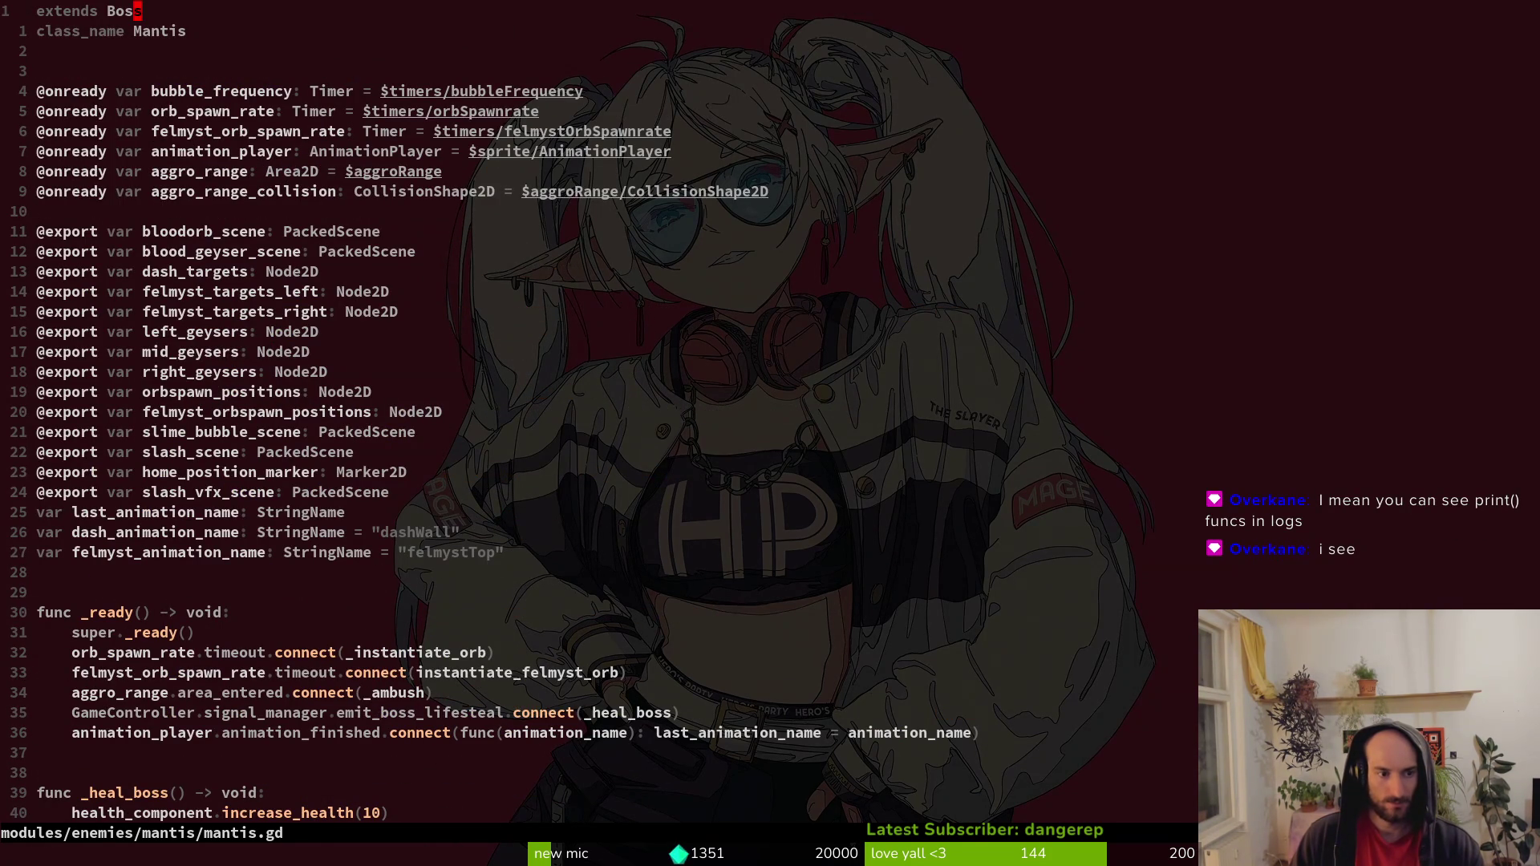
Rename the slash_scene export to ambush_slash_vfx_scene and save.
key(j)
key(j)
key(j)
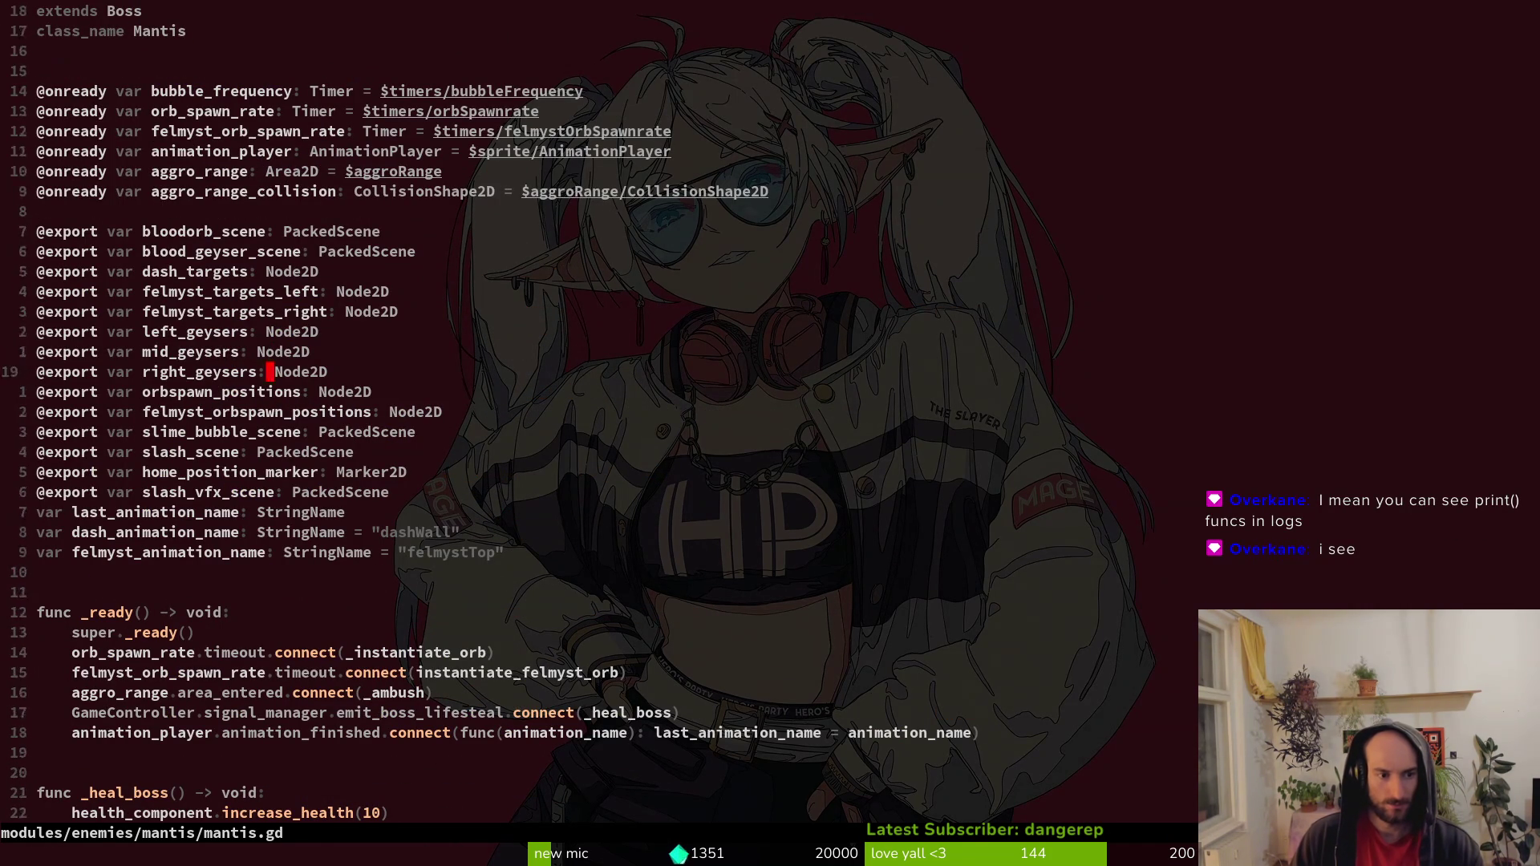
key(k)
key(k)
key(b)
key(b)
text(bciwambush_slash)
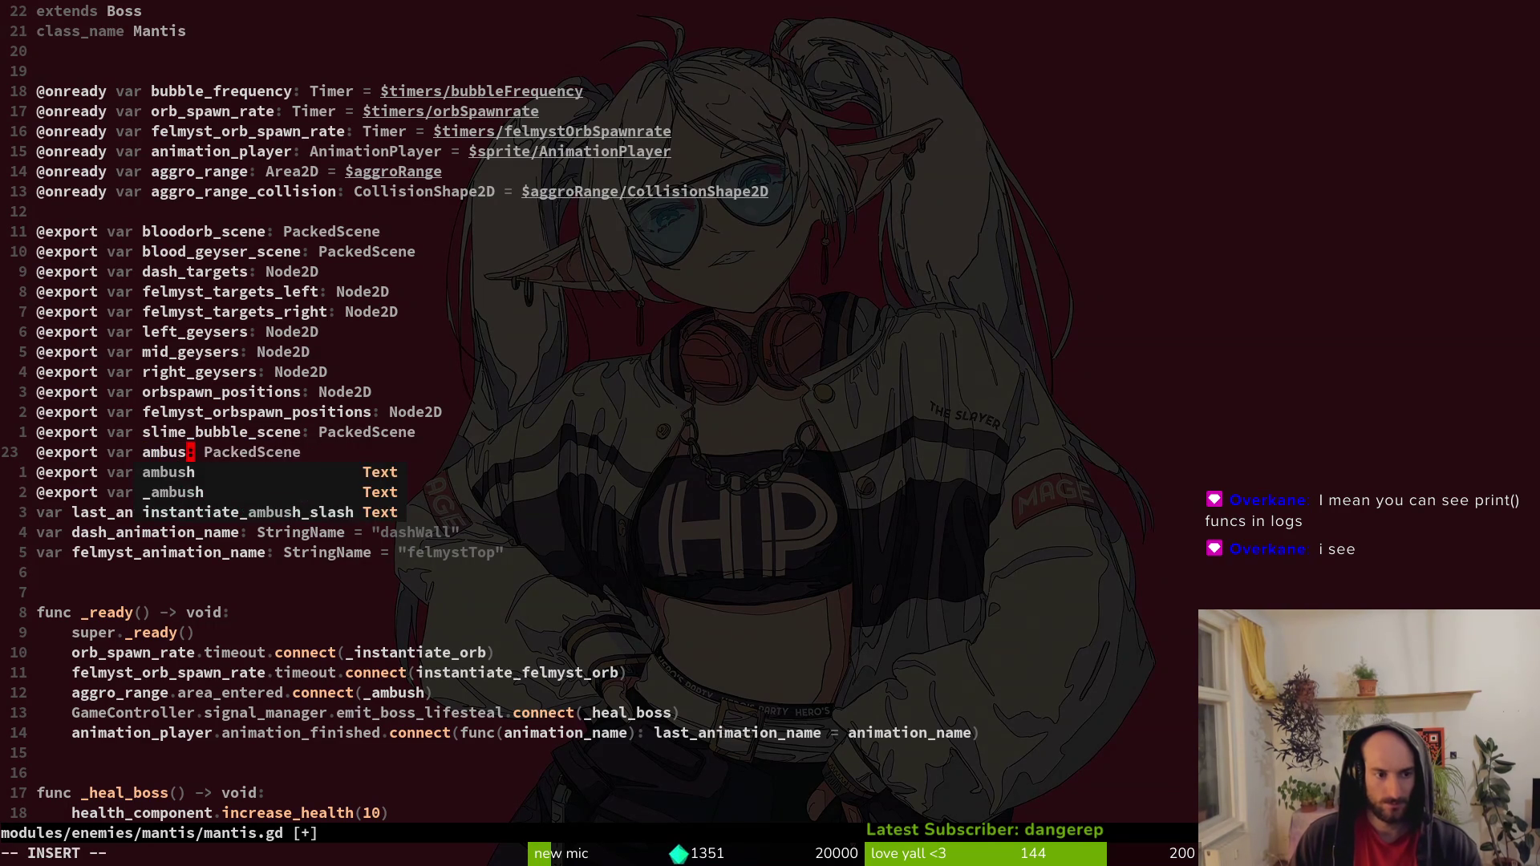
text(_vfx_scene)
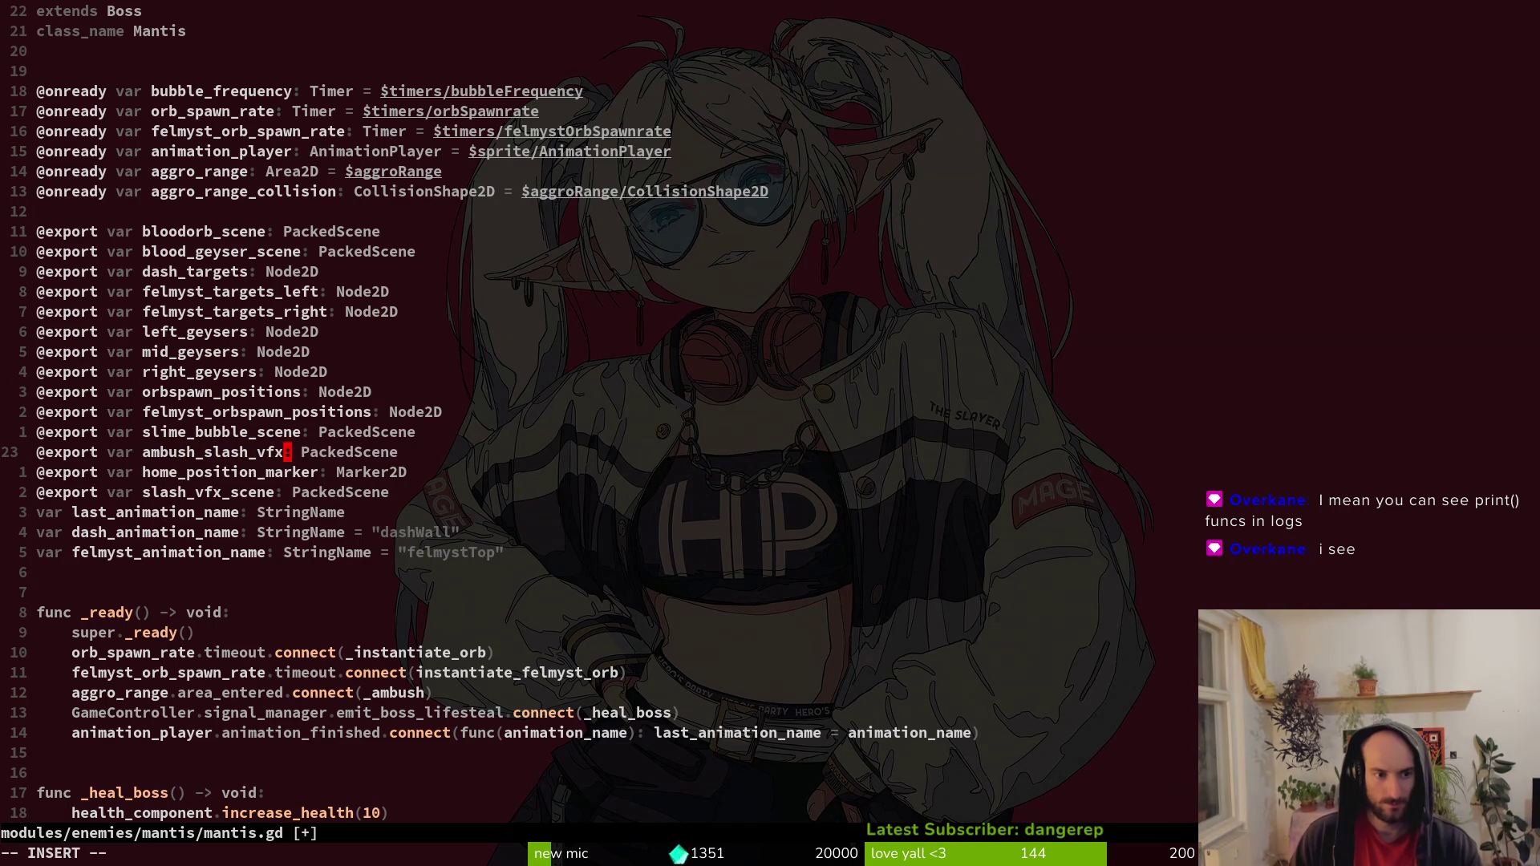
key(Escape)
text(:w)
key(Return)
Rename the slash_vfx_scene export to dash_slash_vfx_scene.
key(j)
key(j)
key(b)
key(b)
key(b)
text(widash_)
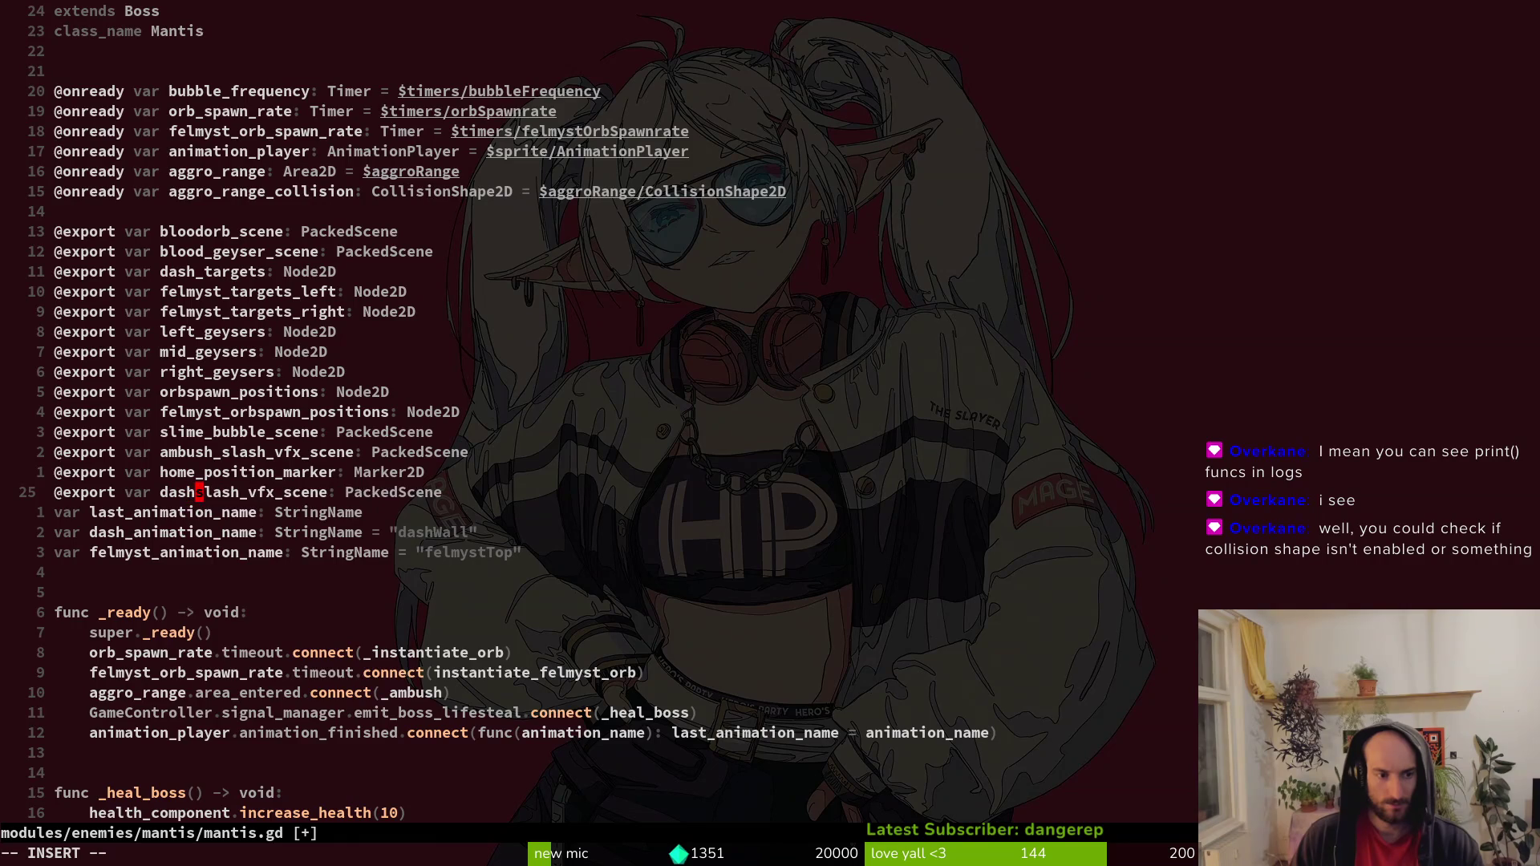
key(Right)
key(Right)
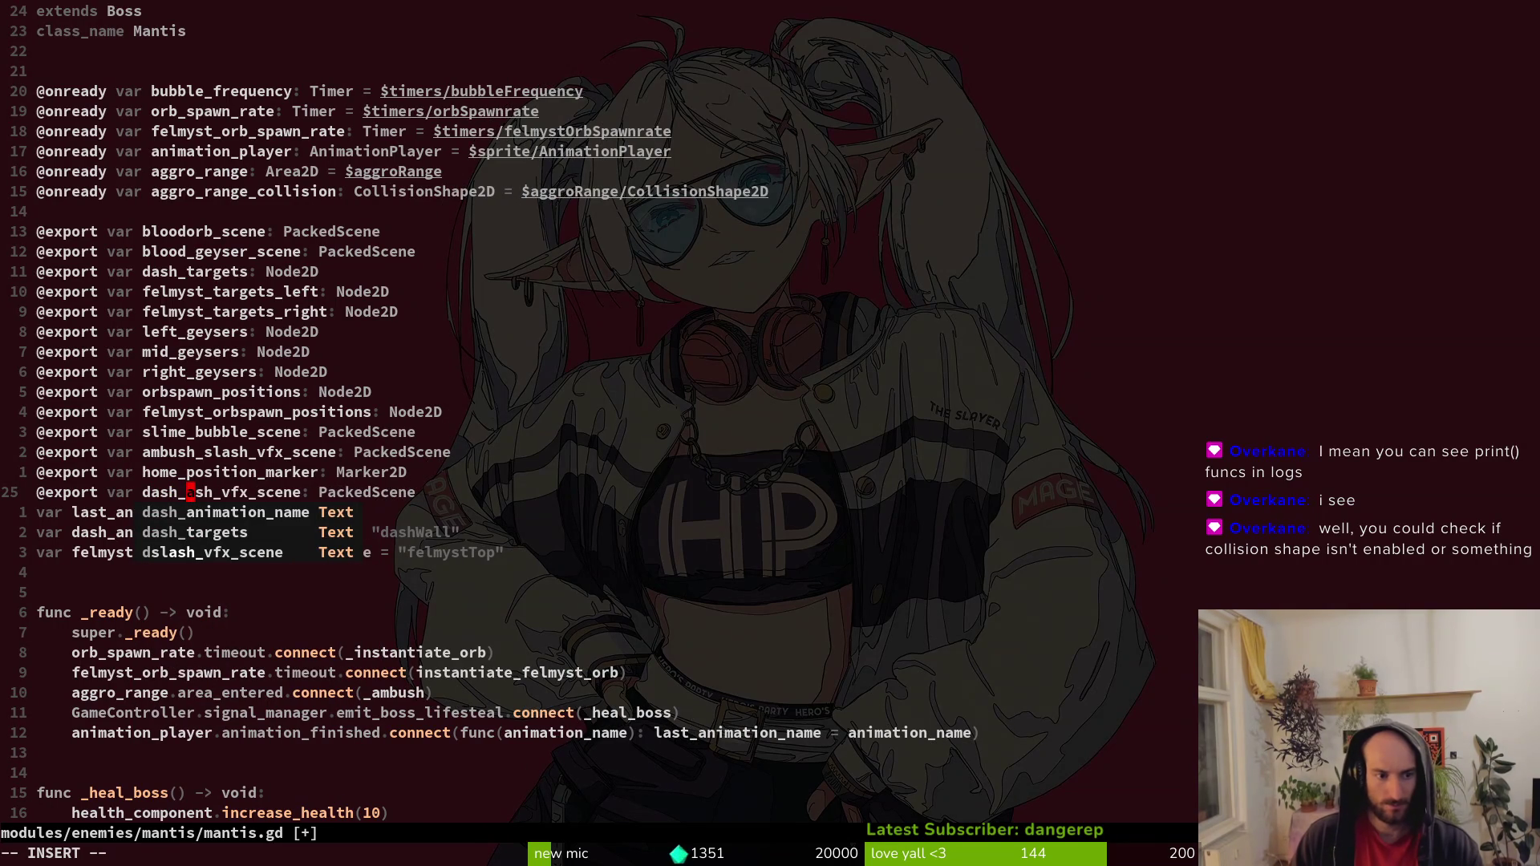
text(la)
key(Escape)
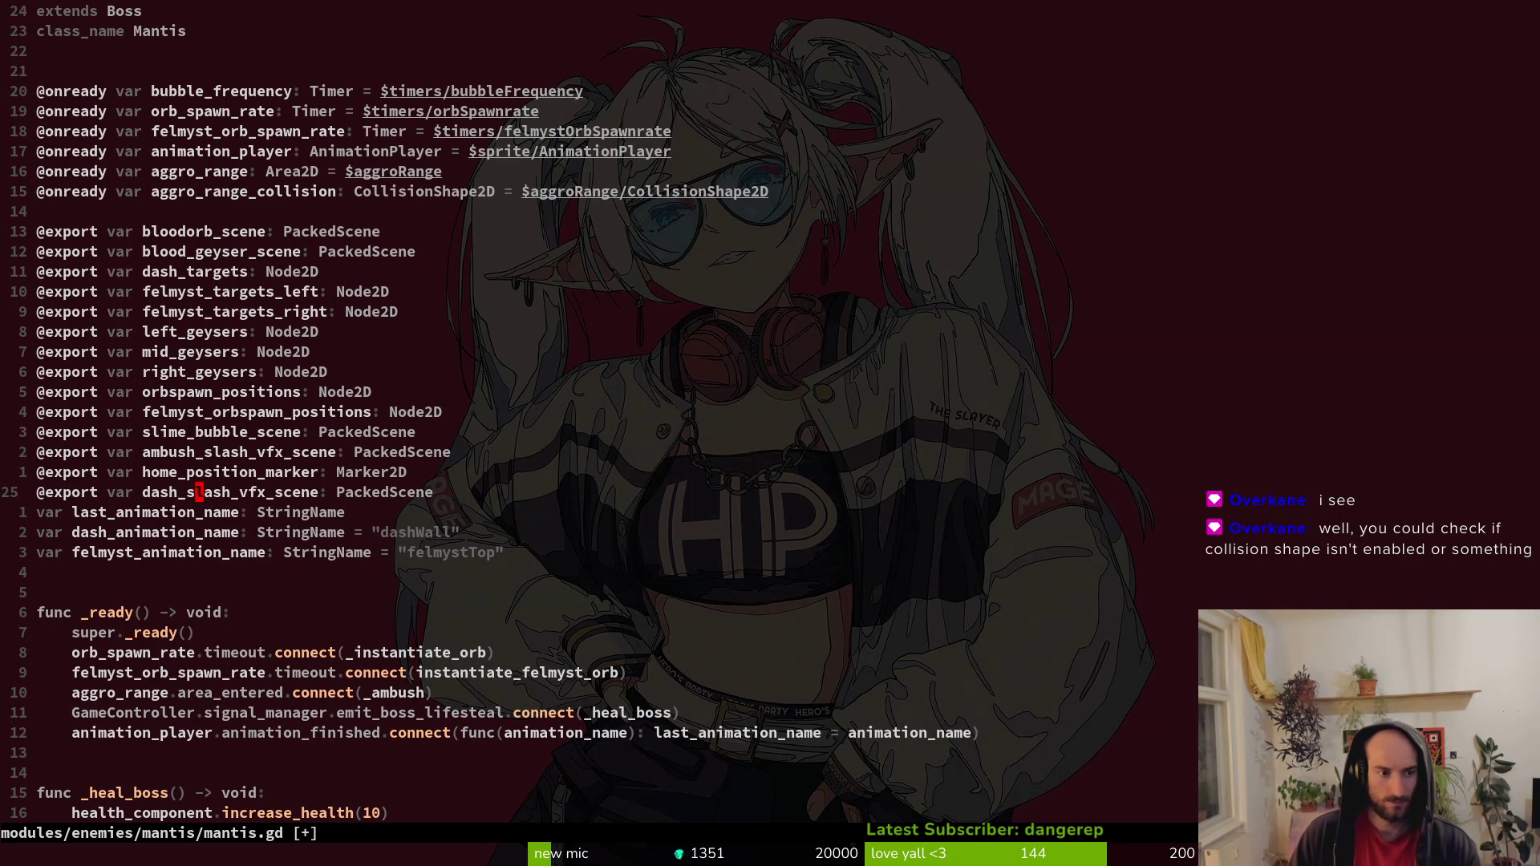
Point the ambush and mantis slash functions at the renamed exports and save mantis.gd.
key(ctrl+d)
key(ctrl+d)
key(ctrl+d)
key(k)
key(k)
key(k)
text(ciwamsl)
key(Return)
key(Escape)
key(j)
key(j)
key(j)
key(j)
text(bbciwdash)
key(Return)
key(Escape)
text(:w)
key(Return)
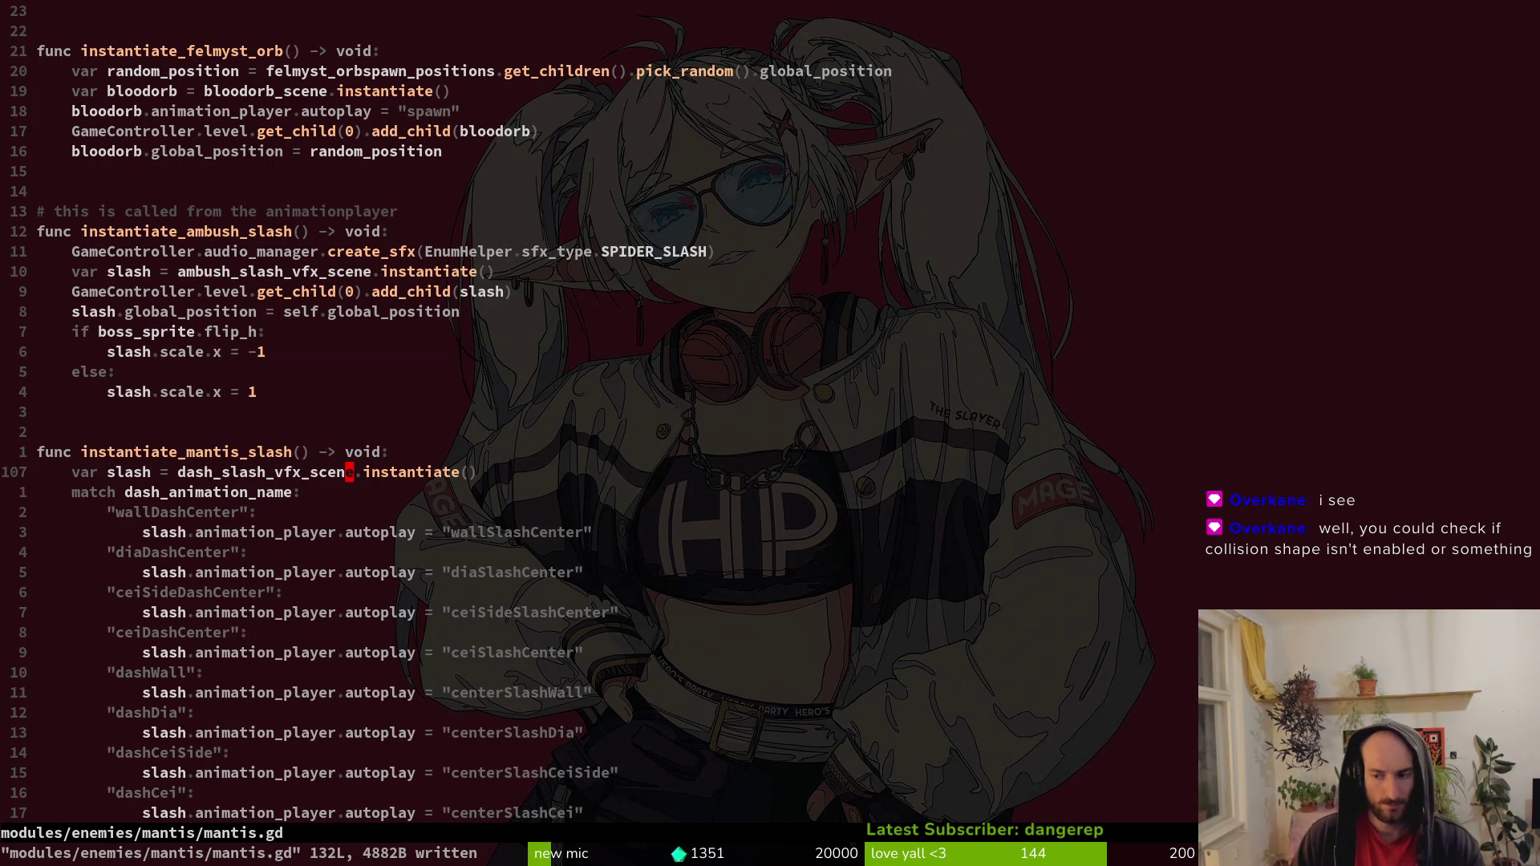
key(alt+Tab)
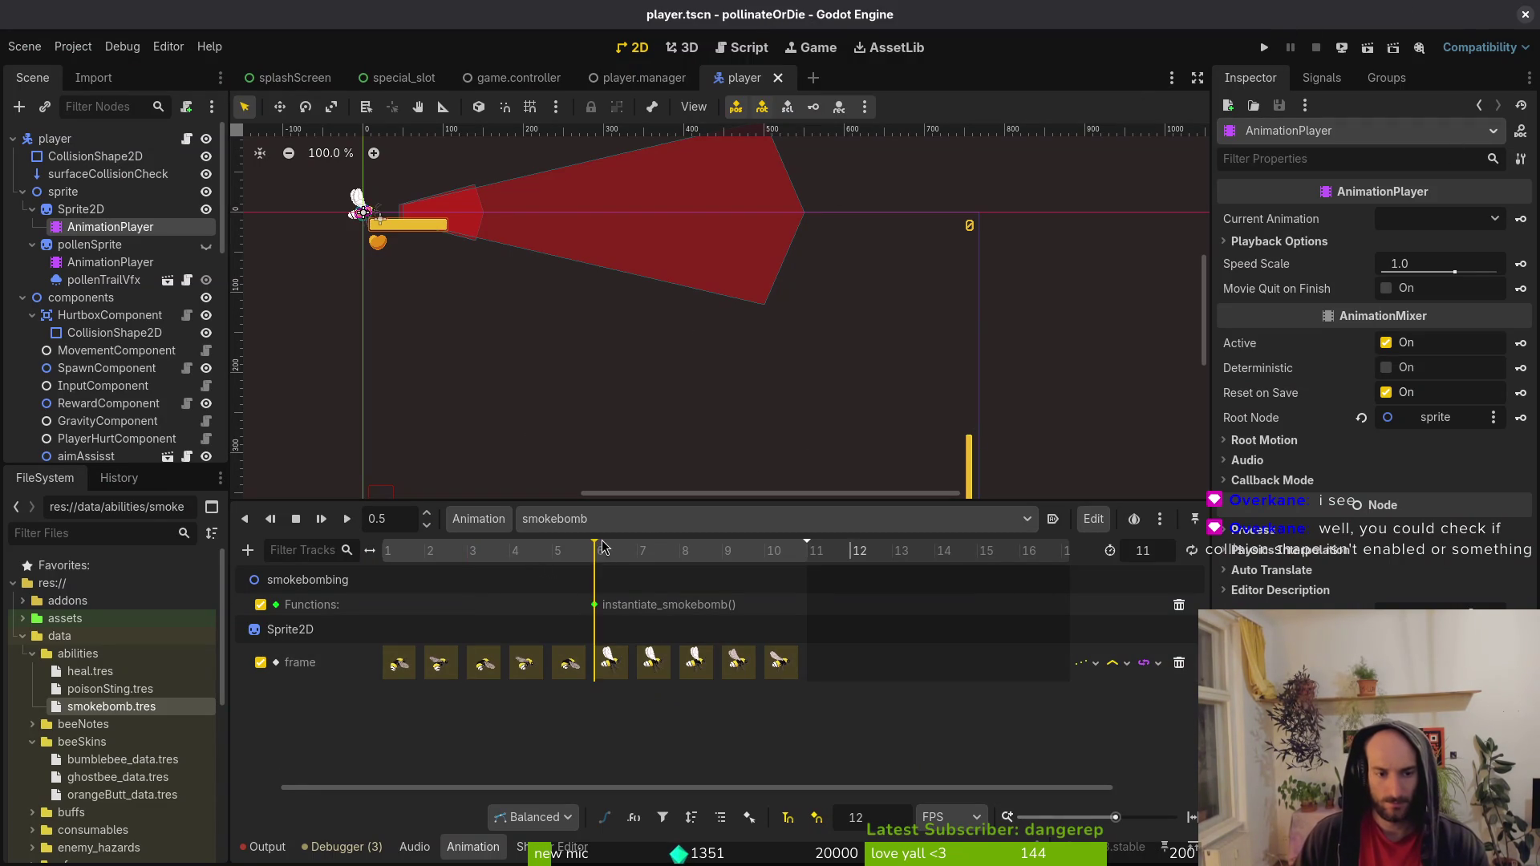
click(321, 518)
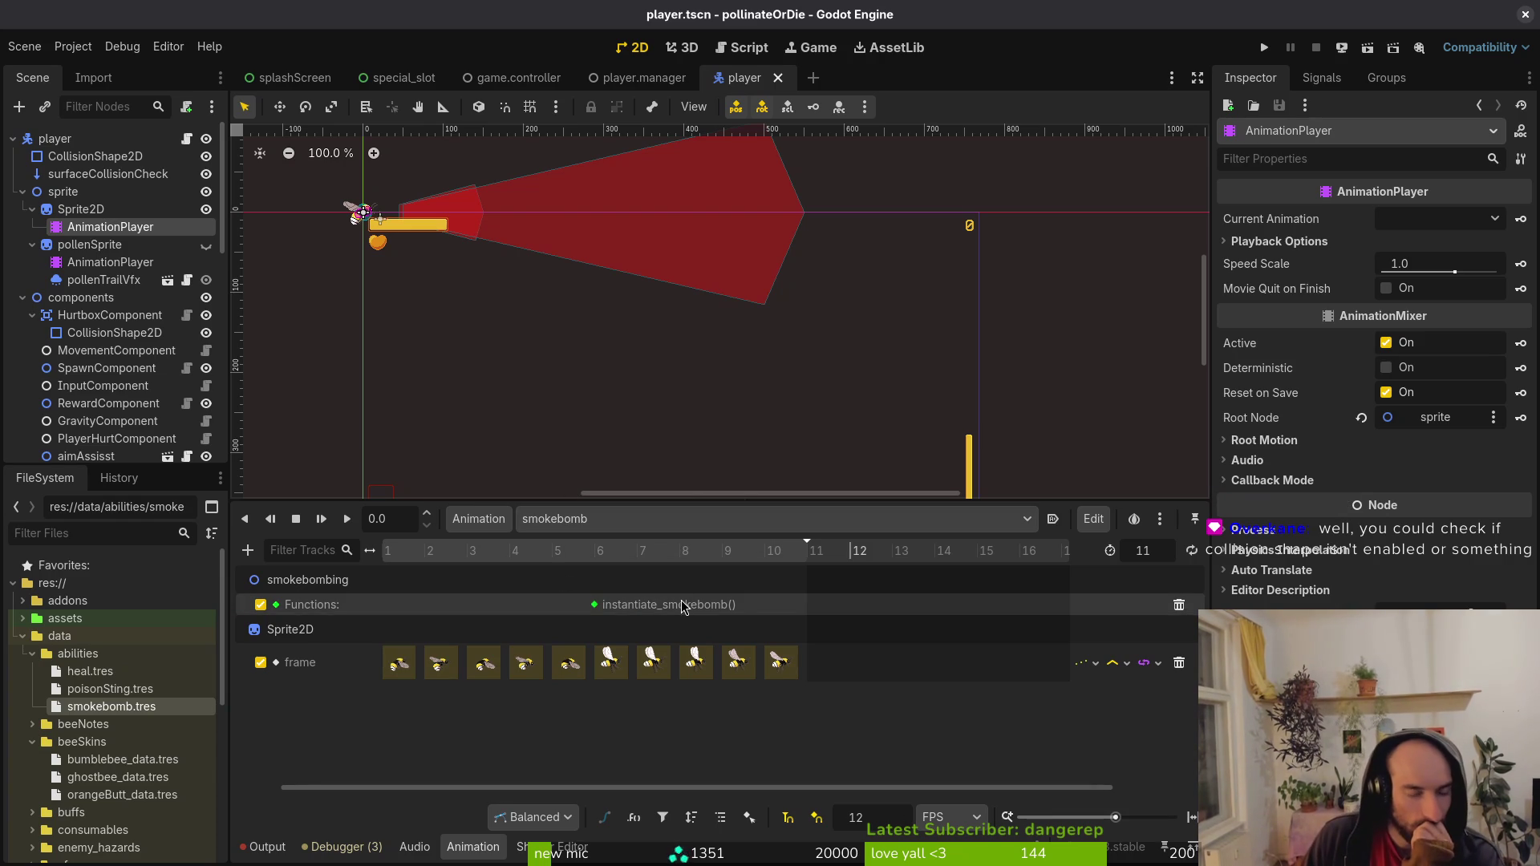
scroll(651, 574, left, 1)
scroll(651, 574, left, 1)
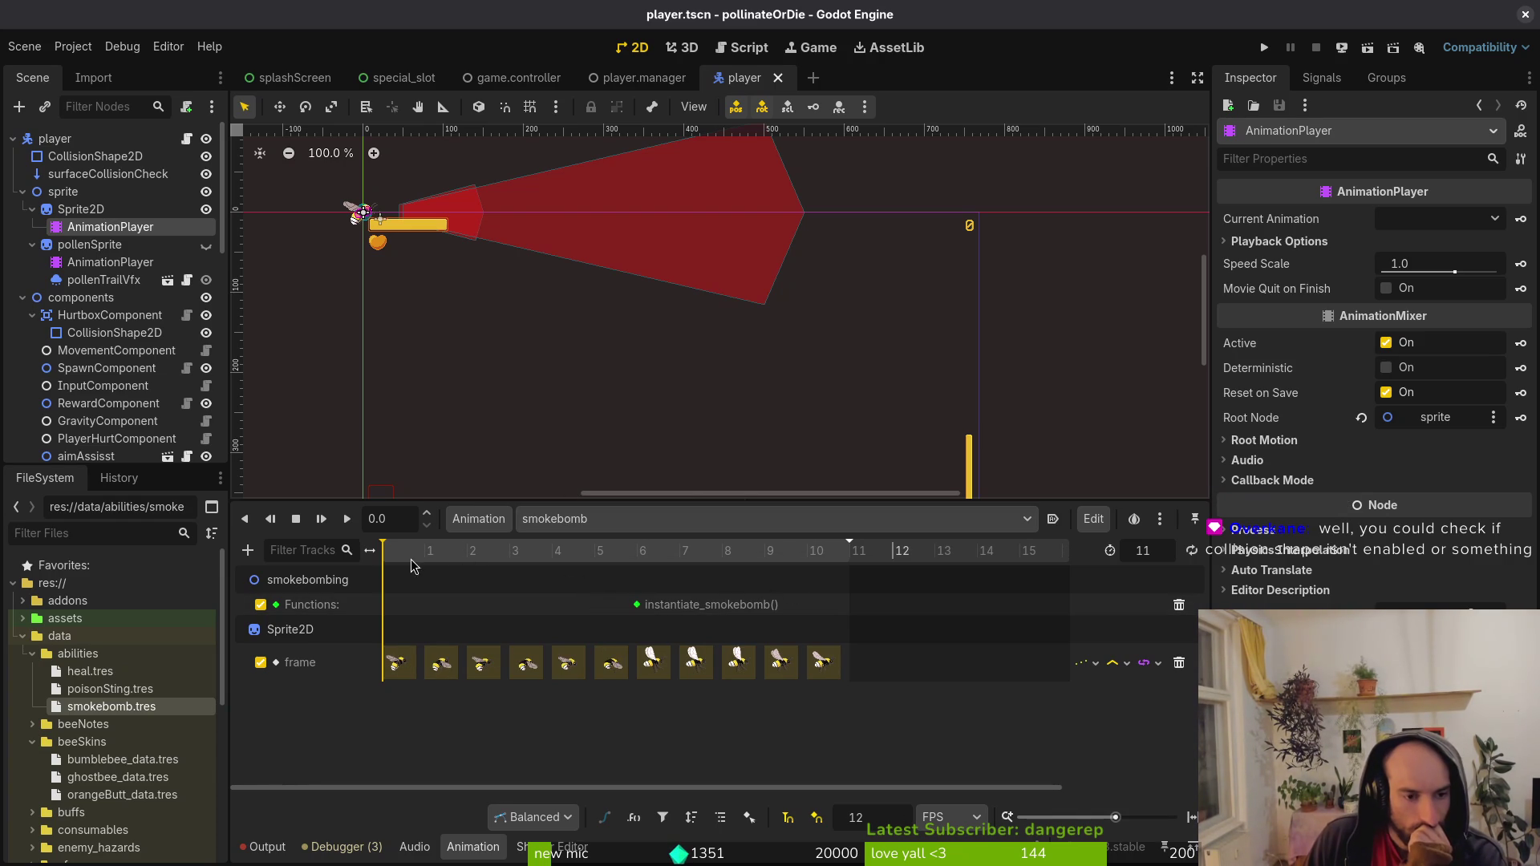
key(f)
key(shift+d)
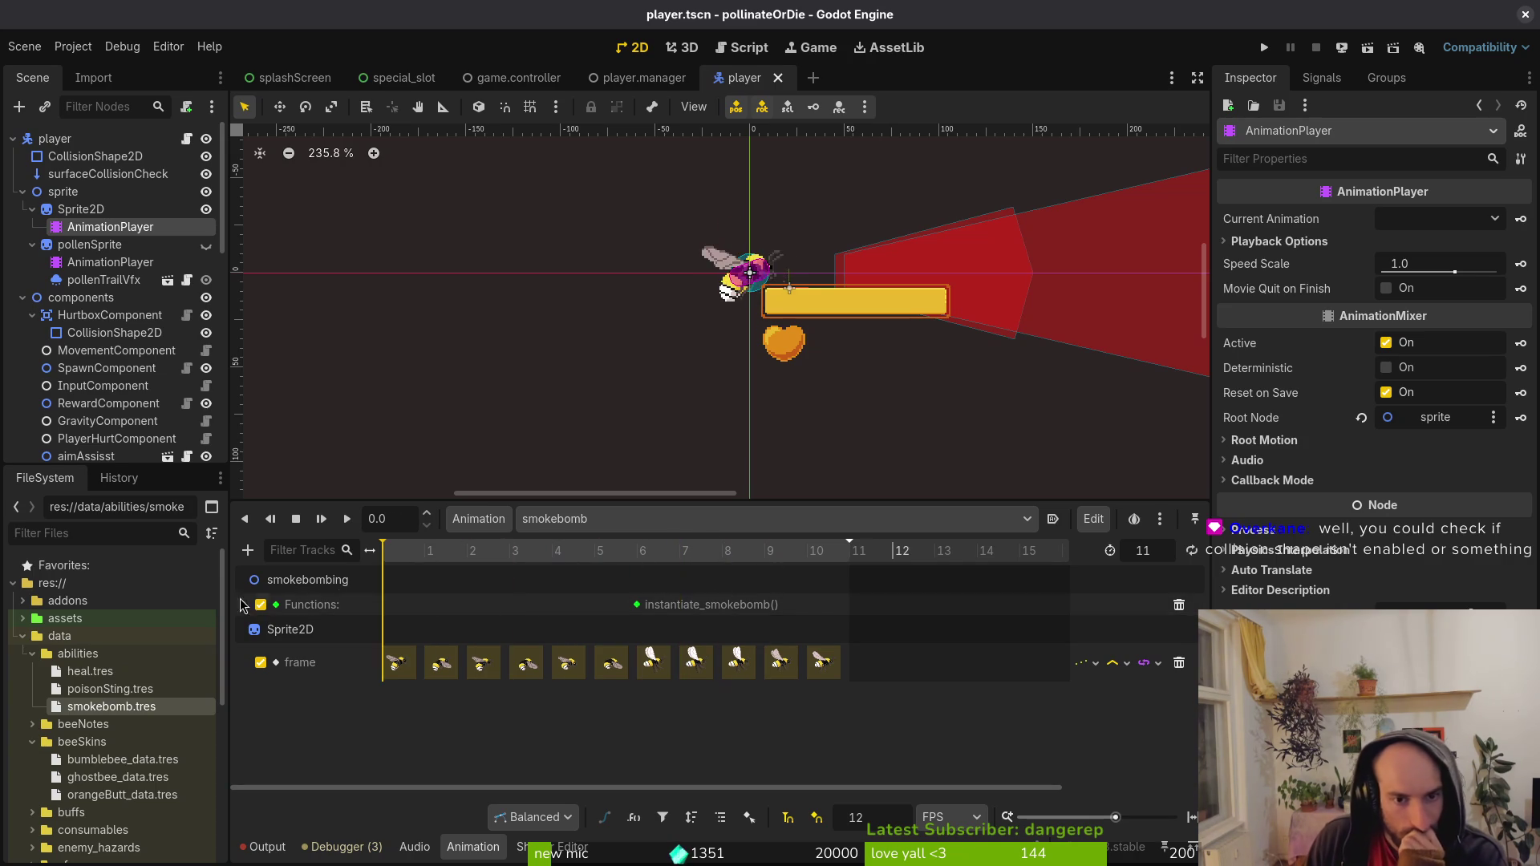
key(s)
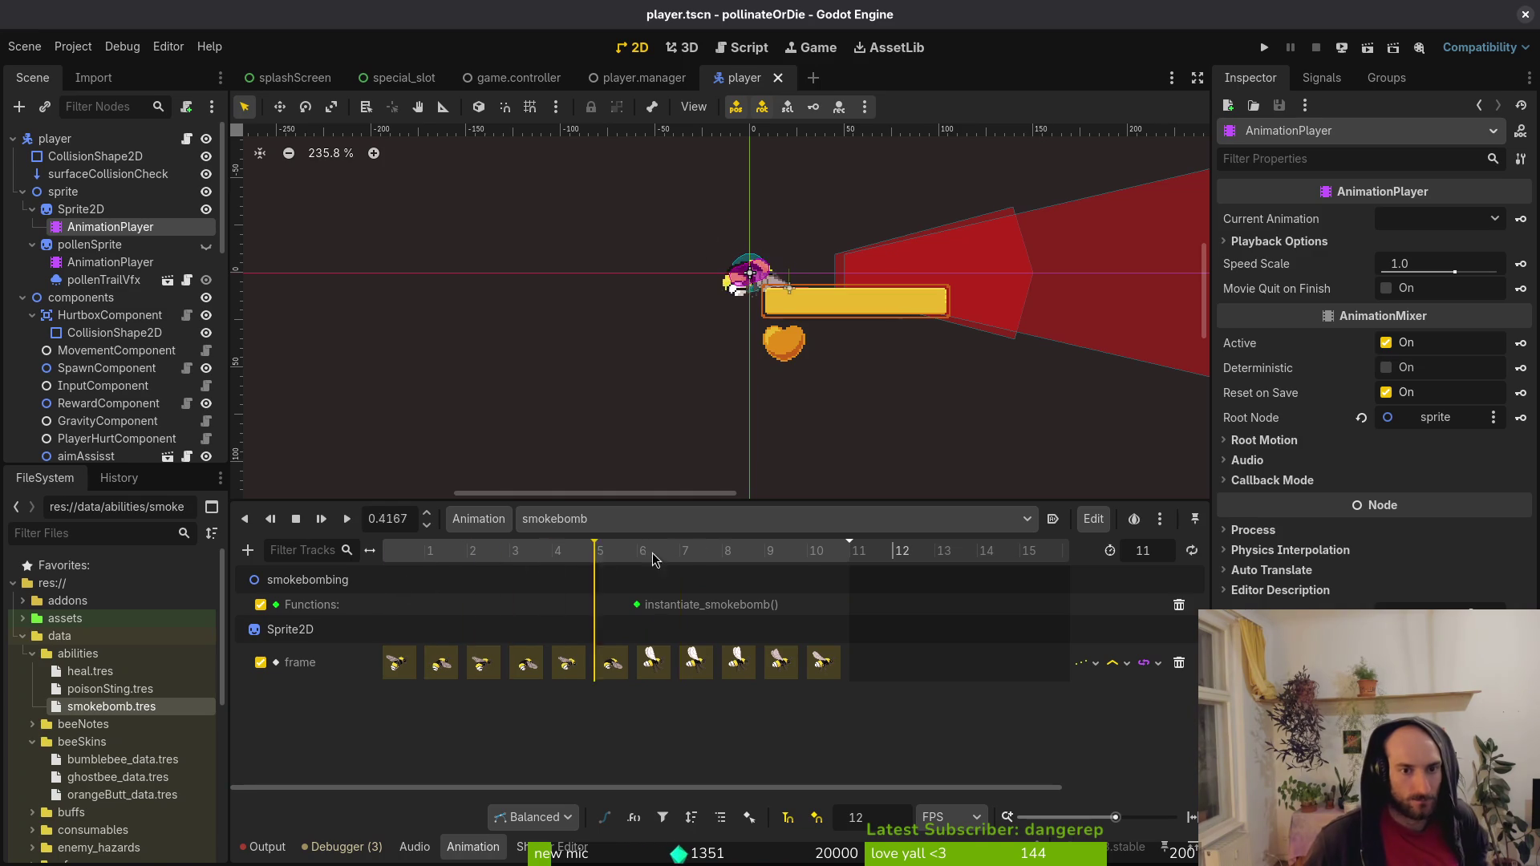
click(296, 519)
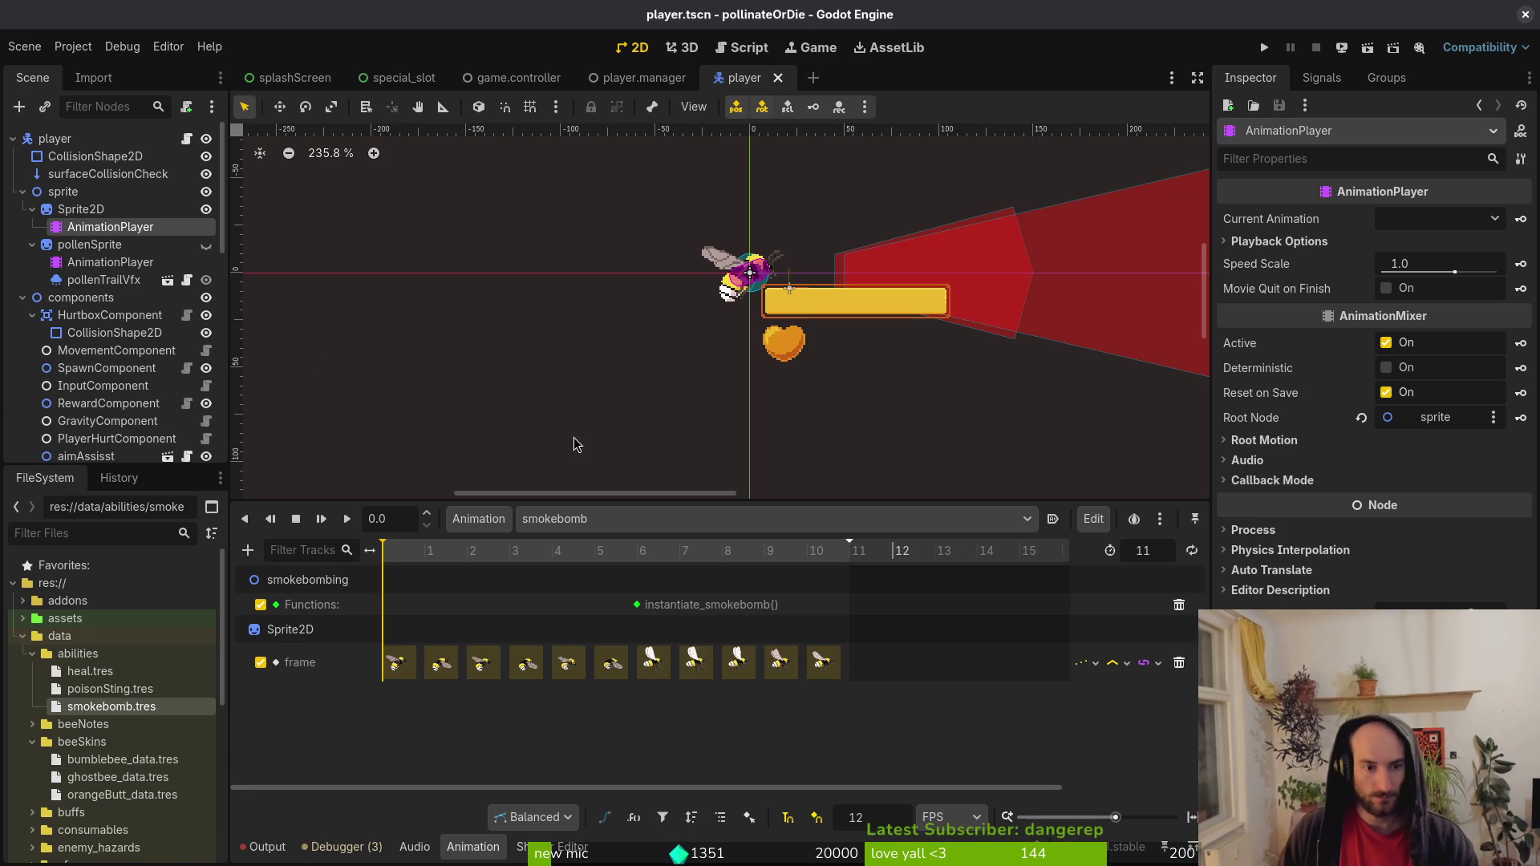
Stage the ability .tres sprite files in tig and commit them as the inactive-sprite update.
key(super+1)
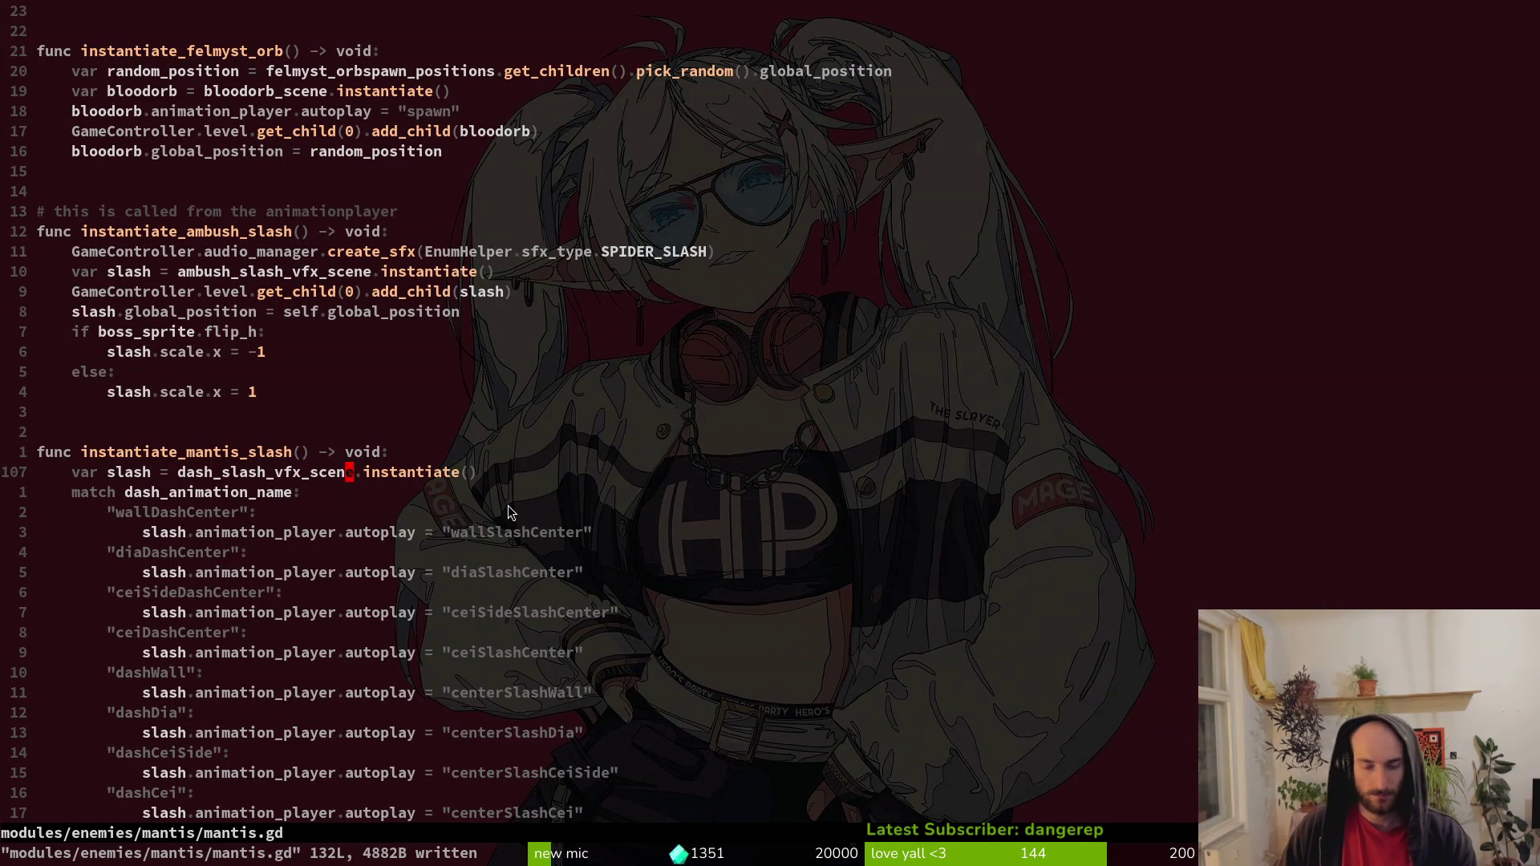
text(:q)
key(Return)
text(tig)
key(Return)
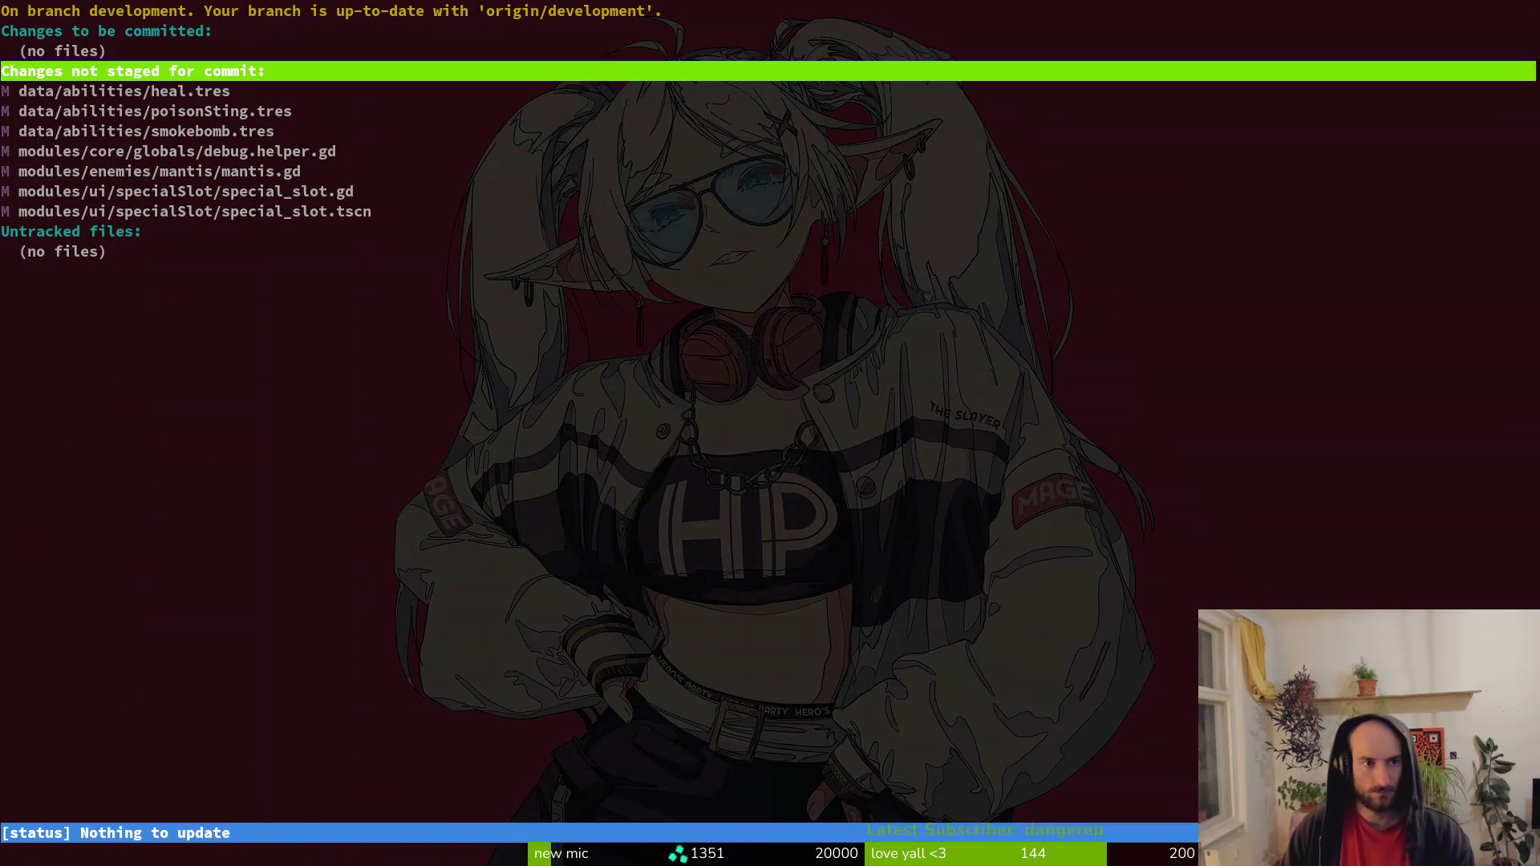
key(j)
key(j)
key(Return)
key(u)
key(u)
key(Return)
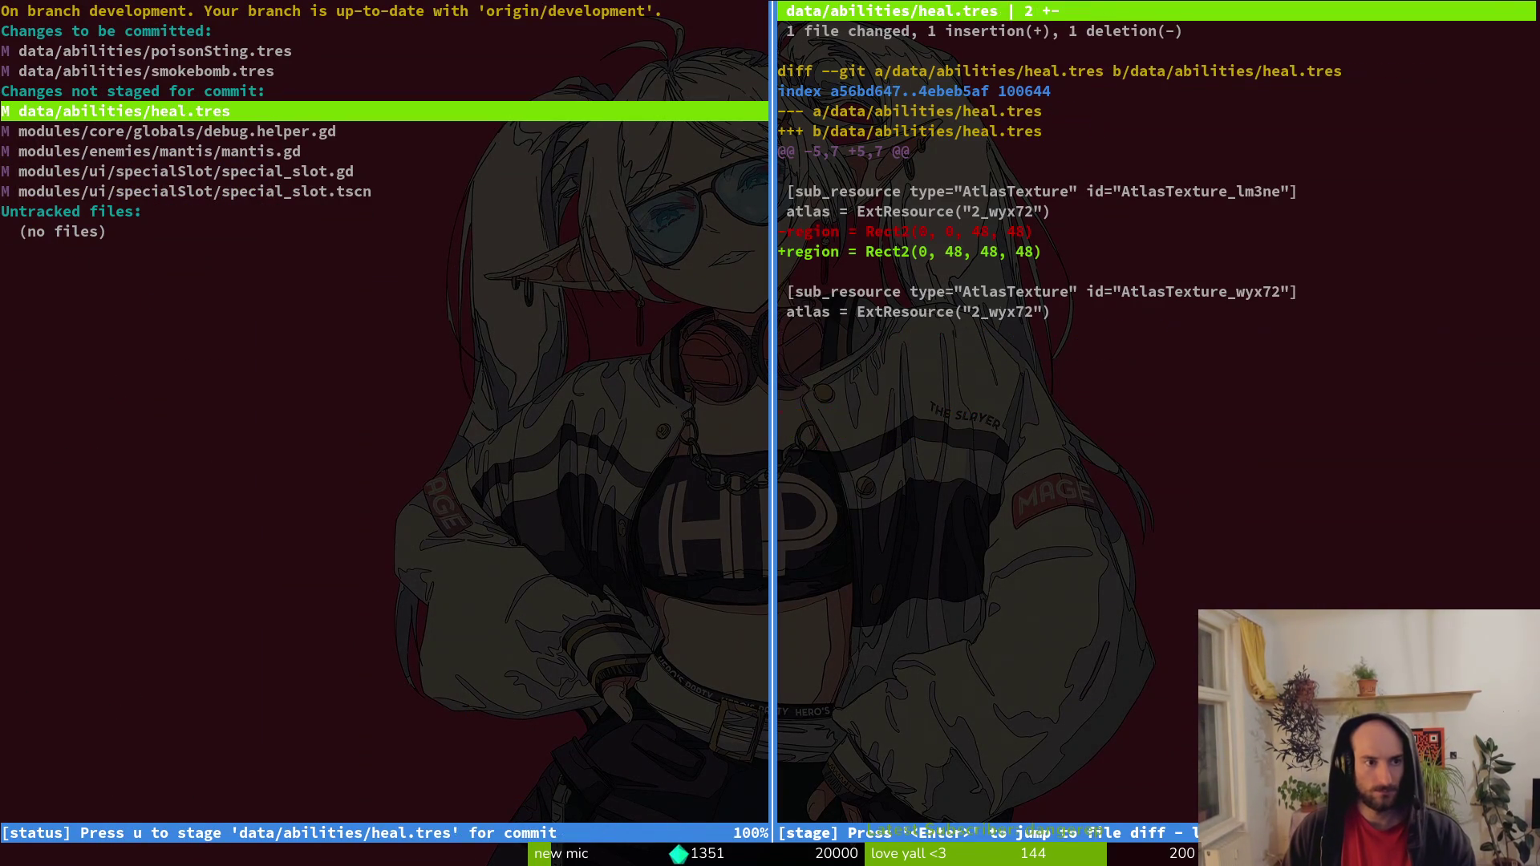
key(j)
key(j)
key(j)
key(j)
key(k)
key(k)
key(k)
key(k)
text(jqgit commit -m)
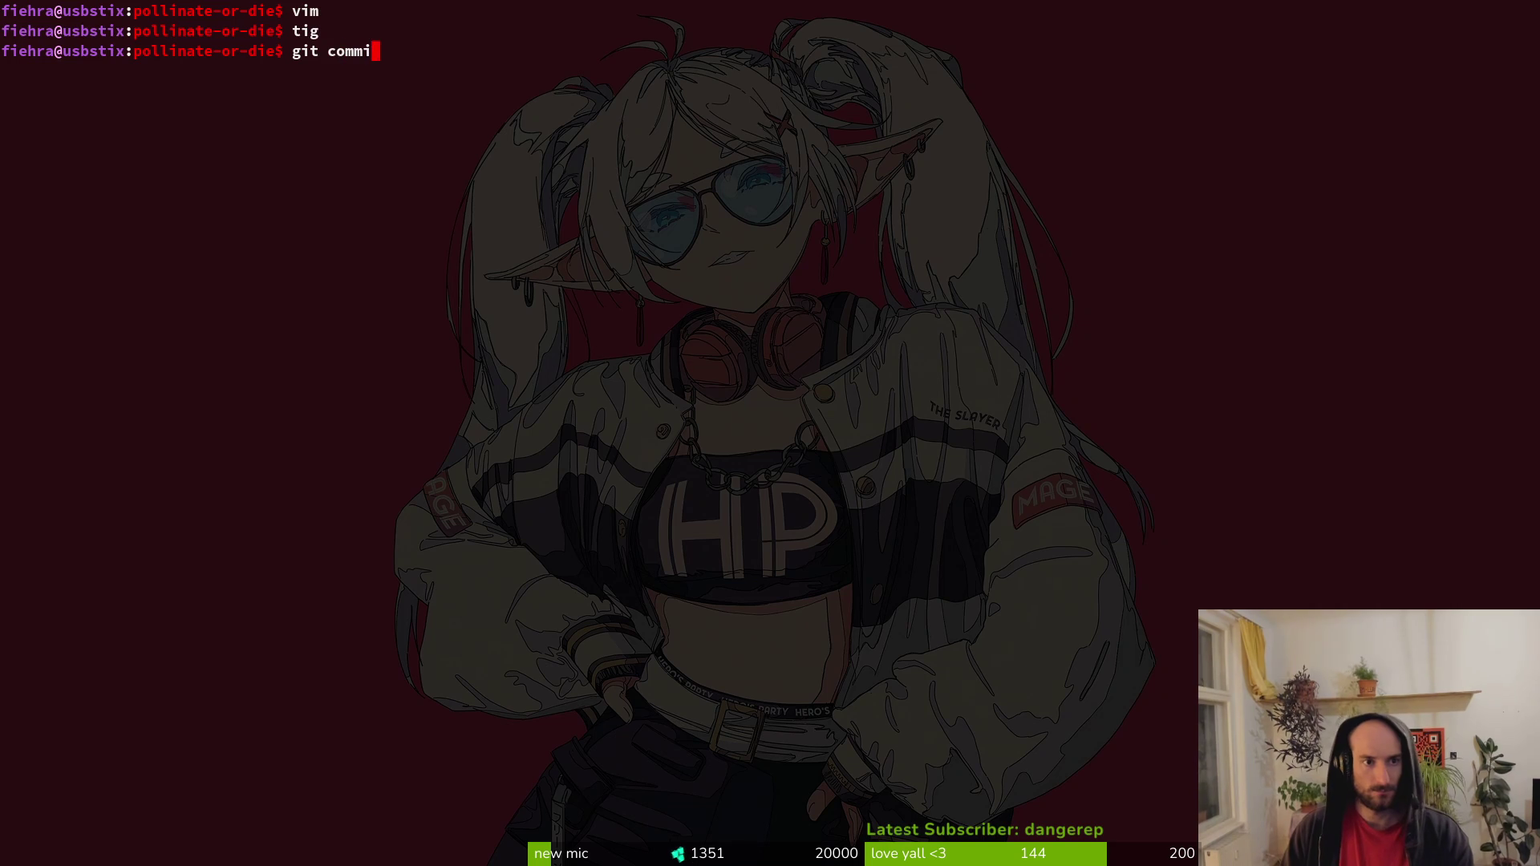
text( "updated )
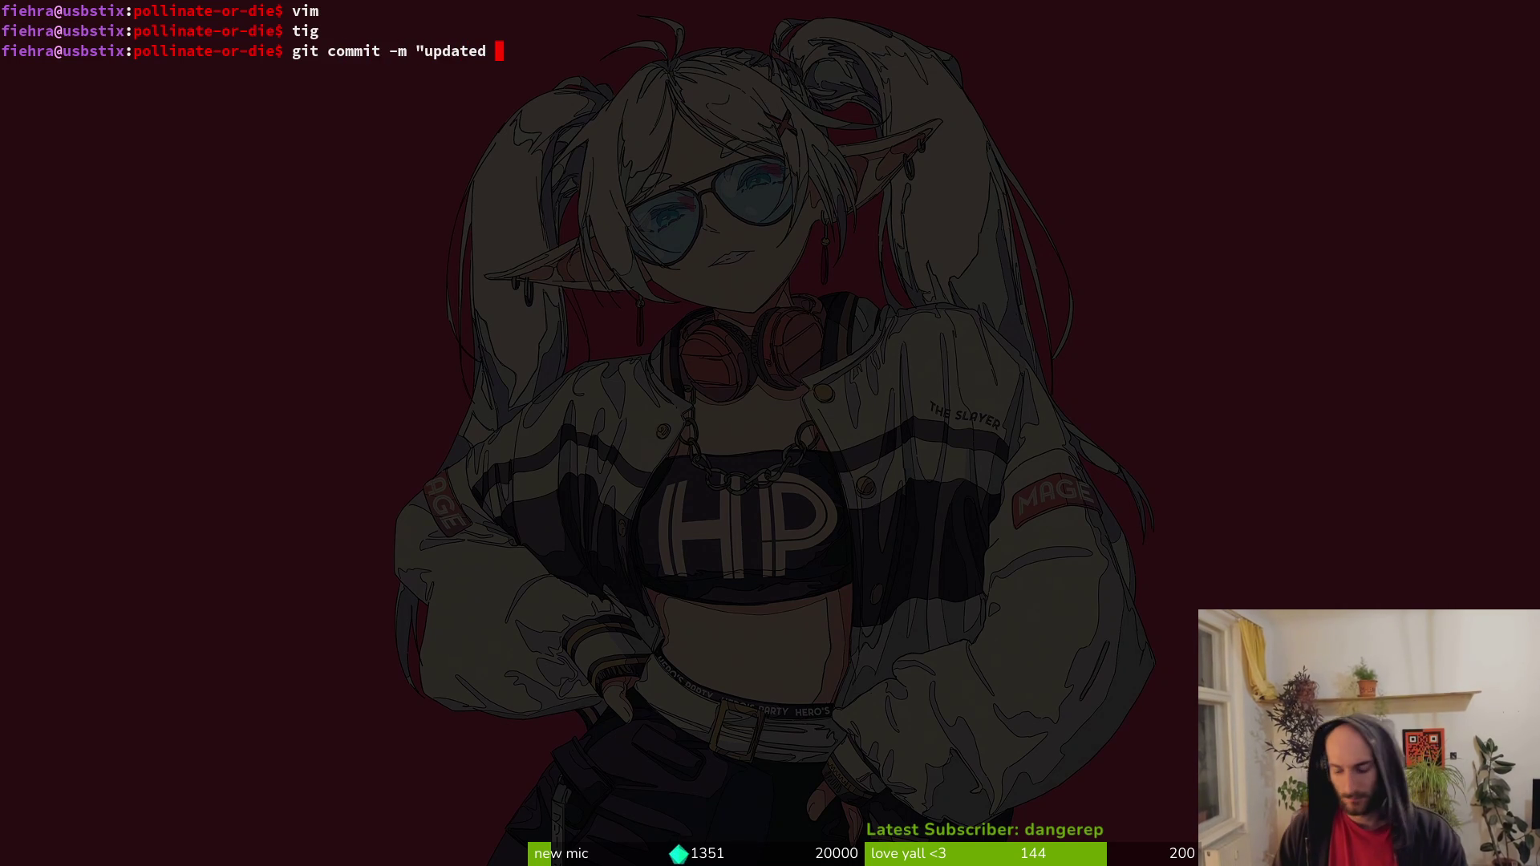
text(abi)
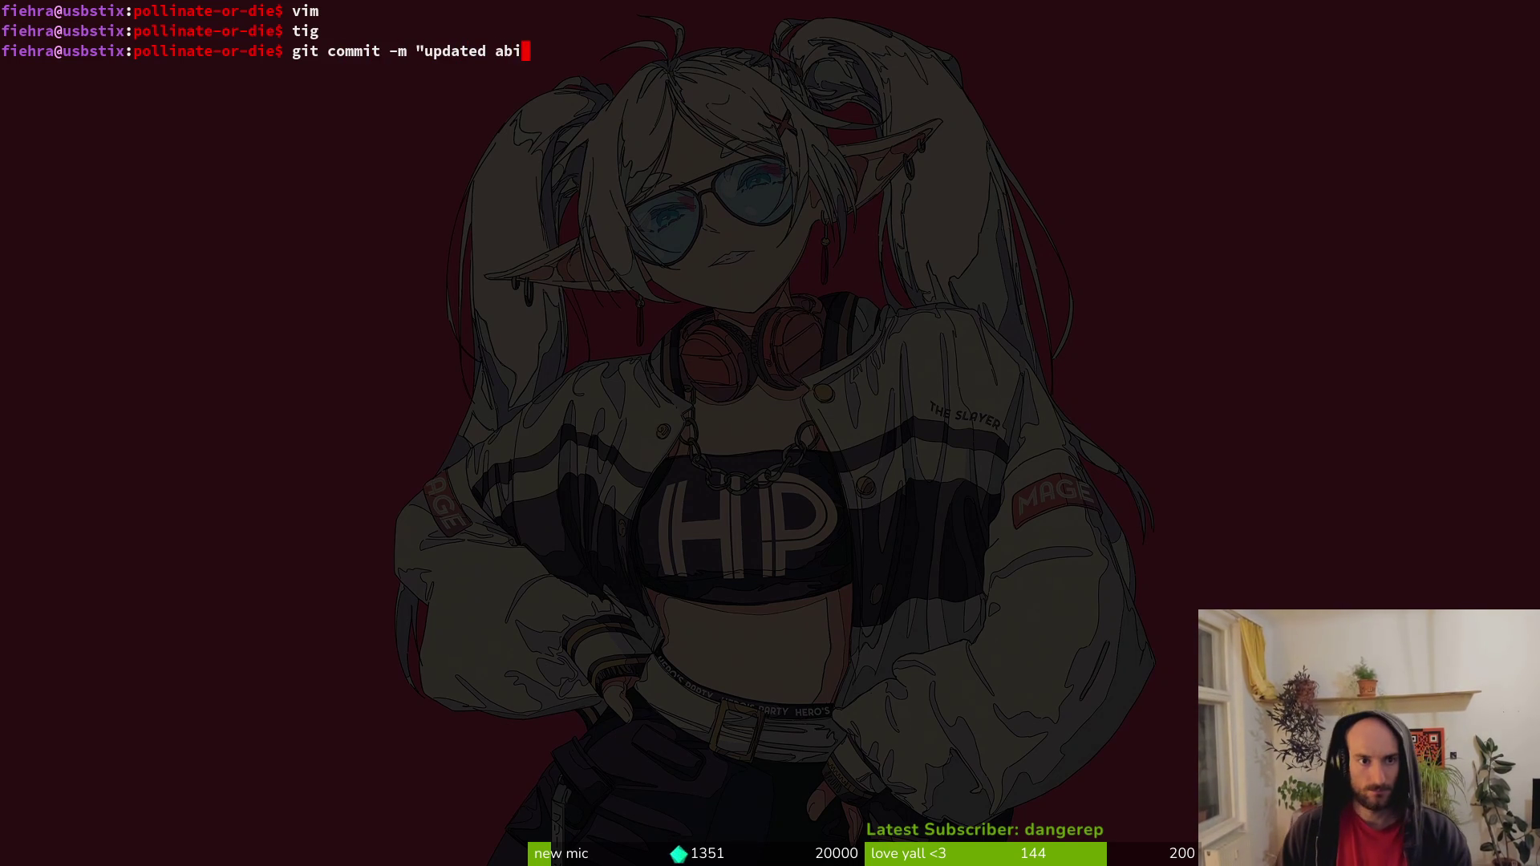
text(lity sprites w)
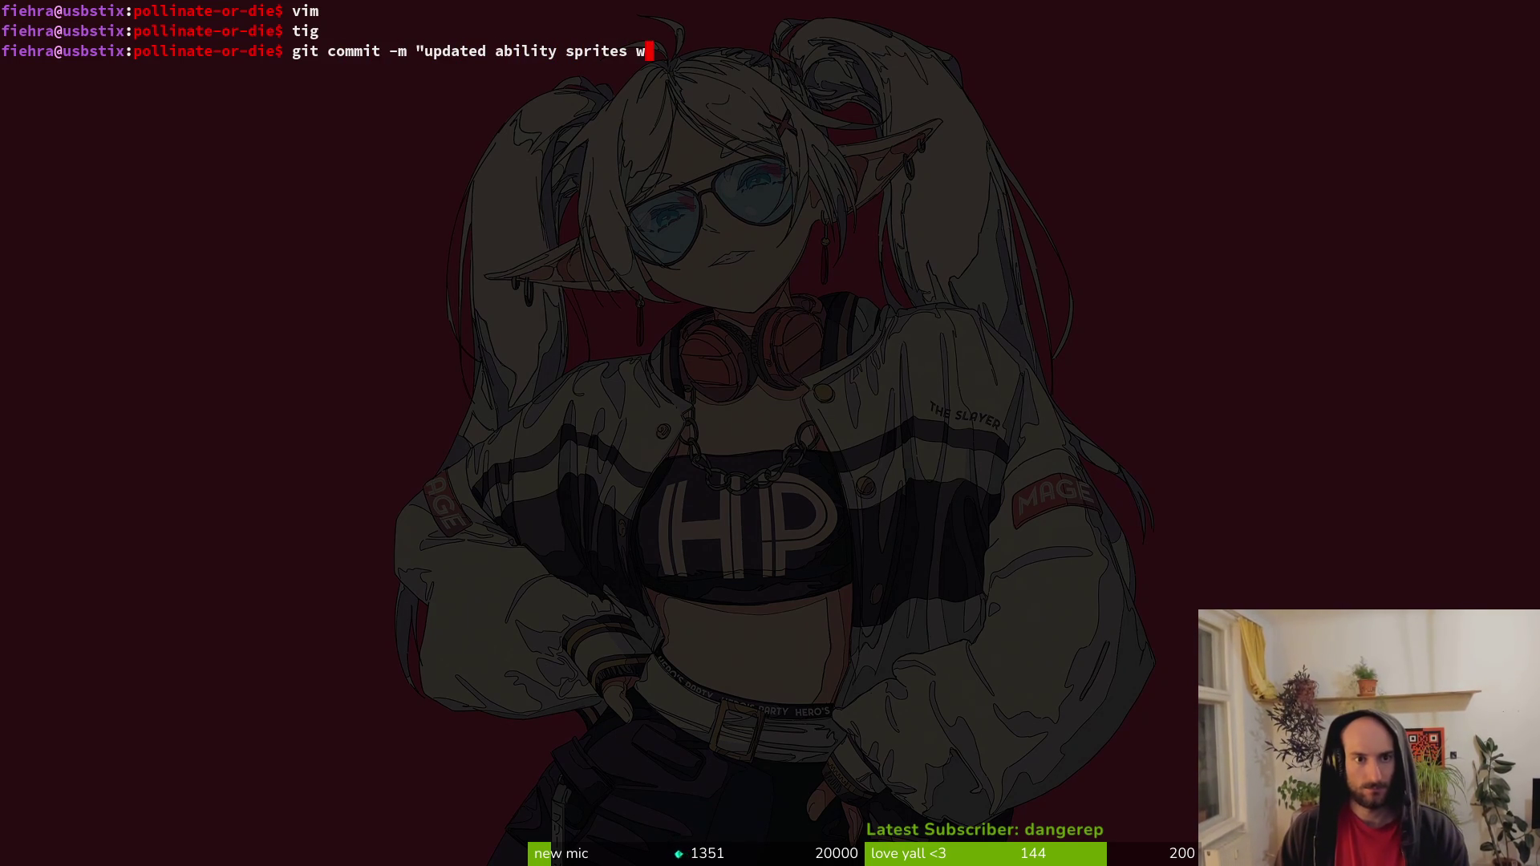
text(ith an inac)
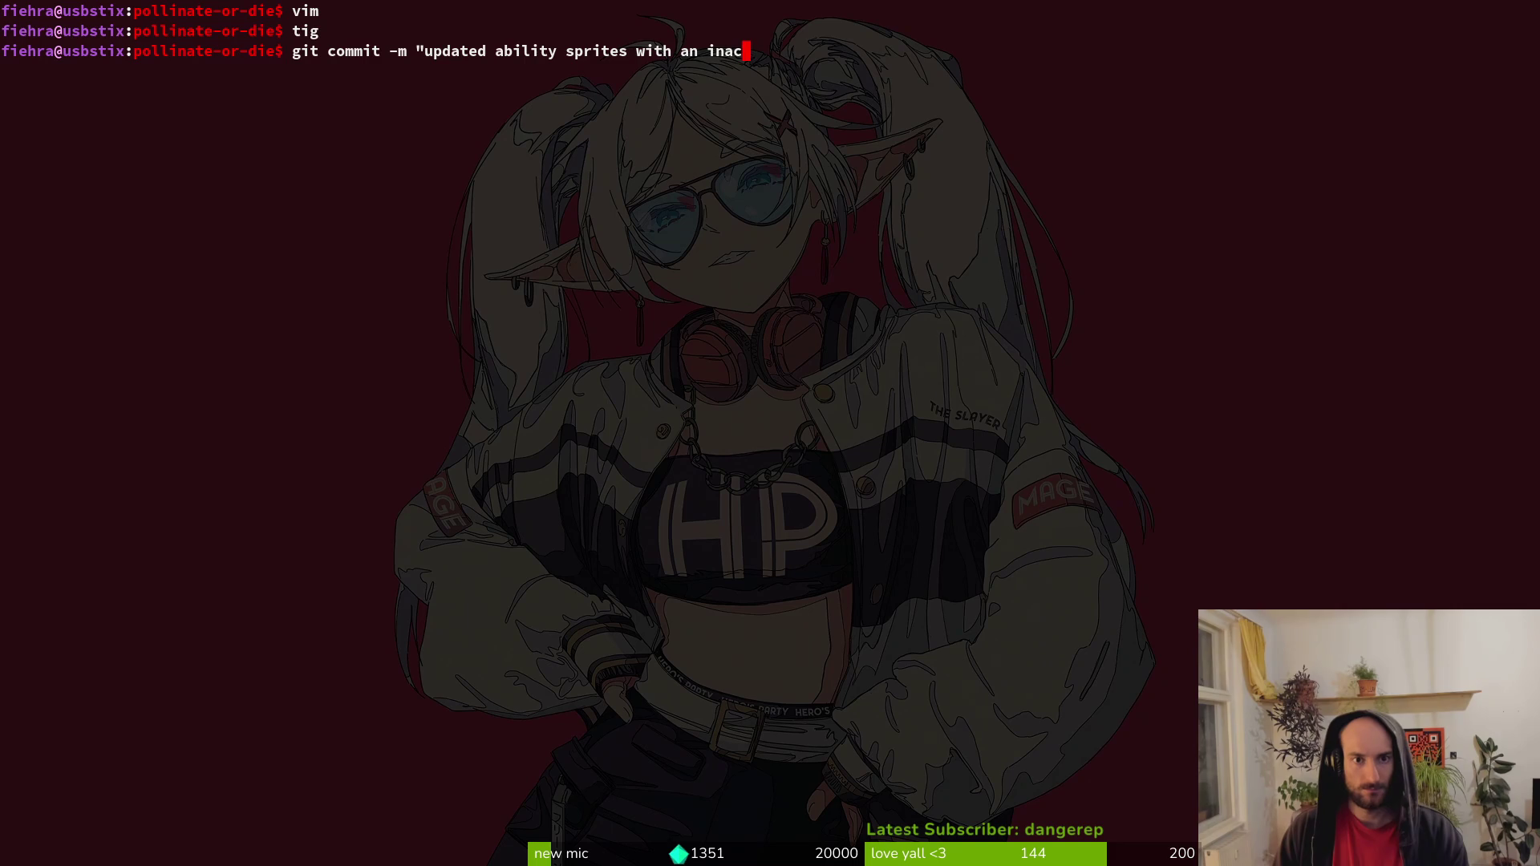
text(tive anrite")
key(Return)
Stage mantis.gd and the special slot files and commit the slash renames and animations.
text(tig)
key(Return)
key(Down)
key(Down)
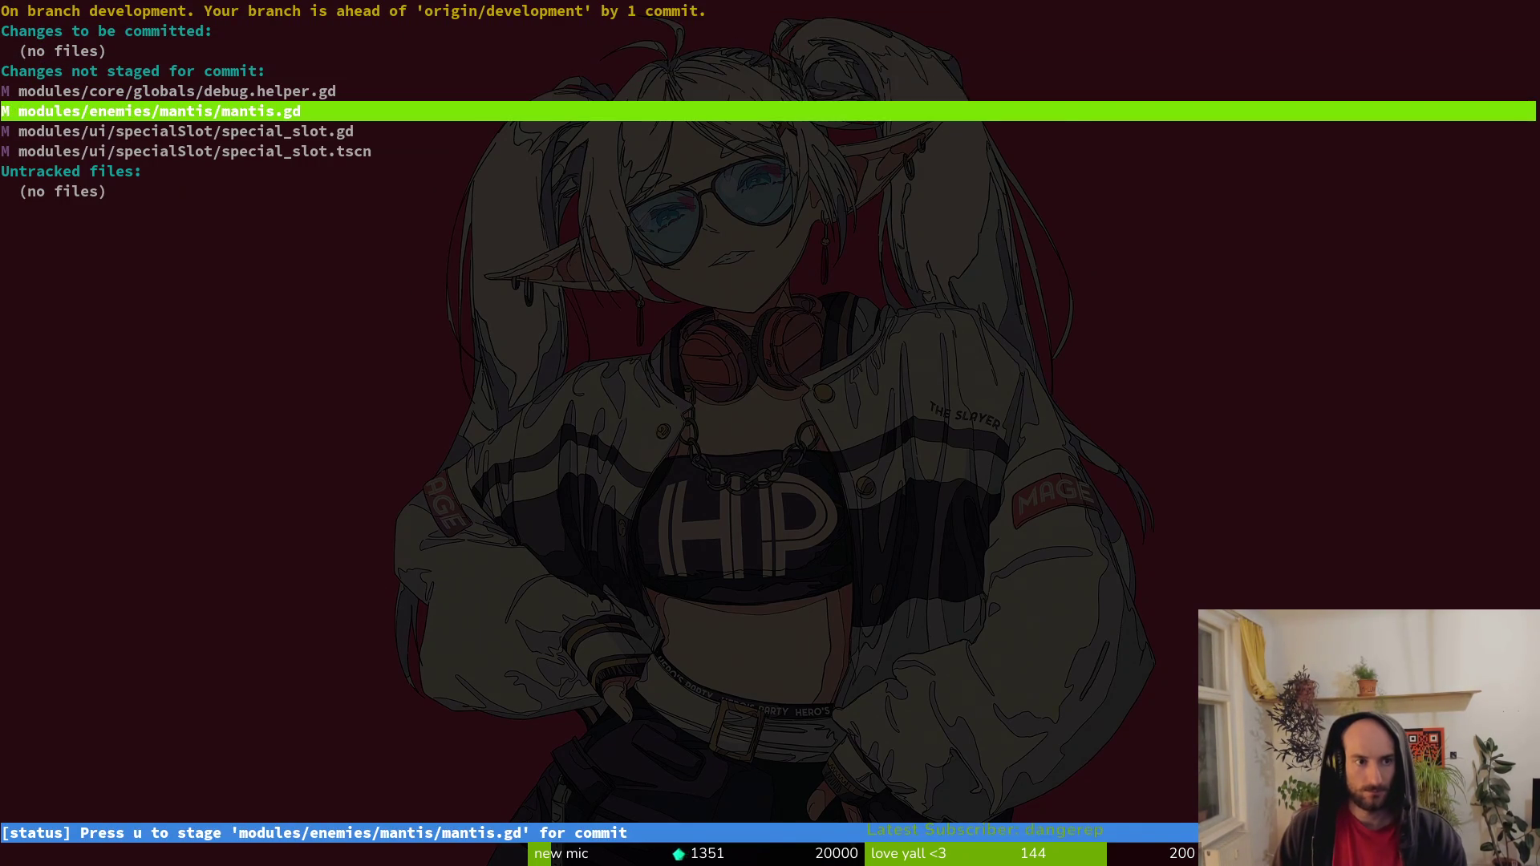
key(Return)
key(u)
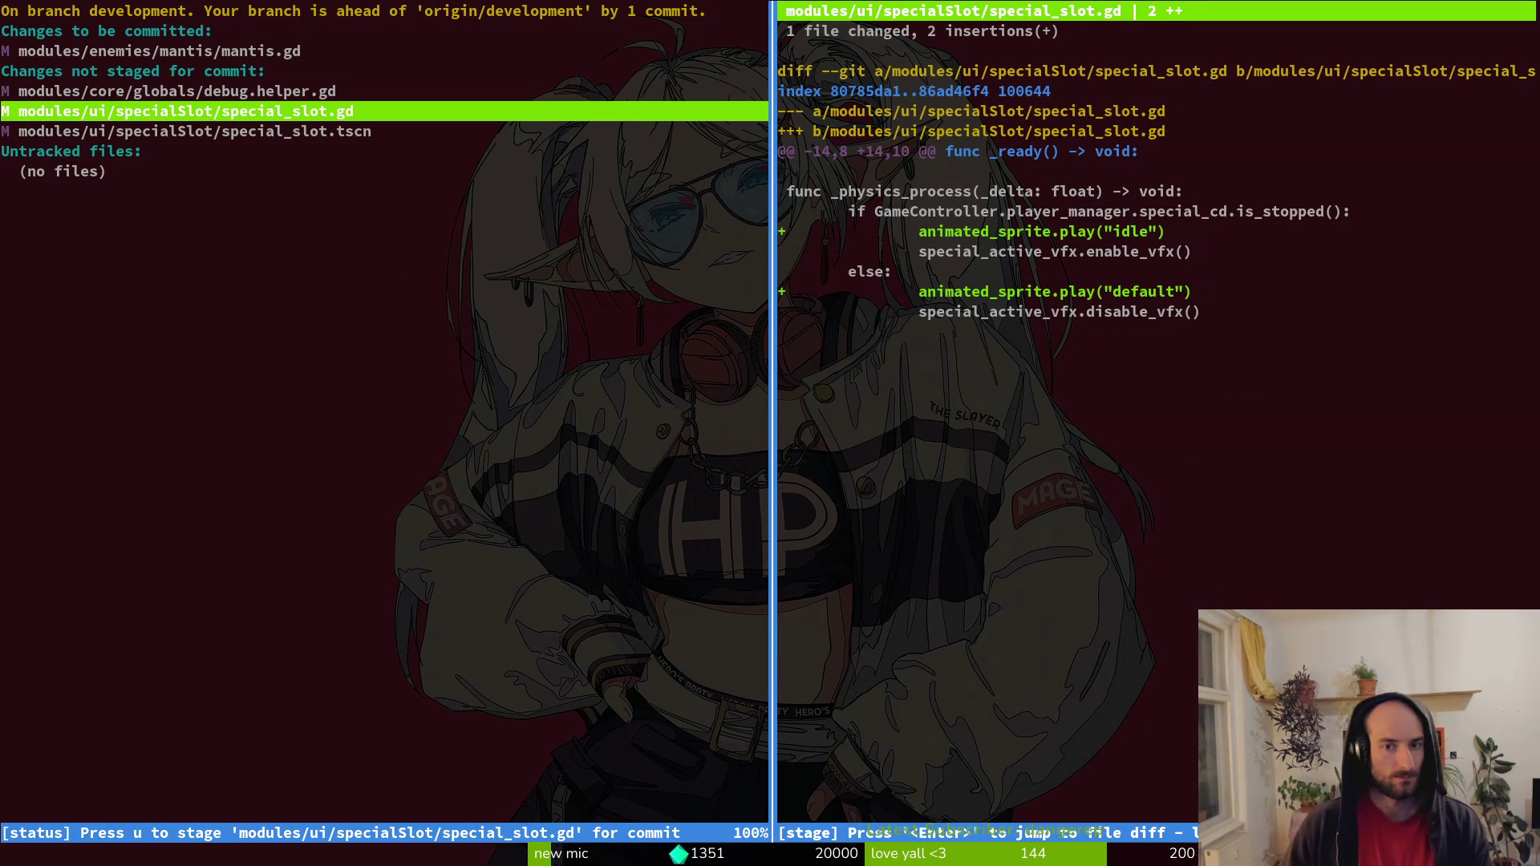
text(Q)
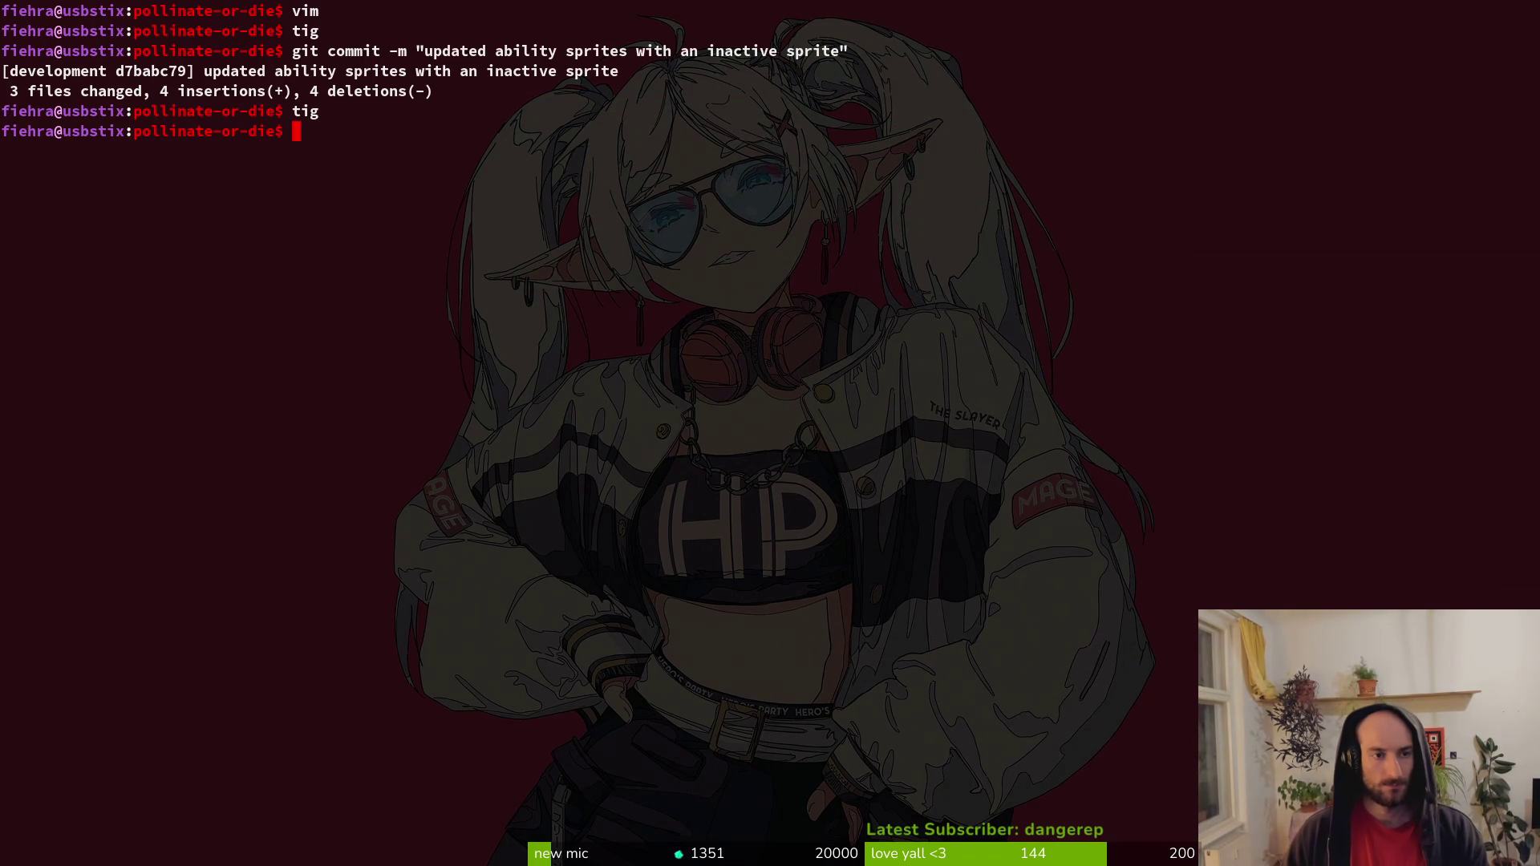
text(tig)
key(Return)
key(Down)
key(Down)
key(Down)
text(qgit com)
text(t -m )
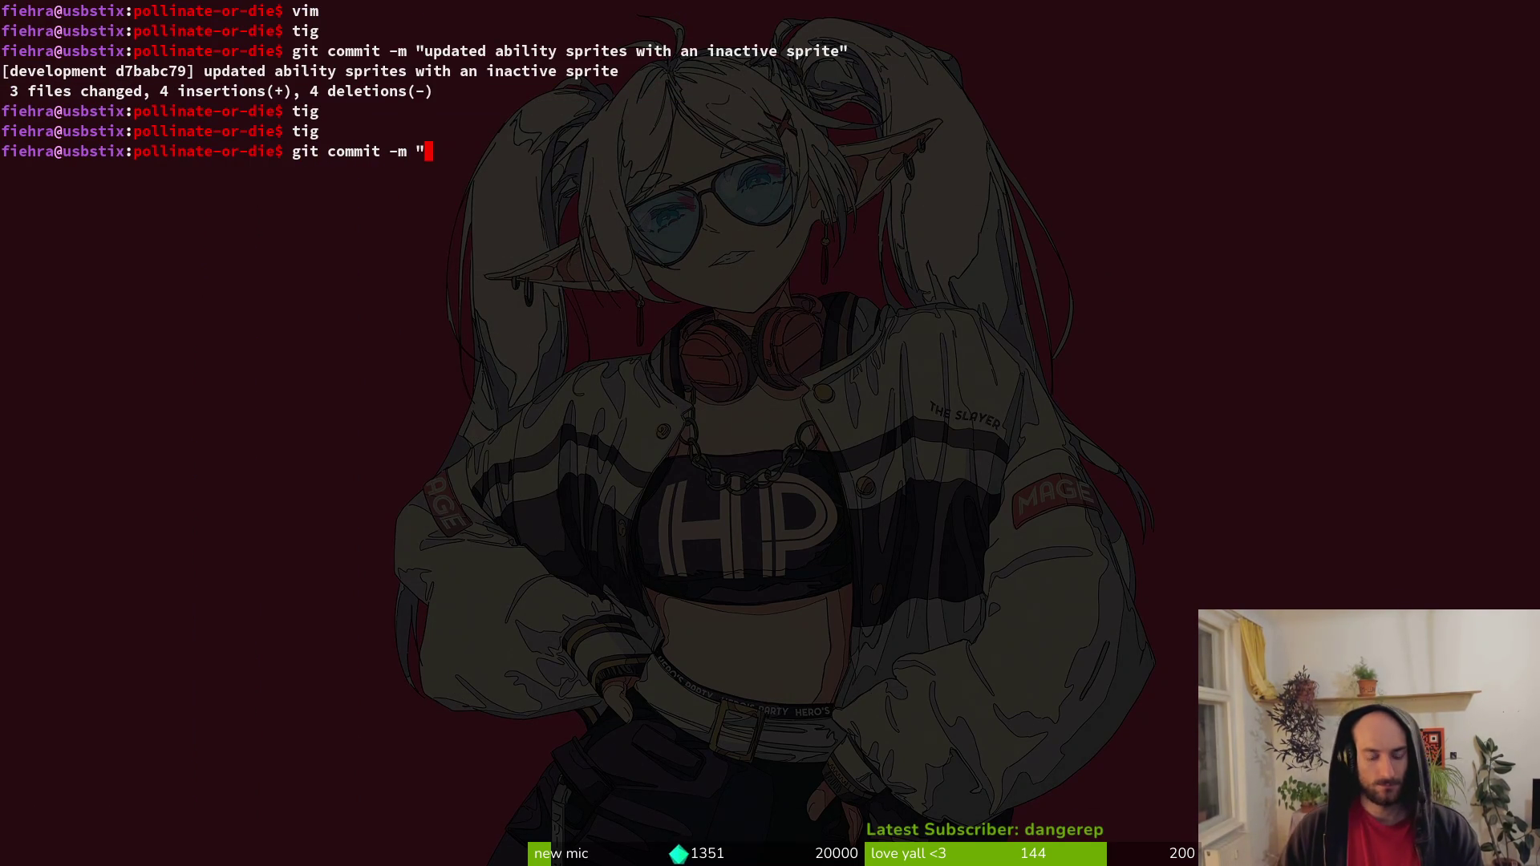
text(ren)
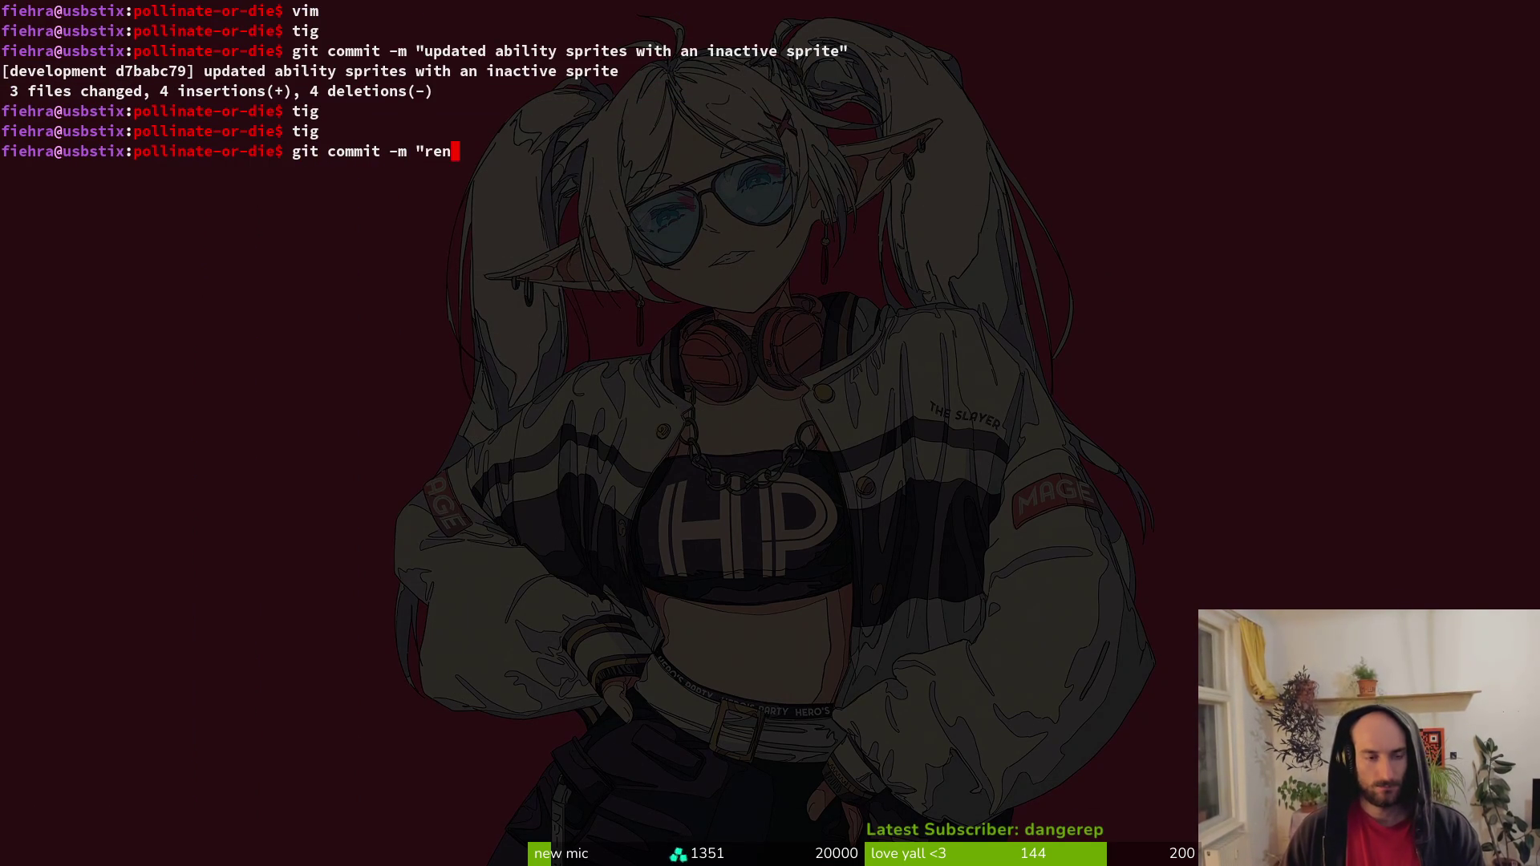
text(amed slash)
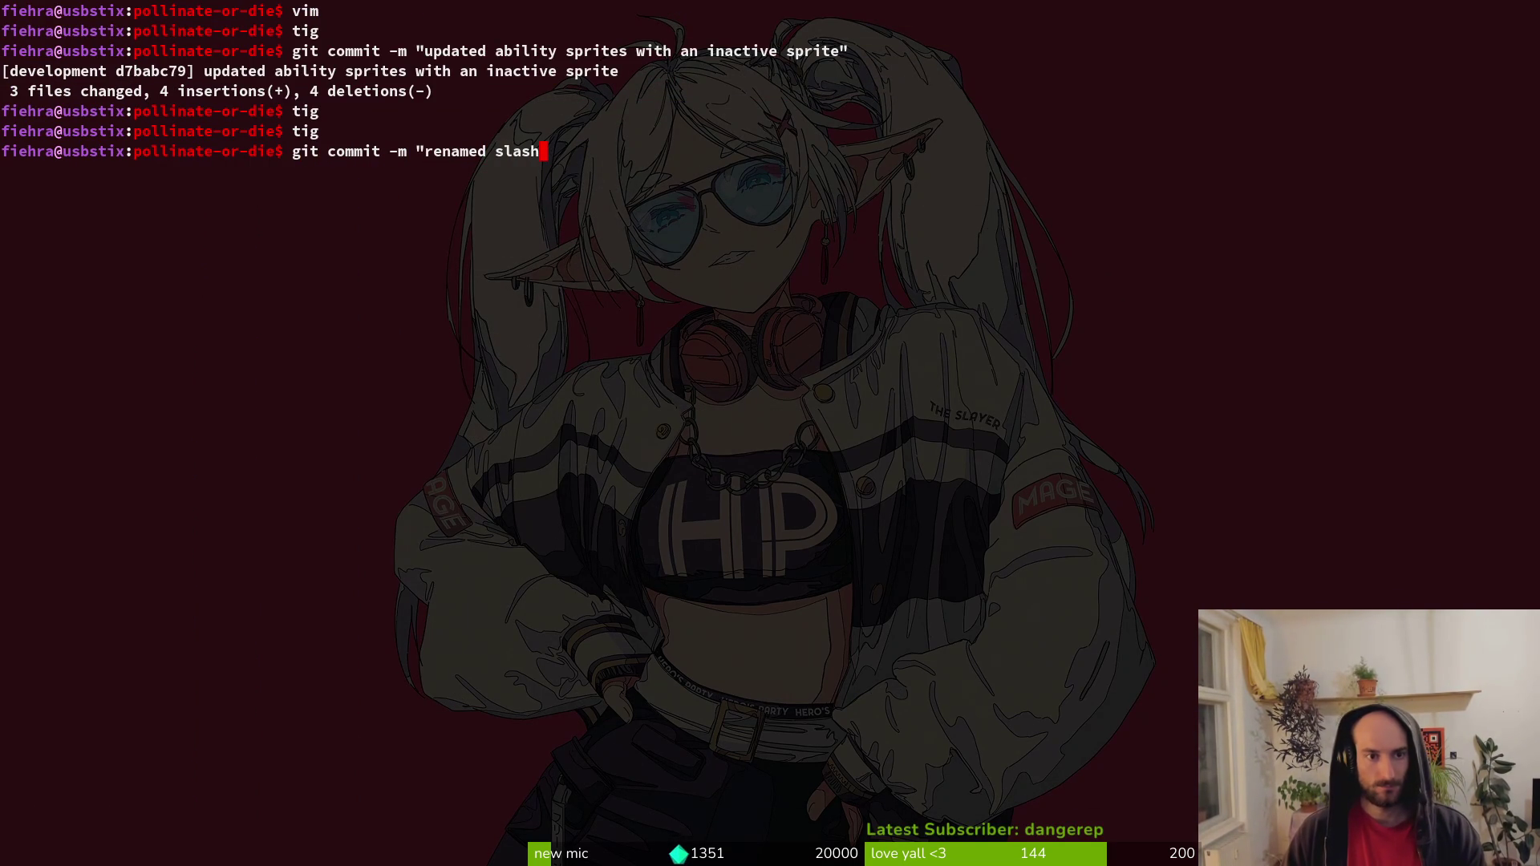
text(es in mantis a)
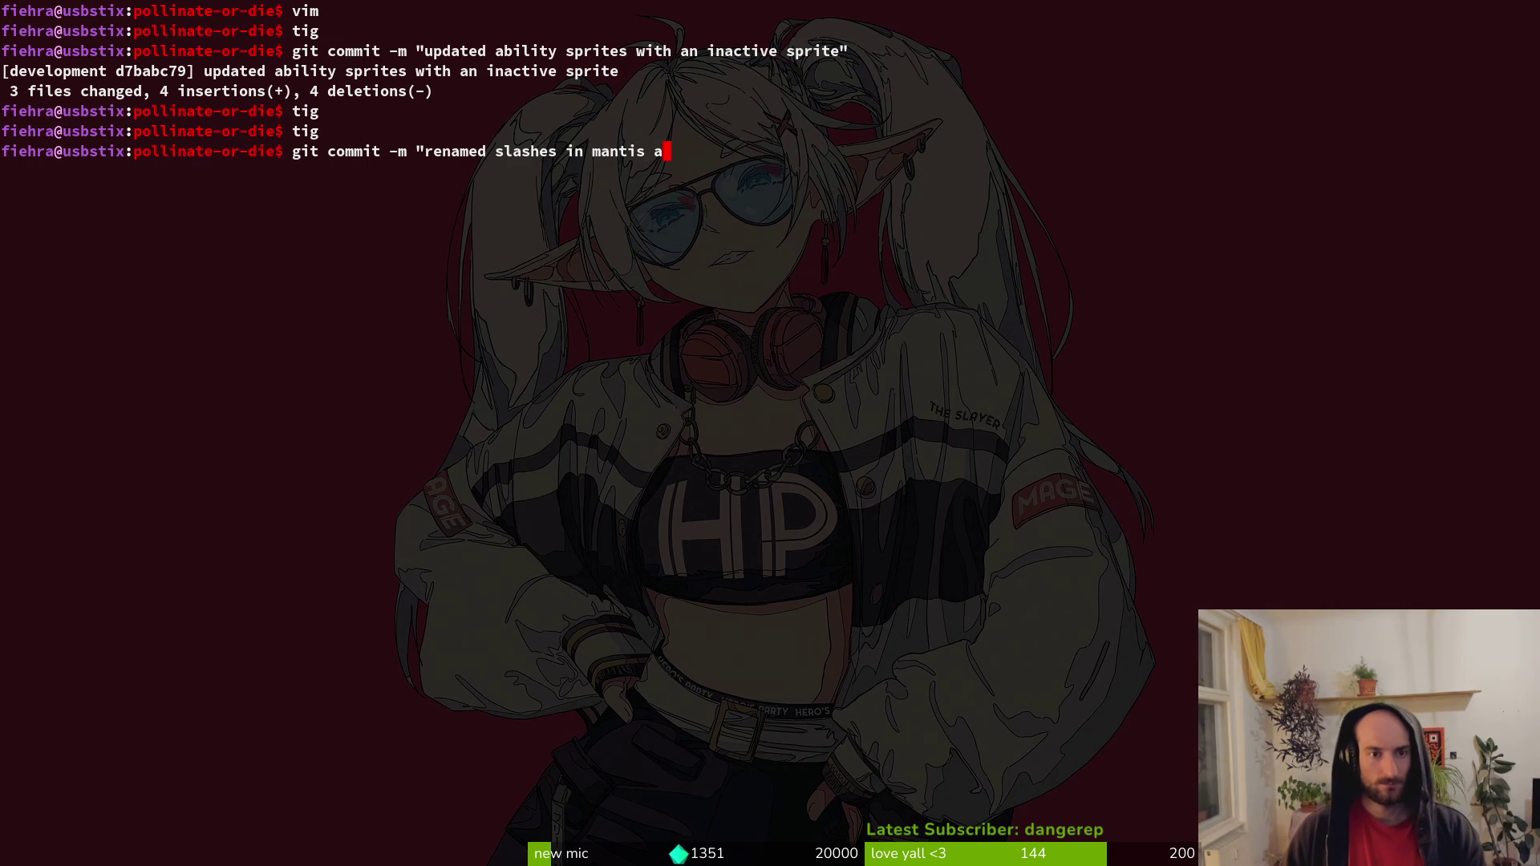
text(nd orgo)
text(t to commit the )
text(spei)
text(ial slot )
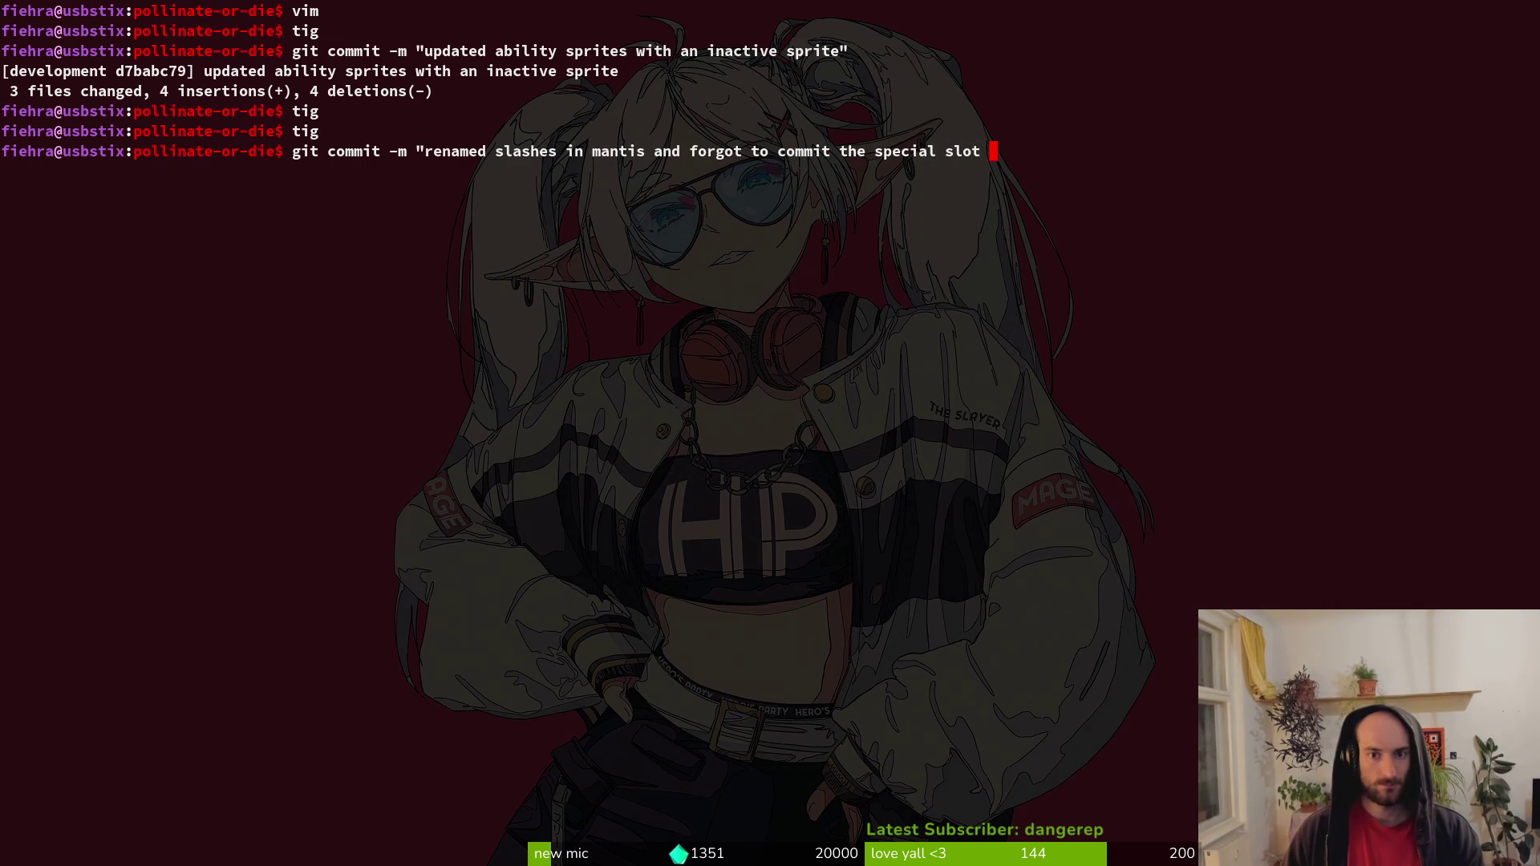
text(animations")
key(Return)
Push both commits to the development branch with git push.
text(git push)
key(Return)
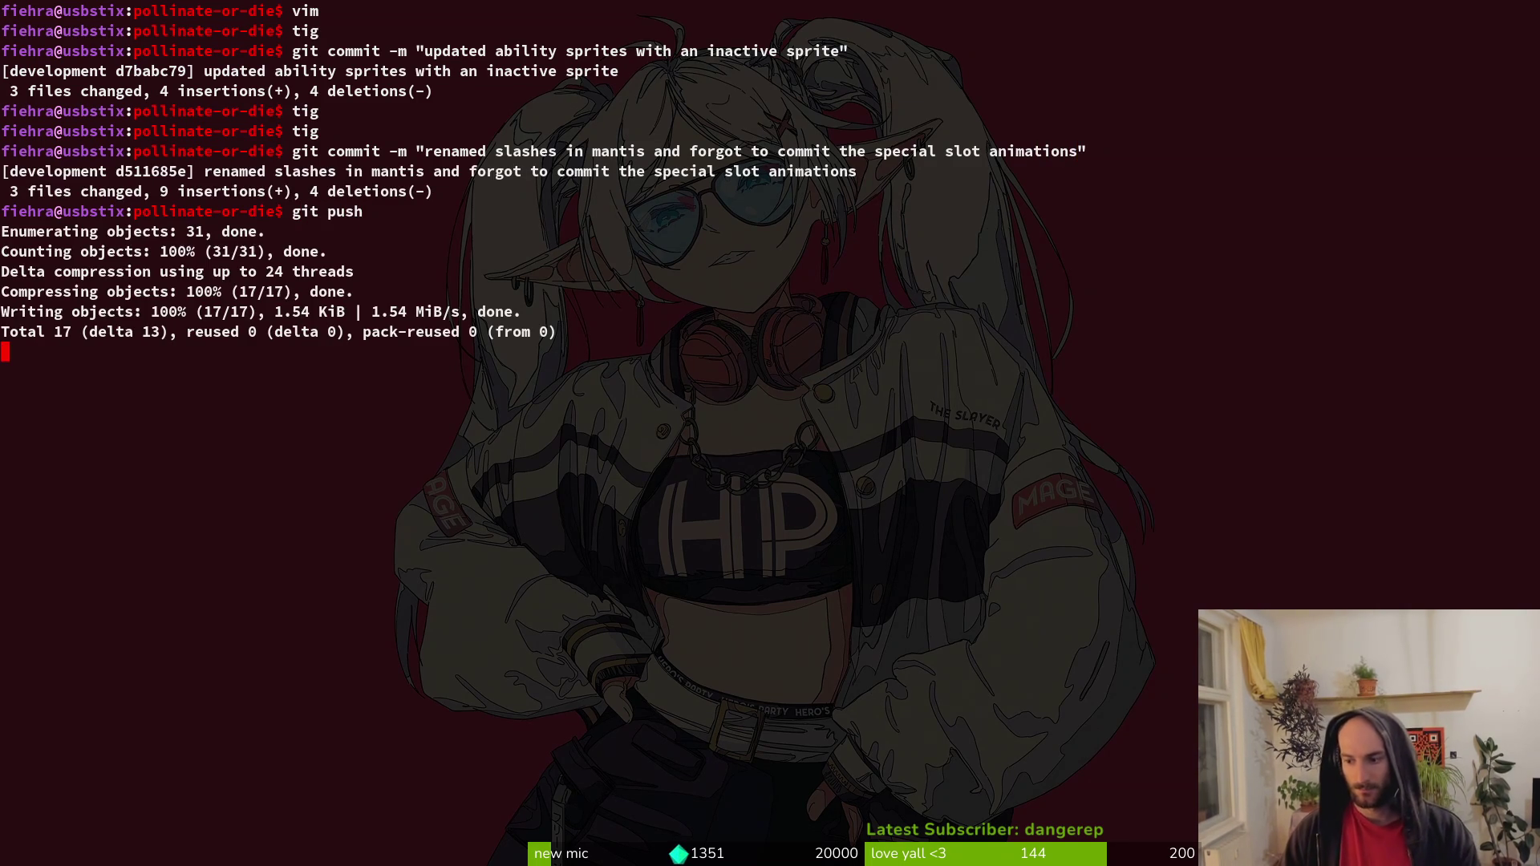
key(BackSpace)
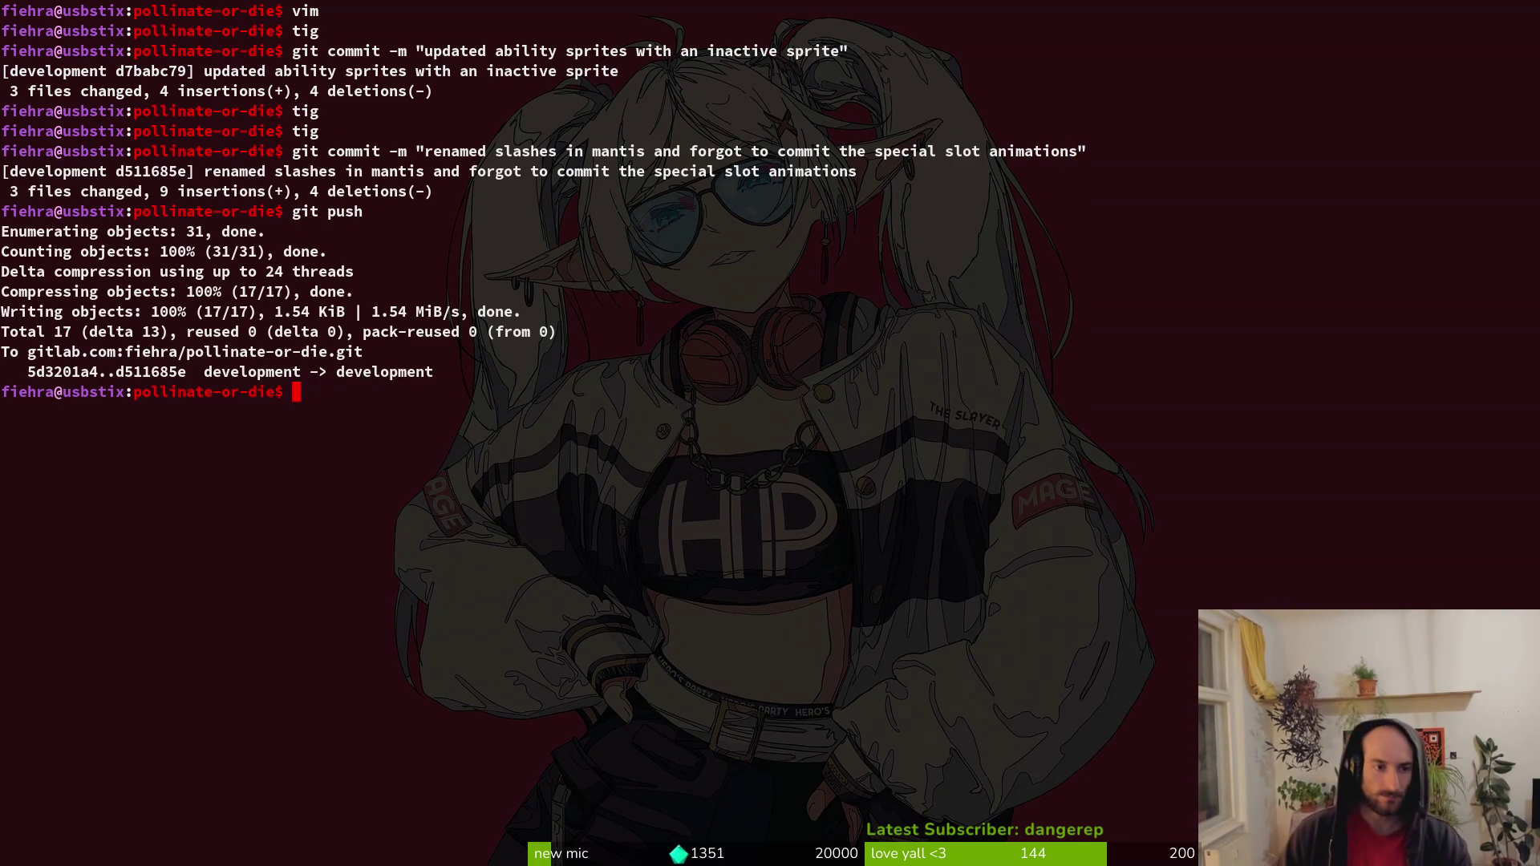
key(alt+Tab)
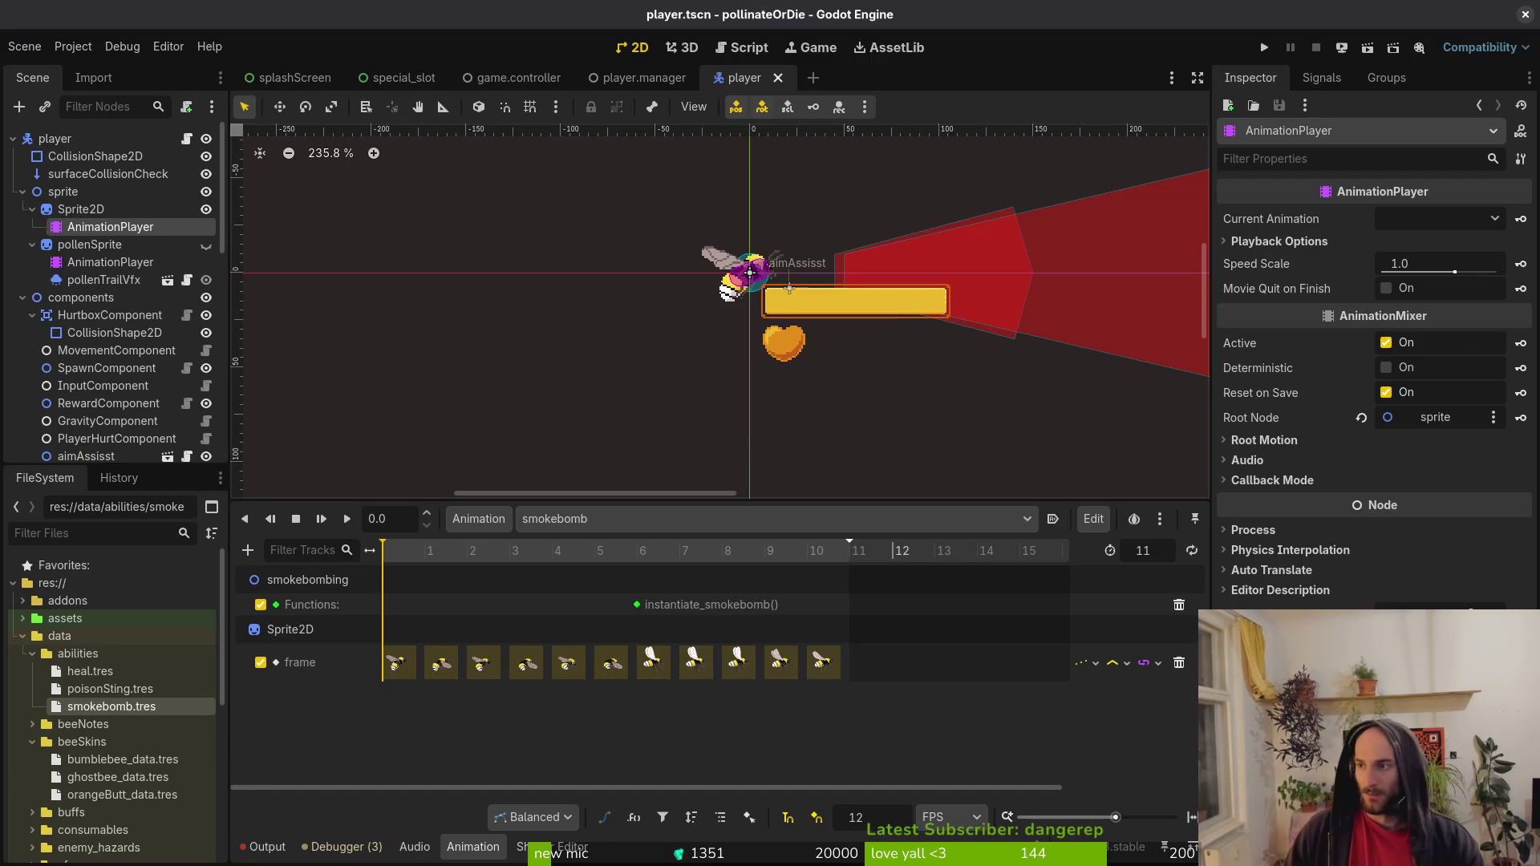
Bring up GitLab issue #967, 'display cooldown somehow on special slot'.
key(alt+Tab)
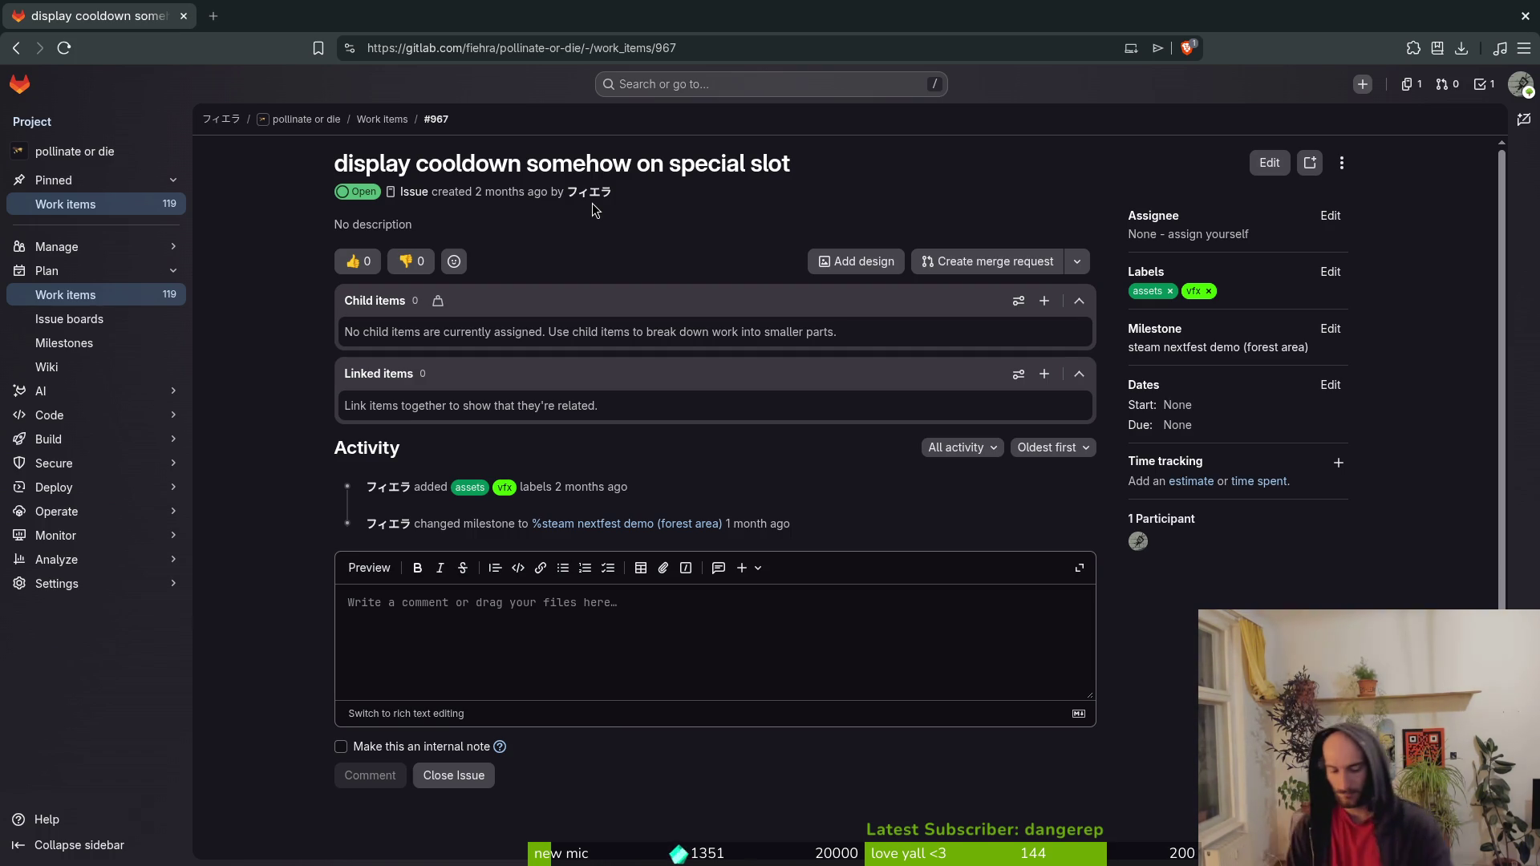
key(alt+Tab)
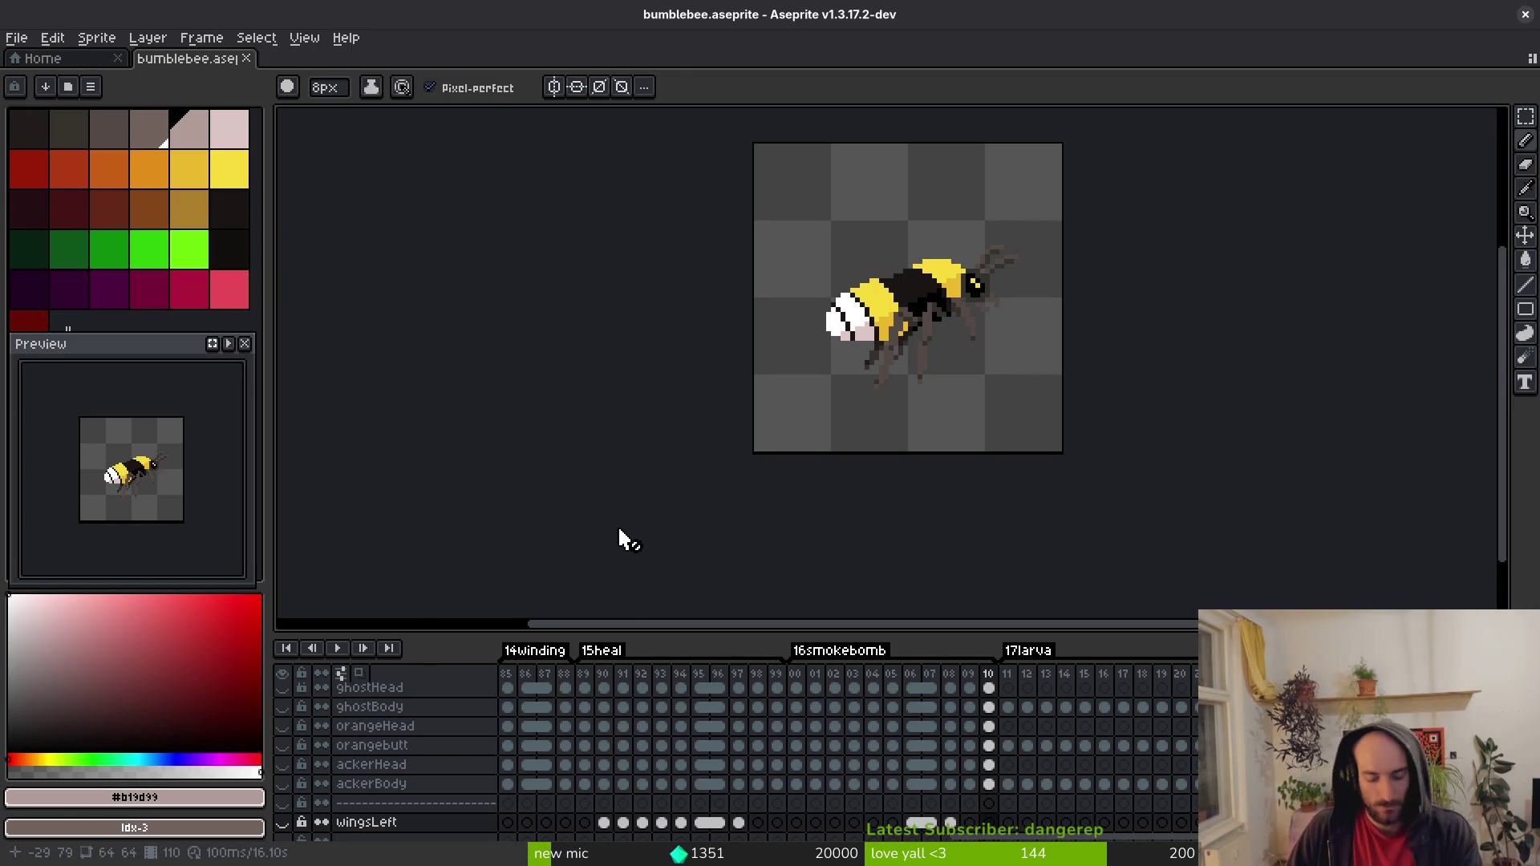
key(alt+Tab)
key(alt+Tab)
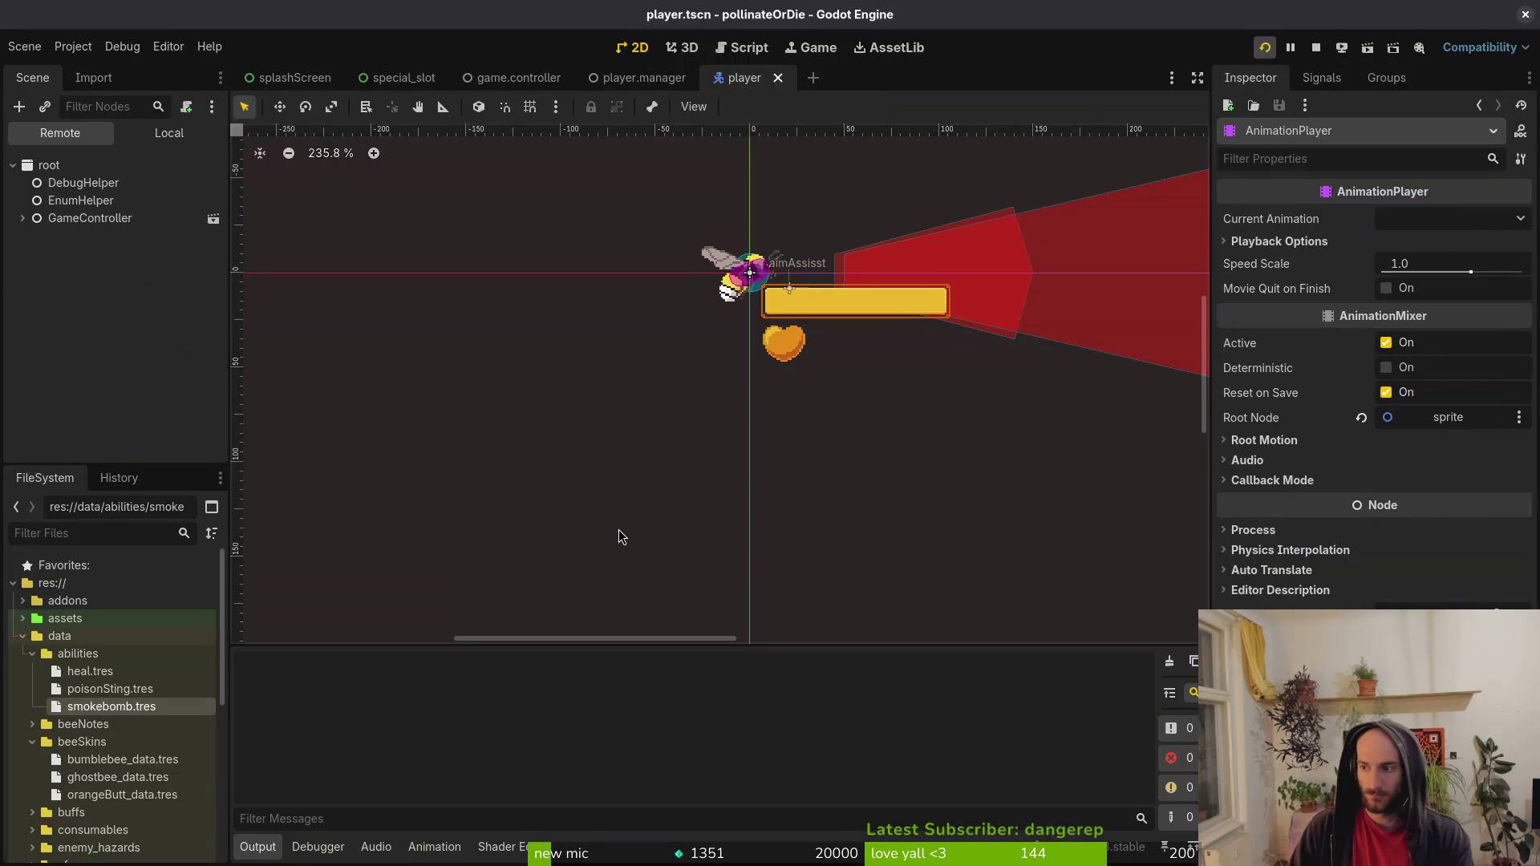
Run the game full-screen into the hive level, then show the special_slot scene in Godot.
key(F5)
key(Return)
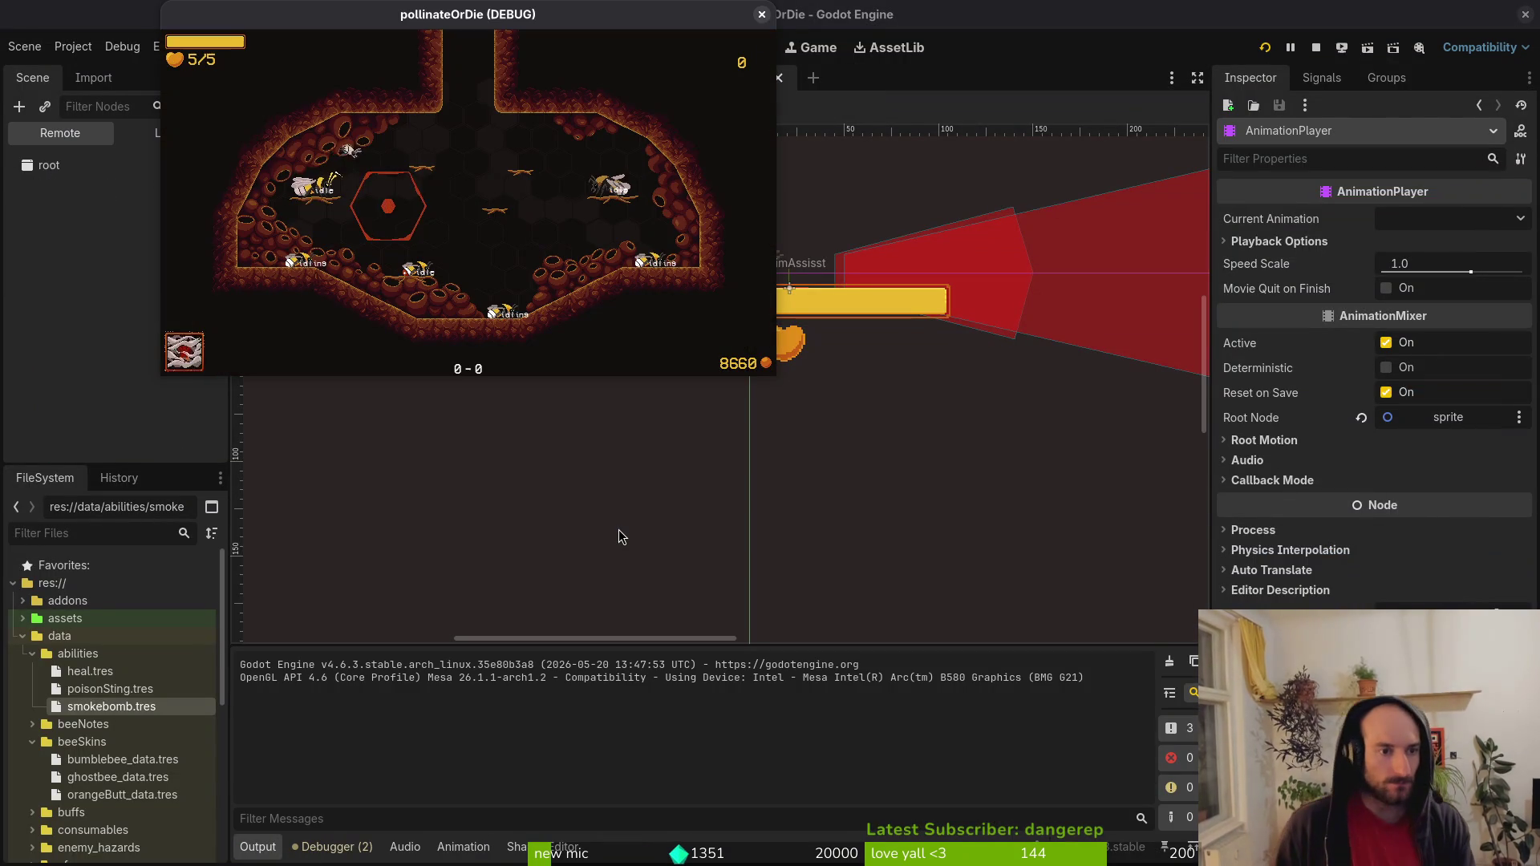
double_click(678, 14)
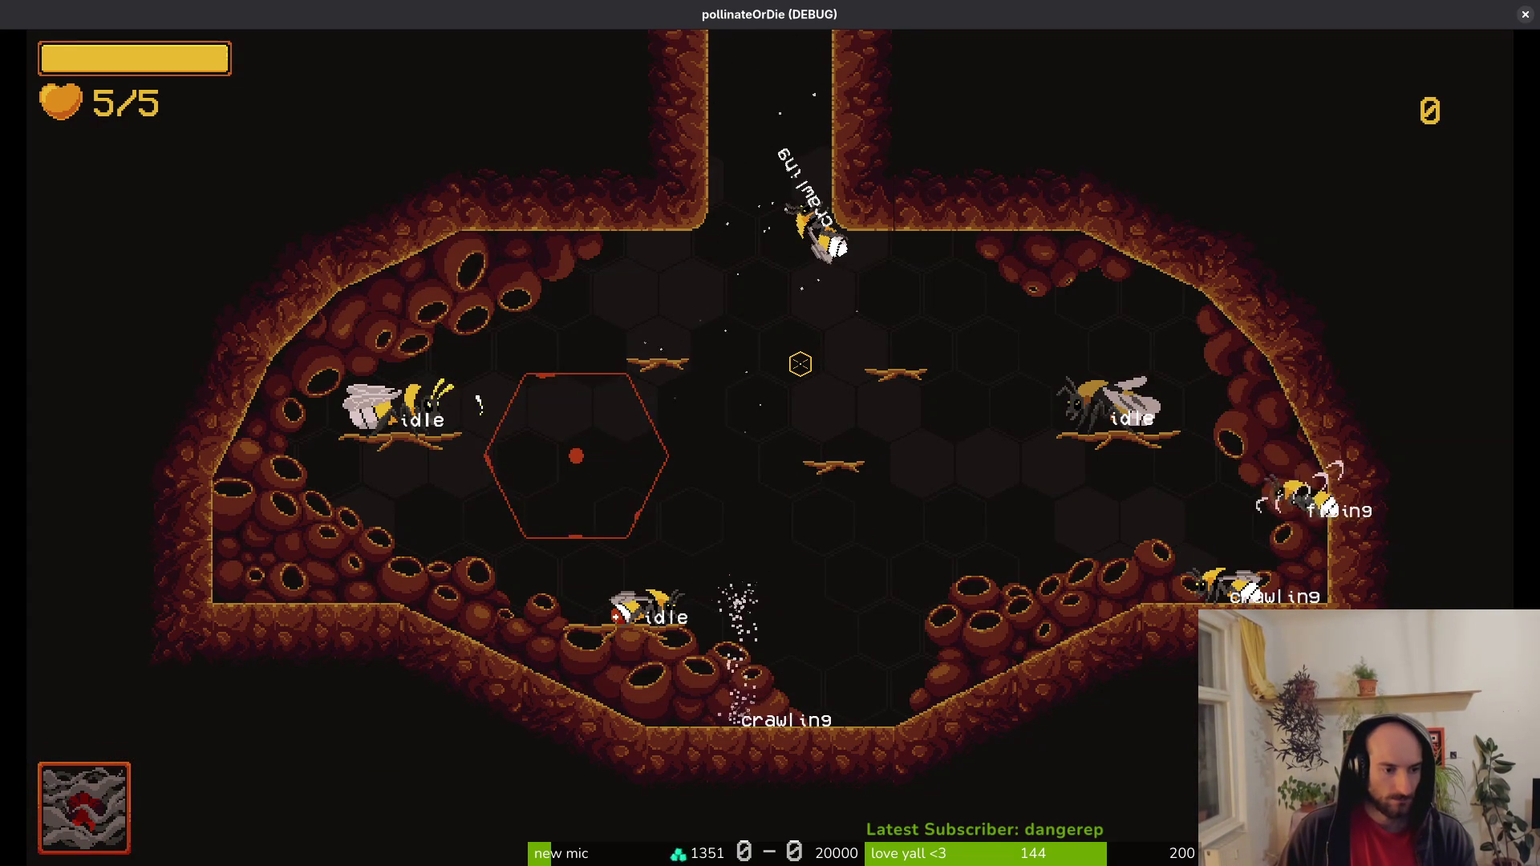
key(alt+Tab)
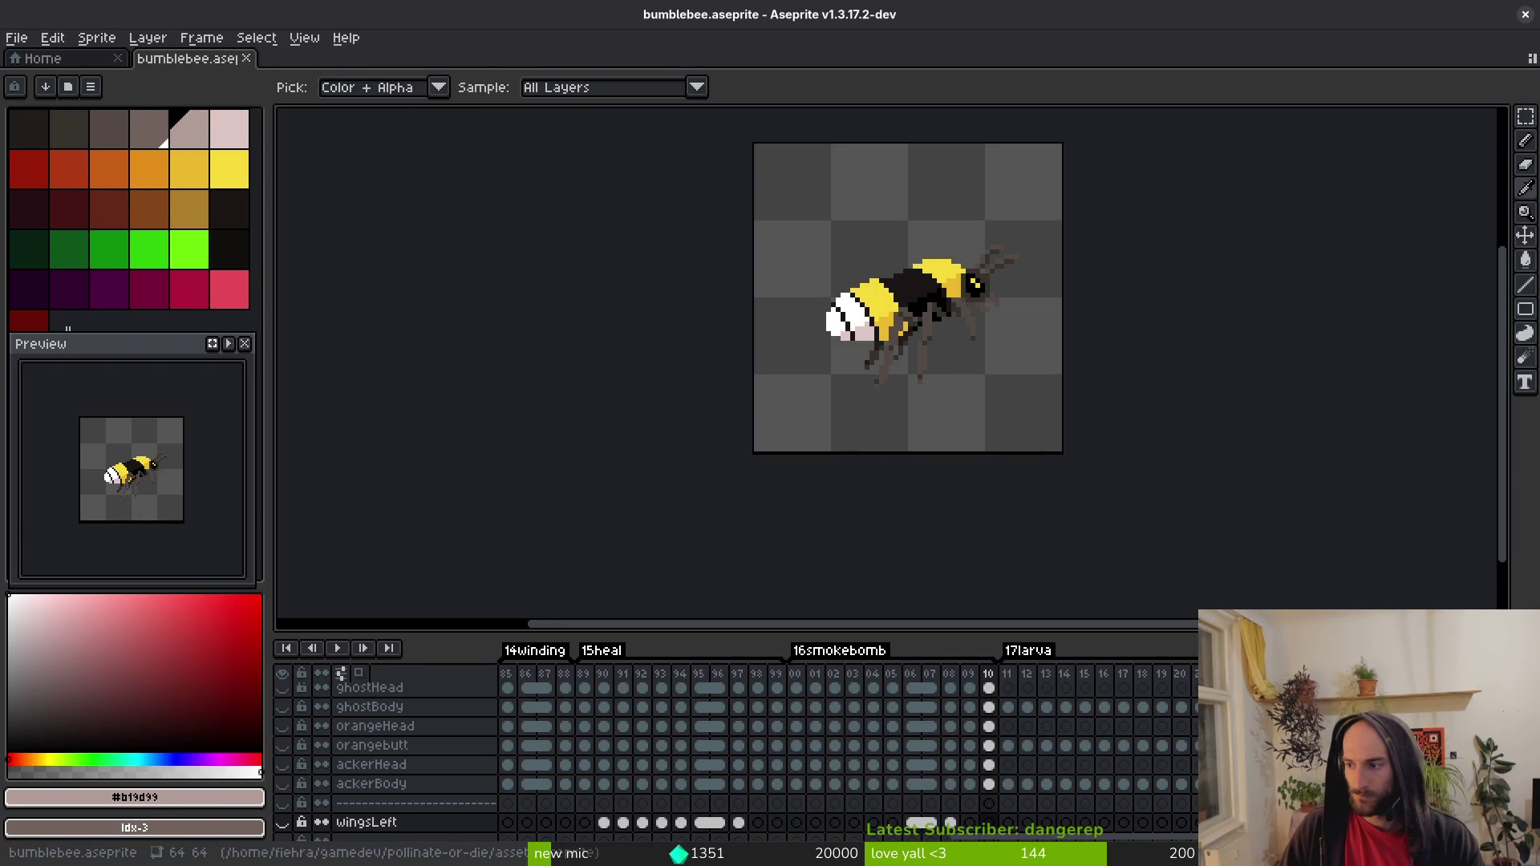
key(alt+Tab)
click(403, 77)
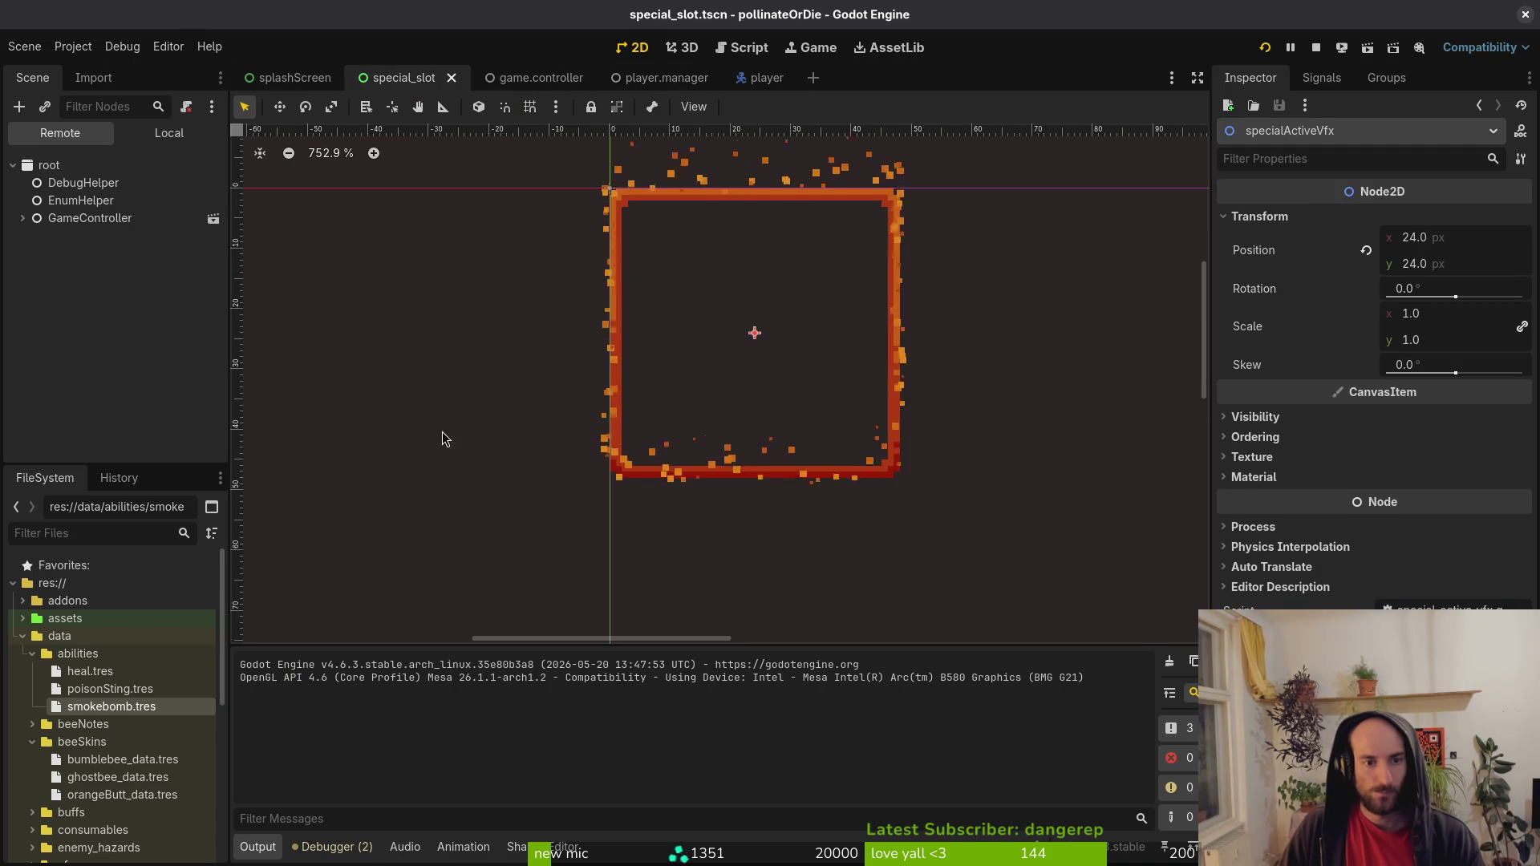
Stop the game, inspect the special slot's Sprite2D and TextureRect nodes, and rerun it.
key(F8)
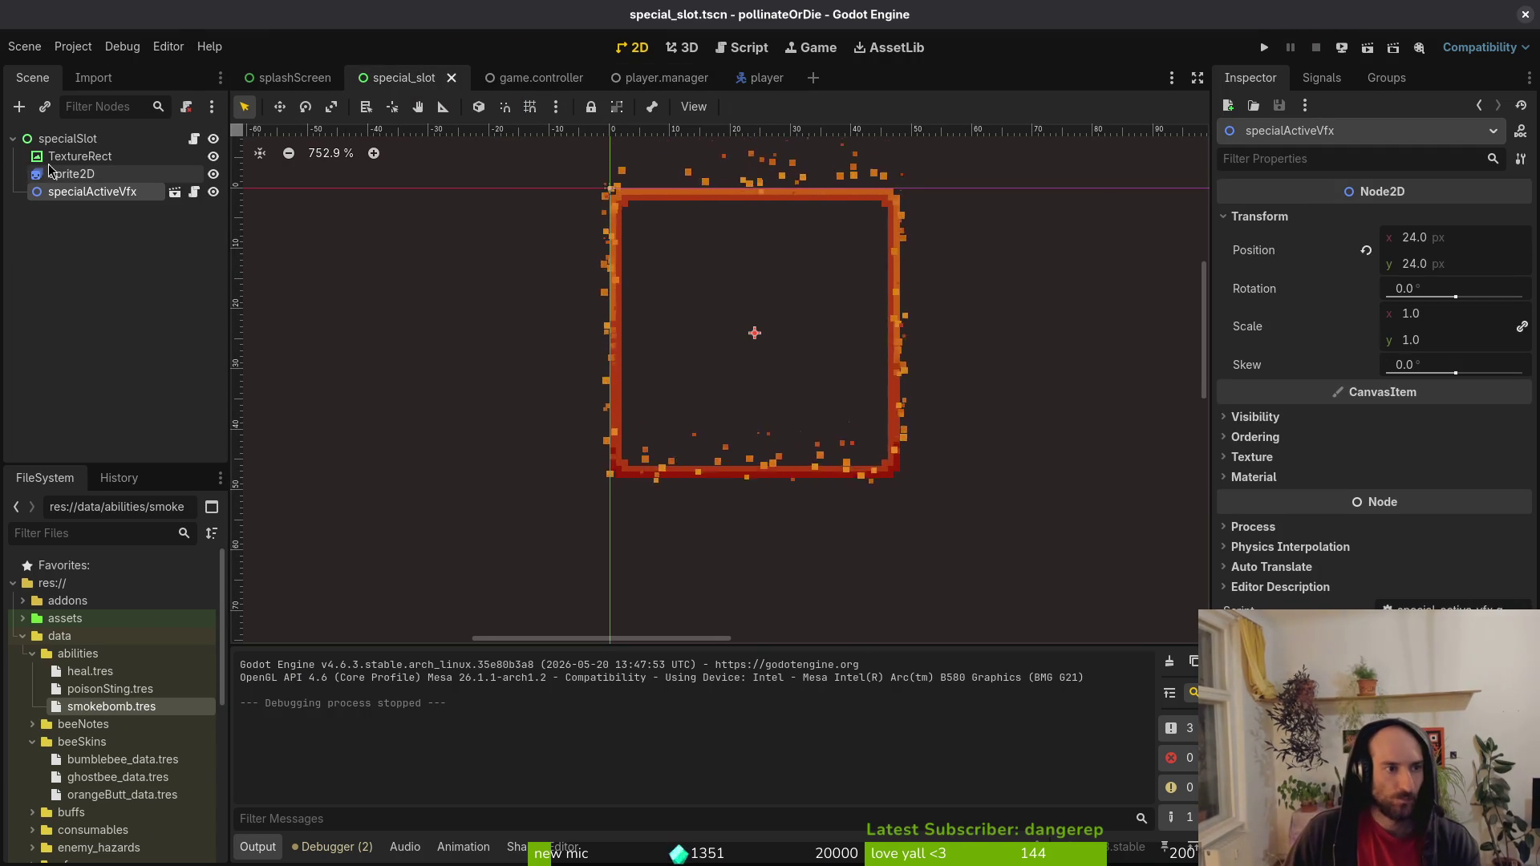
click(72, 171)
click(80, 156)
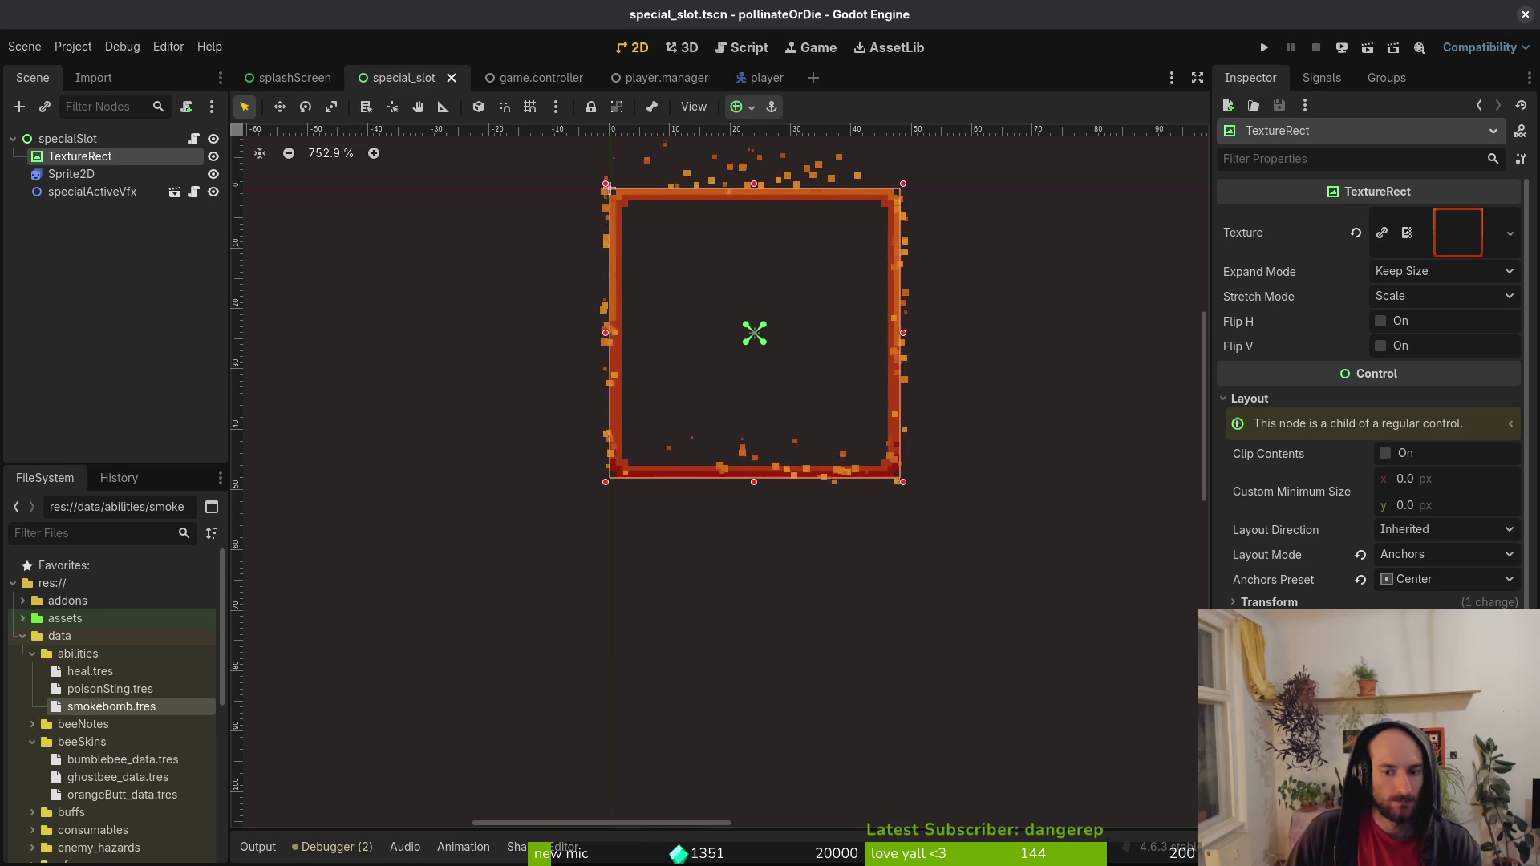
scroll(1369, 361, down, 4)
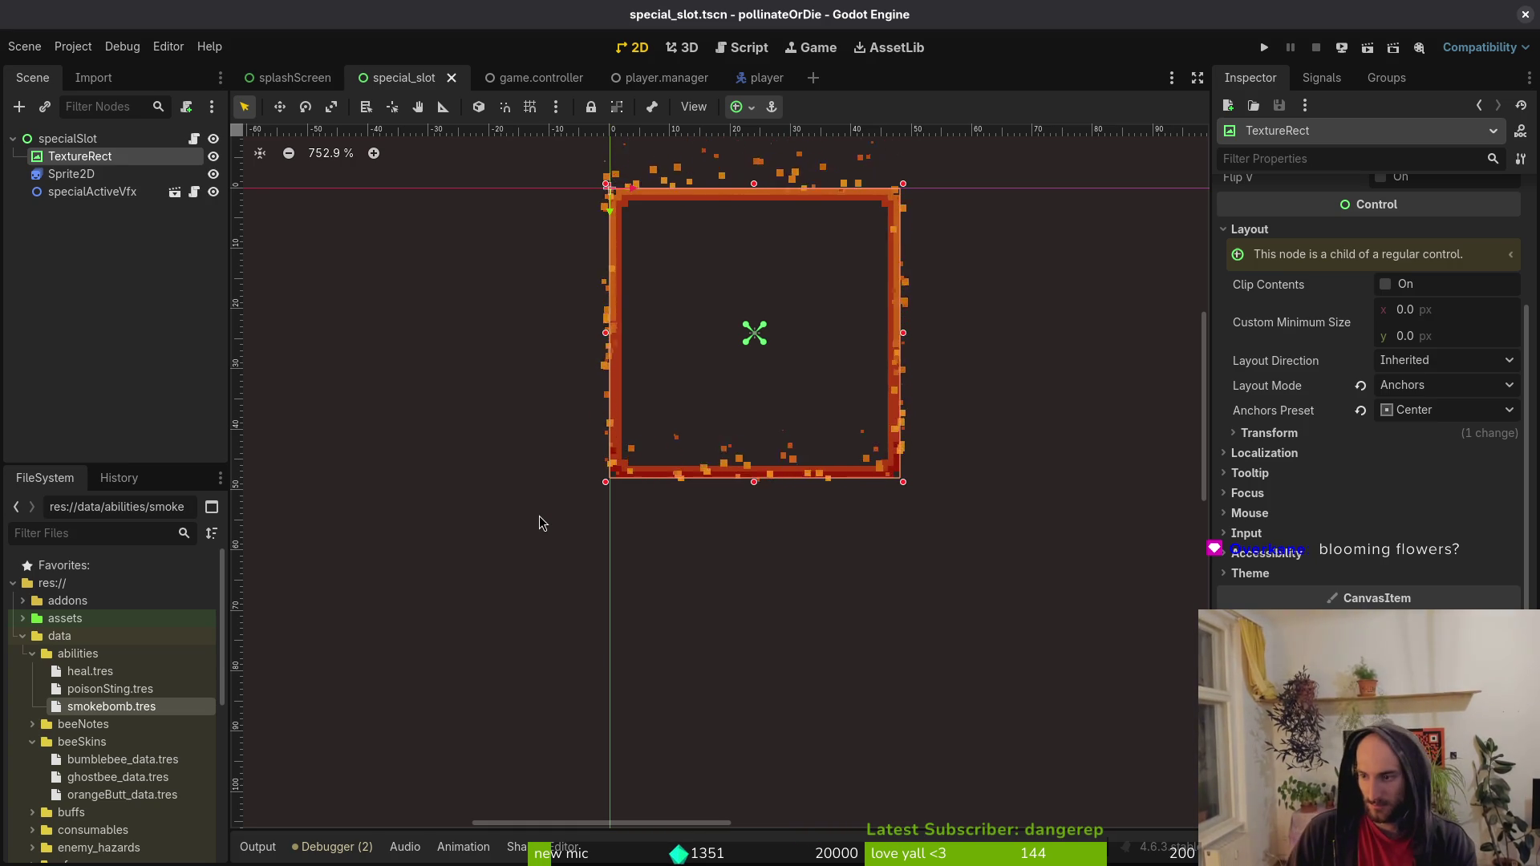
key(F5)
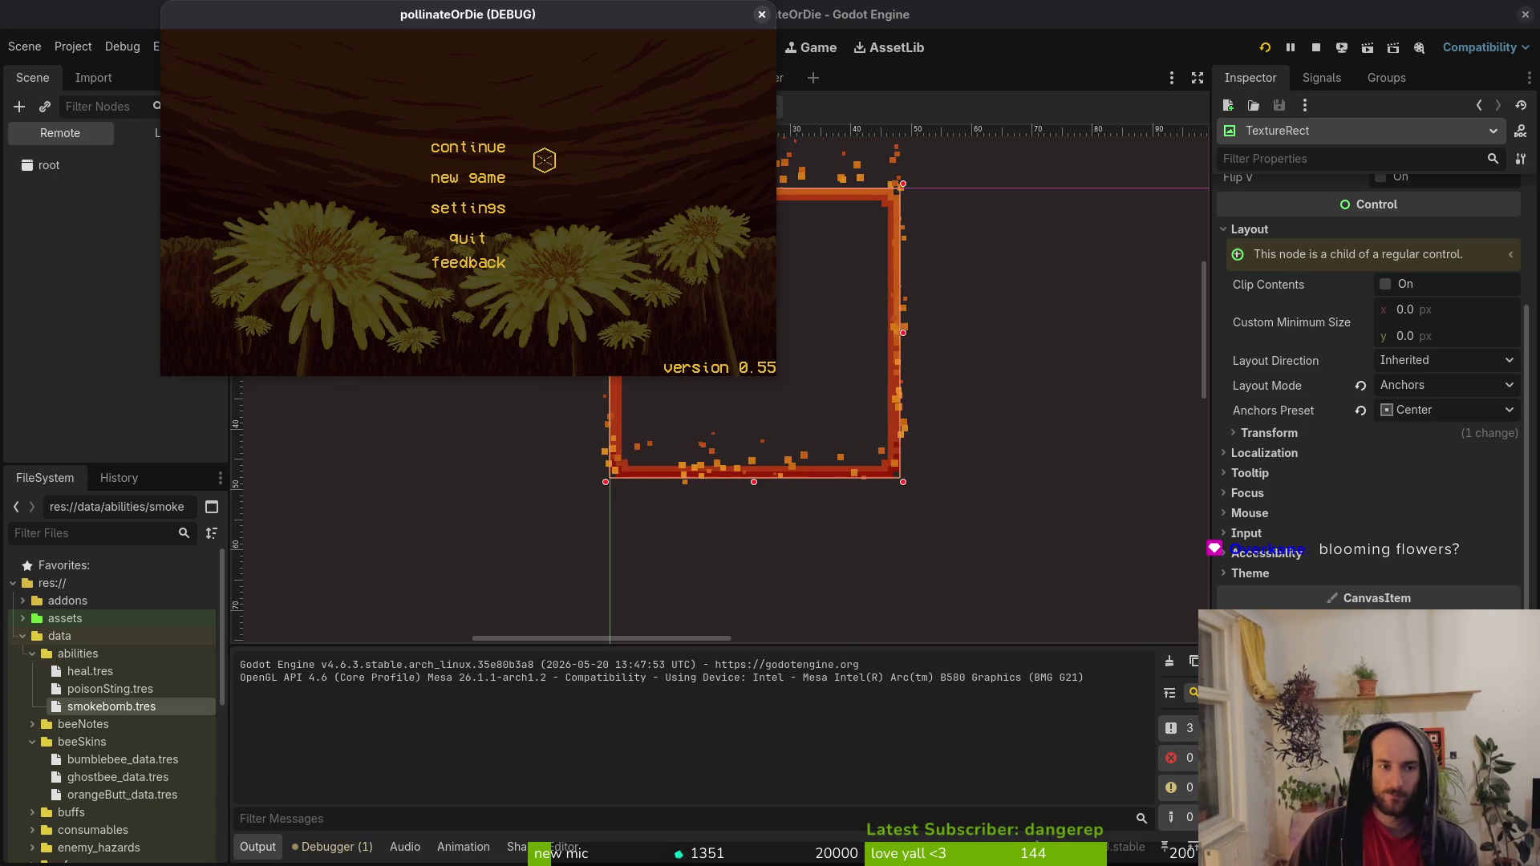
Maximize the game window, continue into the hive level and fire the smokebomb with J.
double_click(540, 13)
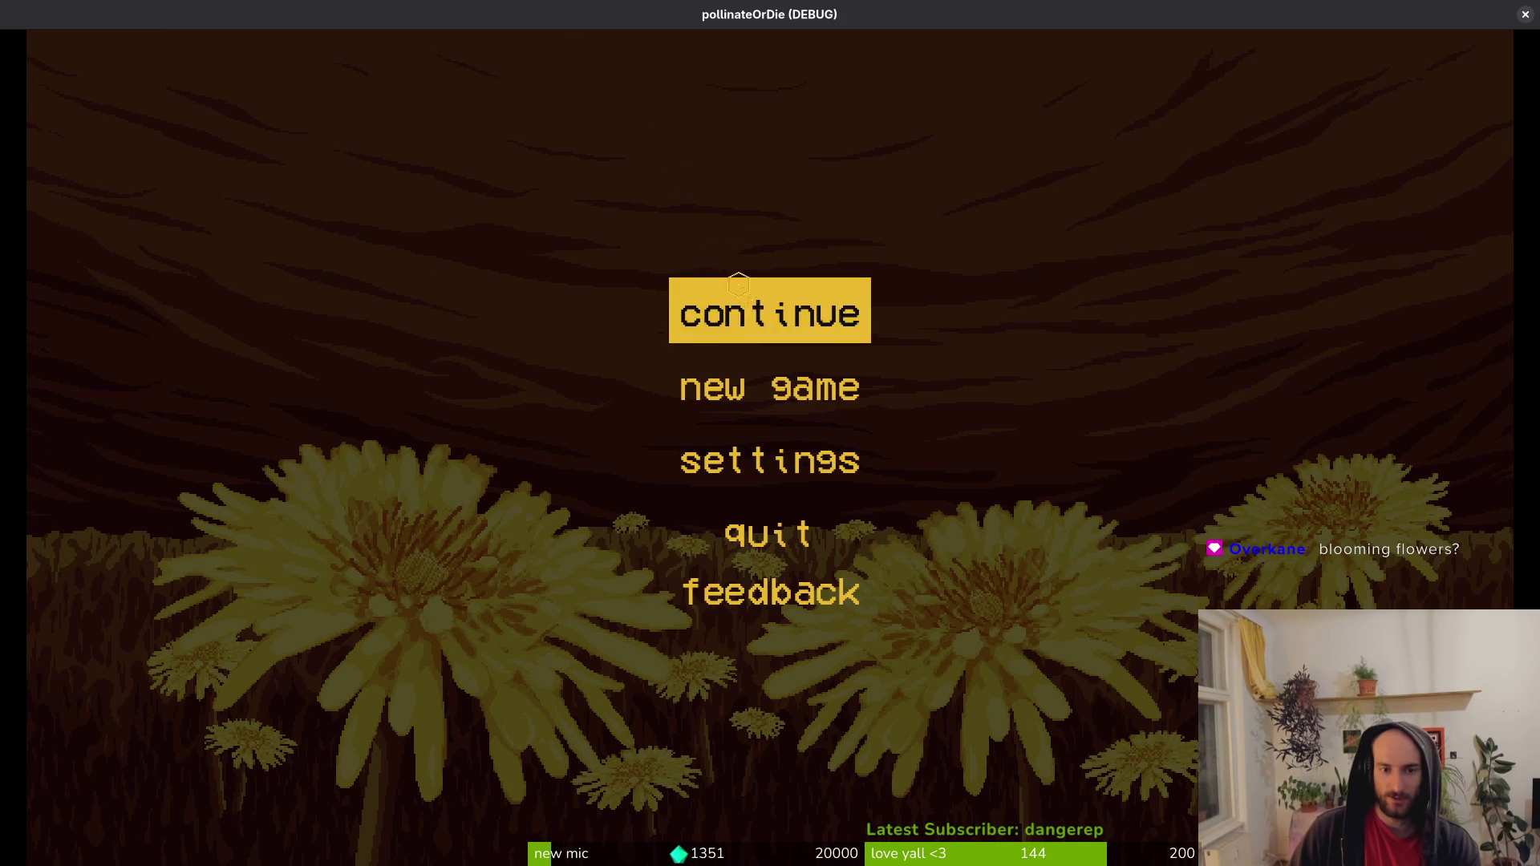
key(Return)
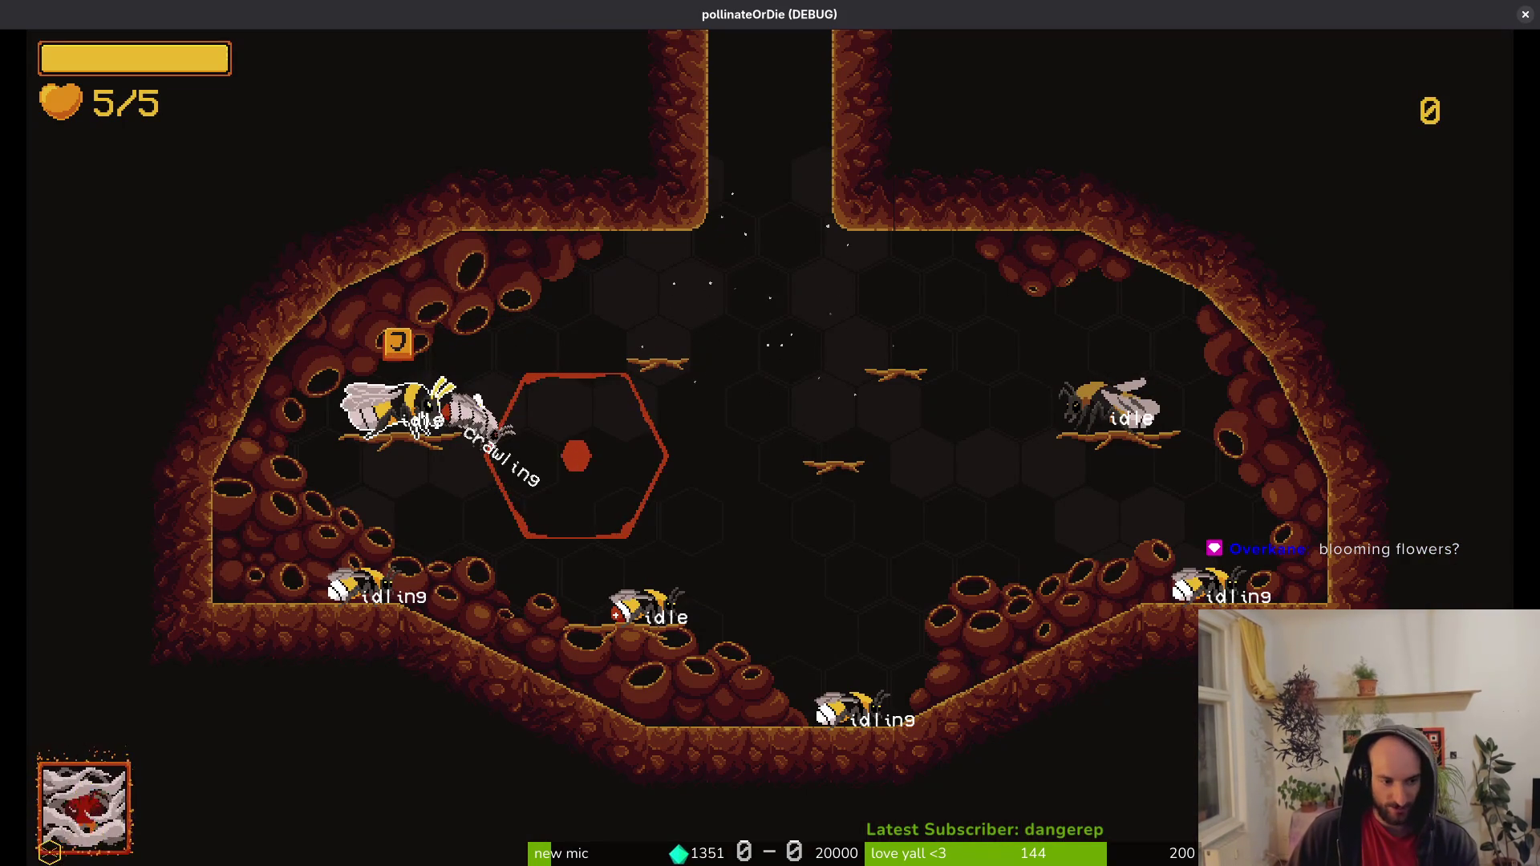
key(j)
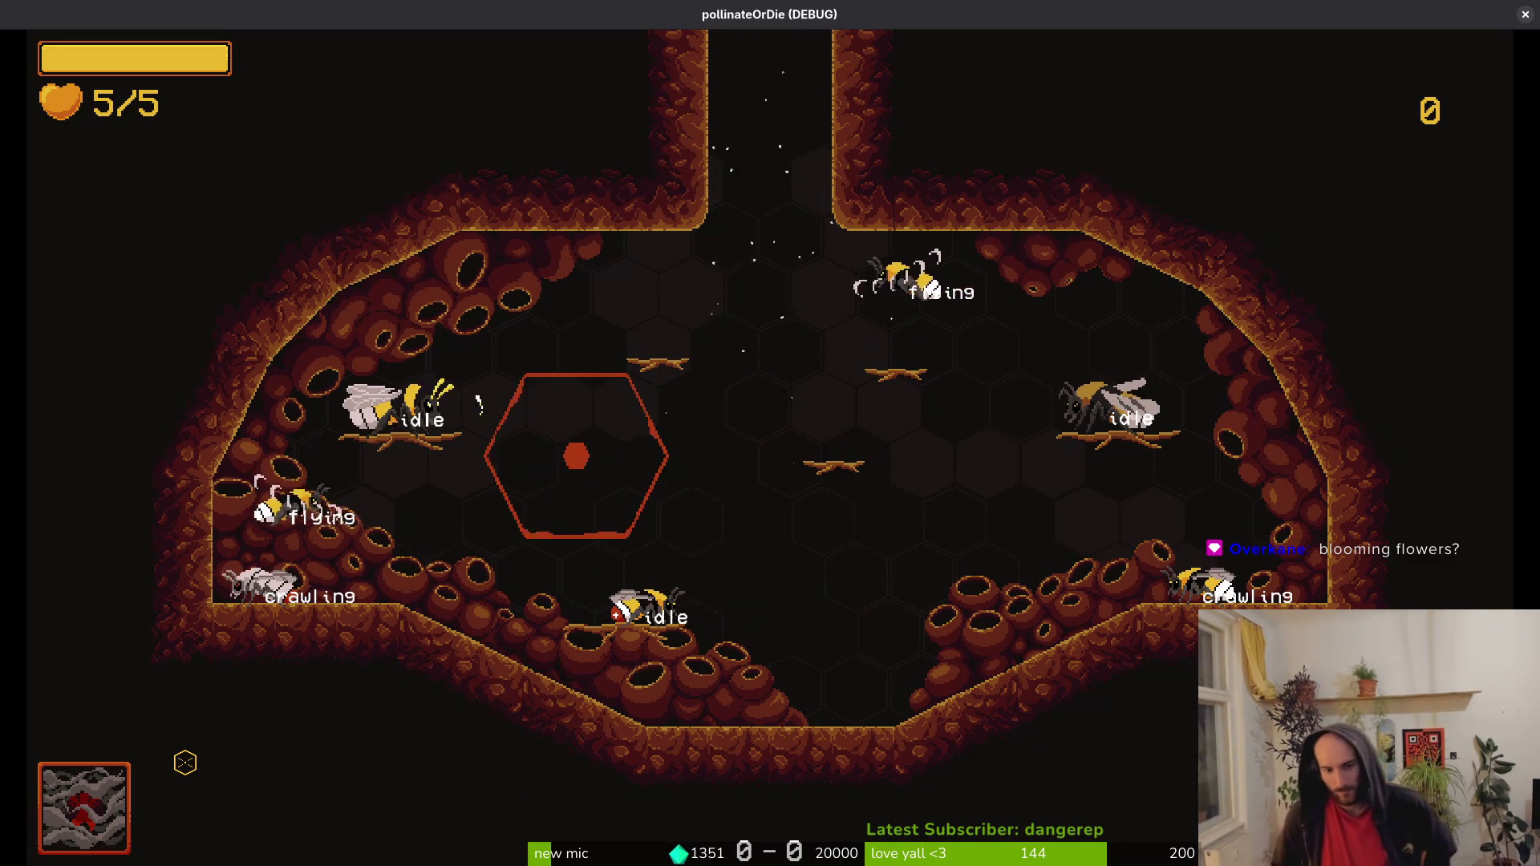
Lower the game's music volume in Settings, then return to the Godot editor.
key(Escape)
key(Return)
key(Escape)
key(Escape)
key(Escape)
key(Down)
key(Down)
key(Return)
key(Down)
key(Left)
key(Left)
key(Left)
key(Escape)
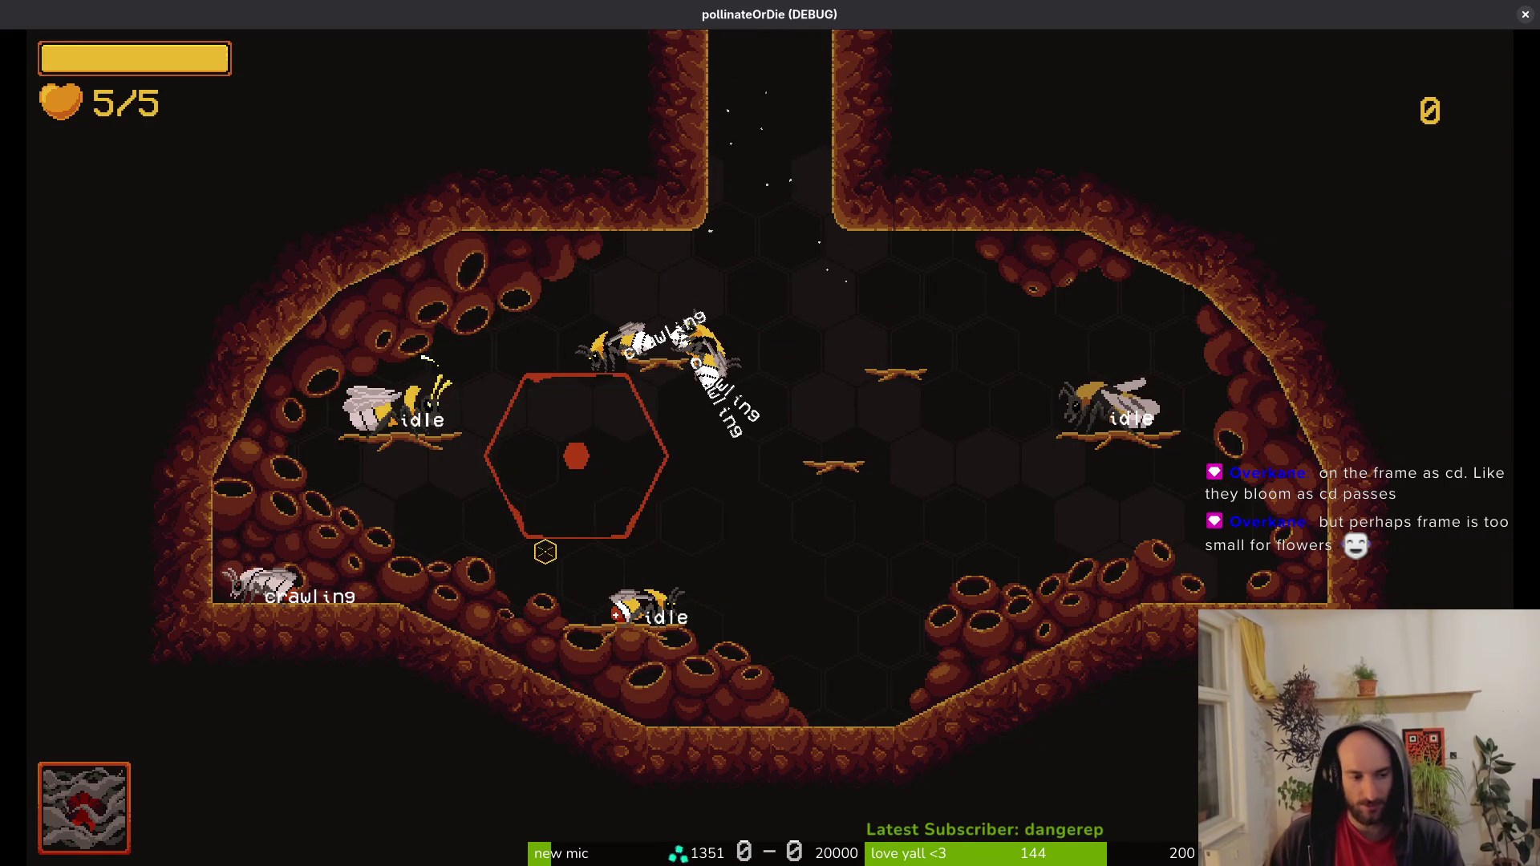
key(alt+Tab)
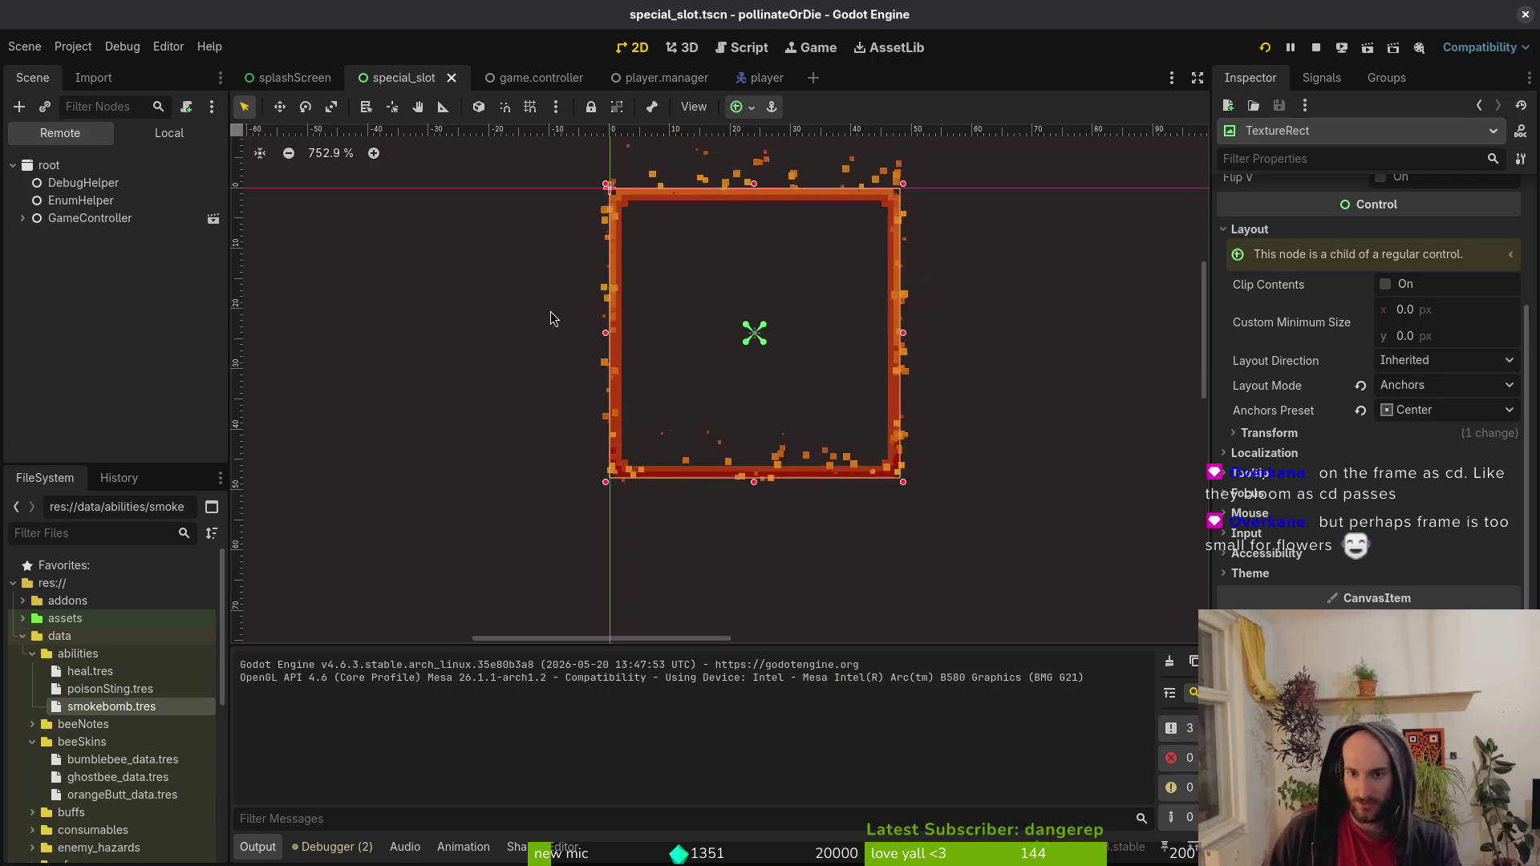
Inspect the player manager's special ability templates, including the heal ability, in game.controller.
click(657, 78)
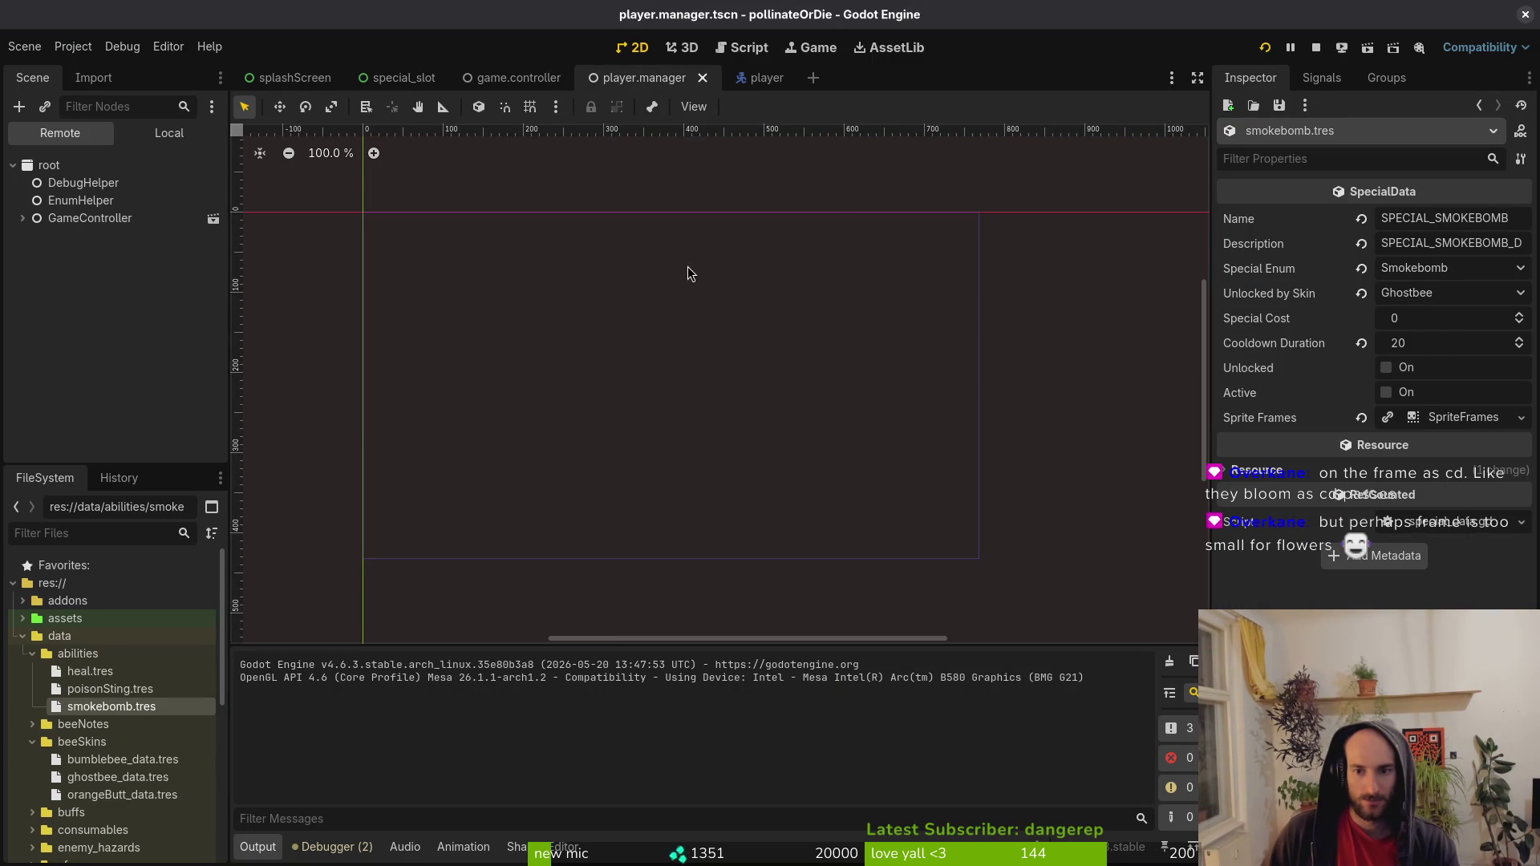
click(518, 77)
click(1448, 267)
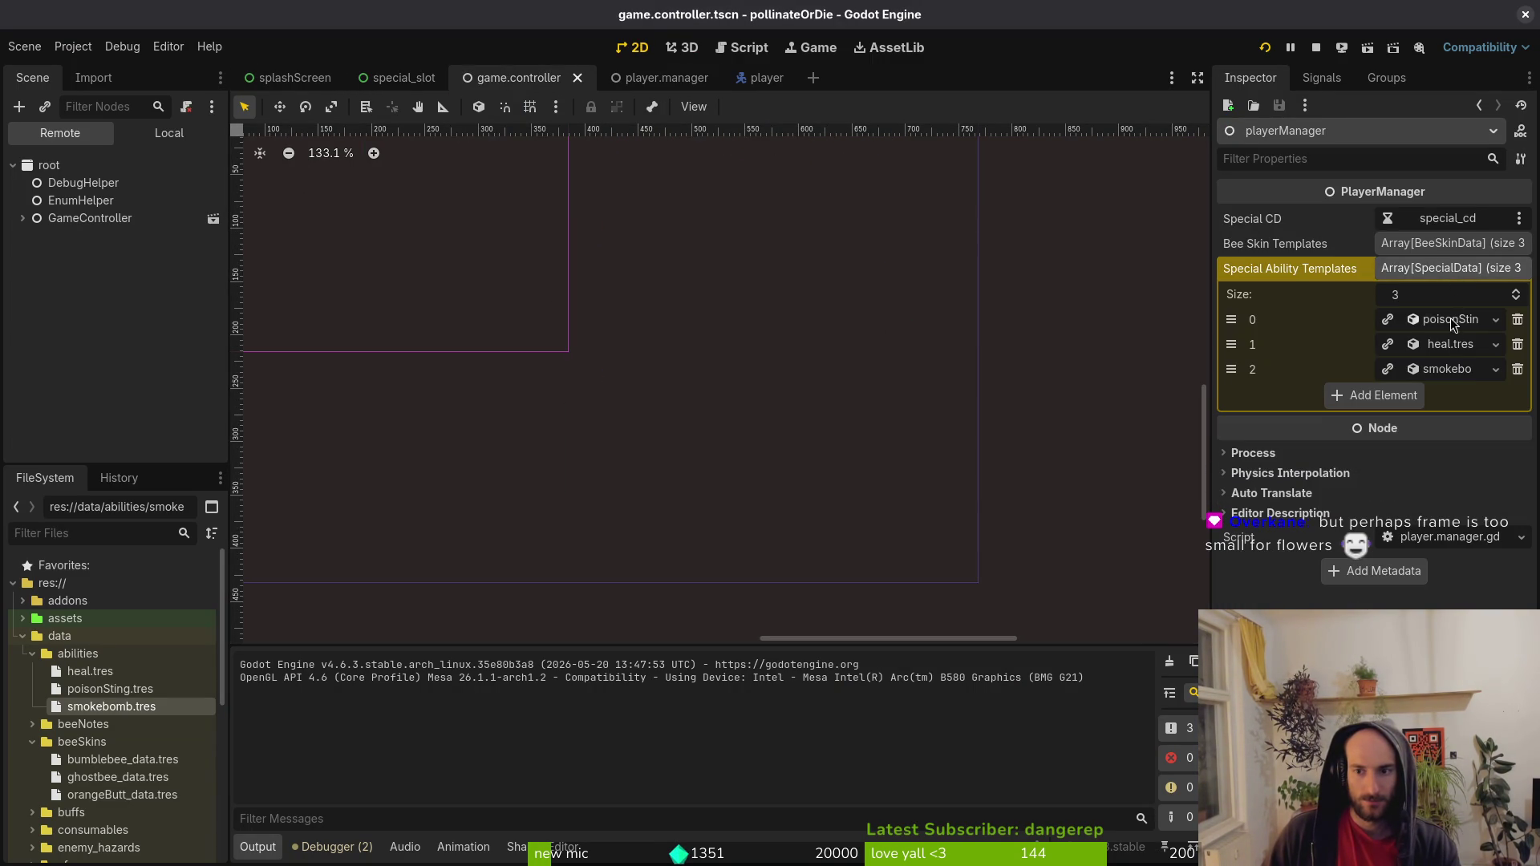
click(1450, 344)
click(1450, 344)
click(981, 308)
Run the game, restart it, continue the saved game and fire the smokebomb with Space.
click(1316, 40)
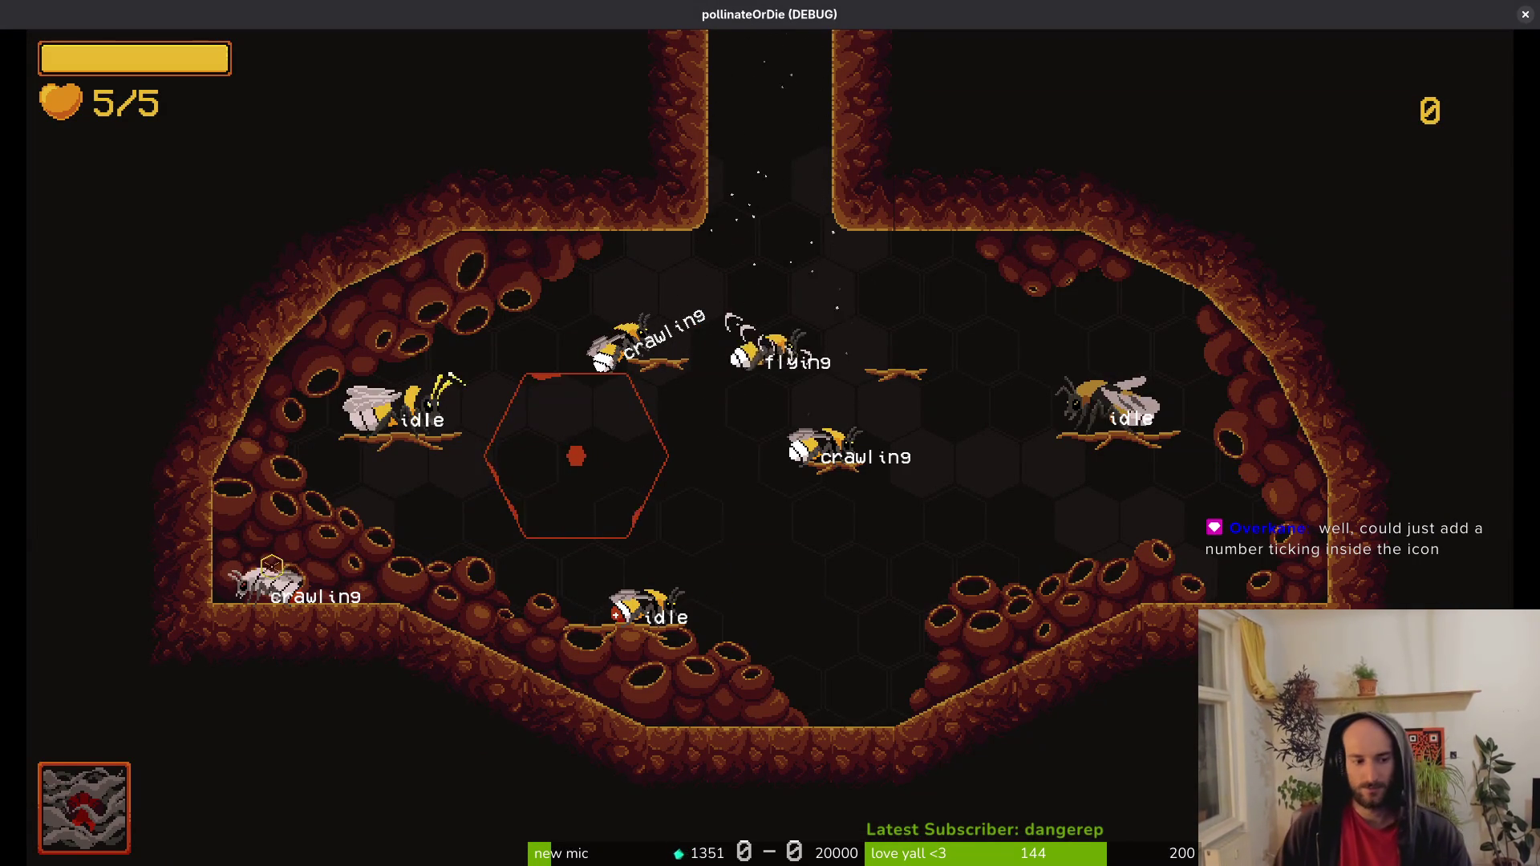
click(1524, 13)
click(1256, 46)
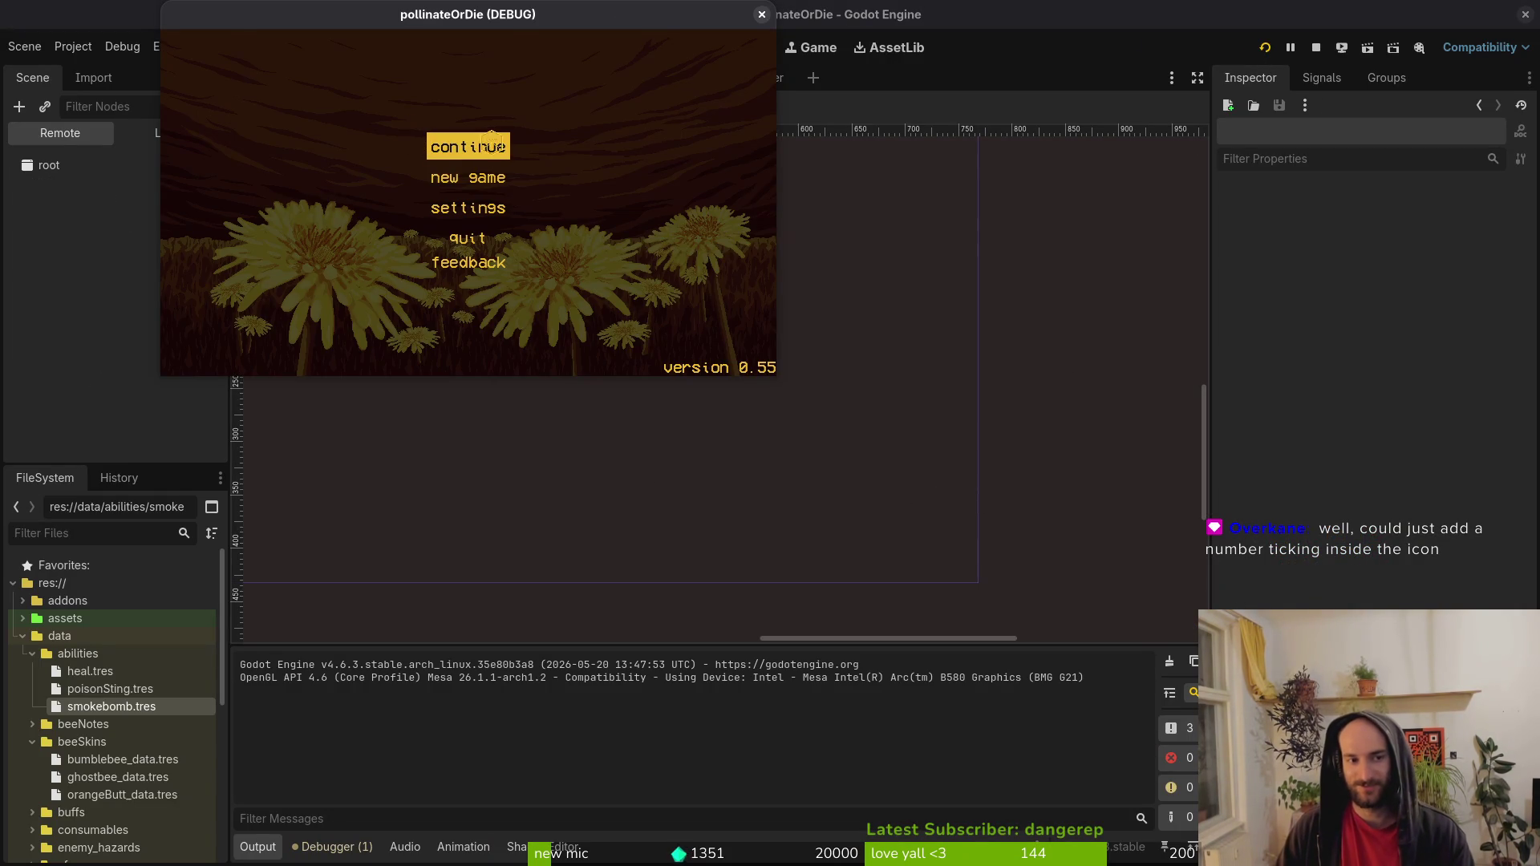
click(486, 145)
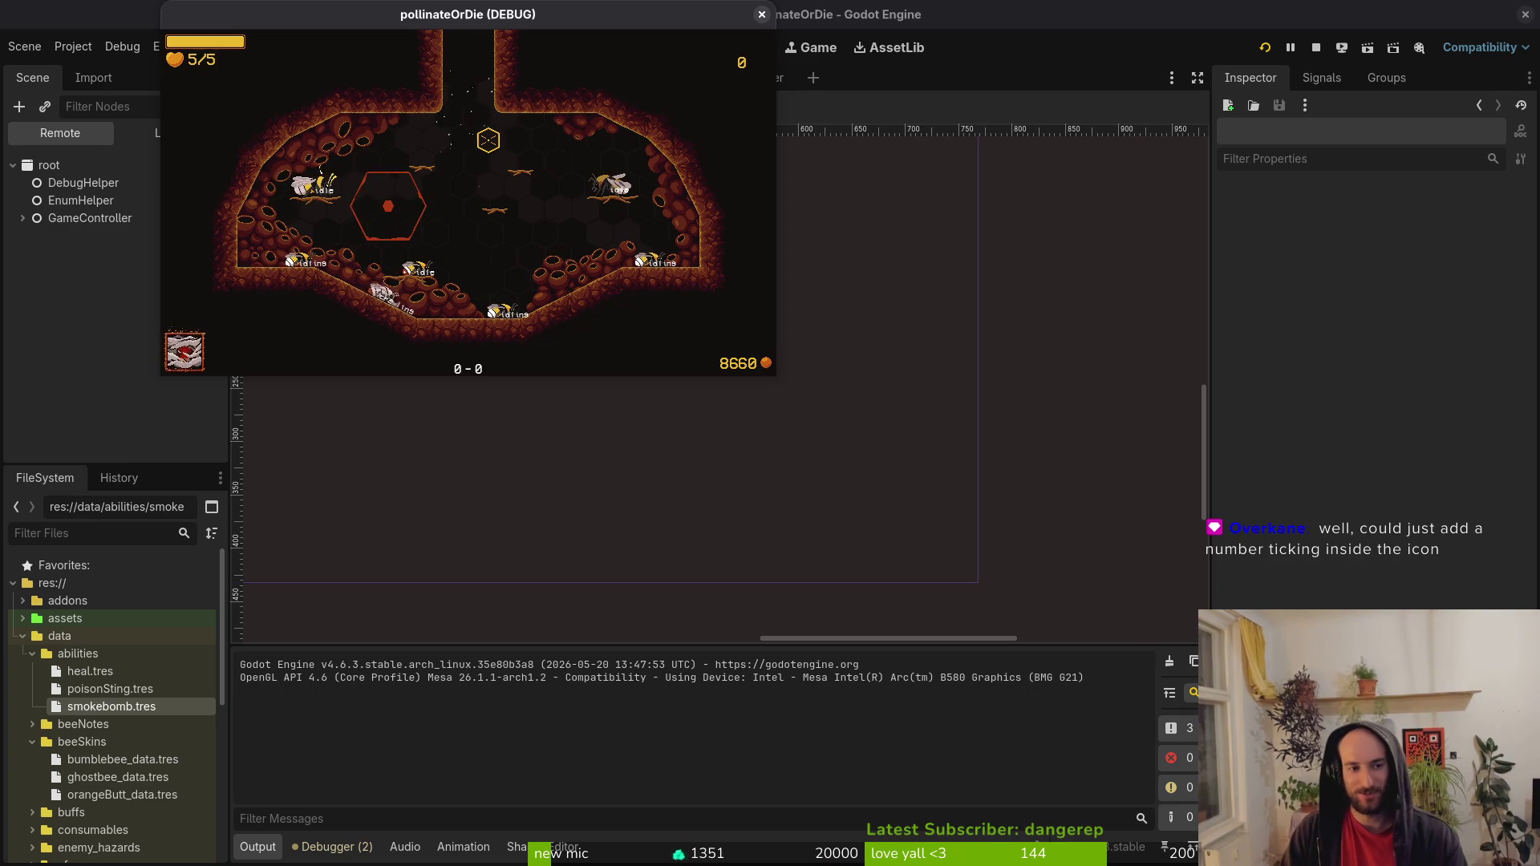
key(space)
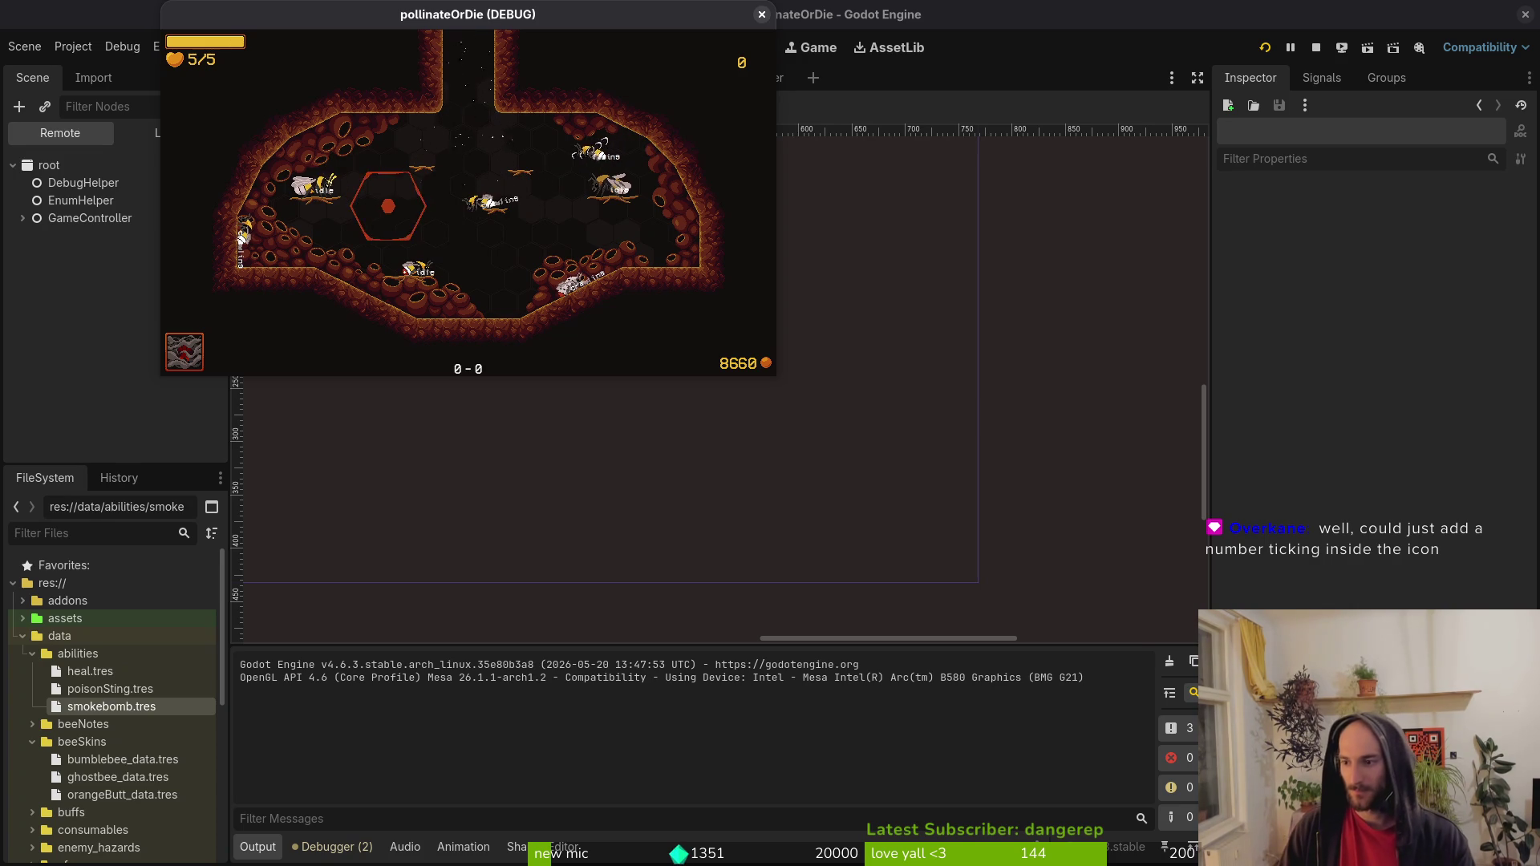
Leave the game window and bring up a full-screen terminal.
key(super)
click(454, 449)
key(super+Return)
text(cd gamedev/pol)
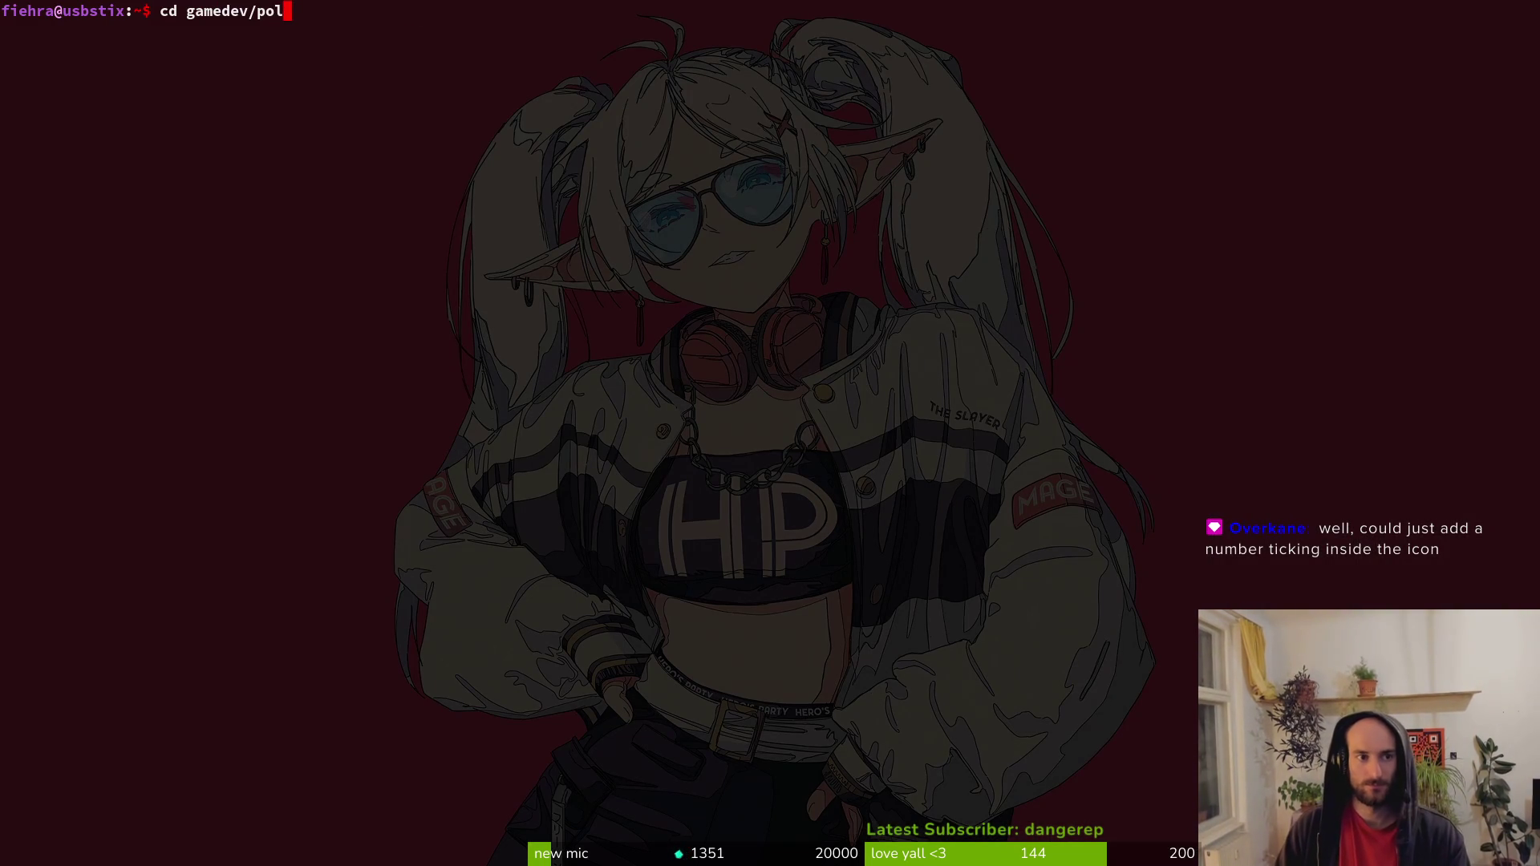
Enter the game project folder, open it with 'vim .' and find special_data.gd.
key(Tab)
key(Return)
text(vim .)
key(Return)
key(space)
key(f)
key(f)
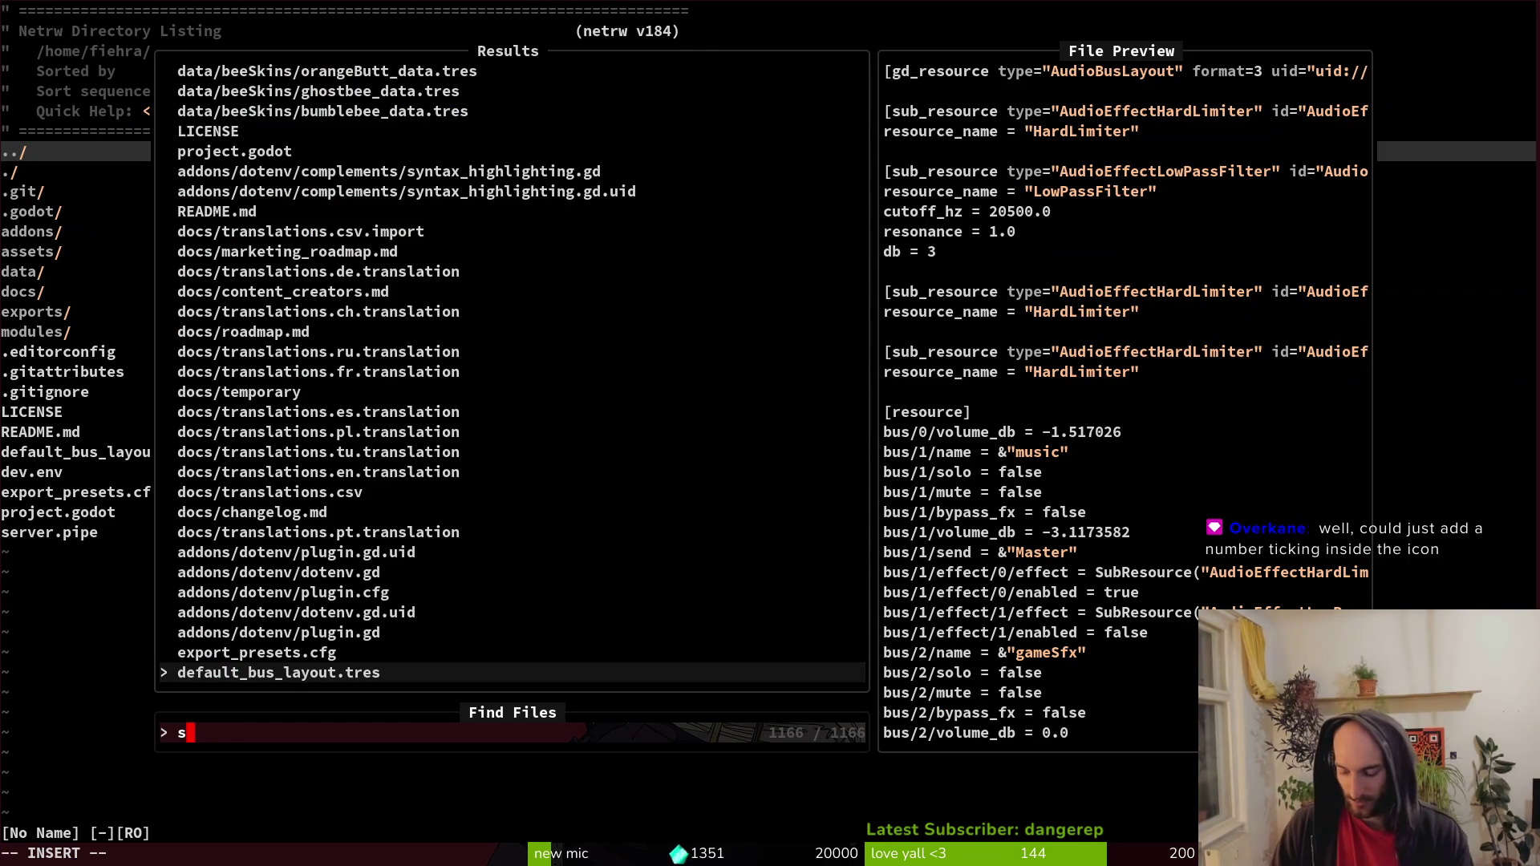
text(special)
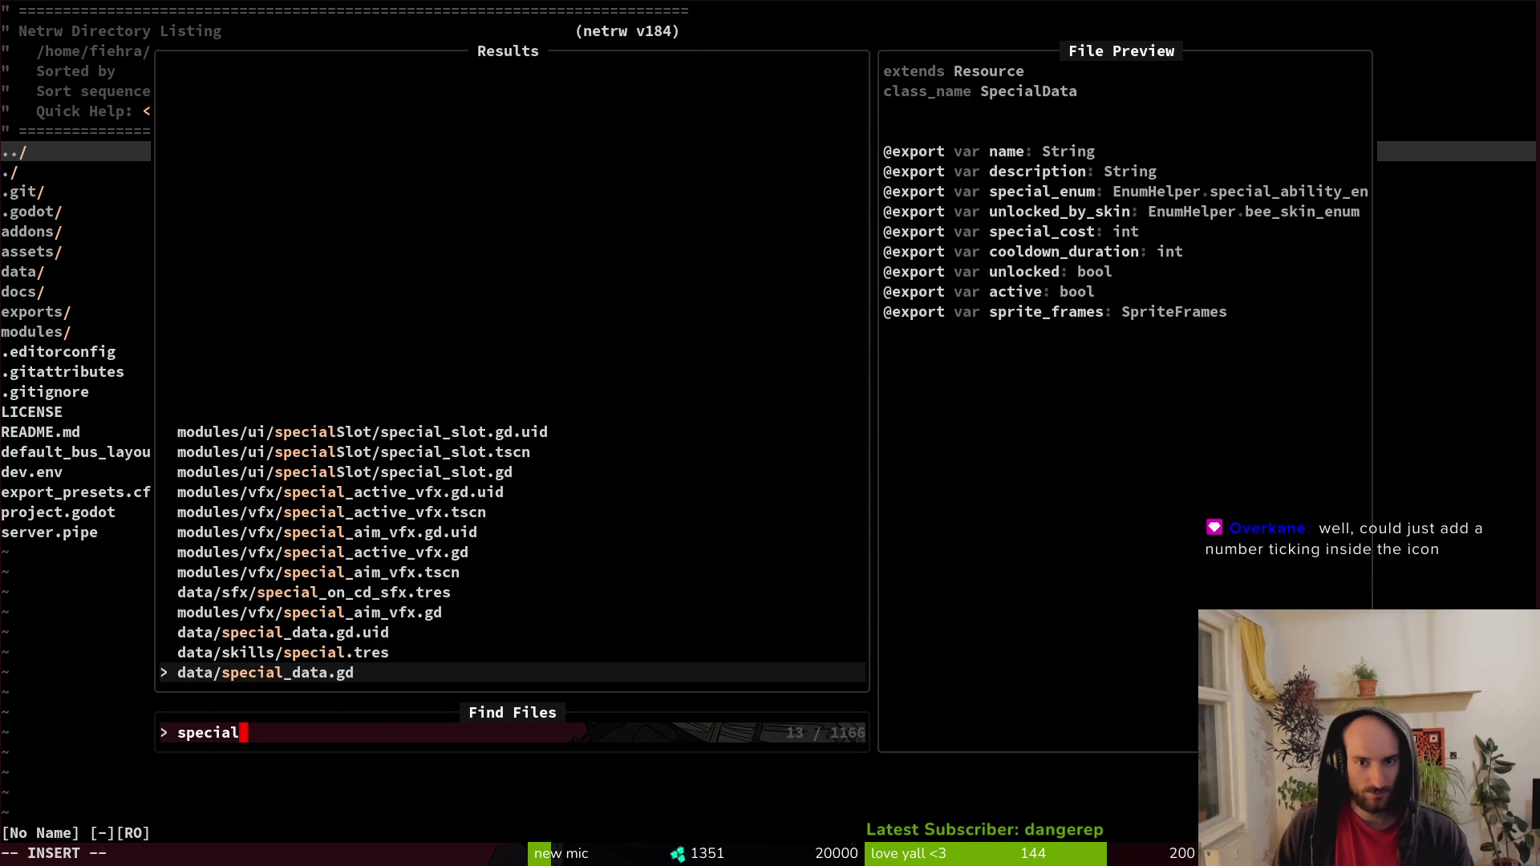
key(Return)
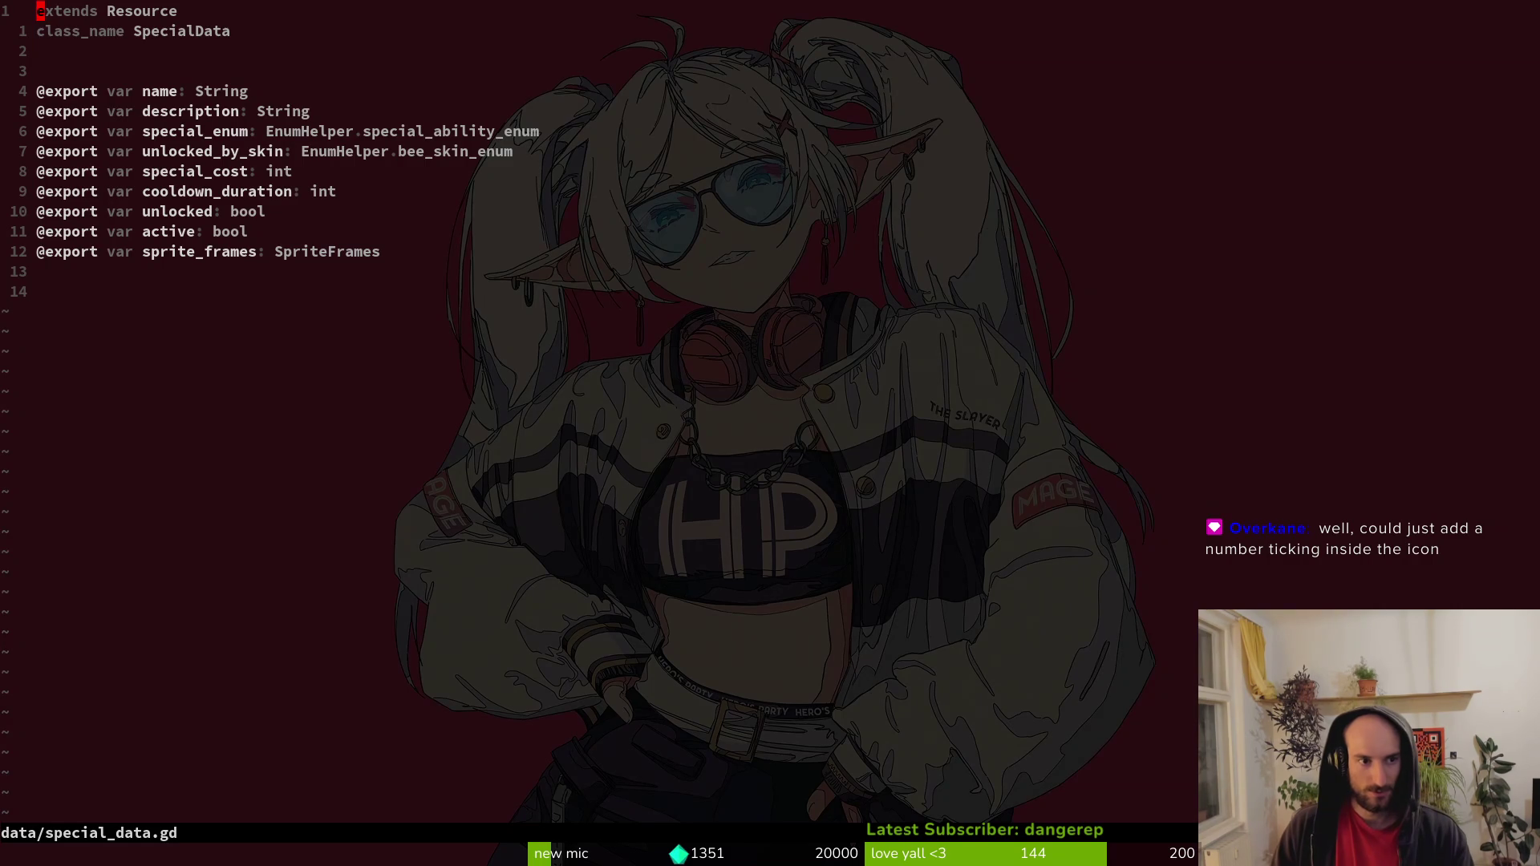
Grep the project for cooldown_duration and open player.manager.gd at line 56.
key(w)
key(v)
key(e)
key(space)
key(f)
key(w)
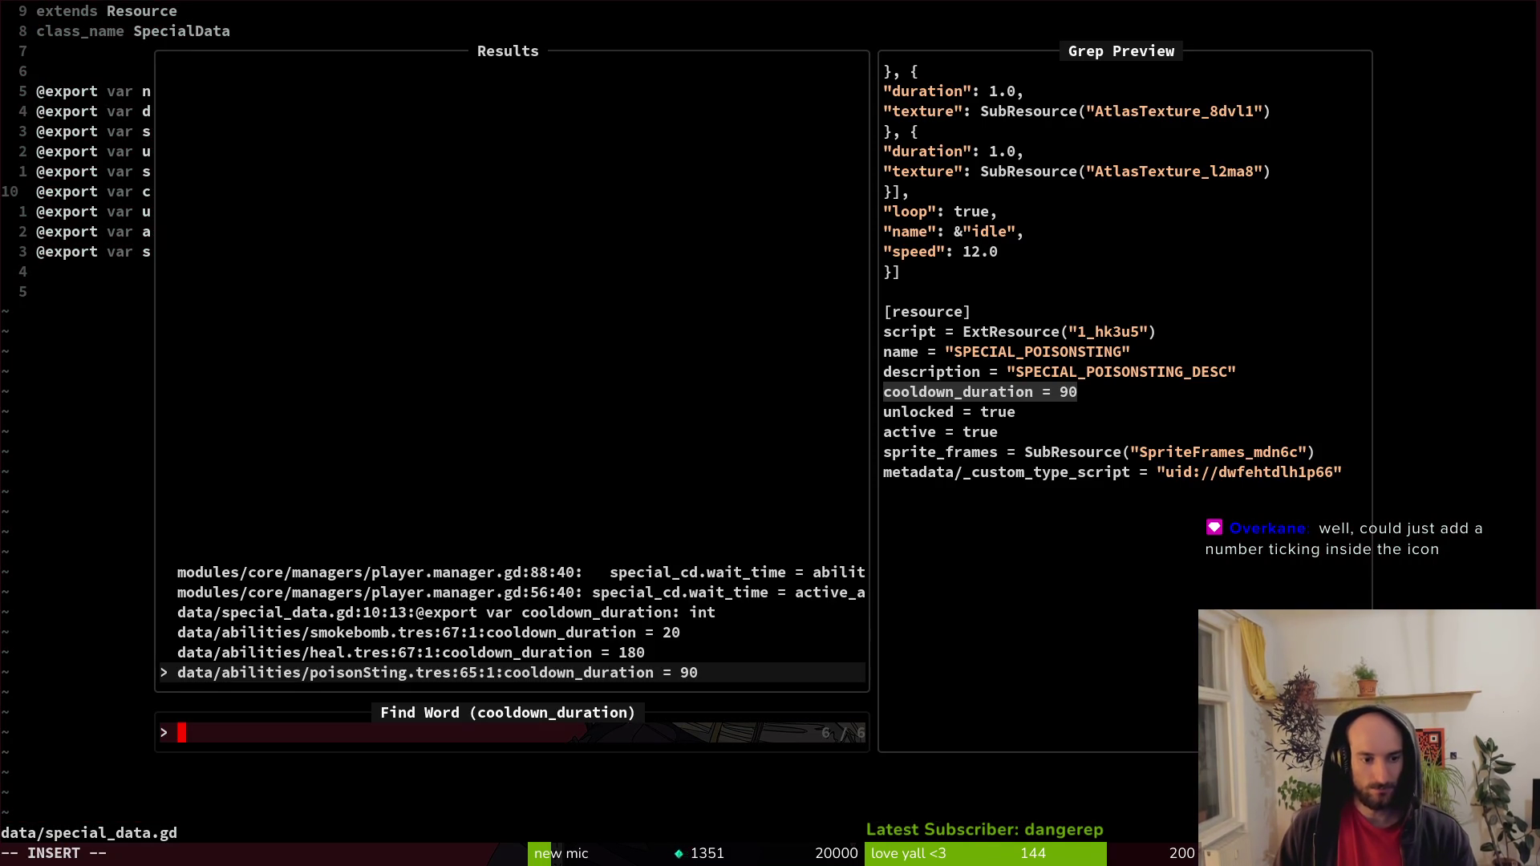
key(Up)
key(Up)
key(Up)
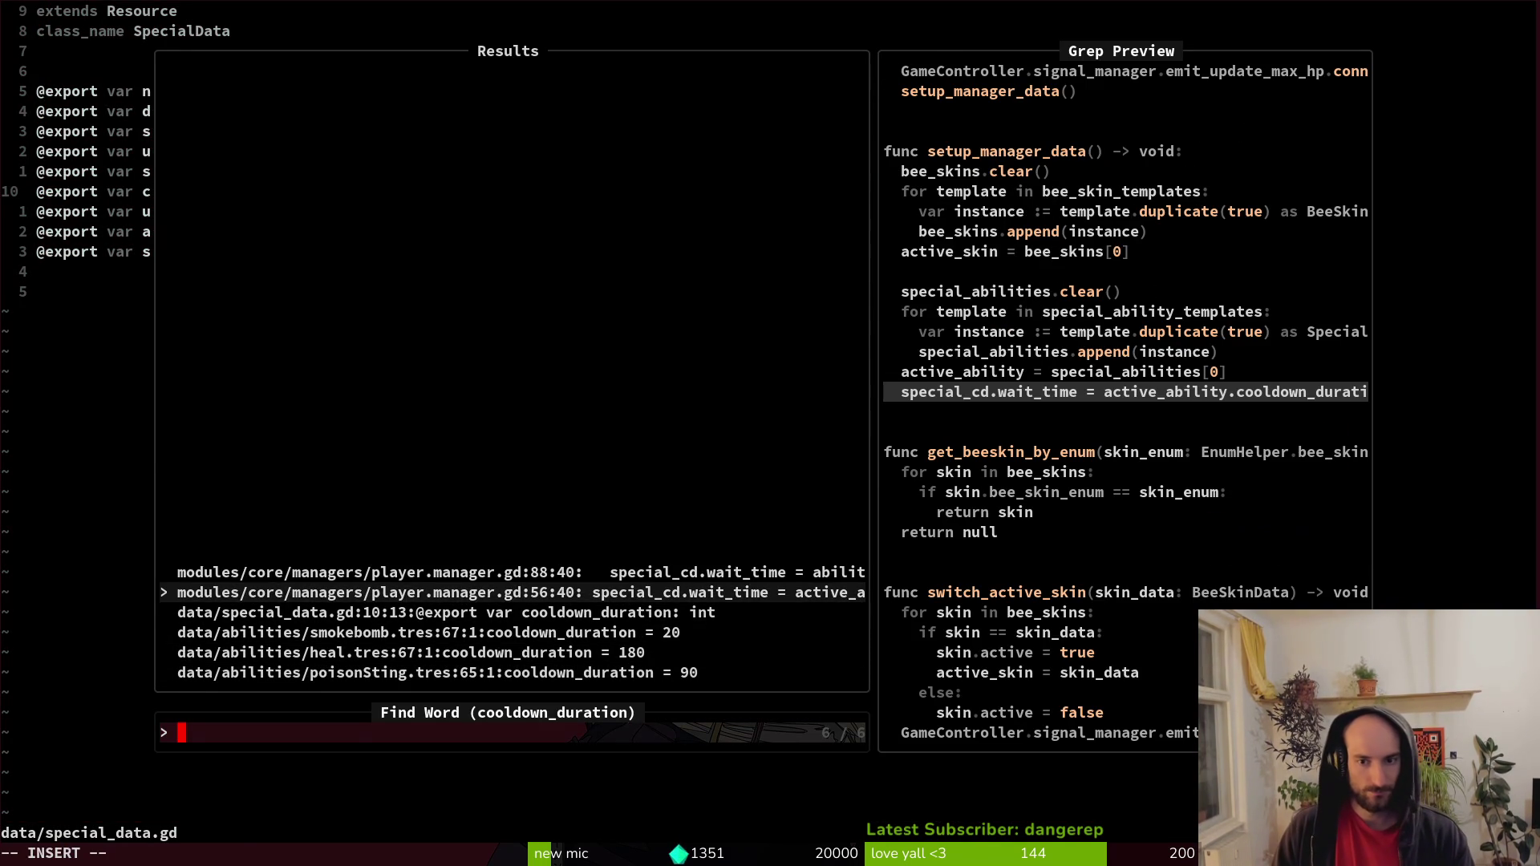
key(Return)
key(shift+v)
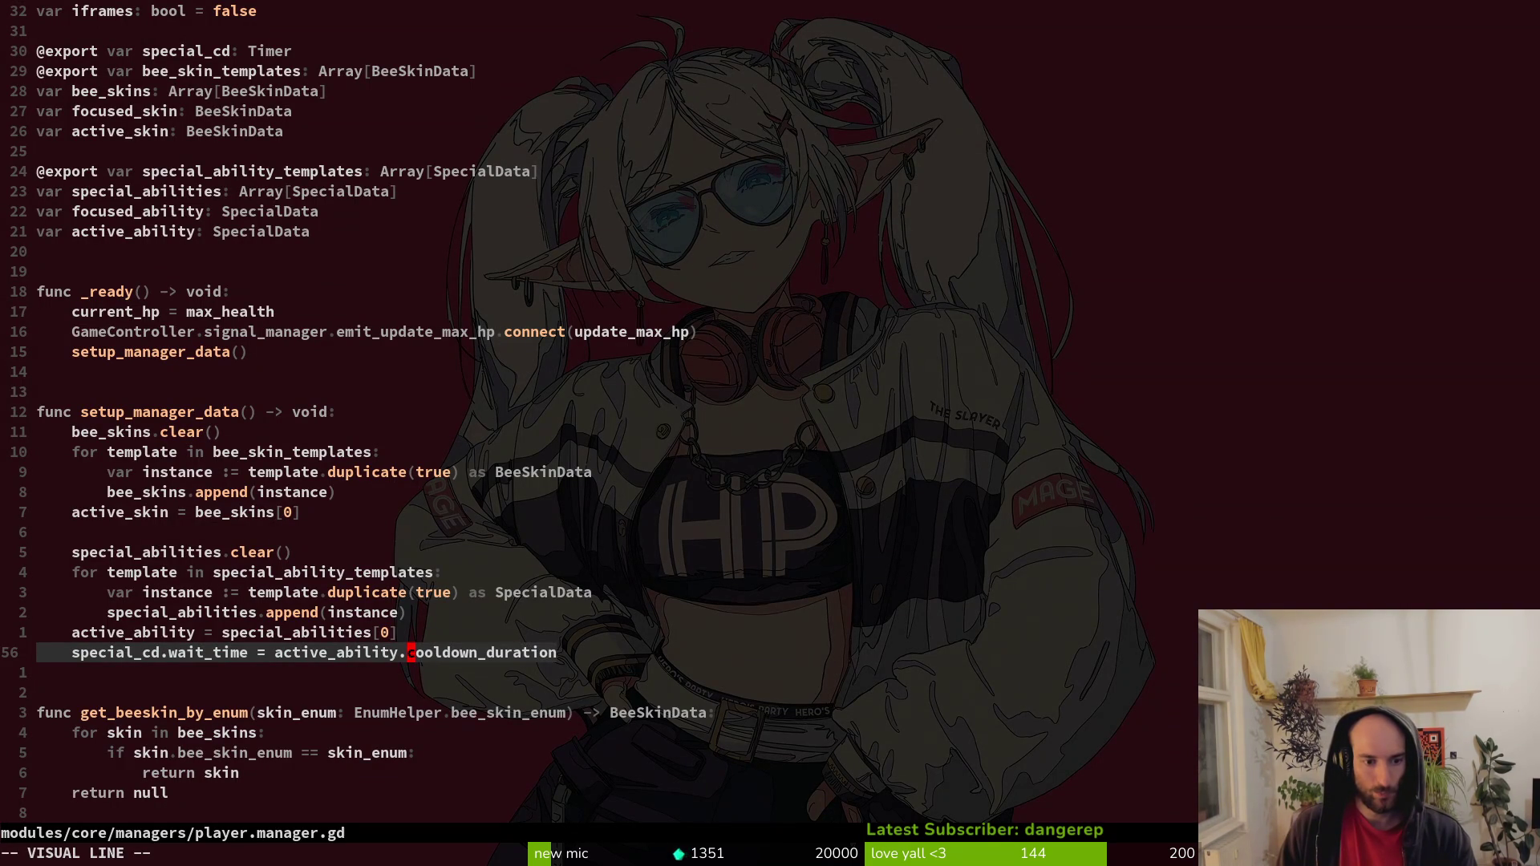
key(Escape)
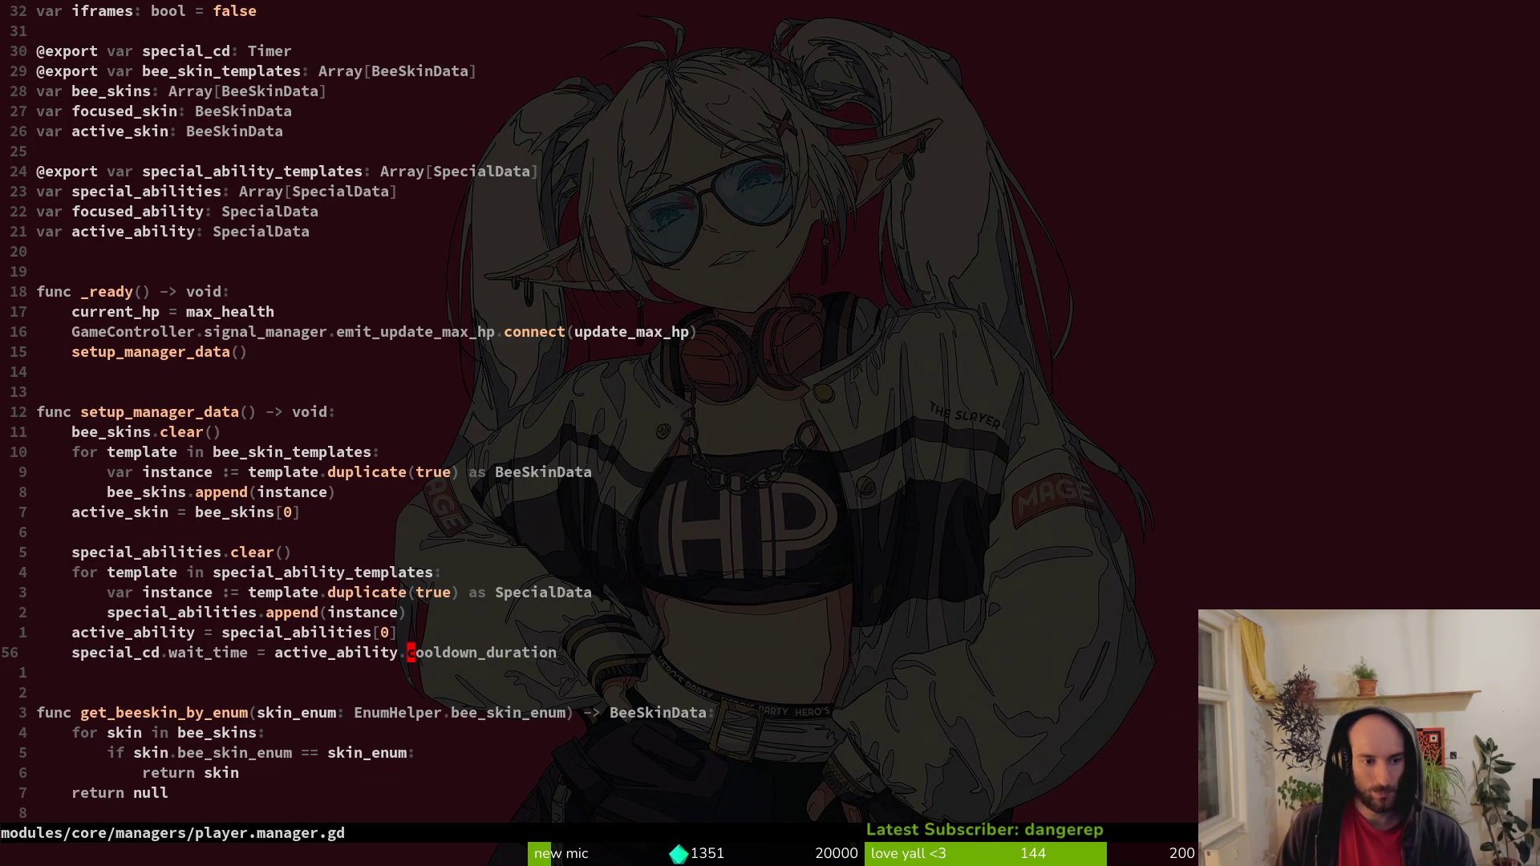
Switch from Neovim back to the Godot editor.
key(F5)
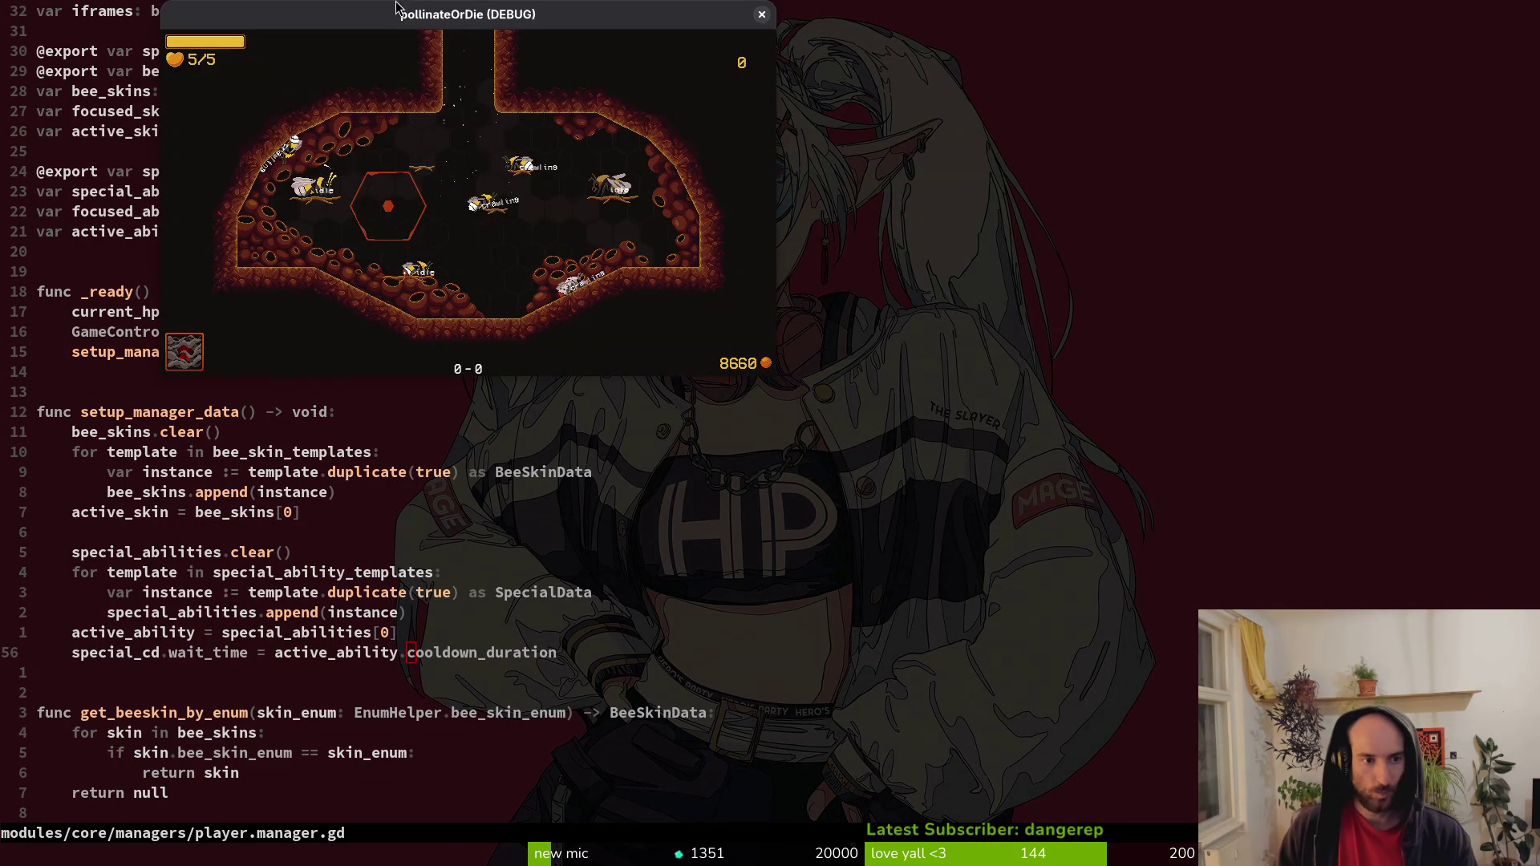
key(alt+Tab)
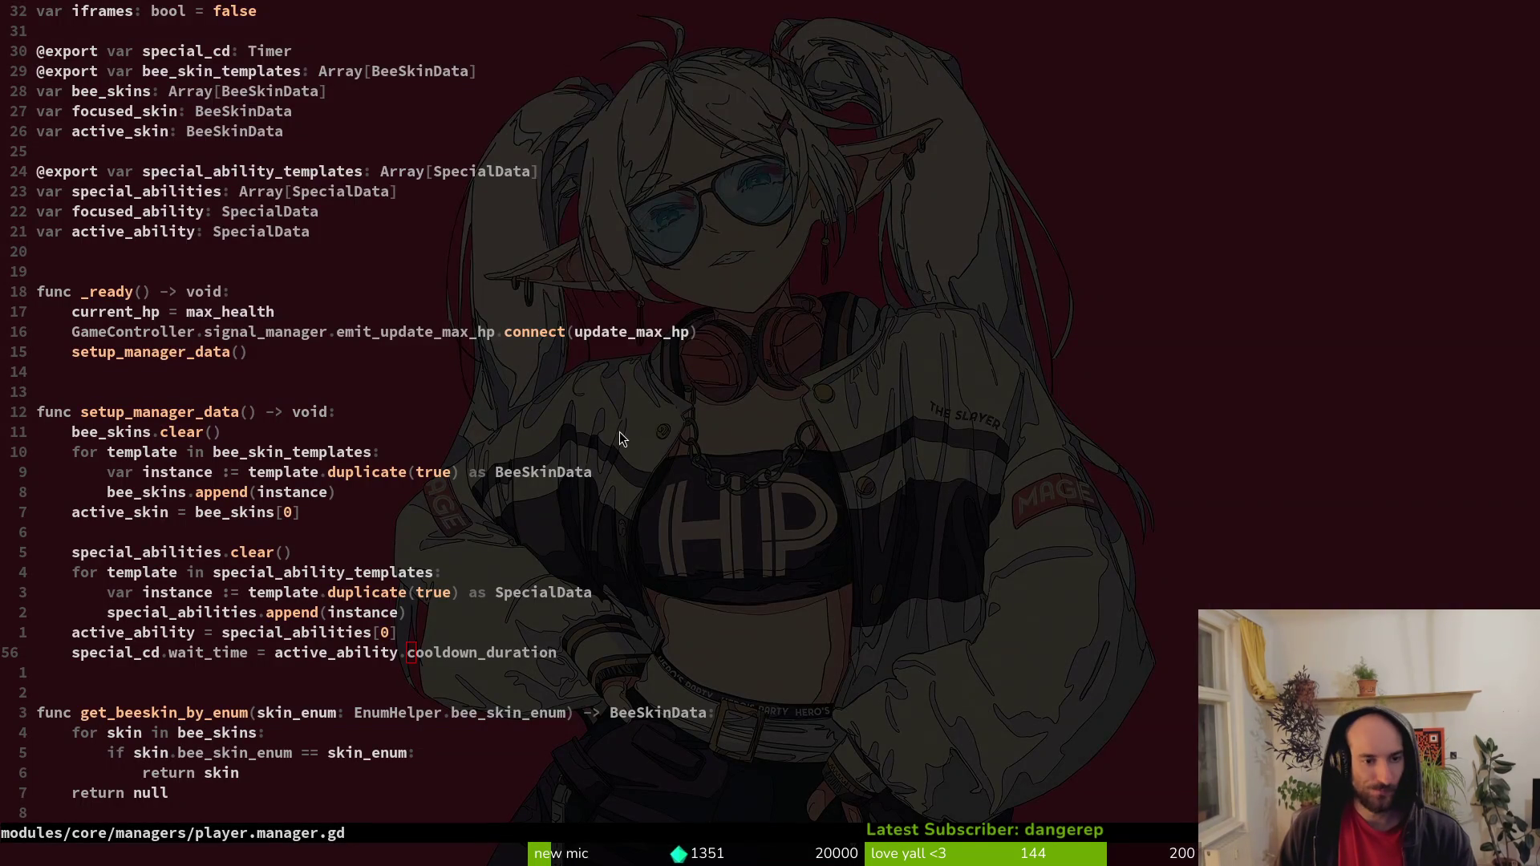
key(F5)
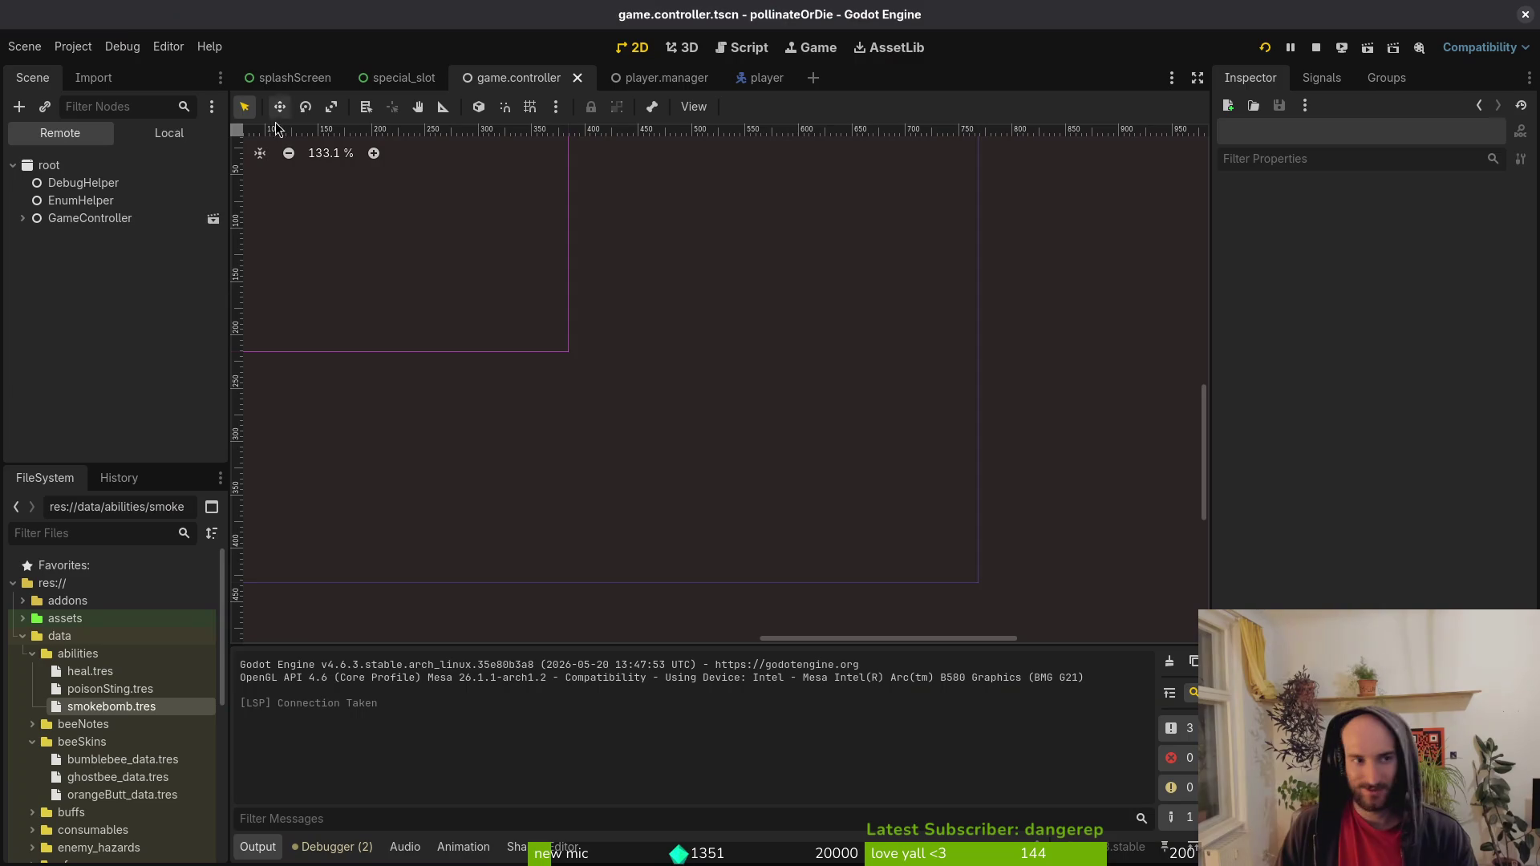
Empty the game's user data folder via Project > Open User Data Folder and relaunch.
click(71, 46)
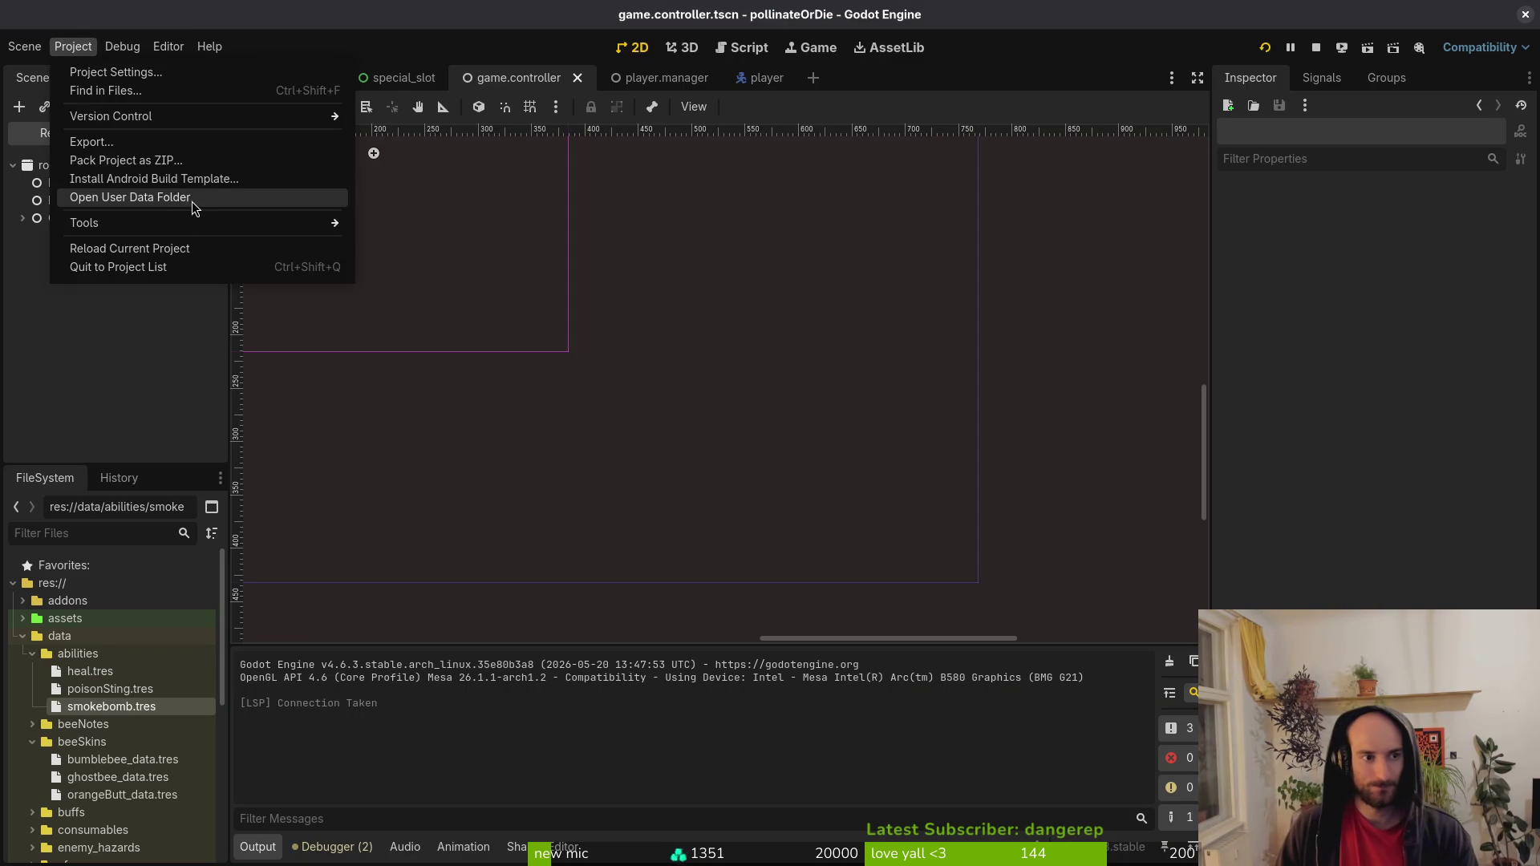
click(191, 201)
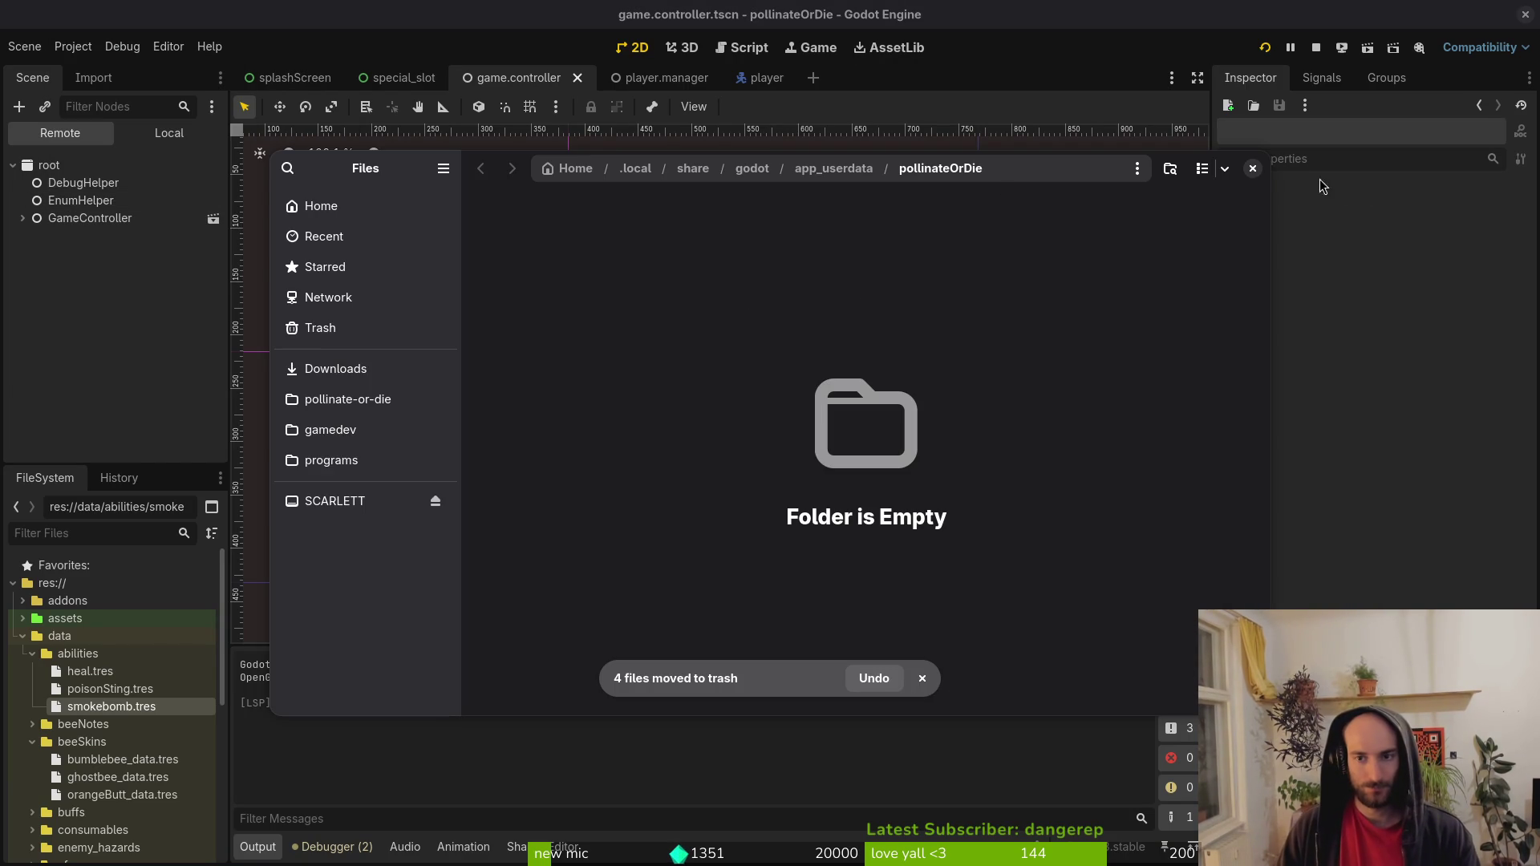
click(1252, 168)
click(1265, 48)
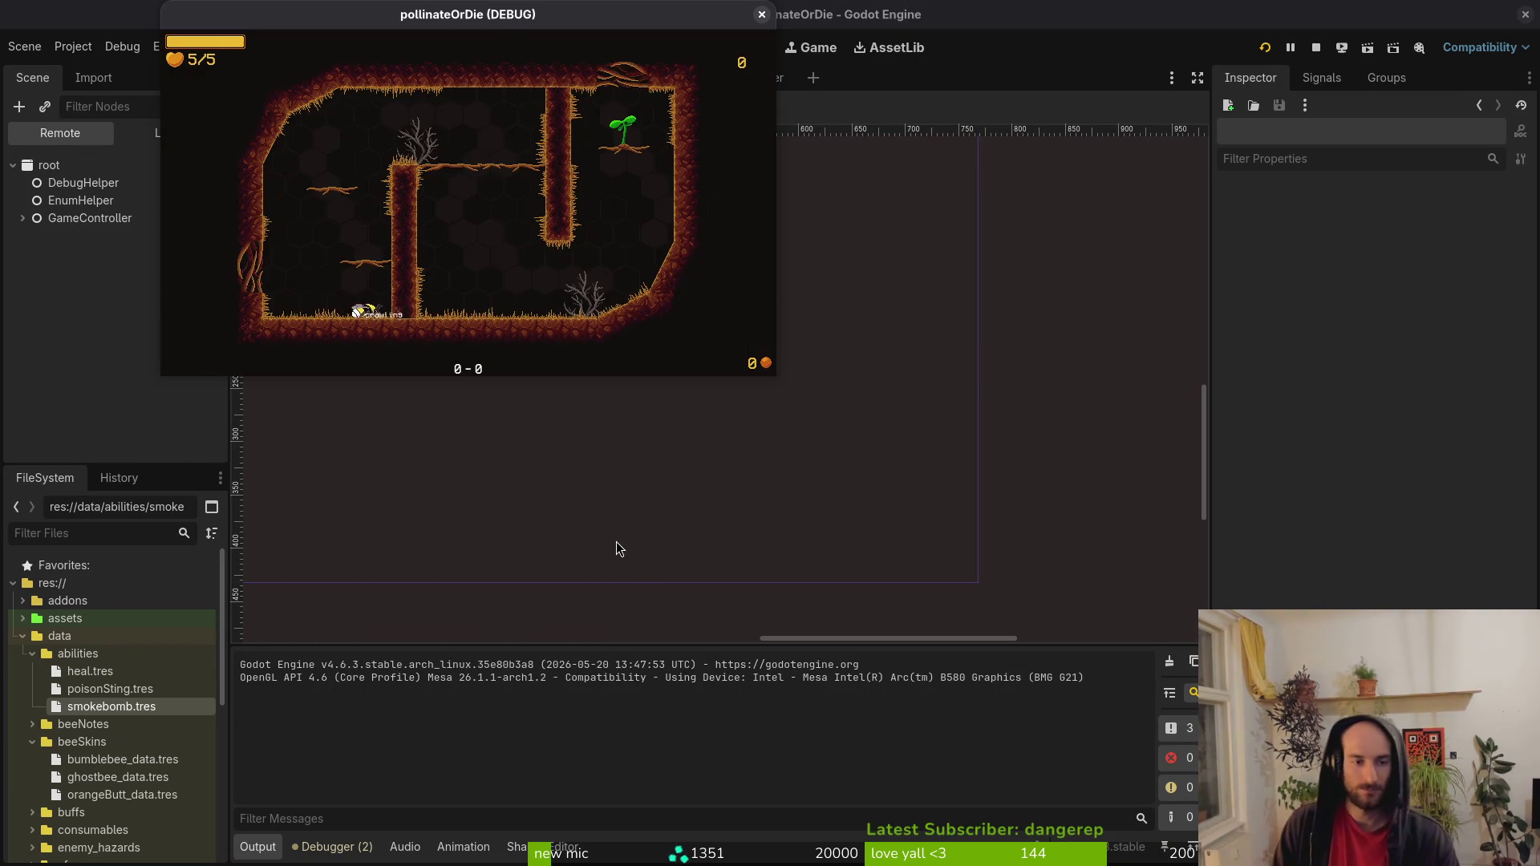
Grant honey with the debug menu's GIVE HONEY option and resume play.
key(Escape)
key(Down)
key(Return)
key(Up)
key(Return)
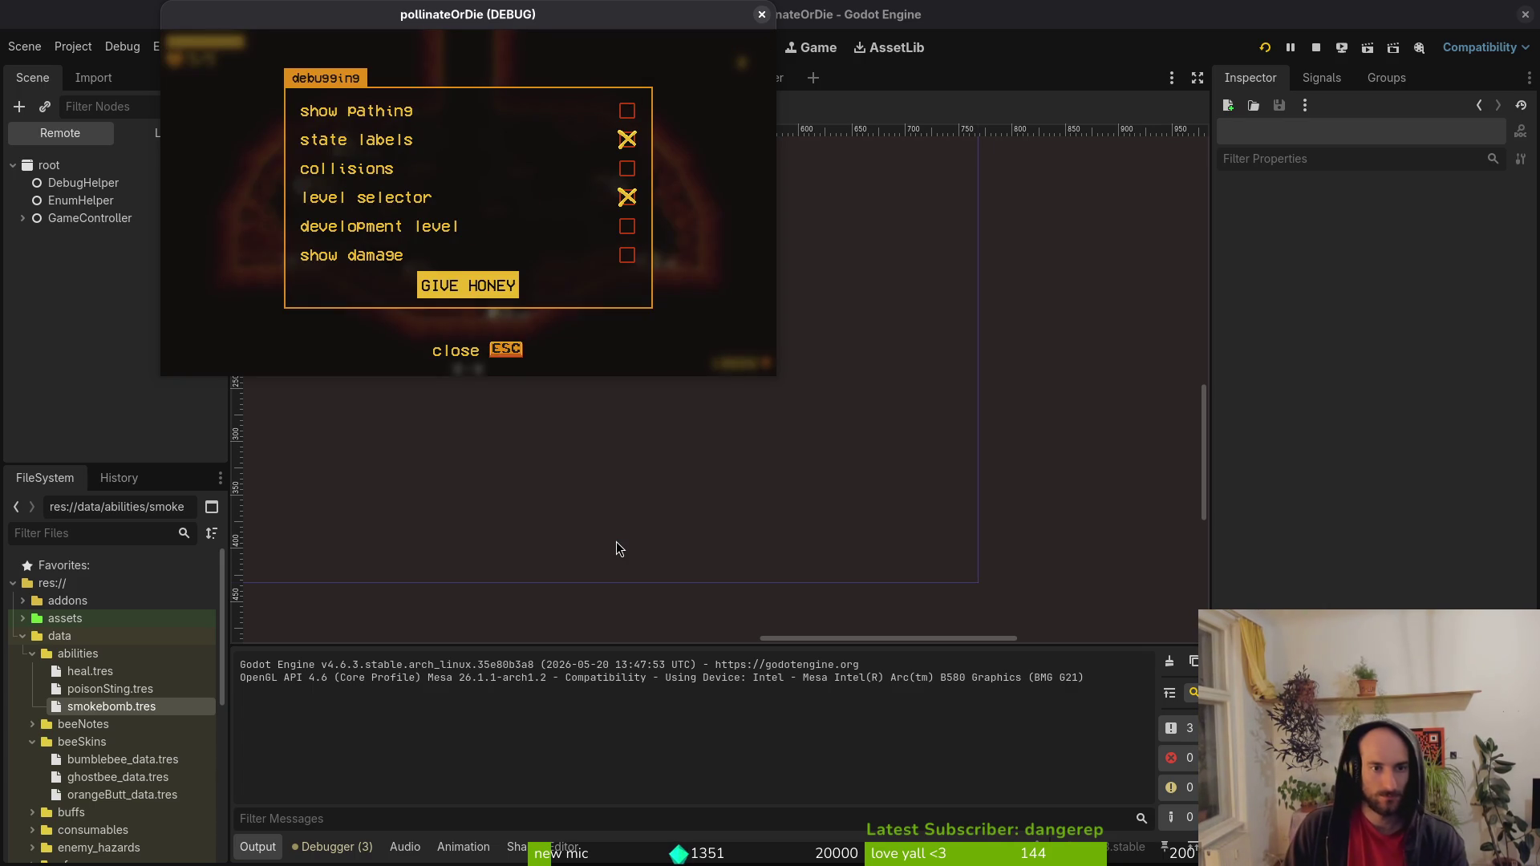
key(Escape)
Buy the combobar and special ability upgrades in the upgrade hex grid.
key(Tab)
key(Right)
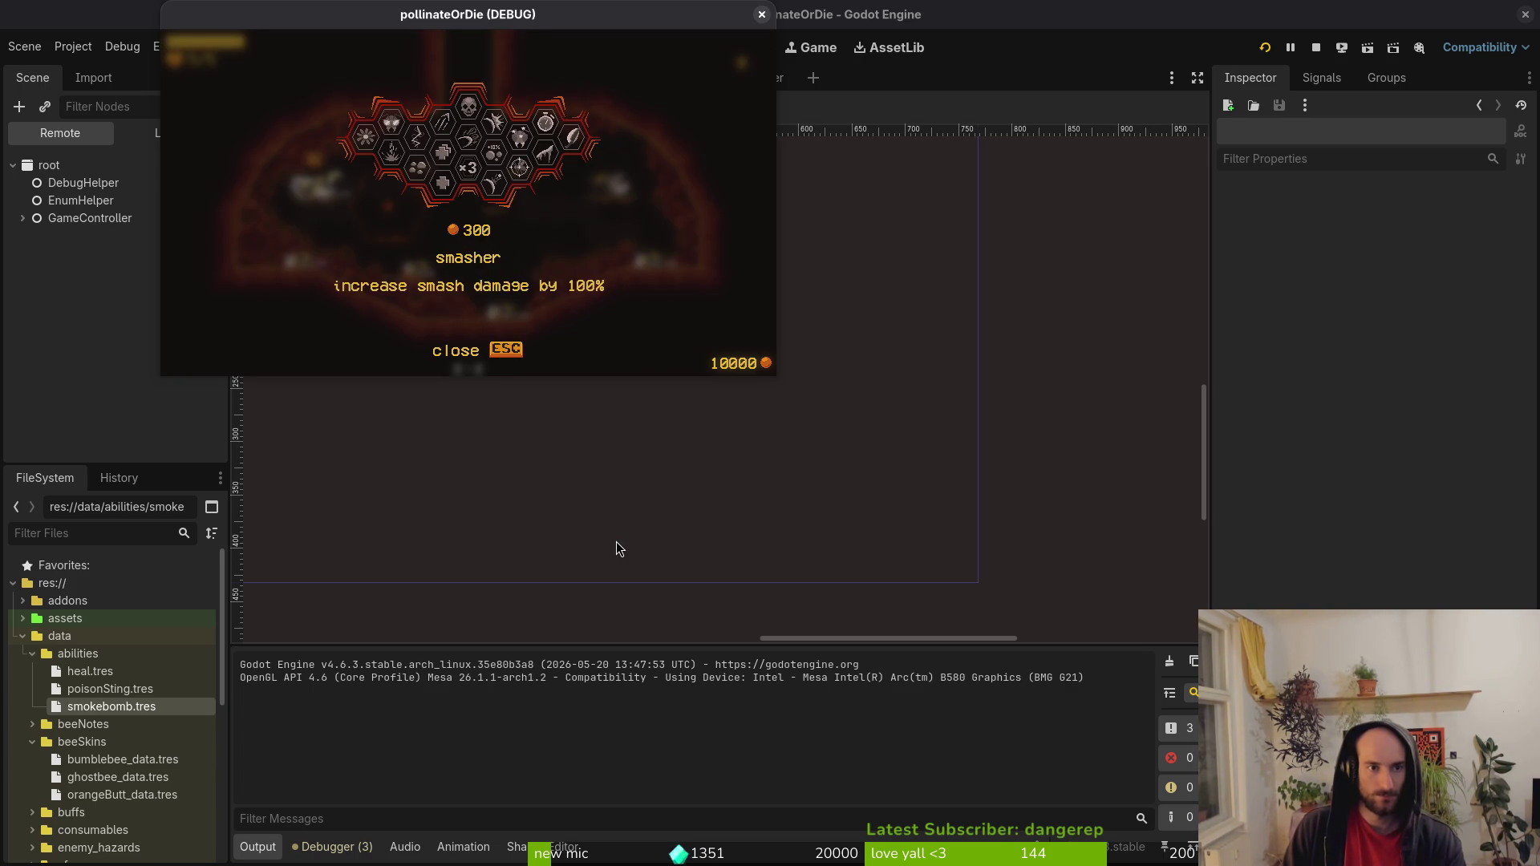
key(Right)
key(Return)
key(Right)
key(Right)
key(Return)
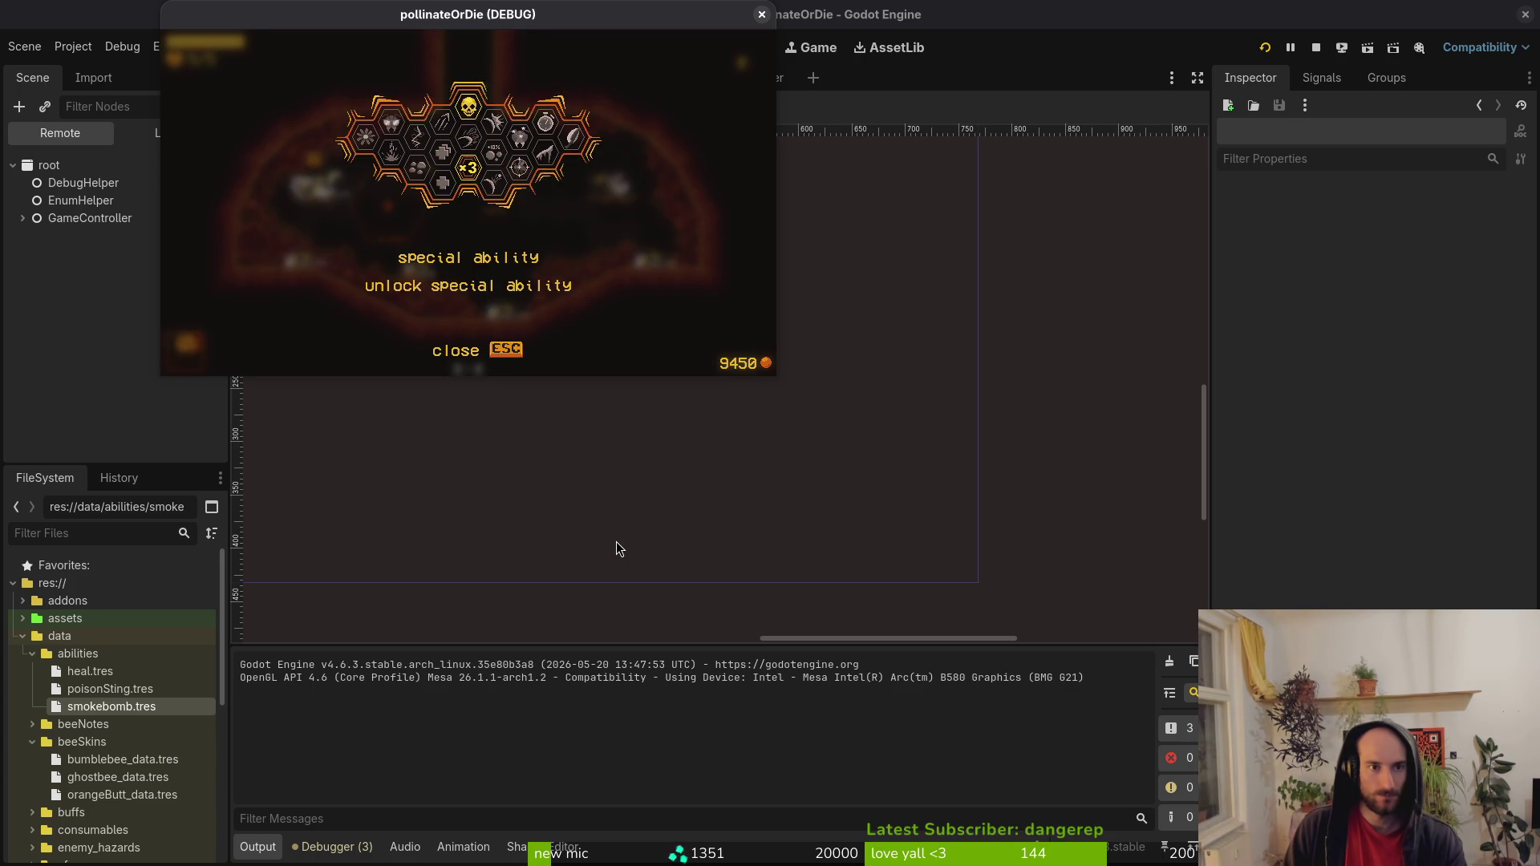
key(Escape)
Buy the ghost bumblebee skin, check the abilities list and resume play.
key(Tab)
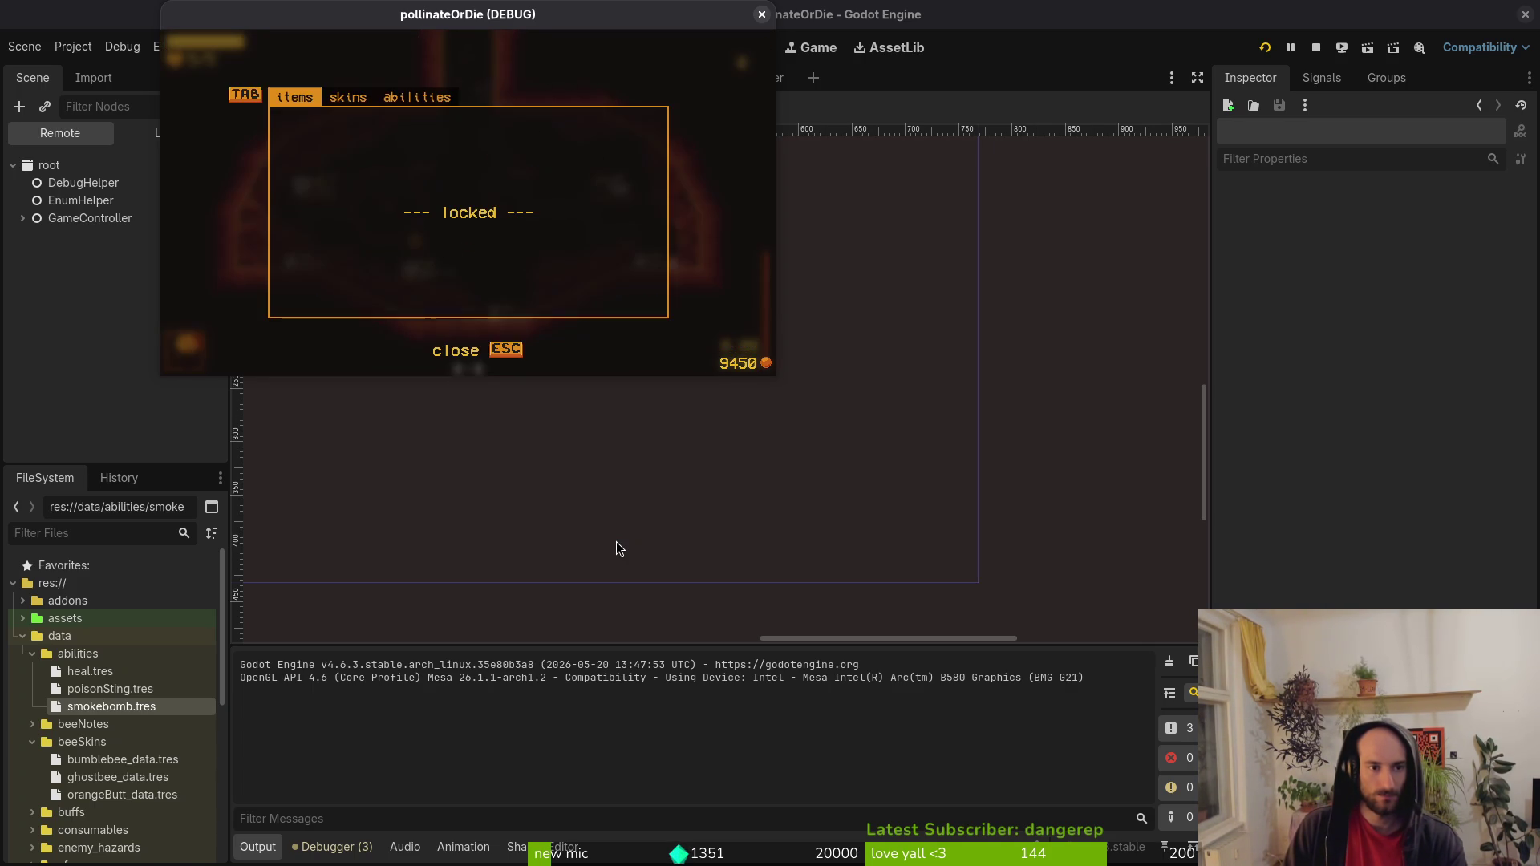
key(Tab)
key(Right)
key(Return)
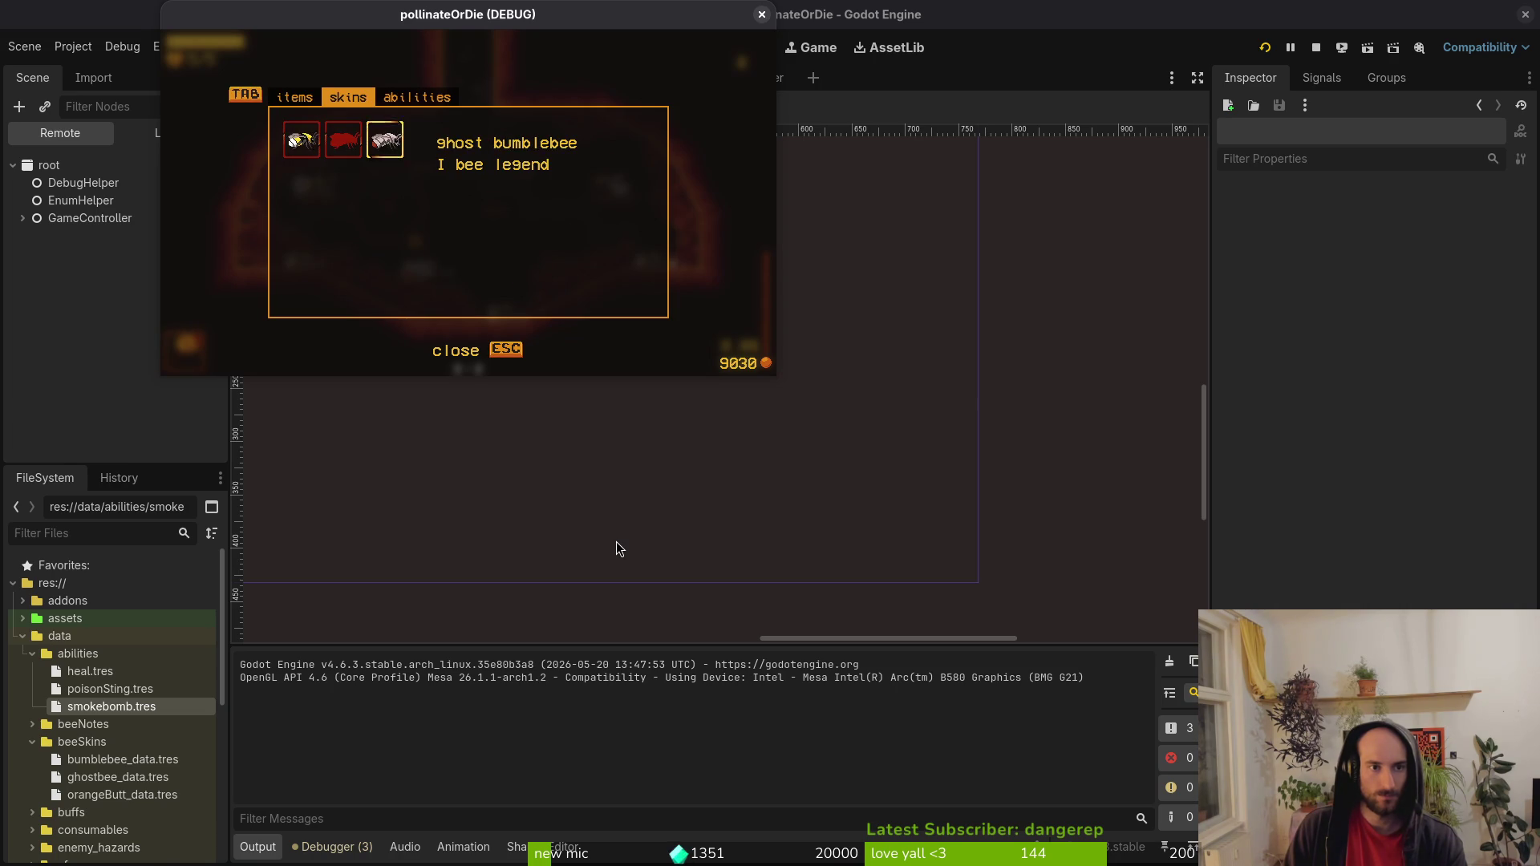
key(Tab)
key(Right)
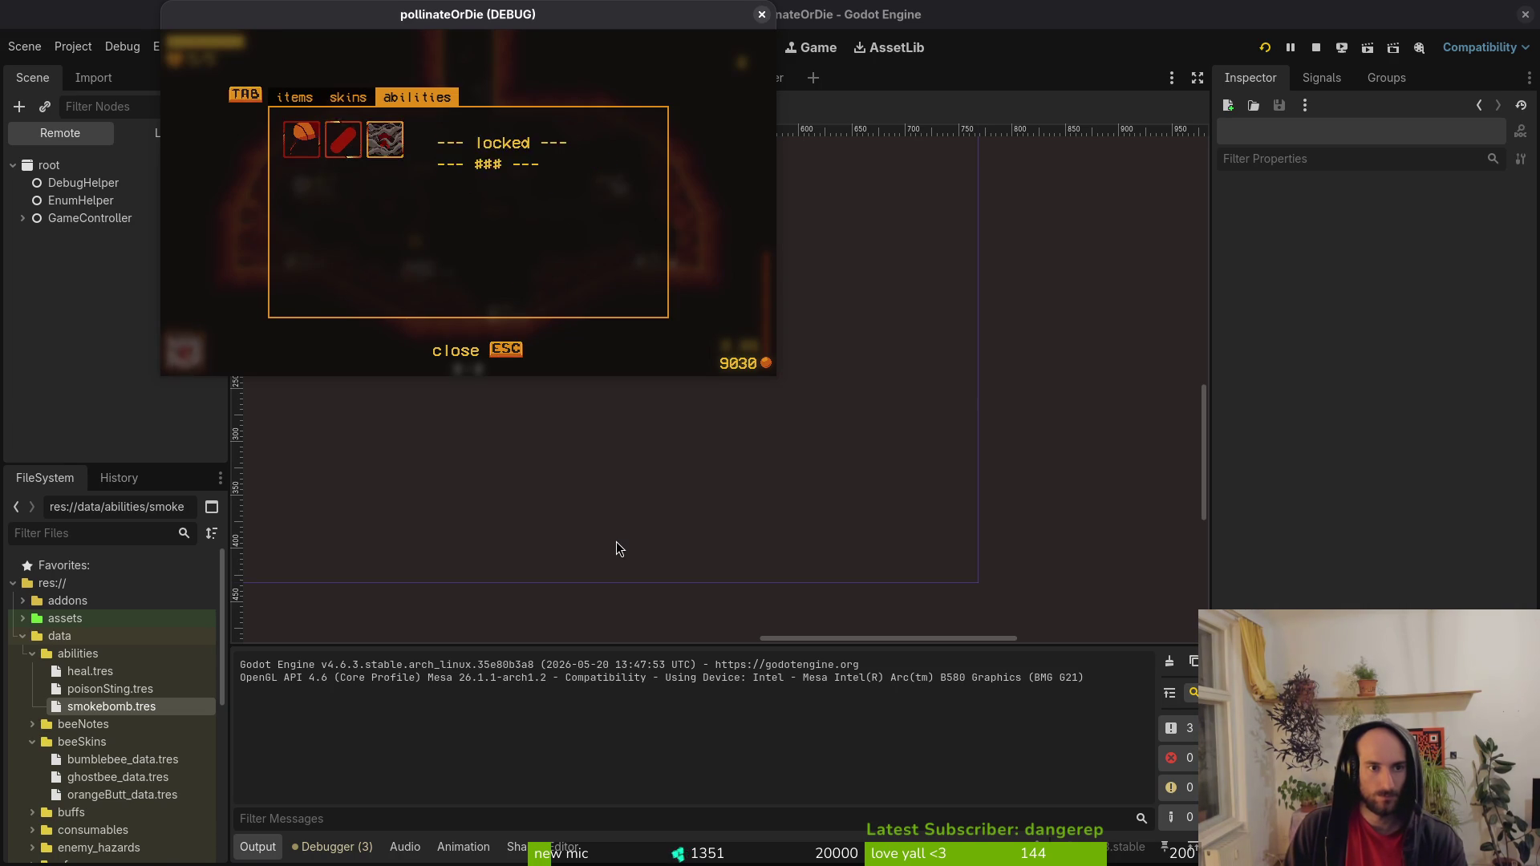
key(Escape)
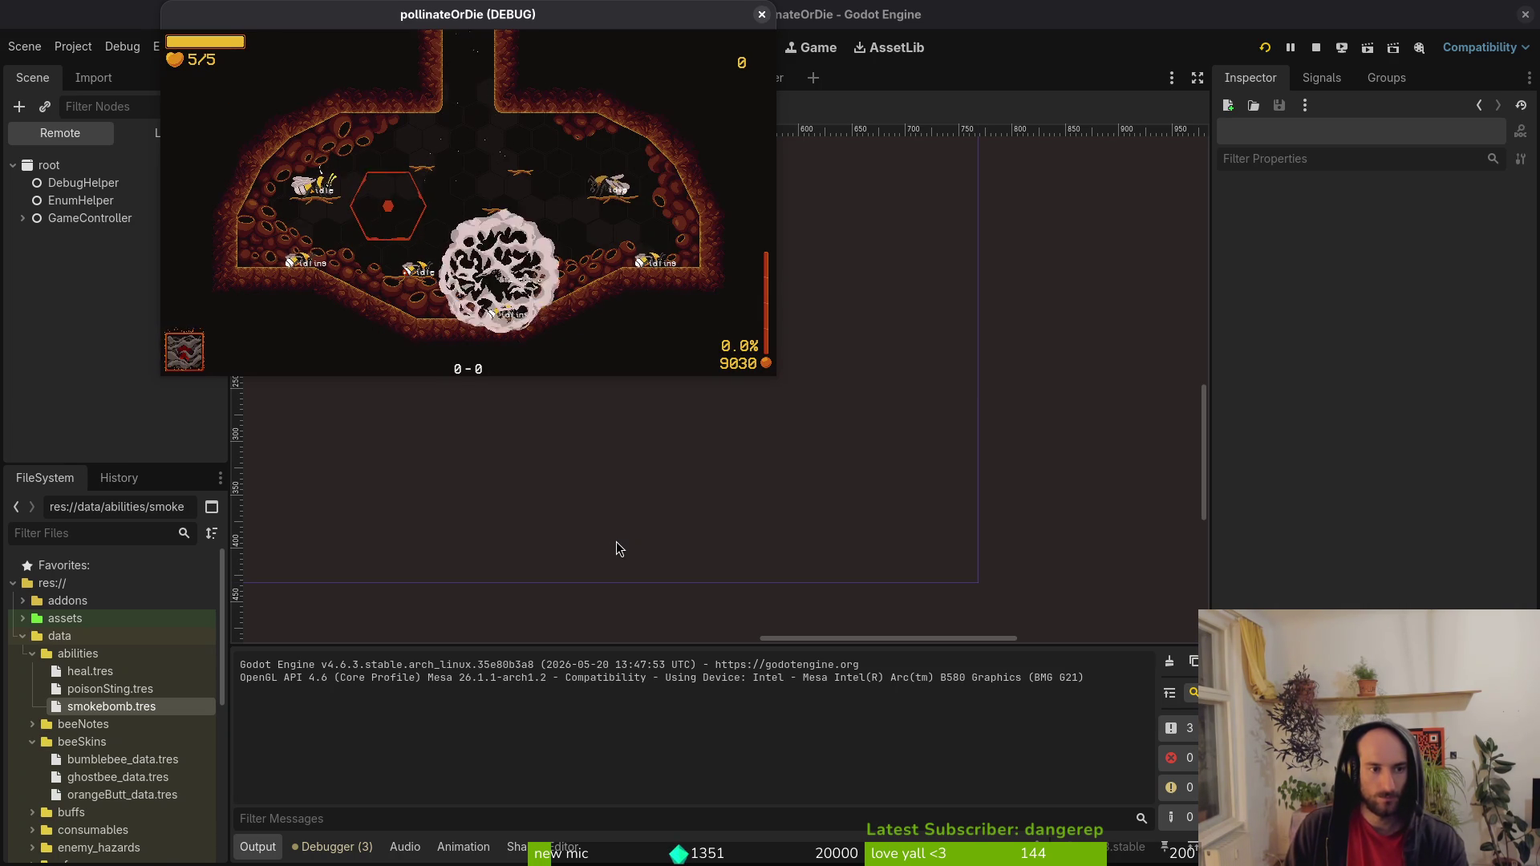
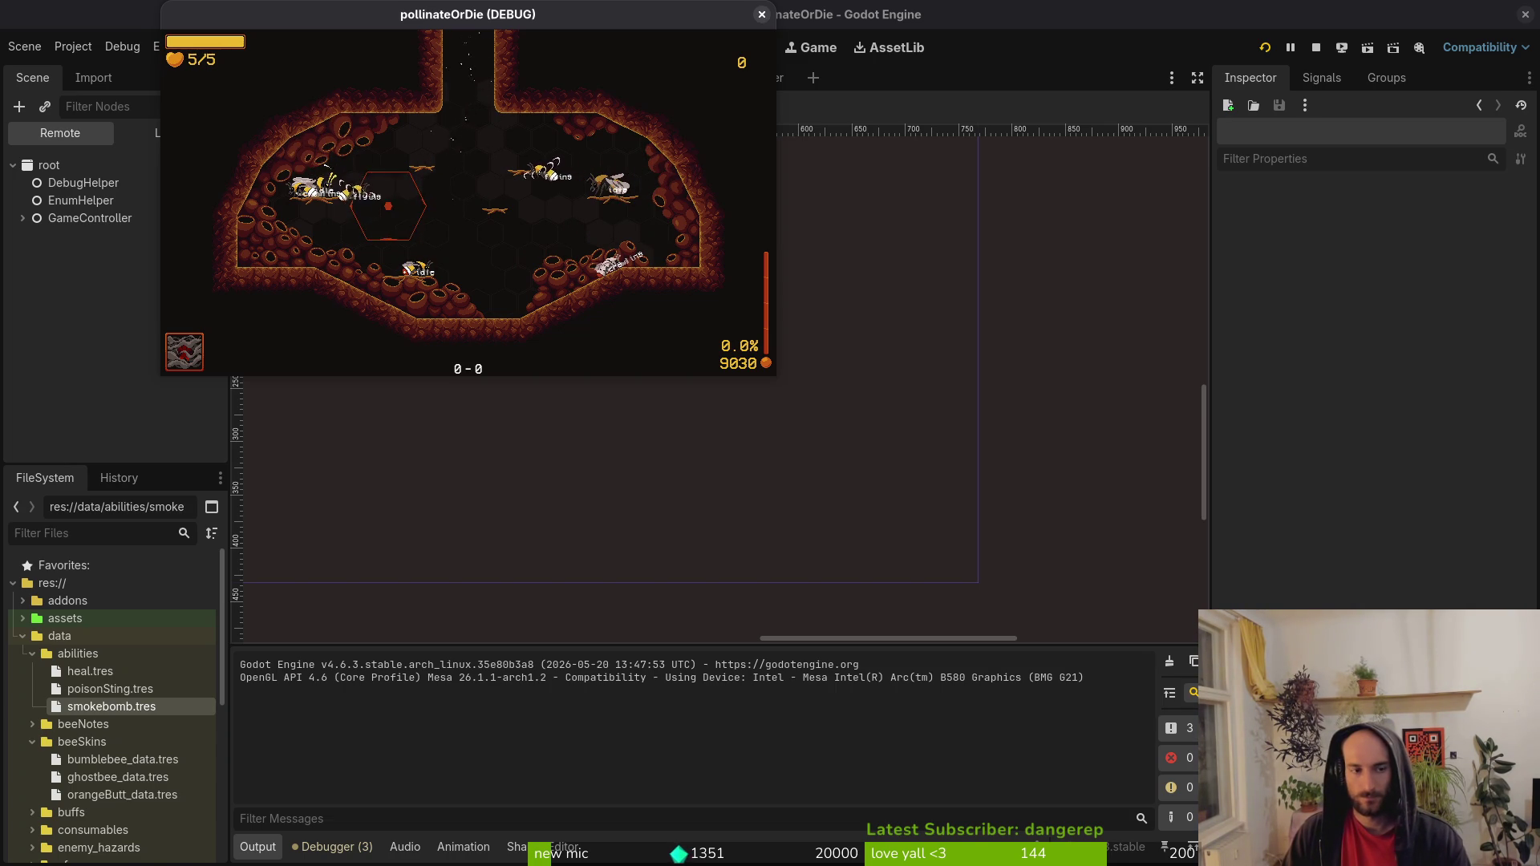
In the special_slot scene, add a Label node as a child of specialSlot.
key(F8)
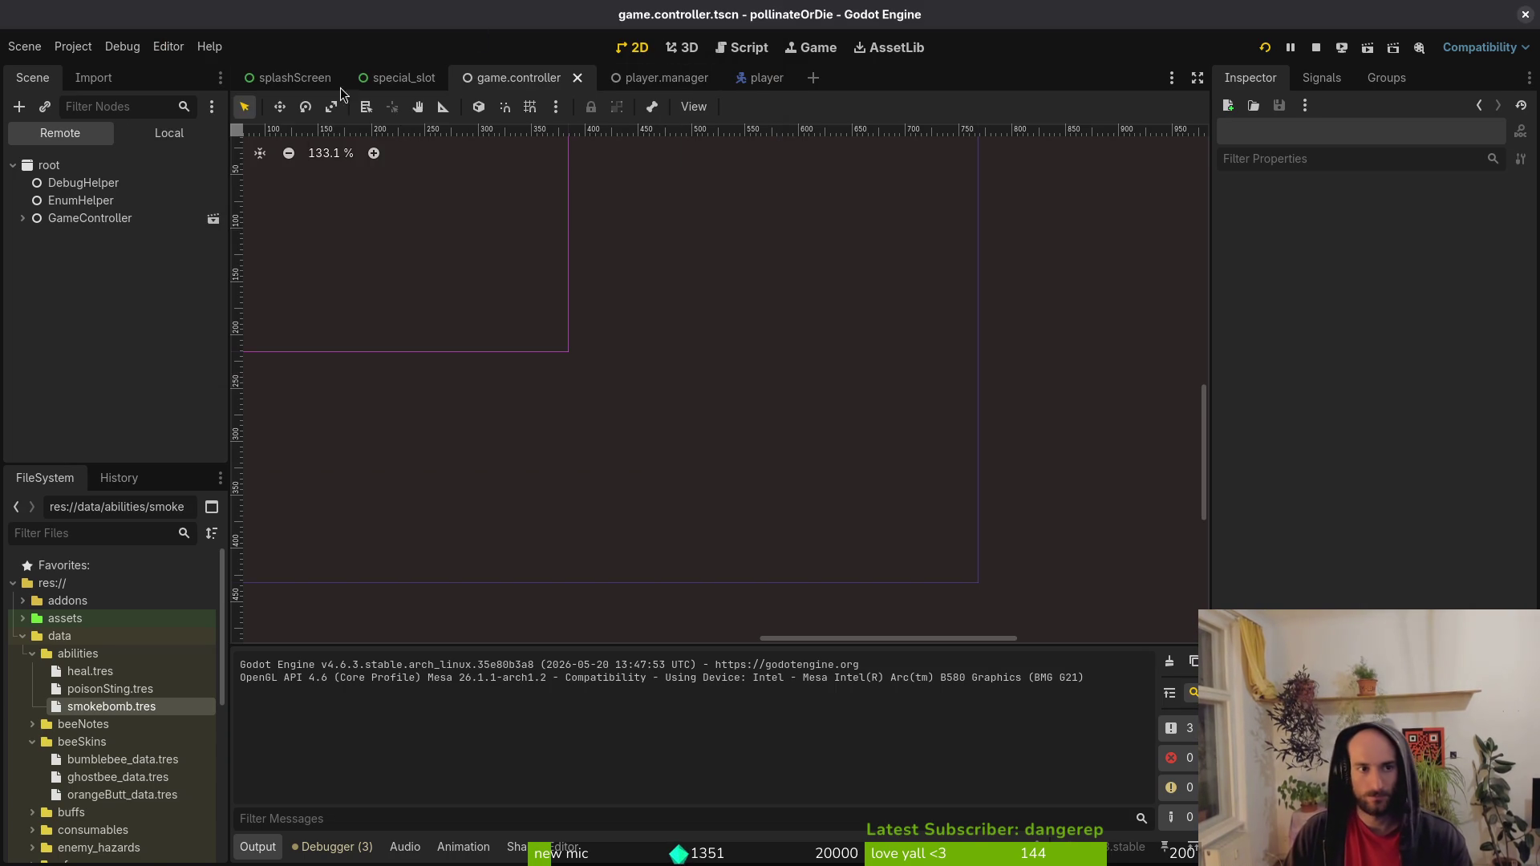
click(399, 77)
click(170, 132)
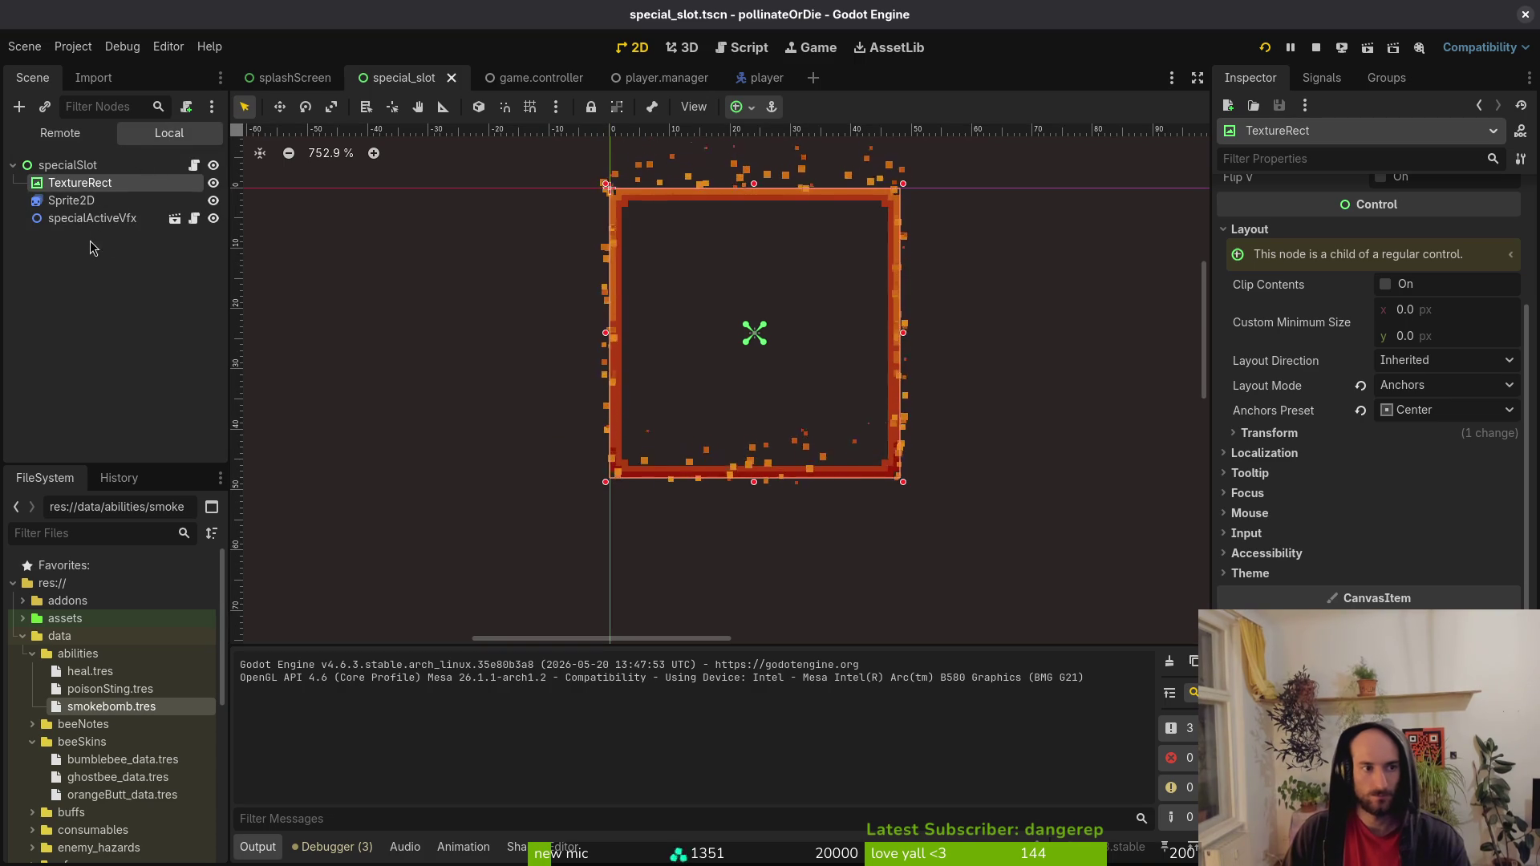
click(70, 165)
key(ctrl+a)
text(label)
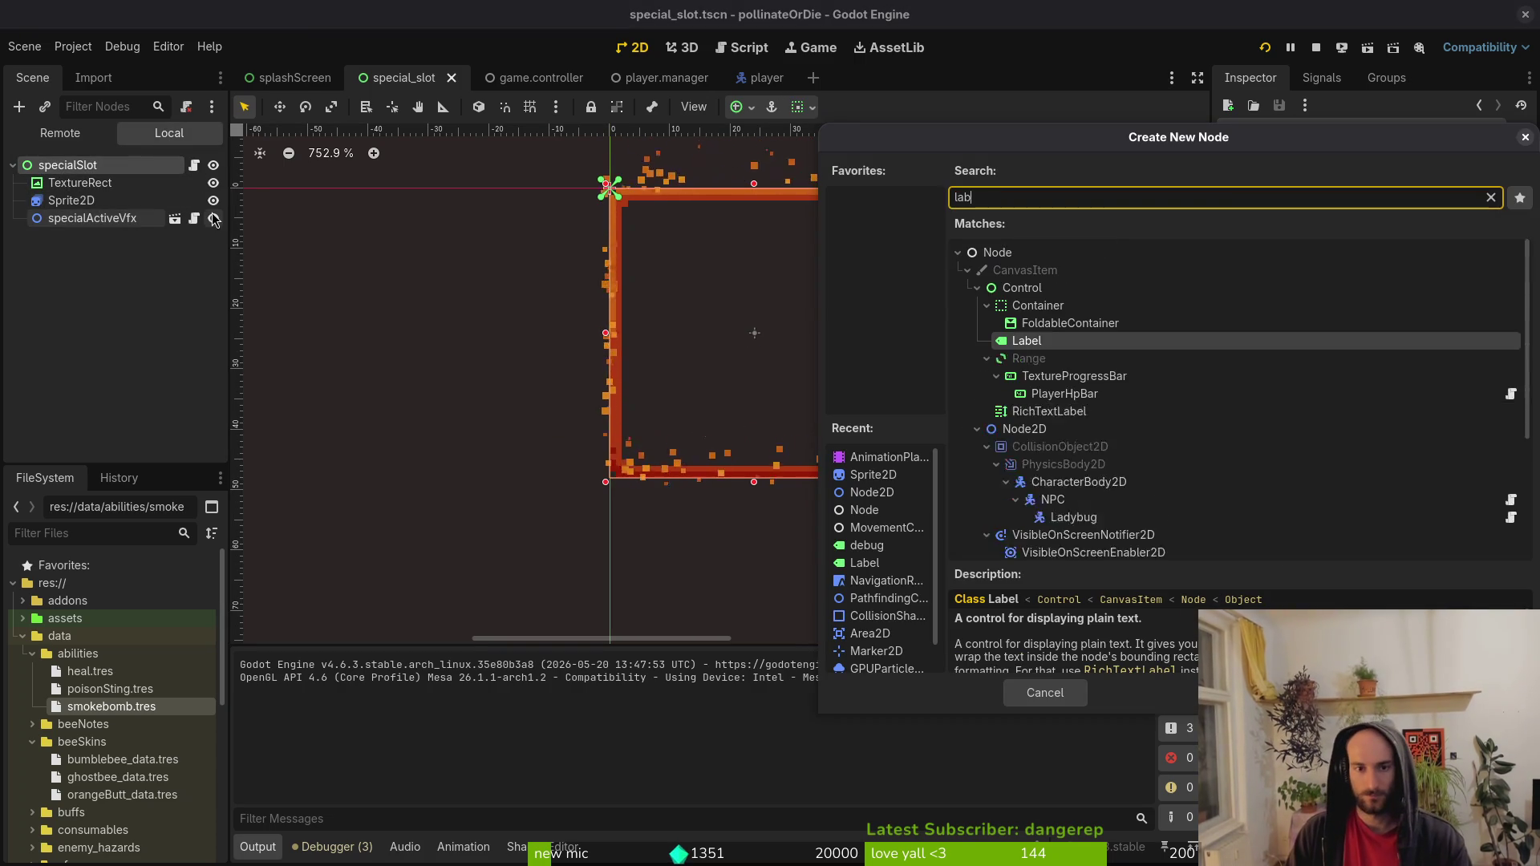
key(Return)
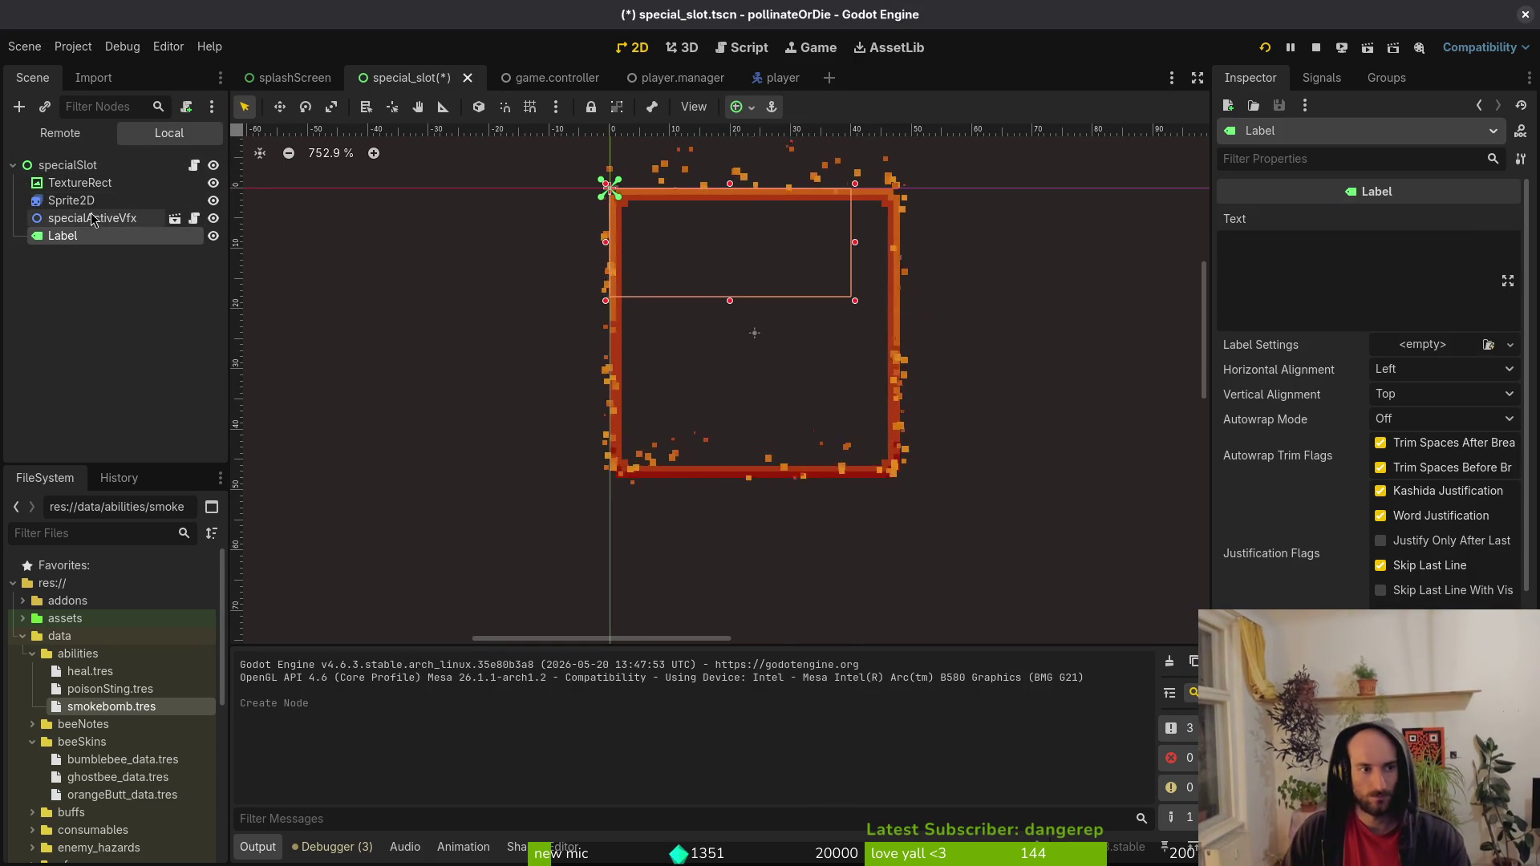
Set the Label's Layout Mode to Anchors with the Center anchor preset.
scroll(1320, 455, down, 6)
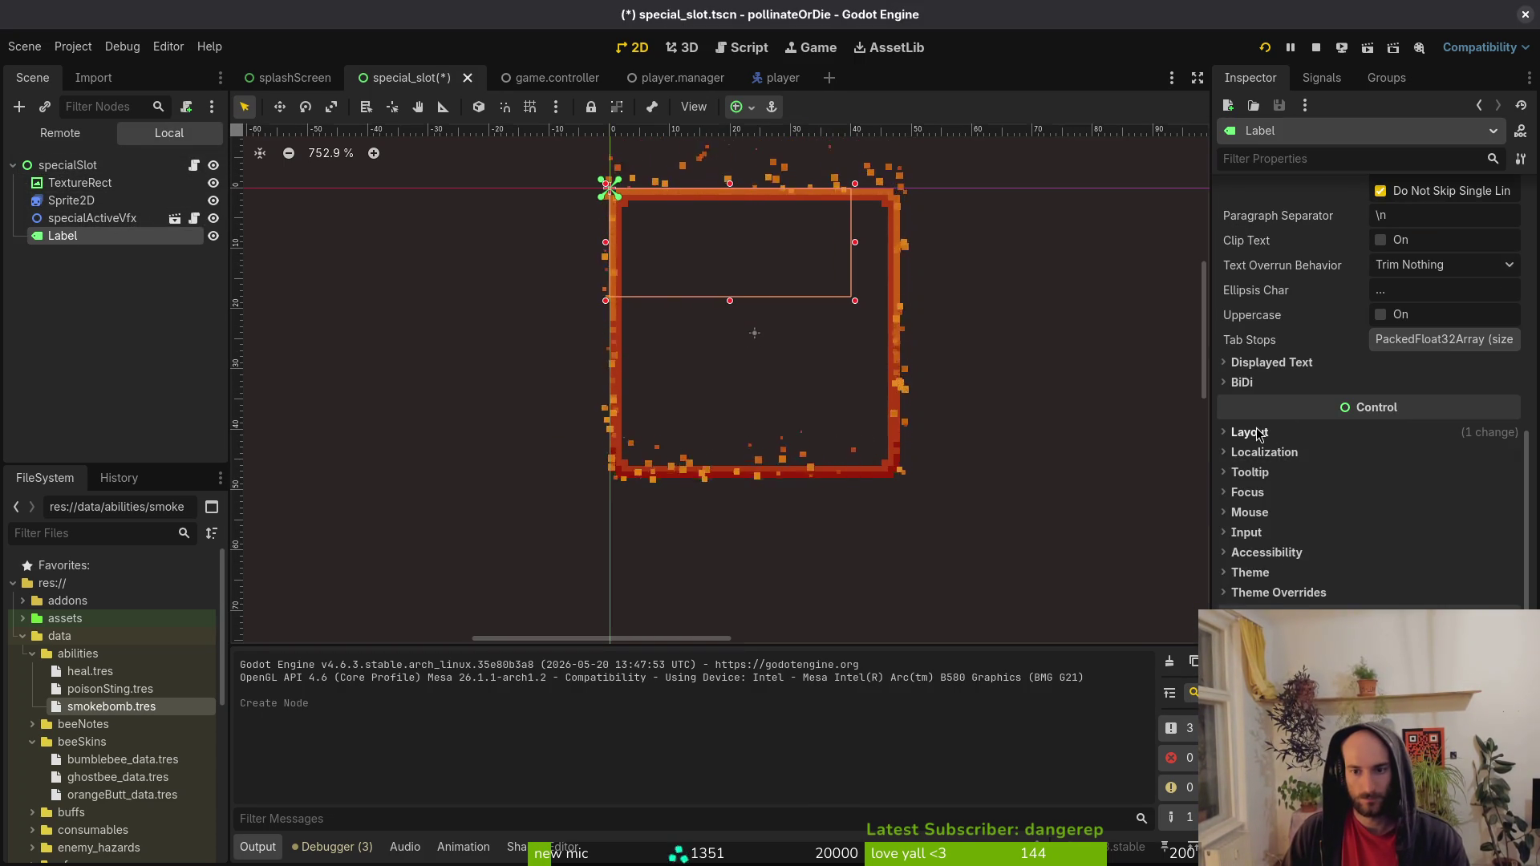
click(1249, 432)
click(1443, 588)
click(1412, 634)
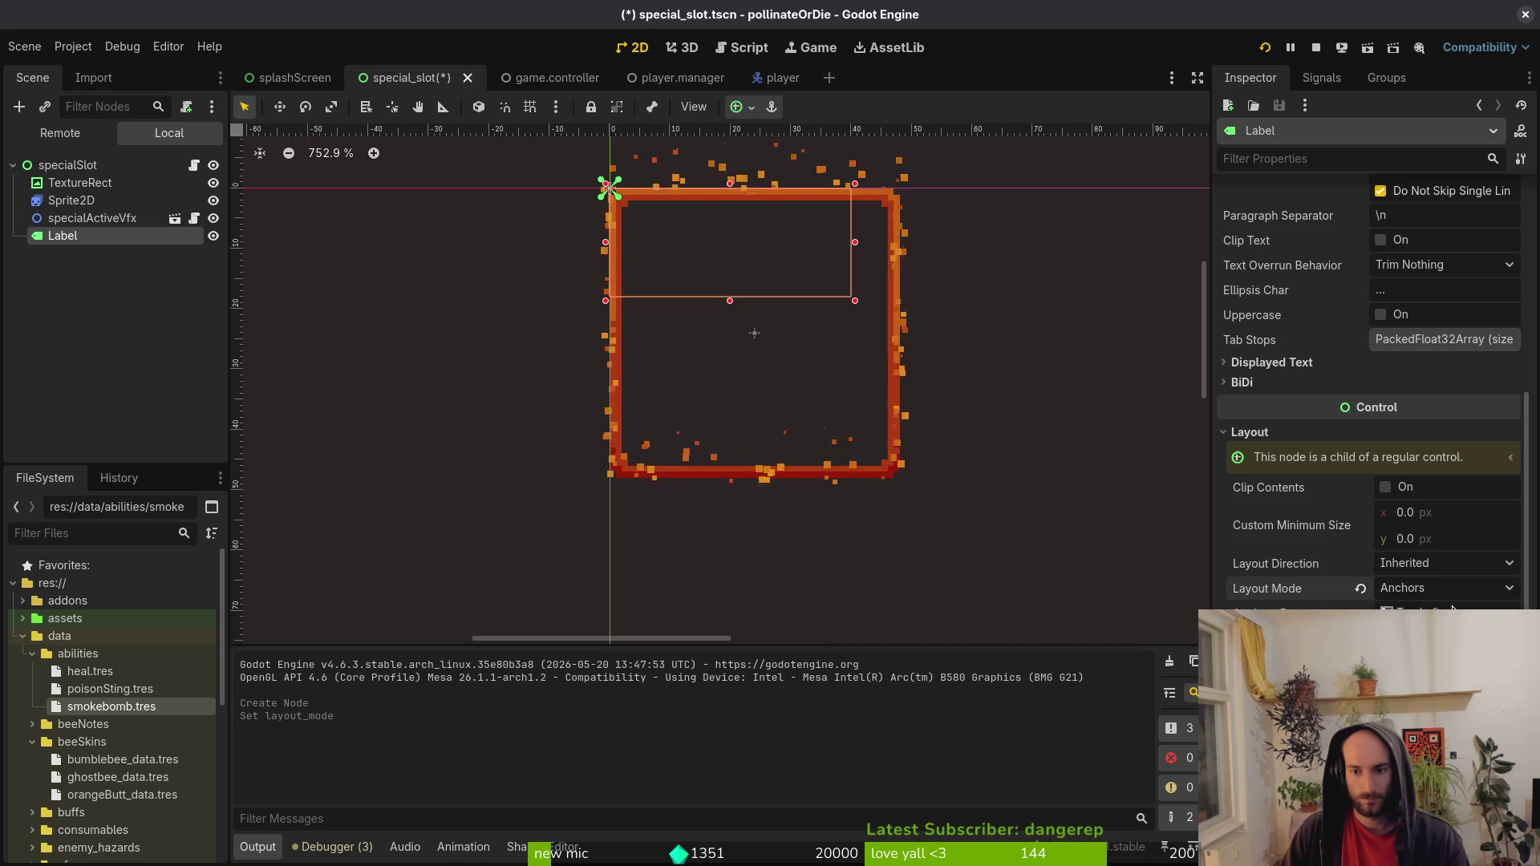
click(1444, 613)
click(1412, 686)
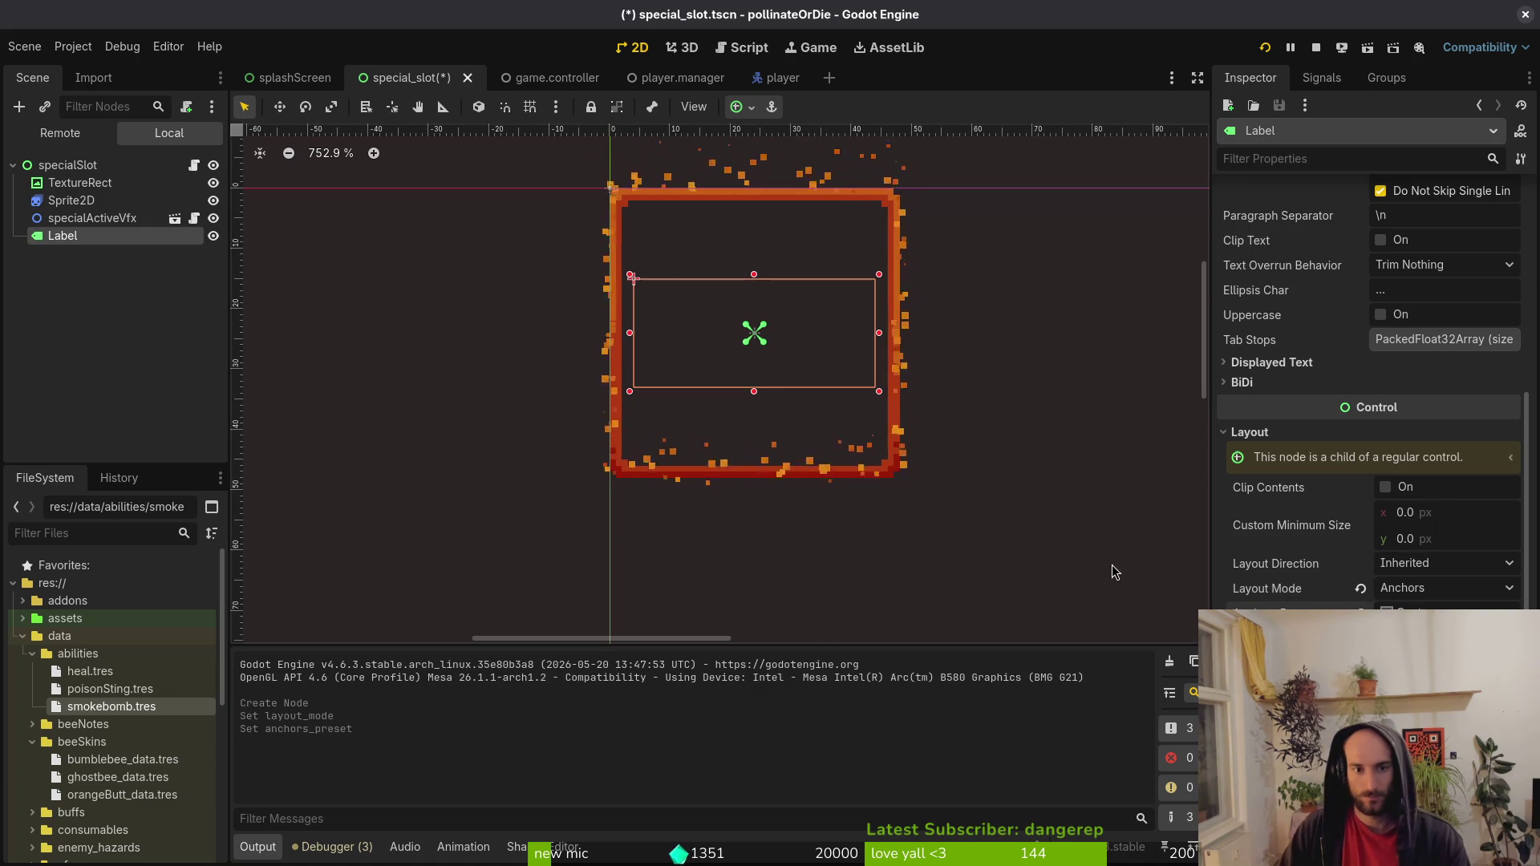
Set the Label text to 60 with centred horizontal alignment, then test-run the game.
scroll(1419, 373, up, 6)
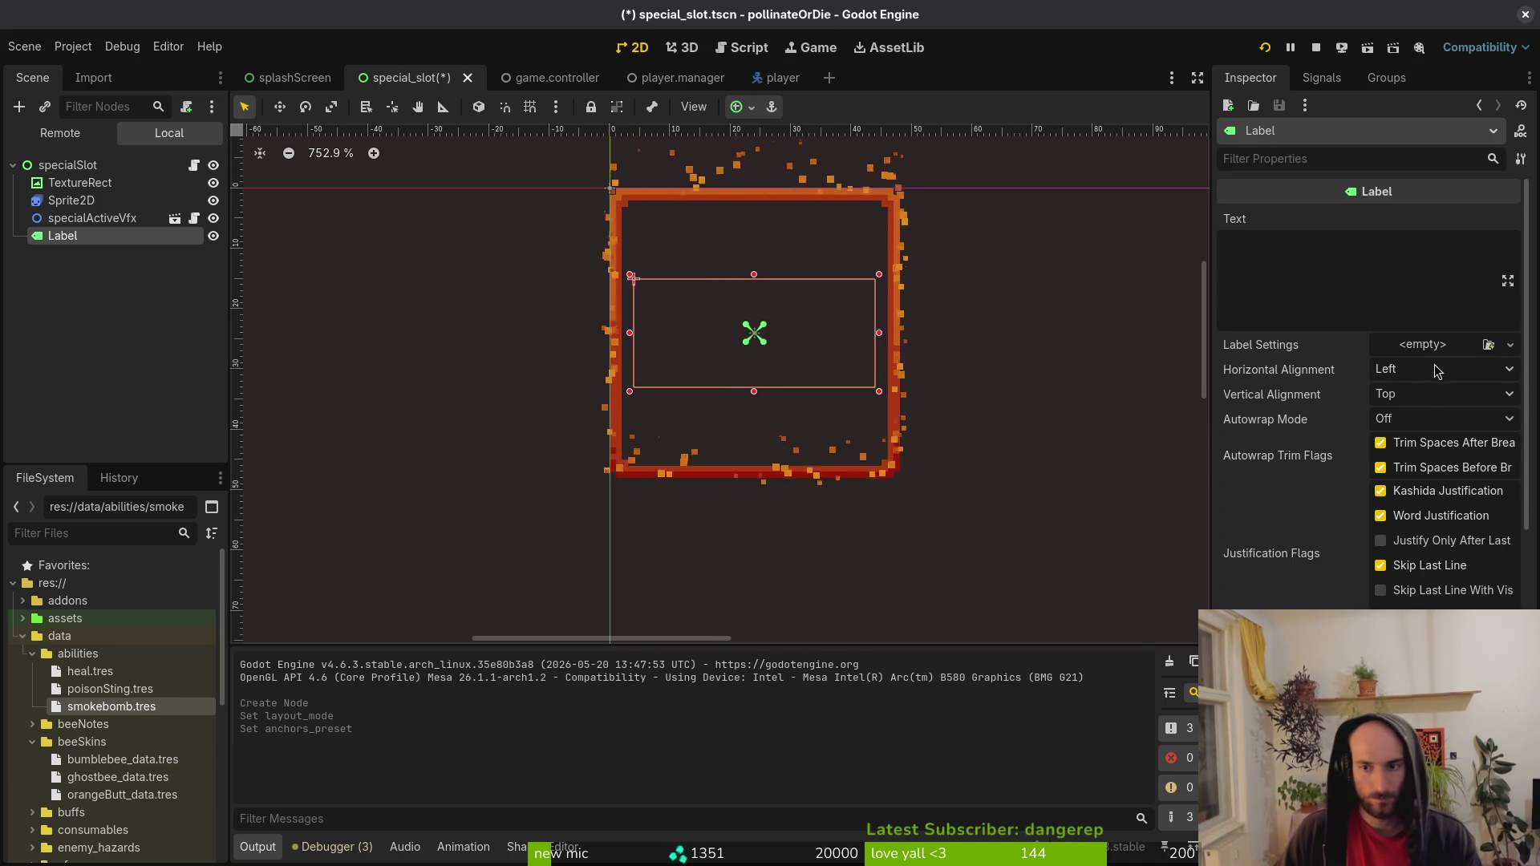
click(1293, 252)
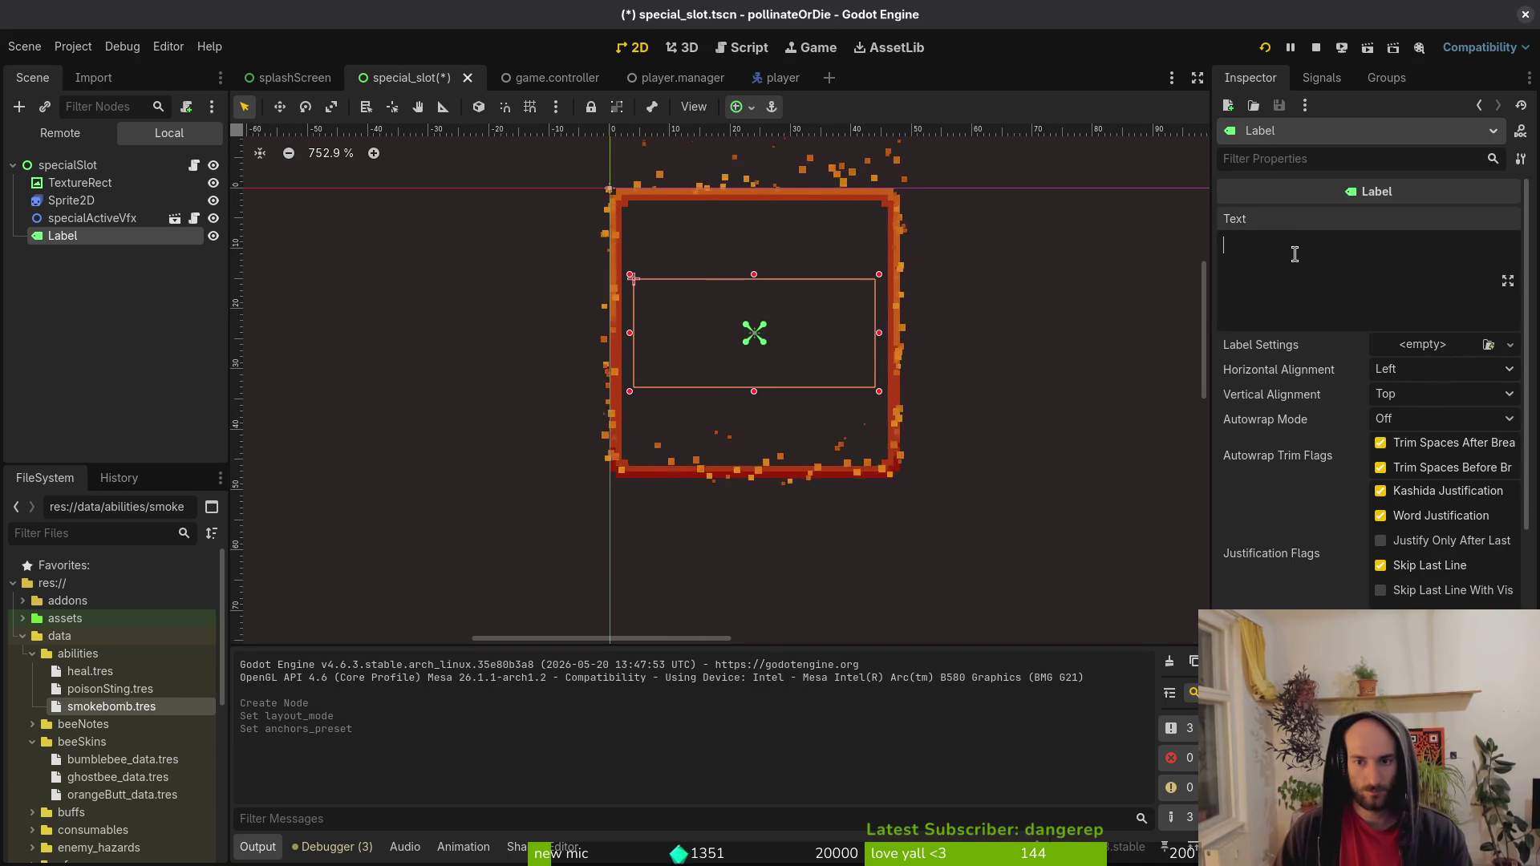
text(60)
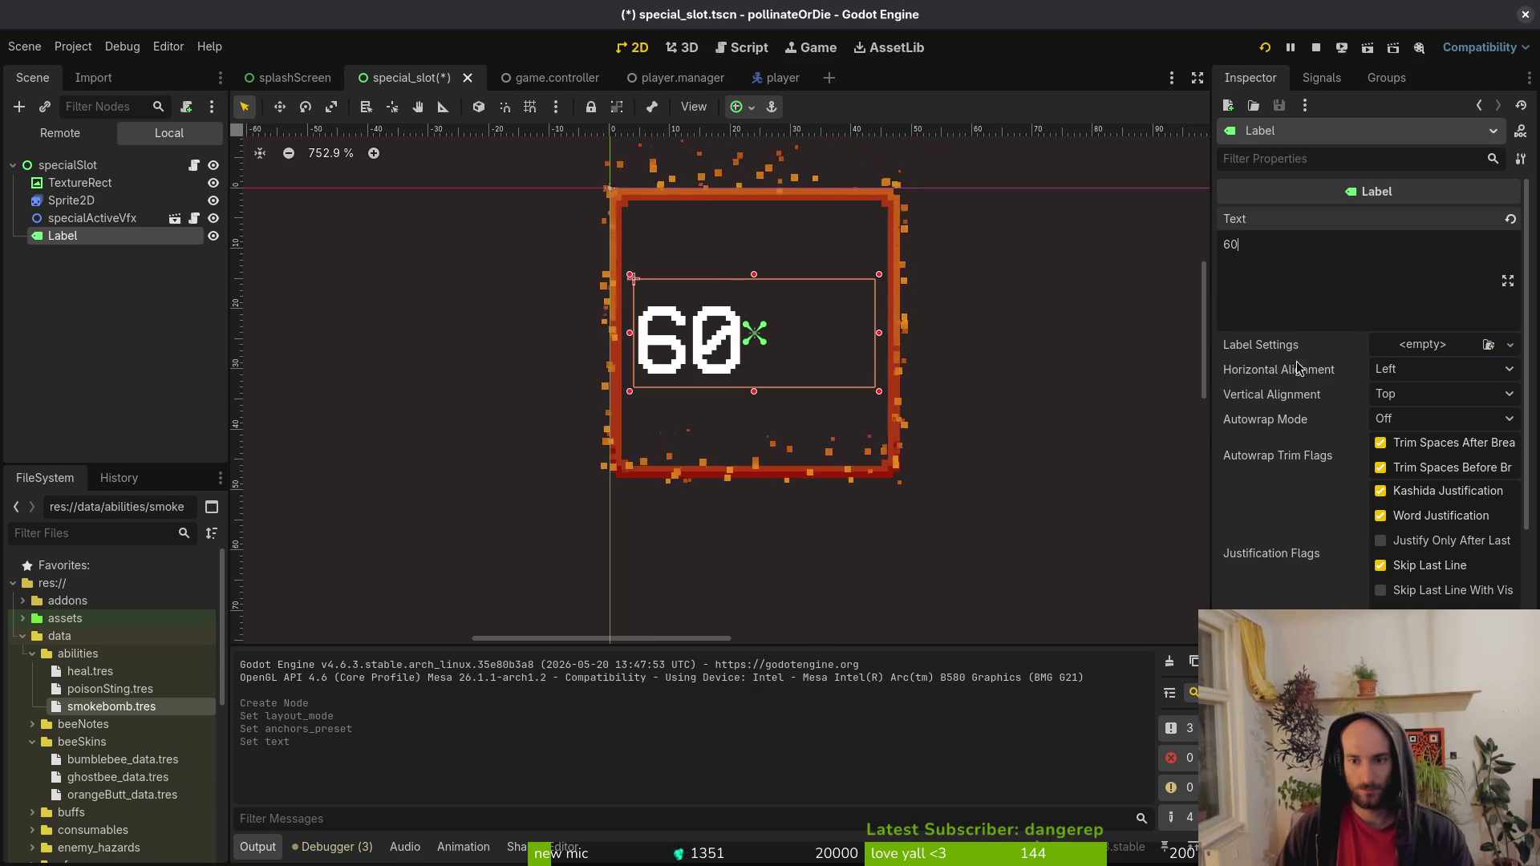
click(1387, 369)
click(1400, 415)
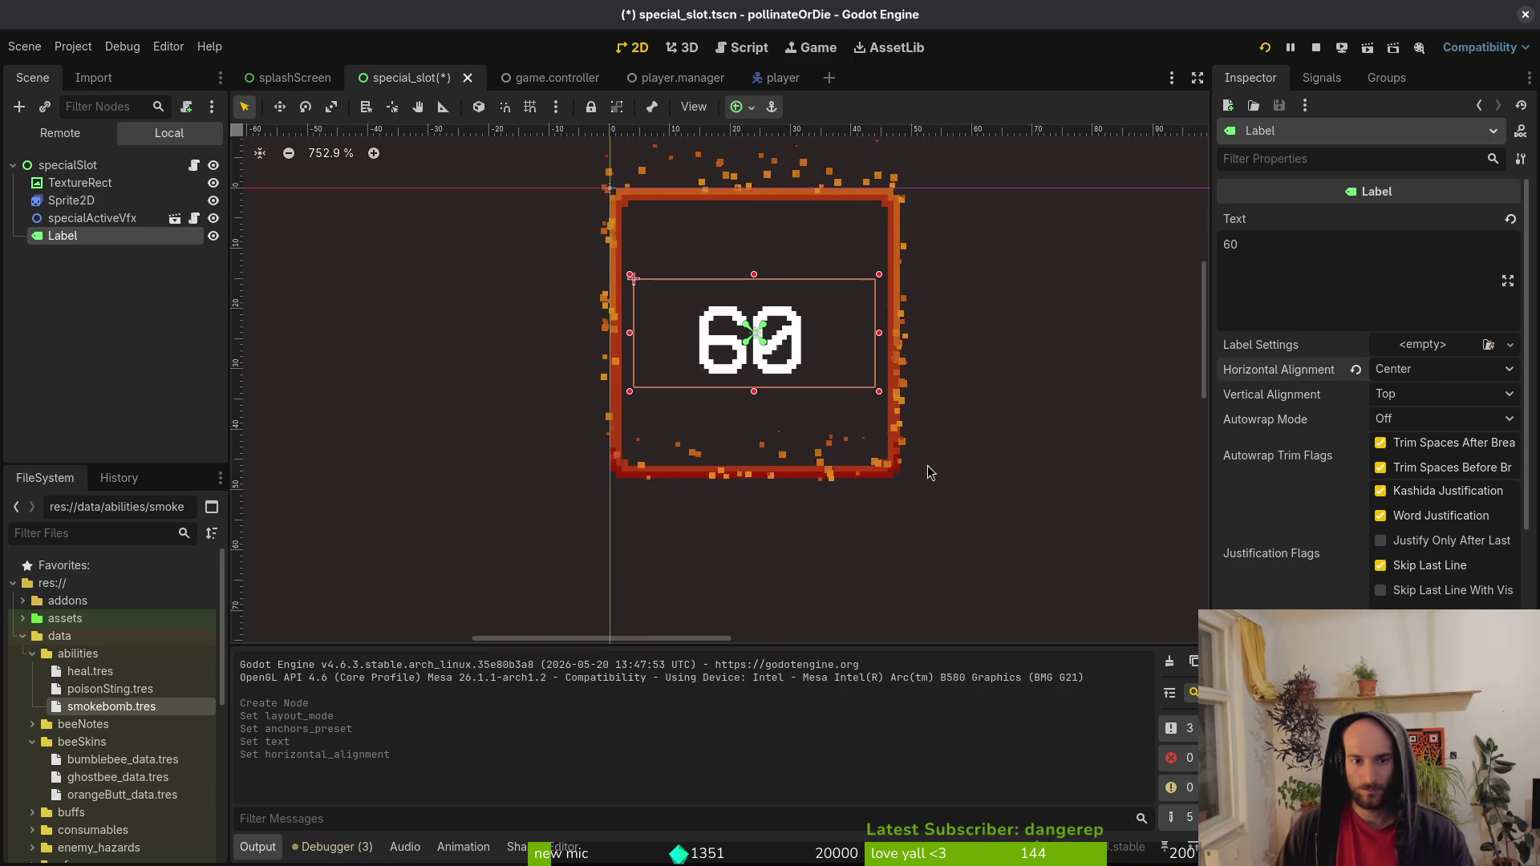
key(F5)
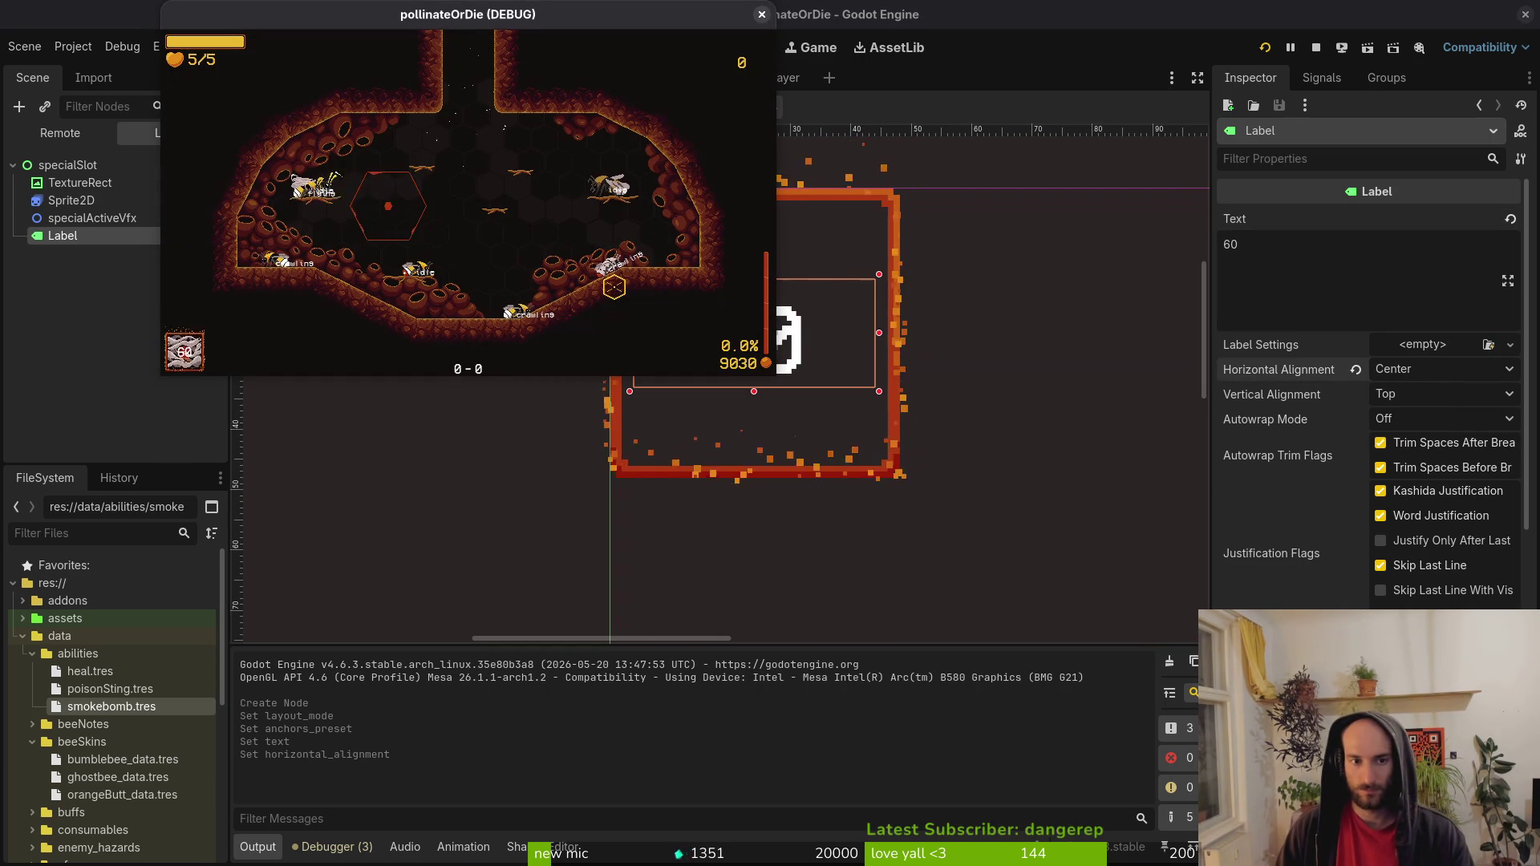
click(762, 15)
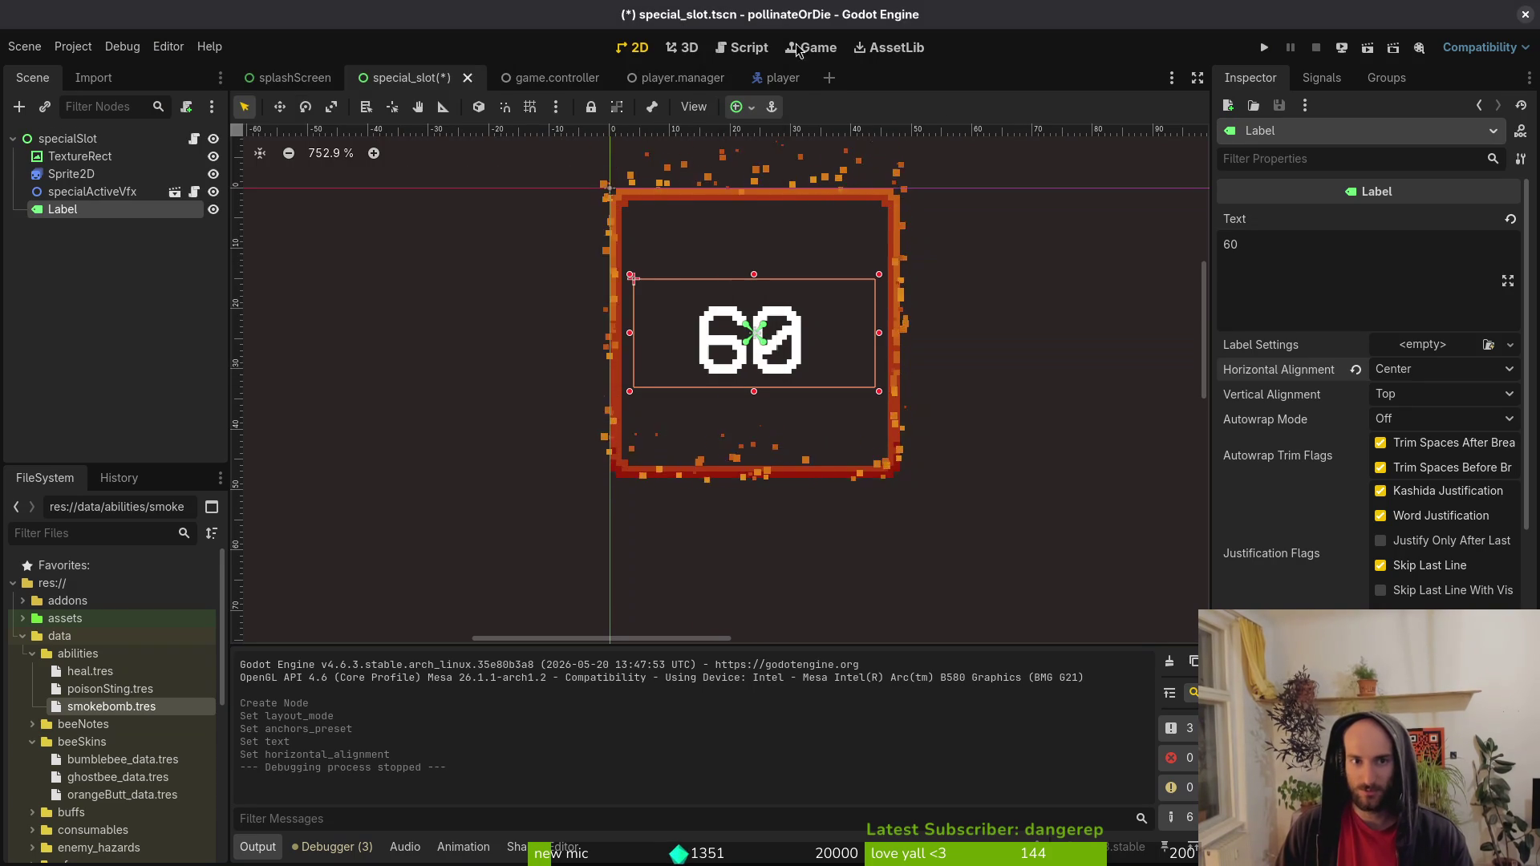
key(super+2)
scroll(346, 336, up, 8)
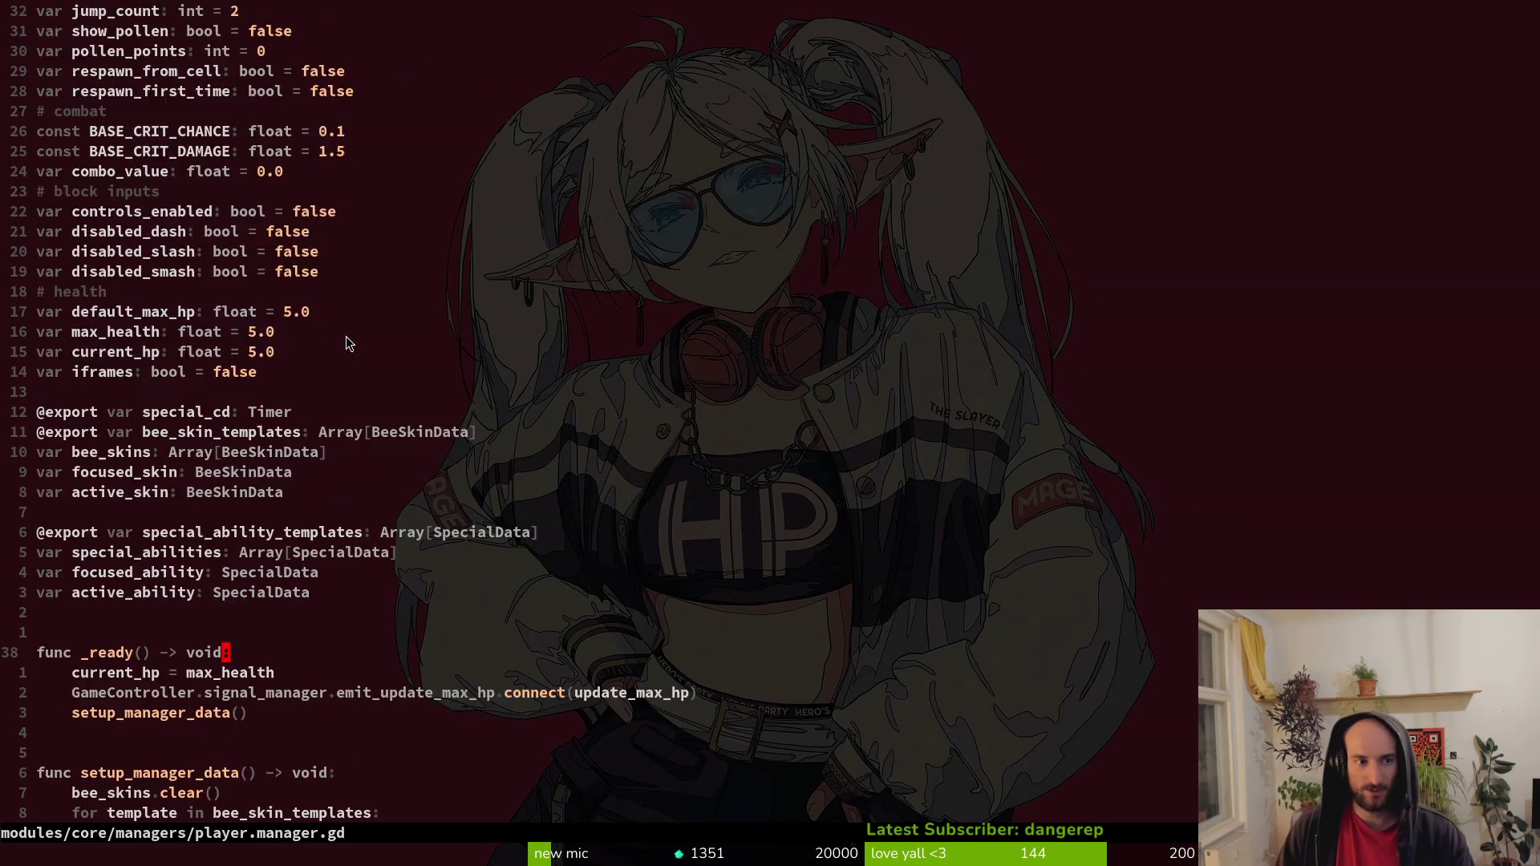
scroll(459, 548, down, 7)
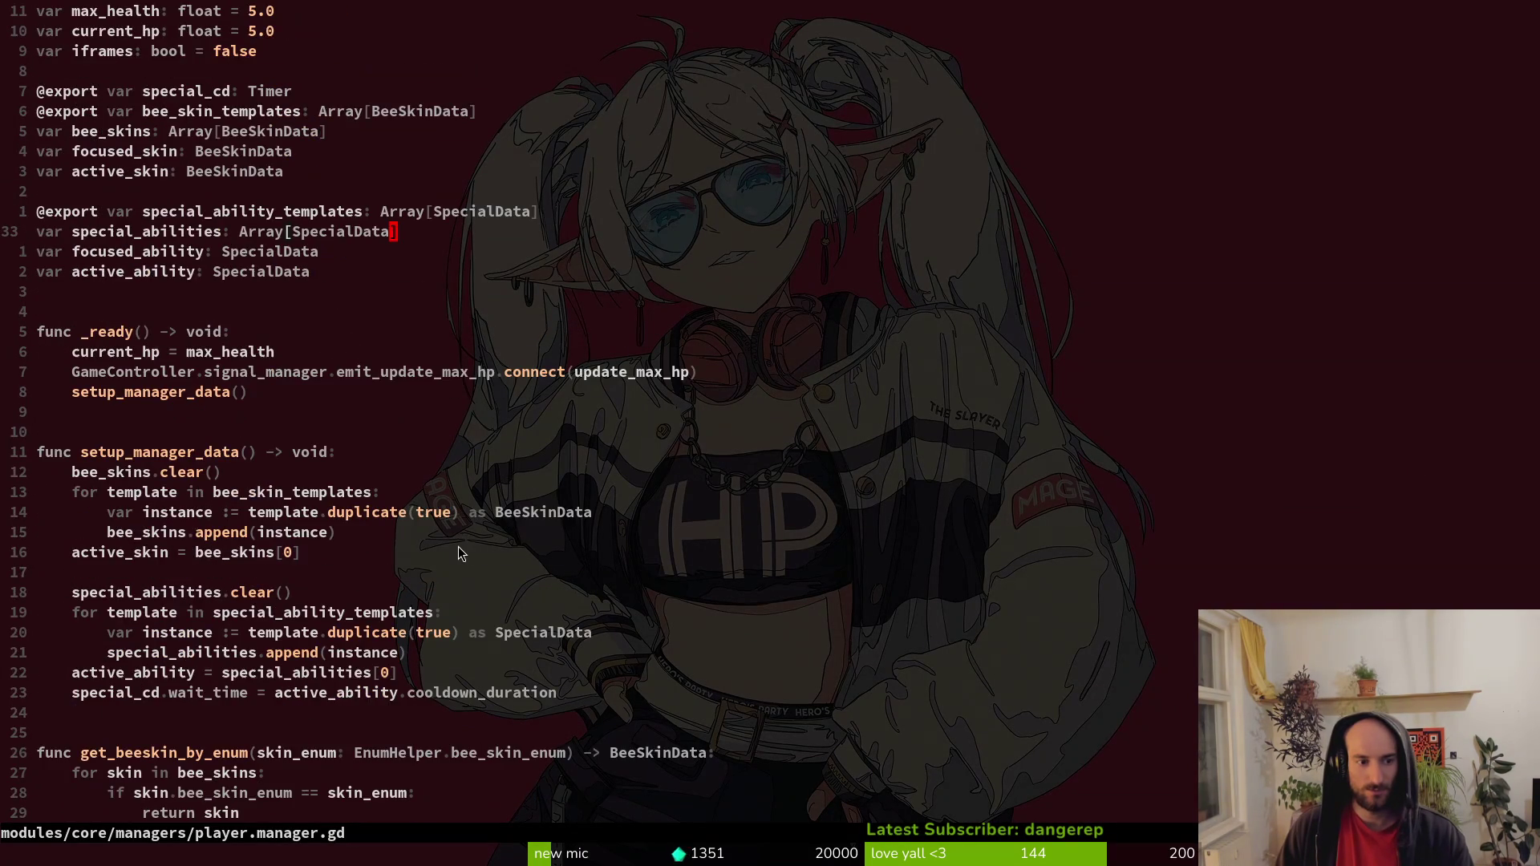
key(super+1)
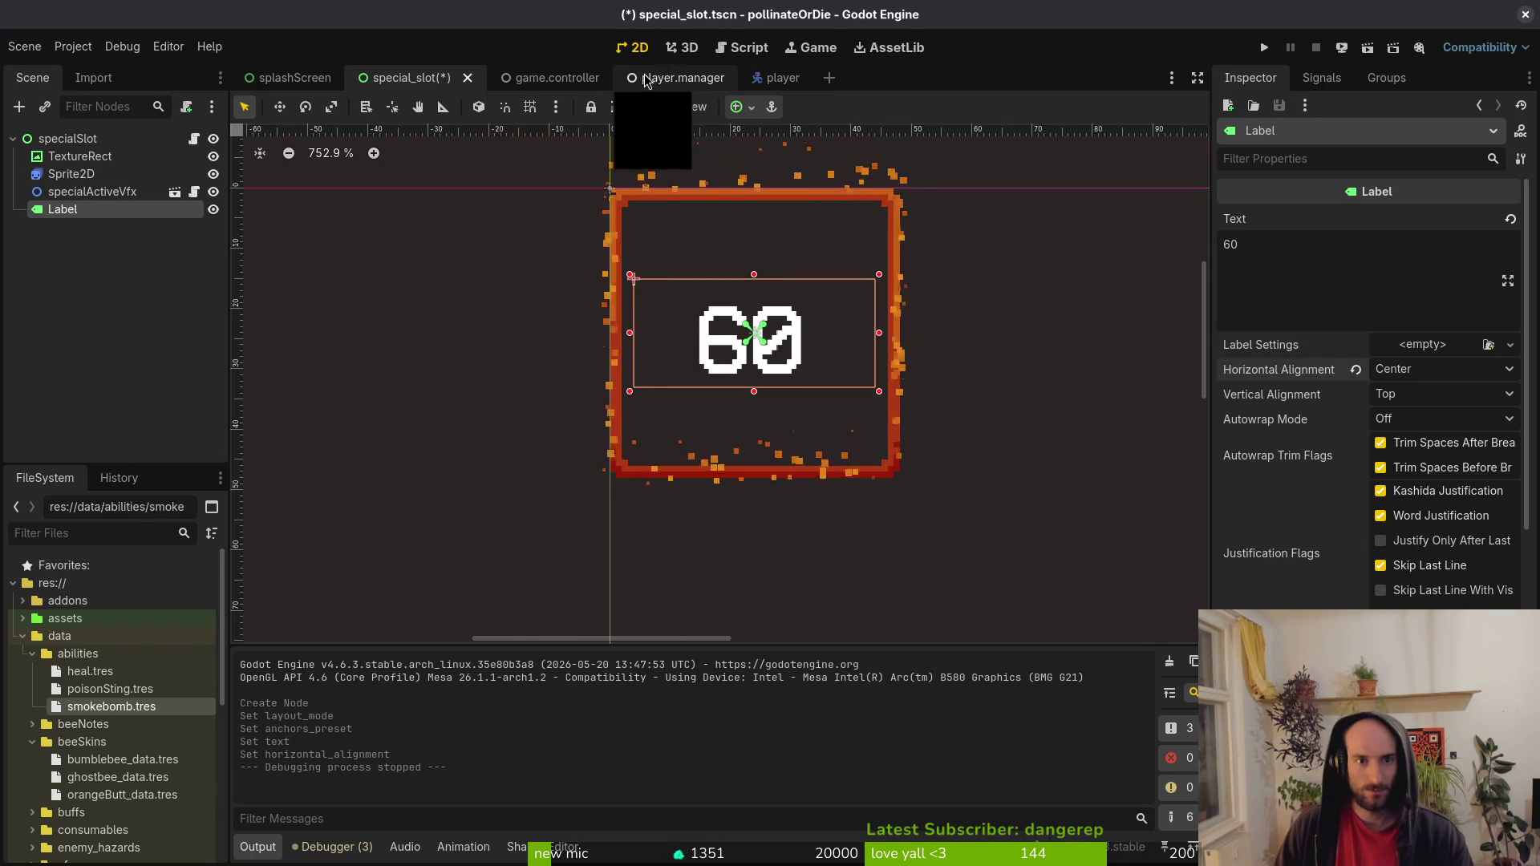
key(super+2)
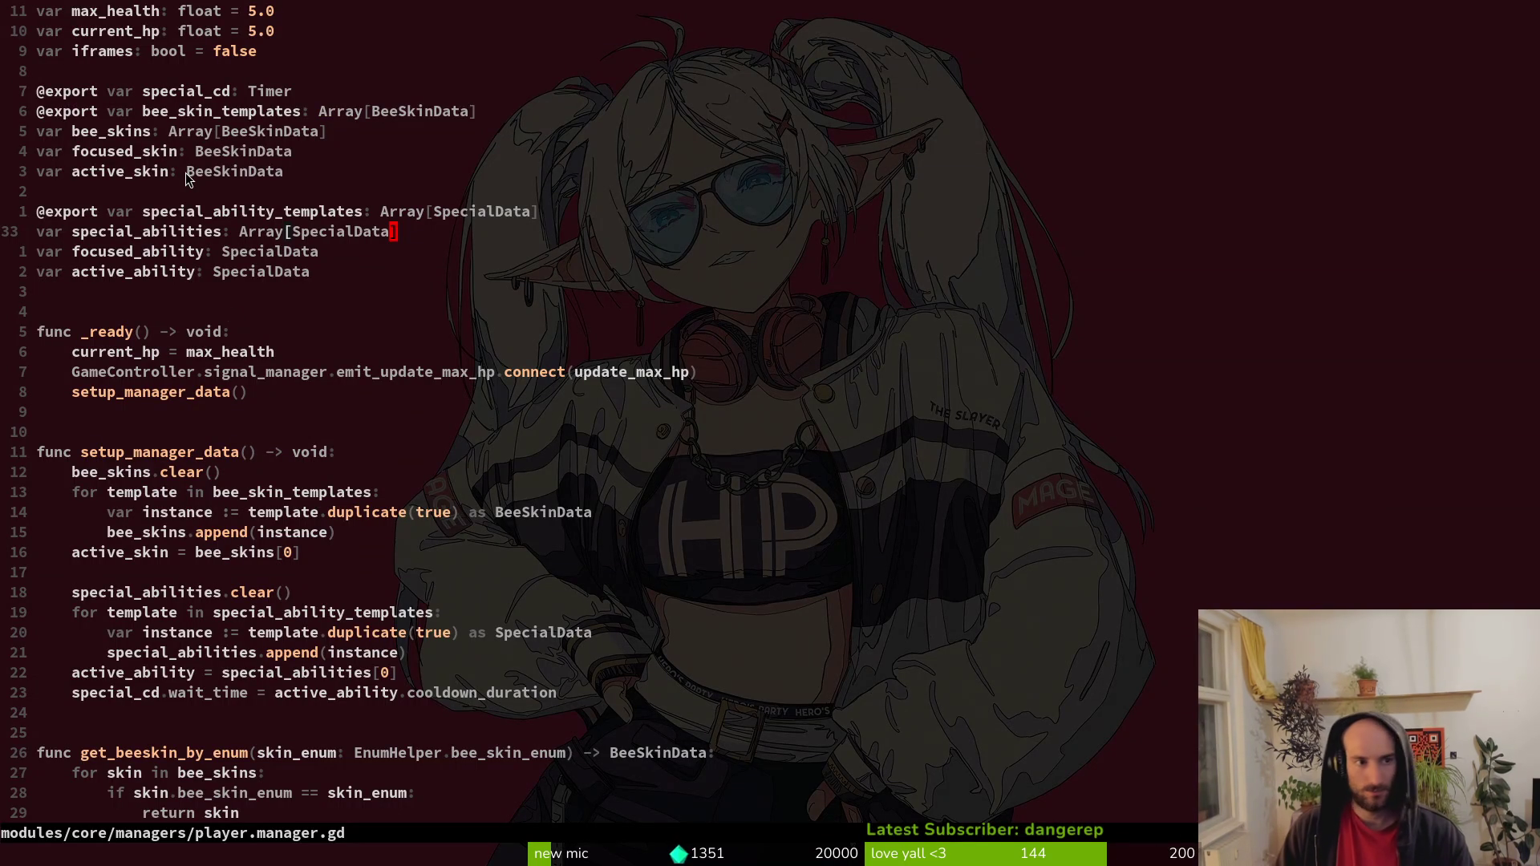
click(191, 90)
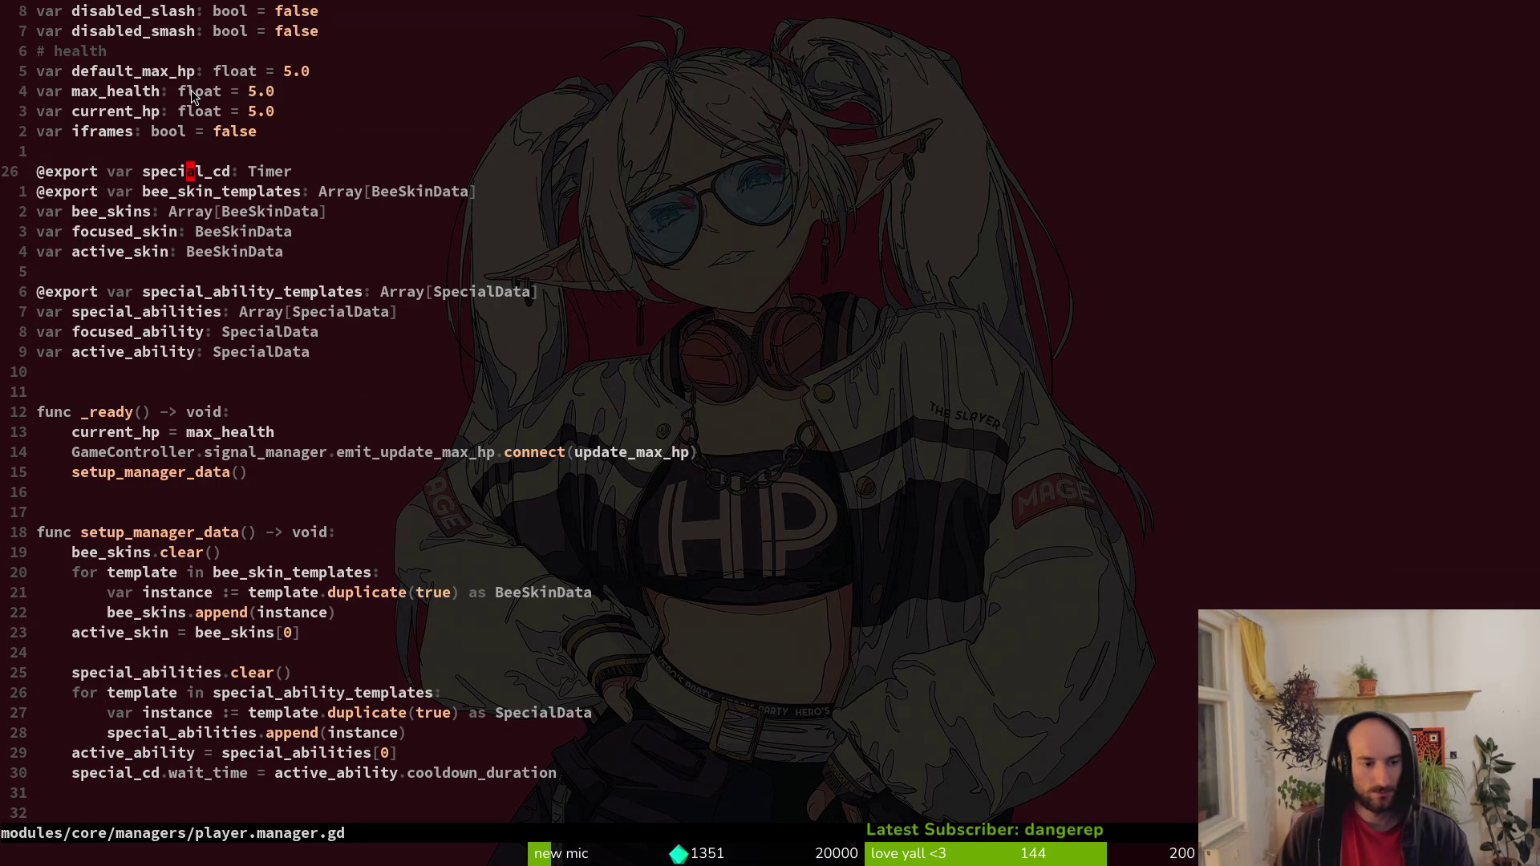
key(super+1)
key(ctrl+shift+o)
text(pmanag)
key(Return)
click(73, 156)
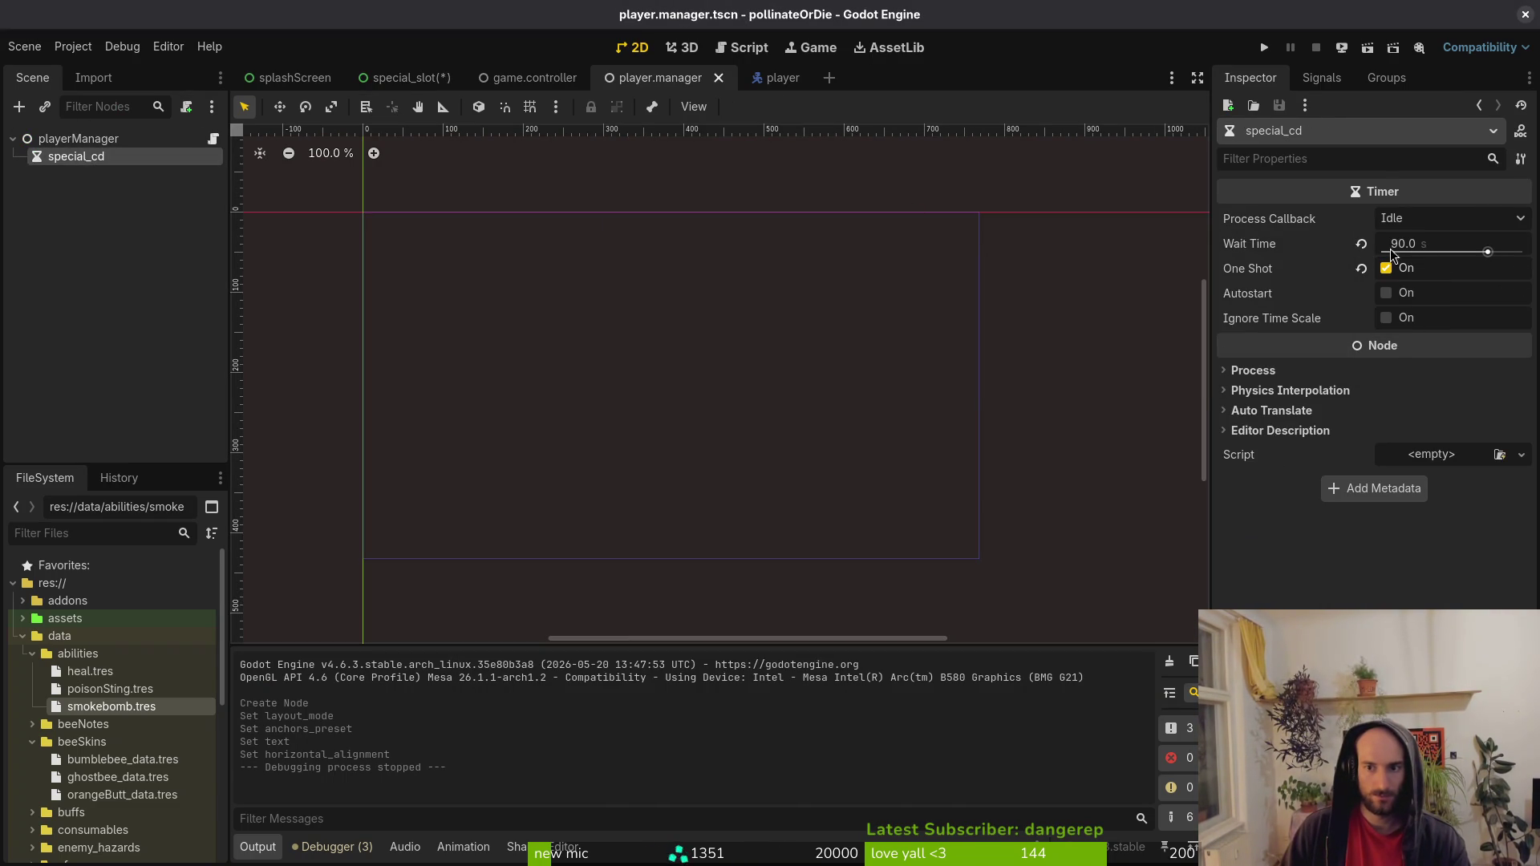
key(alt+Tab)
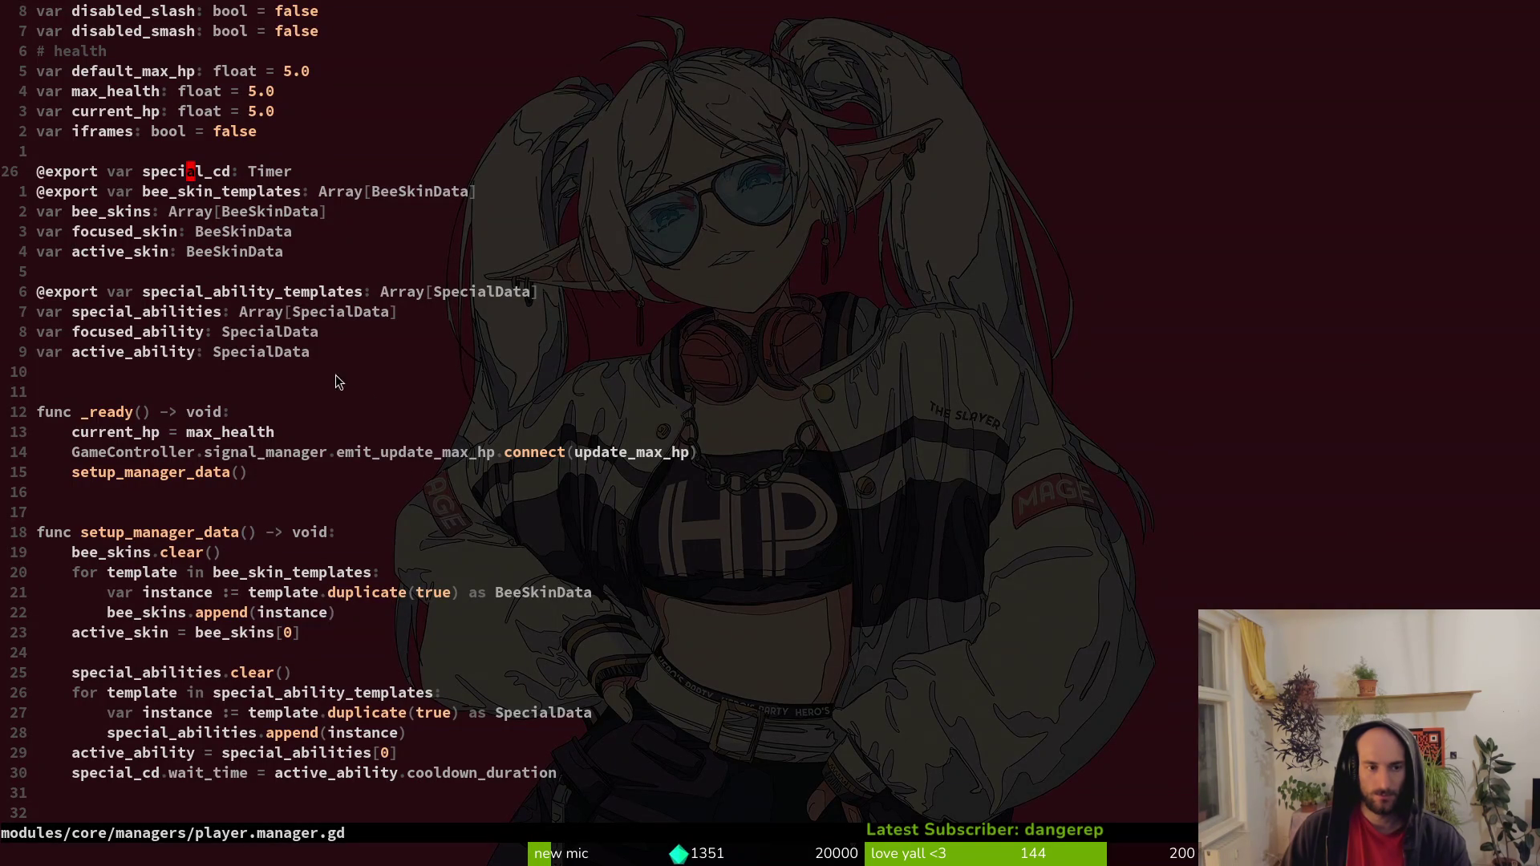
scroll(390, 622, down, 4)
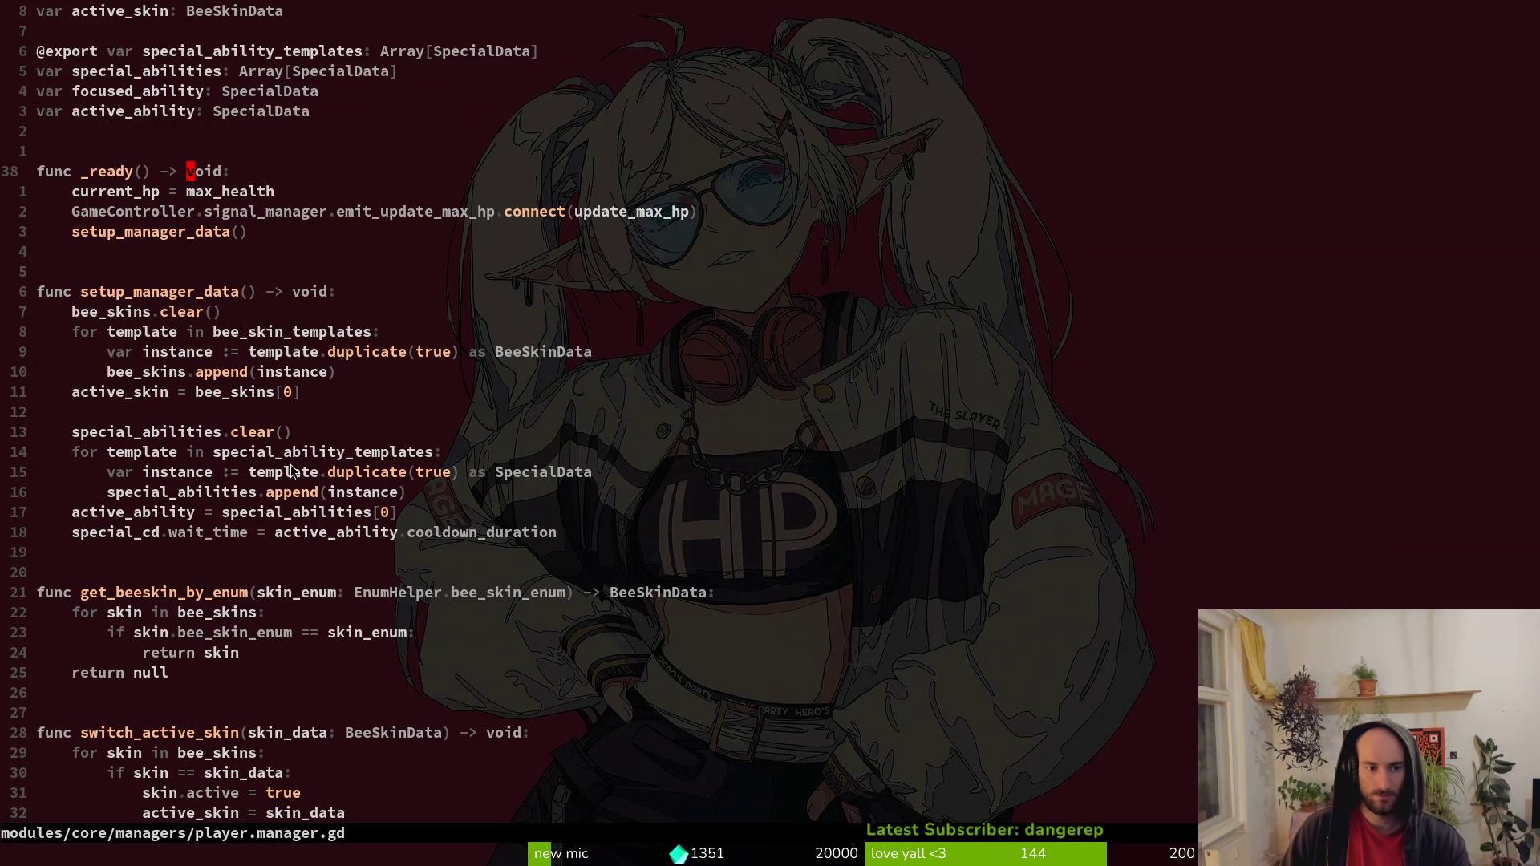
click(446, 532)
key(b)
key(l)
key(x)
key(x)
key(x)
key(u)
key(b)
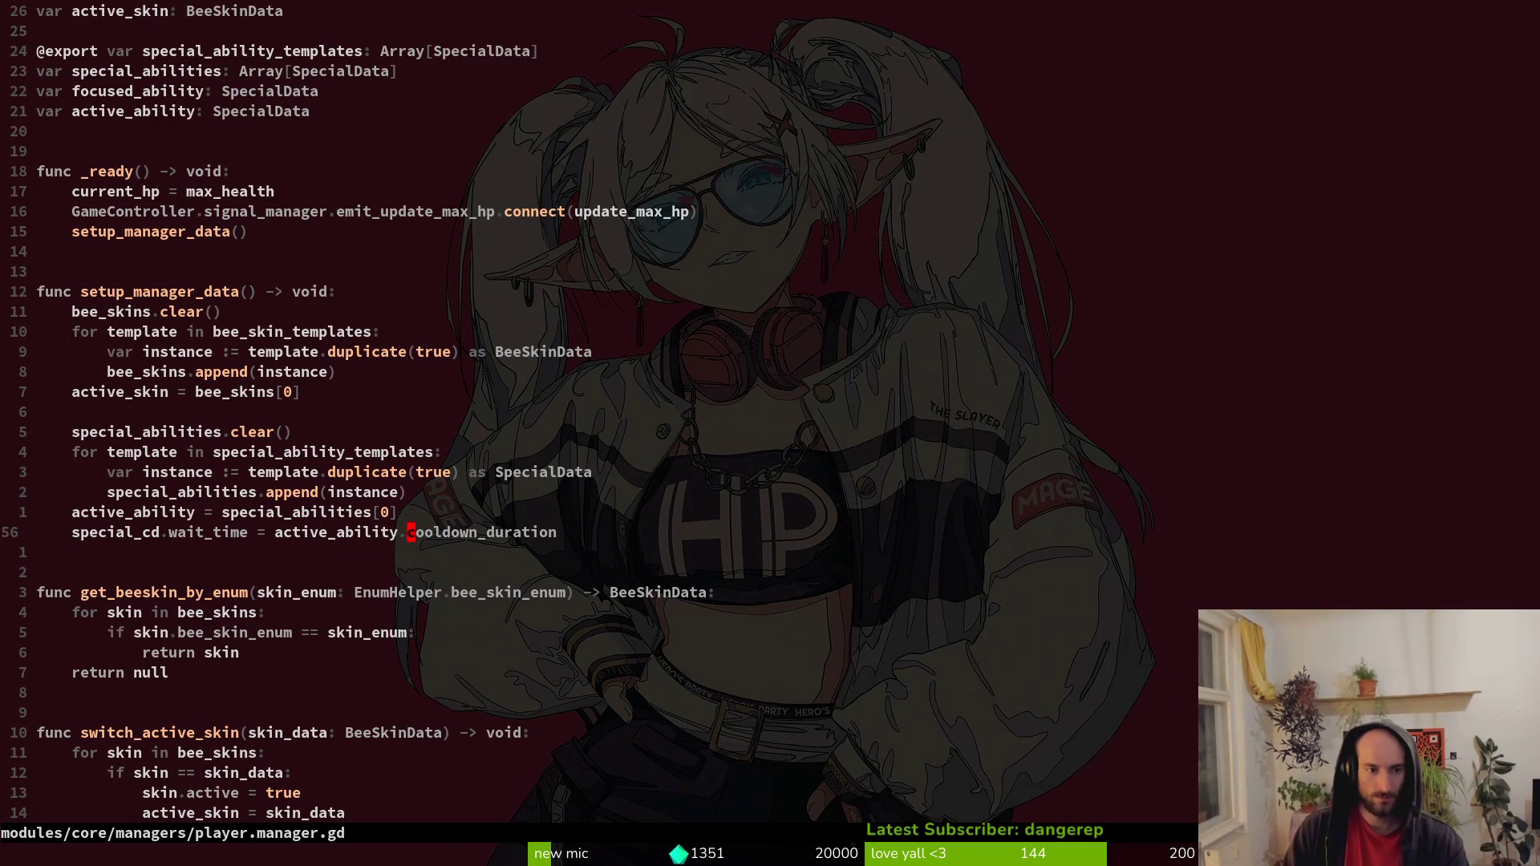
key(space)
key(f)
key(w)
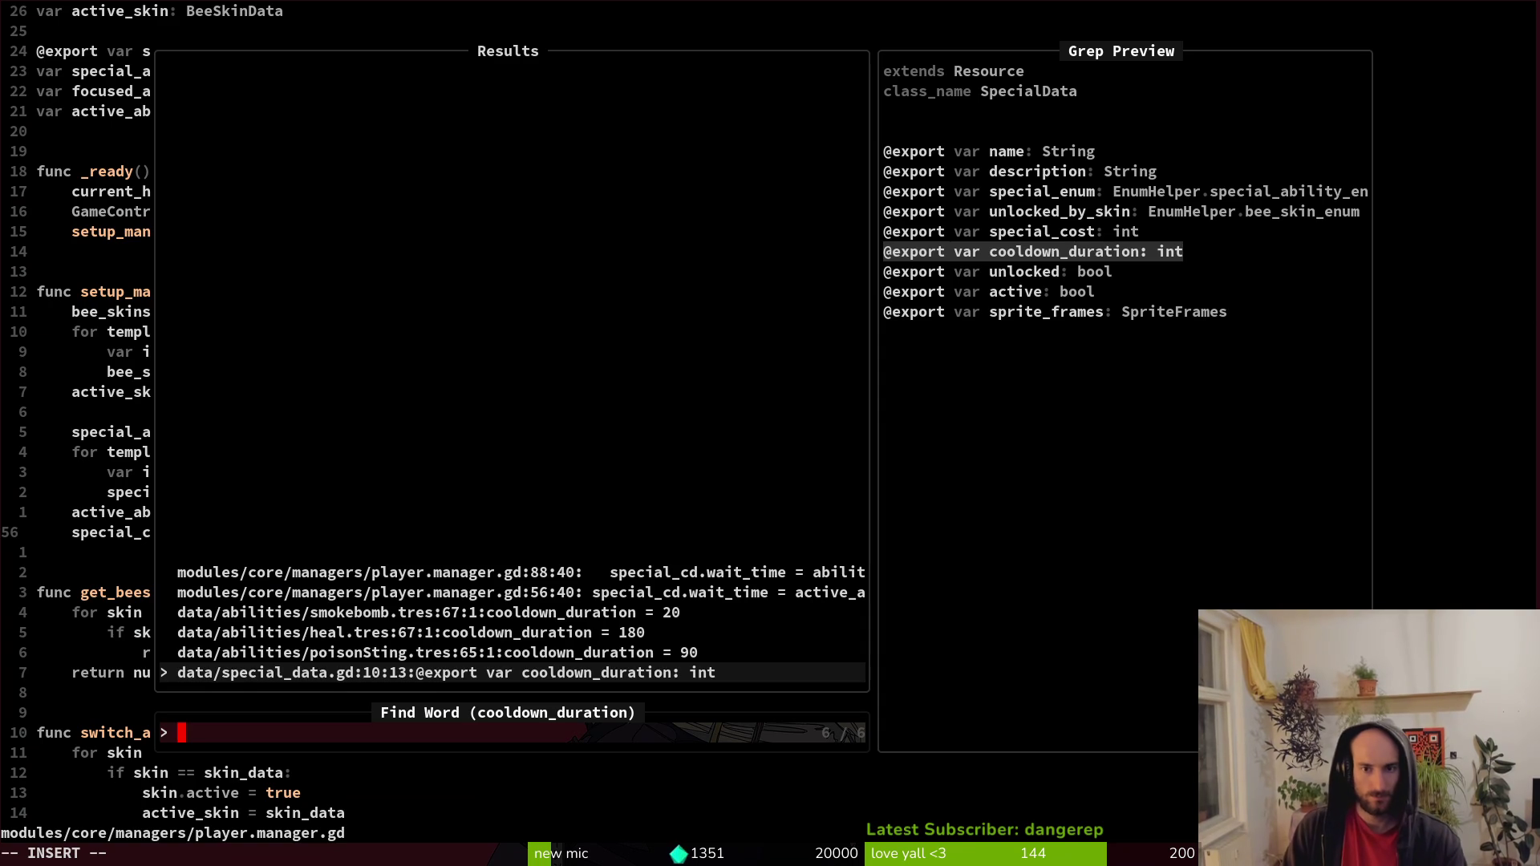
Open the cooldown_duration search result at line 56.
key(Up)
key(Up)
key(Up)
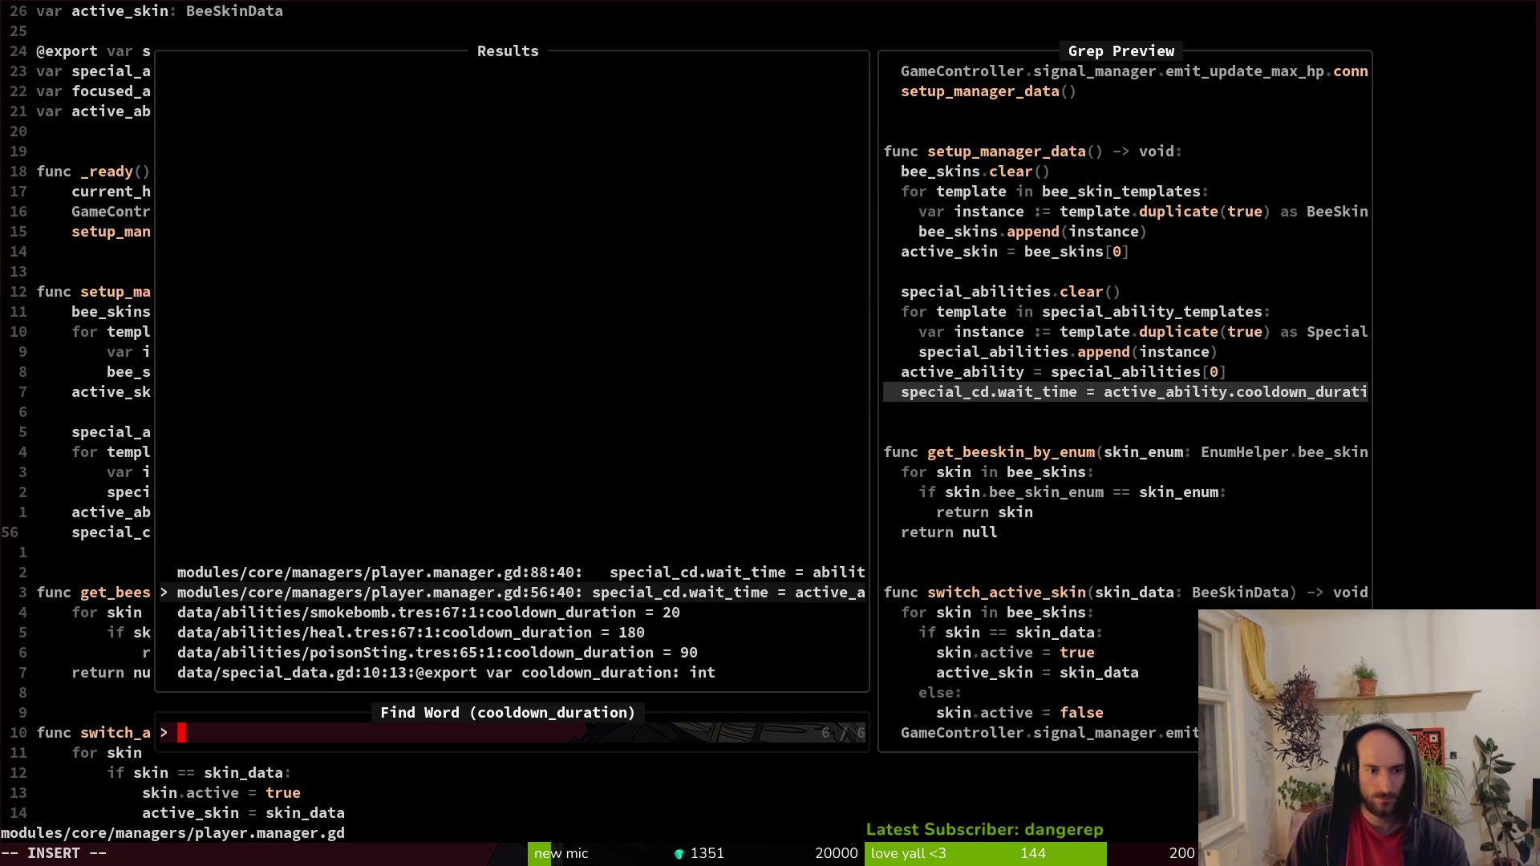
key(Up)
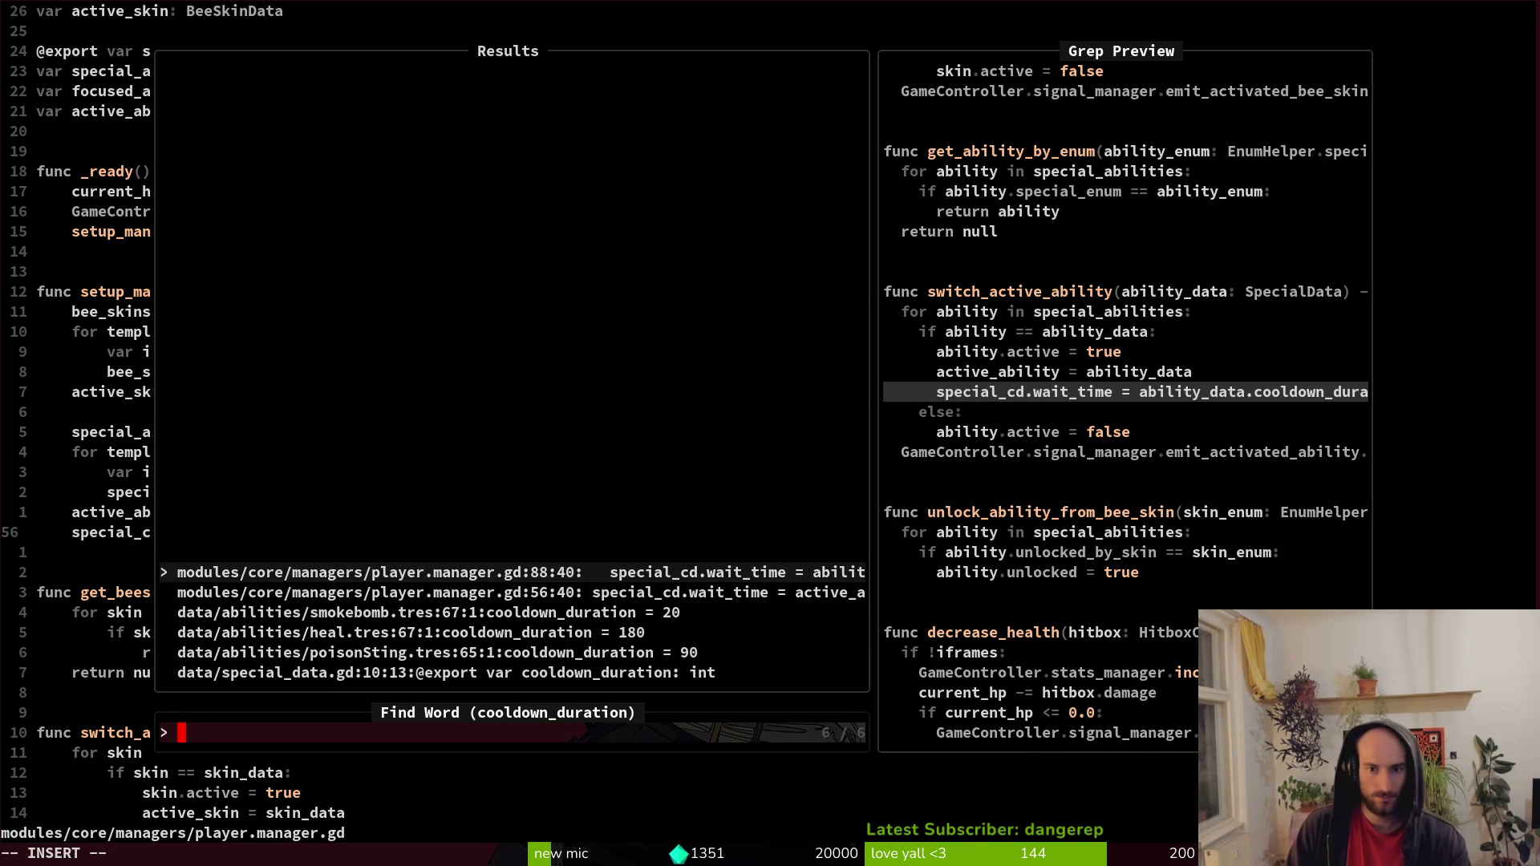
key(Down)
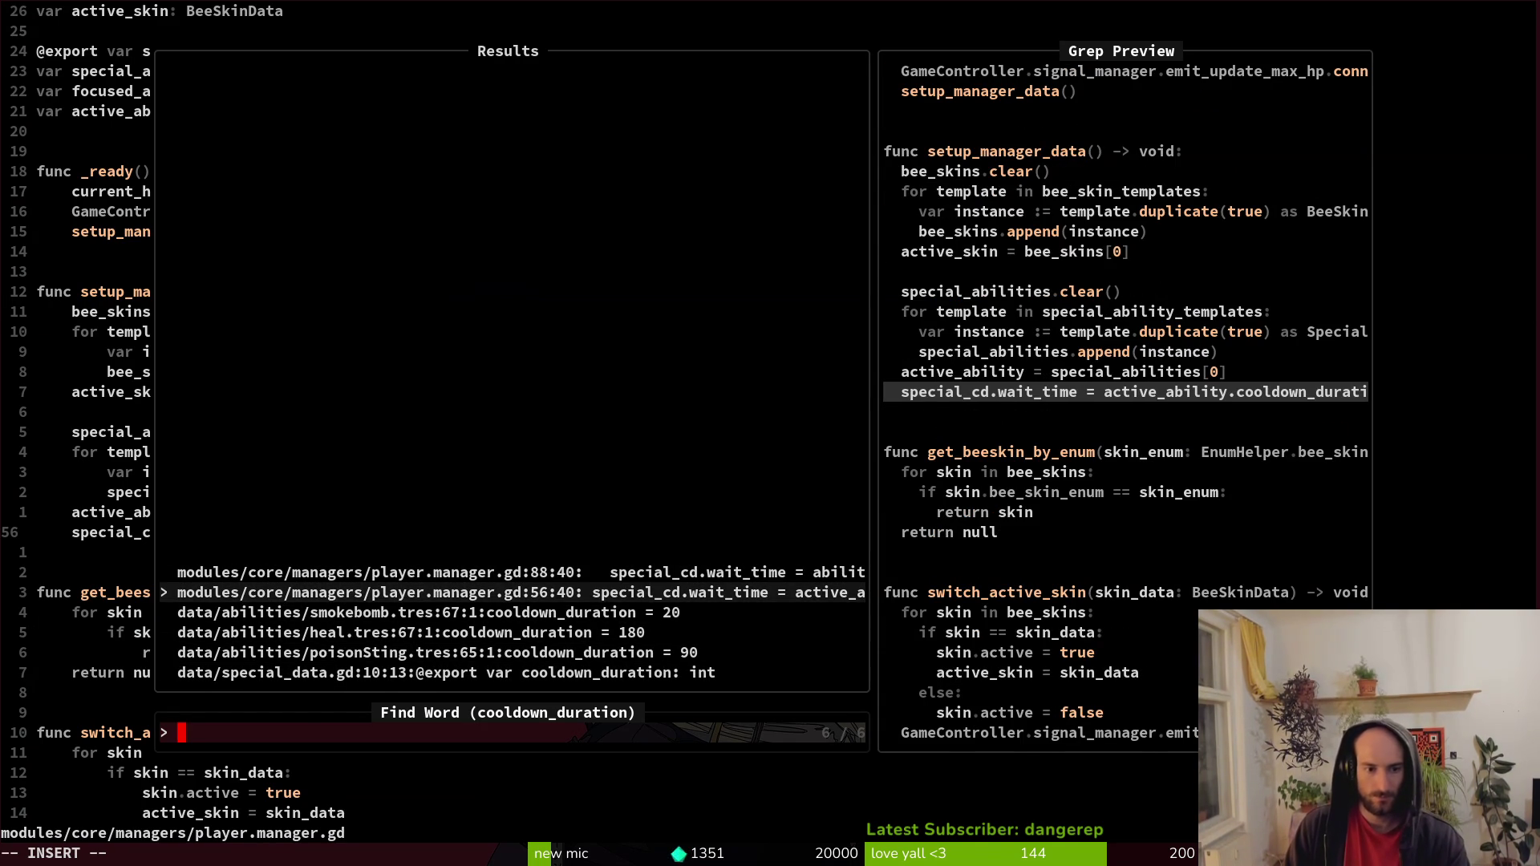
key(Return)
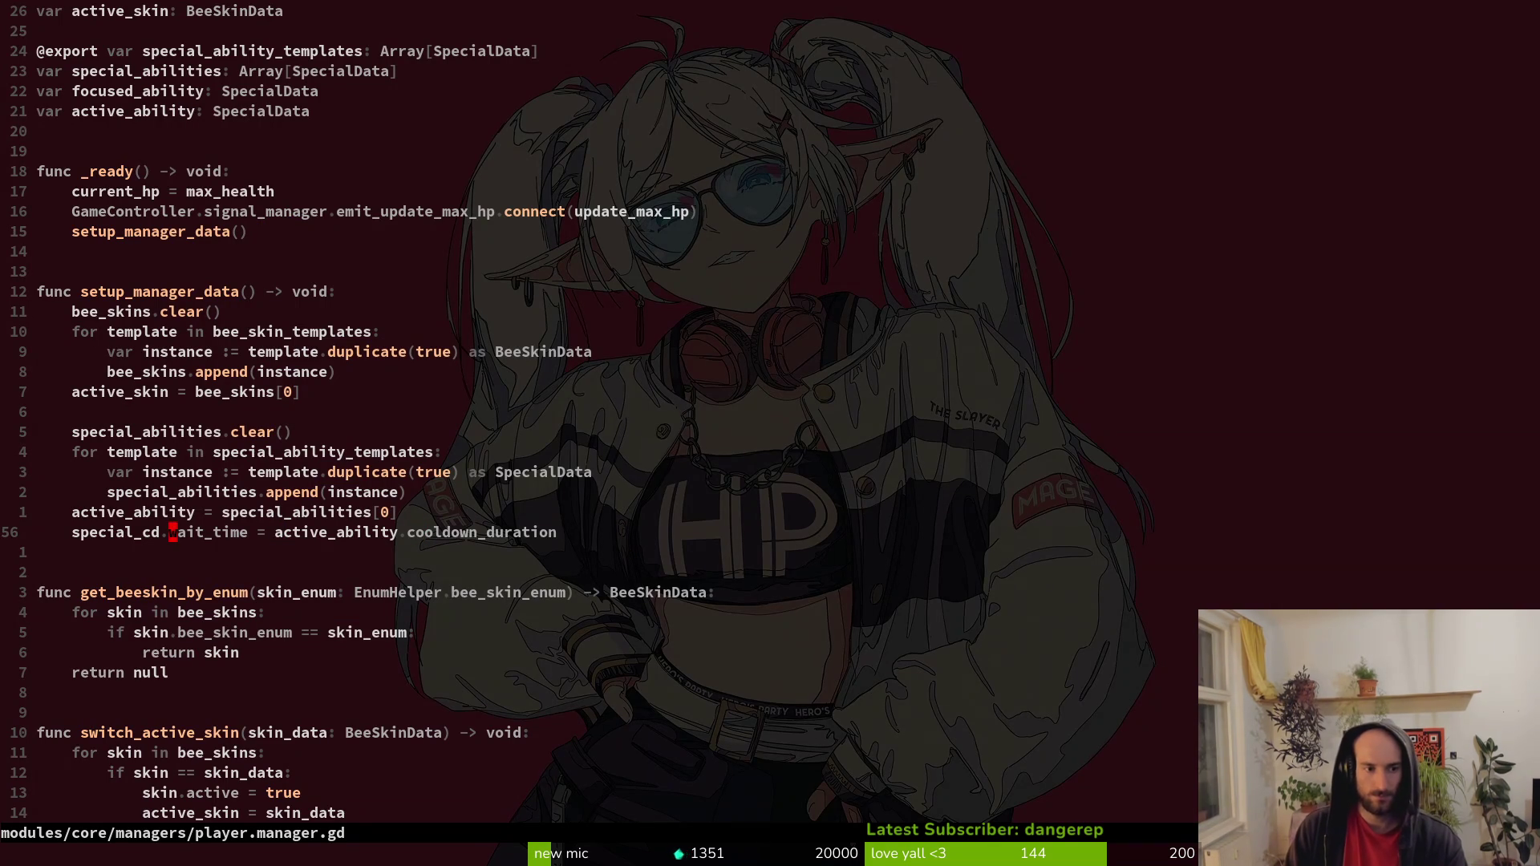
Run a project-wide word search for special_cd and preview its poison_sting.gd use.
key(v)
key(b)
key(space)
key(f)
key(w)
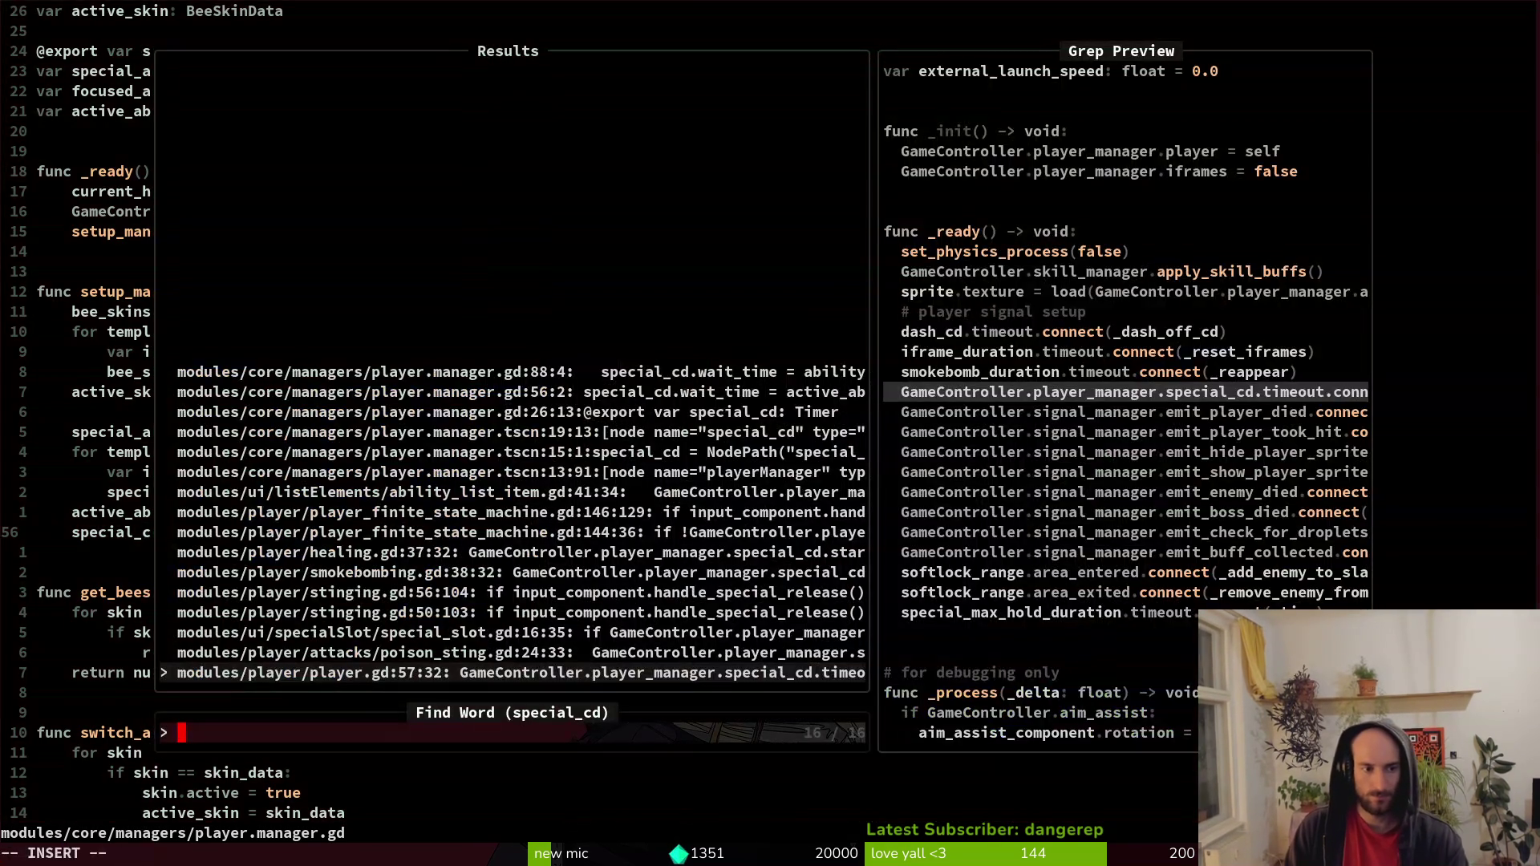
key(Up)
key(Escape)
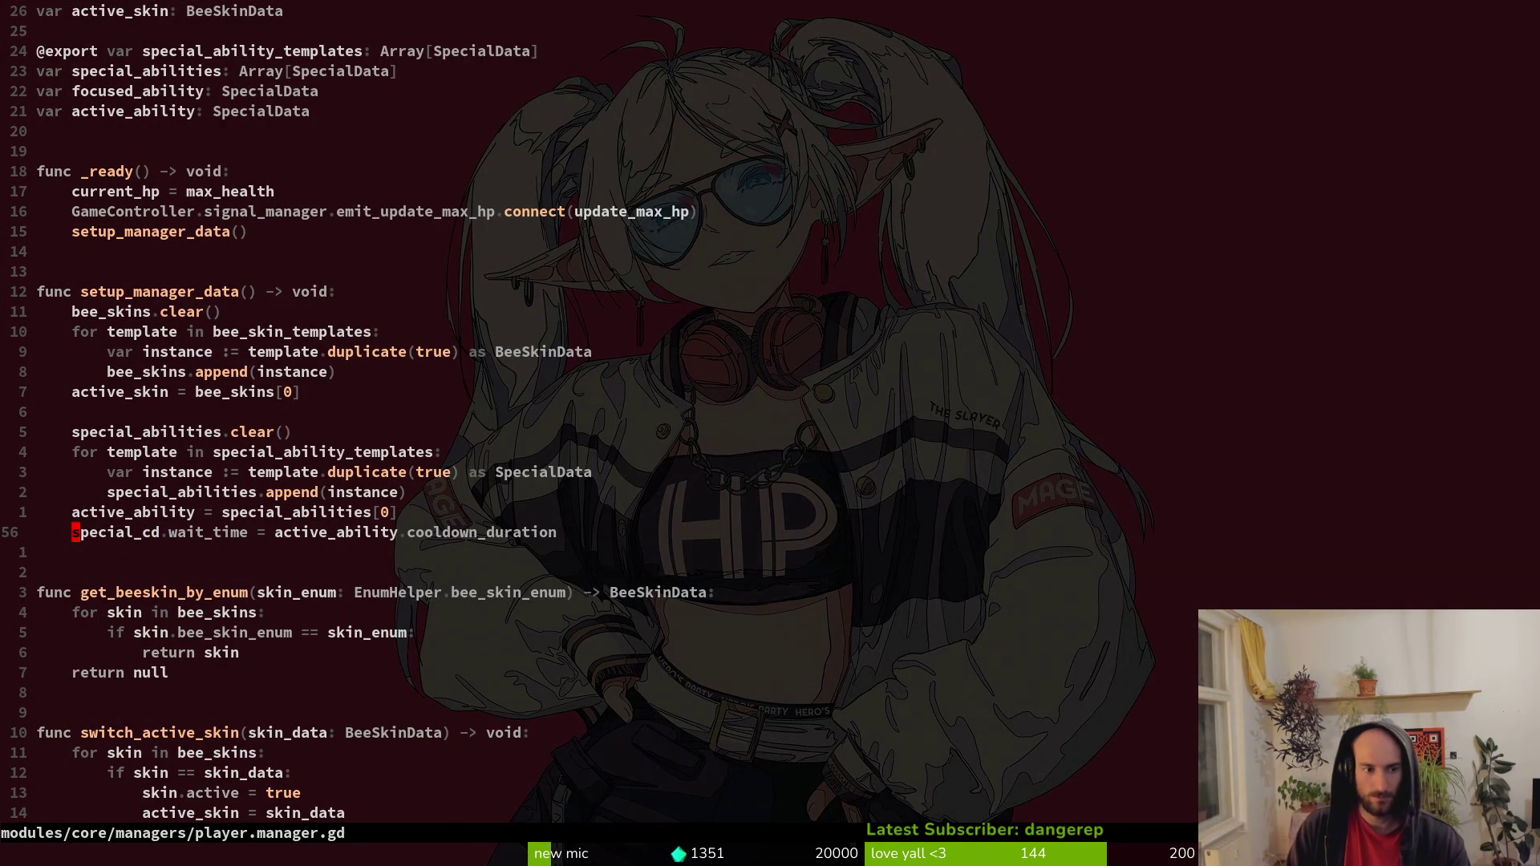
Grep for special_cd and open the poison_sting.gd match at line 24.
text(special_cd)
key(Return)
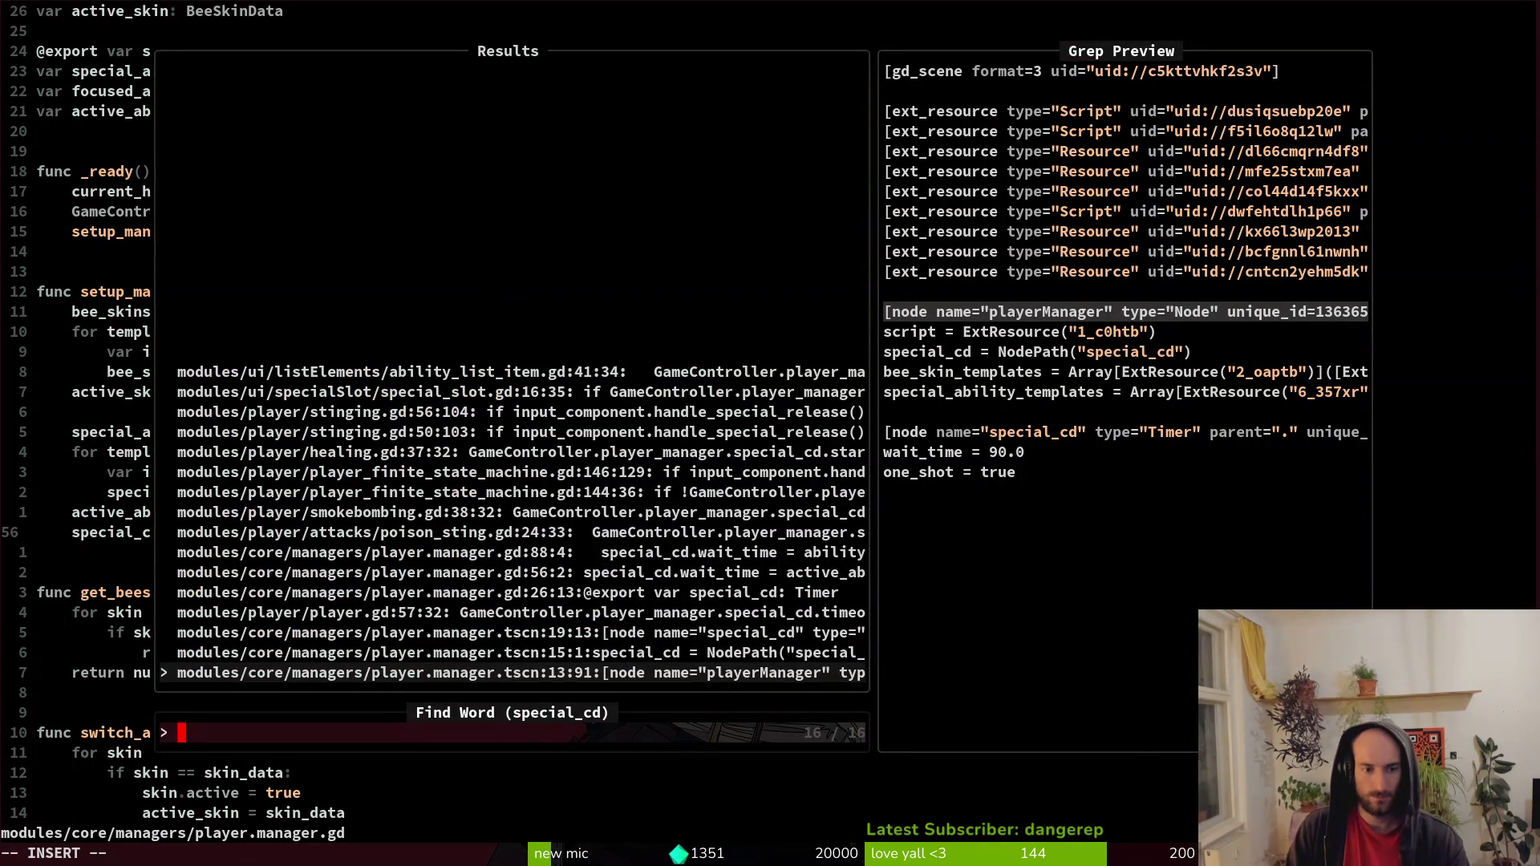
key(Up)
key(Up)
key(Up)
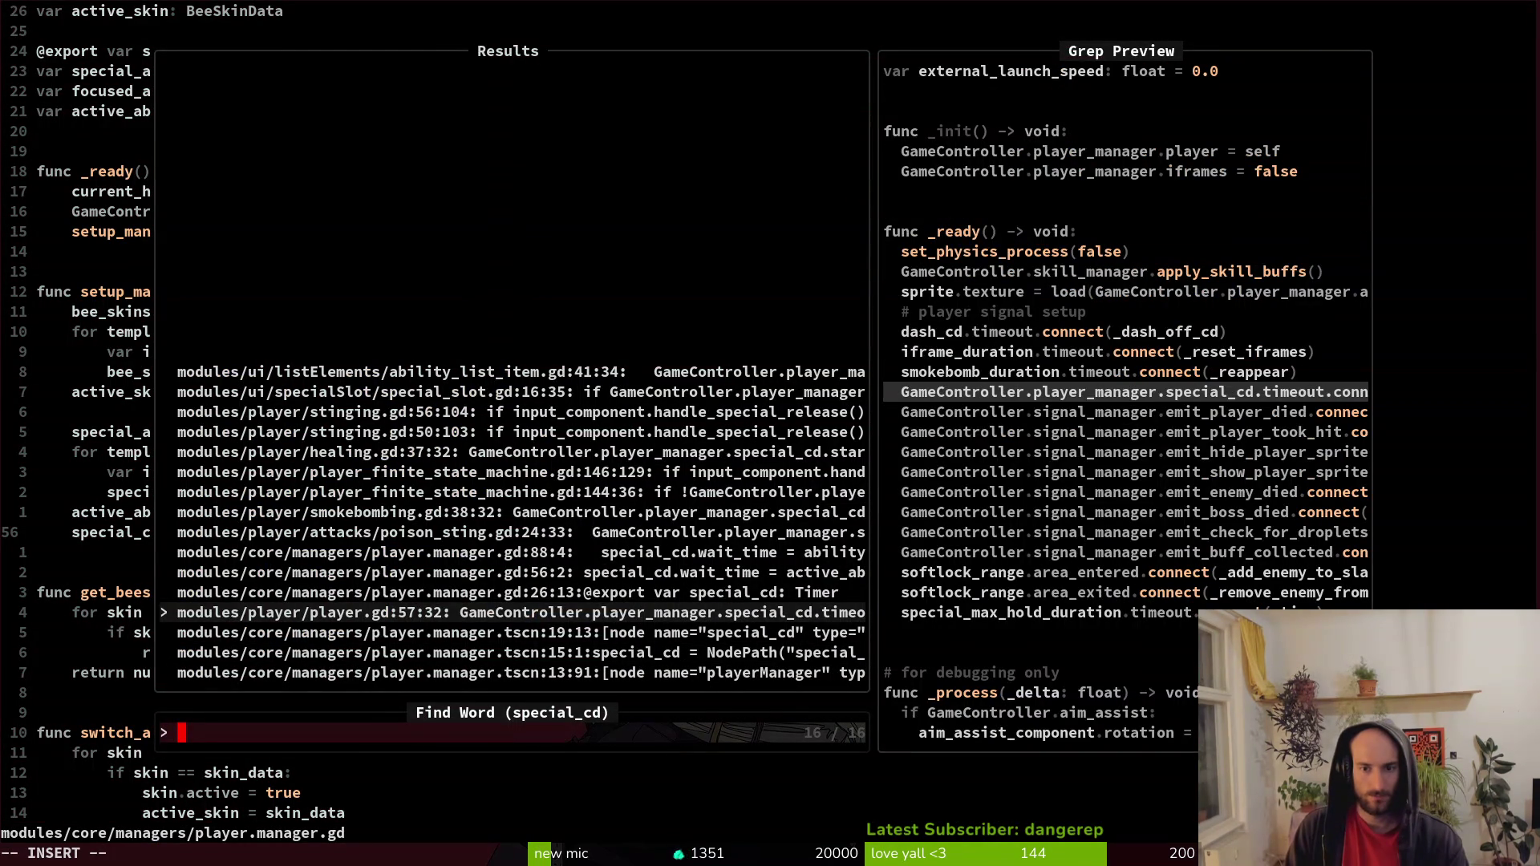
key(Up)
key(Up)
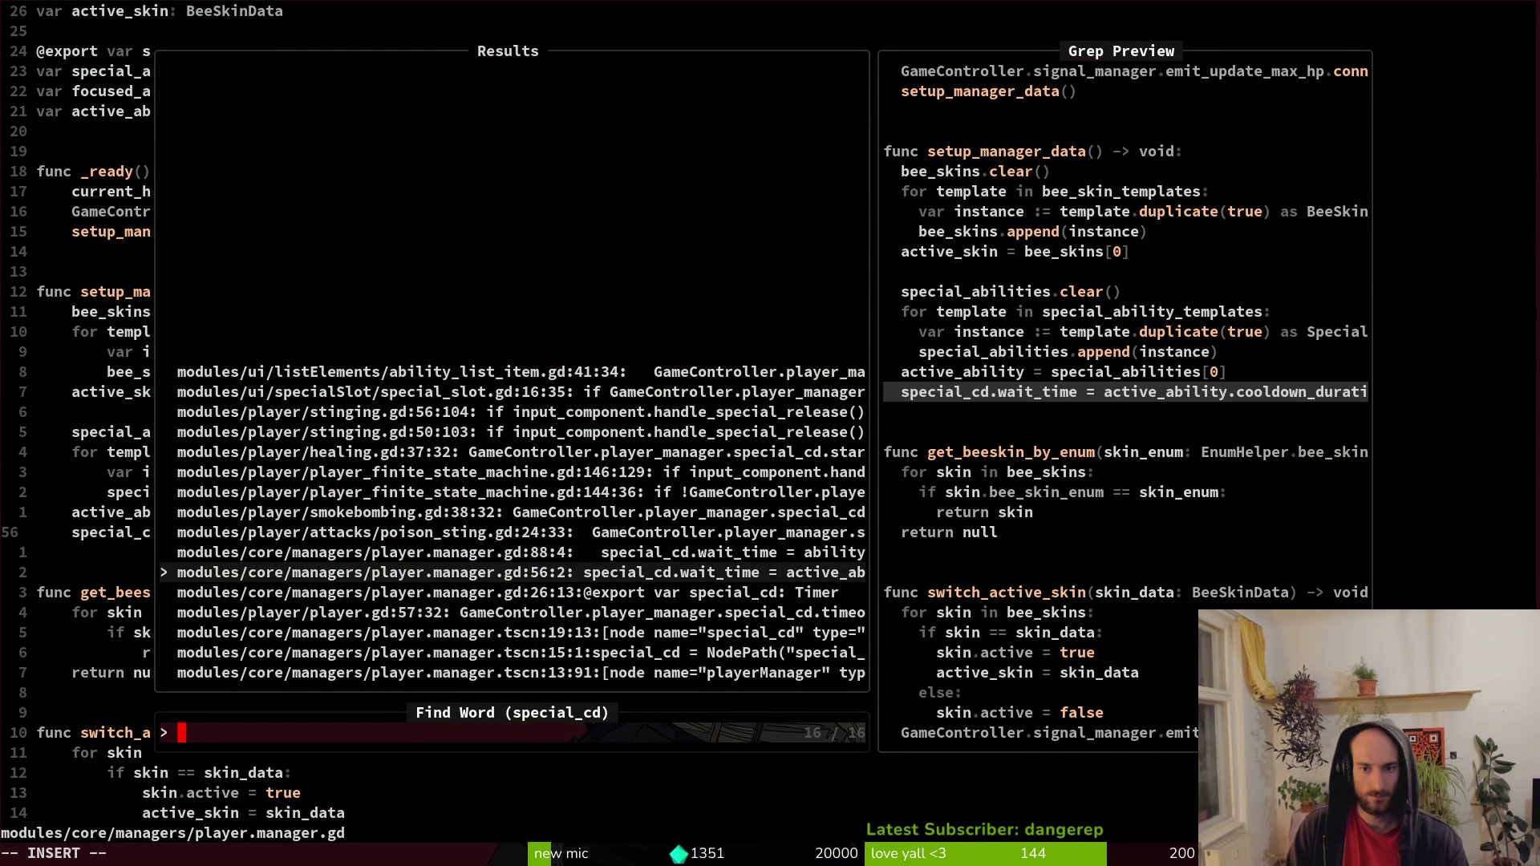
key(Up)
key(Up)
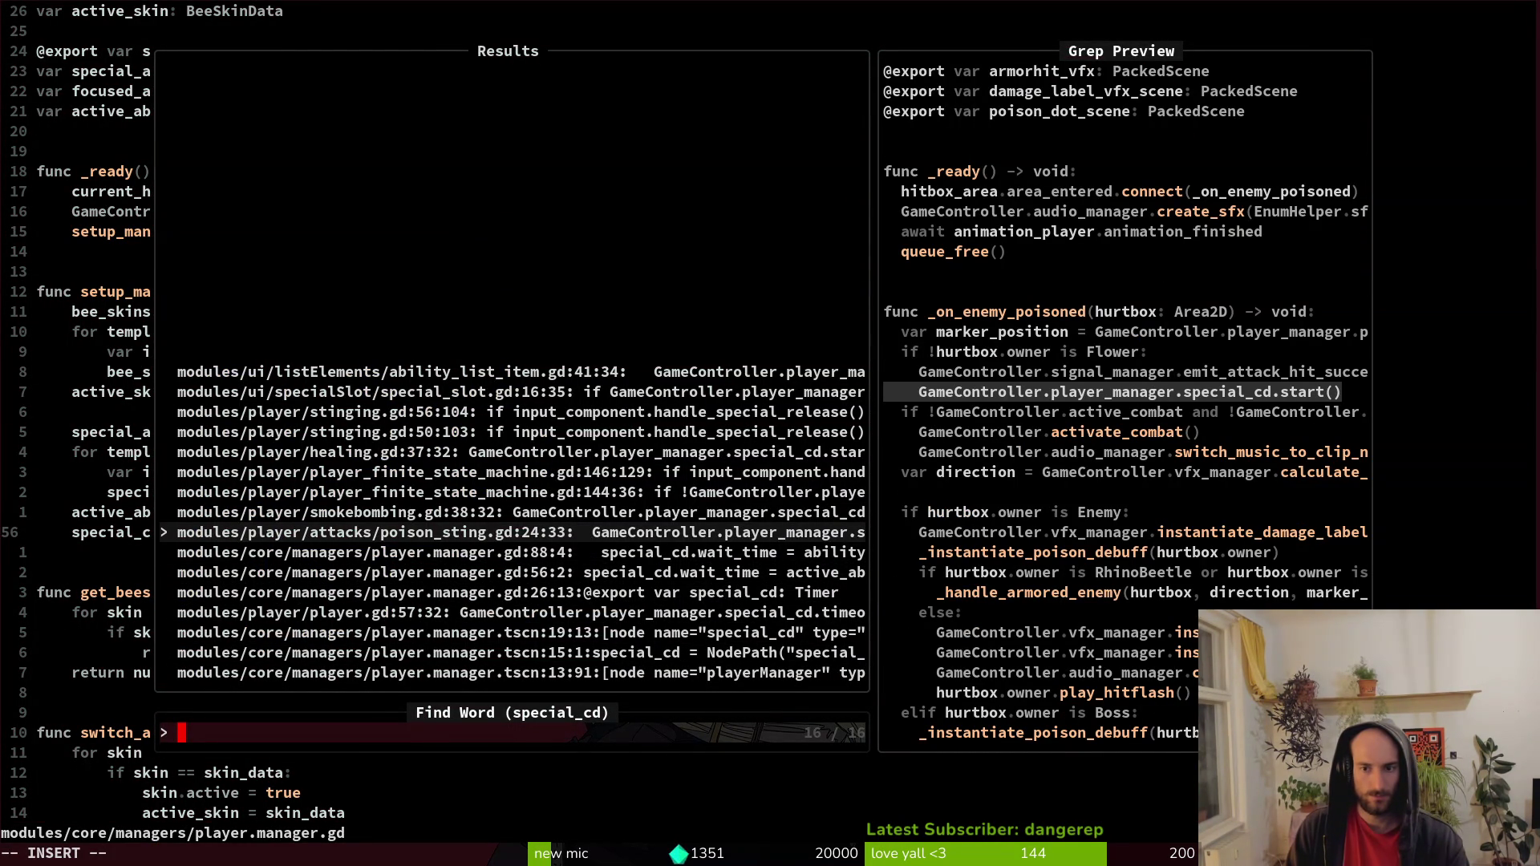
key(Return)
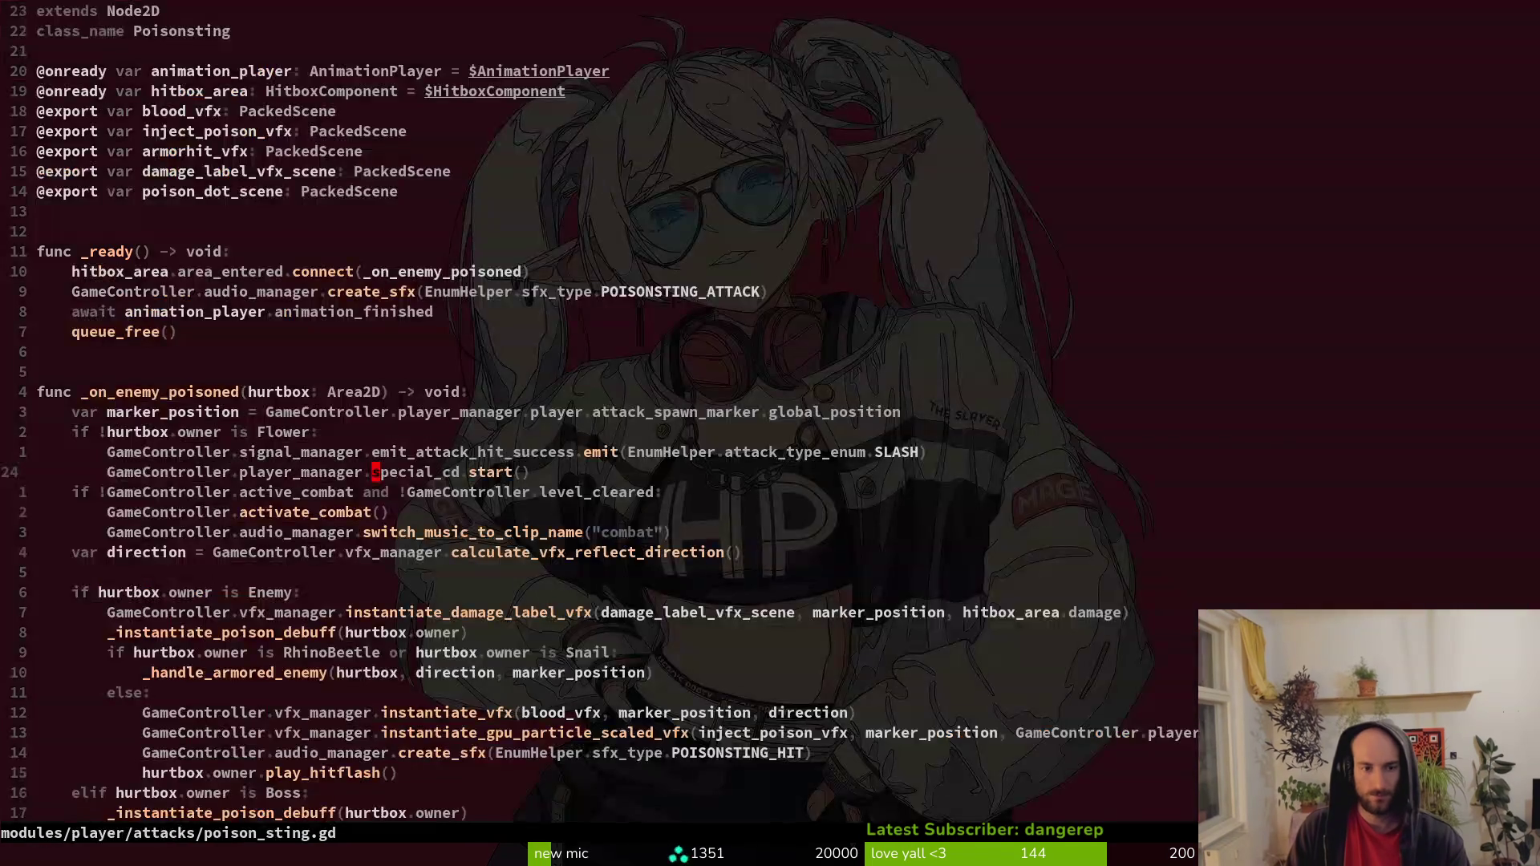
Open player.manager.gd through a find-files search for 'plmana'.
key(shift+o)
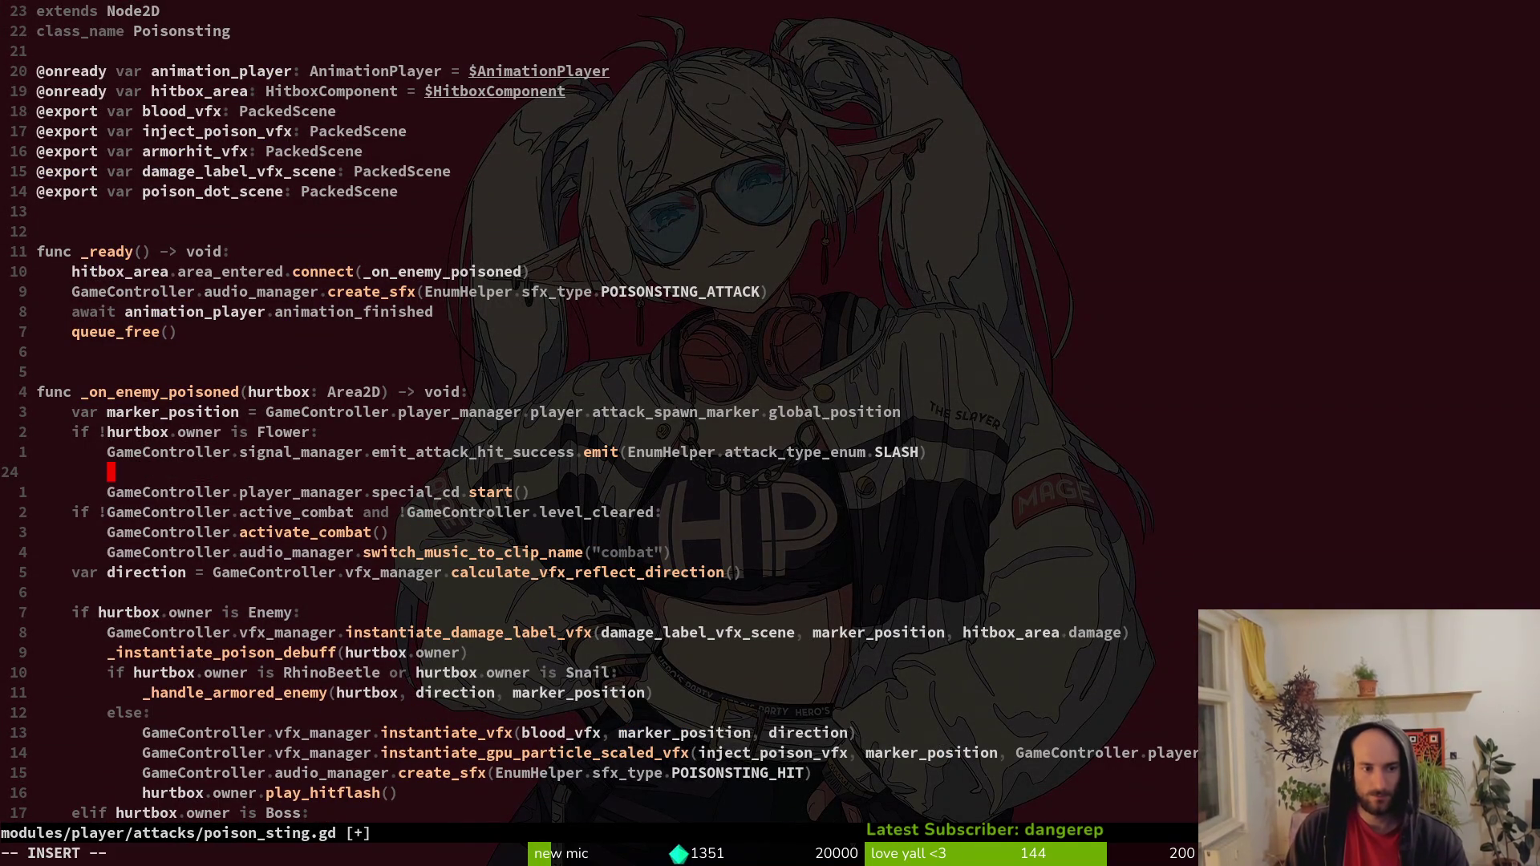
key(Escape)
key(u)
key(space)
key(f)
key(f)
text(plmana)
key(Return)
Move to the end of the unlock_ability_from_bee_skin function in player.manager.gd.
key(shift+g)
key(o)
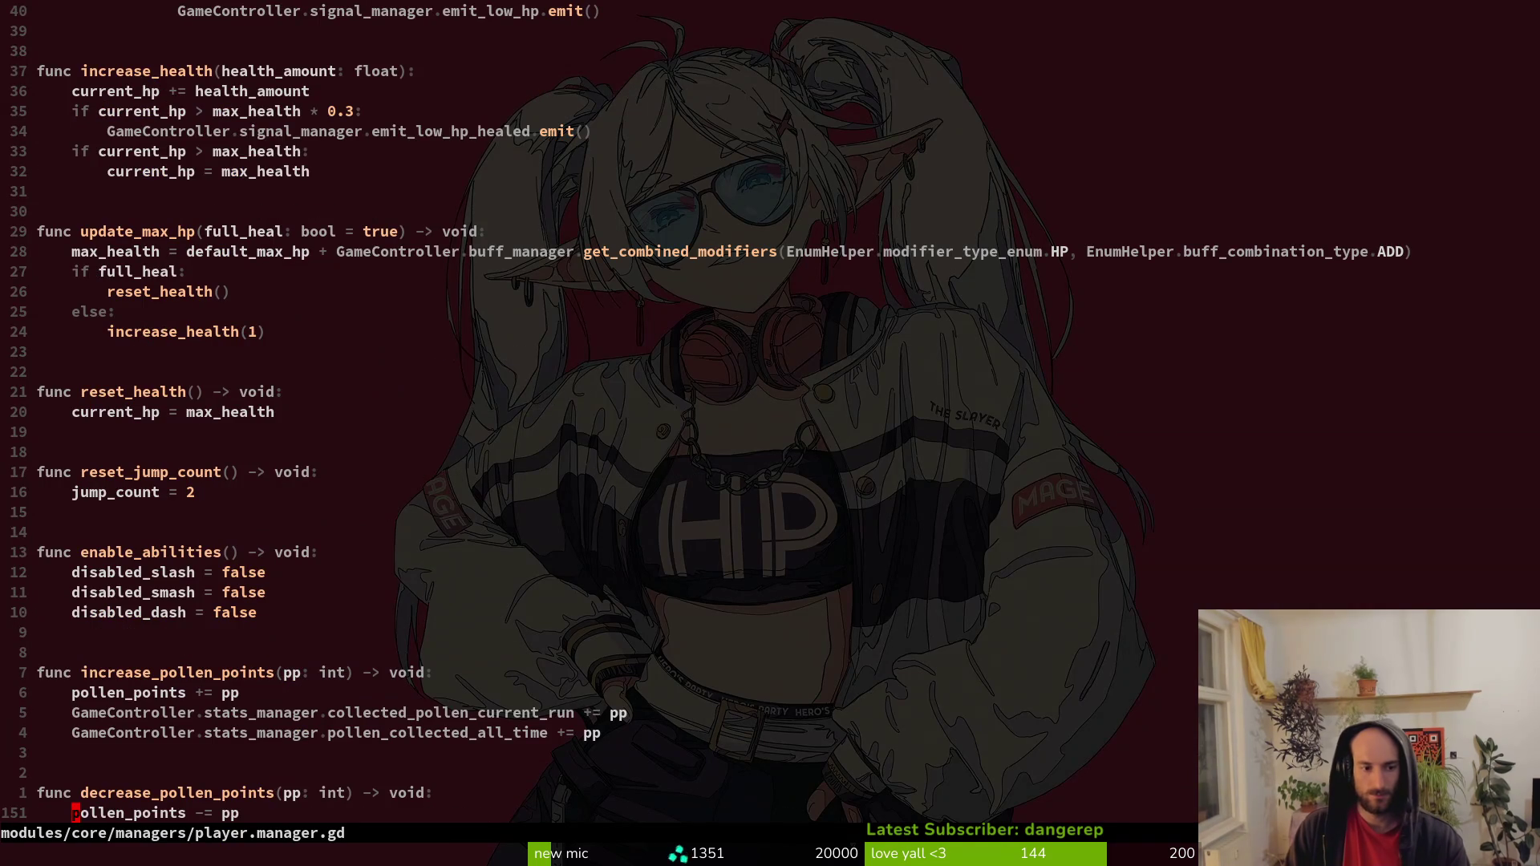
key(Escape)
key(ctrl+o)
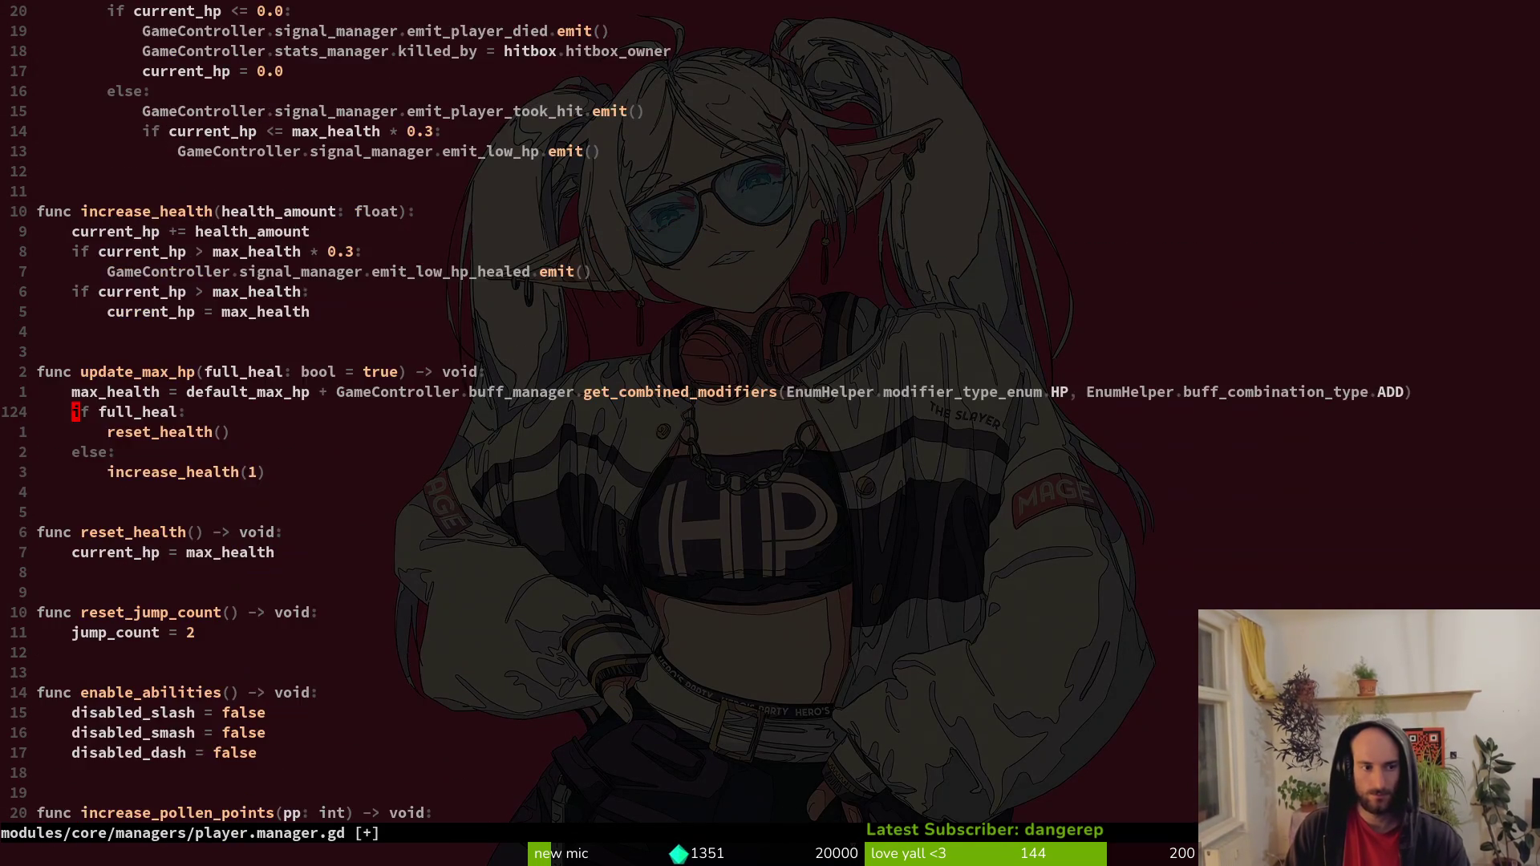
key(j)
key(8)
key(j)
key(j)
key(j)
key(j)
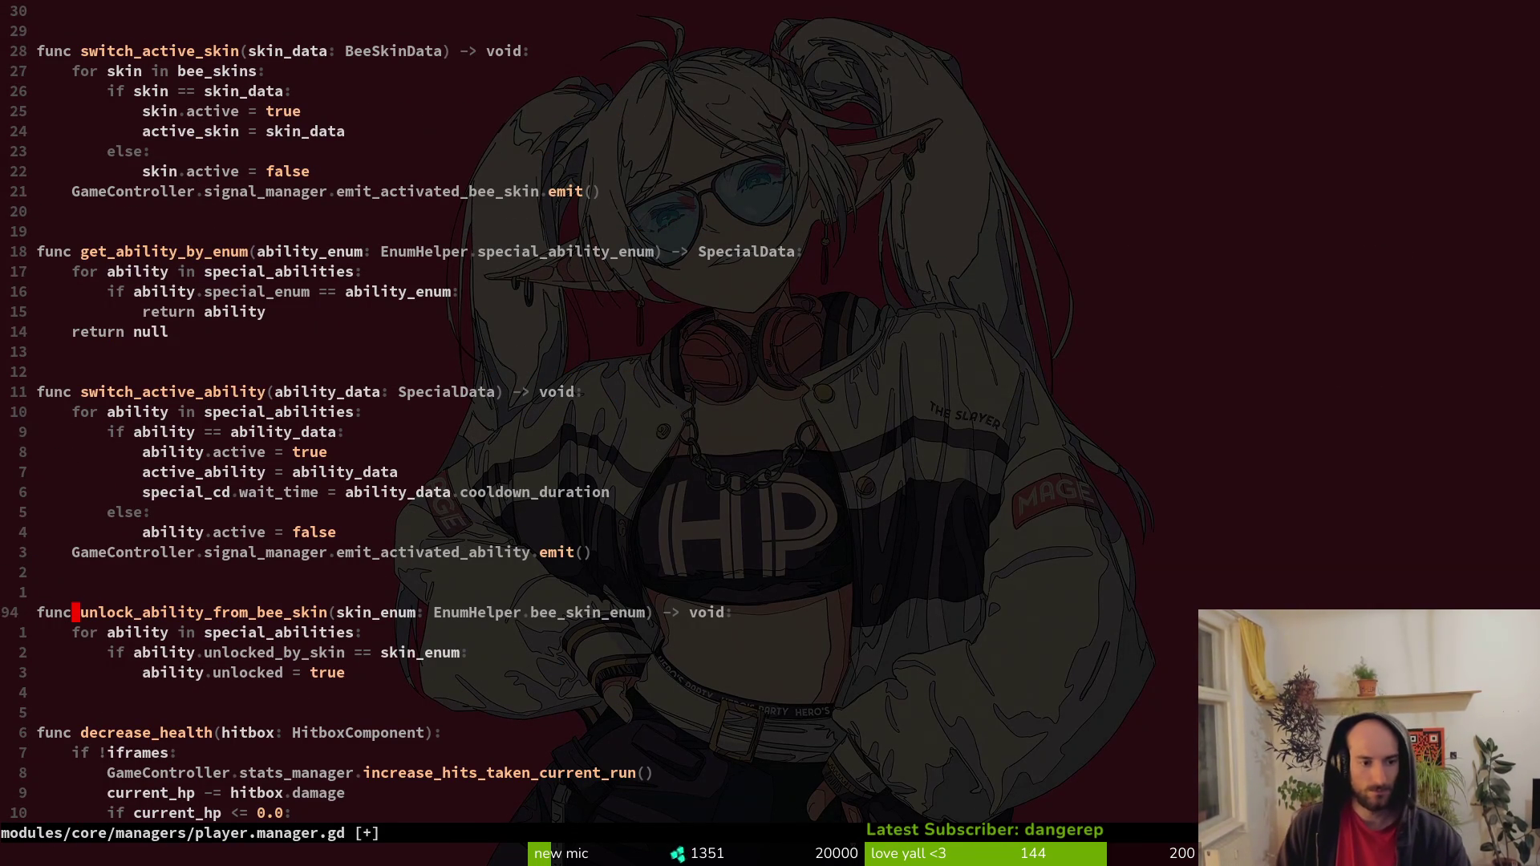
Declare func set_and_start_special_cooldown() -> void: below unlock_ability_from_bee_skin.
key(o)
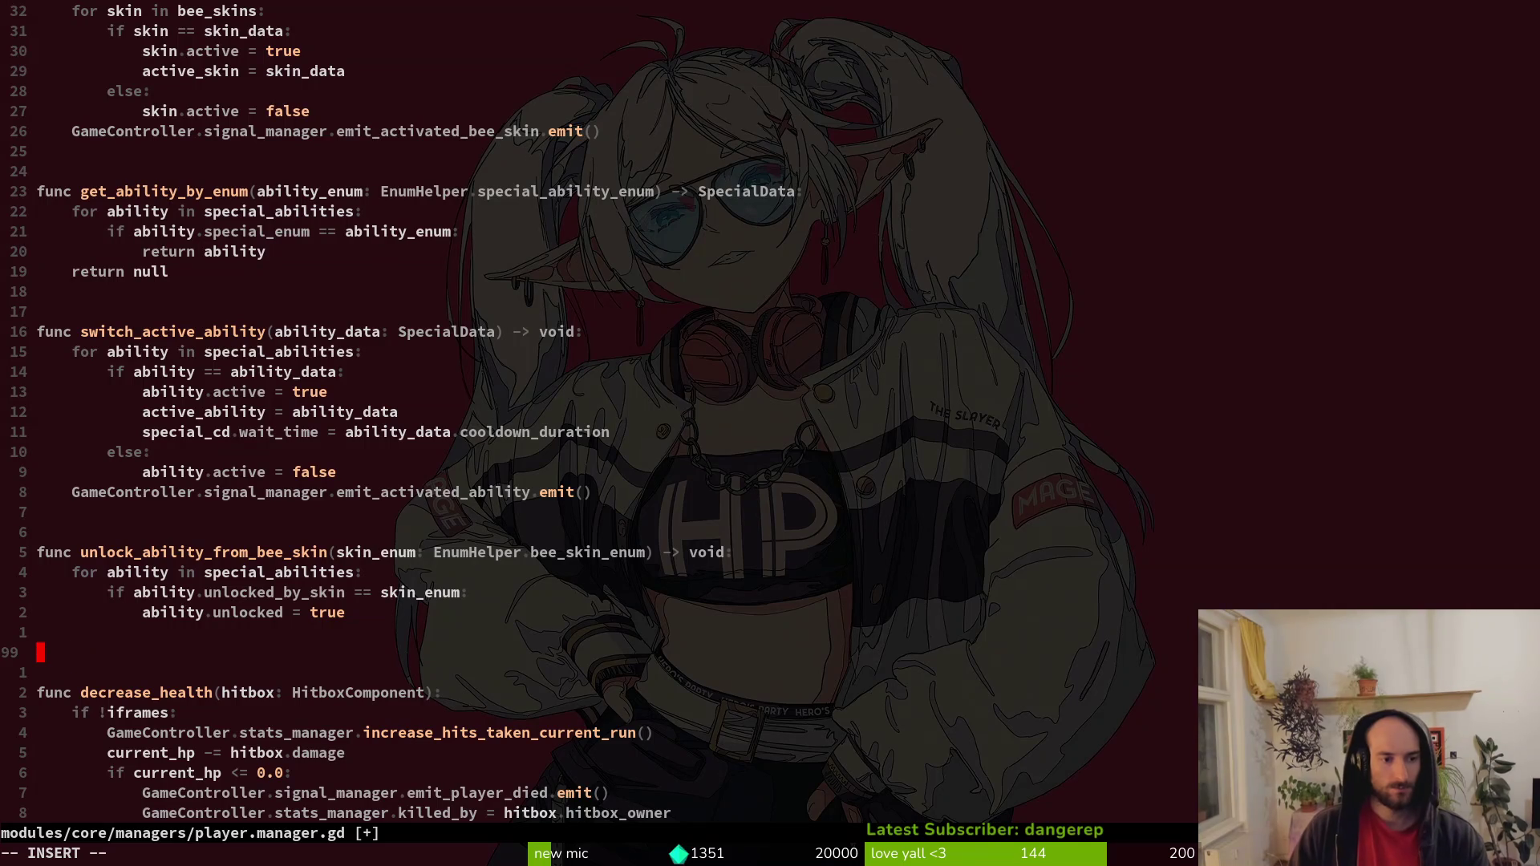
text(func _star)
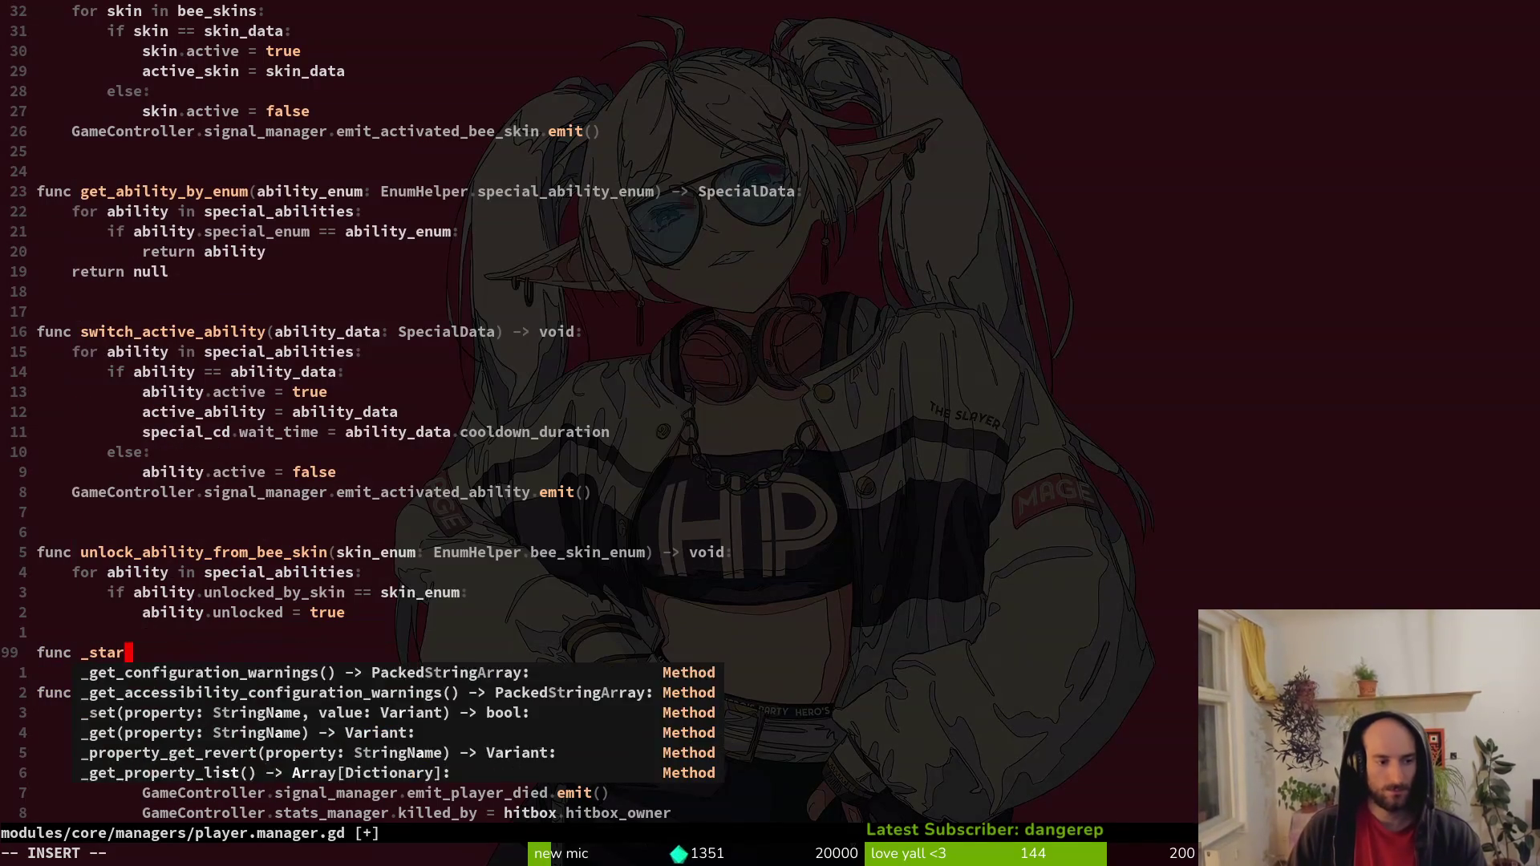
key(BackSpace)
key(BackSpace)
key(BackSpace)
key(BackSpace)
key(BackSpace)
text(start_s)
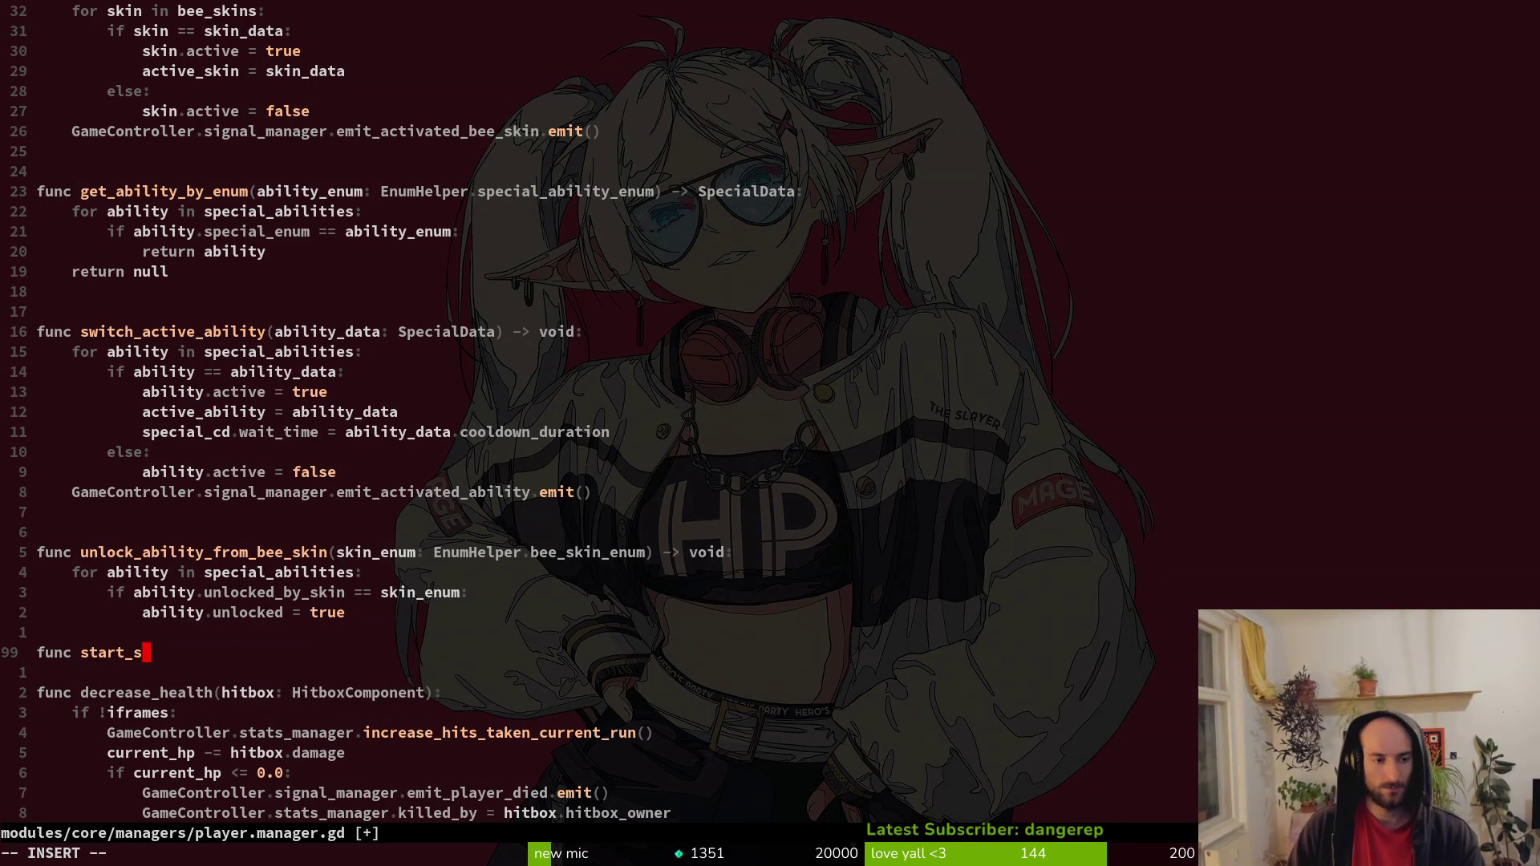
text(pecial_cooldown_)
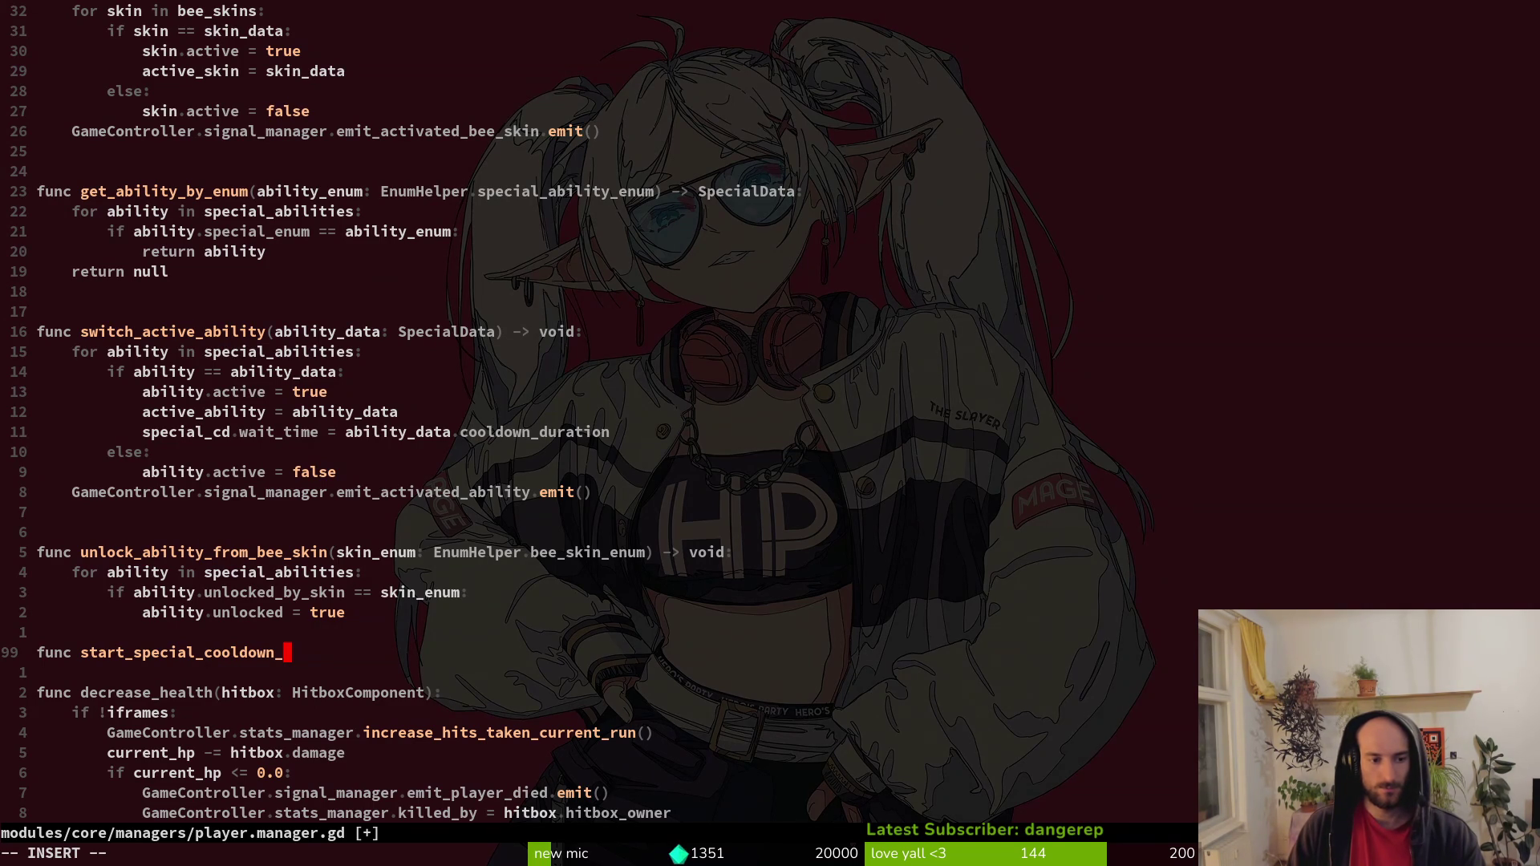
key(BackSpace)
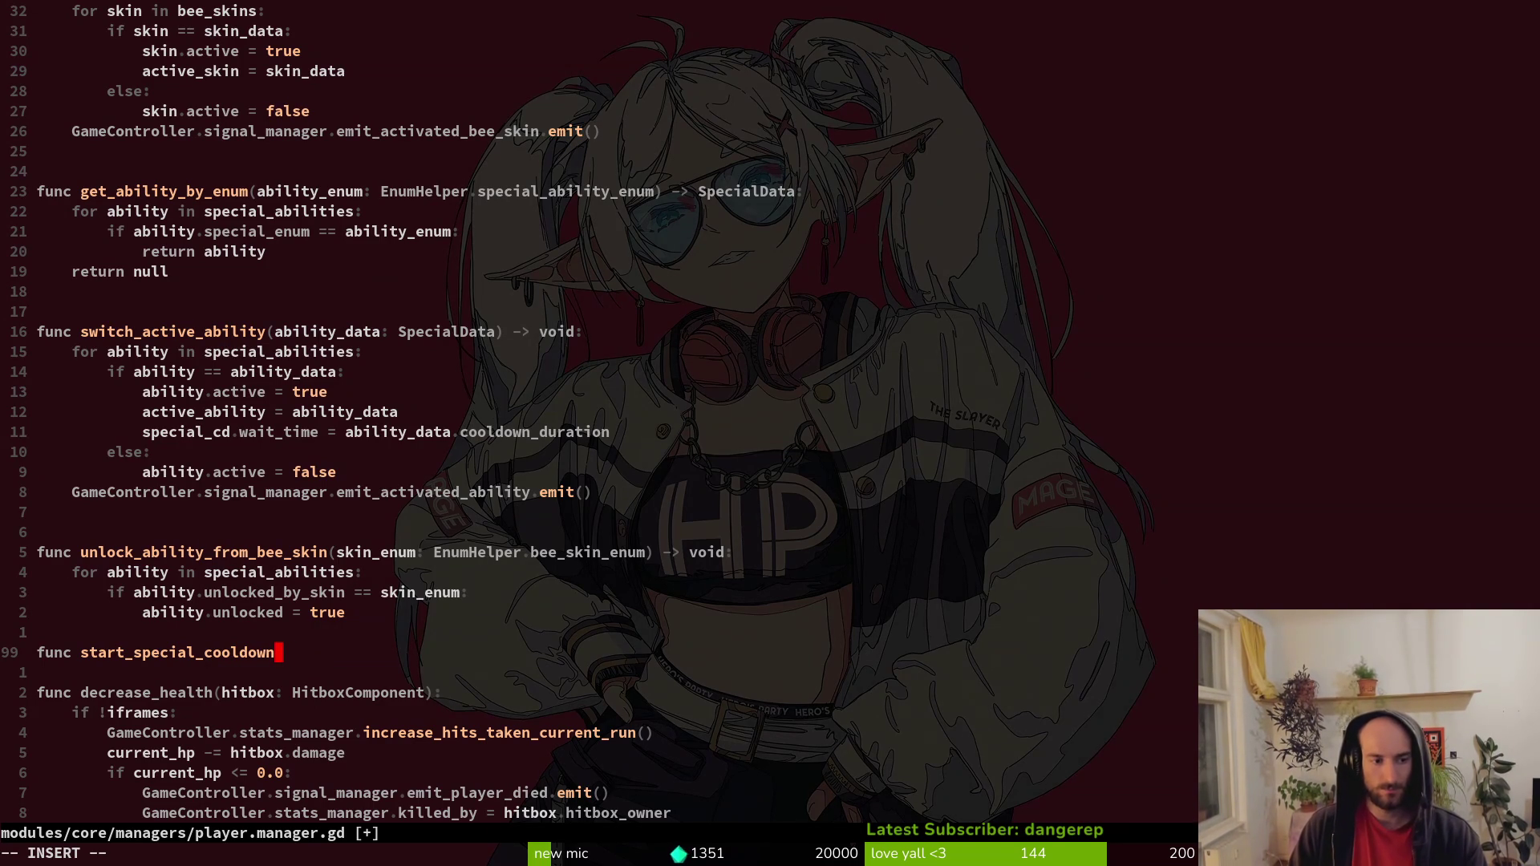
text(set_)
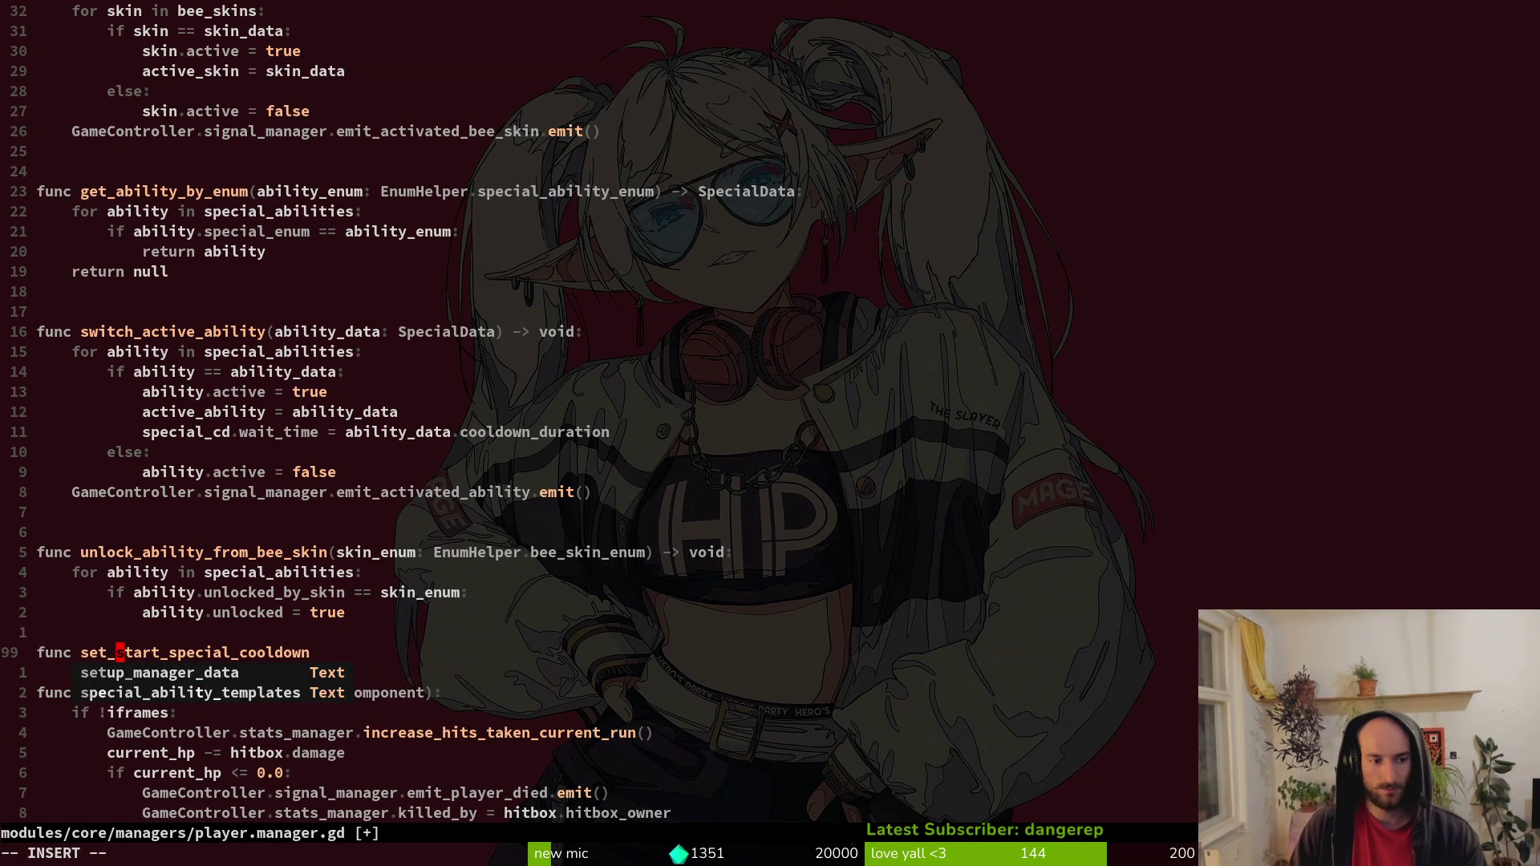
text(and_)
key(Escape)
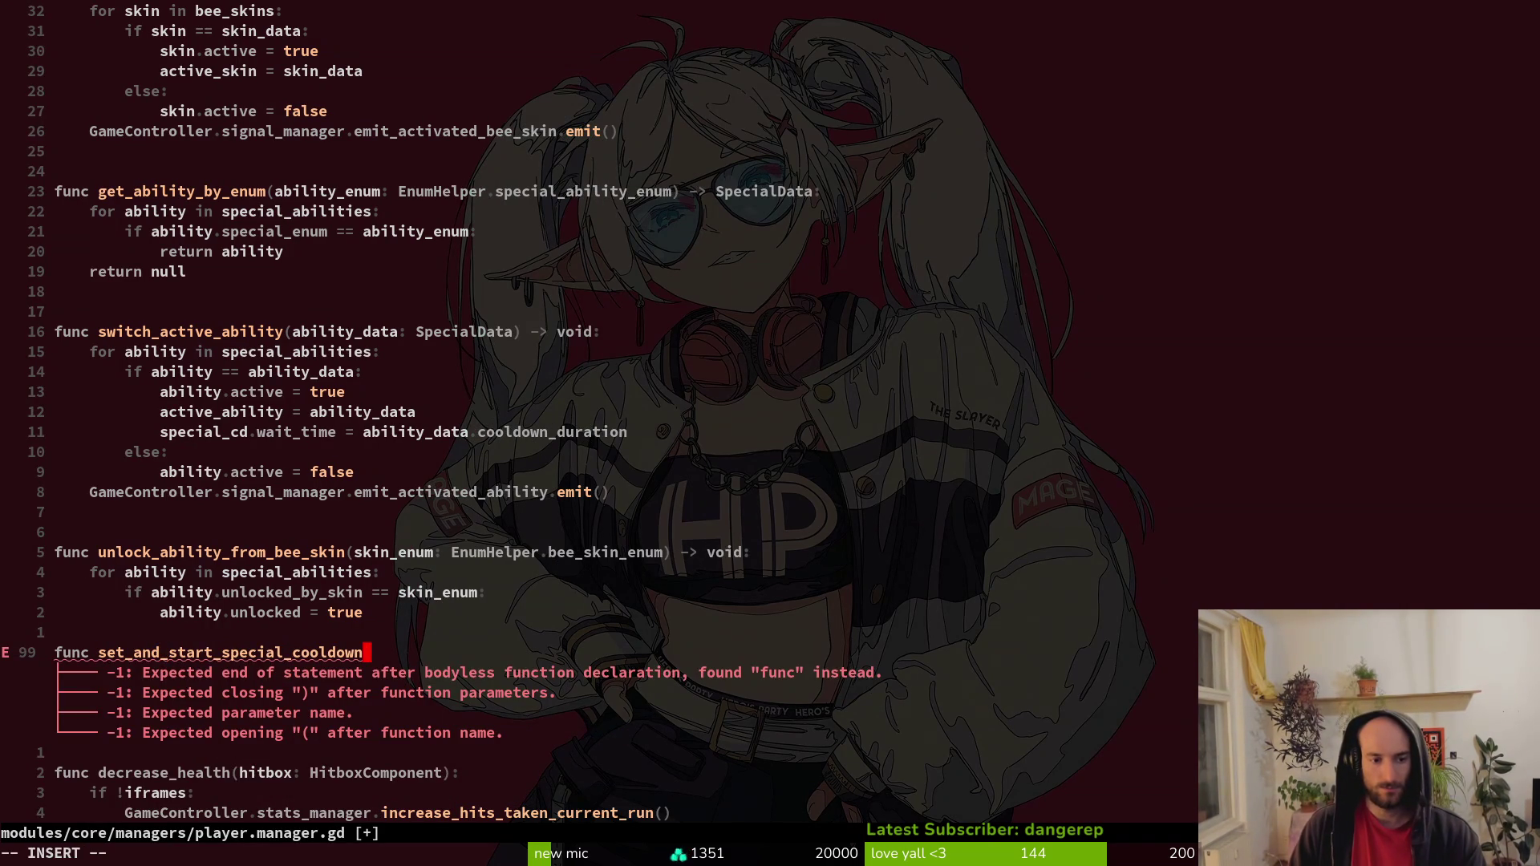
text(() -> void:)
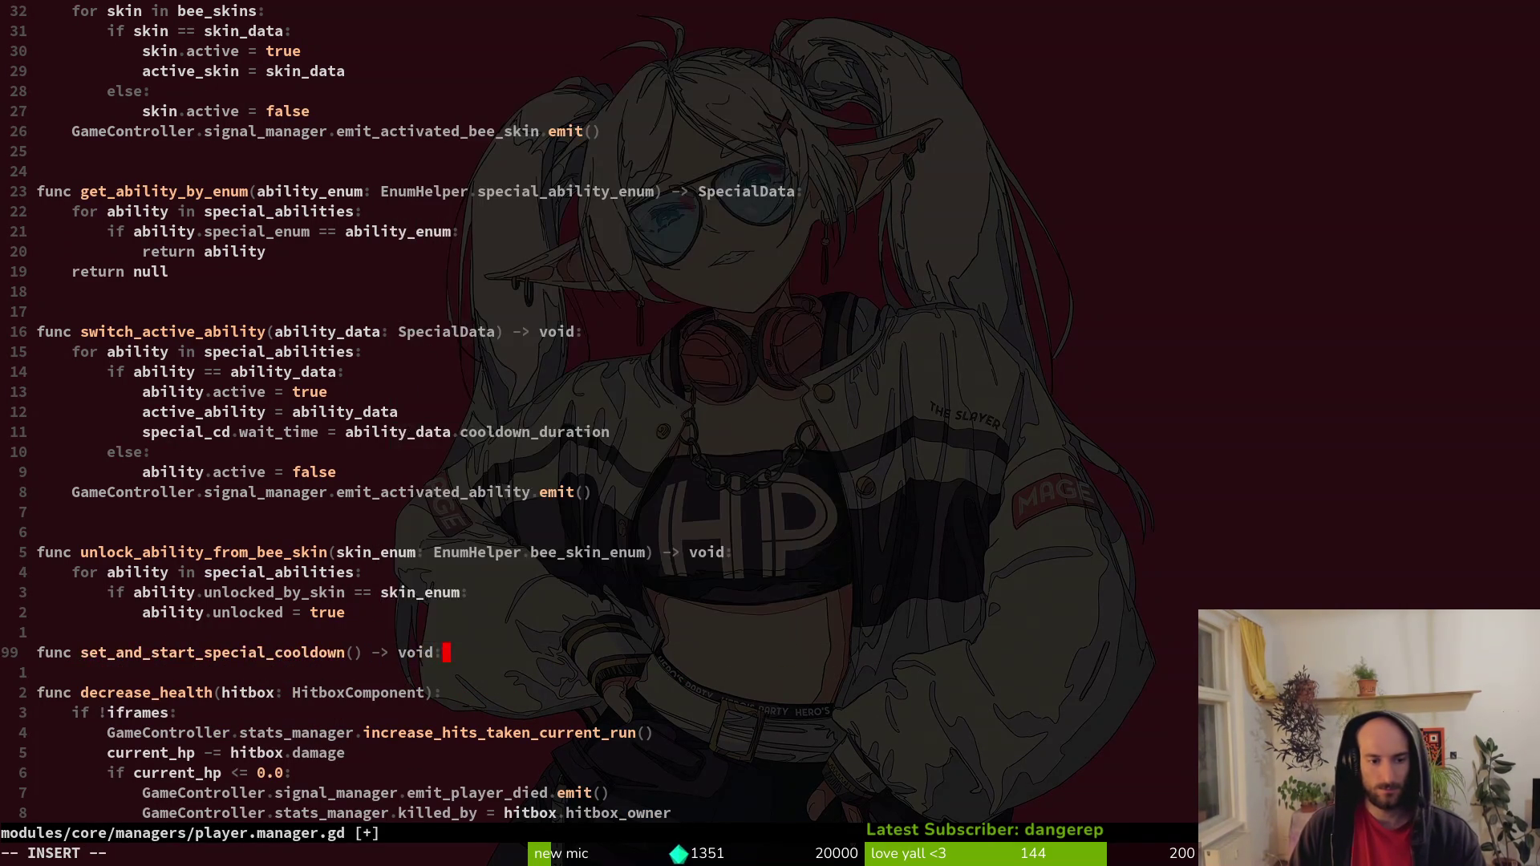
key(Return)
Add a blank line above the new function and return to poison_sting.gd.
key(Escape)
key(k)
key(O)
key(Escape)
key(j)
key(j)
key(ctrl+o)
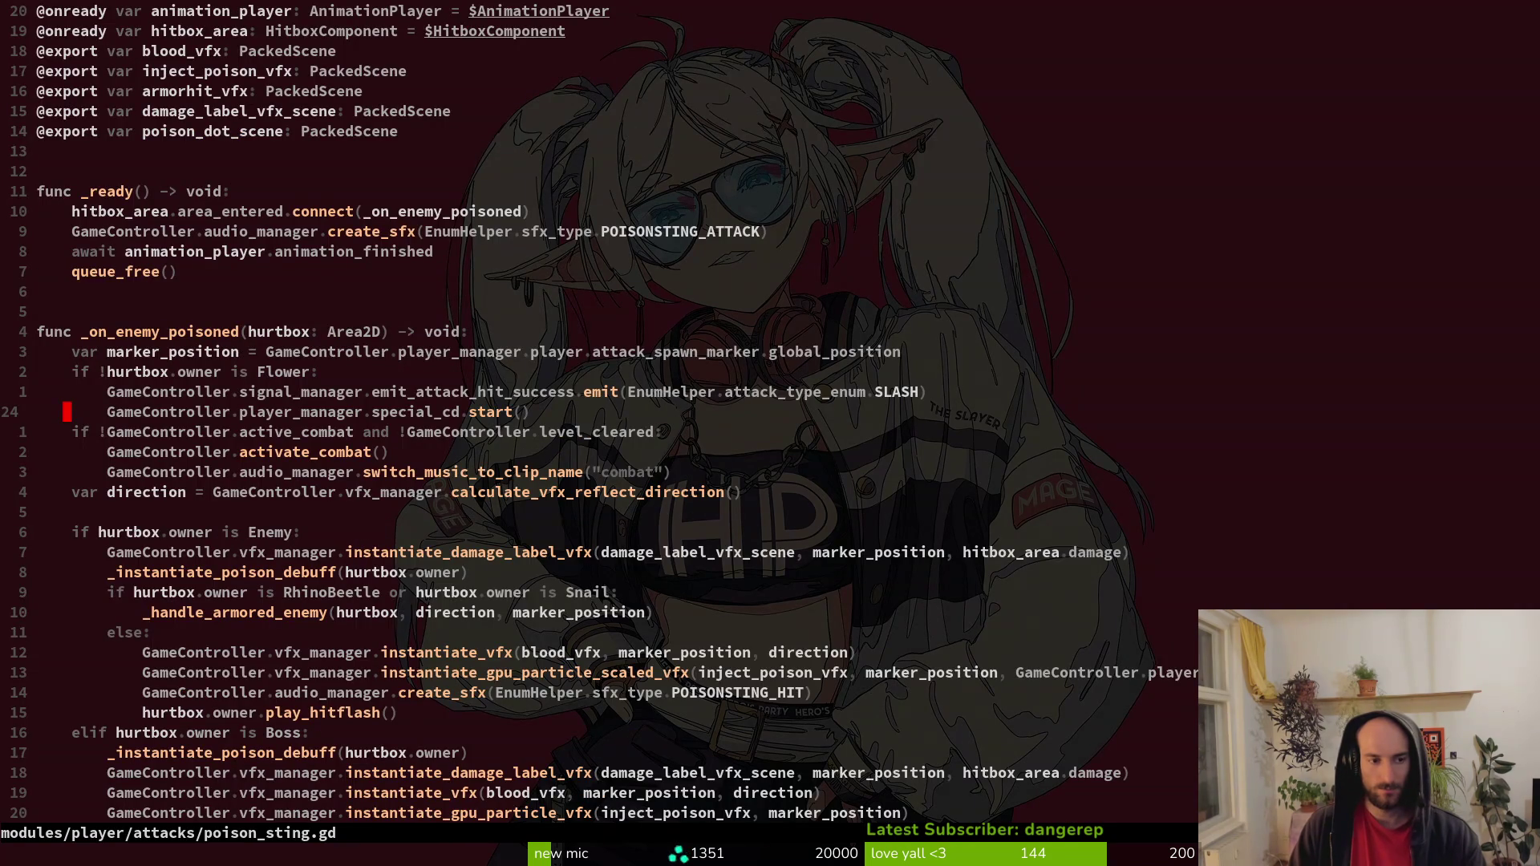
Discard a stray line and start replacing special_cd.start() on line 24, undoing a mistaken deletion.
text(o)
text(ameController.)
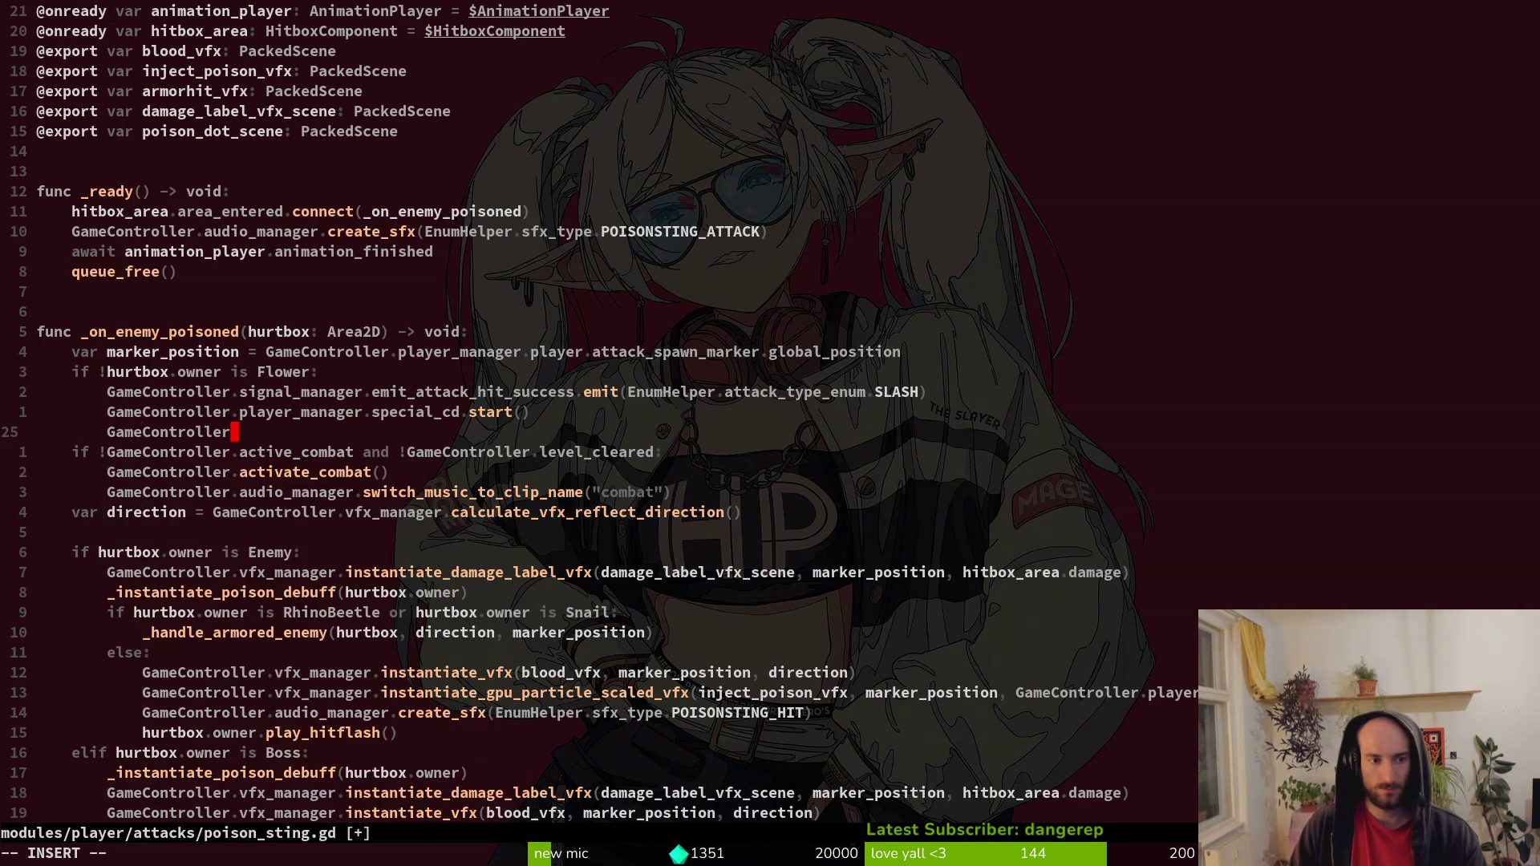
key(Escape)
key(u)
key(k)
key(w)
key(w)
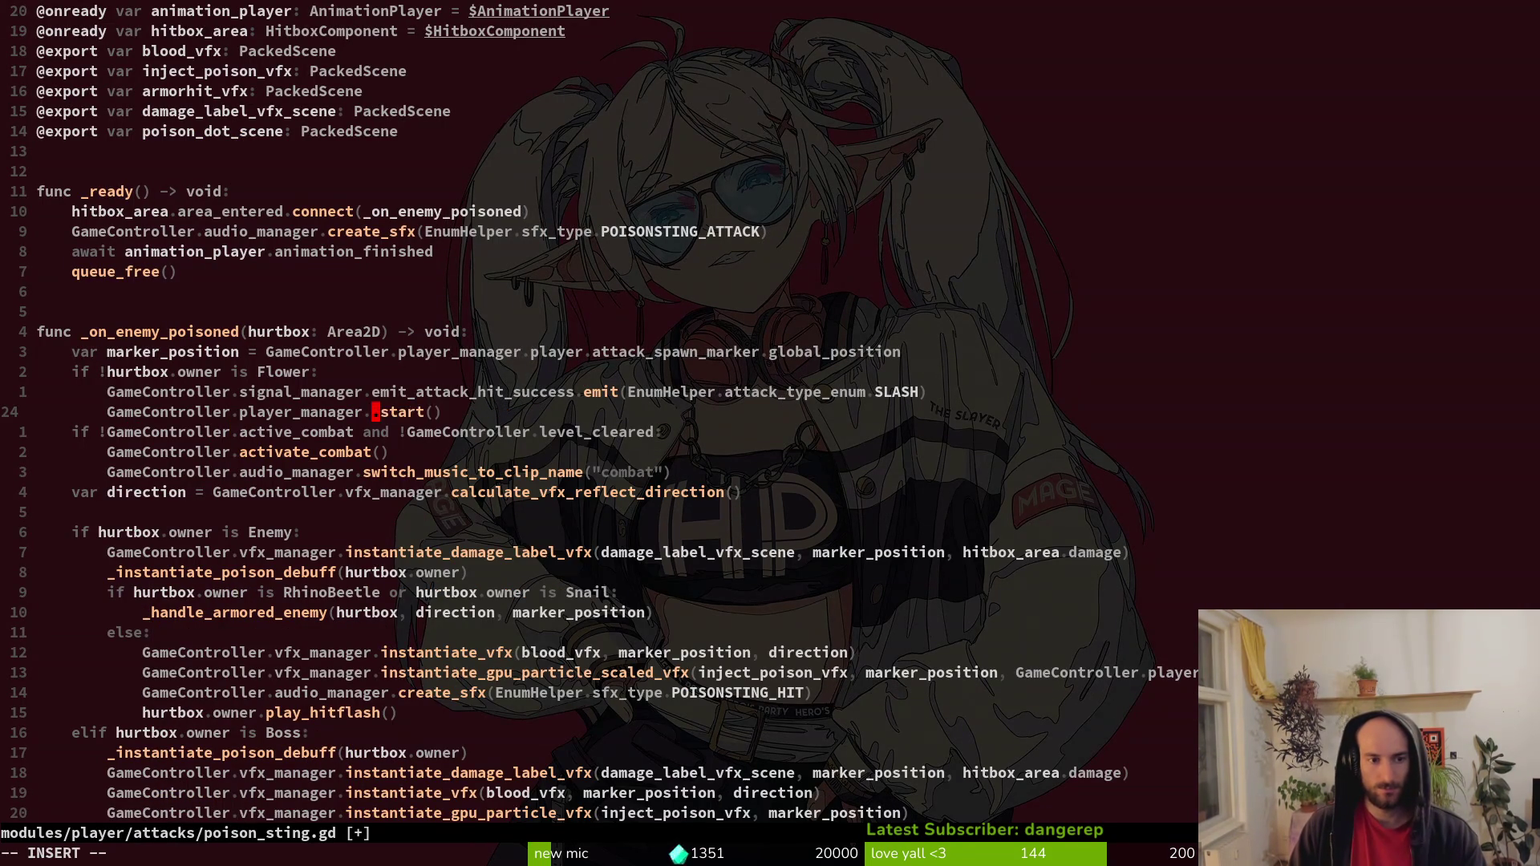
text(cwsetand)
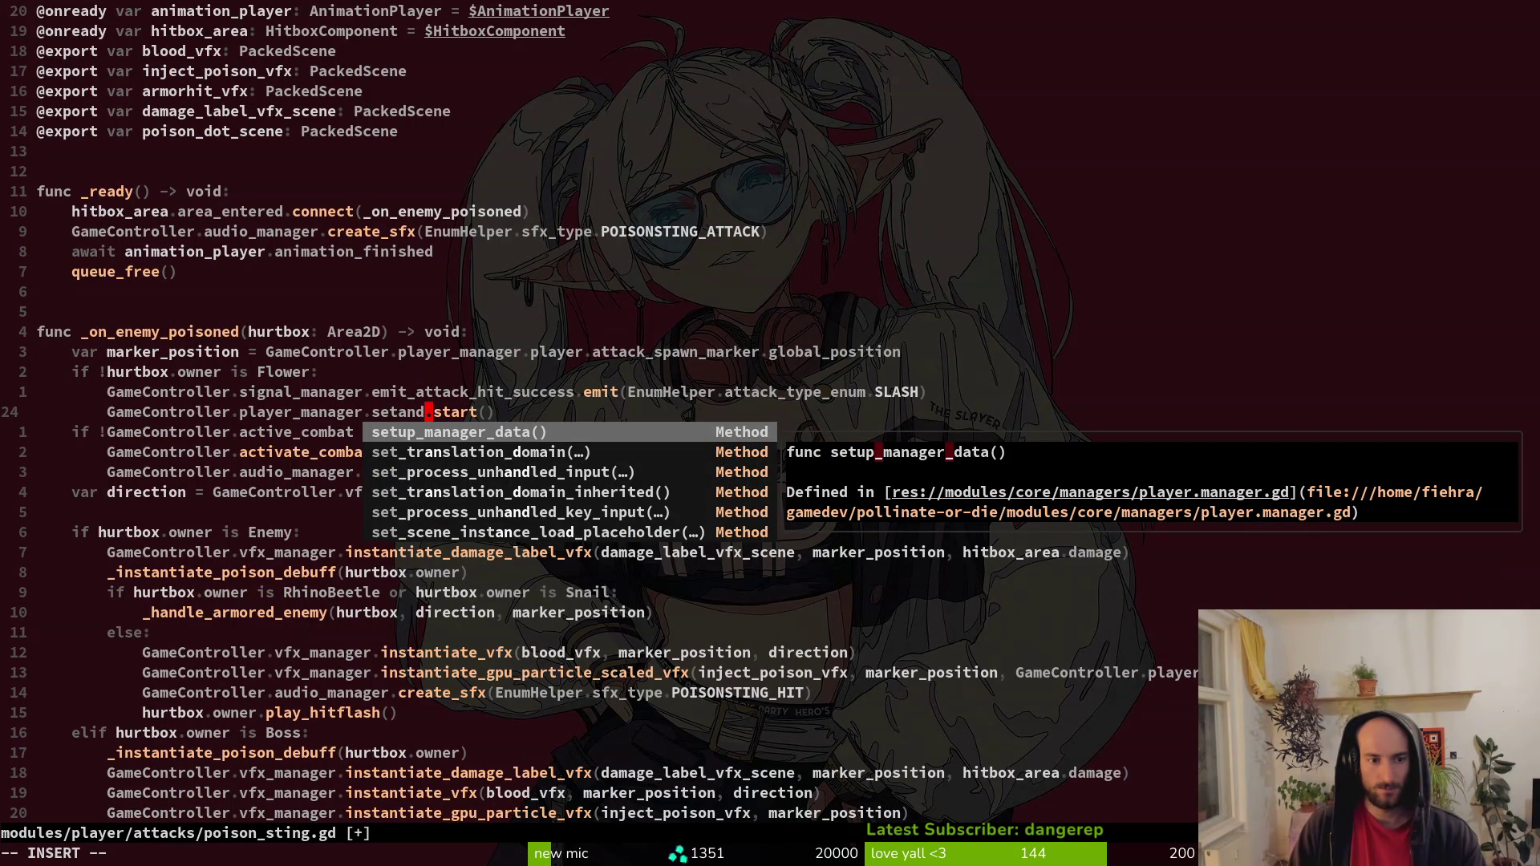
key(Escape)
key(alt+Tab)
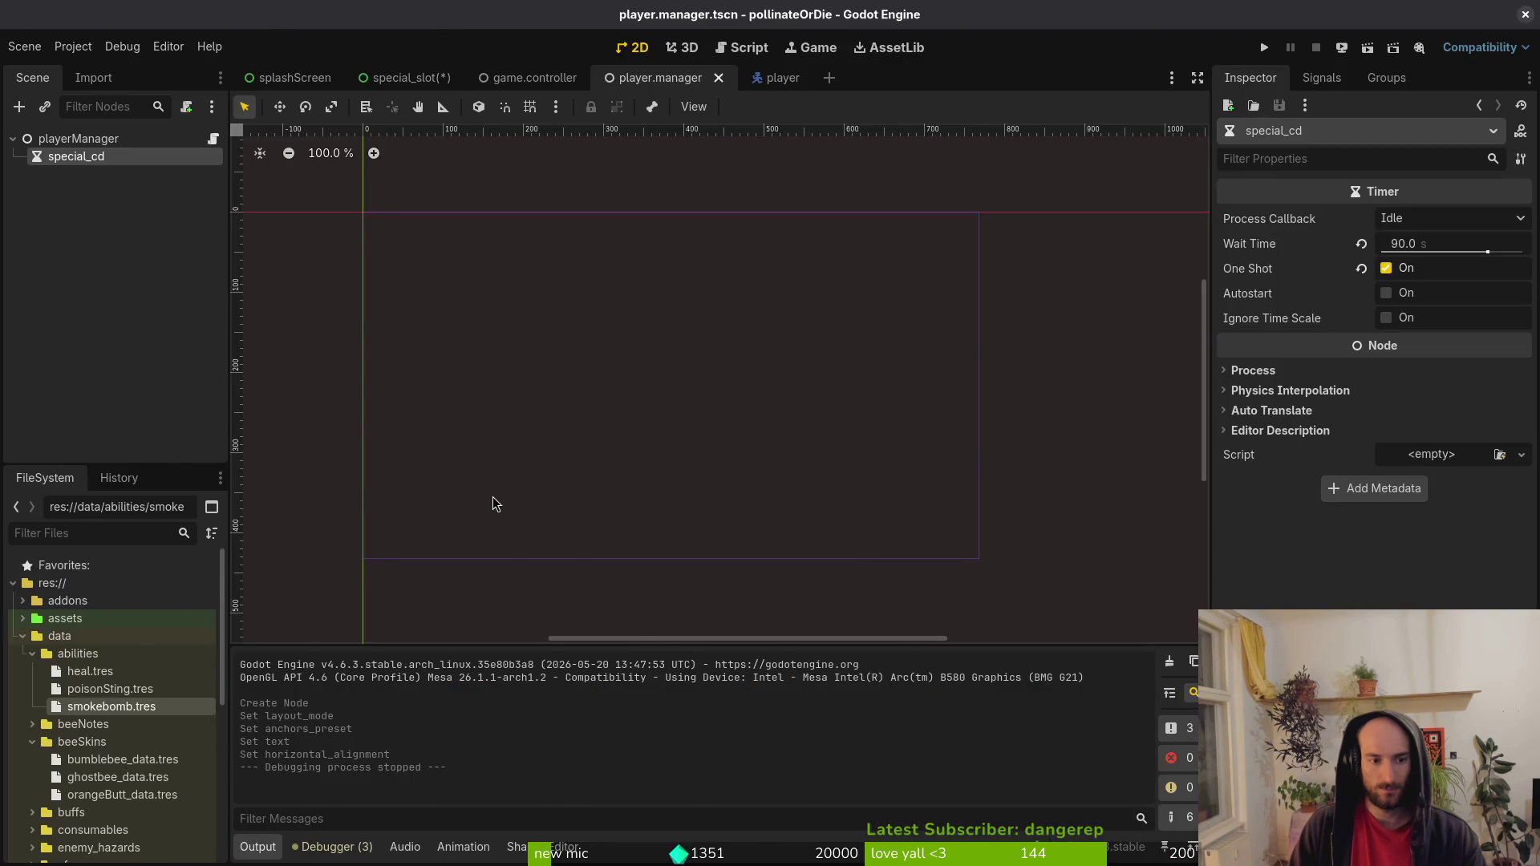
key(alt+Tab)
key(c)
key(t)
key(()
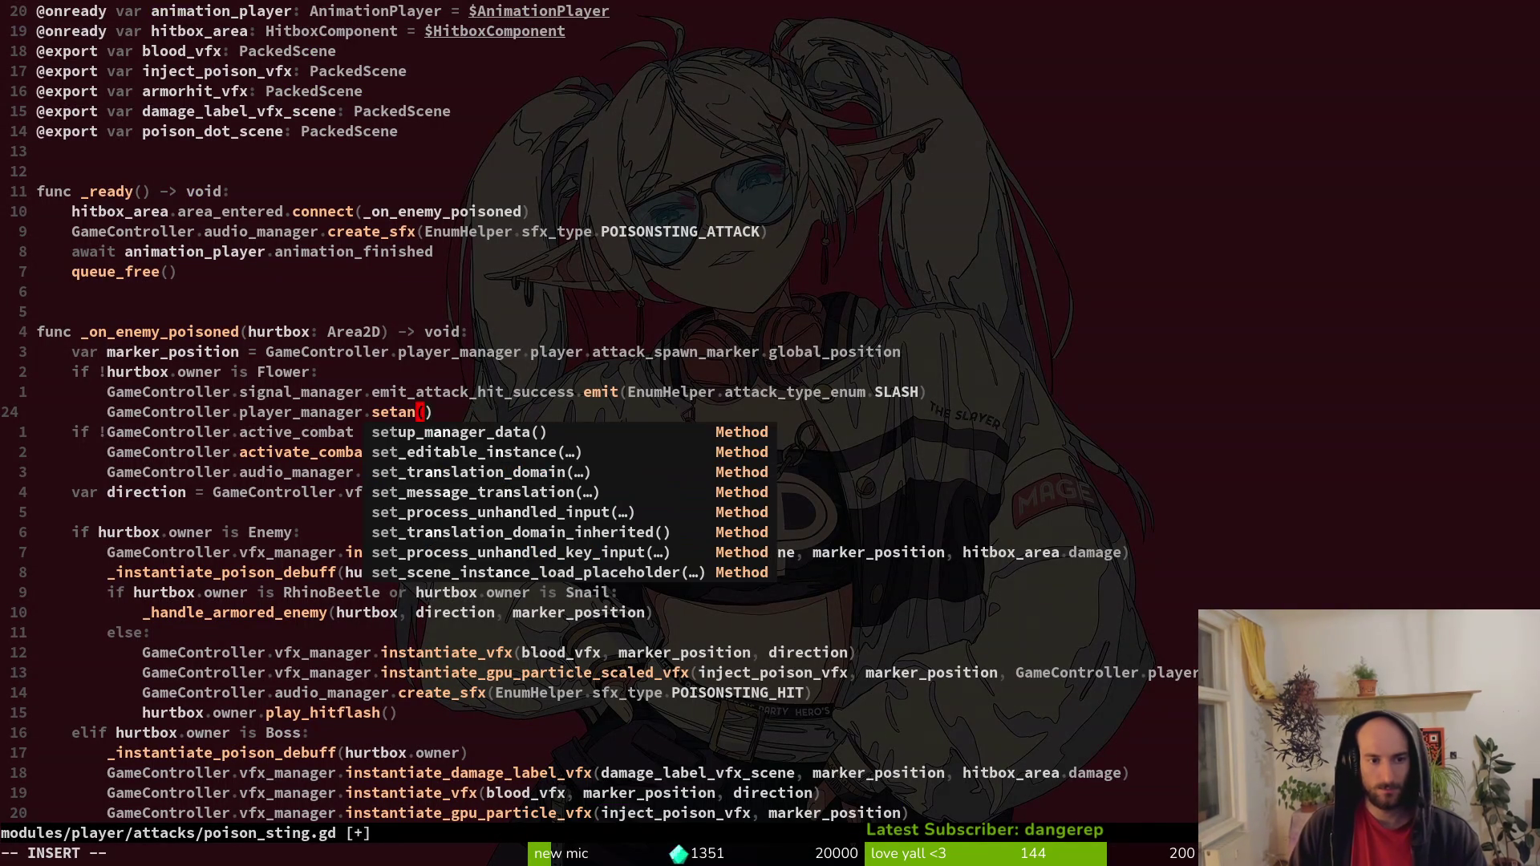
key(Escape)
key(u)
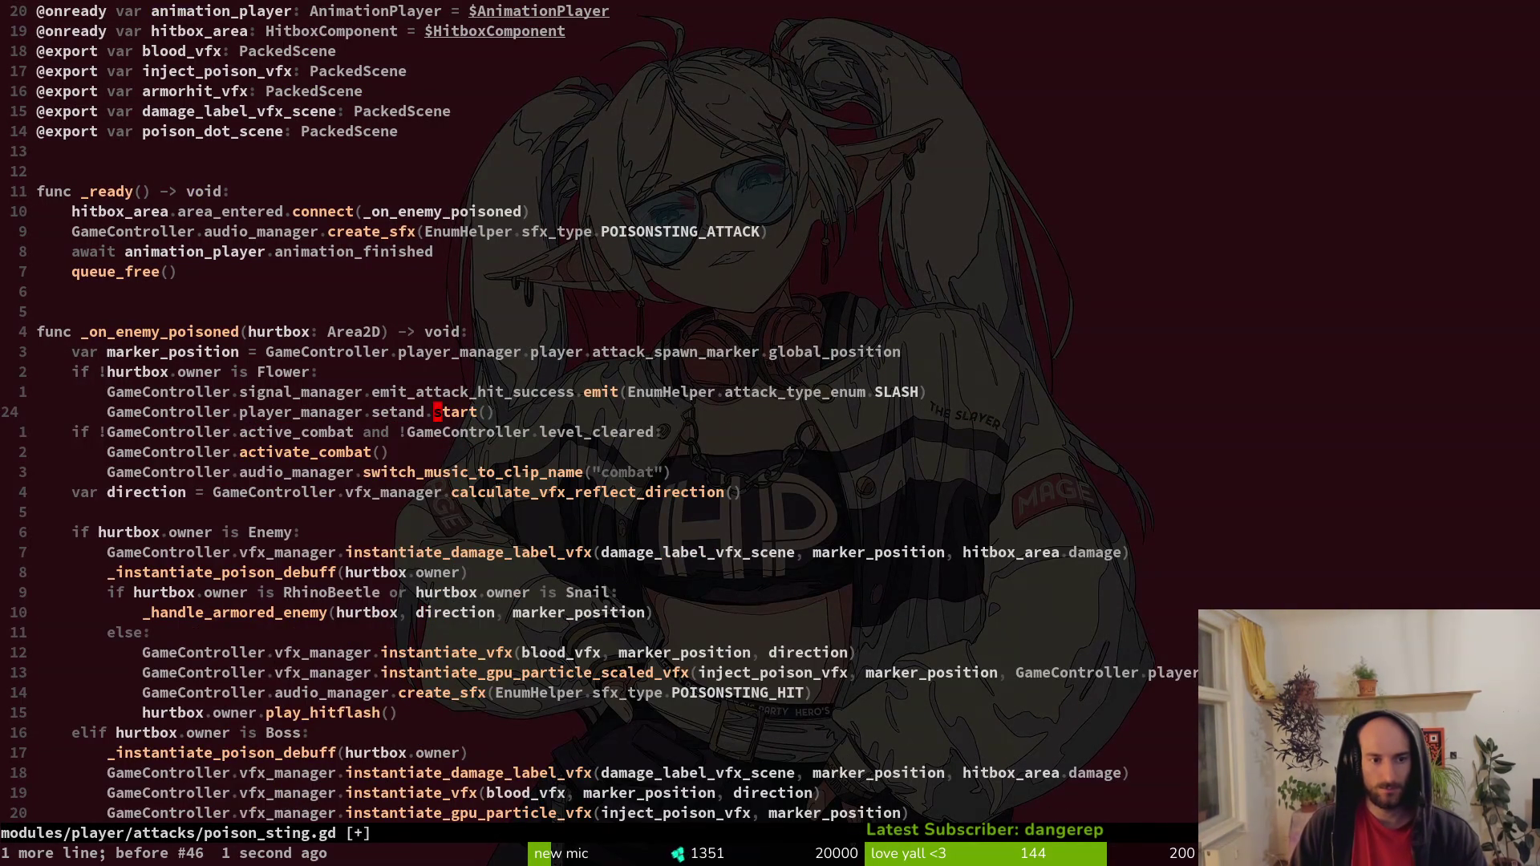
Rewrite the call as set_and_start_special_cooldown() and save poison_sting.gd.
key(h)
key(c)
key(t)
key(()
key(Escape)
text(bD)
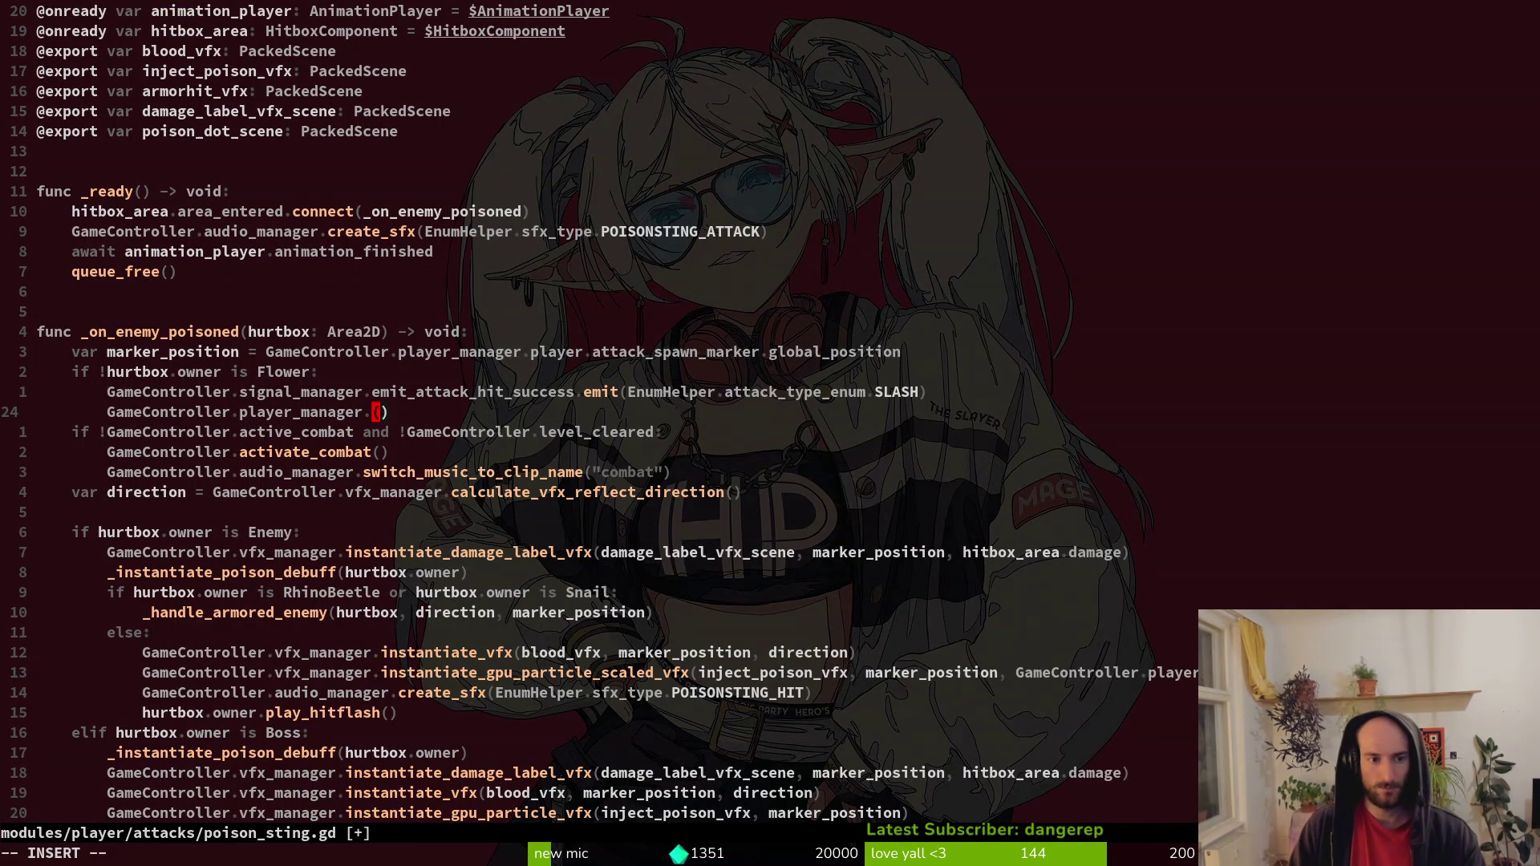
text(seta)
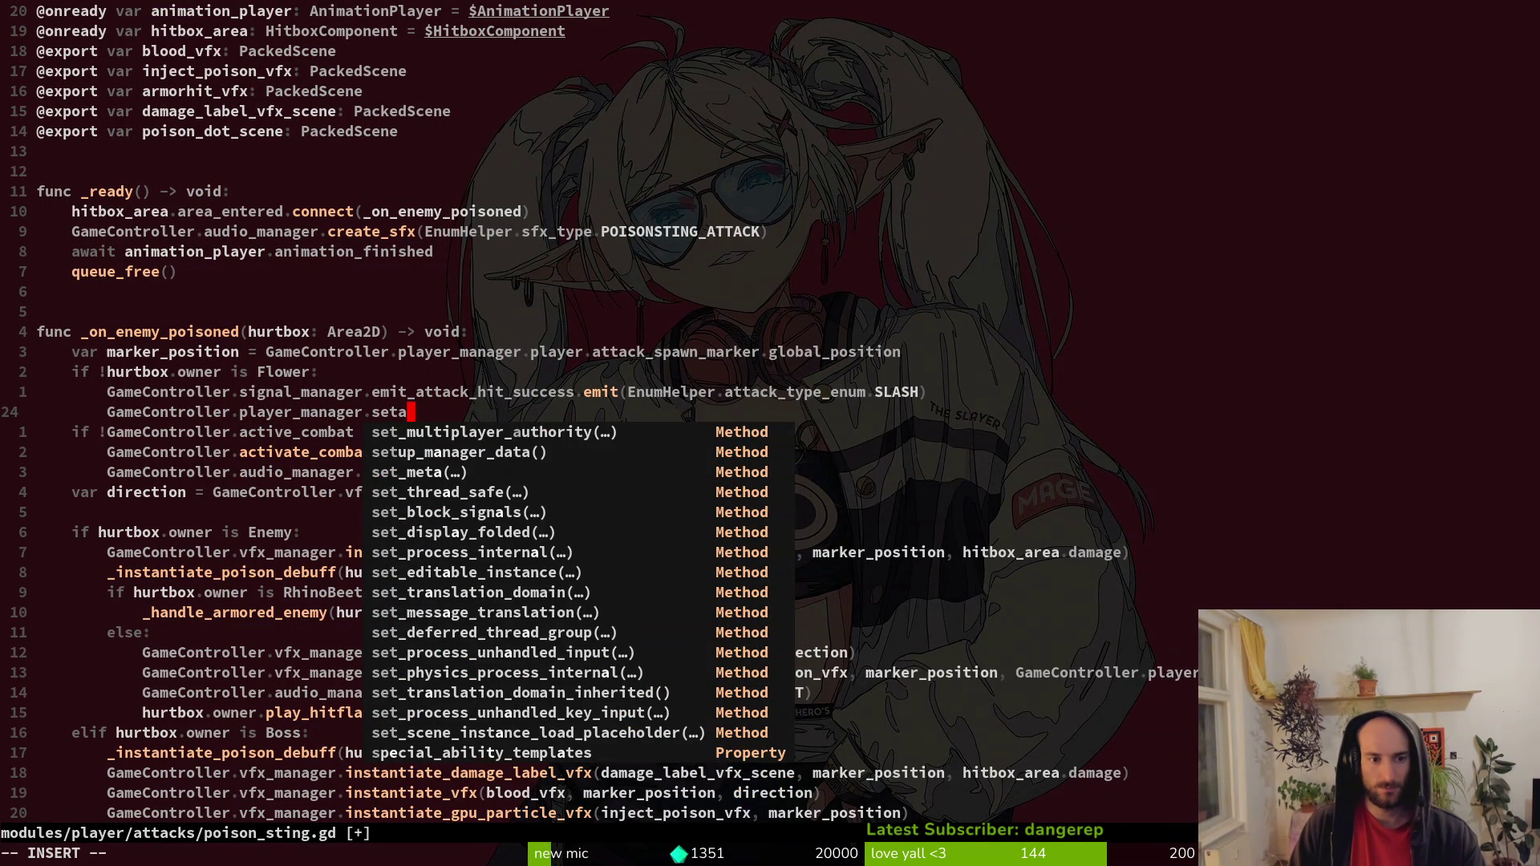
text(ndsta)
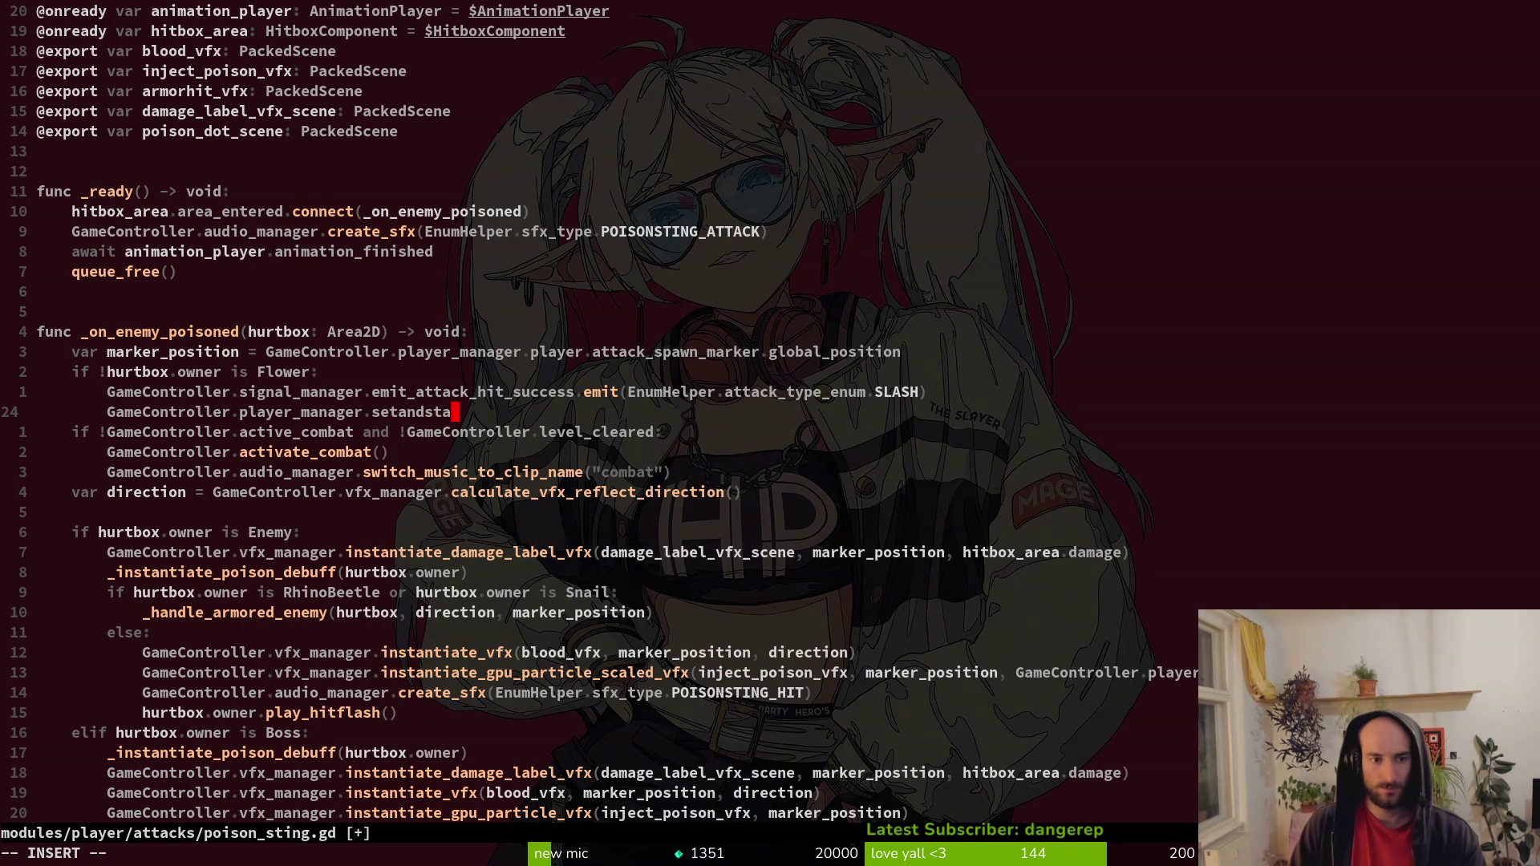
key(Escape)
text(:w)
key(Return)
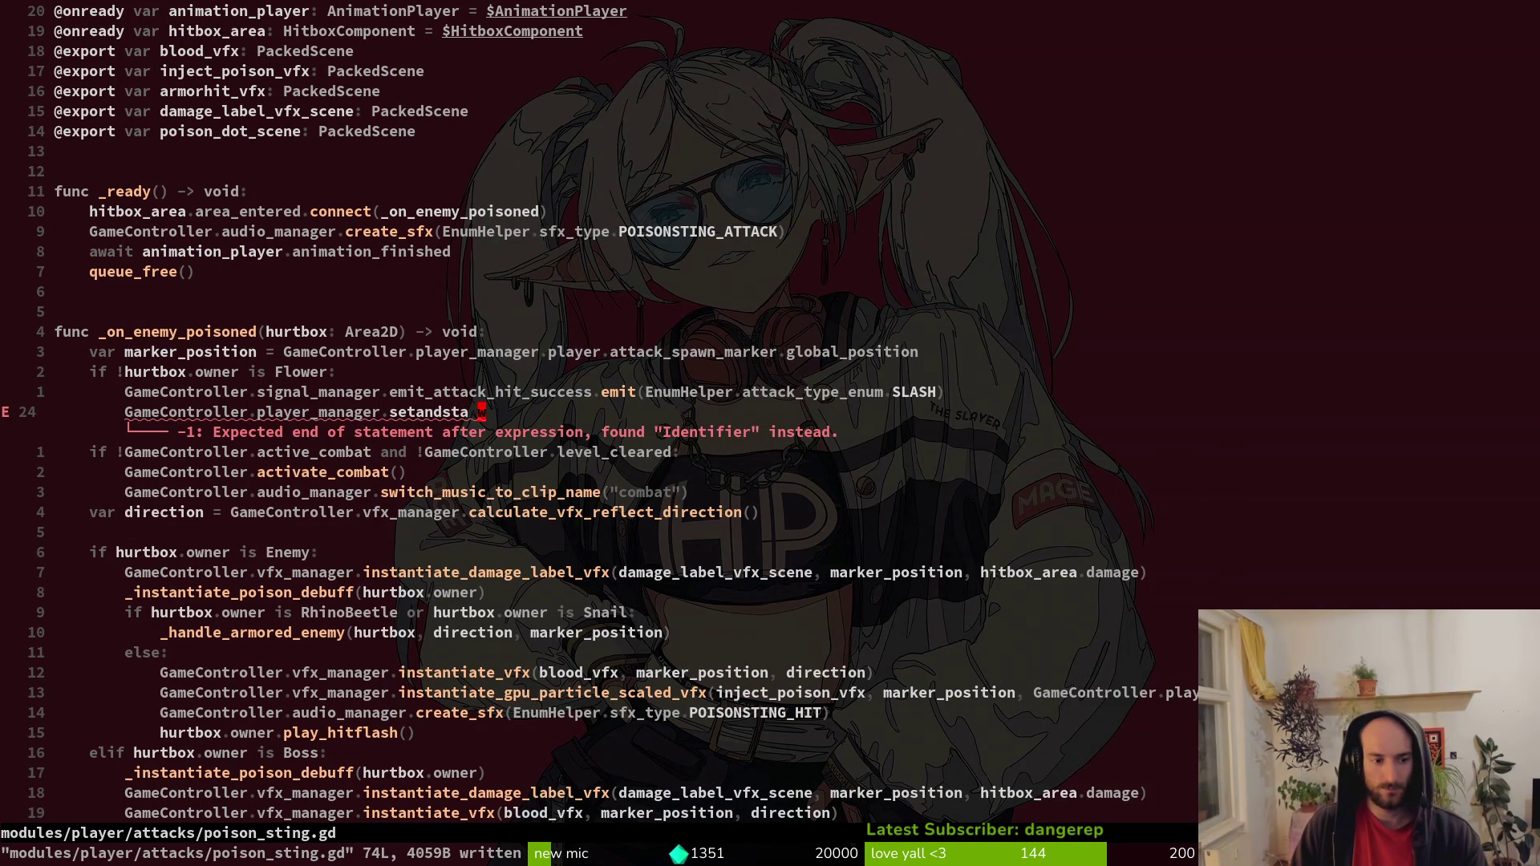
Give set_and_start_special_cooldown a pass body in player.manager.gd and save it.
key(ctrl+6)
text(:w)
key(Return)
text(Spass)
key(Escape)
text(:w)
key(Return)
Complete the set_and_start_special_cooldown call in poison_sting.gd, save, and jump to its definition.
key(ctrl+6)
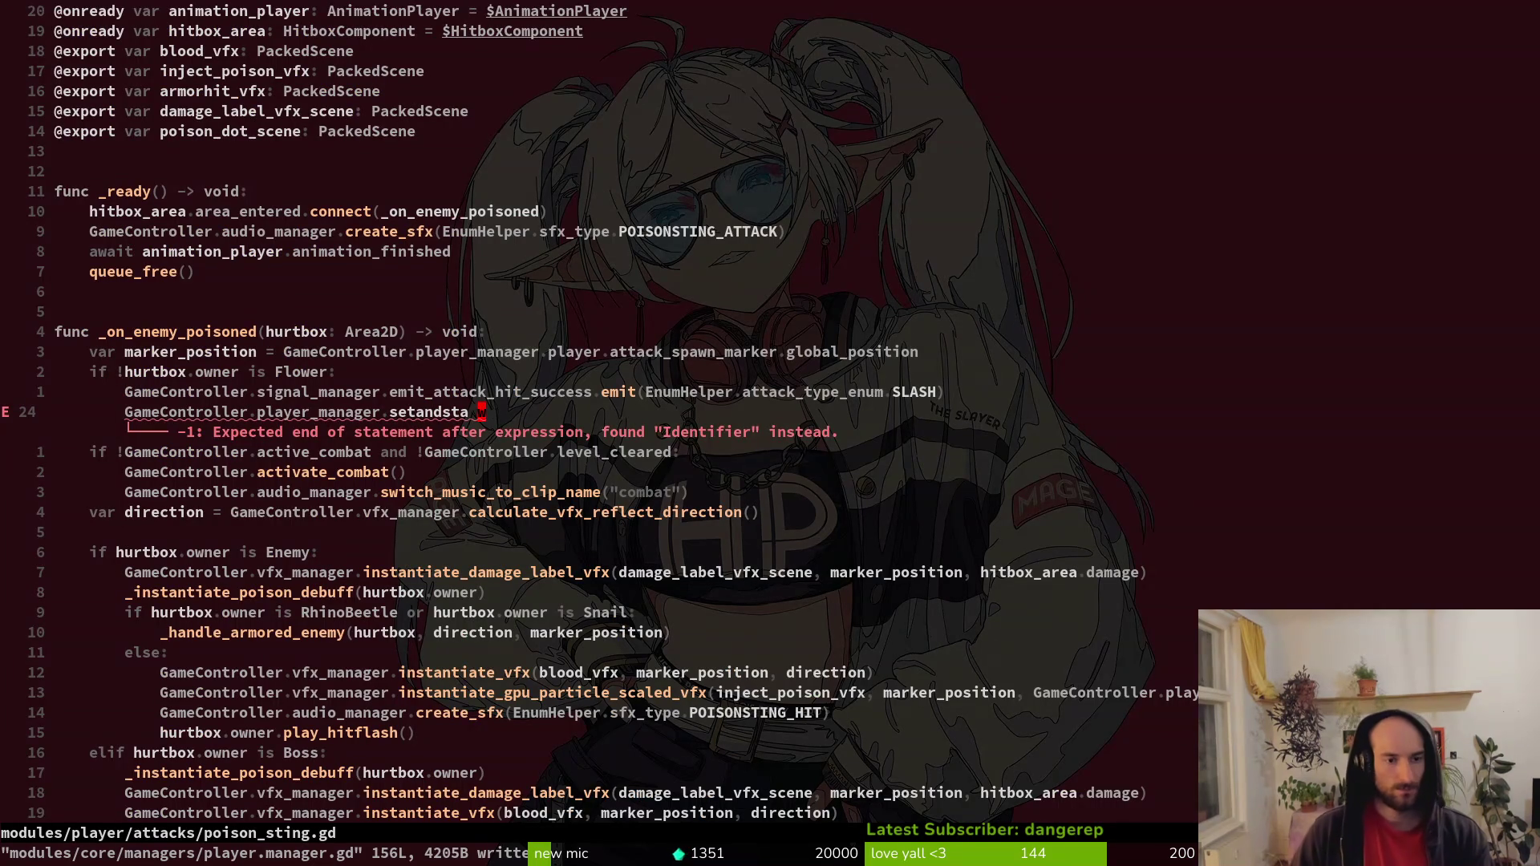
text(u)
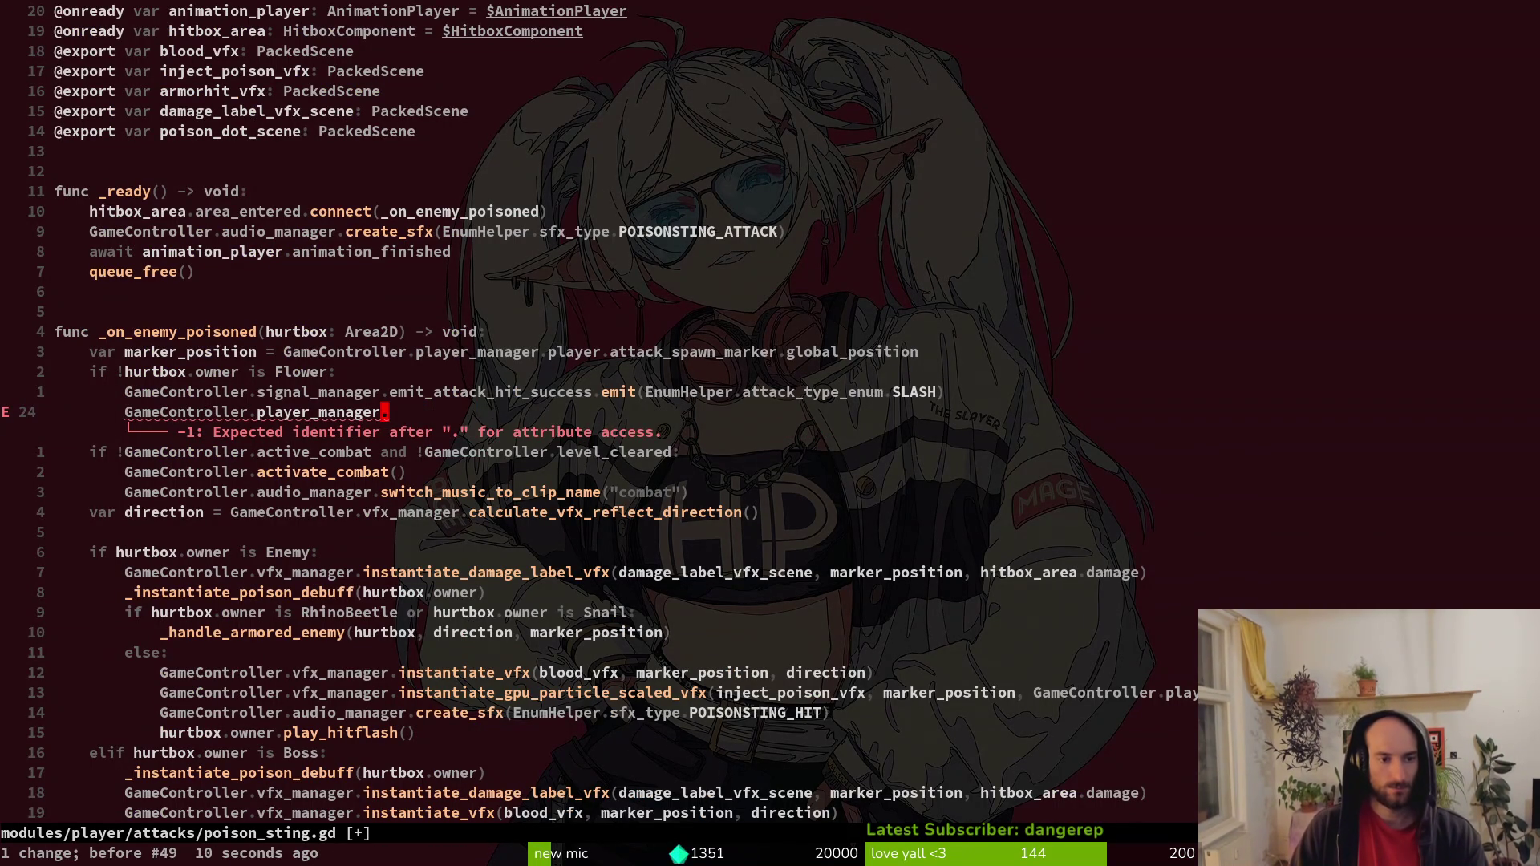
text(aset)
key(Return)
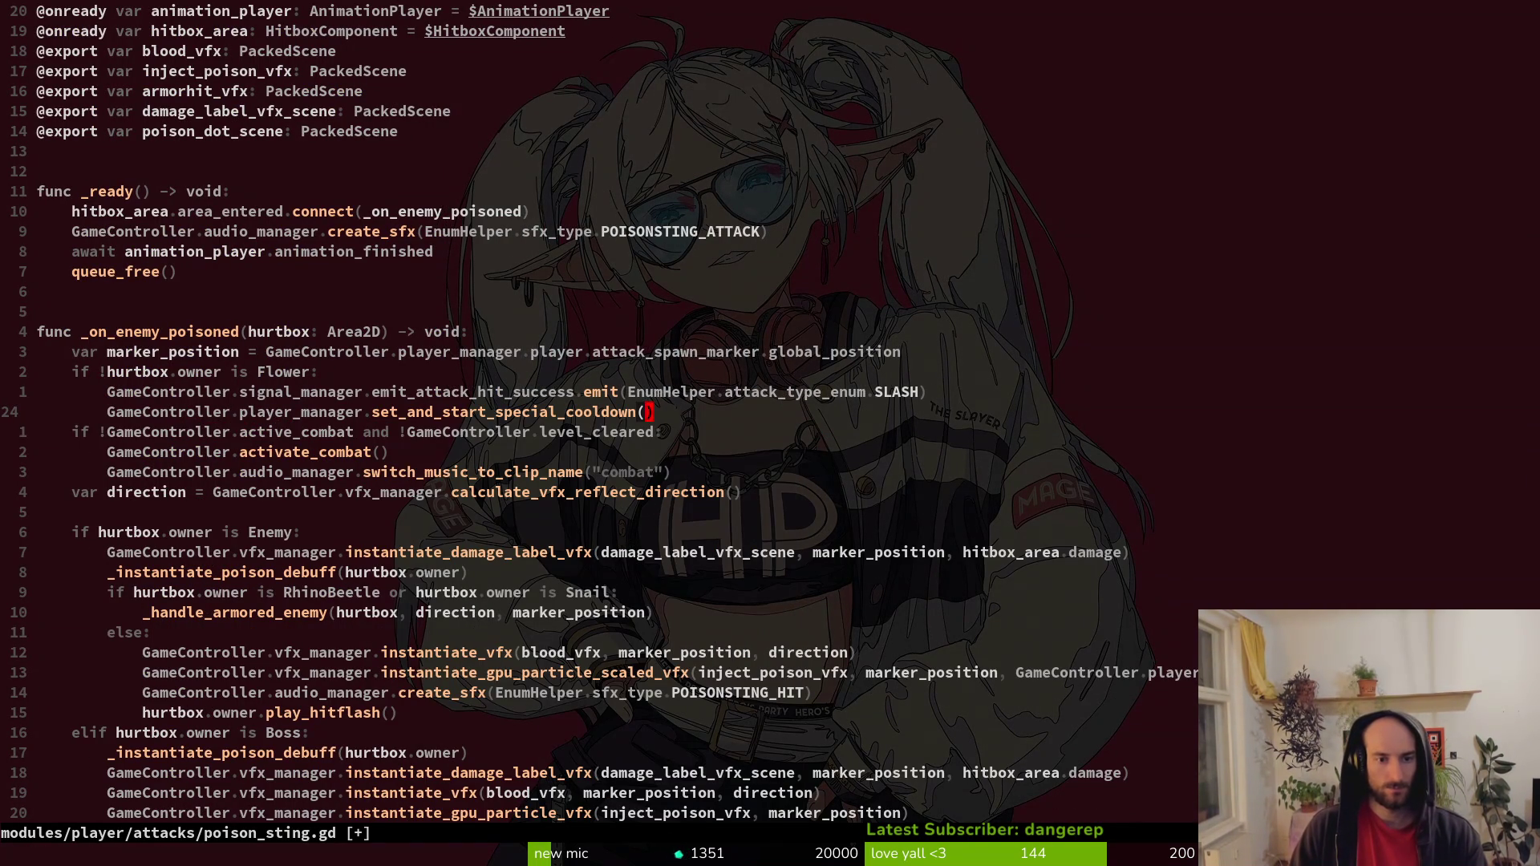
text(:w)
key(Return)
key(g)
key(d)
key(ctrl+shift+v)
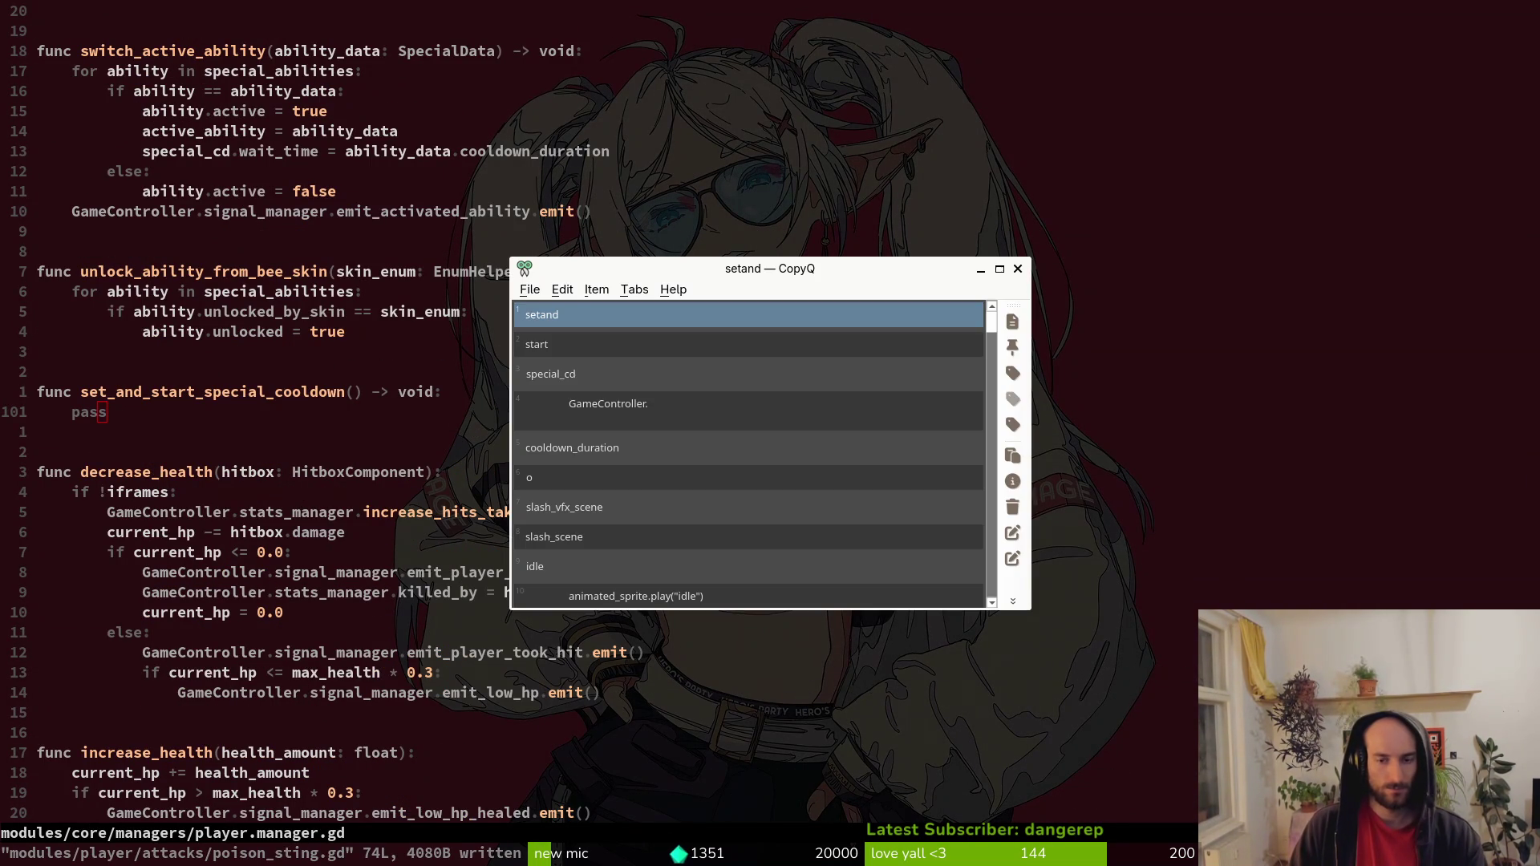
Restore the set_and_start_special_cooldown() call on line 24 and save poison_sting.gd.
key(Return)
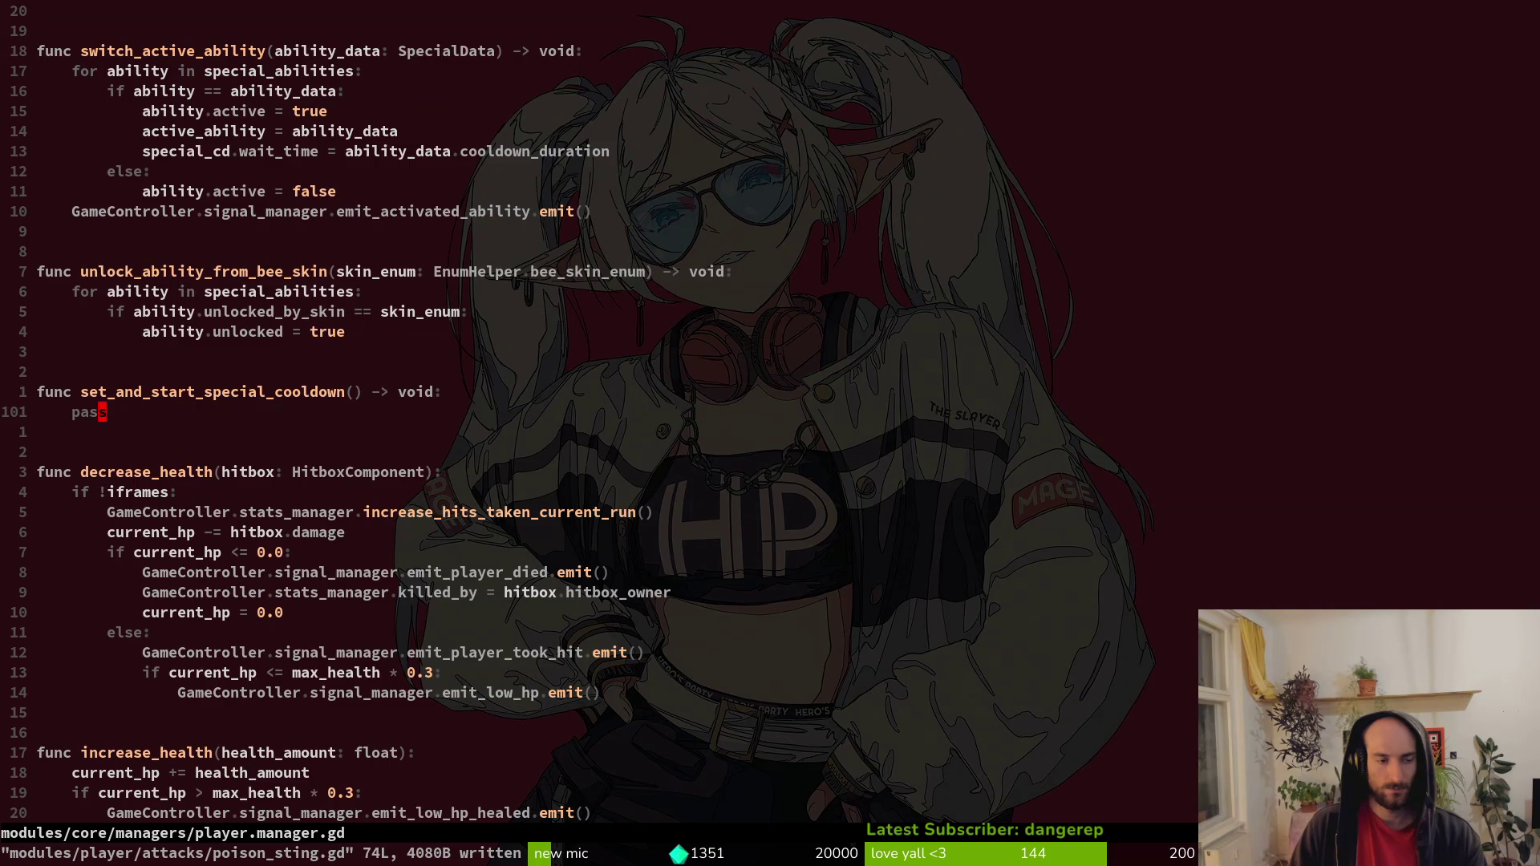
key(ctrl+6)
key(u)
key(u)
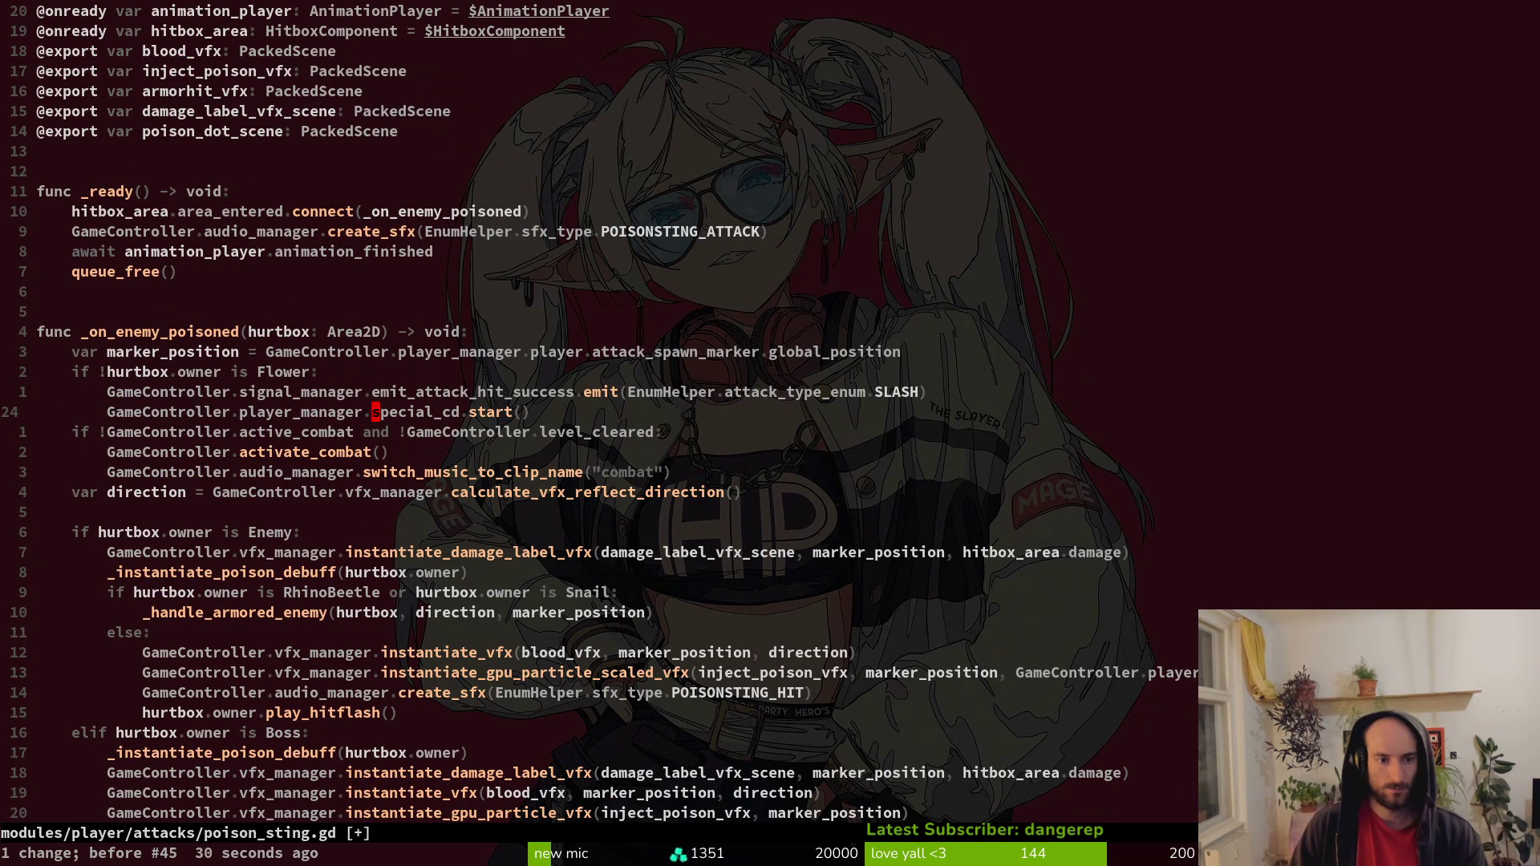
key(shift+v)
key(Escape)
key(ctrl+r)
key(ctrl+r)
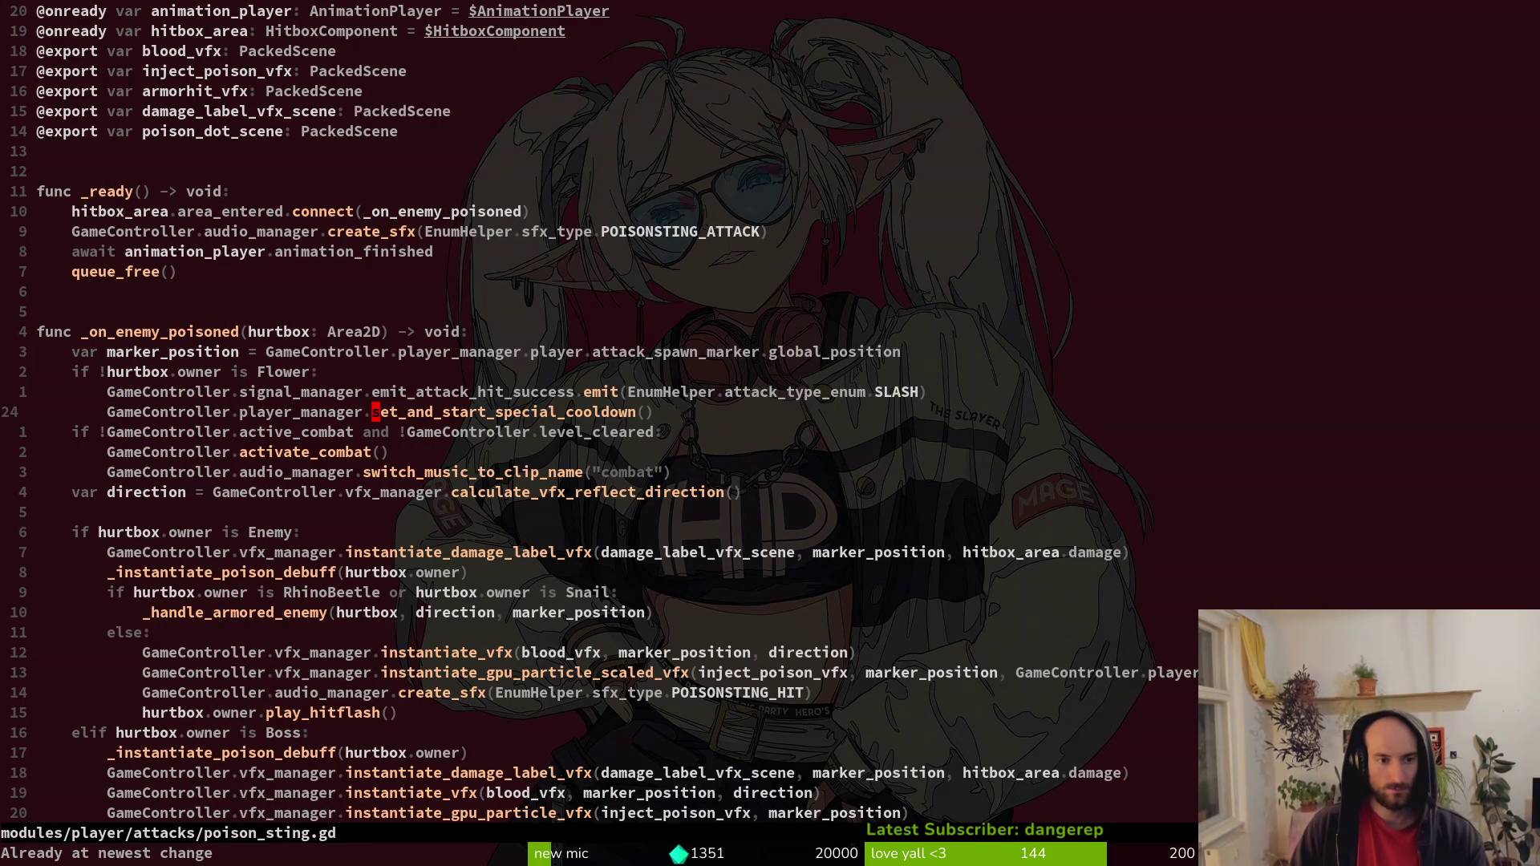
text(:w)
key(Return)
Remove the pass placeholder from set_and_start_special_cooldown in player.manager.gd.
key(ctrl+6)
key(k)
key(d)
key(d)
key(O)
text(ameController.)
key(BackSpace)
key(BackSpace)
key(BackSpace)
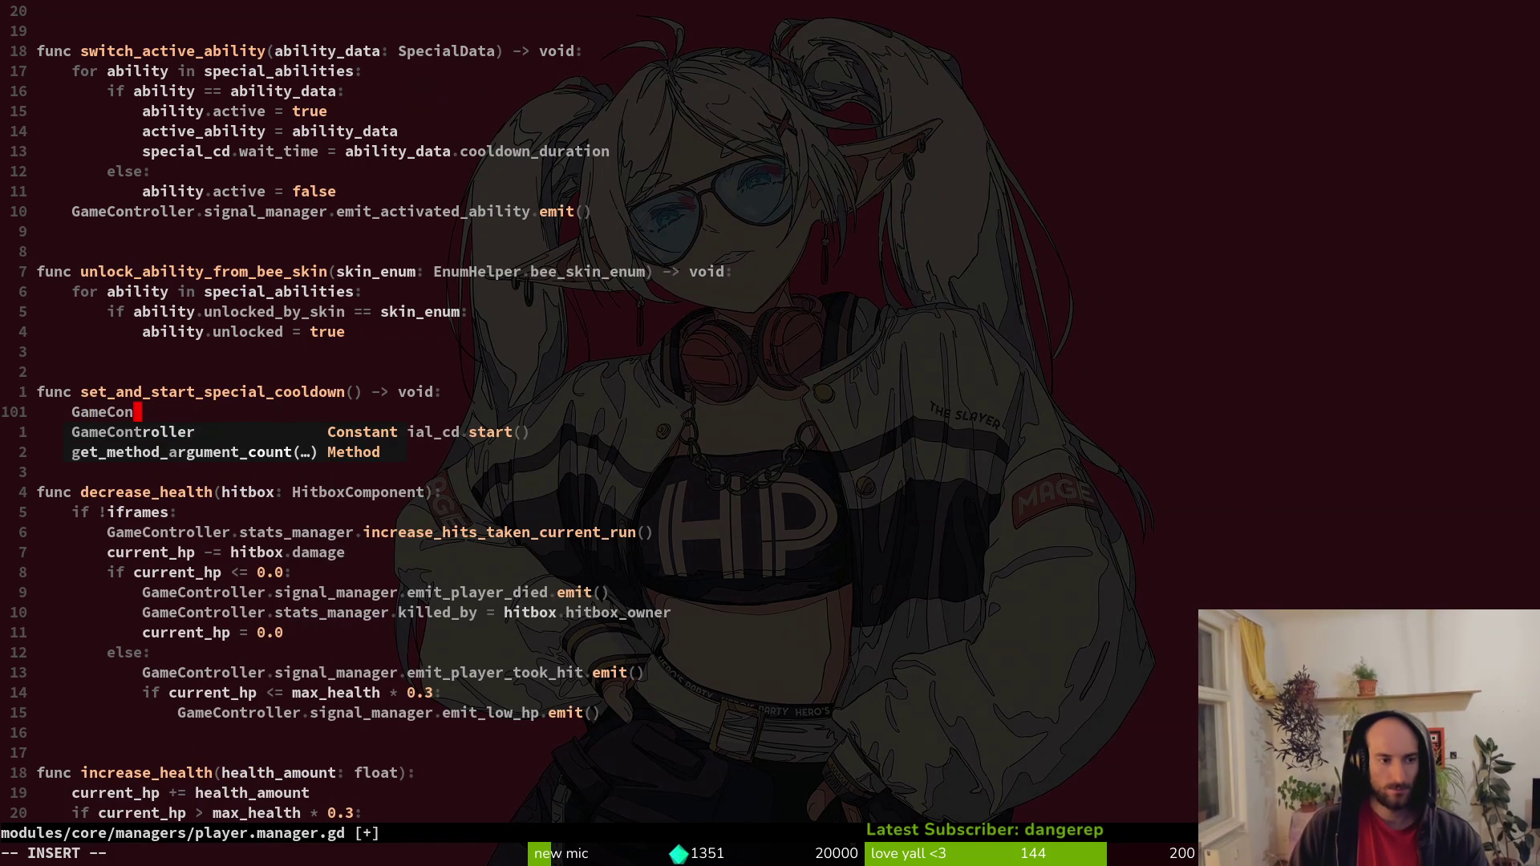
key(BackSpace)
key(BackSpace)
key(BackSpace)
Write special_cd.wait_time = active_ability.cooldown_duration as the function's first line.
text(spe)
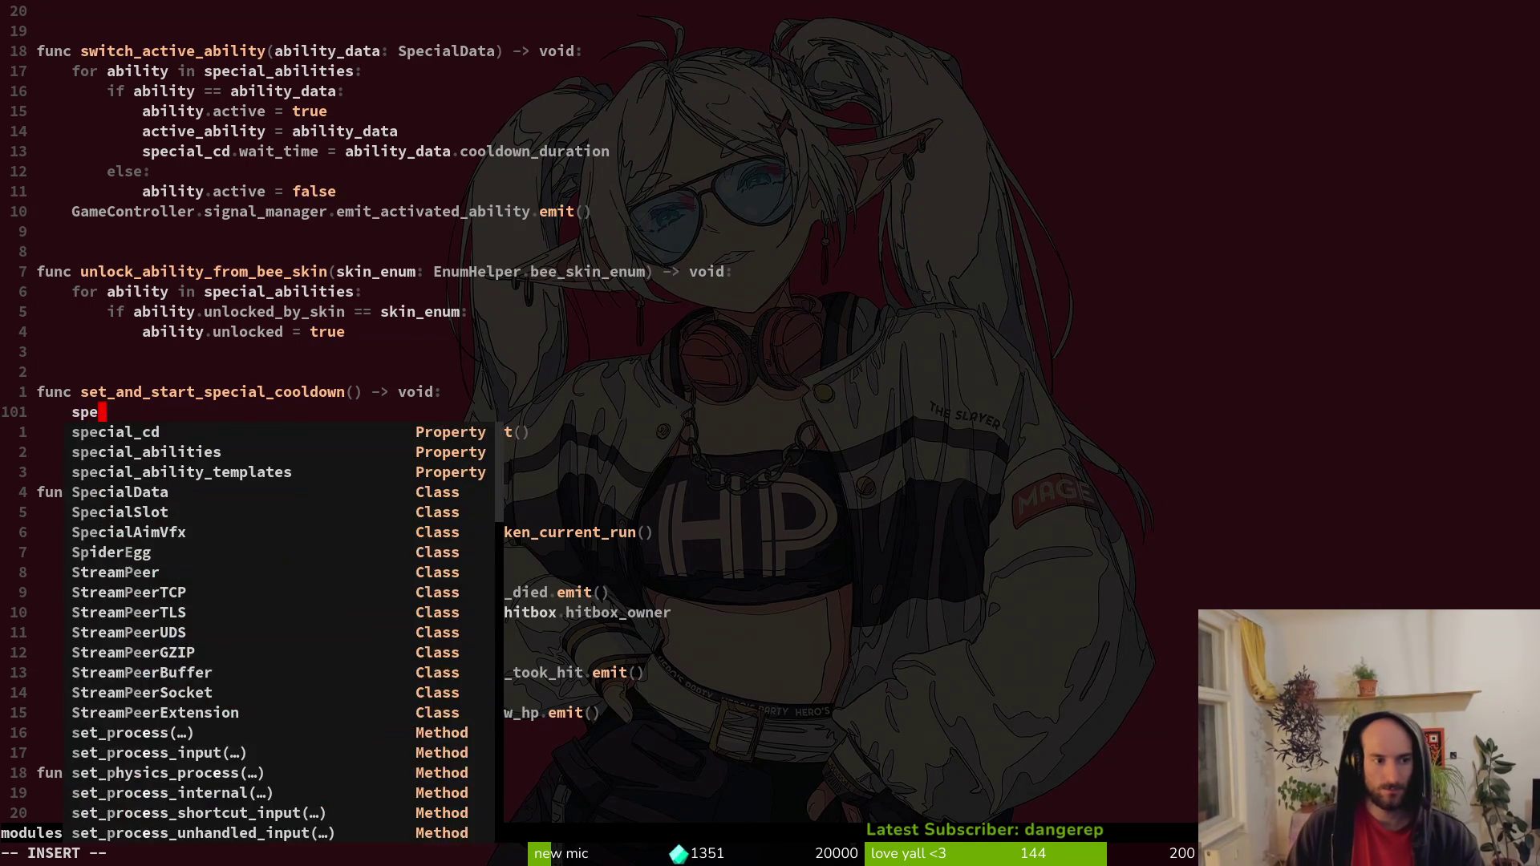
text(cial_cd.wait_time = )
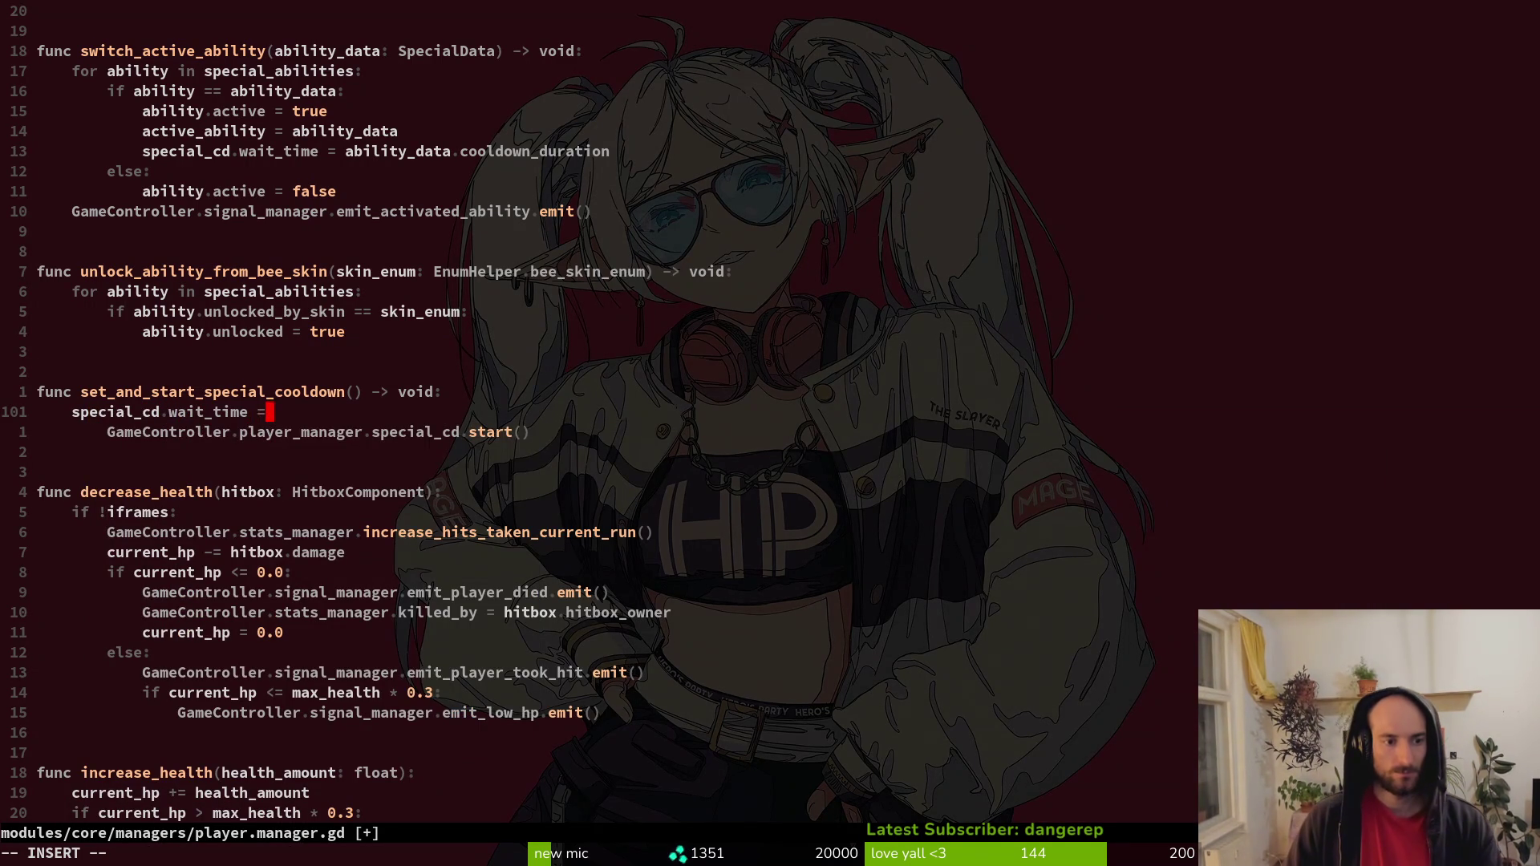
text(act)
key(Tab)
key(Tab)
key(Return)
text(.)
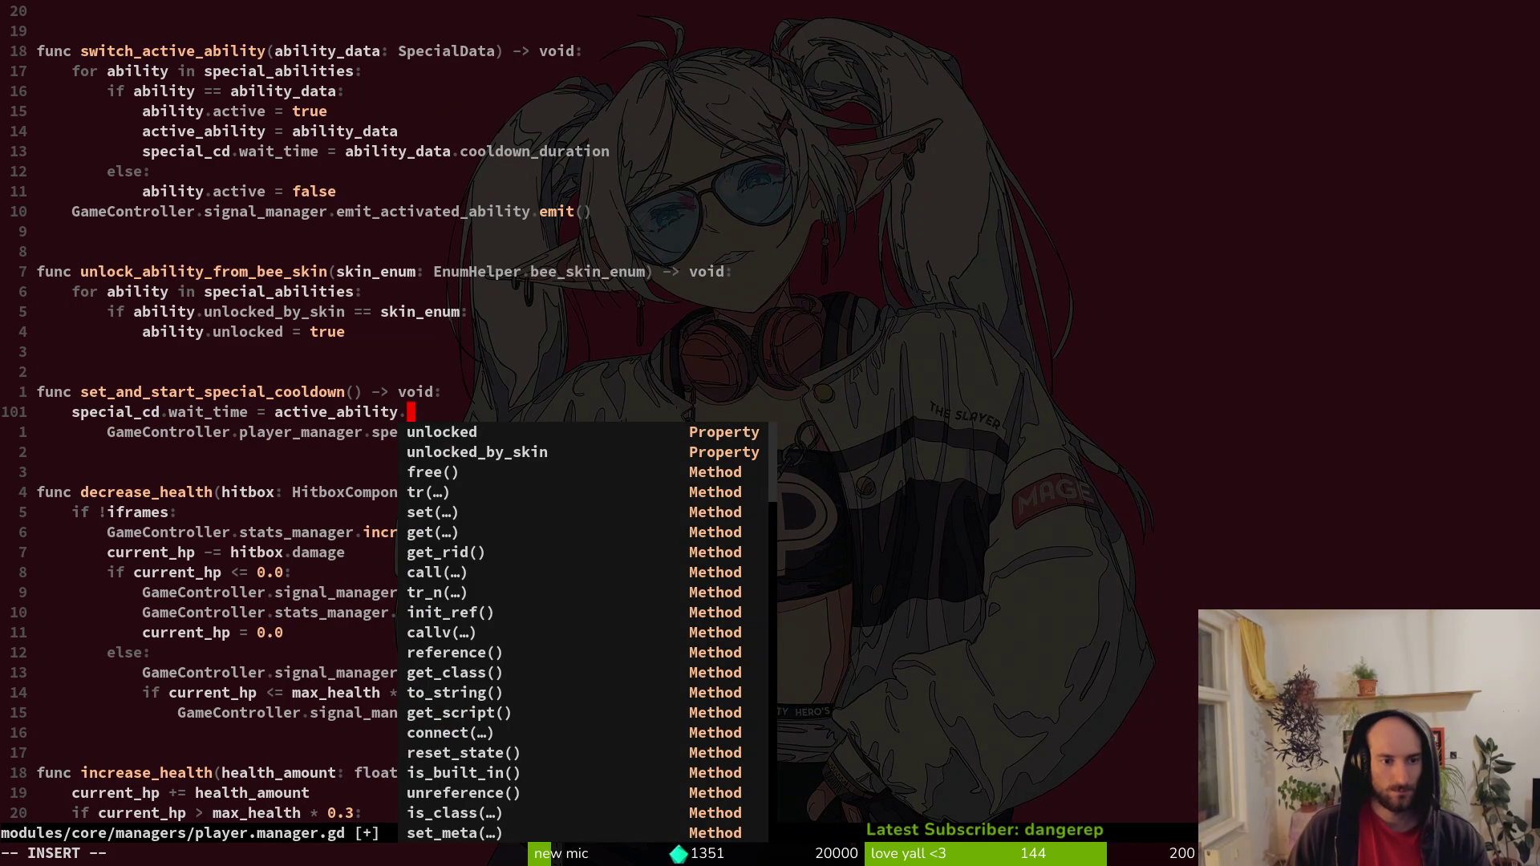
text(du)
key(Tab)
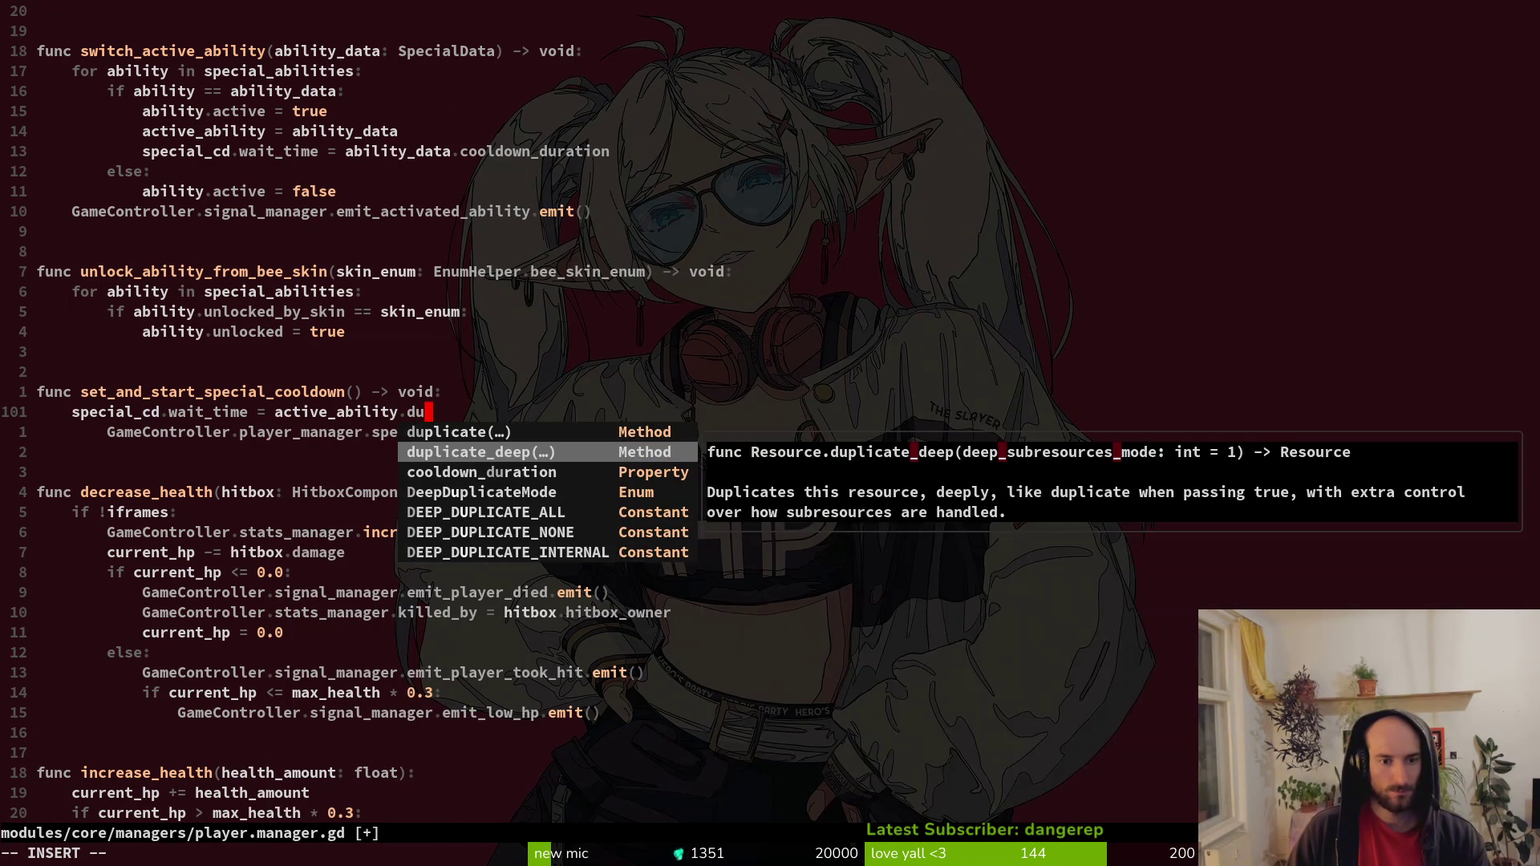
key(Tab)
key(Escape)
Move special_cd.start() into the function body, then save and quit with :wq.
key(j)
key(shift+v)
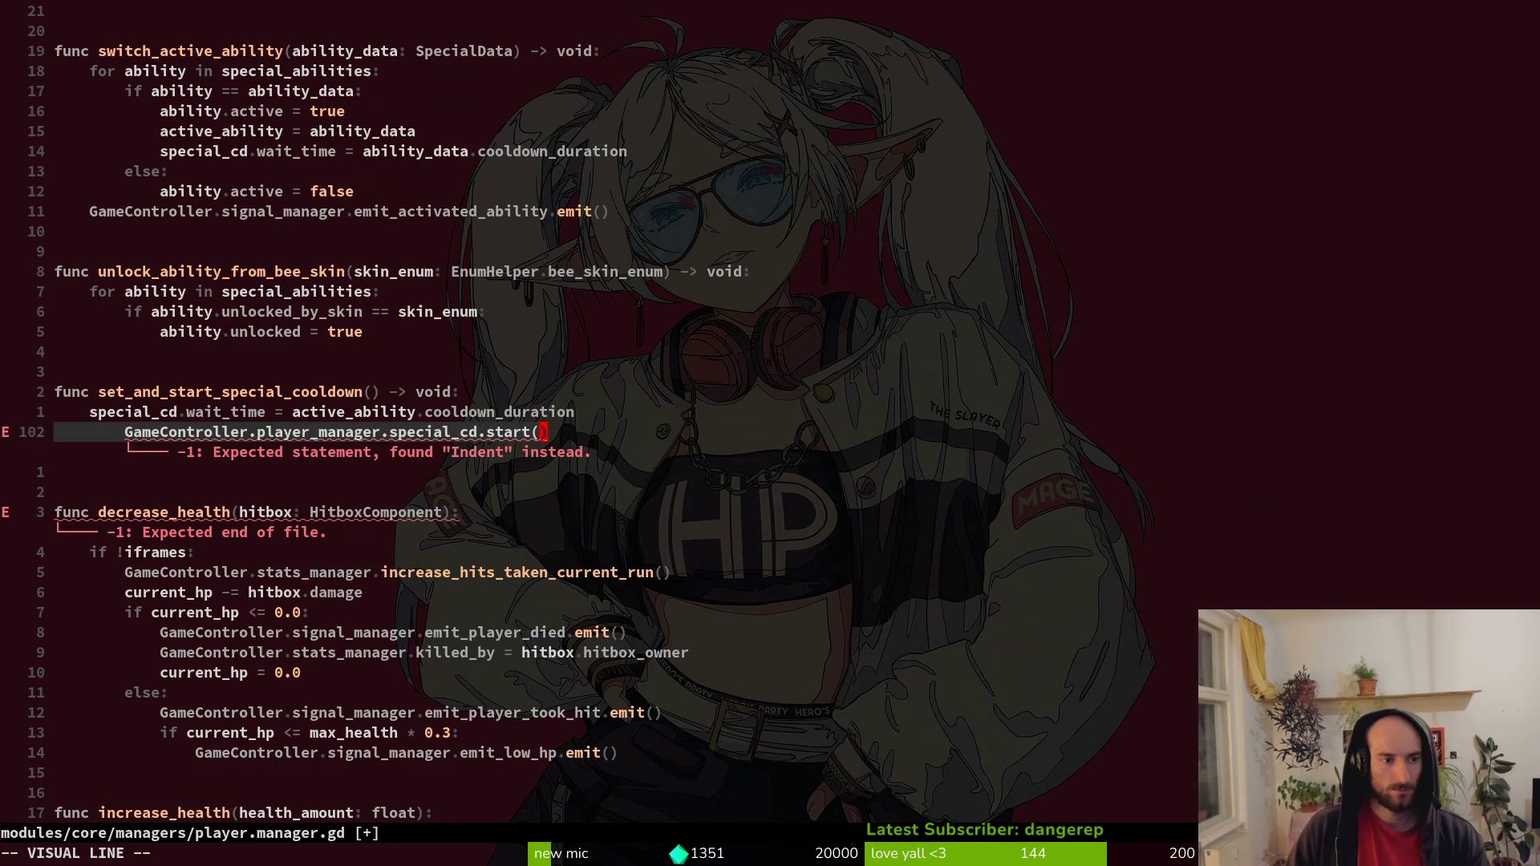
key(less)
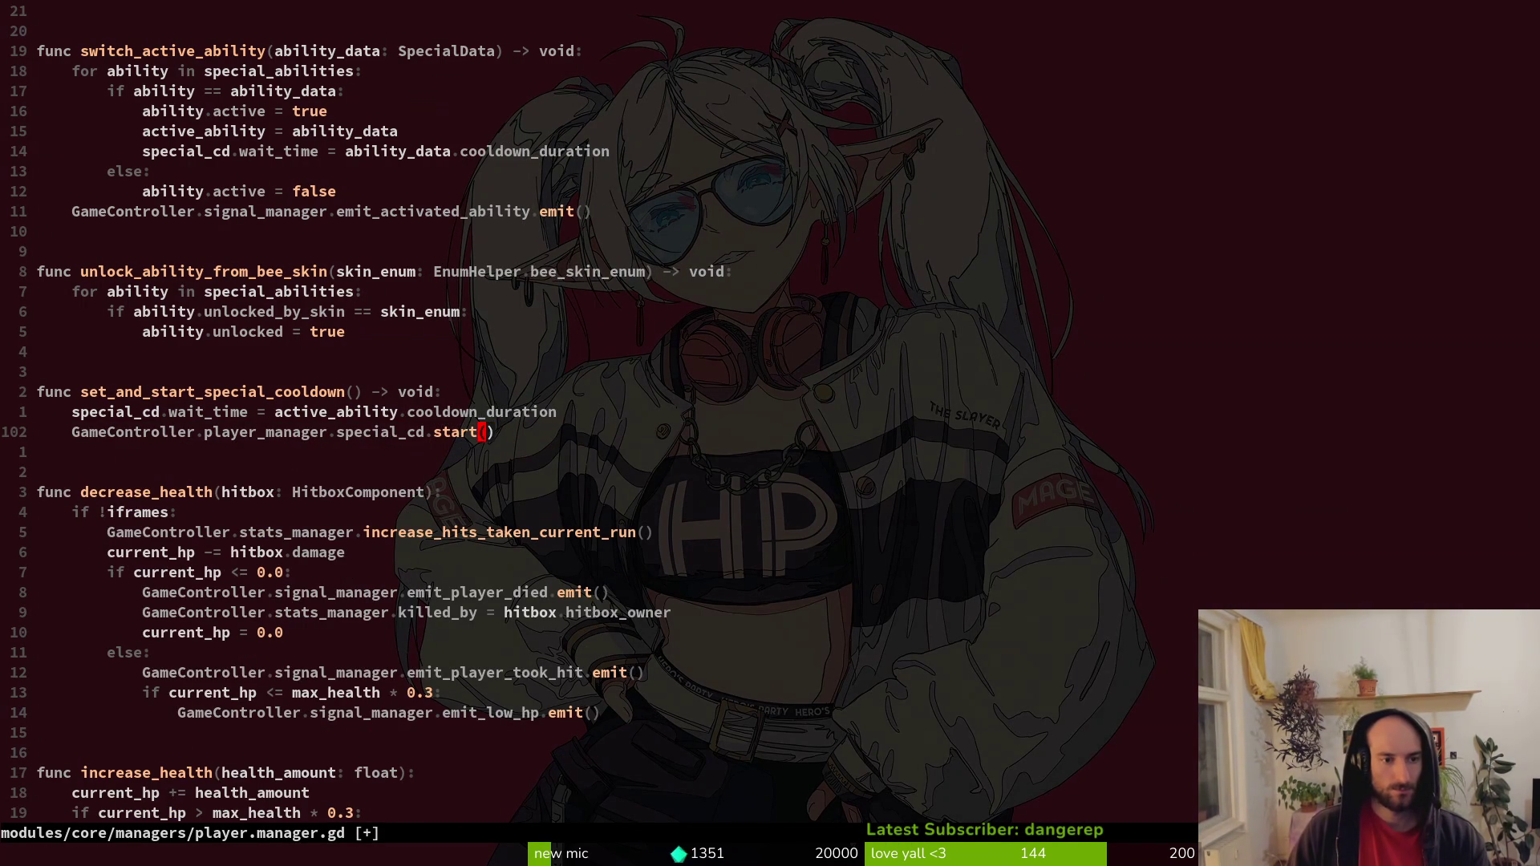
key(c)
key(w)
key(Delete)
key(Delete)
key(Delete)
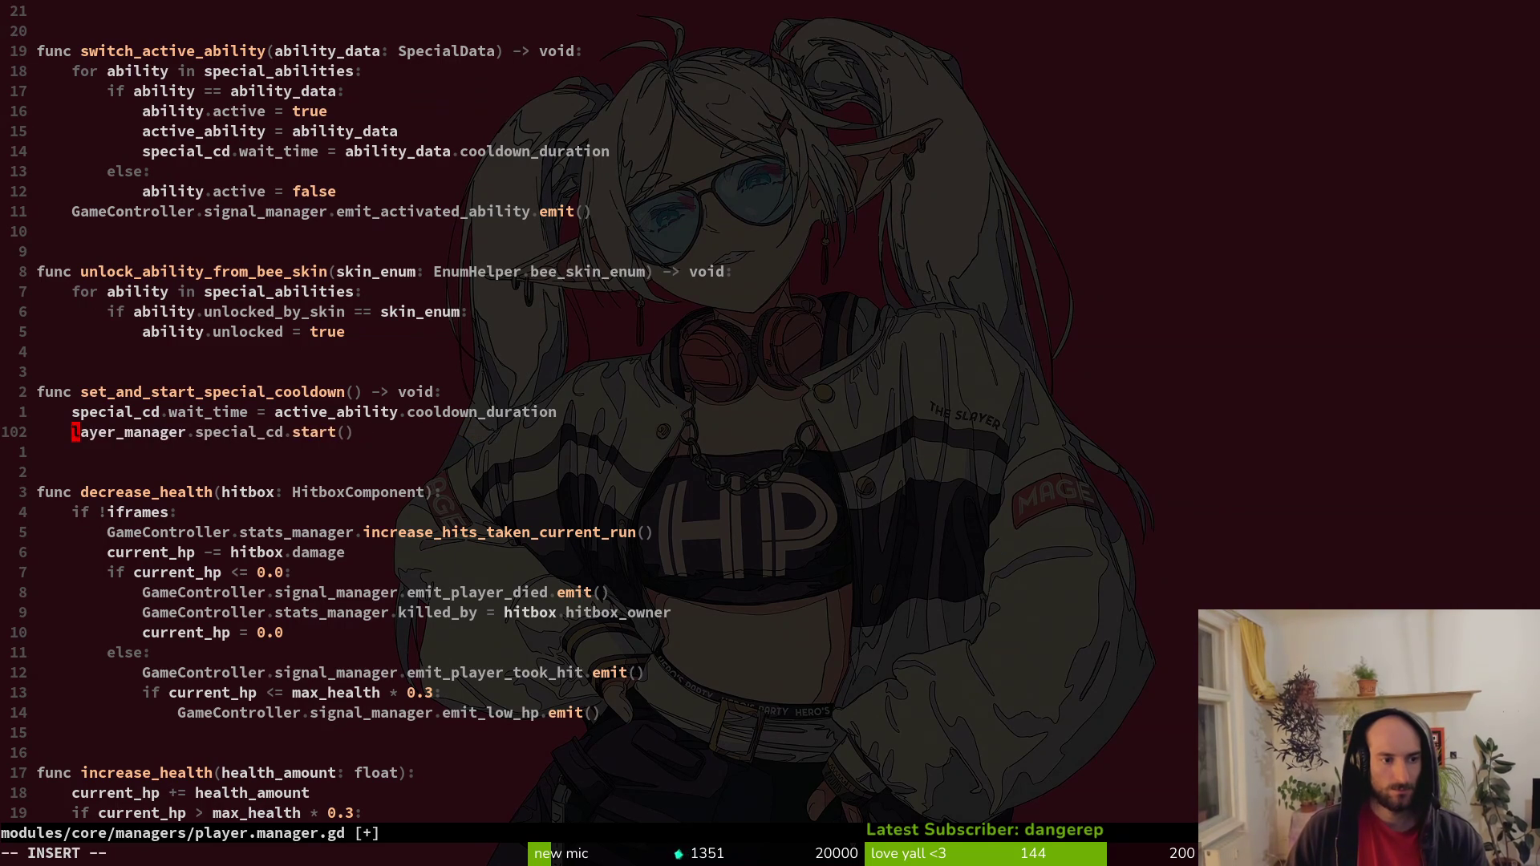
key(Delete)
key(Delete)
key(Delete)
key(Return)
key(k)
key(k)
key(k)
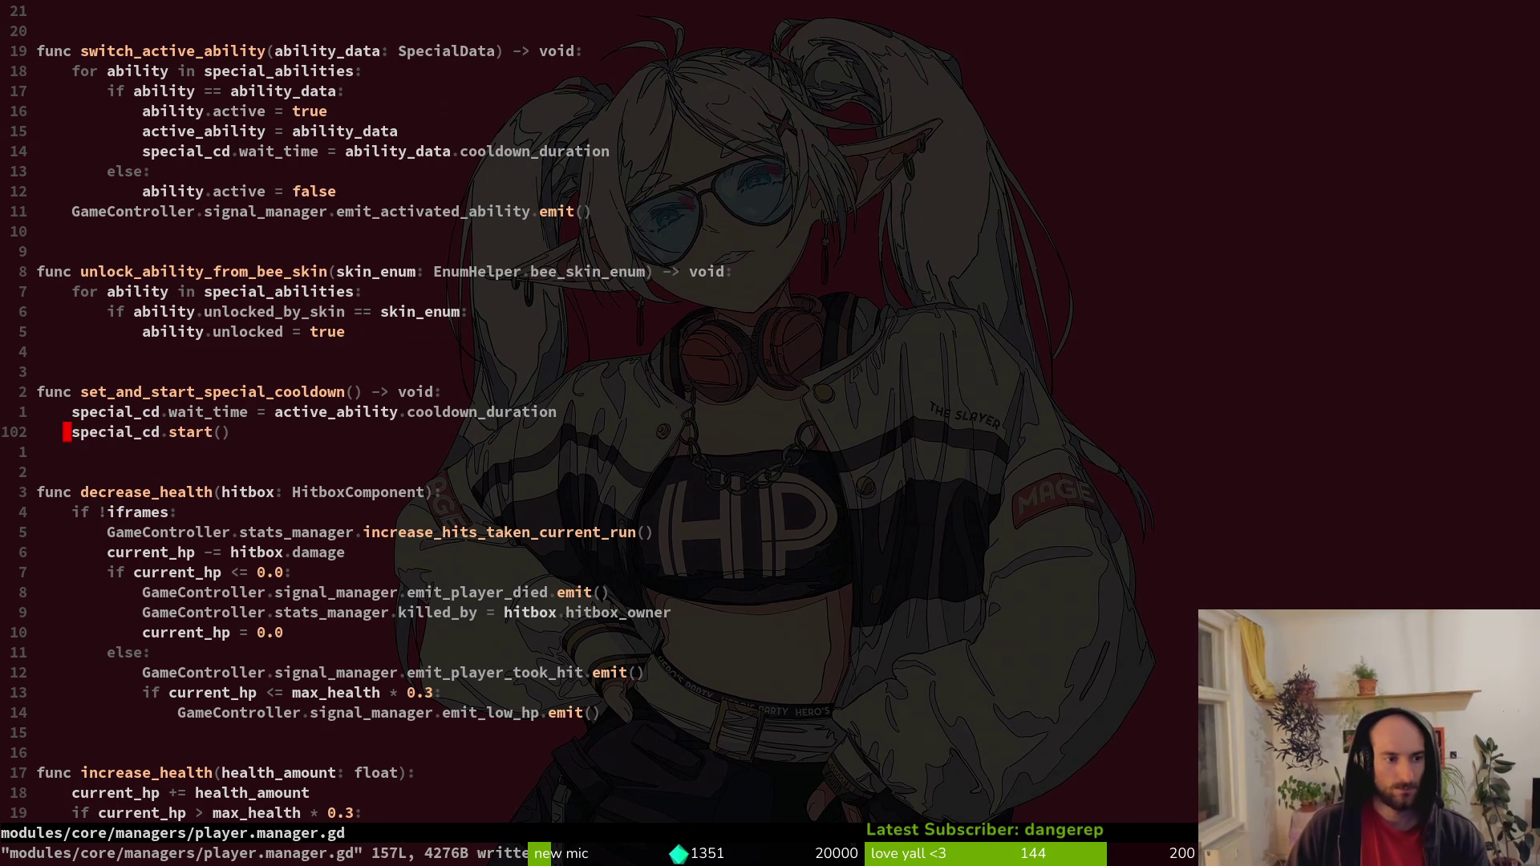
text(:wq)
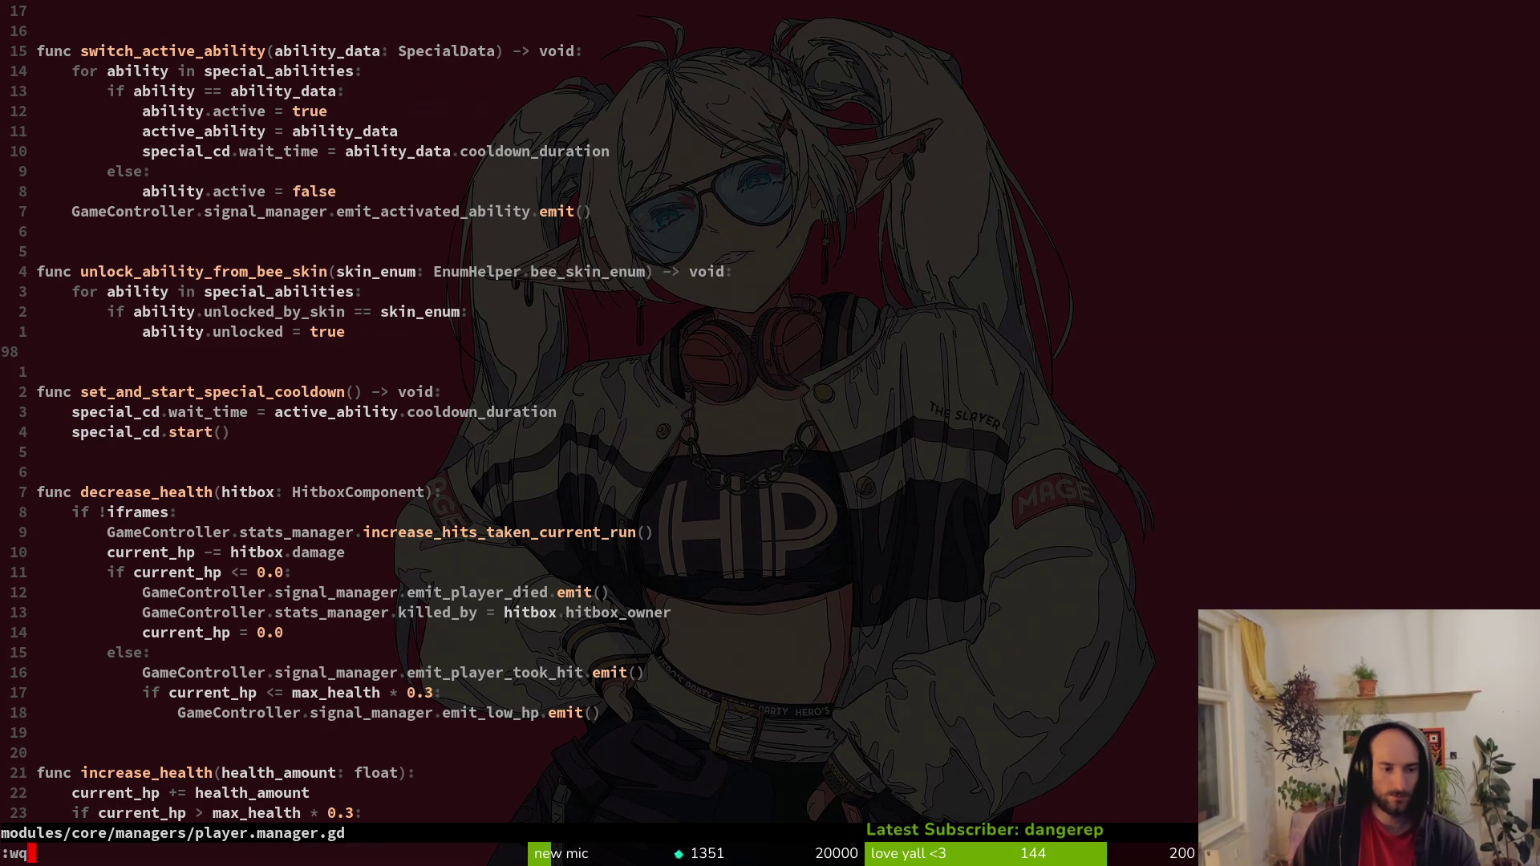
key(Return)
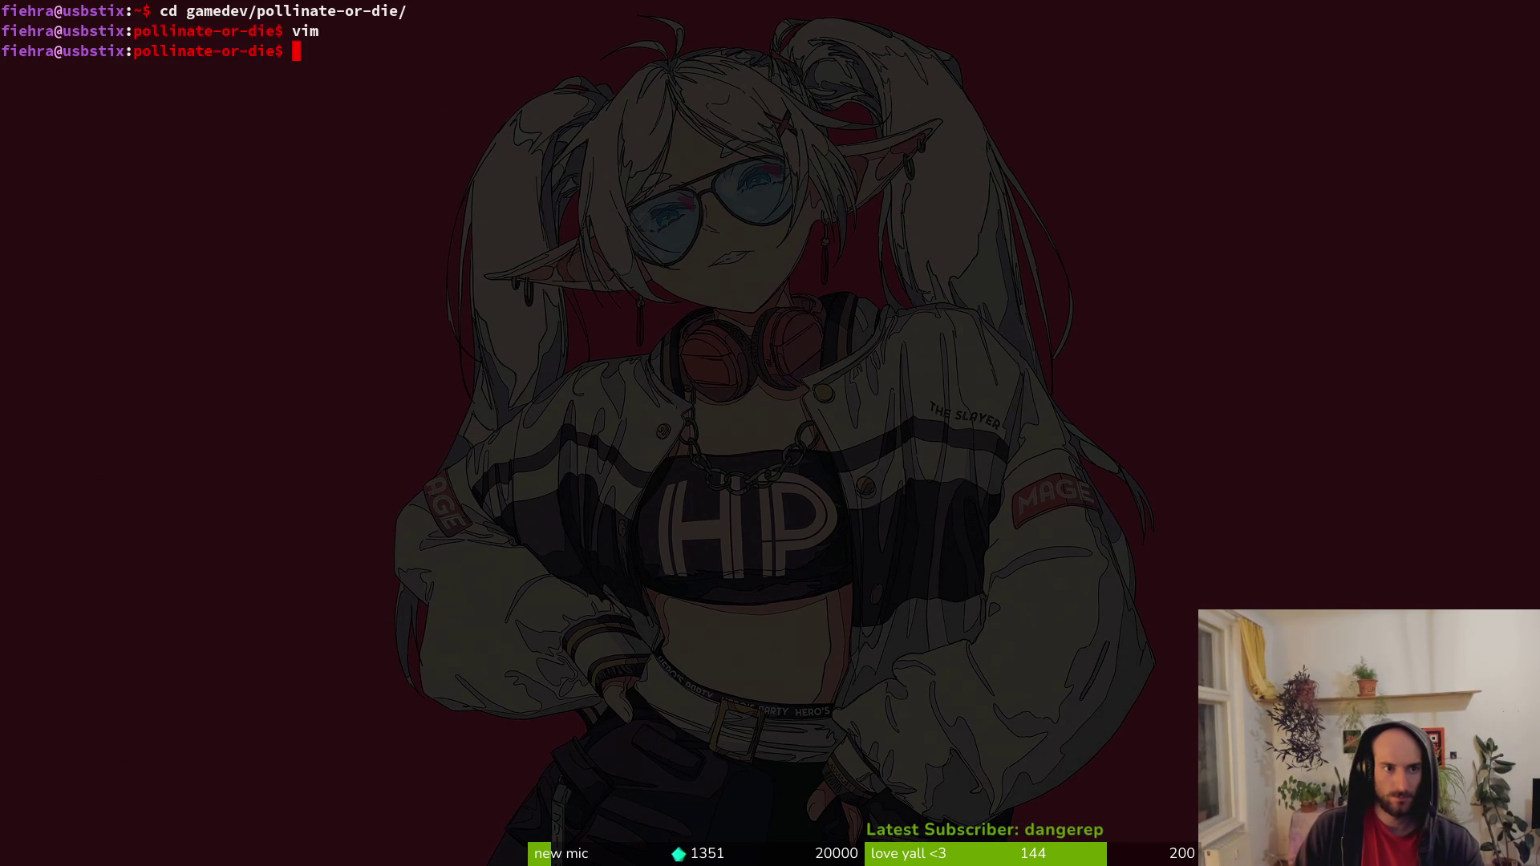
Launch Vim in the pollinate-or-die folder, then open and dismiss the Find Files picker.
text(vim)
key(Return)
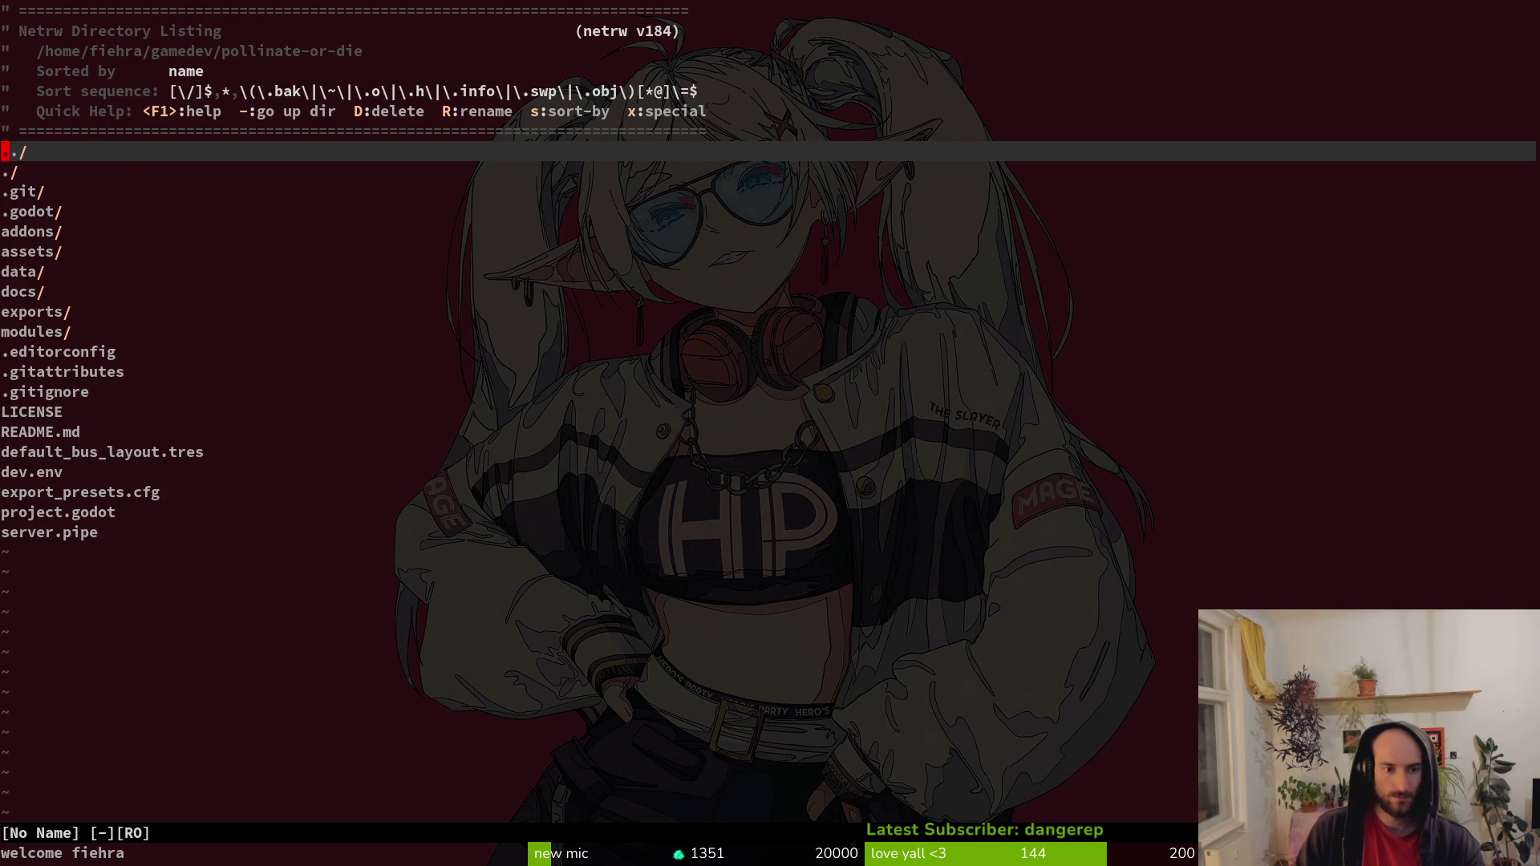
key(space)
key(f)
key(f)
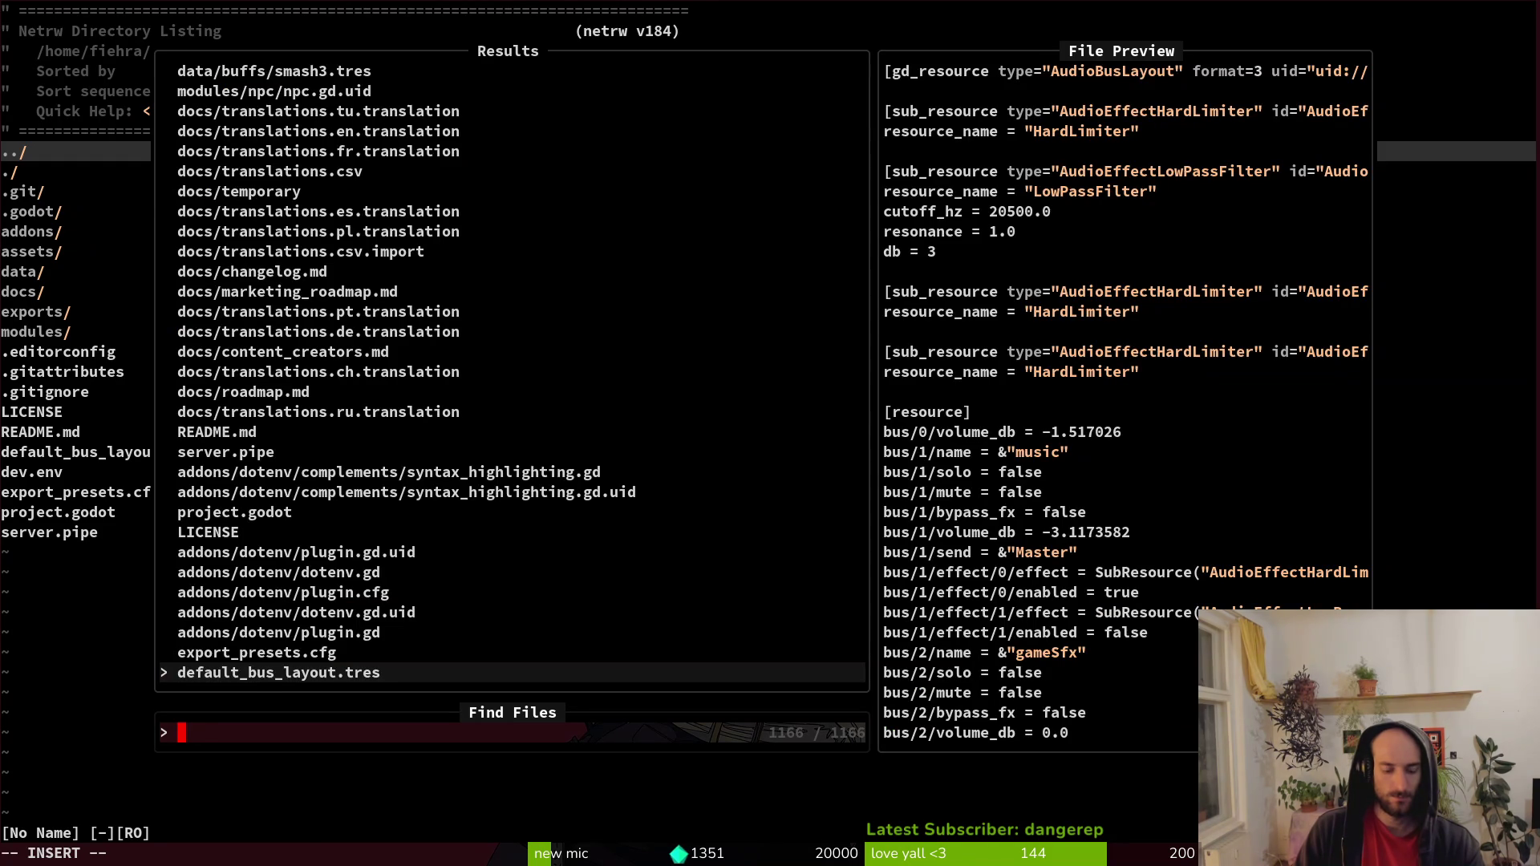
text(smkoebom)
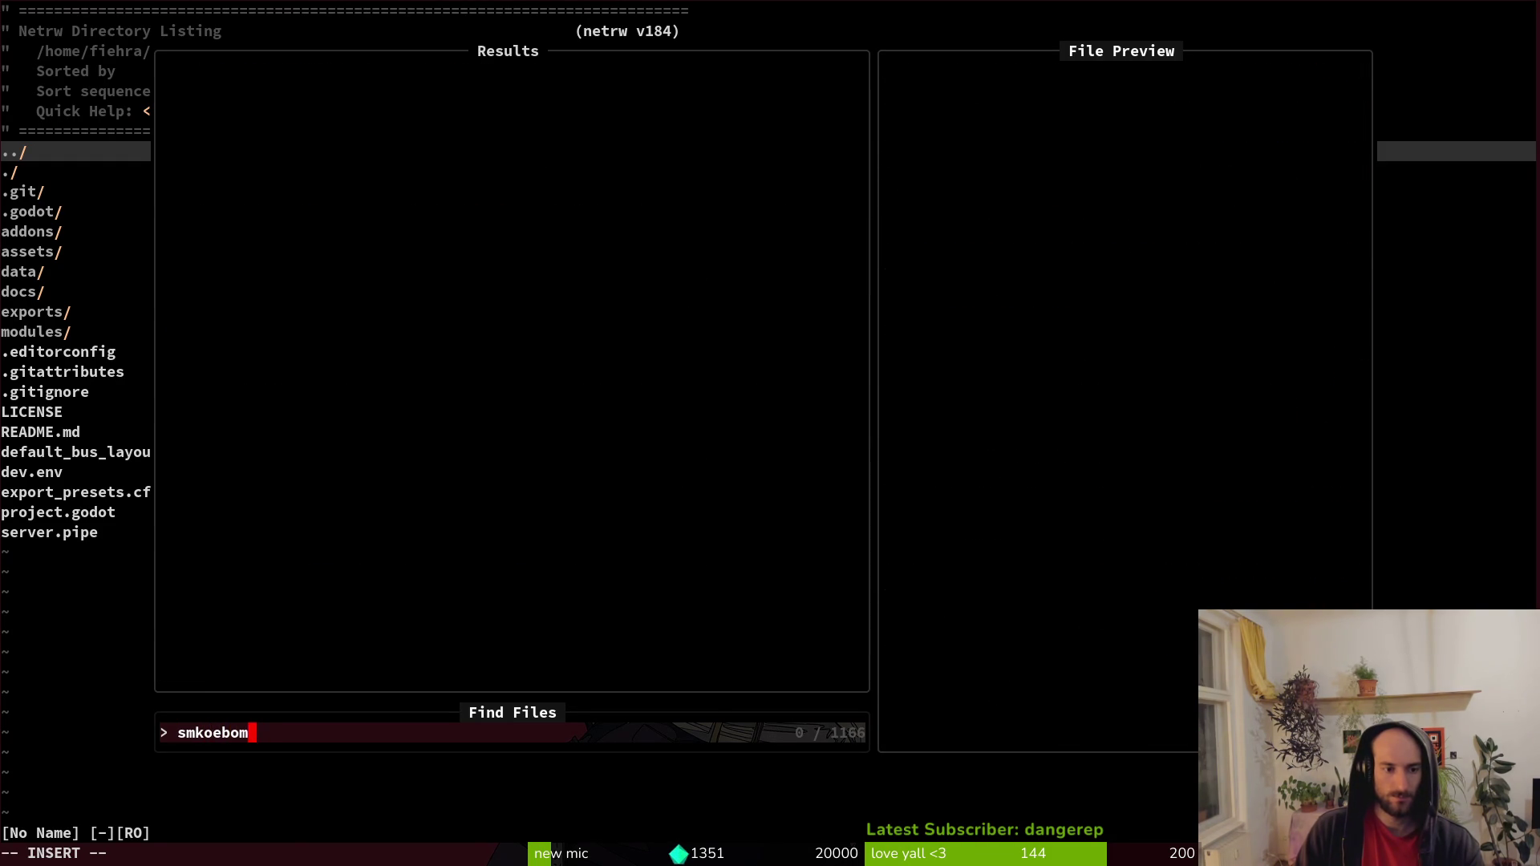
key(ctrl+w)
key(Escape)
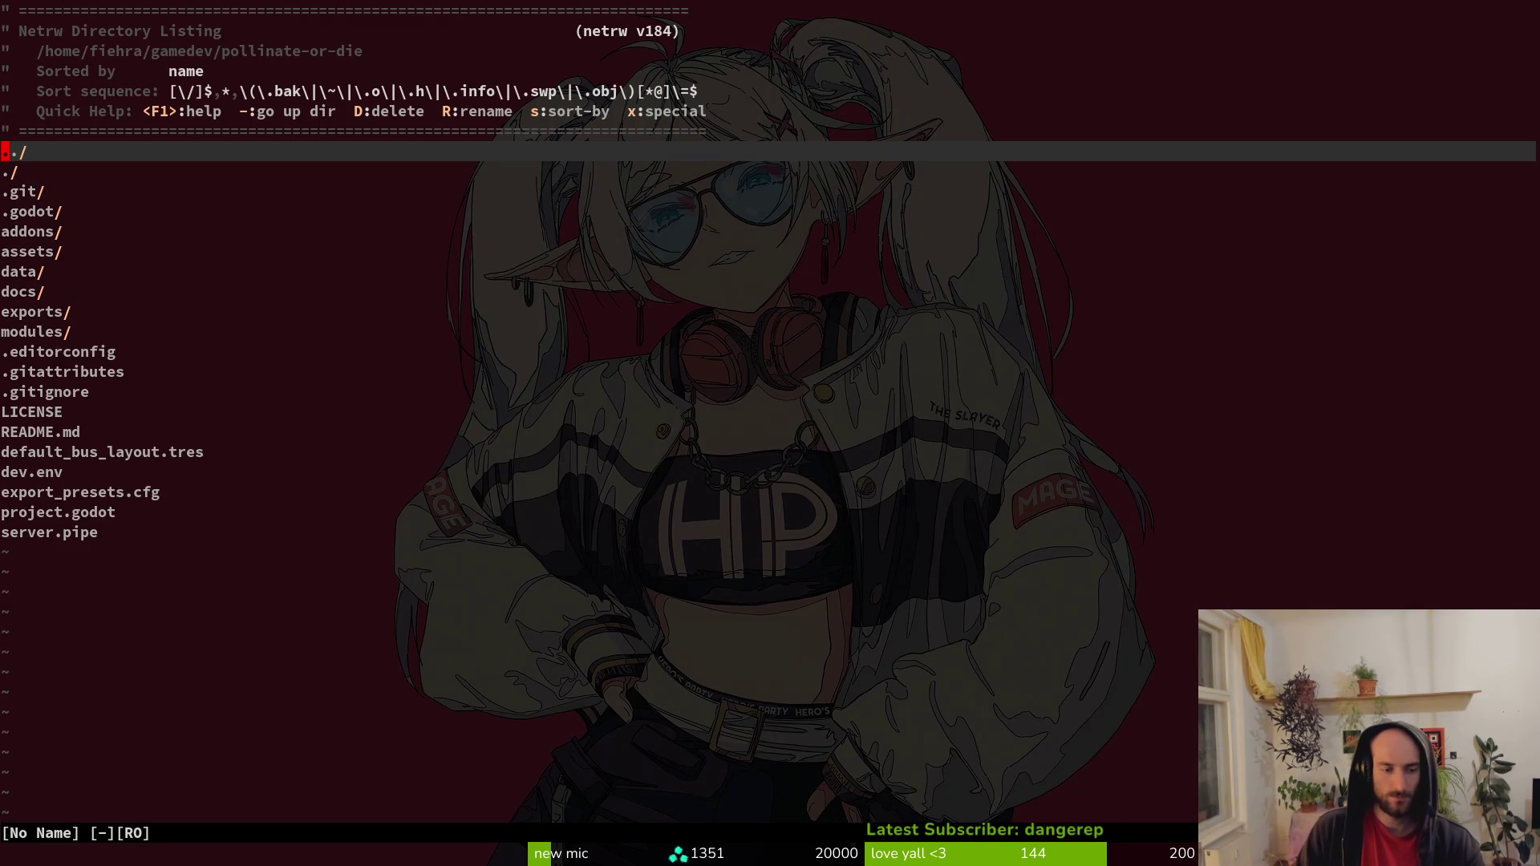
Browse the CopyQ clipboard history down to the start entry.
key(ctrl+shift+v)
key(Down)
key(Down)
key(Down)
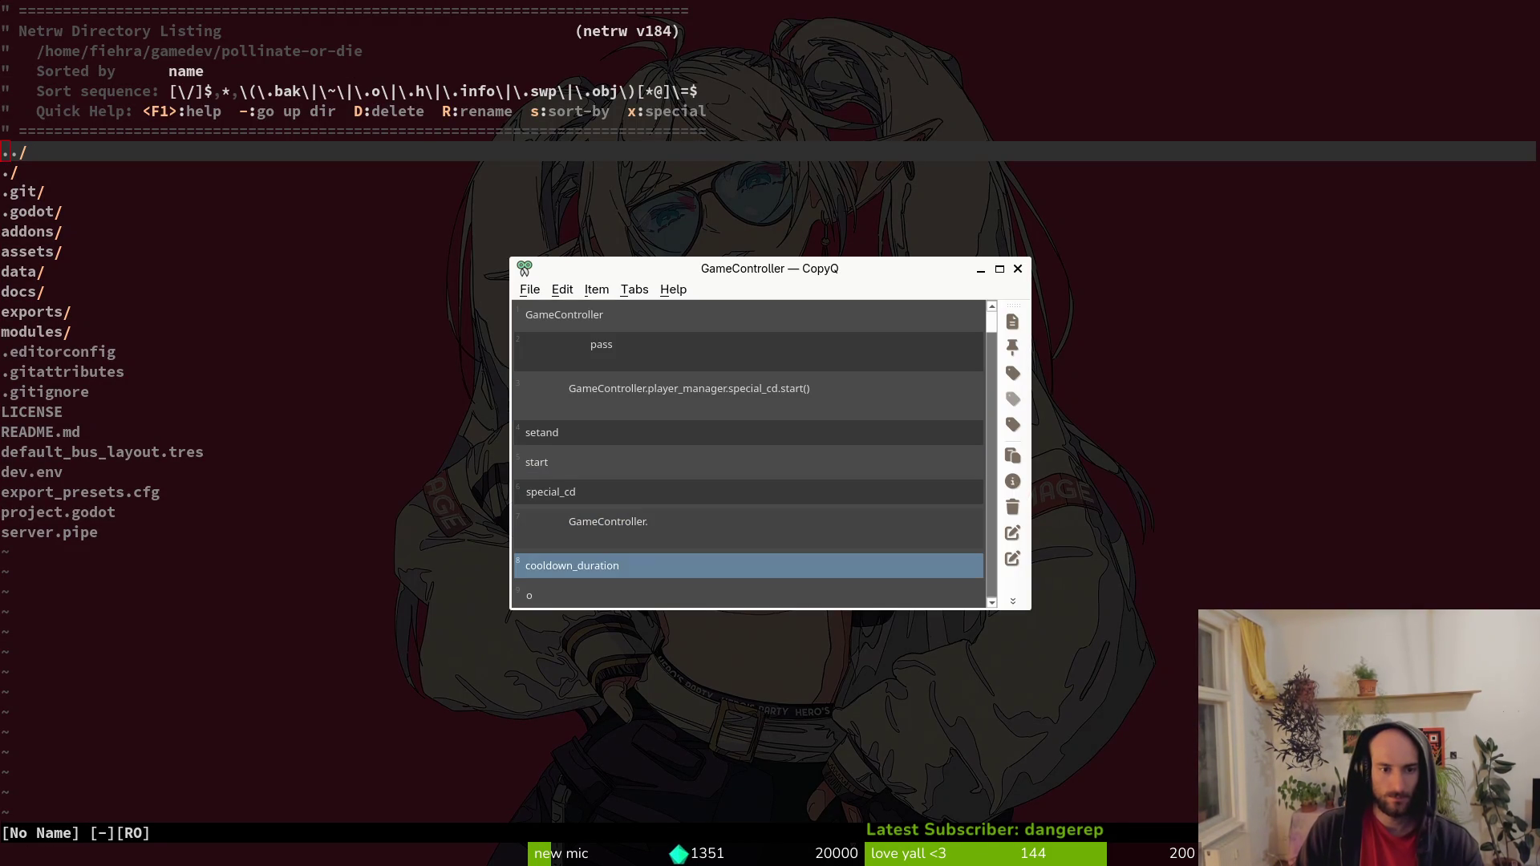
key(Down)
key(Down)
key(Down)
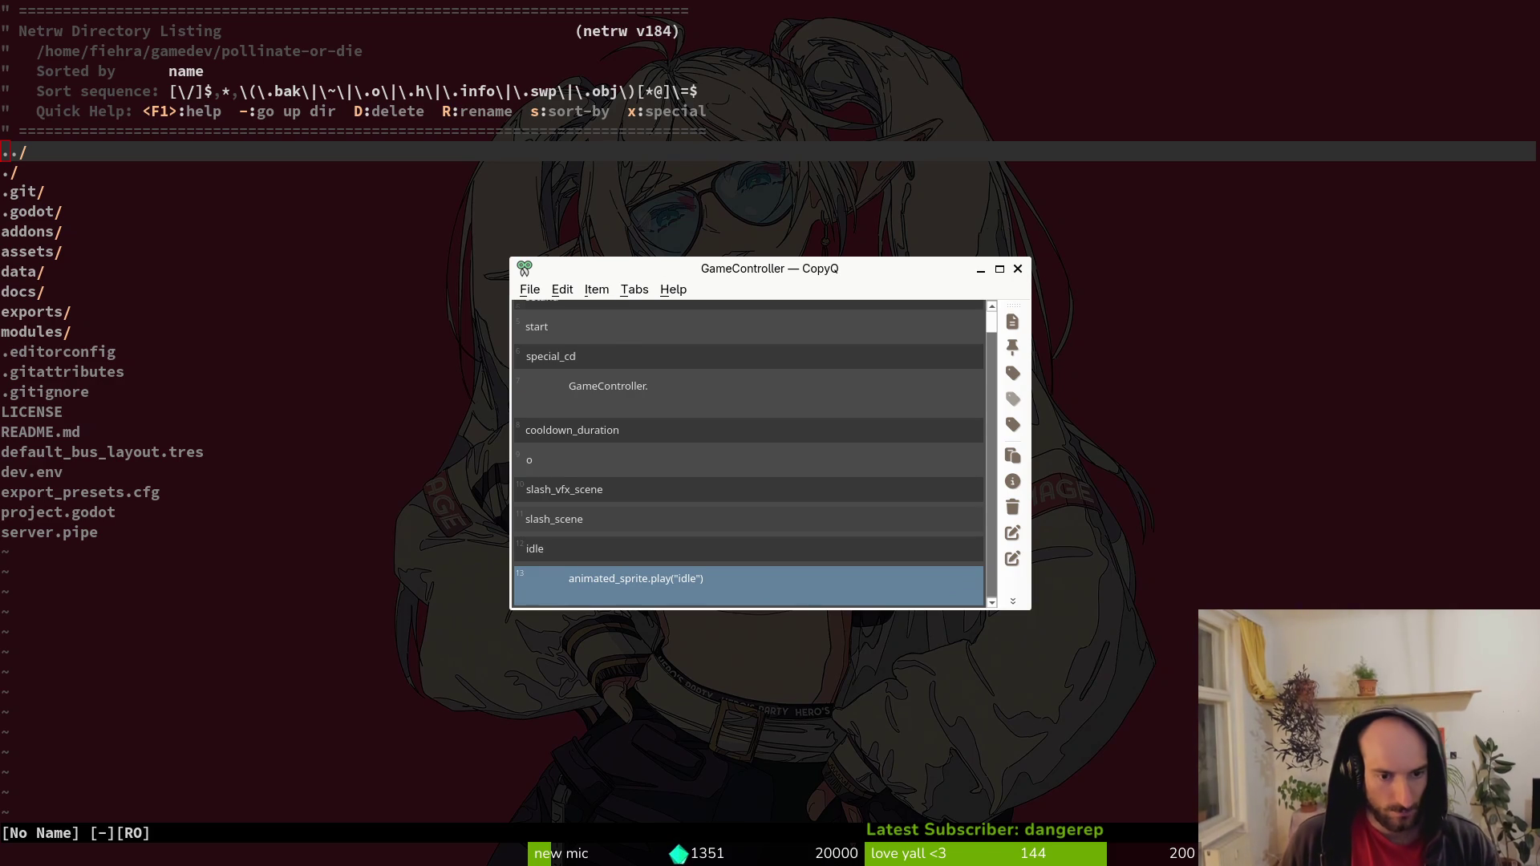
key(Up)
key(Up)
key(Up)
key(Down)
key(Down)
key(Down)
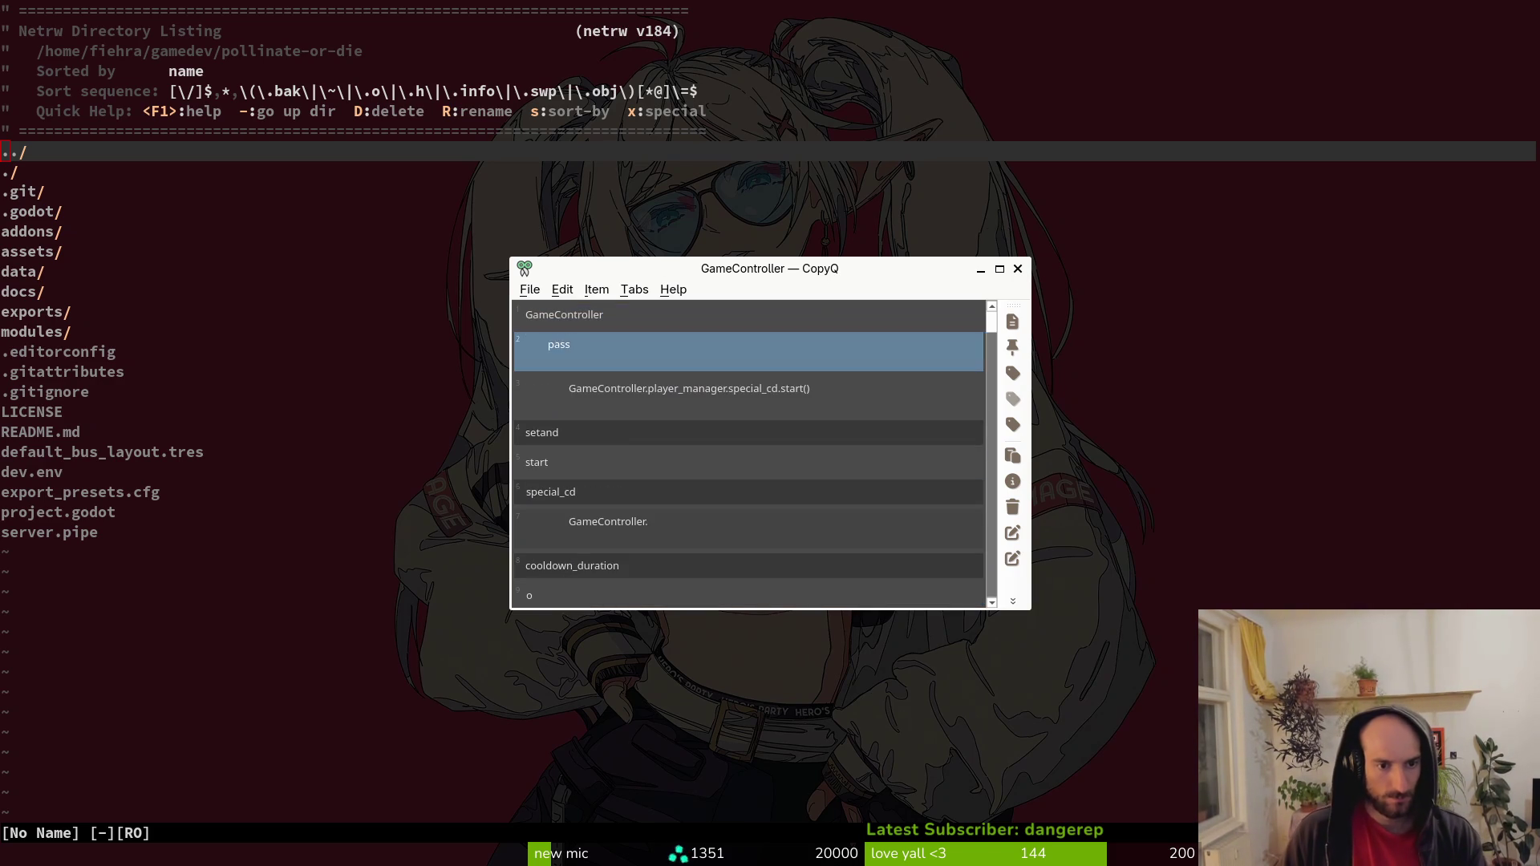
Grep the project for special_cd and open healing.gd at its special_cd.start() line.
key(Down)
key(Return)
key(Return)
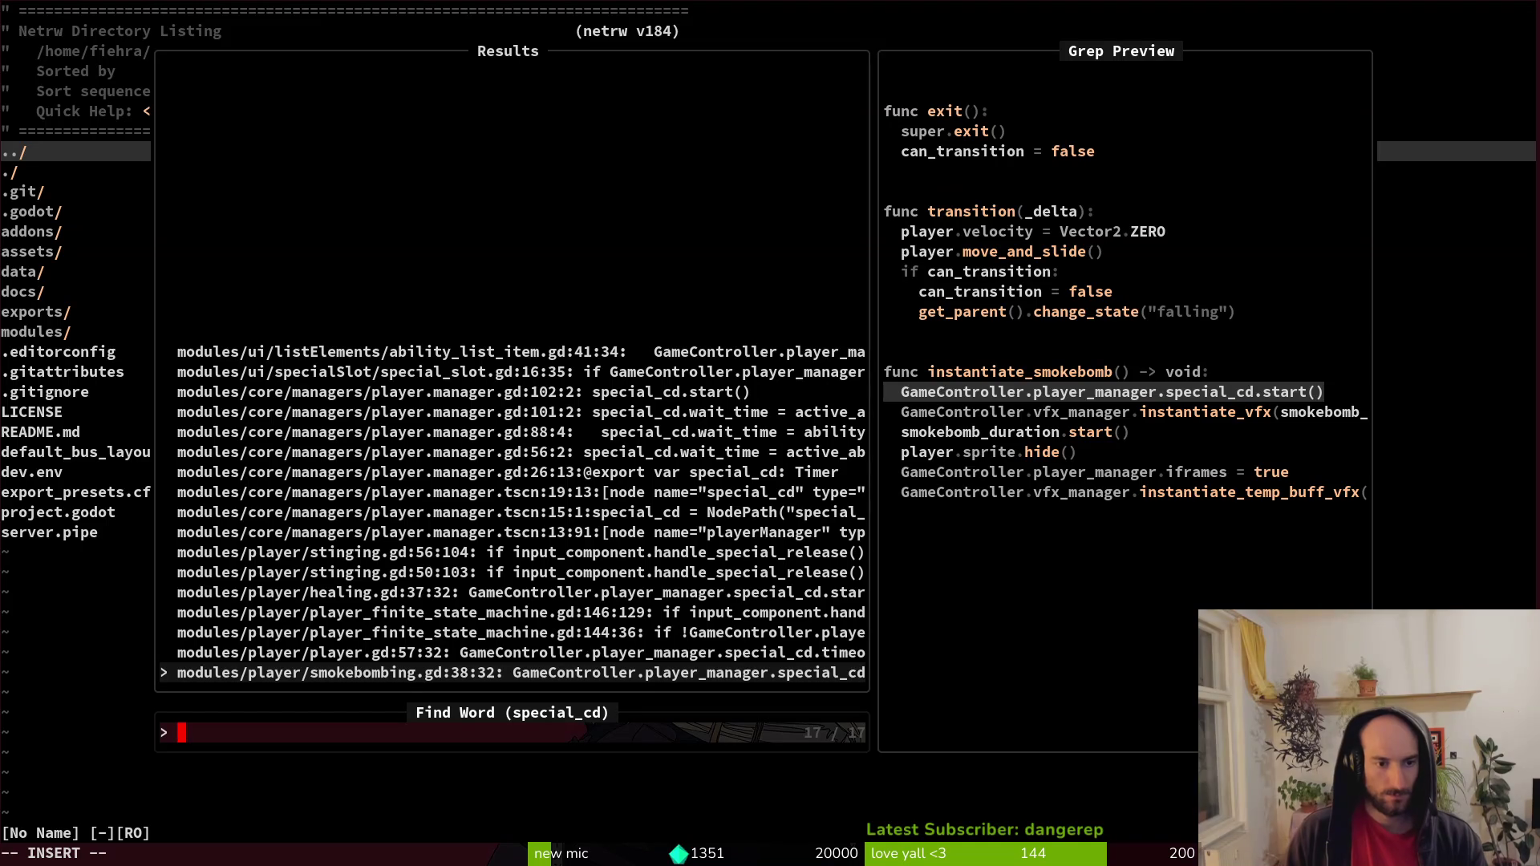
key(Up)
key(Up)
key(Up)
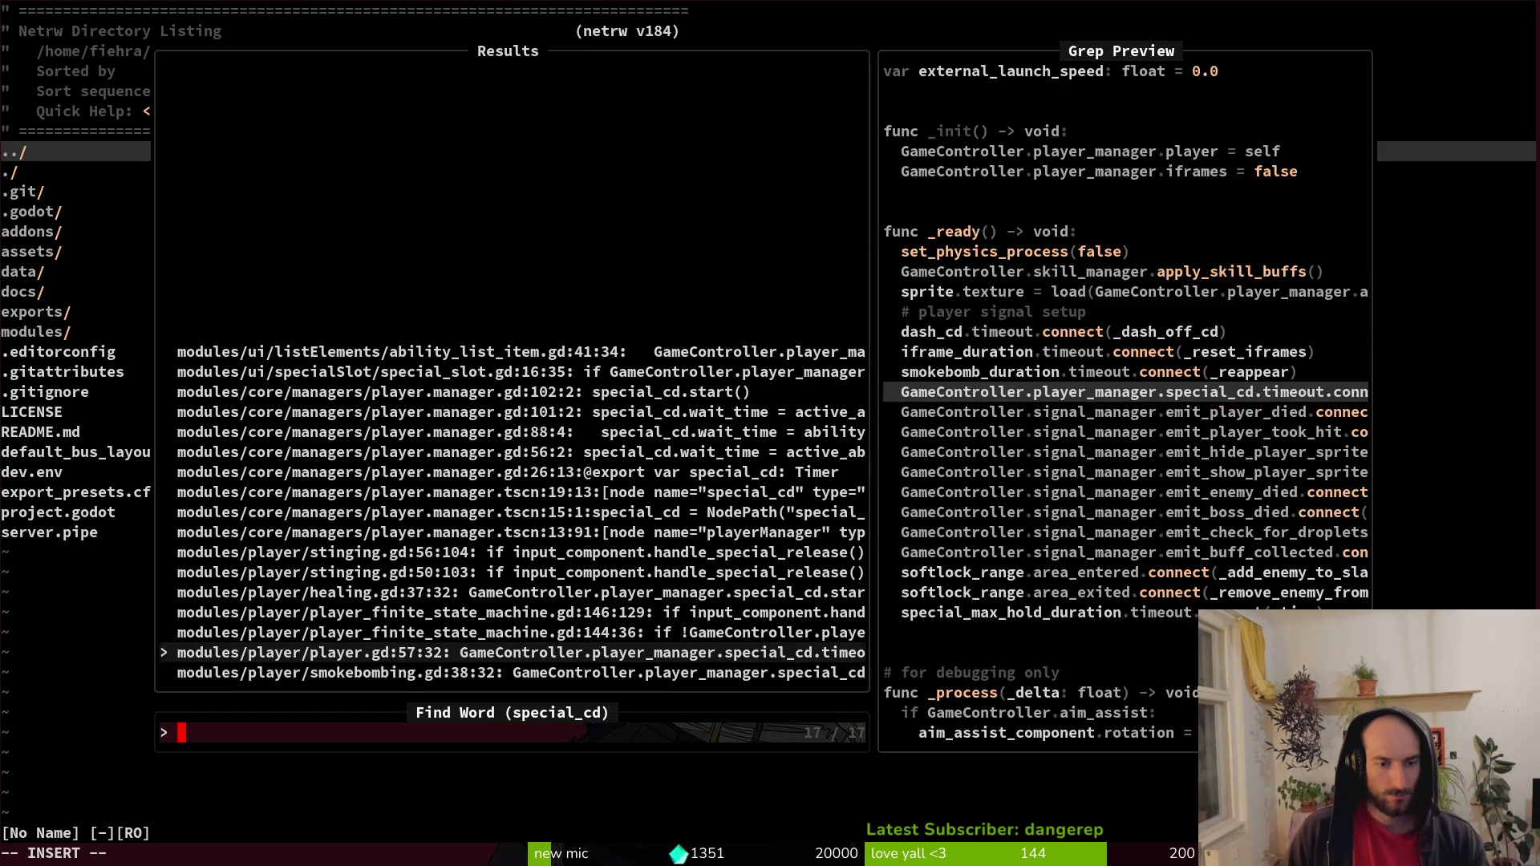
key(Return)
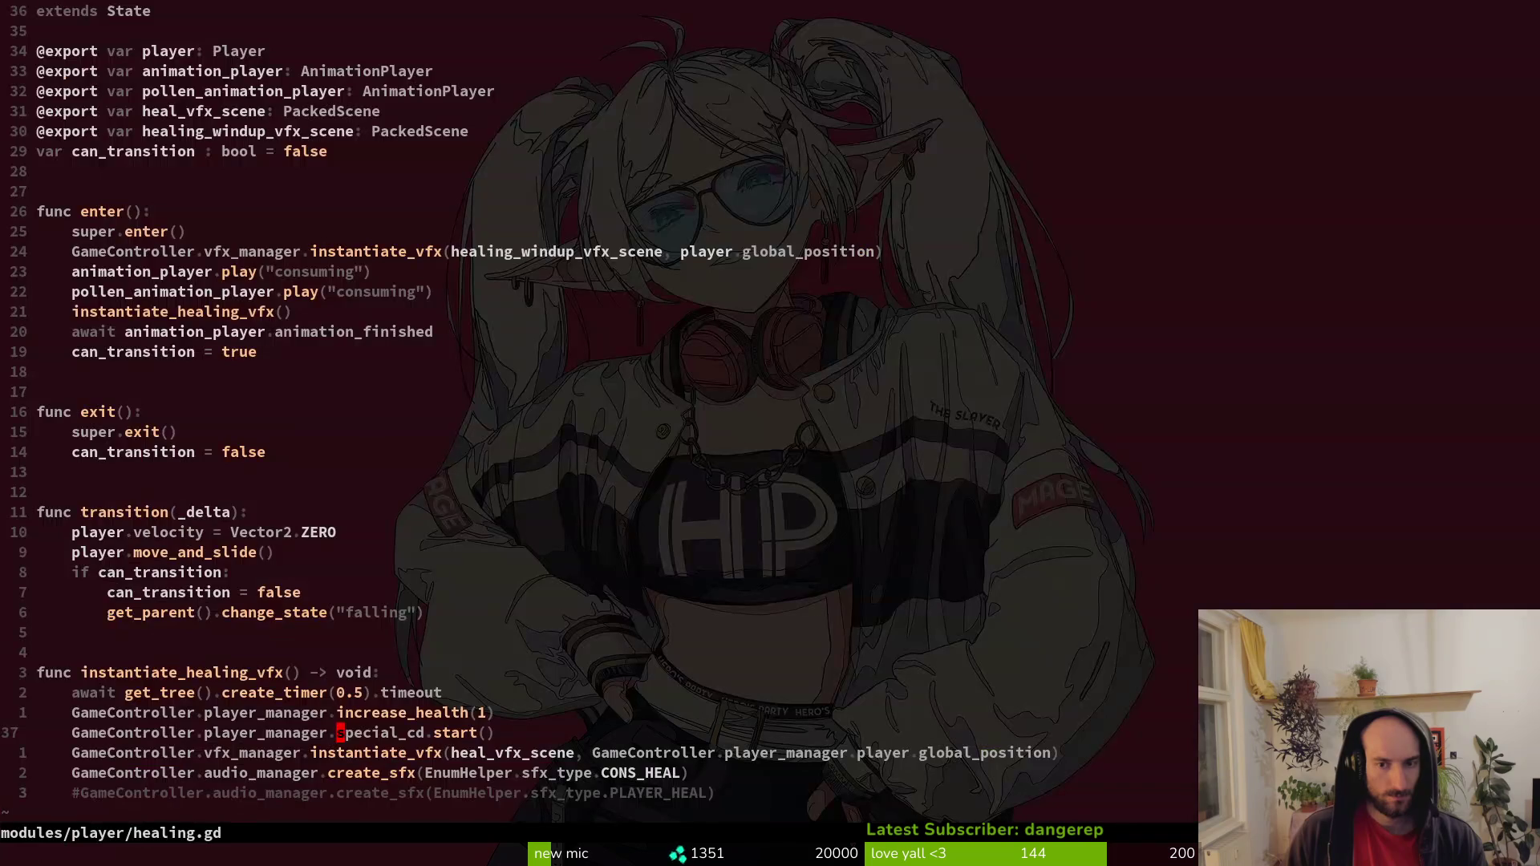
Replace special_cd.start() in healing.gd with set_and_start_special_cooldown() and save.
text(O)
text(GameController.)
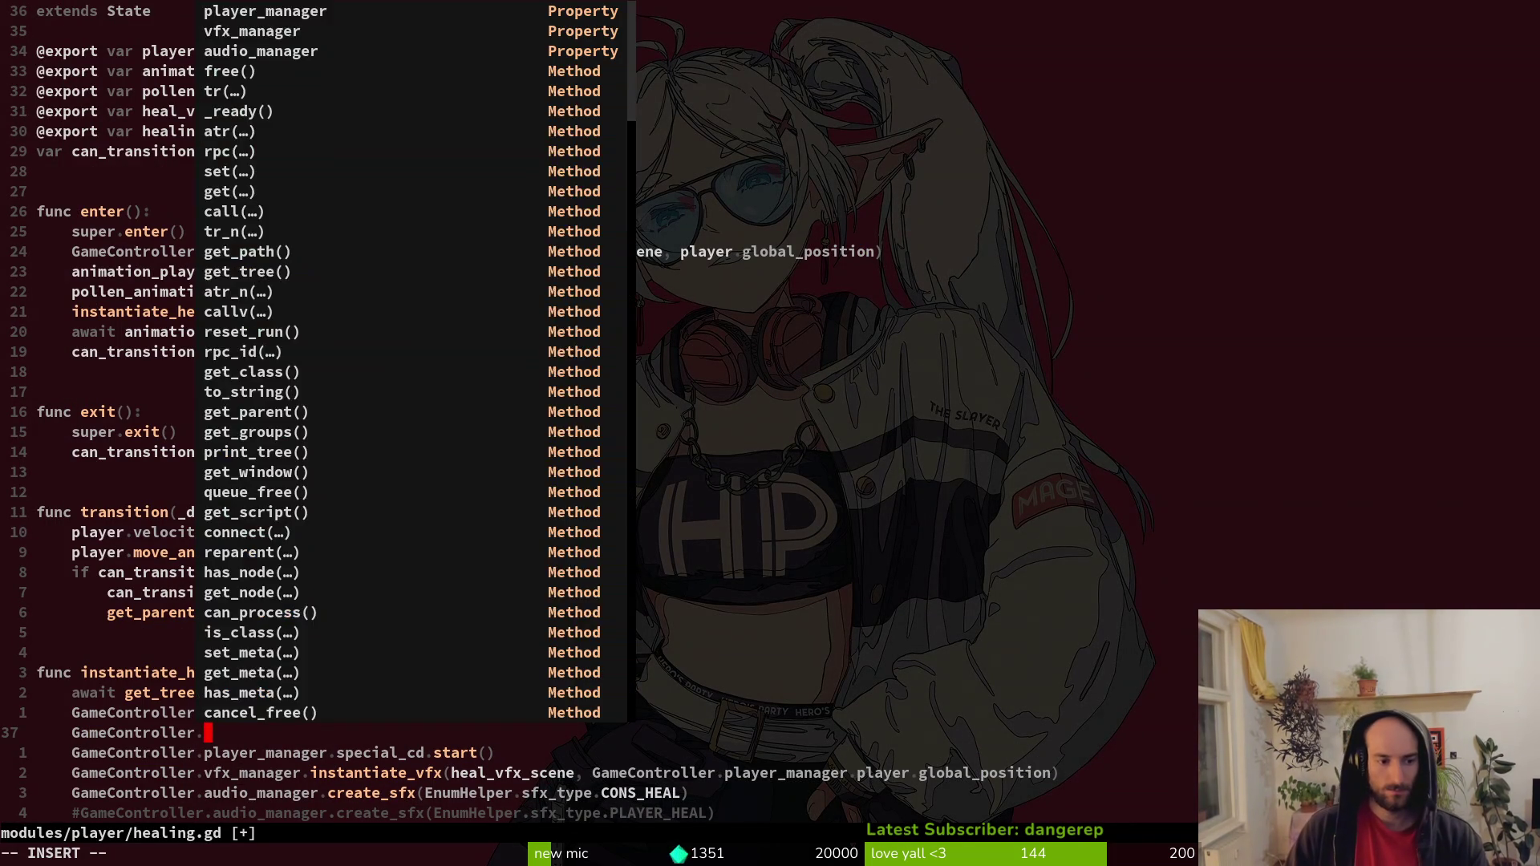
text(pol)
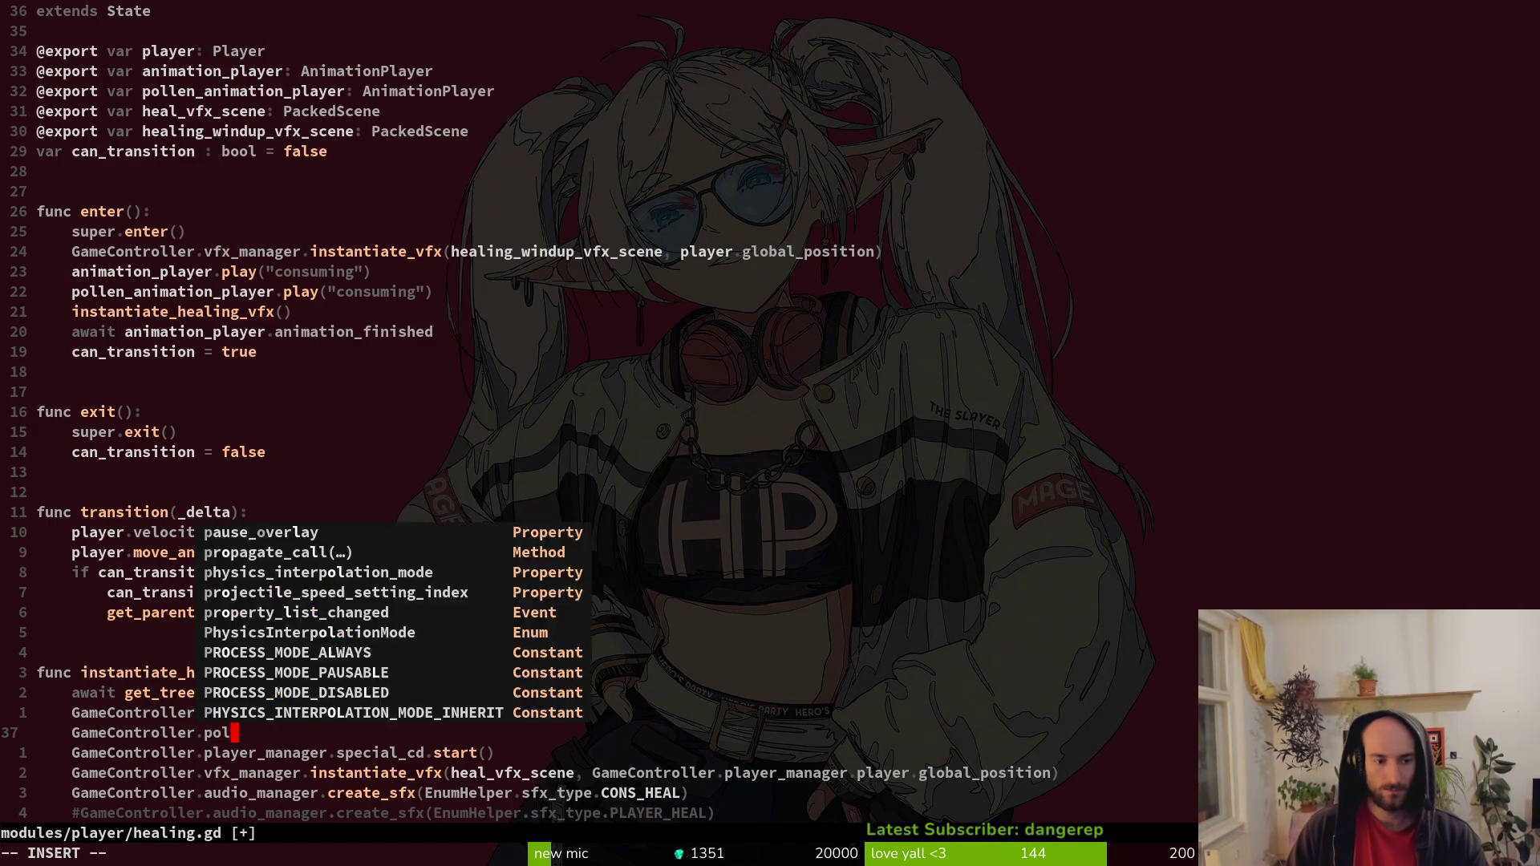
key(BackSpace)
key(BackSpace)
key(Tab)
text(.star)
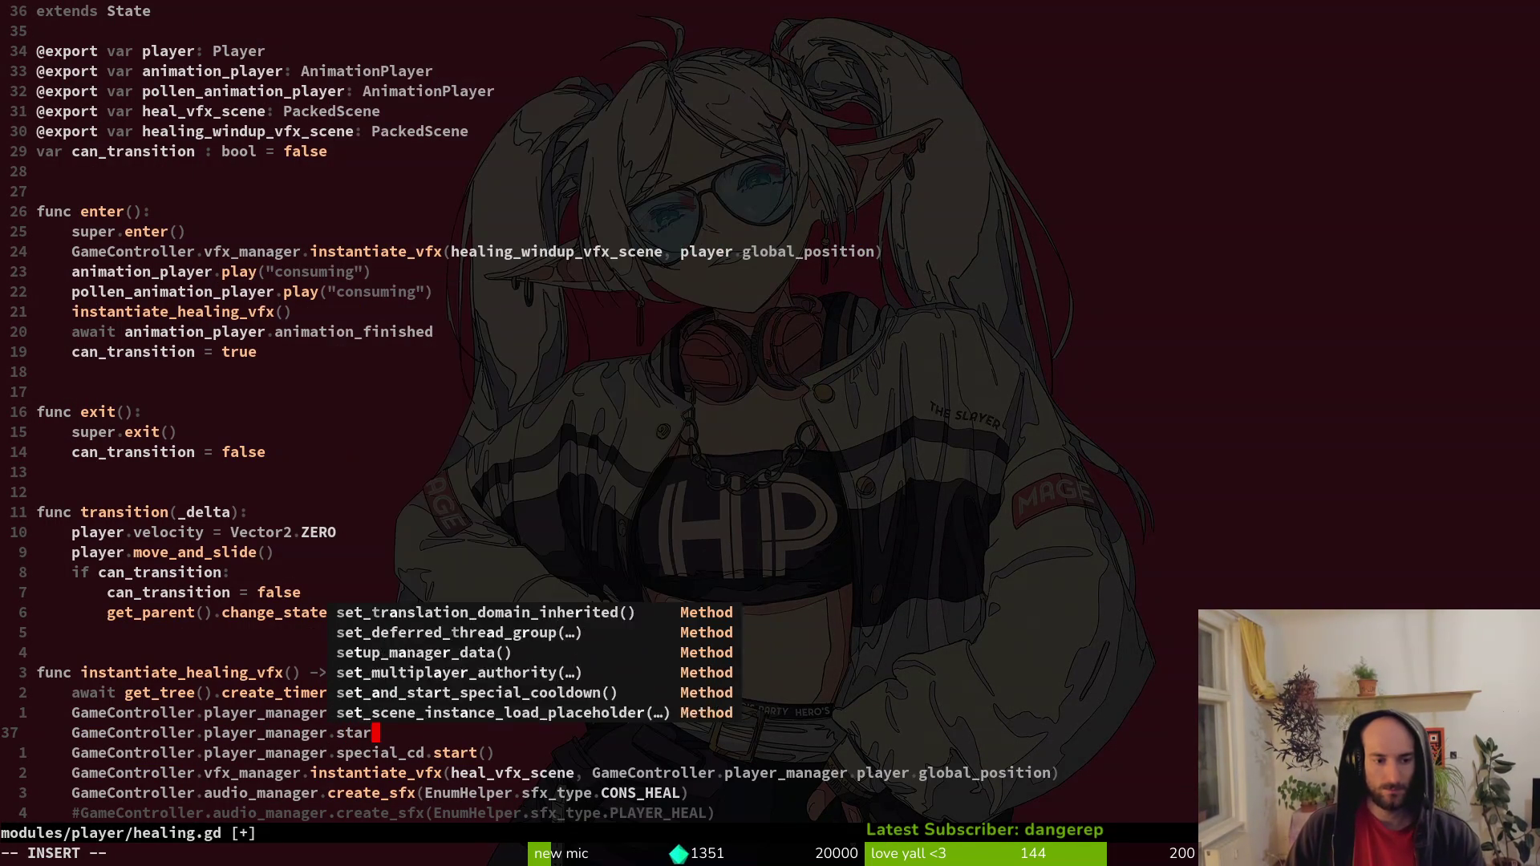
key(Tab)
key(Return)
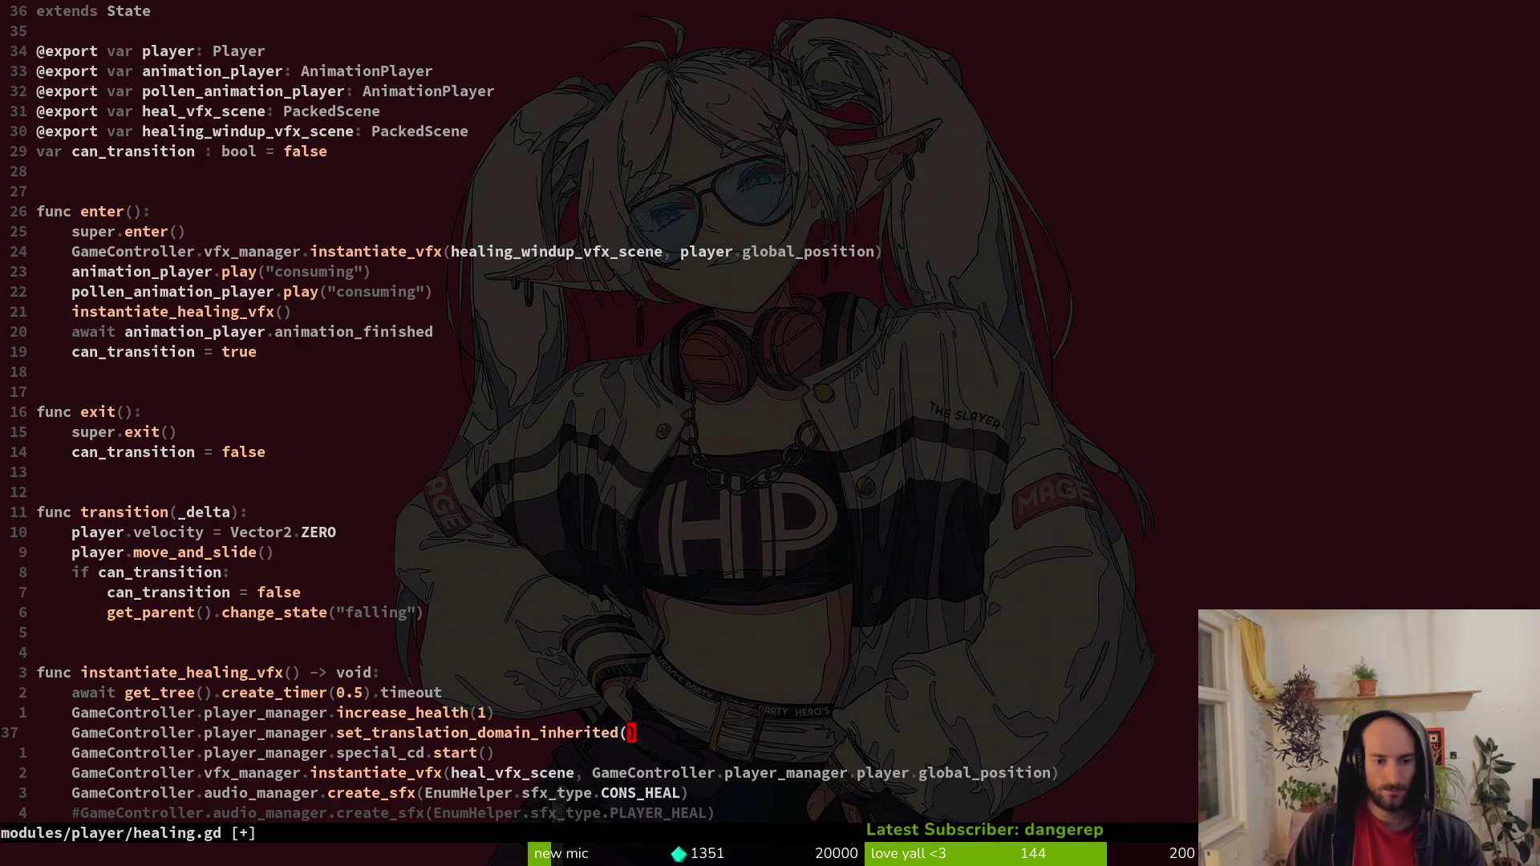
text(ciwsetand)
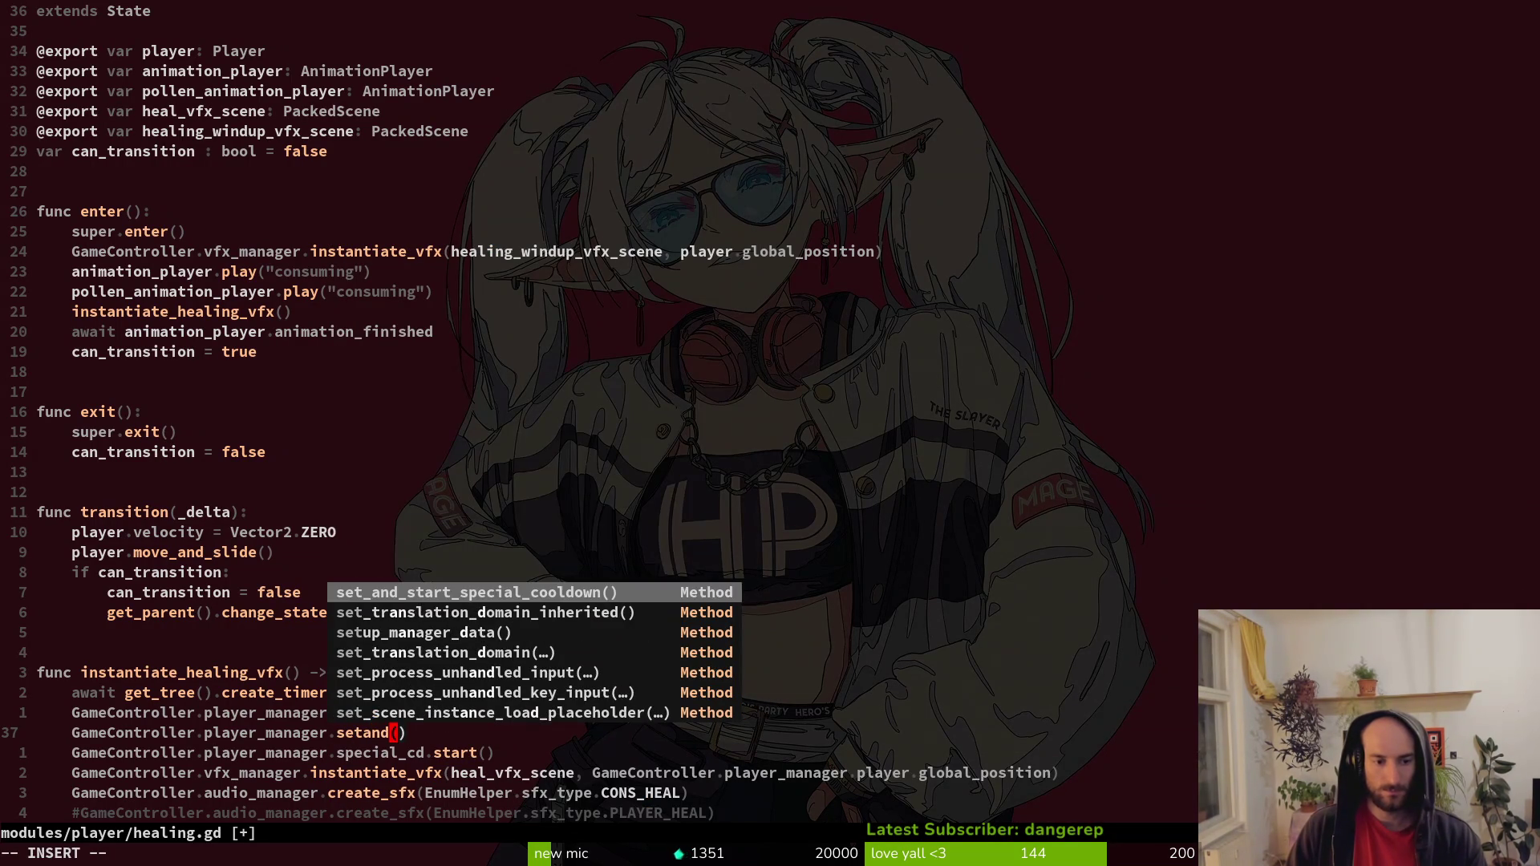
key(Return)
key(j)
key(d)
key(d)
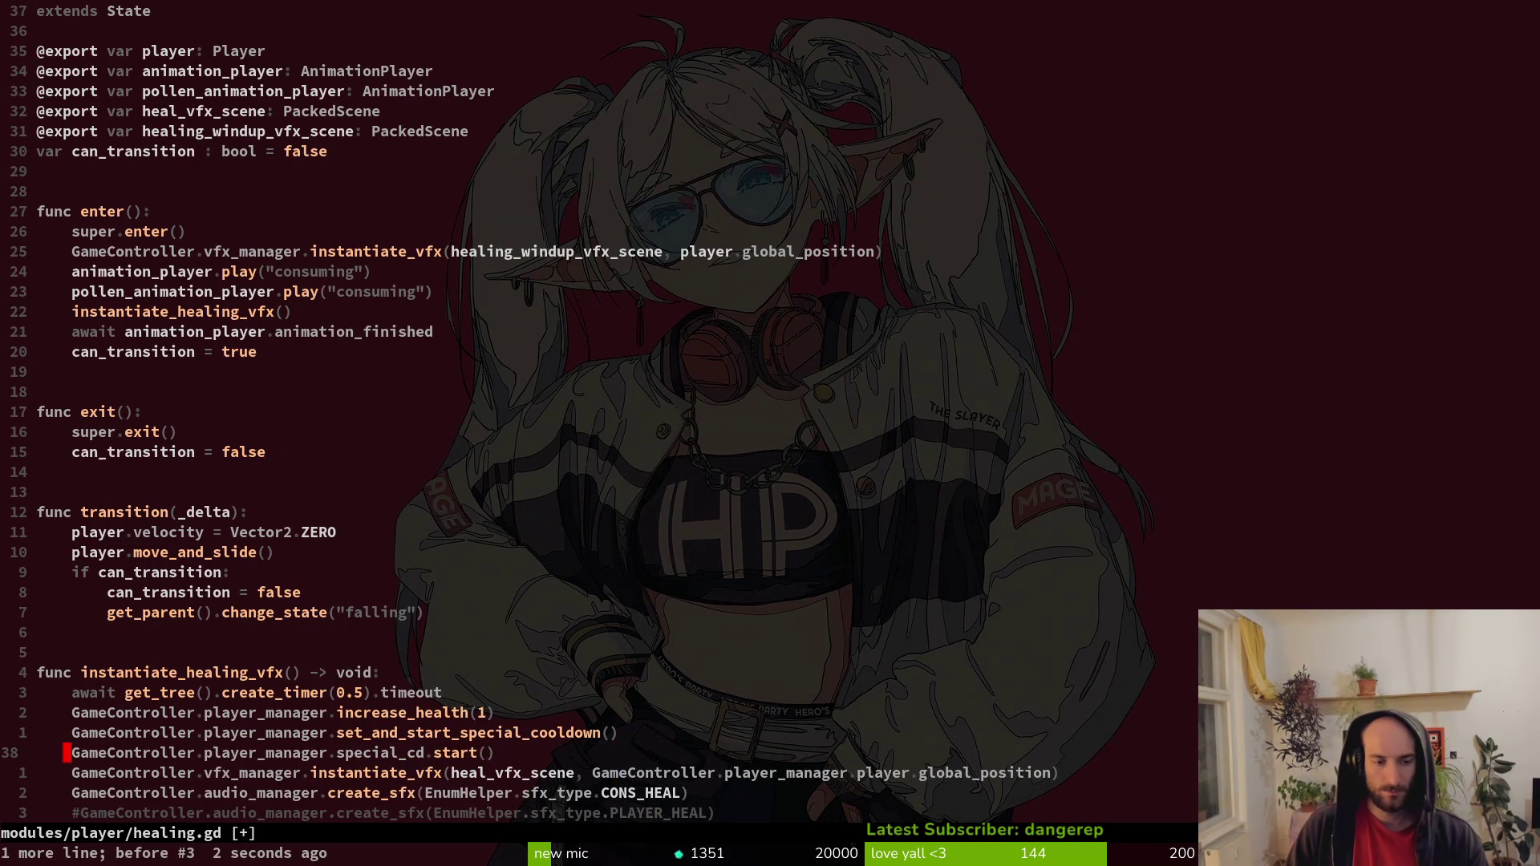
key(ctrl+s)
key(ctrl+s)
Search the project for remaining GameController.player_manager.special_cd.start() calls.
key(space)
text(psGameController.player_manager.special_cd.start())
key(Return)
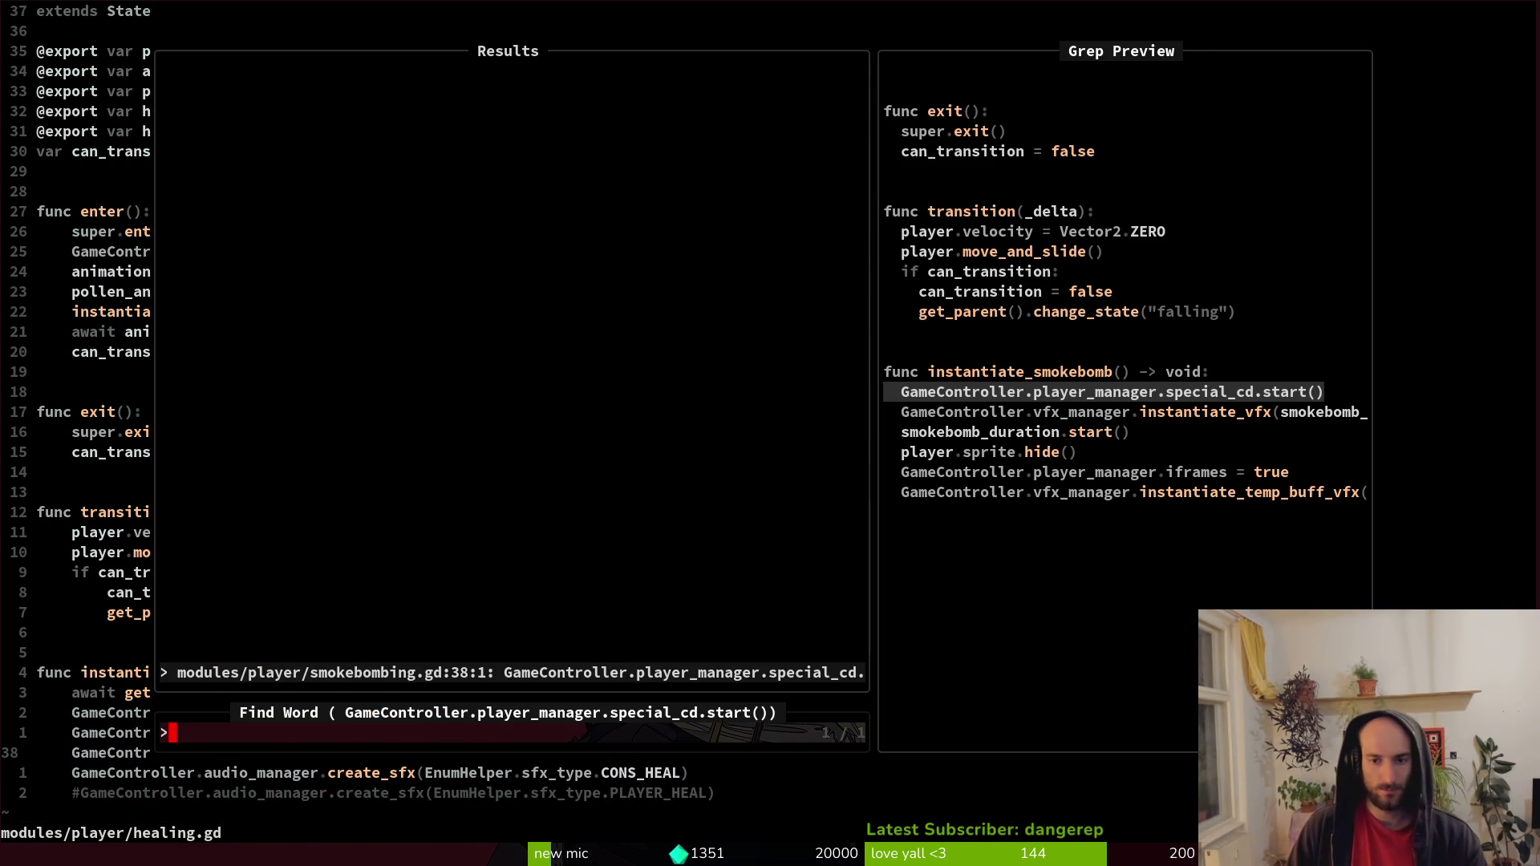
Rerun the special_cd.start() search and open smokebombing.gd at line 38.
key(Escape)
key(space)
key(p)
key(s)
key(Up)
key(Return)
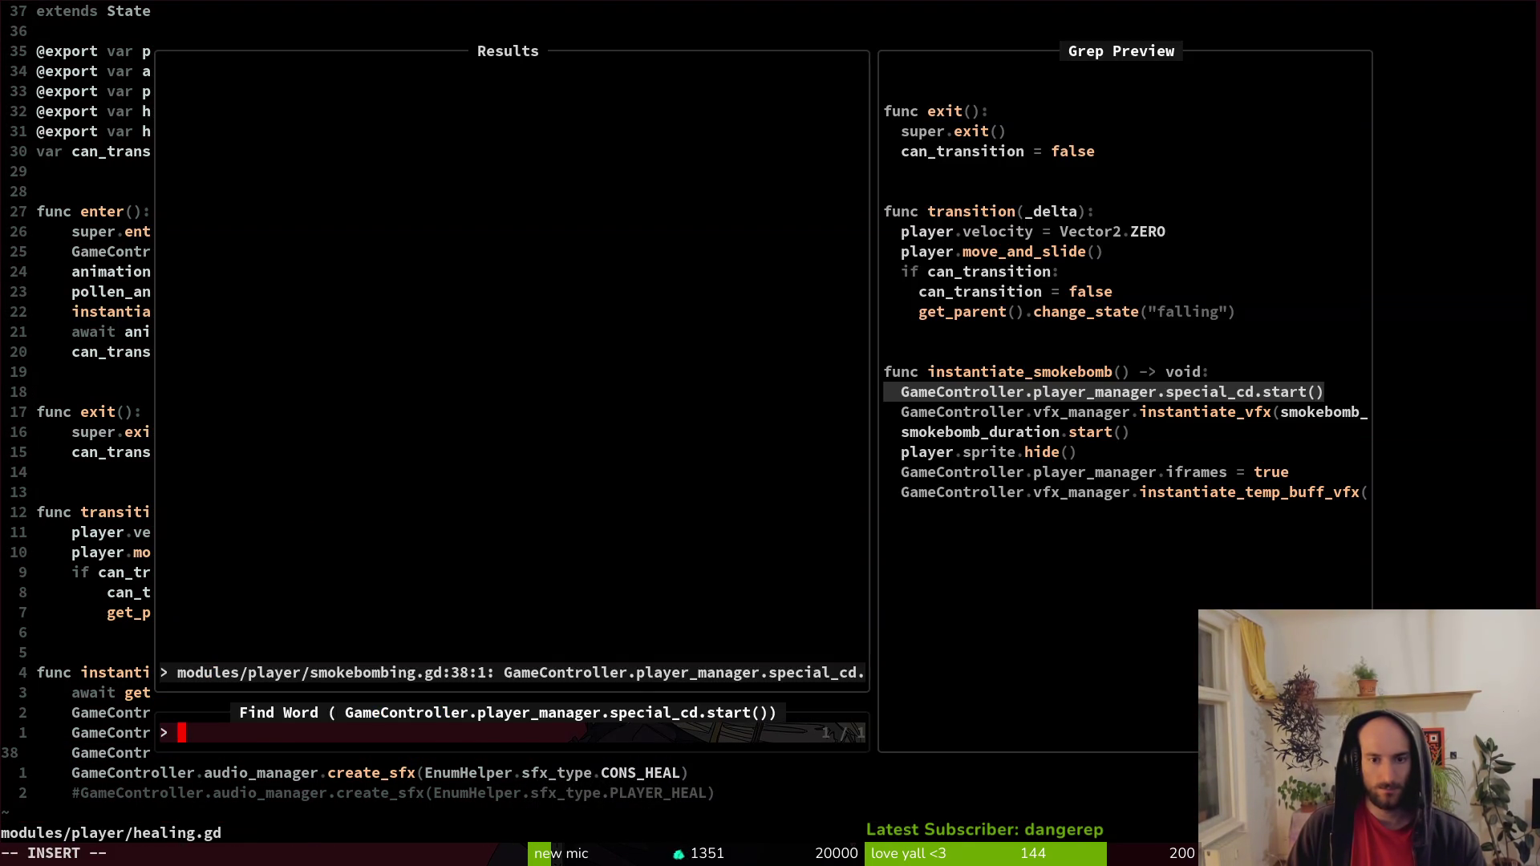
key(Return)
Replace smokebombing.gd's special_cd.start() with set_and_start_special_cooldown() and save.
text(OGameController.player_manager.setand)
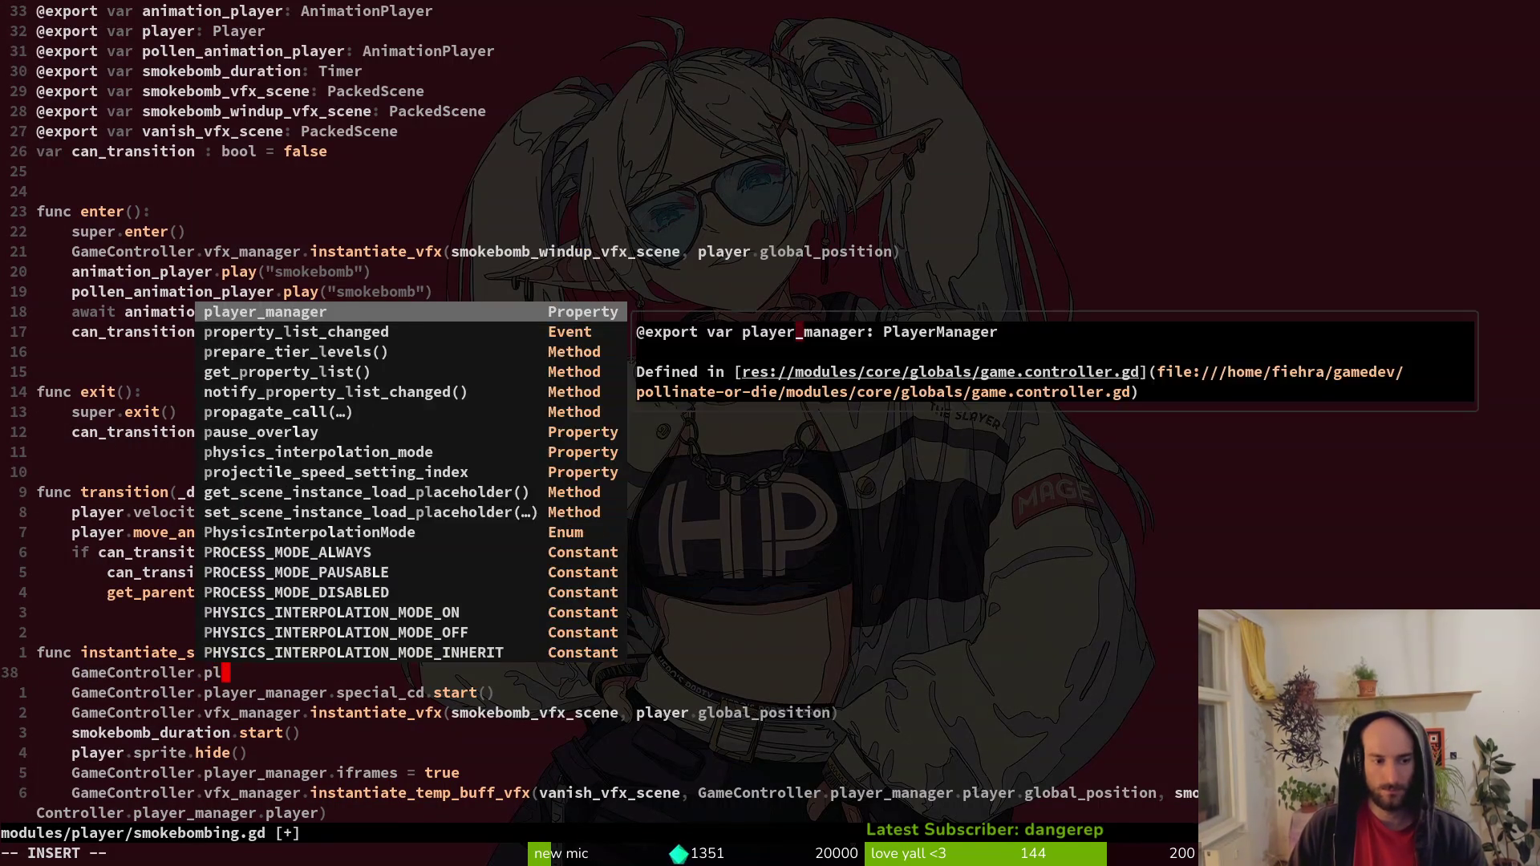
key(Return)
text(set_and_start_special_cooldown()
key(Return)
key(Escape)
text(jVd)
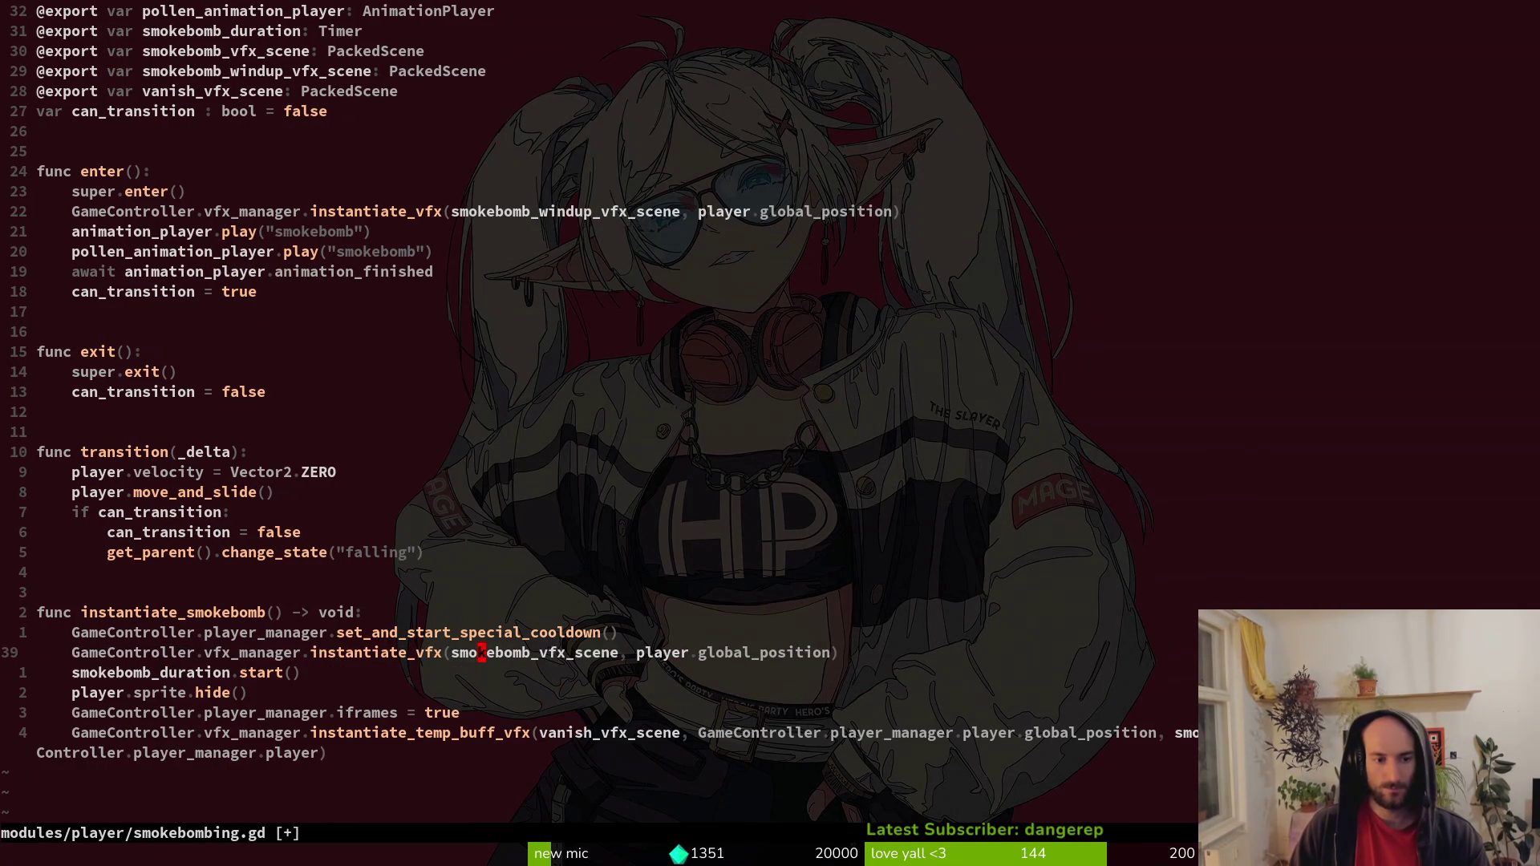
text(:w)
key(Return)
Return to healing.gd and grep again for special_cd.start.
key(ctrl+6)
key(k)
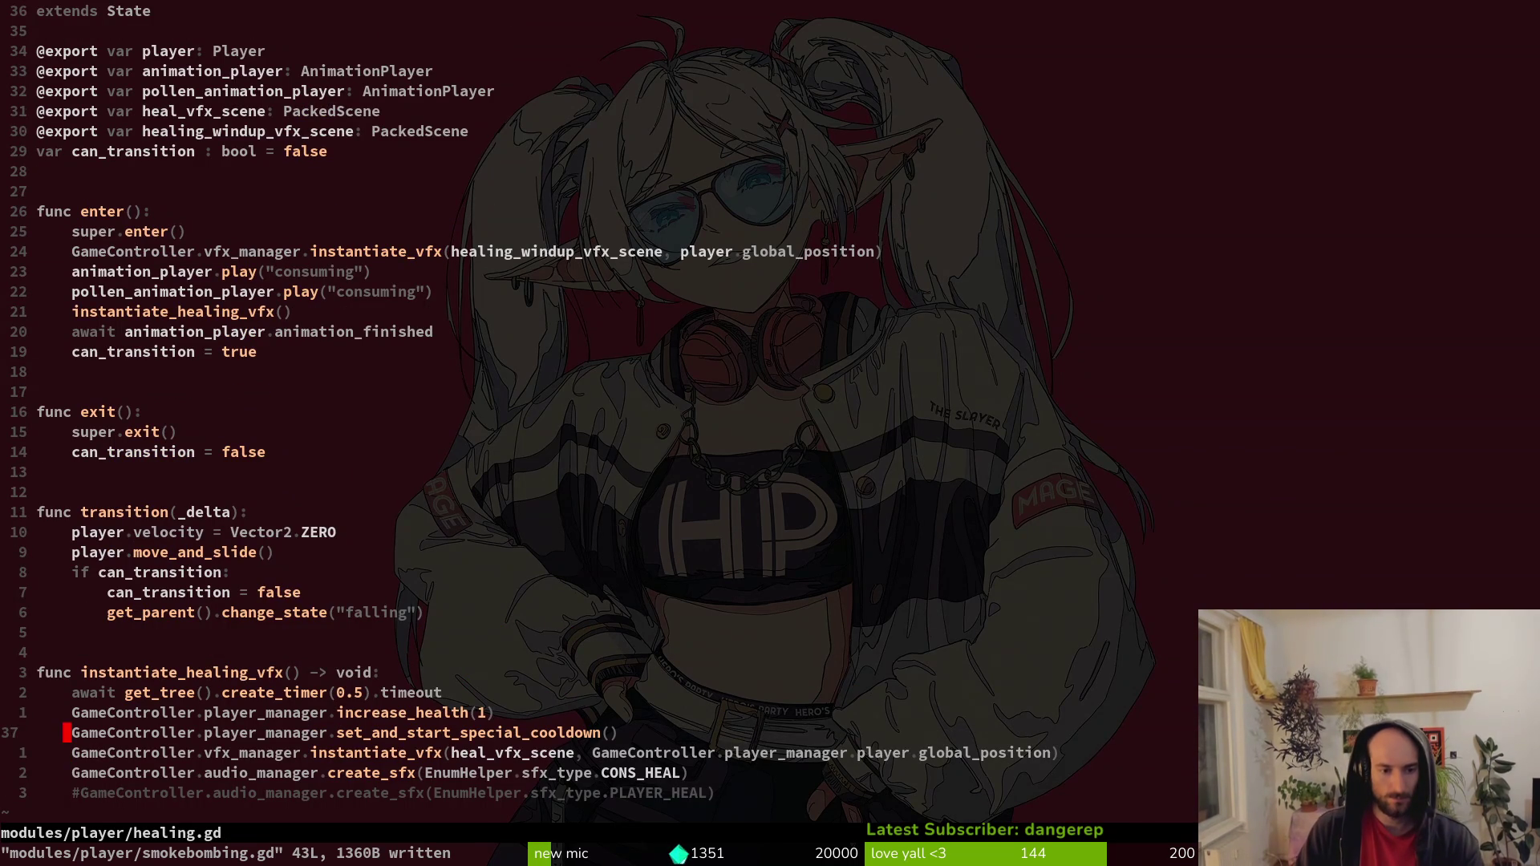
key(space)
key(g)
text(special_cd.star)
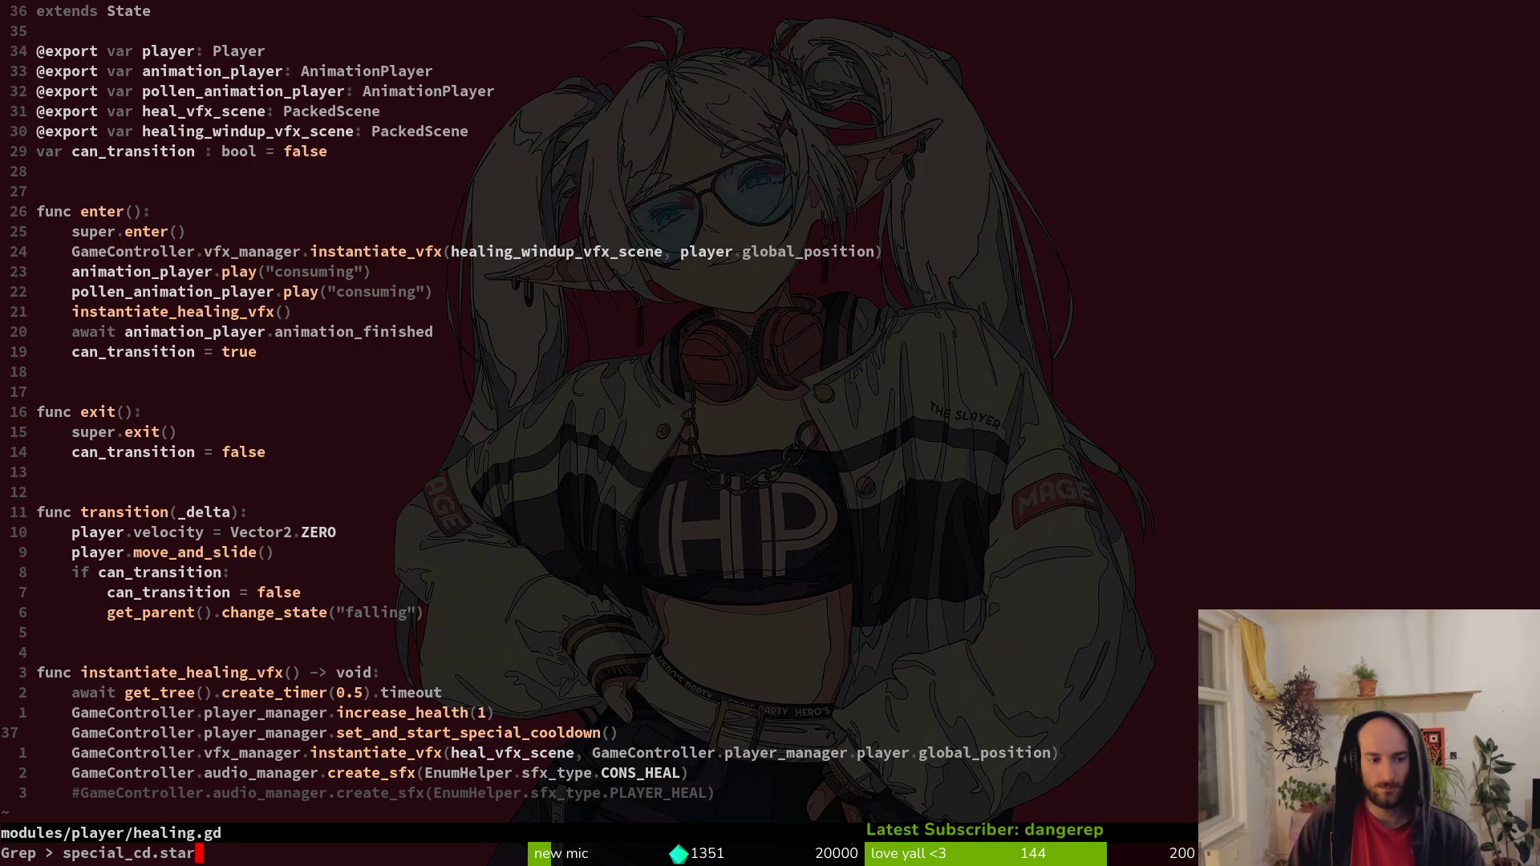
text(t)
key(Return)
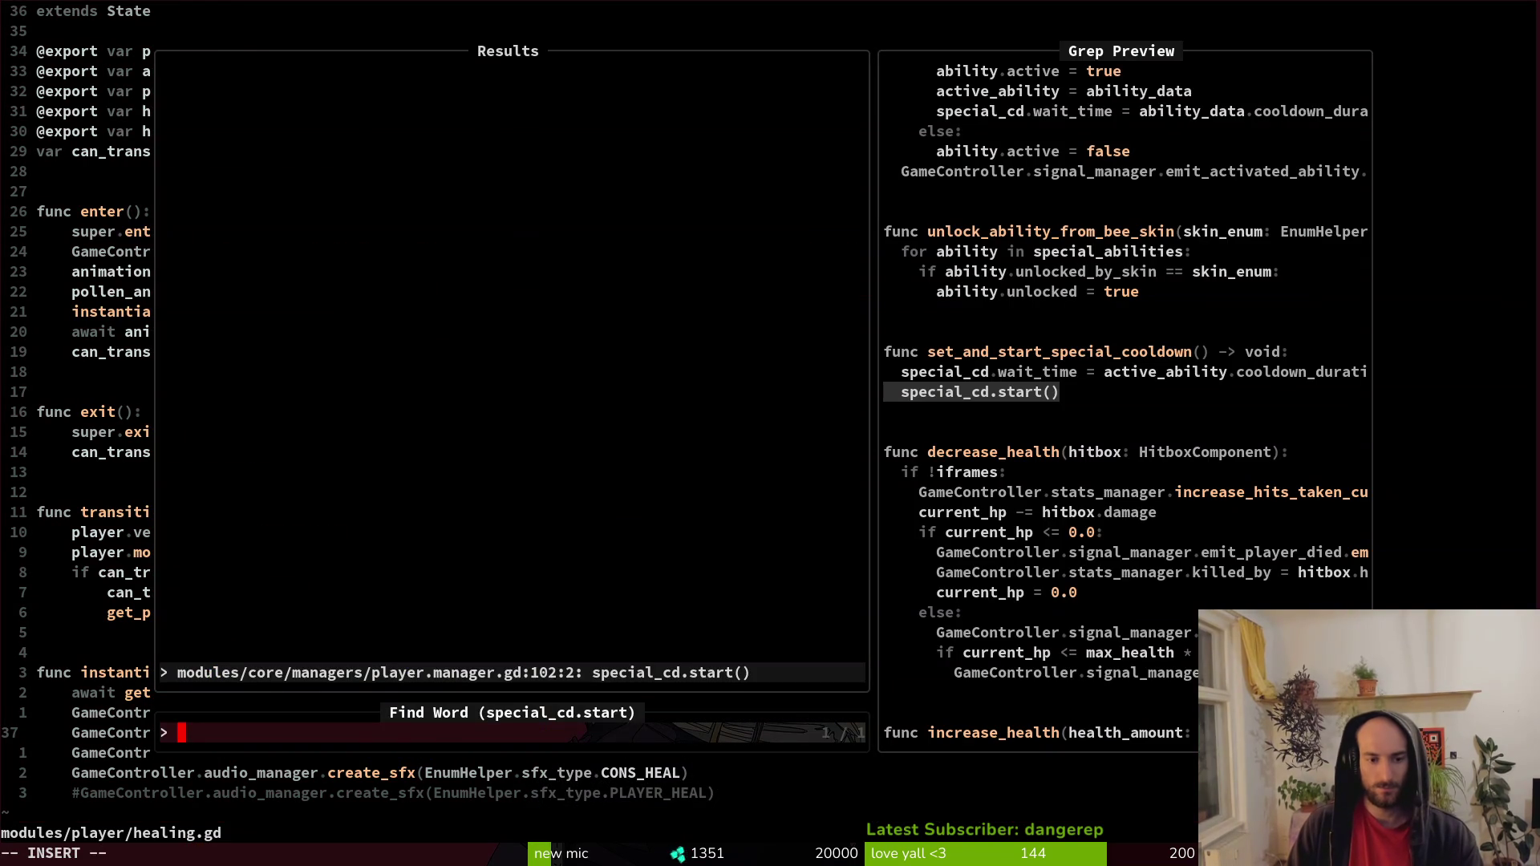
Save healing.gd with :w and quit Vim with :q.
key(Escape)
text(:w)
key(Return)
text(:q)
key(Return)
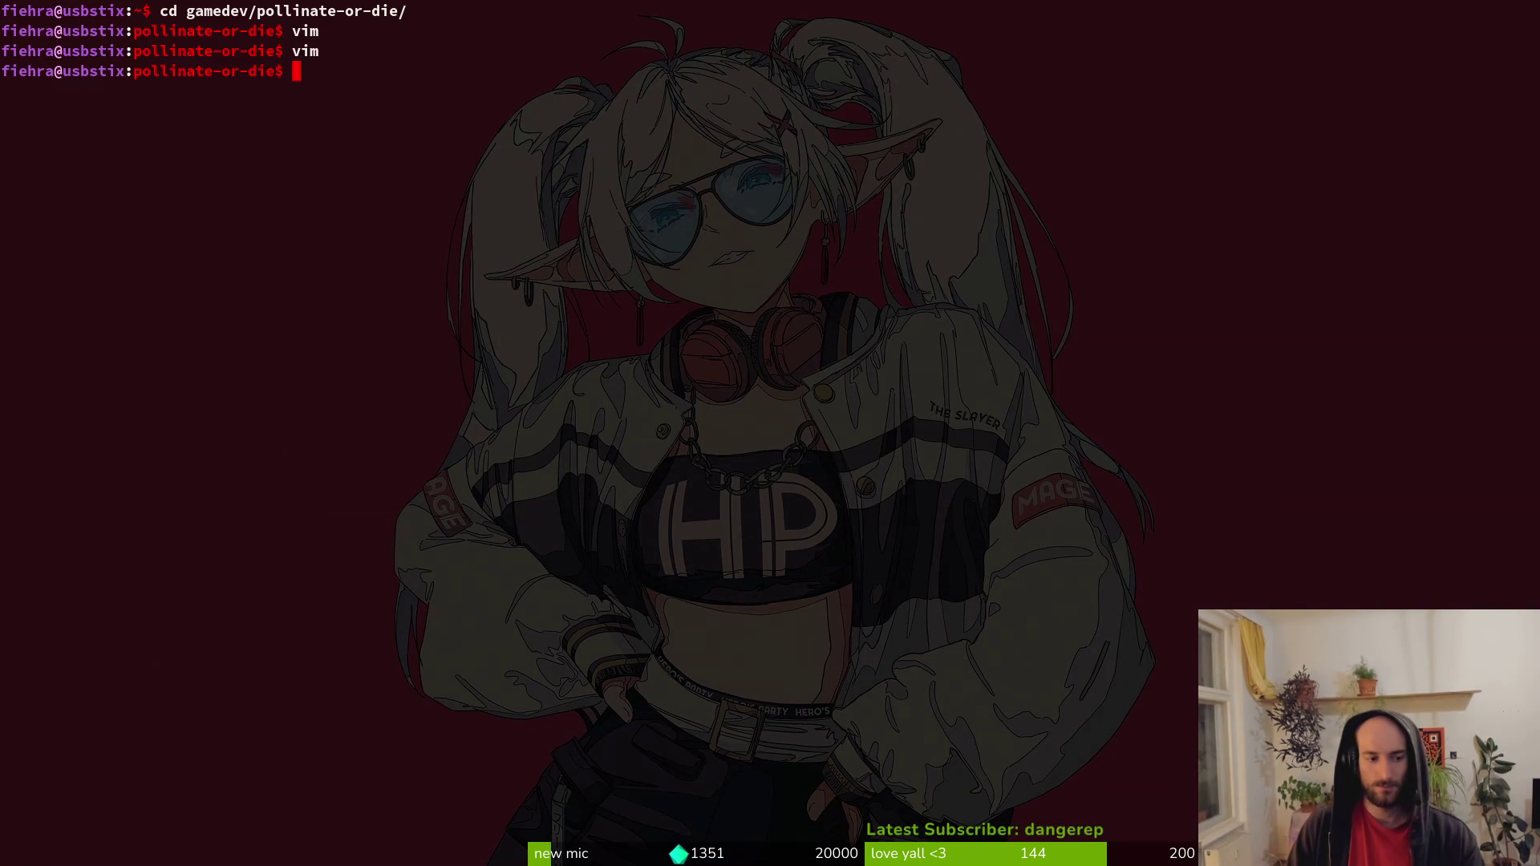
Check the git status in tig, looking at the player.manager.gd change.
text(g)
key(Return)
key(Down)
key(Down)
key(Down)
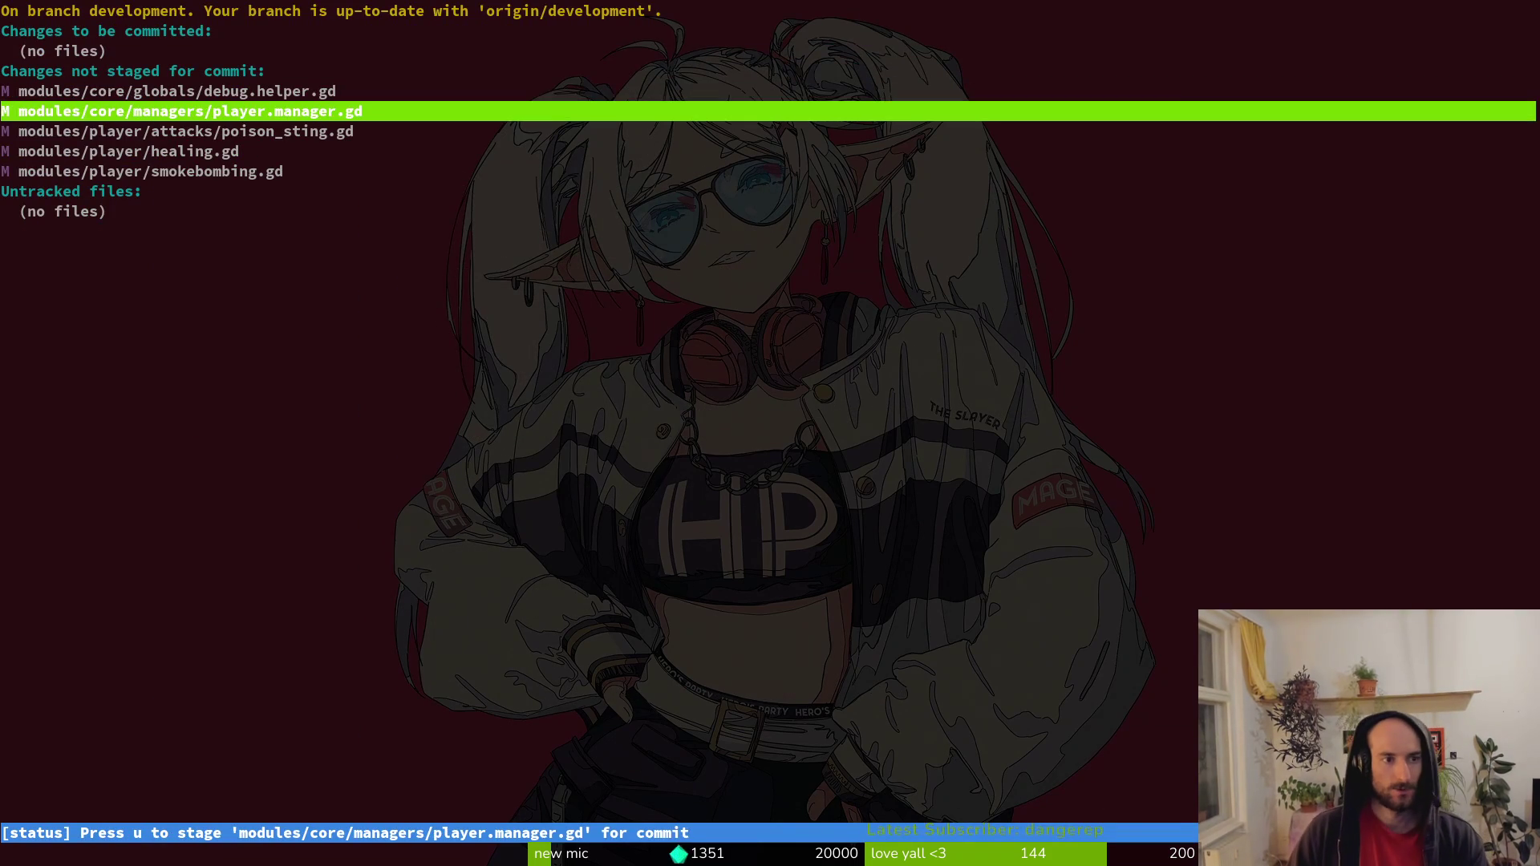
key(q)
key(ctrl+c)
Run the game from Godot, continue the saved game, then restart it.
key(alt+Tab)
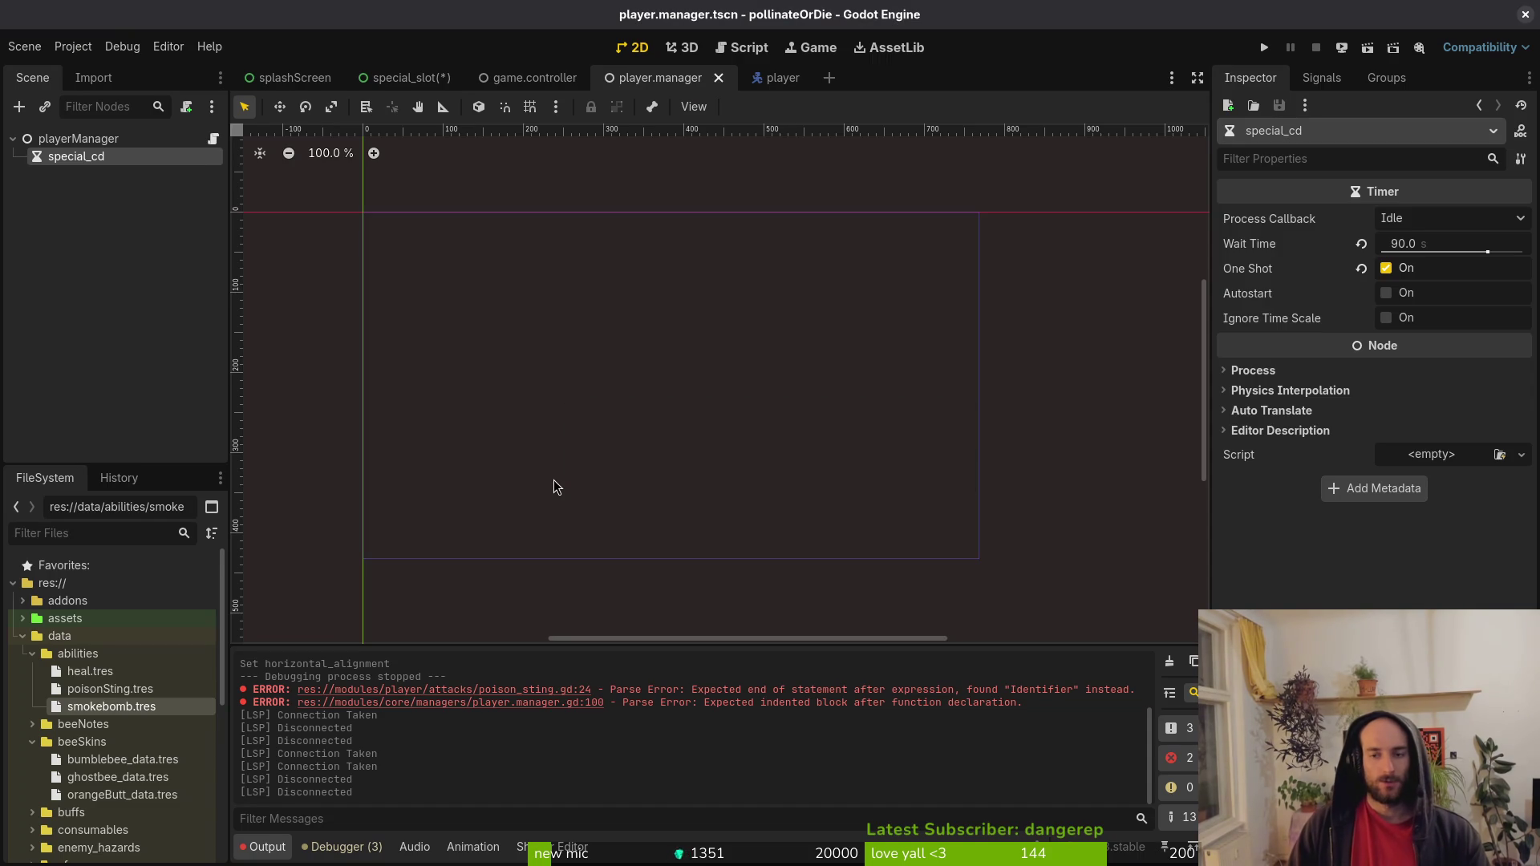
click(1264, 50)
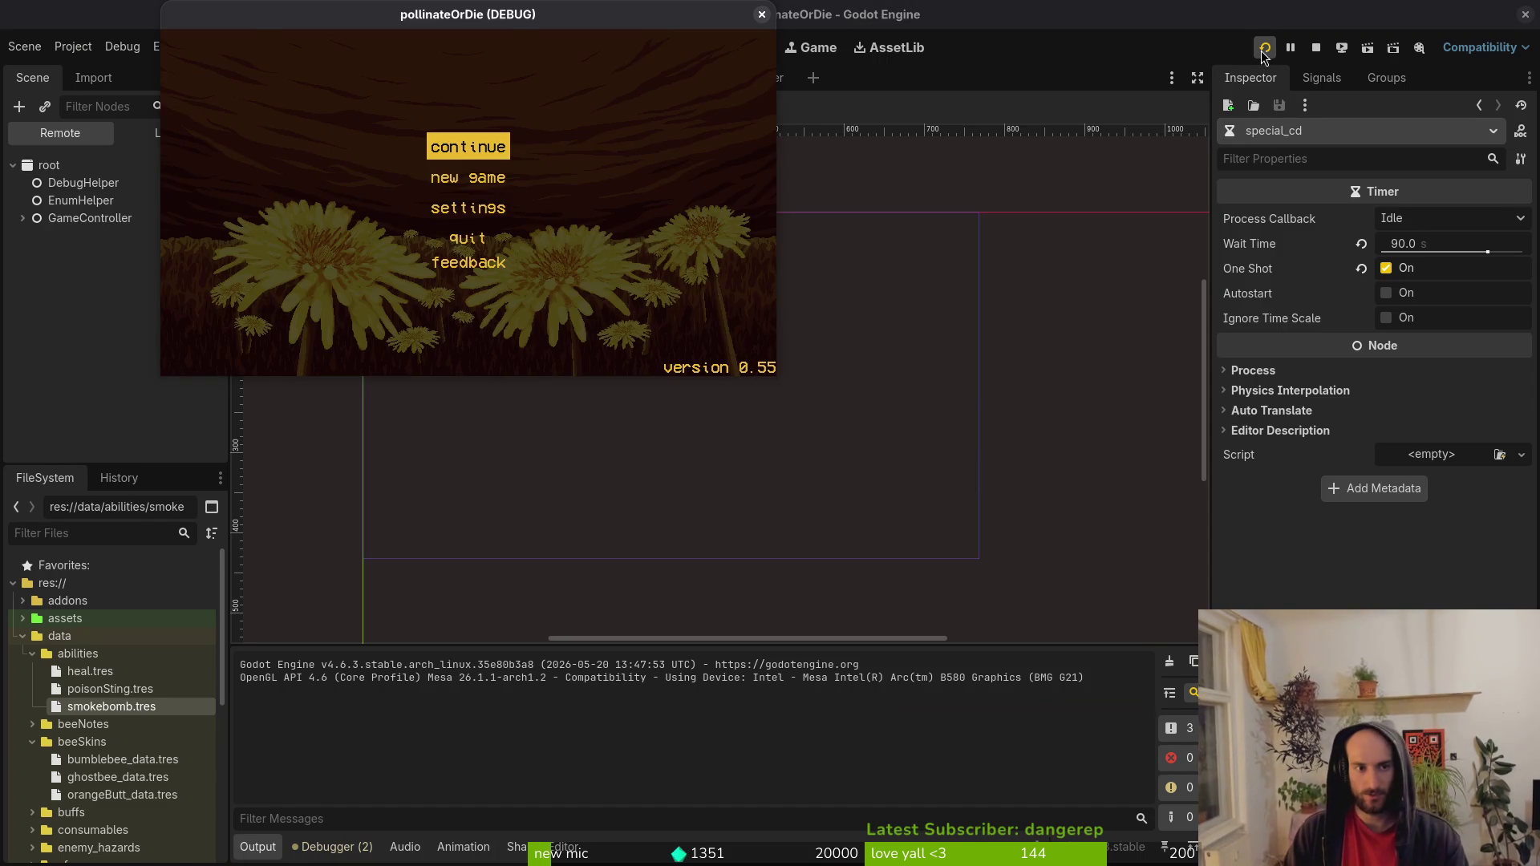
key(Return)
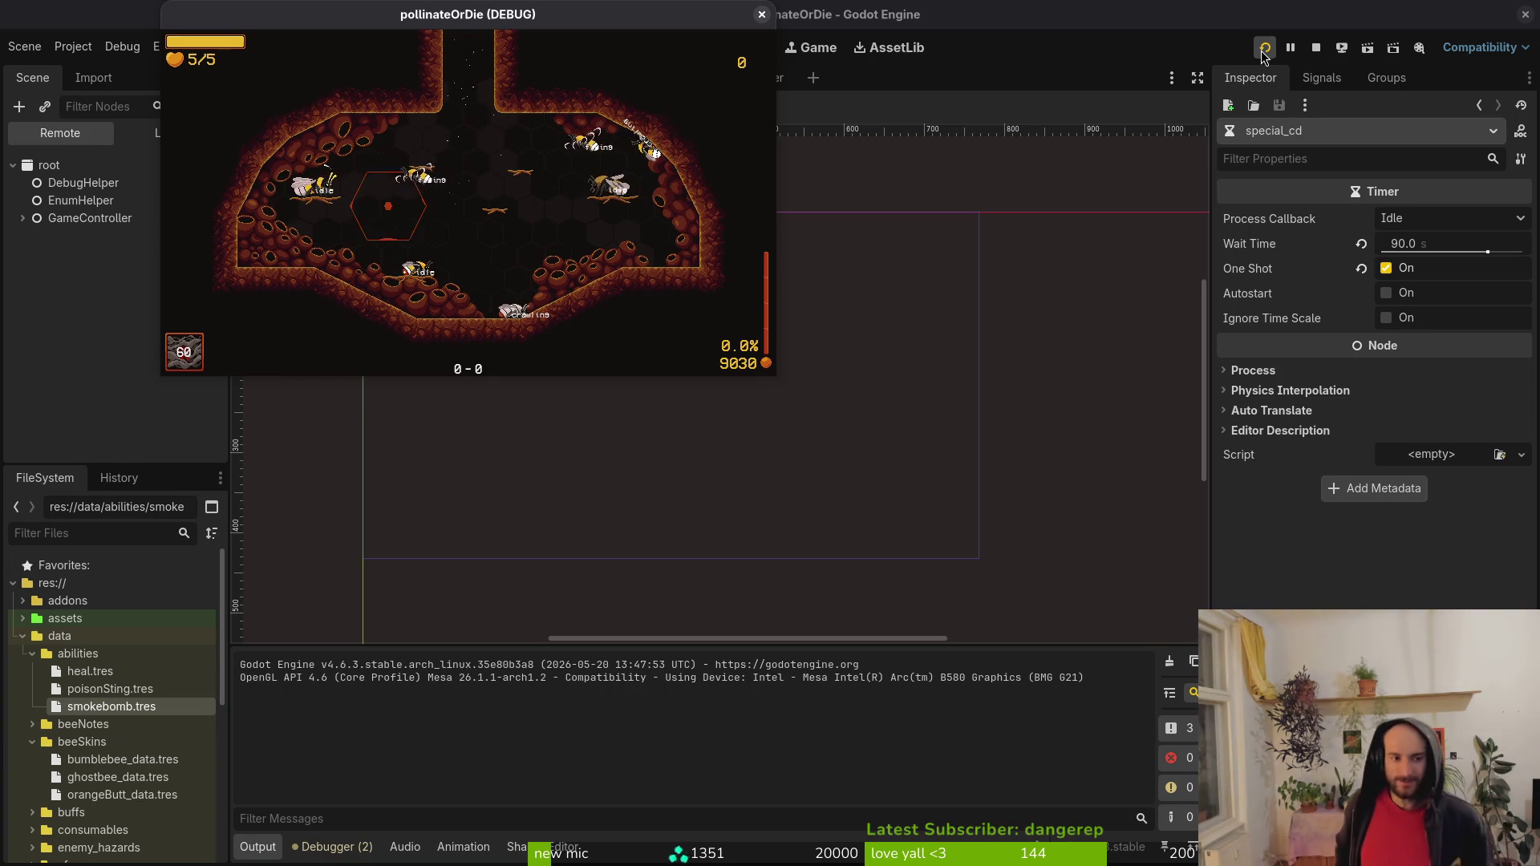
click(1264, 50)
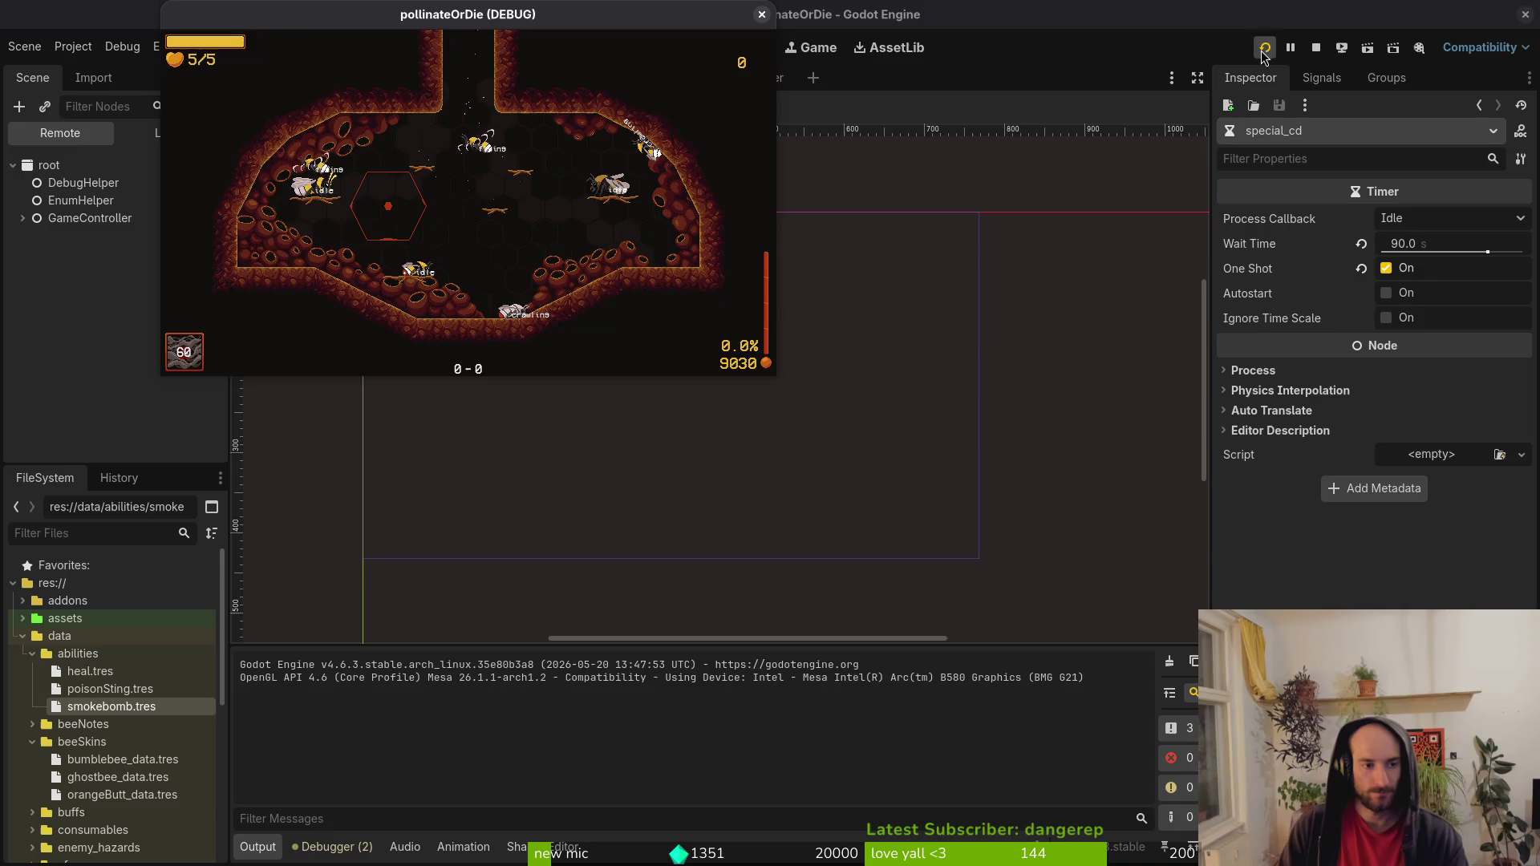
Launch Vim and open player.manager.gd through the file finder.
key(super+1)
text(vim)
key(Return)
text(plaman)
key(Return)
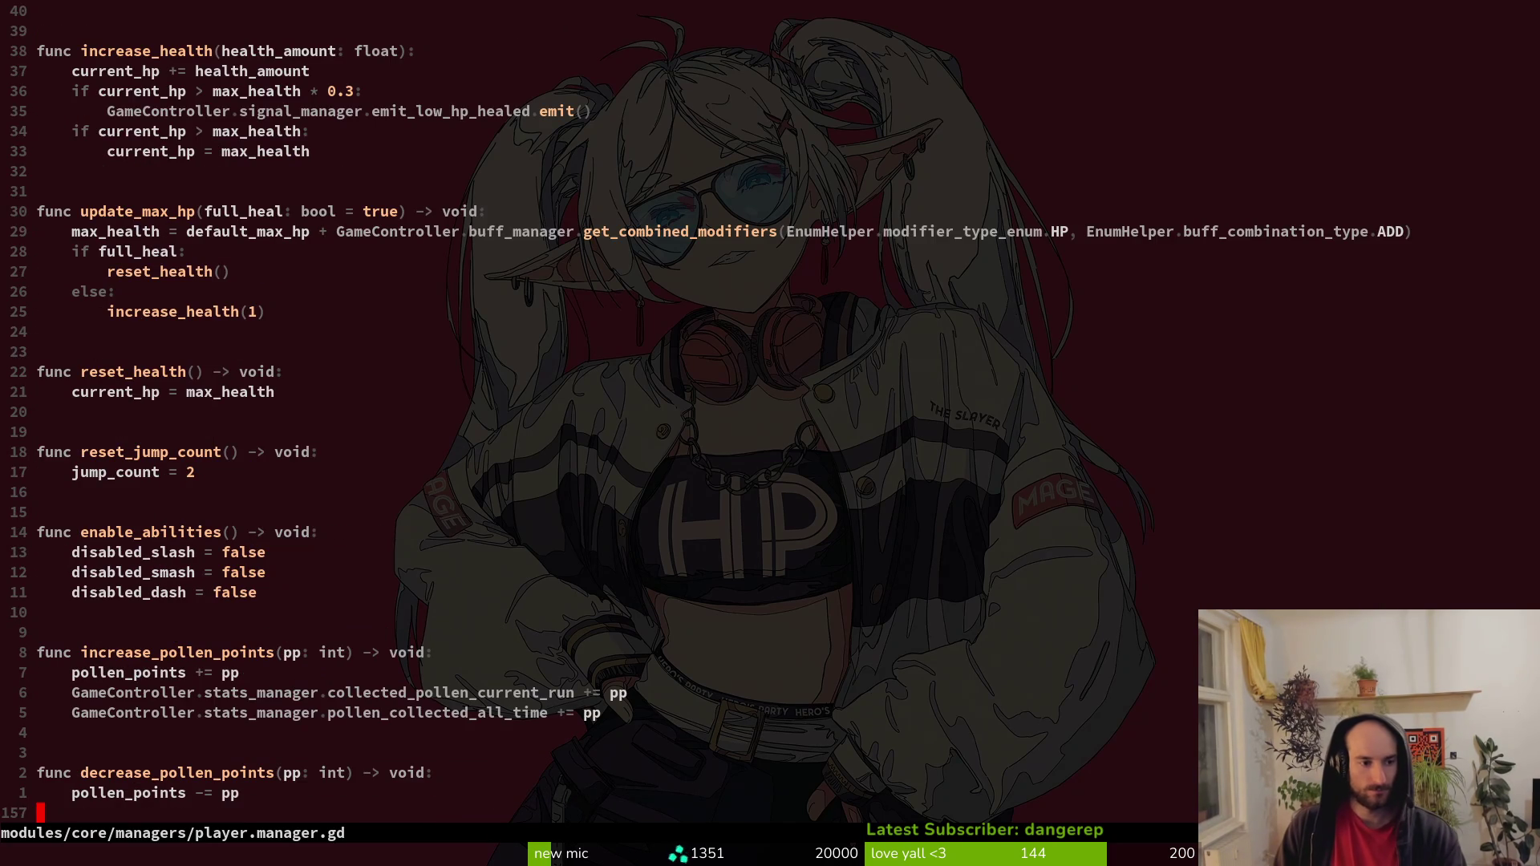
Add print_debug(special_cd.wait_time) after line 89's cooldown code and save player.manager.gd.
key(8)
key(9)
key(G)
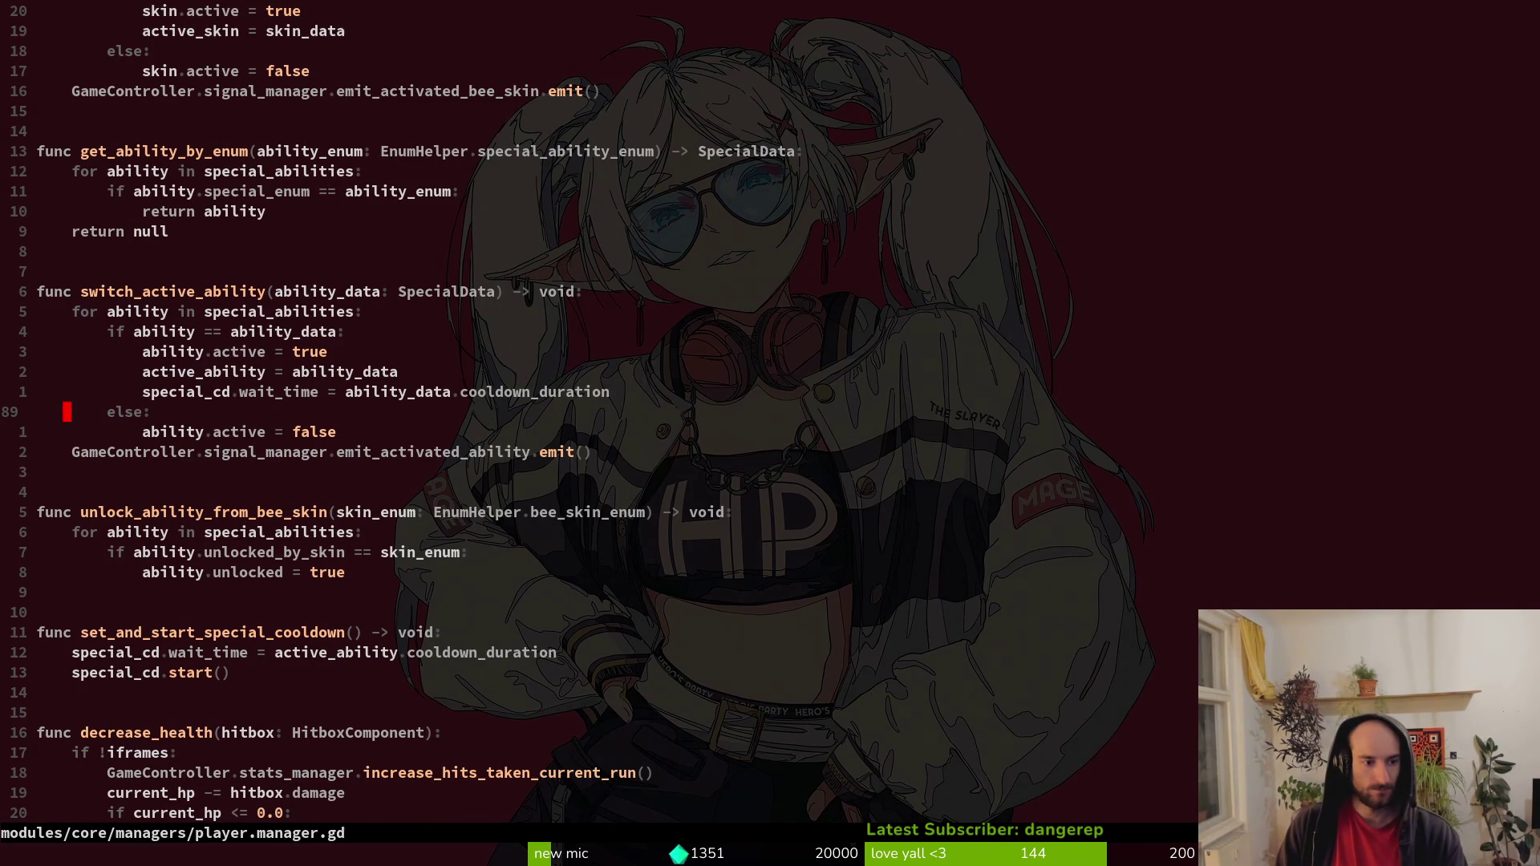
key(j)
key(j)
key(j)
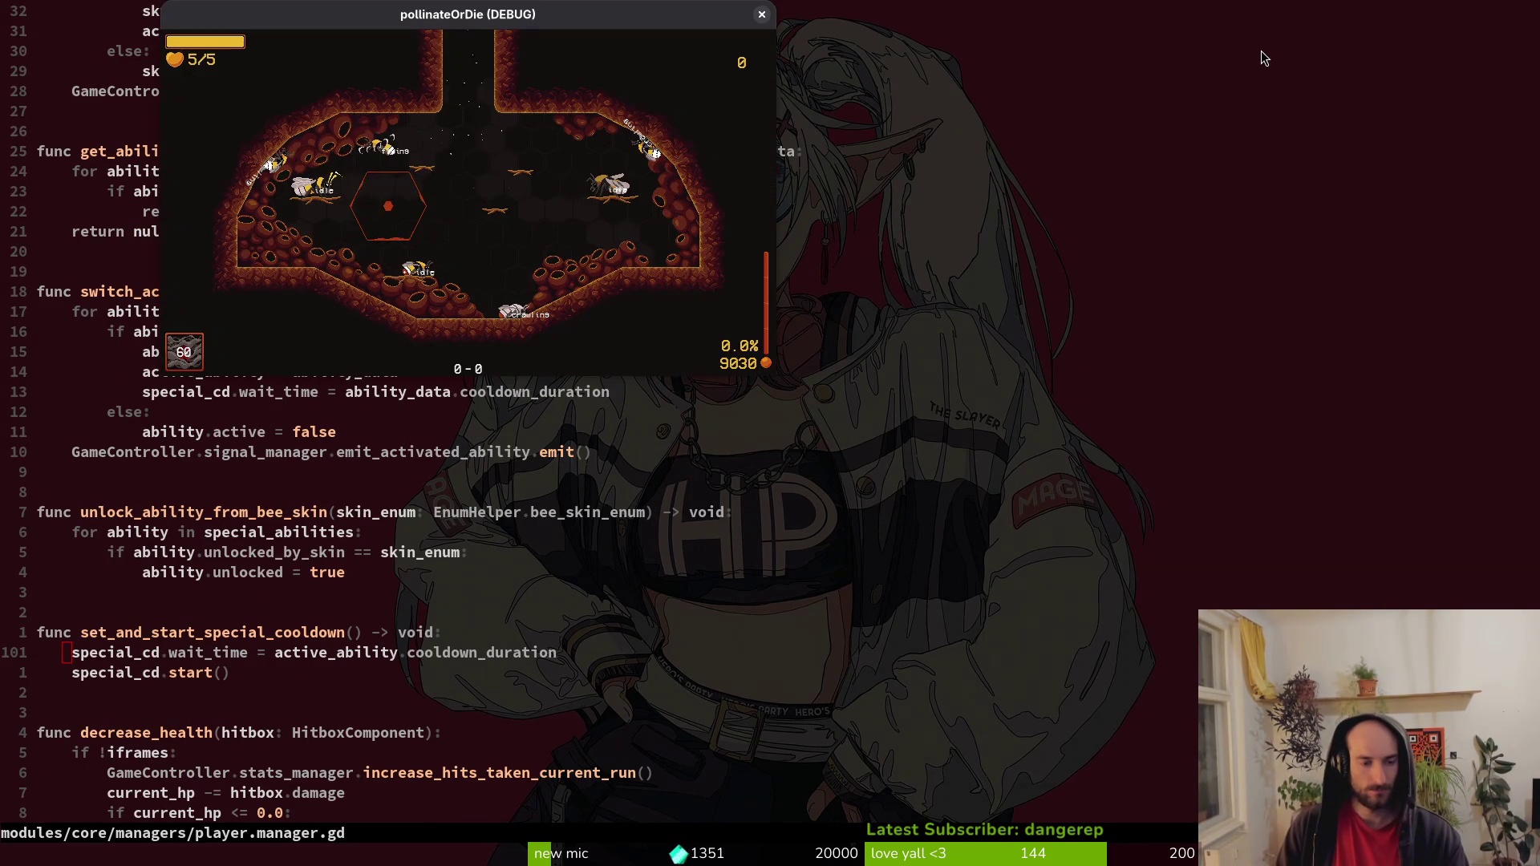
text(o)
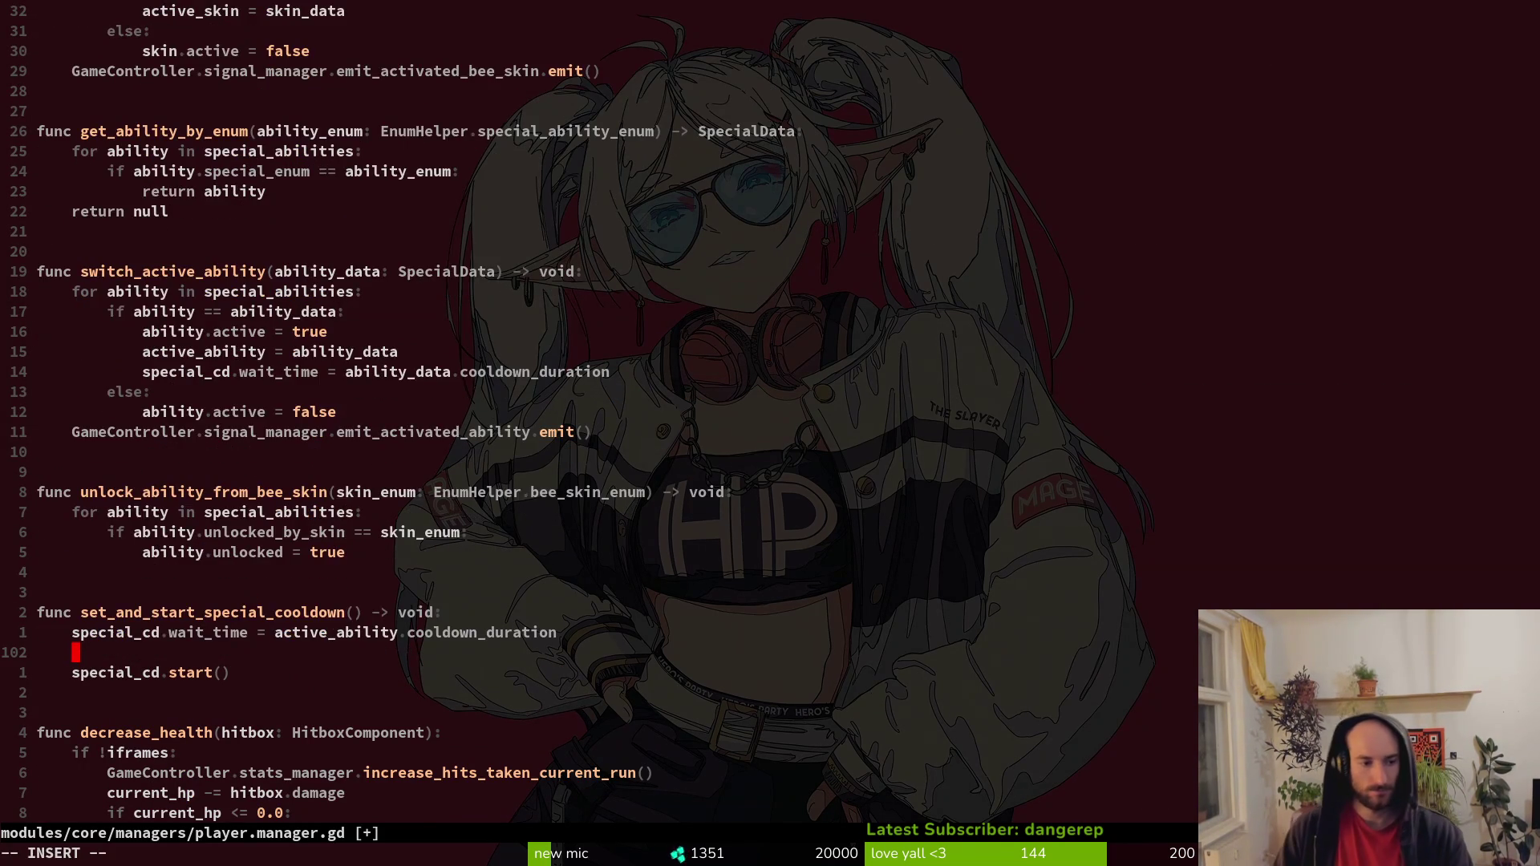
text(prd)
key(Return)
text(special_cd.wa)
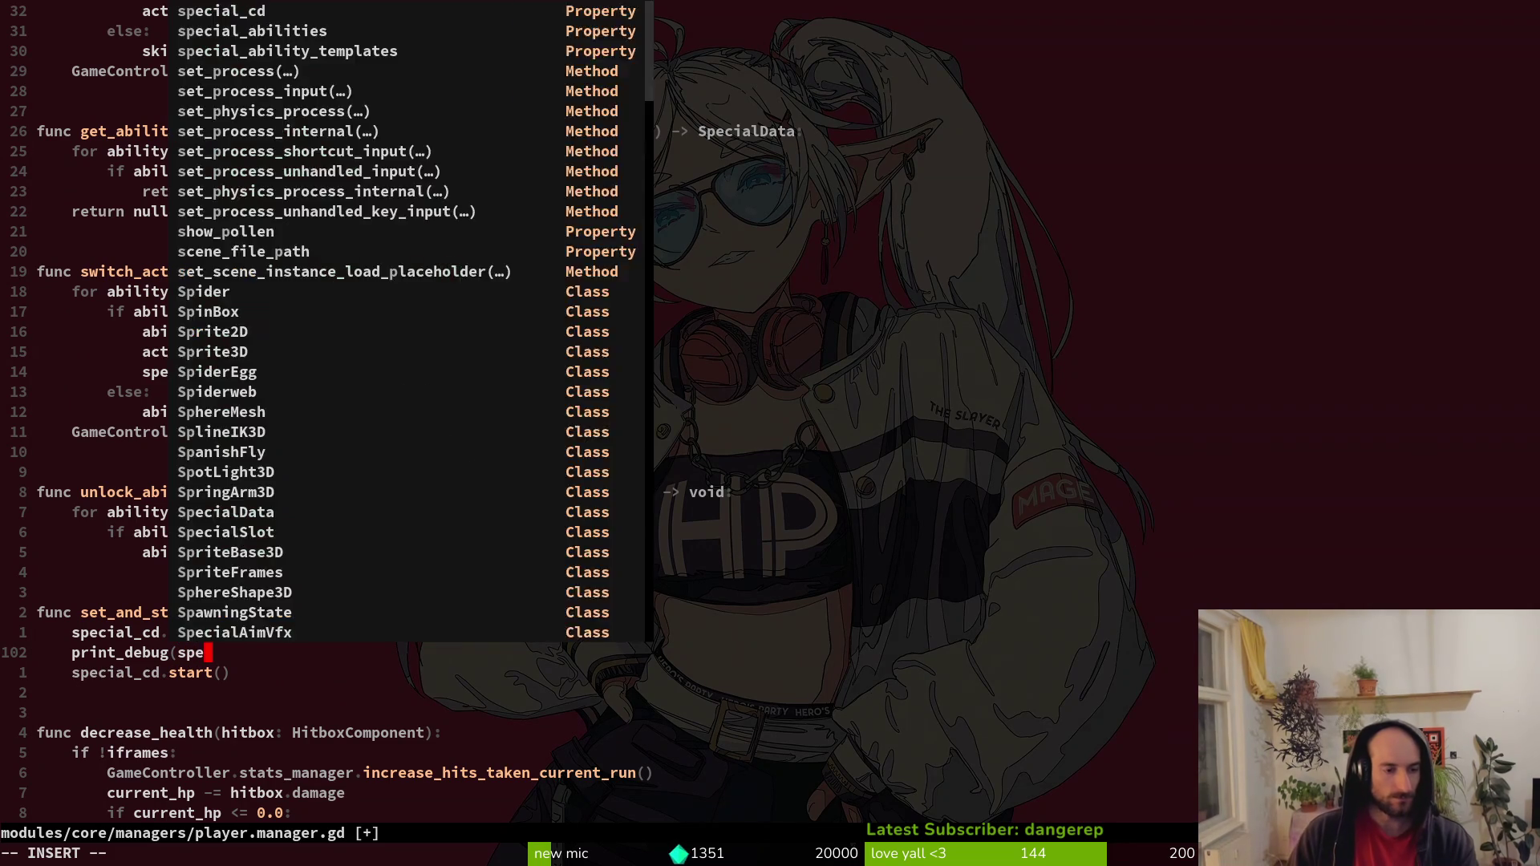
key(Return)
key(Escape)
text(:w)
key(Return)
key(F5)
Rerun the game in Godot to see 20.0 printed, then open the special_slot scene.
key(alt+Tab)
click(1265, 48)
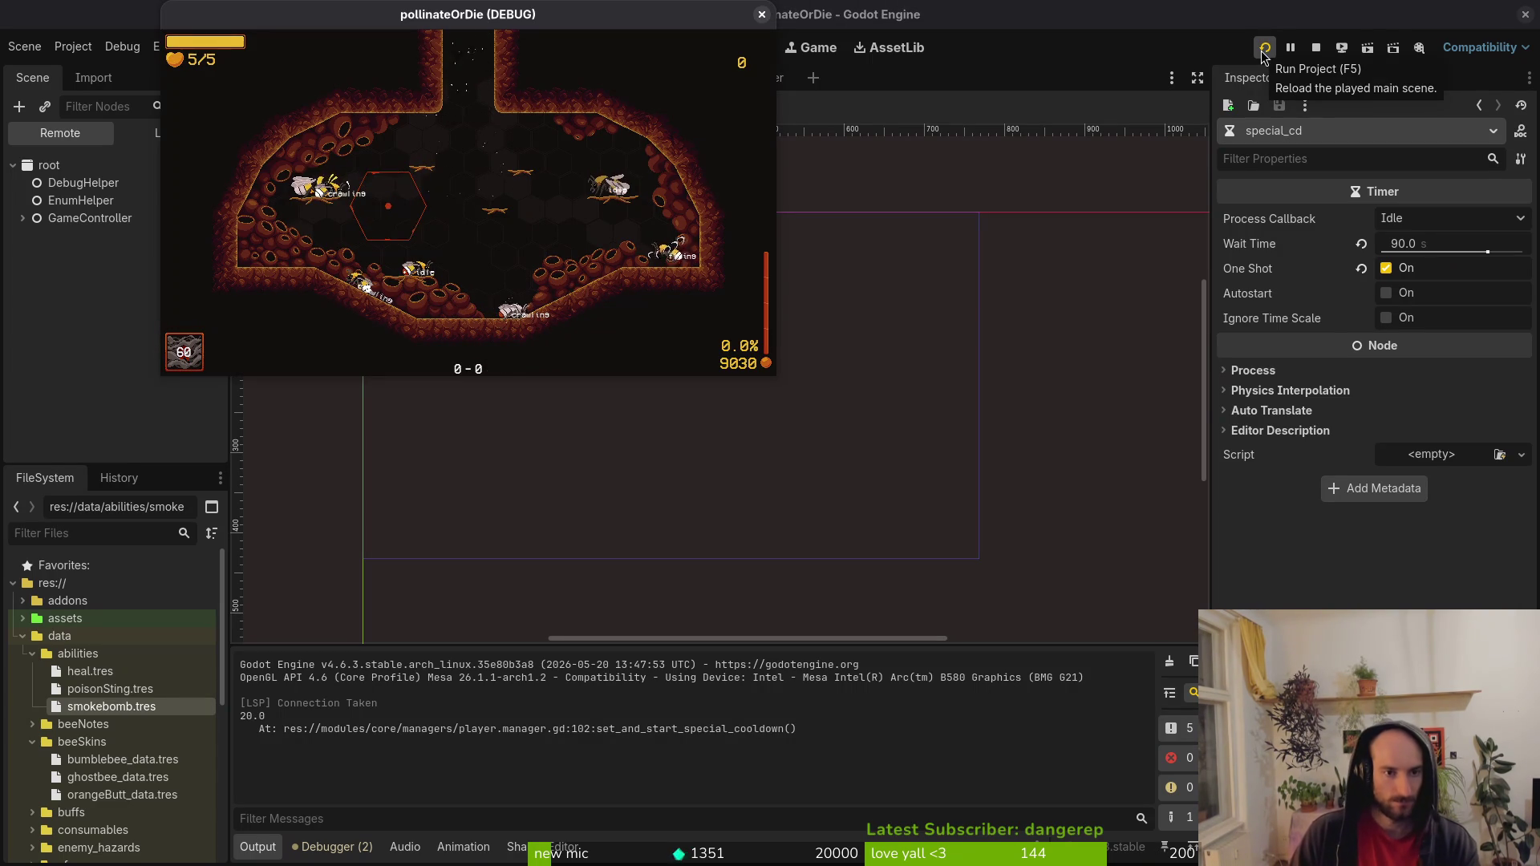
click(1262, 50)
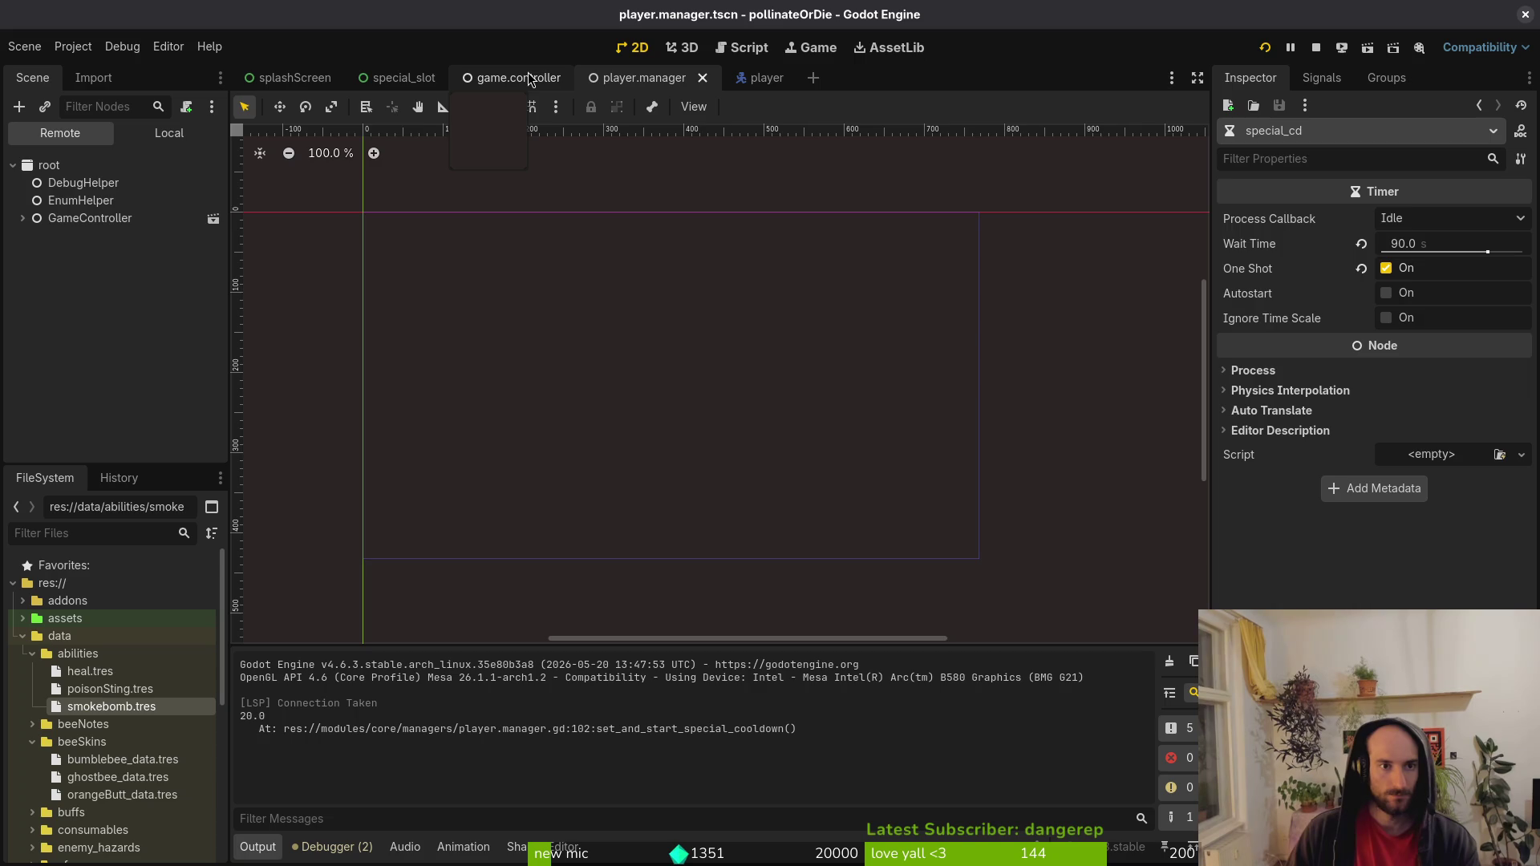
click(386, 80)
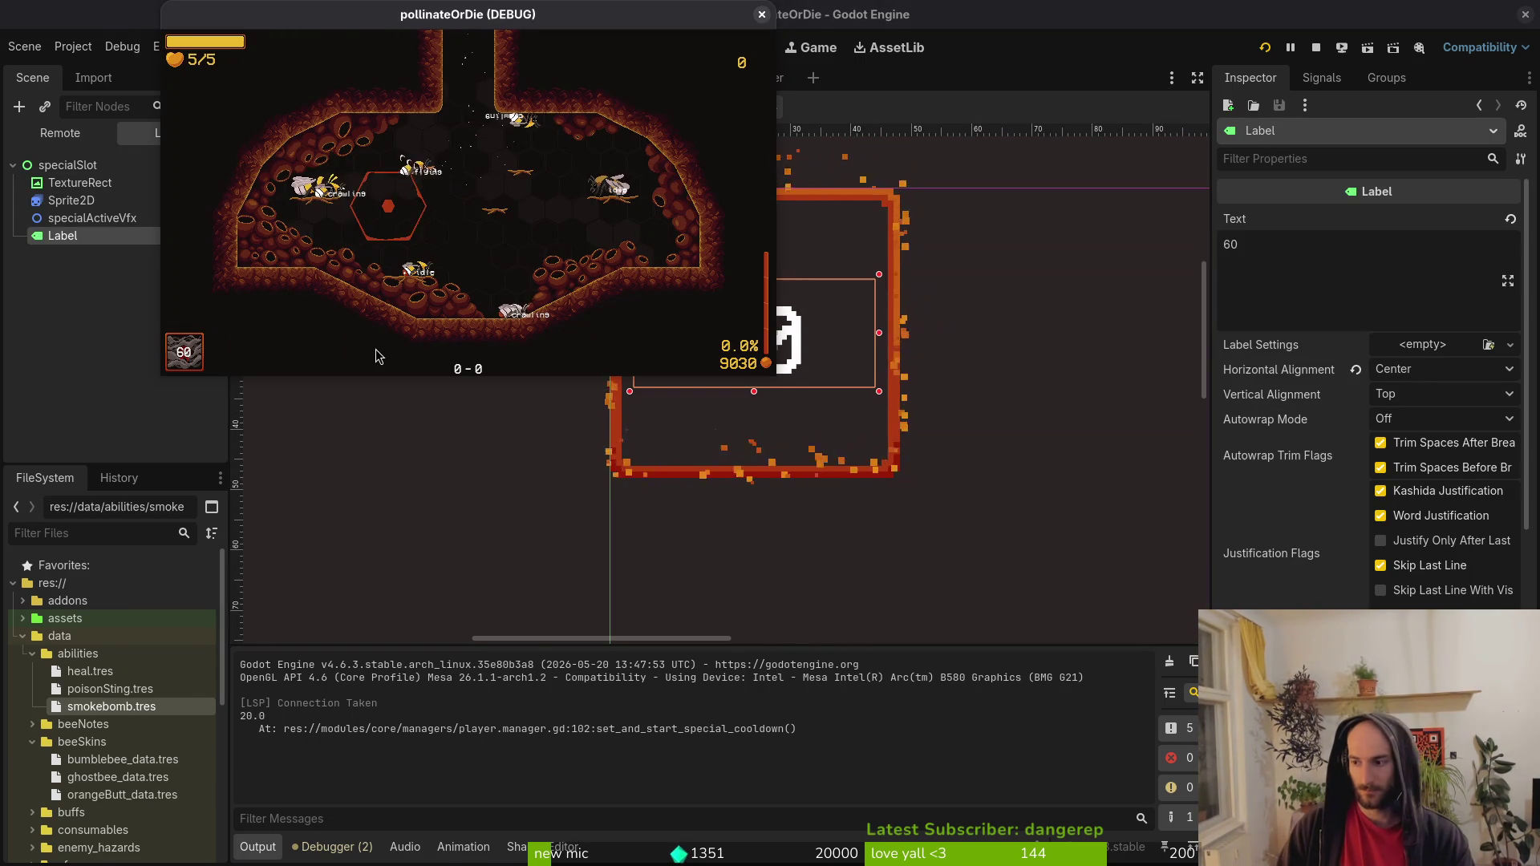
key(alt+Tab)
Open special_slot.gd and duplicate the special_active_vfx declaration line.
text(special)
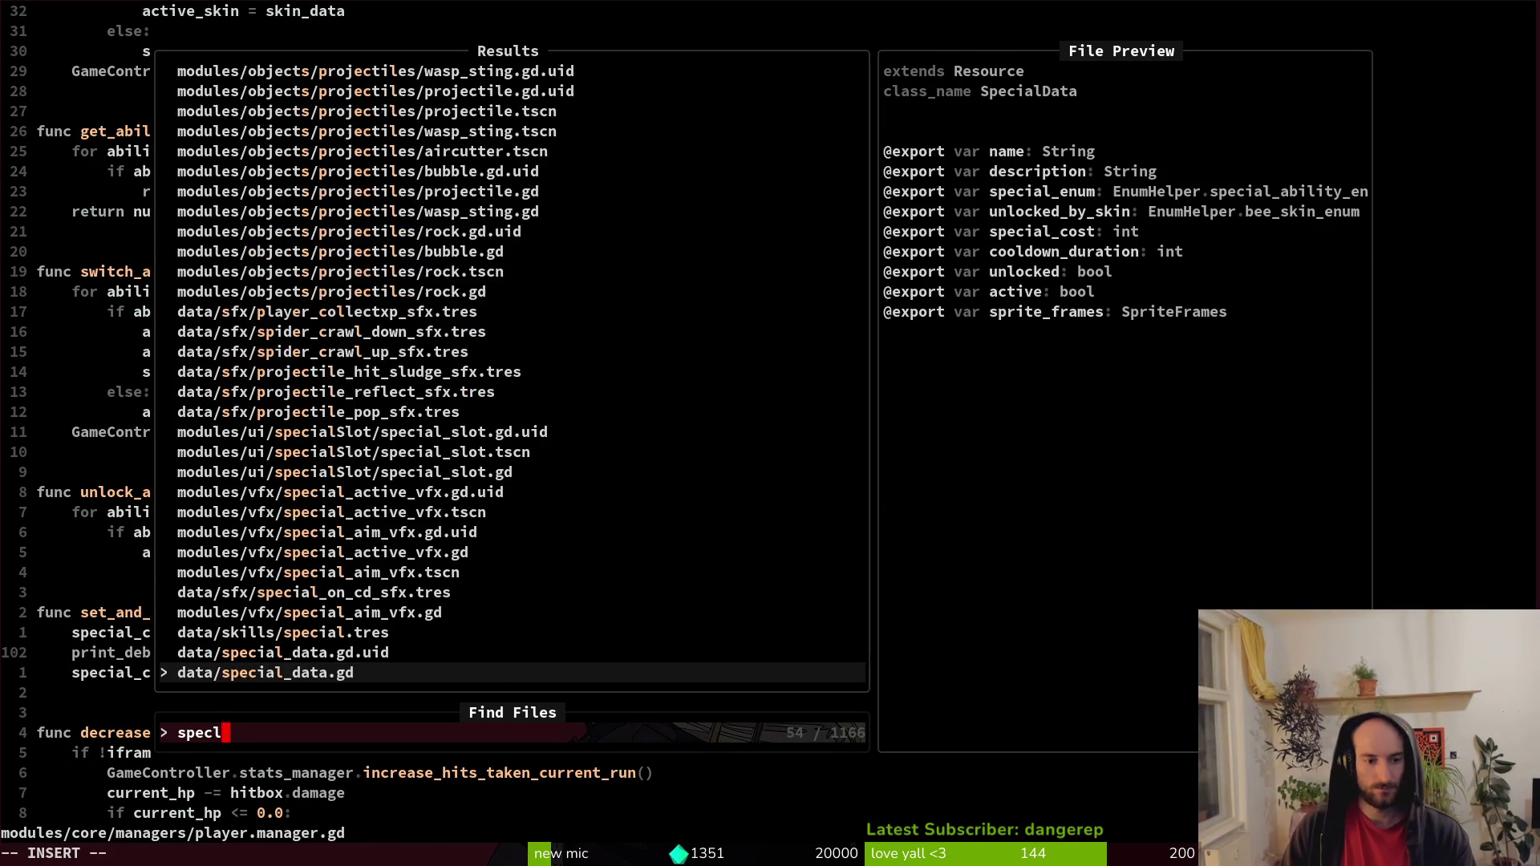
key(Return)
key(j)
key(j)
key(j)
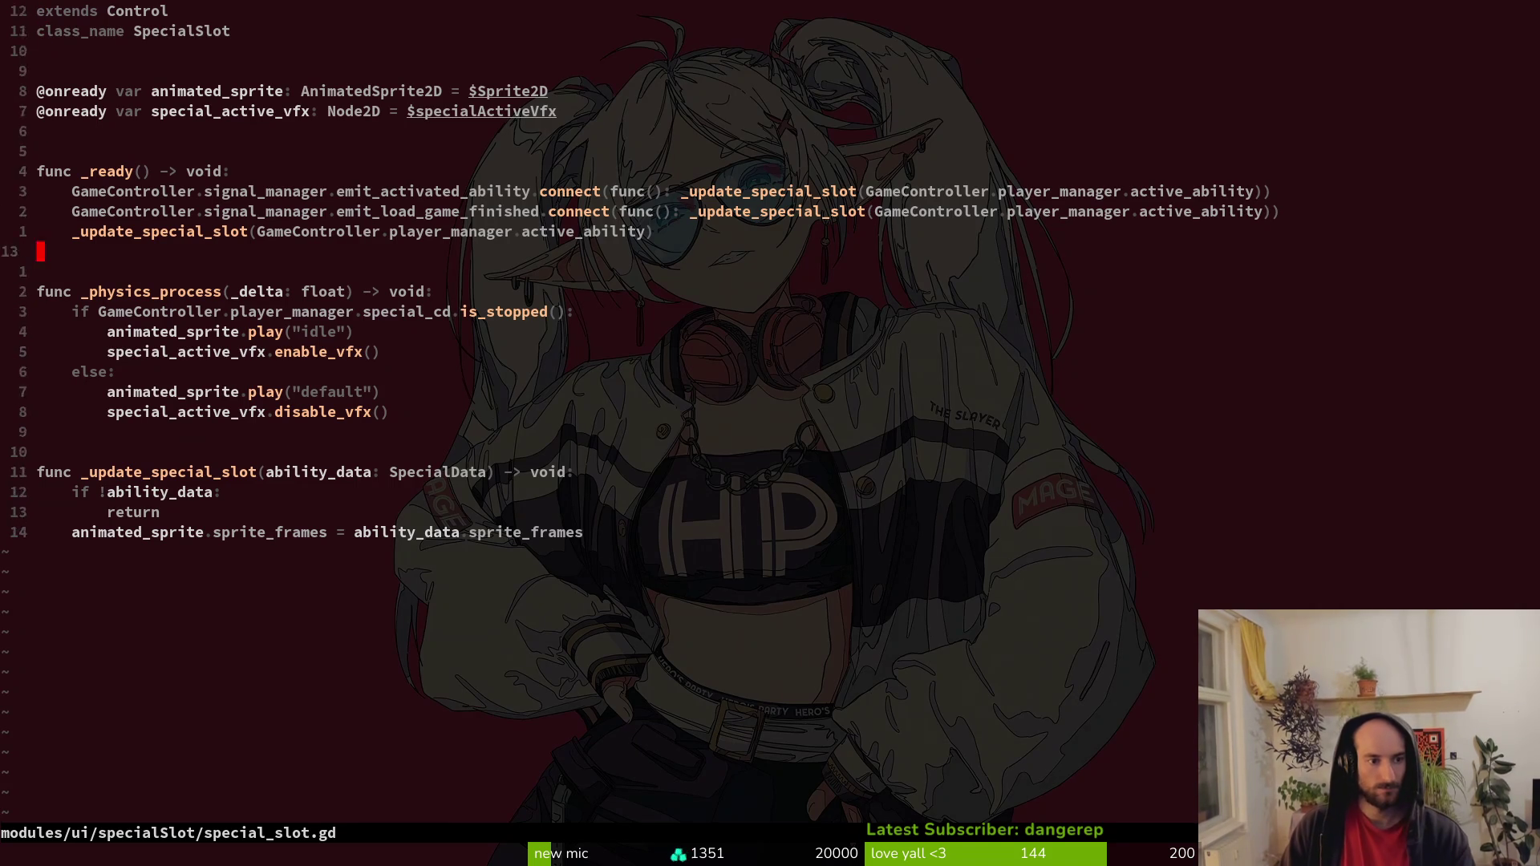
key(k)
key(k)
key(k)
key(6)
key(k)
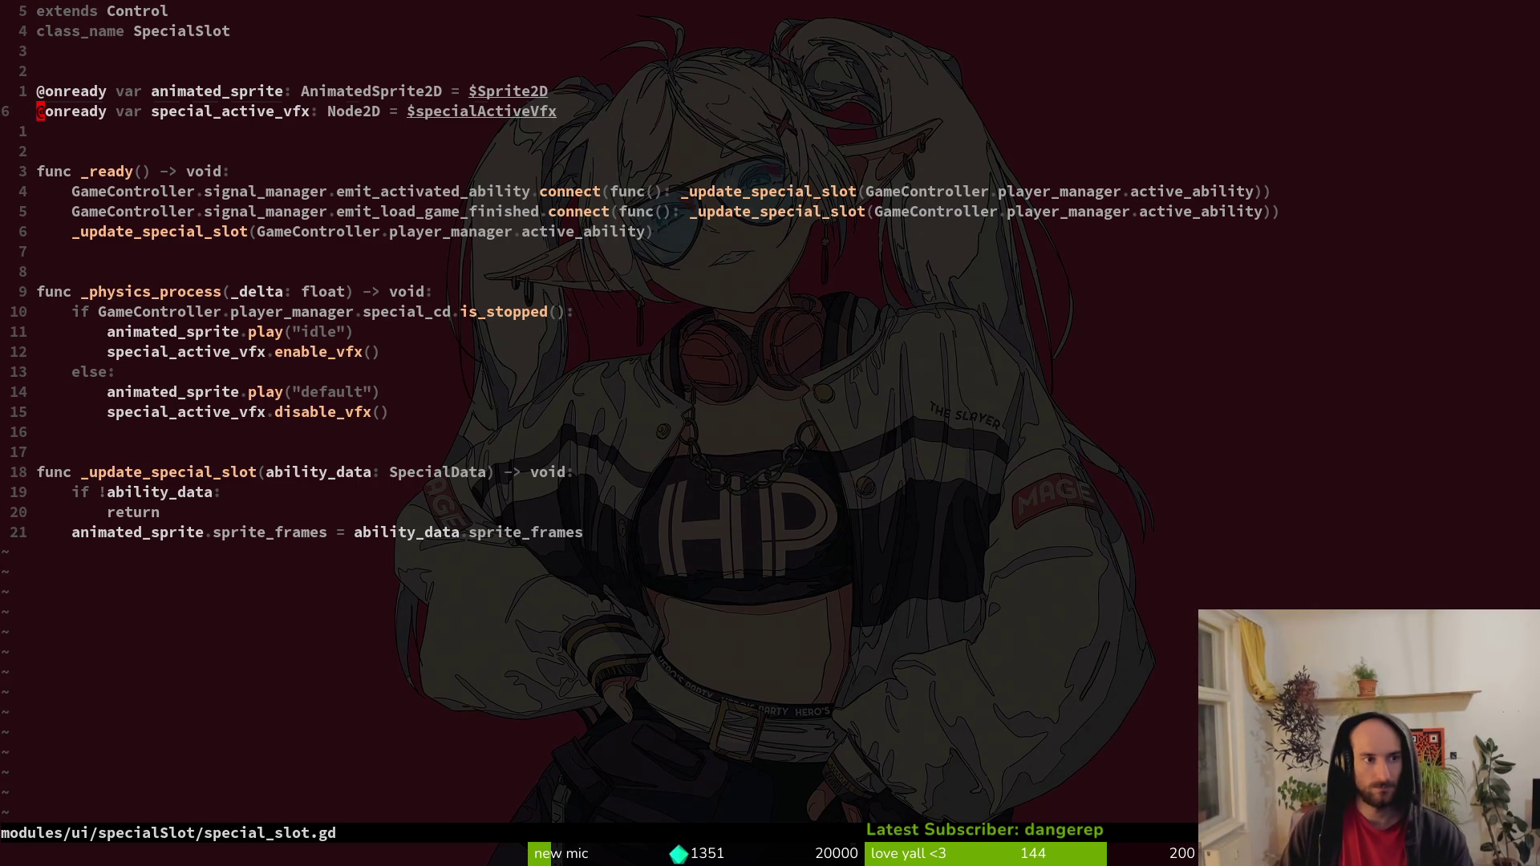
key(y)
key(y)
key(p)
key(w)
key(w)
key(w)
Rename the duplicated variable to cd_timer_value with type float.
text(ciwcd)
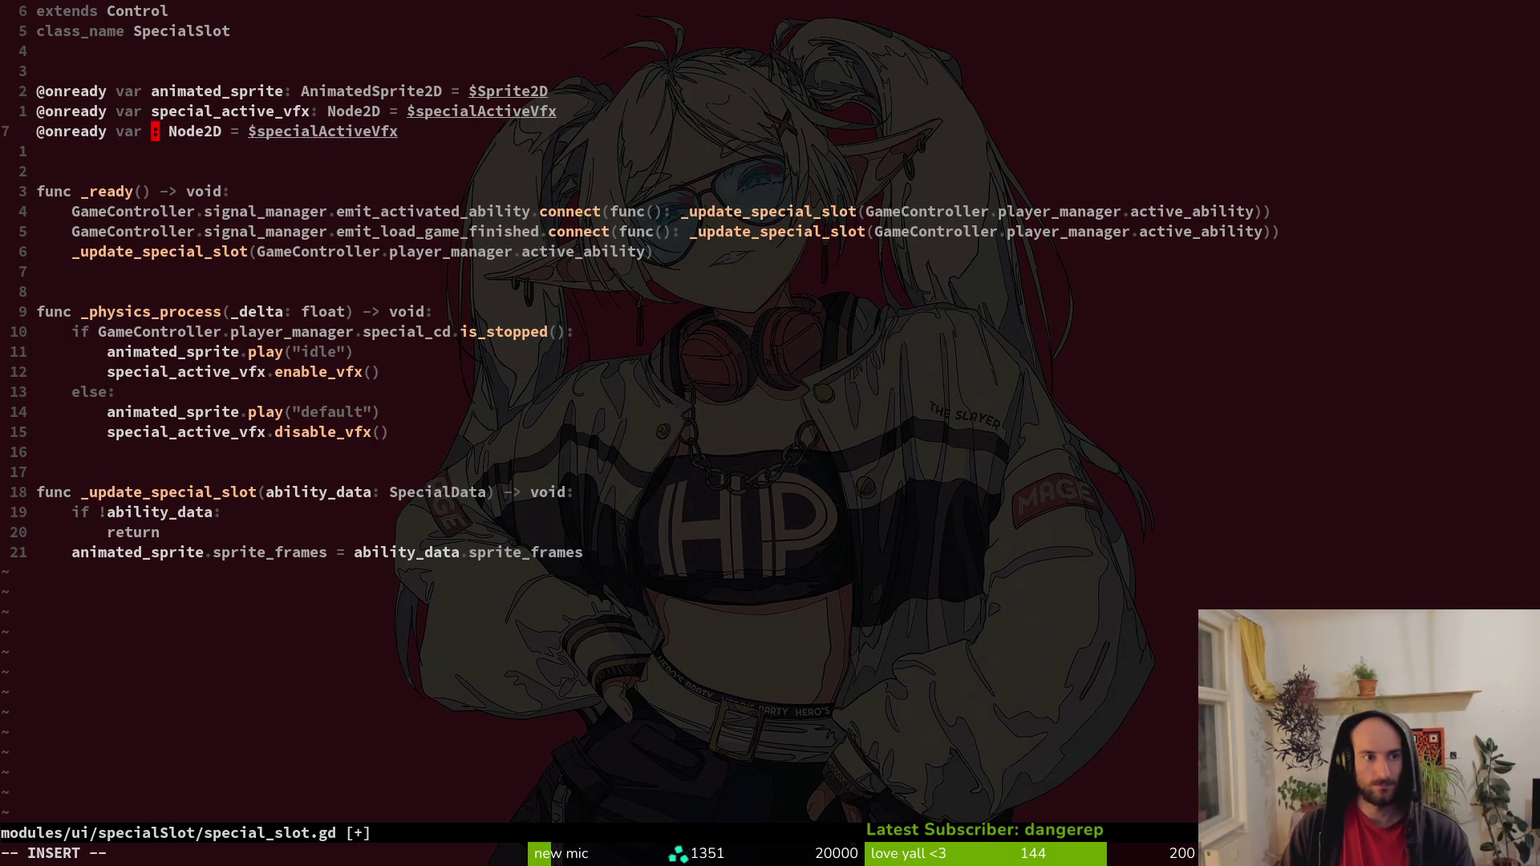
text(_timer)
key(Escape)
text(_value)
key(Escape)
key(a)
key(BackSpace)
key(BackSpace)
key(BackSpace)
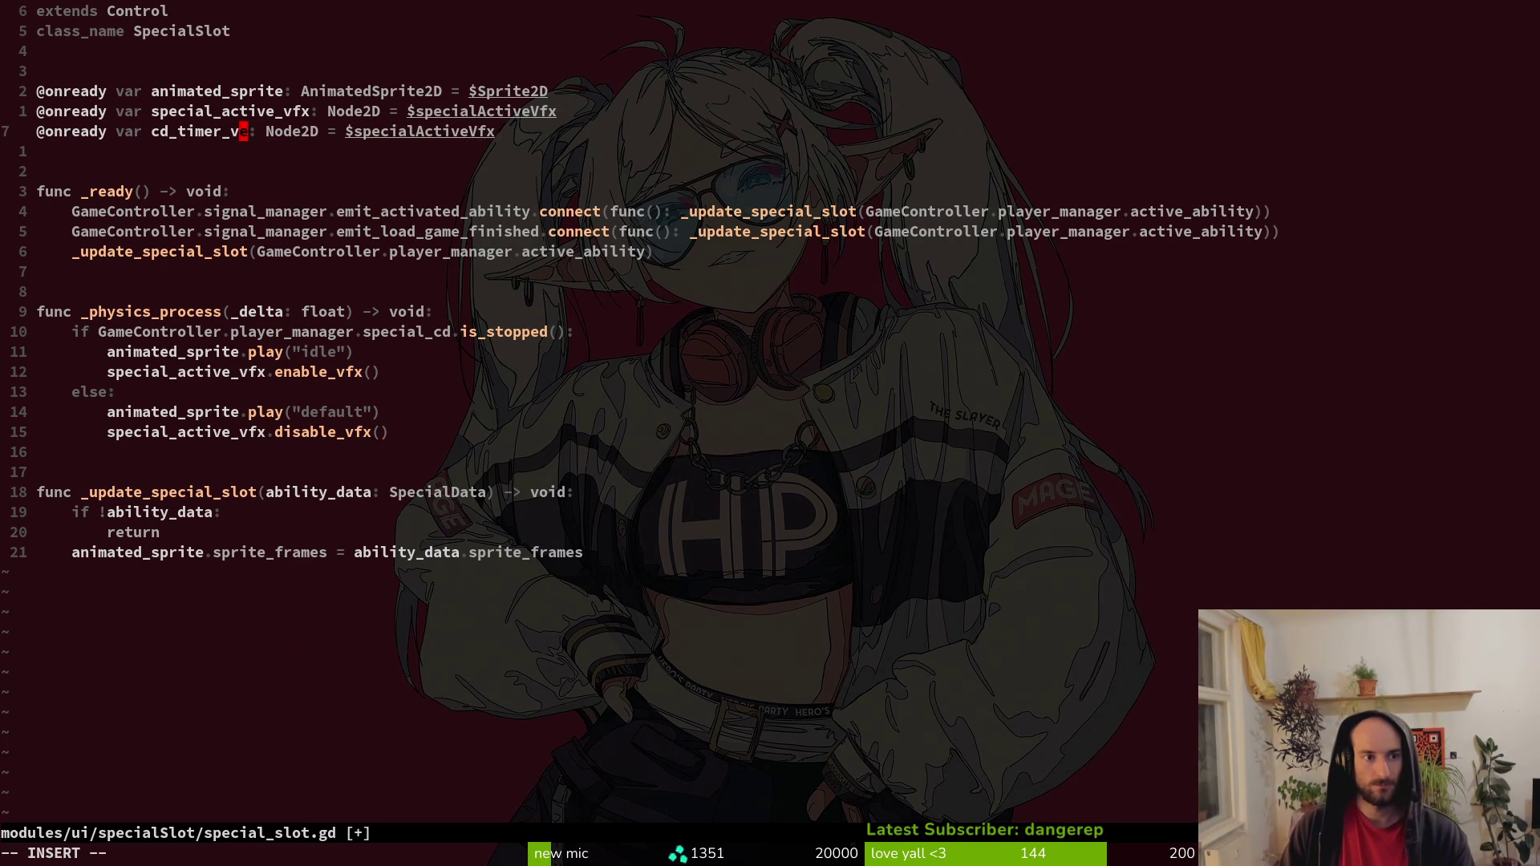
key(Escape)
text(a_value)
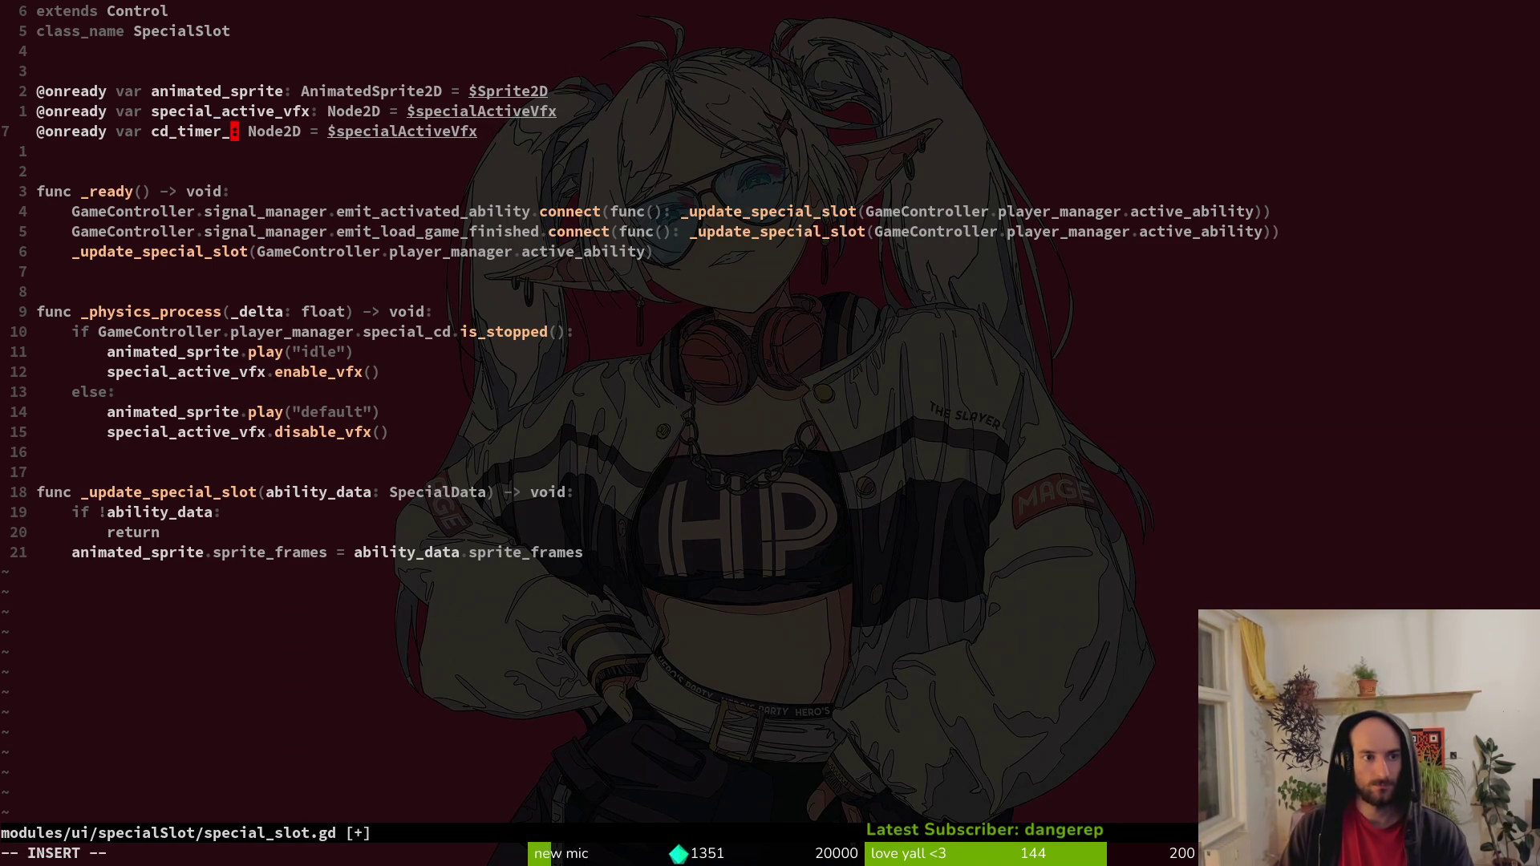
key(Escape)
text(cw)
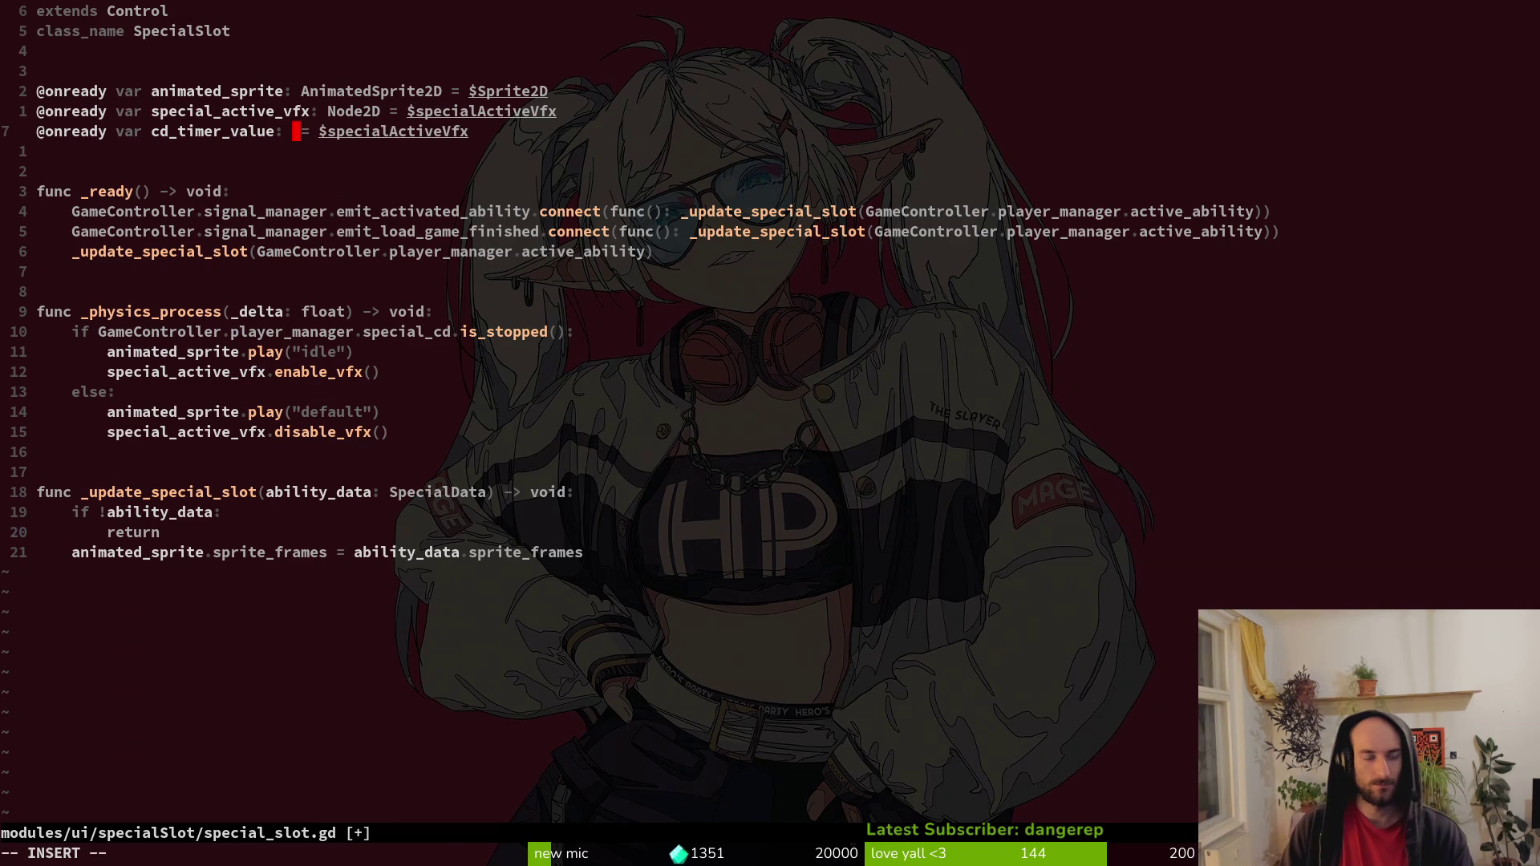
text(loat)
key(Escape)
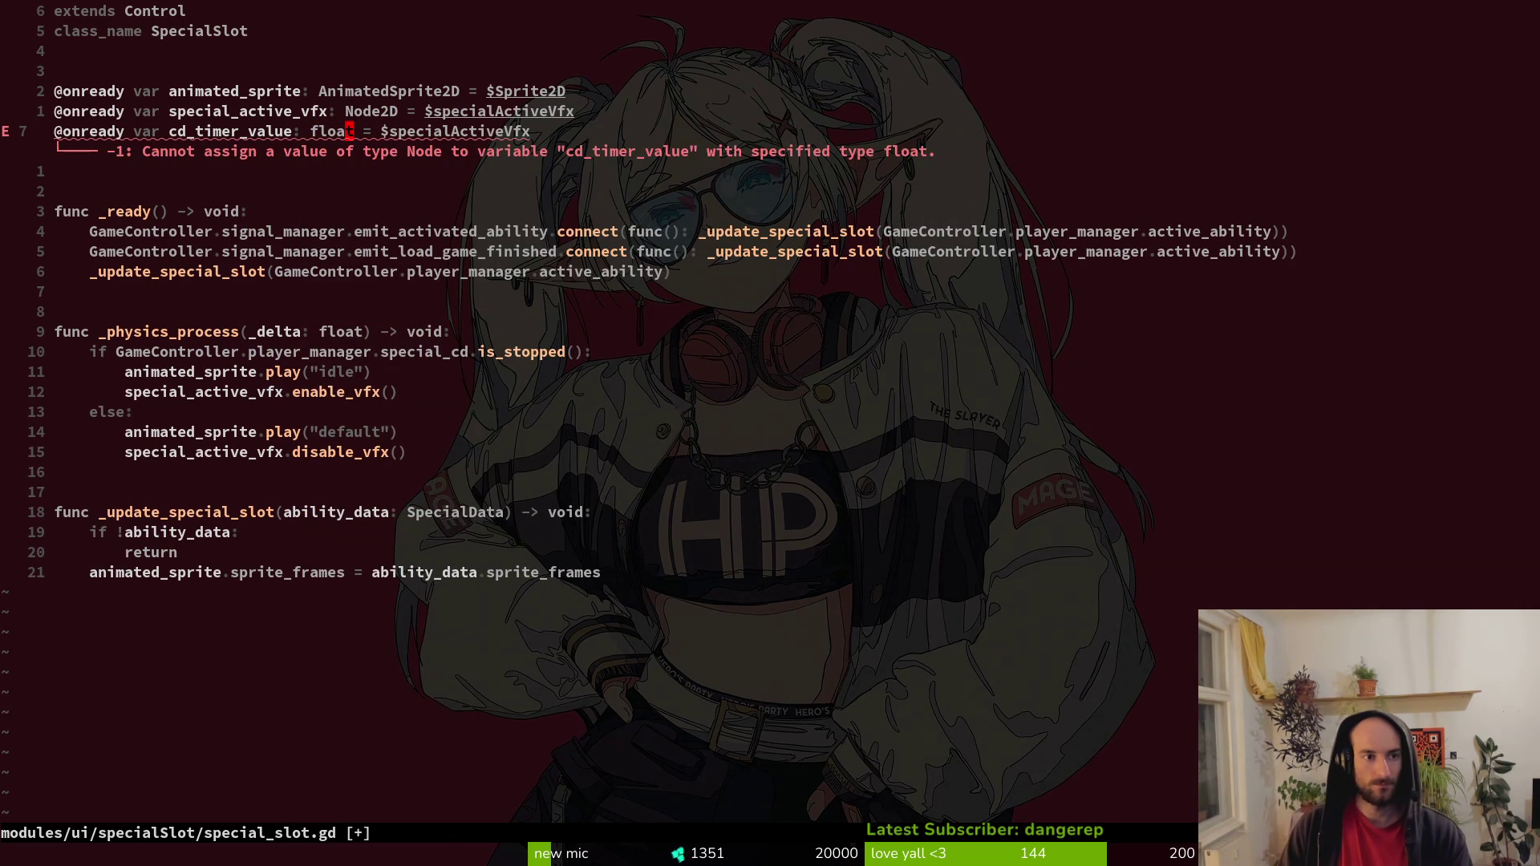
Change it to cd_timer_label of type Label pointing at $Label.
text(cw)
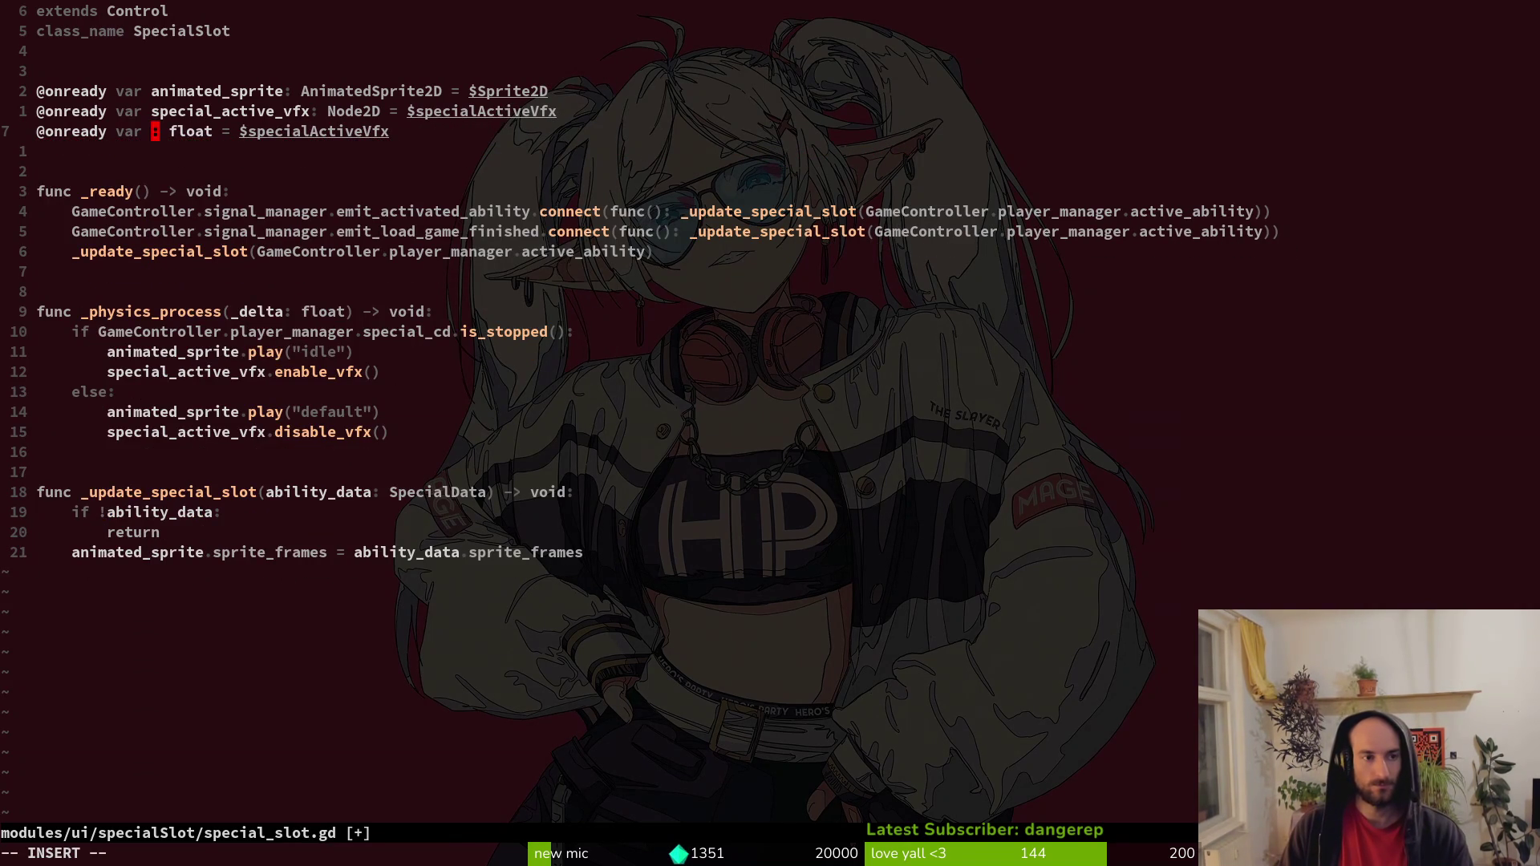
text(cd_timer_label)
key(Escape)
key(w)
key(w)
key(period)
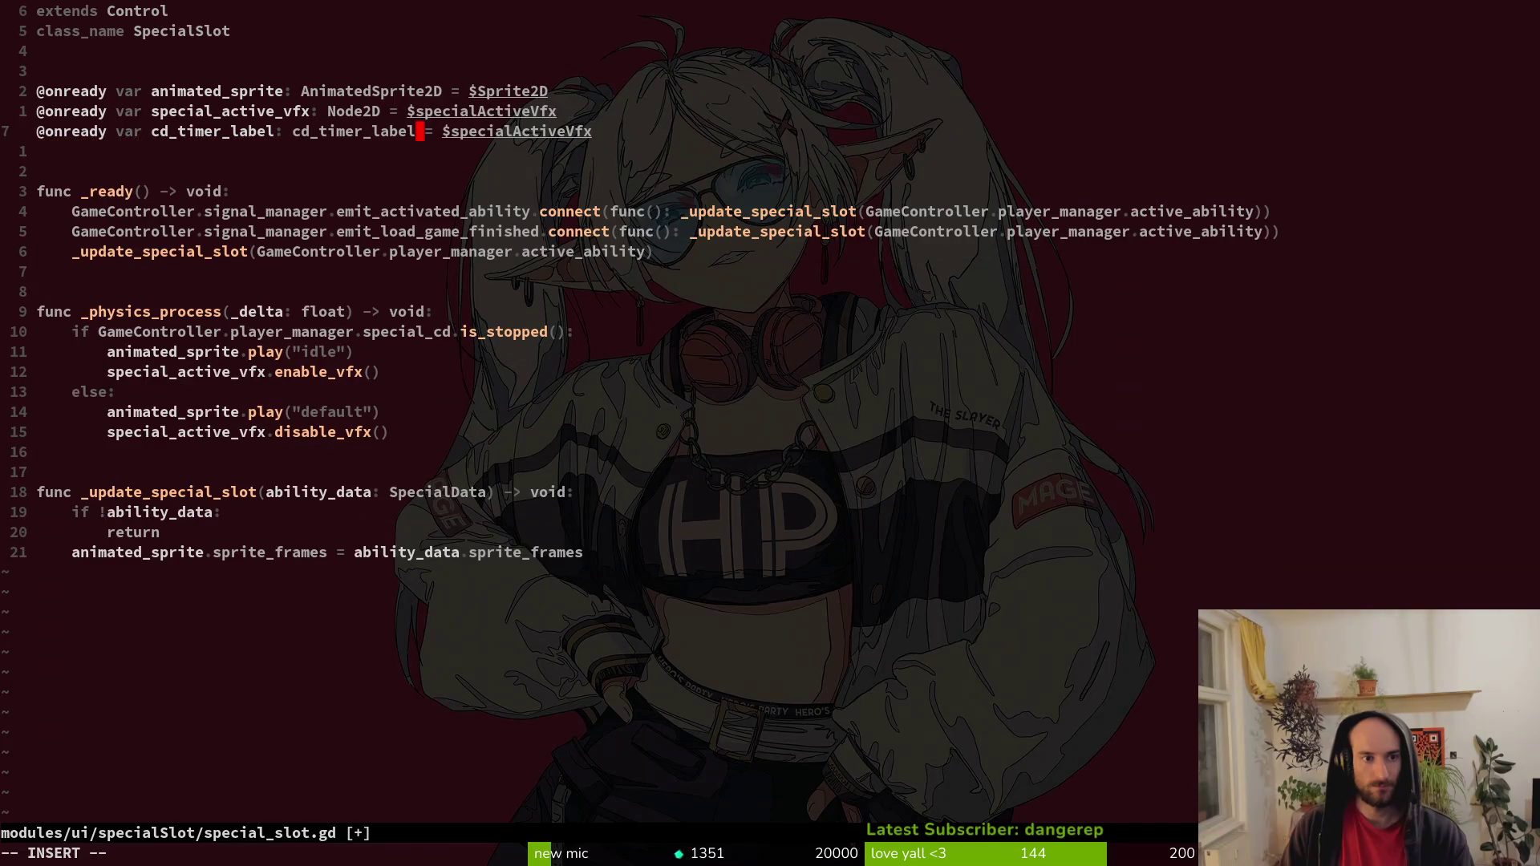
text(ciwLabel)
key(Escape)
key(w)
key(w)
key(w)
text(cw)
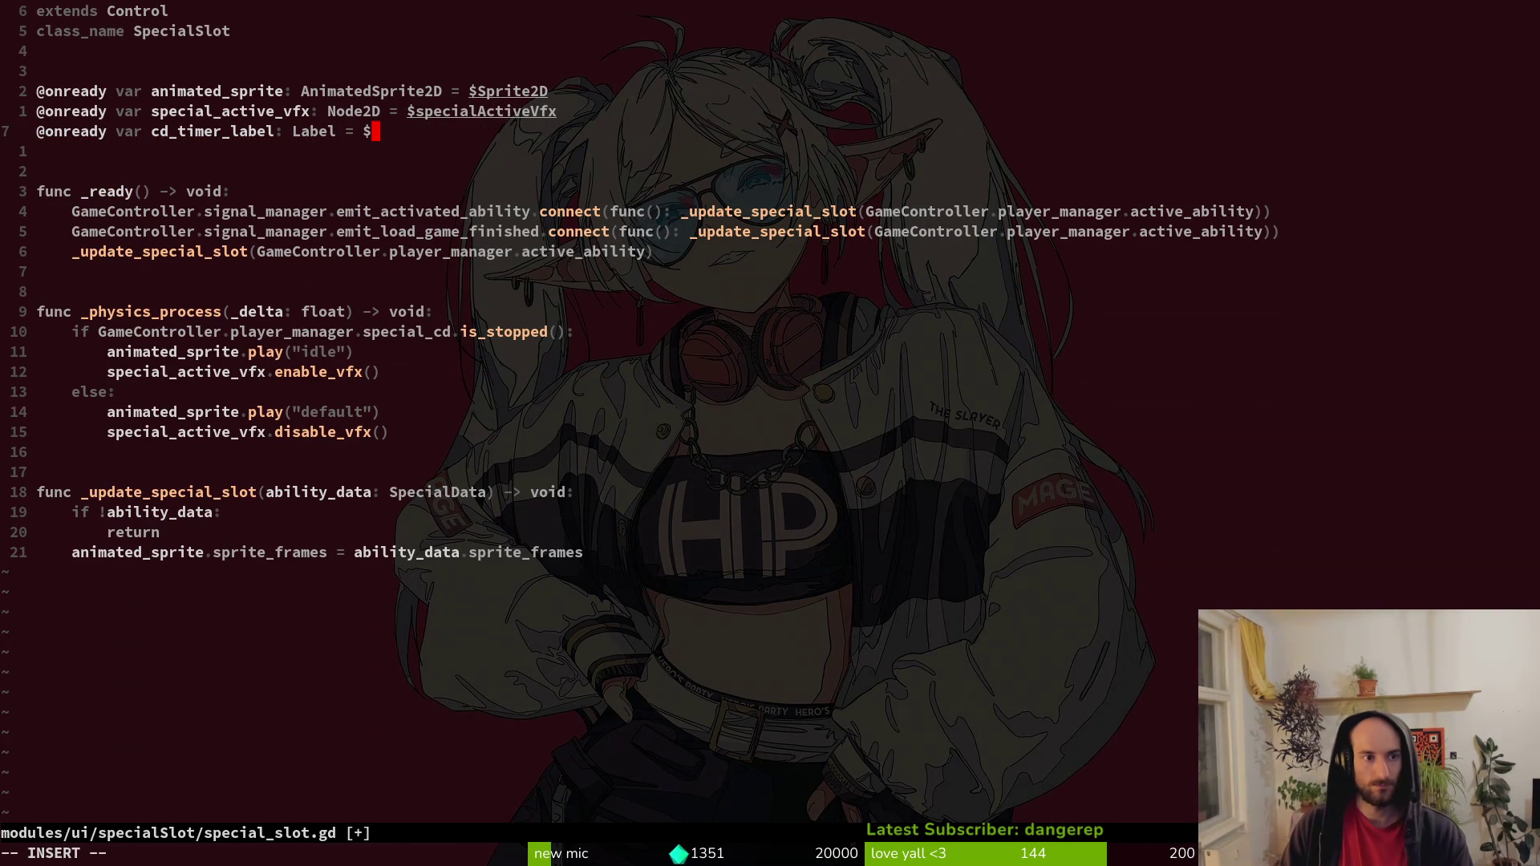
text(Label)
key(F5)
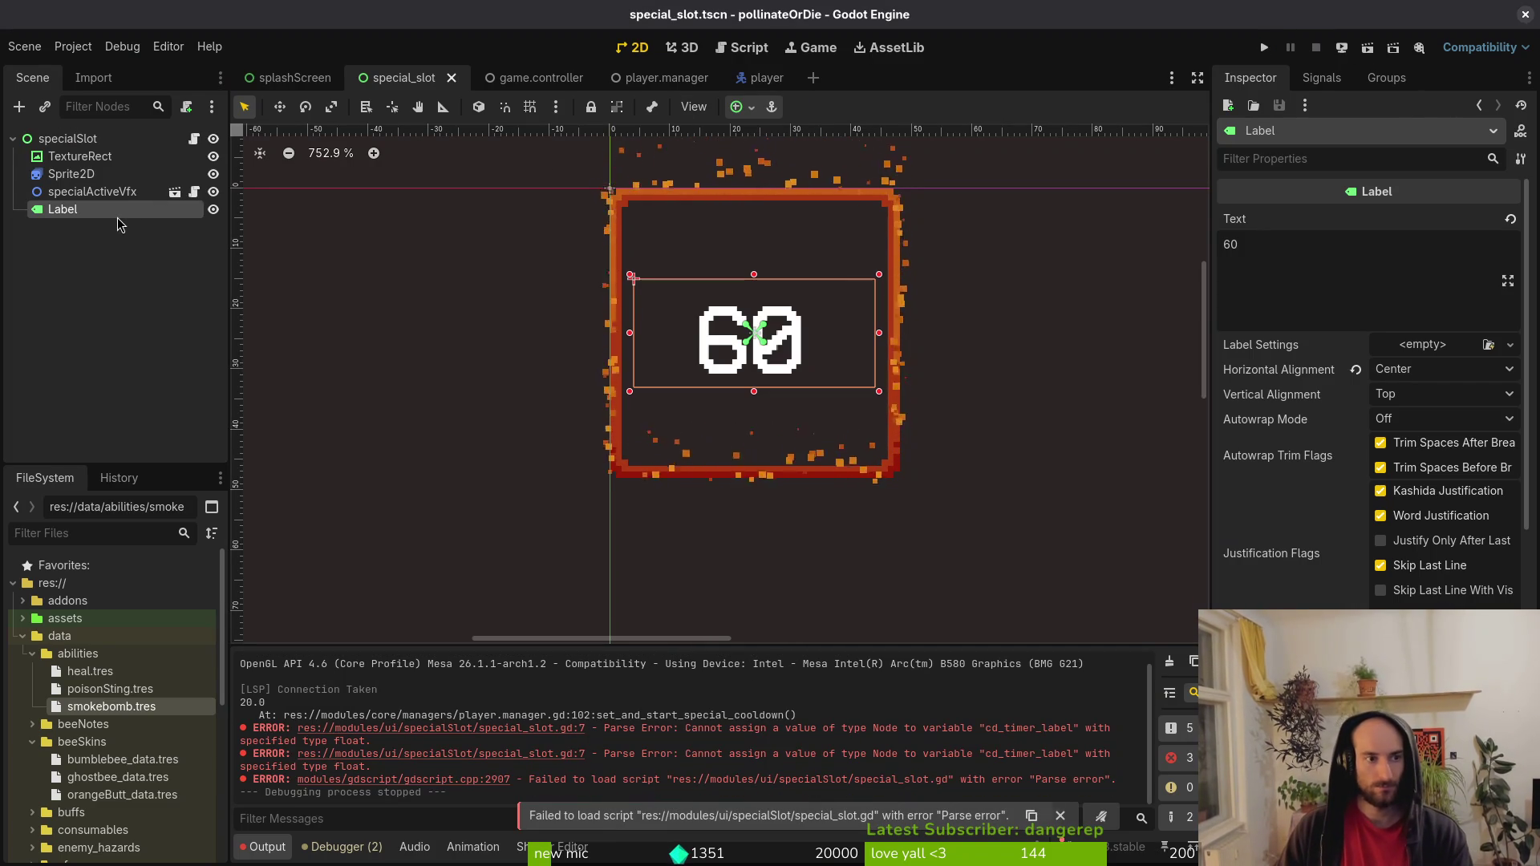
Rename the Label node in the Scene tree to cdTimer.
double_click(116, 211)
text(c)
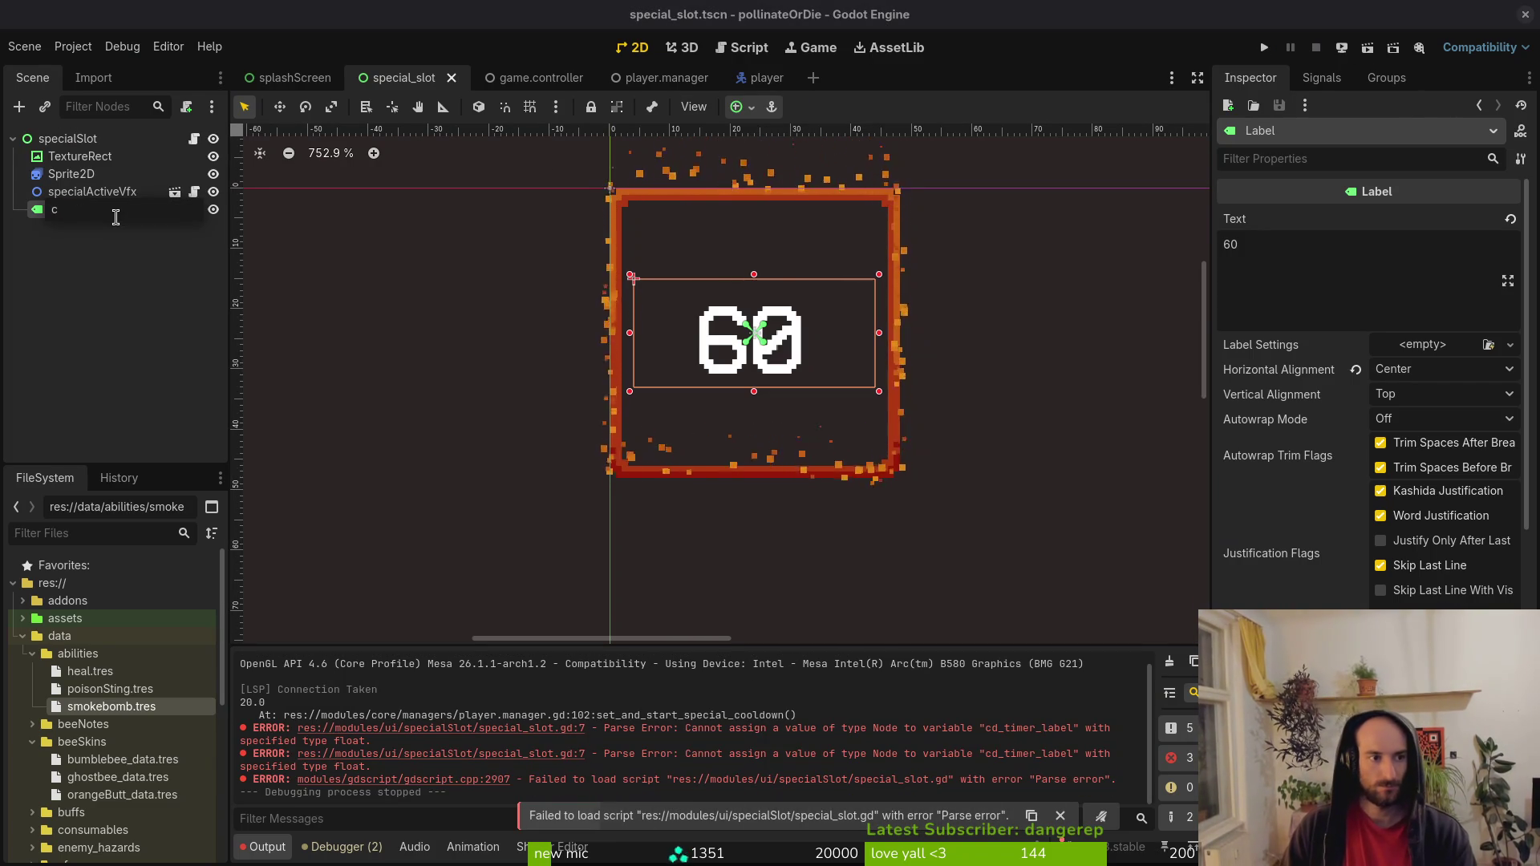
text(dTimer)
key(Return)
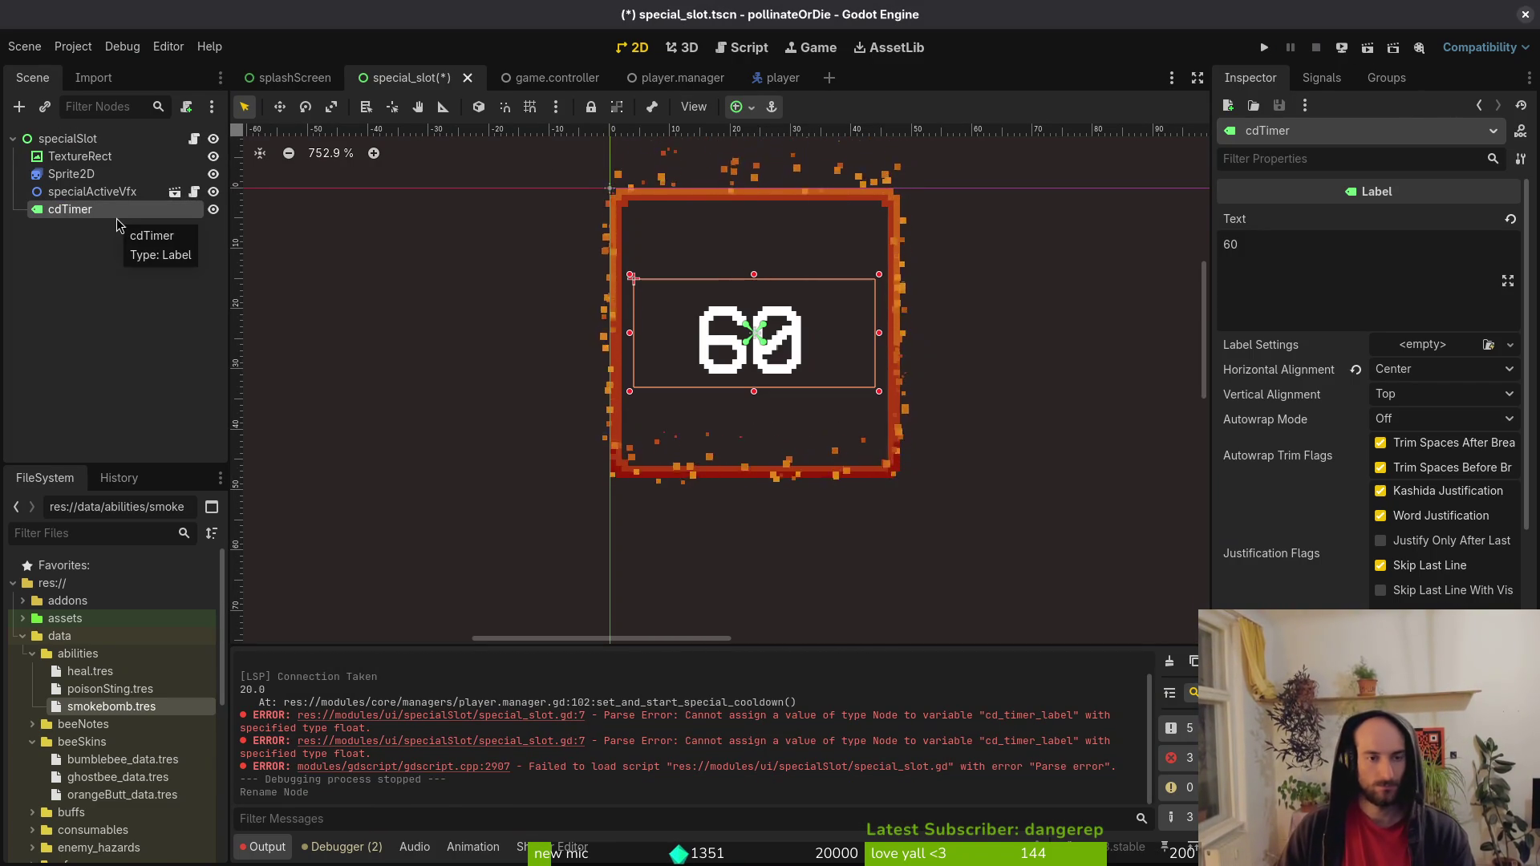
In special_slot.gd, undo an accidental change to the Label word.
key(alt+Tab)
key(Escape)
key(c)
key(i)
key(w)
key(Escape)
key(u)
Back in Godot, undo and then redo the node rename to cdTimer.
key(alt+Tab)
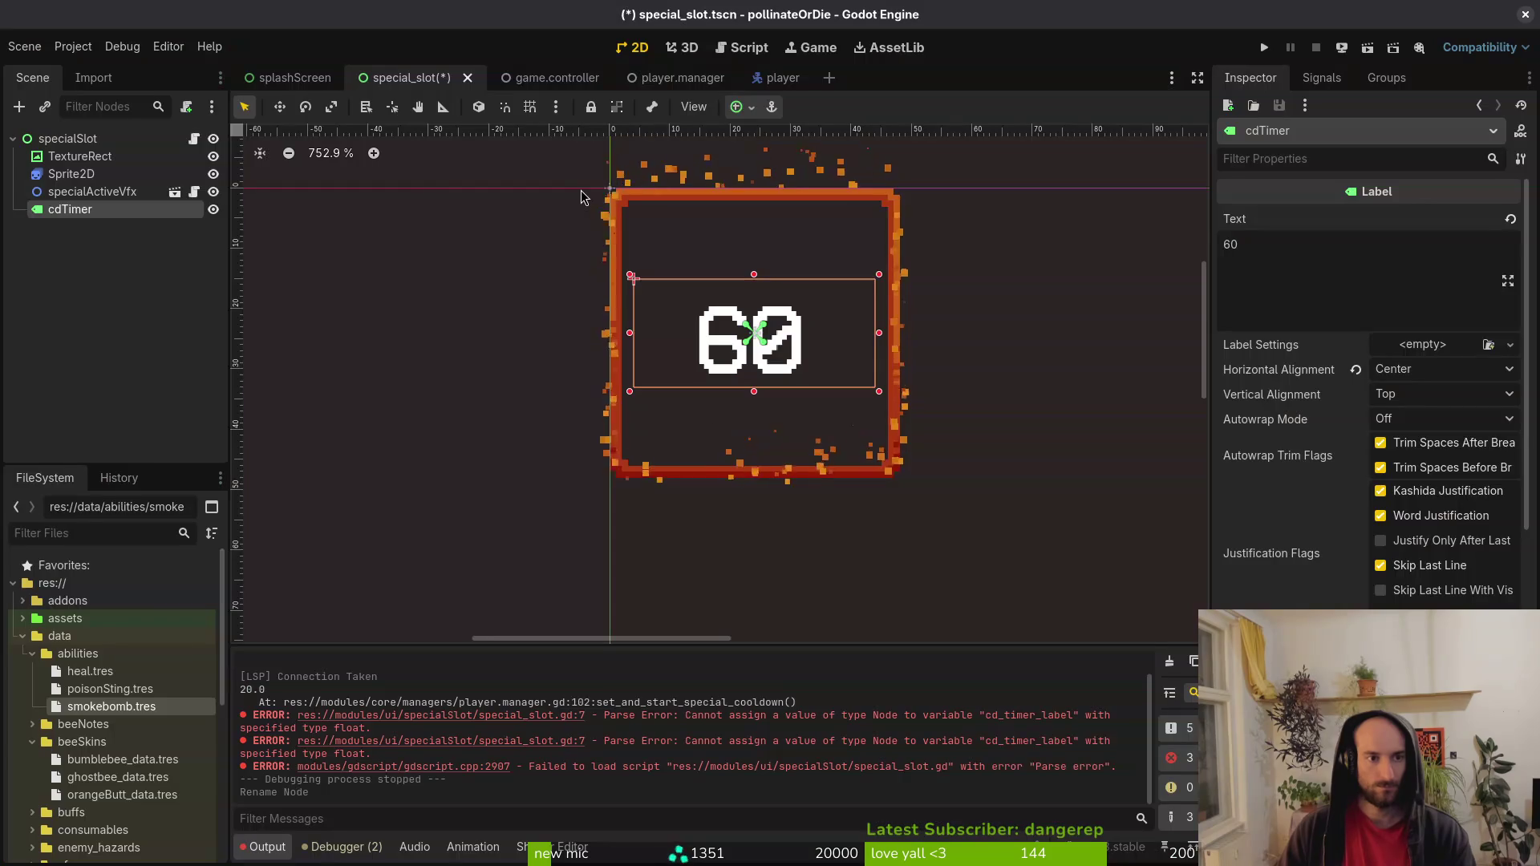
key(ctrl+z)
click(98, 214)
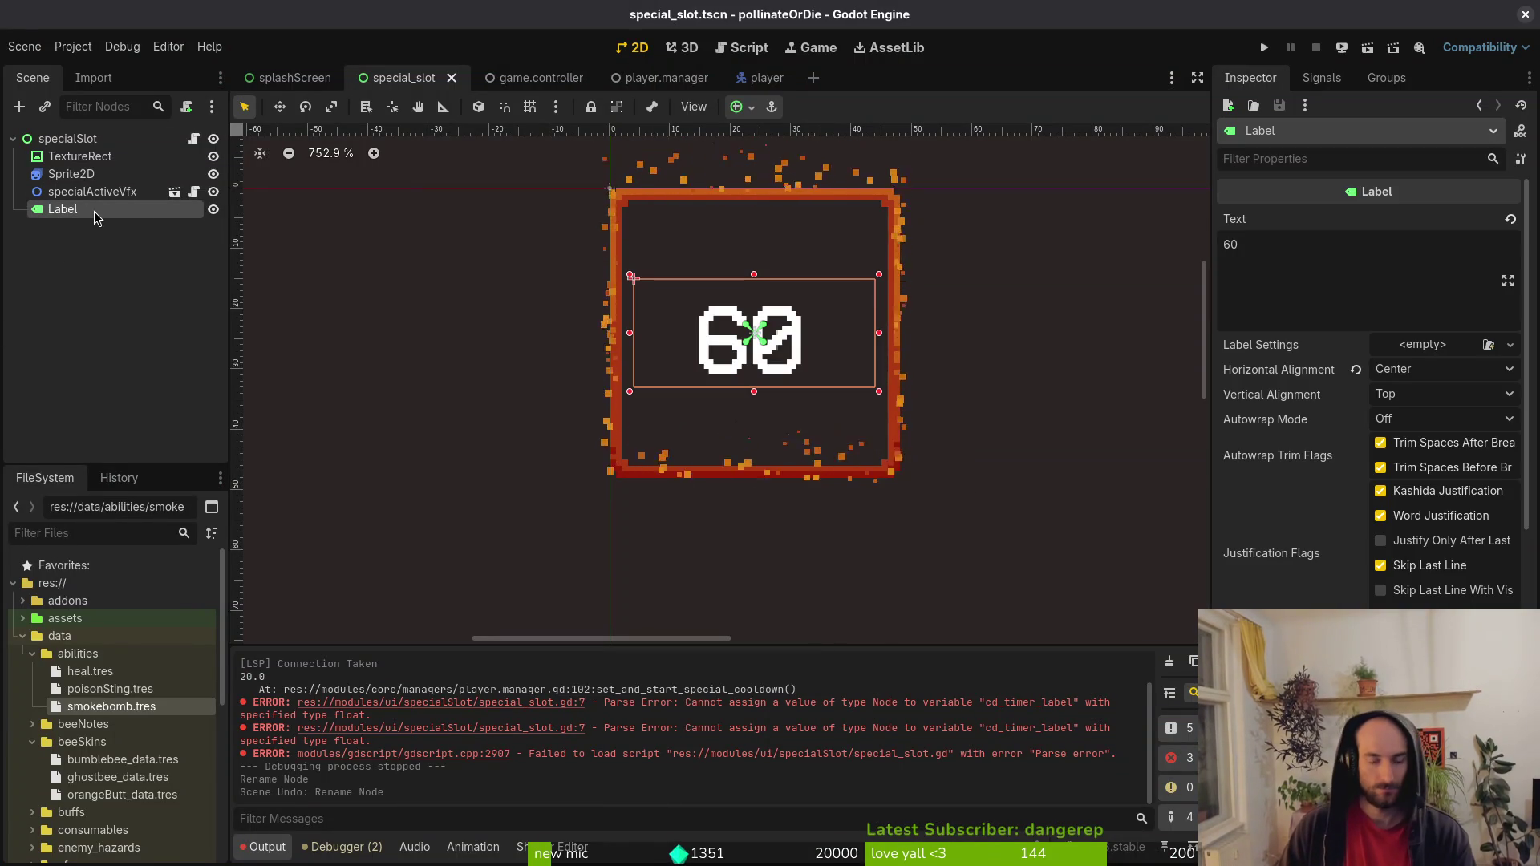
key(ctrl+shift+z)
Change the timer label's node path from $Label to $cdTimer.
key(j)
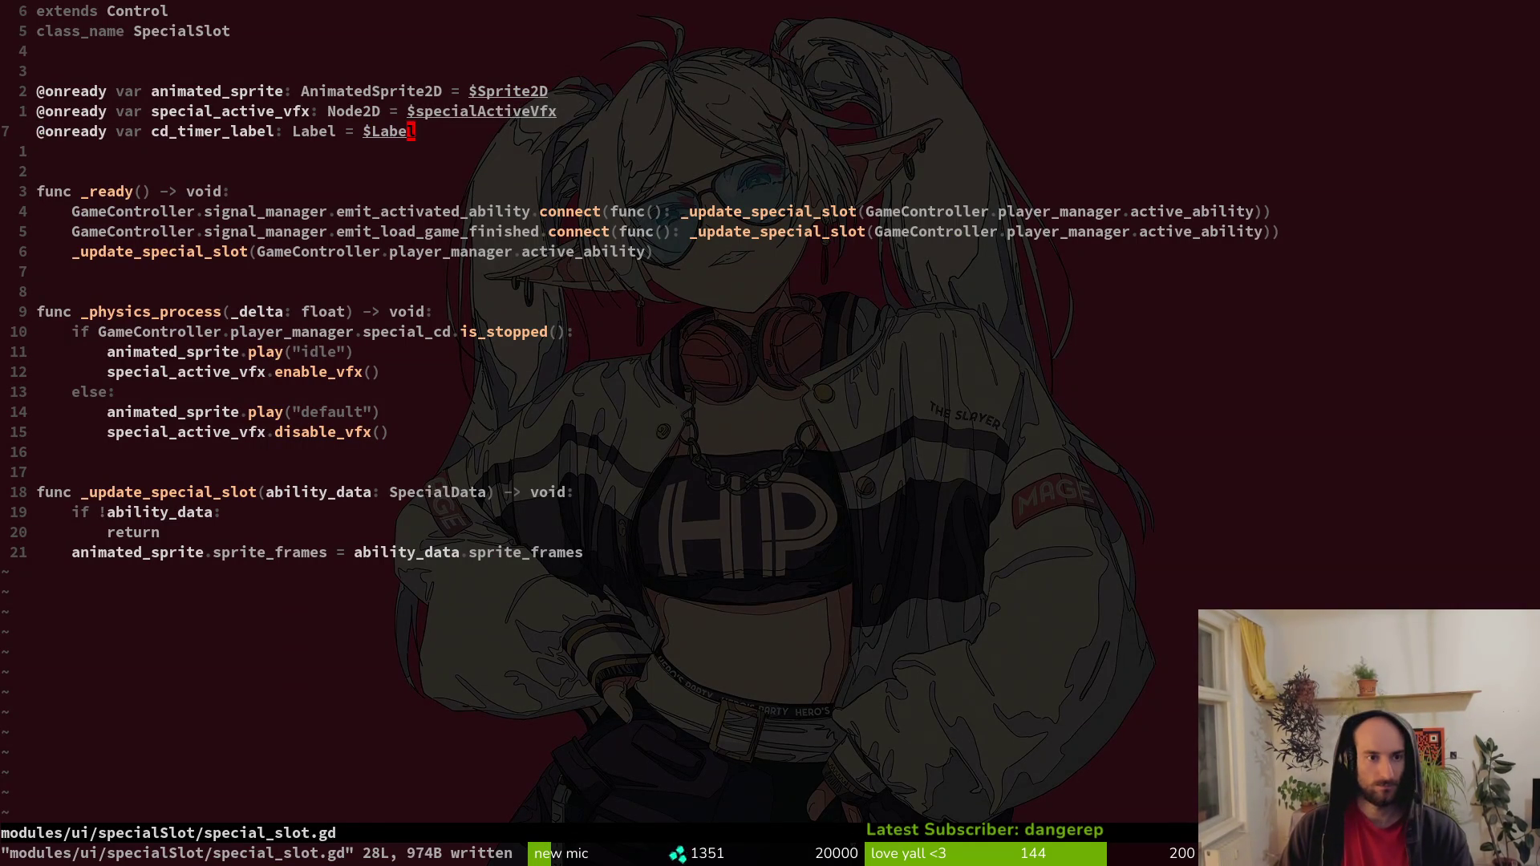
text(ciwcd)
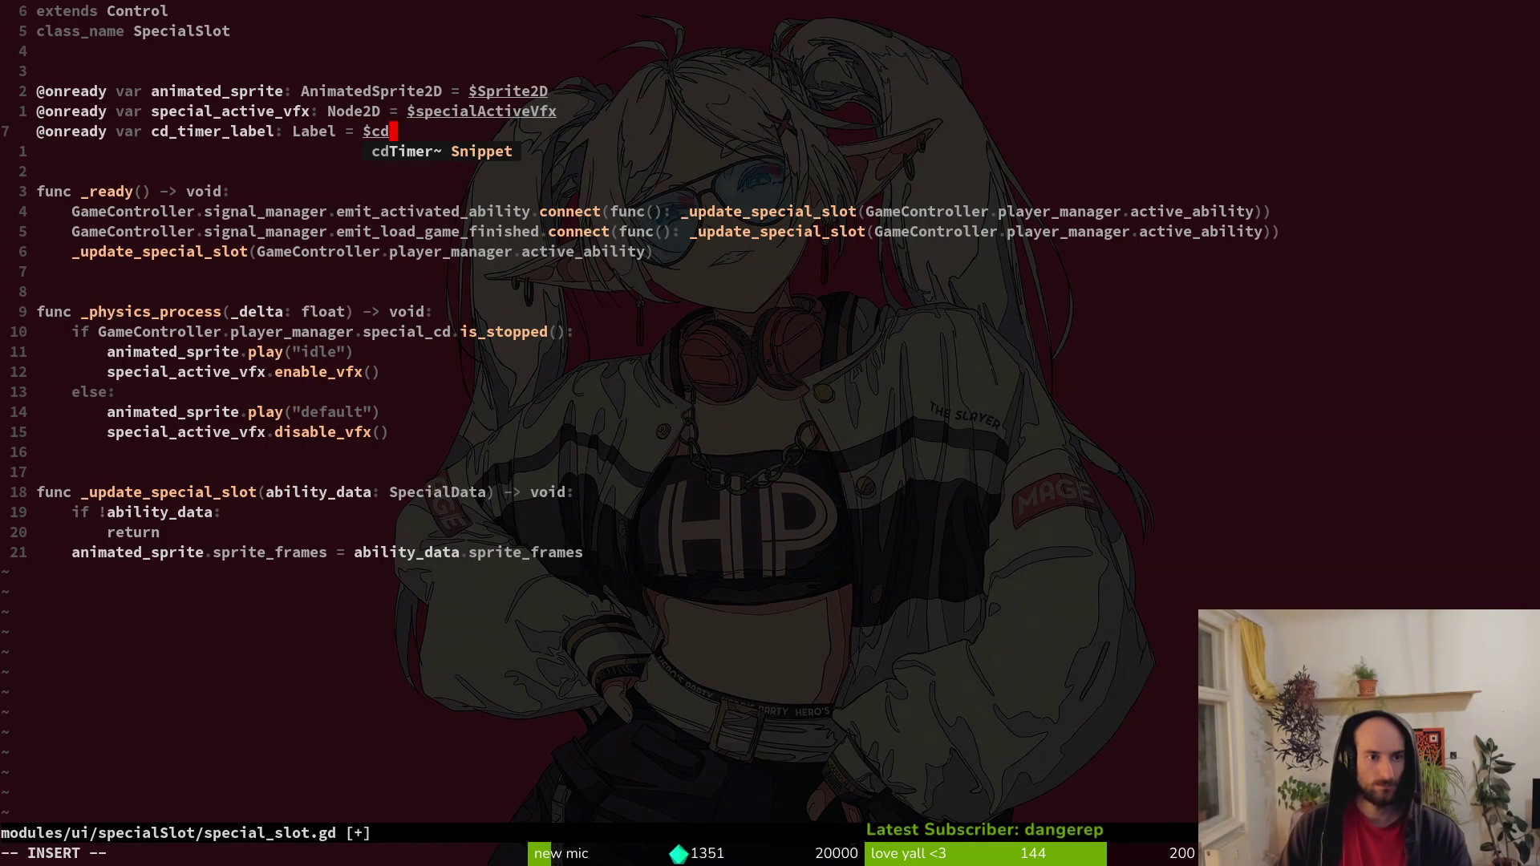
key(Return)
key(Escape)
key(Return)
Add a cd_timer_label.show() call under the default animation line.
key(j)
key(j)
key(j)
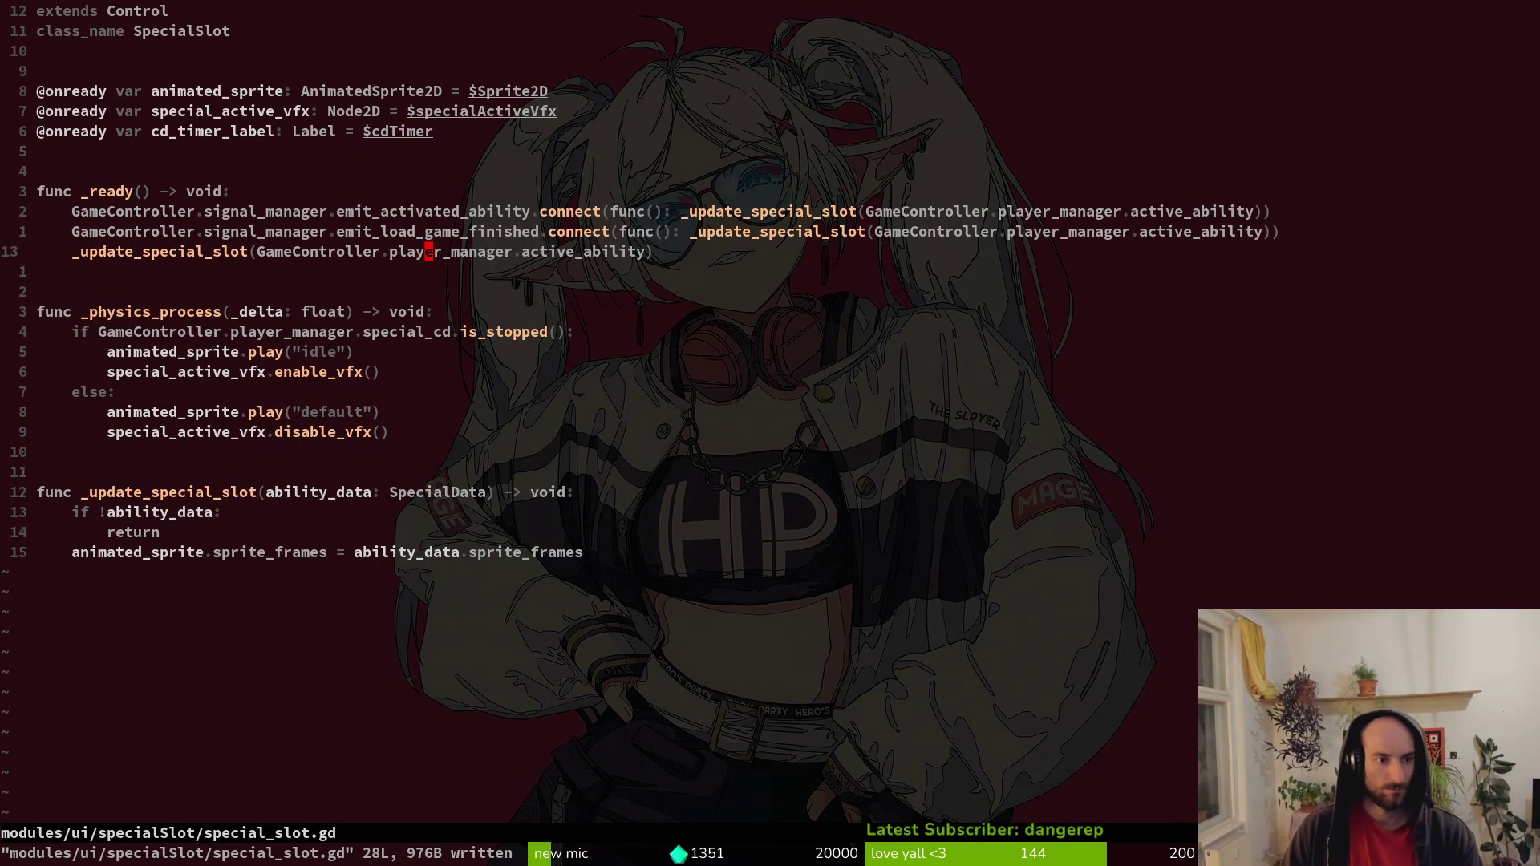
key(j)
key(j)
key(j)
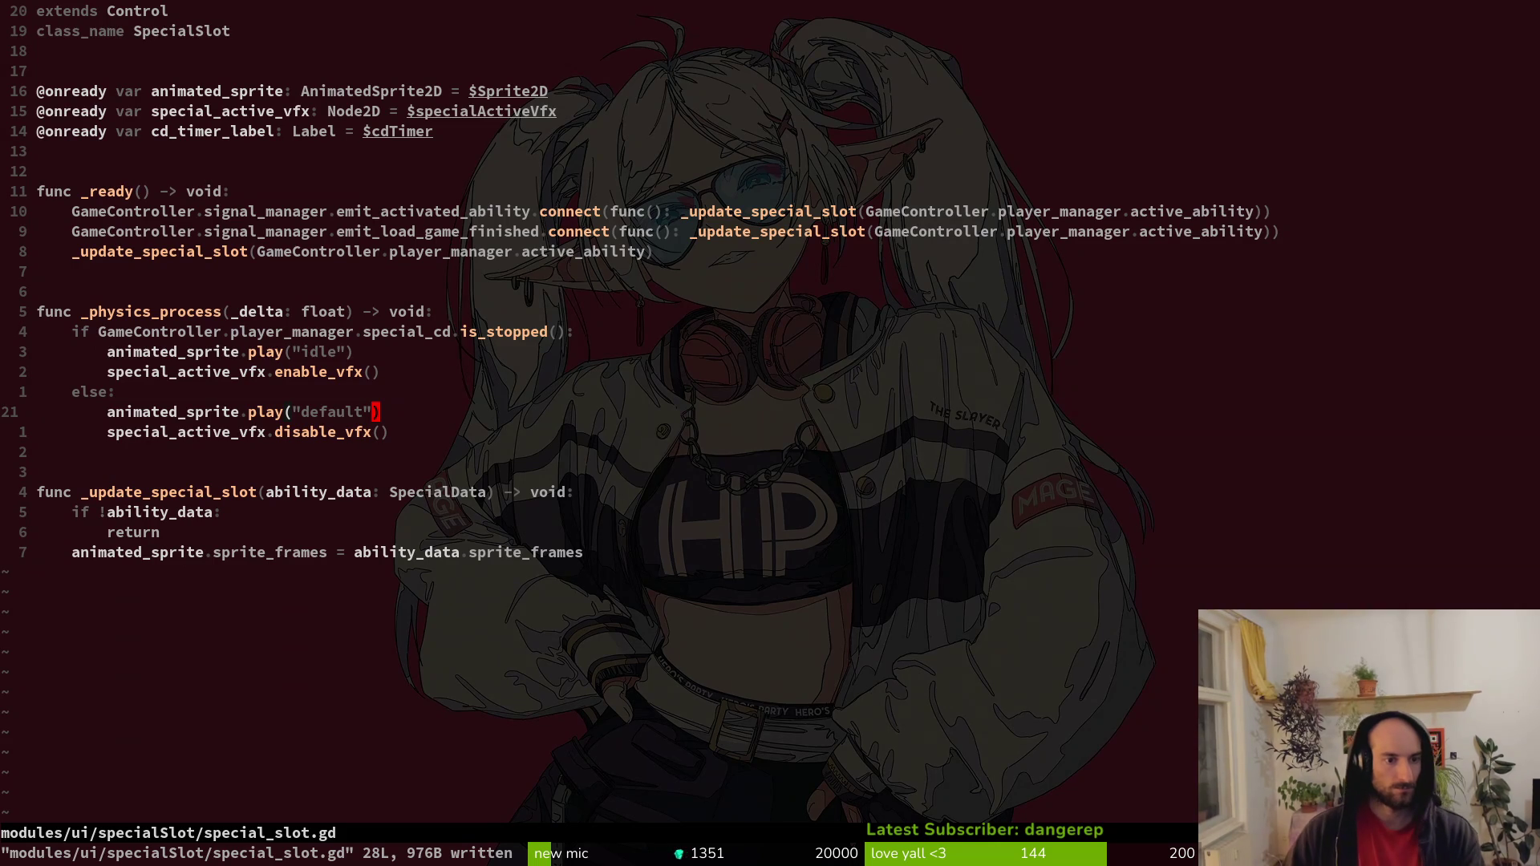
key(o)
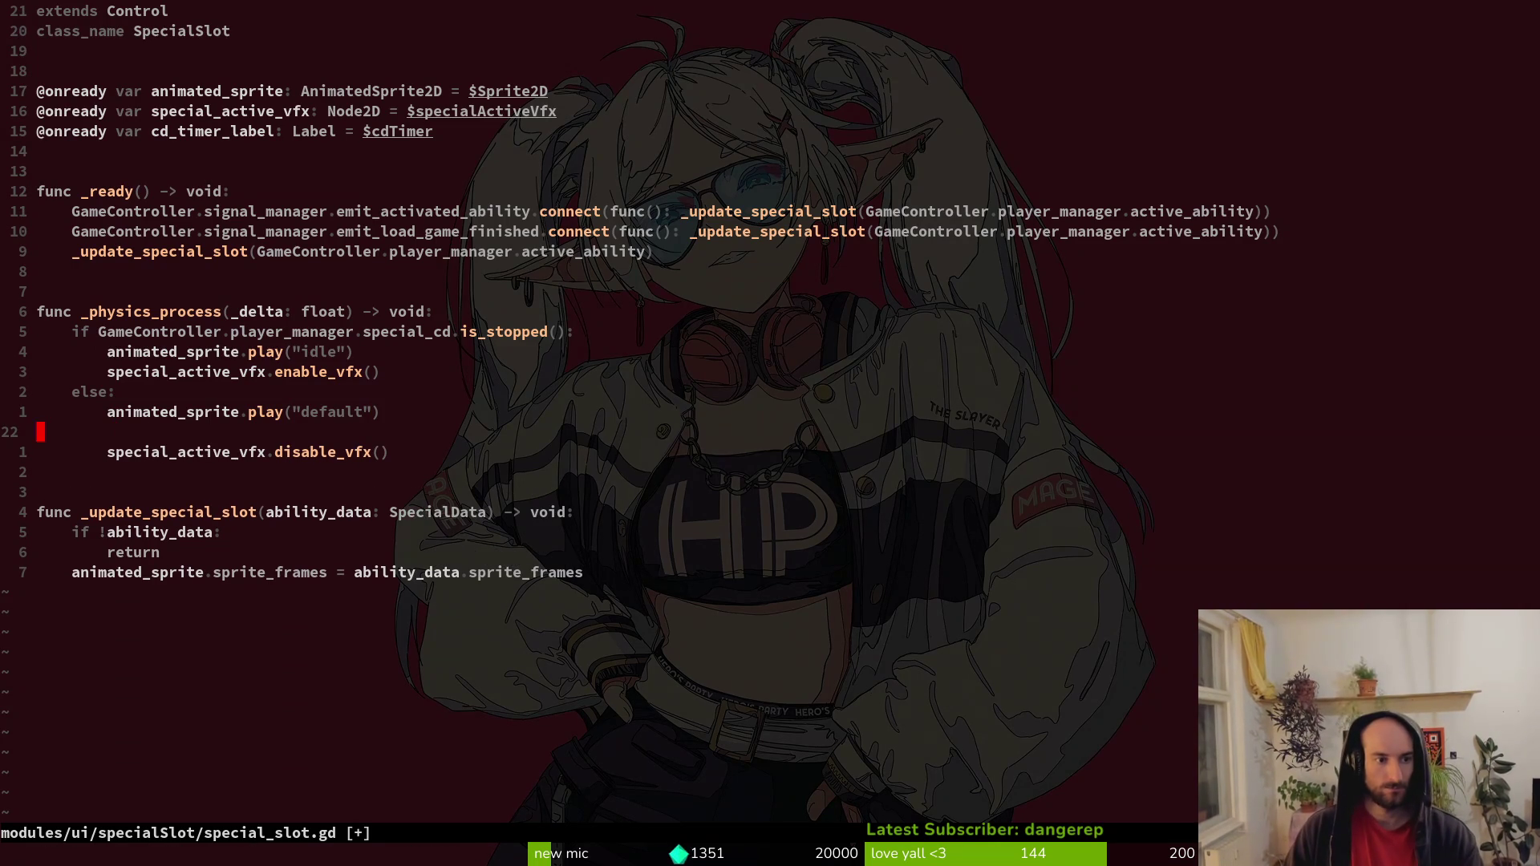
key(d)
key(d)
text(o)
text(_t)
key(Tab)
text(.sho)
key(Tab)
key(Escape)
Duplicate the cd_timer_label call below enable_vfx() and save special_slot.gd with :w.
key(shift+v)
key(y)
key(k)
key(k)
key(k)
key(p)
key(shift+v)
key(d)
key(p)
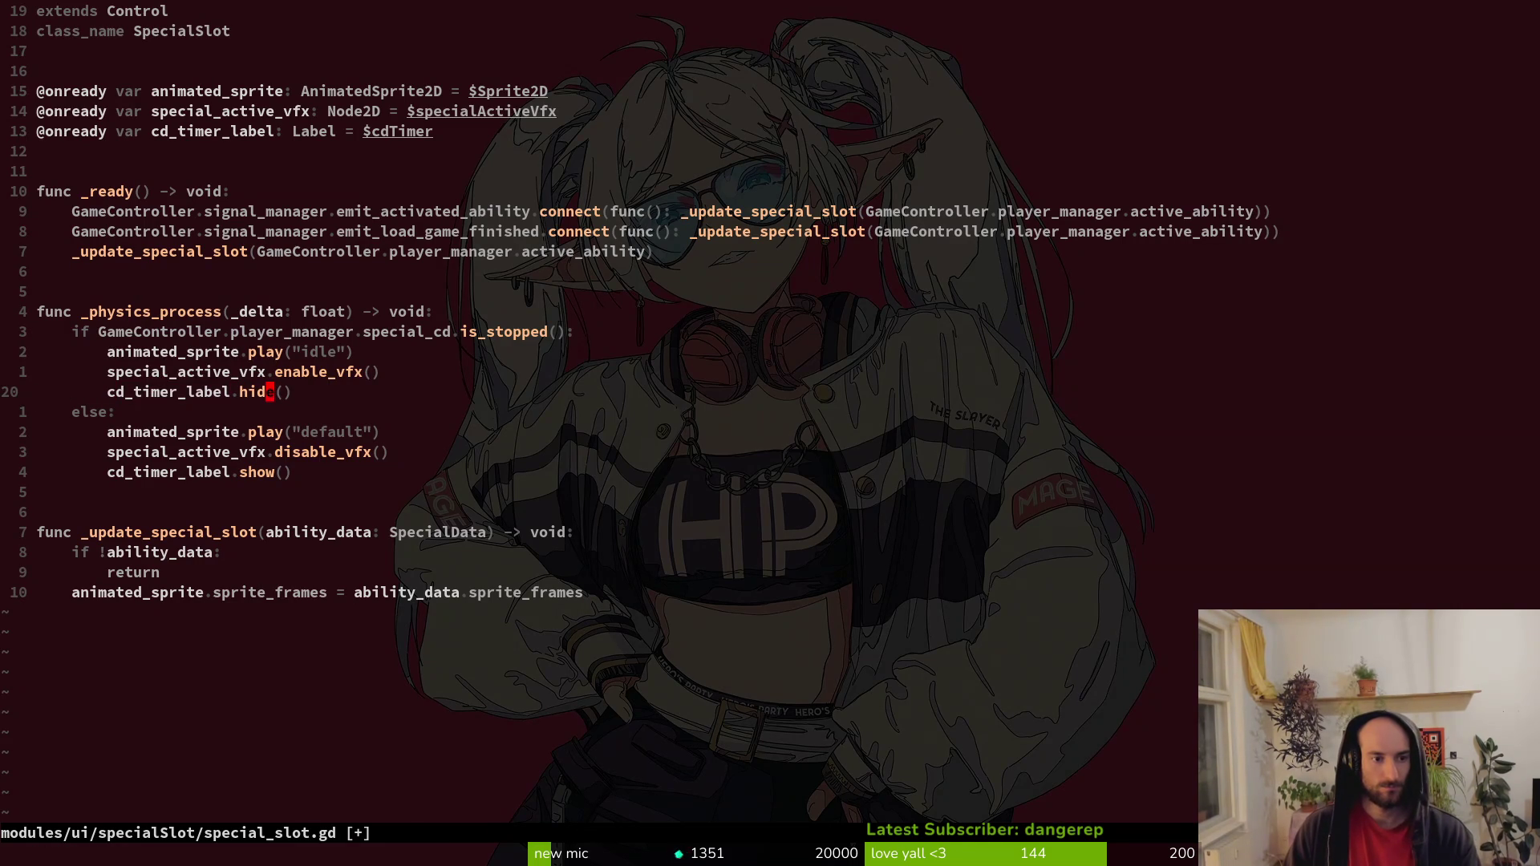
text(:w)
key(Return)
key(j)
Open a blank line above the show() call for the next statement.
key(o)
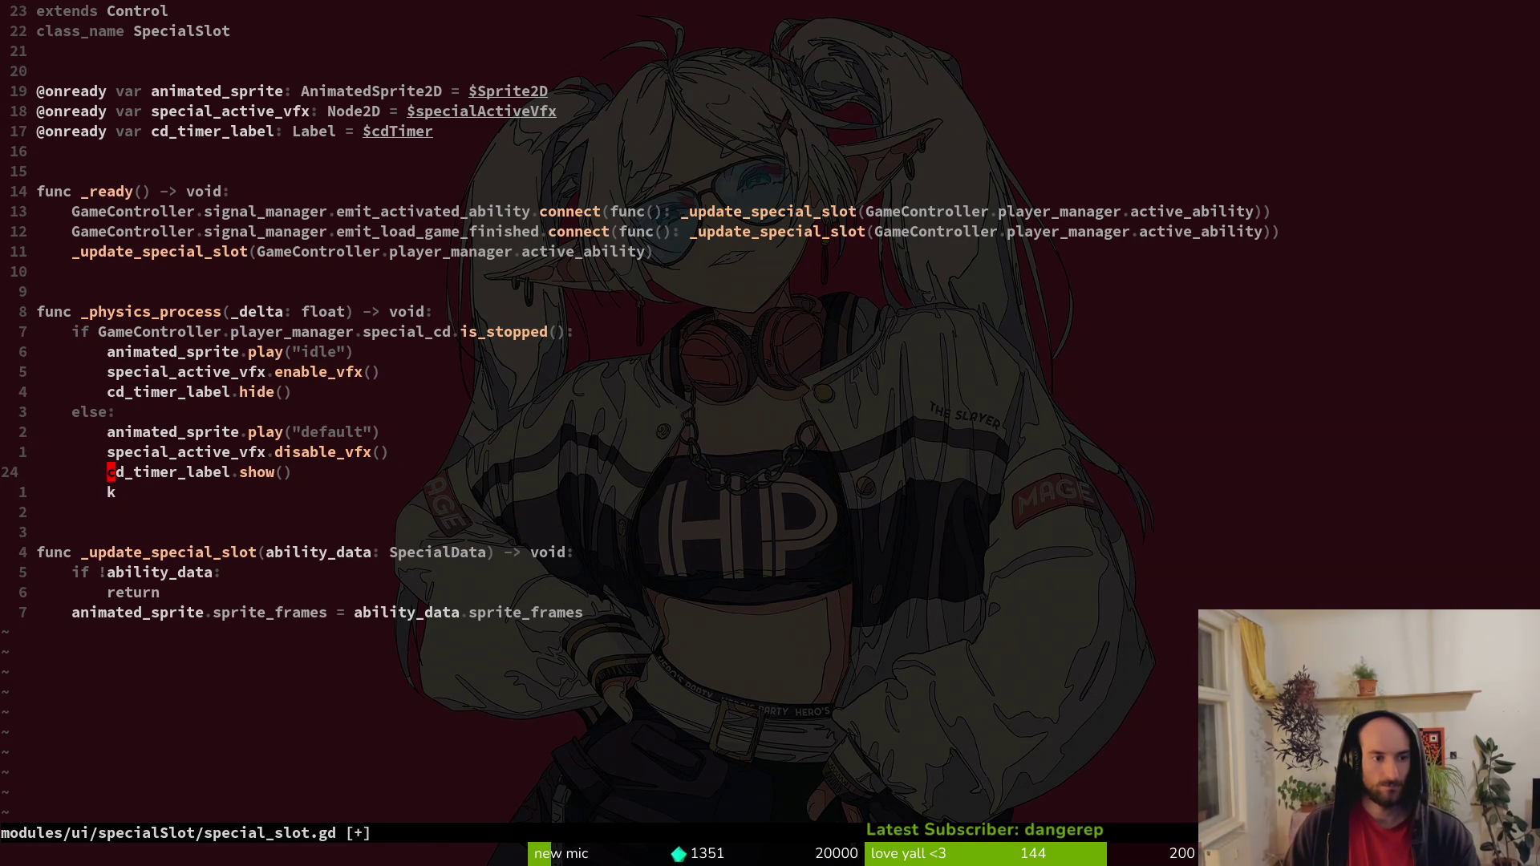
key(d)
key(d)
key(k)
key(shift+o)
text(cti)
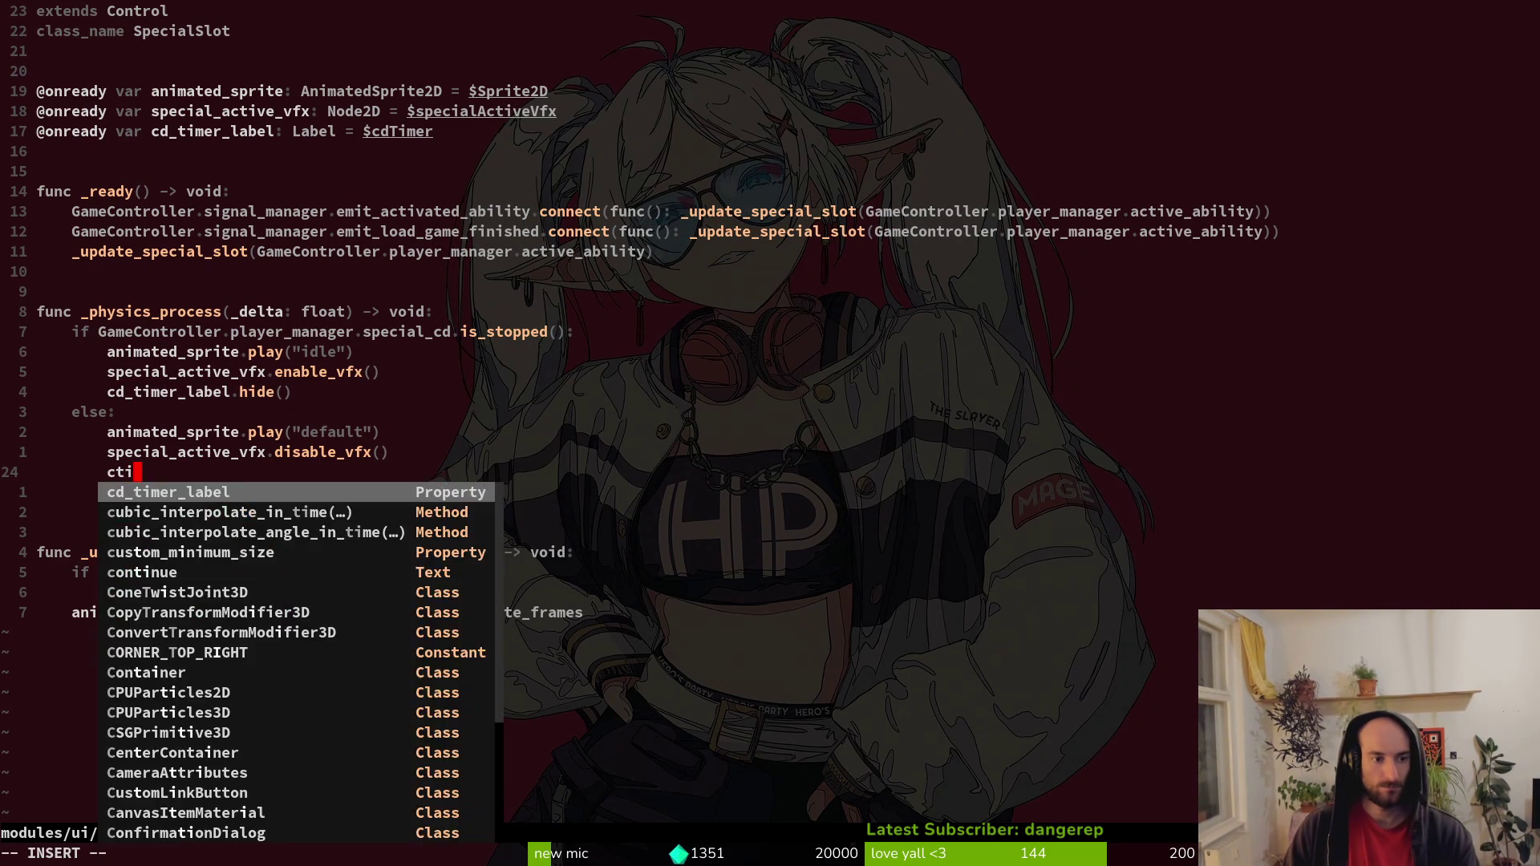
Start the line cd_timer_label.text = GameController.player_manager.special_cd using completion.
key(Return)
text(.te)
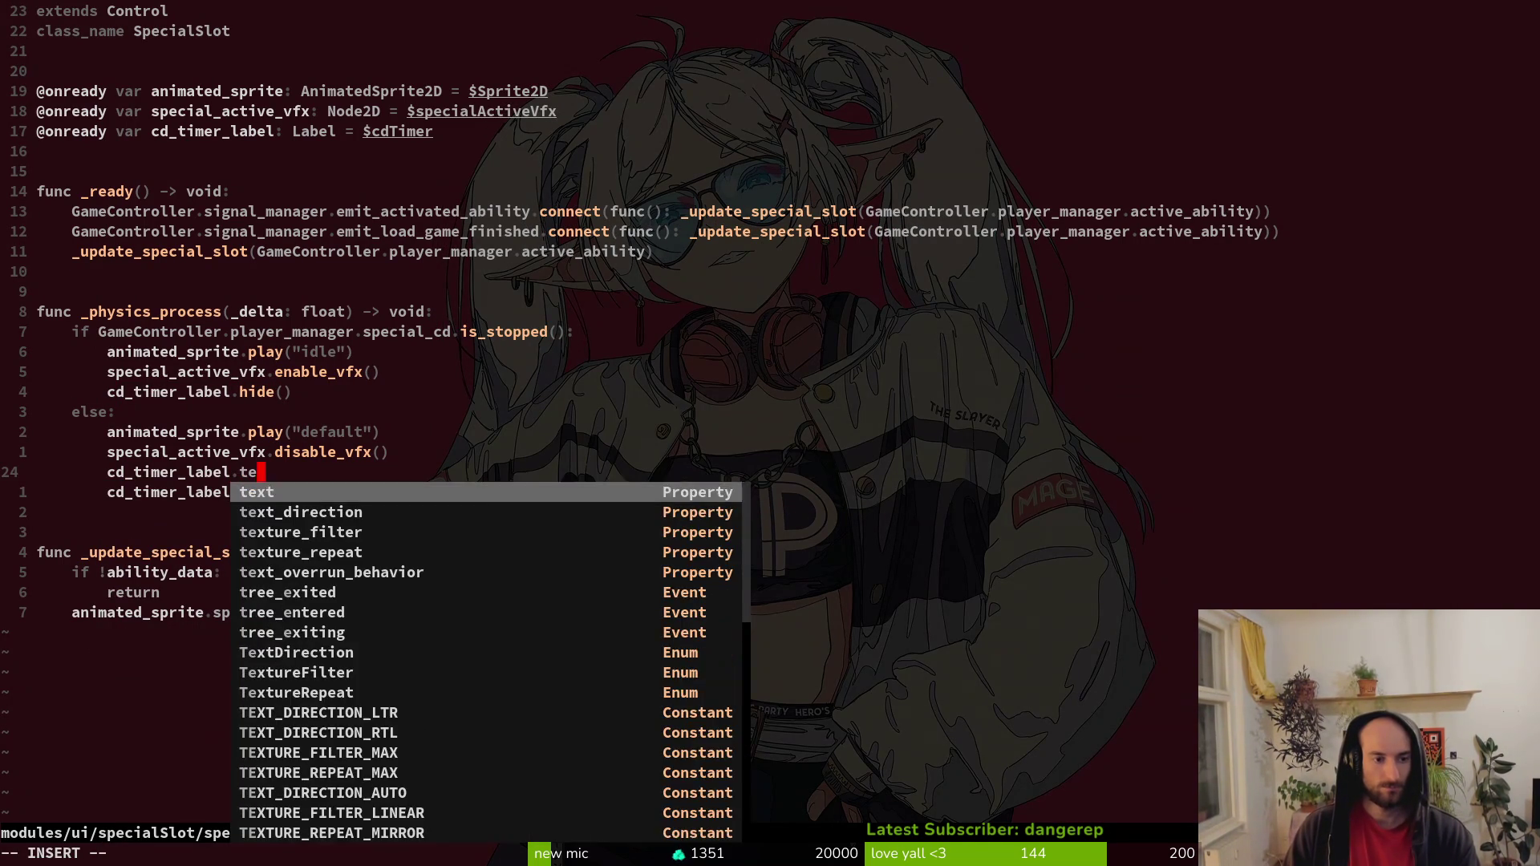
key(Return)
text(=)
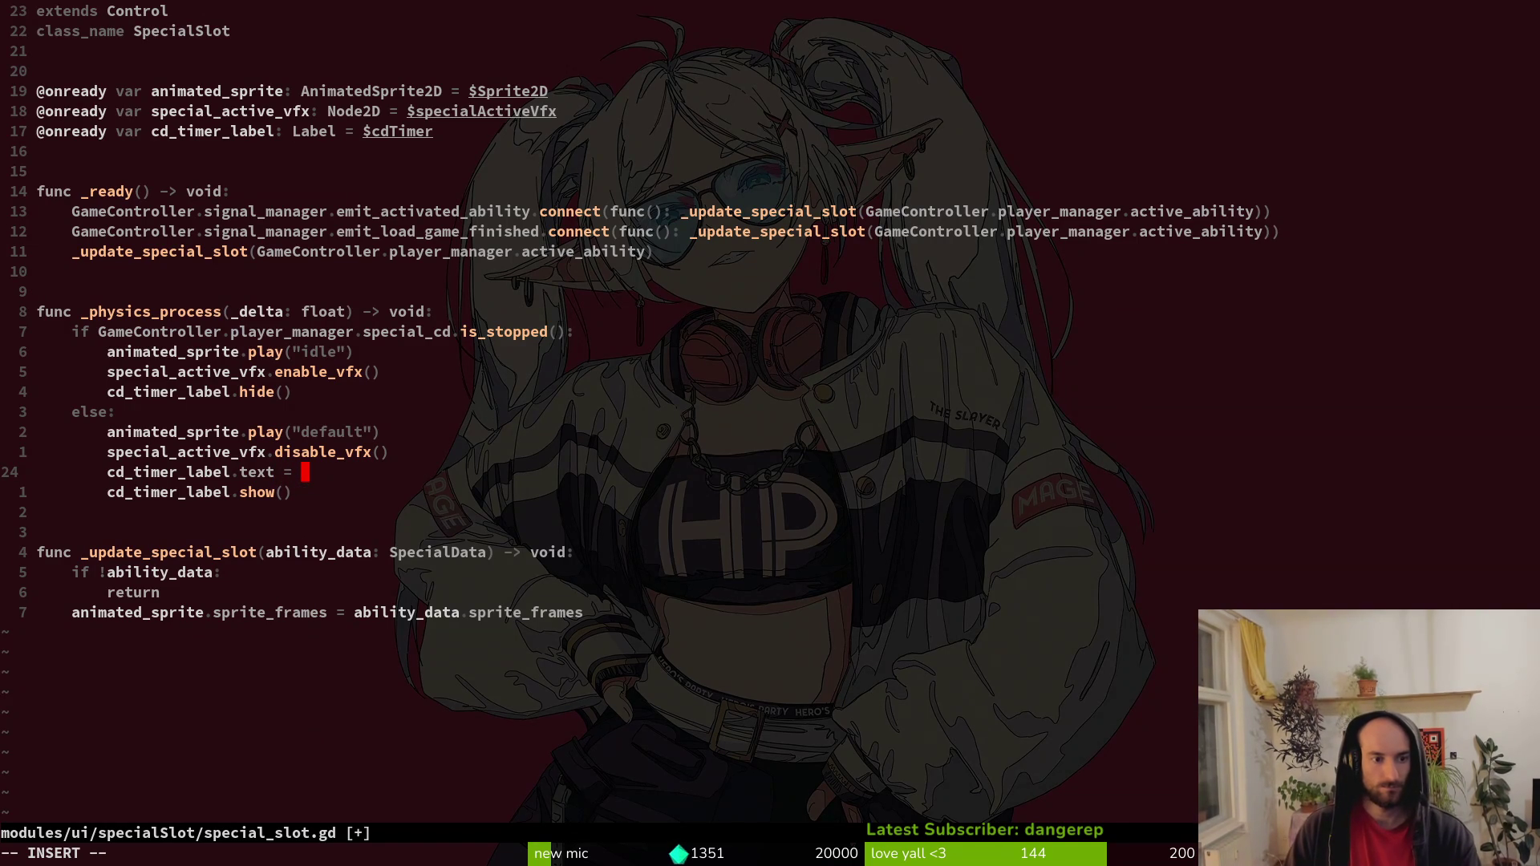
text(Ga))
key(Return)
text(.player_manager.))
key(Return)
text(.)
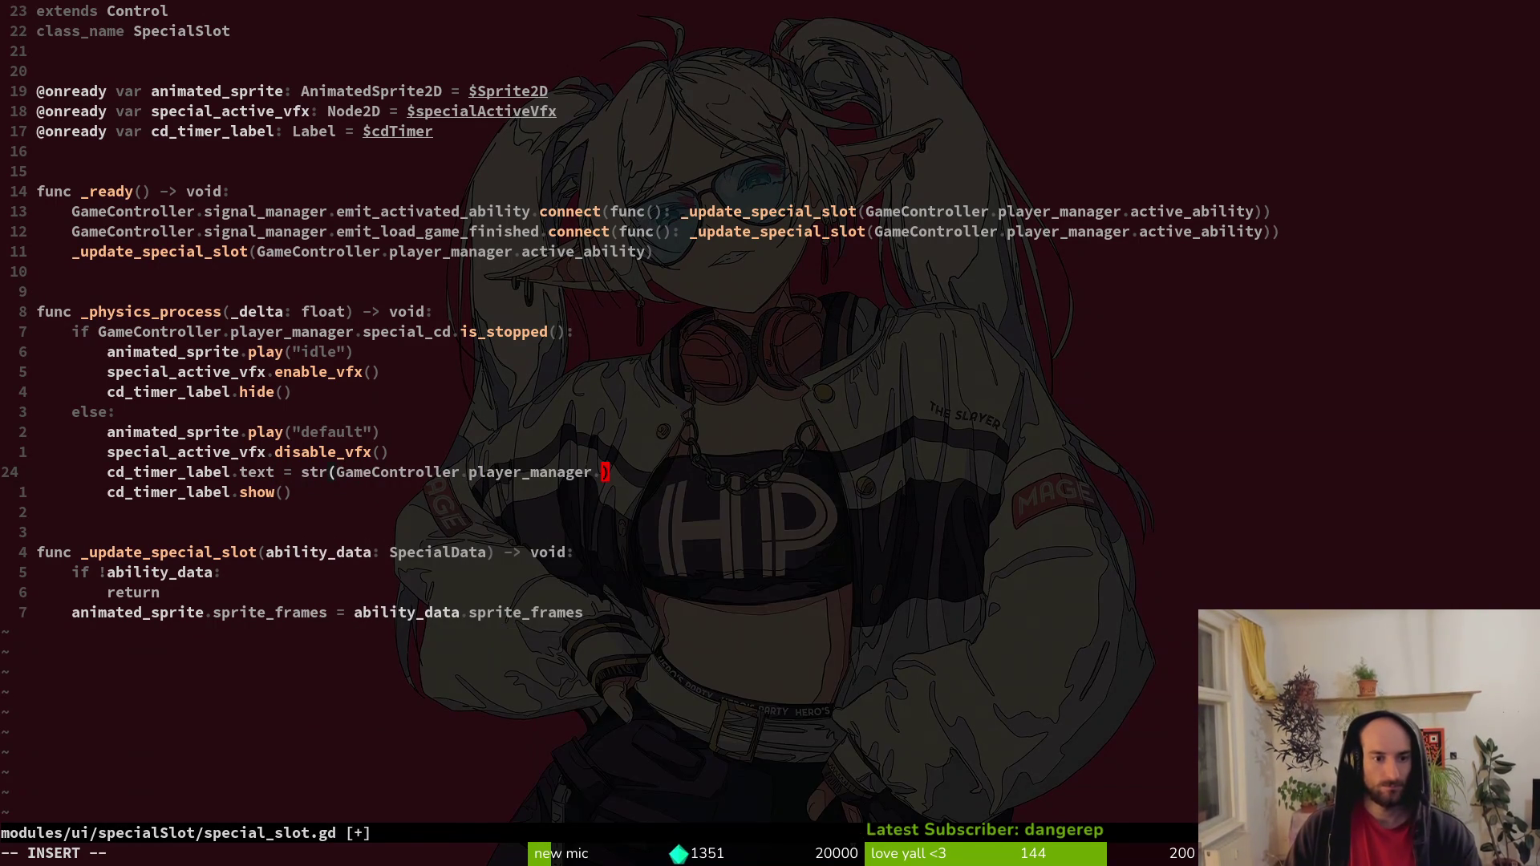
text(s)
key(Return)
text(.)
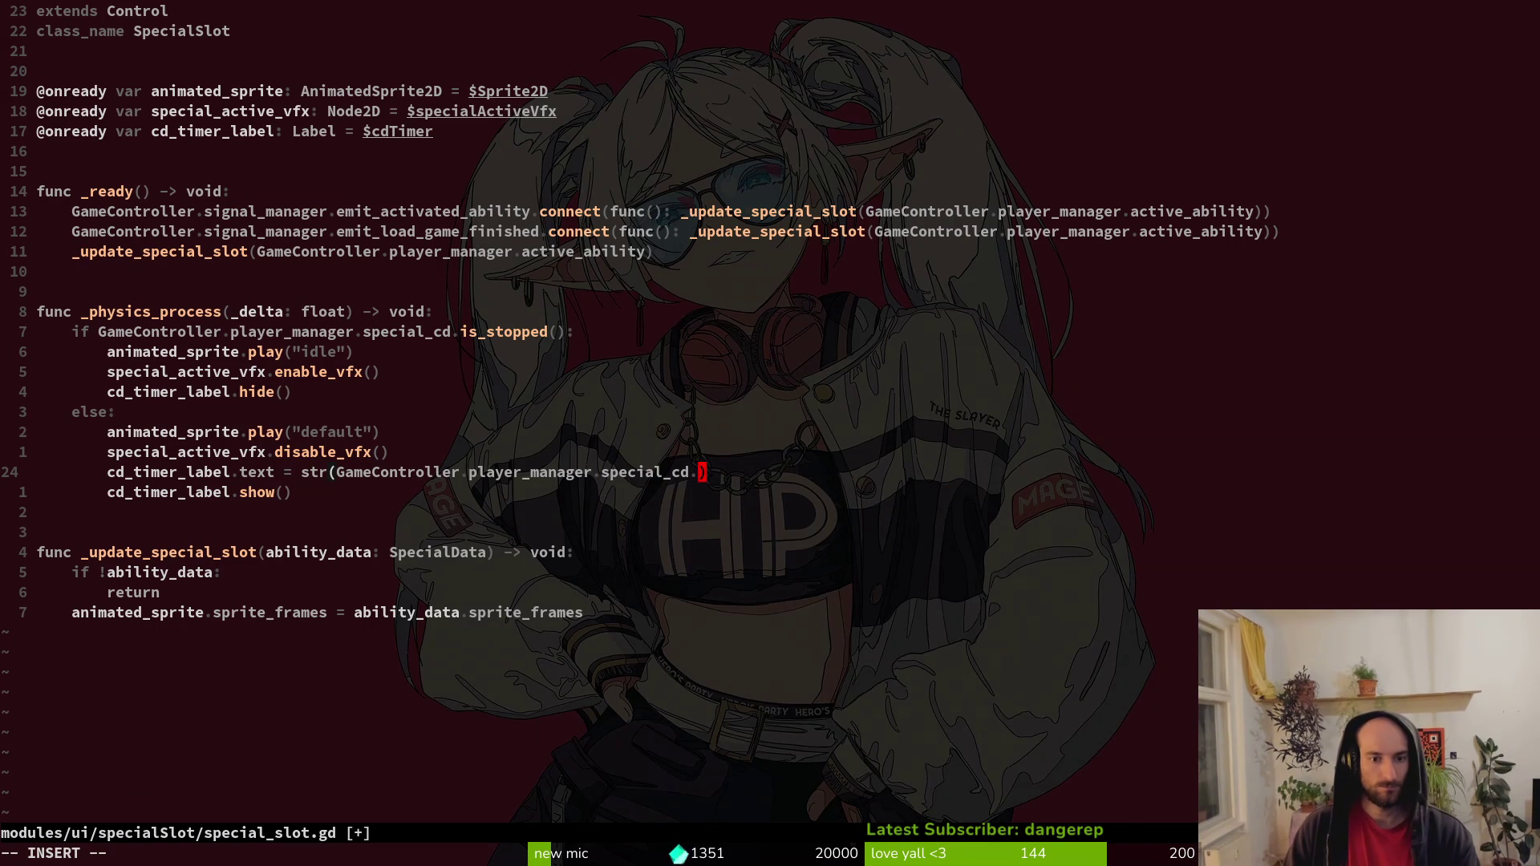
Finish the expression with the cooldown's time_left member and save the script.
key(ctrl+n)
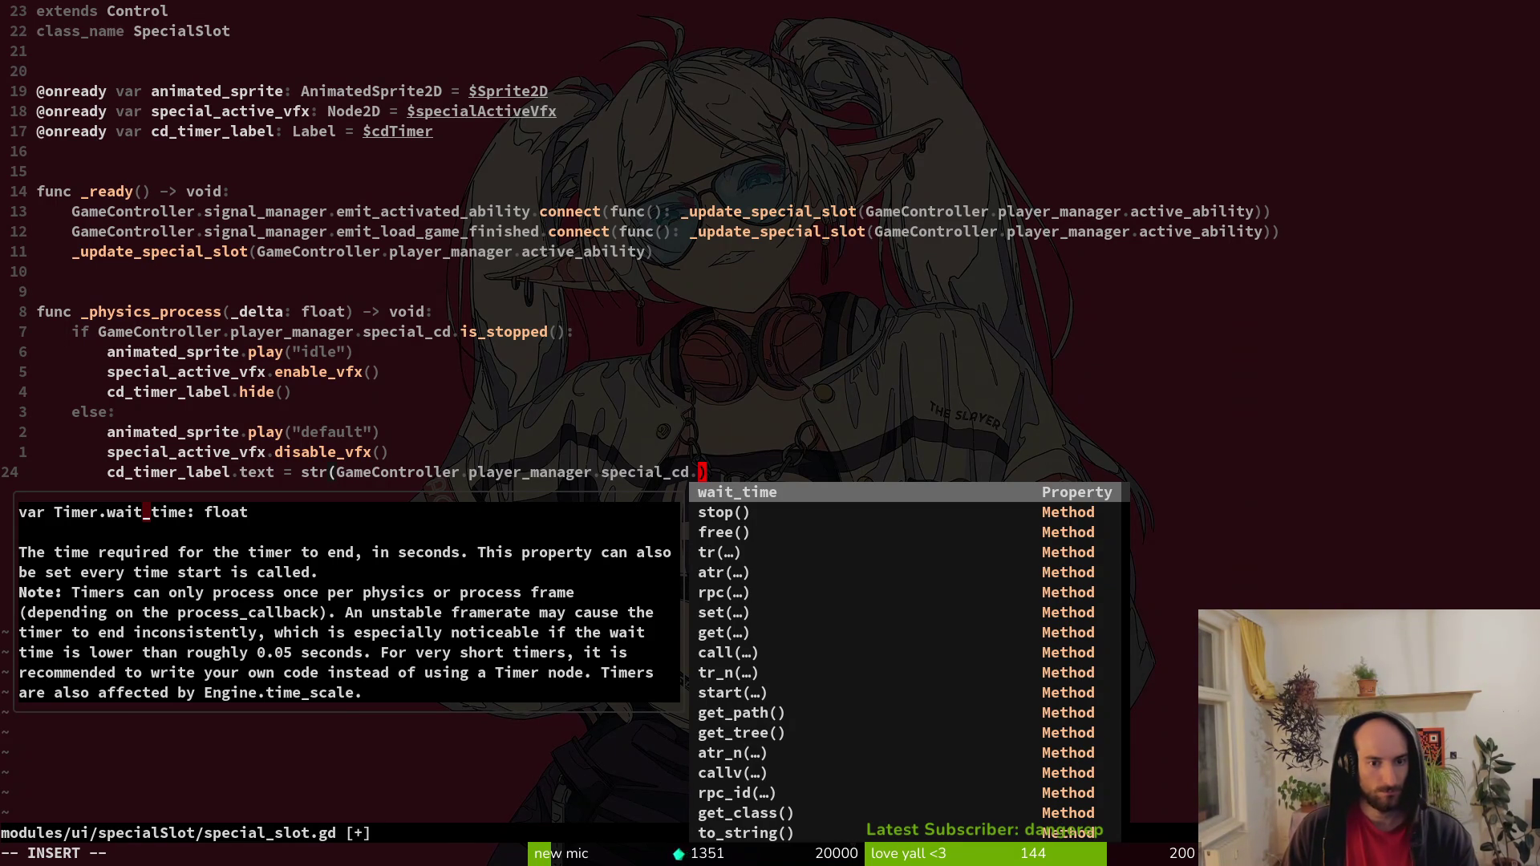
text(rema)
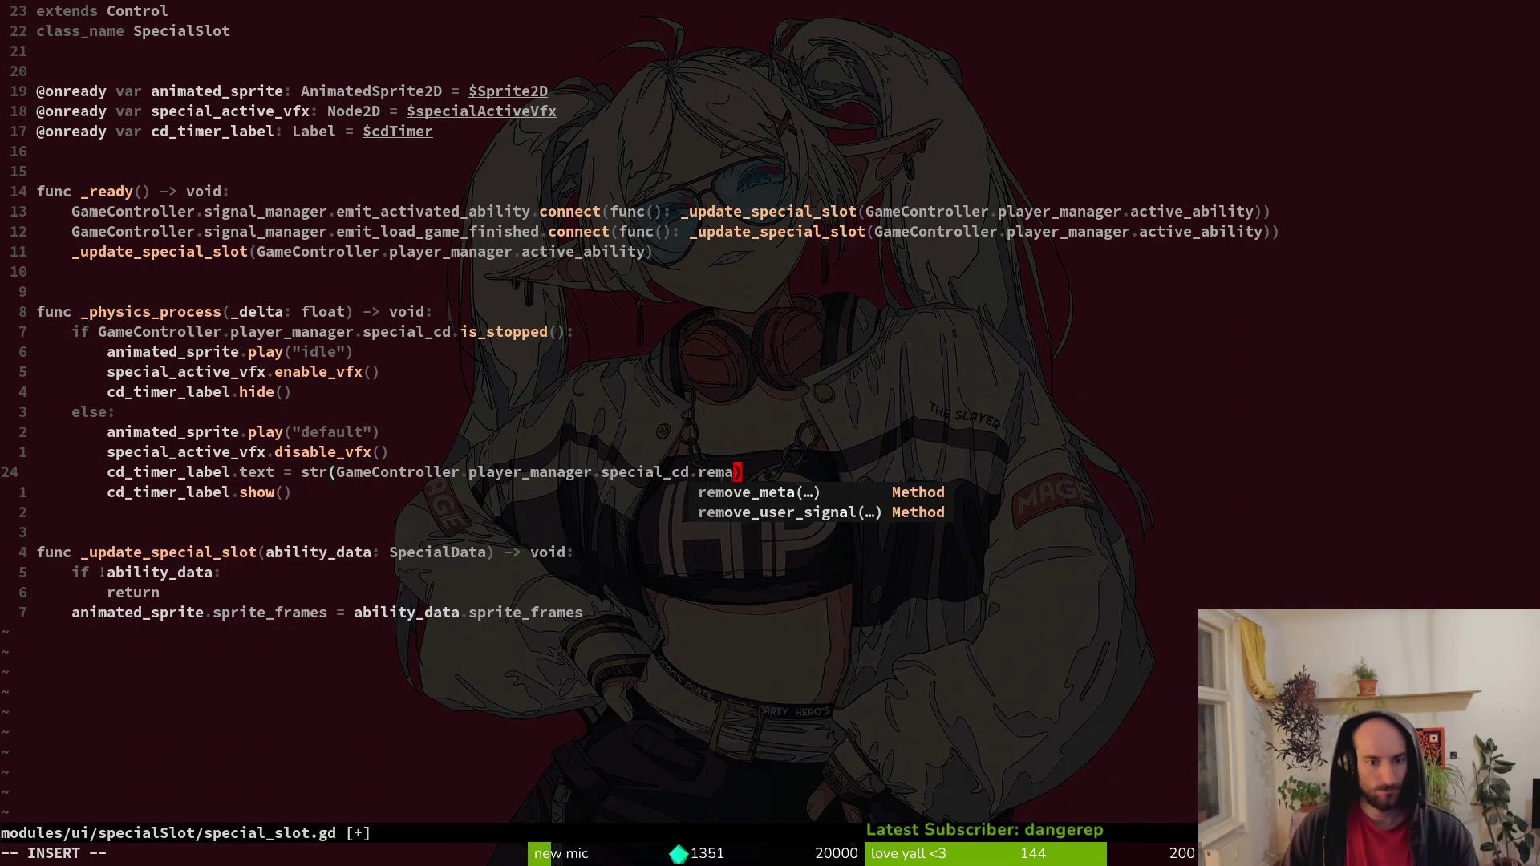
key(BackSpace)
key(BackSpace)
key(BackSpace)
text(time)
key(Tab)
key(Return)
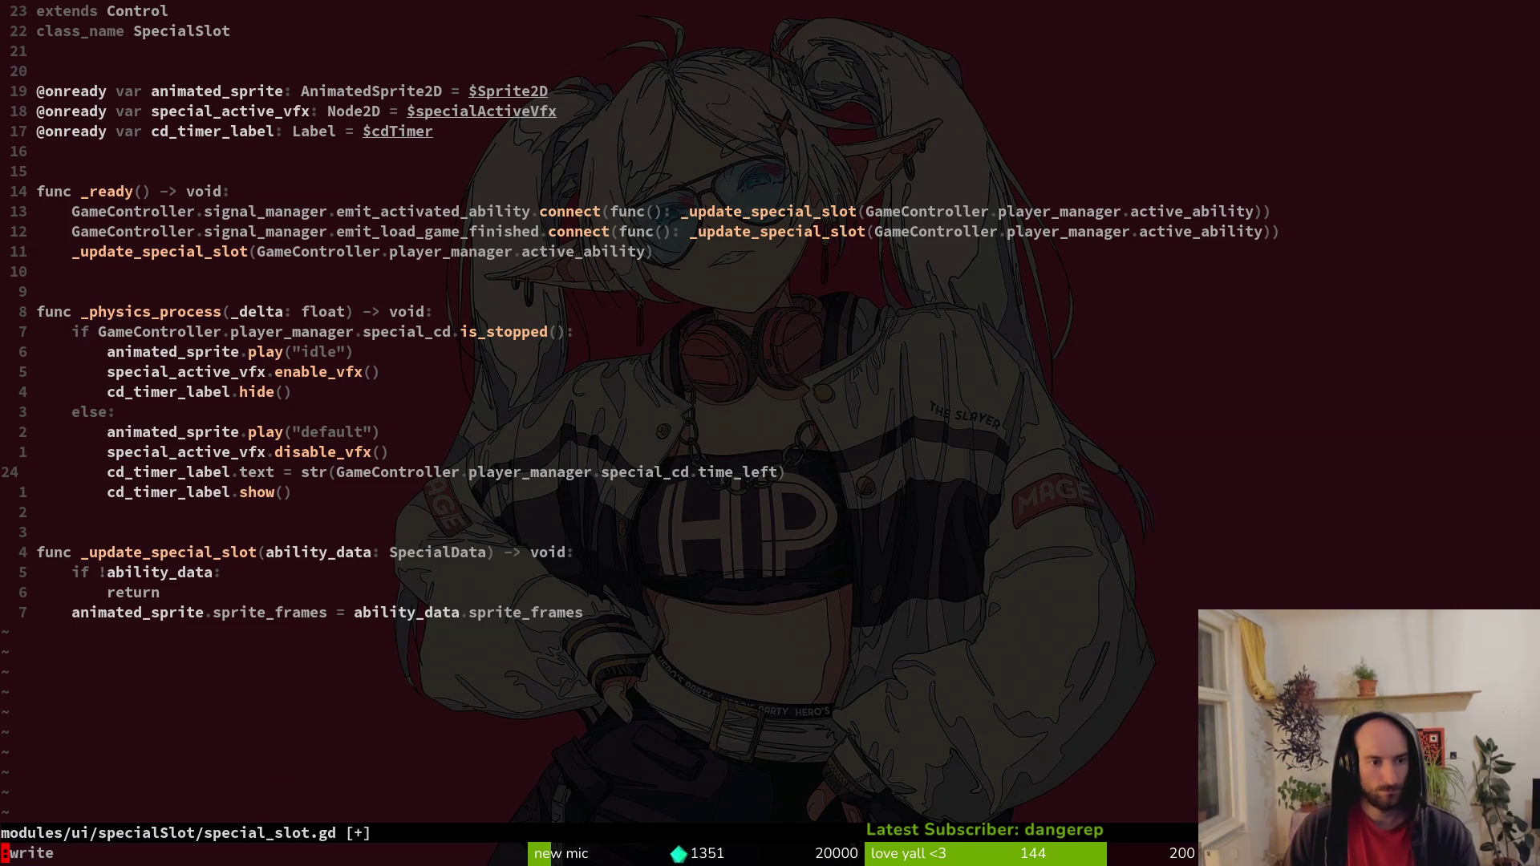
key(Return)
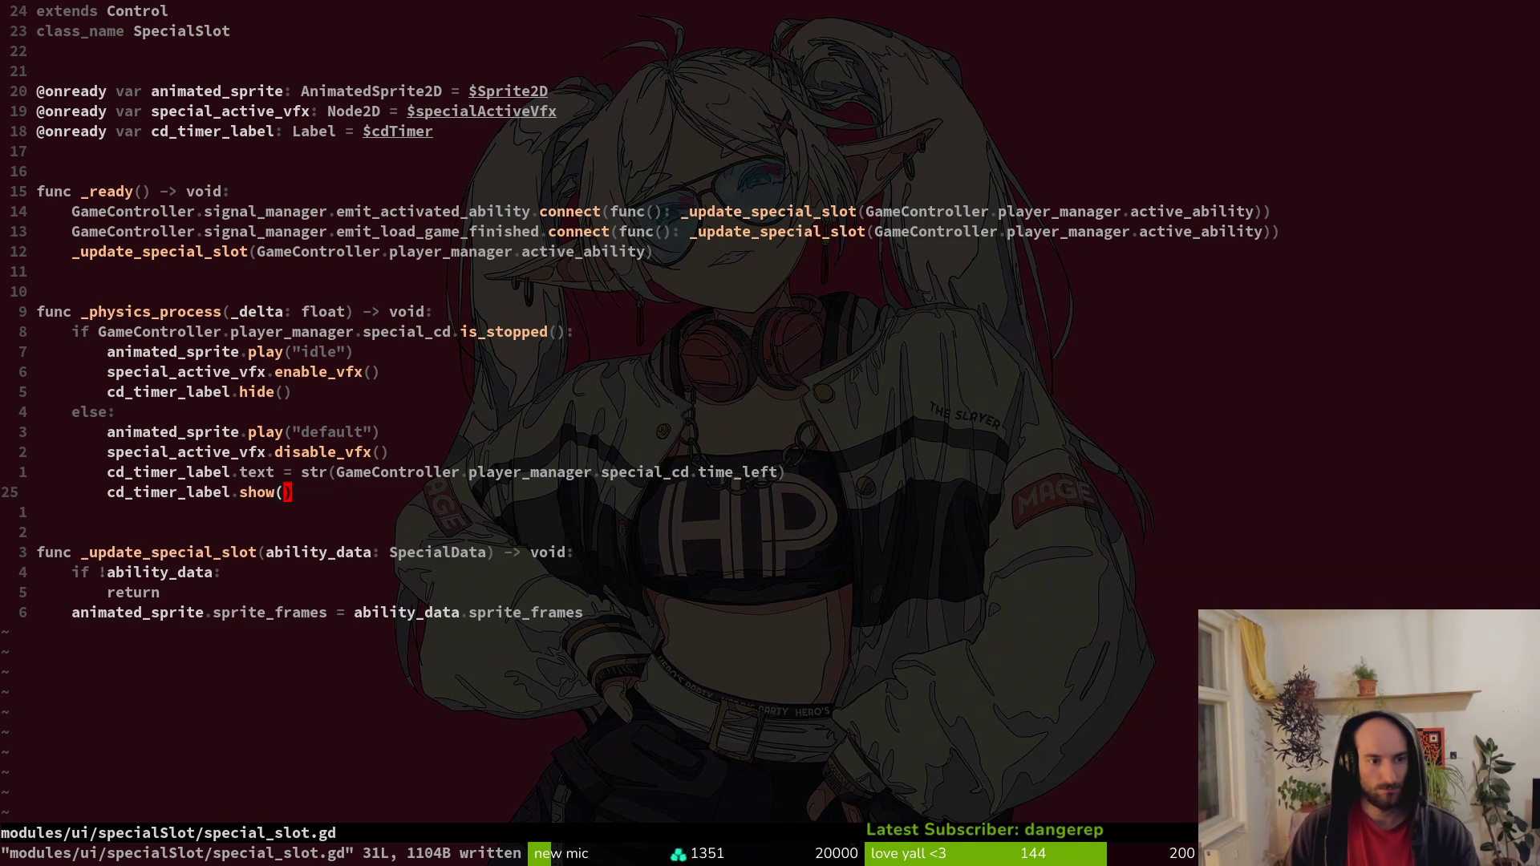
Add an 'if !cd_timer_label.visible:' check under disable_vfx().
key(k)
key(k)
text(oi)
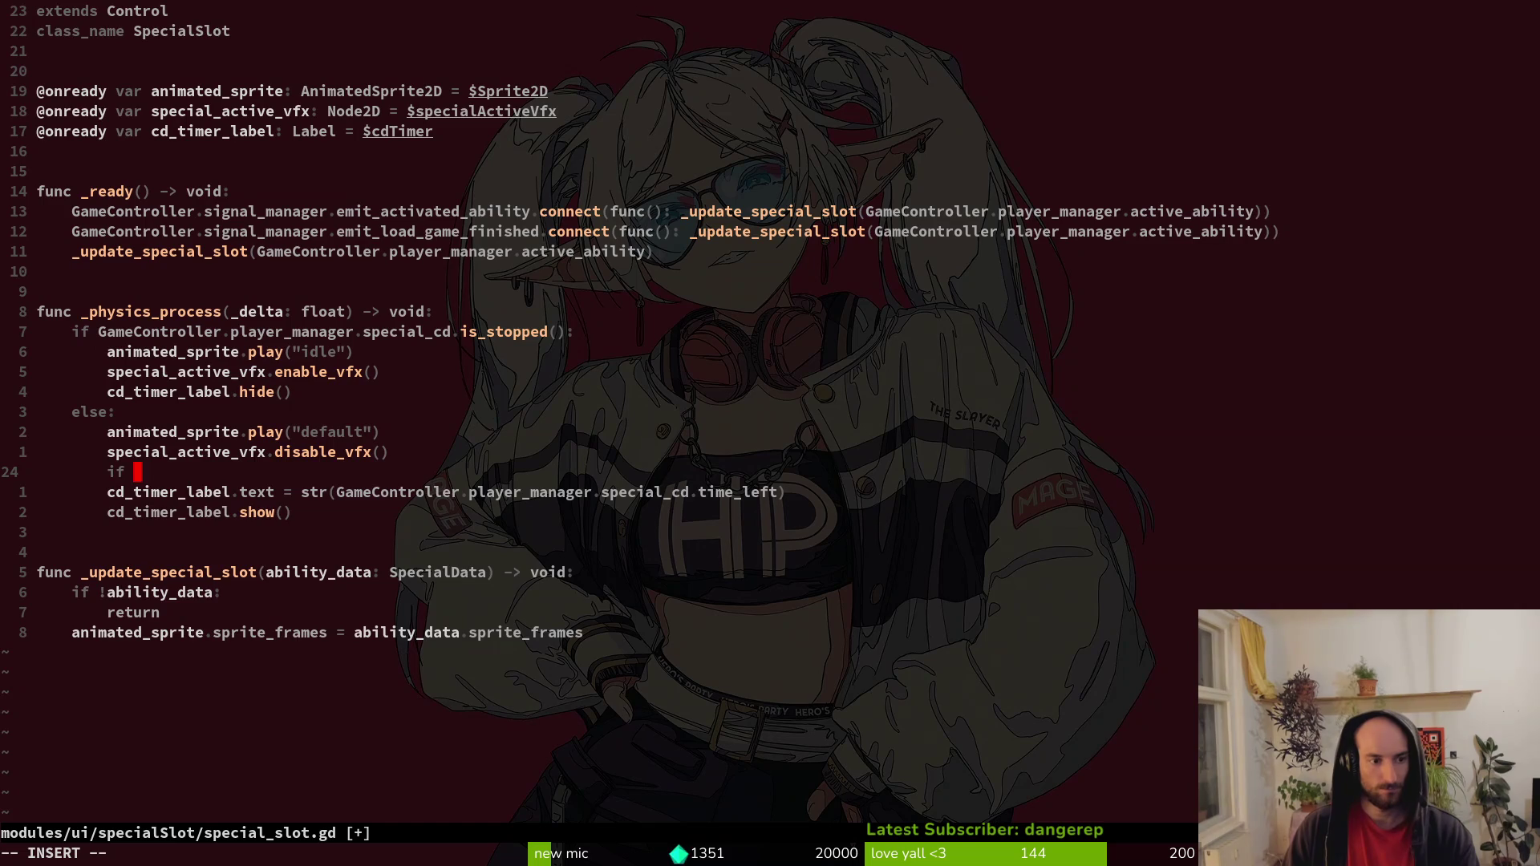
text(cd)
key(Tab)
text(.hi)
key(BackSpace)
key(BackSpace)
text(vi)
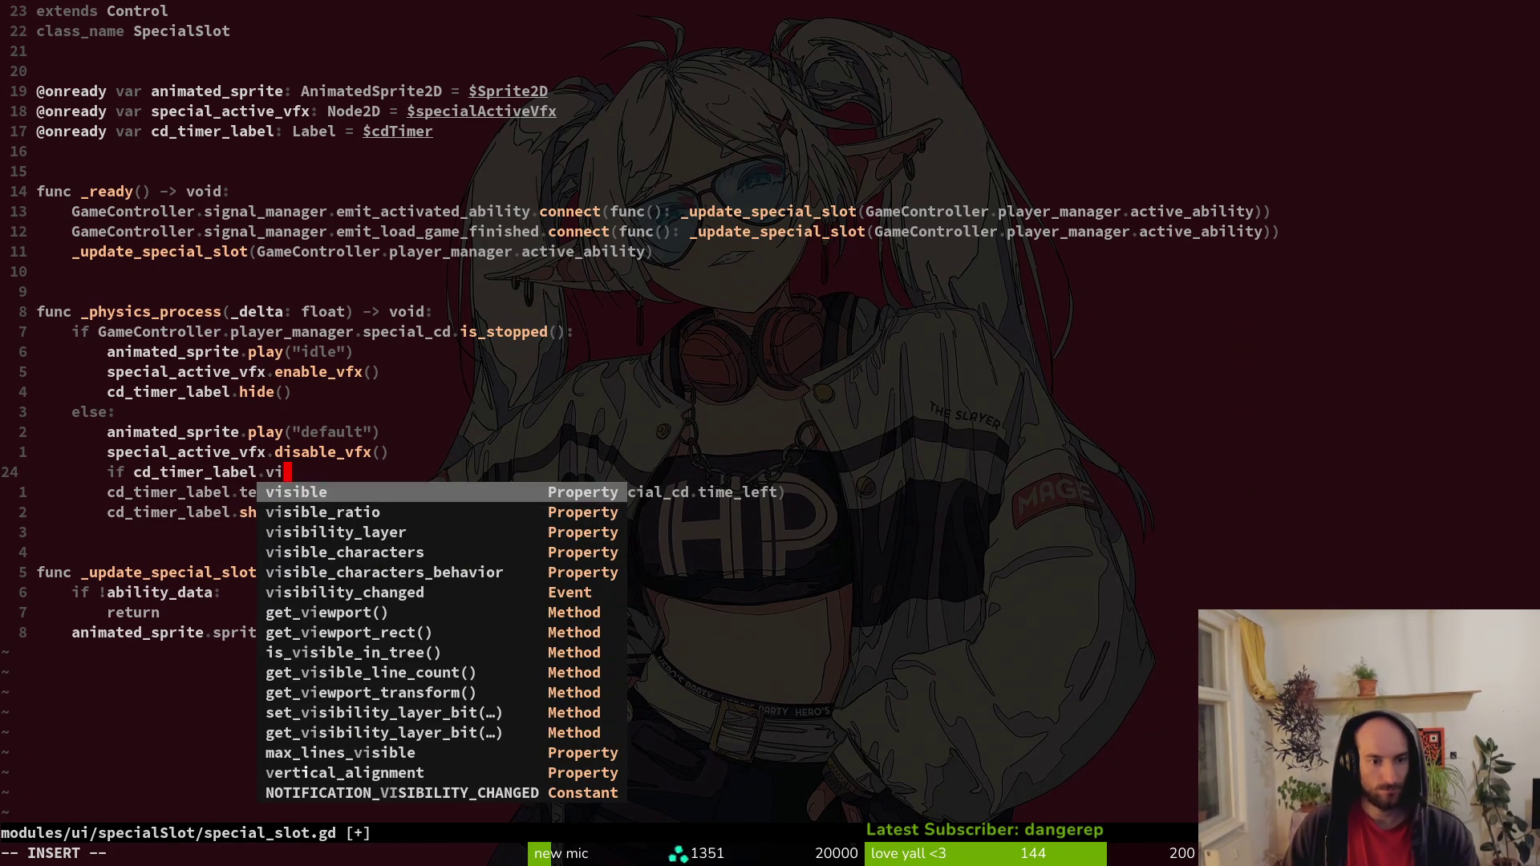
key(Tab)
text(:)
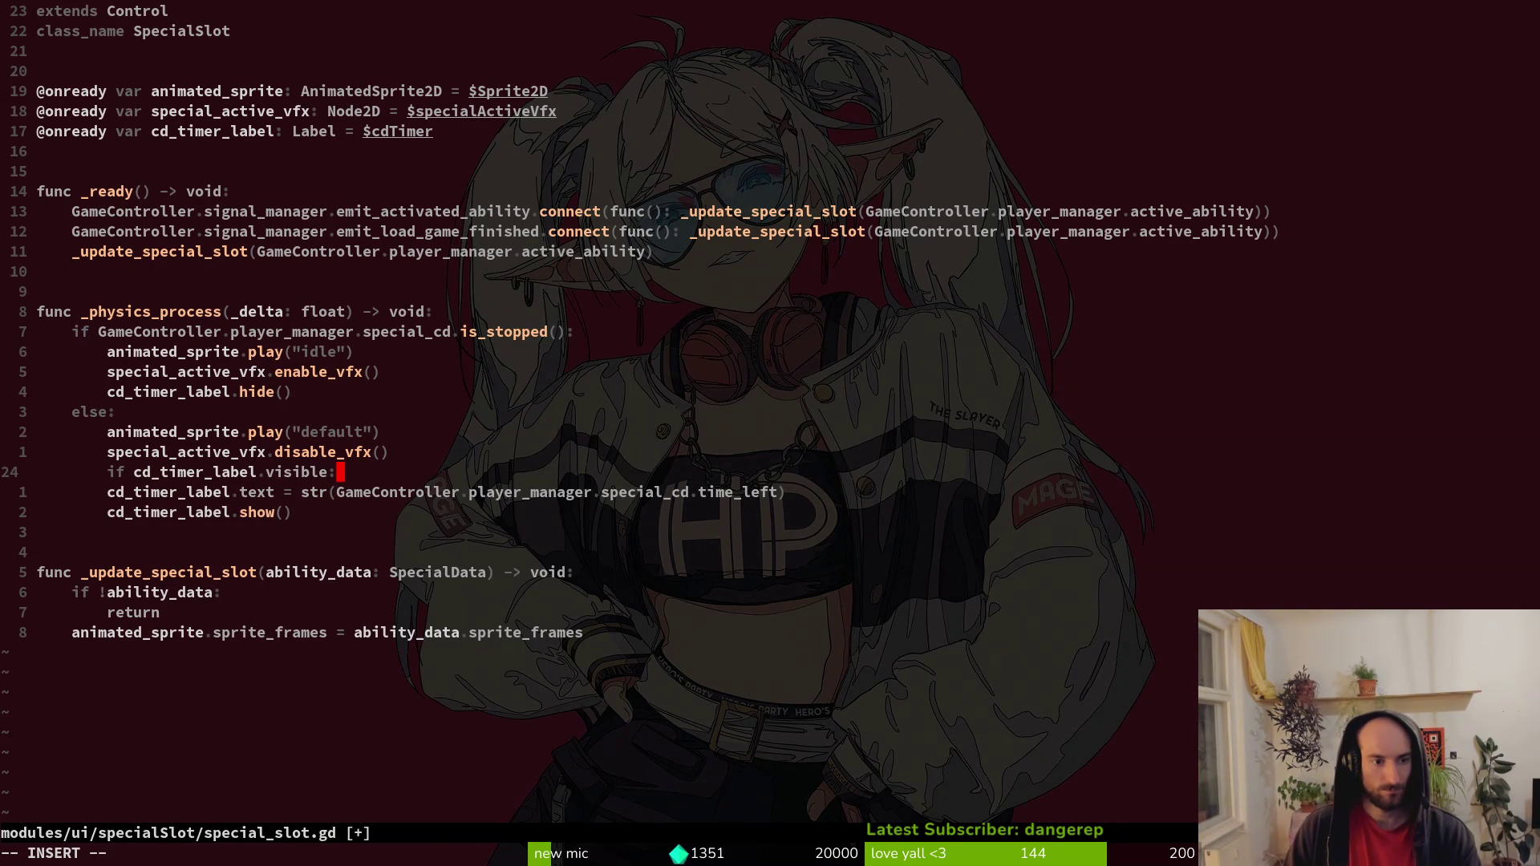
key(Escape)
key(F)
key(period)
text(if !)
key(Escape)
Move the show() call under the visibility check and indent it.
key(j)
key(shift+v)
key(Escape)
key(j)
key(shift+v)
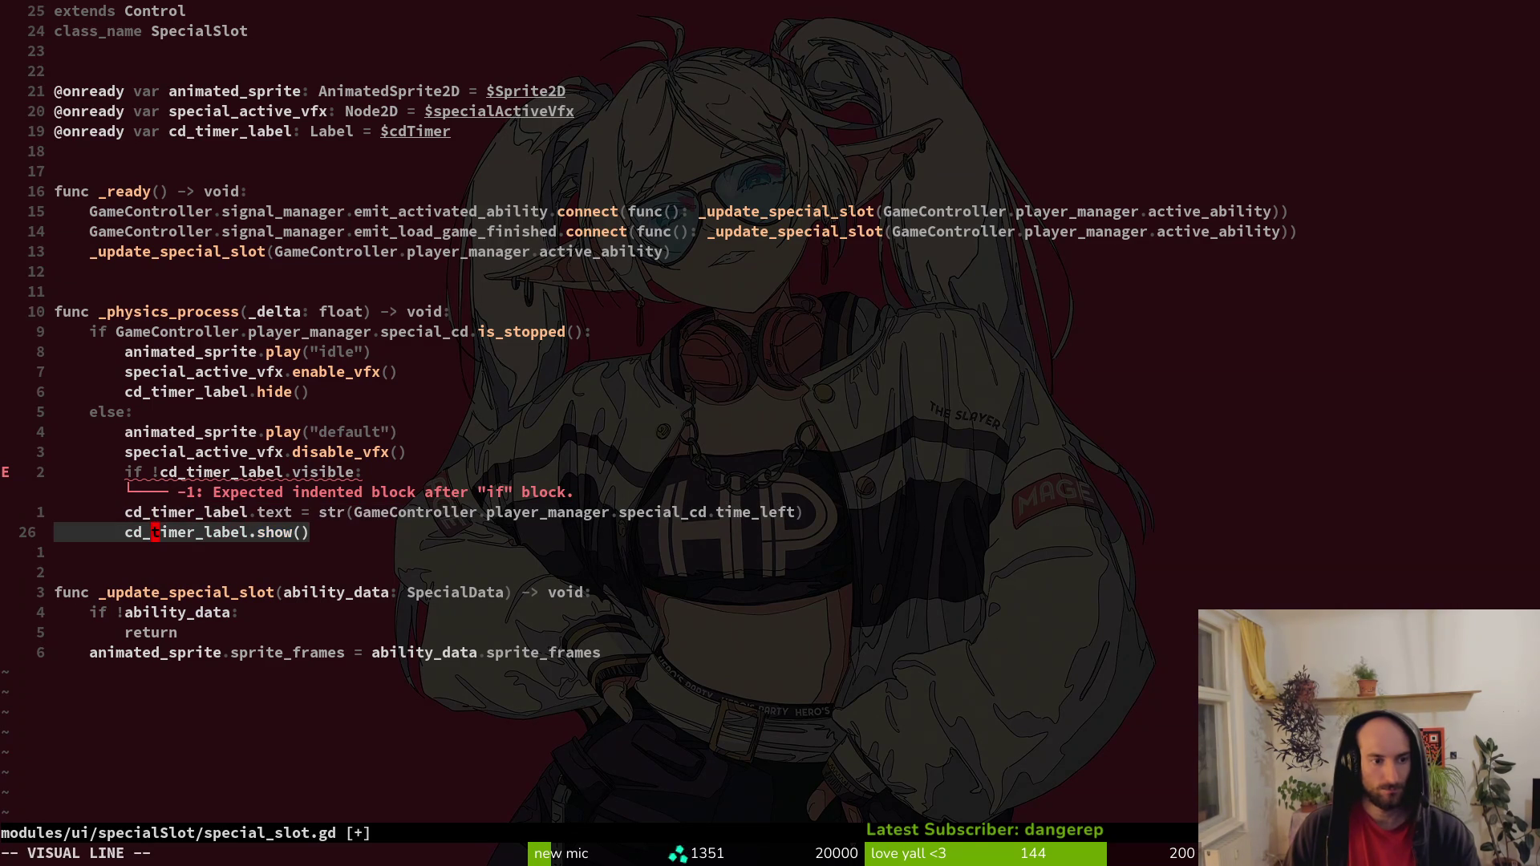
key(shift+k)
key(greater)
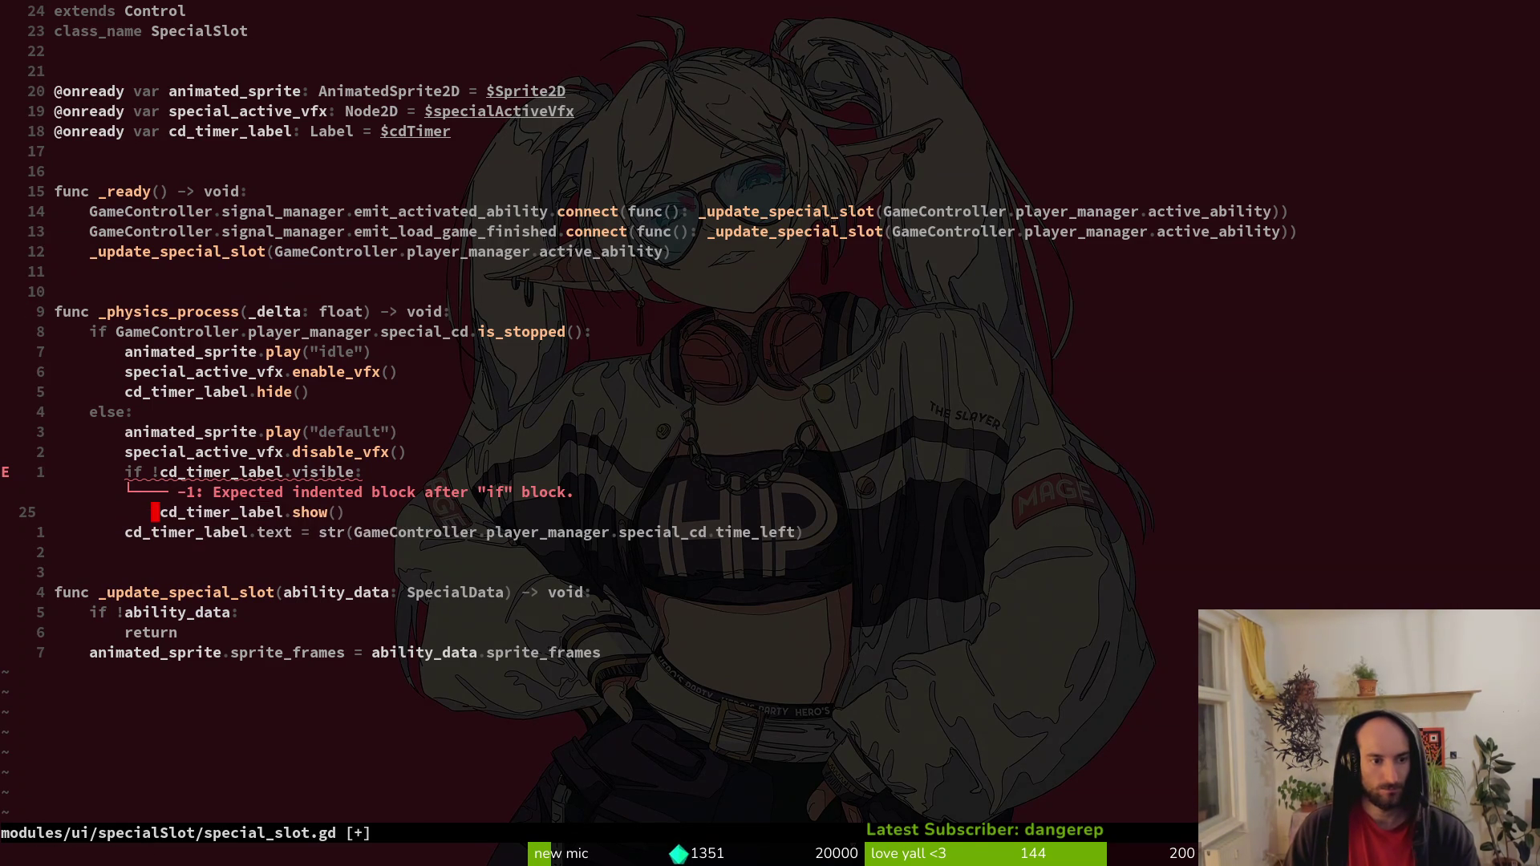
Put hide() under an 'if cd_timer_label.visible:' check without the negation.
key(shift+v)
key(y)
key(k)
key(k)
key(k)
key(P)
key(x)
key(j)
key(greater)
key(greater)
Save special_slot.gd with :write and run the game in Godot.
text(:write)
key(Return)
key(alt+Tab)
key(F5)
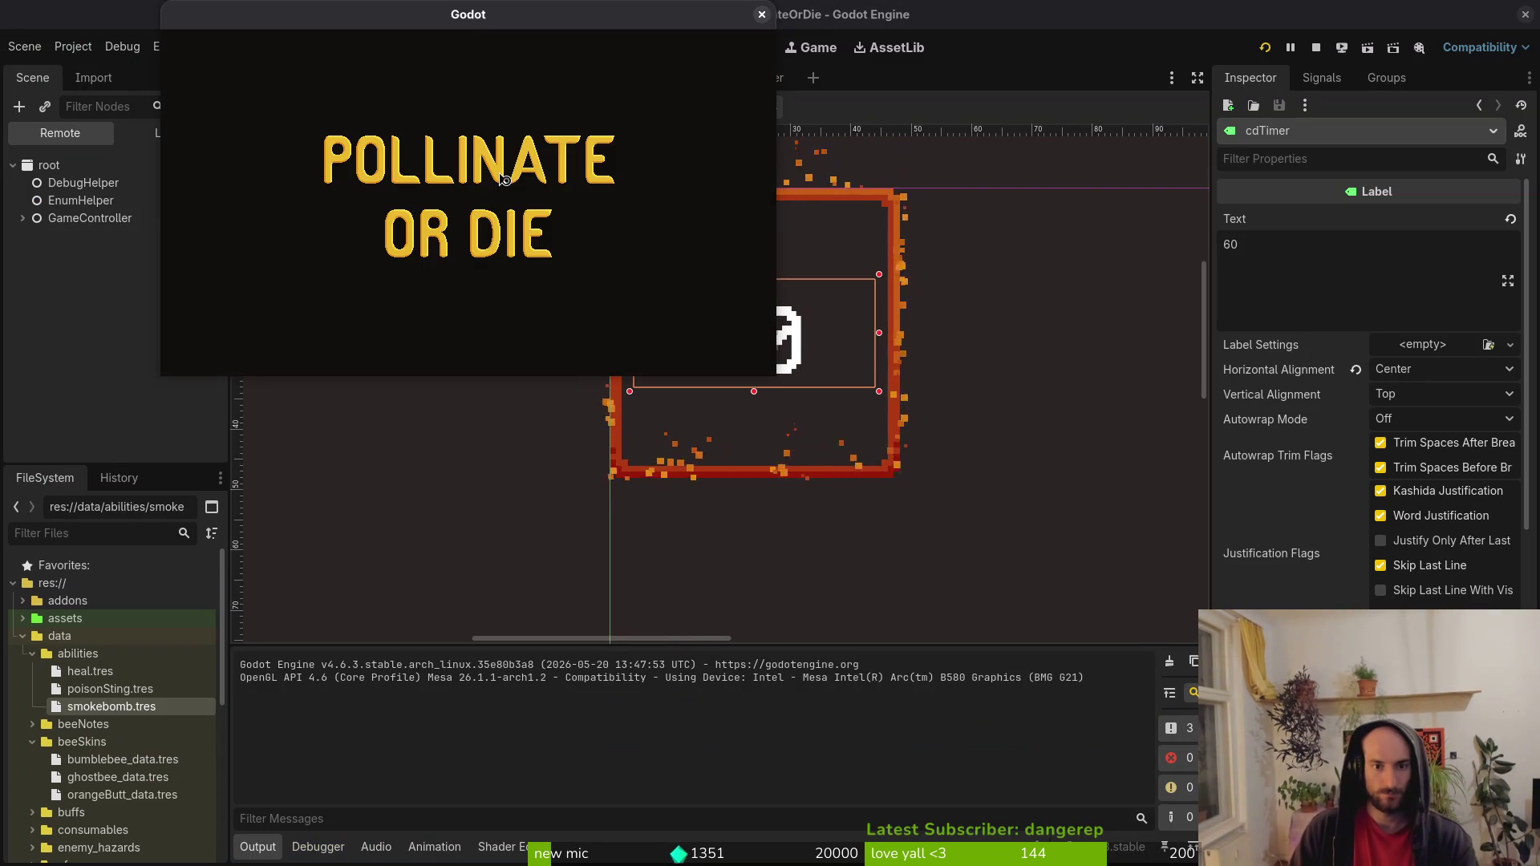
Enter gameplay and fire the smoke bomb special to check the countdown, then close the game.
key(Return)
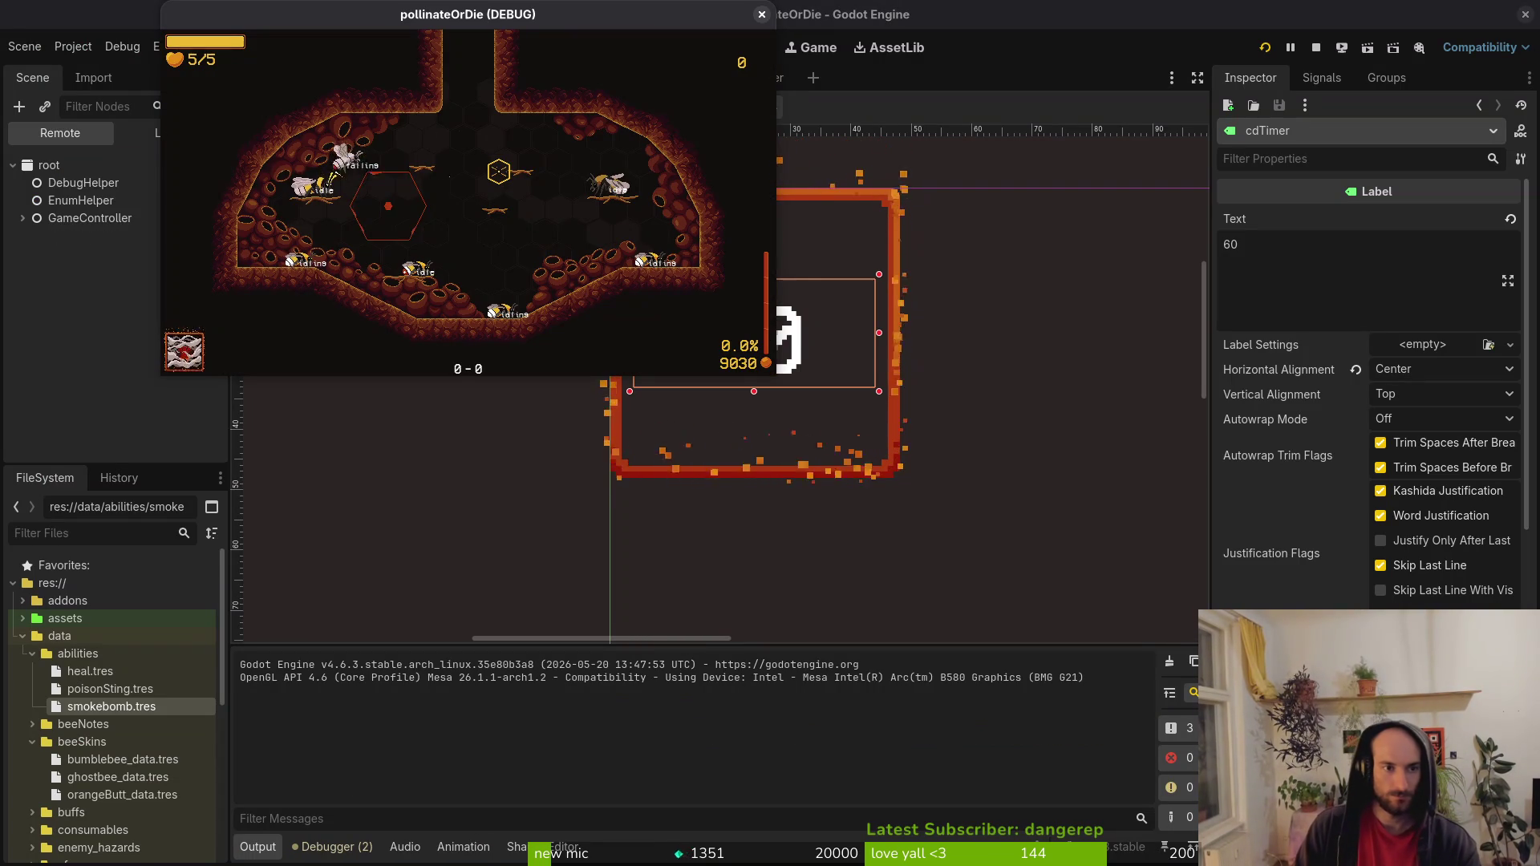
key(space)
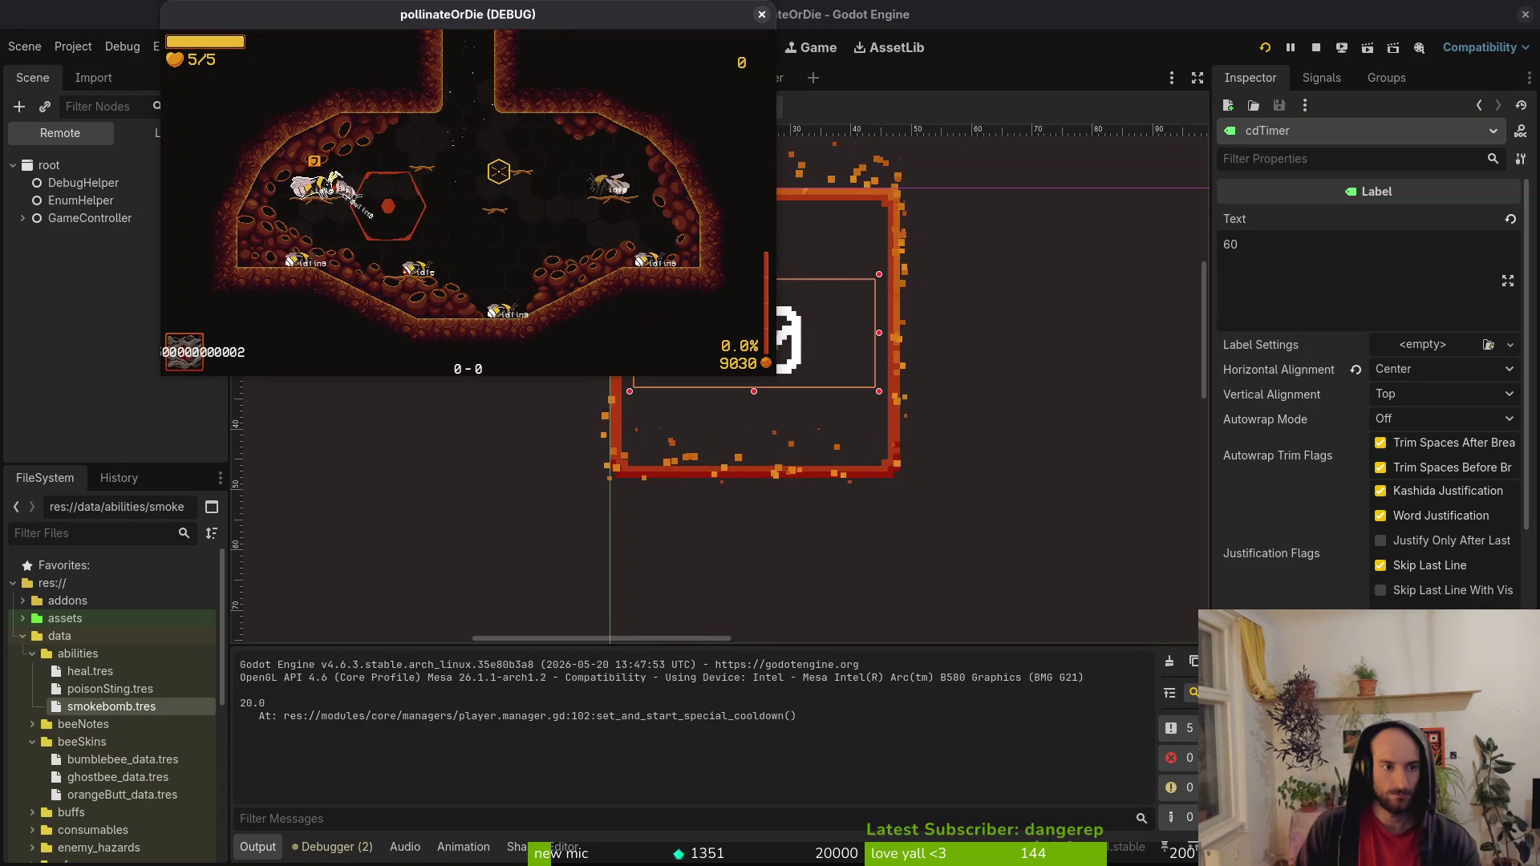
key(F8)
key(alt+Tab)
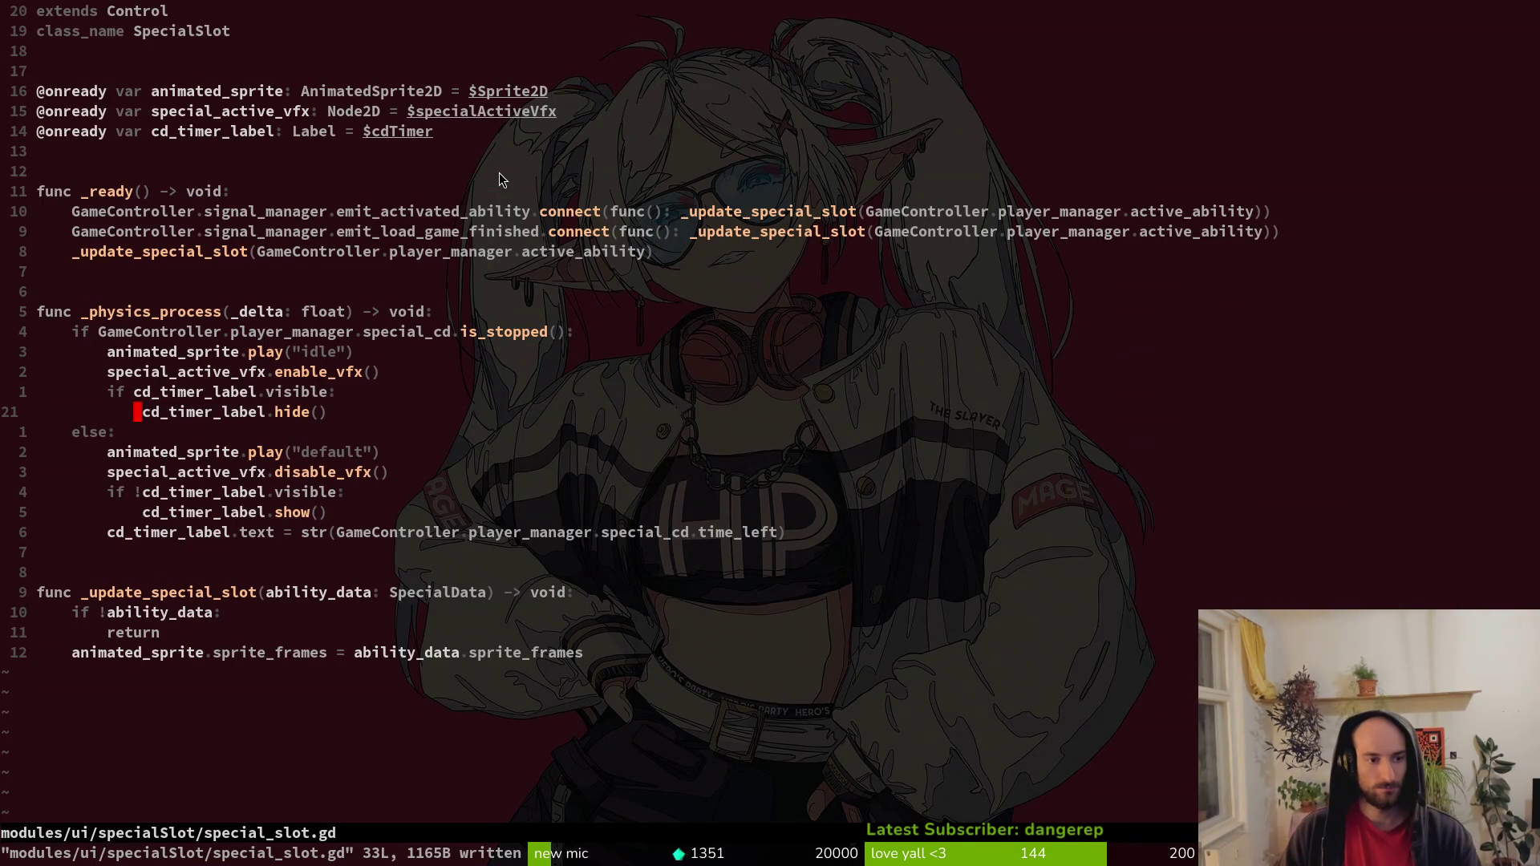
Append .pad_decimals(0) to the str(time_left) countdown text, save, and relaunch the game.
key(j)
key(j)
key(j)
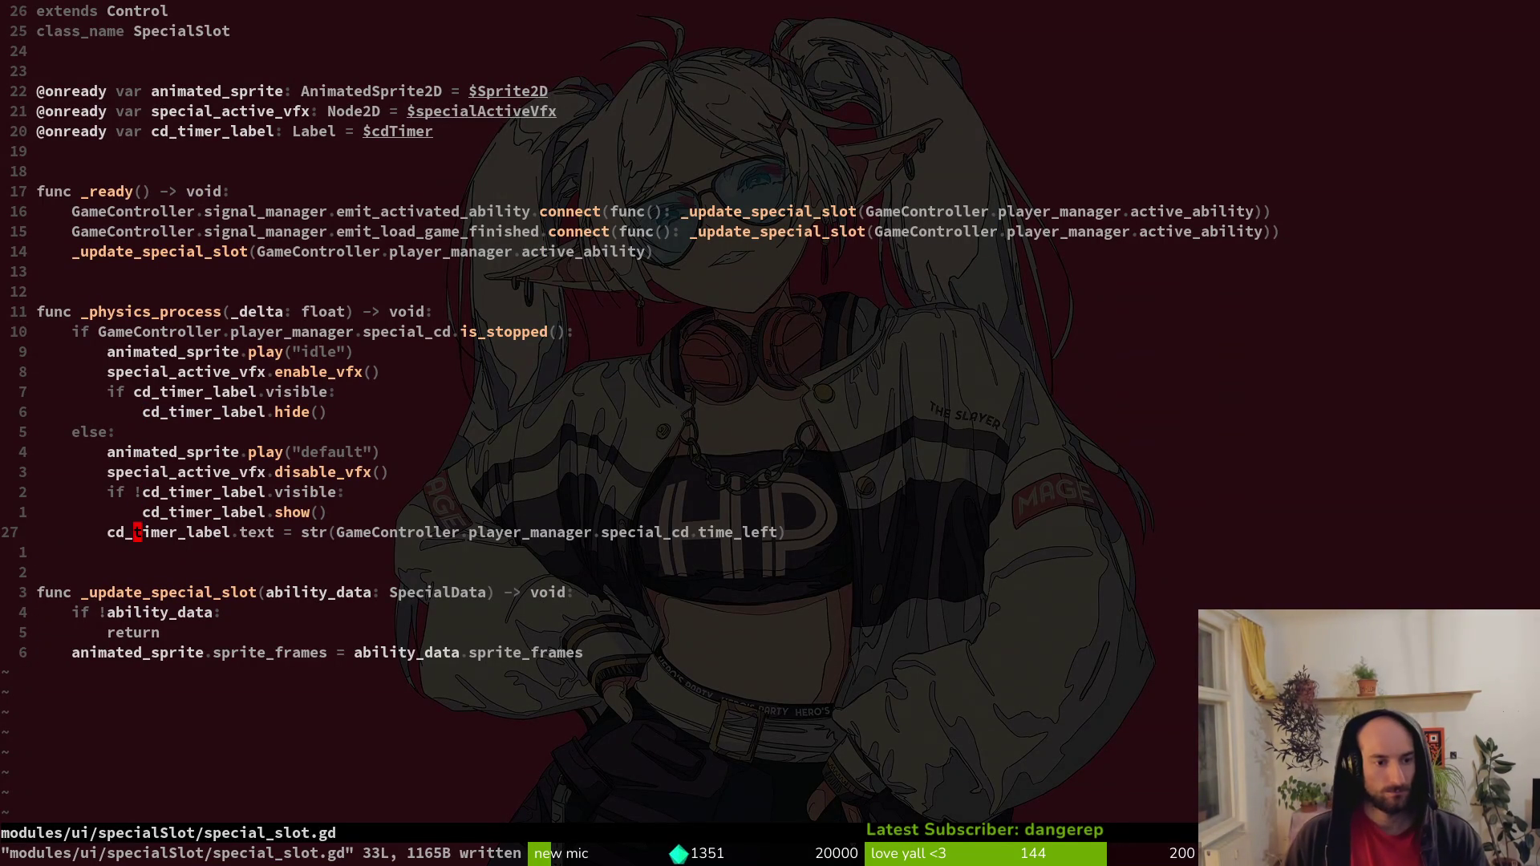
text(a.pad)
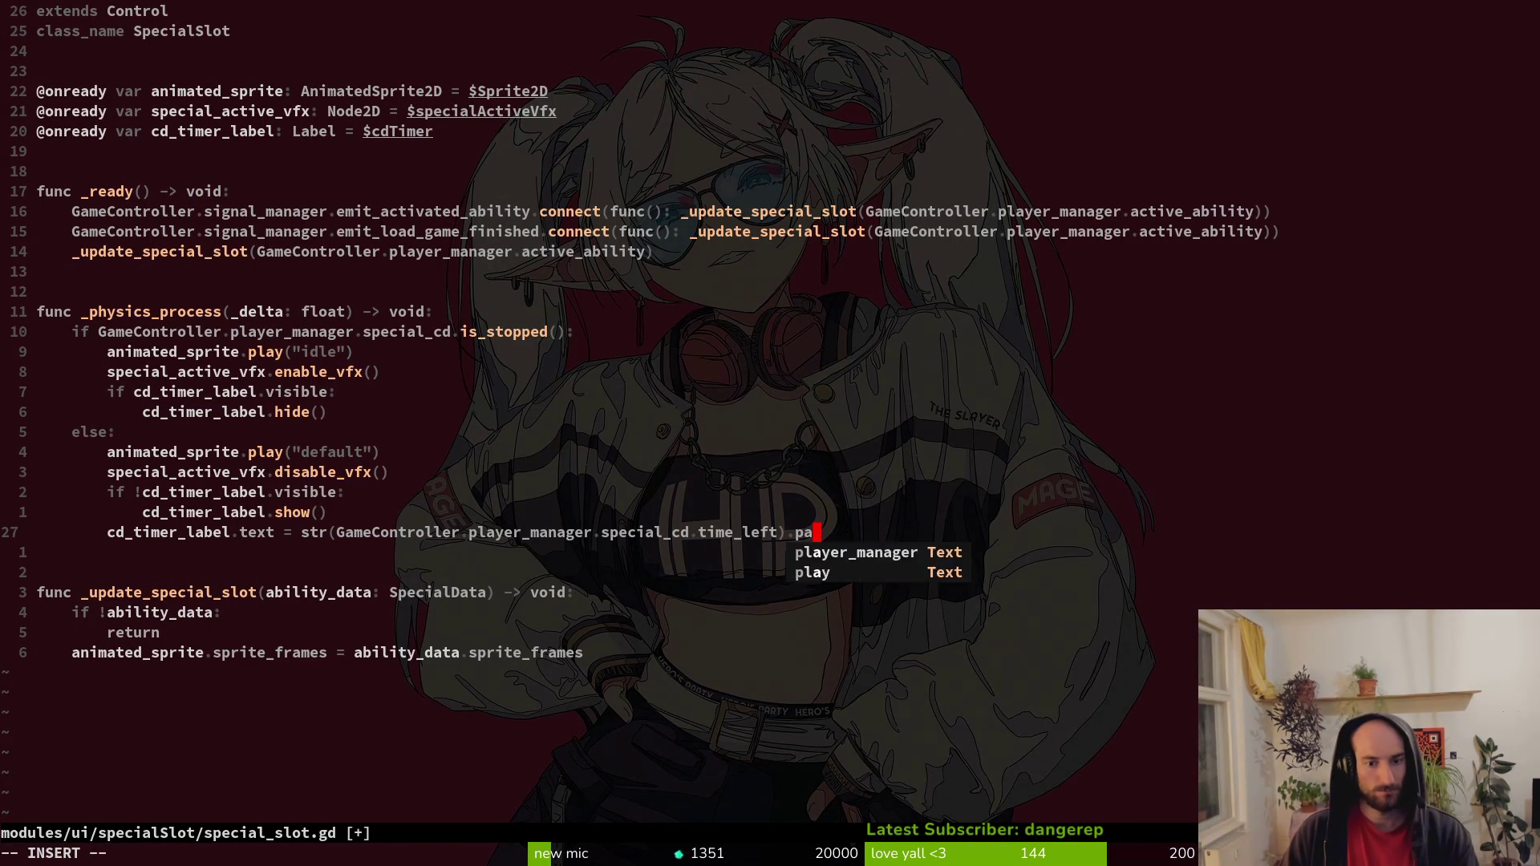
key(Tab)
key(Tab)
key(Return)
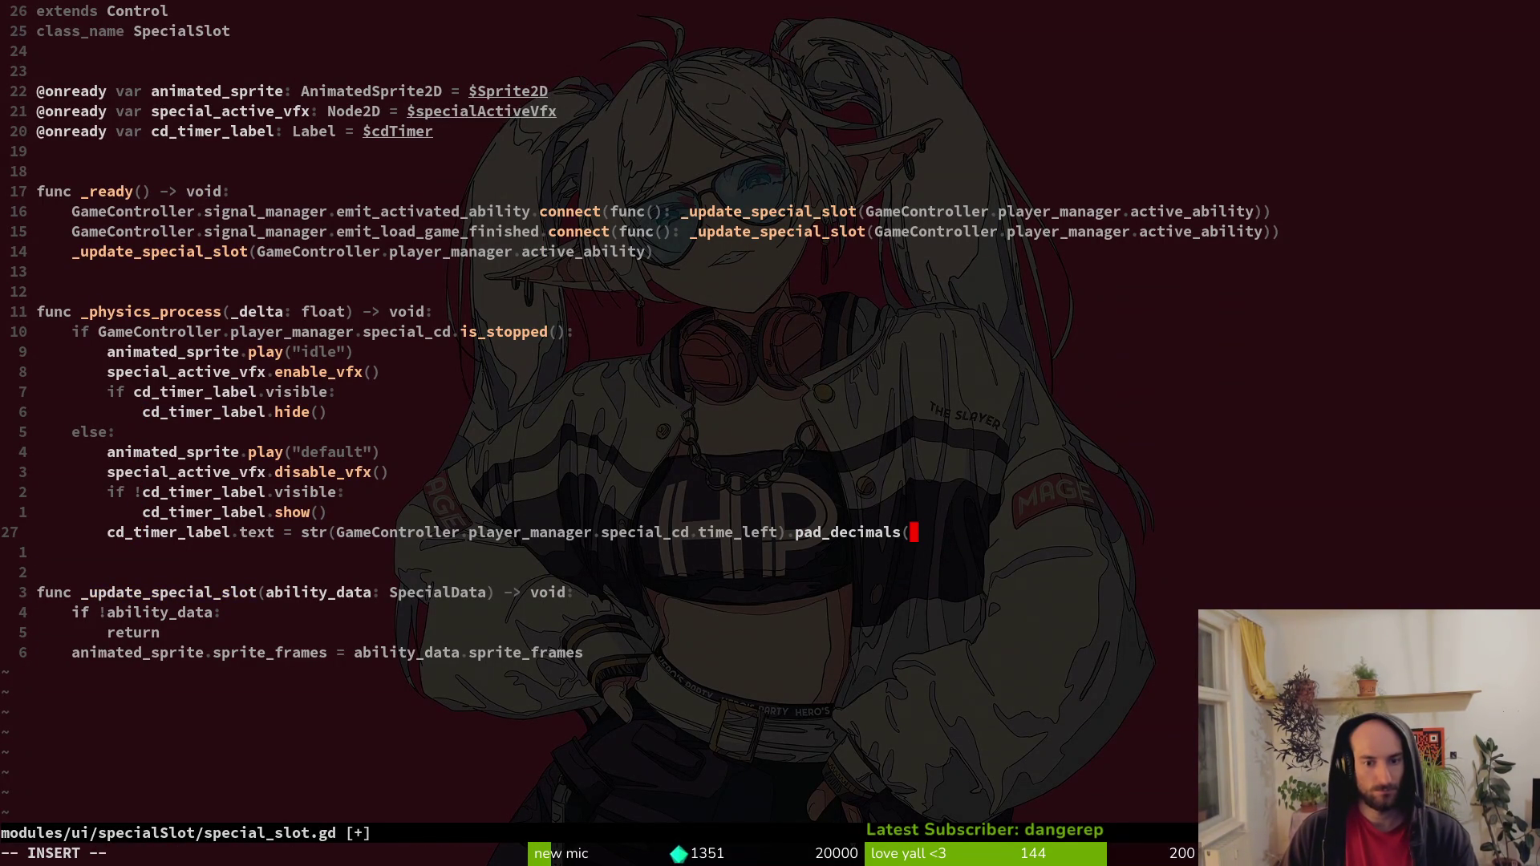
text())
key(Escape)
text(:w)
key(Return)
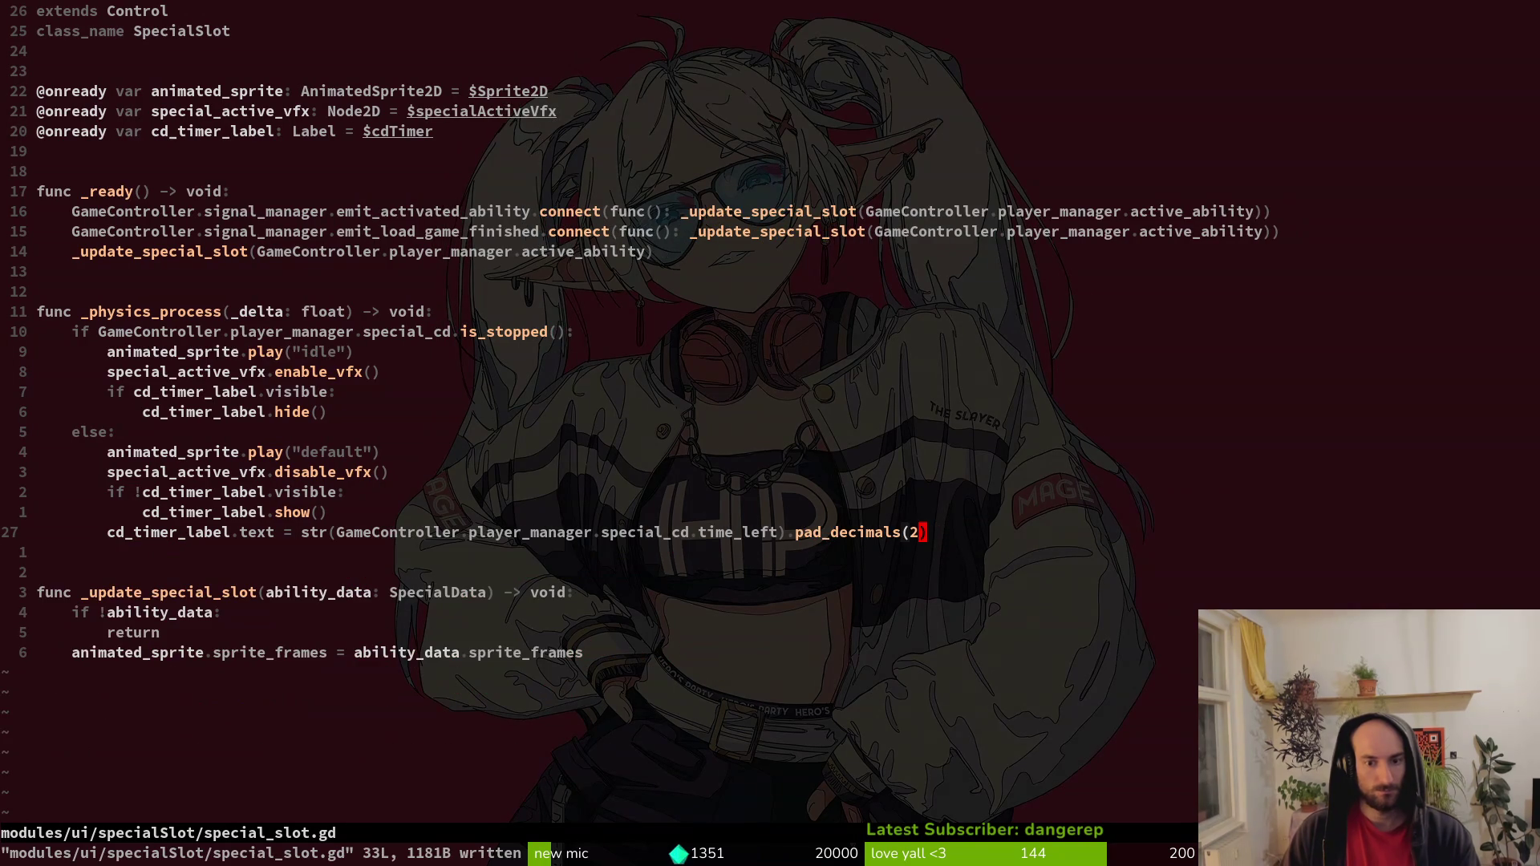
key(s)
text(0)
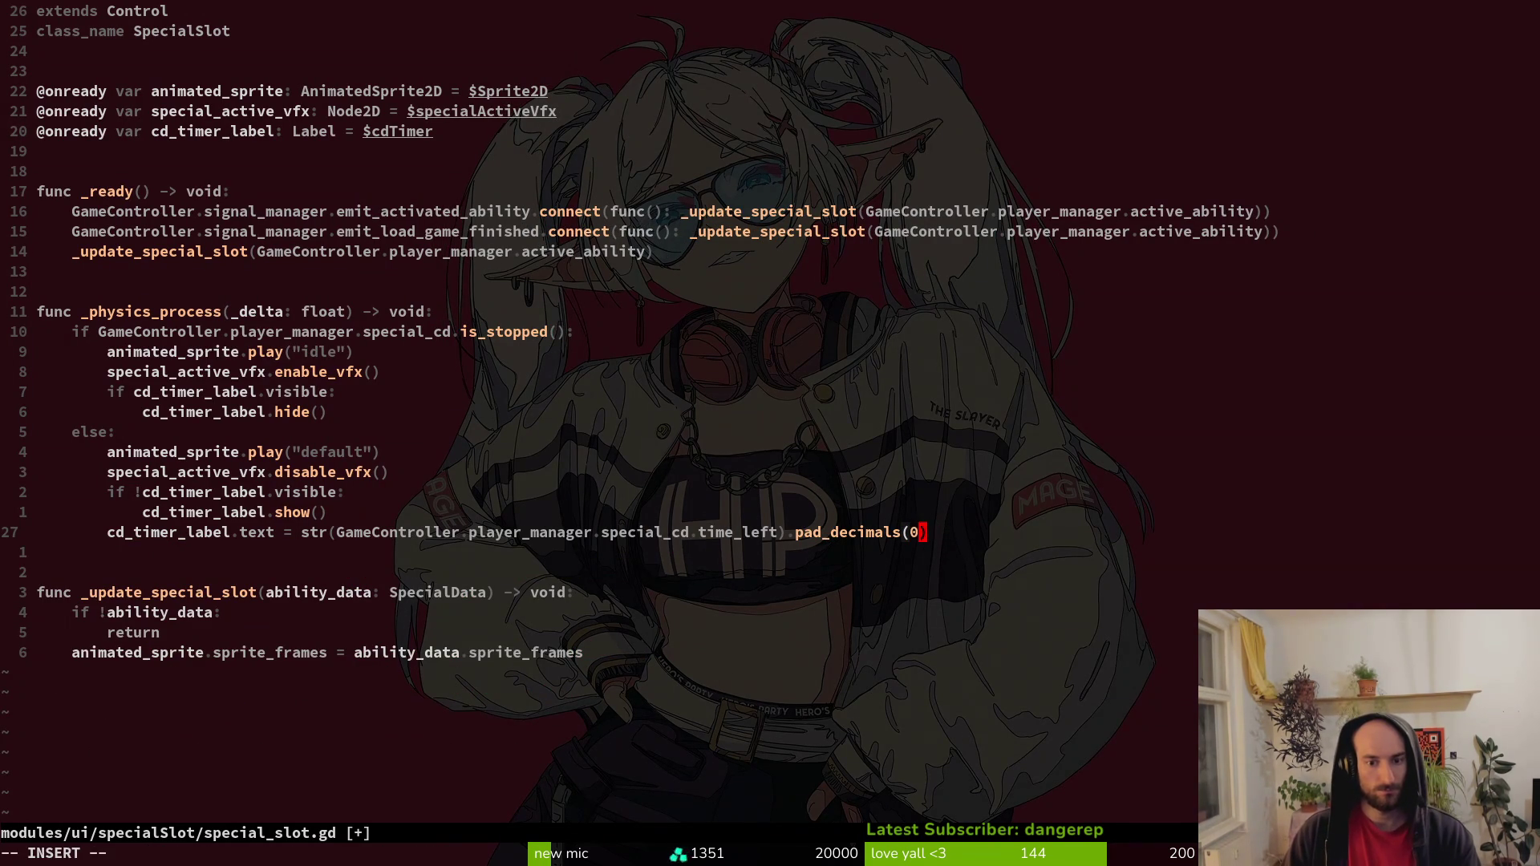
key(Return)
key(alt+Tab)
key(F5)
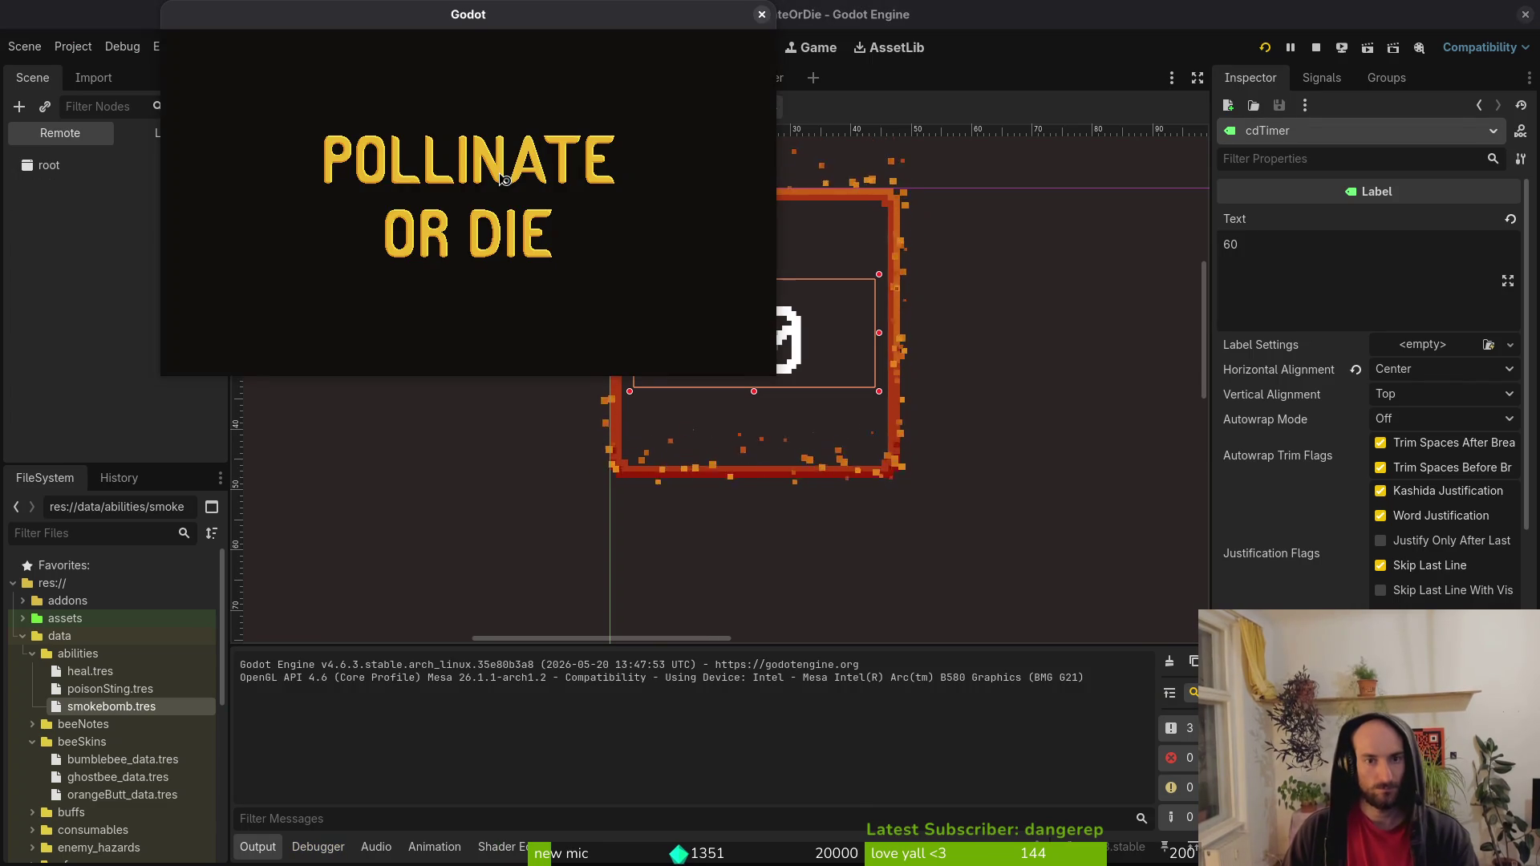
Trigger the special ability and watch the countdown tick in whole seconds.
right_click(498, 171)
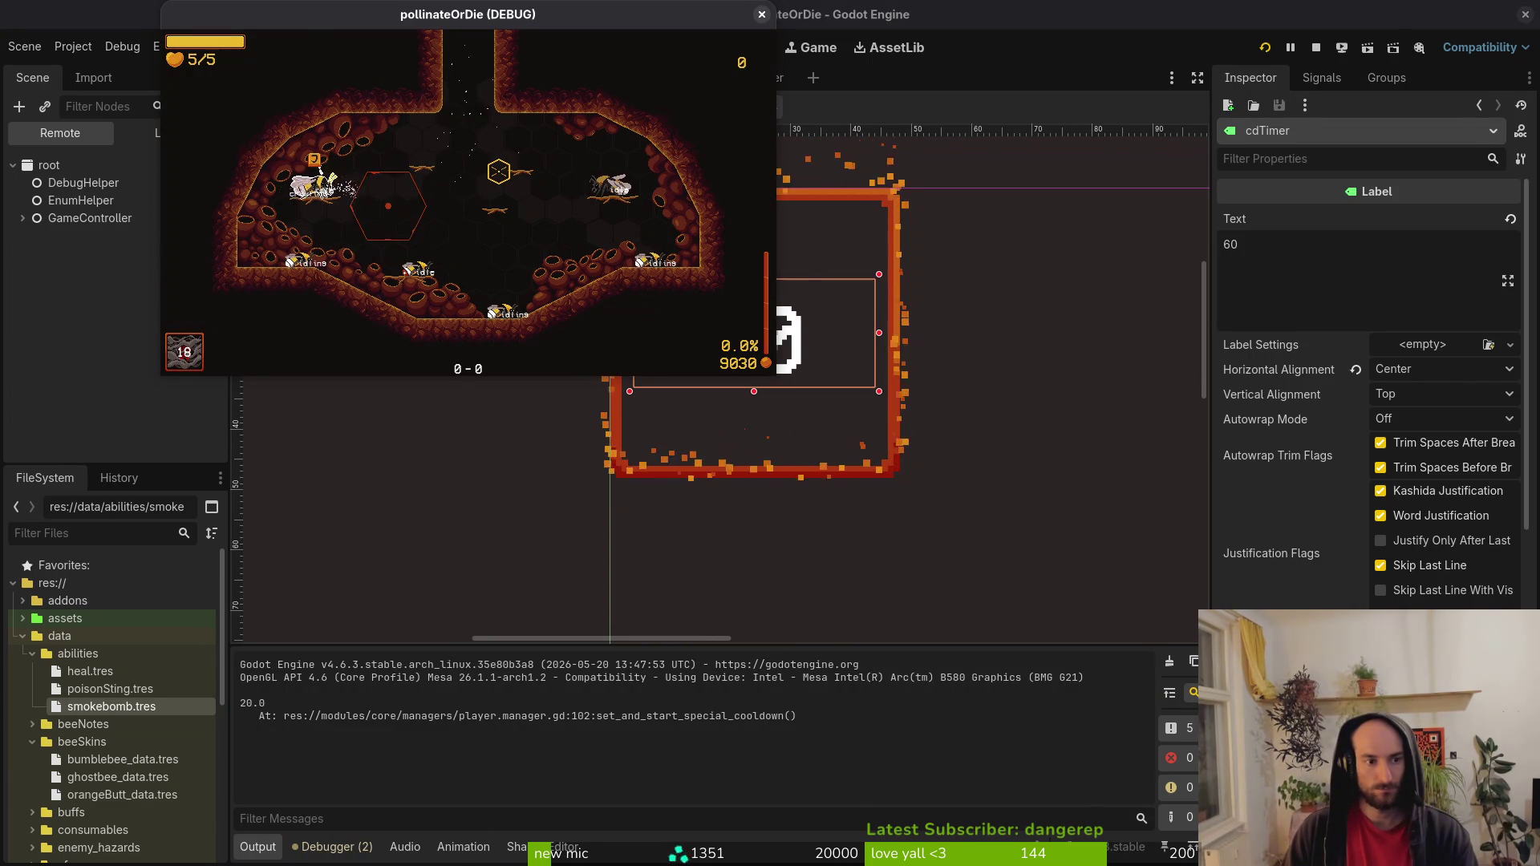
key(Tab)
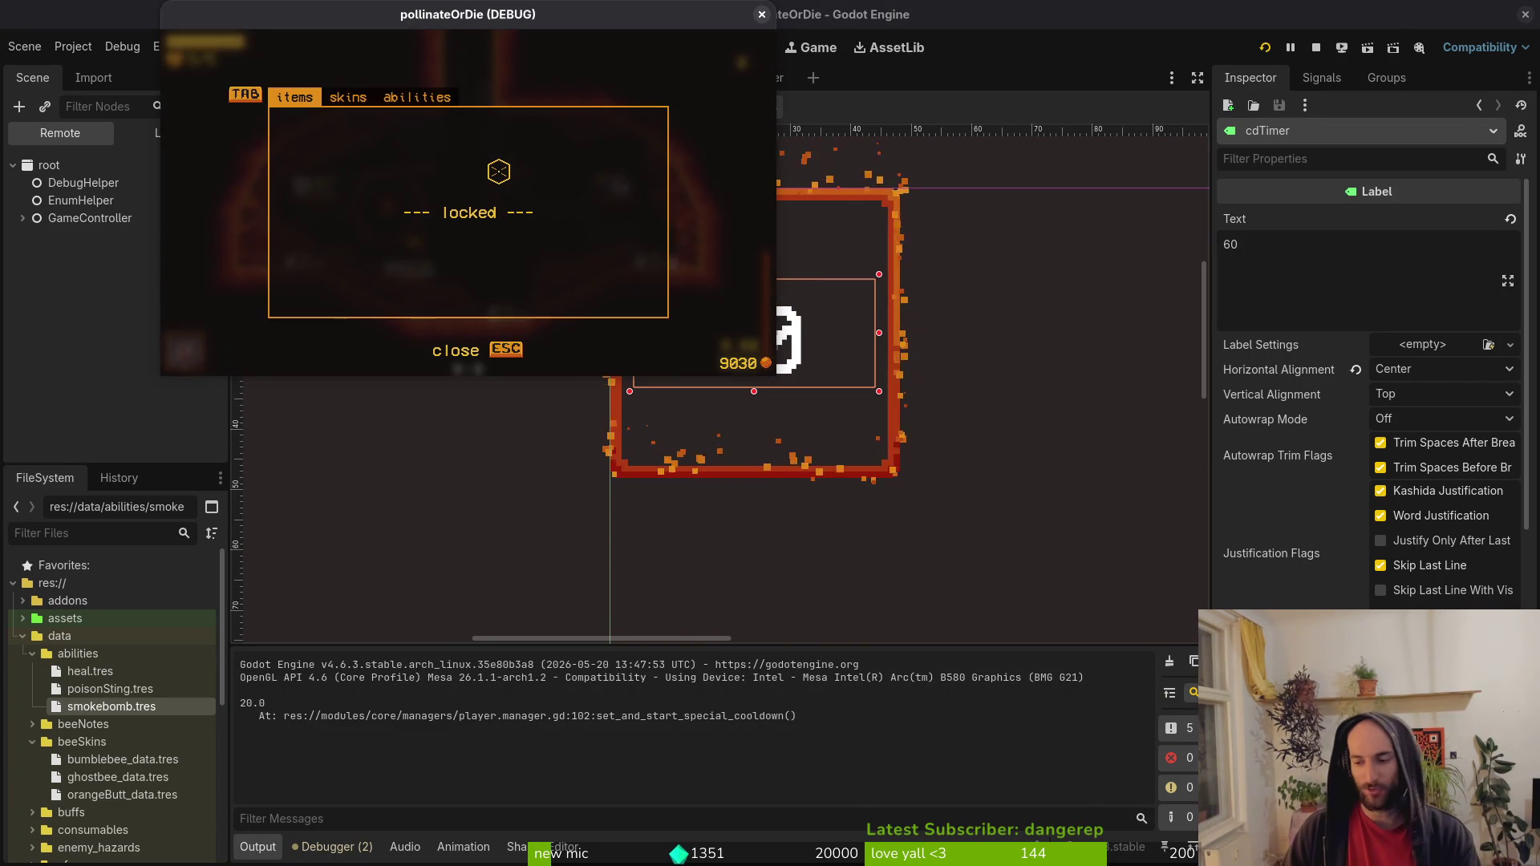
key(Escape)
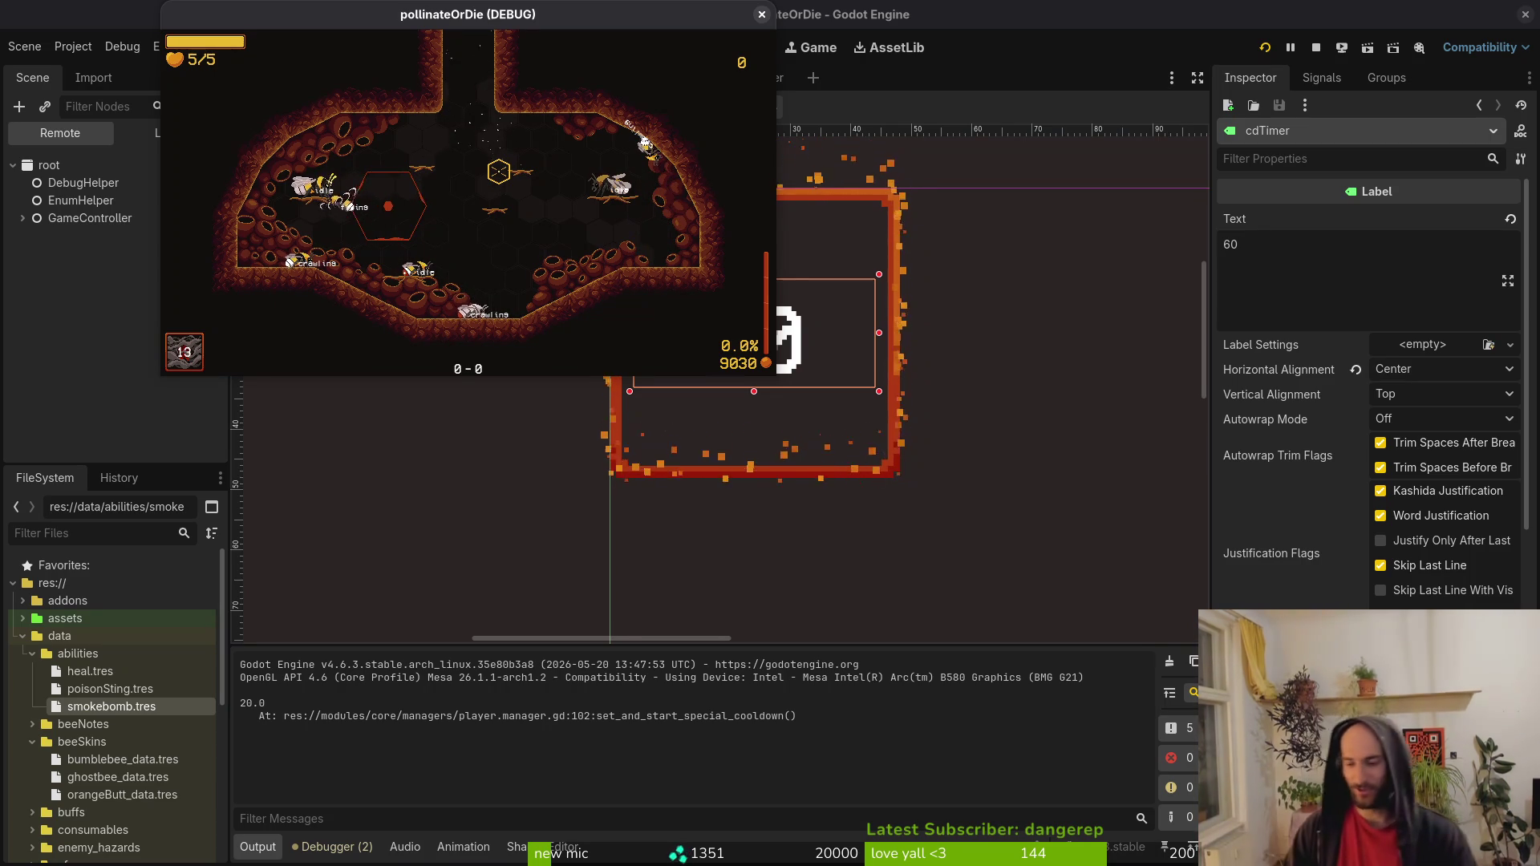
Back in the editor, Quick Load a LabelSettings resource for cdTimer.
key(alt+Tab)
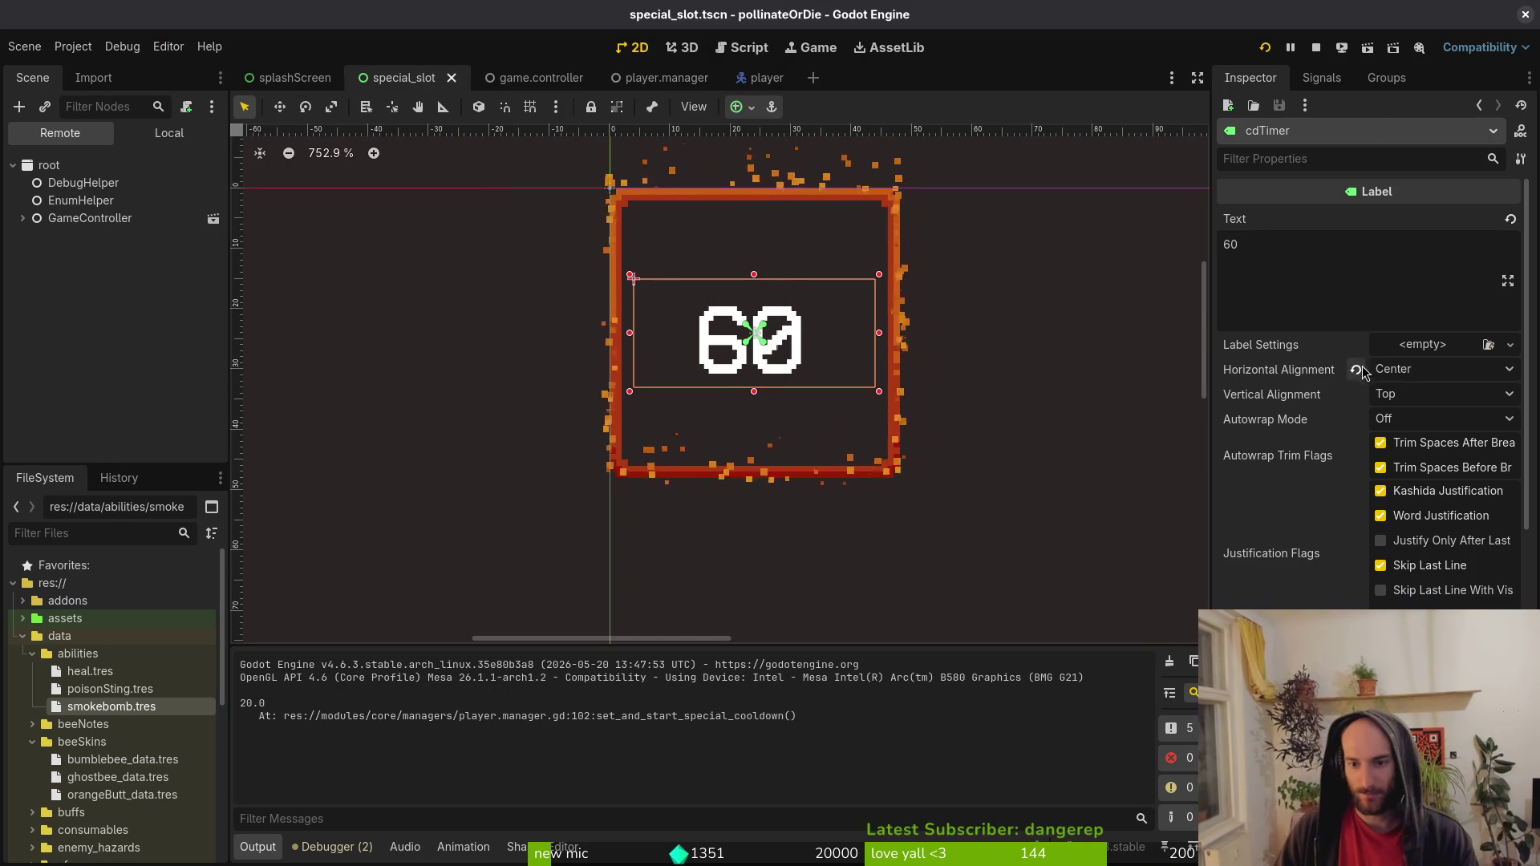
click(1428, 344)
click(1423, 393)
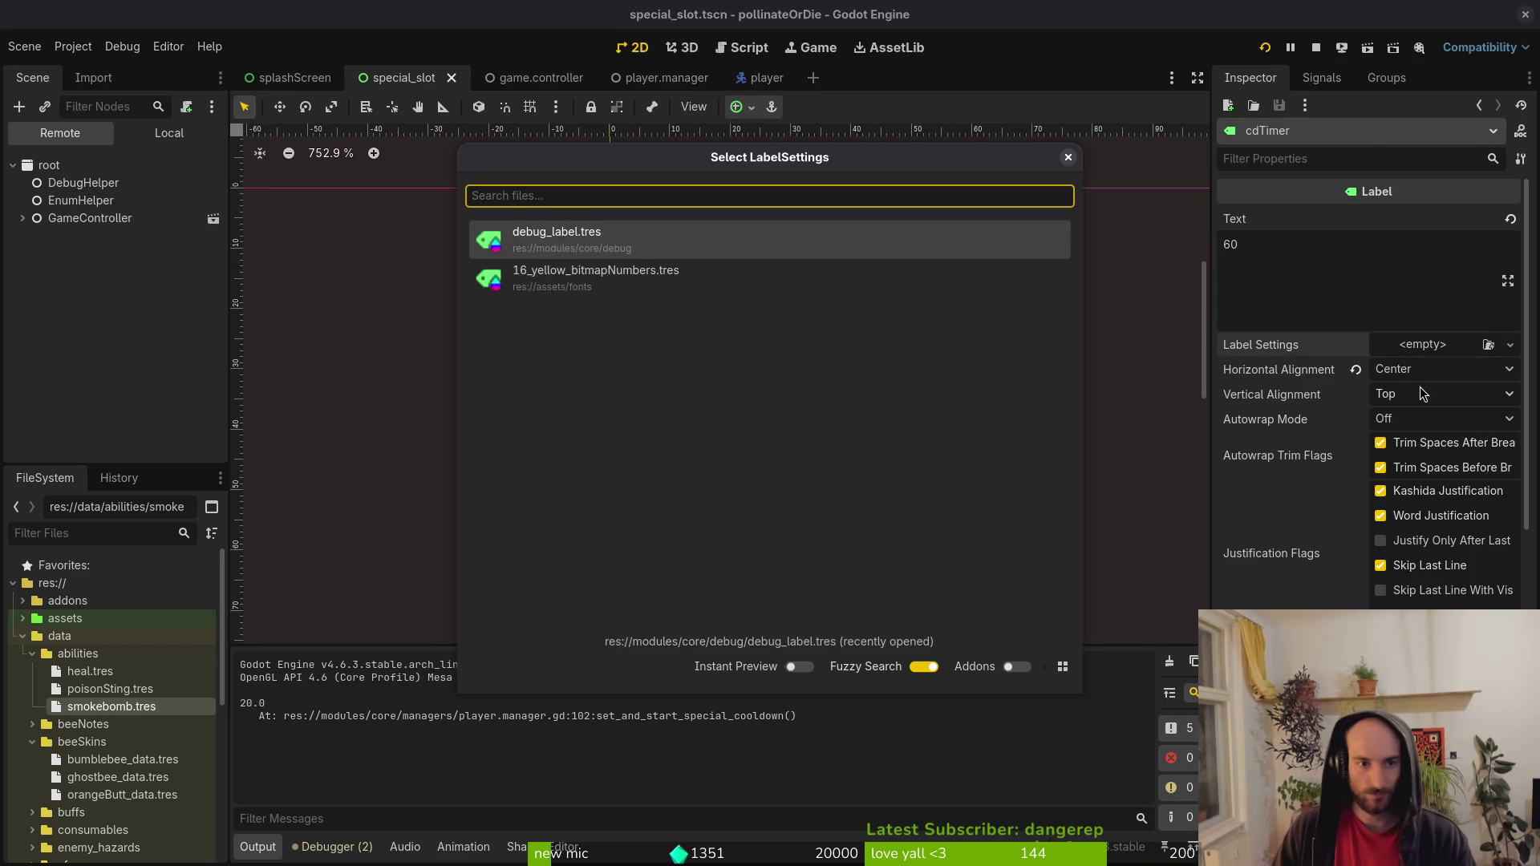
Assign 16_yellow_bitmapNumbers.tres as cdTimer's Label Settings and restart the game.
key(Down)
key(Return)
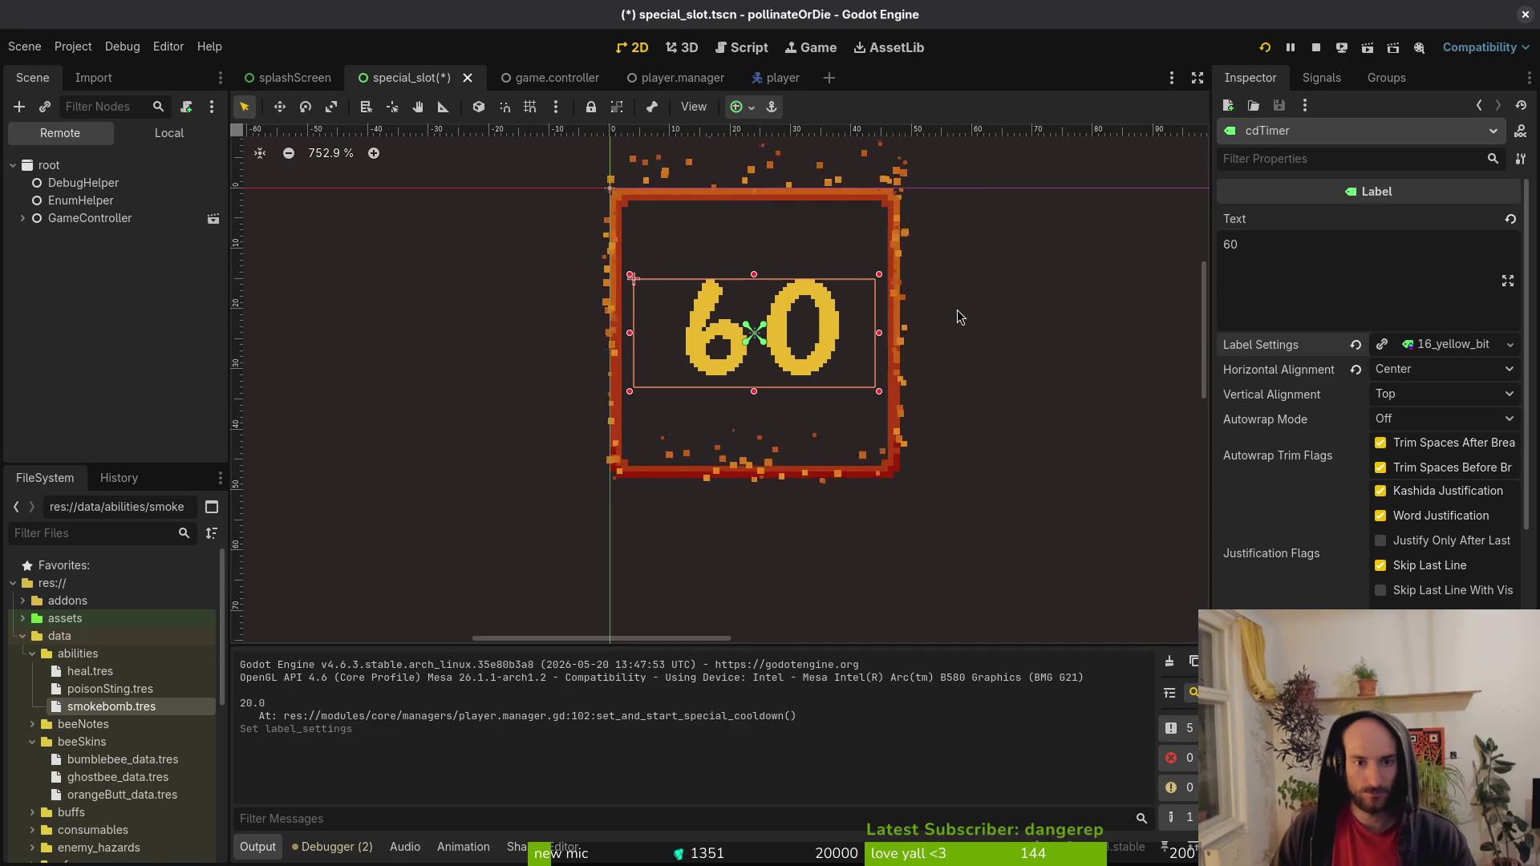
key(F5)
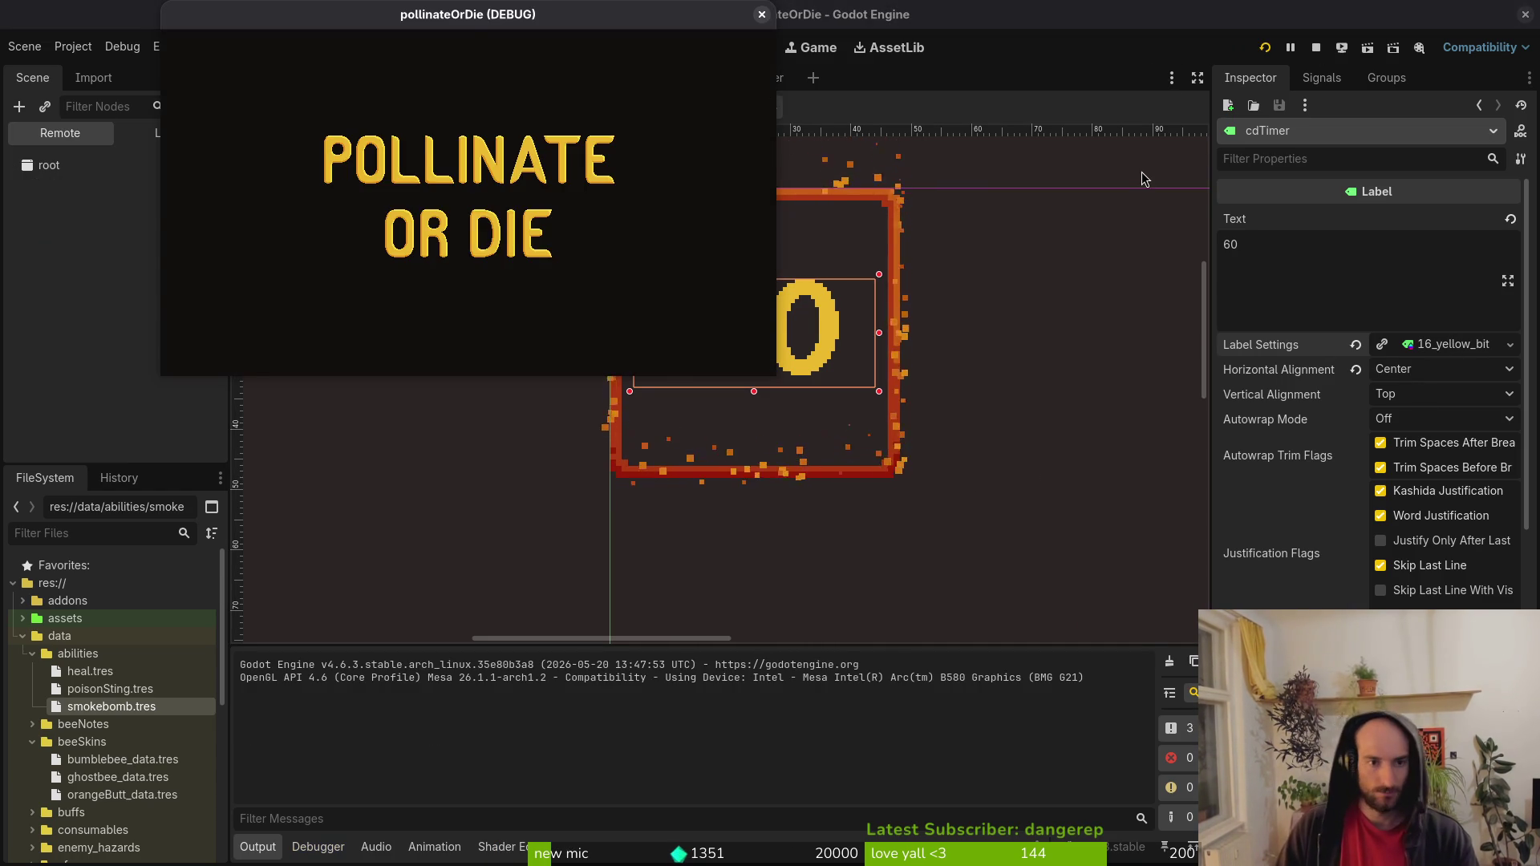
Play into gameplay, pause and resume, and watch the yellow countdown before returning to the editor.
key(Return)
key(Escape)
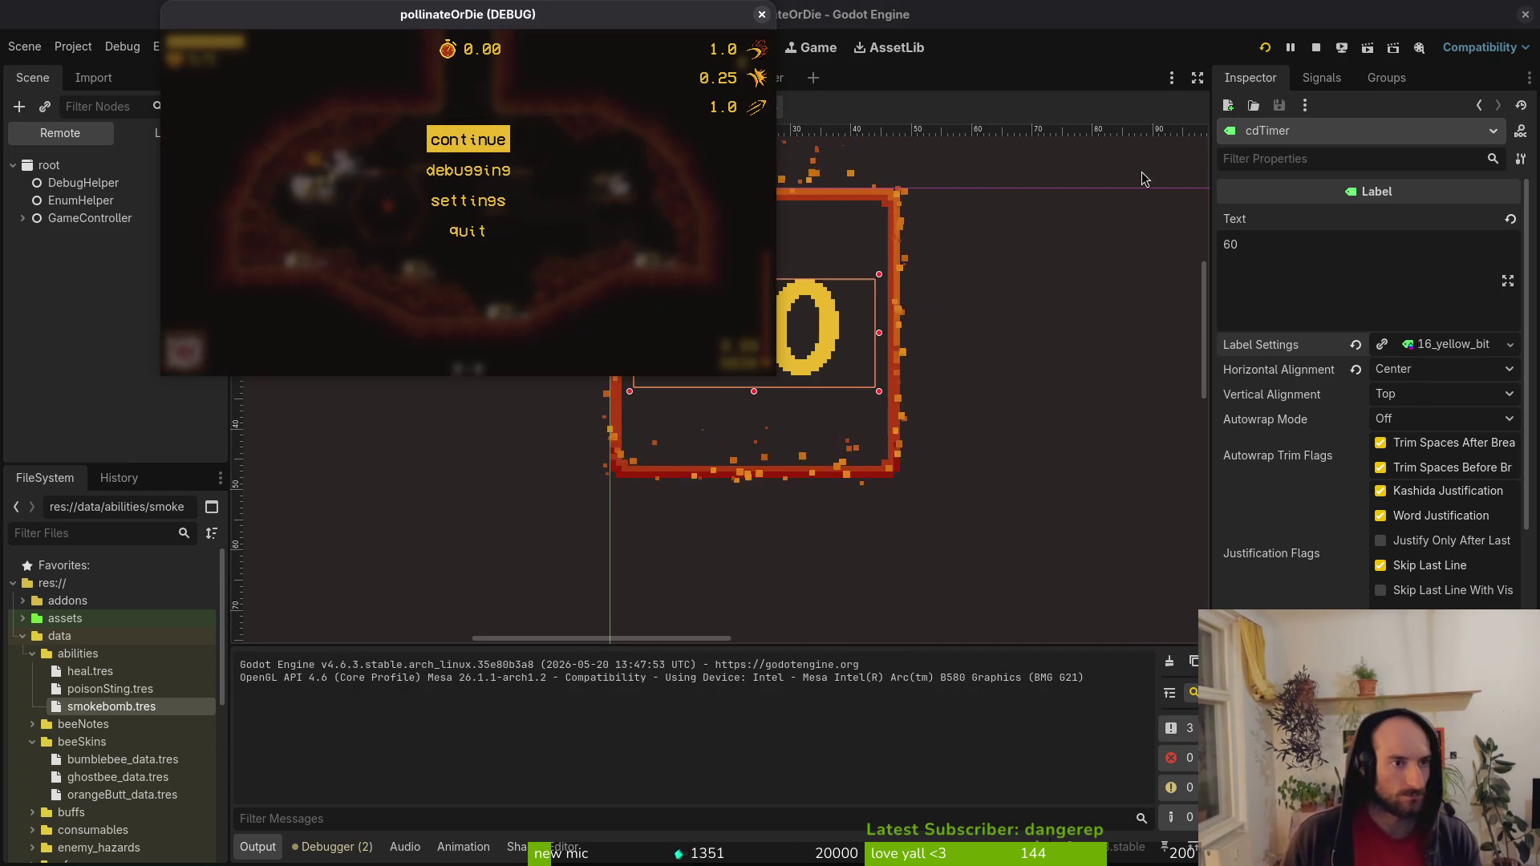
key(Escape)
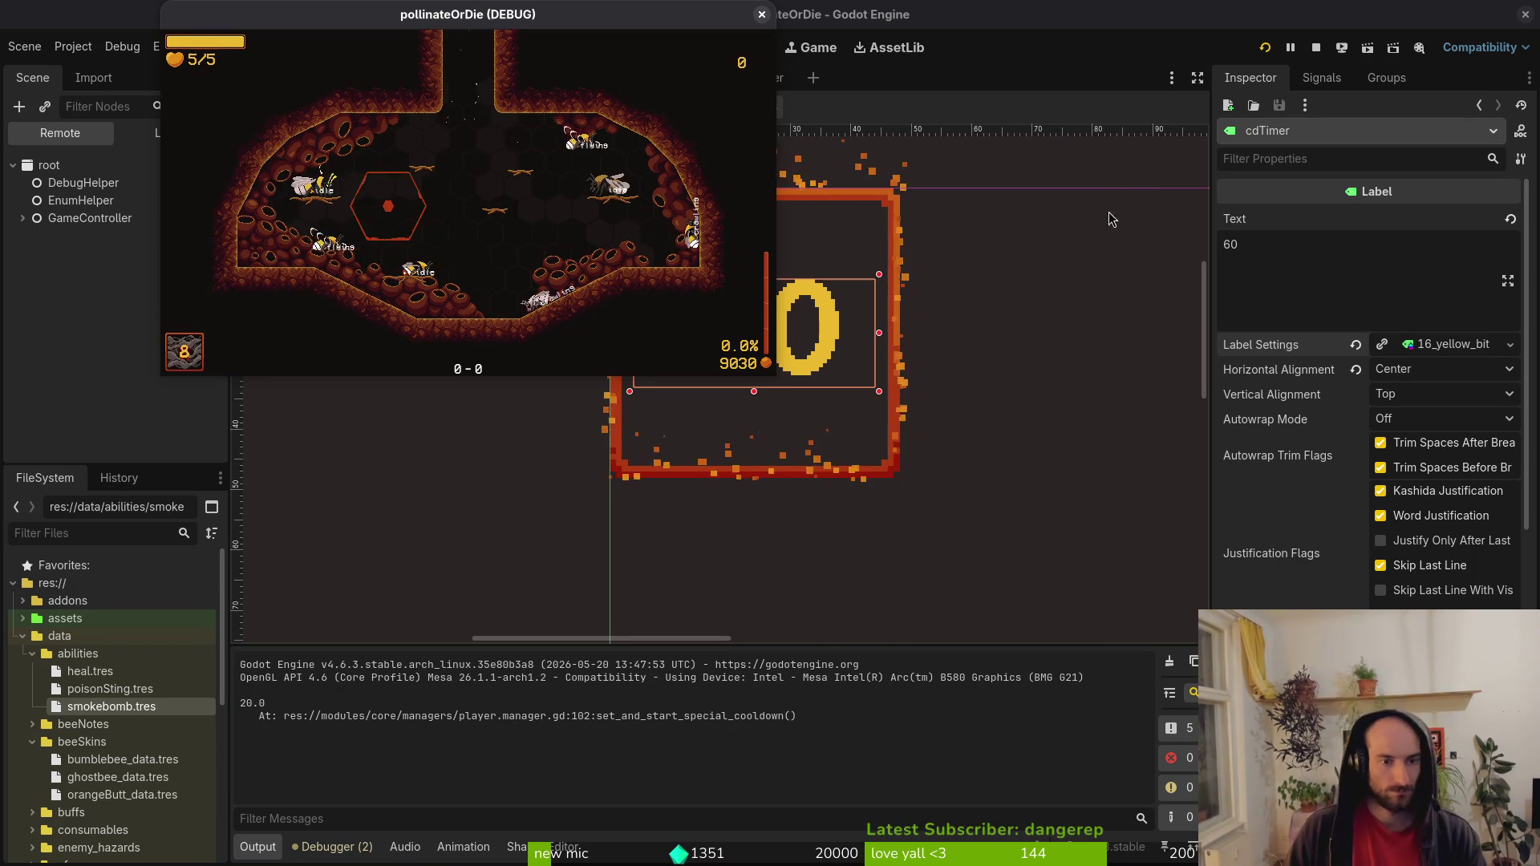
click(1442, 347)
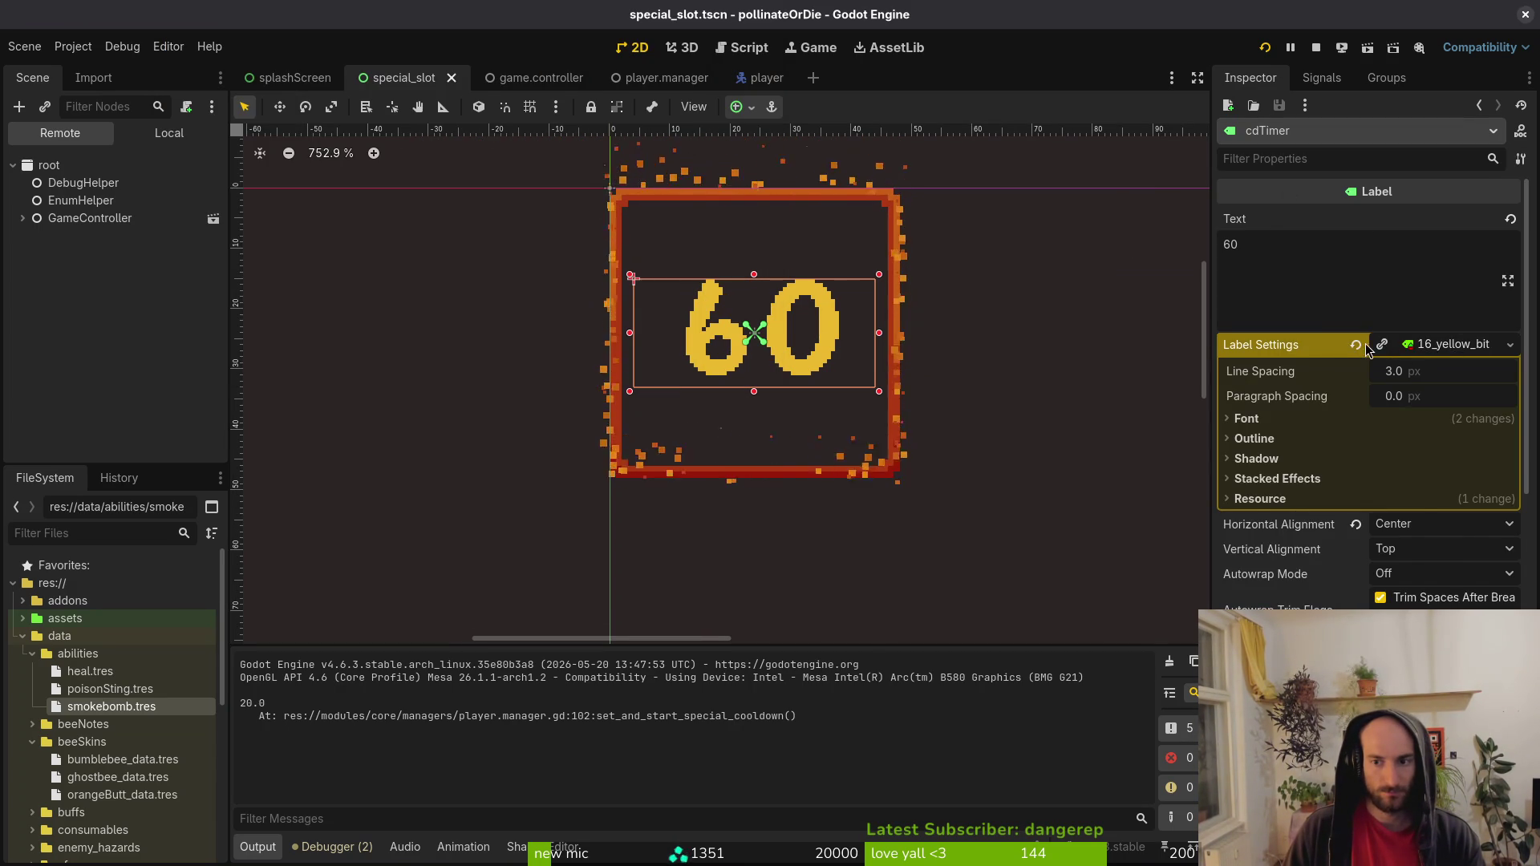
Clear cdTimer's Label Settings and select the specialSlot root in the Local tree.
click(1356, 344)
click(1417, 345)
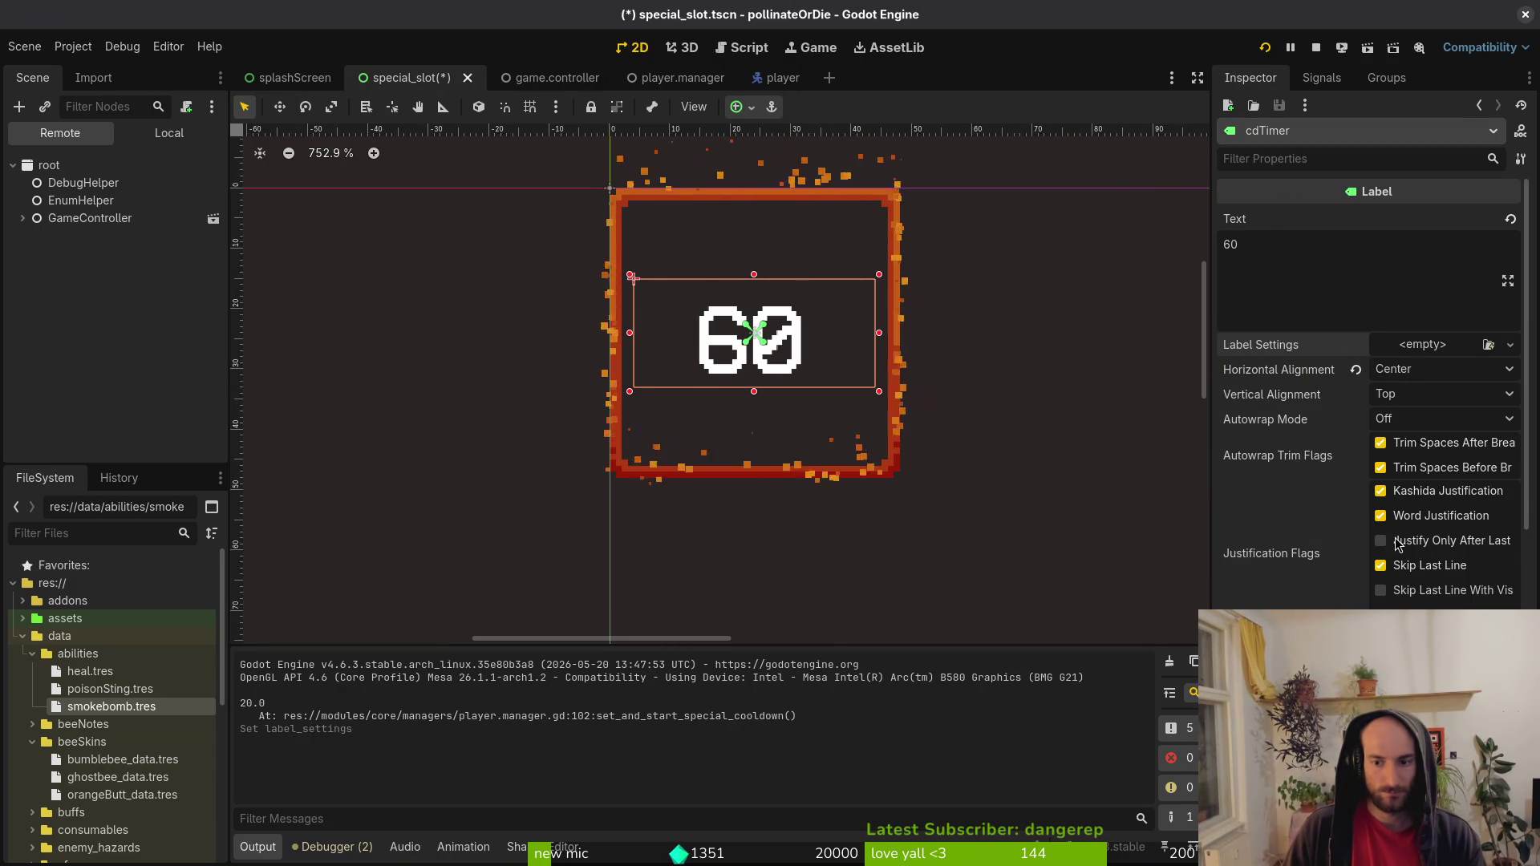
click(168, 132)
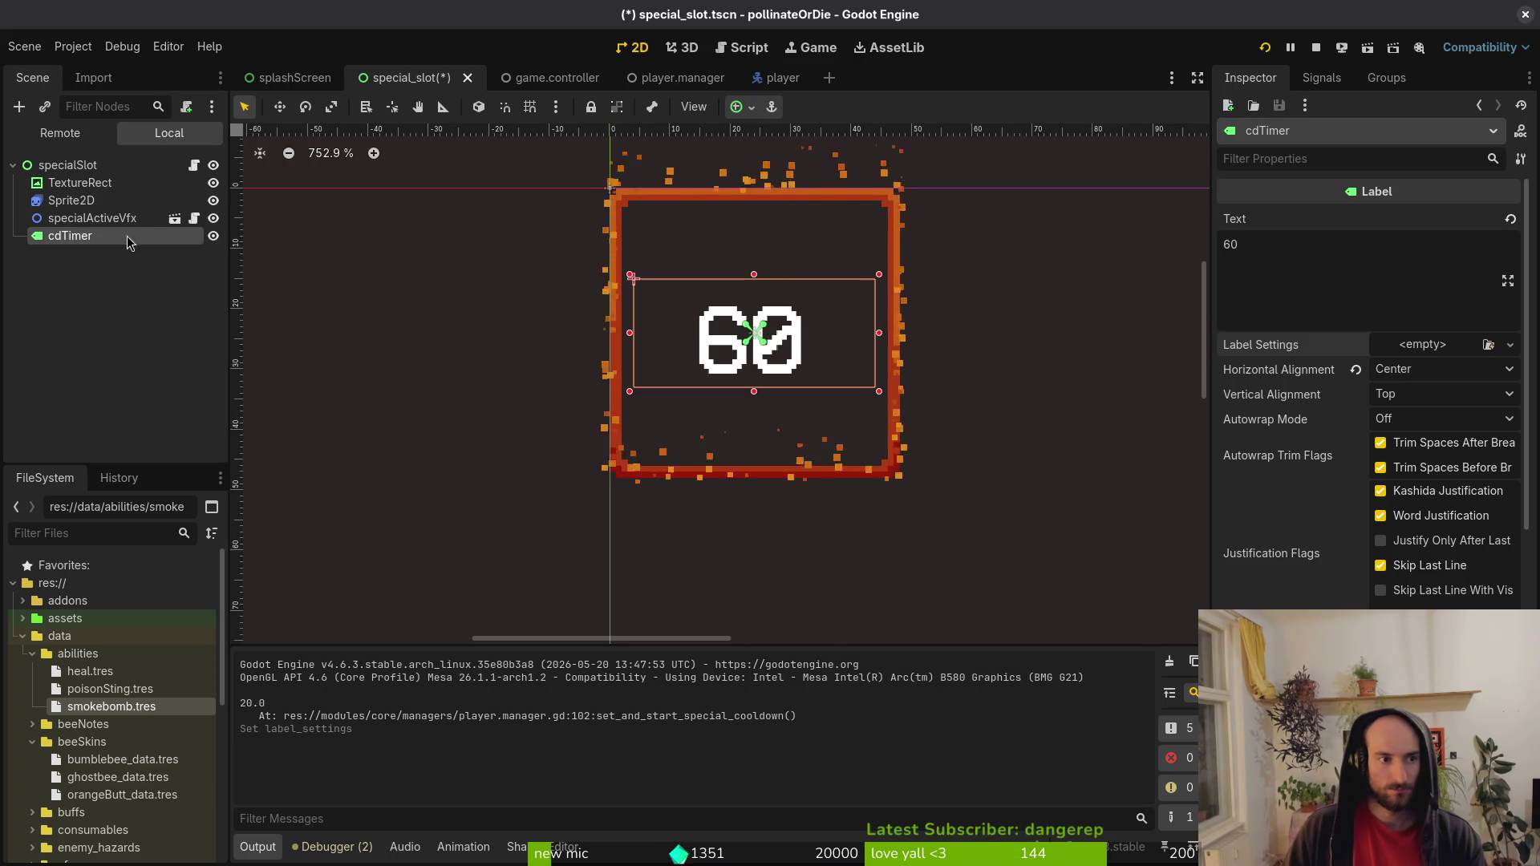
click(67, 165)
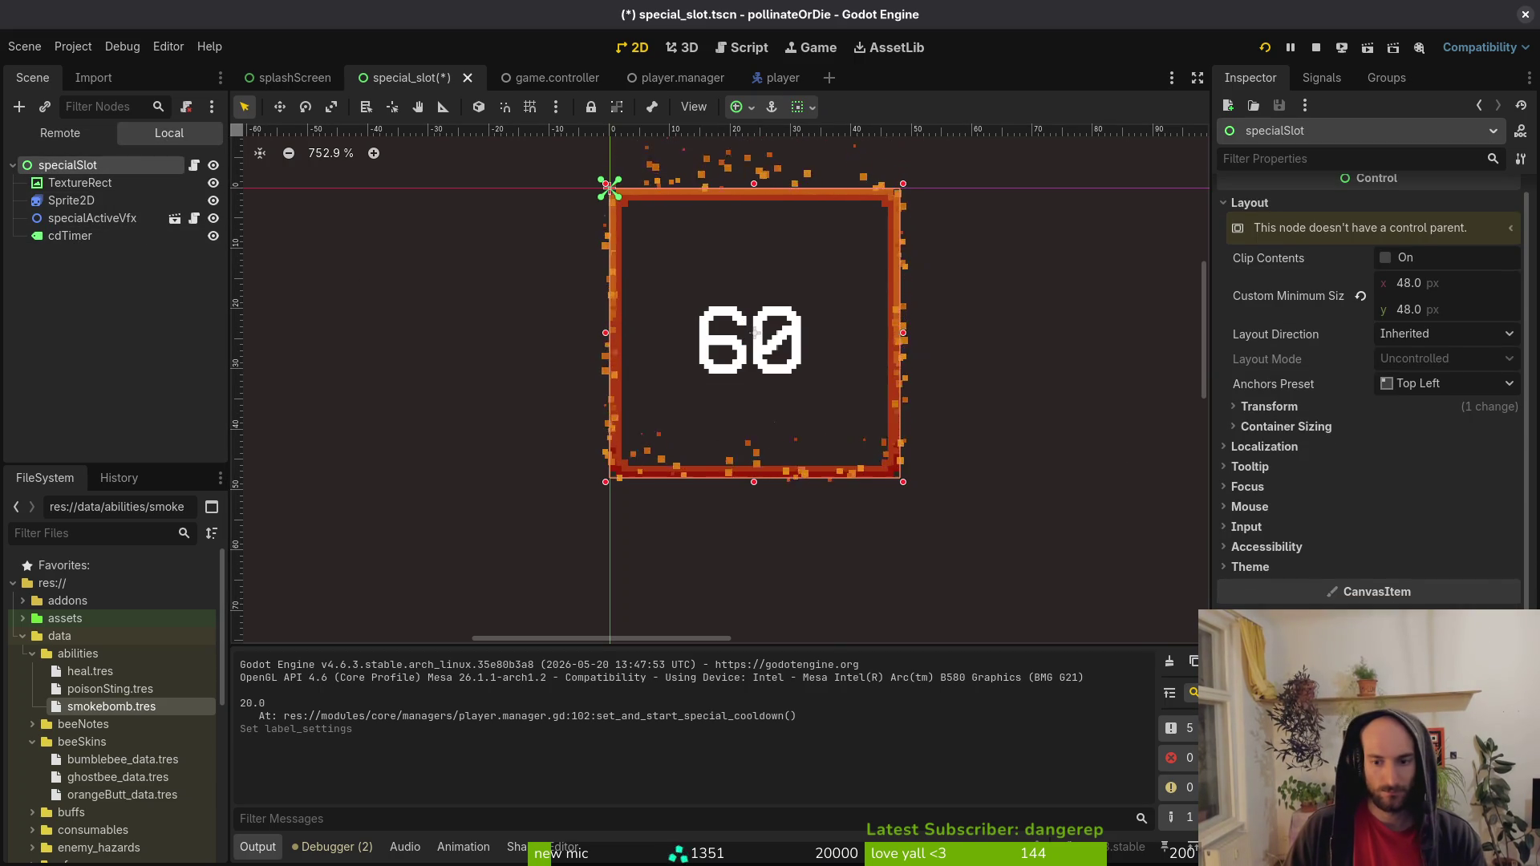
Set specialSlot's Theme to mainTheme.tres and relaunch the game to check it.
click(1292, 568)
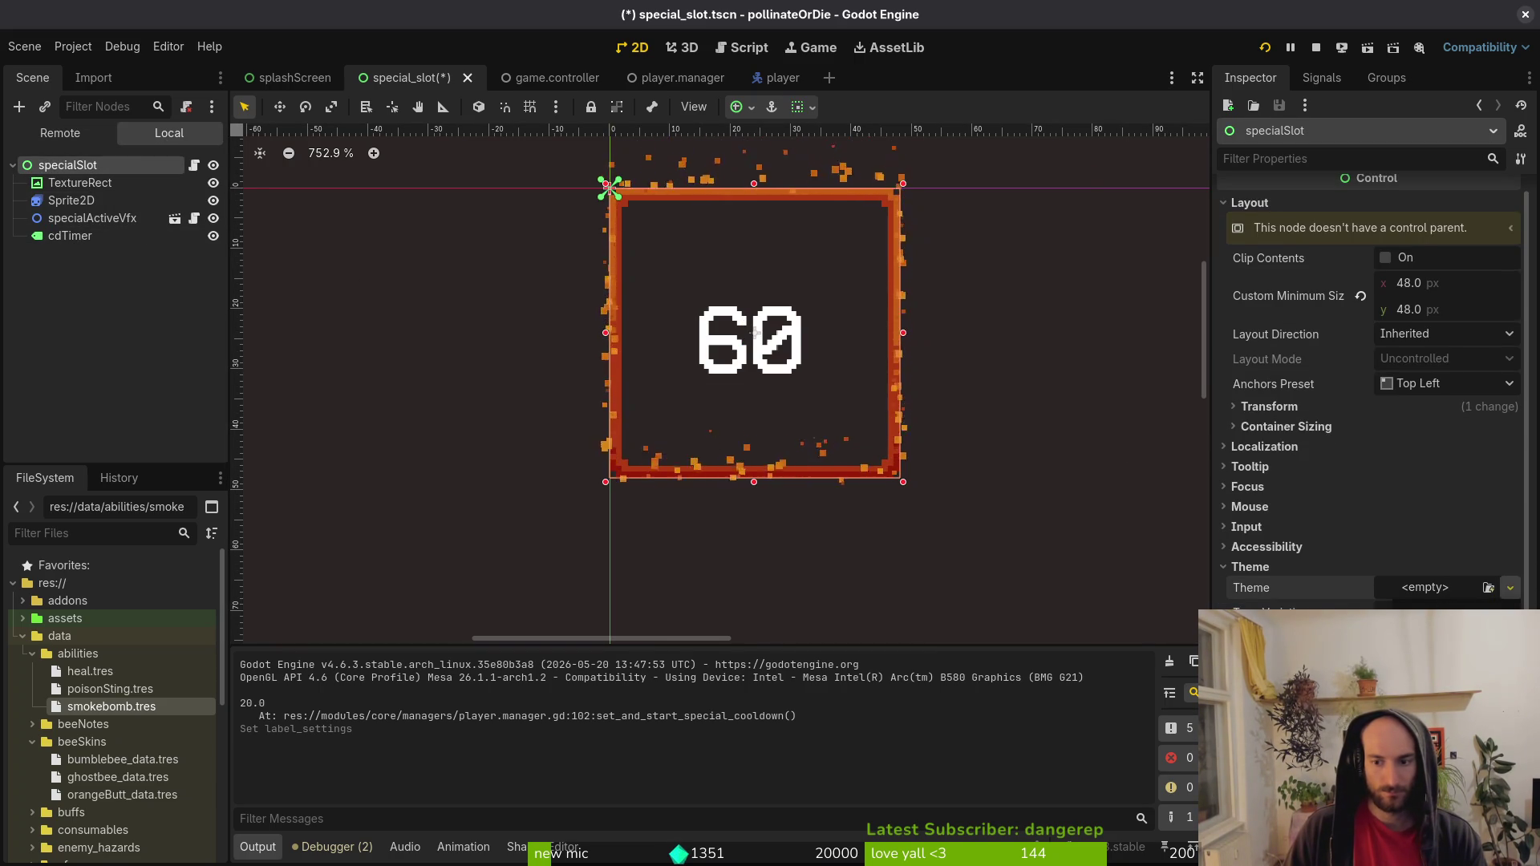
click(1510, 587)
key(Return)
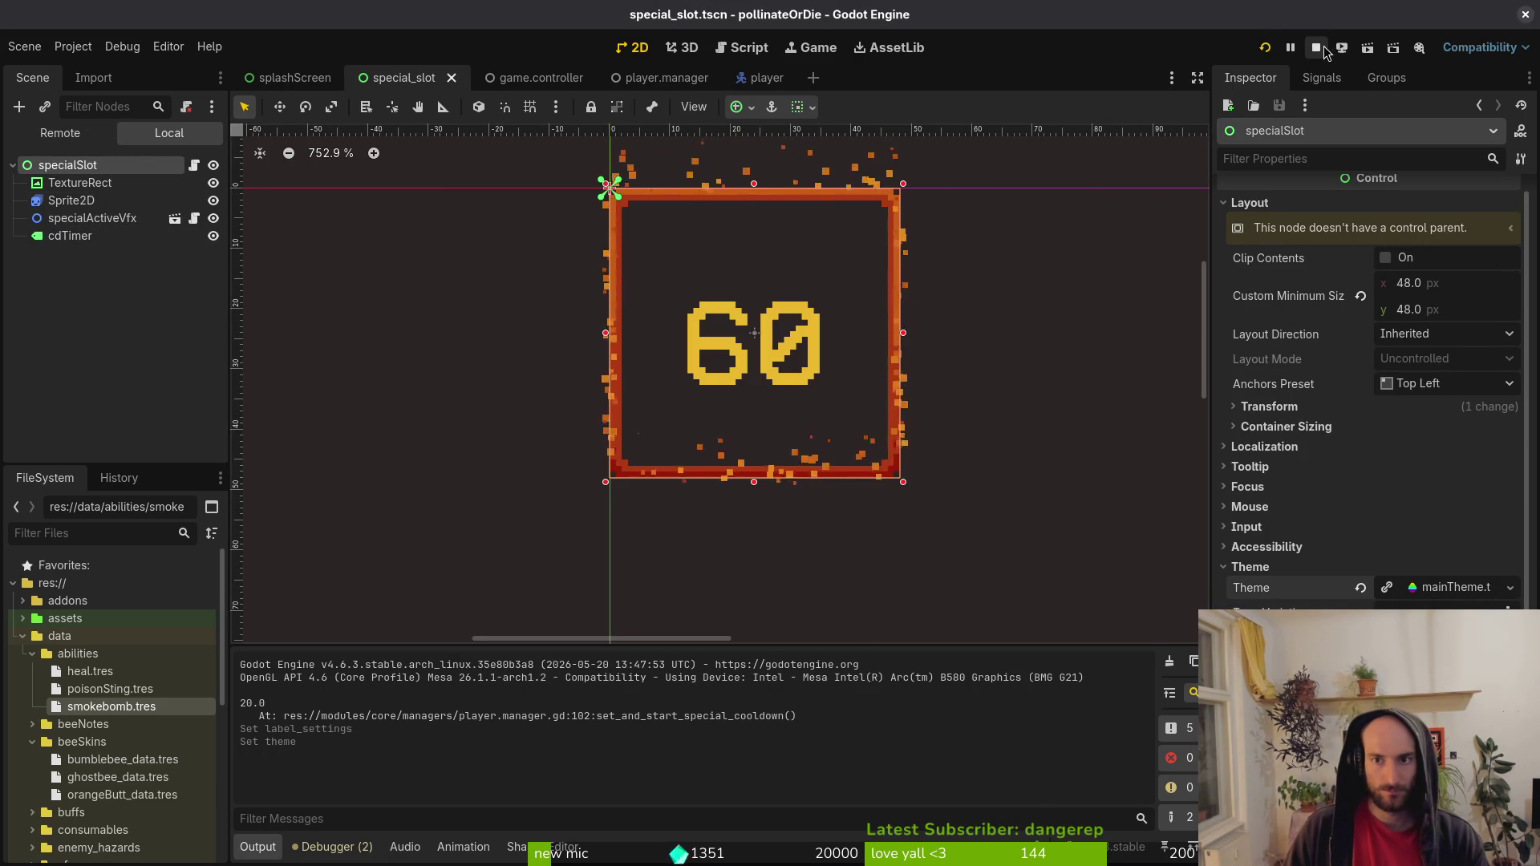
click(1316, 47)
click(1265, 47)
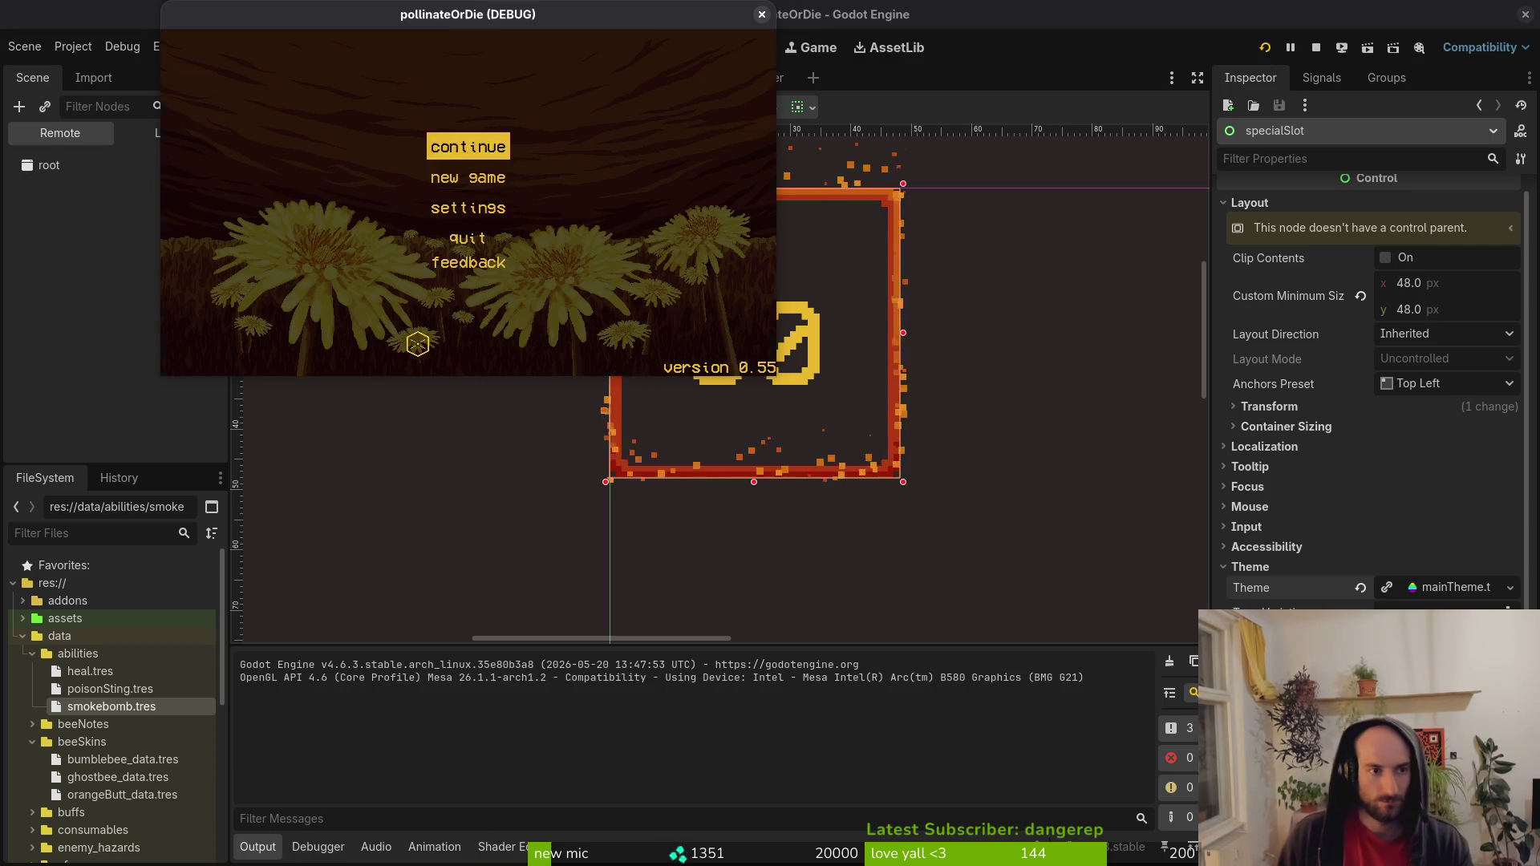
click(1315, 48)
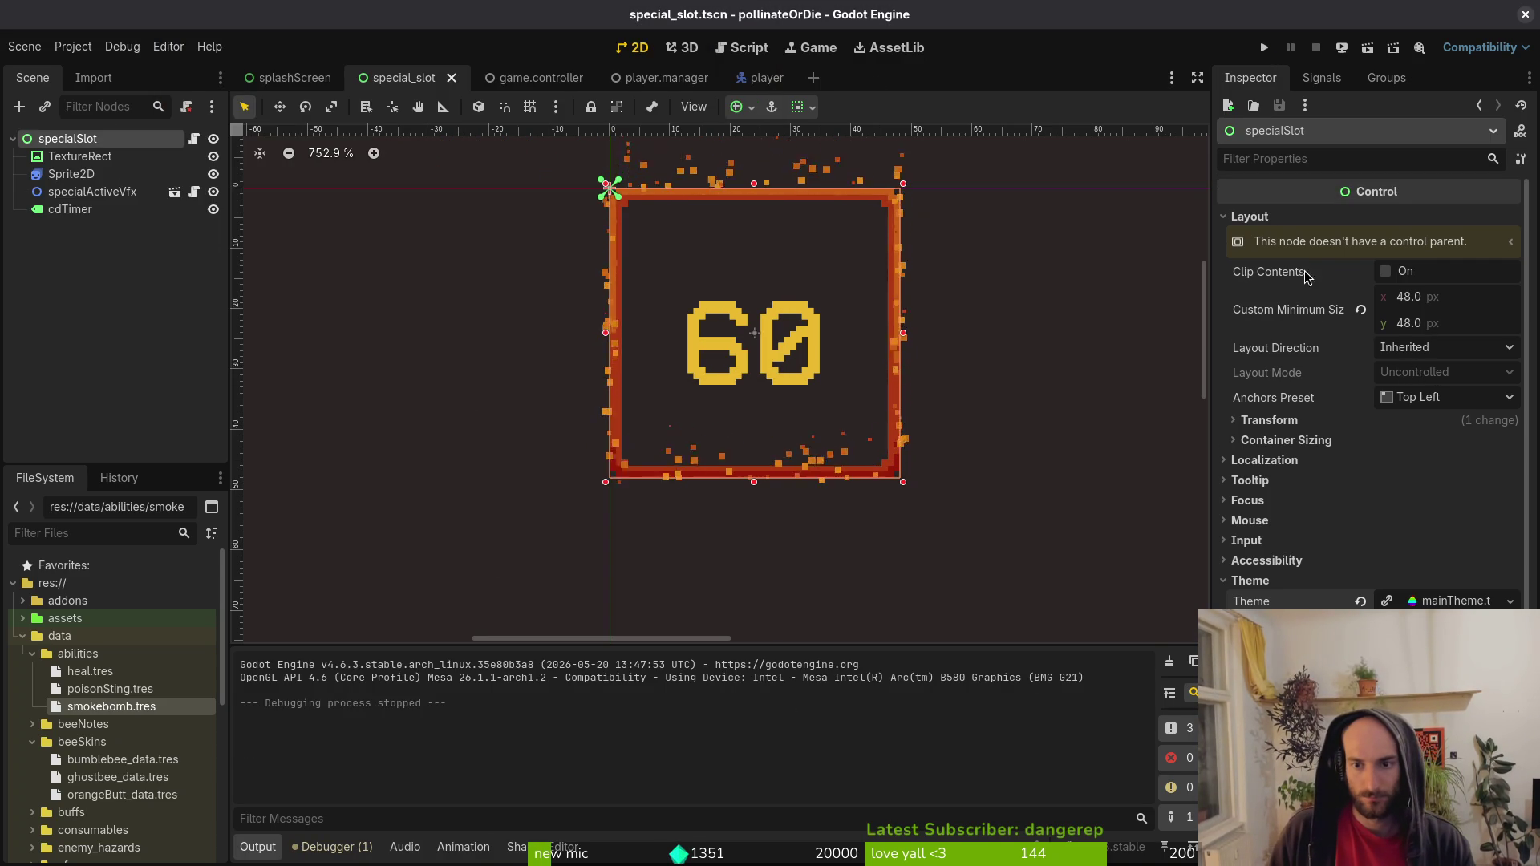
Select cdTimer, then create a new LabelSettings resource and undo it.
click(1249, 216)
click(71, 210)
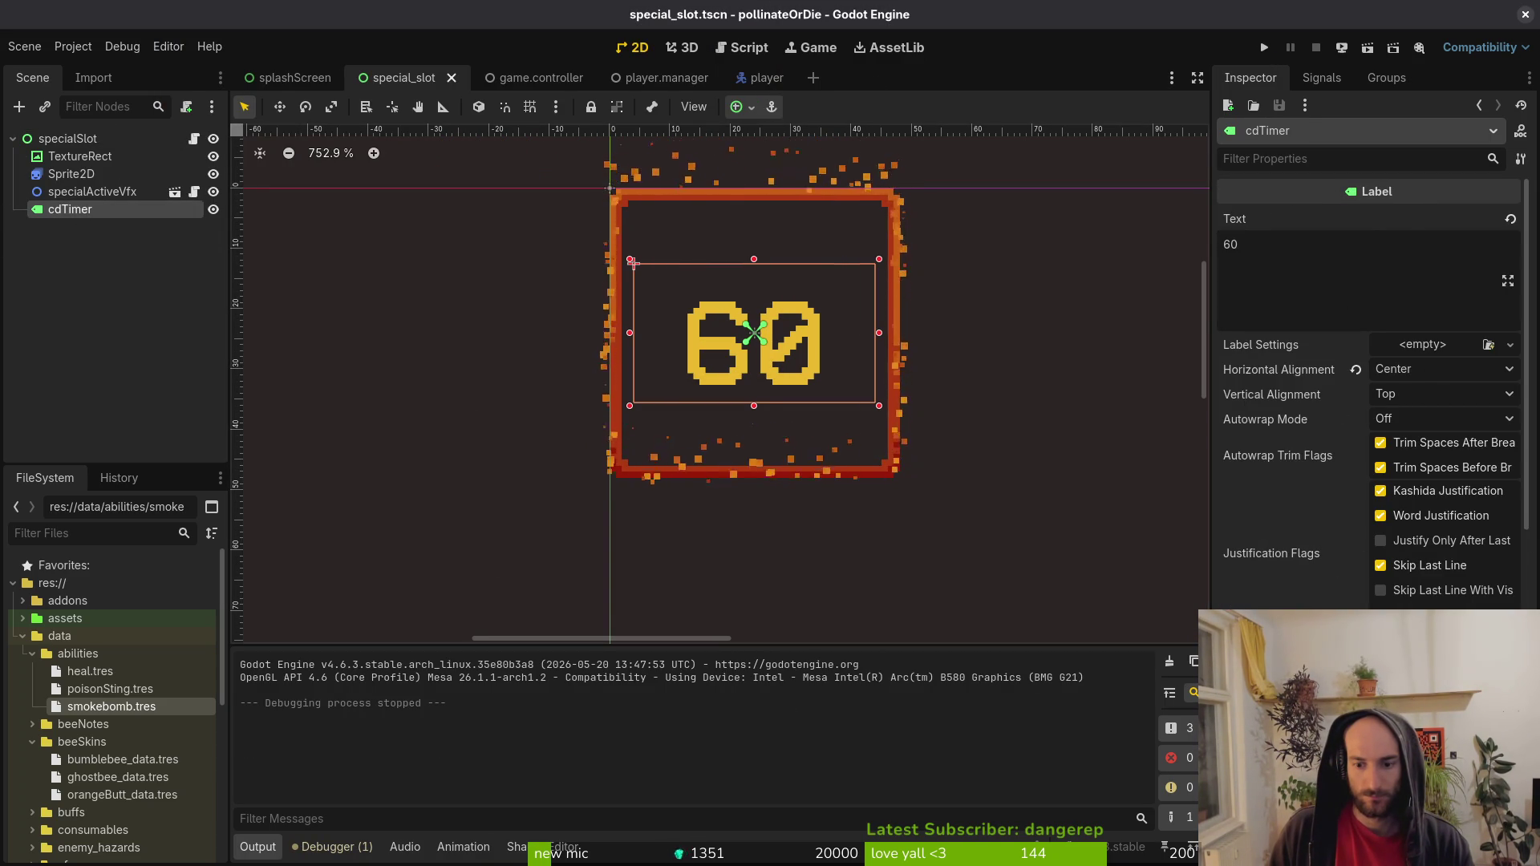
scroll(1284, 401, down, 5)
scroll(1283, 401, up, 5)
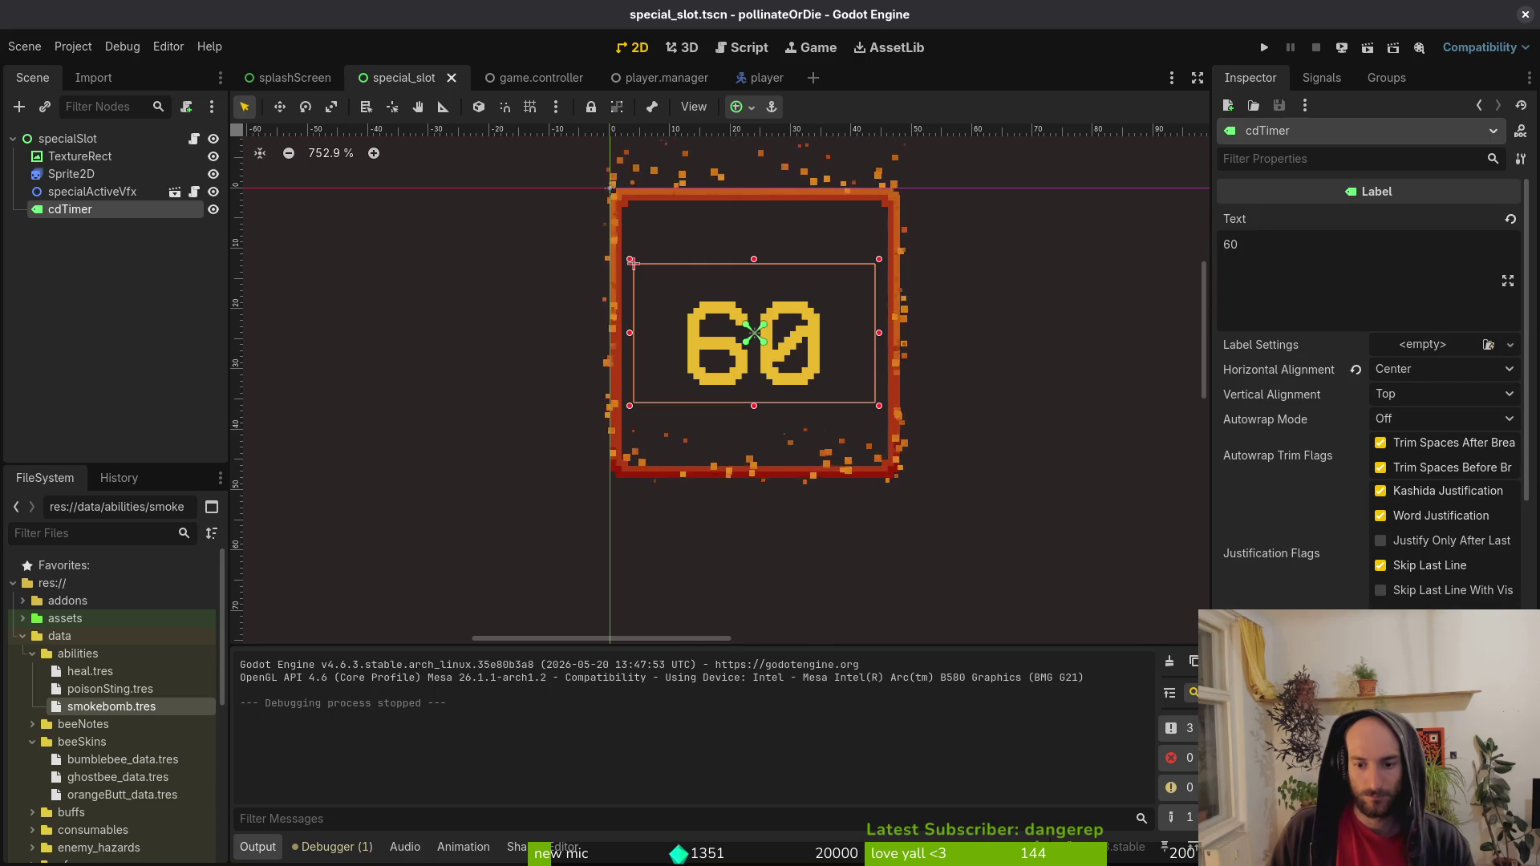
click(1432, 350)
click(1428, 391)
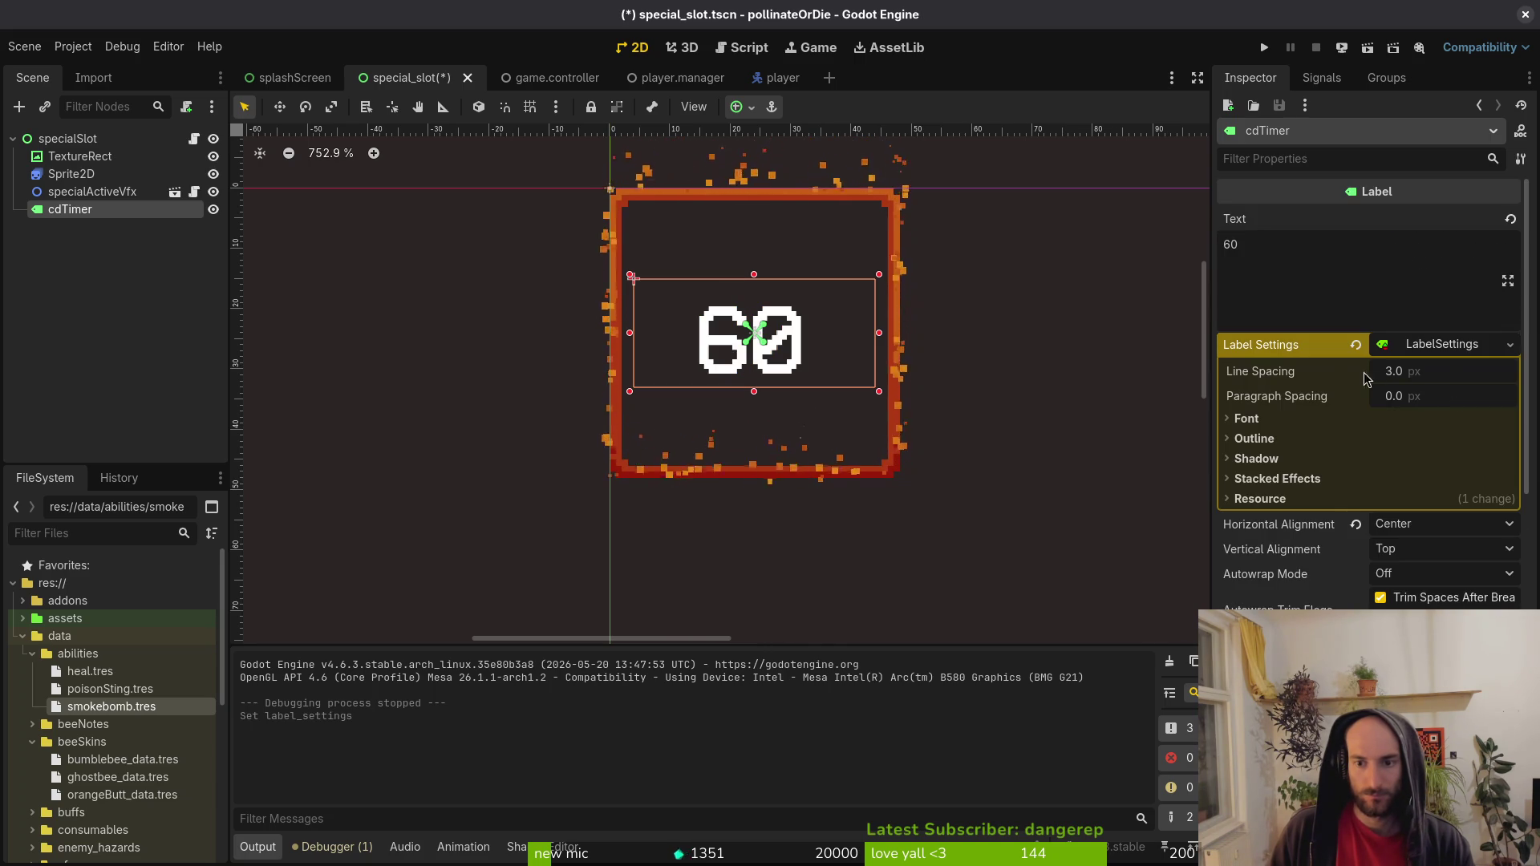
key(ctrl+z)
Give cdTimer a larger Font Size theme override, save, and run the game into play.
scroll(1420, 389, down, 10)
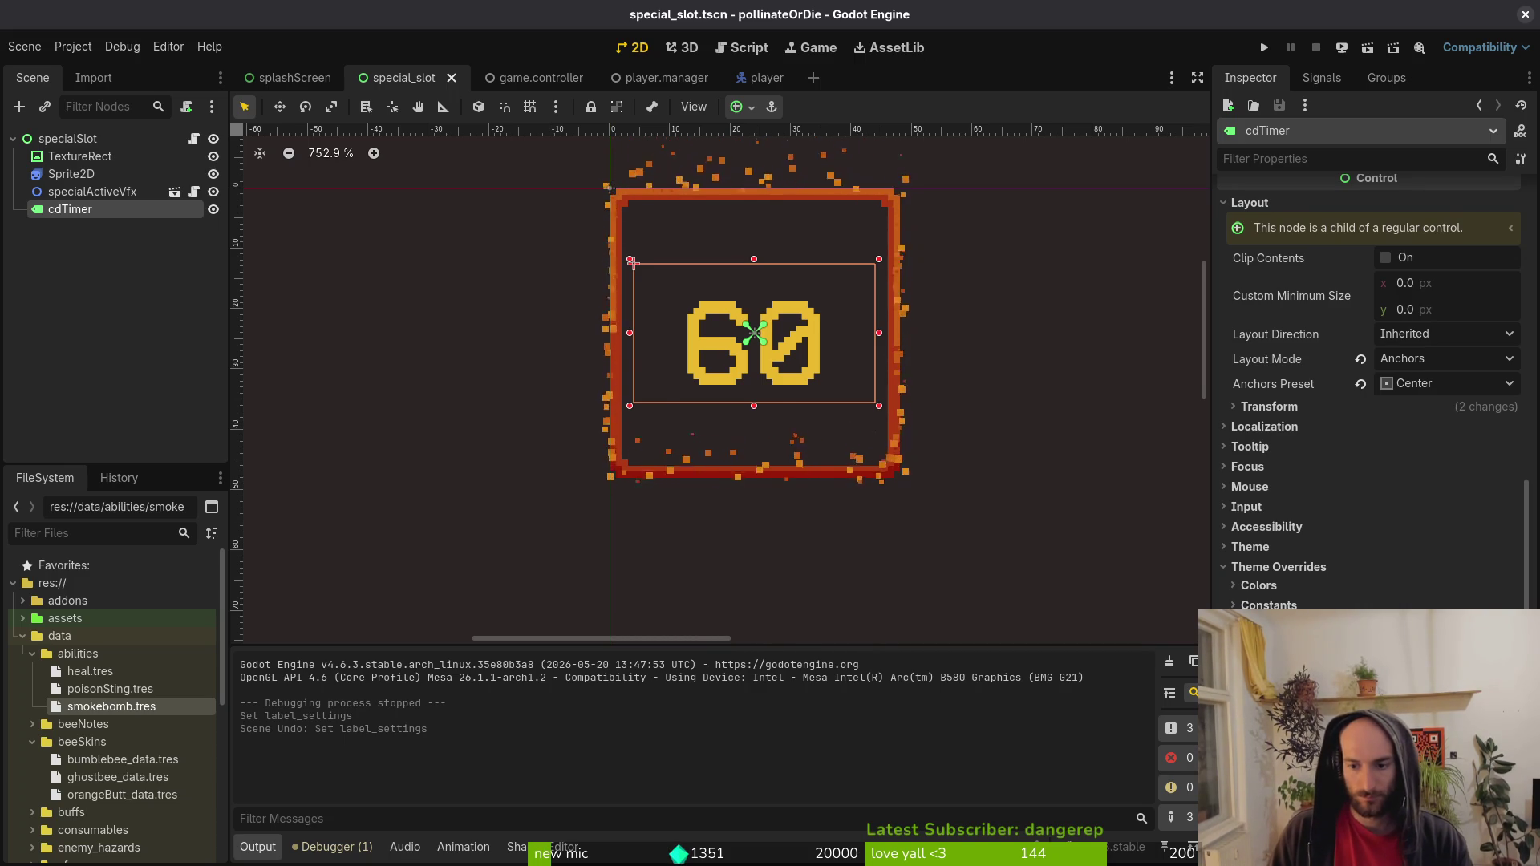
key(Return)
key(ctrl+s)
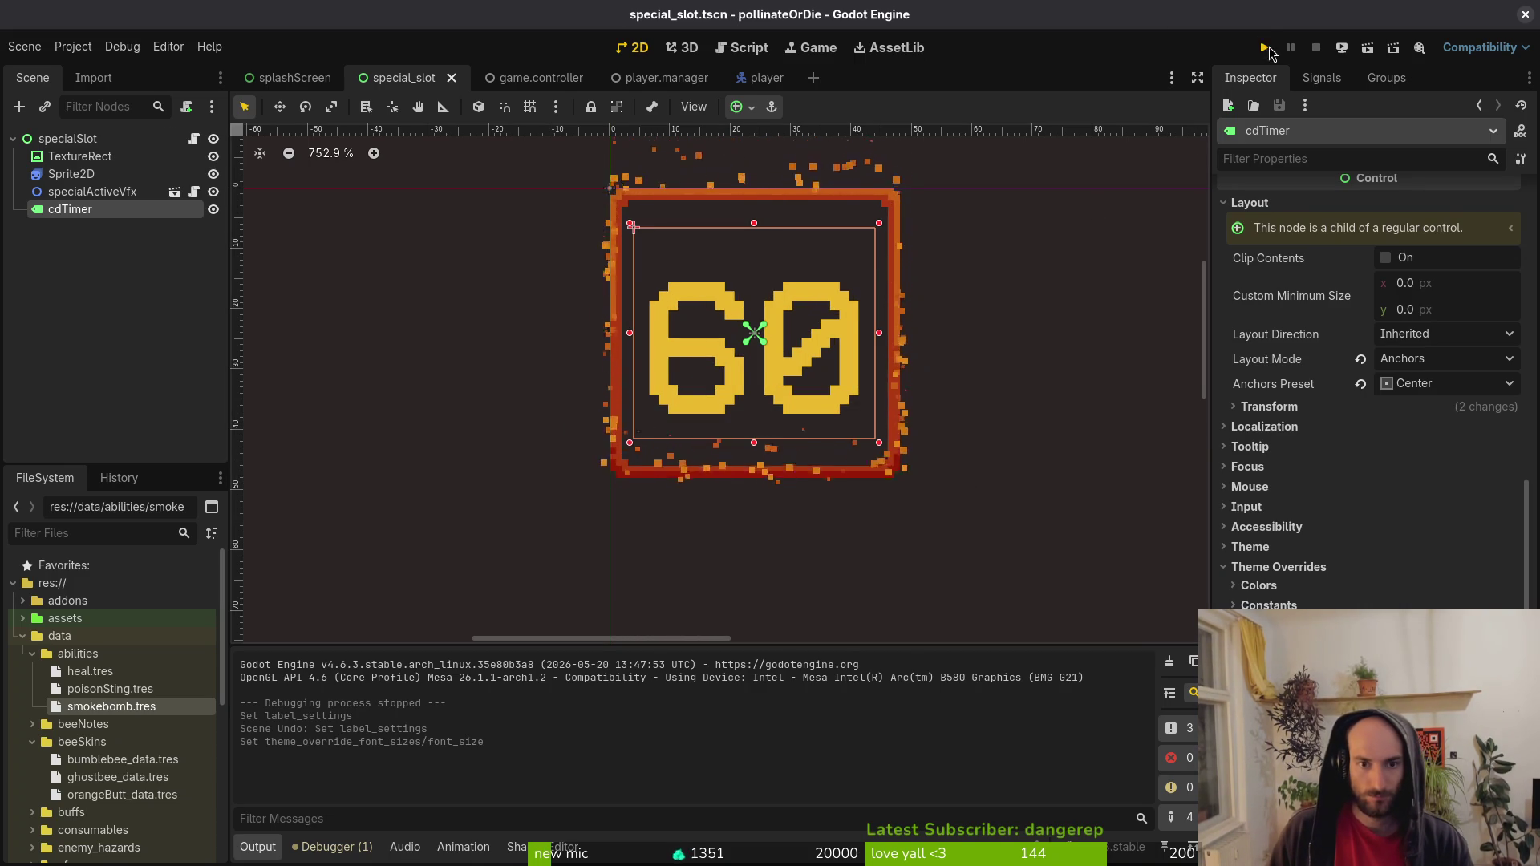
click(1265, 47)
key(Return)
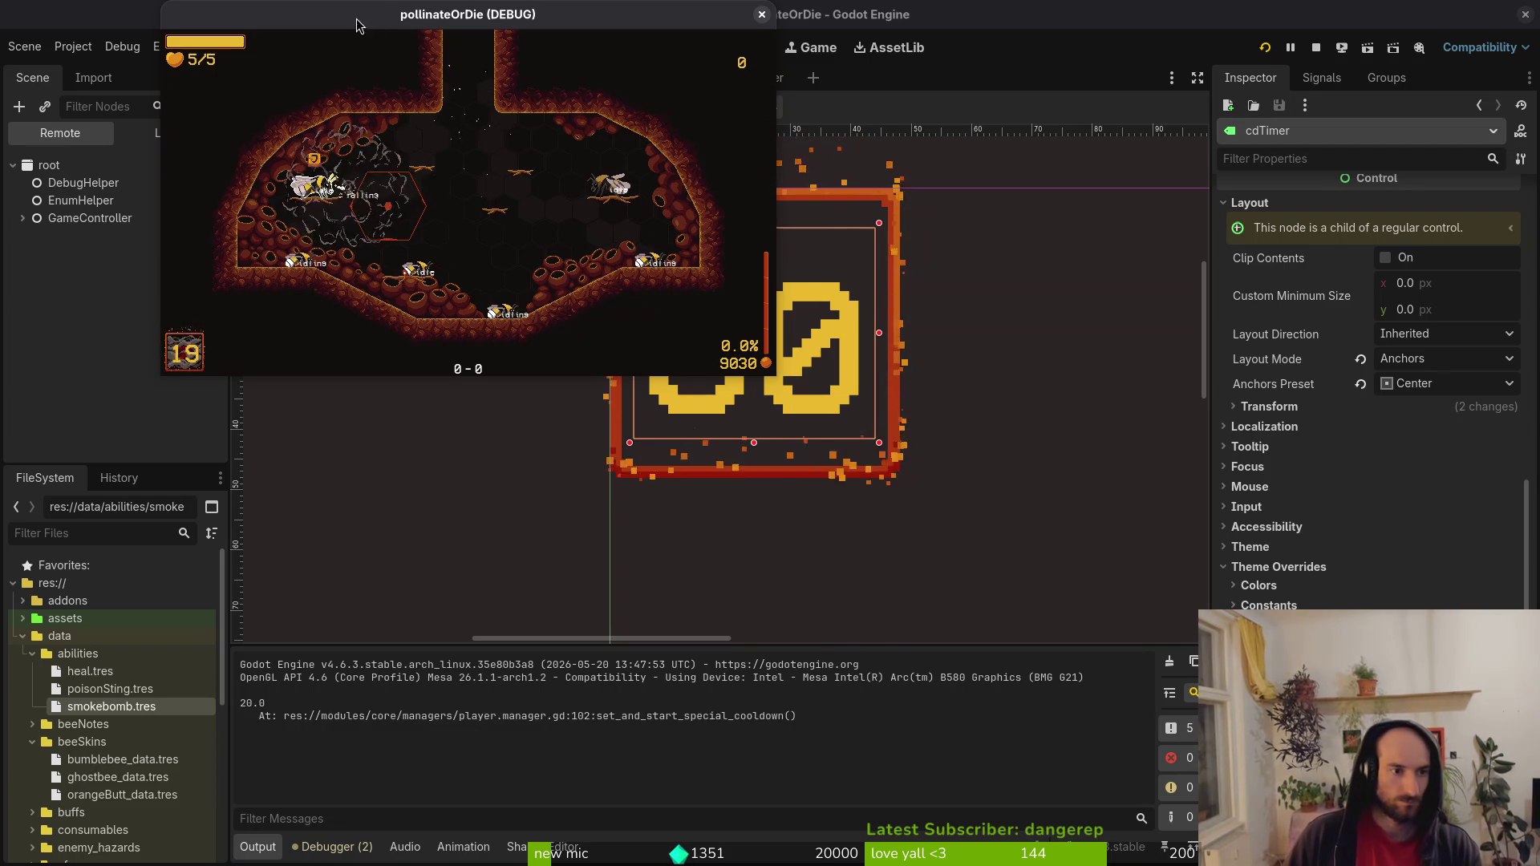
Maximize the game window and cycle through abilities on the inventory's abilities page.
double_click(399, 14)
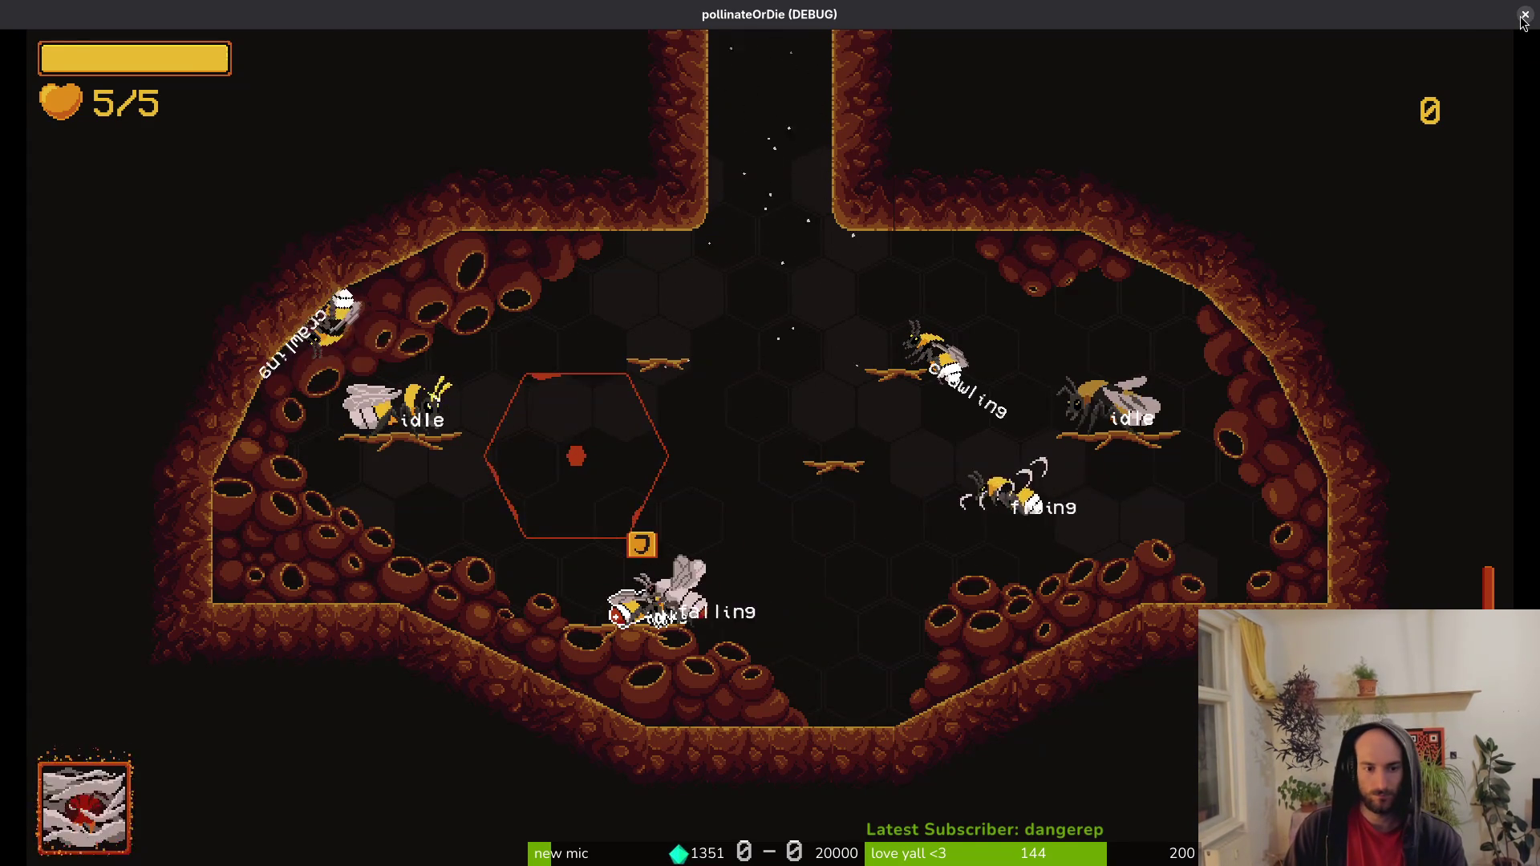
key(Escape)
key(Tab)
key(Tab)
key(Left)
key(Left)
key(Left)
key(Escape)
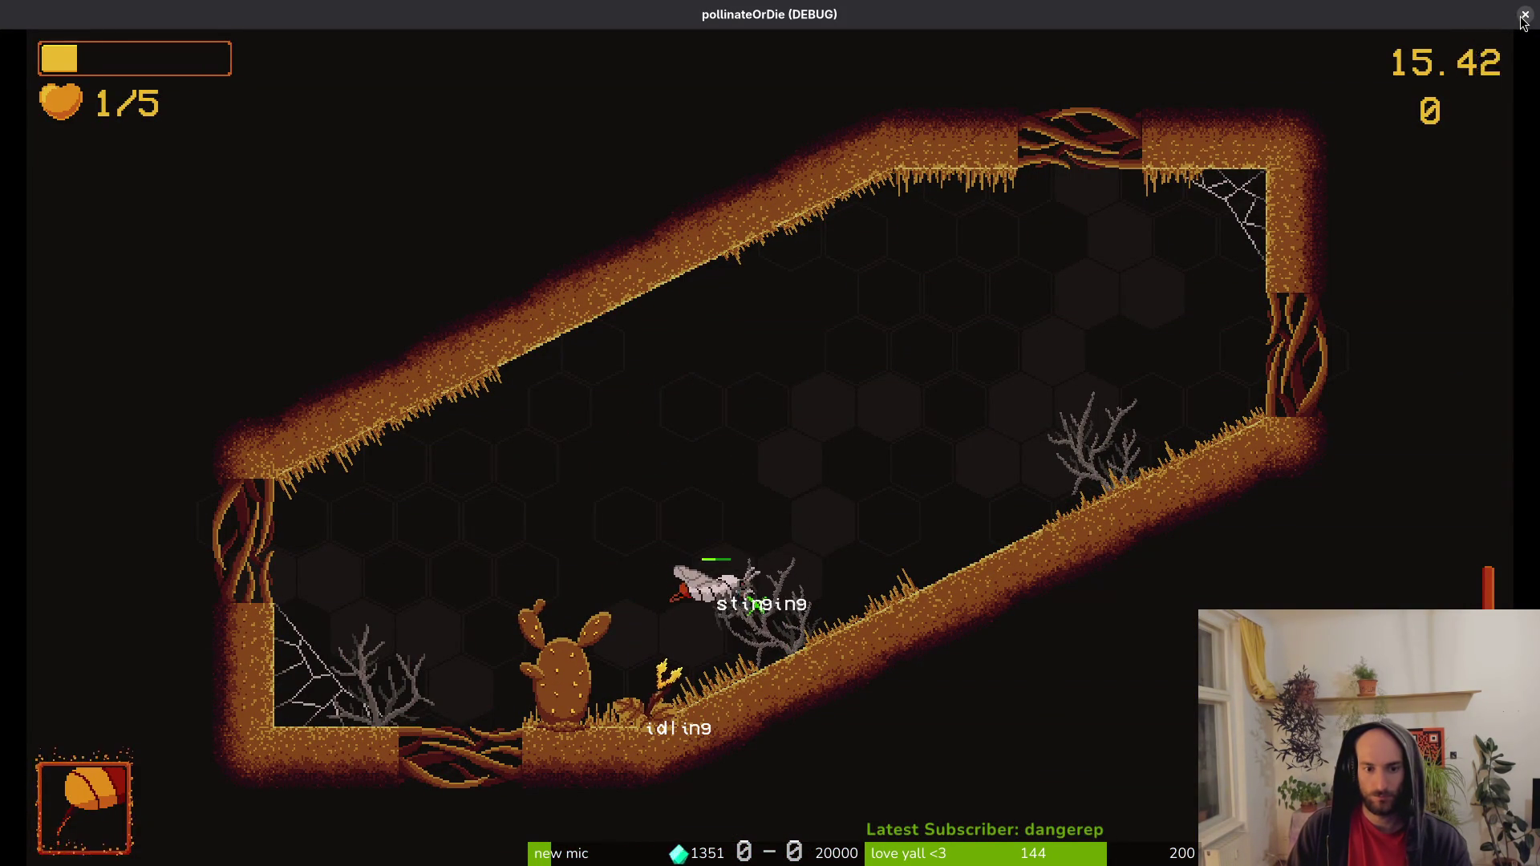
Open the pause menu's debugging panel and close it again.
key(Escape)
key(Down)
key(Return)
key(Escape)
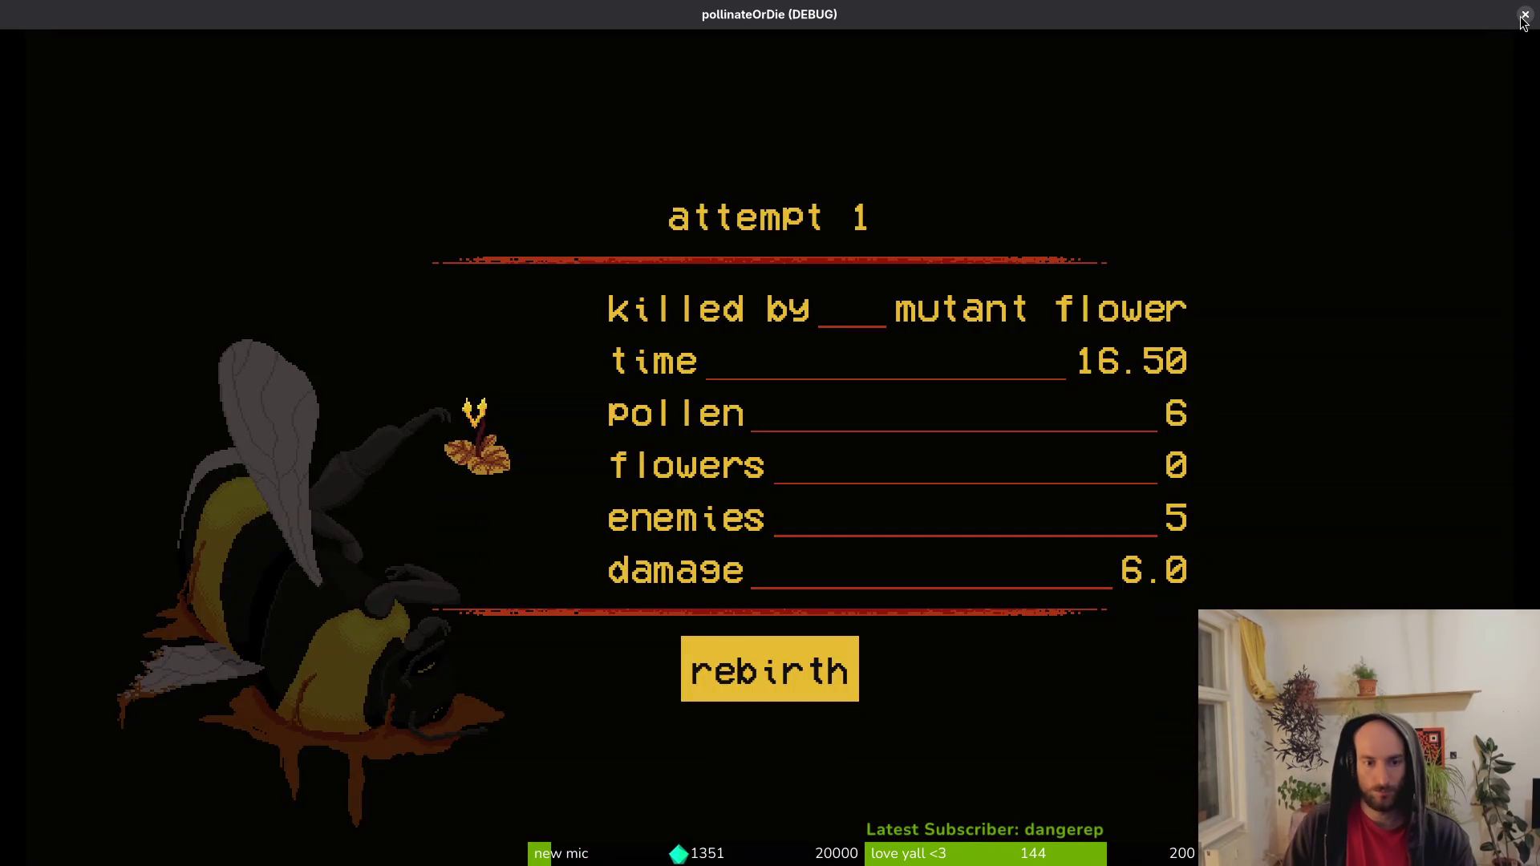
Finish the round, then relaunch the game to check the countdown at font size 60.
key(Return)
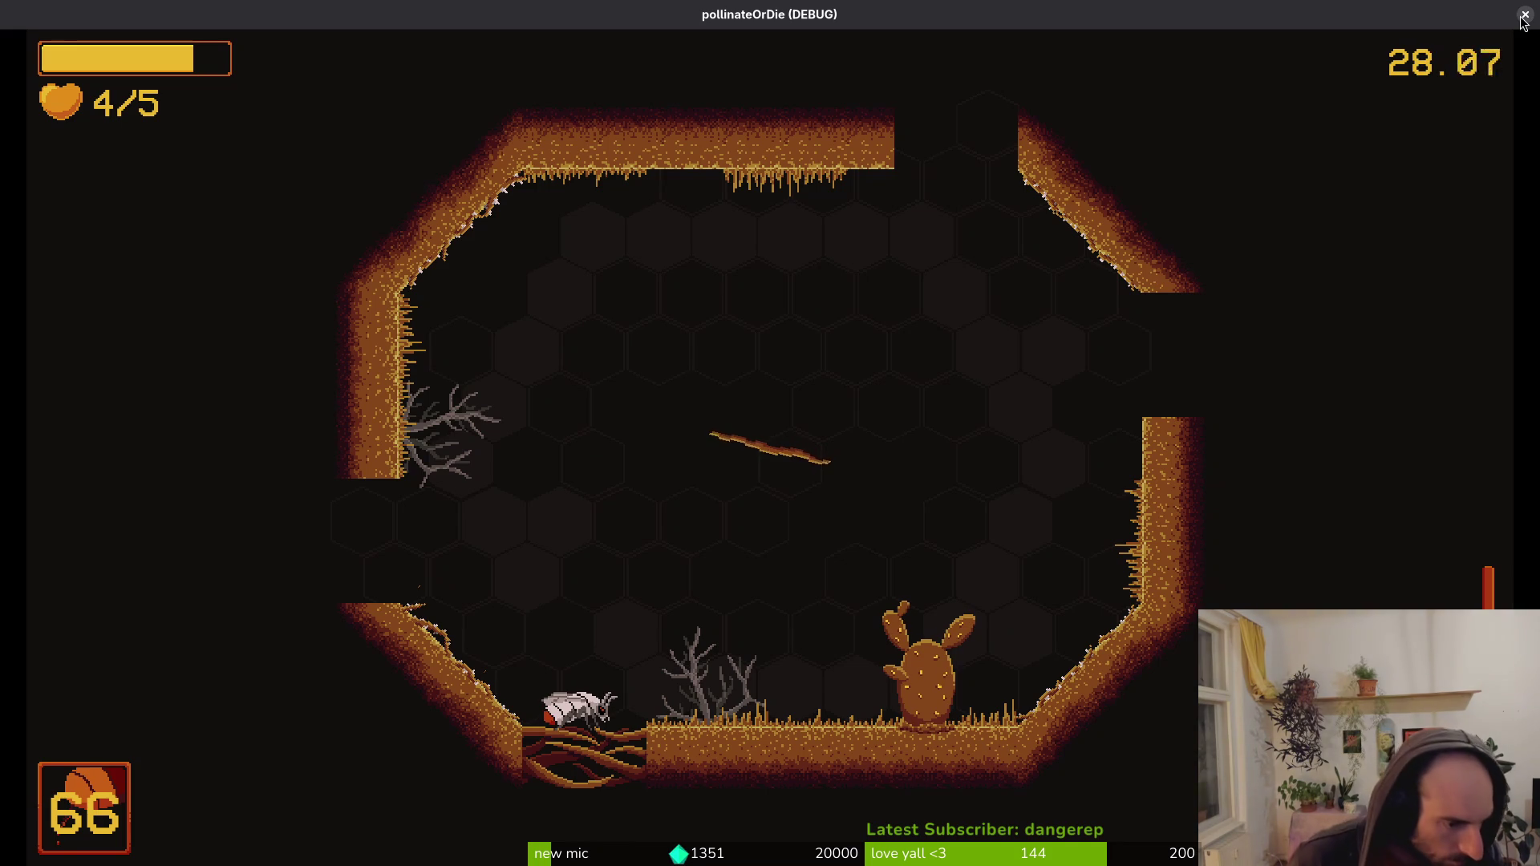
click(1524, 15)
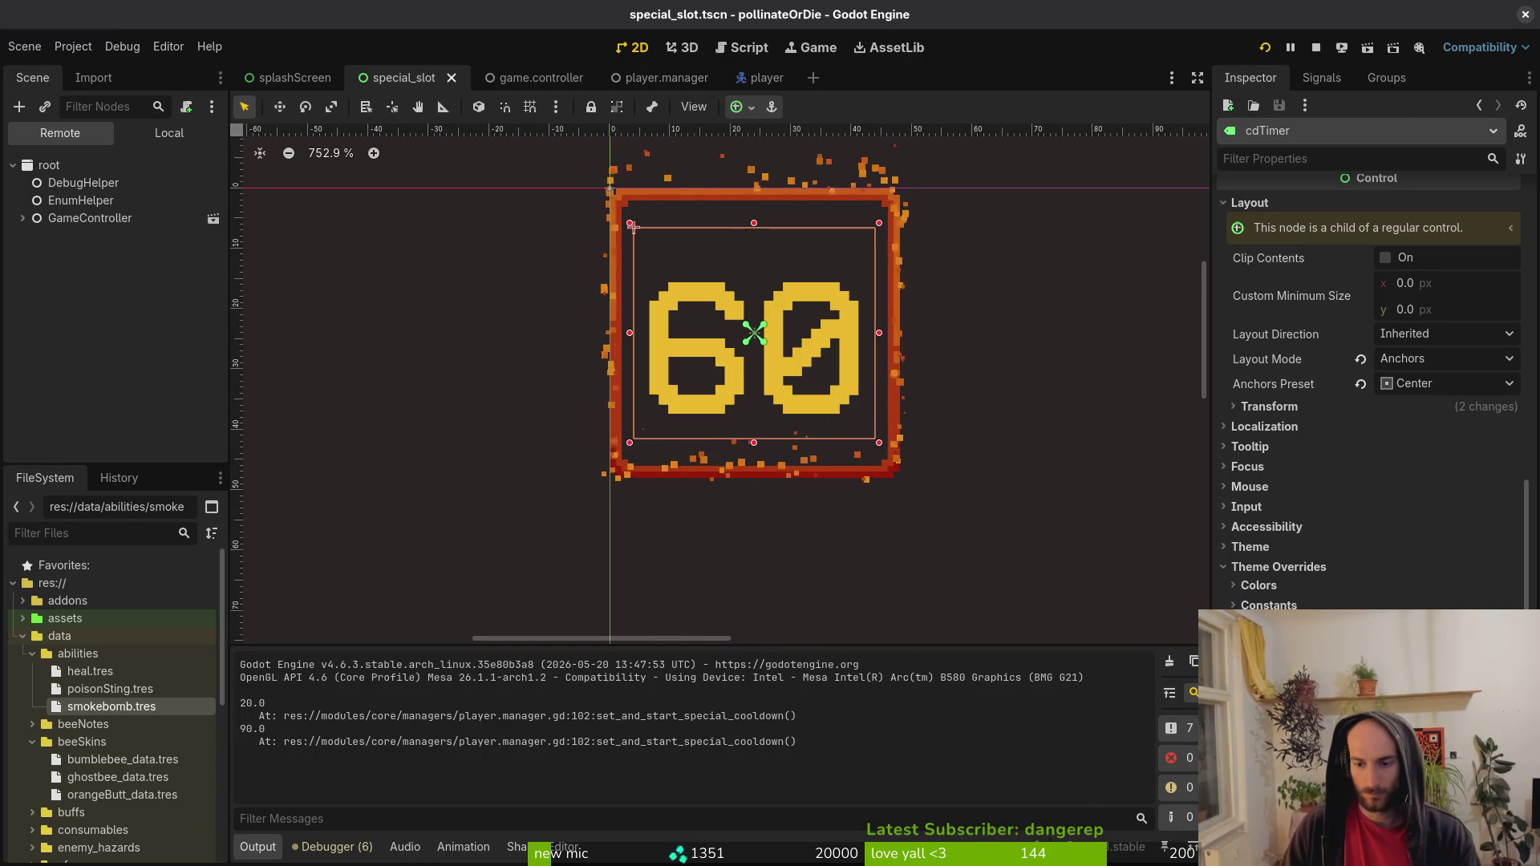
key(F5)
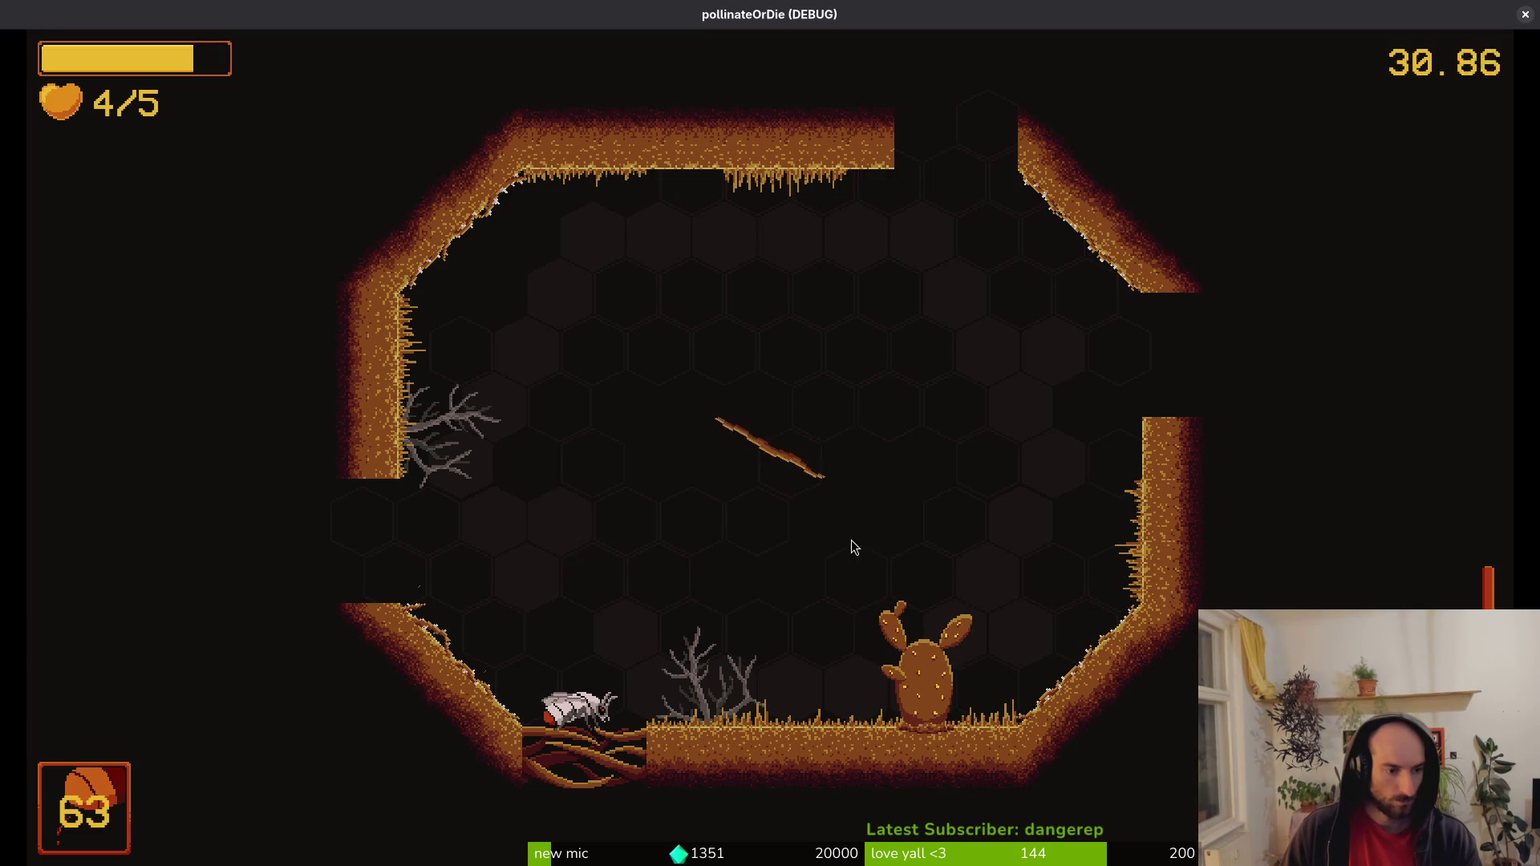
key(F8)
key(F5)
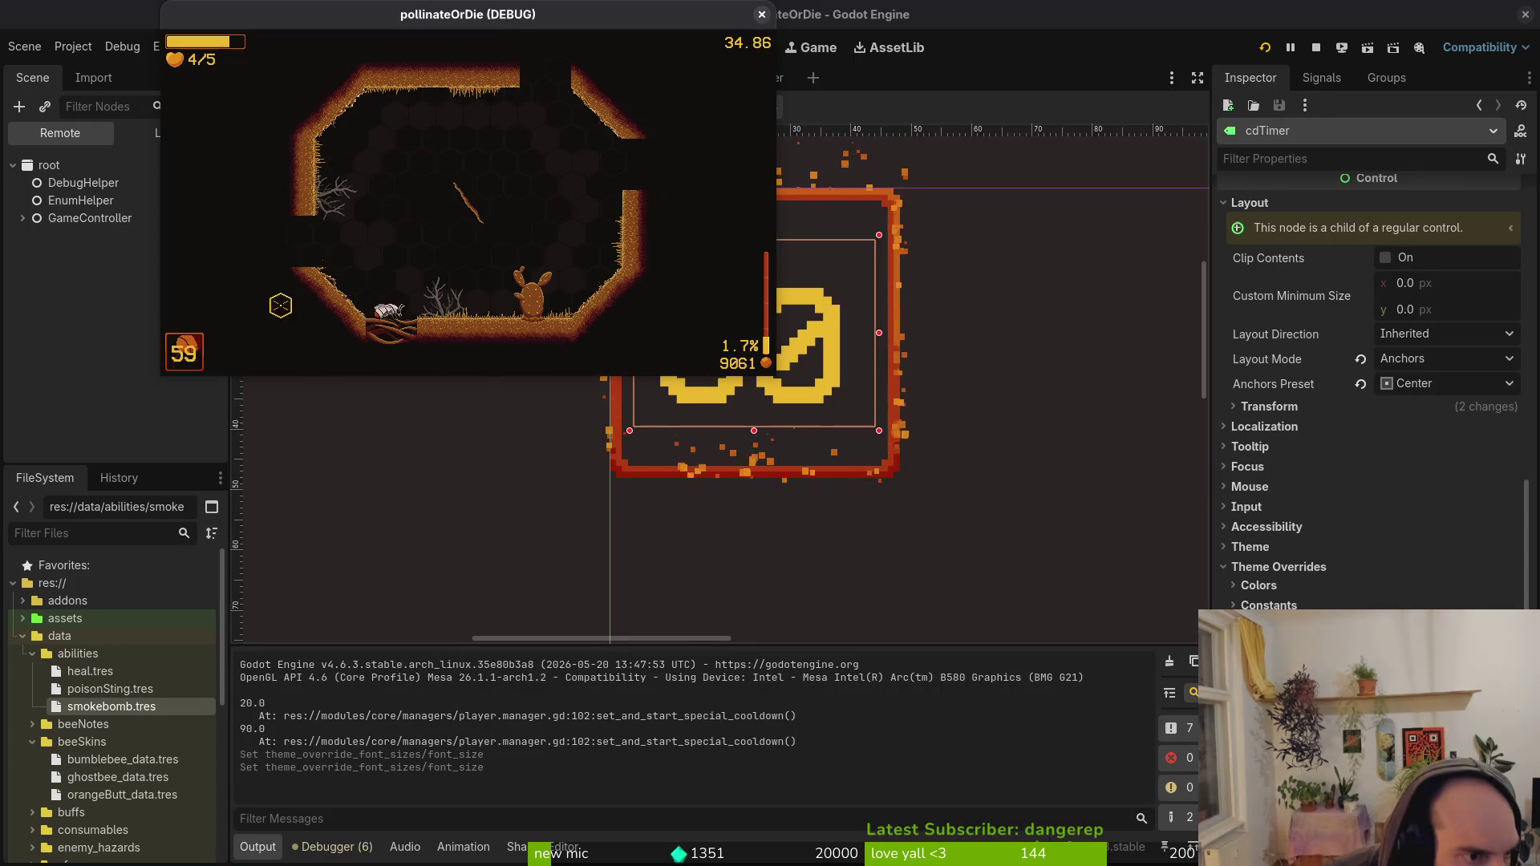
Stop the game and set the Display > Window width override to 768*2 (1536).
key(F8)
click(73, 46)
click(96, 72)
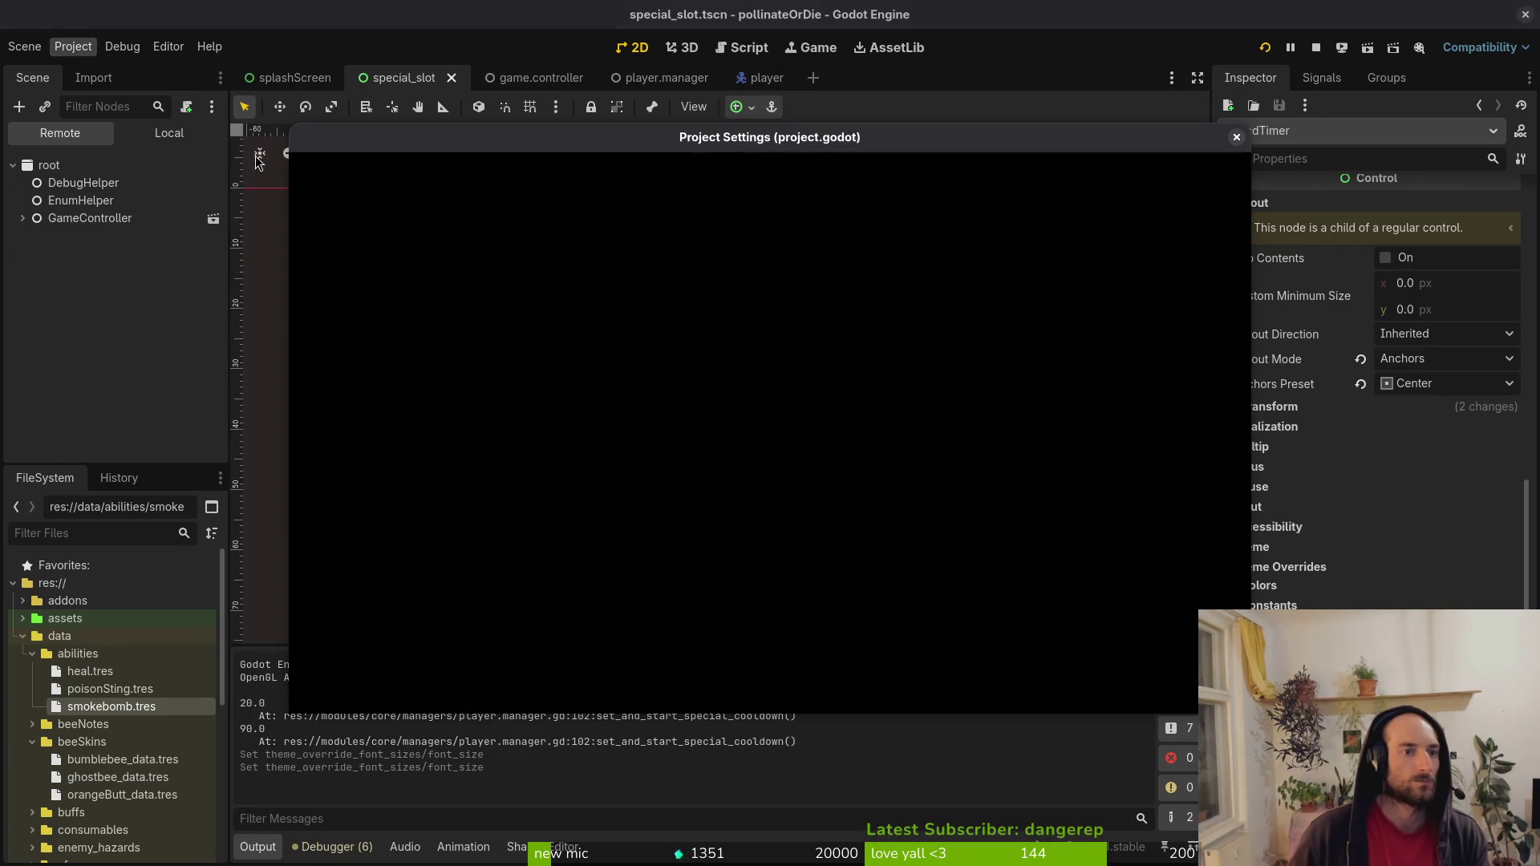
click(378, 388)
scroll(1067, 538, down, 5)
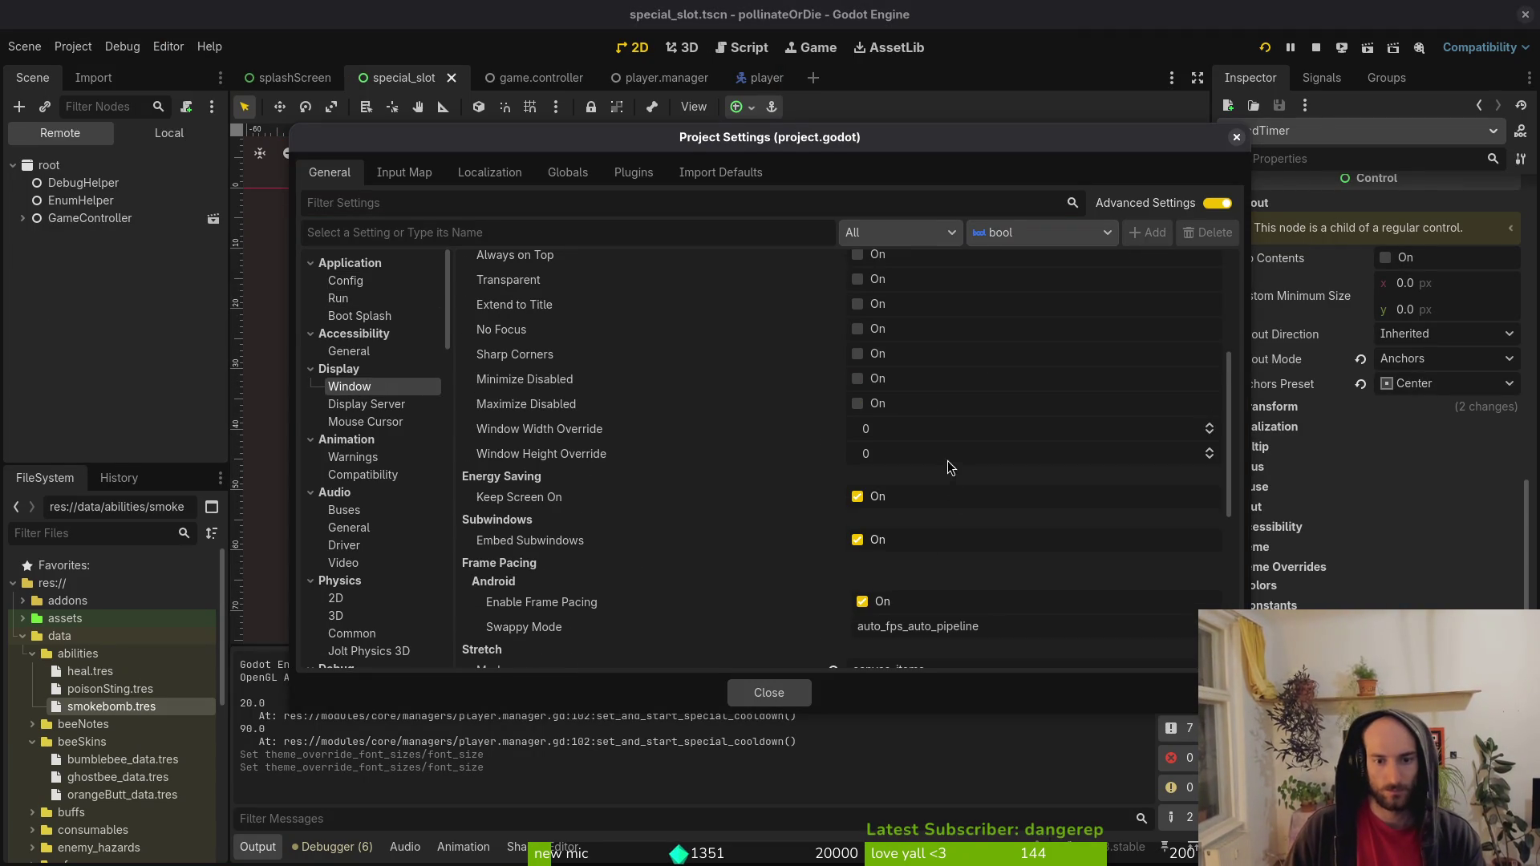
click(945, 437)
text(768)
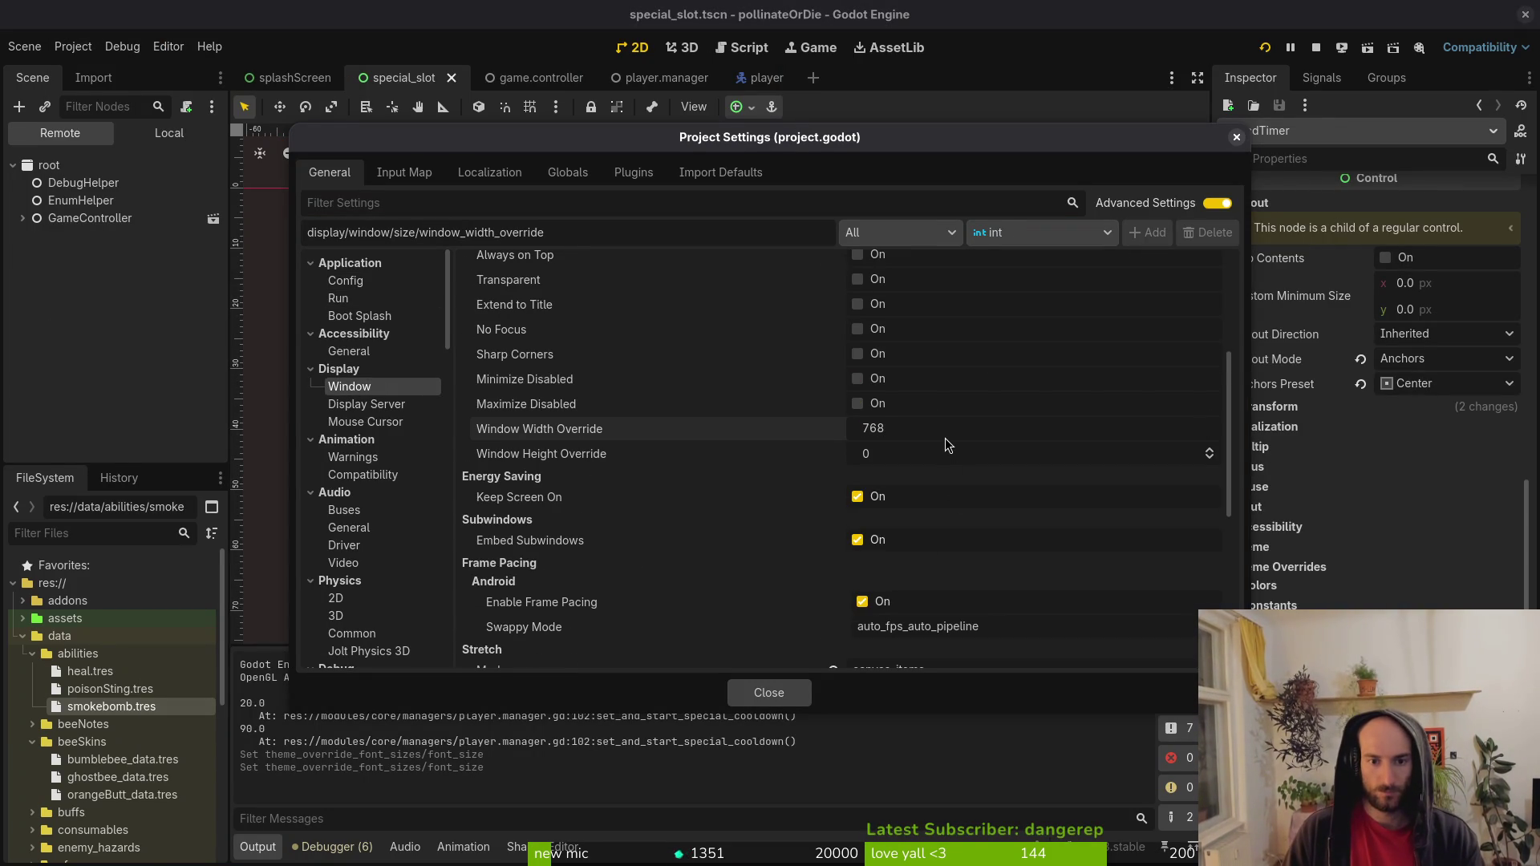
text(*2)
key(Return)
Set the window height override to 432*2 (864) and relaunch the game.
key(Tab)
text(432*2)
key(Return)
click(1236, 137)
click(1267, 47)
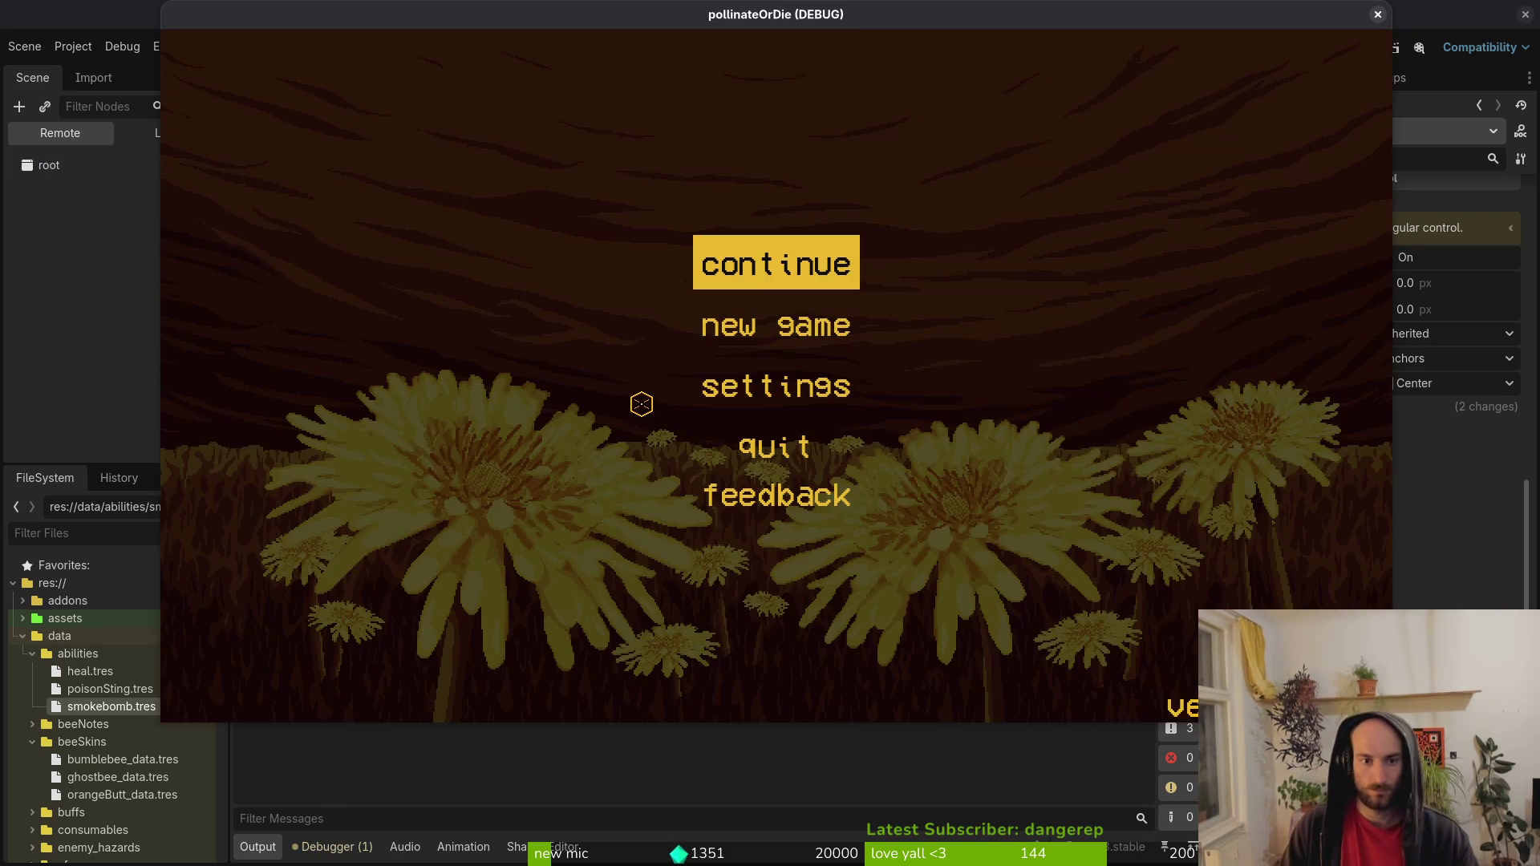
Start a run, fire the smokebomb to watch its 90.0 cooldown count down, then pause and stop.
key(Return)
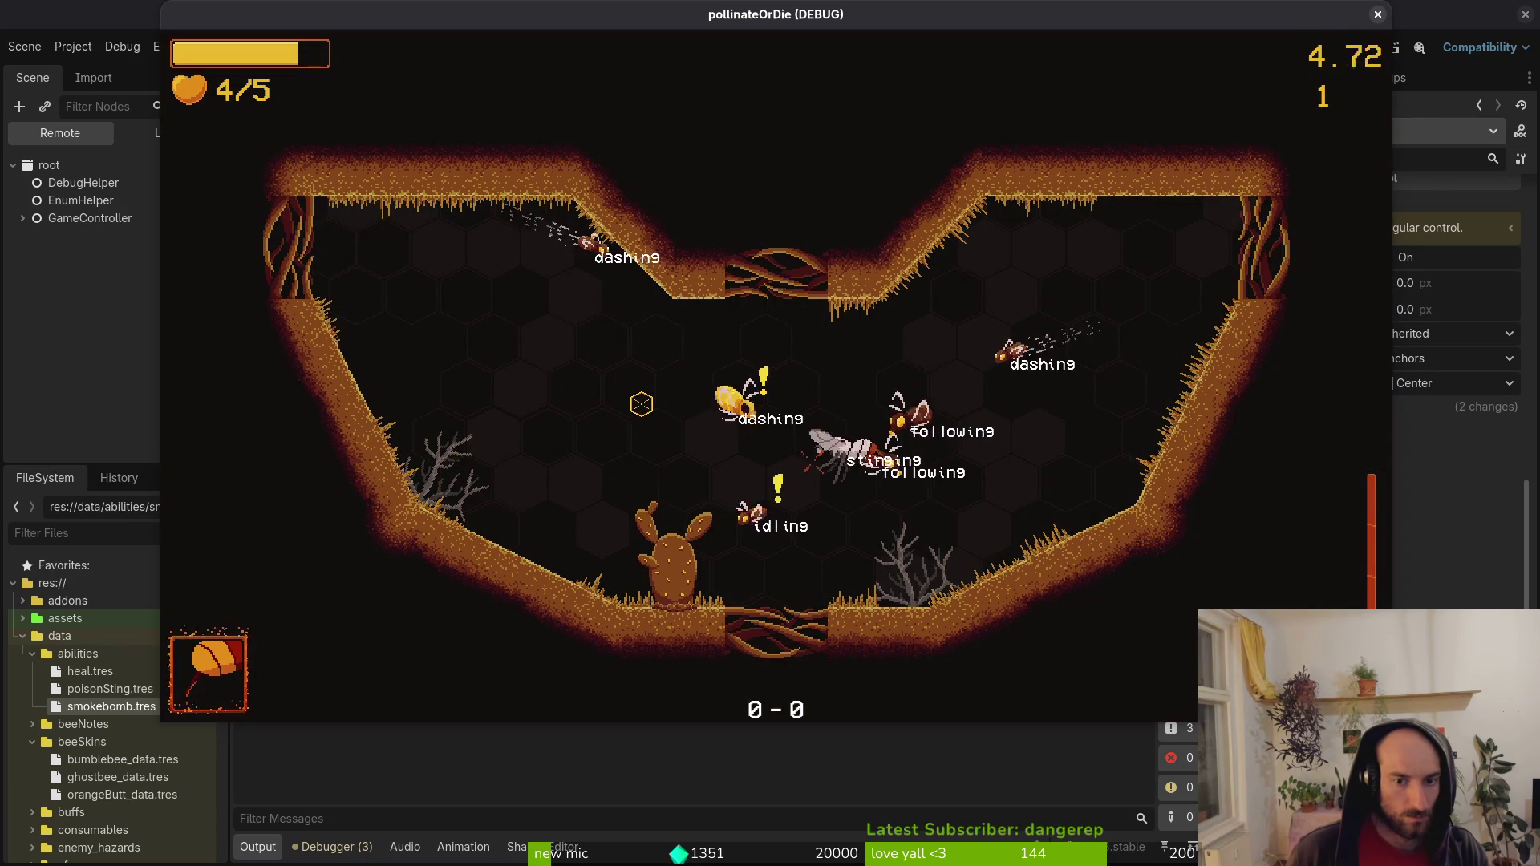
key(space)
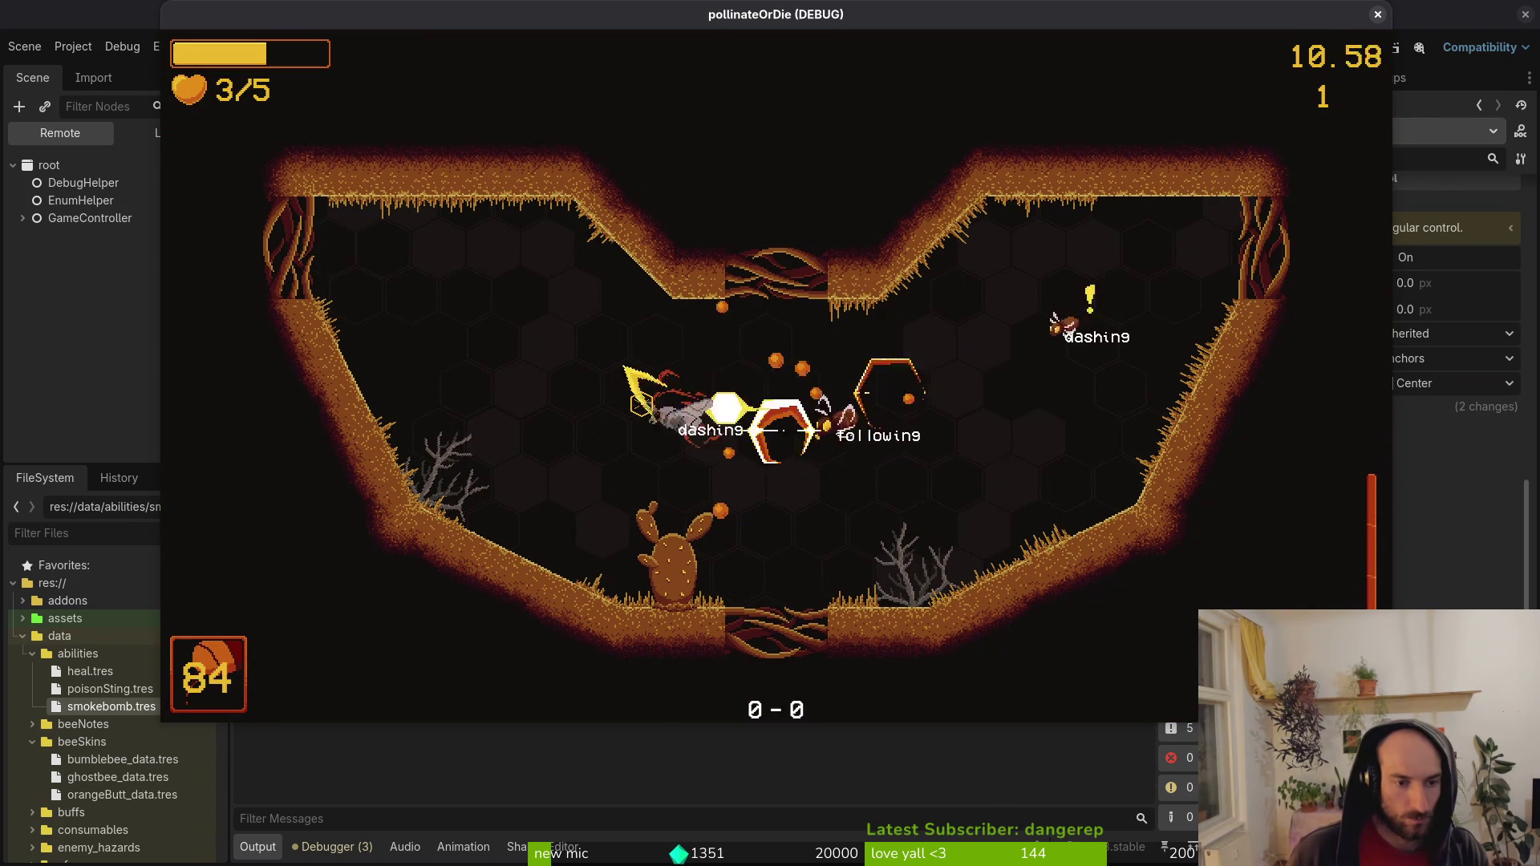
key(Escape)
key(F8)
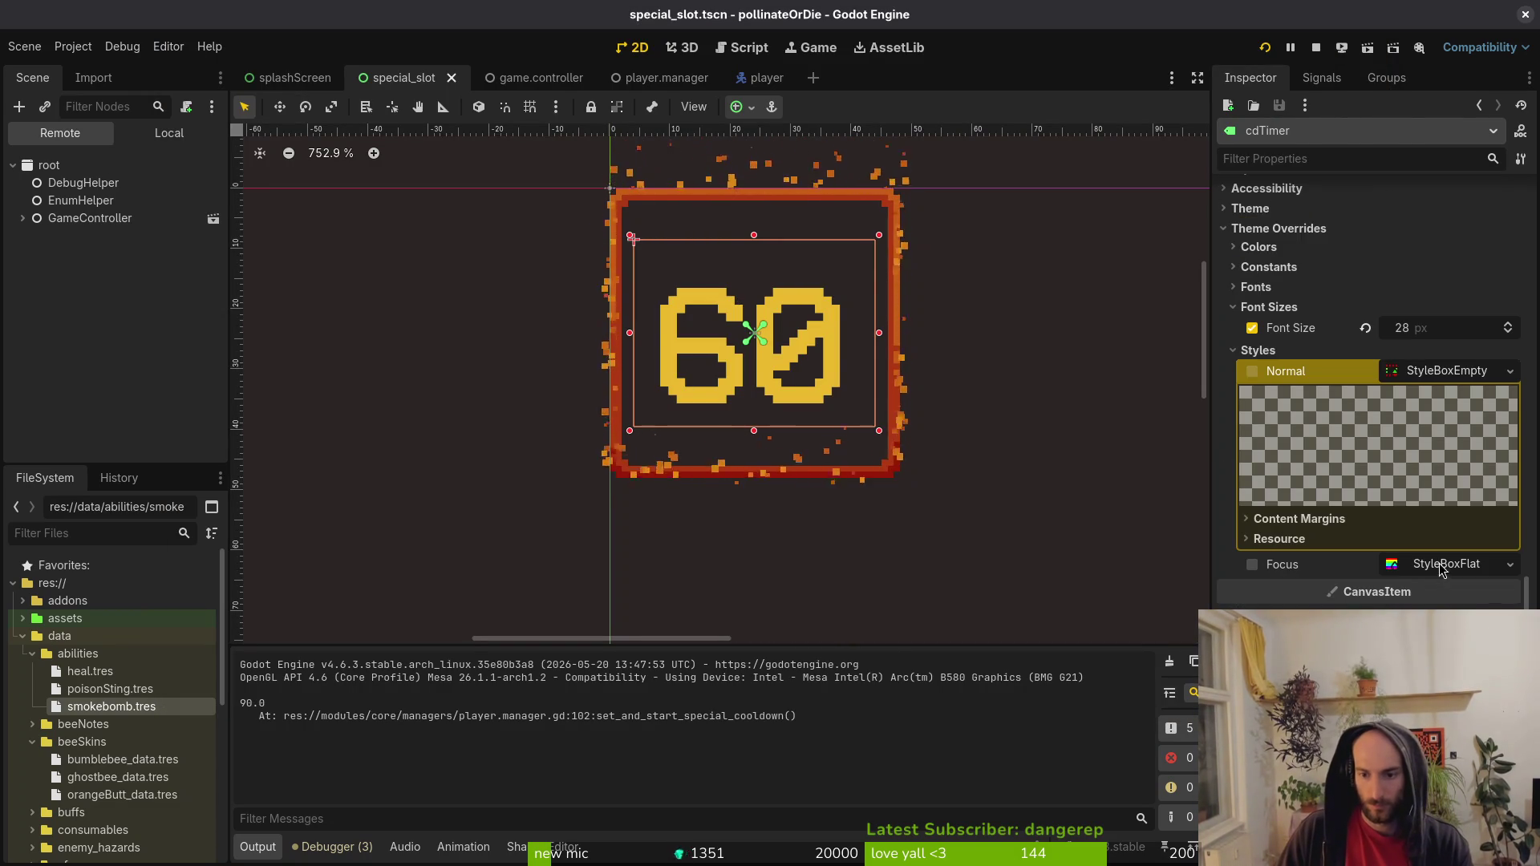
Expand cdTimer's Colors theme overrides and enable the Font Color override.
click(1399, 371)
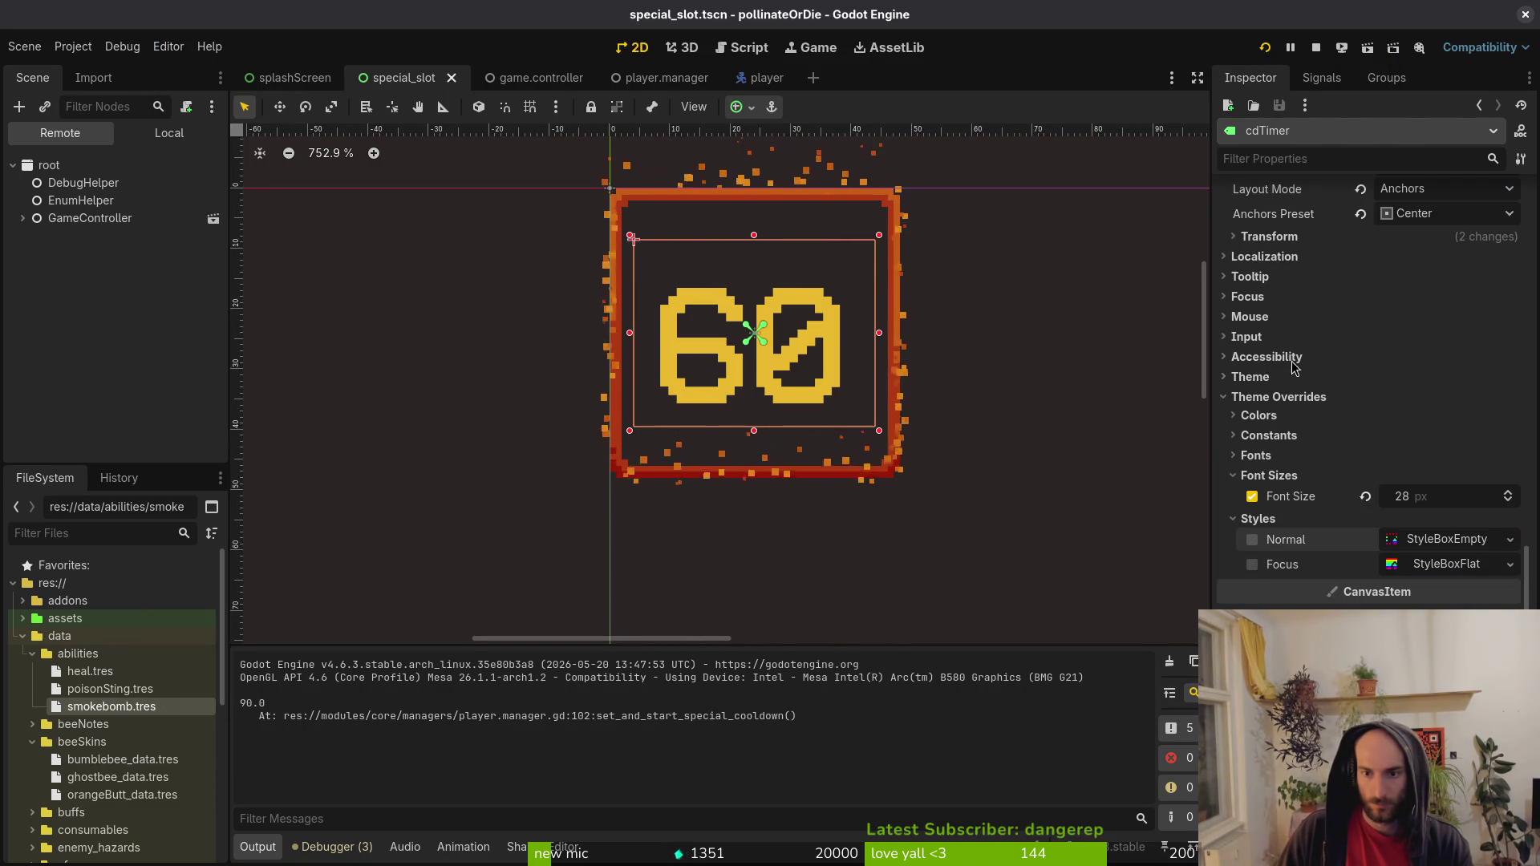
click(1274, 476)
click(1275, 438)
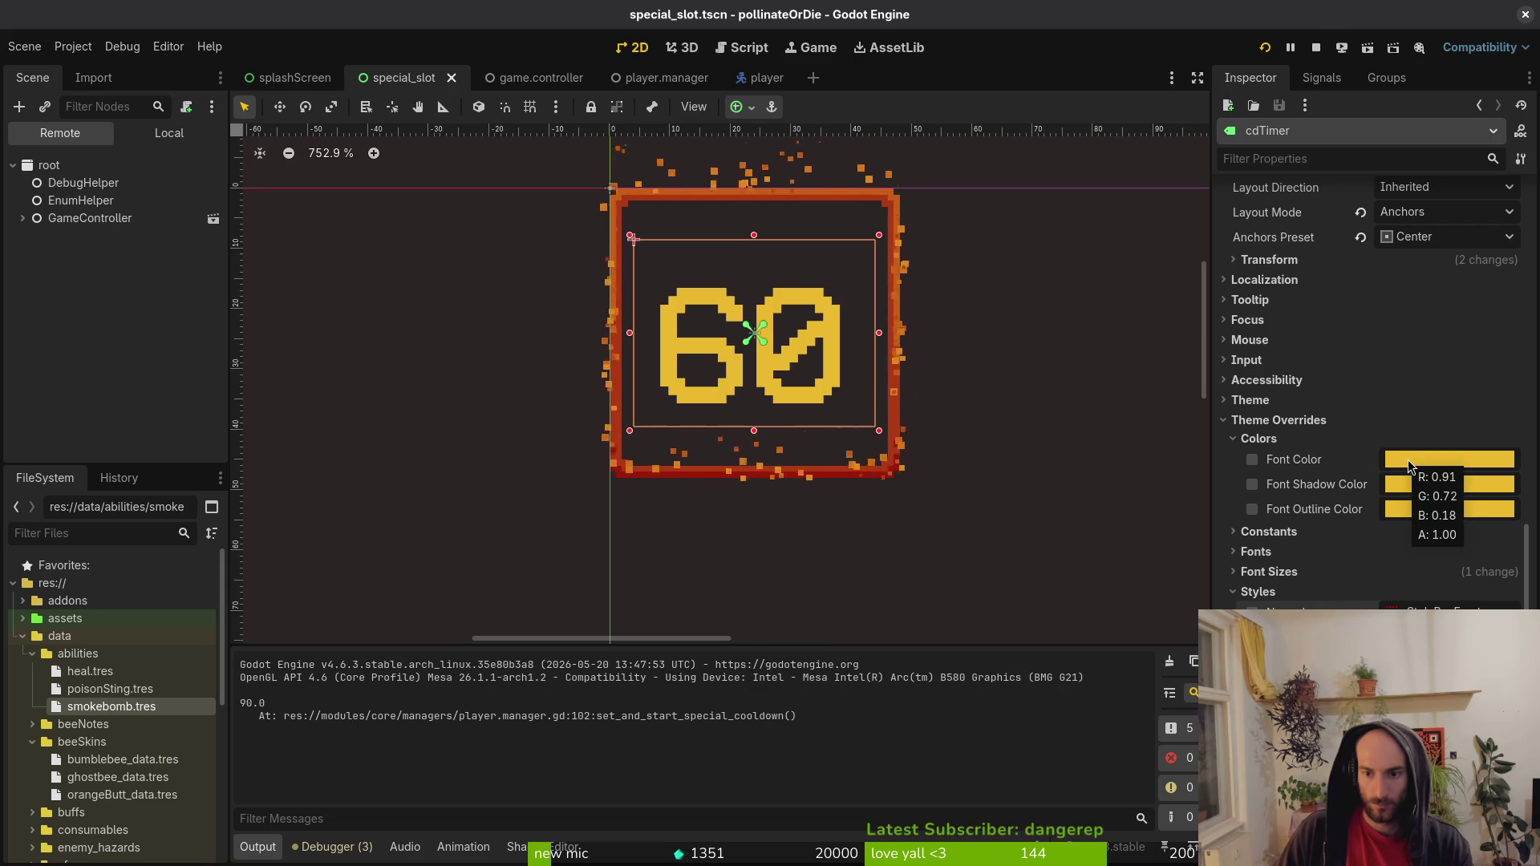
click(1407, 459)
click(809, 344)
Sample the bumblebee's yellow in Aseprite and copy its hex value.
key(alt+Tab)
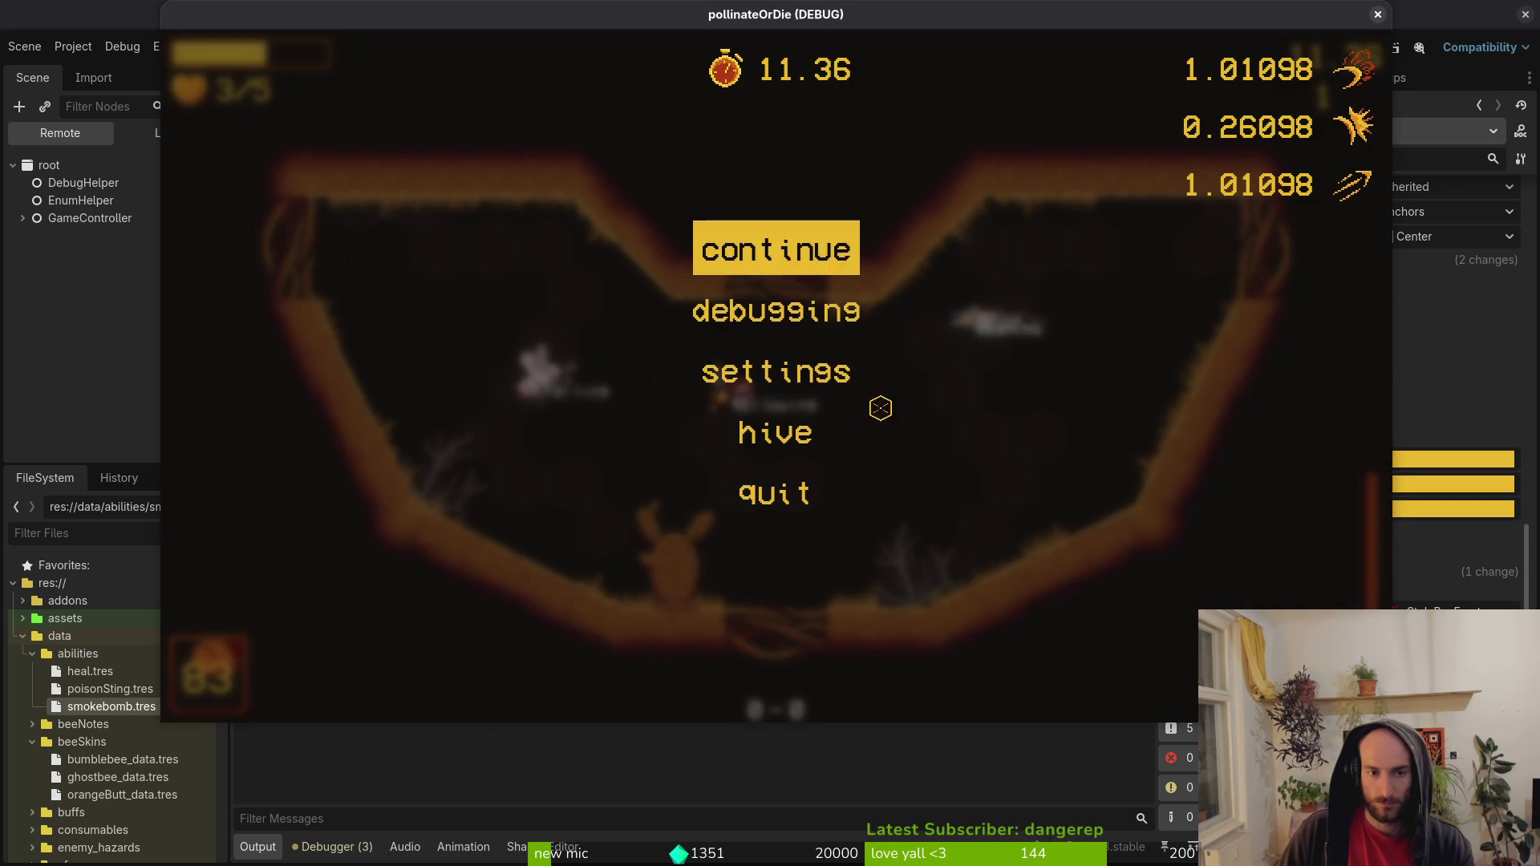
key(alt+Tab)
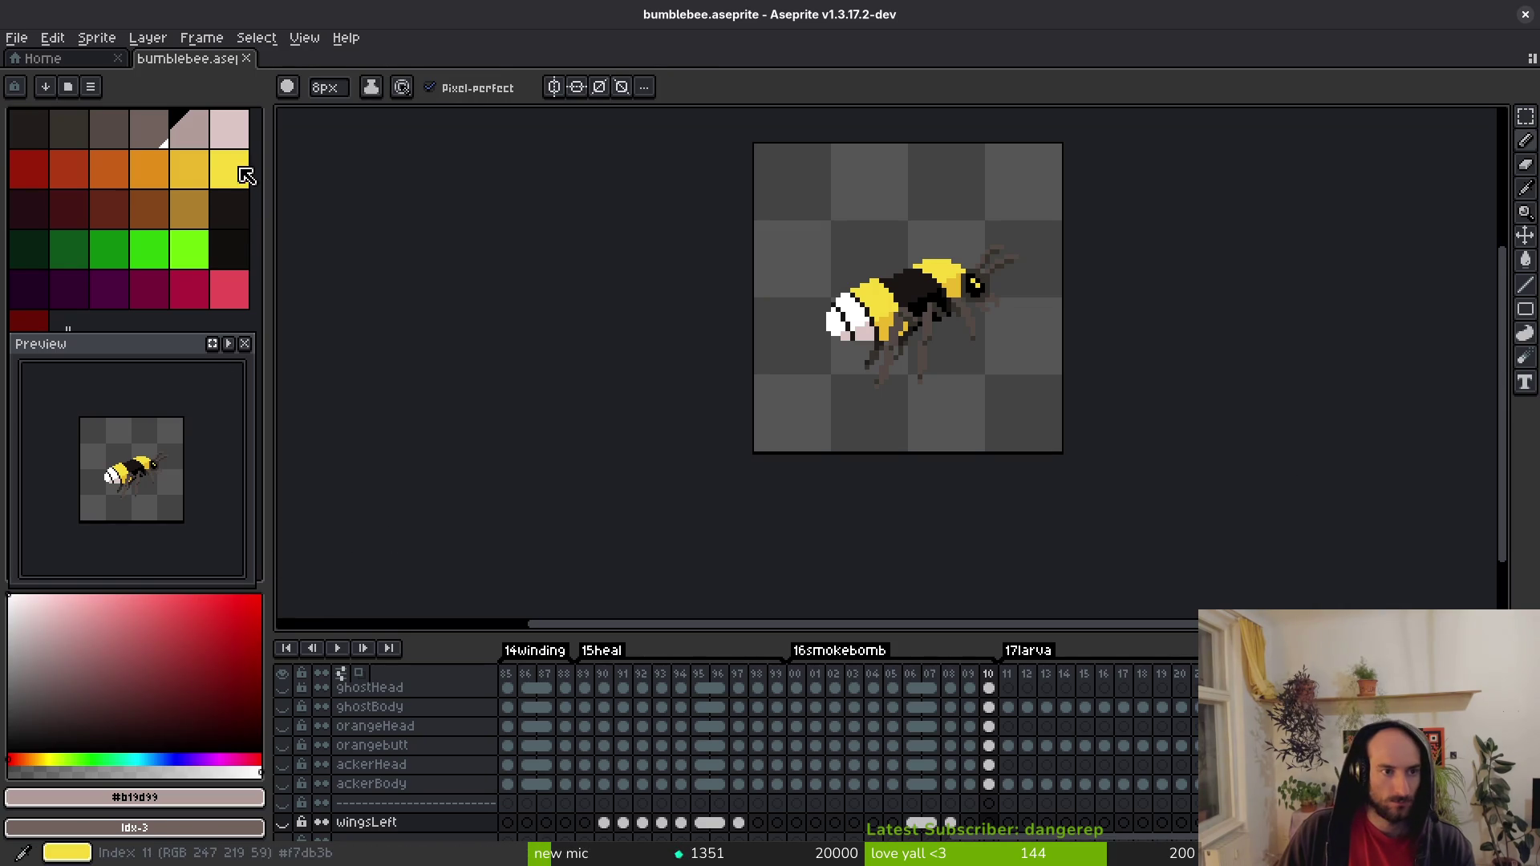
click(246, 175)
click(170, 799)
click(169, 798)
click(176, 805)
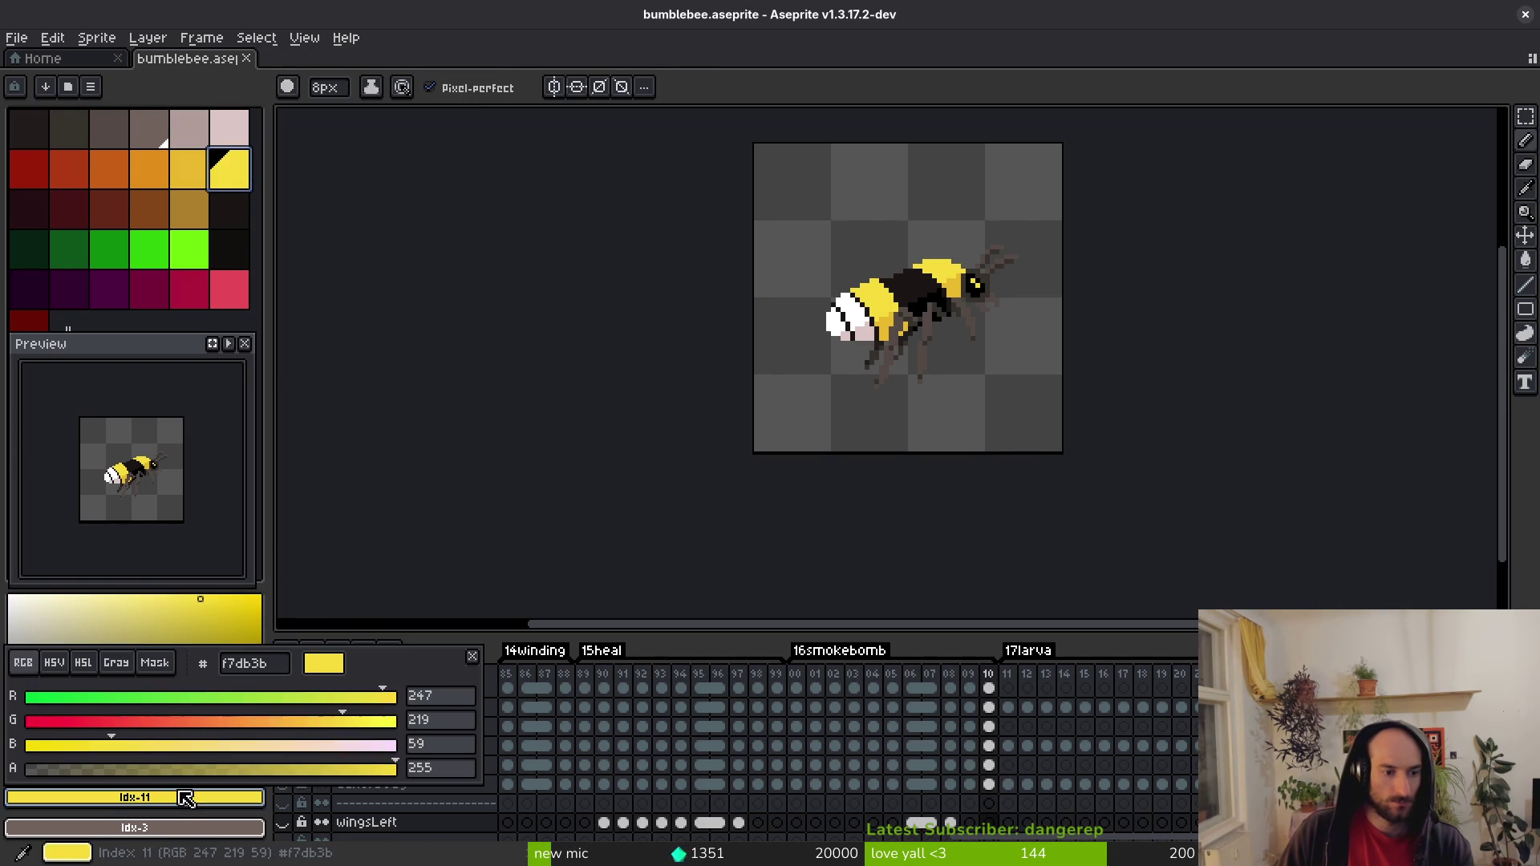
key(Escape)
key(alt+Tab)
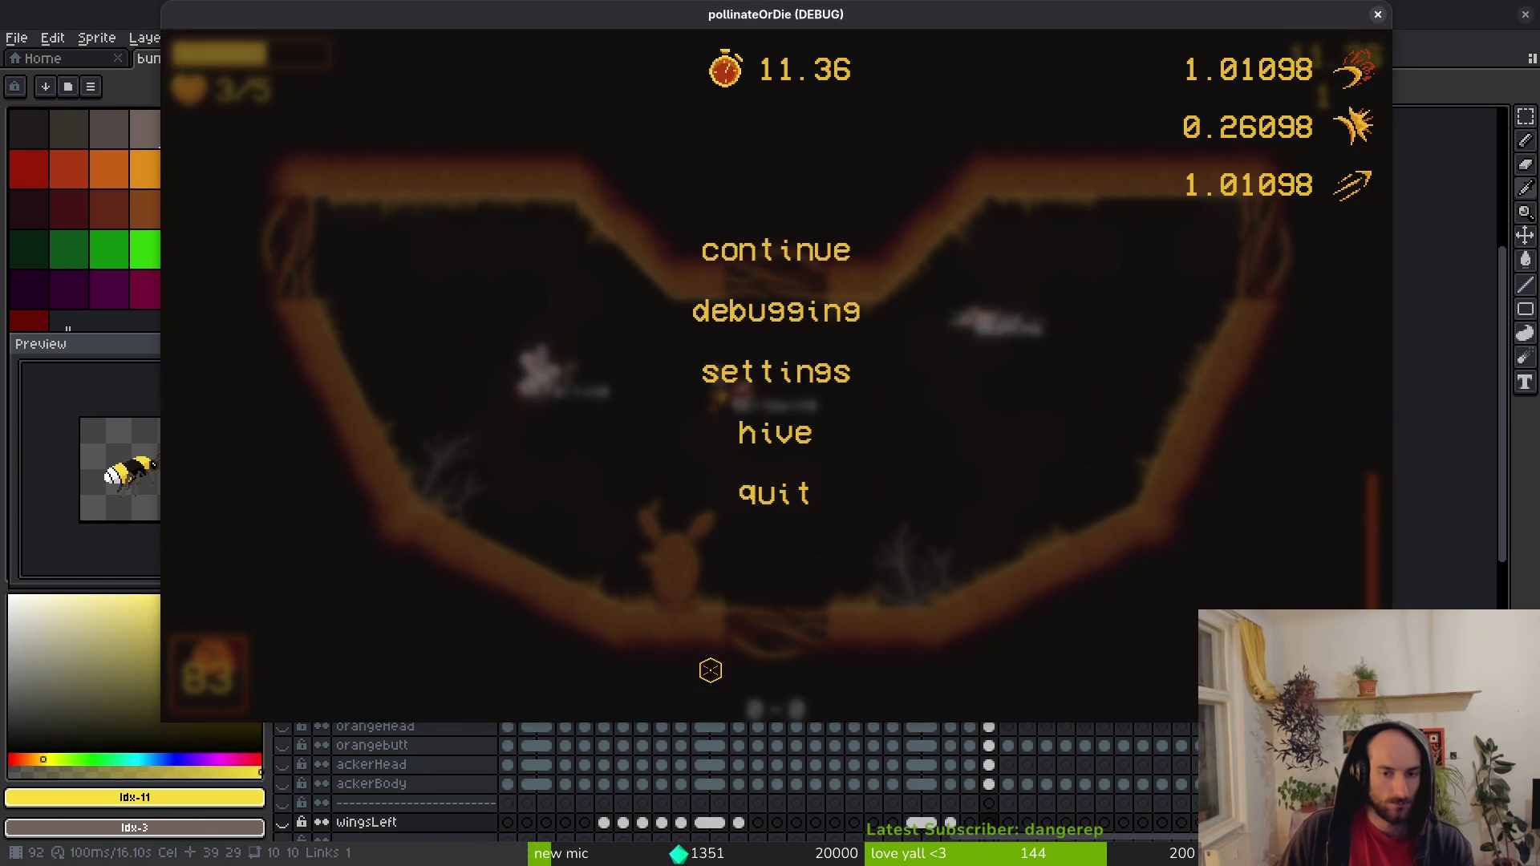
key(alt+Tab)
Paste the yellow hex into cdTimer's Font Color and save the special_slot scene.
click(1474, 461)
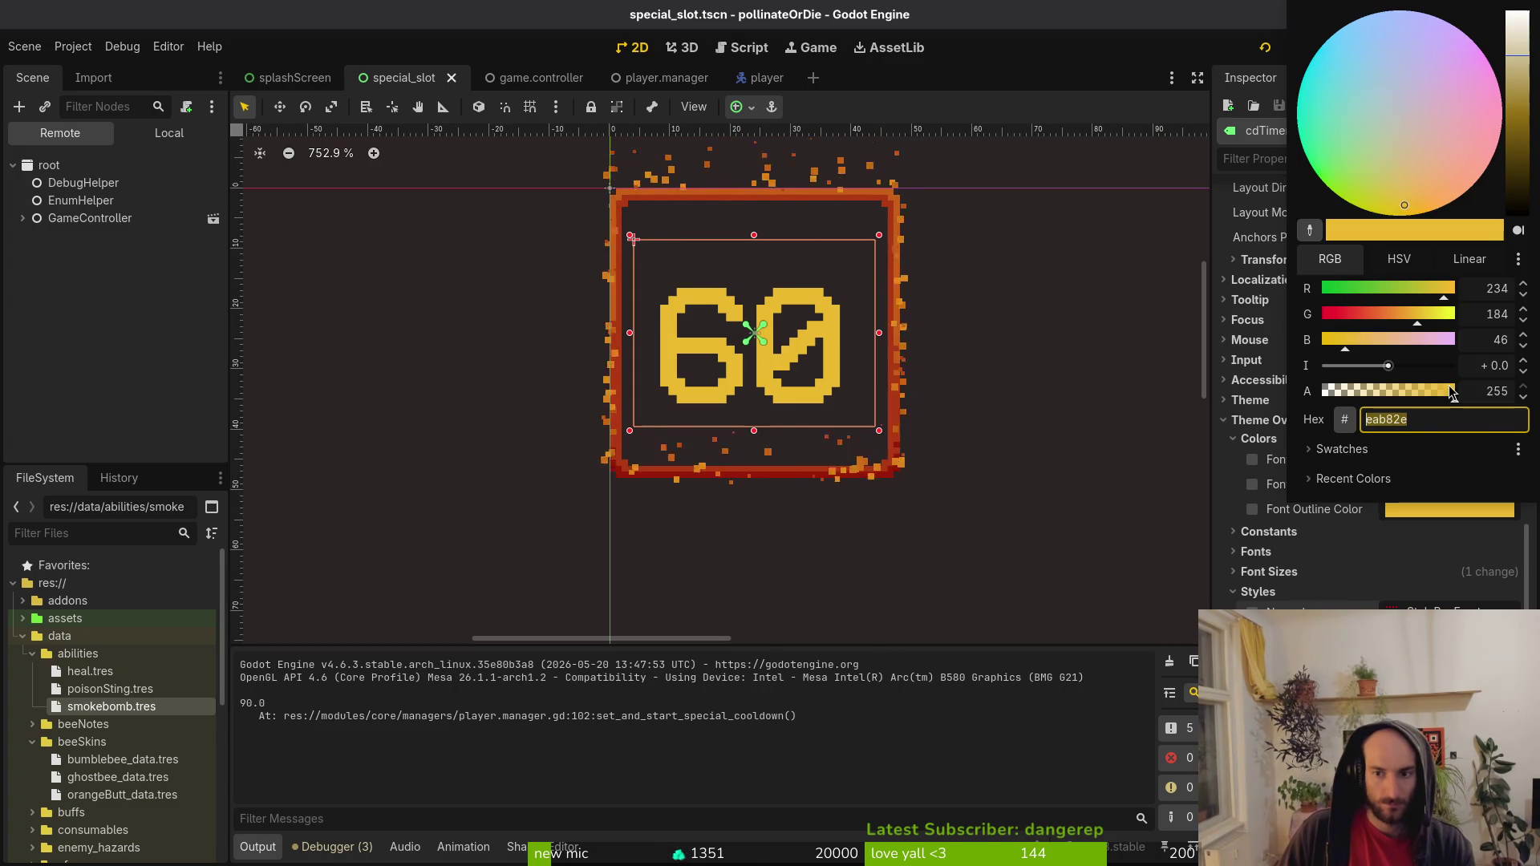
click(1448, 416)
key(ctrl+v)
key(Return)
key(ctrl+s)
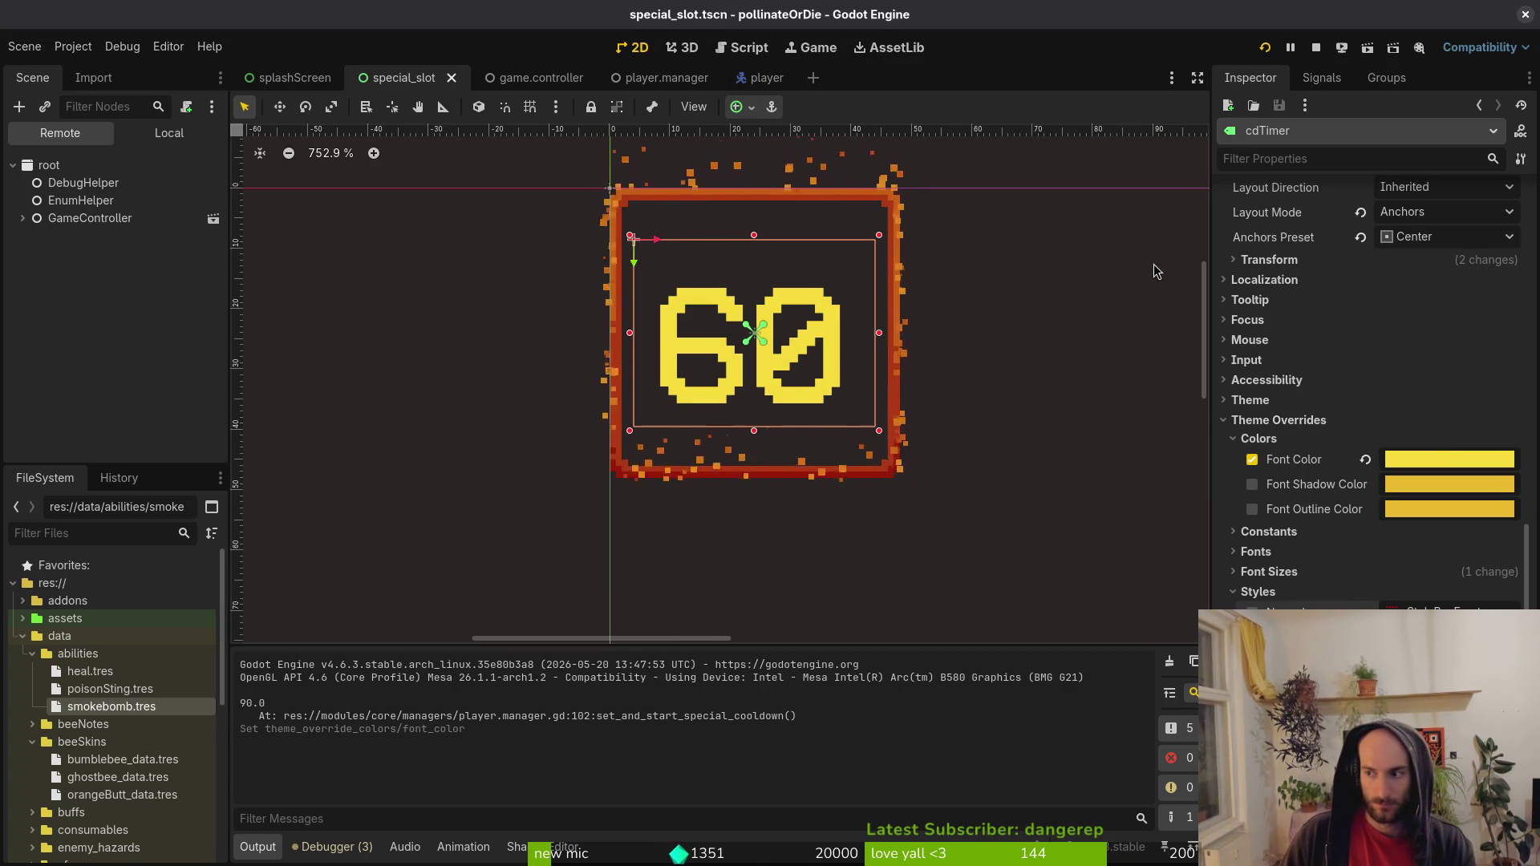
key(alt+Tab)
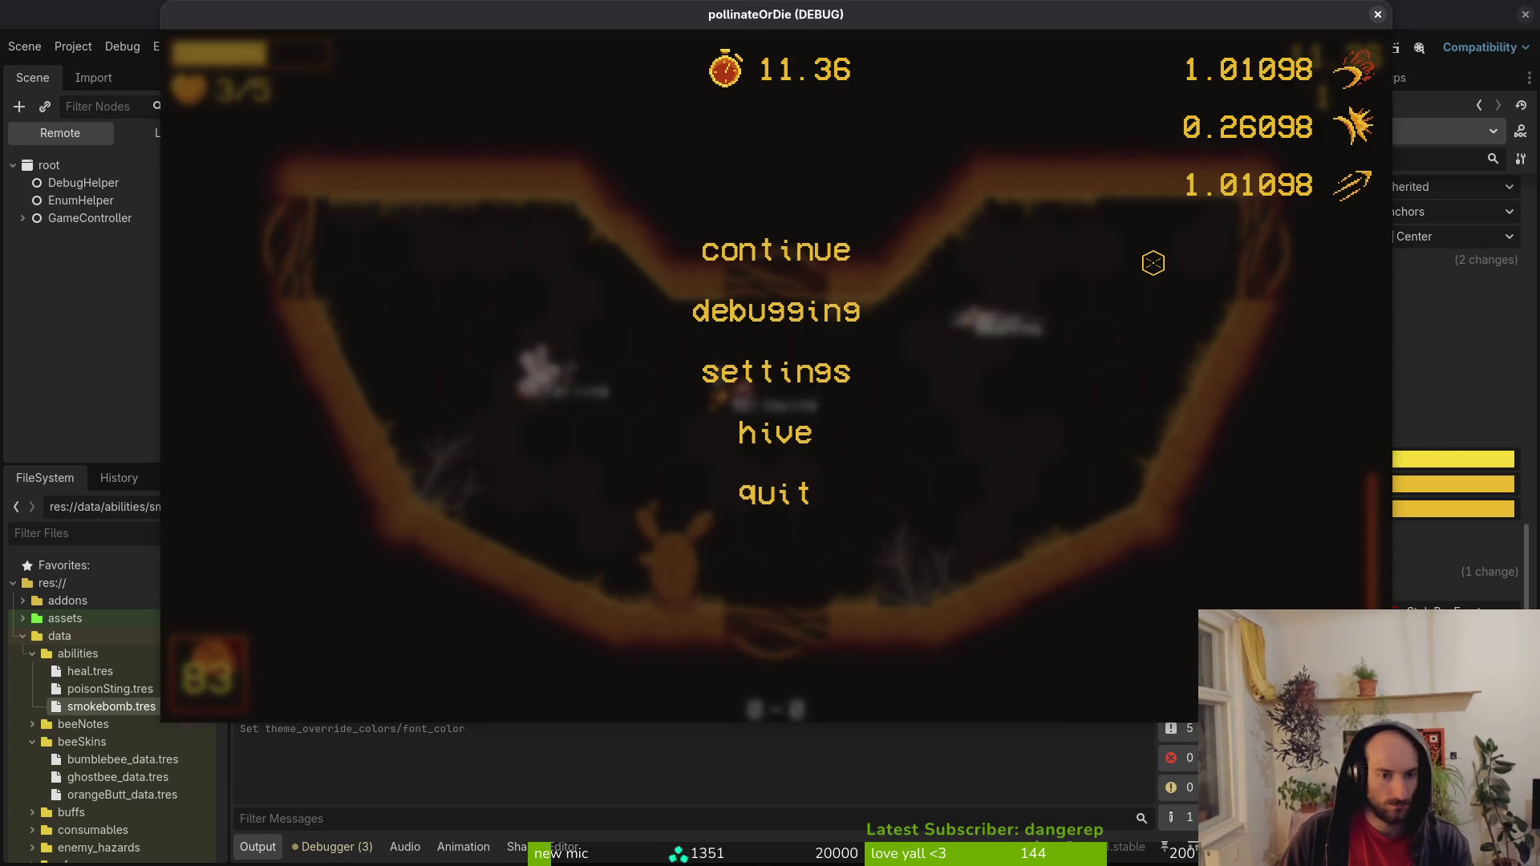
Resume play, equip smokebomb from the abilities tab, fire it and watch the yellow countdown.
key(Escape)
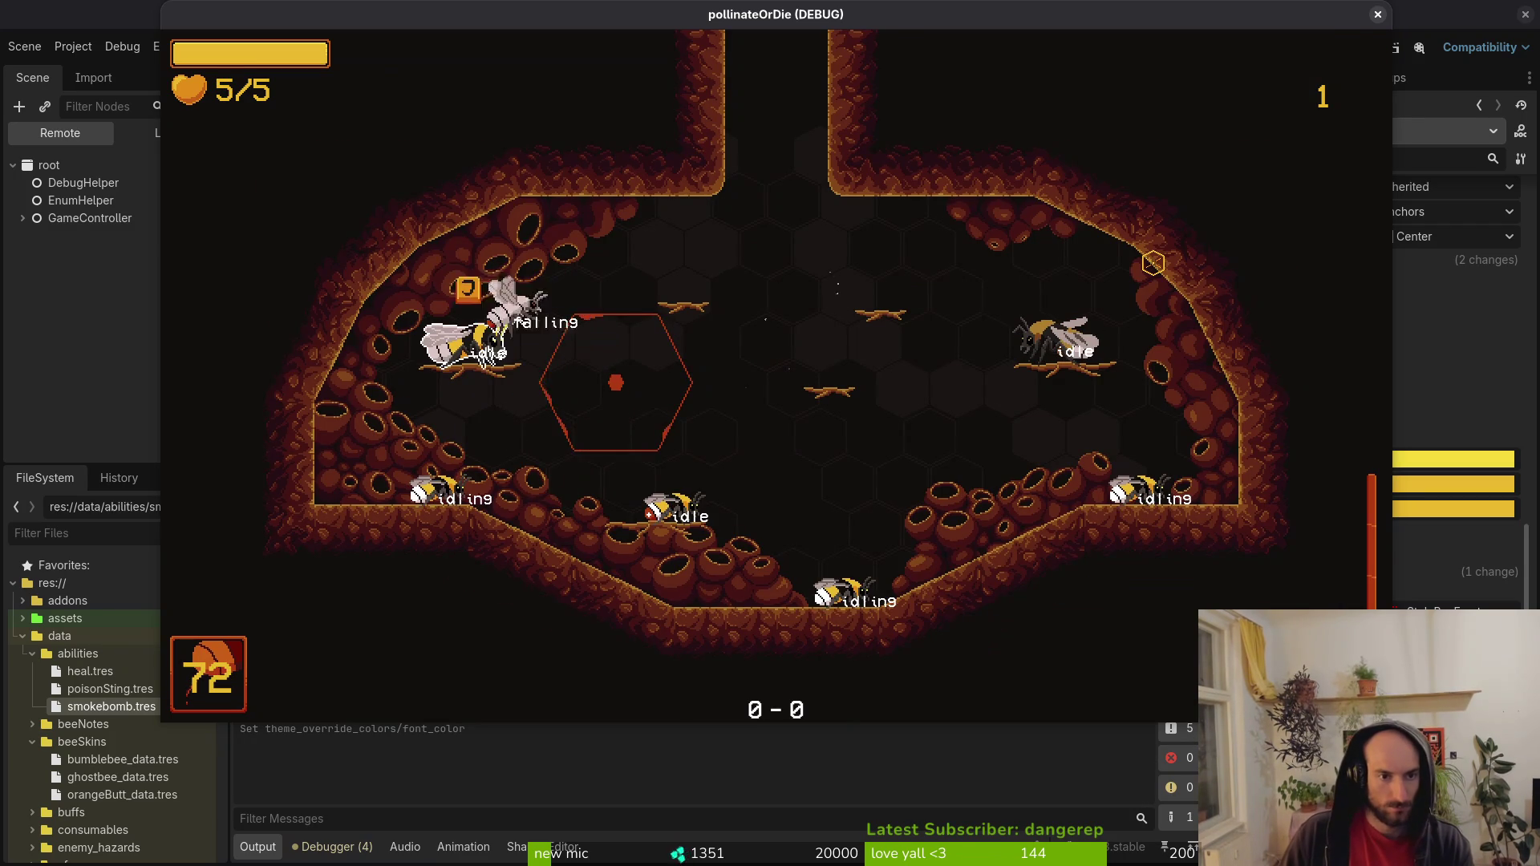
key(Tab)
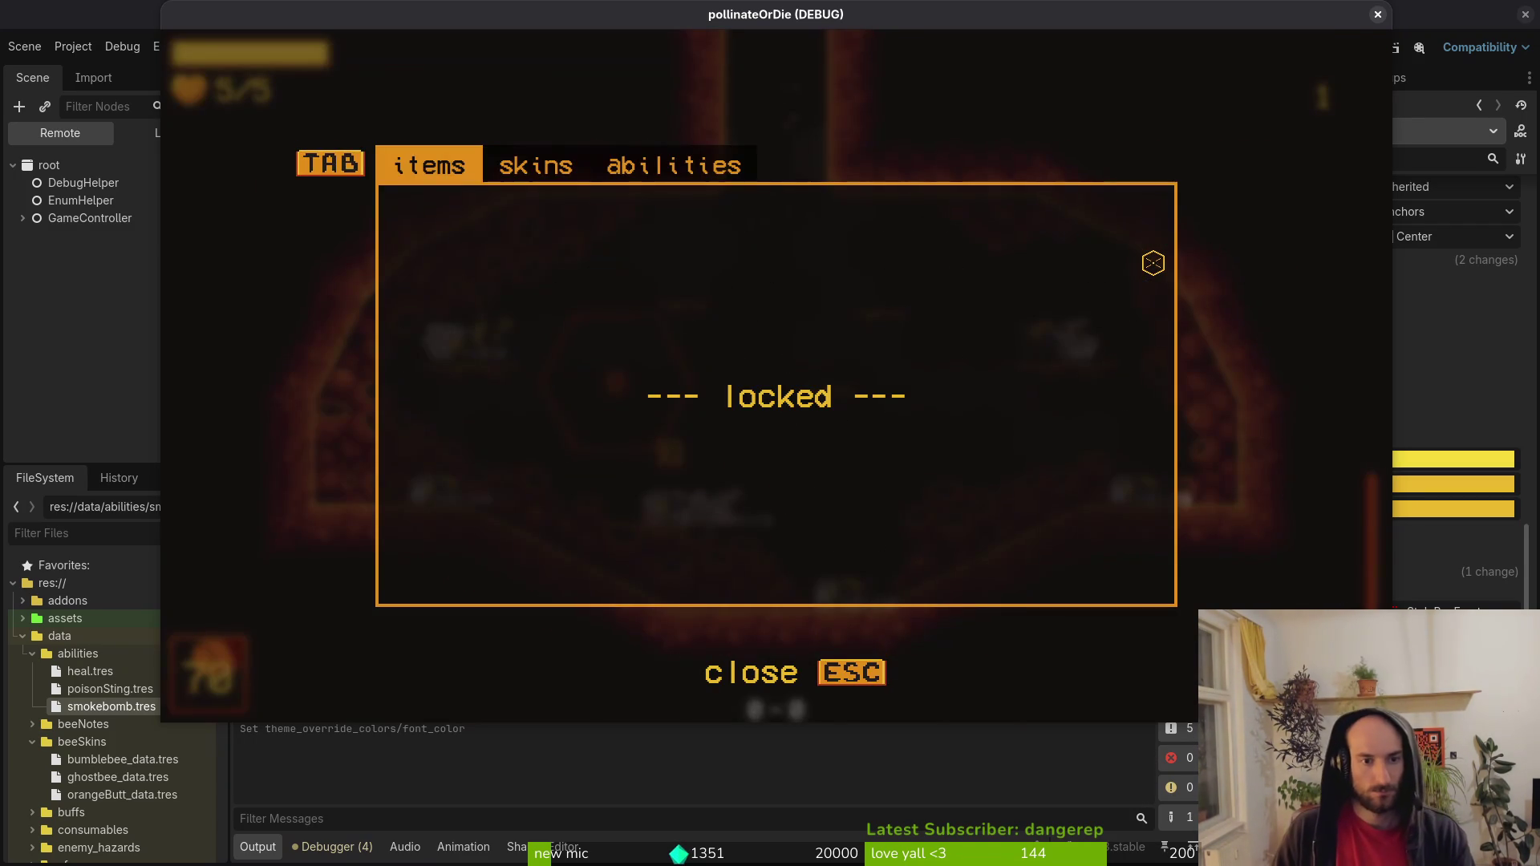
key(Tab)
key(Tab)
key(Right)
key(Right)
key(Escape)
key(space)
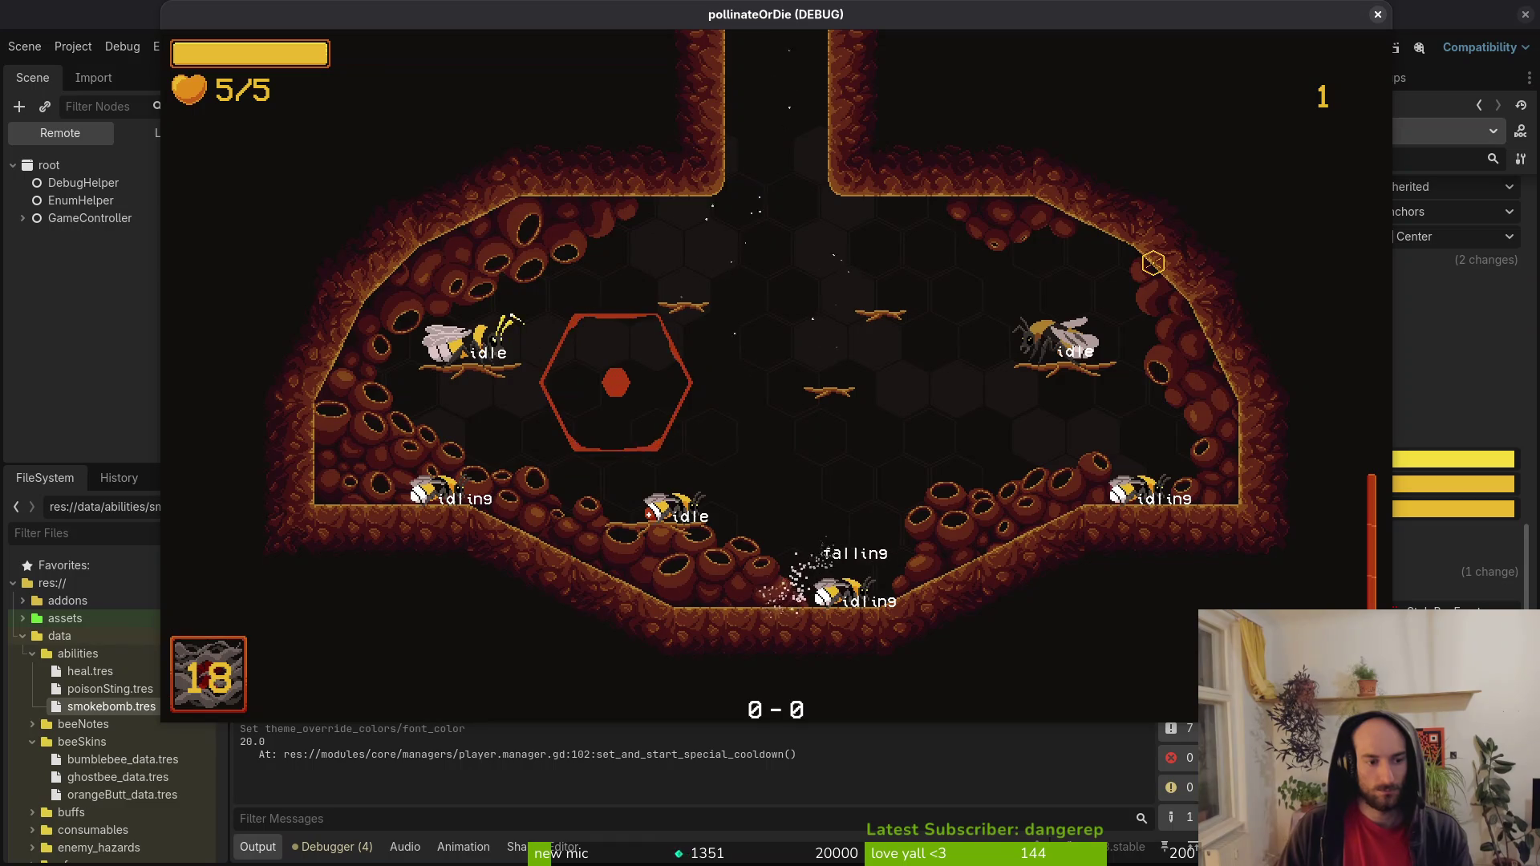
key(Up)
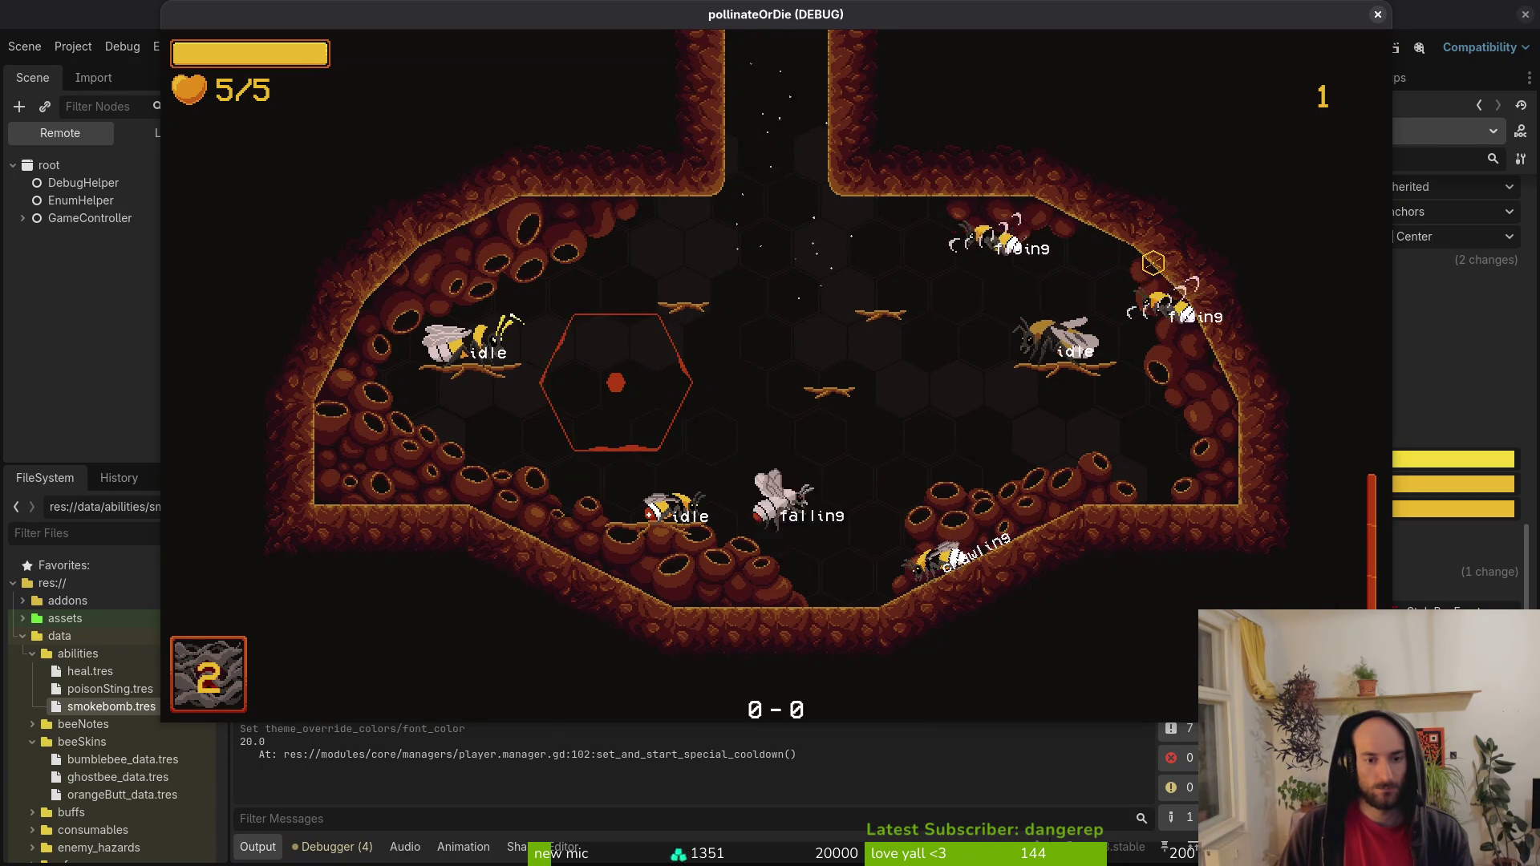
key(Tab)
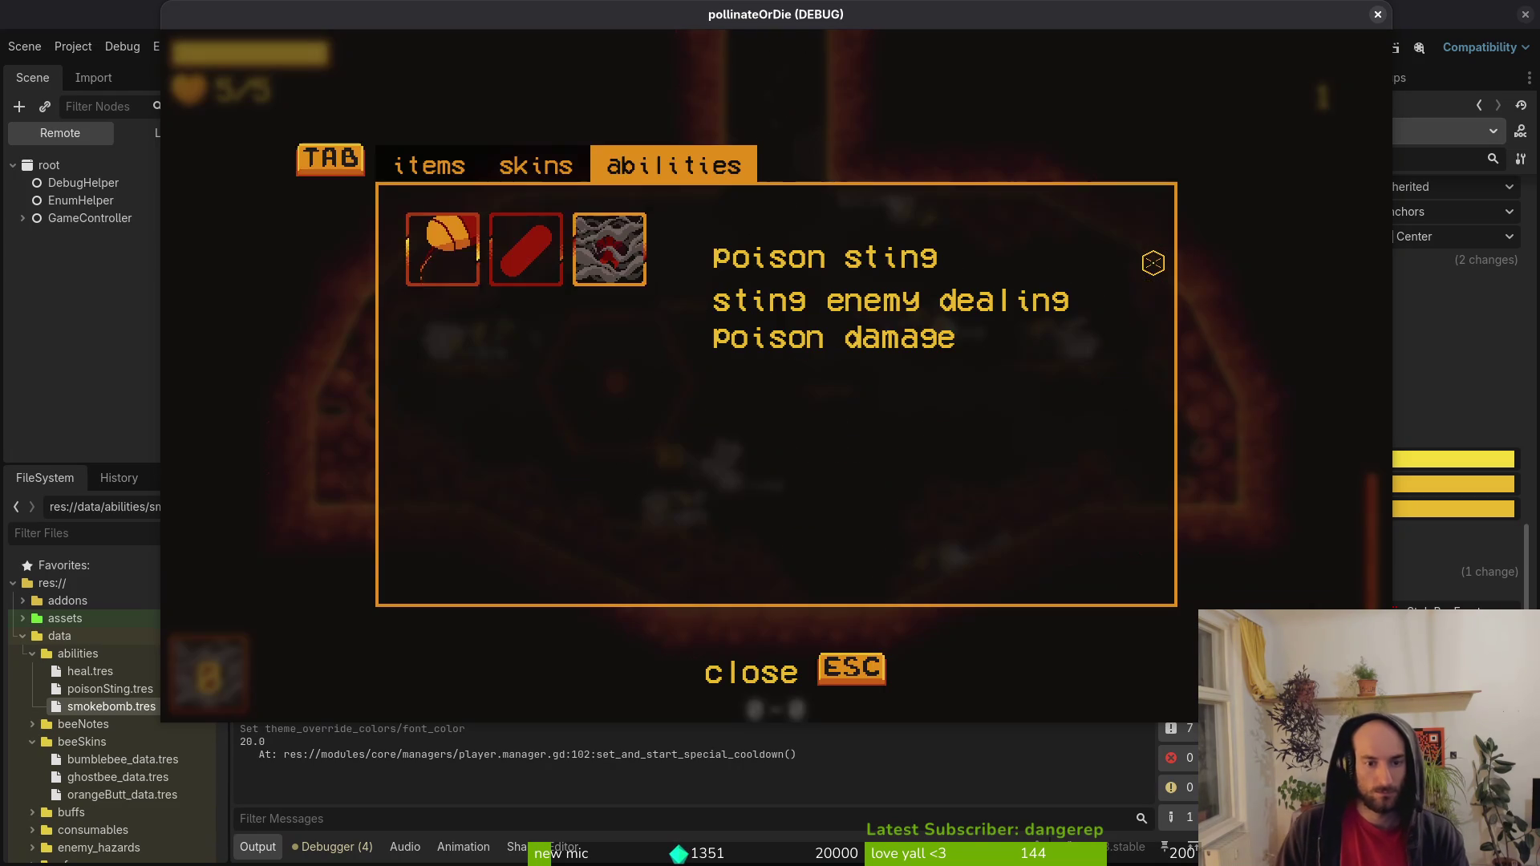
Select poison sting in the abilities menu, then pause and stop the game.
key(Escape)
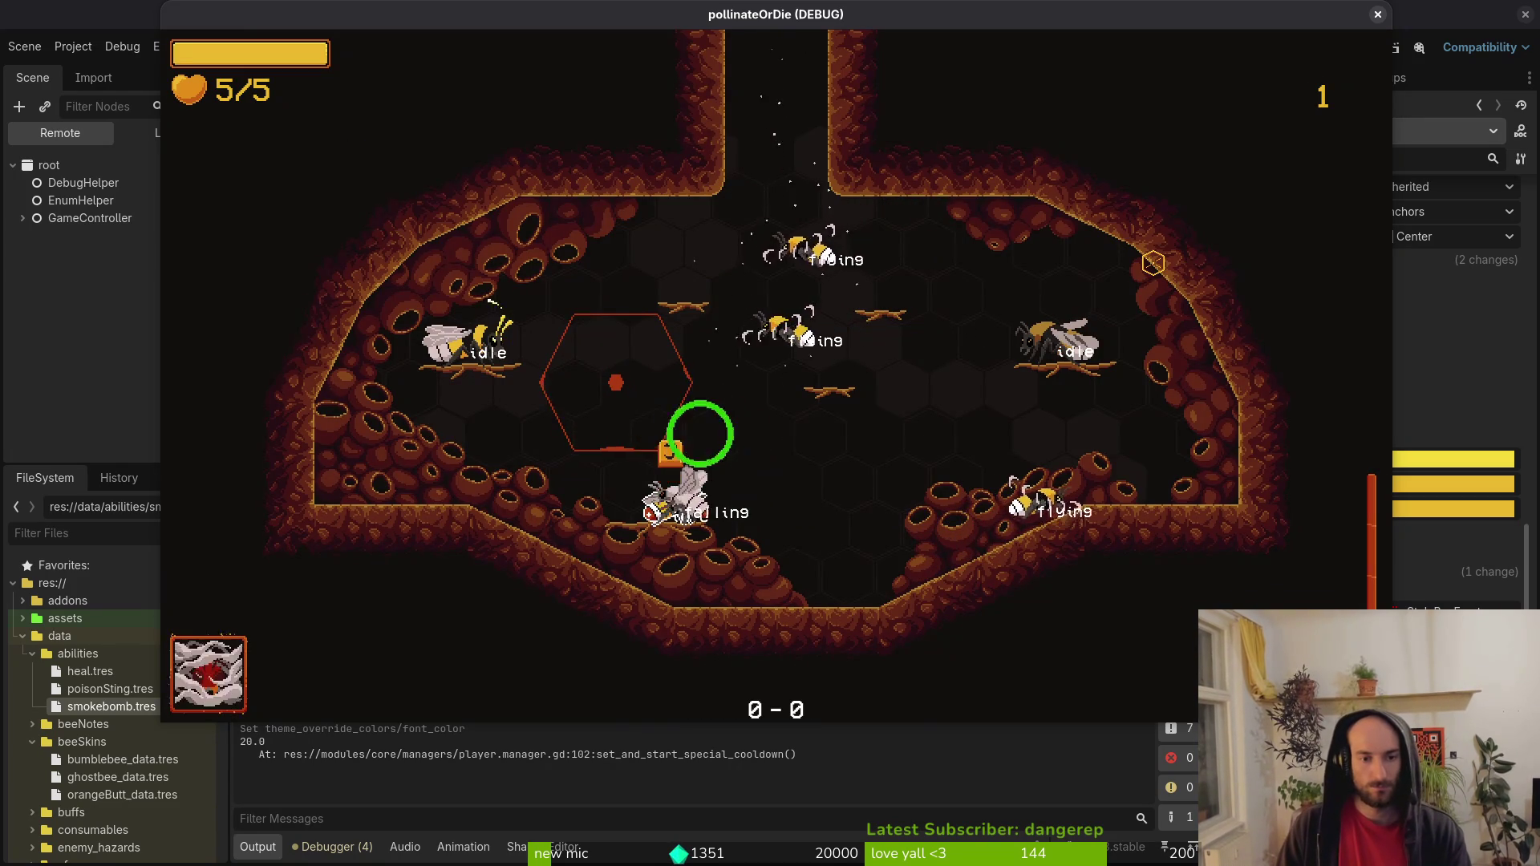
key(Tab)
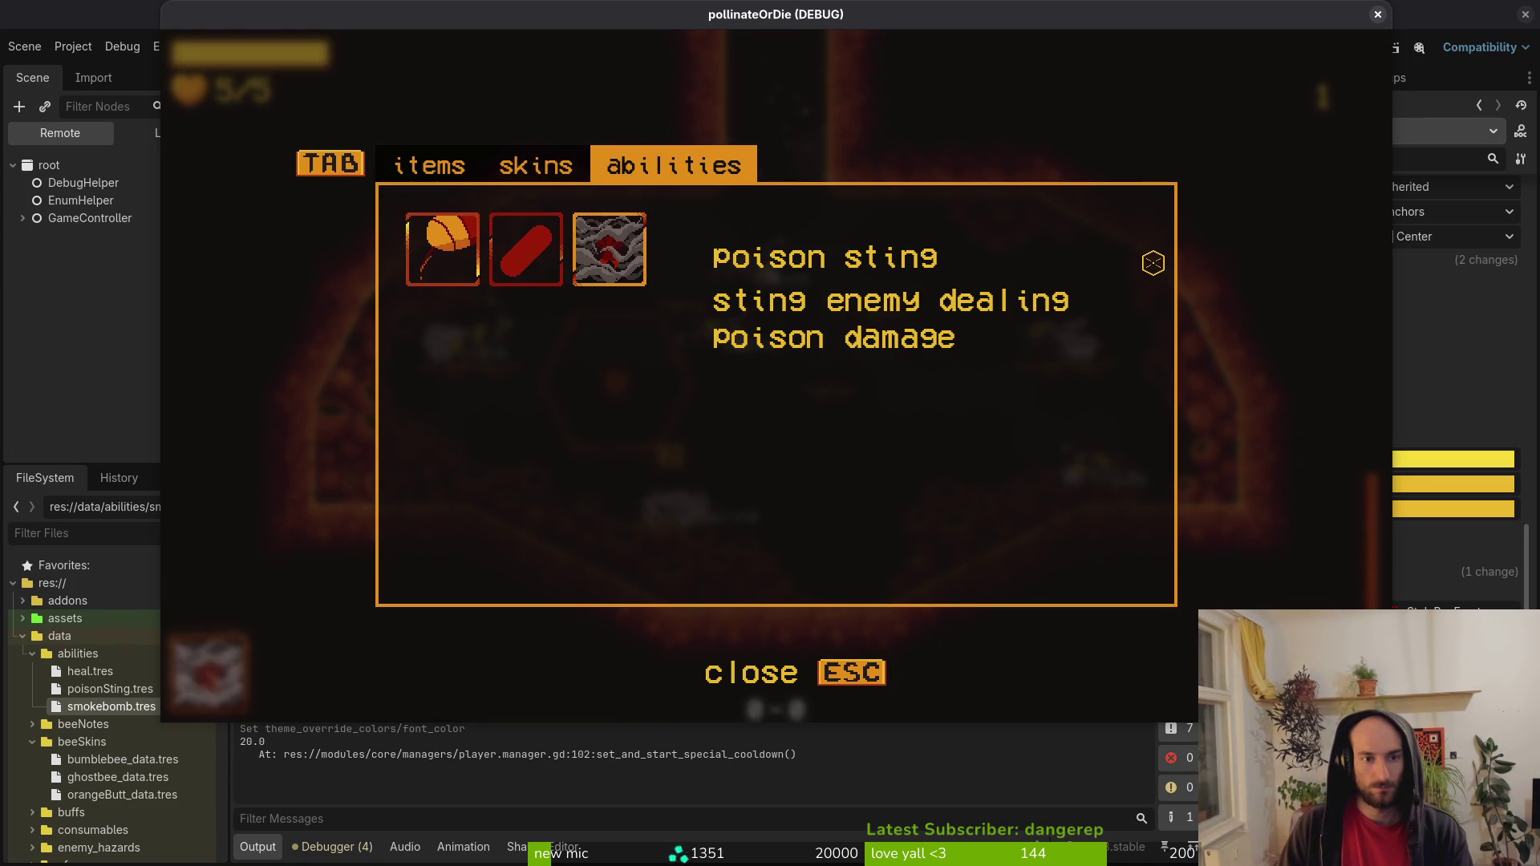
key(Right)
key(Left)
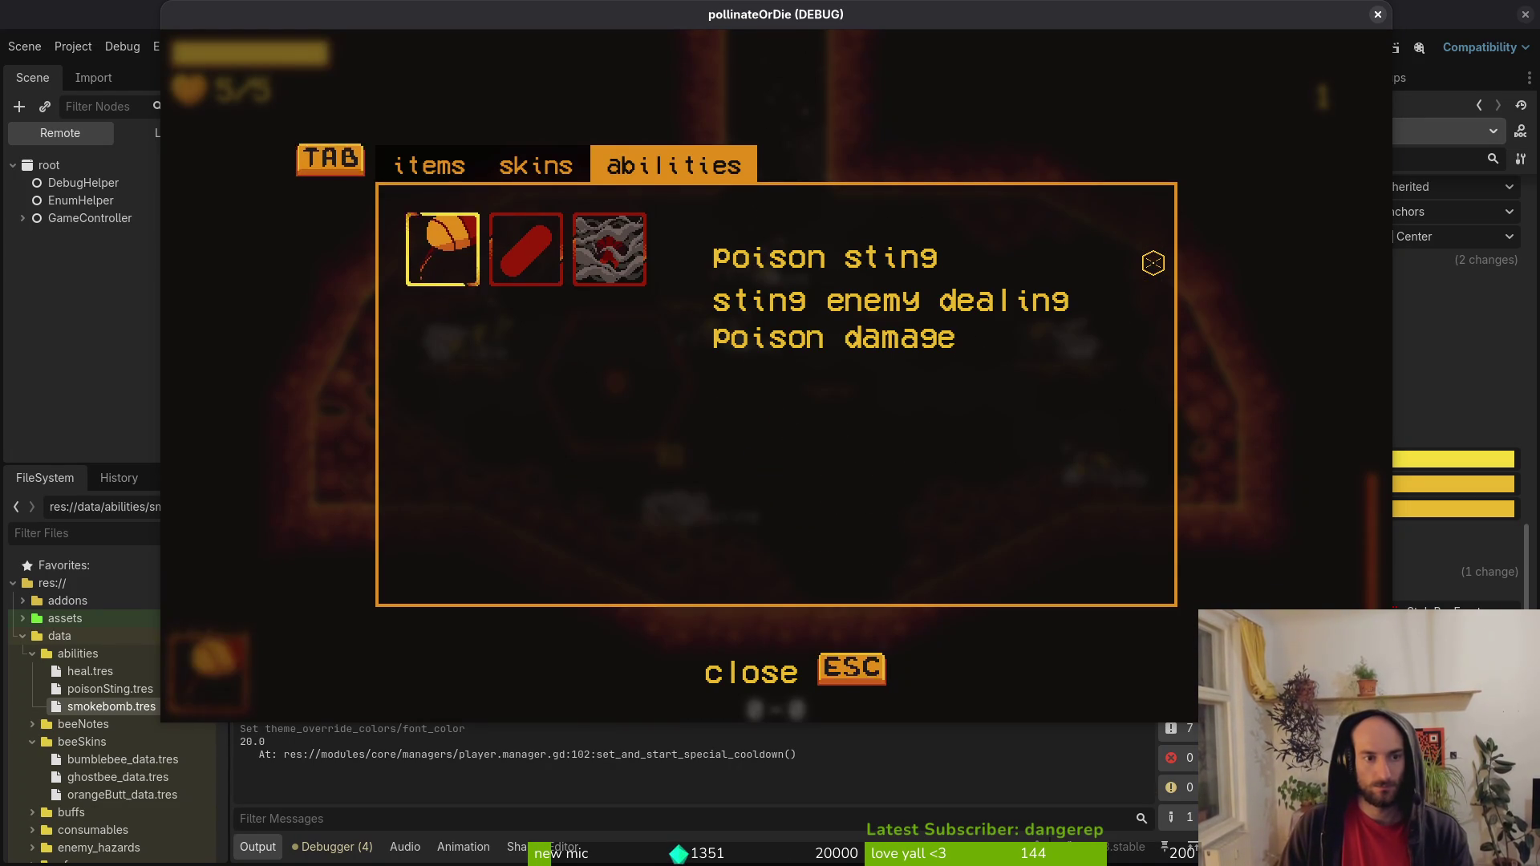
key(Escape)
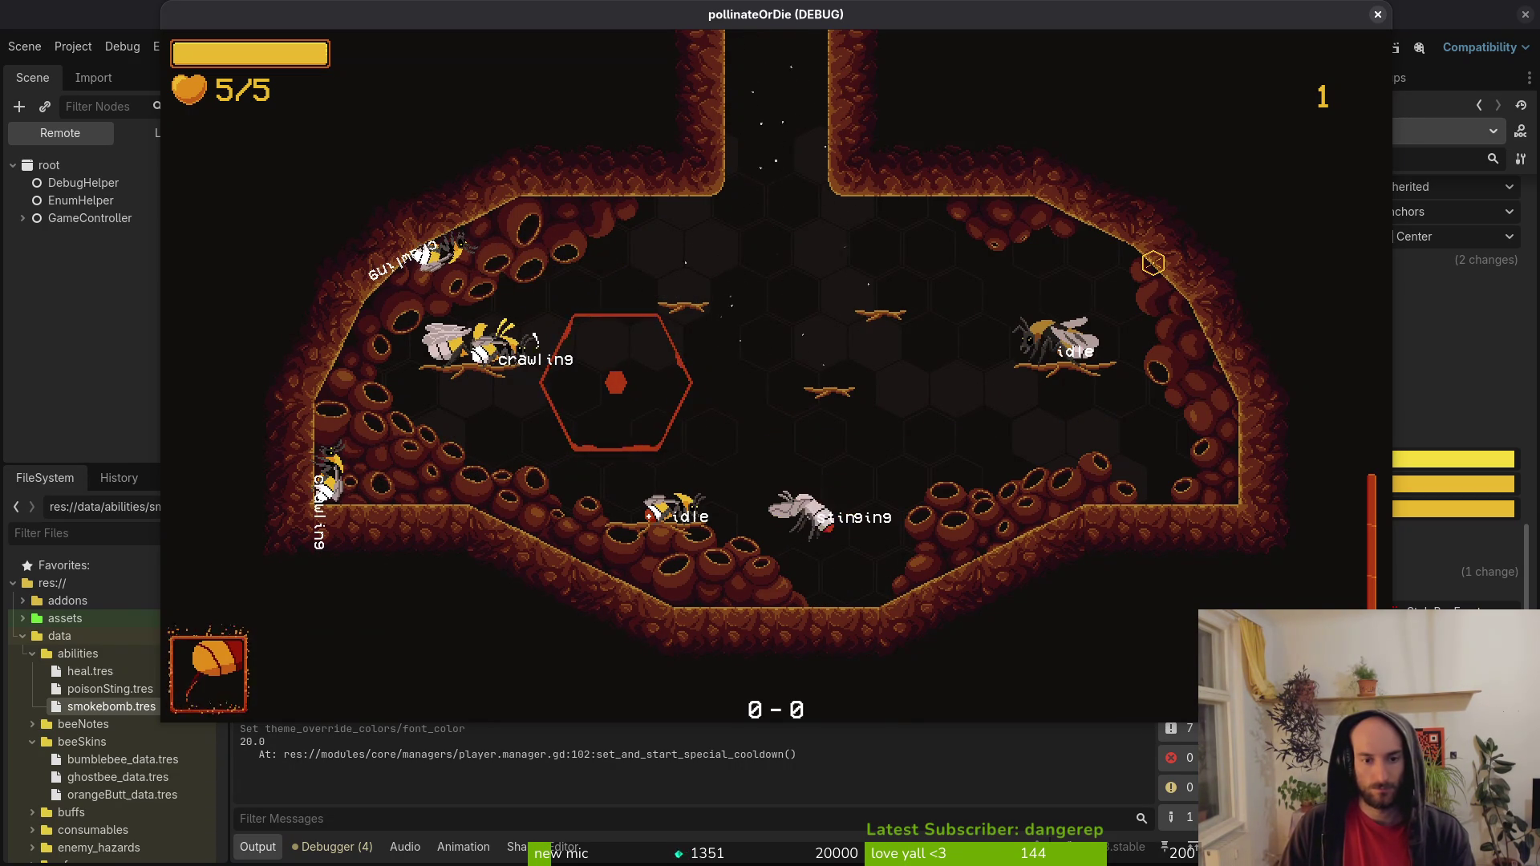
key(Escape)
key(Escape)
key(F8)
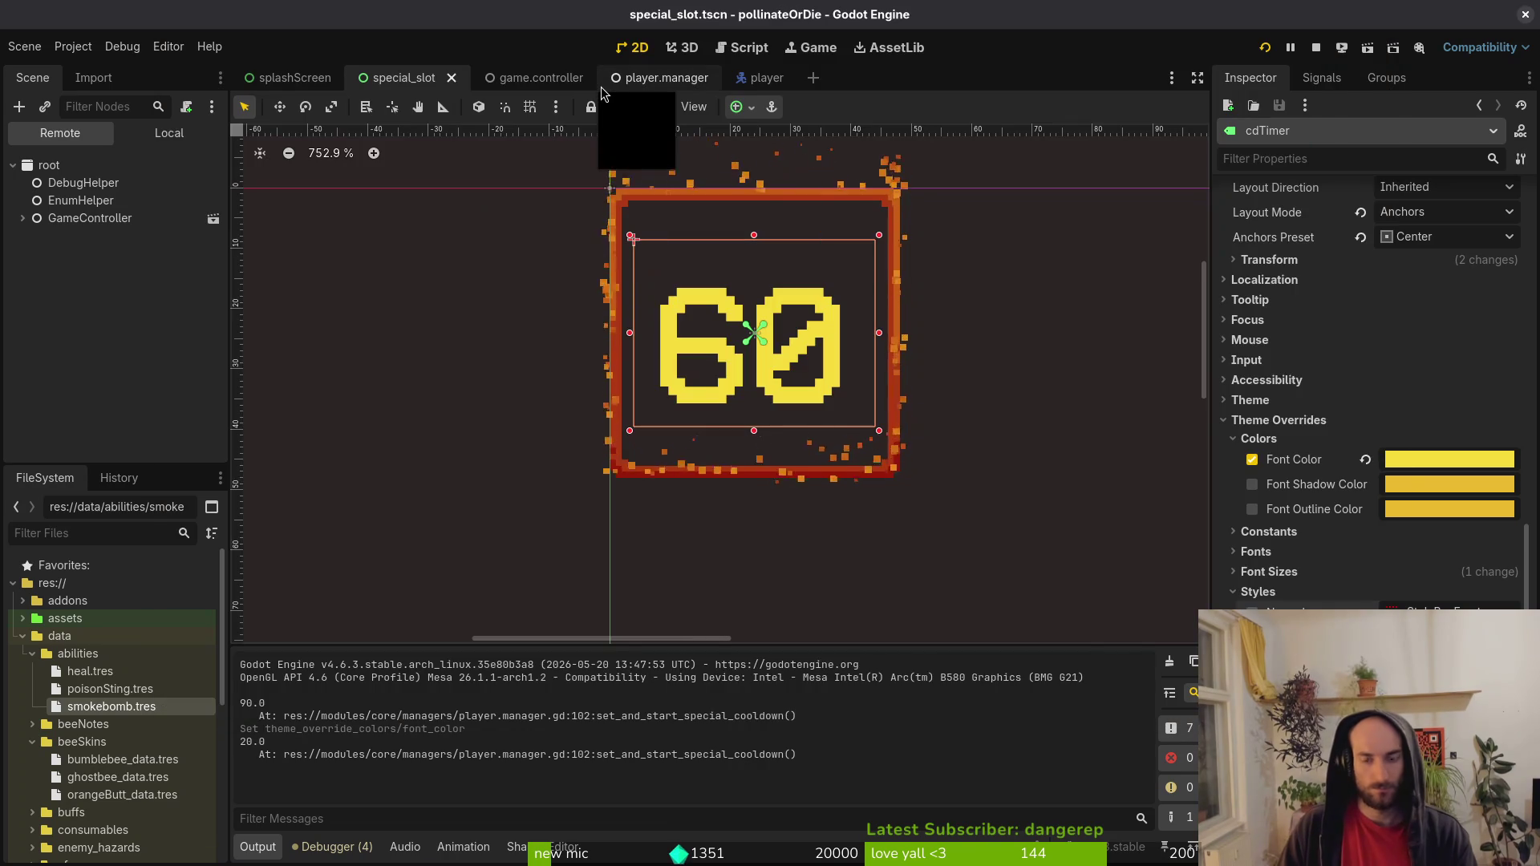
Quick-open the poison_sting.tscn scene by searching 'po sting'.
key(ctrl+shift+o)
text(poi)
text(sting)
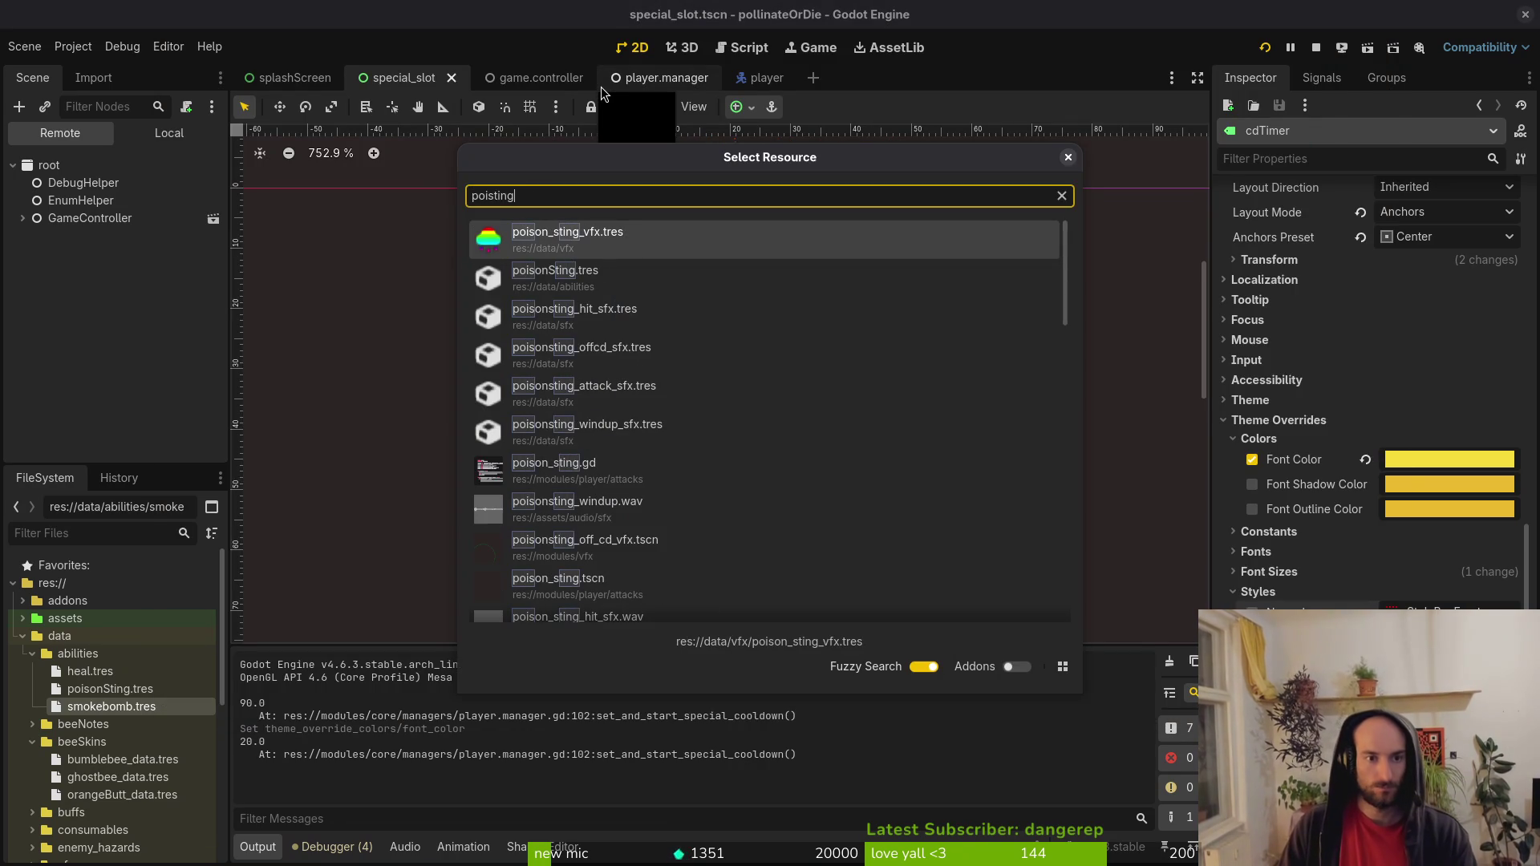
key(Down)
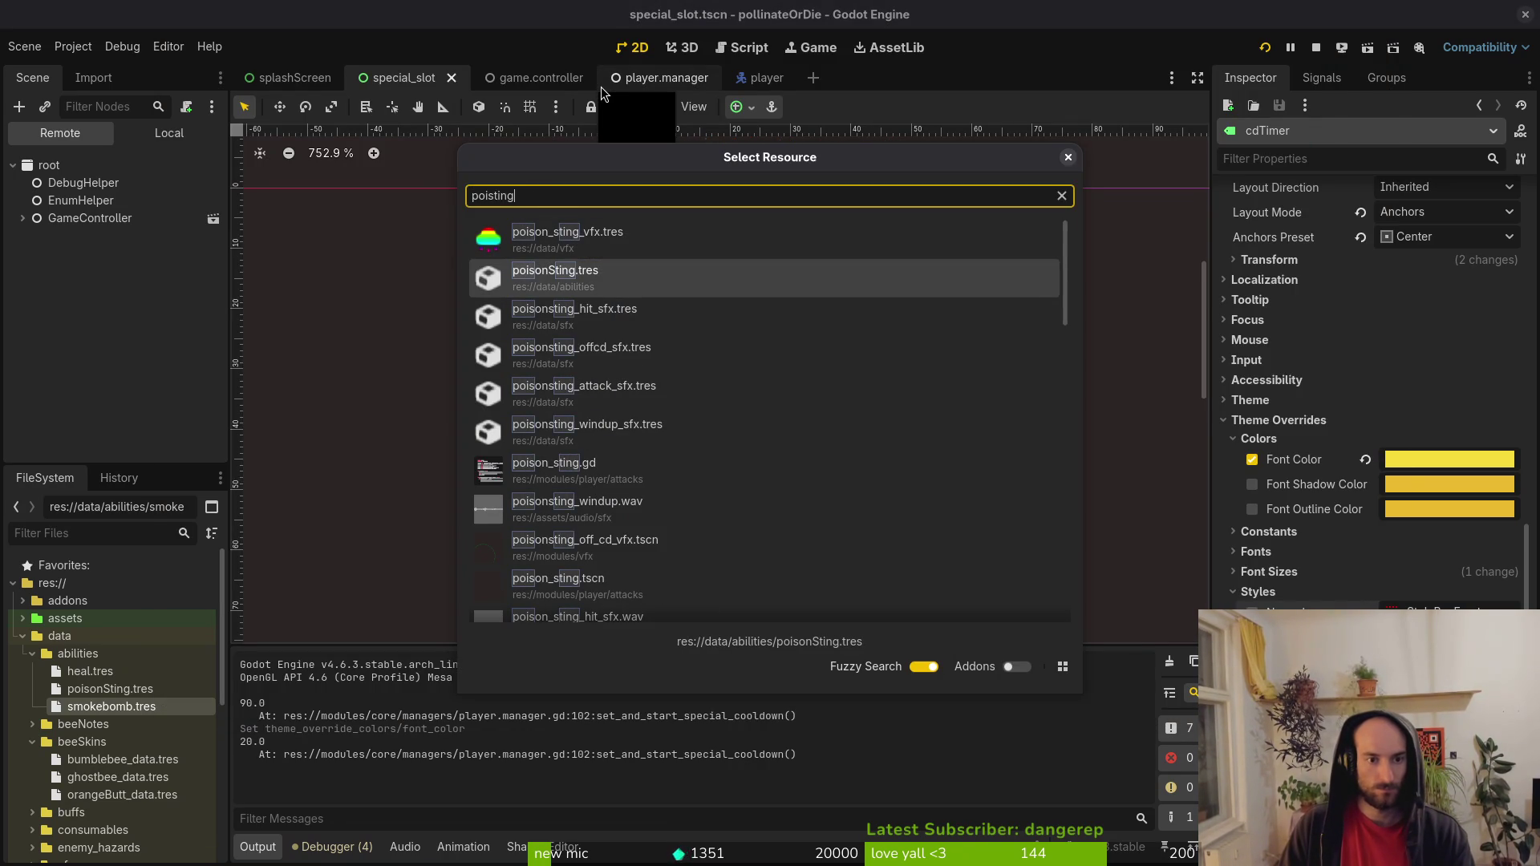
key(Down)
key(Down)
key(Down)
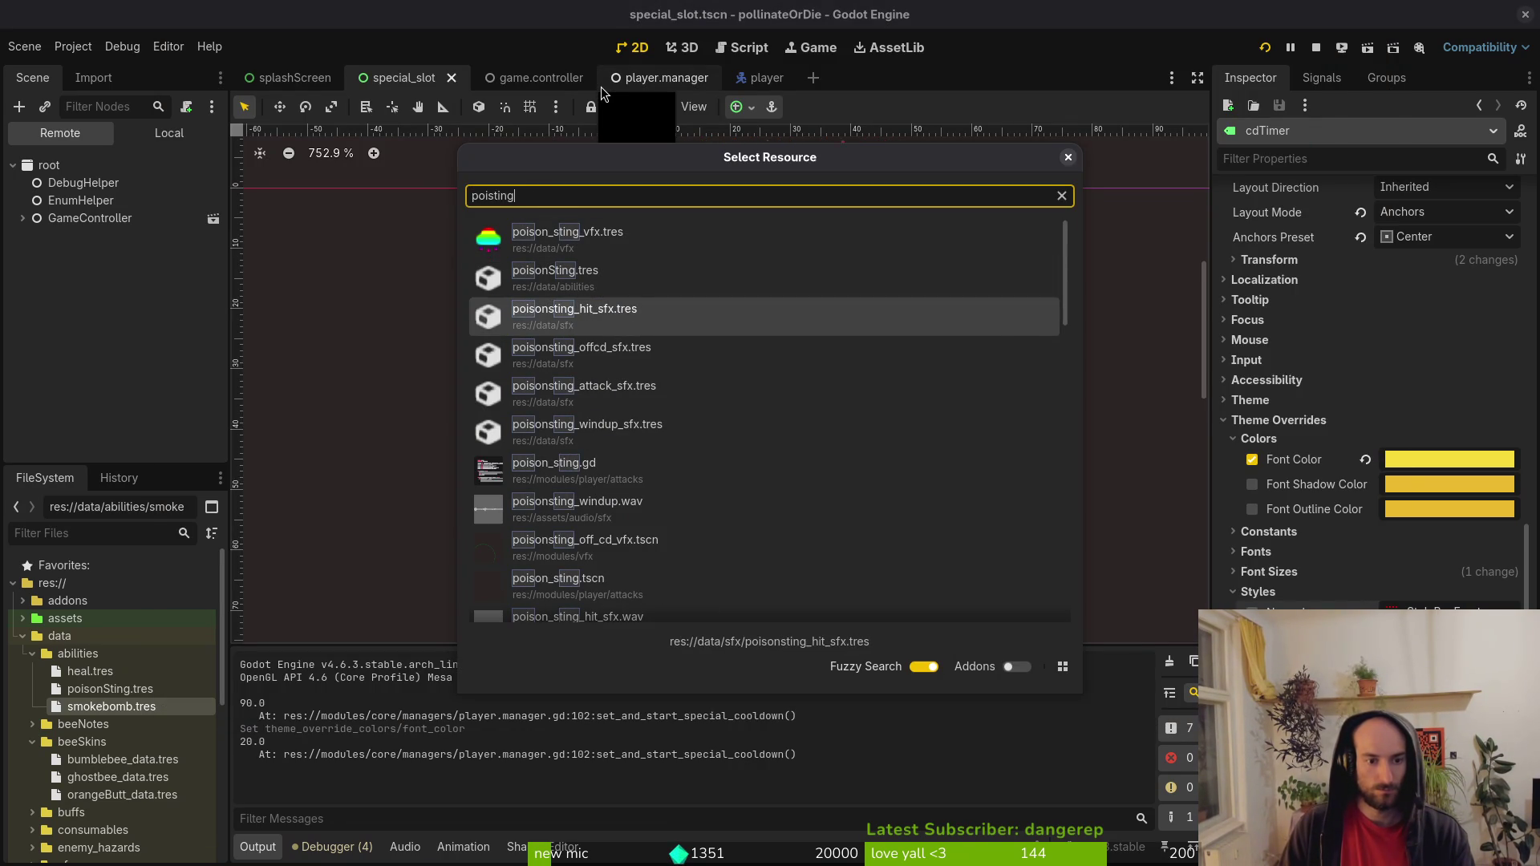
key(Return)
Select the scene's Sprite2D node and make the sting sprite visible.
scroll(681, 451, up, 19)
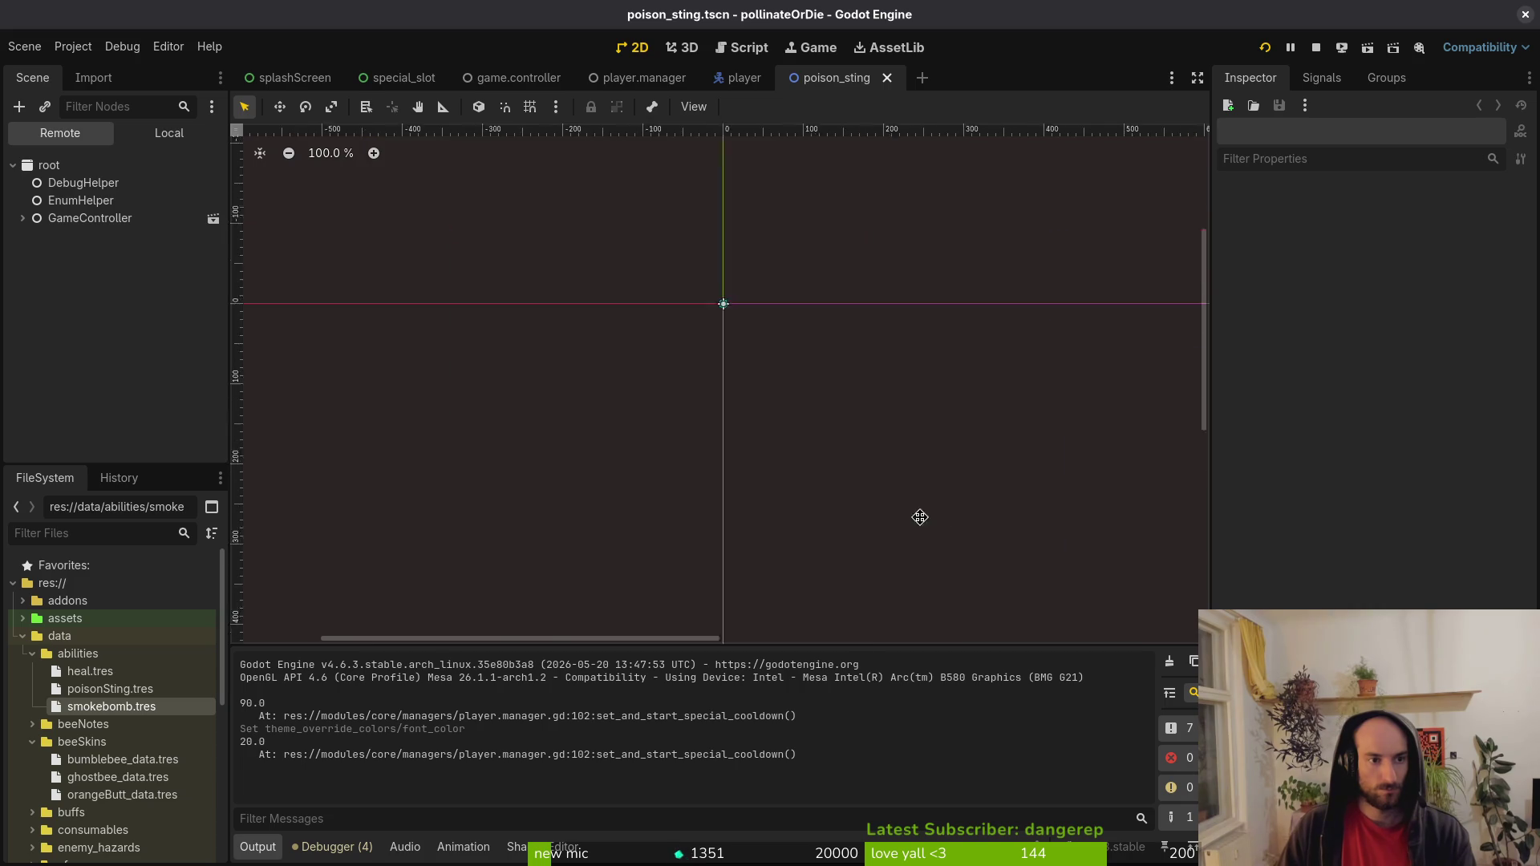
click(155, 141)
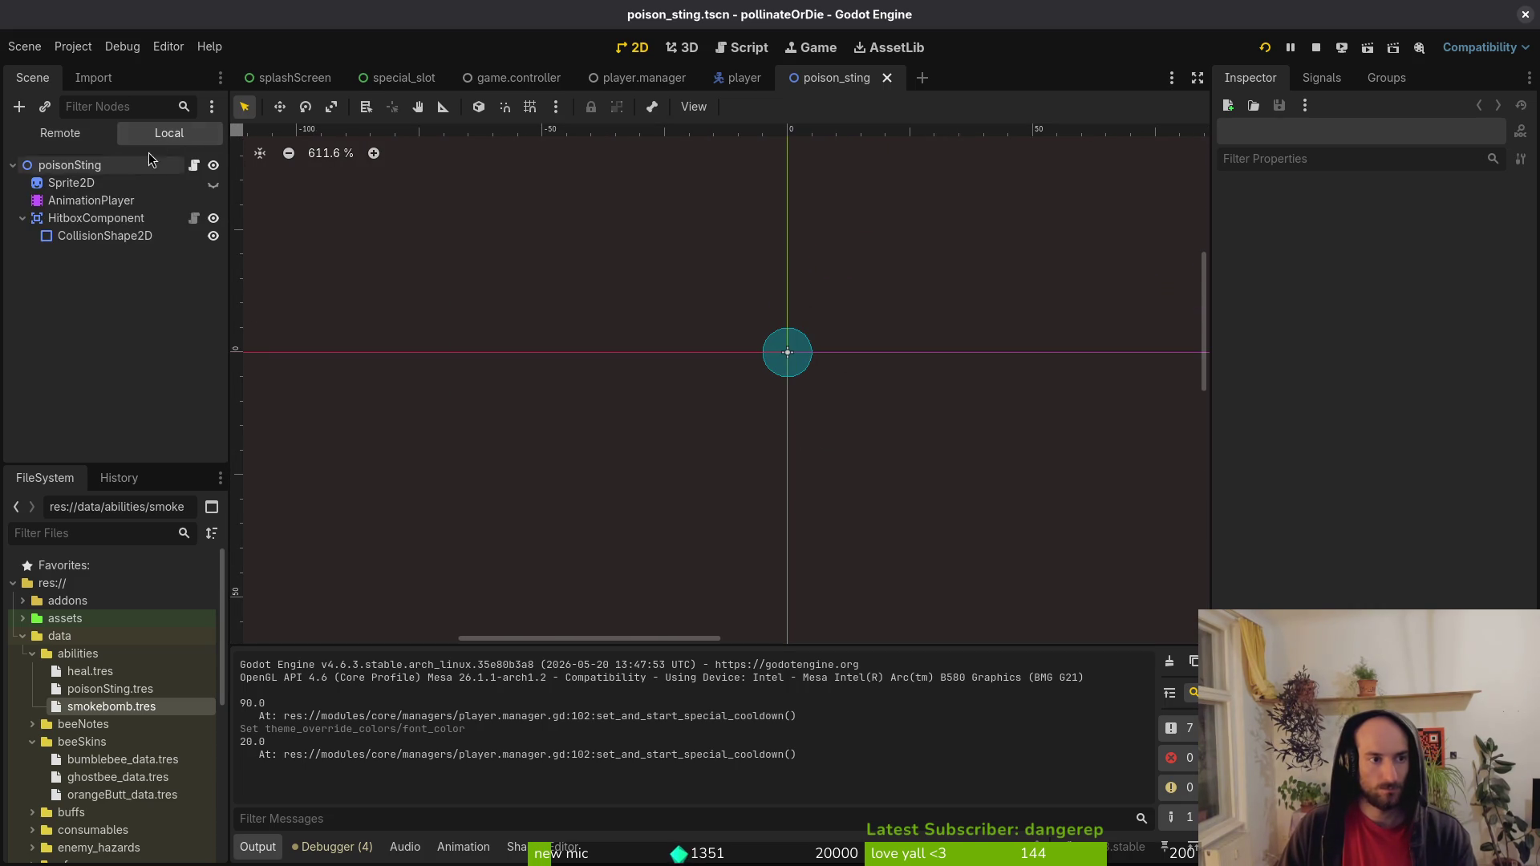
click(152, 219)
click(143, 184)
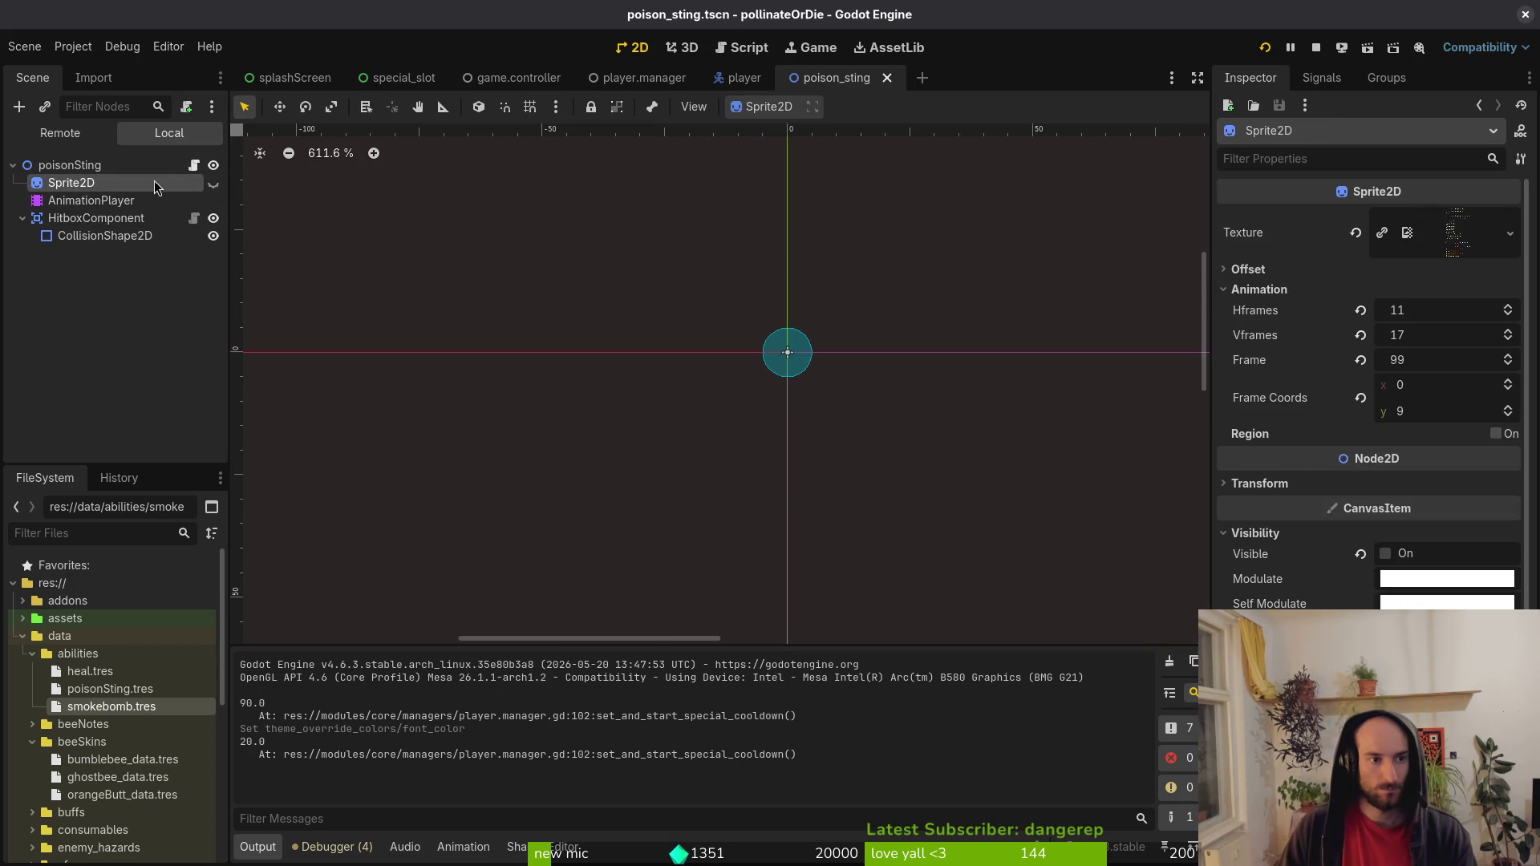
click(213, 183)
Try Sprite2D Vframes values 20, 21, 18, 19, 18 and 16.
click(1435, 308)
click(1437, 337)
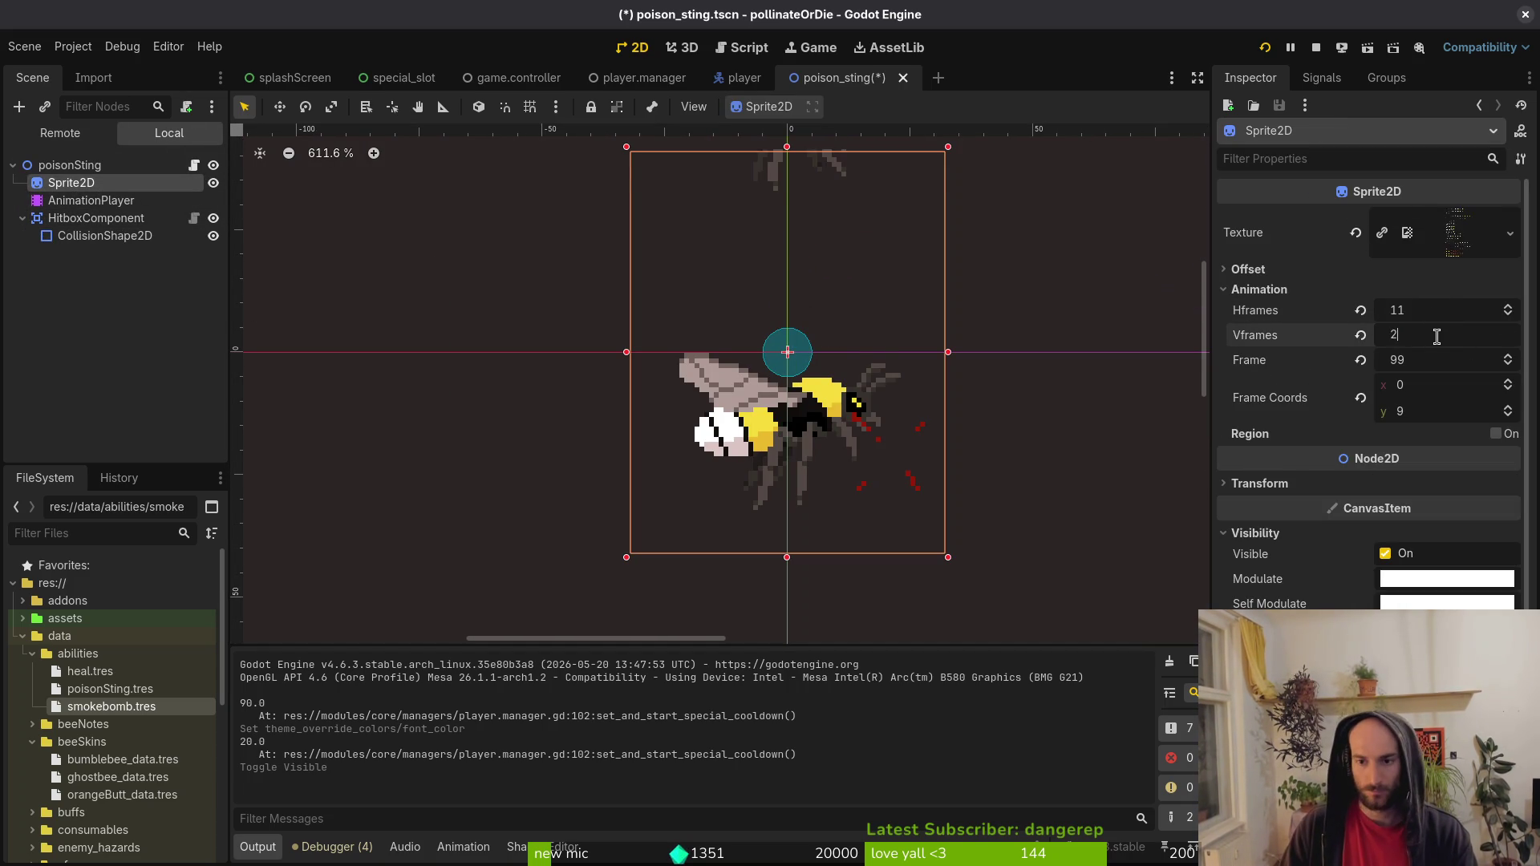
text(20)
key(Return)
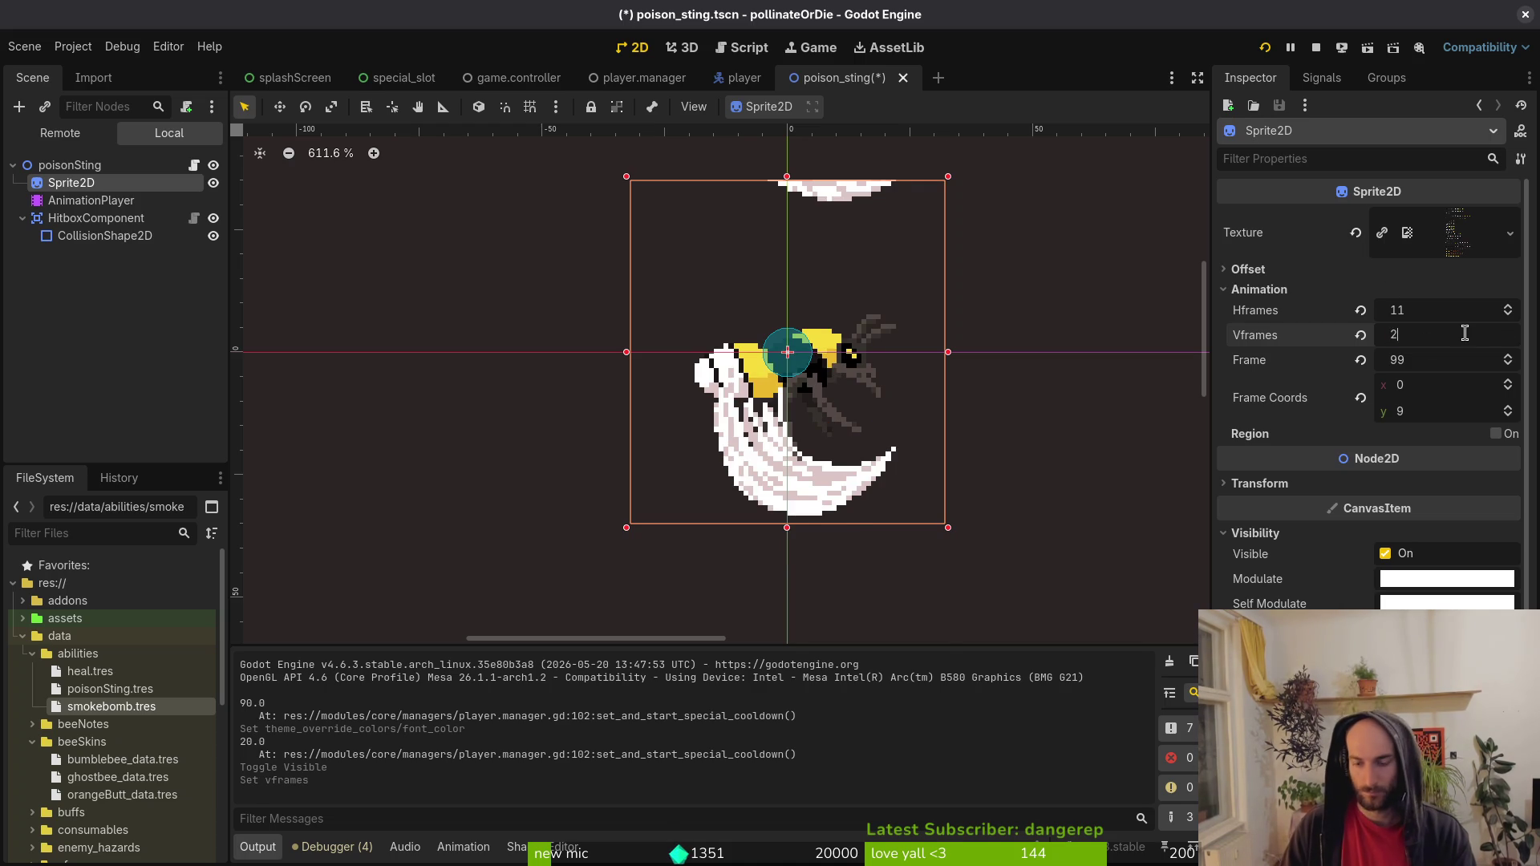
text(1)
key(Return)
click(1465, 334)
text(18)
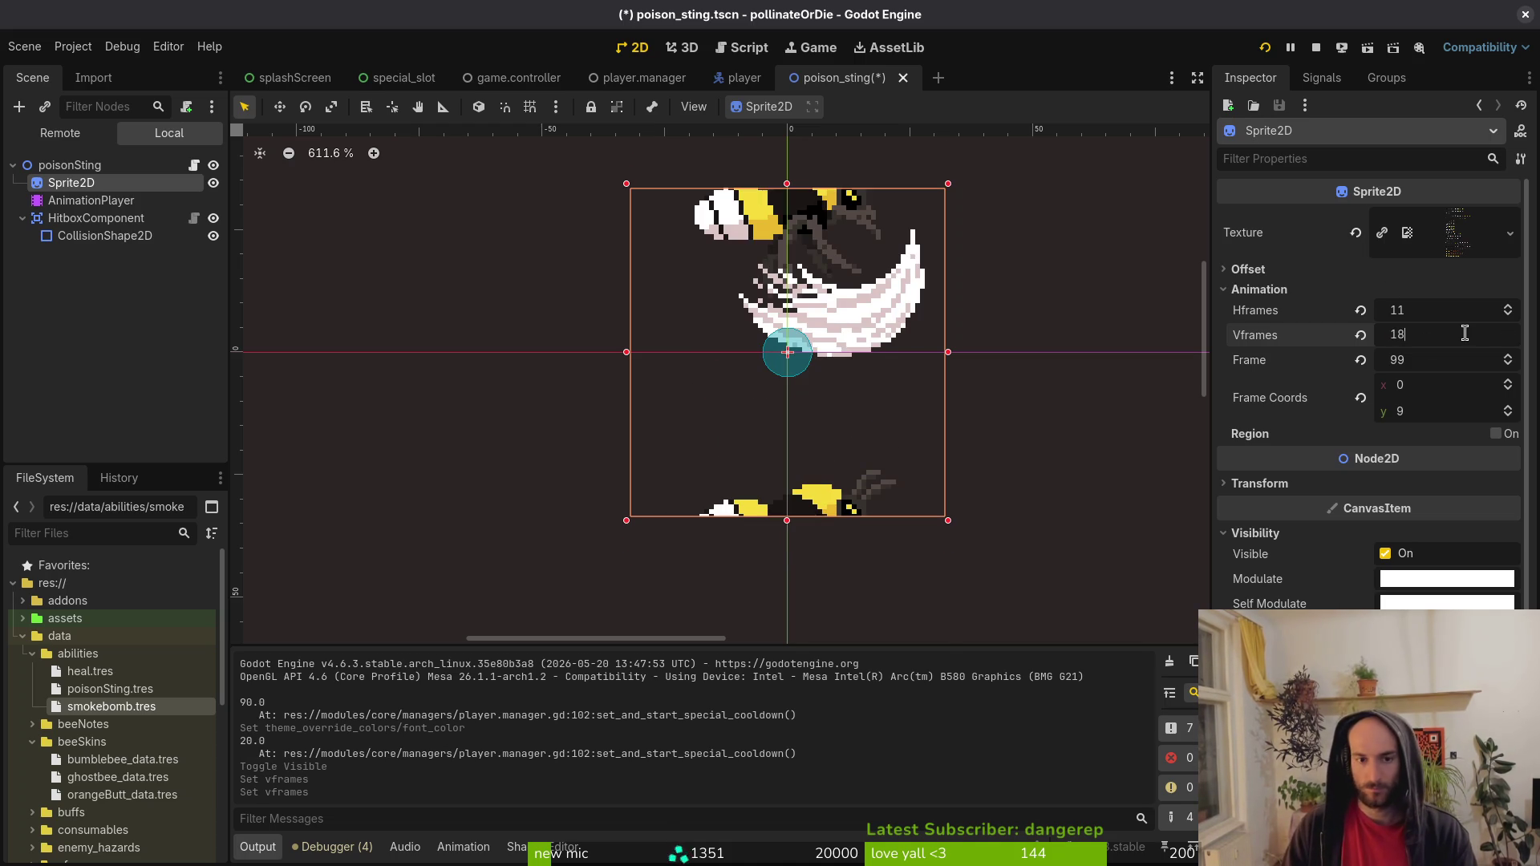
key(Return)
click(1441, 334)
text(19)
key(Return)
click(1441, 333)
text(18)
key(Return)
click(1450, 333)
text(6)
key(Return)
Keep adjusting Vframes through 21, 23, 21, 20, 21 and 23.
click(1448, 329)
text(1)
key(Return)
click(1447, 329)
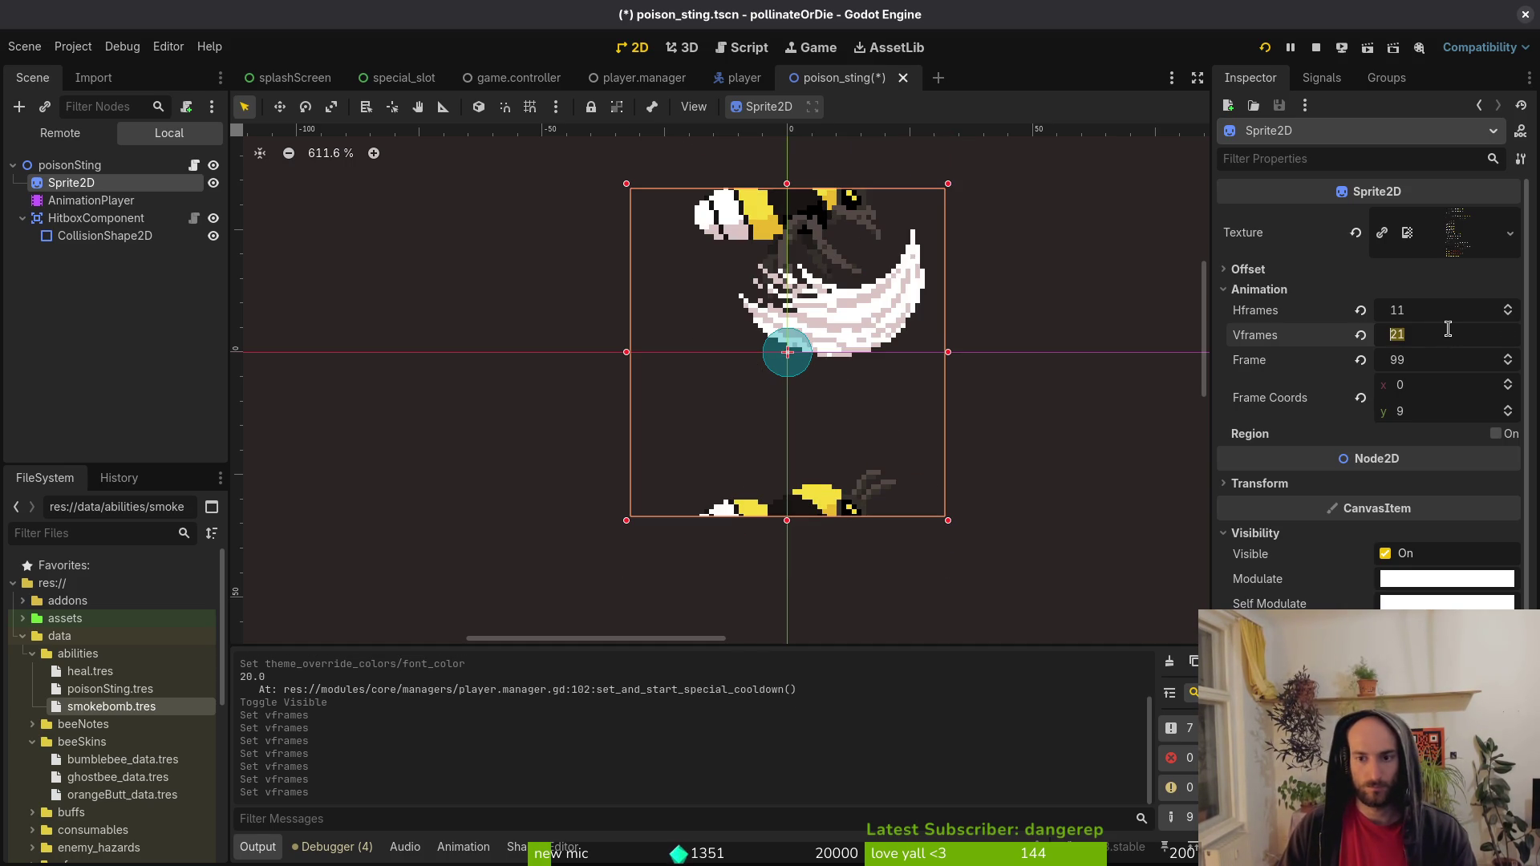
key(Return)
click(1448, 329)
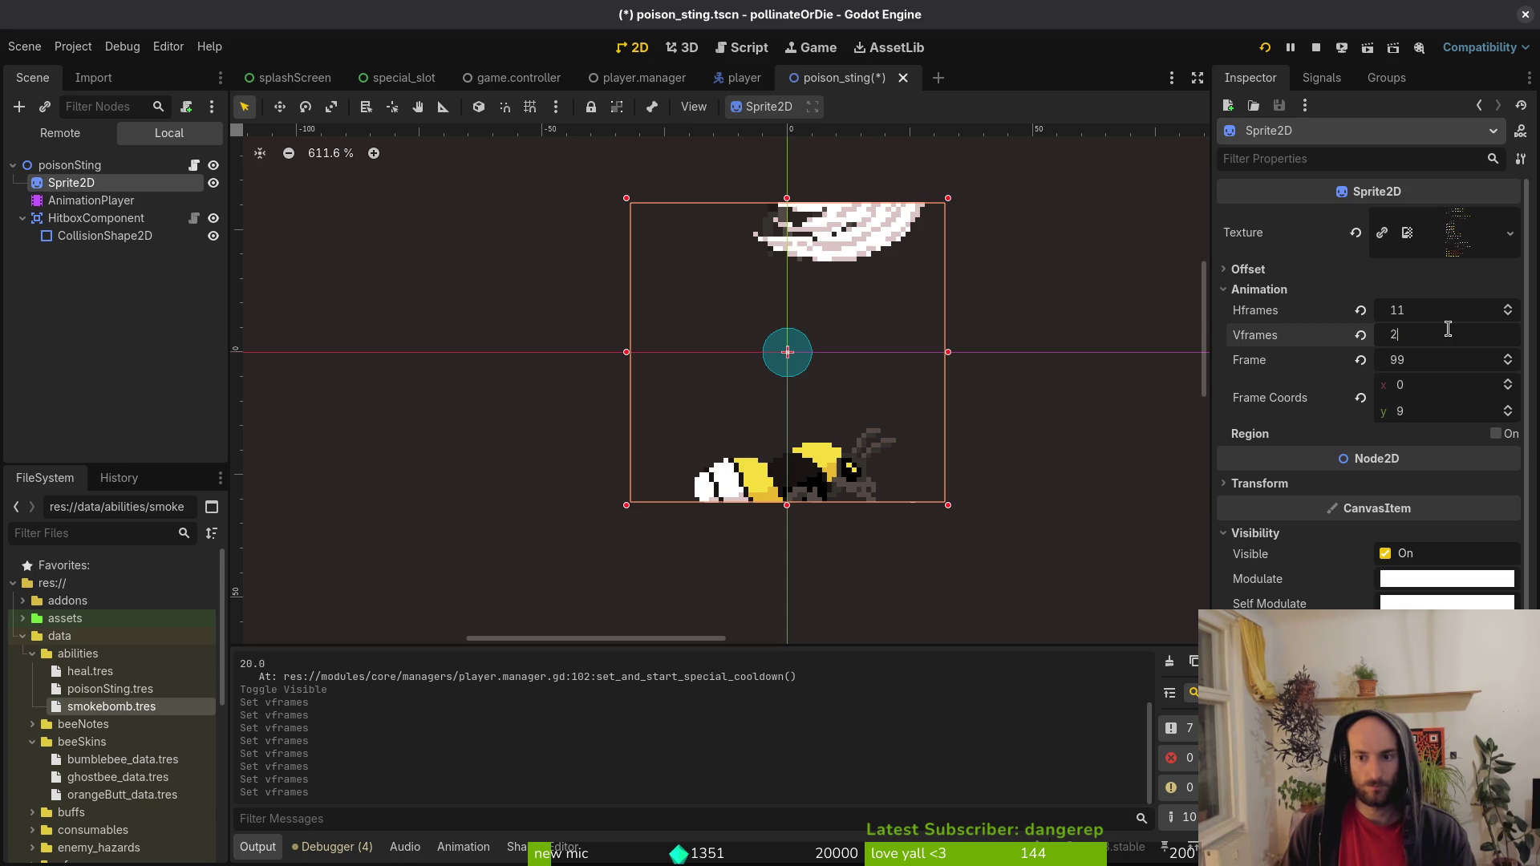
key(Return)
click(1448, 329)
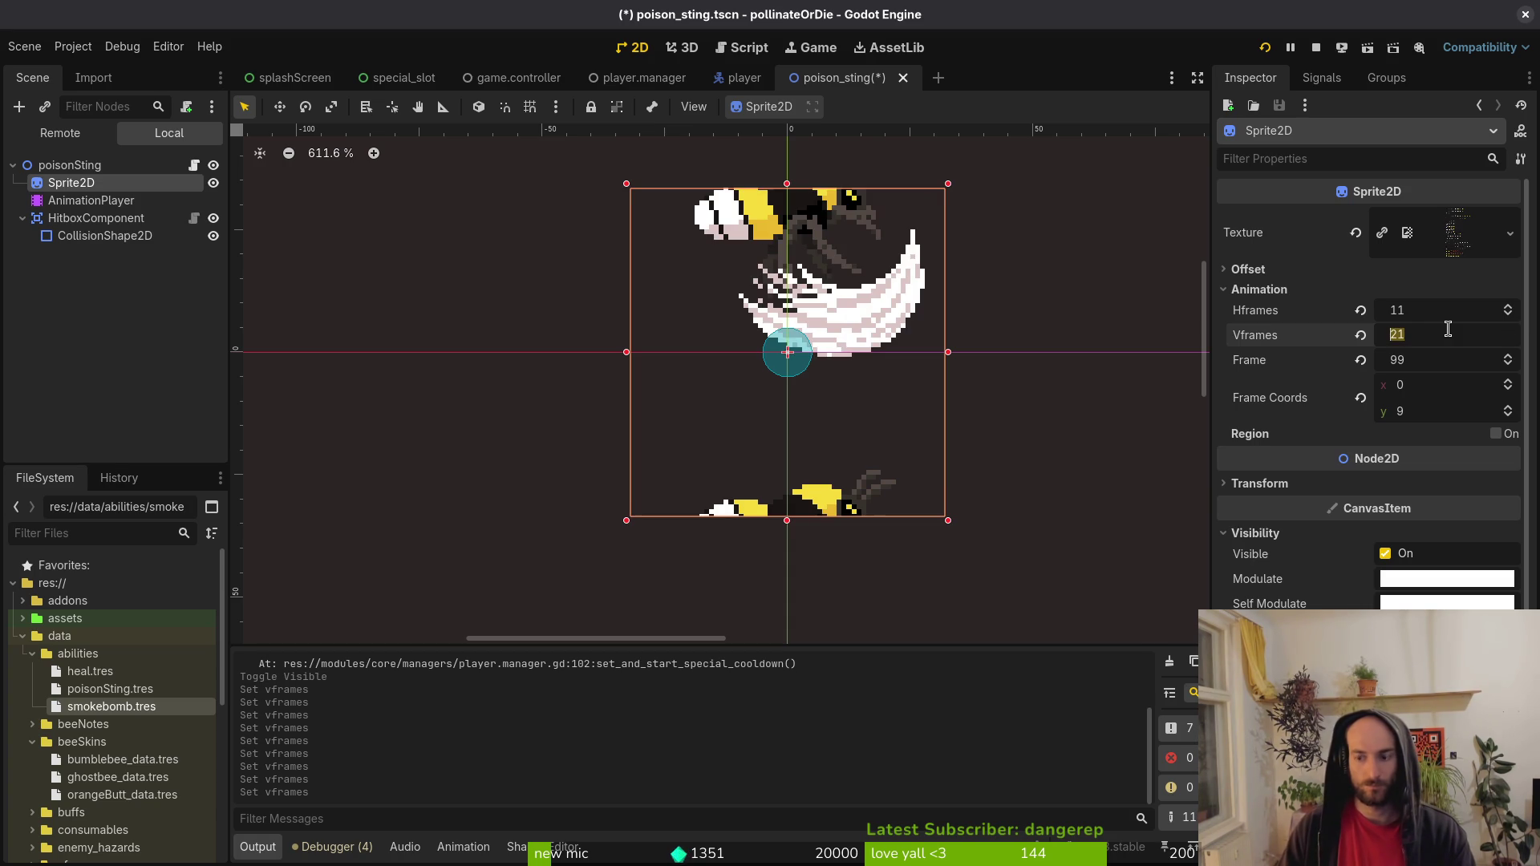
key(Return)
click(1433, 335)
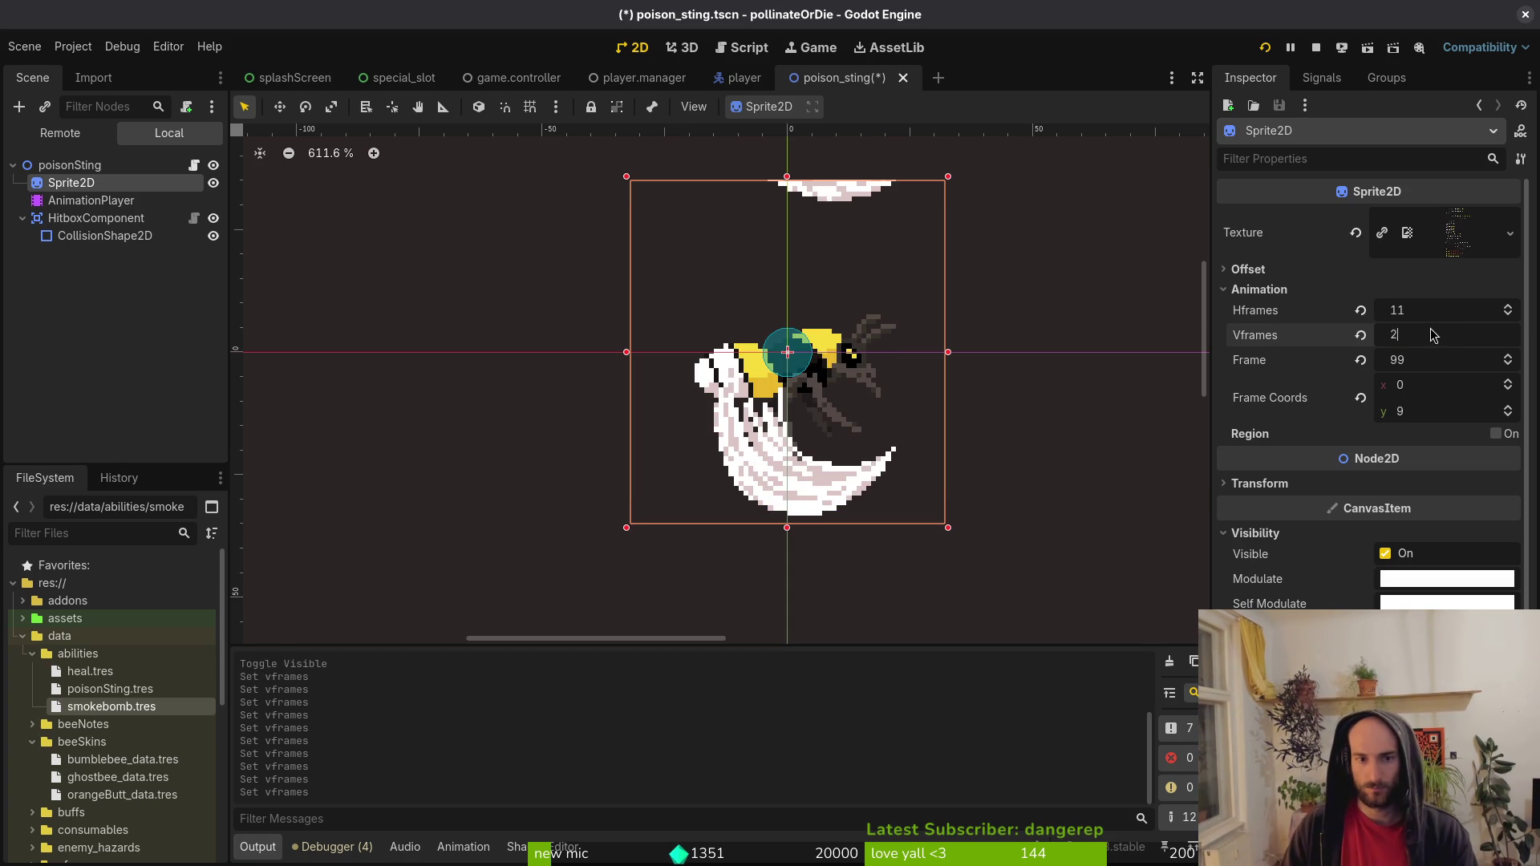
text(1)
key(Return)
click(1440, 338)
text(3)
key(Return)
click(1444, 345)
Test-run the game briefly, then set Vframes to 24.
key(F5)
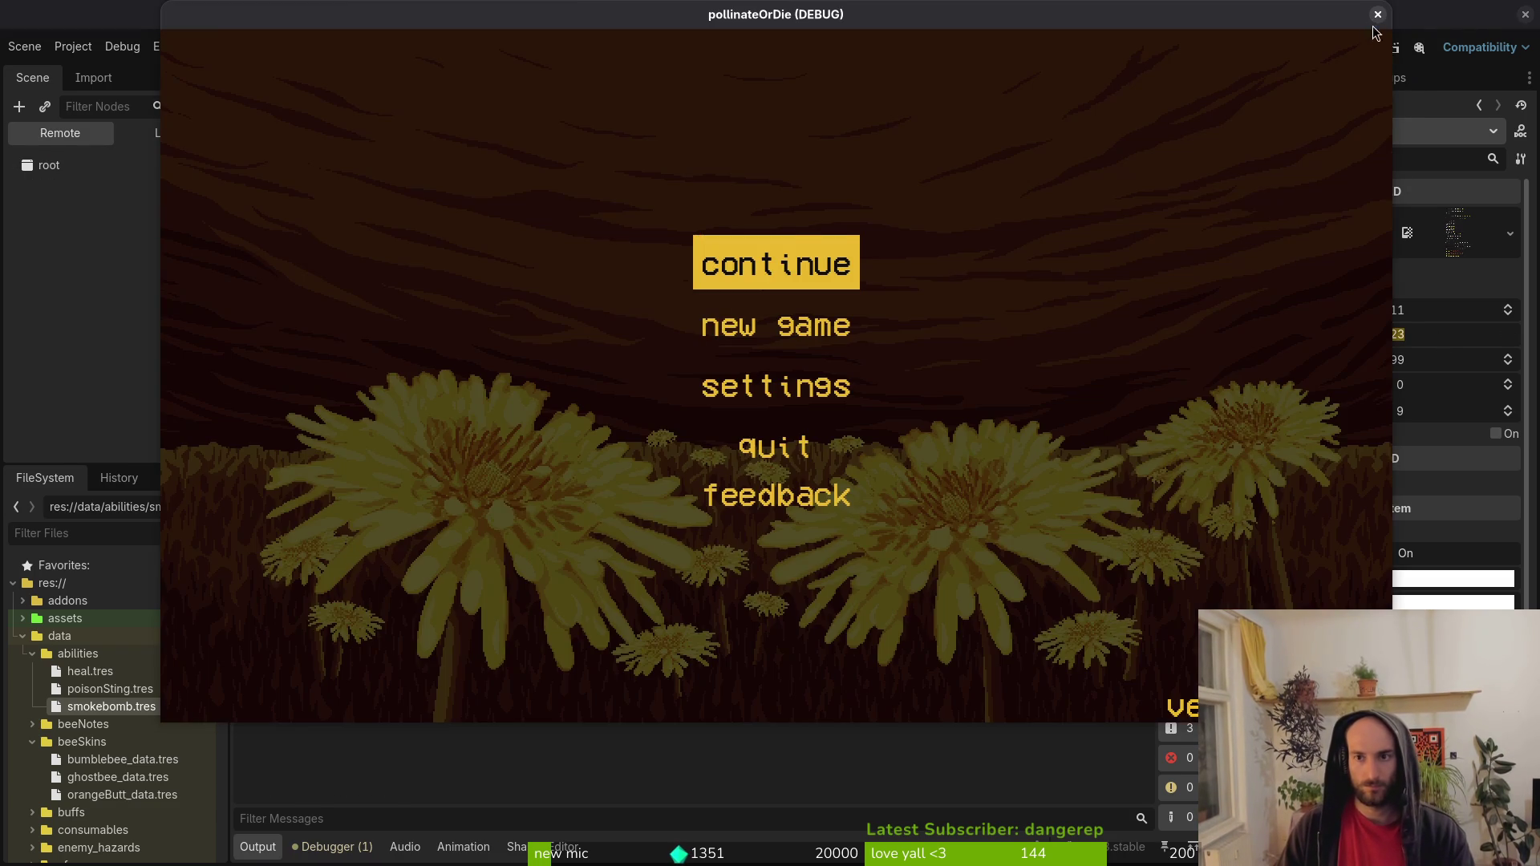
click(1377, 15)
click(1439, 334)
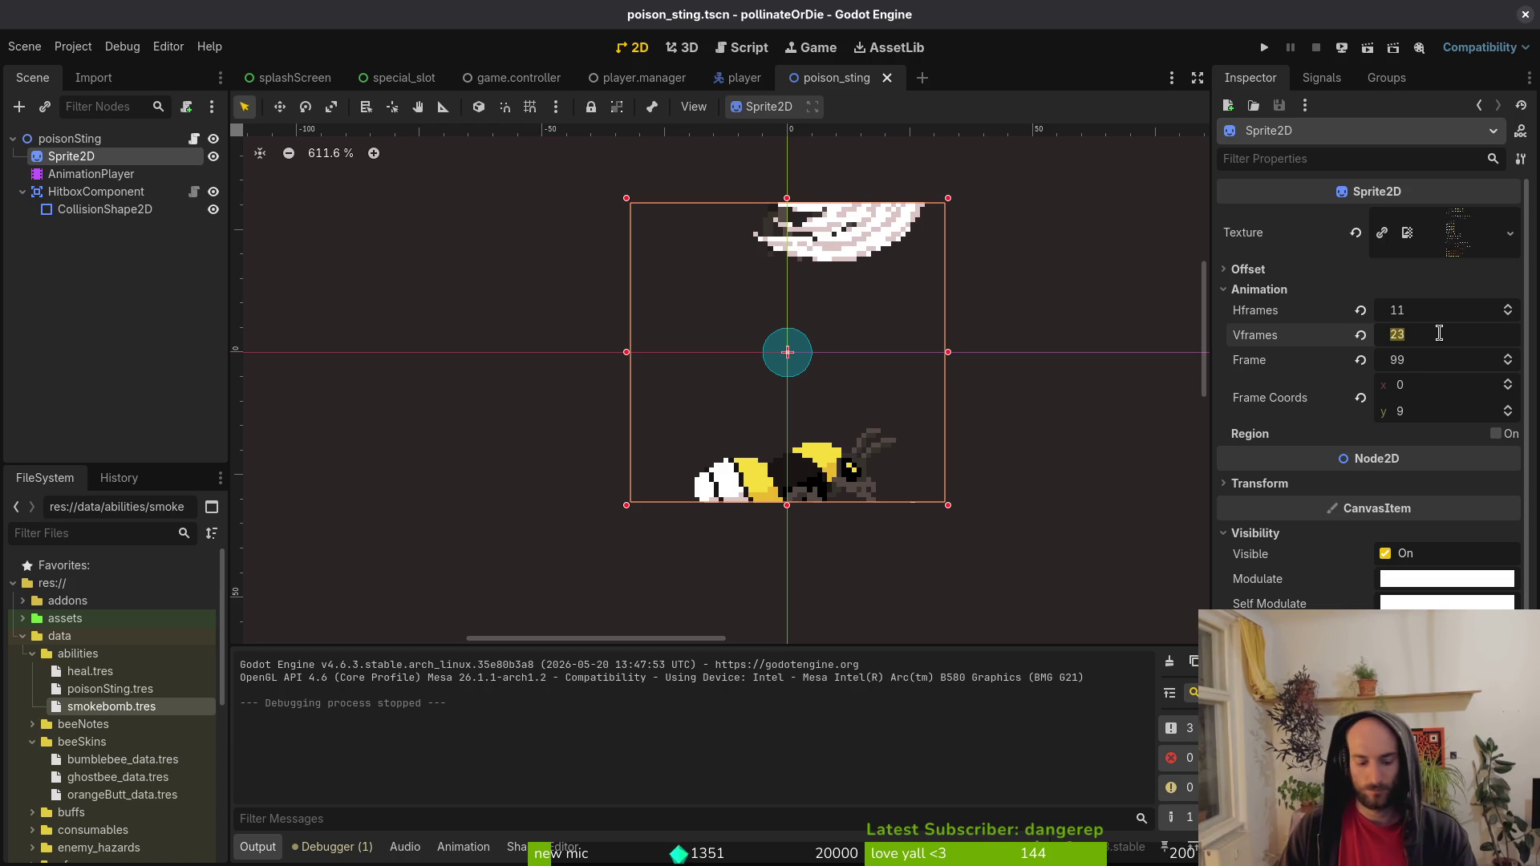
text(24)
key(Return)
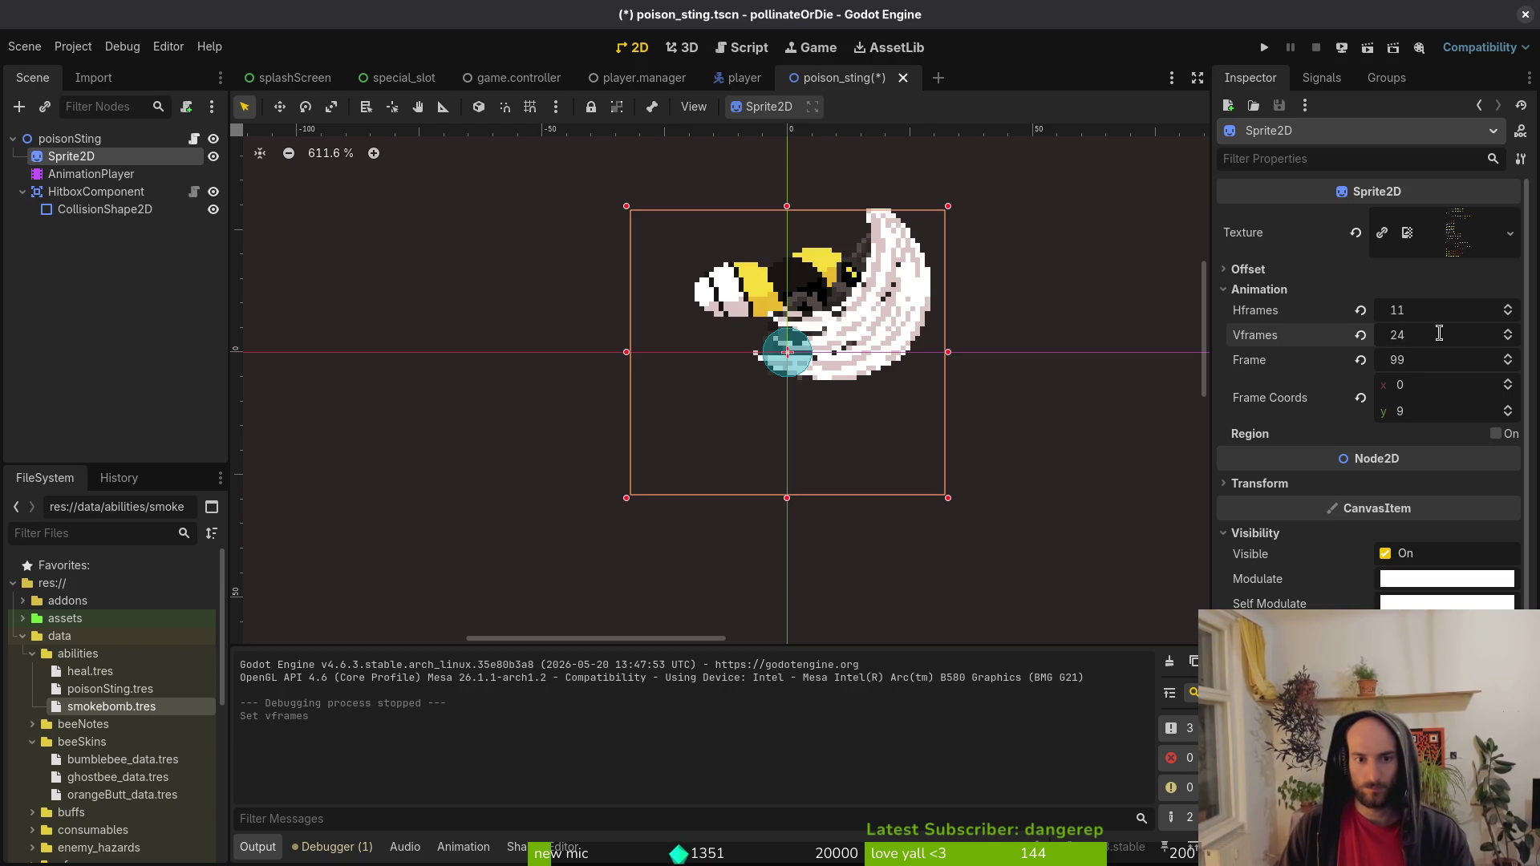
key(alt+Tab)
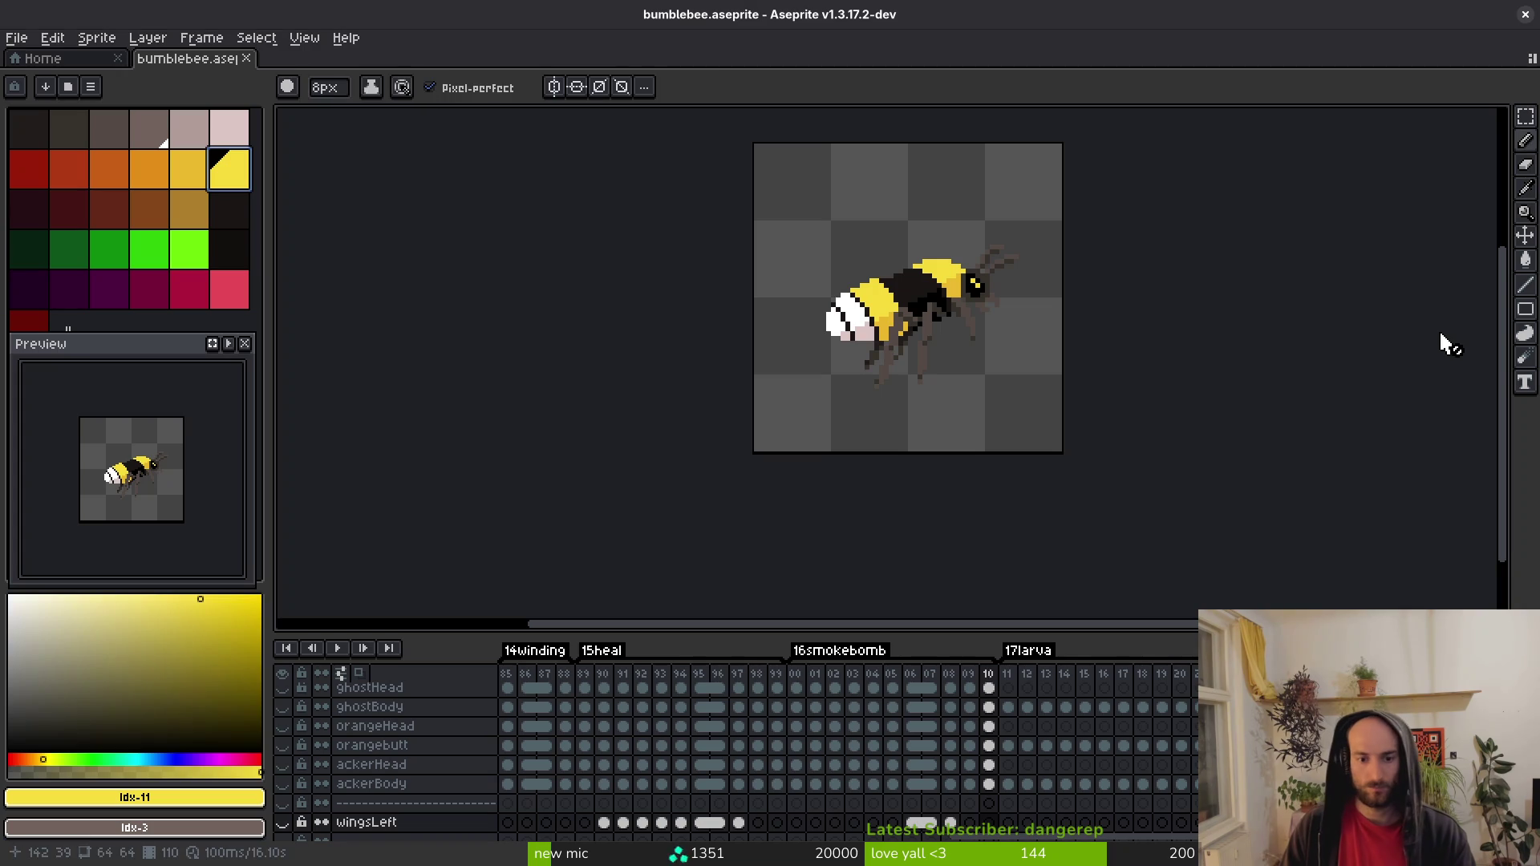
Select frames 15–18 and preview the Split Tags sheet layout in Export Sprite Sheet, then cancel.
scroll(582, 686, right, 5)
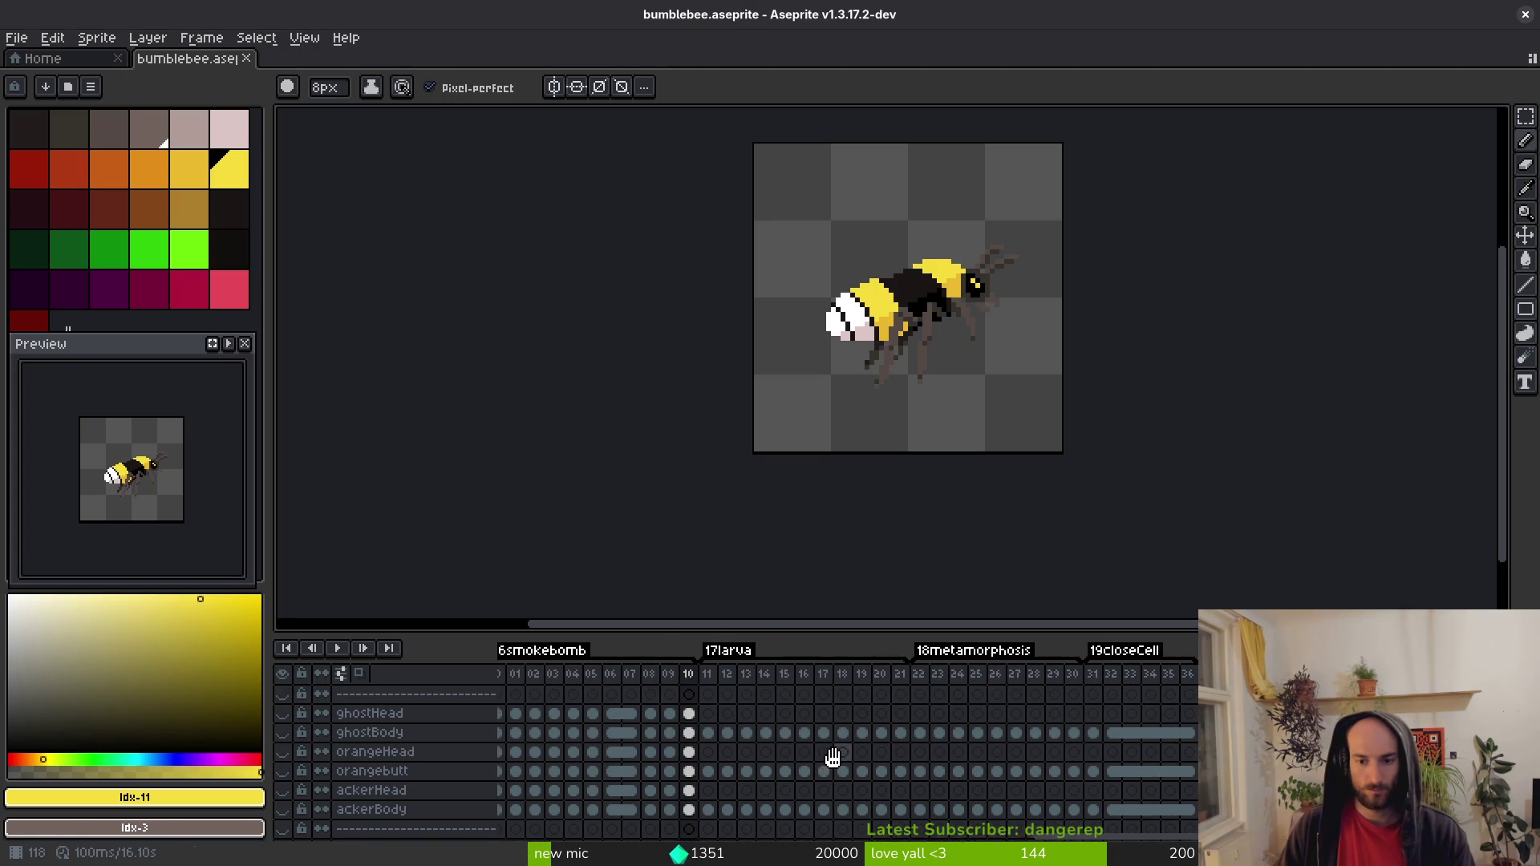
click(710, 682)
drag(776, 678, 838, 680)
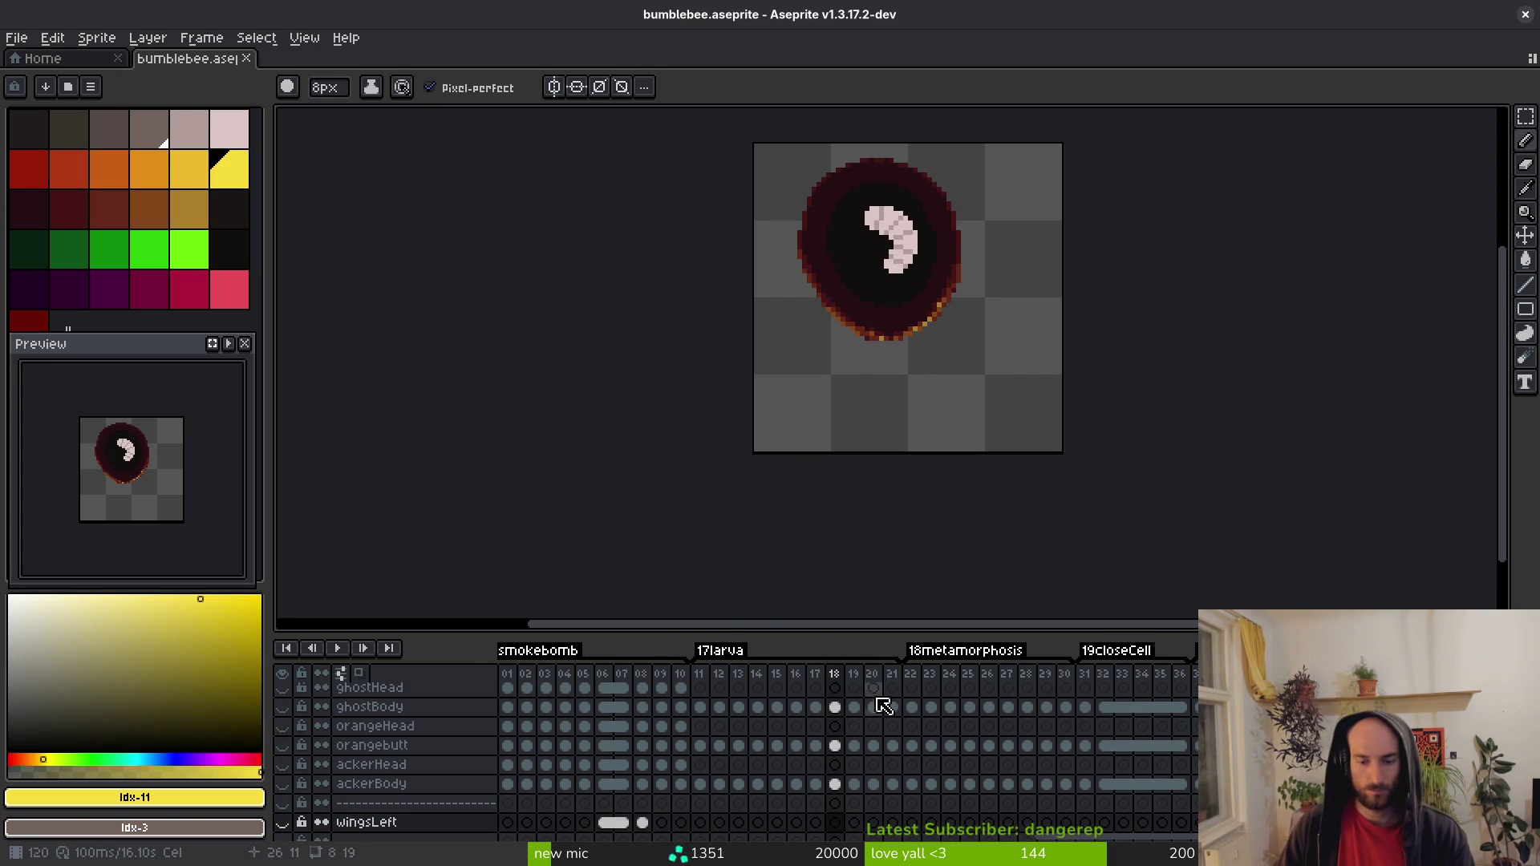
key(ctrl+e)
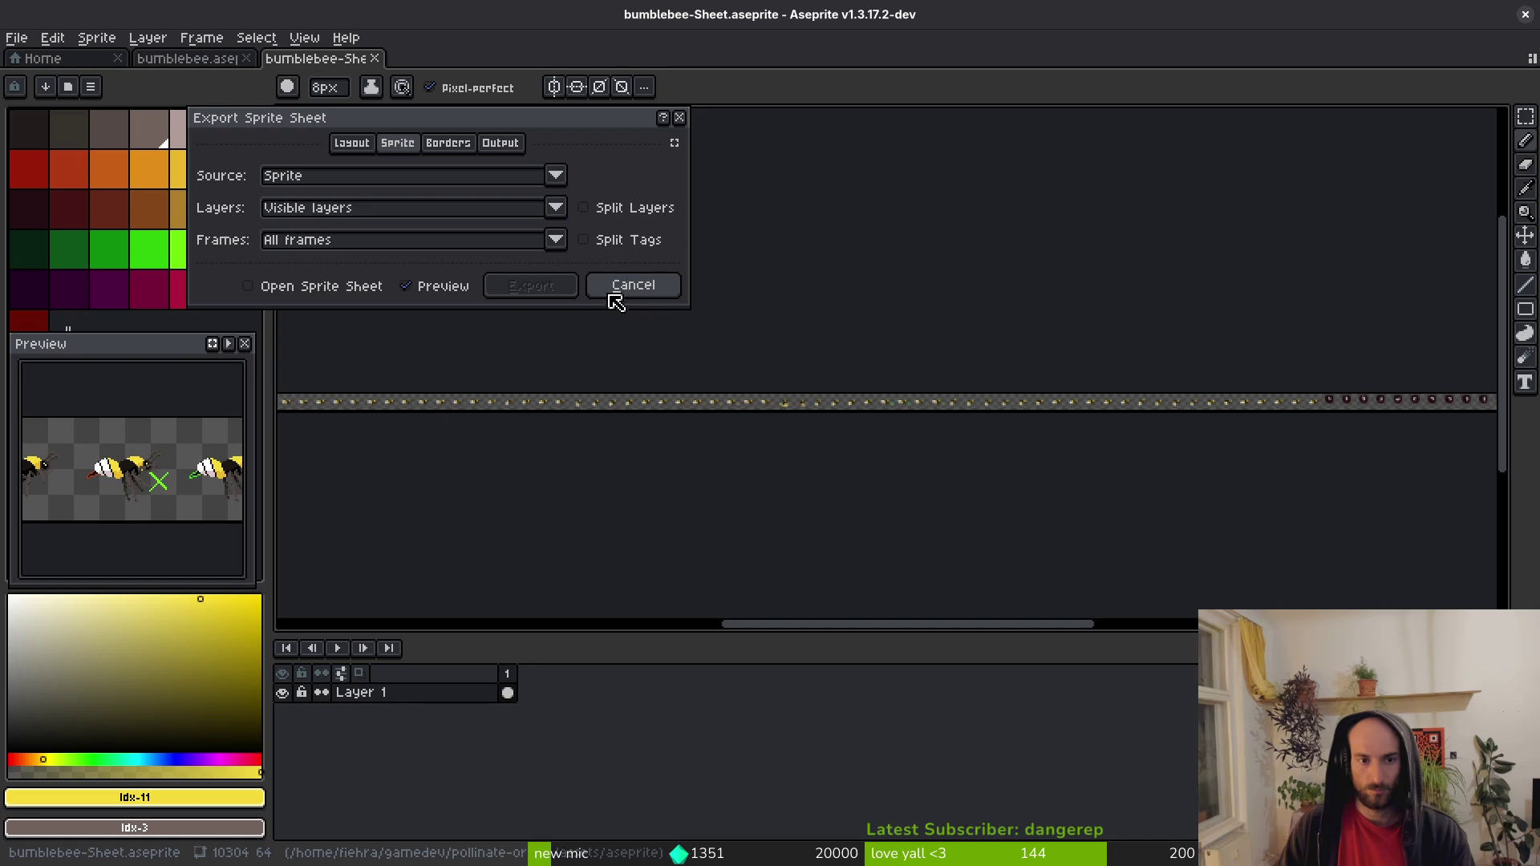
click(594, 249)
scroll(722, 402, up, 2)
mouse_move(974, 530)
mouse_down()
mouse_move(992, 393)
mouse_move(1035, 377)
mouse_move(1000, 551)
mouse_move(751, 405)
mouse_up()
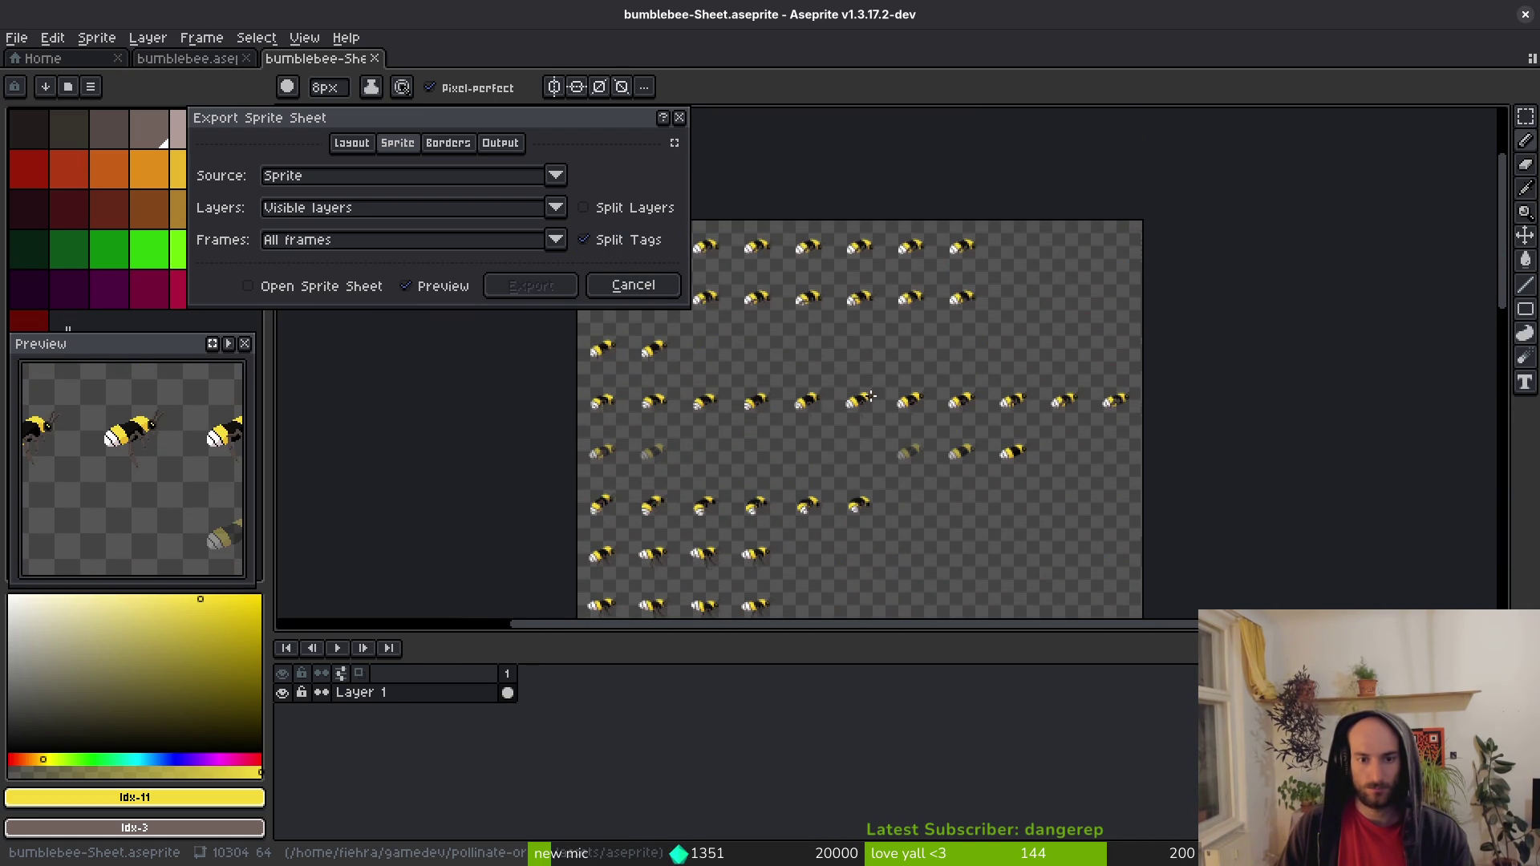
scroll(1020, 399, down, 3)
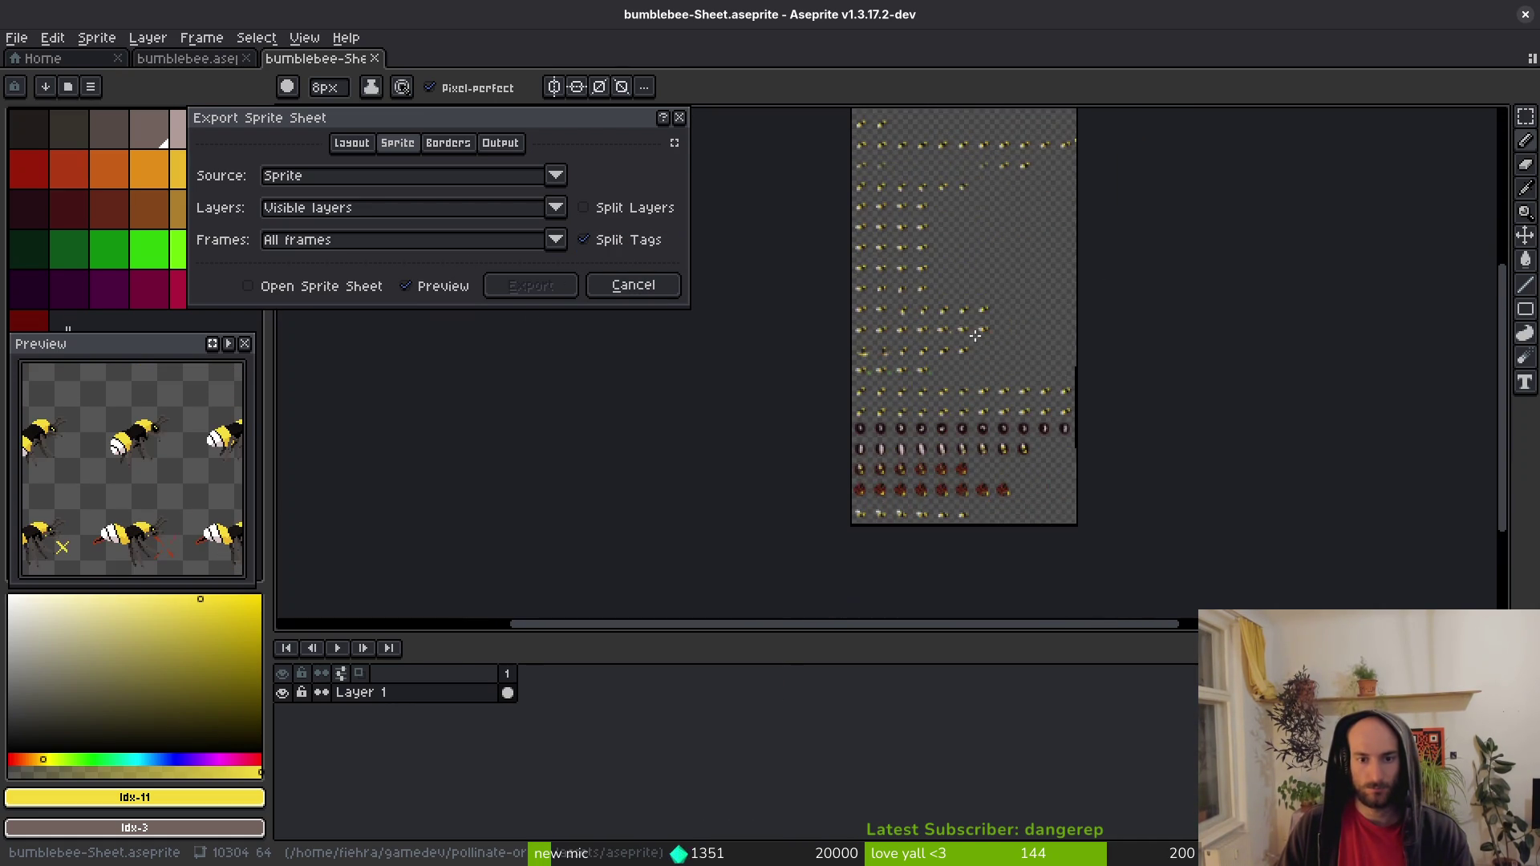
click(632, 285)
key(alt+Tab)
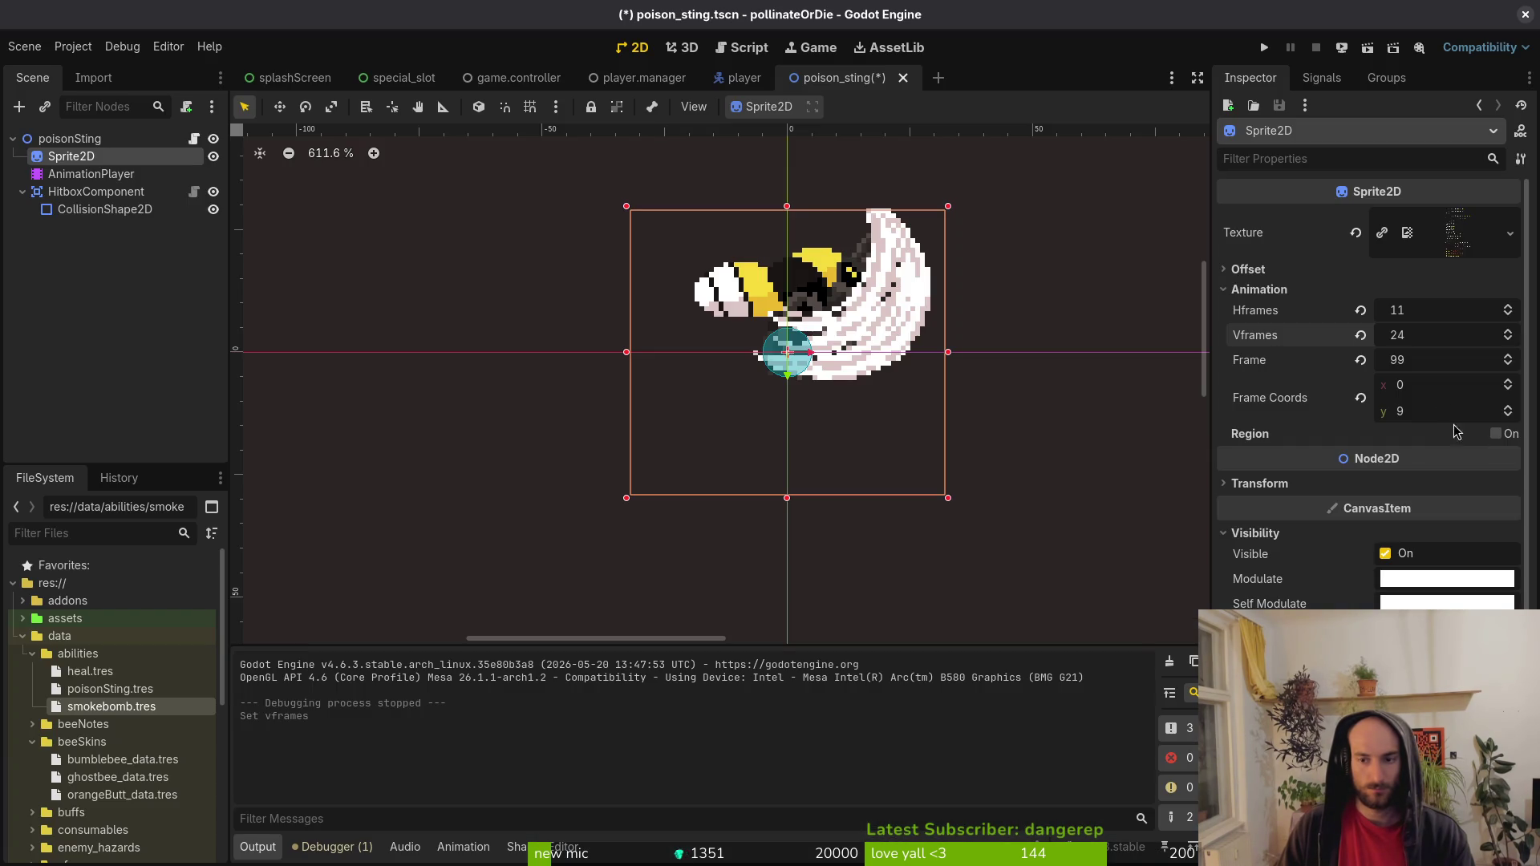
Reopen bumblebee.aseprite, then set Vframes to 22 and save poison_sting.tscn.
click(1443, 335)
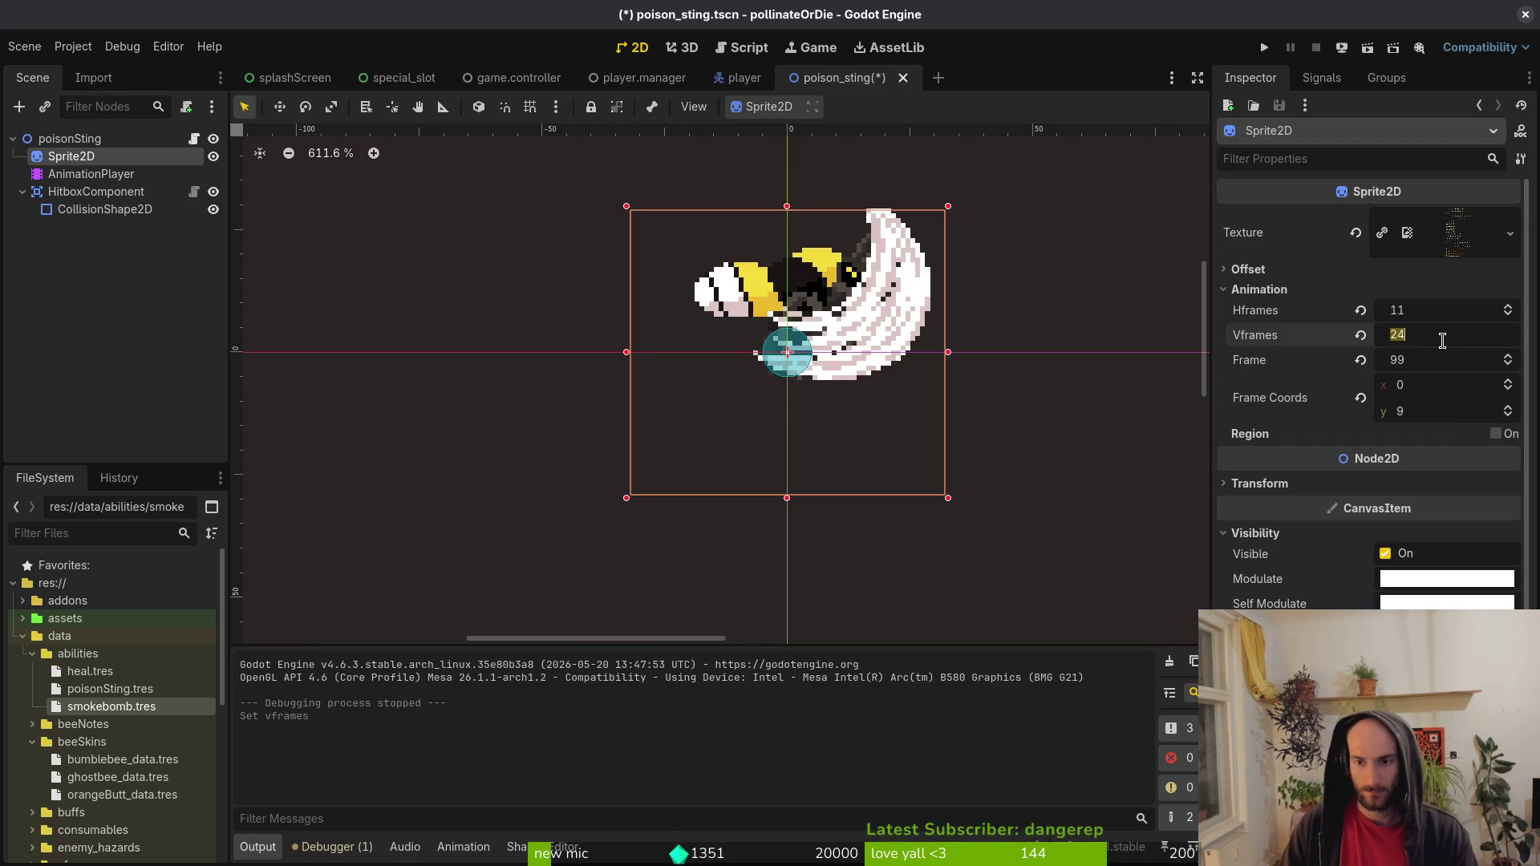
key(alt+Tab)
key(ctrl+w)
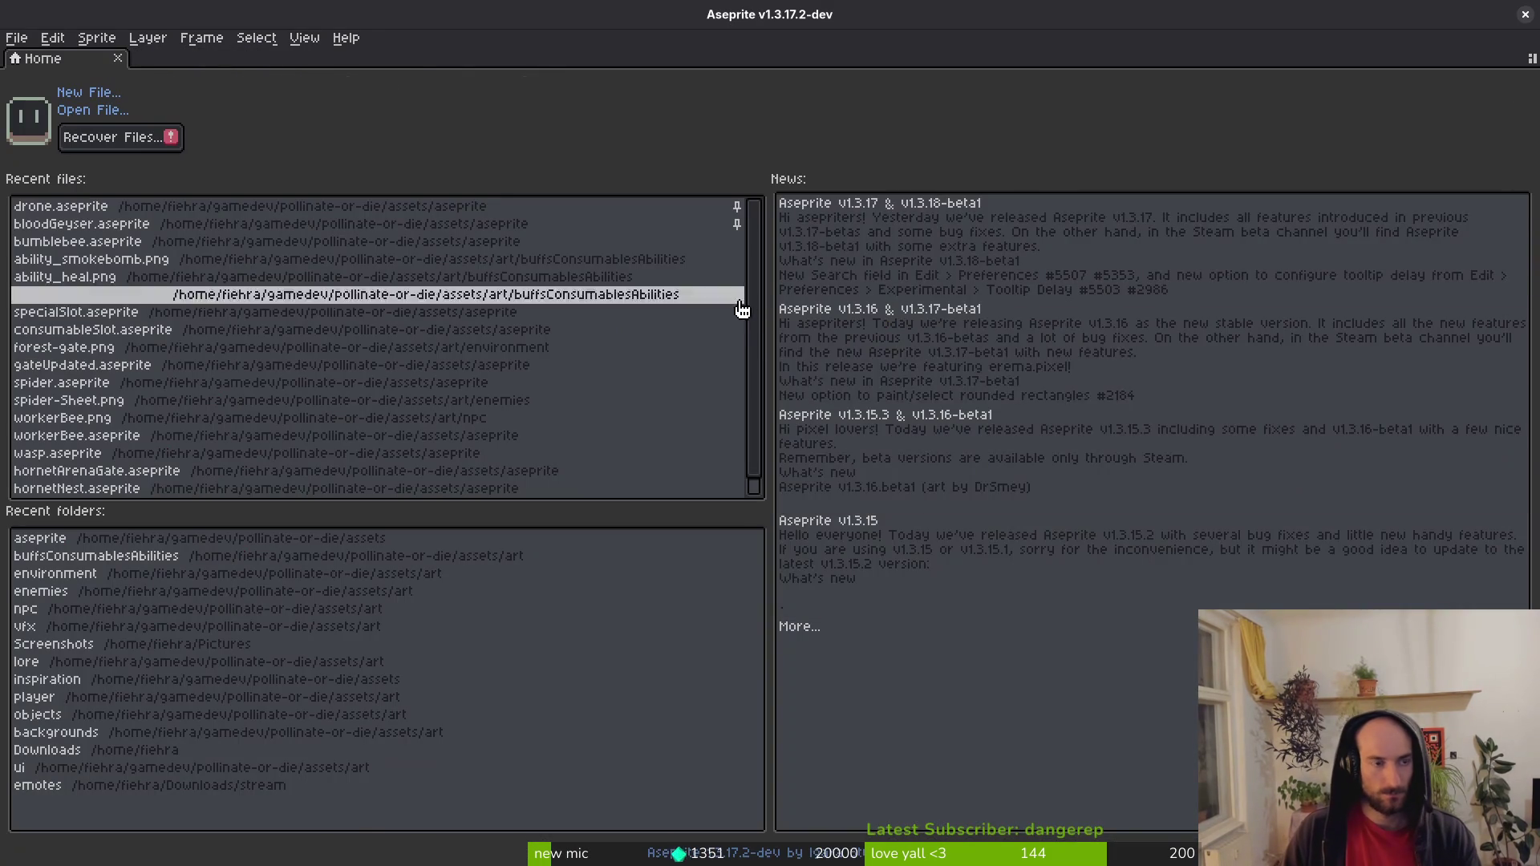
key(ctrl+shift+t)
scroll(1043, 778, up, 3)
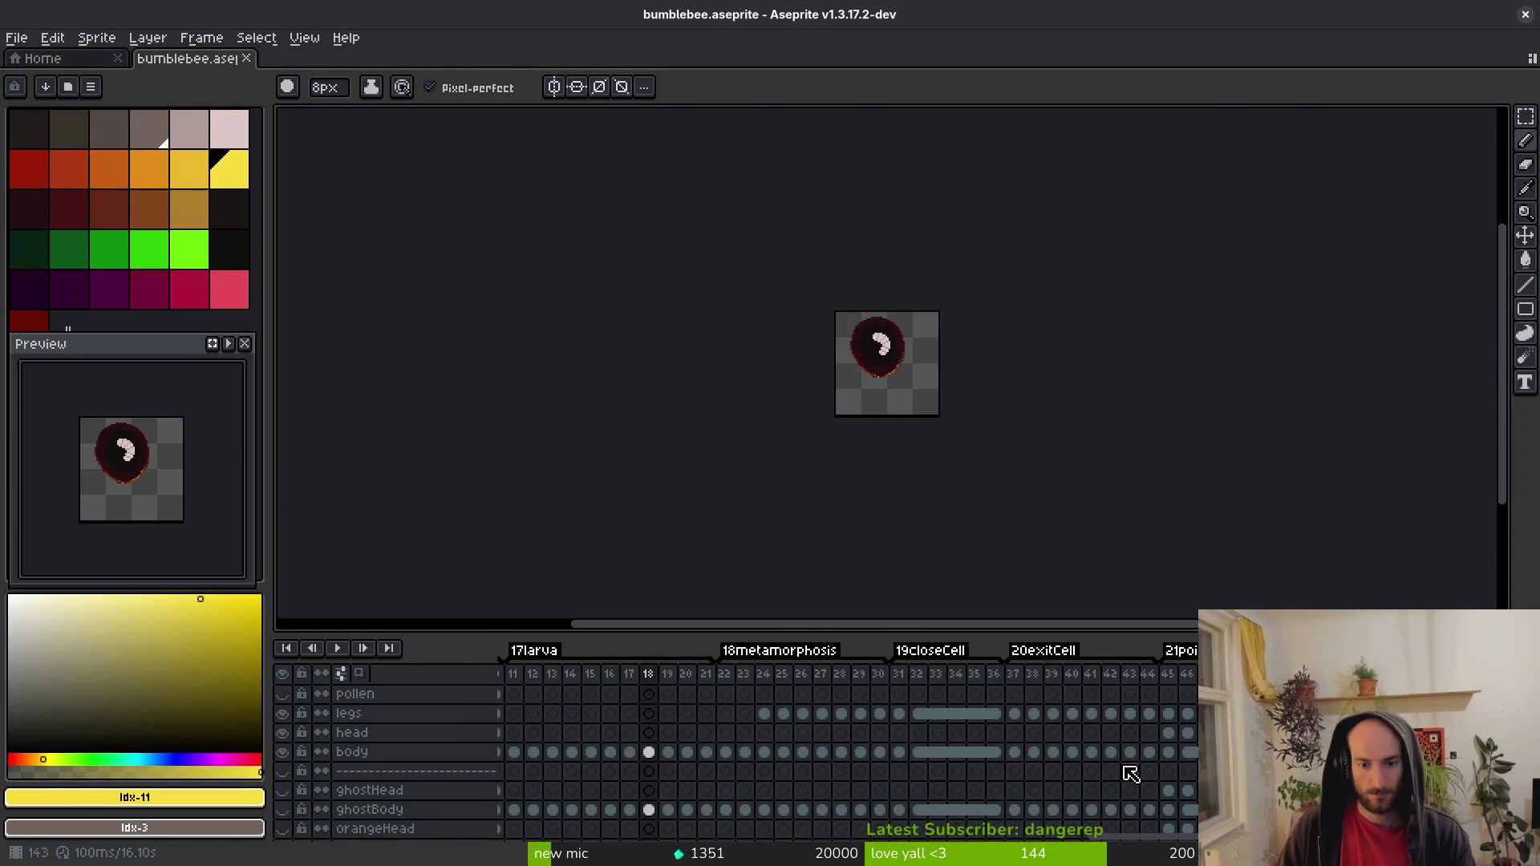
key(alt+Tab)
key(ctrl+a)
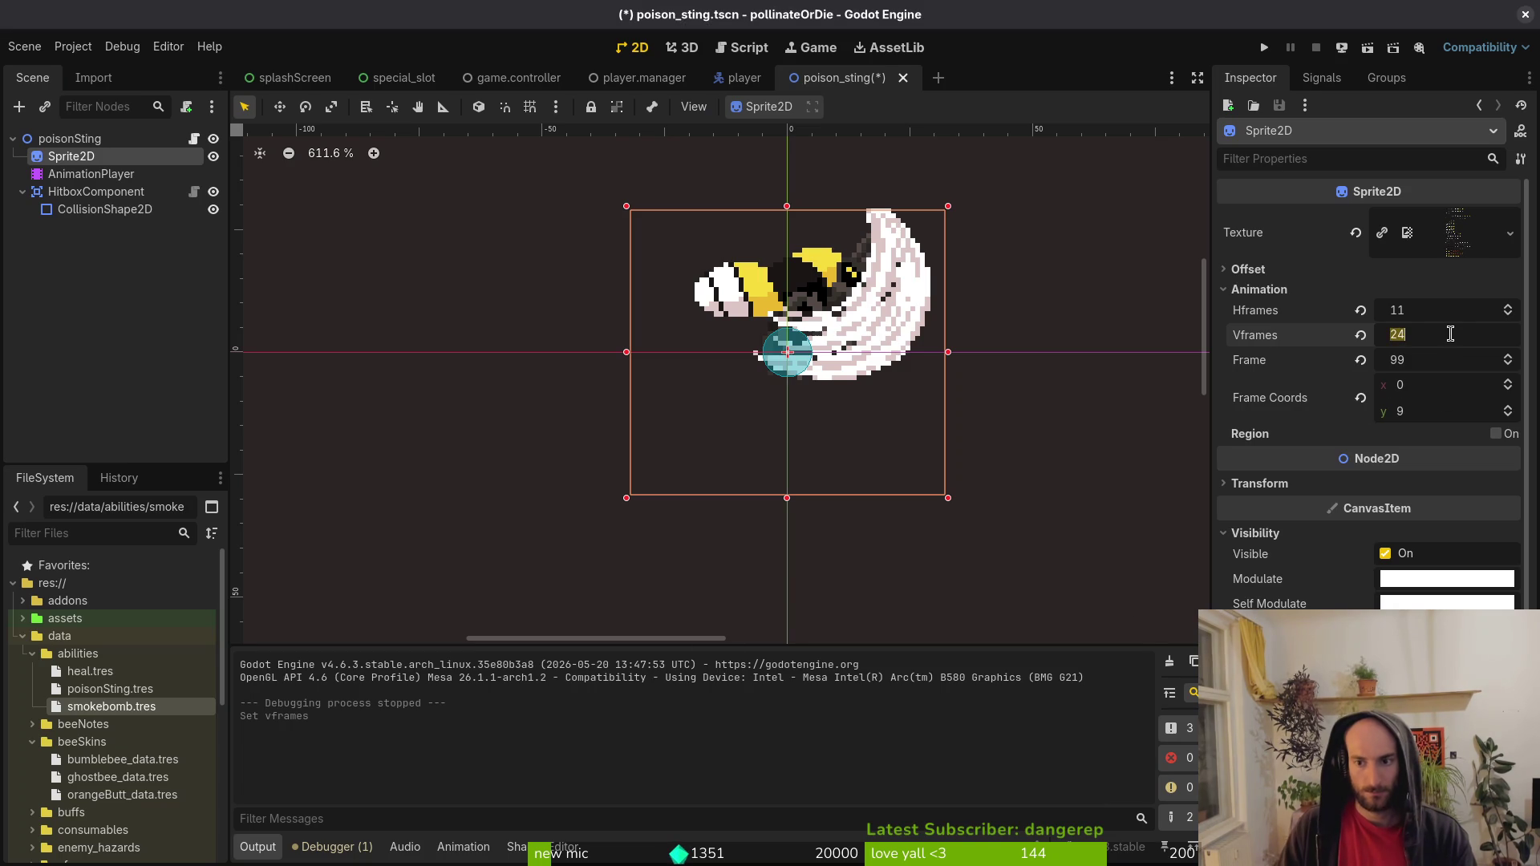
text(22)
key(Return)
key(ctrl+s)
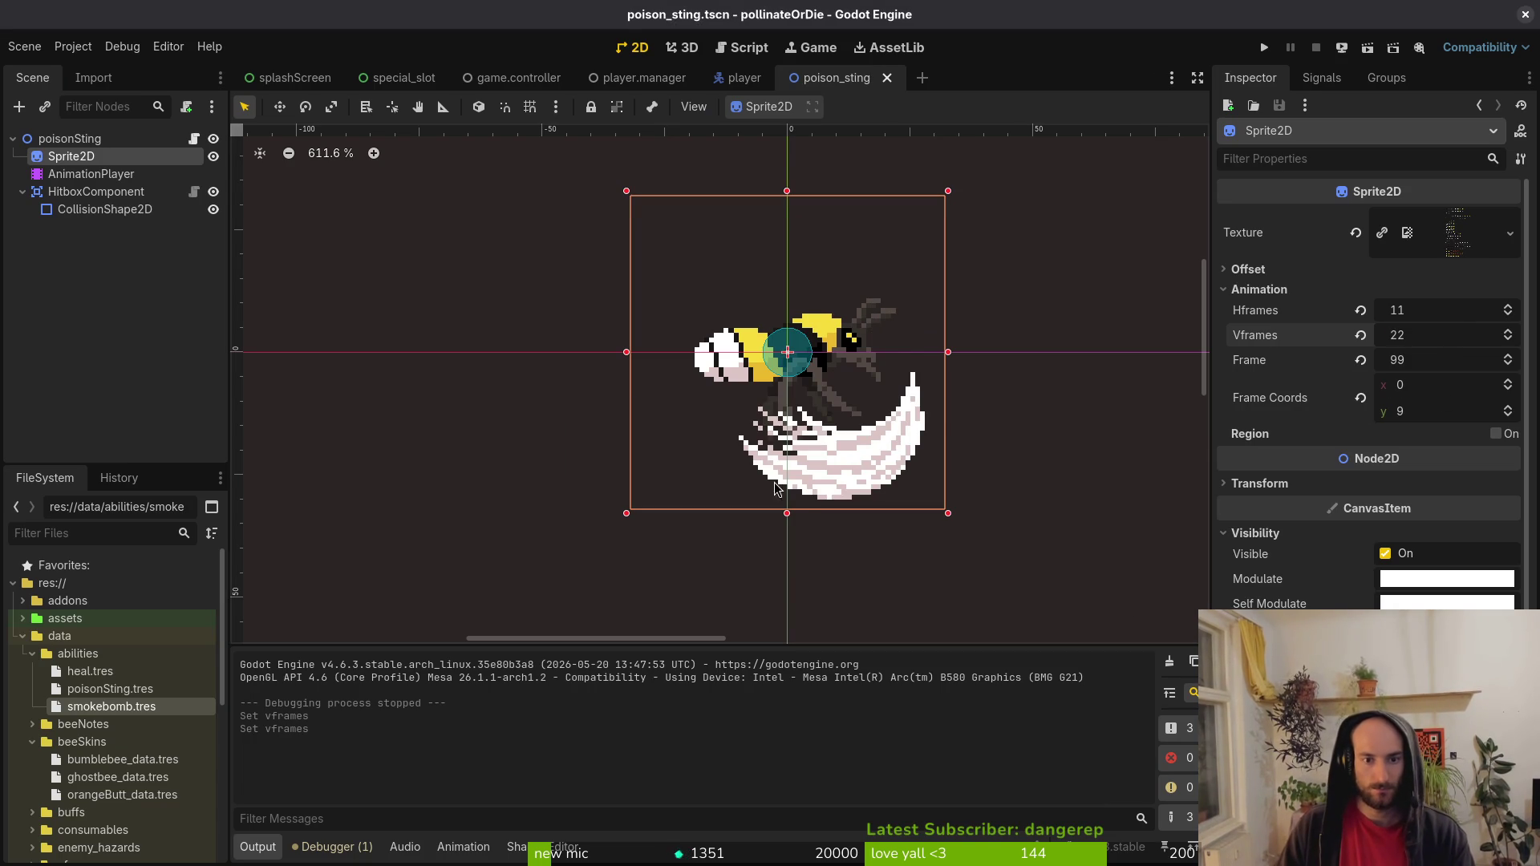
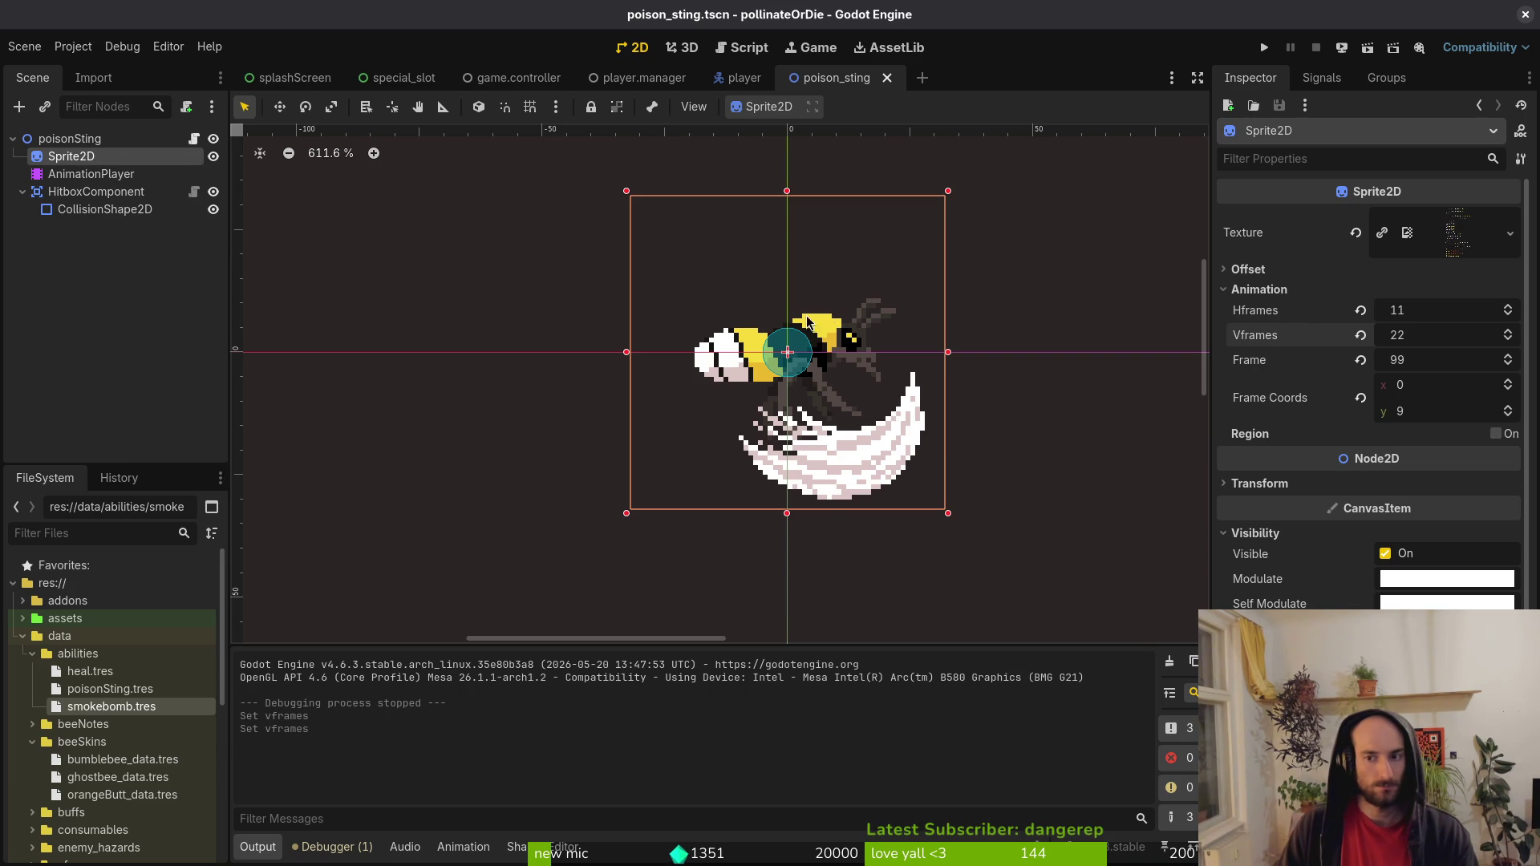
Reset the poison sting sprite frame, then set Frame Coords y to 13 (frame 143).
scroll(799, 353, down, 5)
click(1362, 360)
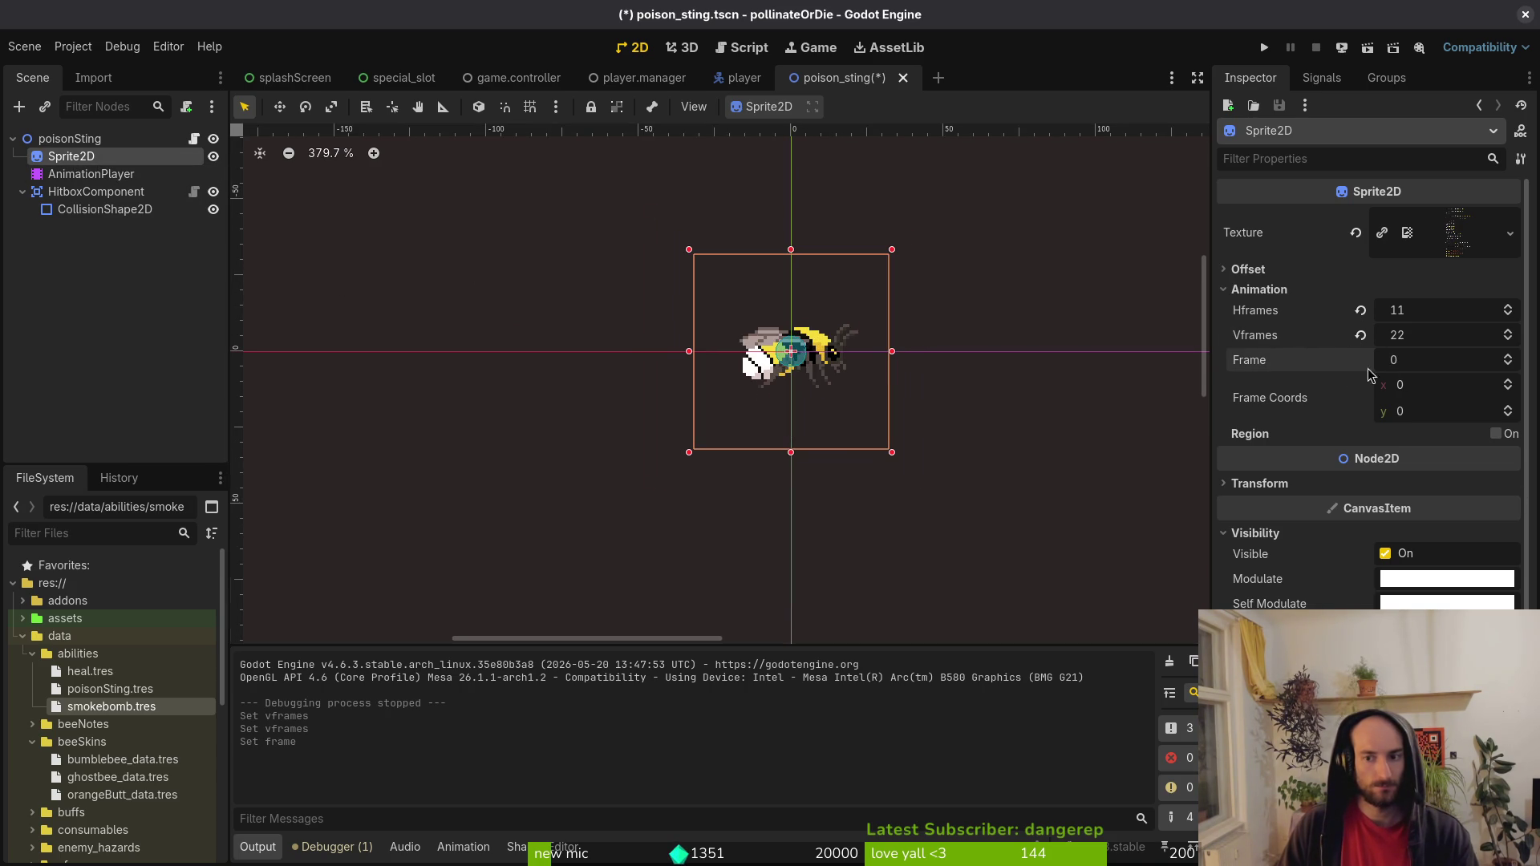
mouse_move(1516, 412)
mouse_down()
mouse_move(1514, 433)
mouse_move(1512, 411)
mouse_up()
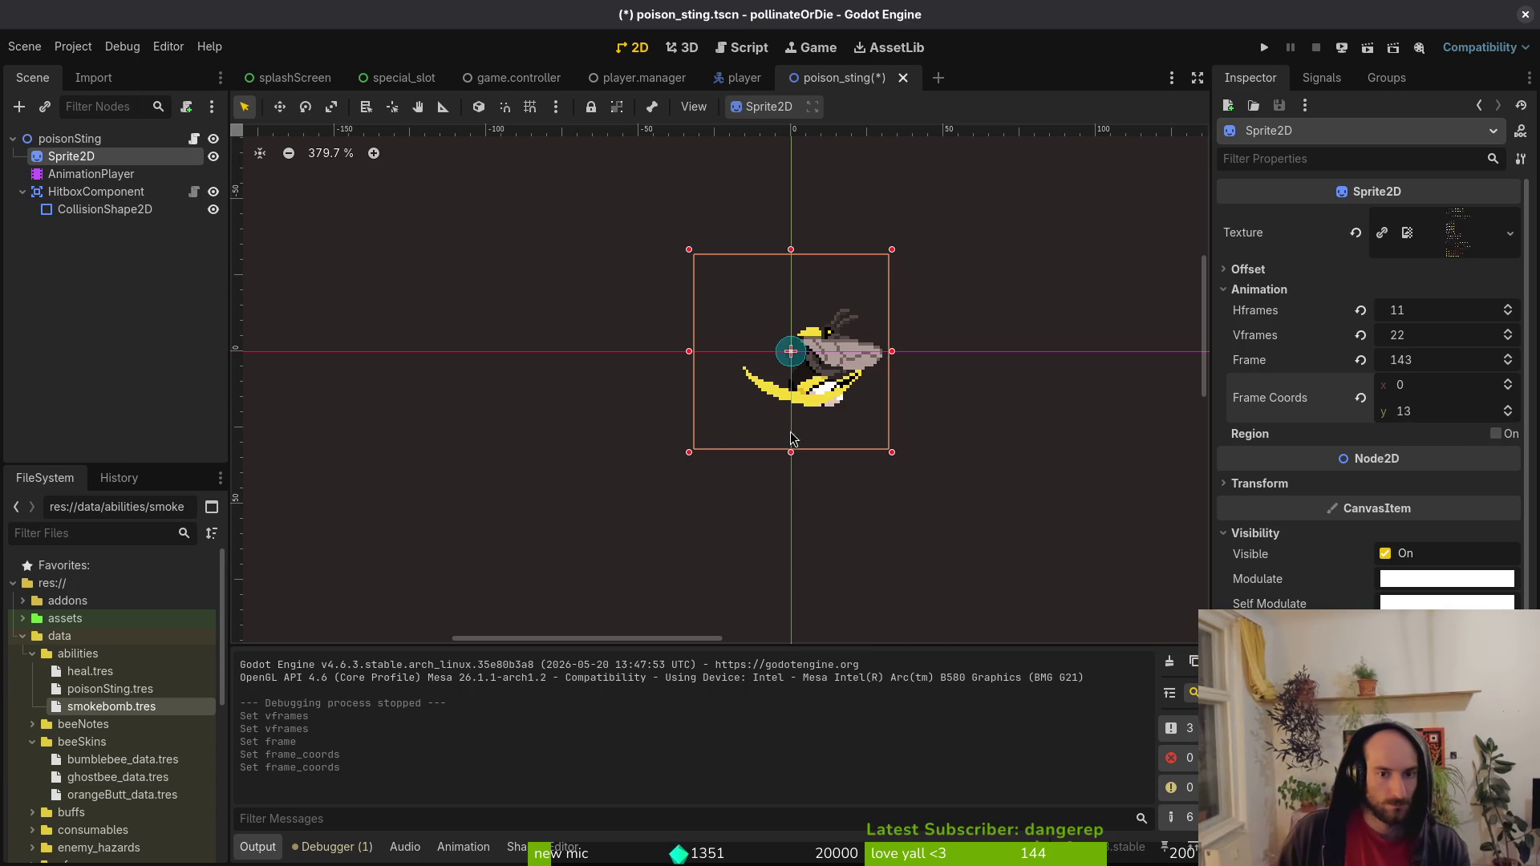
Set the hitbox CircleShape2D radius to 10, save the scene, and run the game.
click(104, 209)
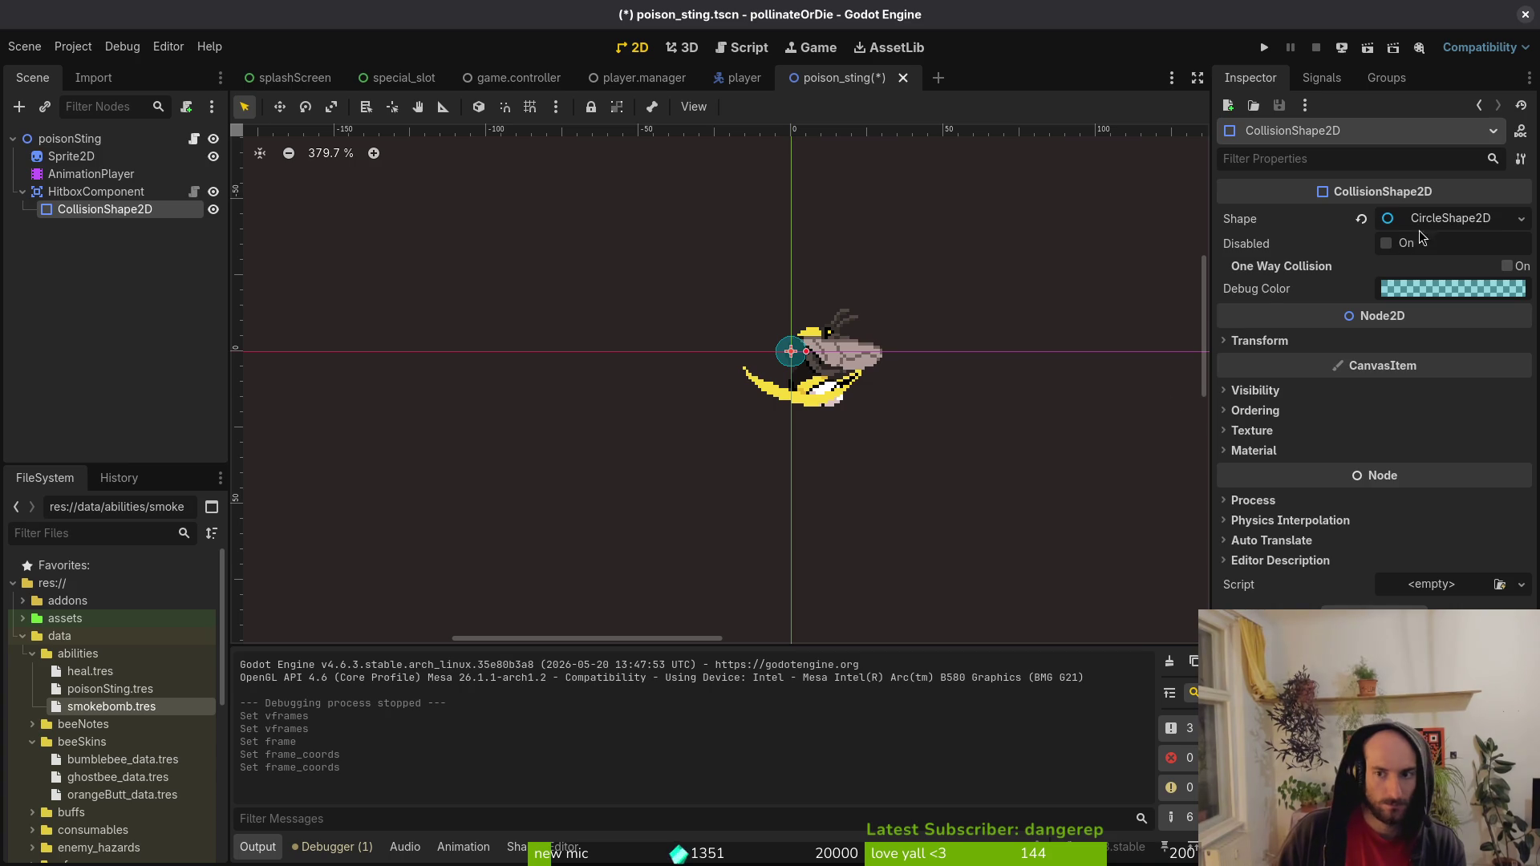
click(1436, 218)
click(1460, 254)
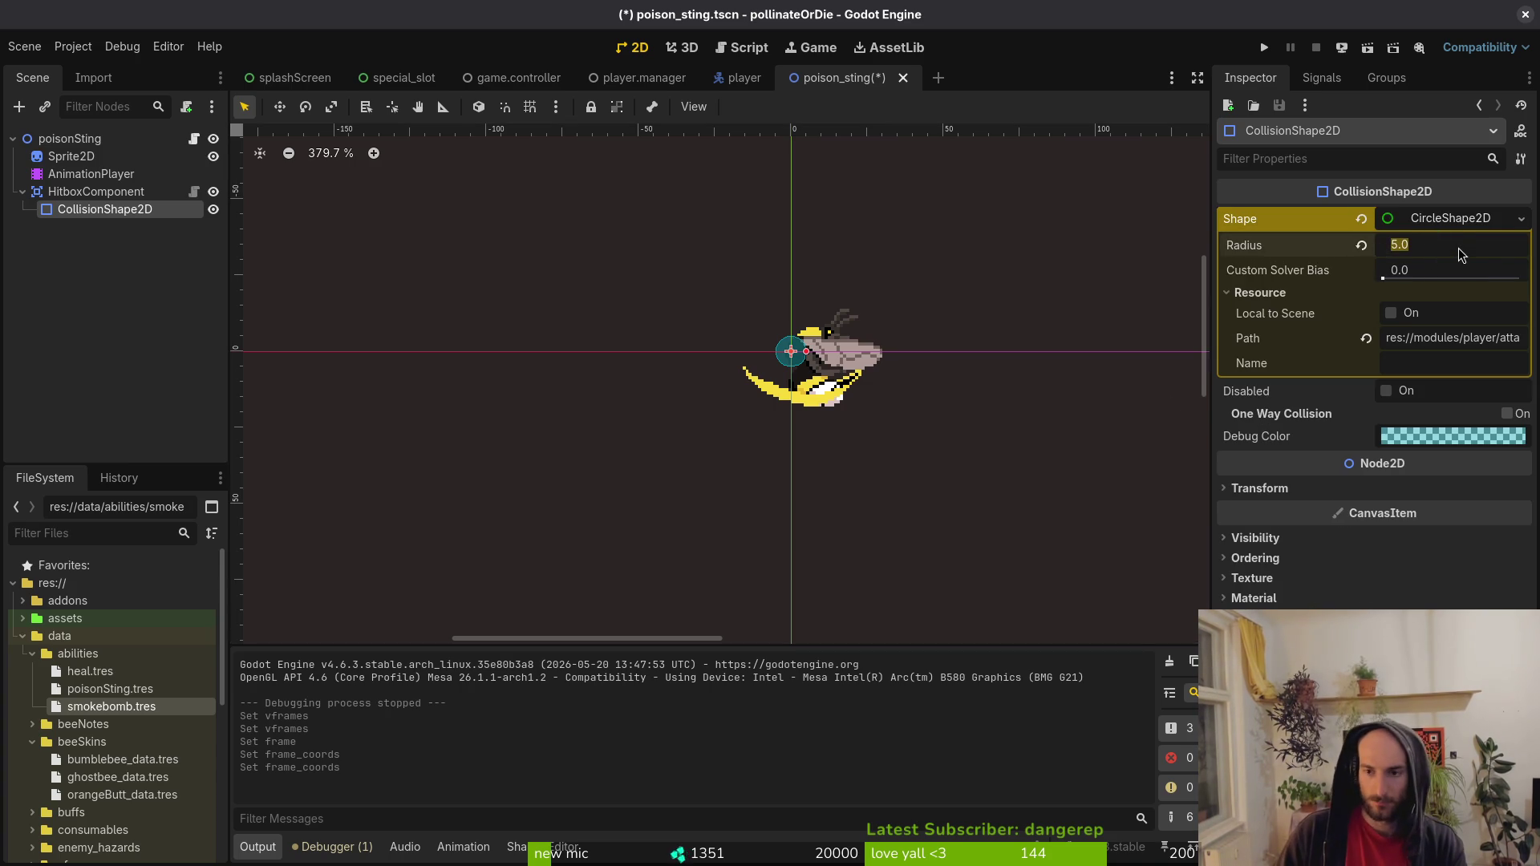
text(10)
key(Return)
key(ctrl+s)
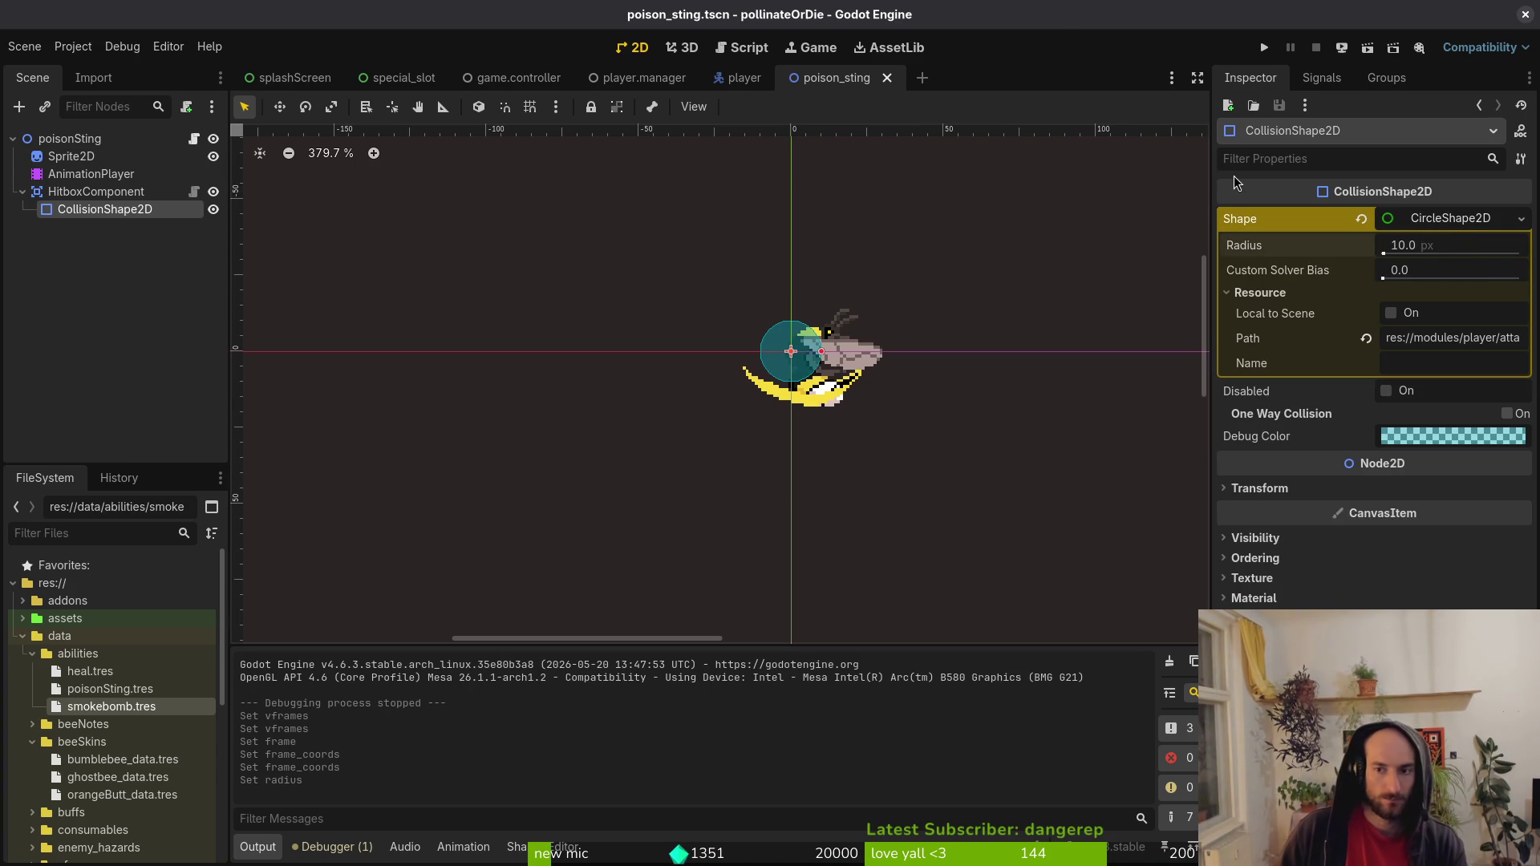
click(1265, 48)
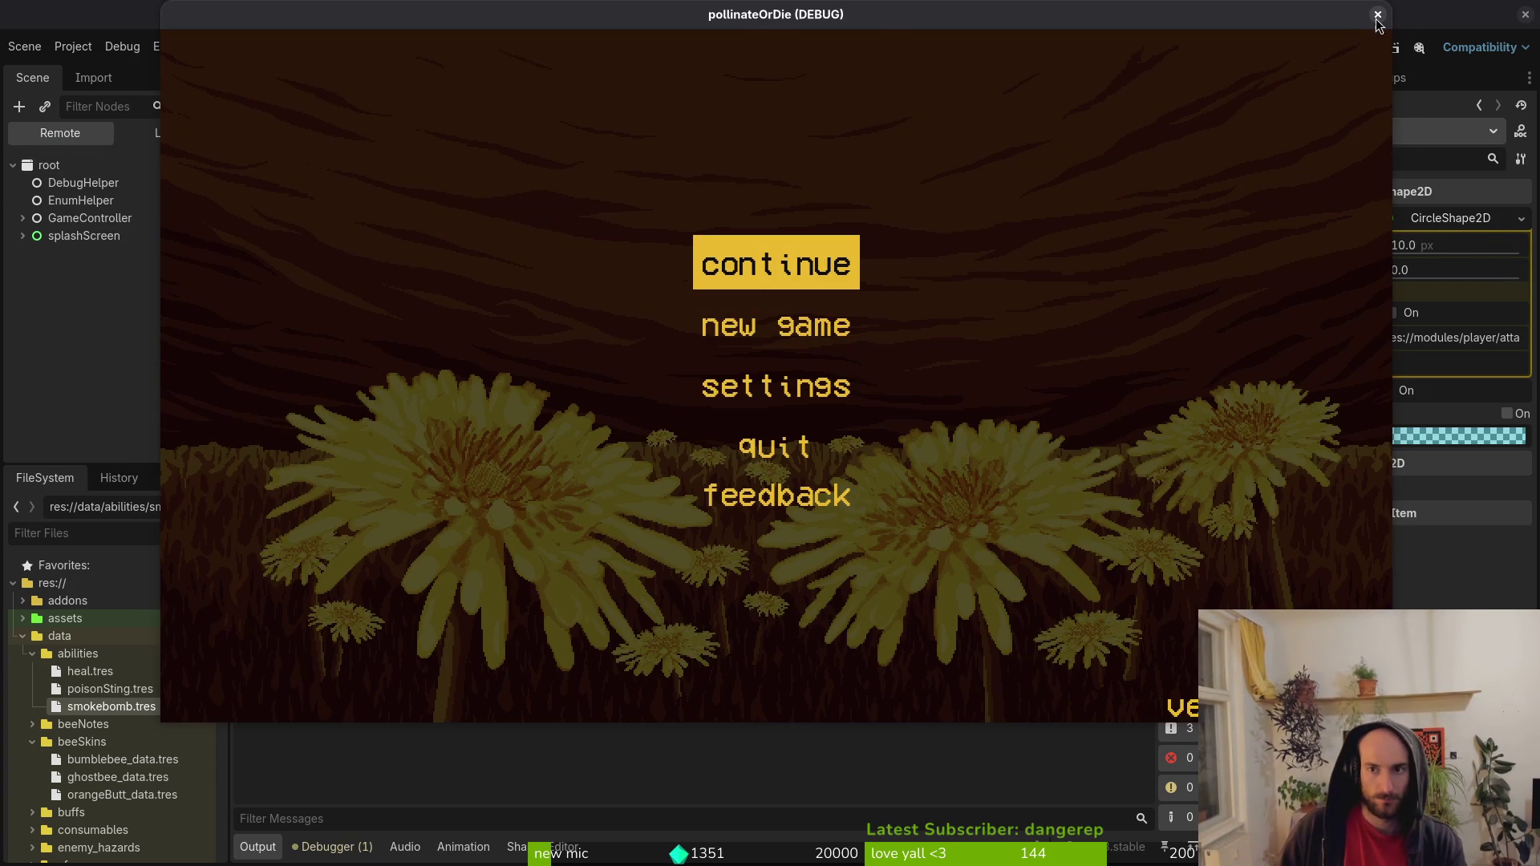
Close the game, hide the poison sting Sprite2D, and relaunch the game.
click(1378, 15)
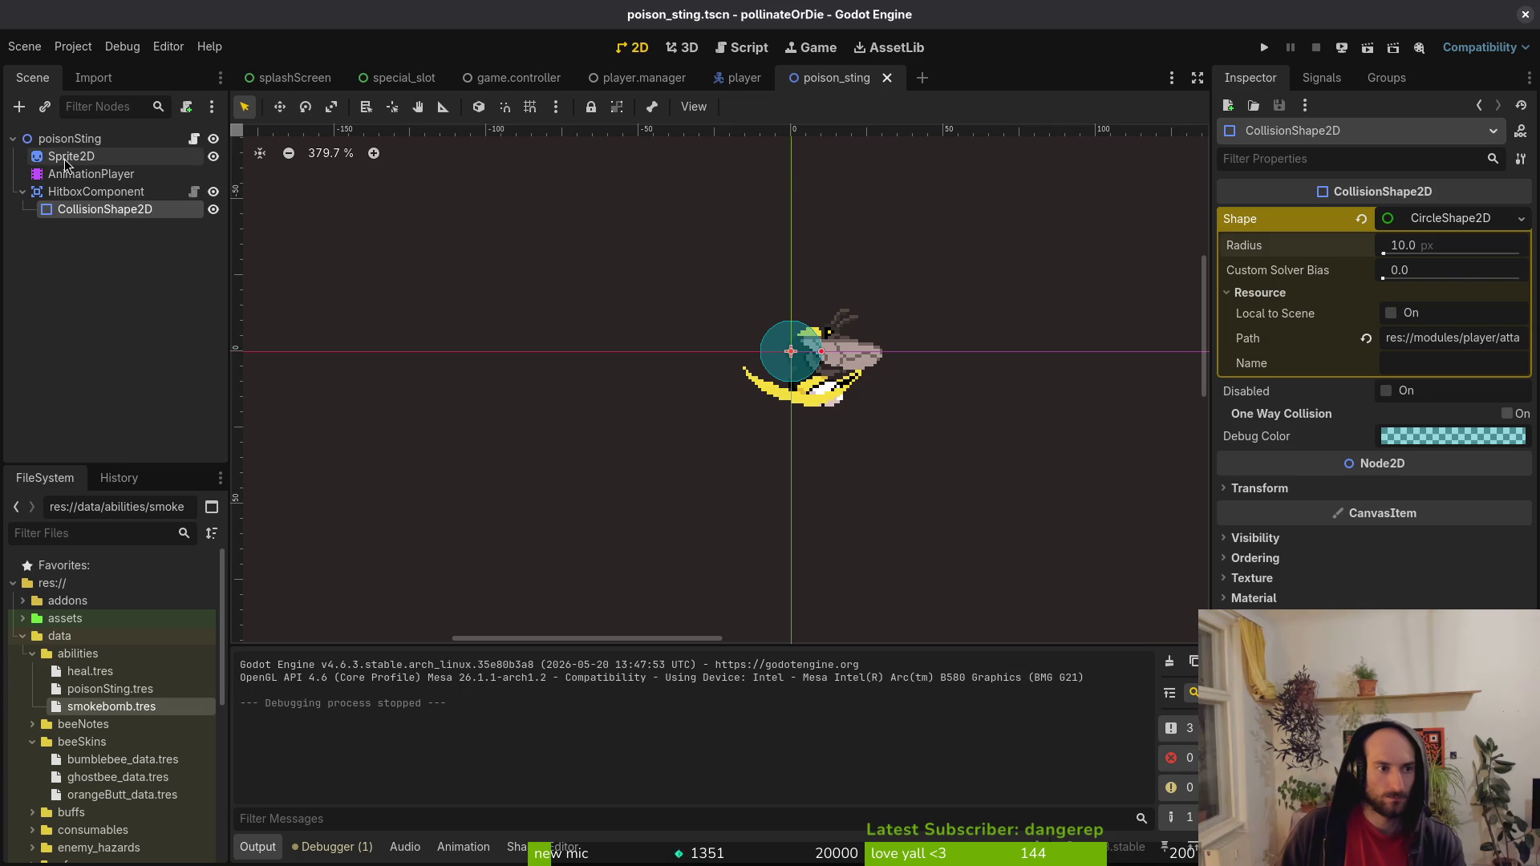
click(62, 157)
click(212, 156)
click(1263, 48)
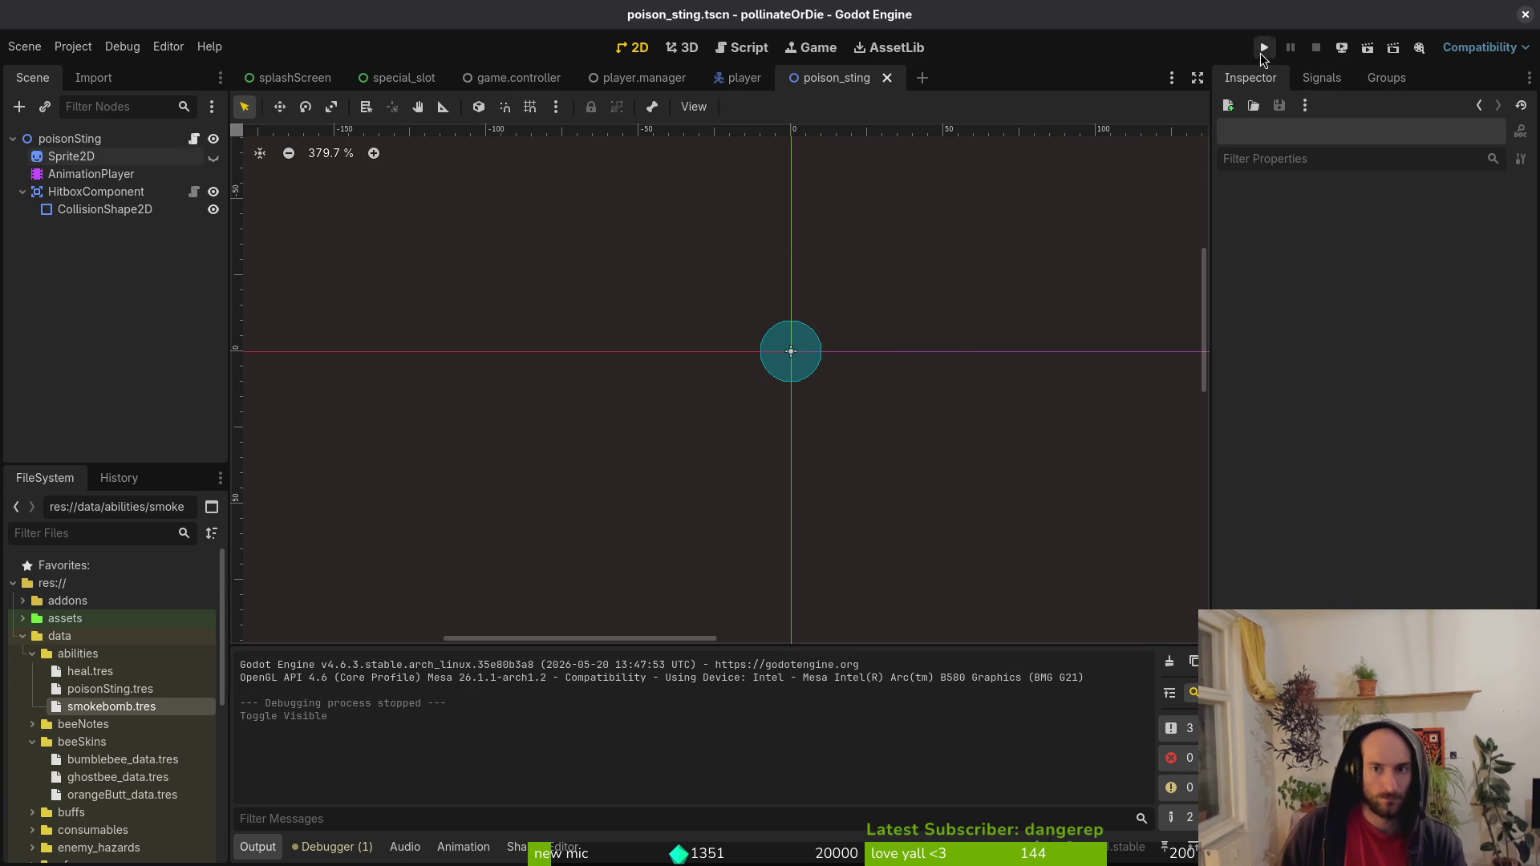
Enter gameplay, turn on collision shapes in the pause Debugging menu, then quit with F8.
key(Return)
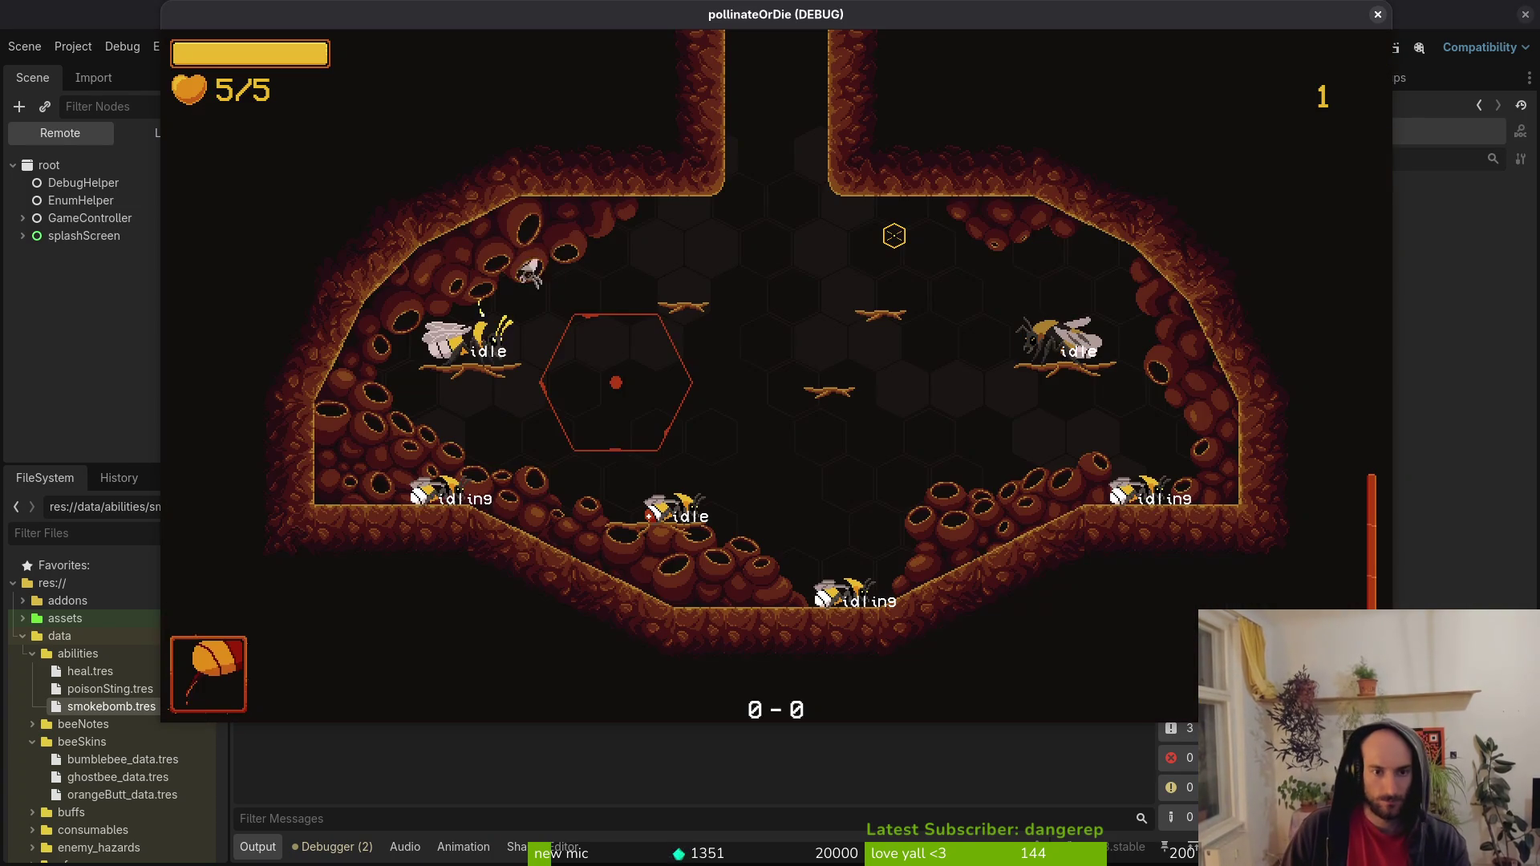
key(Escape)
key(Down)
key(Return)
key(Down)
key(Down)
key(Down)
key(Up)
key(Return)
key(Escape)
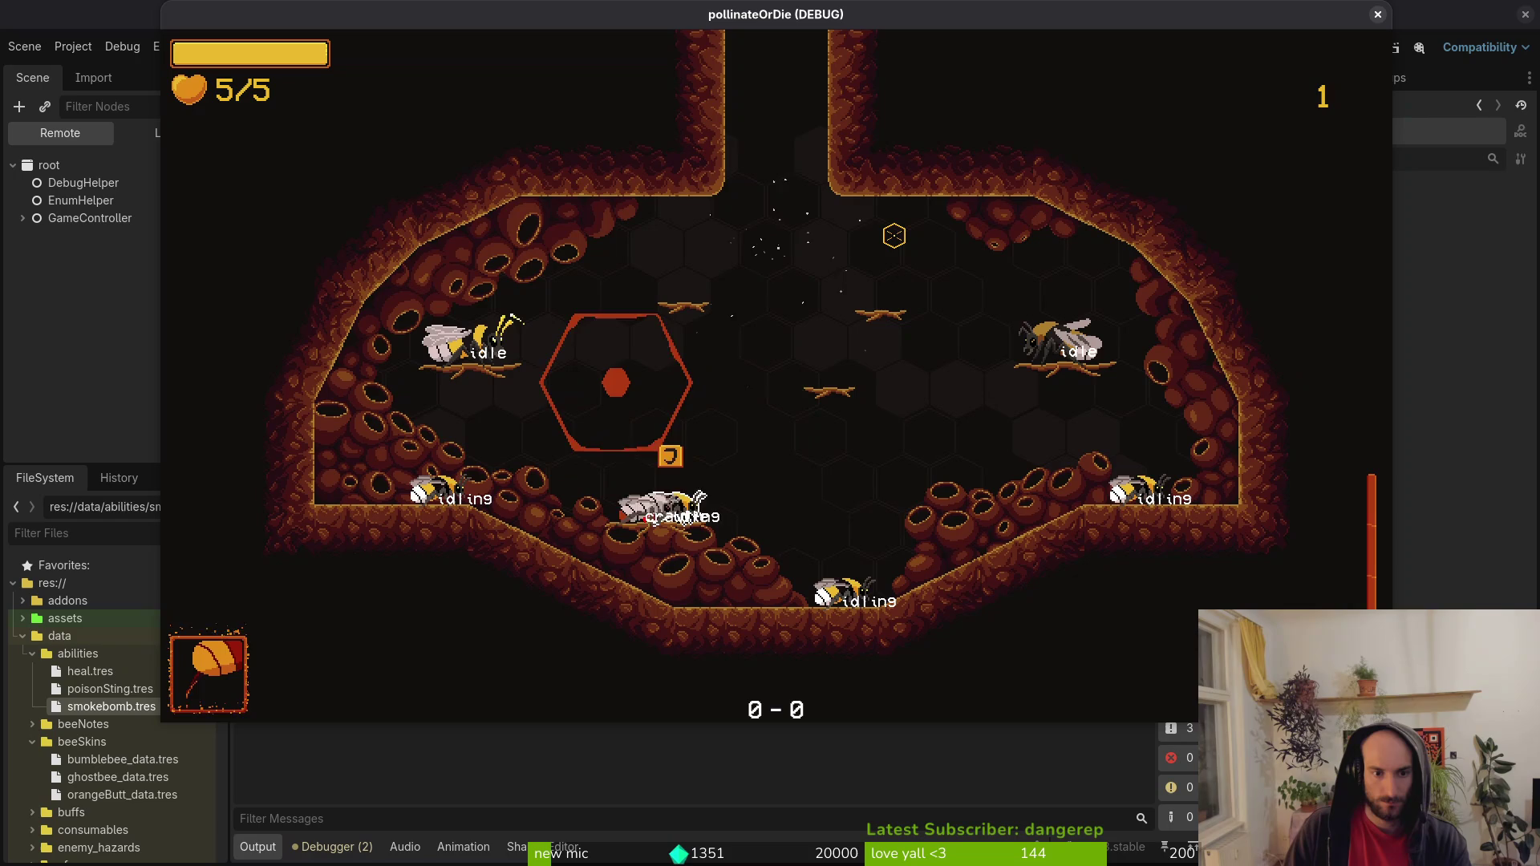
key(Escape)
key(Return)
key(F8)
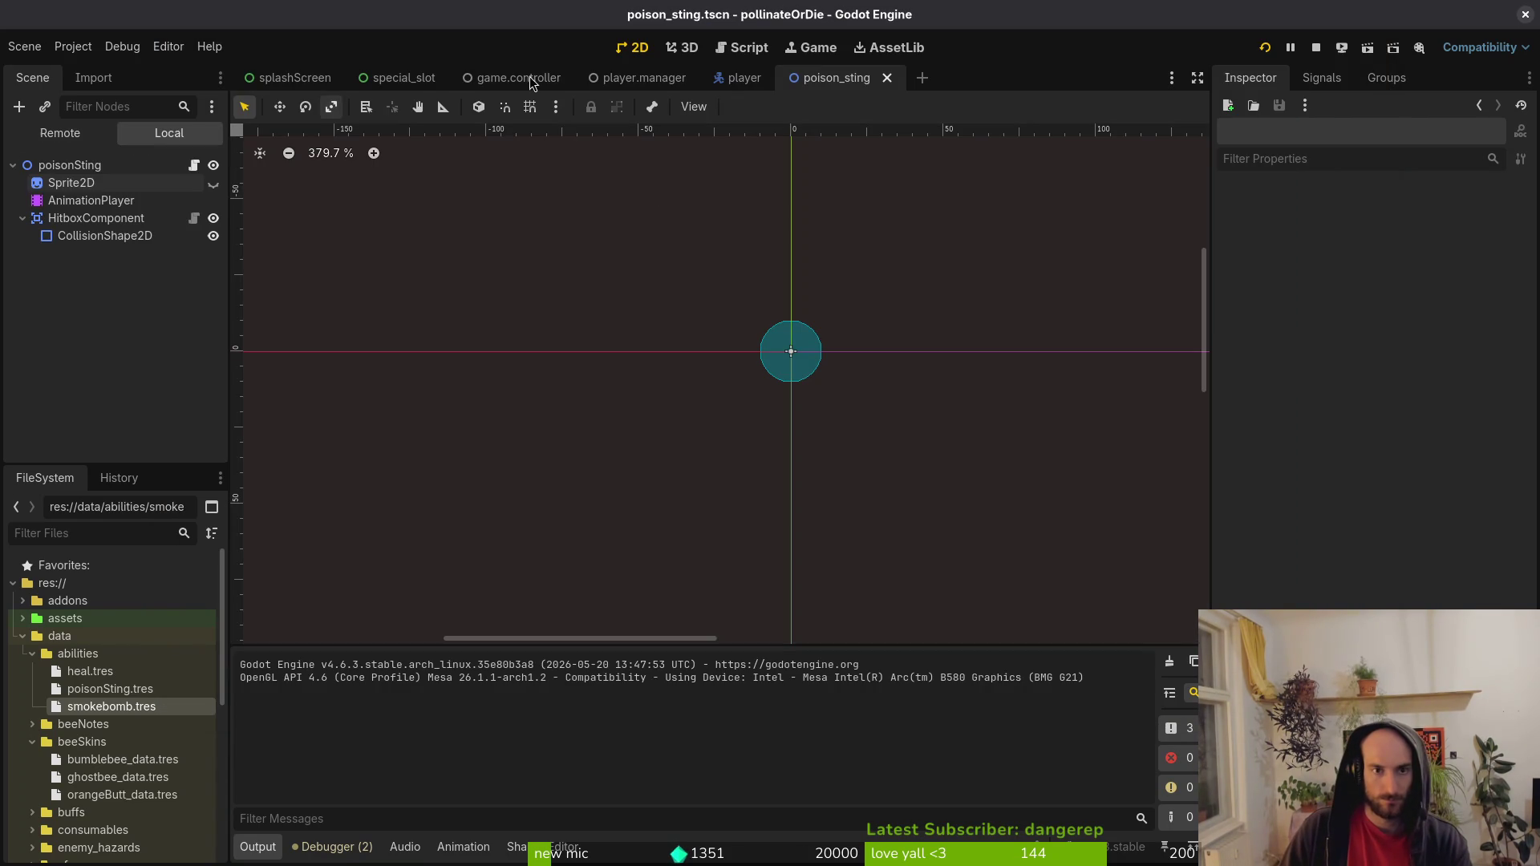
Unhide the sting sprite, undo and redo the radius and frame changes, and save.
click(213, 183)
key(ctrl+z)
key(ctrl+z)
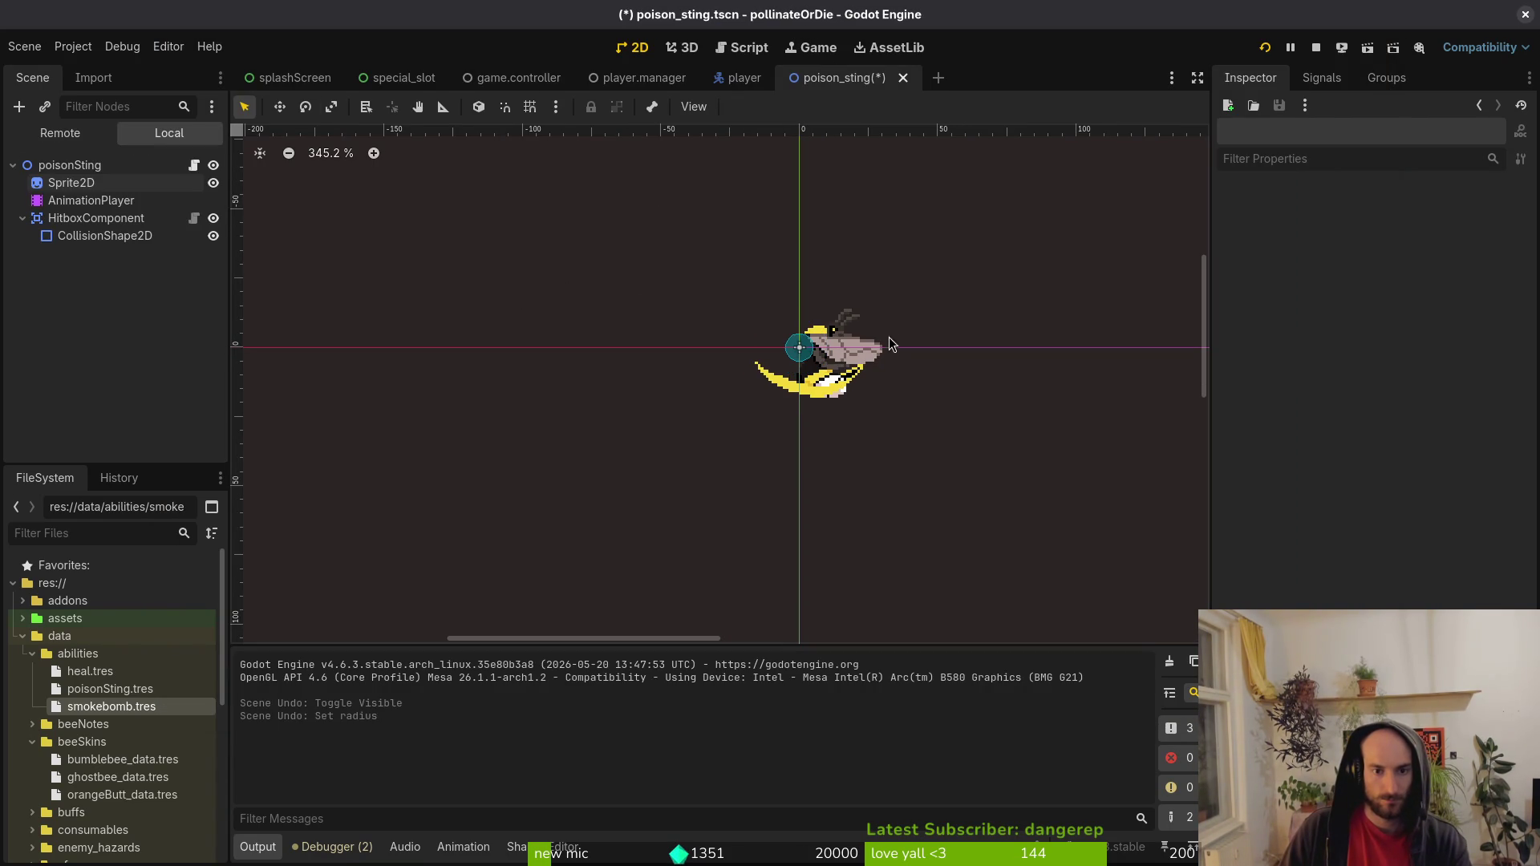
scroll(892, 356, down, 4)
key(ctrl+s)
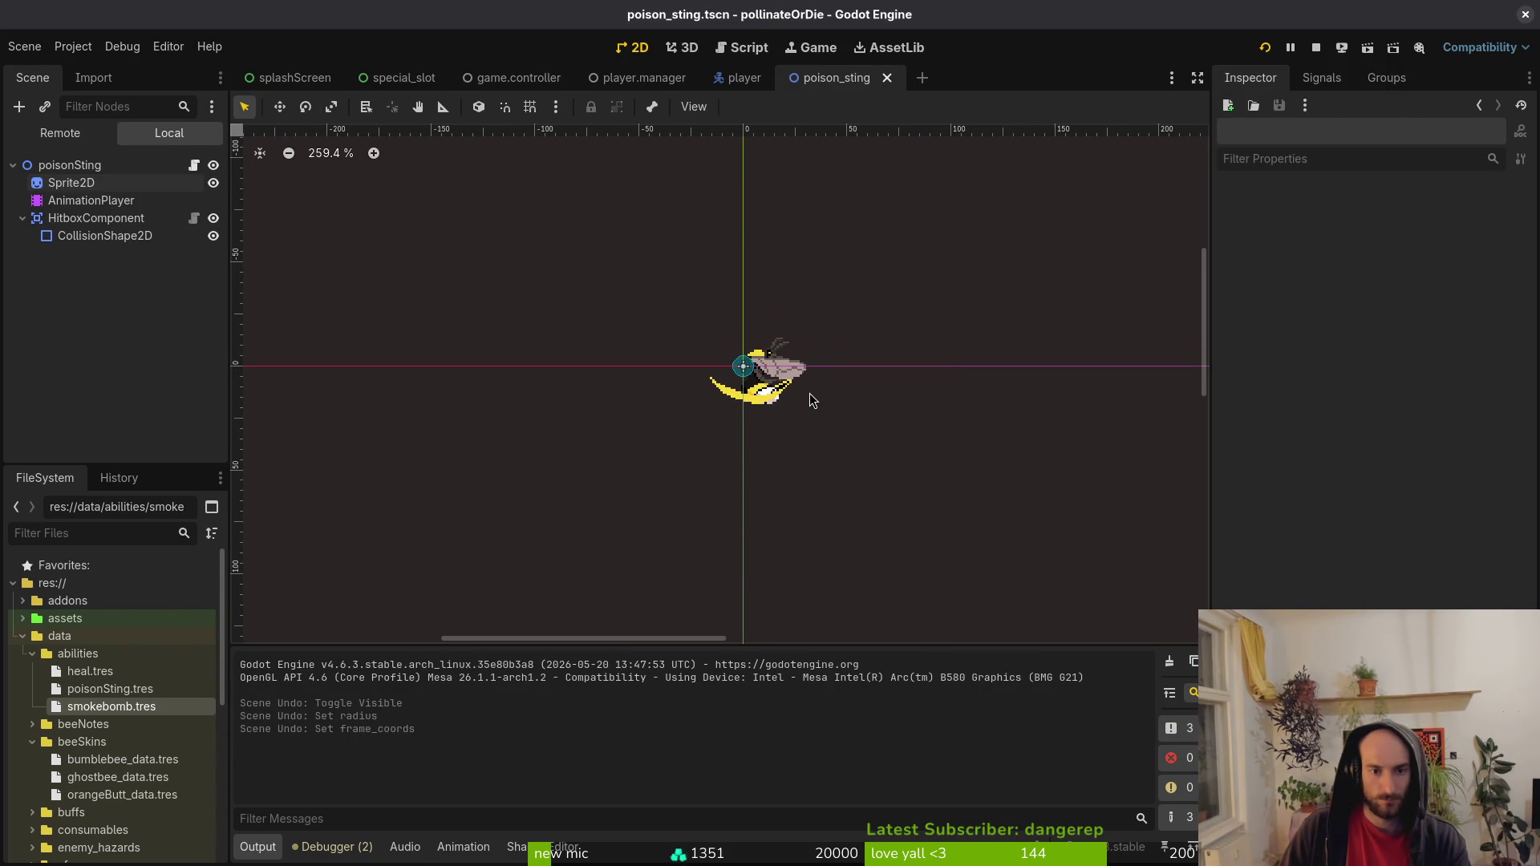
key(ctrl+shift+z)
key(ctrl+shift+z)
key(ctrl+s)
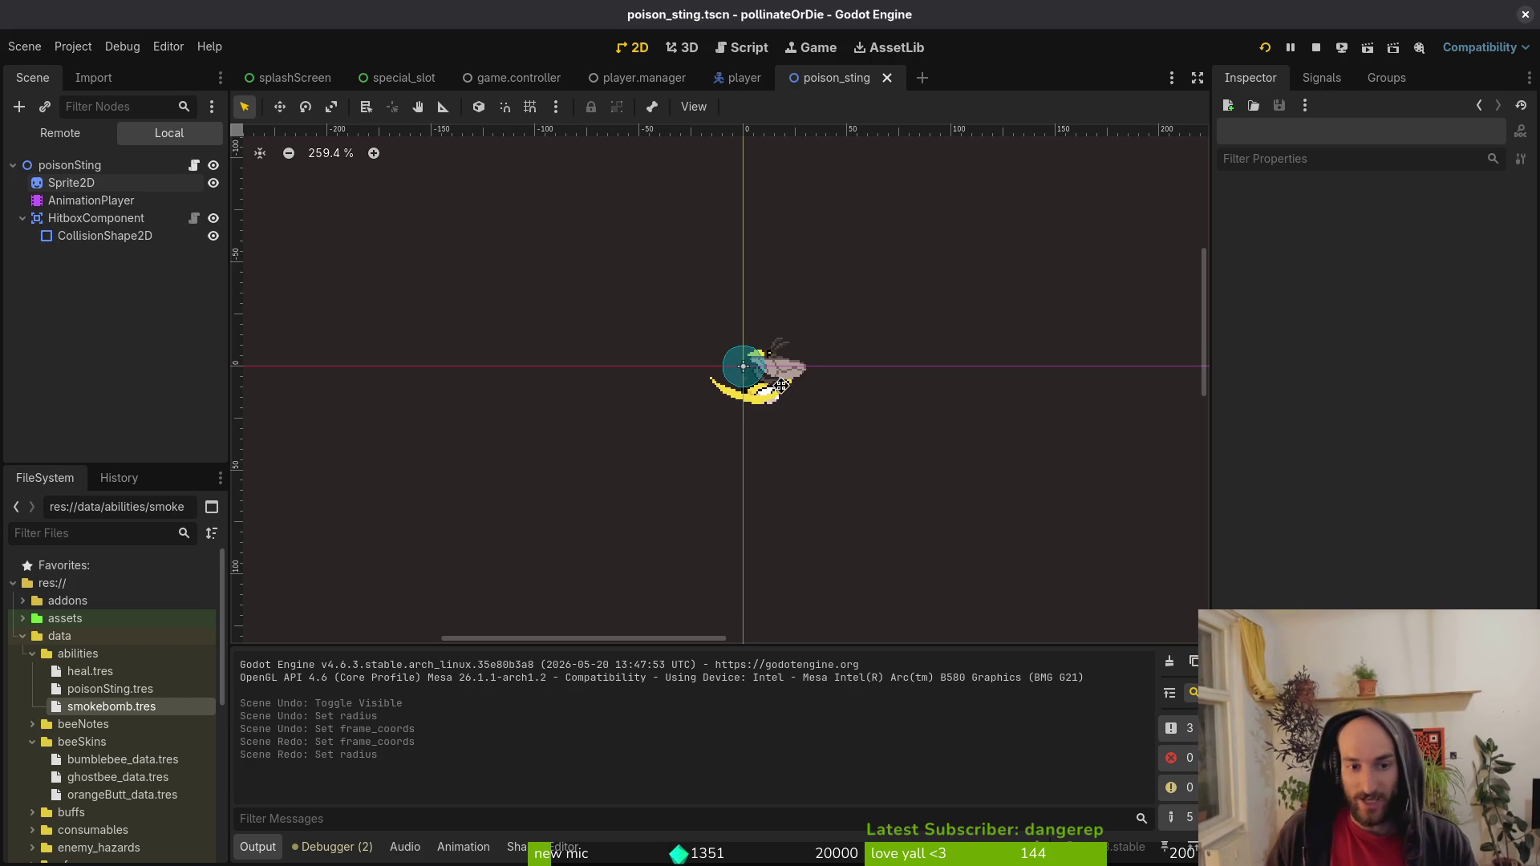
scroll(720, 385, right, 1)
key(alt+Tab)
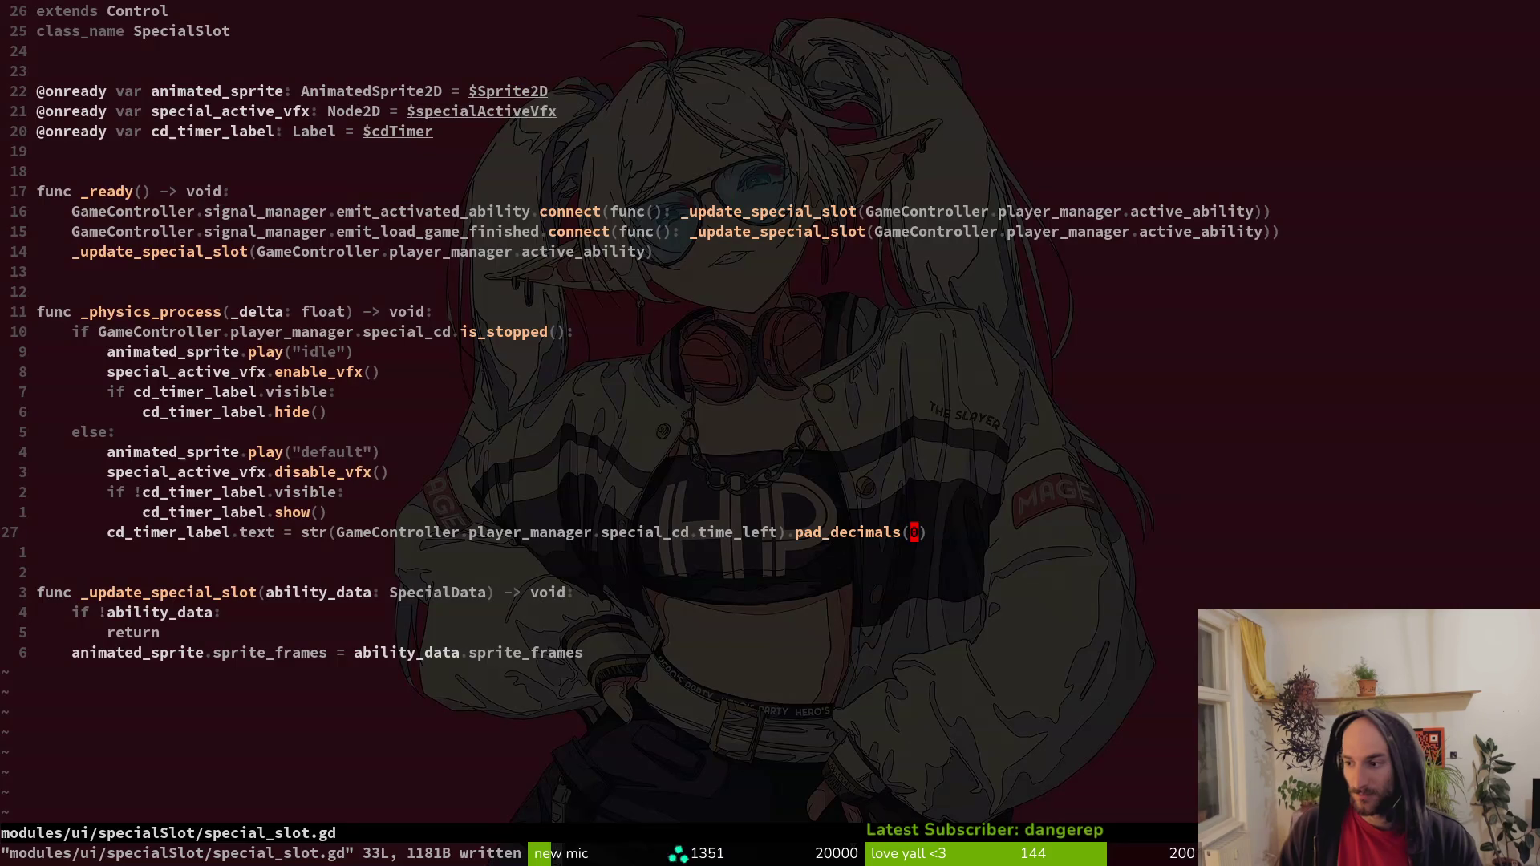
Open stinging.gd from the file finder and inspect its _handle_release function.
key(ctrl+p)
text(stin)
key(Return)
key(j)
key(j)
key(j)
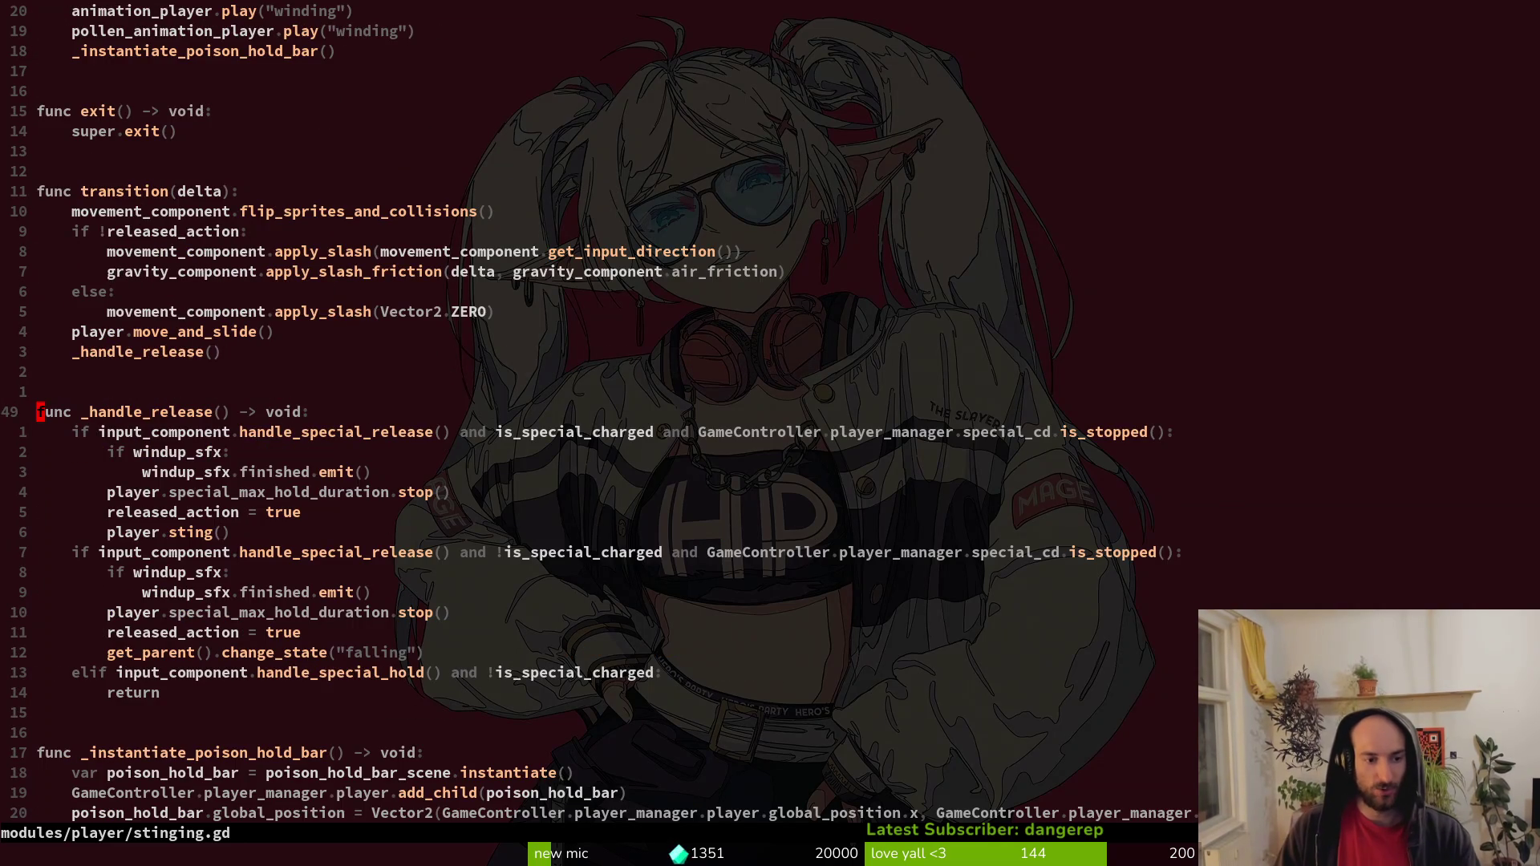
key(G)
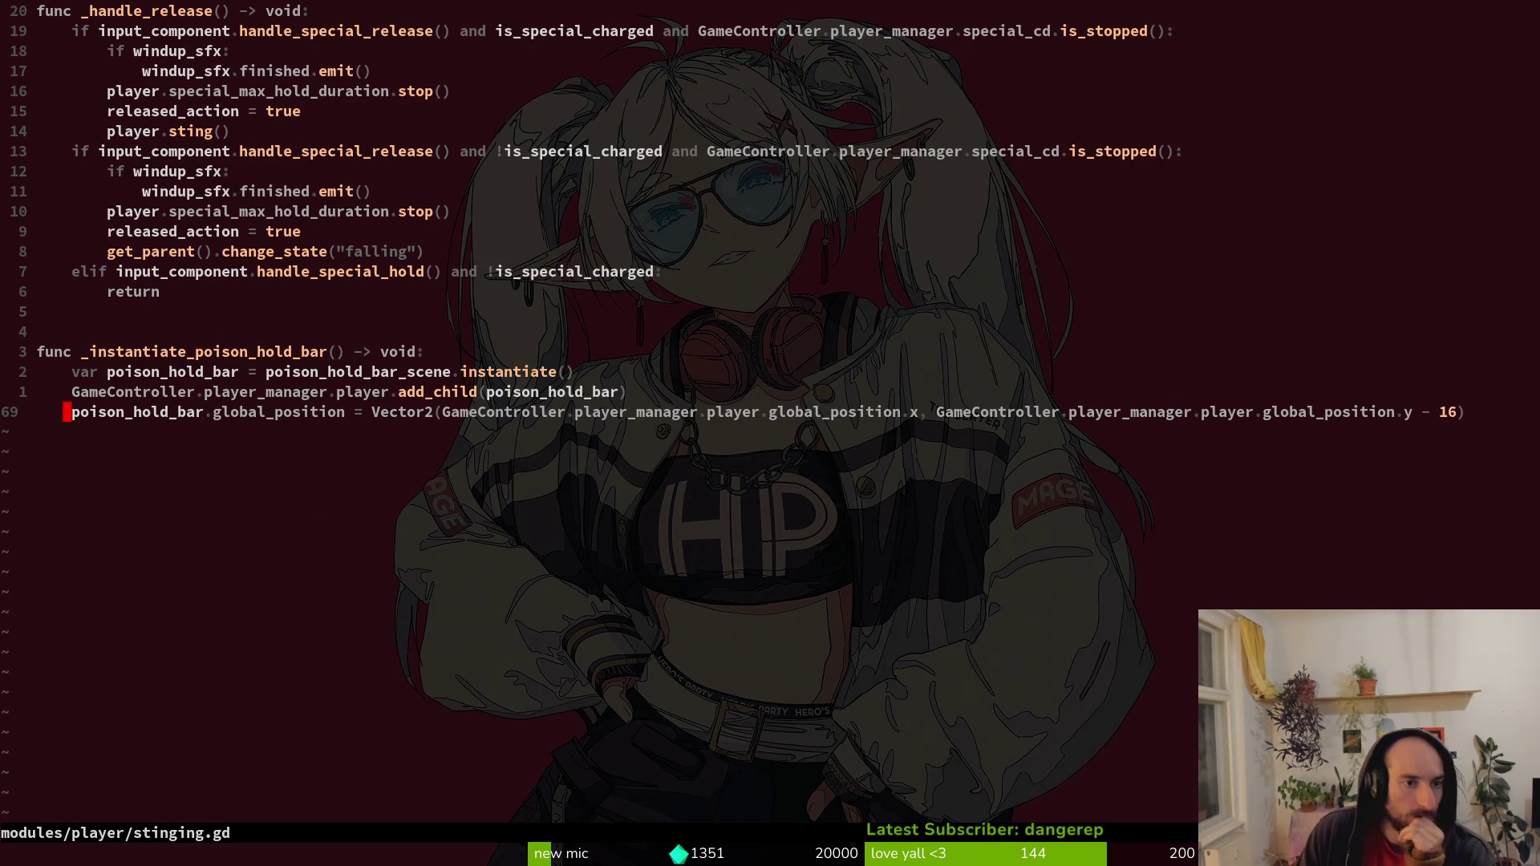
key(ctrl+o)
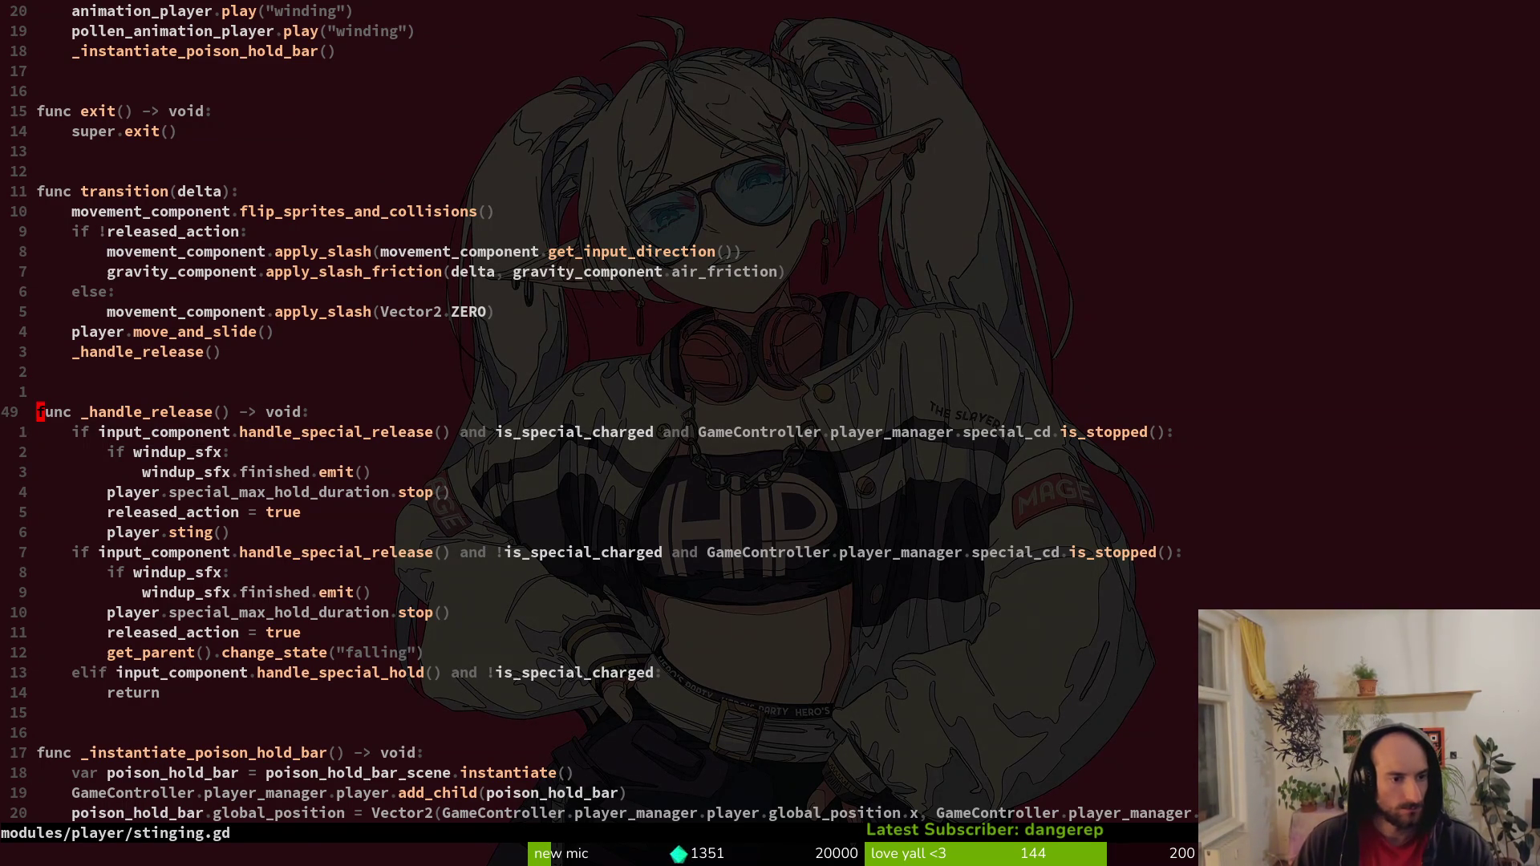
Open player.gd and go to the line that instantiates and spawns the poison sting.
key(space)
text(pfplayer)
key(Return)
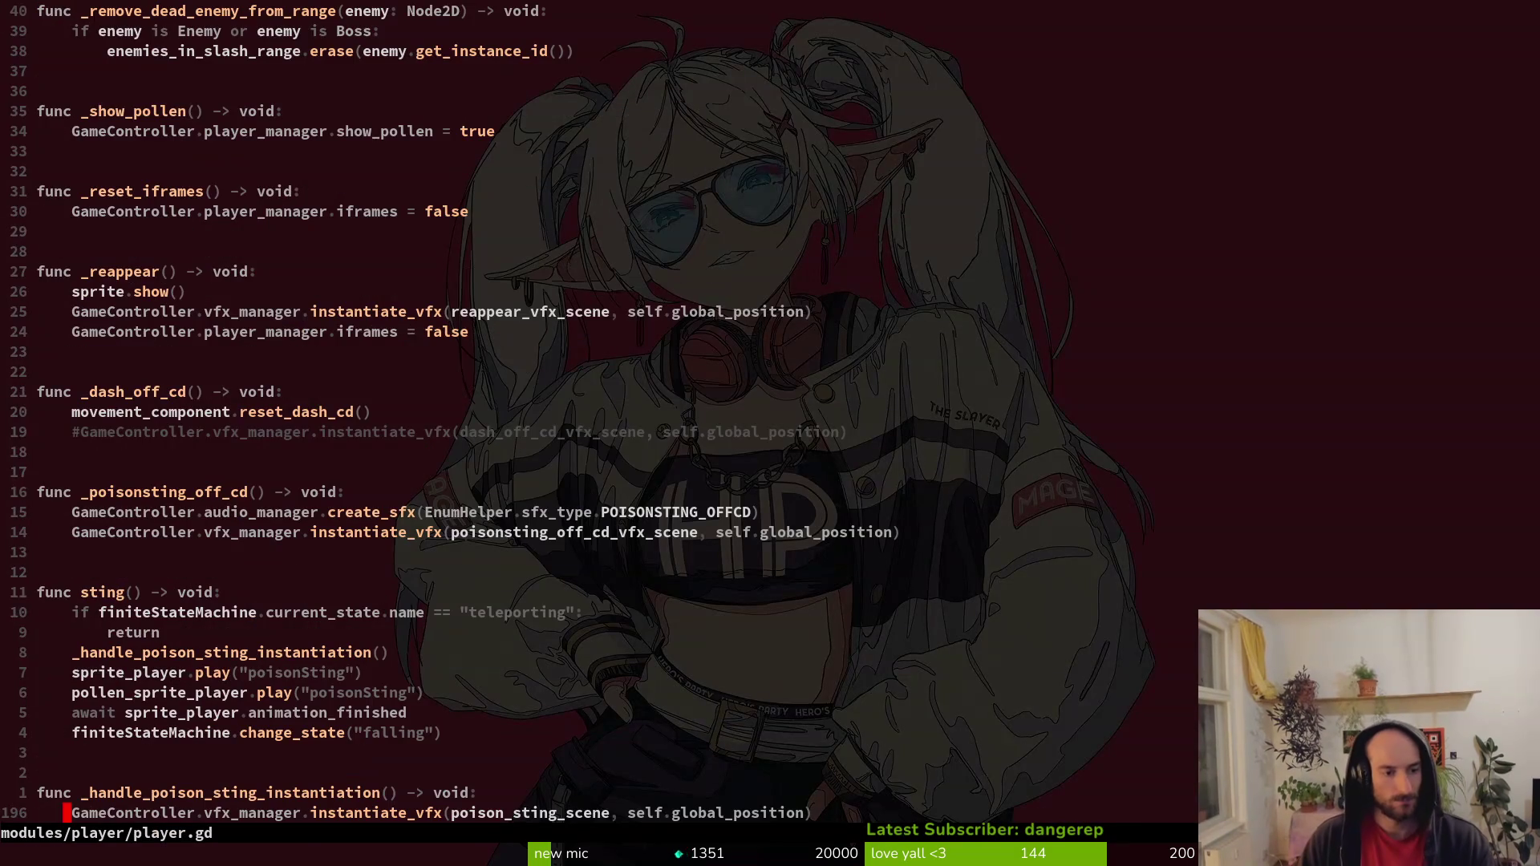
key(k)
key(k)
key(k)
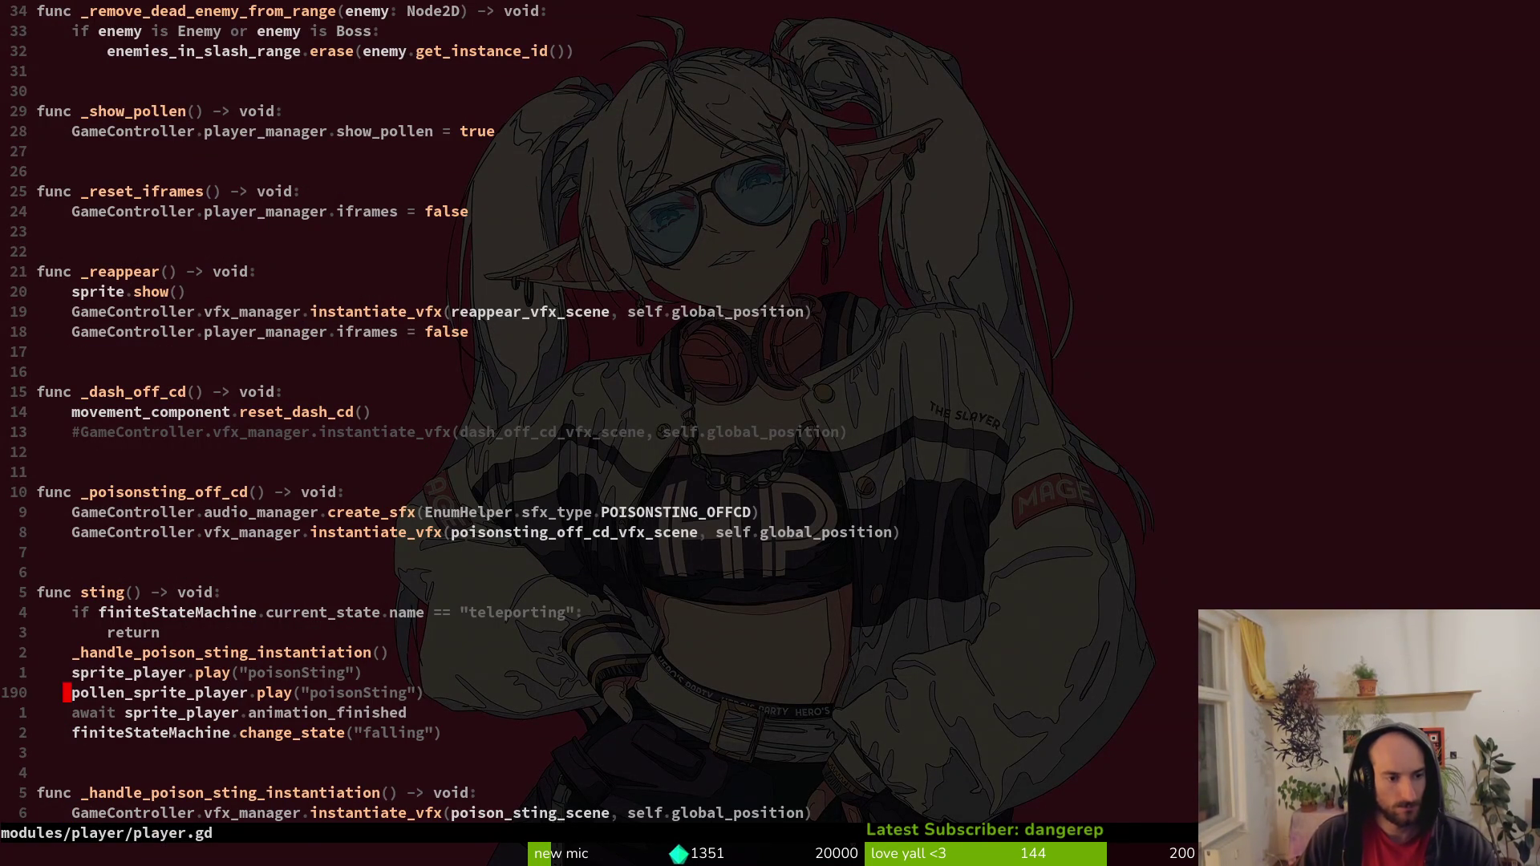
key(k)
key(shift+v)
key(y)
key(j)
key(j)
key(j)
Compare stinging.gd and player.gd through the jump list, then return to Godot.
key(alt+Tab)
key(alt+Tab)
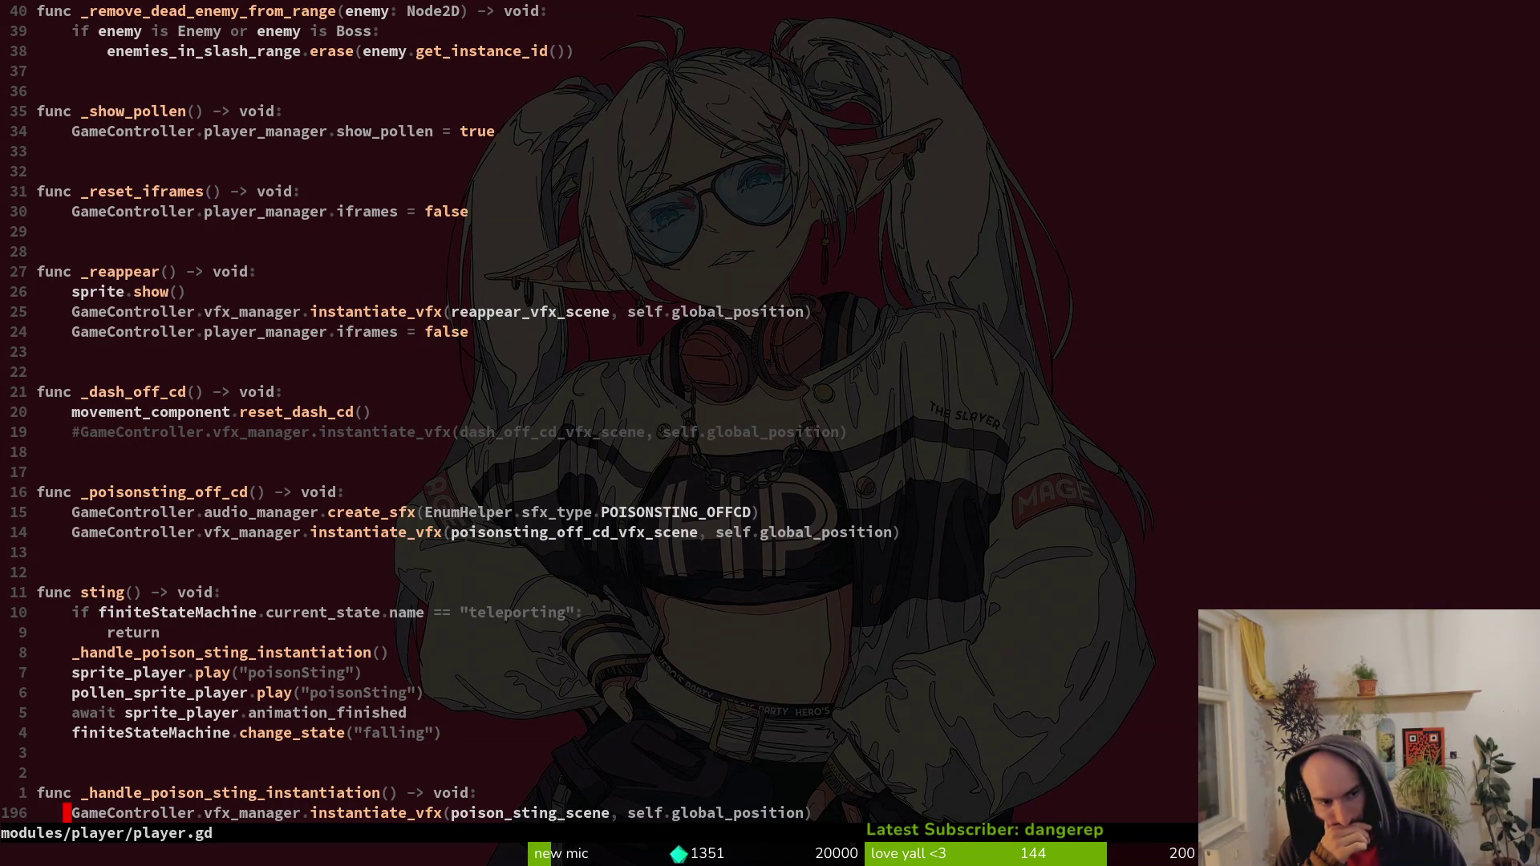
key(ctrl+o)
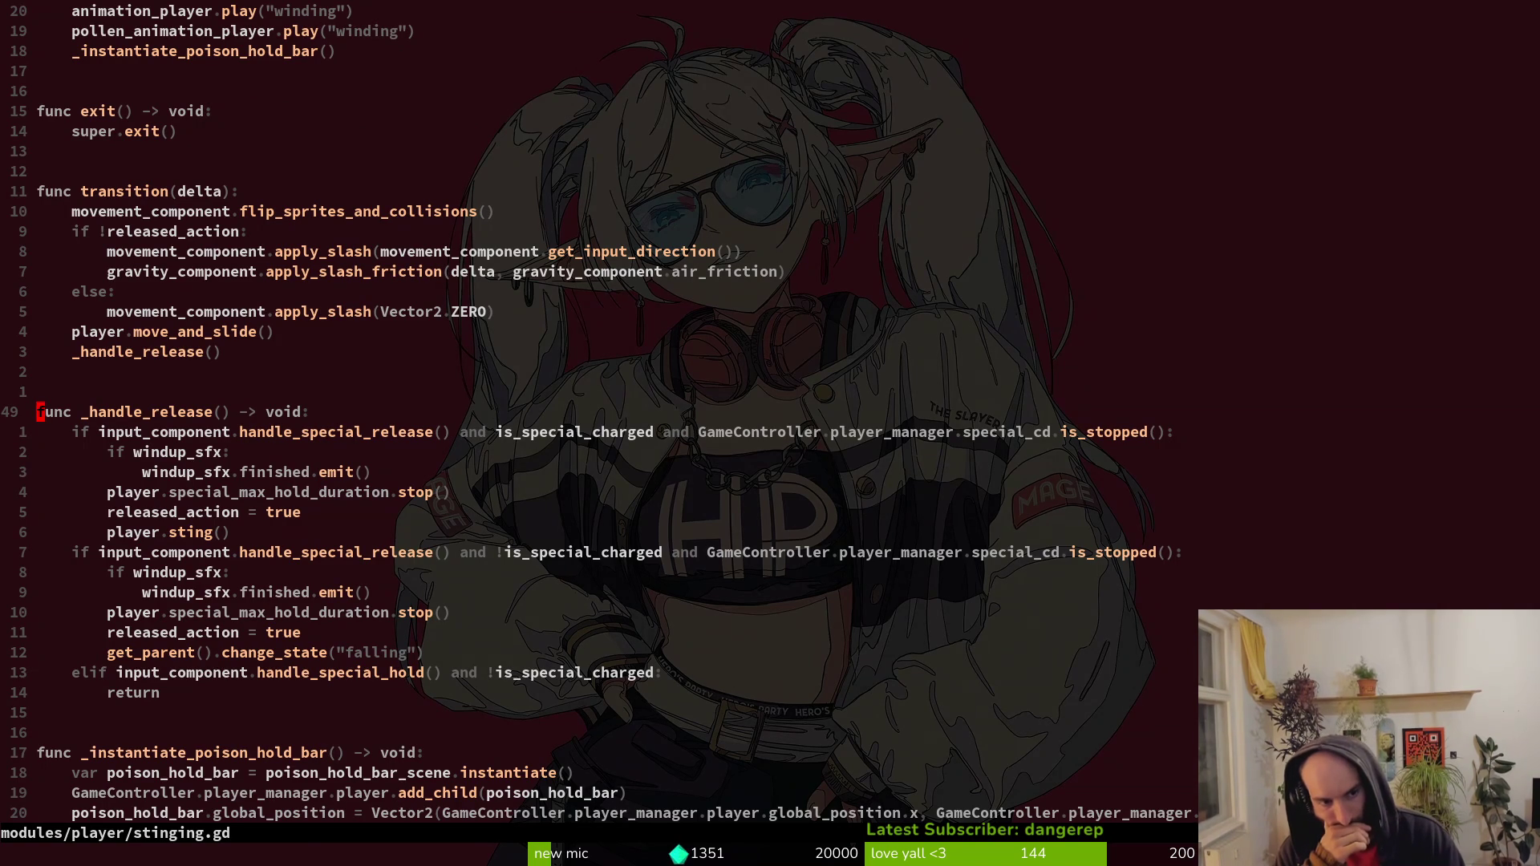
key(ctrl+o)
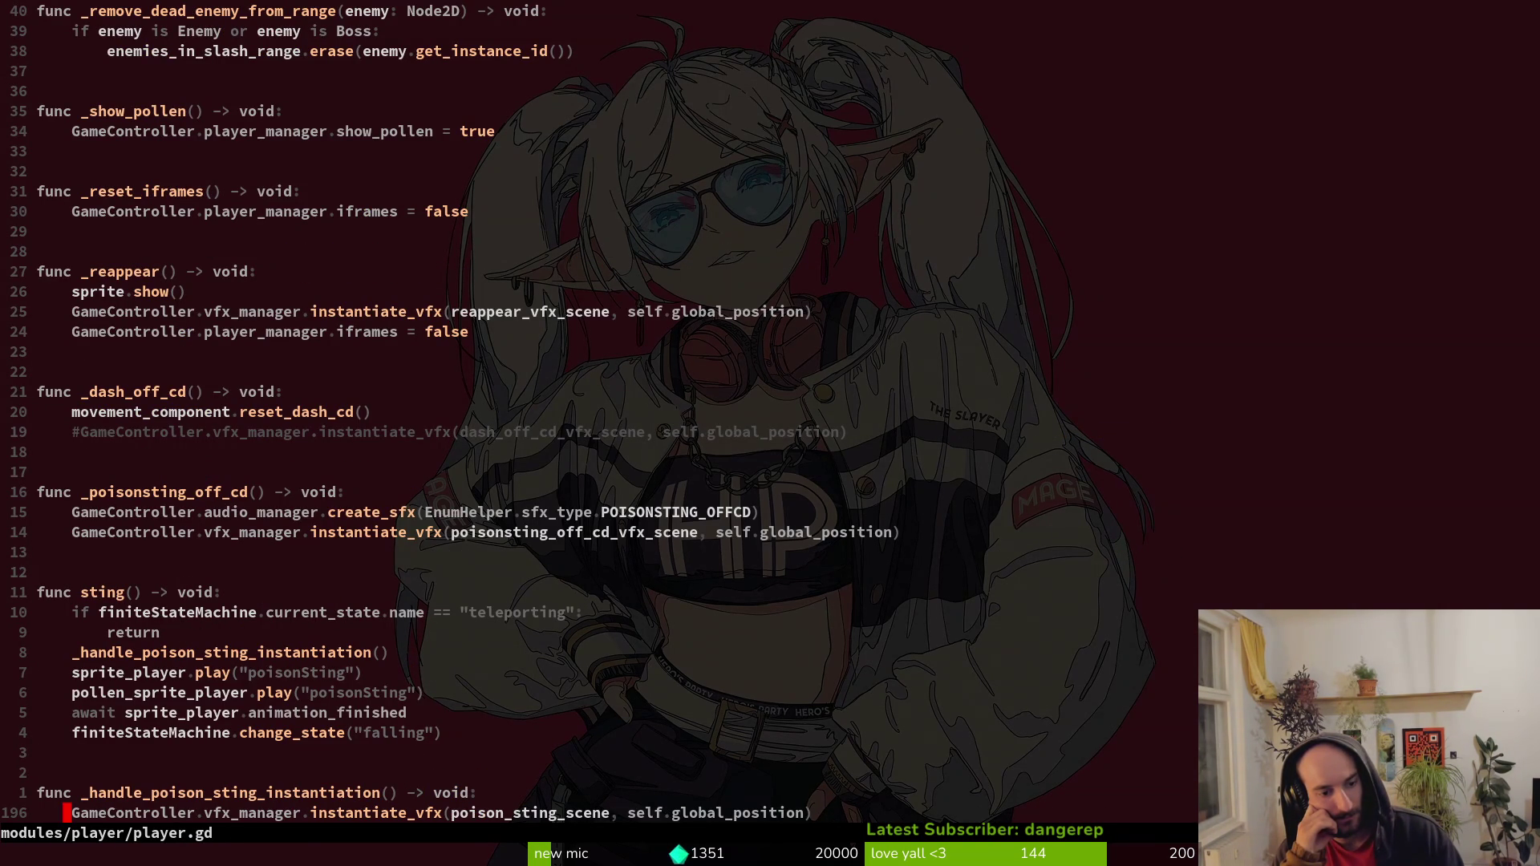
key(alt+Tab)
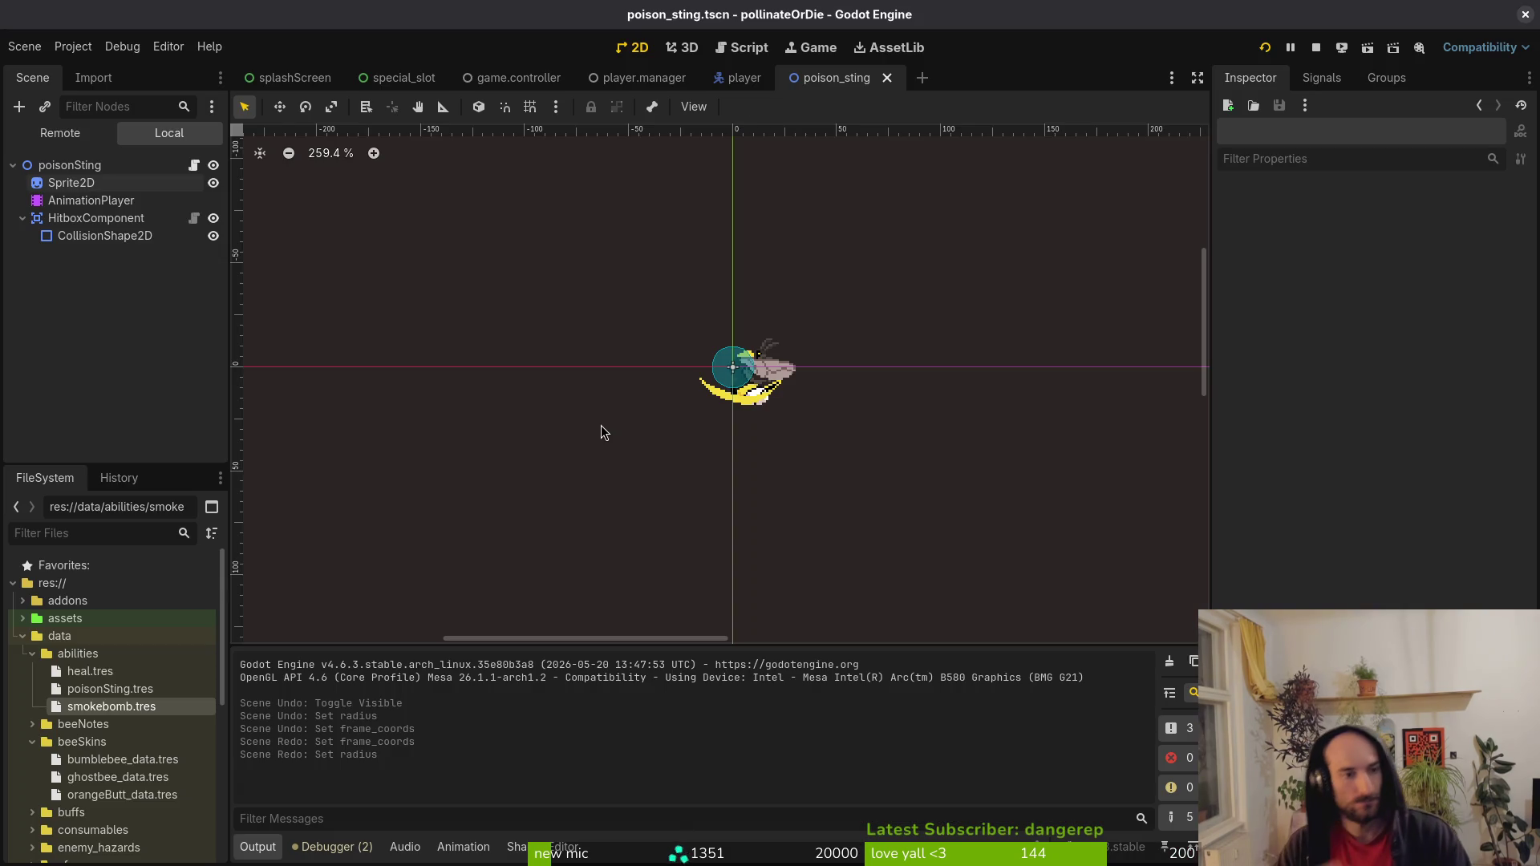
In the player scene, collapse components, sprite, timers and softlockRange branches, and select specialAimVfx under attackSpawnMarker.
click(731, 83)
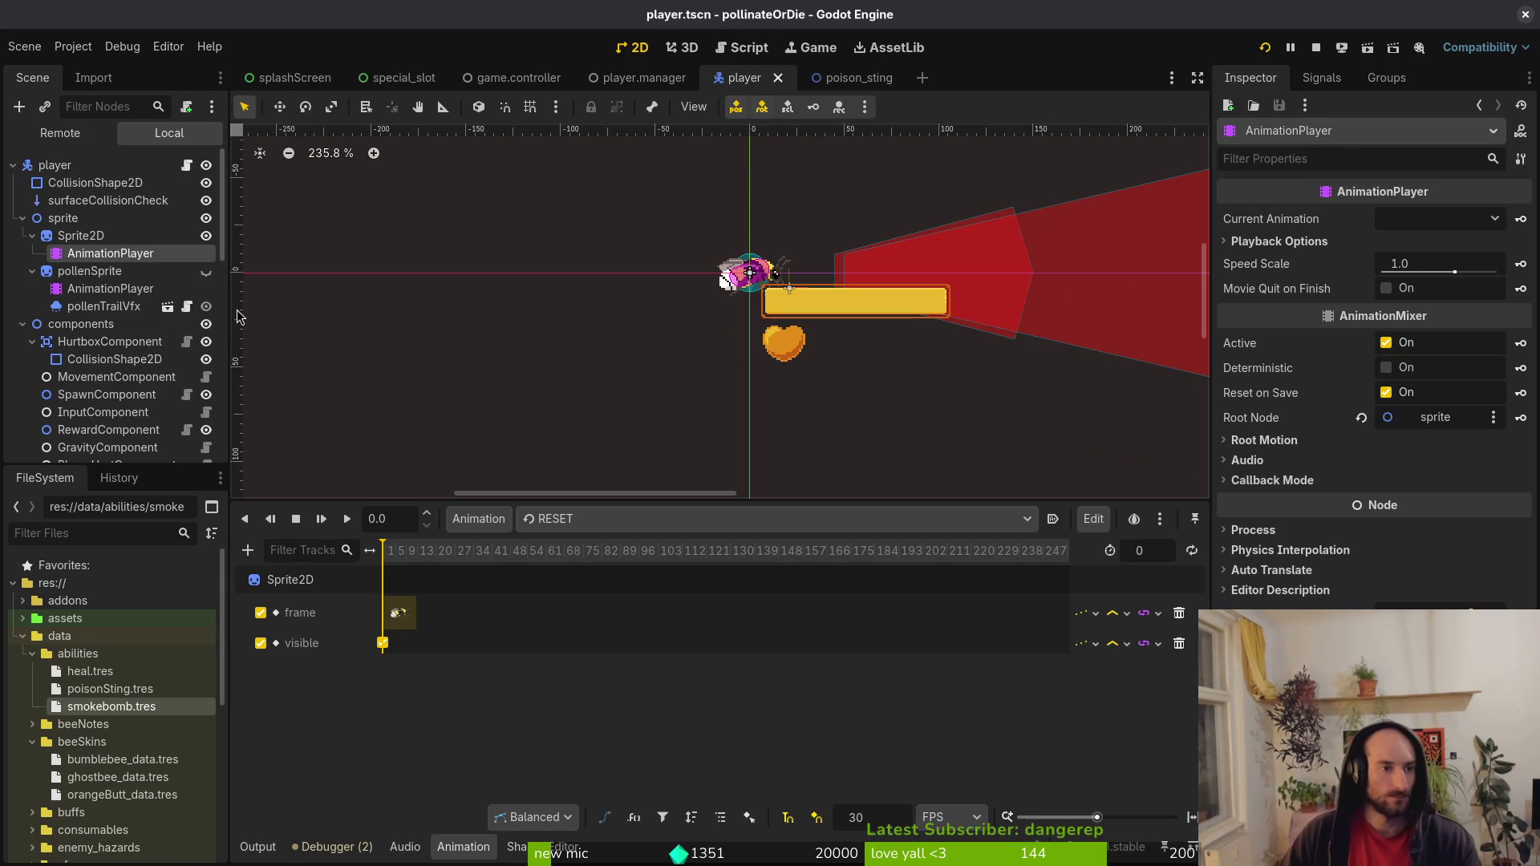
click(23, 324)
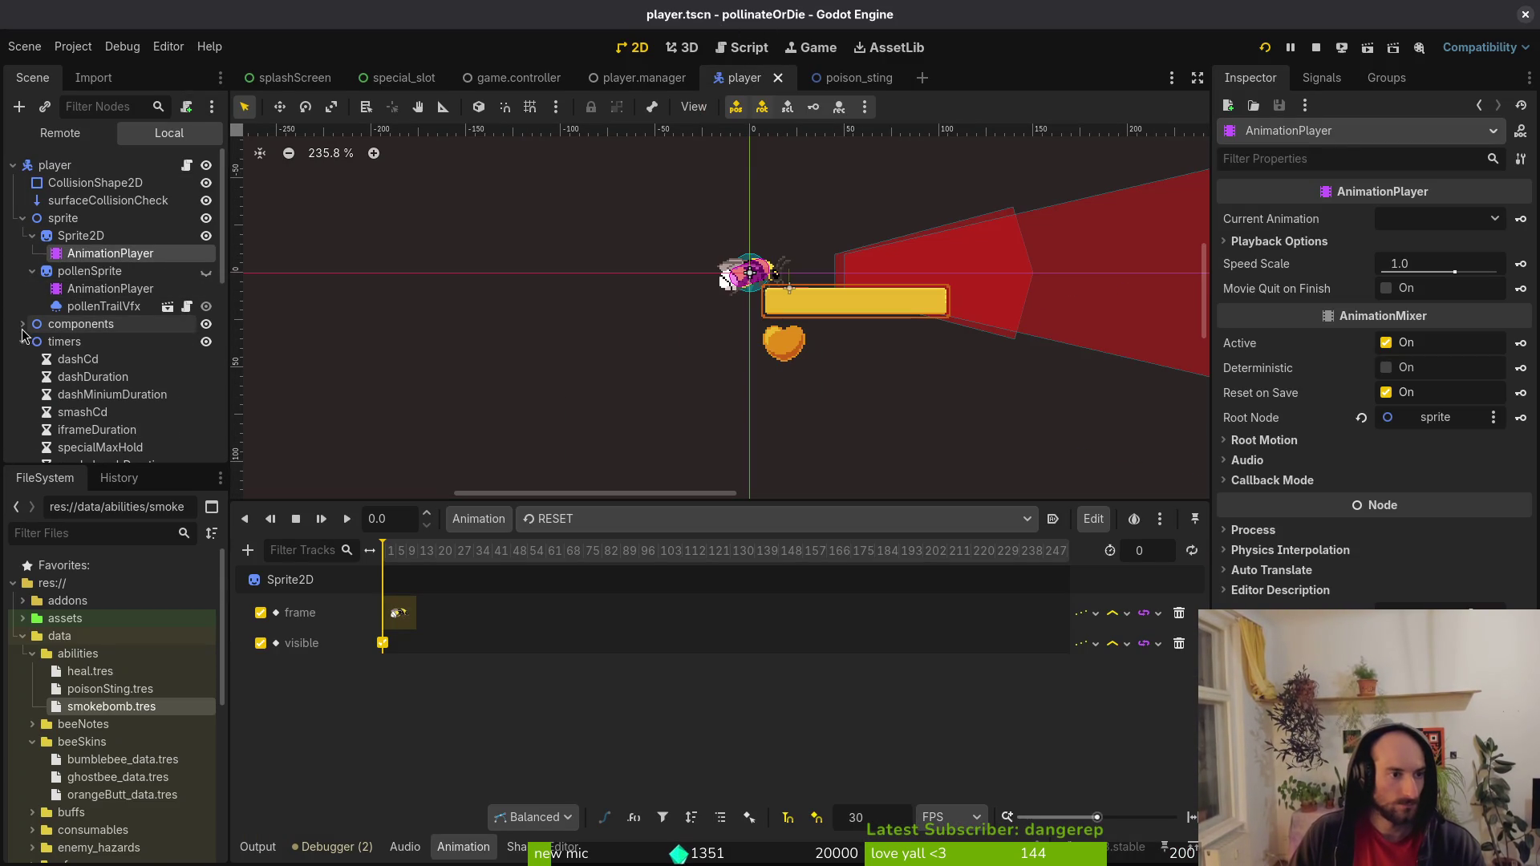
click(32, 271)
click(32, 236)
click(22, 289)
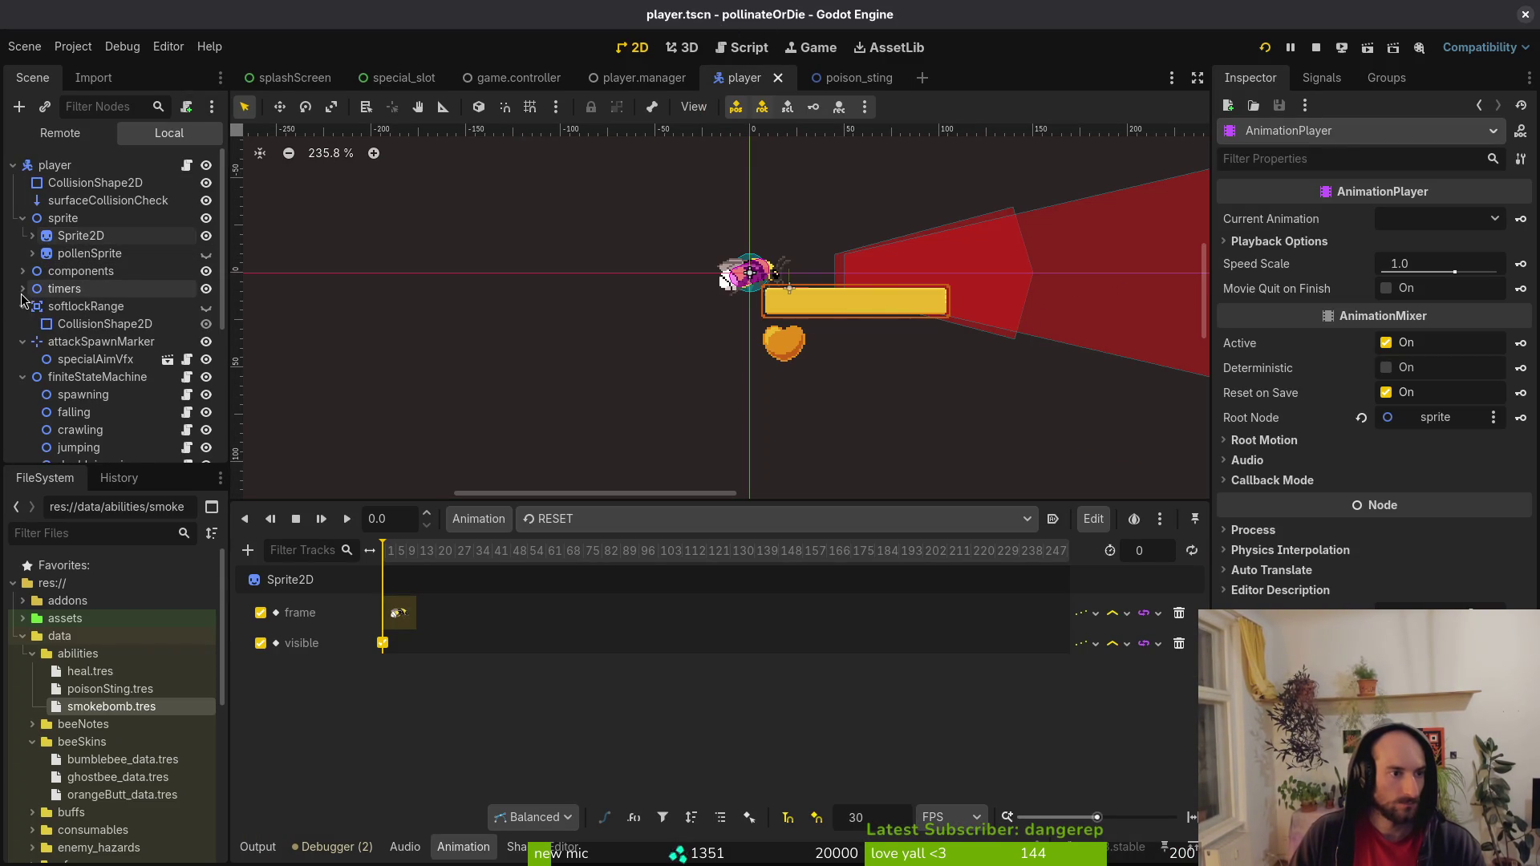
click(22, 307)
click(23, 342)
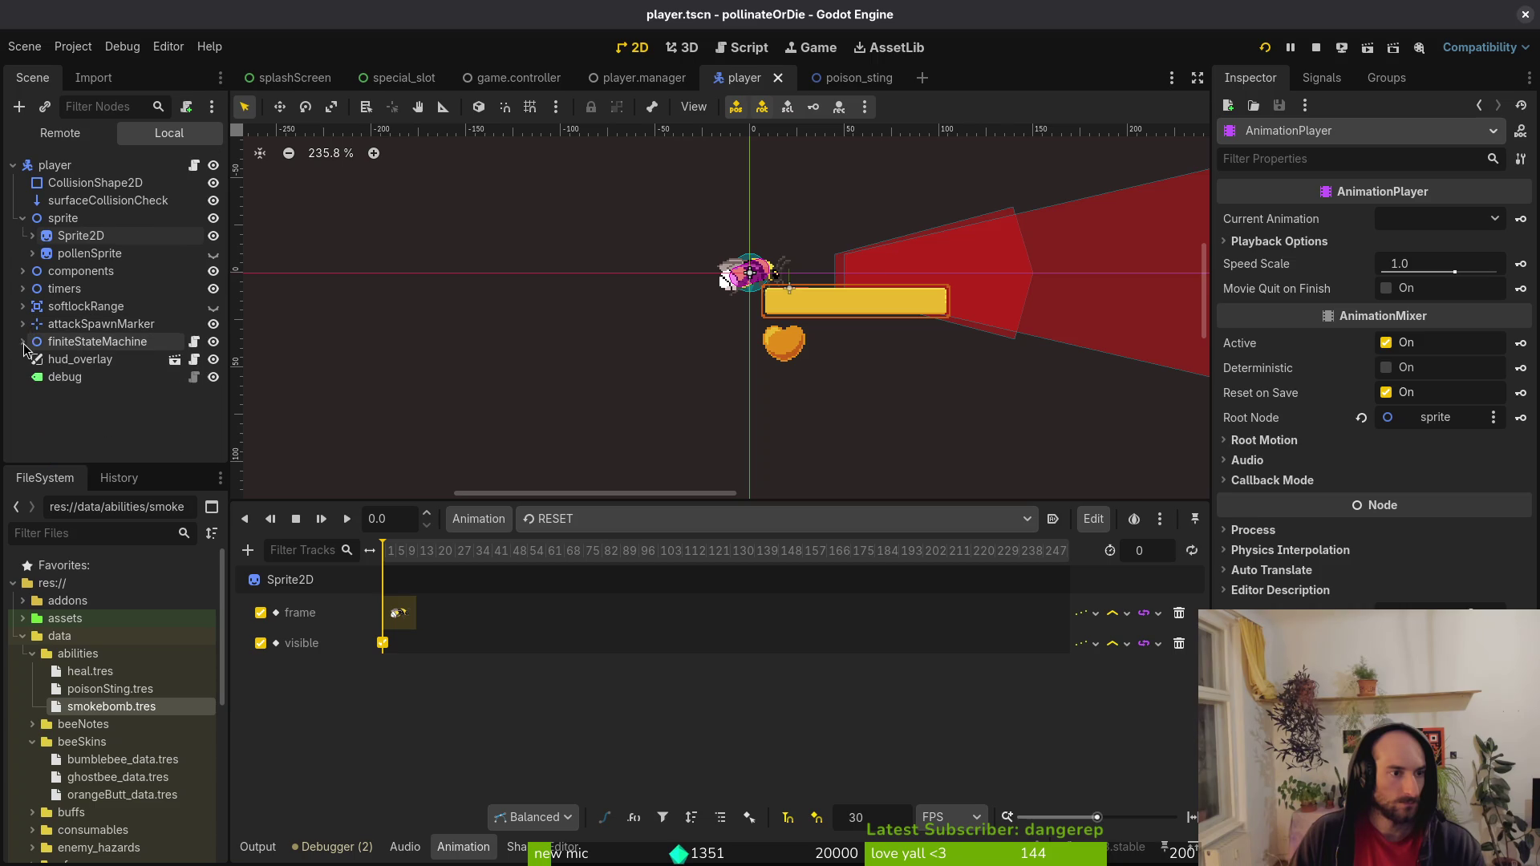
click(22, 324)
click(93, 342)
scroll(784, 307, up, 5)
key(alt+Tab)
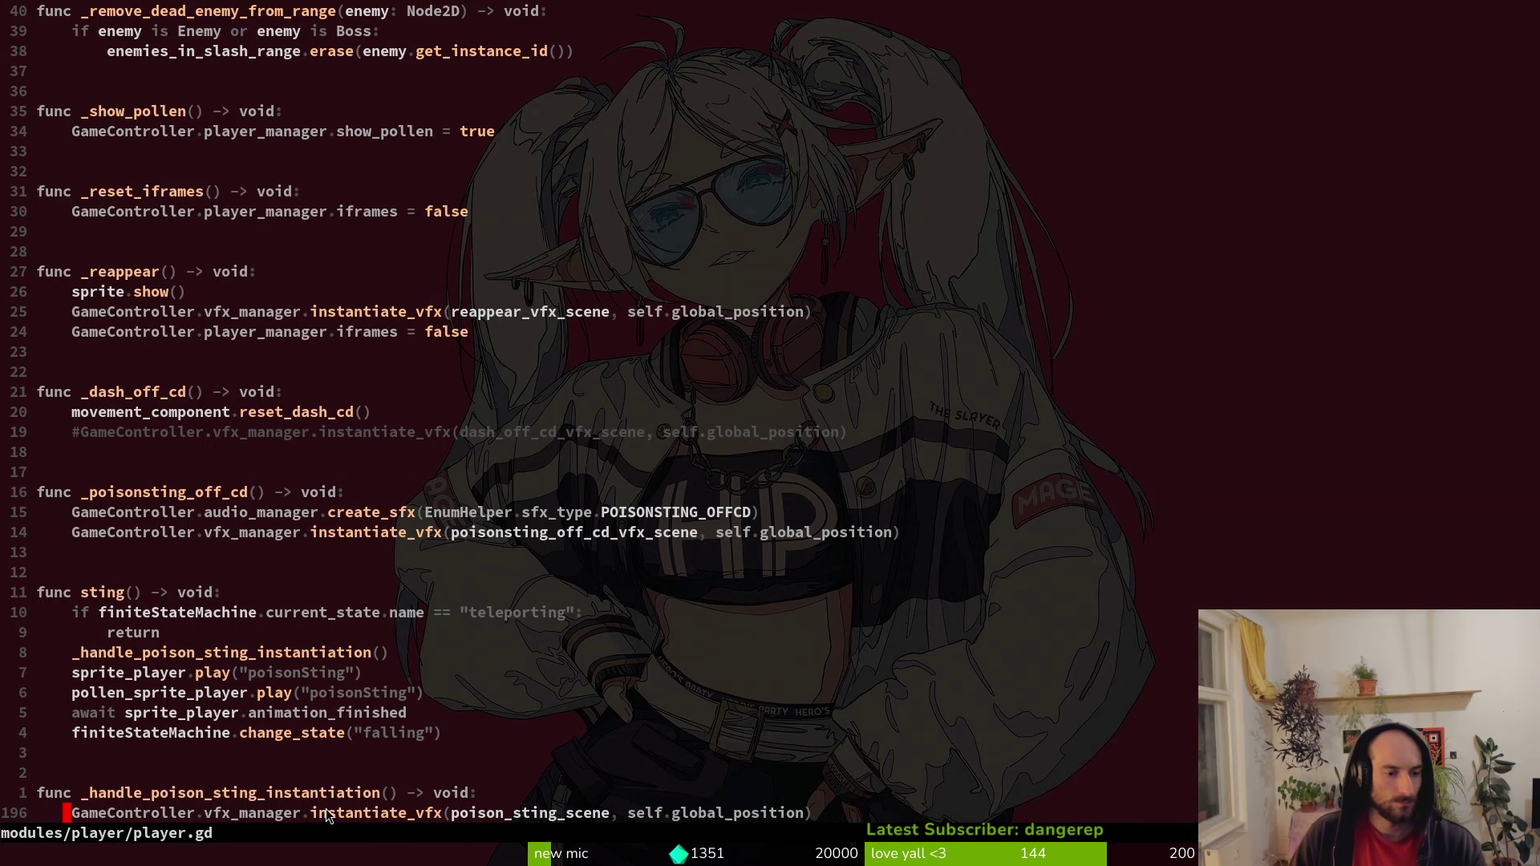
Start replacing self on line 196 with a special_aim_vfx completion.
click(641, 813)
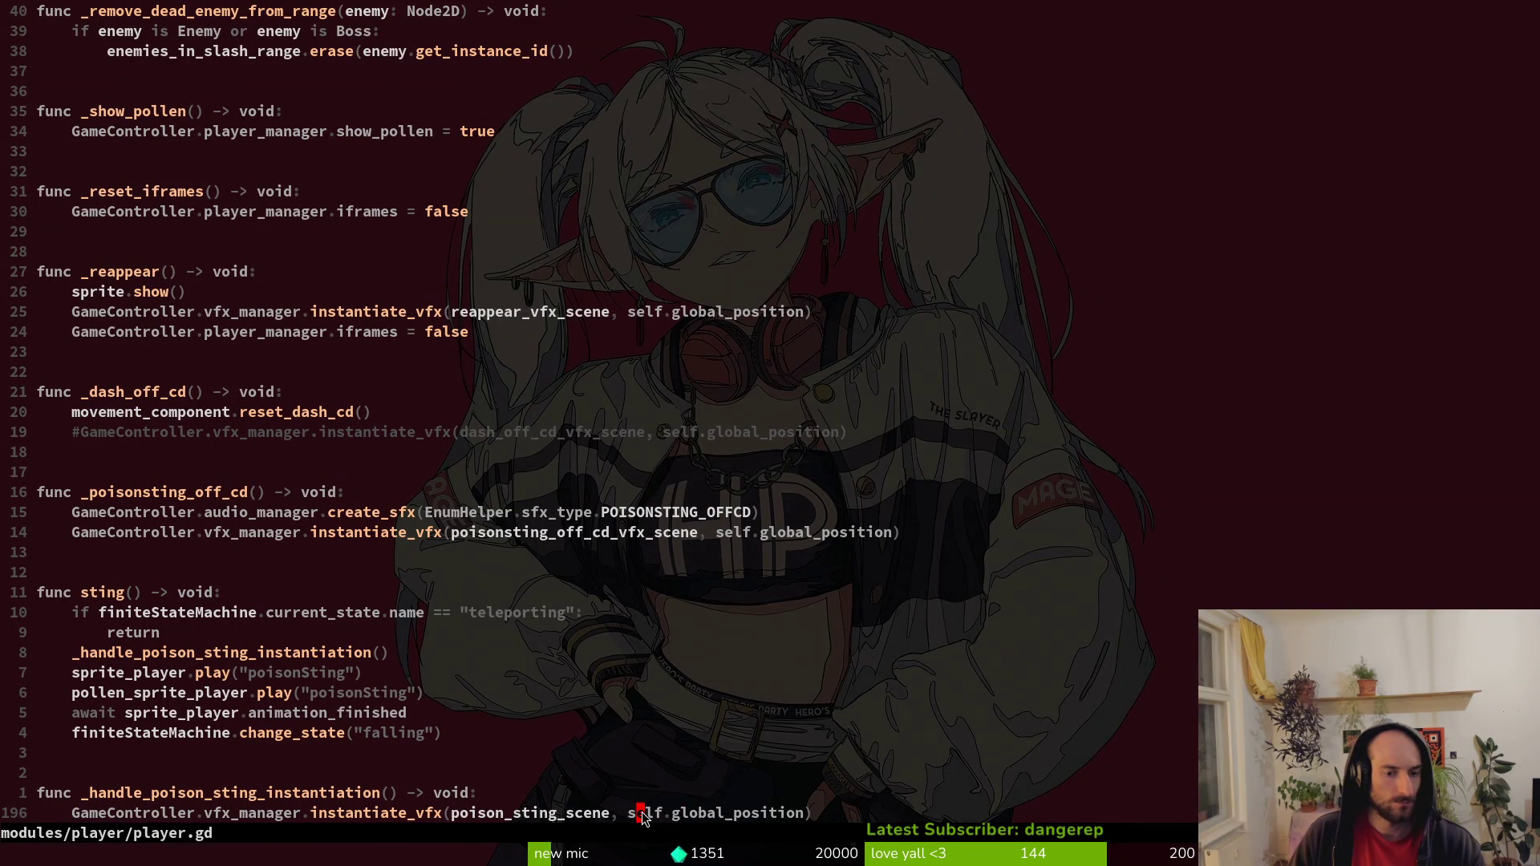
scroll(647, 805, down, 4)
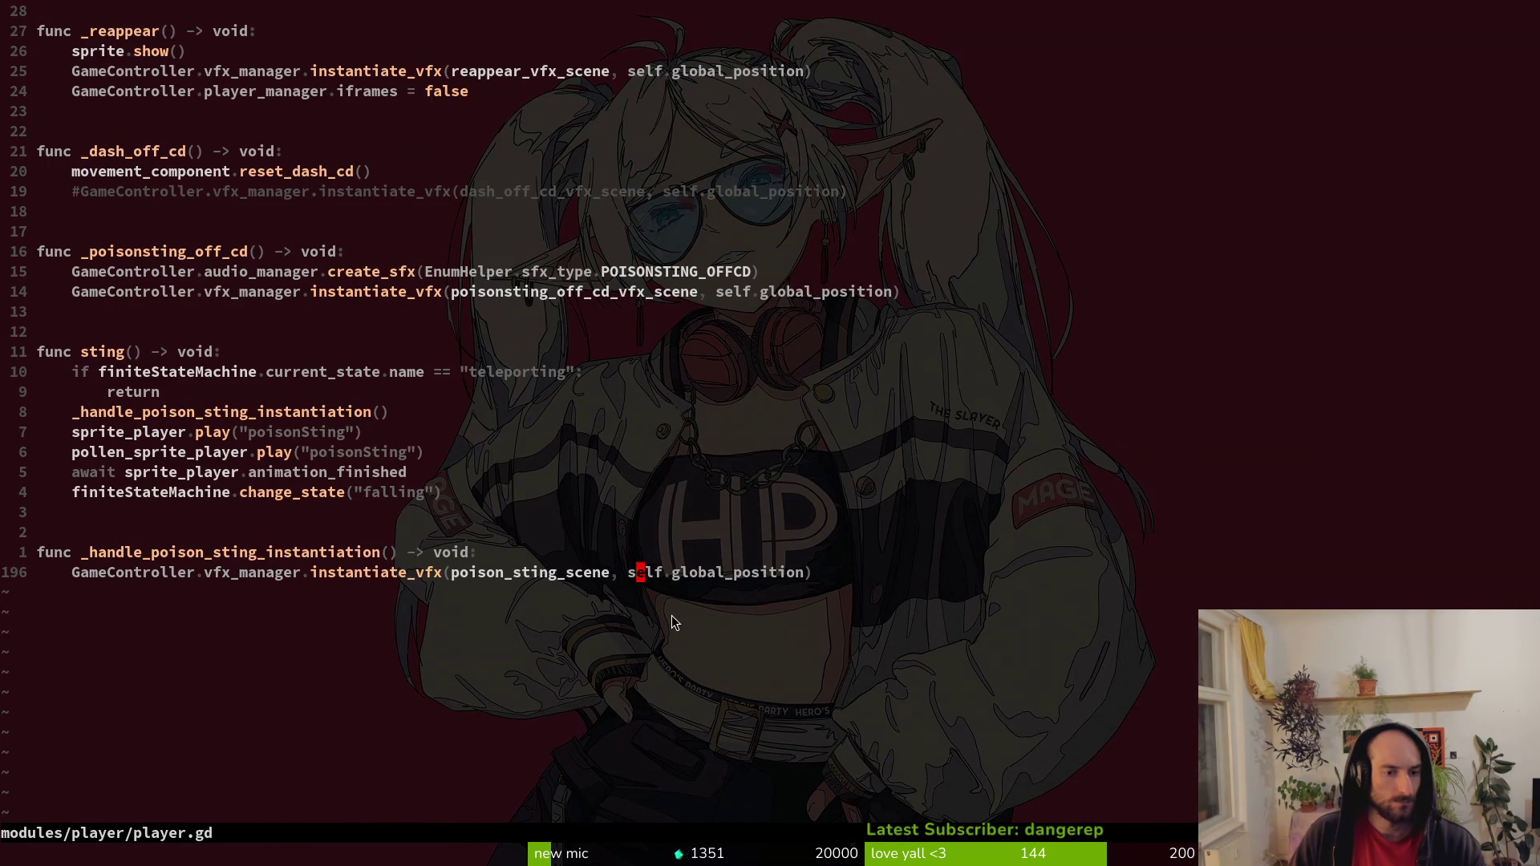
text(ciw)
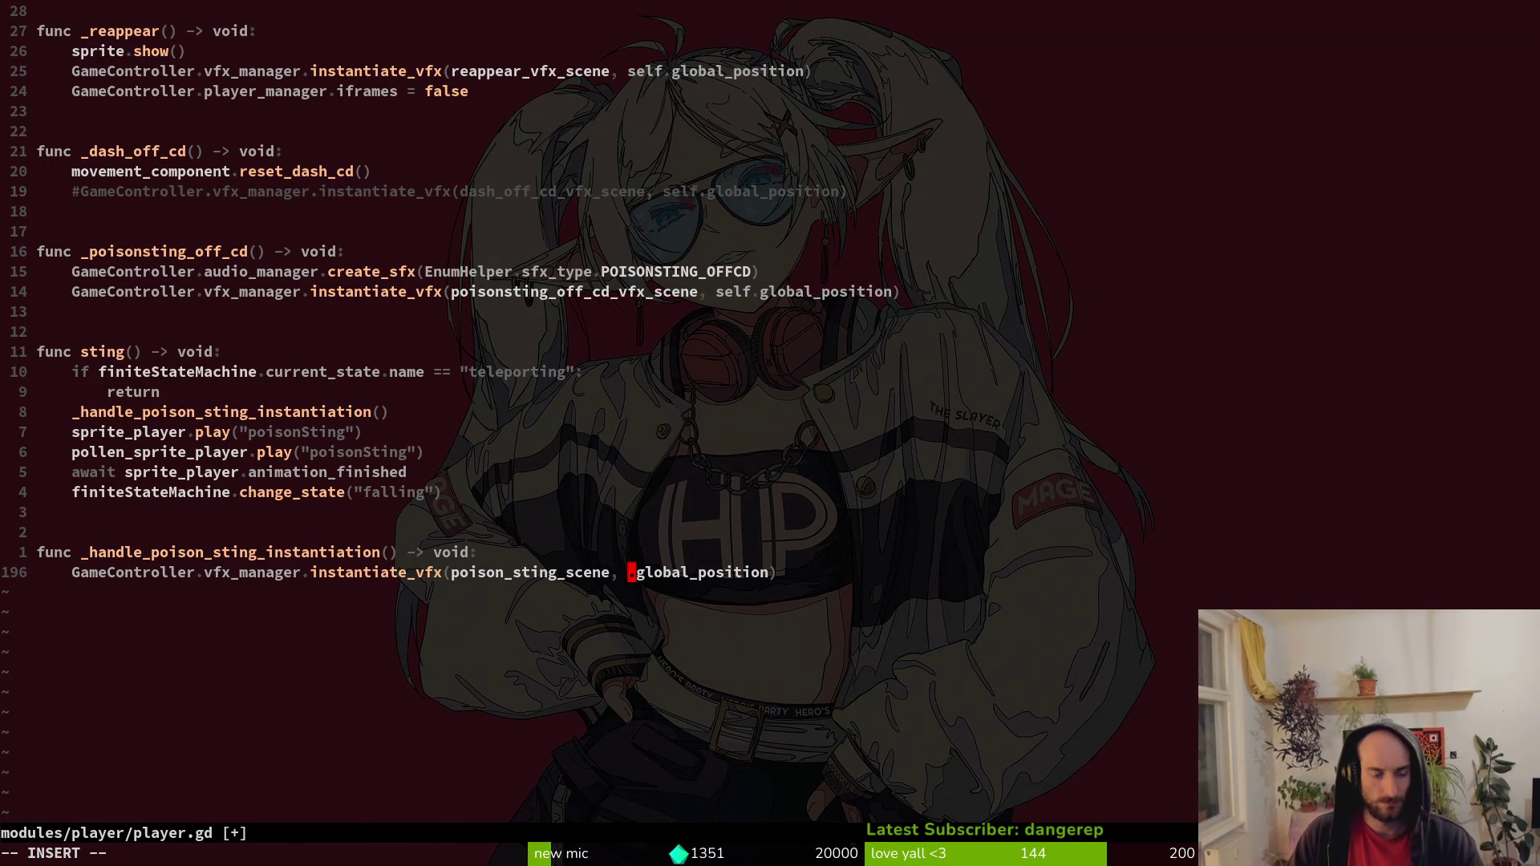
text(spec)
key(ctrl+n)
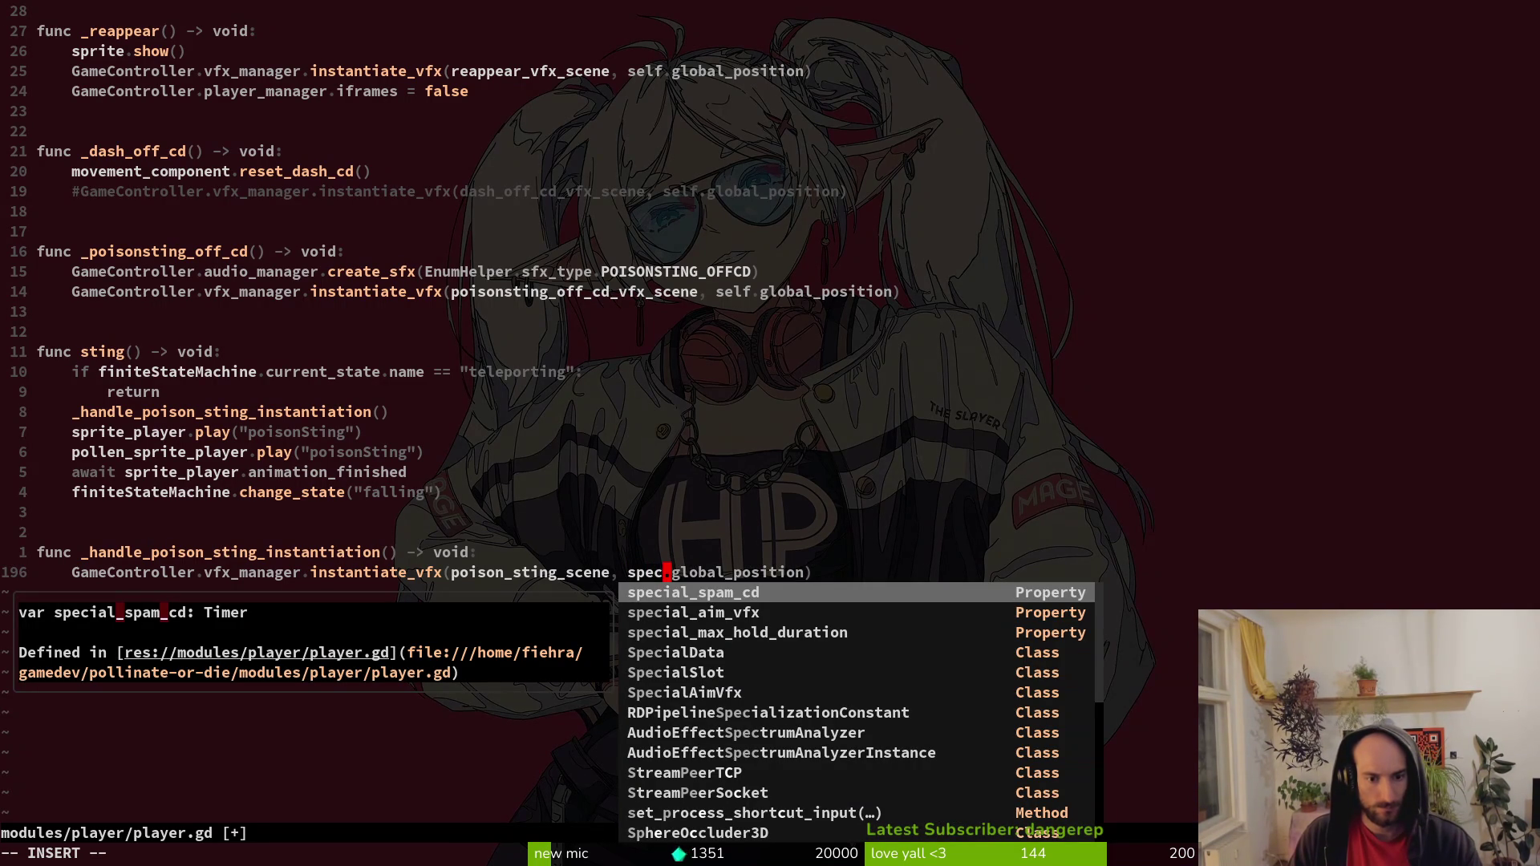
key(ctrl+n)
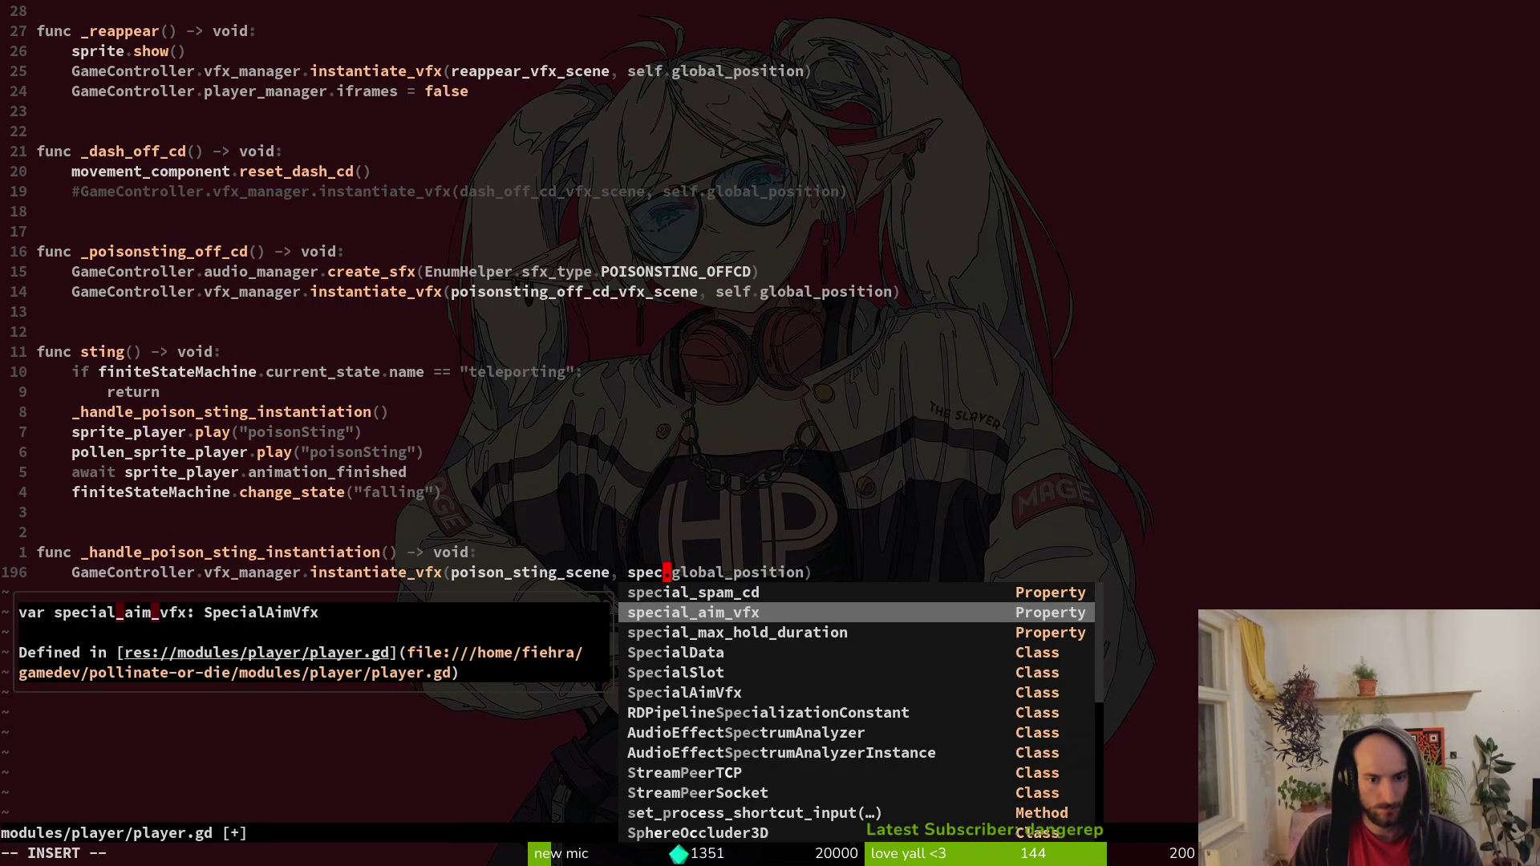
key(Escape)
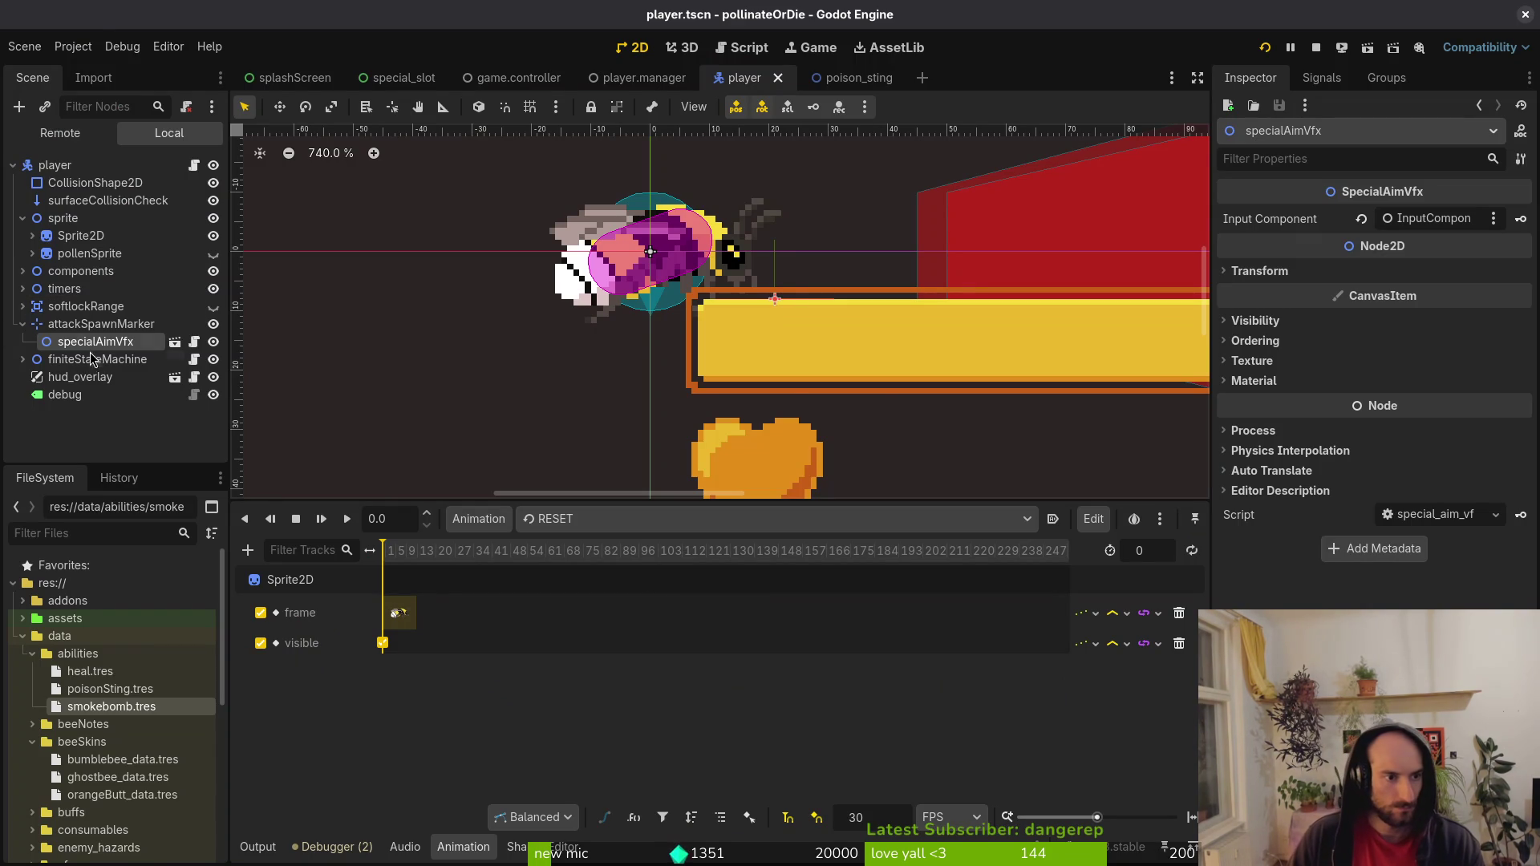
Replace self on line 196 with special_aim_vfx and save player.gd.
key(alt+Tab)
text(a)
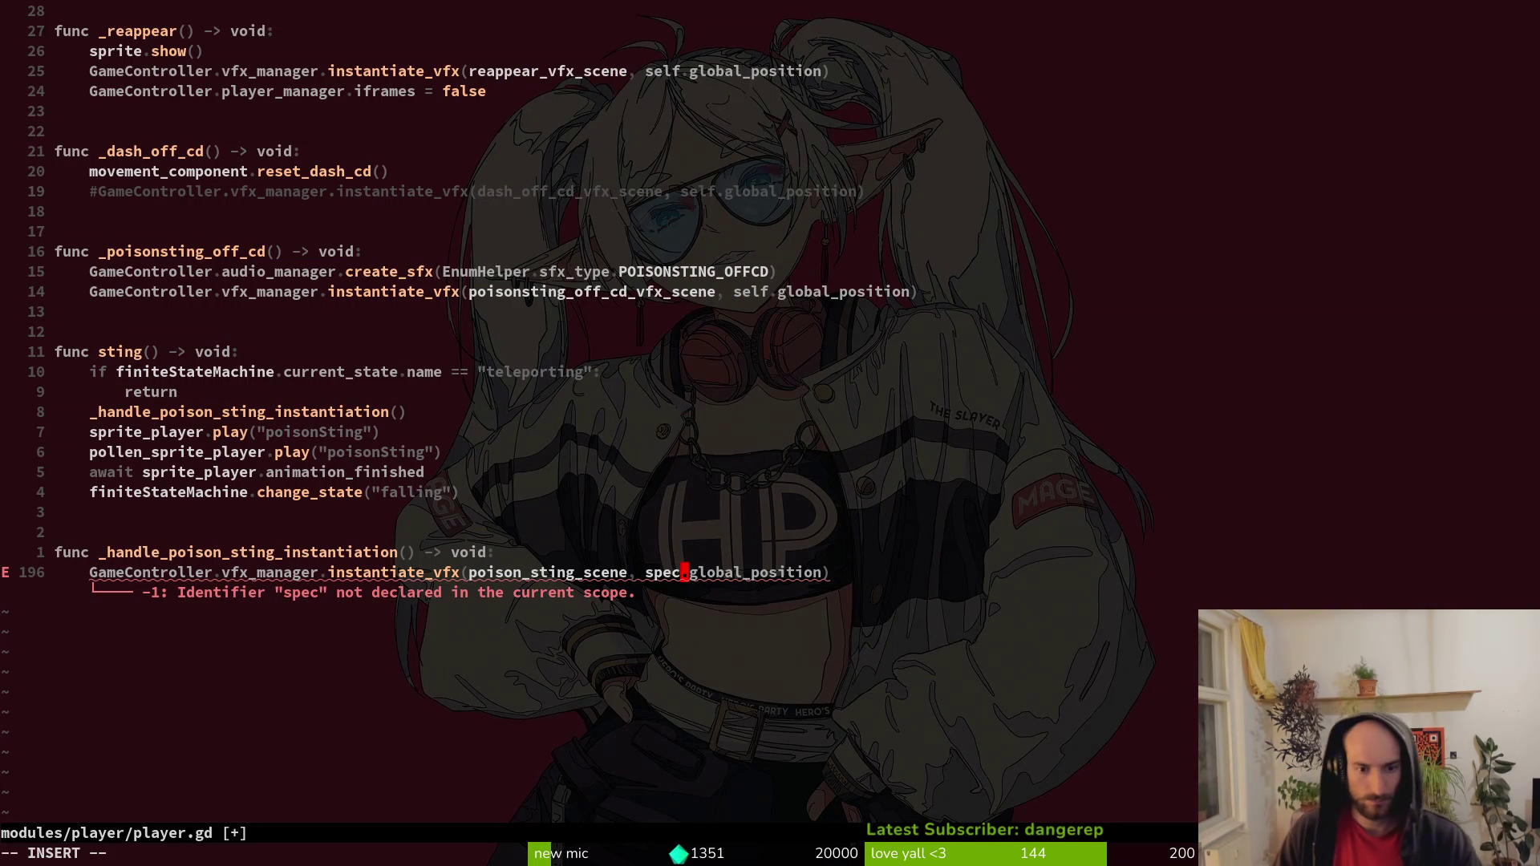
text(i)
key(Tab)
key(Escape)
text(:w)
key(Return)
Change the special_aim_vfx node path declaration to specialAimVfxMarker.
key(ctrl+u)
key(ctrl+u)
key(ctrl+u)
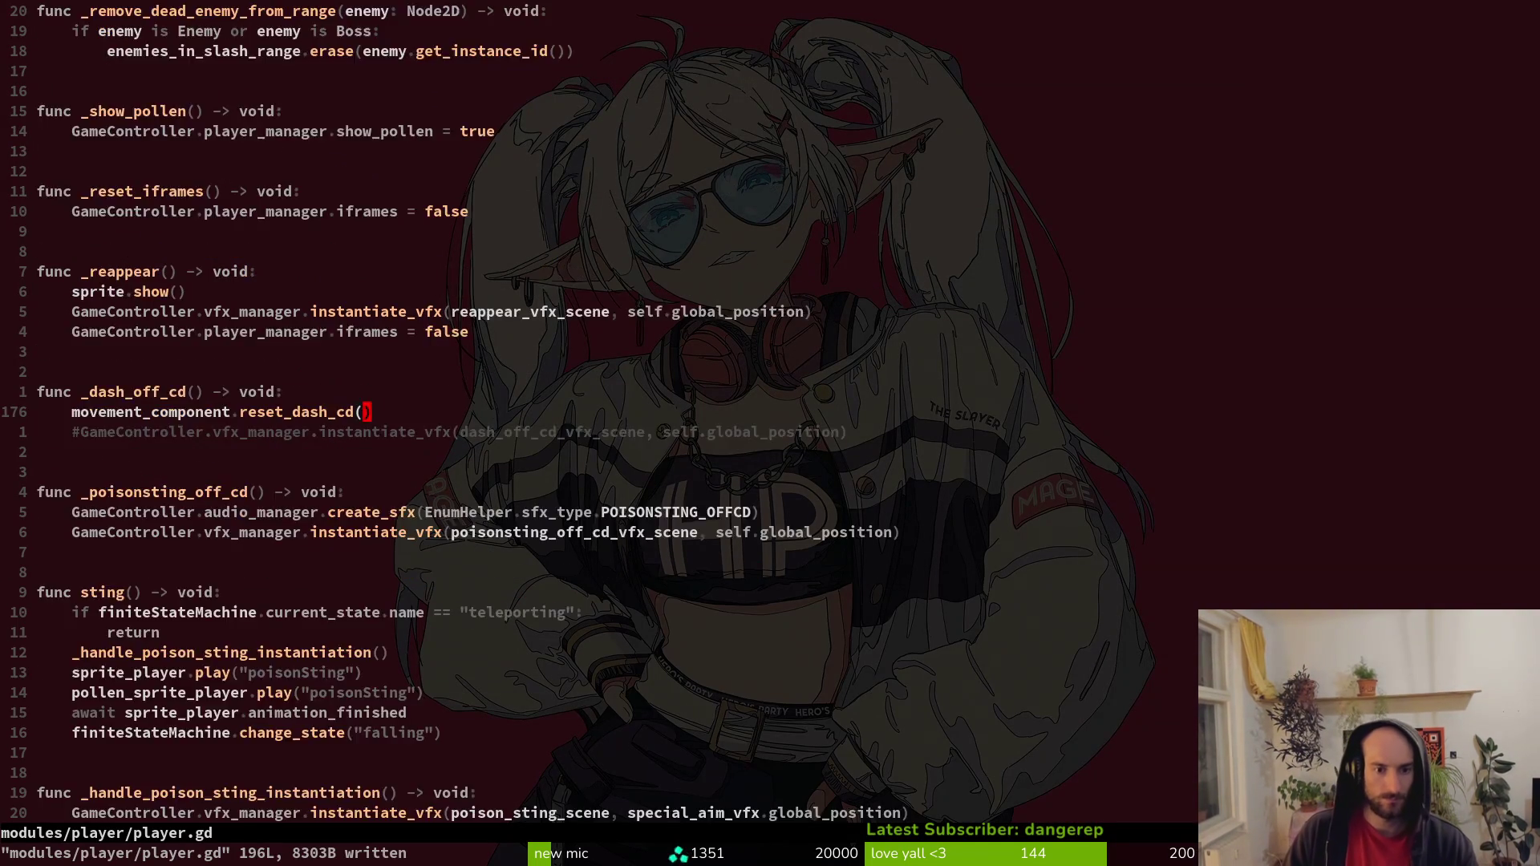
key(k)
key(k)
key(k)
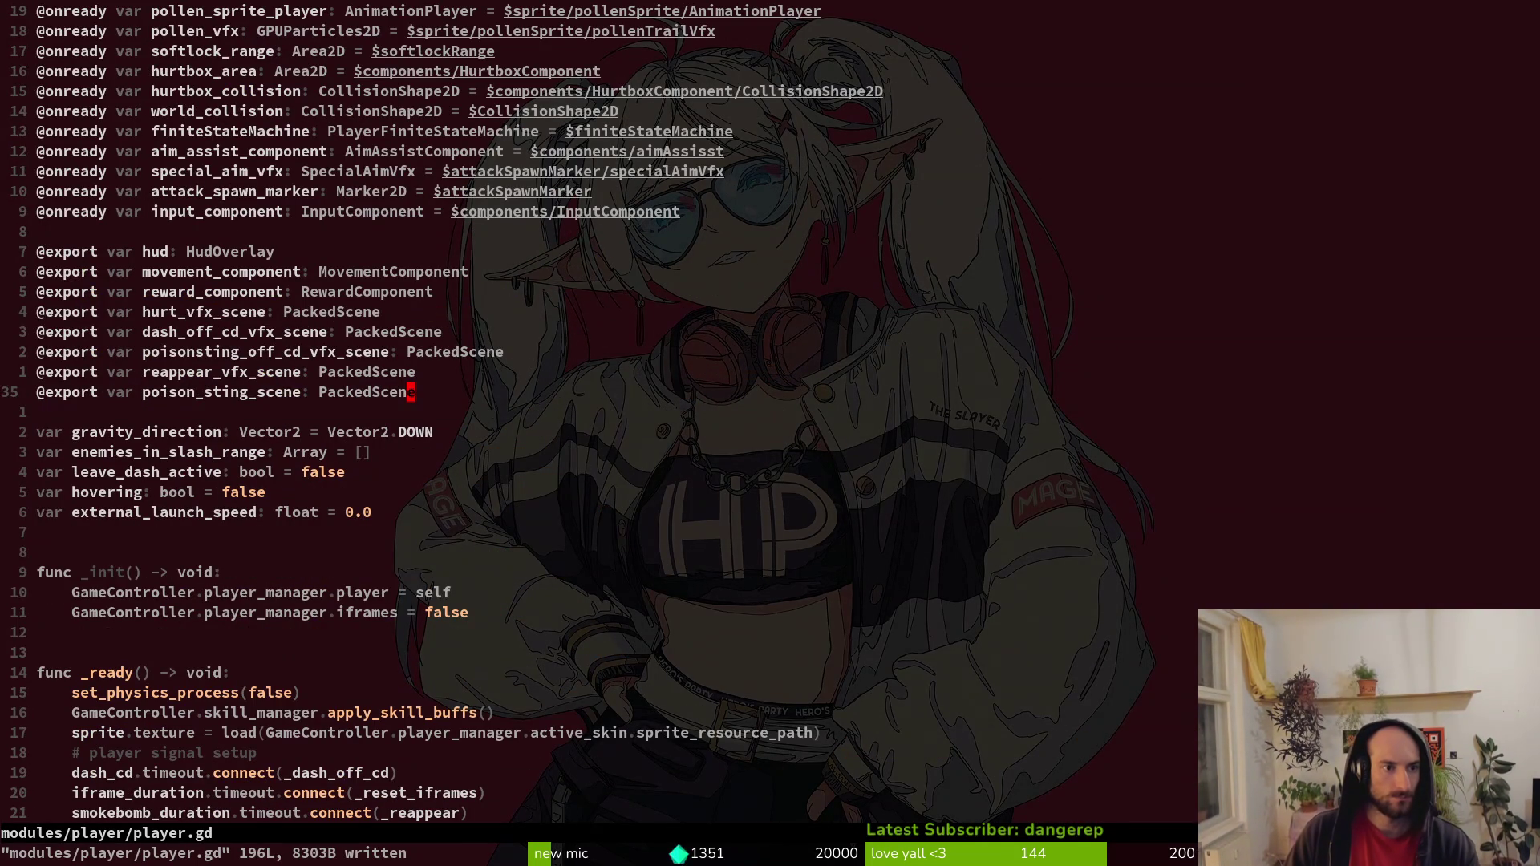
key(ctrl+y)
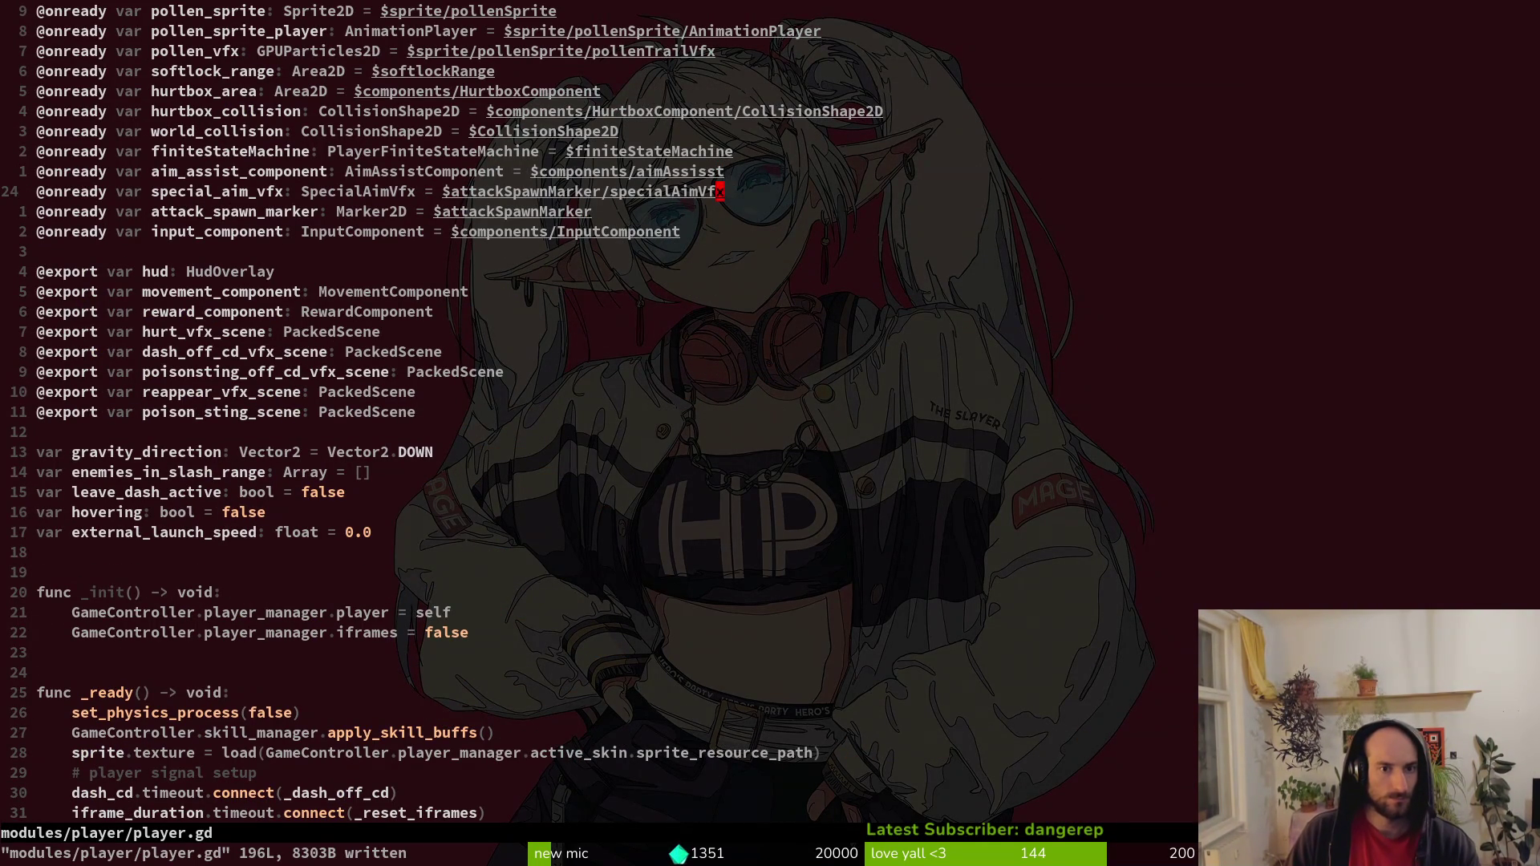
key(a)
key(BackSpace)
text(Marker)
key(Escape)
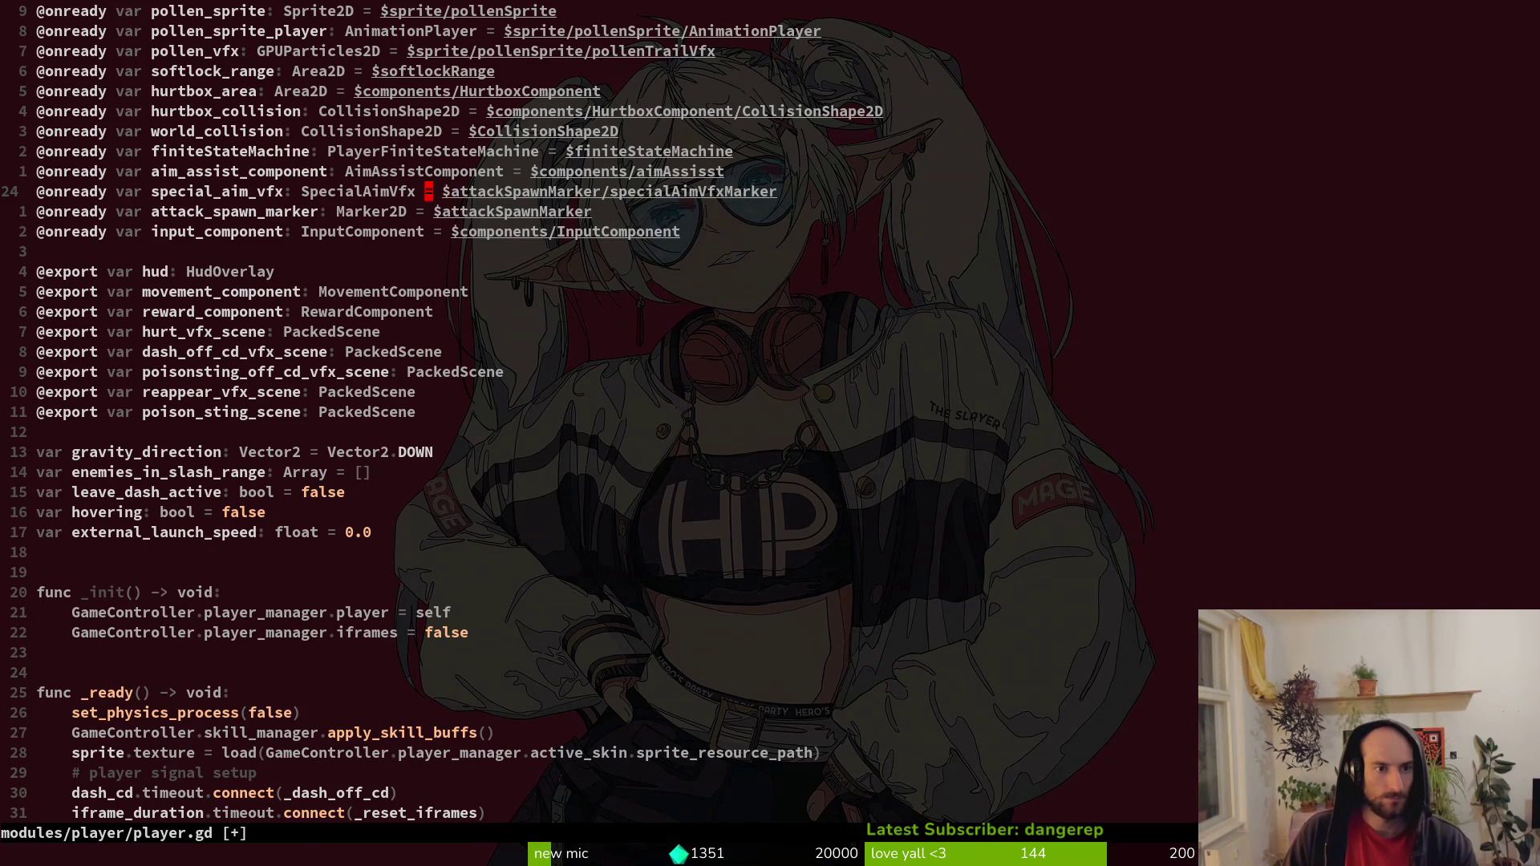
Open modules/vfx/special_aim_vfx.gd with the file finder.
key(space)
key(f)
key(f)
text(speaivfx)
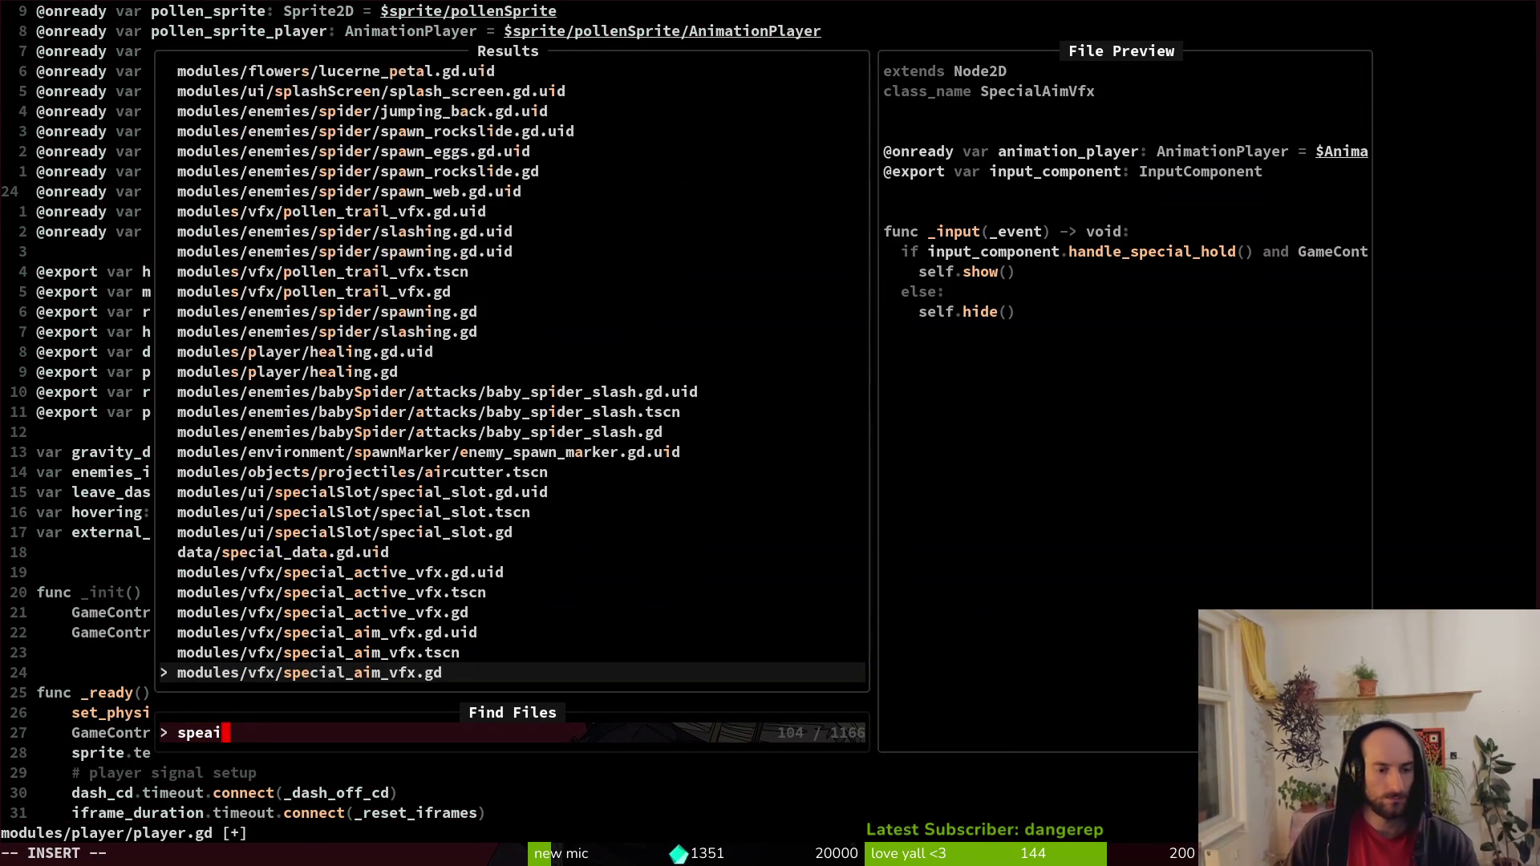
key(Return)
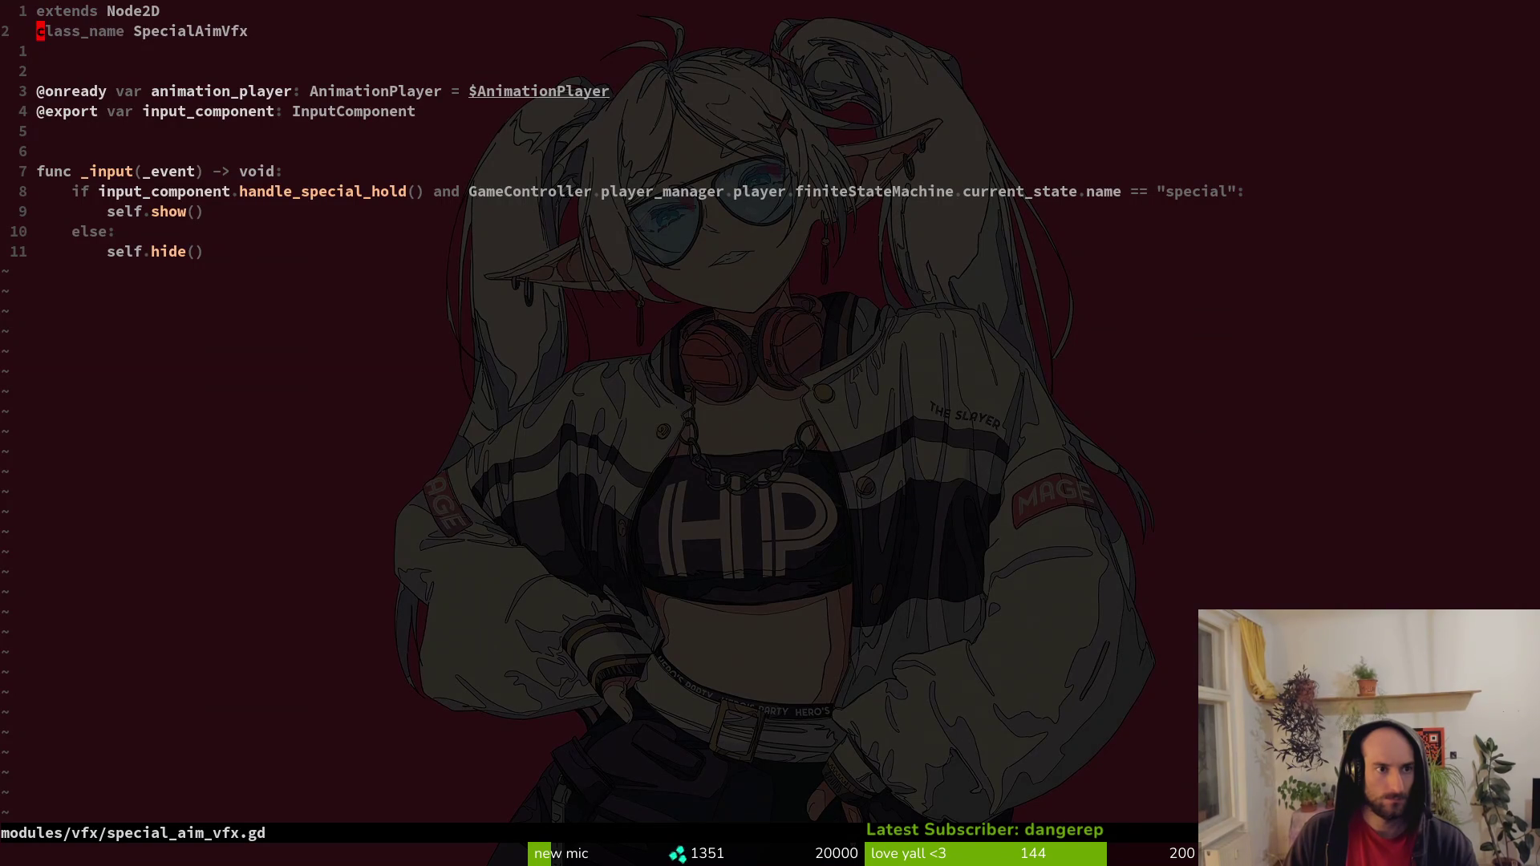
key(A)
Inspect the attackSpawnMarker and specialAimVfx nodes in Godot's Scene dock.
key(alt+Tab)
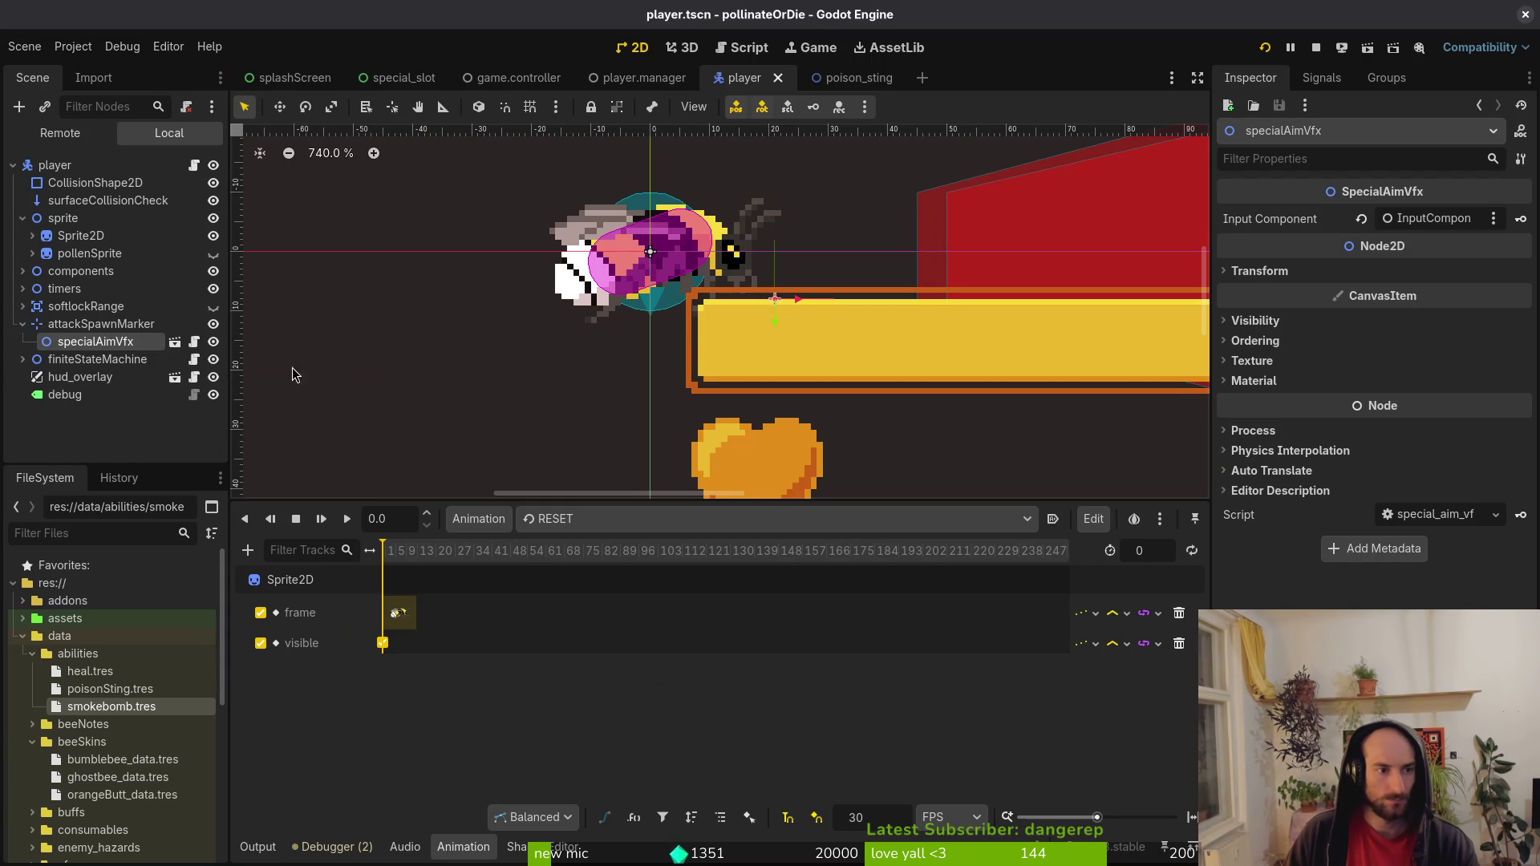
click(93, 328)
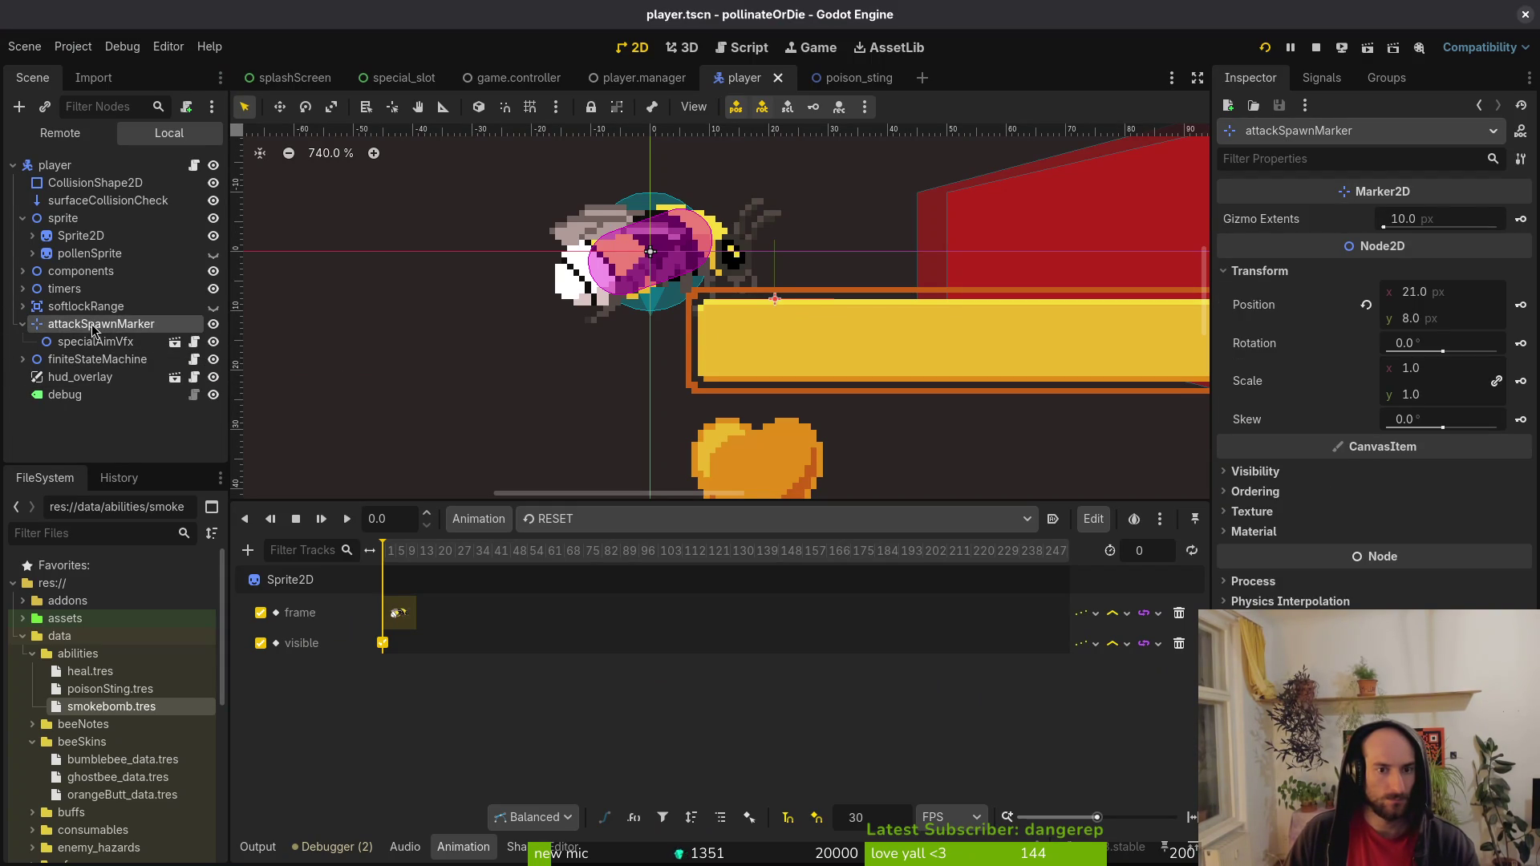
click(94, 342)
click(93, 325)
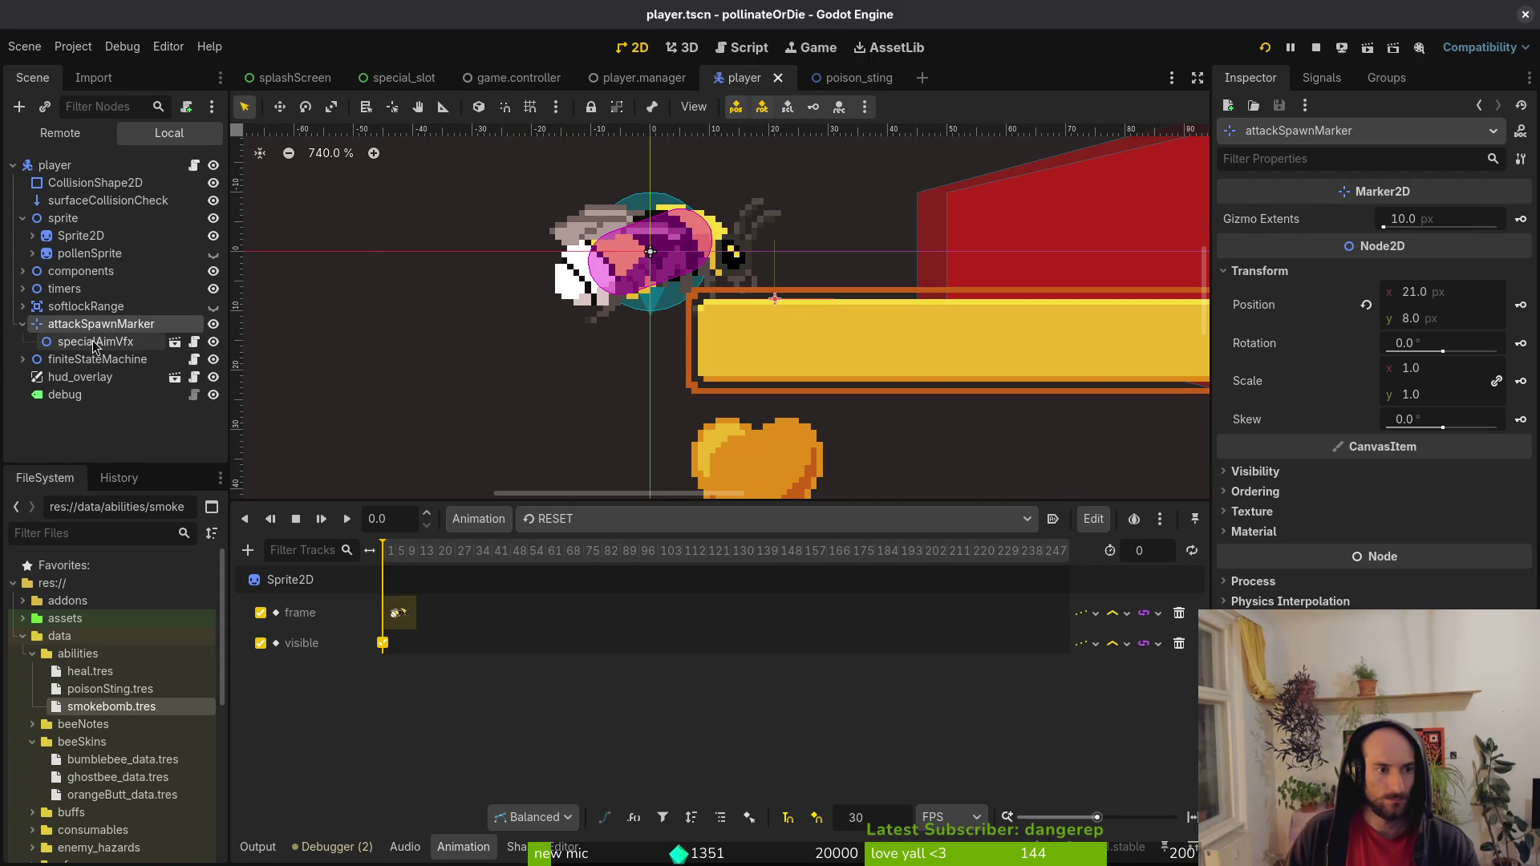
key(alt+Tab)
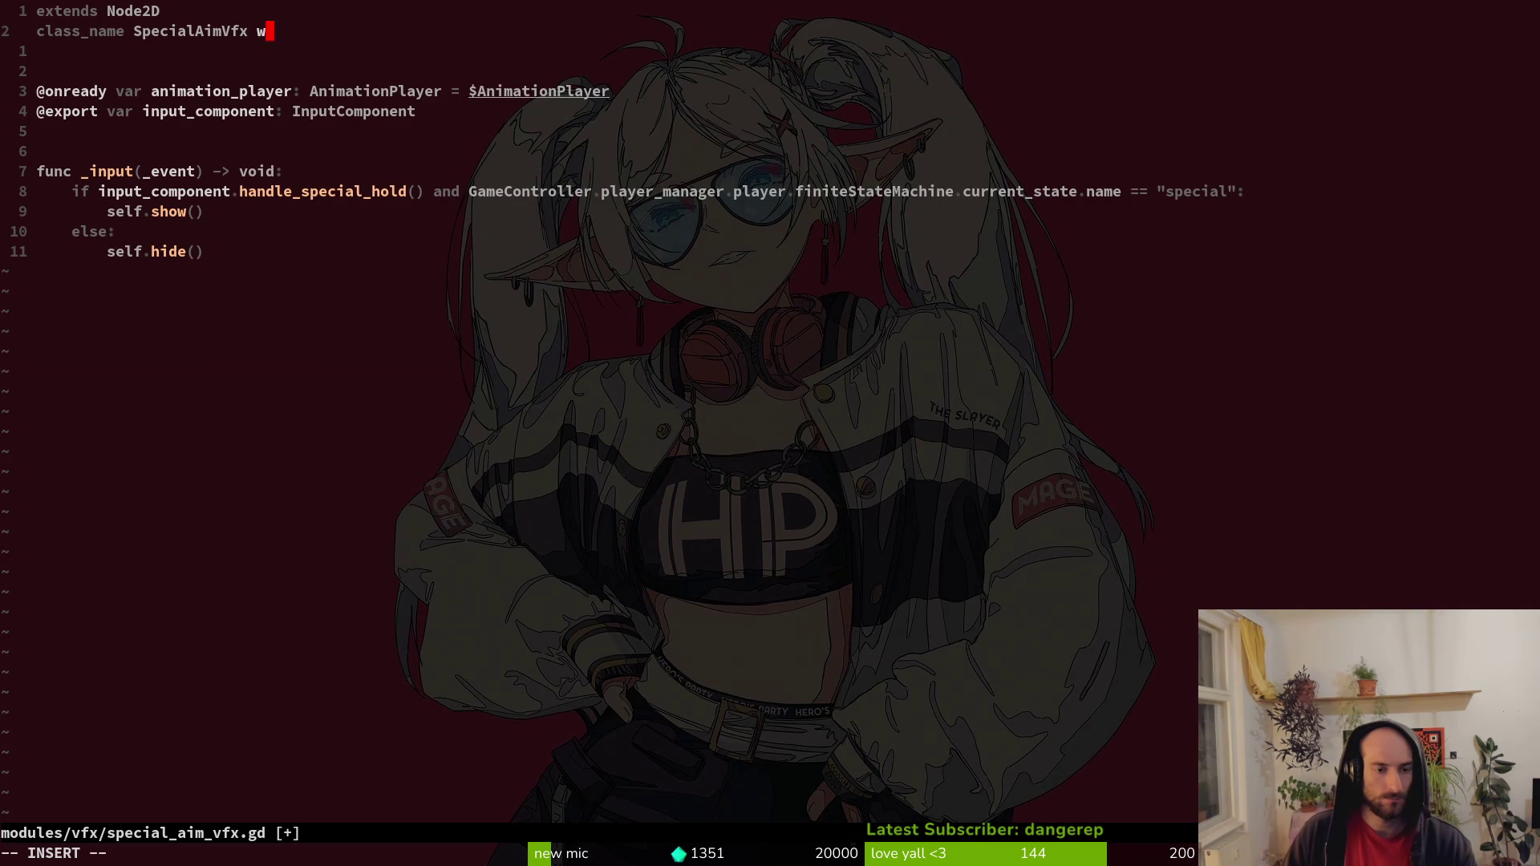
Undo the edits in special_aim_vfx.gd and player.gd, restoring line 196 to self.
key(Escape)
key(u)
key(ctrl+6)
key(u)
key(u)
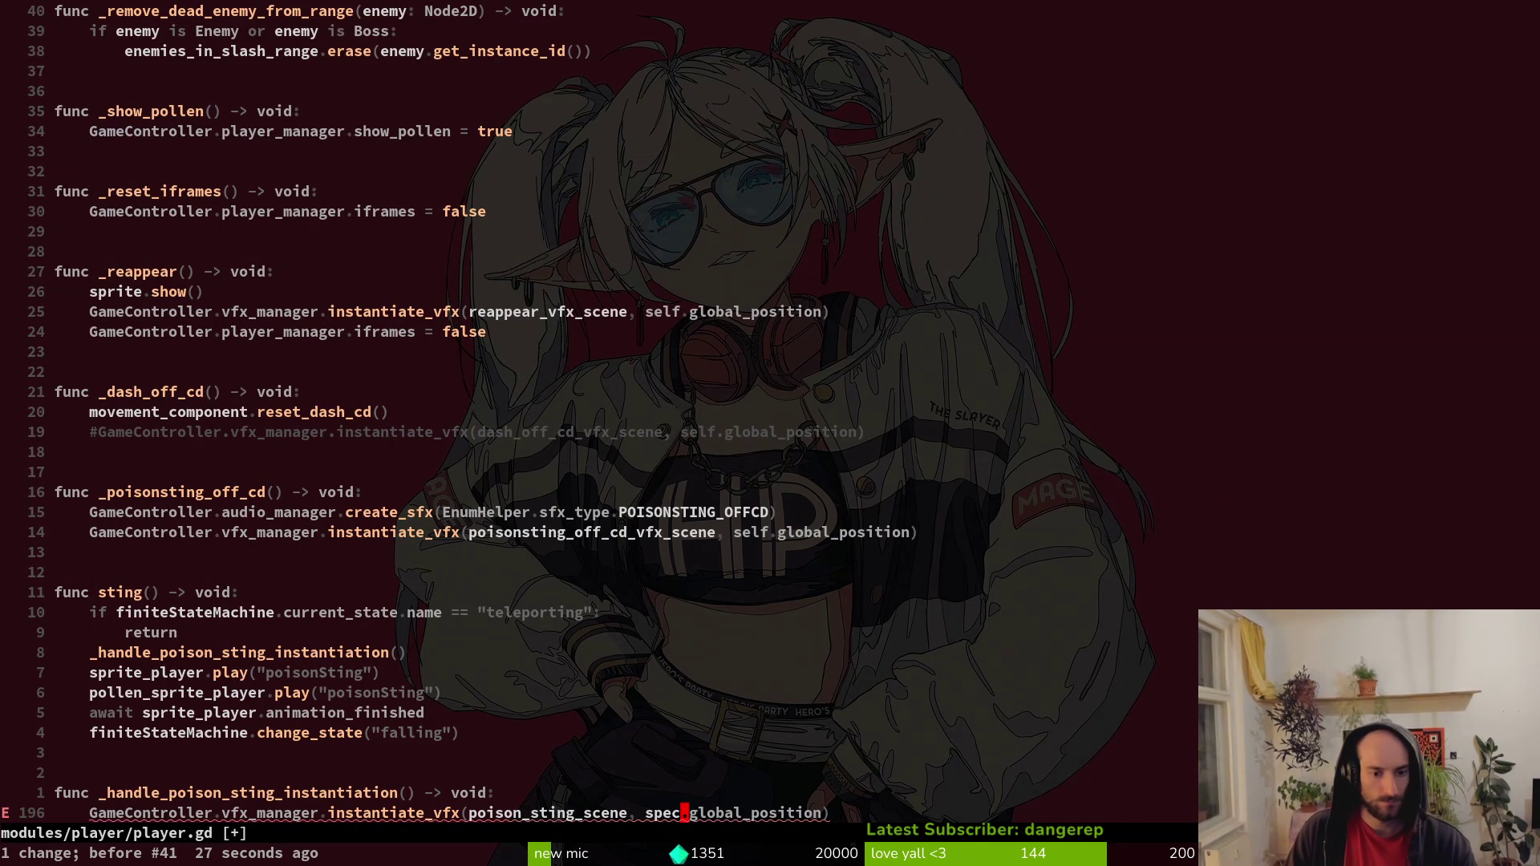
key(u)
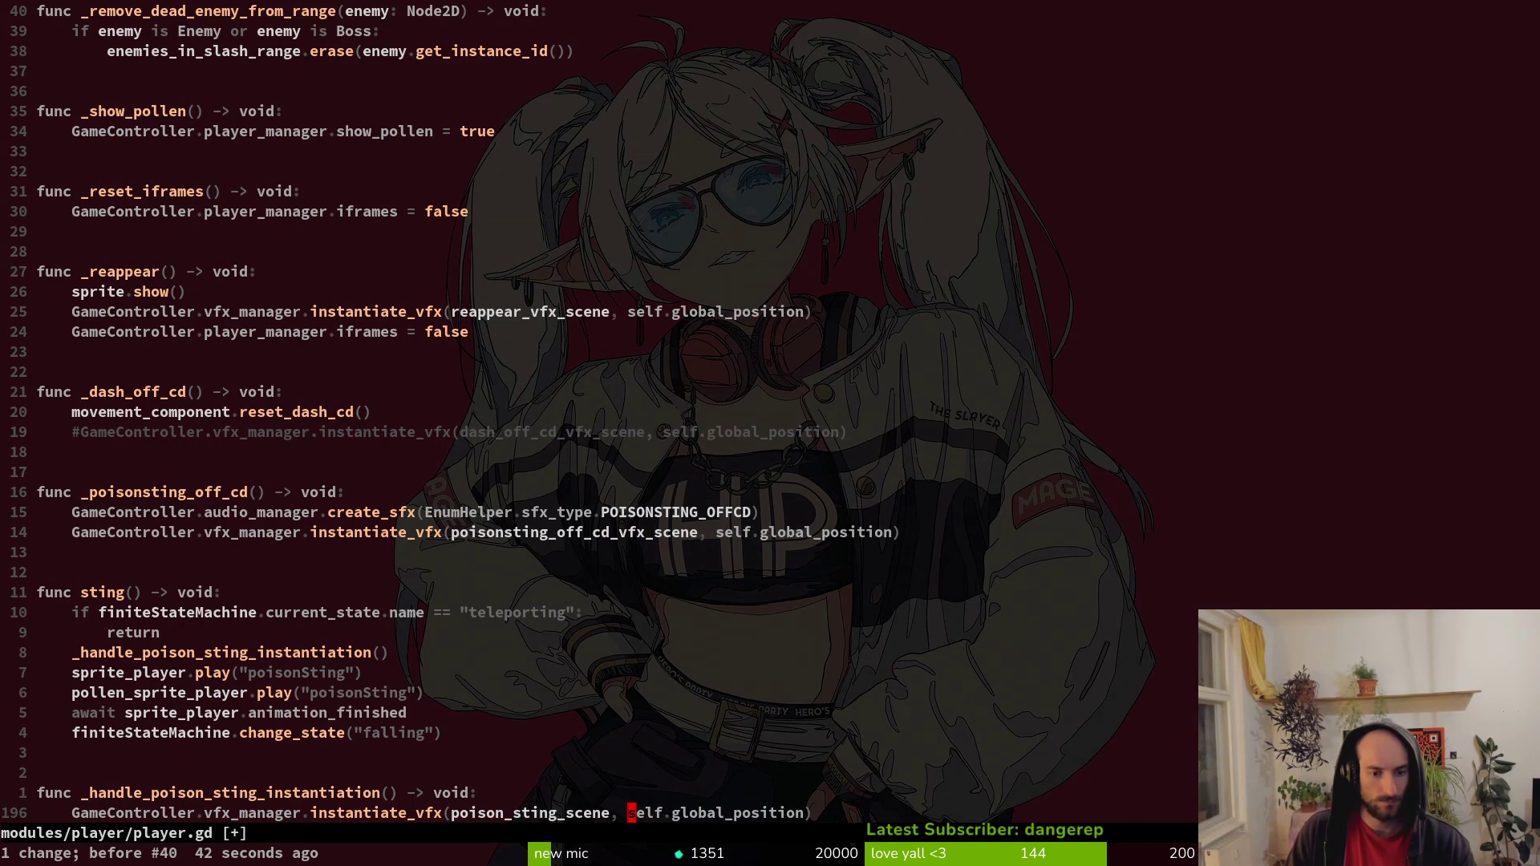
Replace self with attack_spawn_marker on line 196, save, and run the project with F5.
text(cwatt)
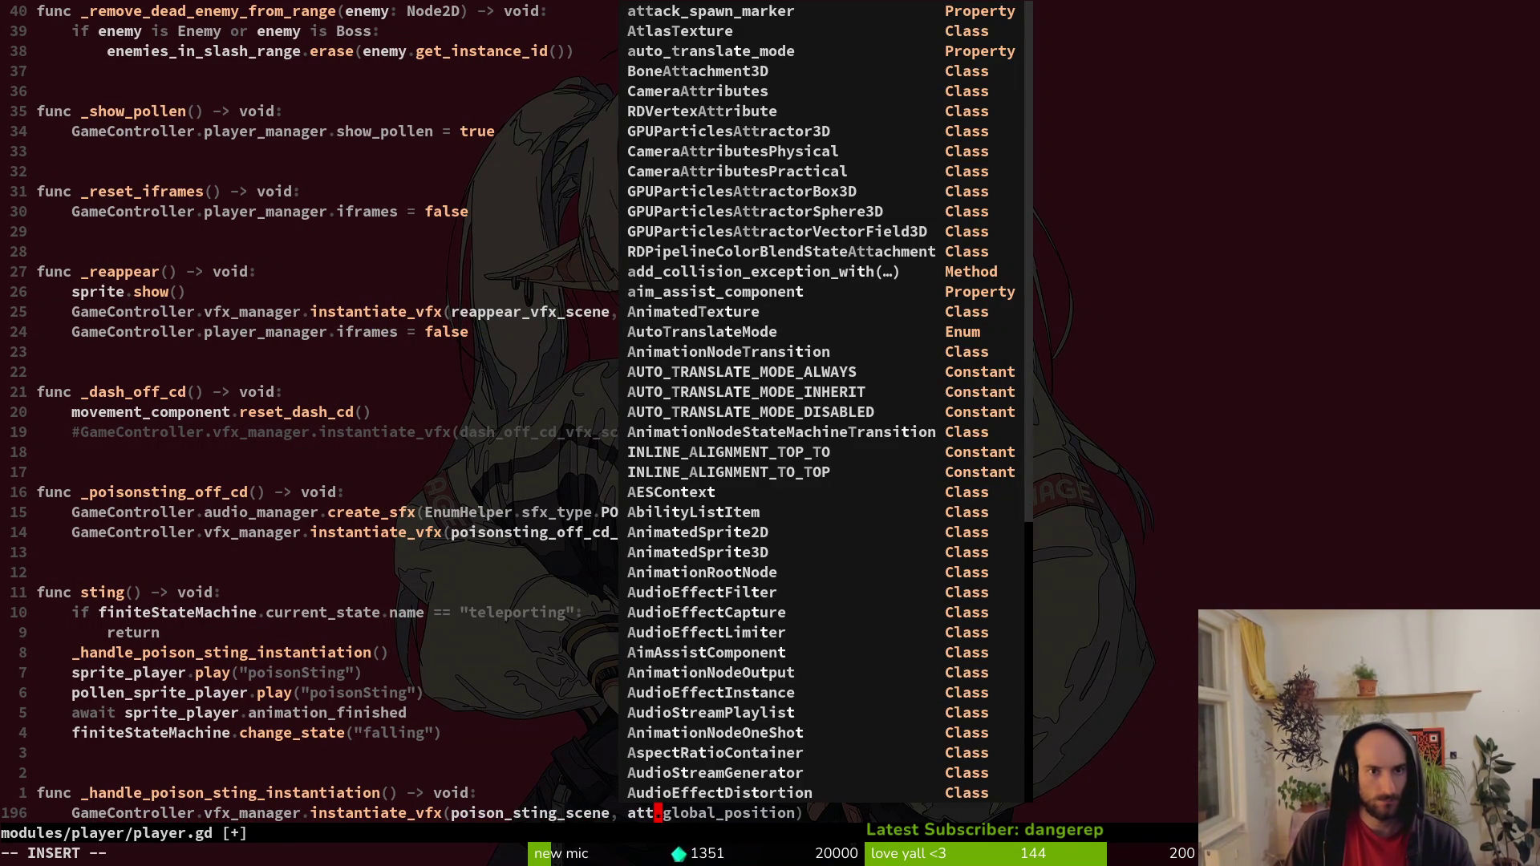
key(Return)
key(Escape)
text(:w)
key(Return)
key(alt+Tab)
key(F5)
key(Return)
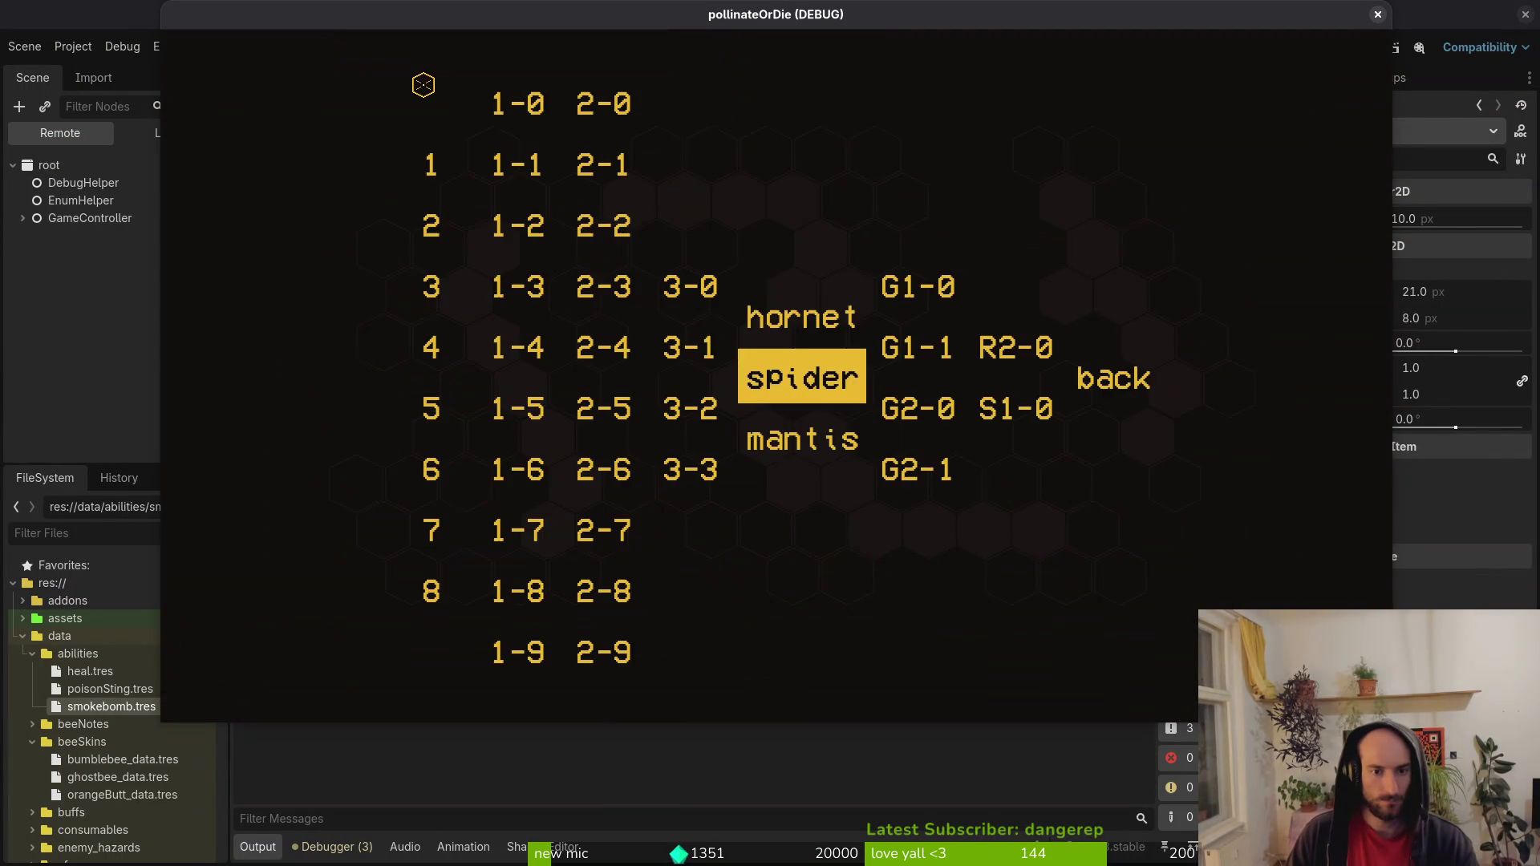
Load level 1-4 and turn on collision shape display from the pause Debugging menu.
key(Left)
key(Left)
key(Left)
key(Return)
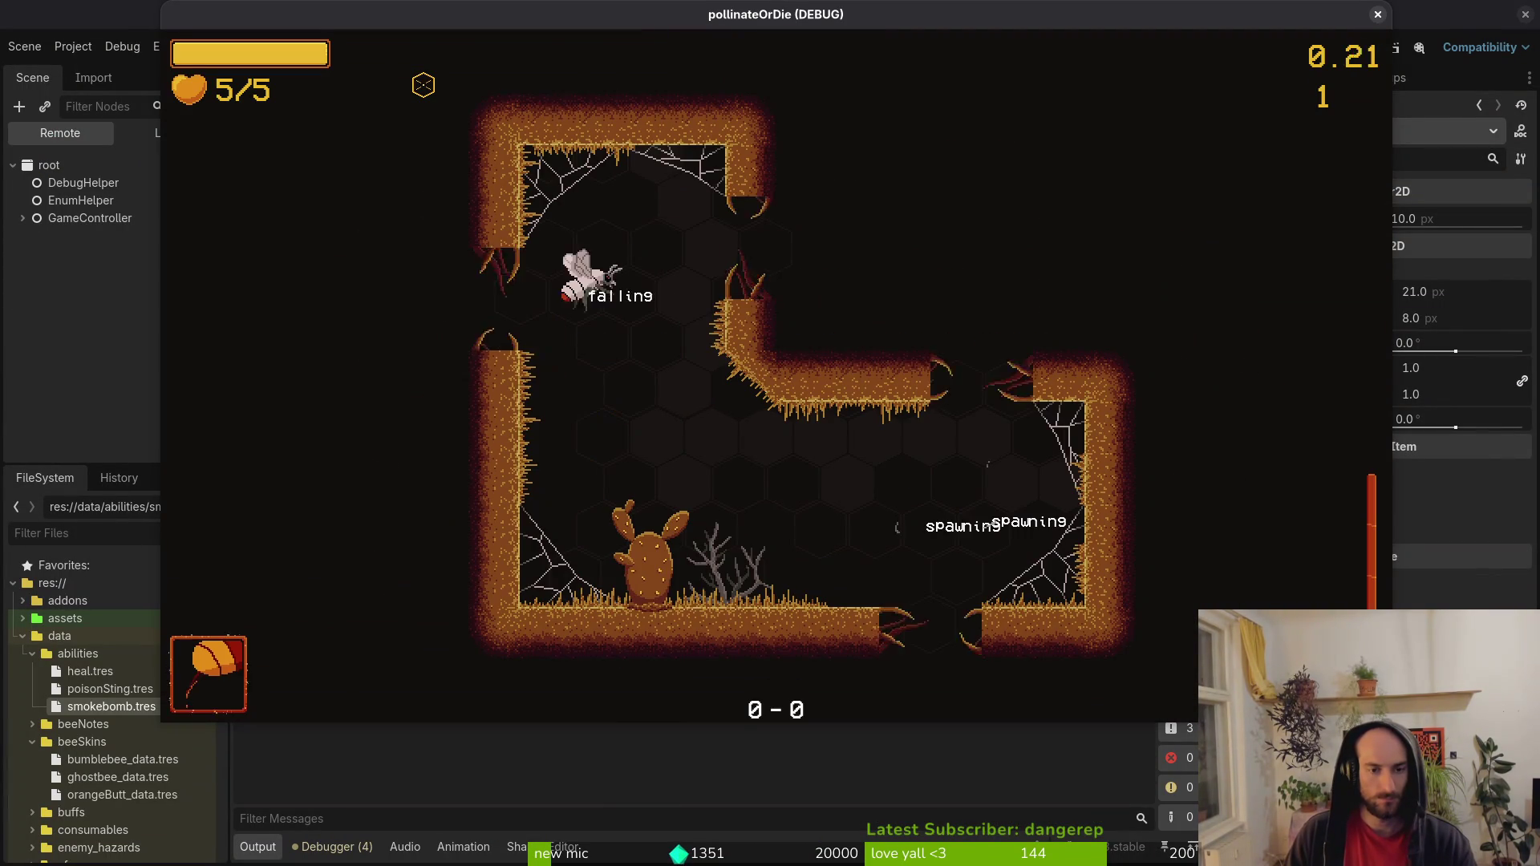
key(Escape)
key(Down)
key(Return)
key(Down)
key(Down)
key(Return)
key(Escape)
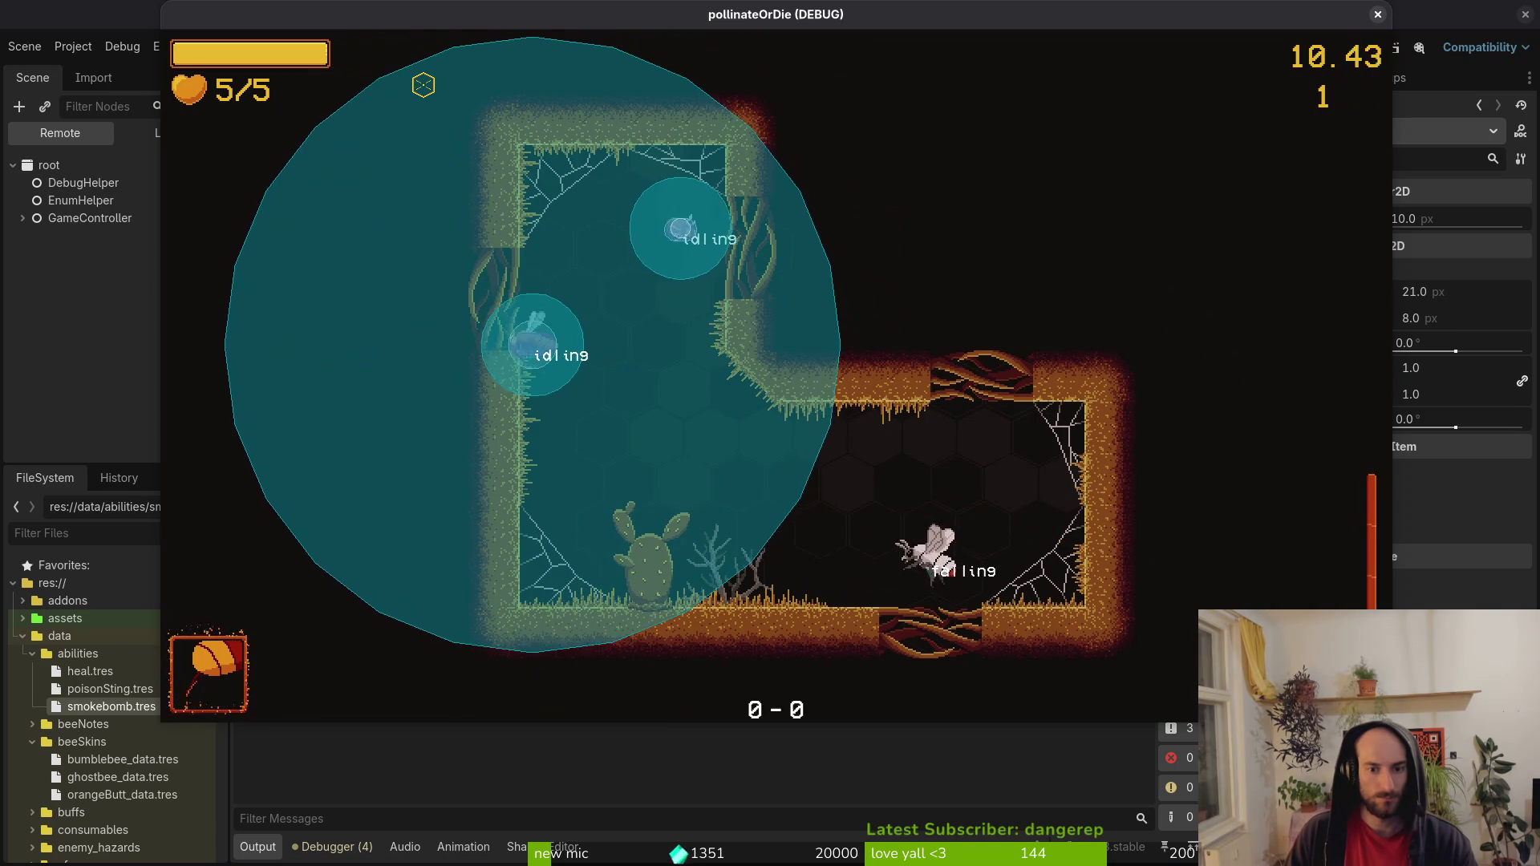
Turn off state labels in the Debugging menu, keep playing, then close the game with F8.
key(Escape)
key(Return)
key(Down)
key(Return)
key(Escape)
key(Escape)
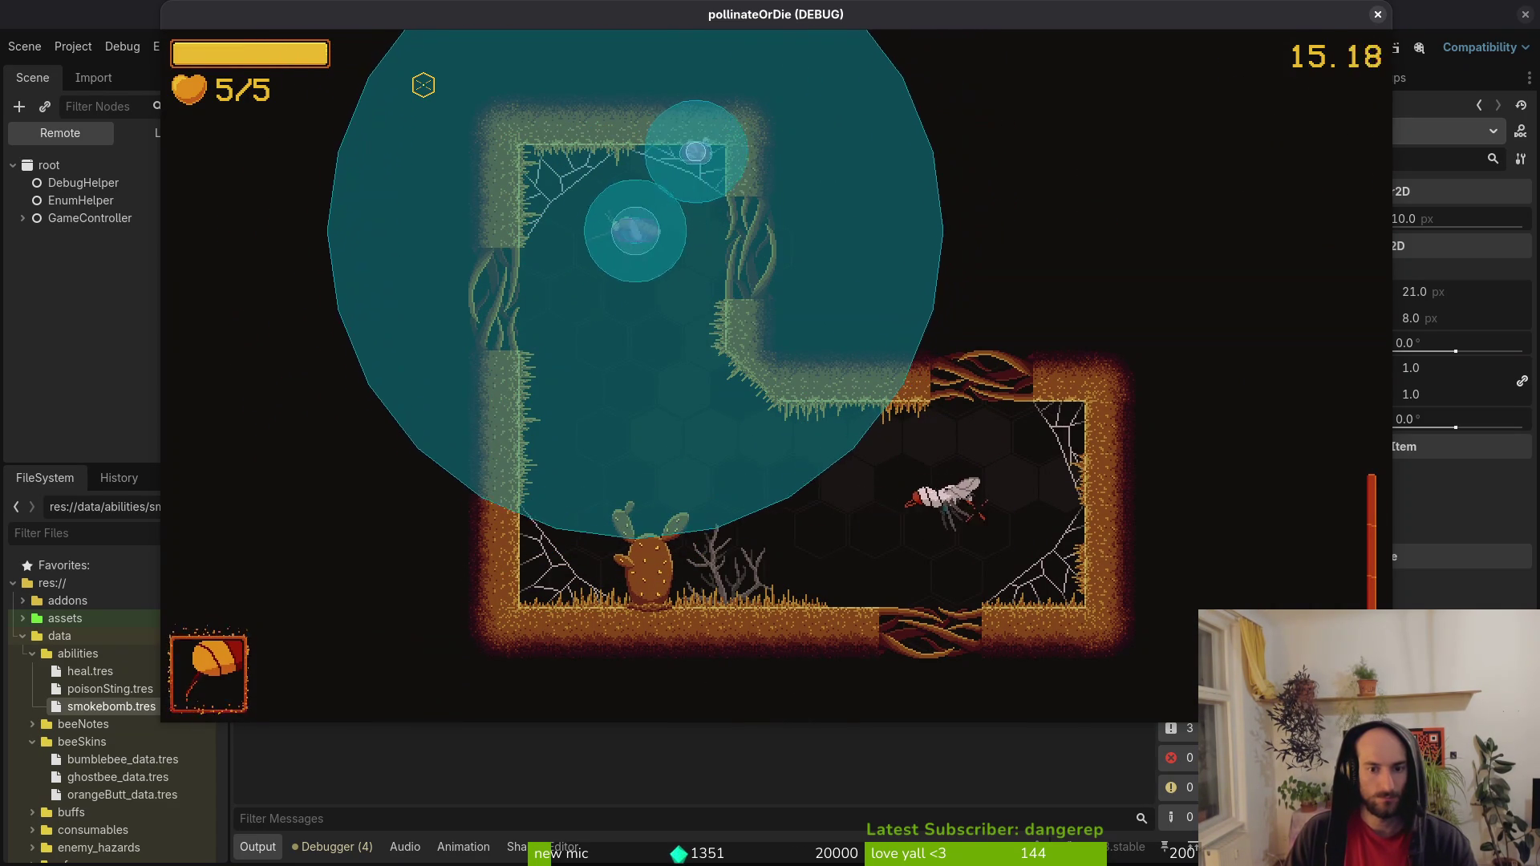
key(Escape)
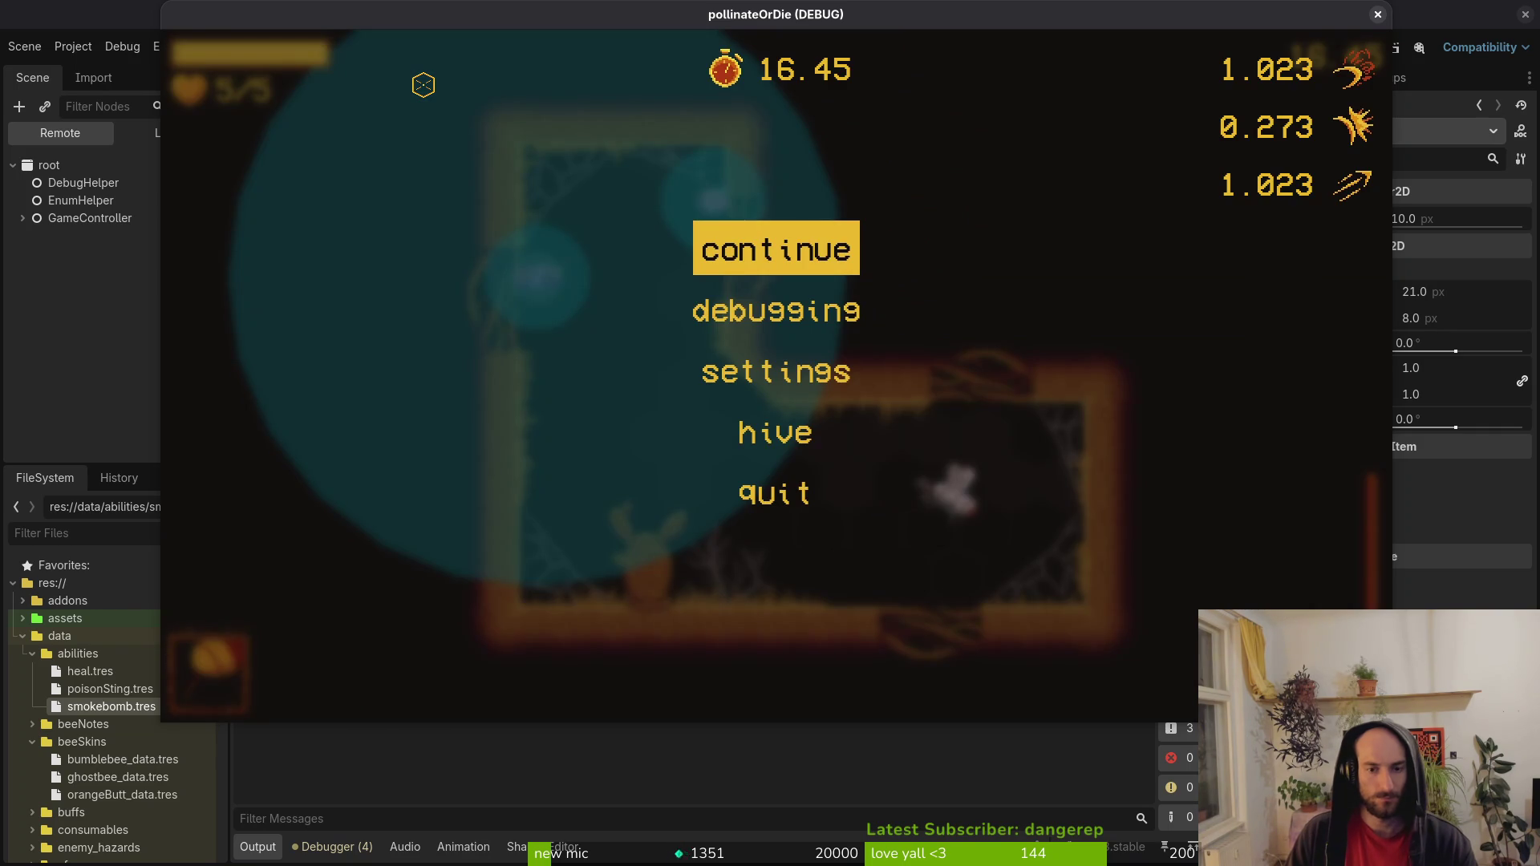
key(Escape)
key(F8)
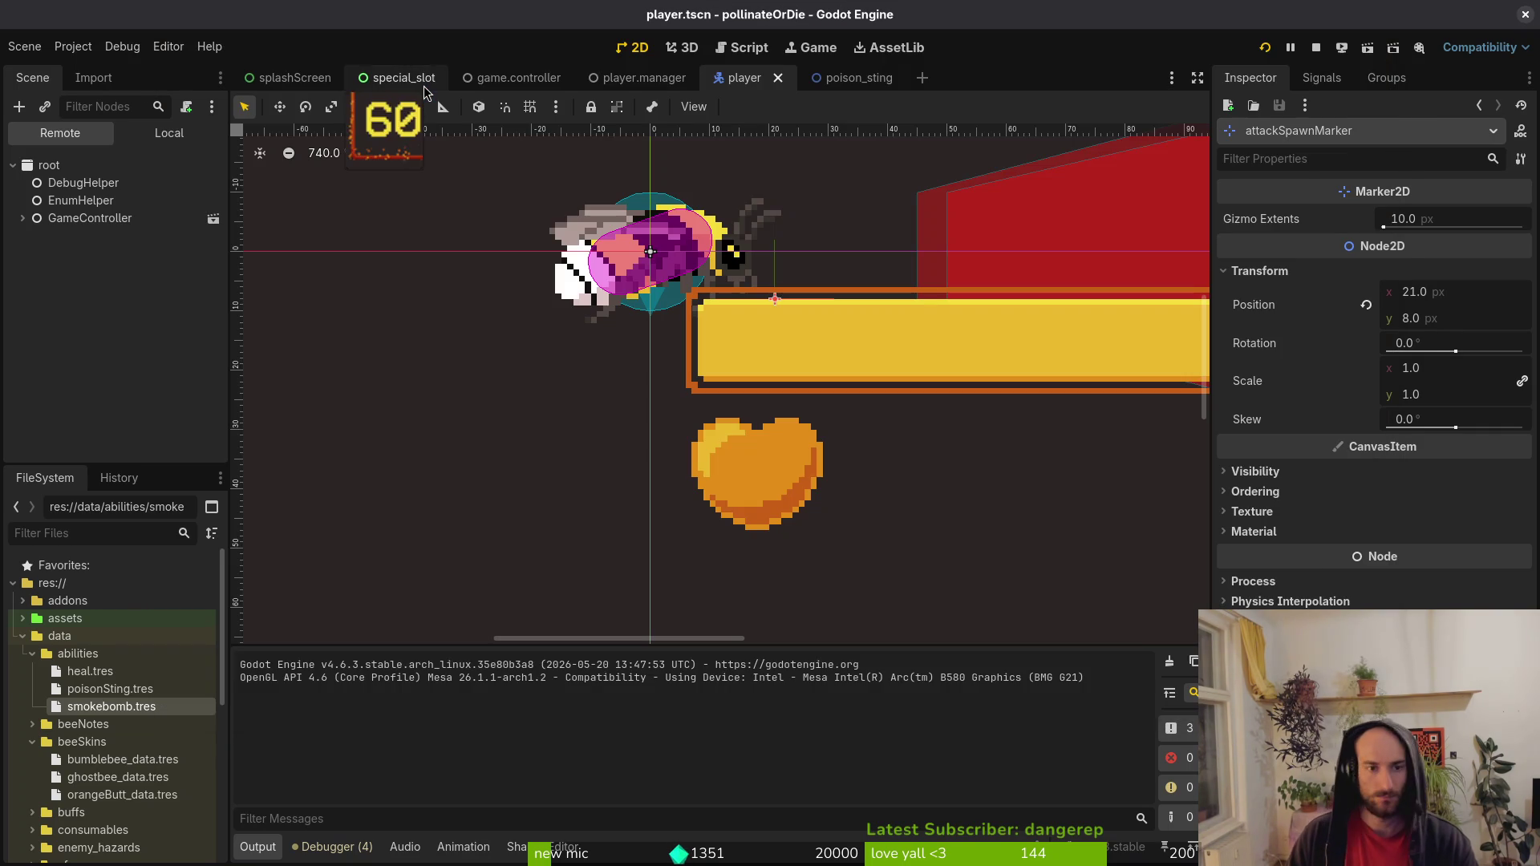
Hide the Sprite2D in the poison_sting scene.
click(850, 77)
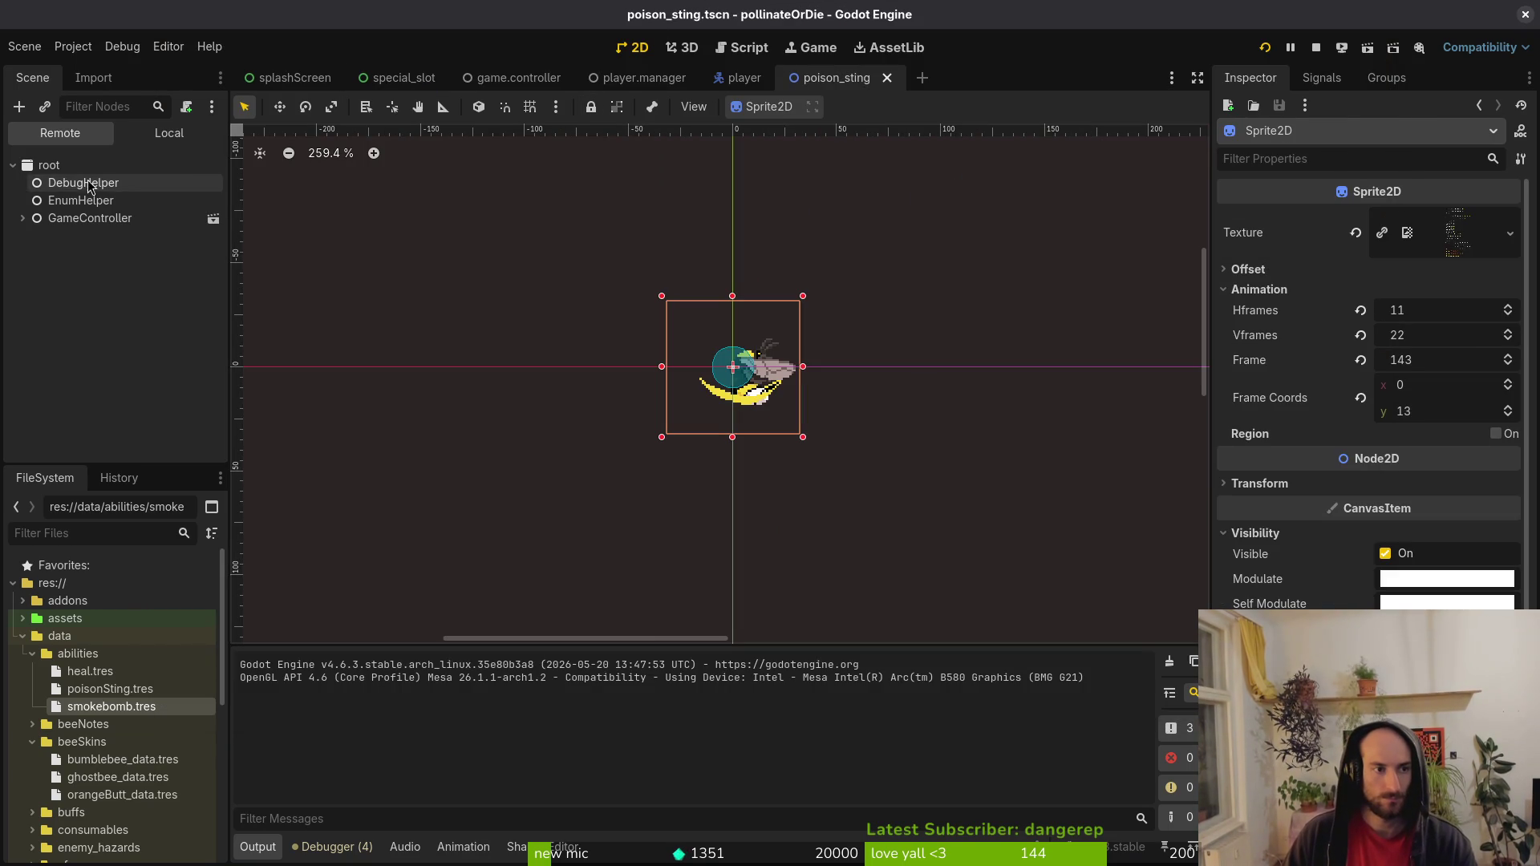
click(169, 133)
click(213, 184)
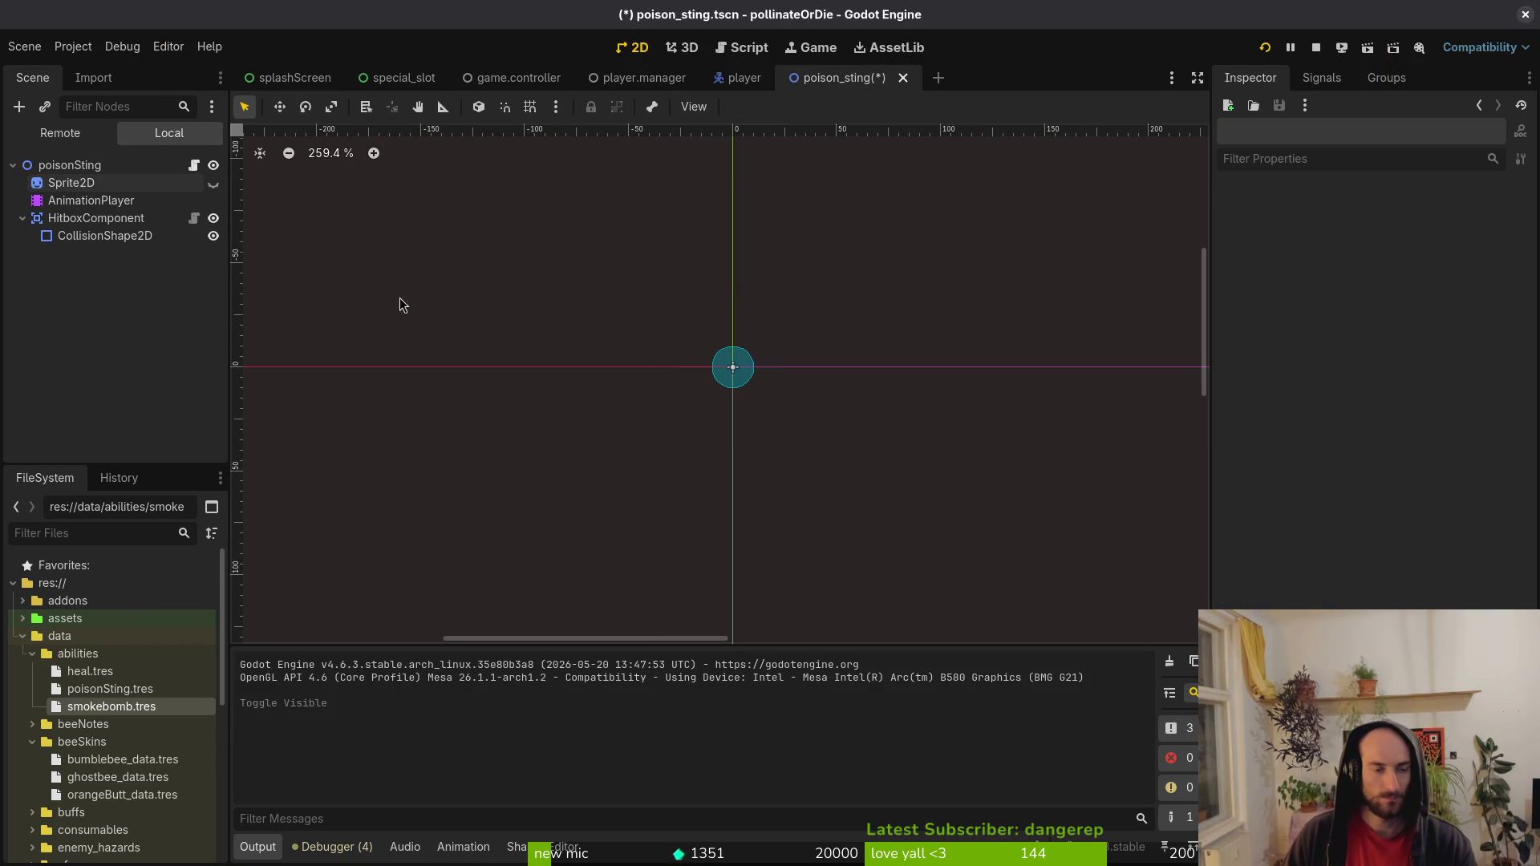
In the player scene, fold attackSpawnMarker, select the player root node, and stop the running game.
click(742, 78)
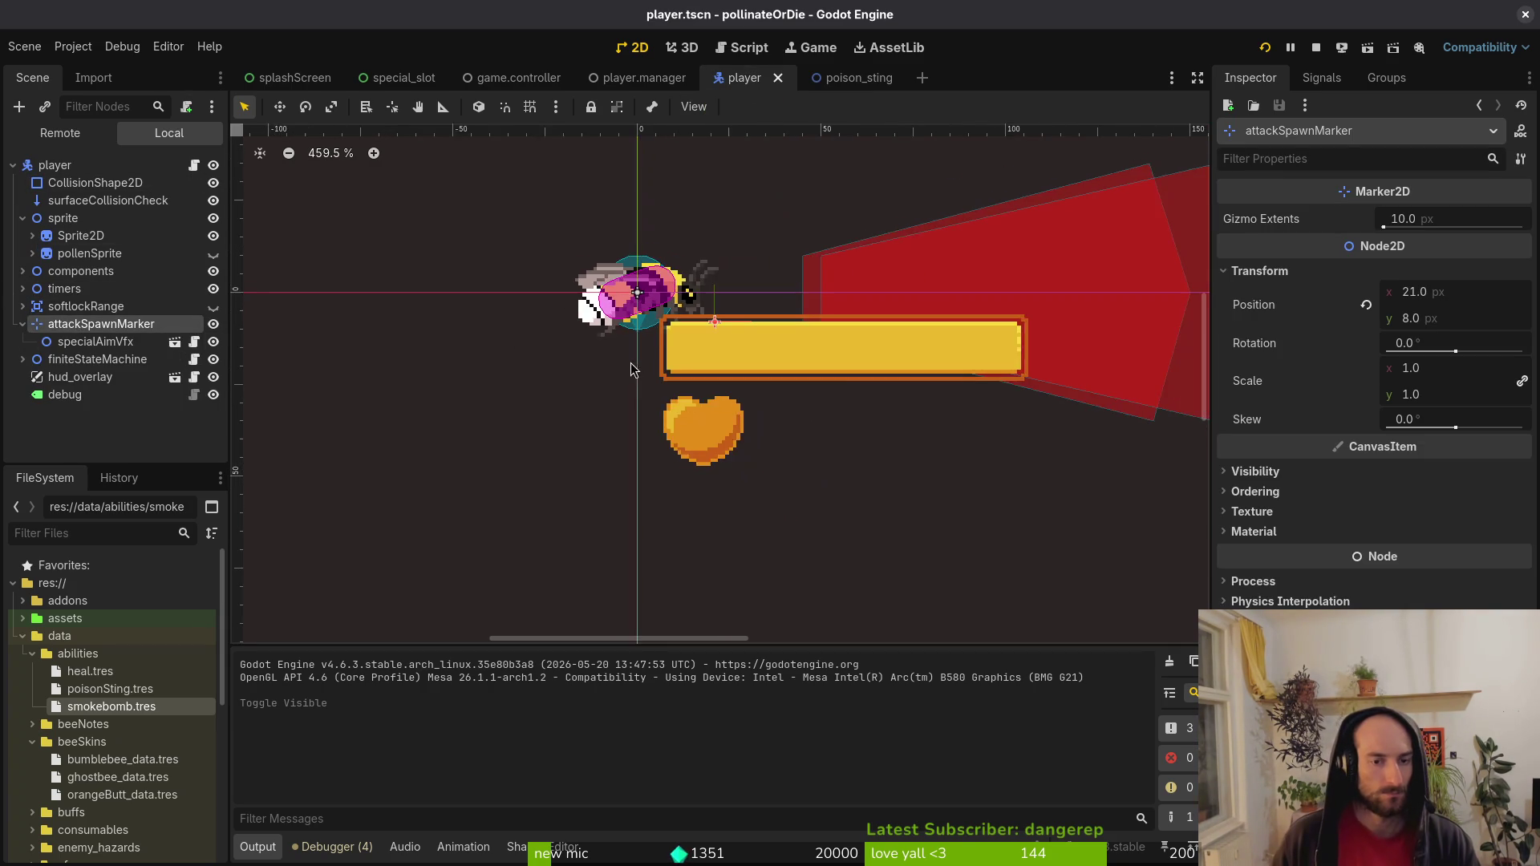
scroll(562, 353, down, 5)
click(22, 325)
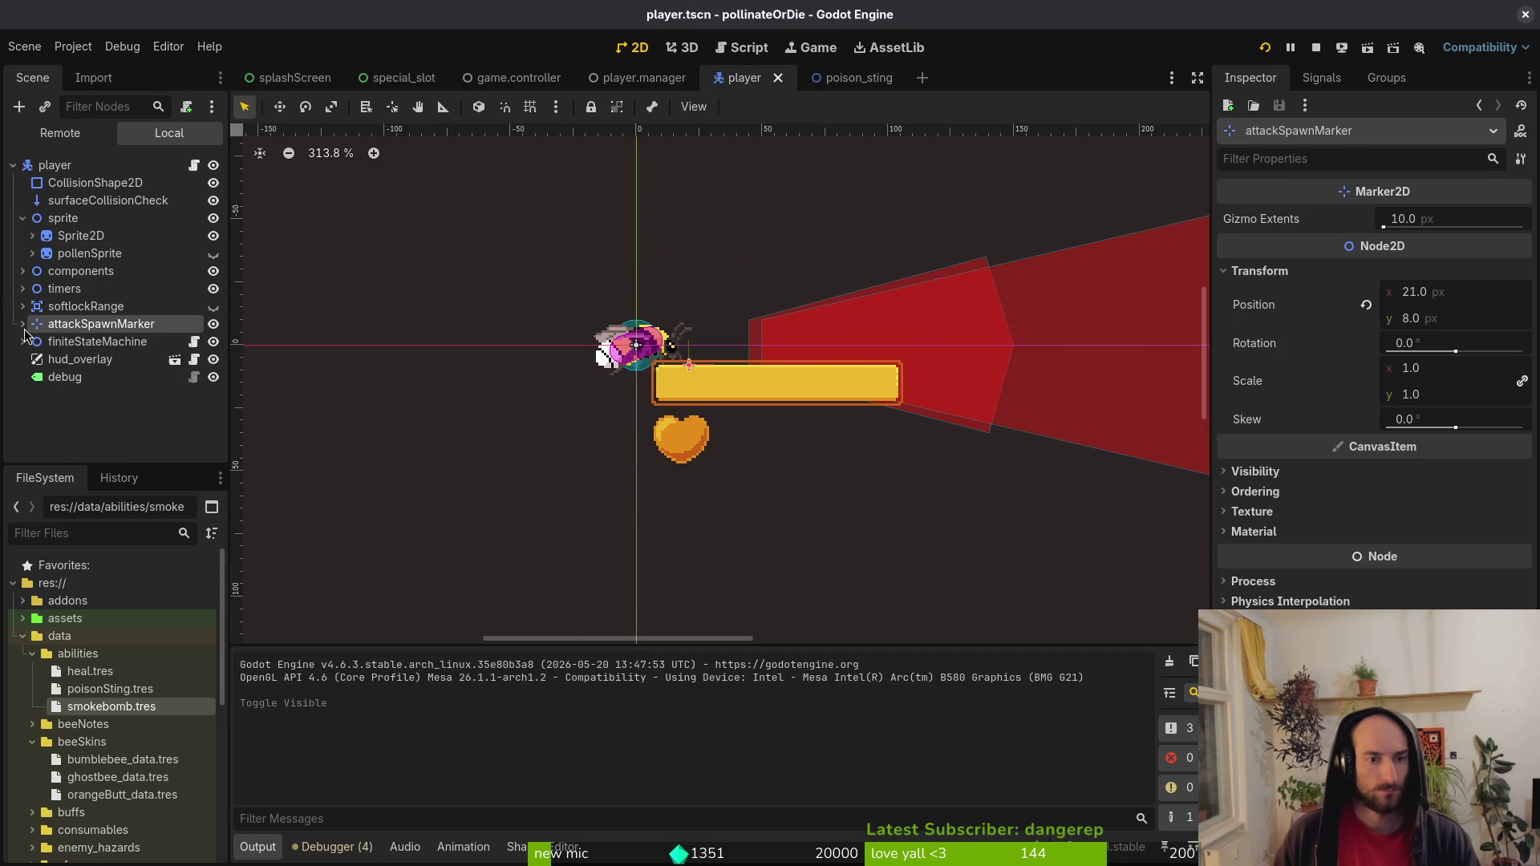
click(55, 165)
scroll(1368, 393, down, 4)
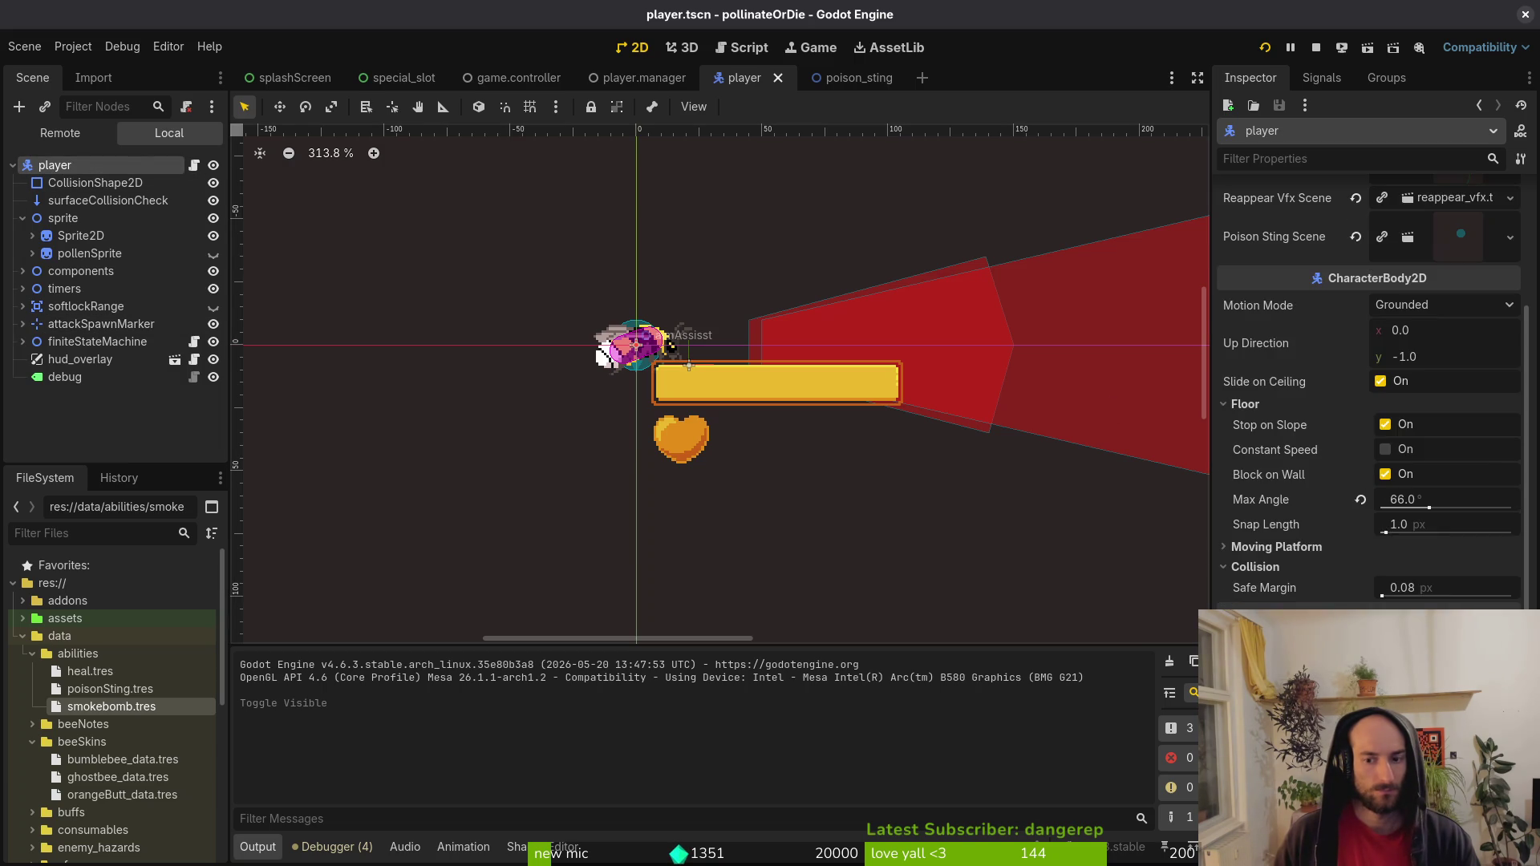
scroll(1412, 595, down, 6)
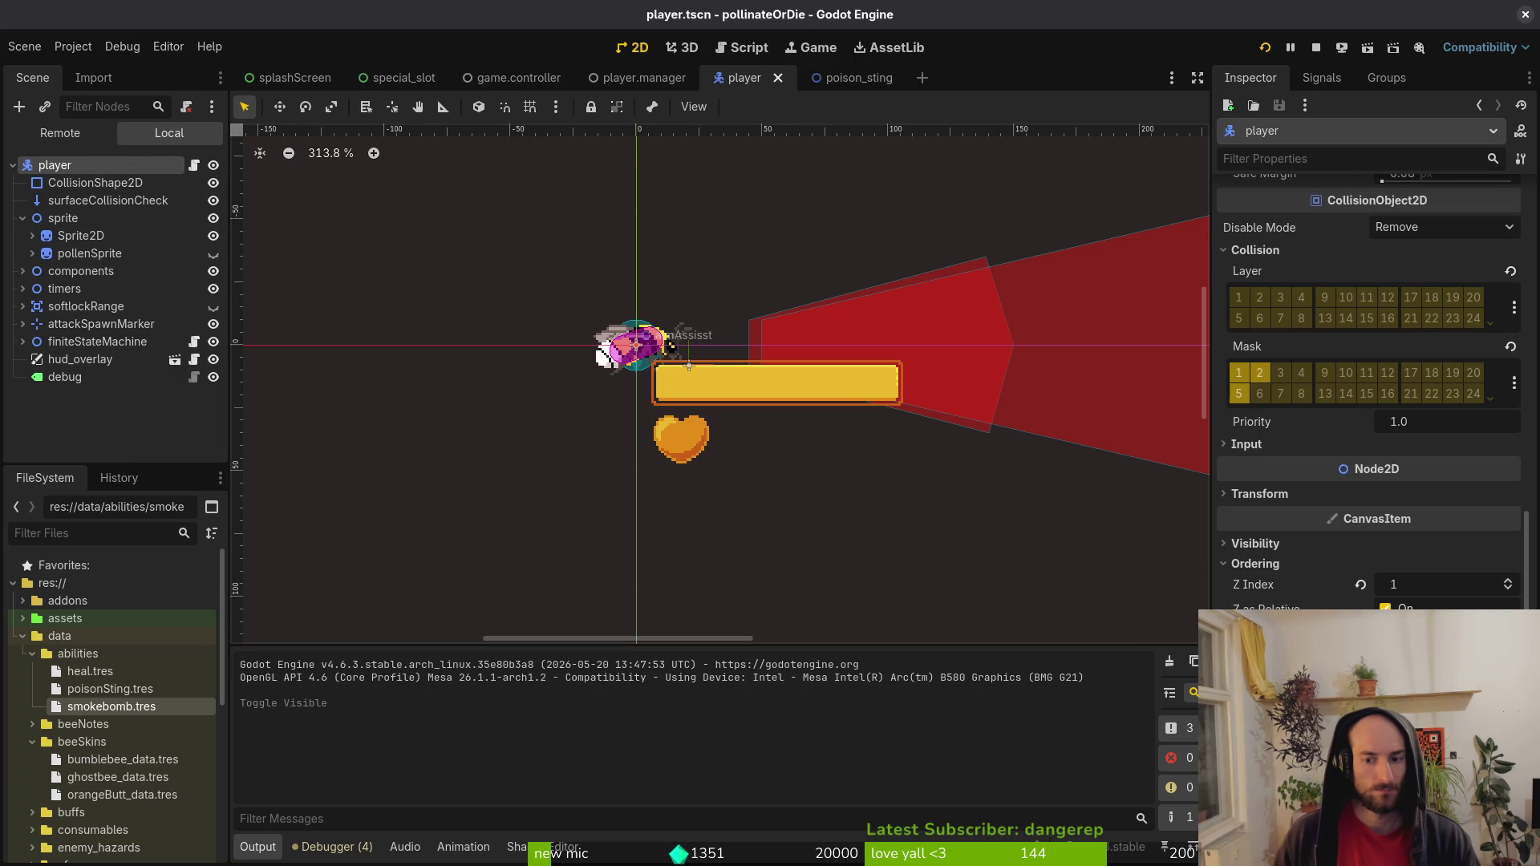
scroll(1368, 393, up, 10)
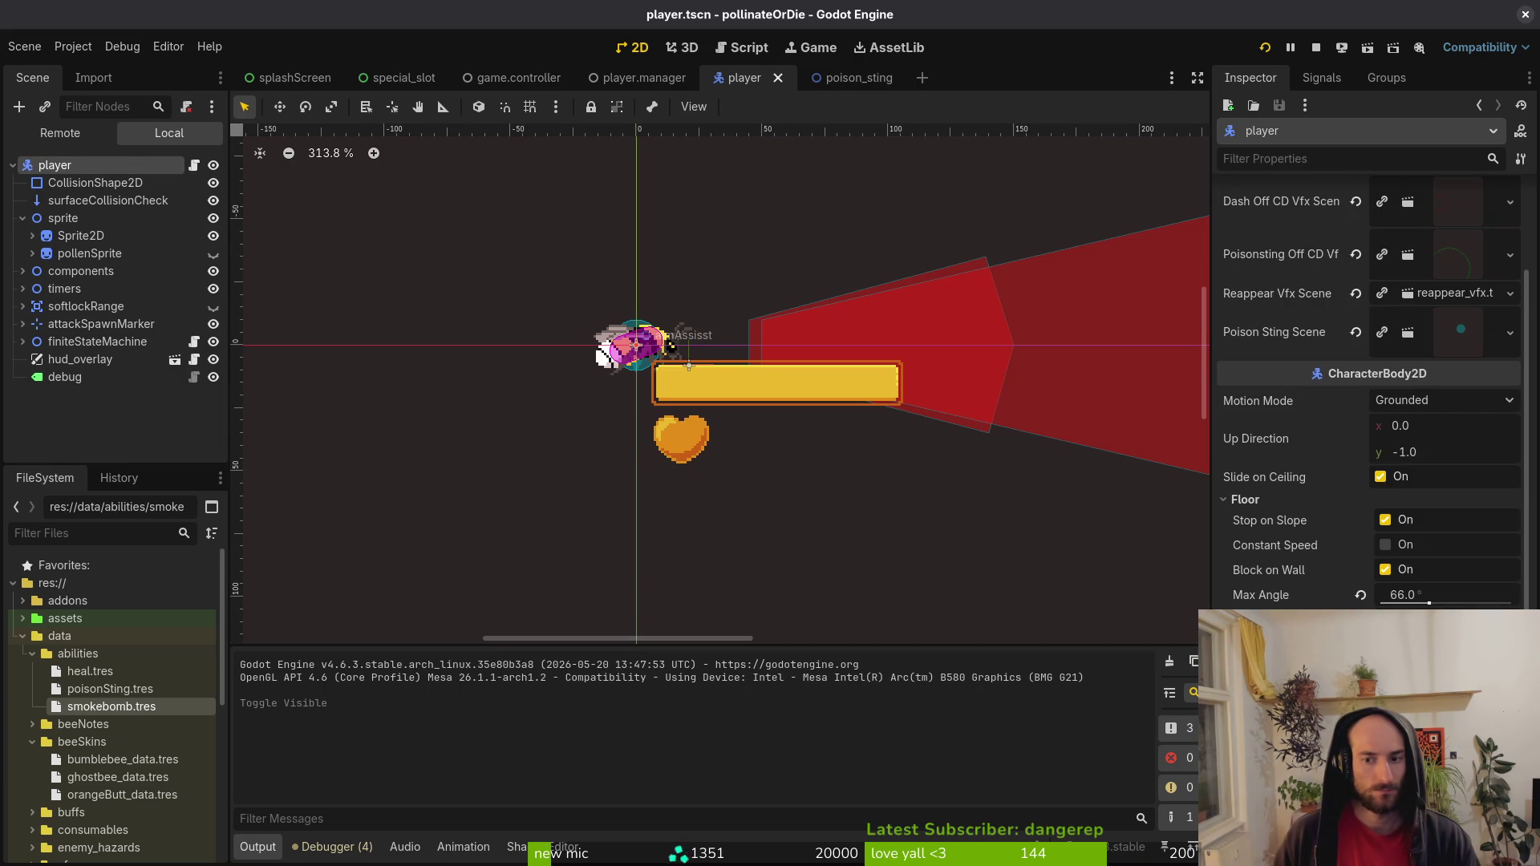
click(1281, 511)
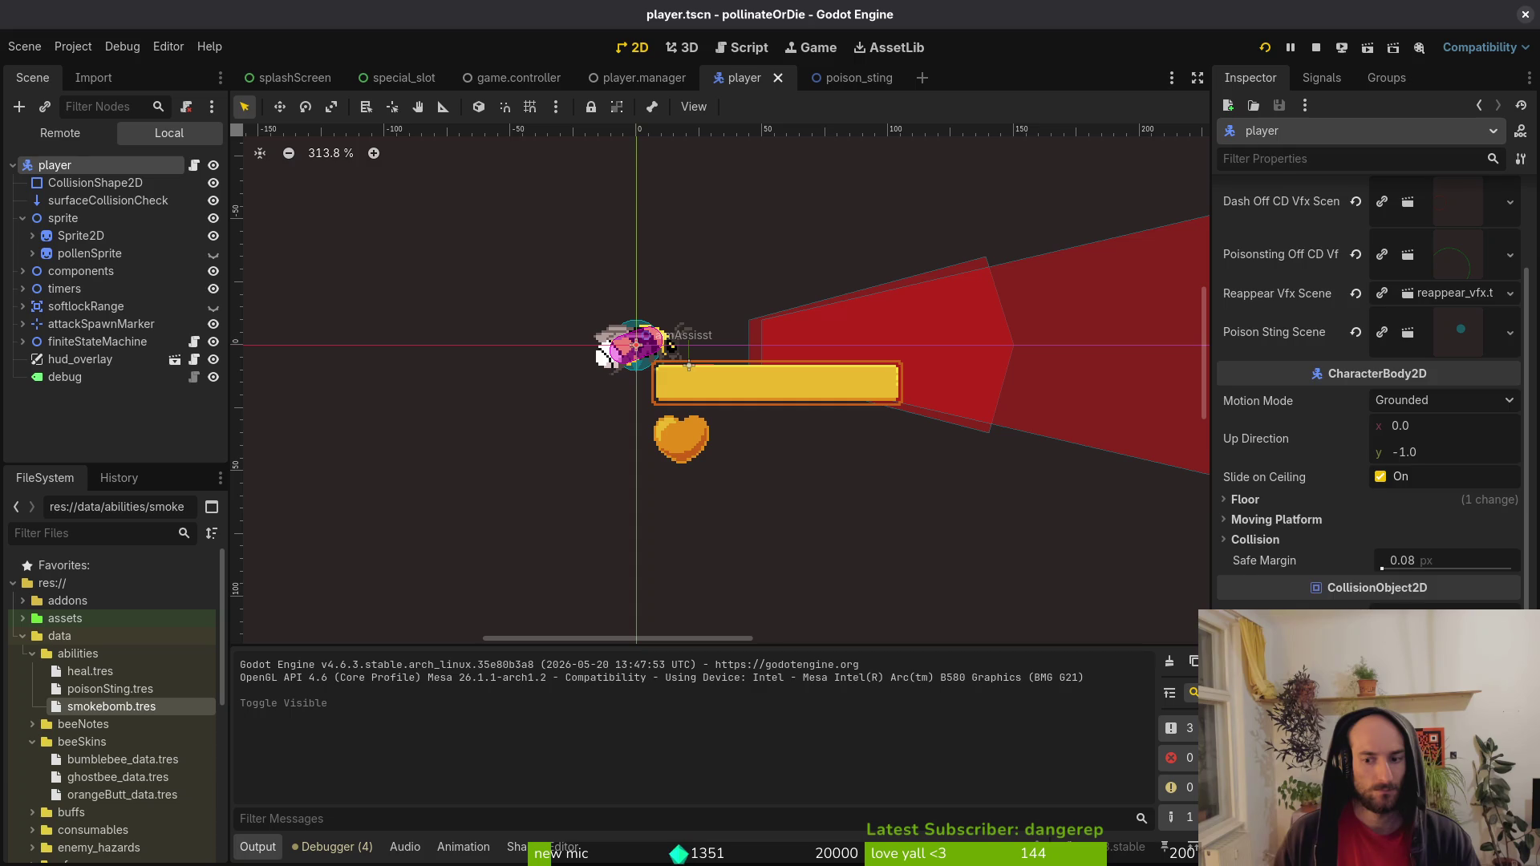
scroll(1368, 393, down, 2)
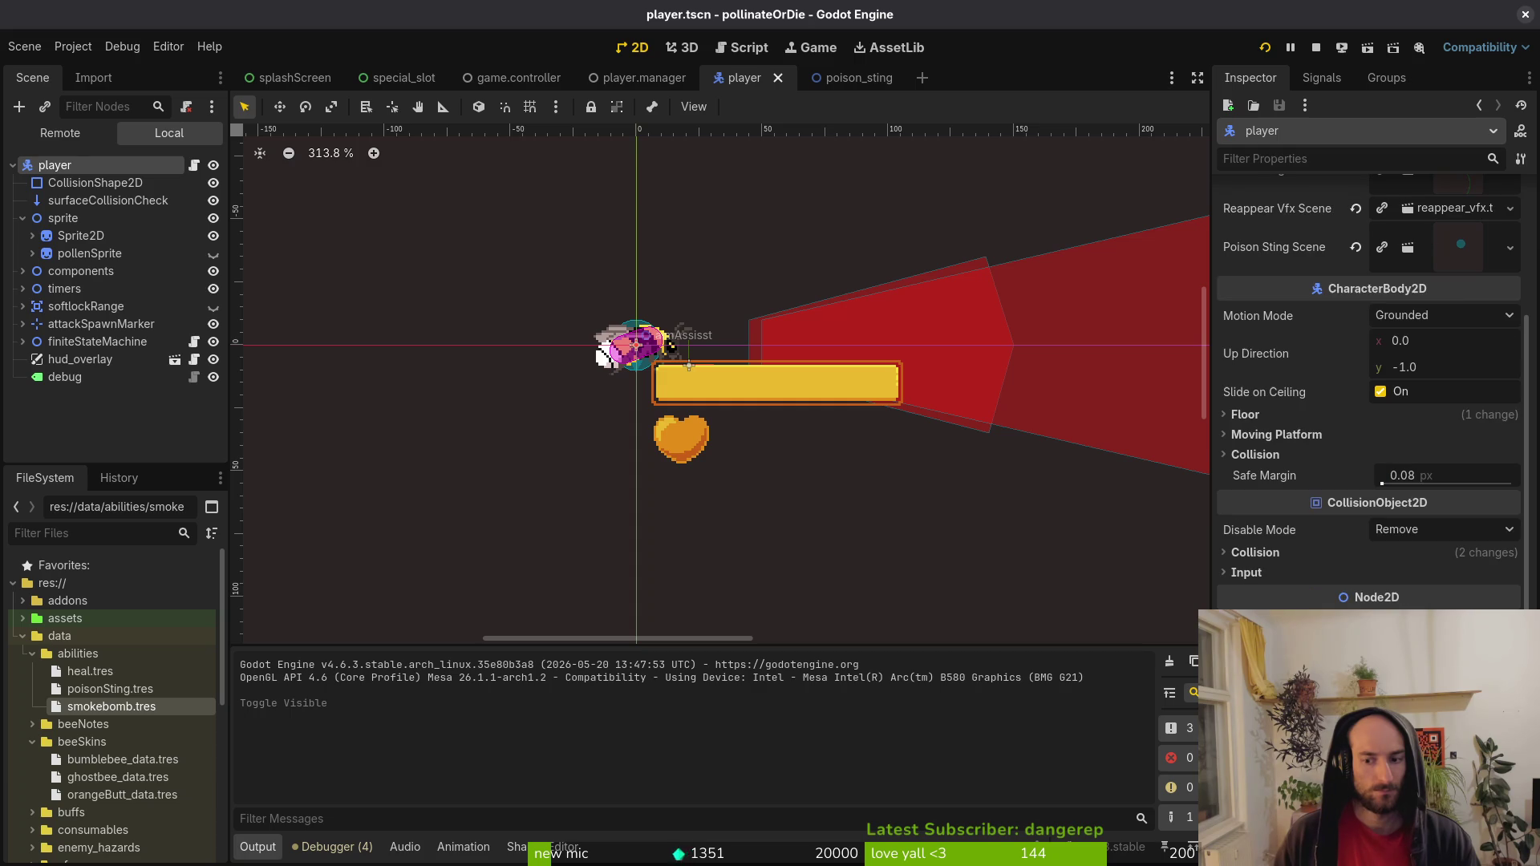
click(1317, 48)
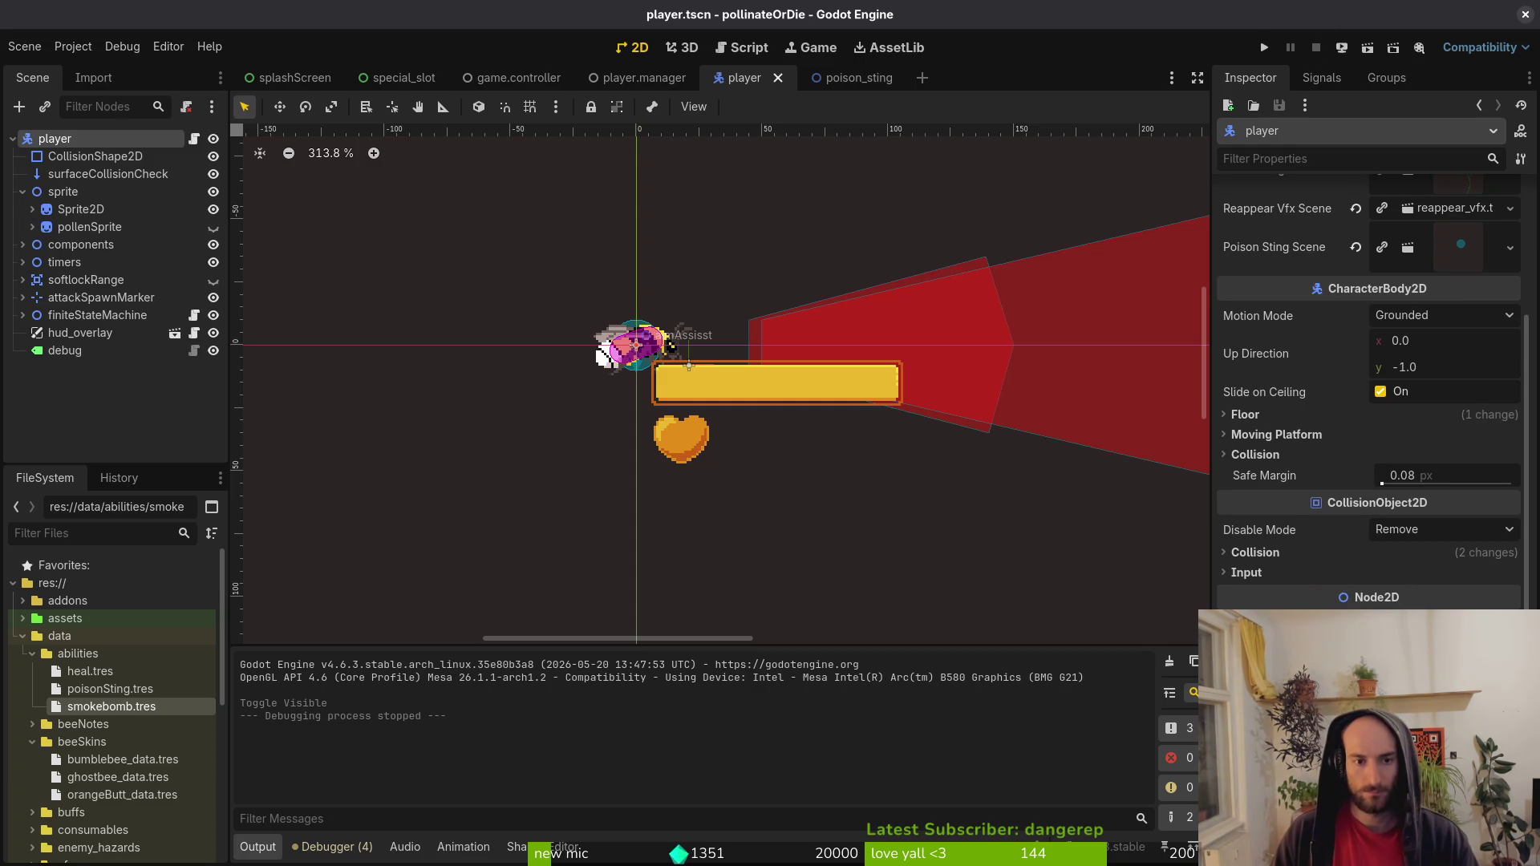
Flip the player horizontally twice, undoing each flip, and save the player scene.
key(f)
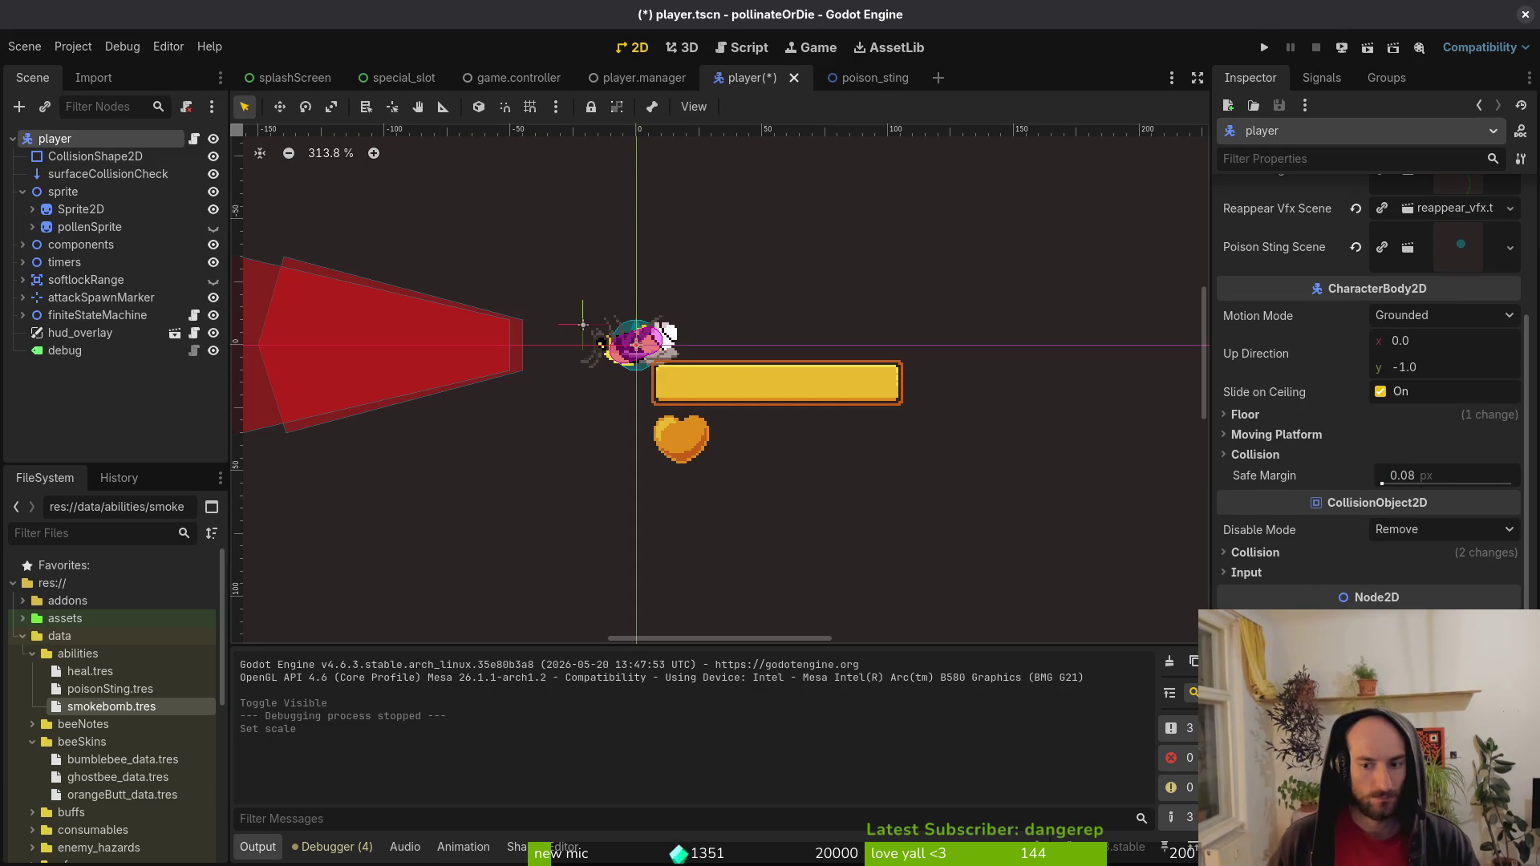
key(ctrl+z)
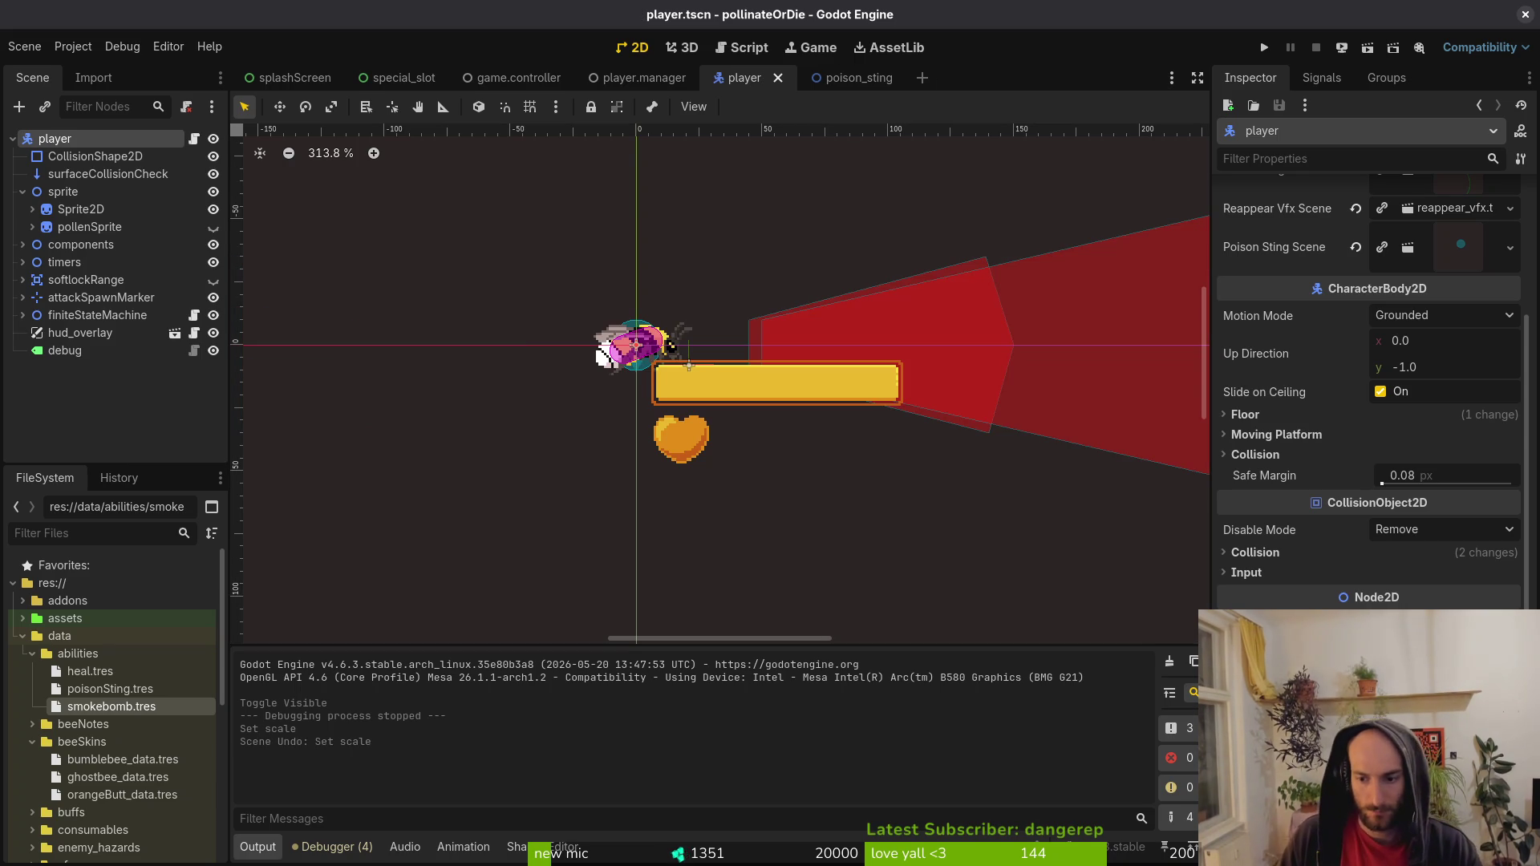
key(f)
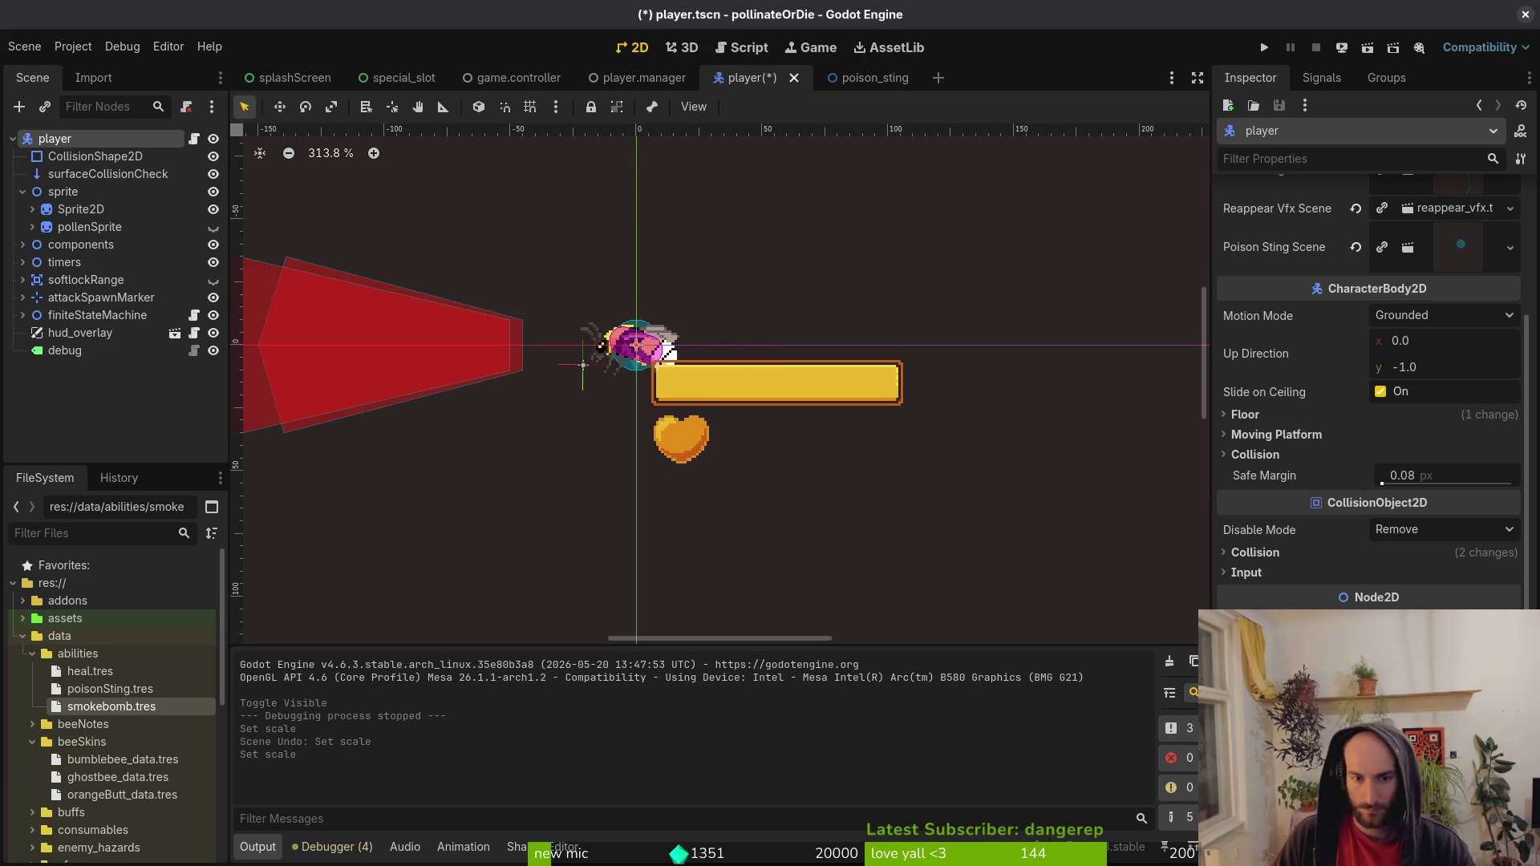
key(ctrl+z)
key(ctrl+s)
key(alt+Tab)
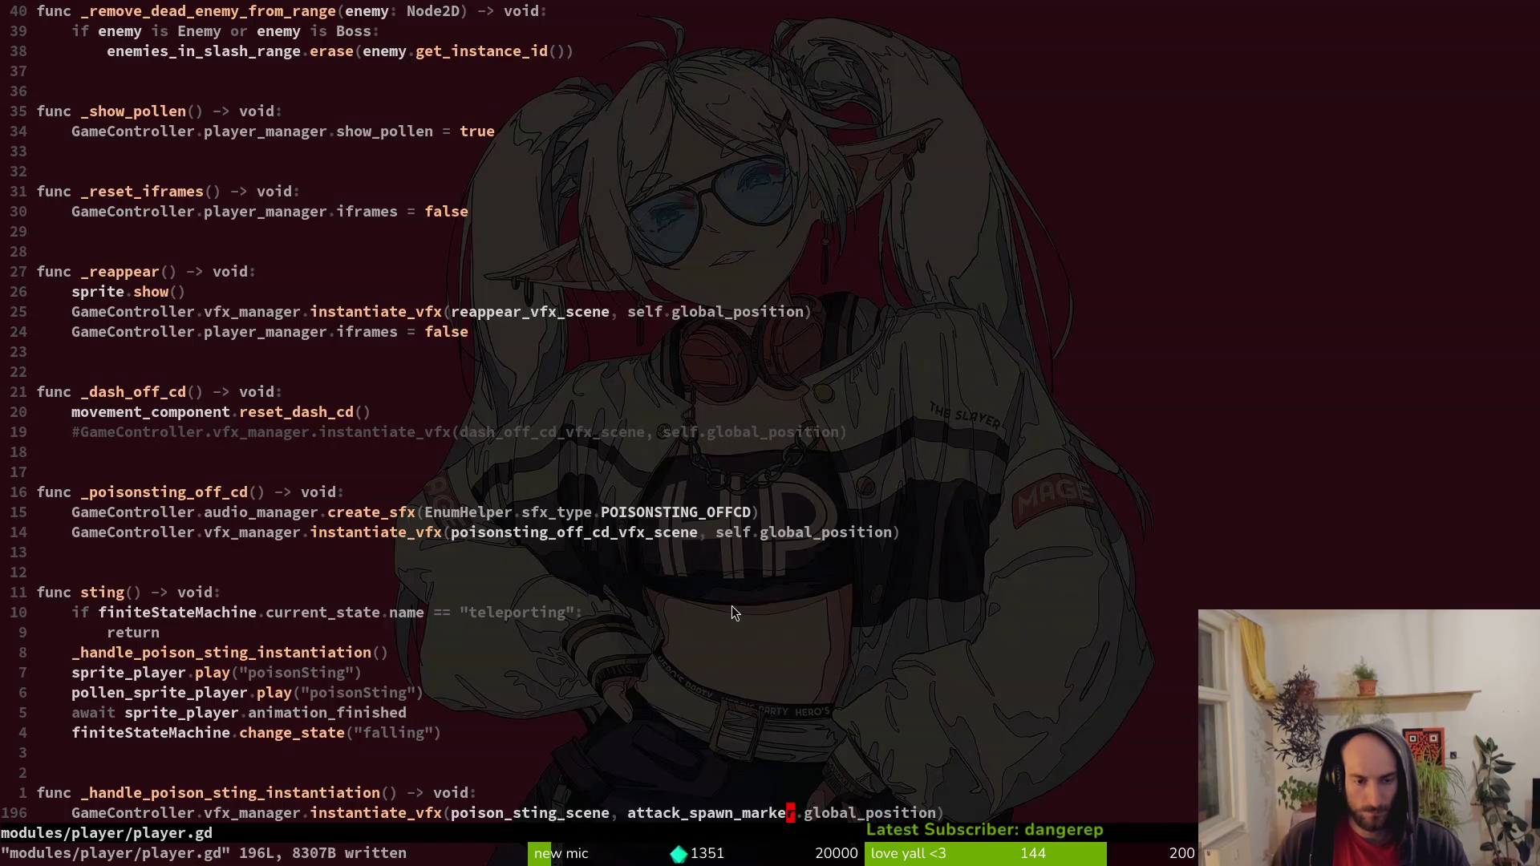
Open movement_component.gd via Telescope ('movecom'), go to set_flip_values' hurtbox flip line, then return to Godot.
scroll(537, 657, down, 4)
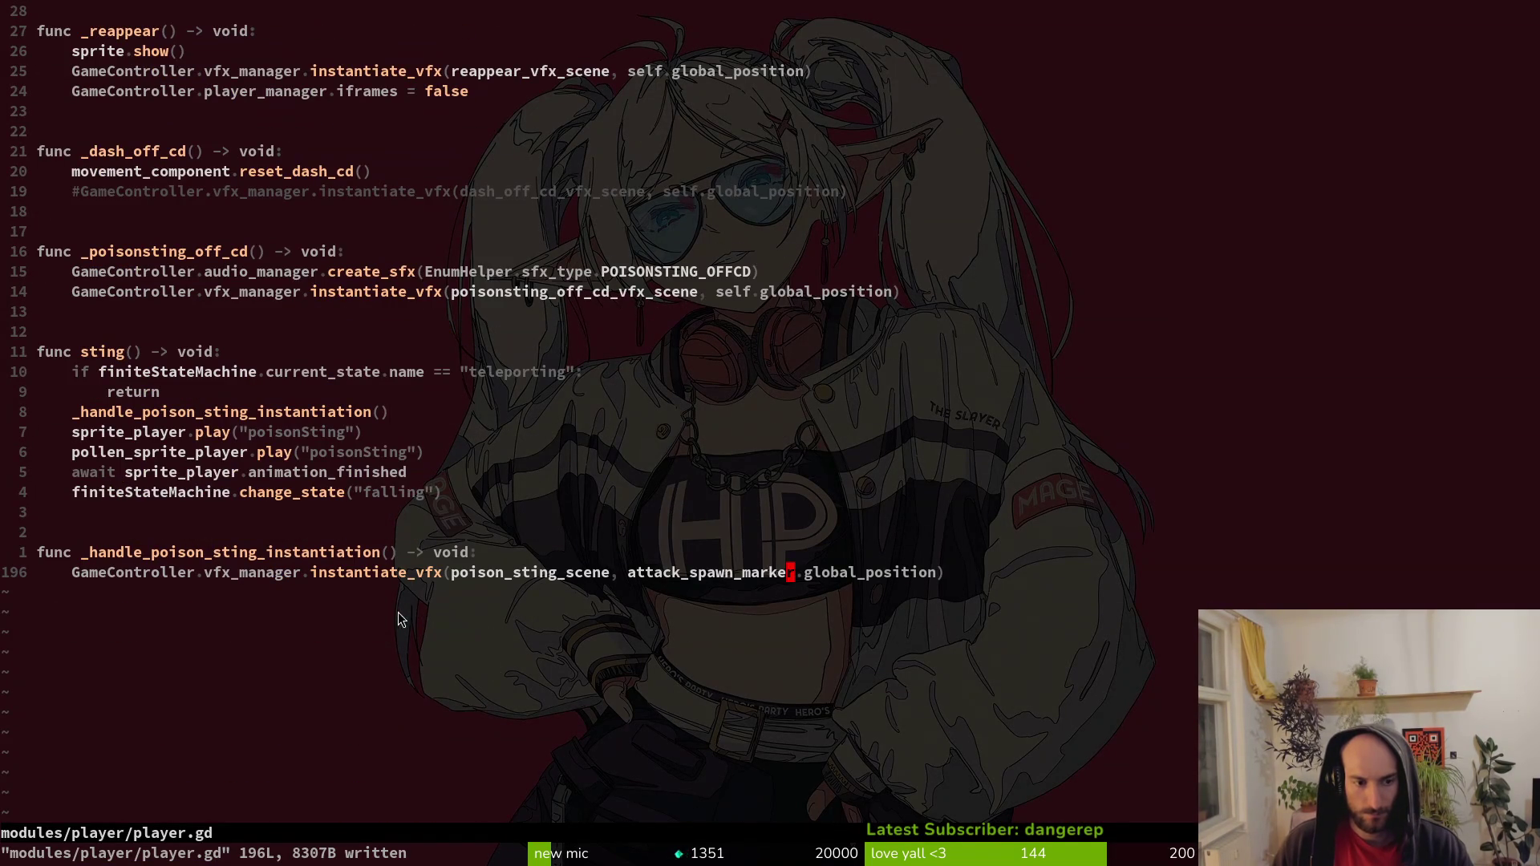
key(space)
key(f)
key(f)
key(Escape)
key(space)
key(f)
key(f)
text(movecom)
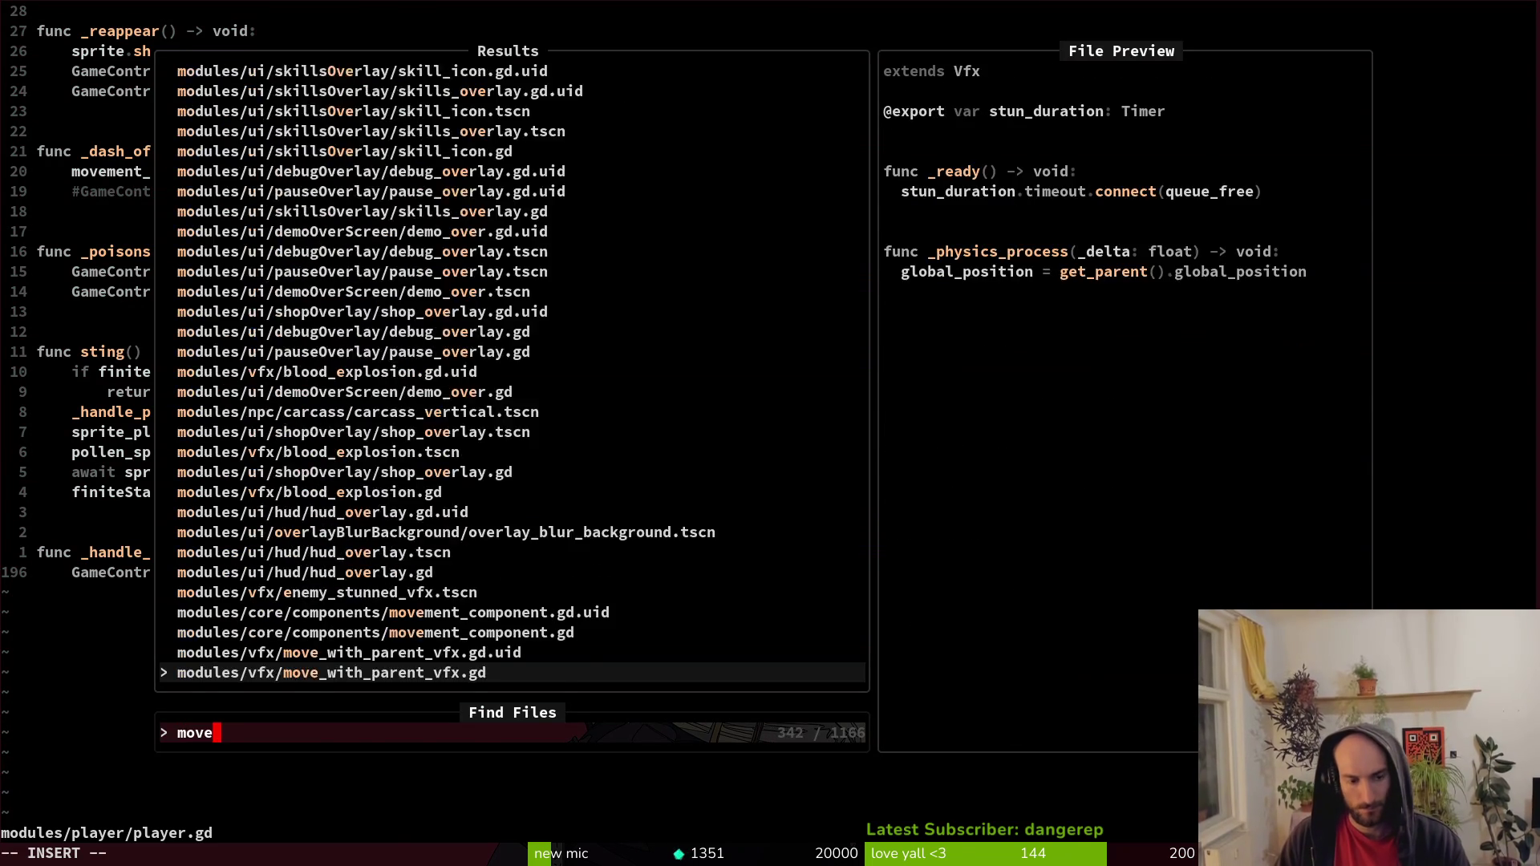
key(Return)
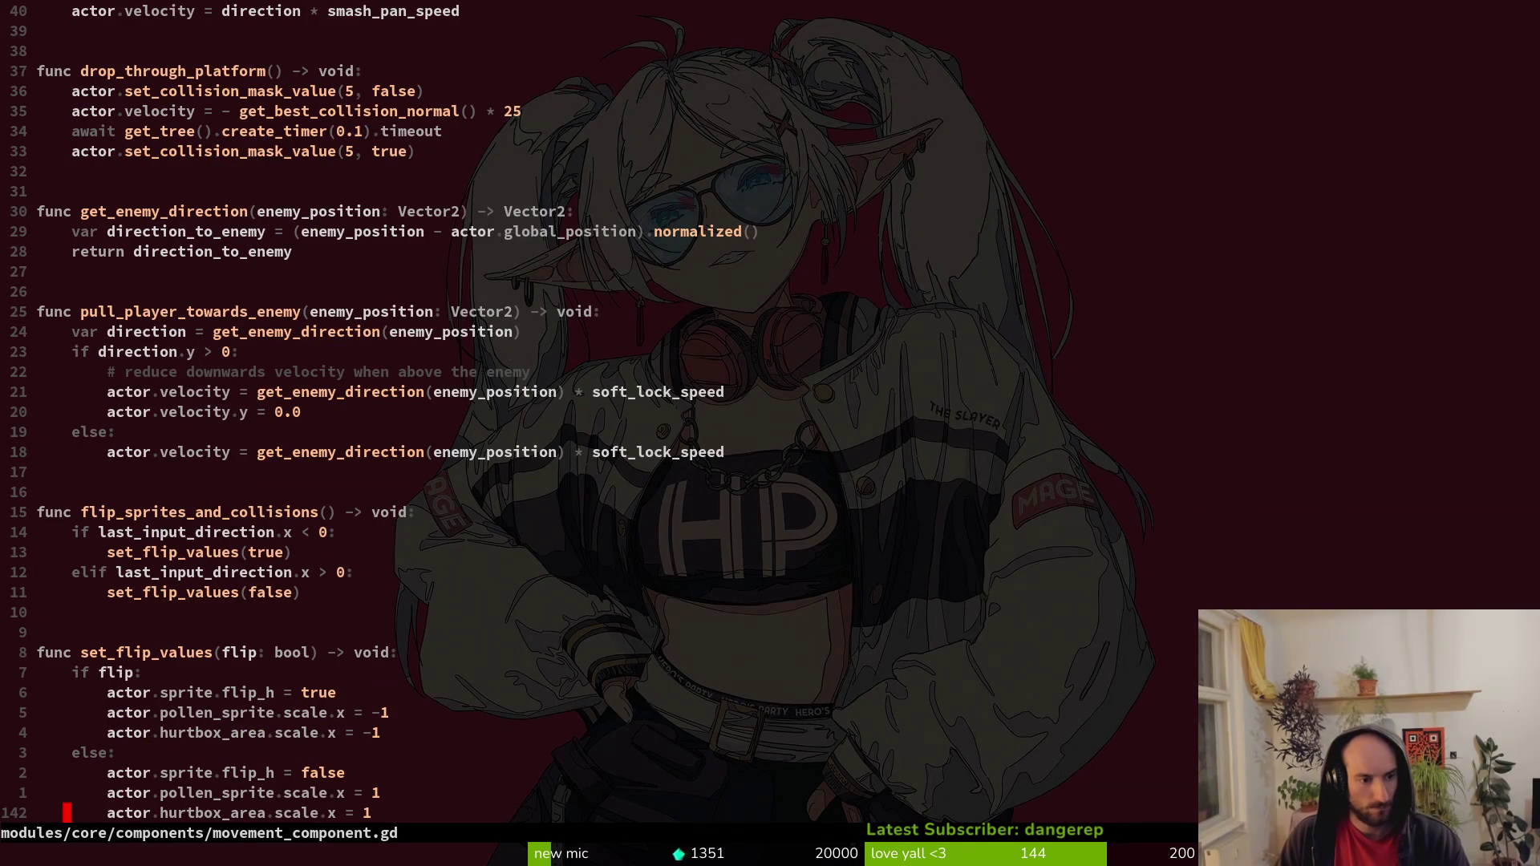
key(k)
key(k)
key(k)
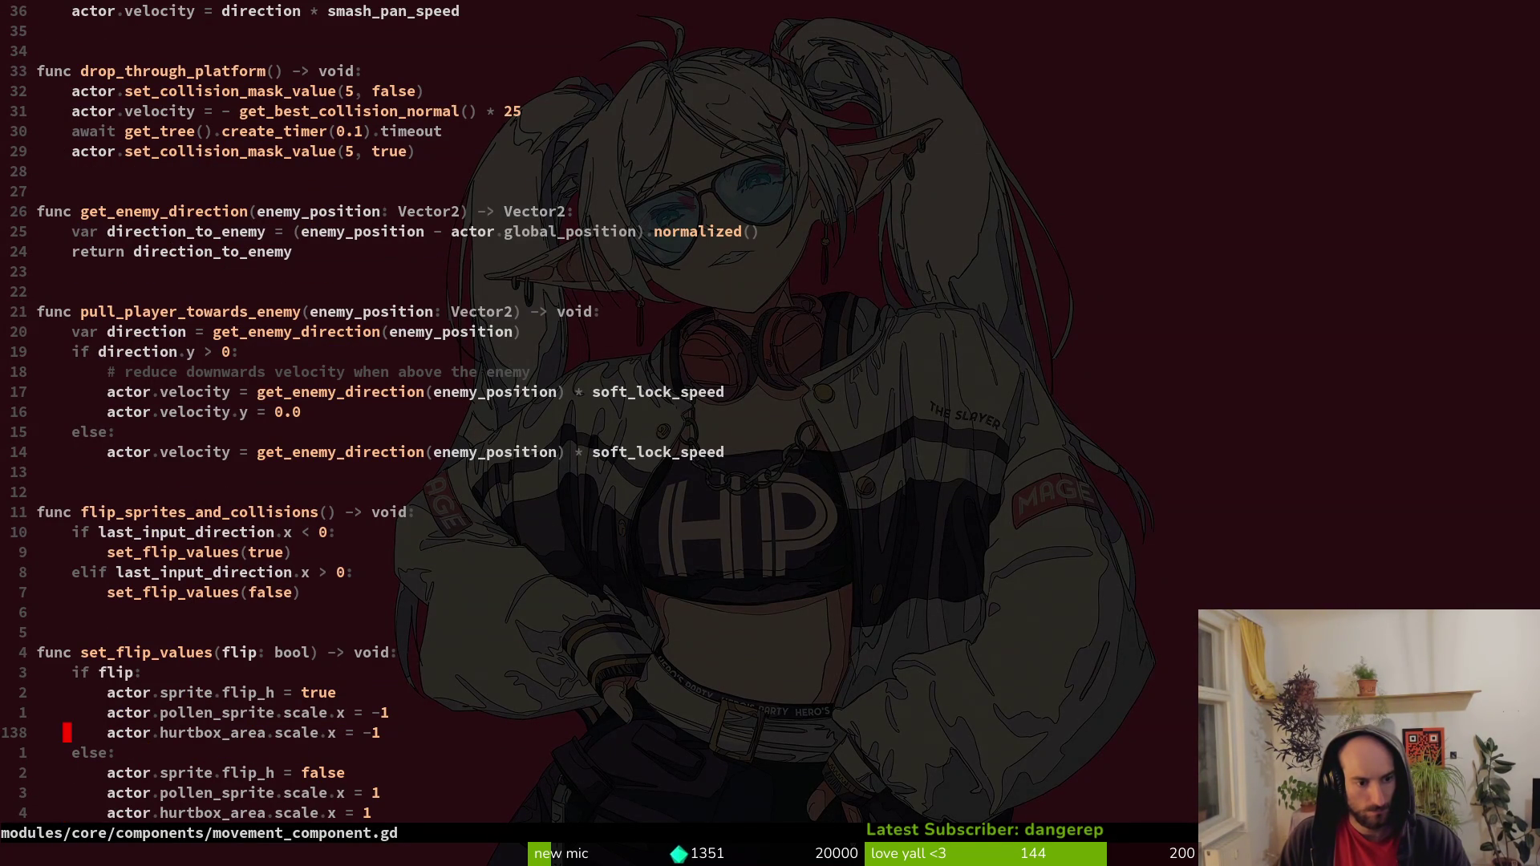
key(alt+Tab)
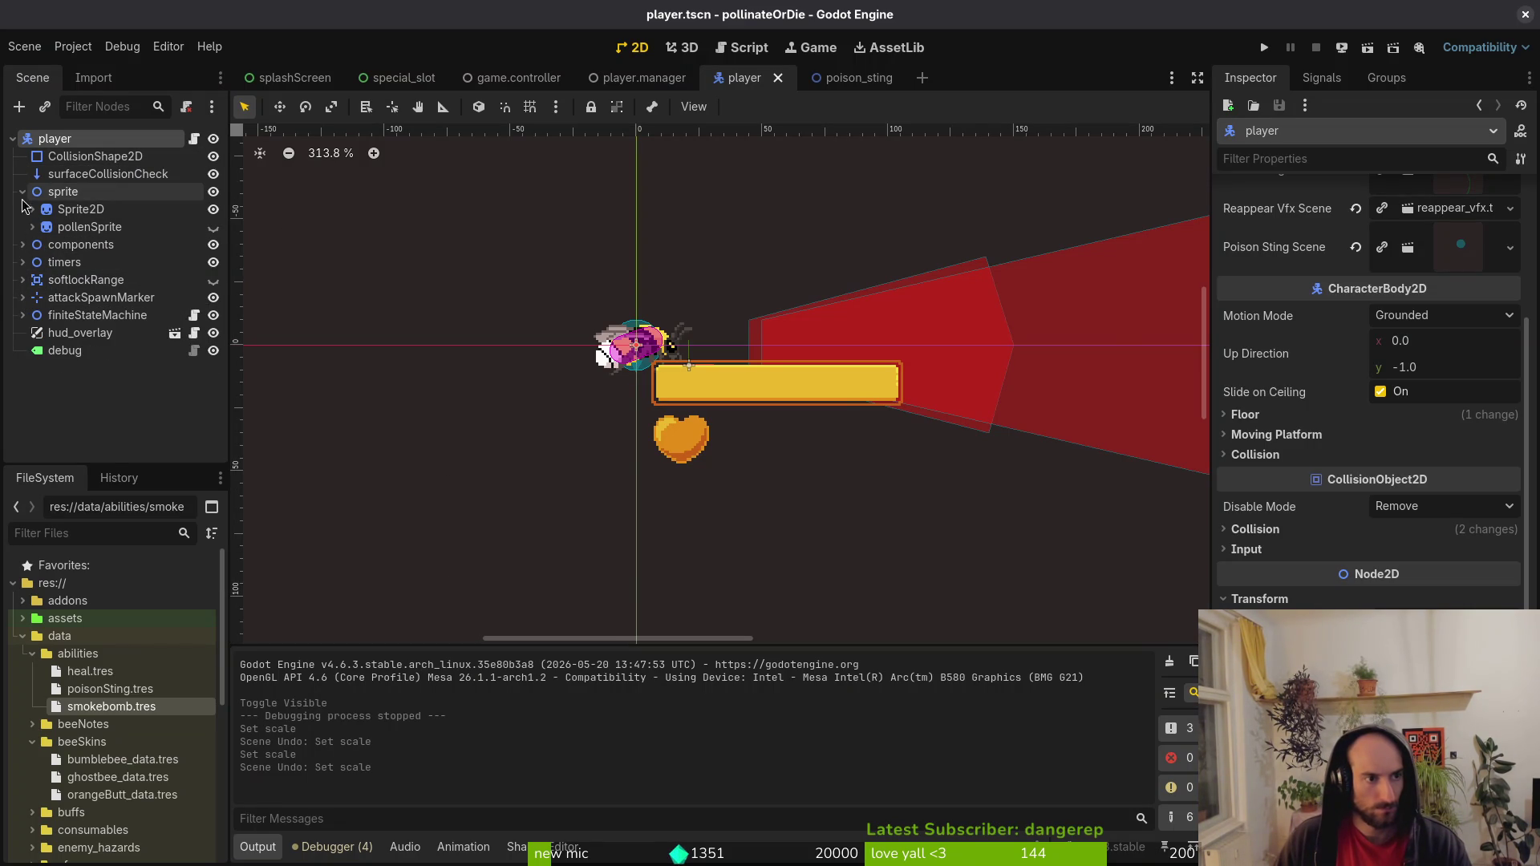
Hide hud_overlay and show it again while viewing the bee, then switch back to Neovim.
key(alt+Tab)
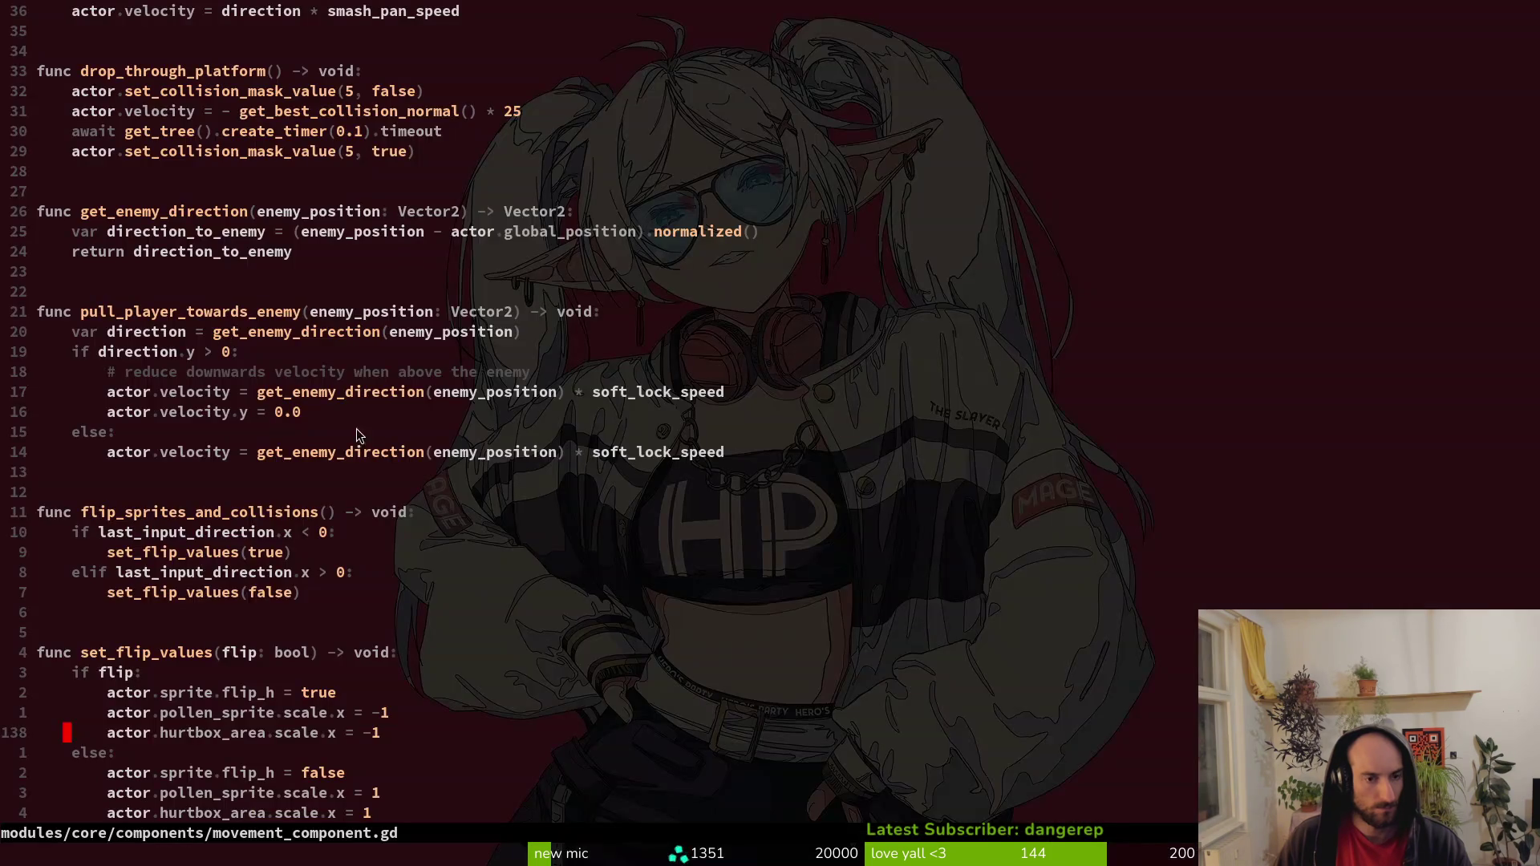
key(alt+Tab)
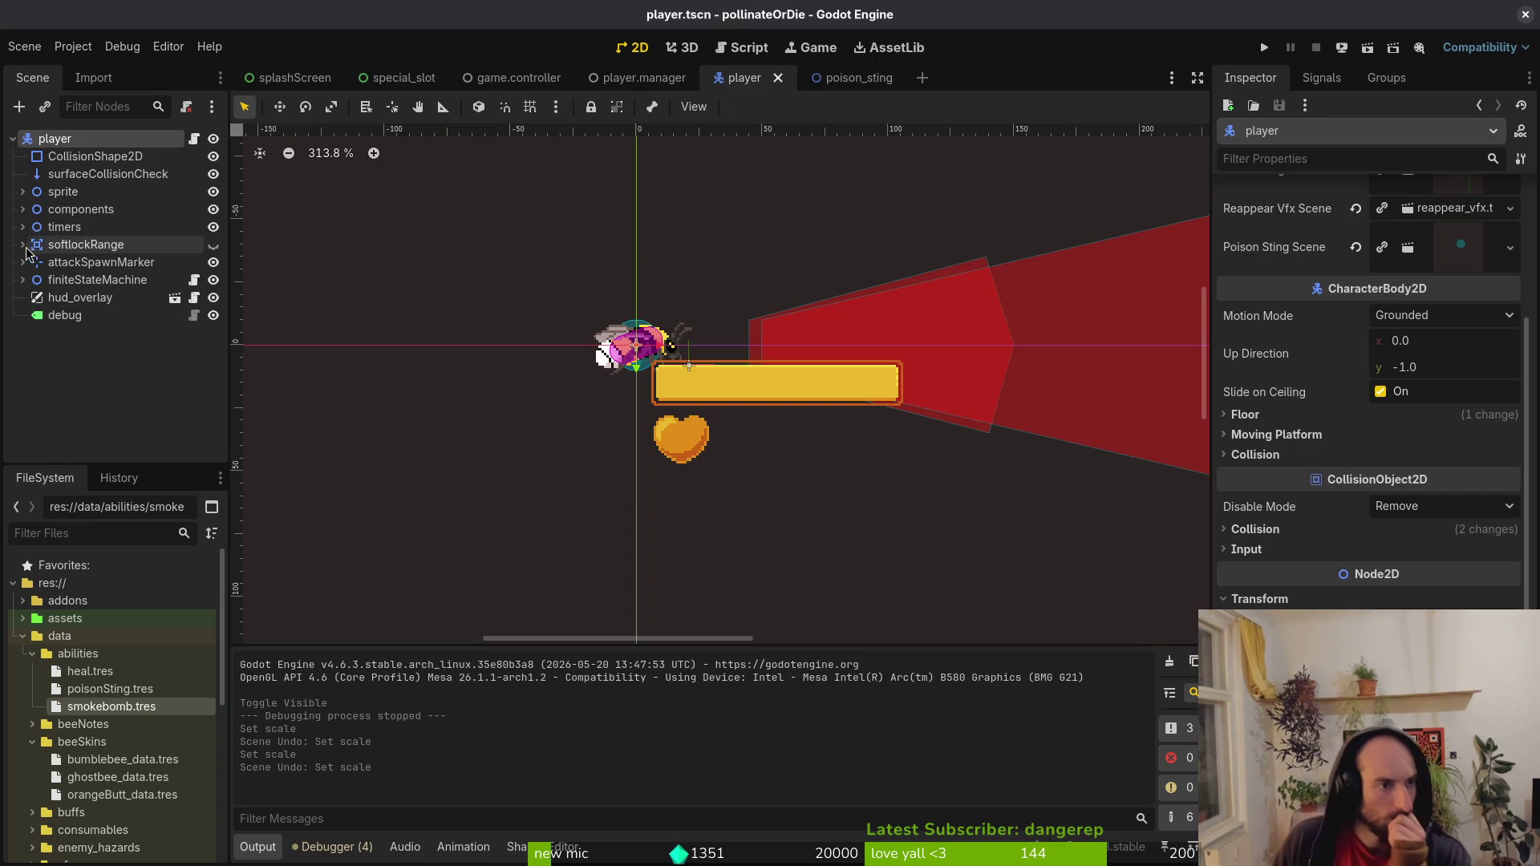
click(22, 211)
click(23, 210)
scroll(642, 390, up, 5)
scroll(563, 393, up, 2)
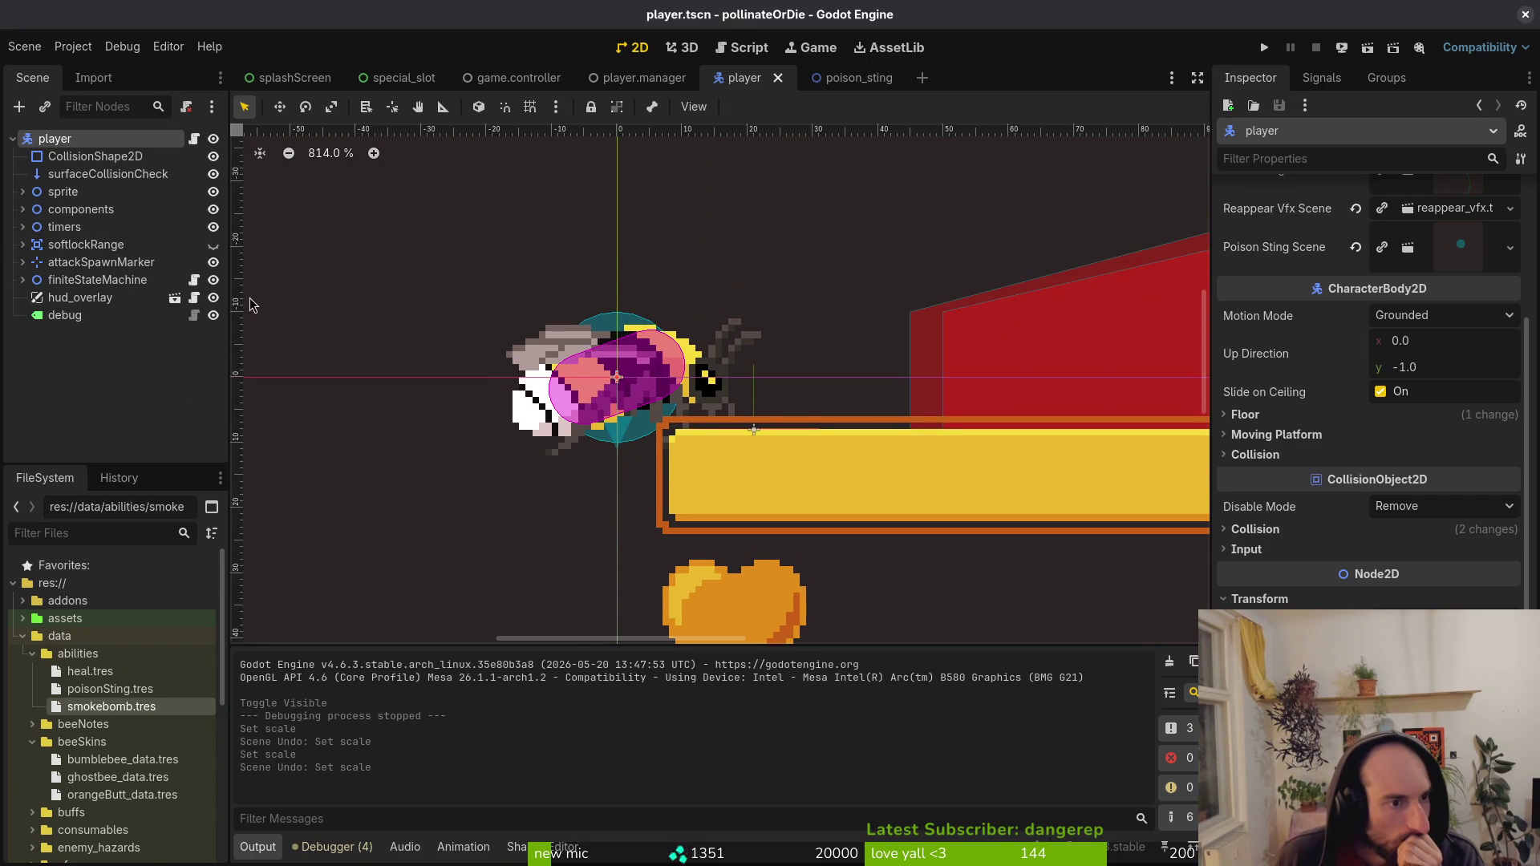
click(214, 298)
scroll(676, 442, down, 5)
click(213, 299)
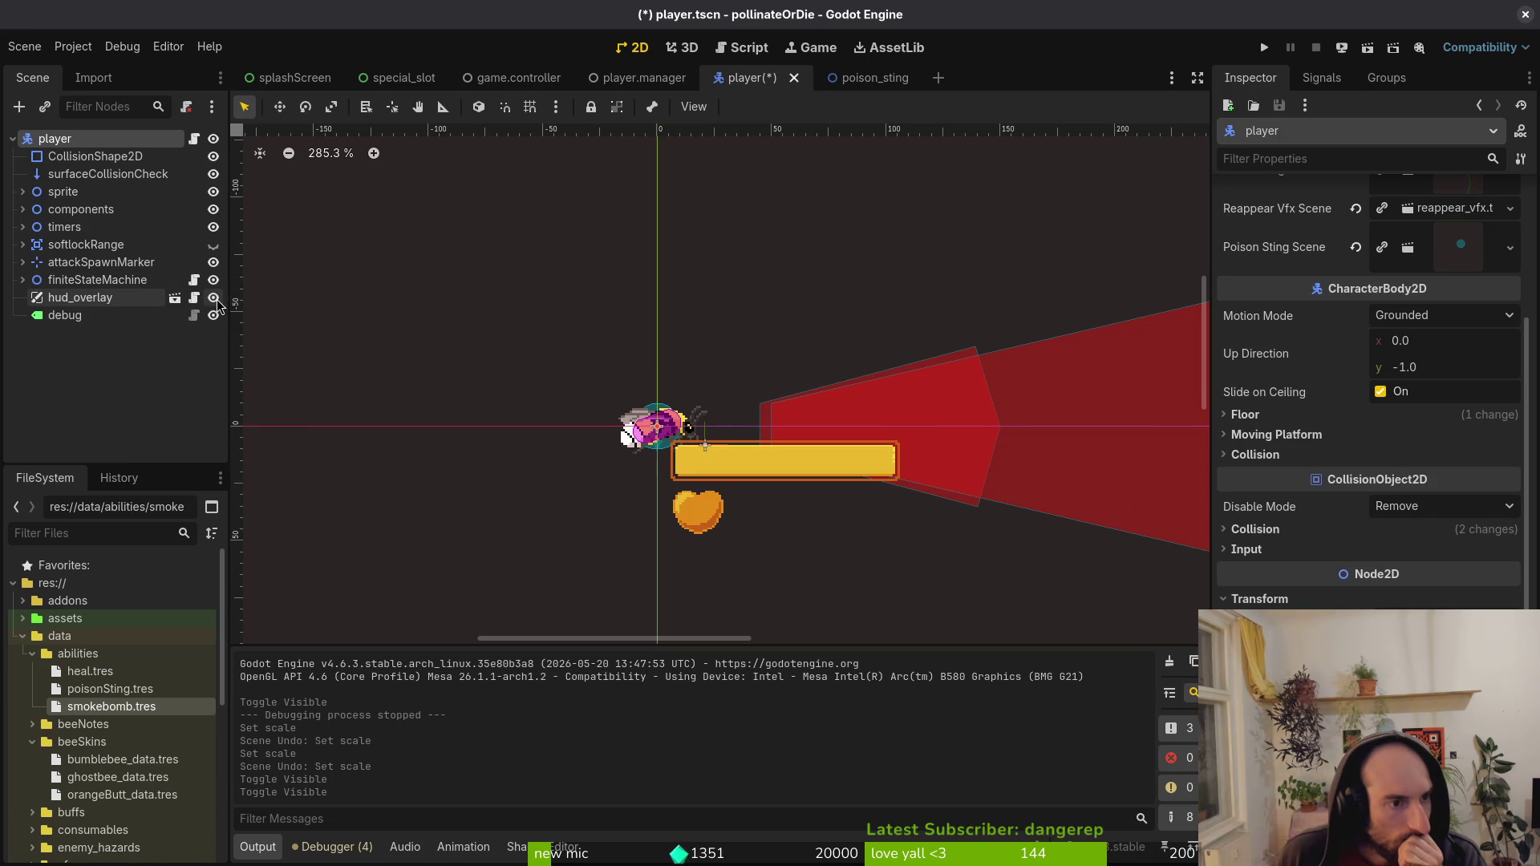
key(alt+Tab)
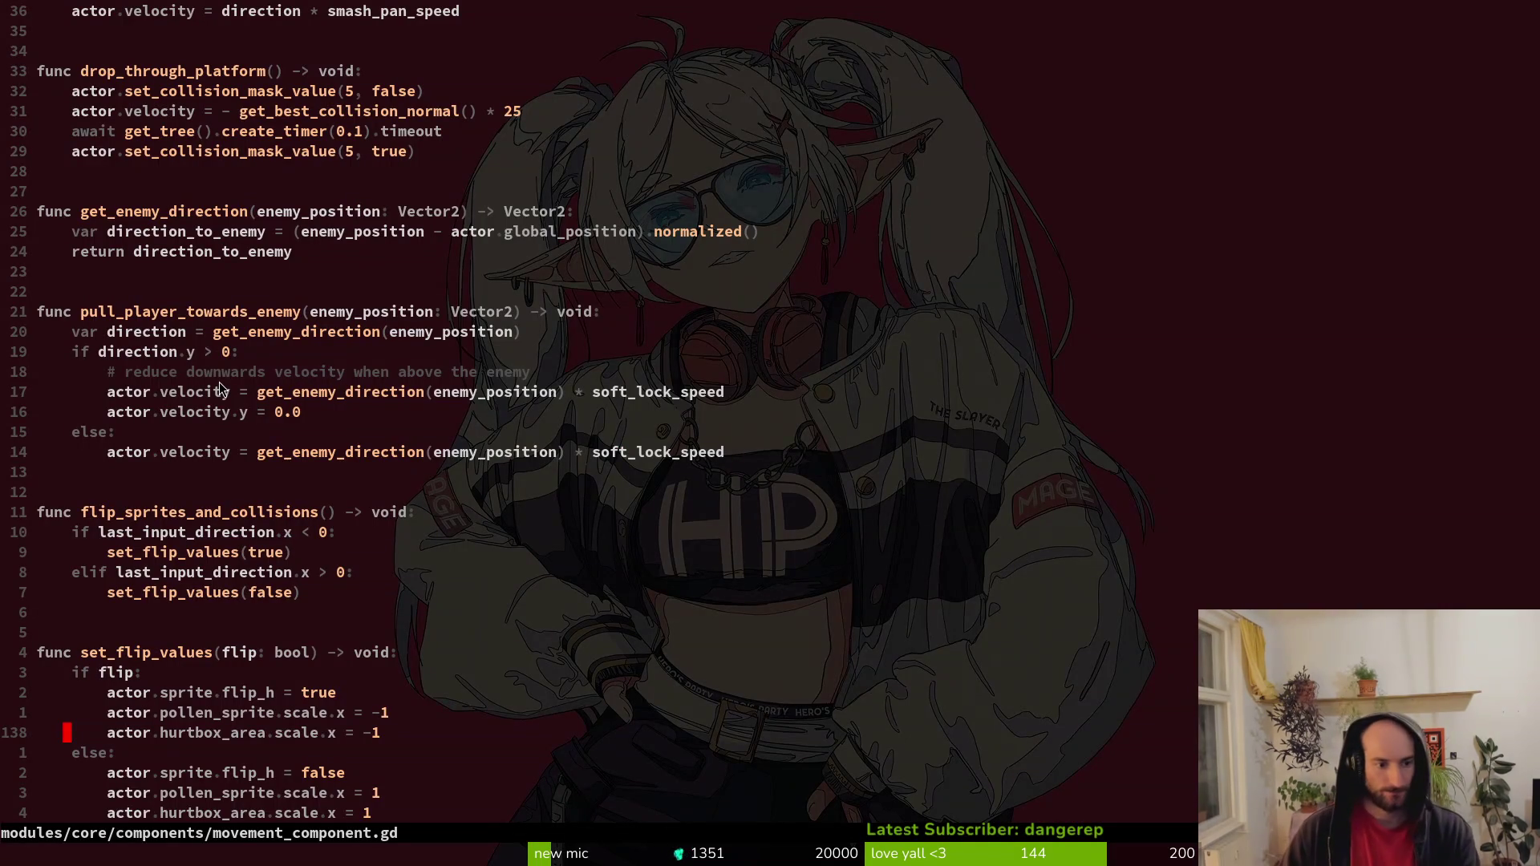
Start a new actor.atta line, then check the attack_spawn_marker name in player.gd.
text(oactor.)
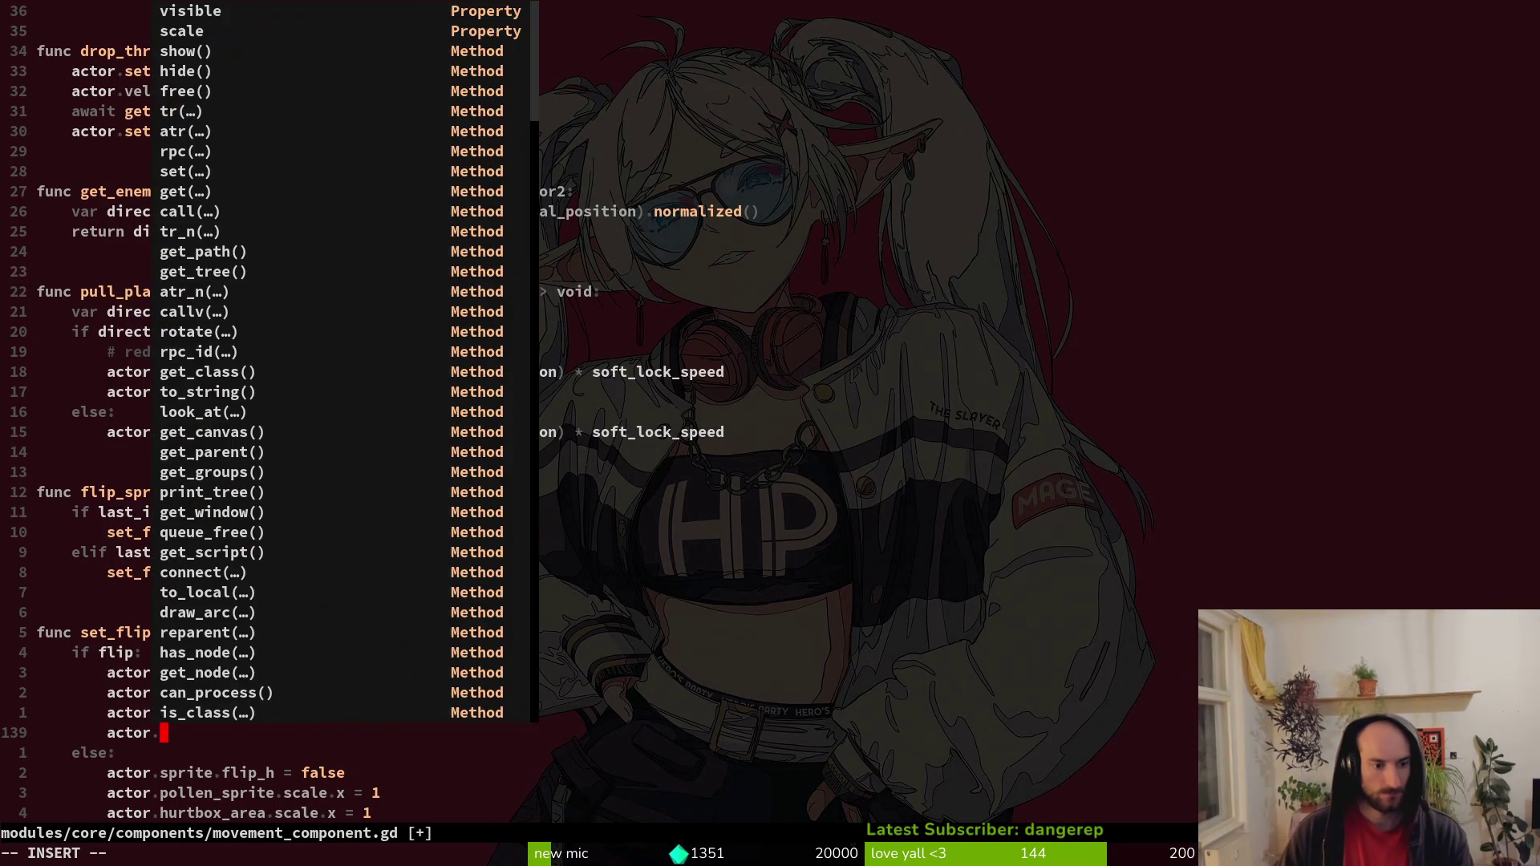
text(atta)
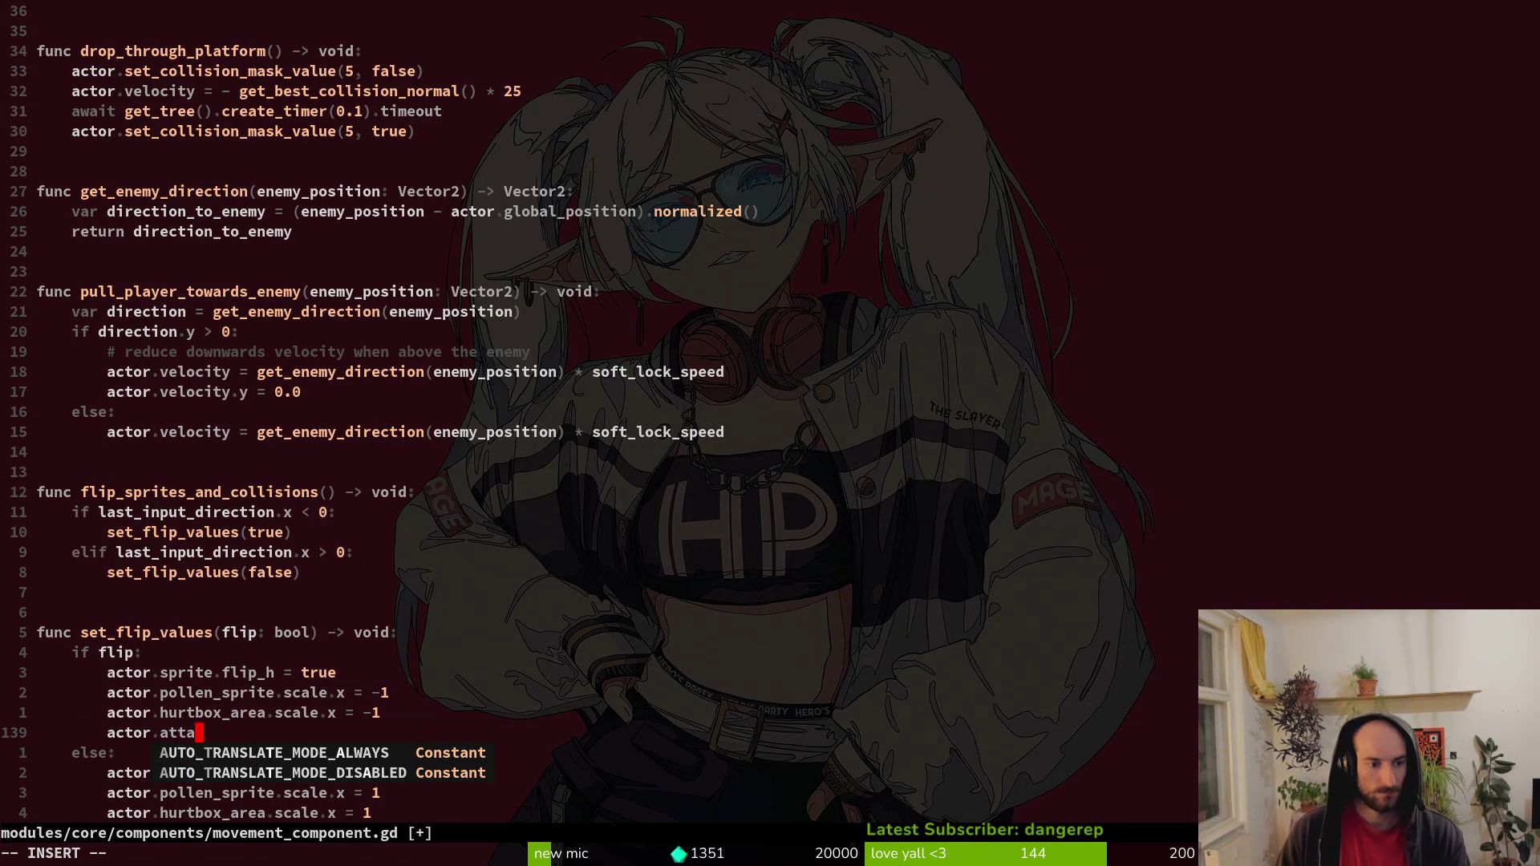
key(Escape)
key(k)
key(k)
key(k)
key(j)
key(j)
key(j)
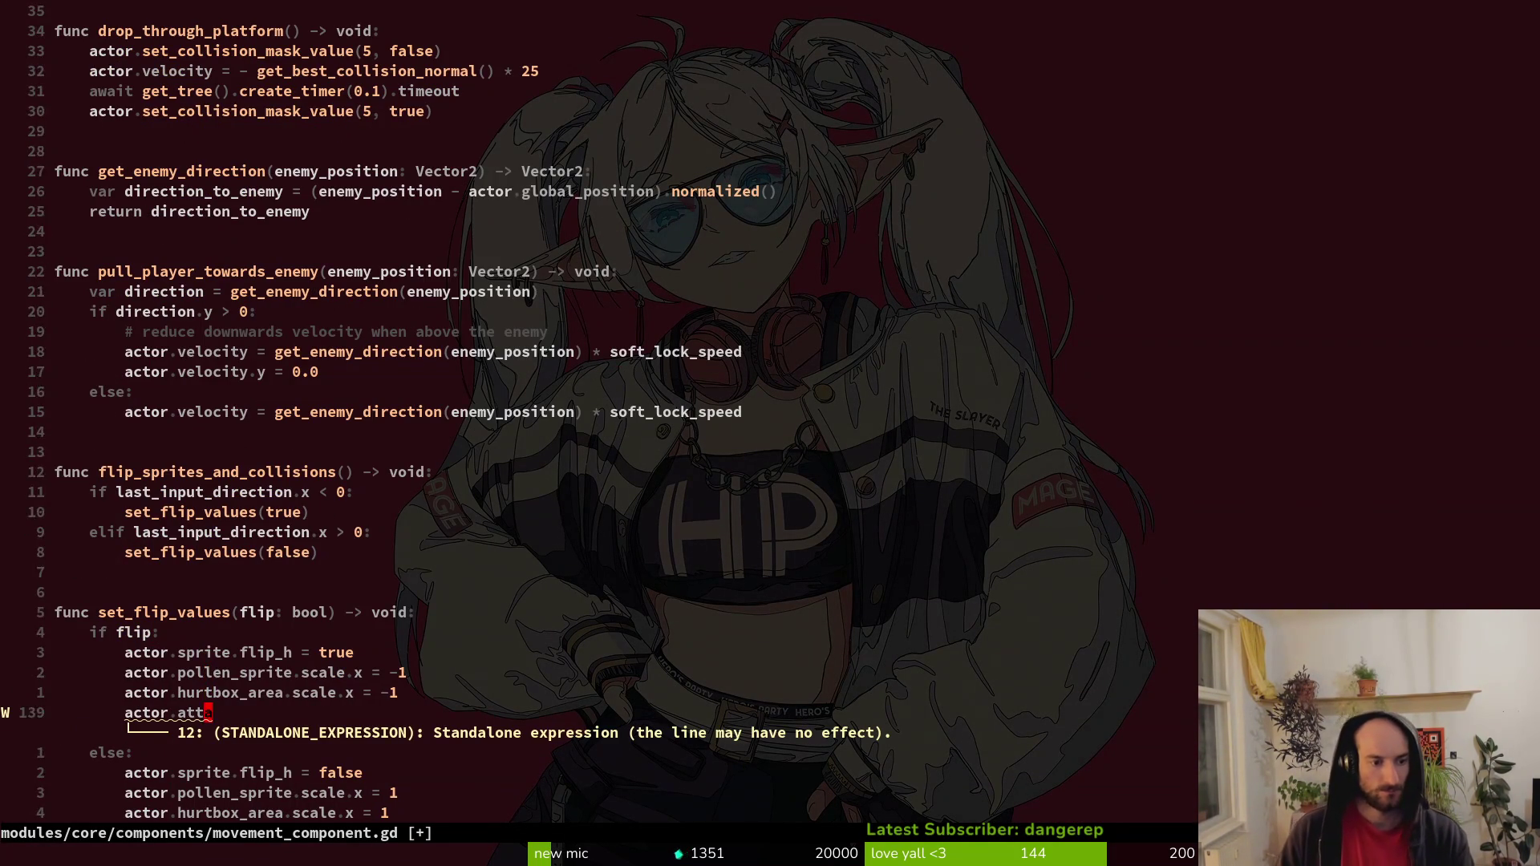
key(ctrl+o)
key(ctrl+i)
key(k)
key(k)
key(k)
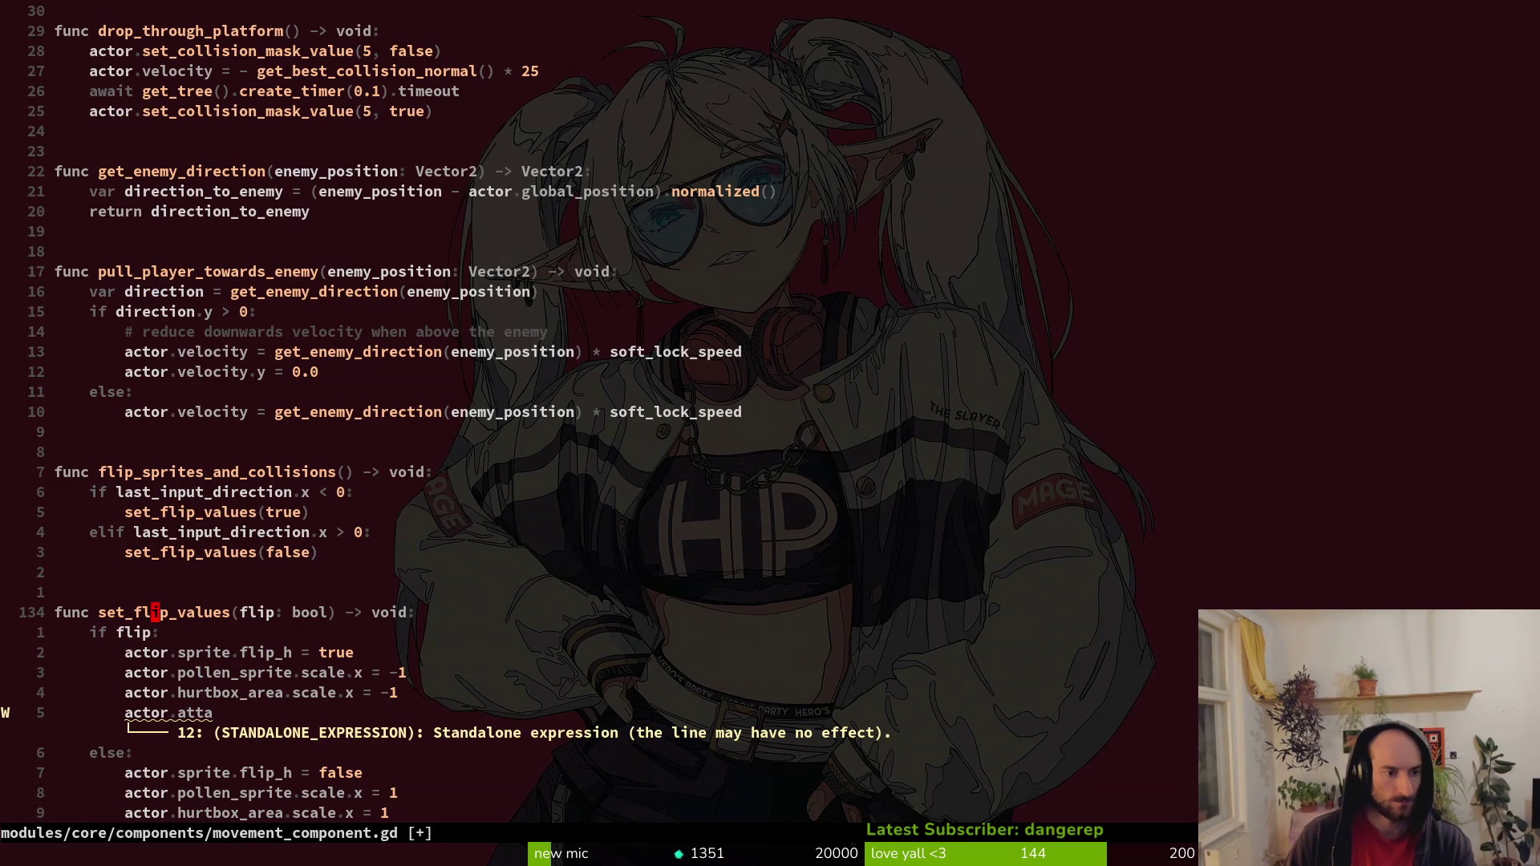
Rename set_flip_values to set_player_flip_values in its definition and both calls, then save.
text(player_)
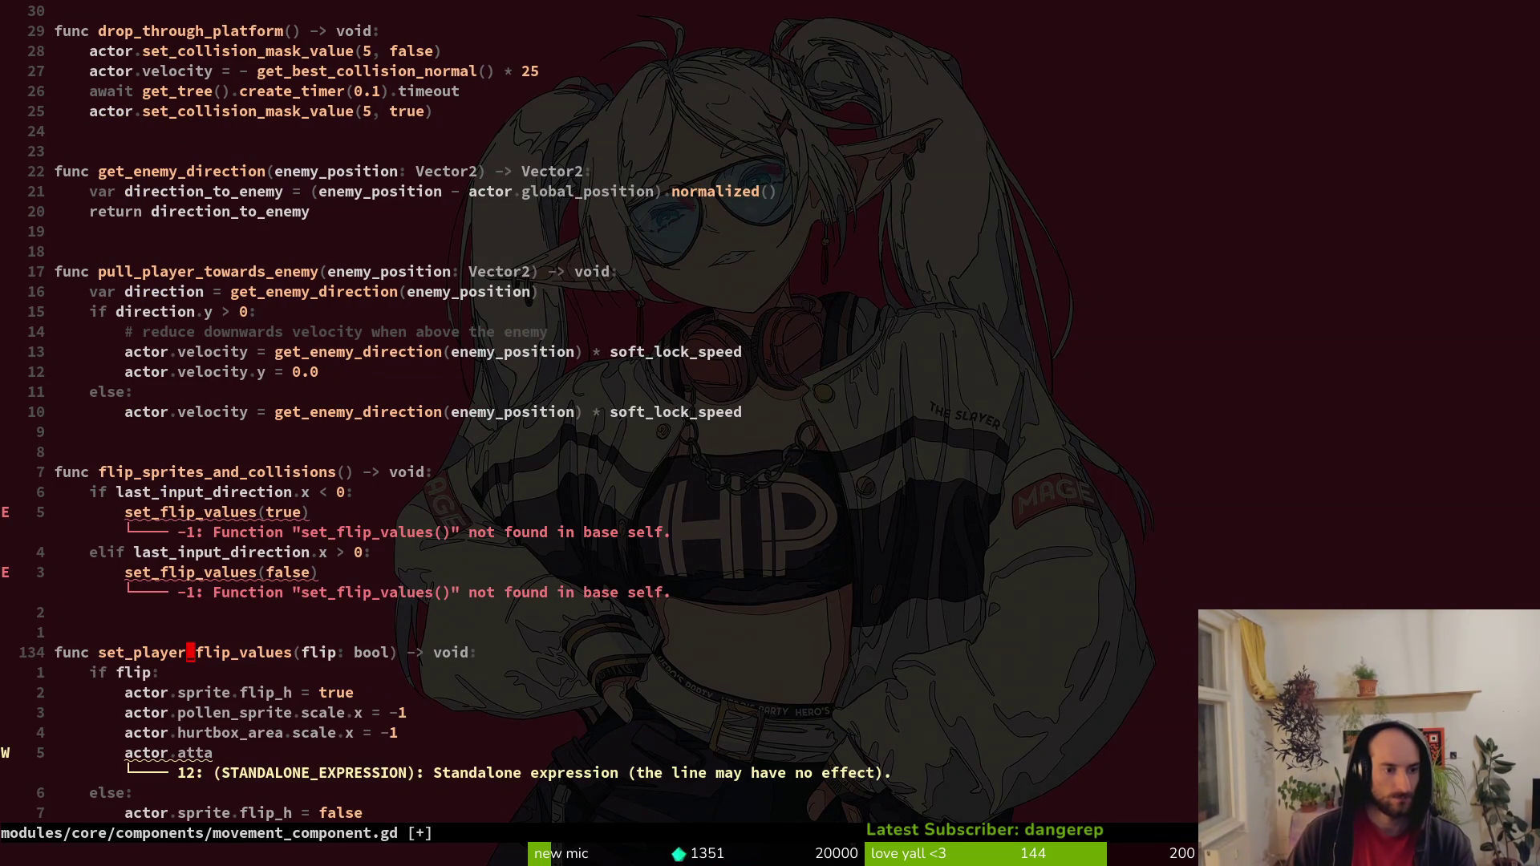
key(k)
key(k)
key(k)
text(ciwset_pl)
key(Return)
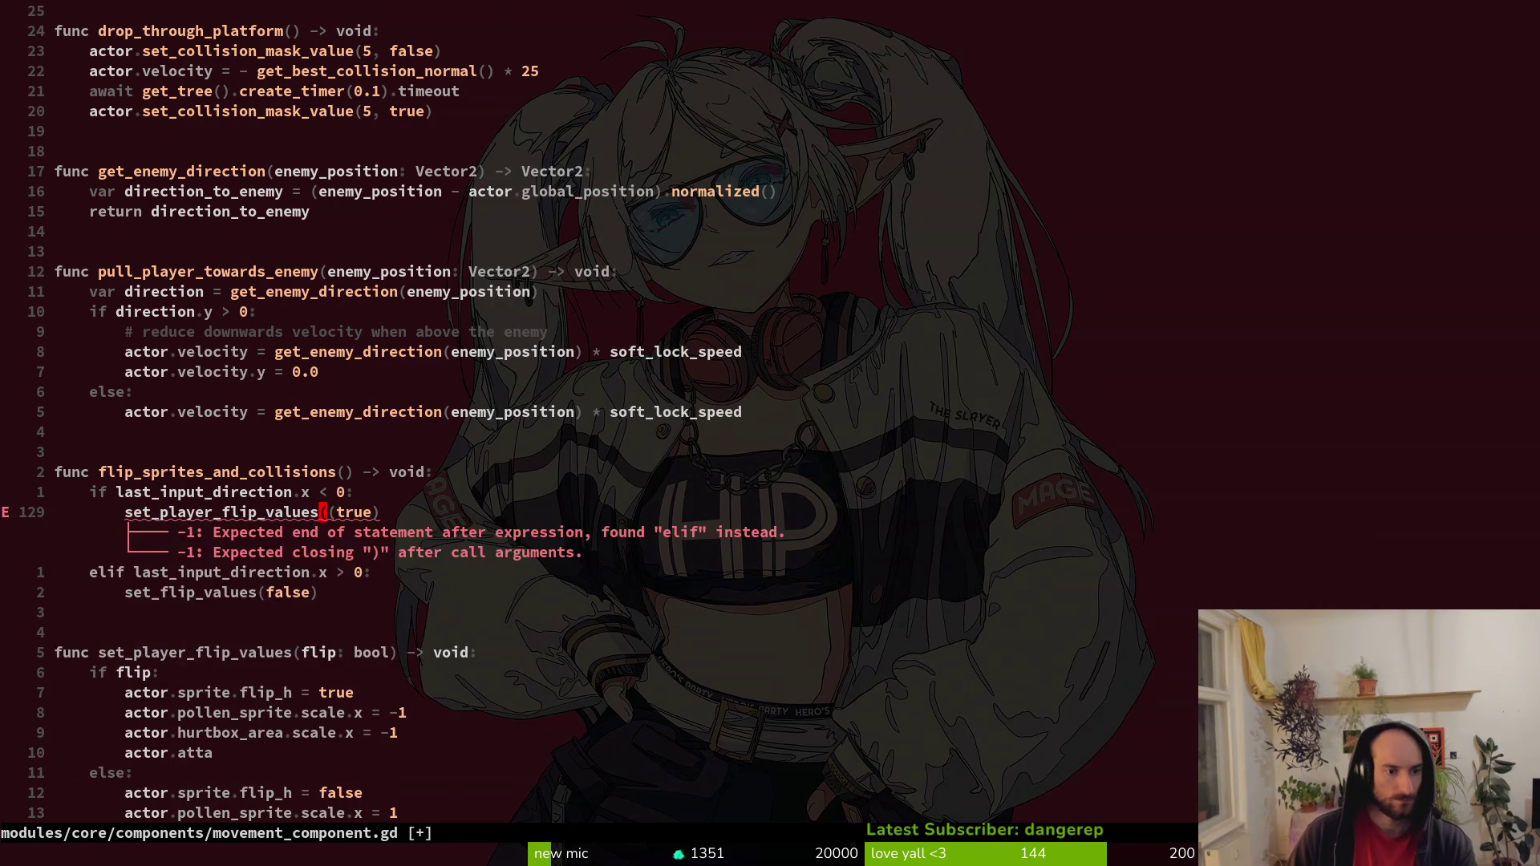
key(x)
key(j)
key(j)
text(ciwset_pl)
key(Return)
text(x)
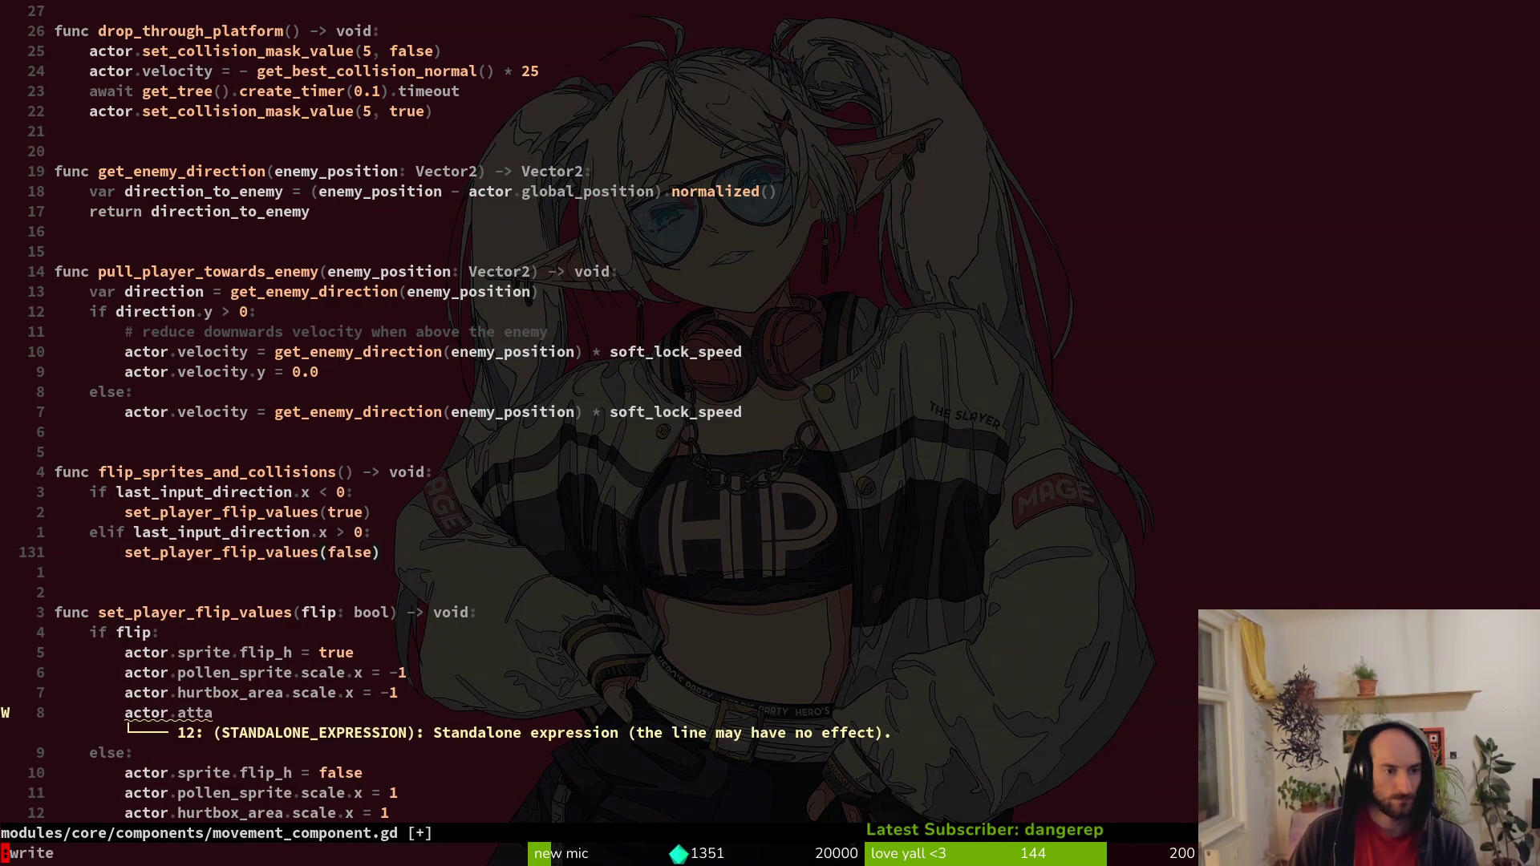
text(:w)
key(Return)
Copy the attack_spawn_marker name from player.gd and save player.gd.
key(ctrl+o)
key(ctrl+o)
key(ctrl+o)
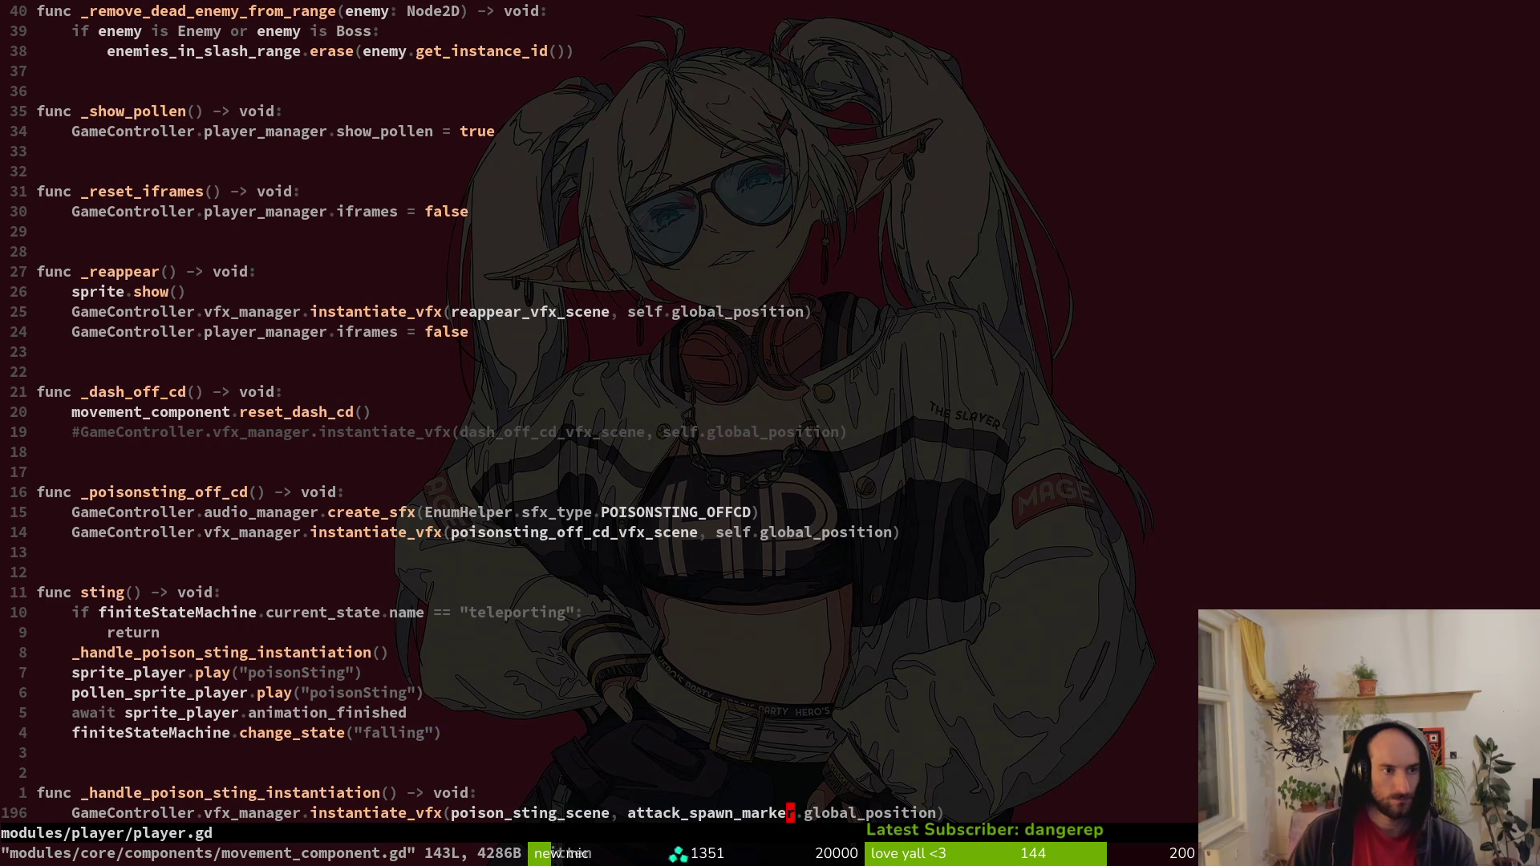
key(ctrl+o)
key(ctrl+o)
key(ctrl+o)
key(ctrl+o)
key(ctrl+o)
key(ctrl+o)
key(ctrl+o)
text(viwca)
key(Escape)
text(u:w)
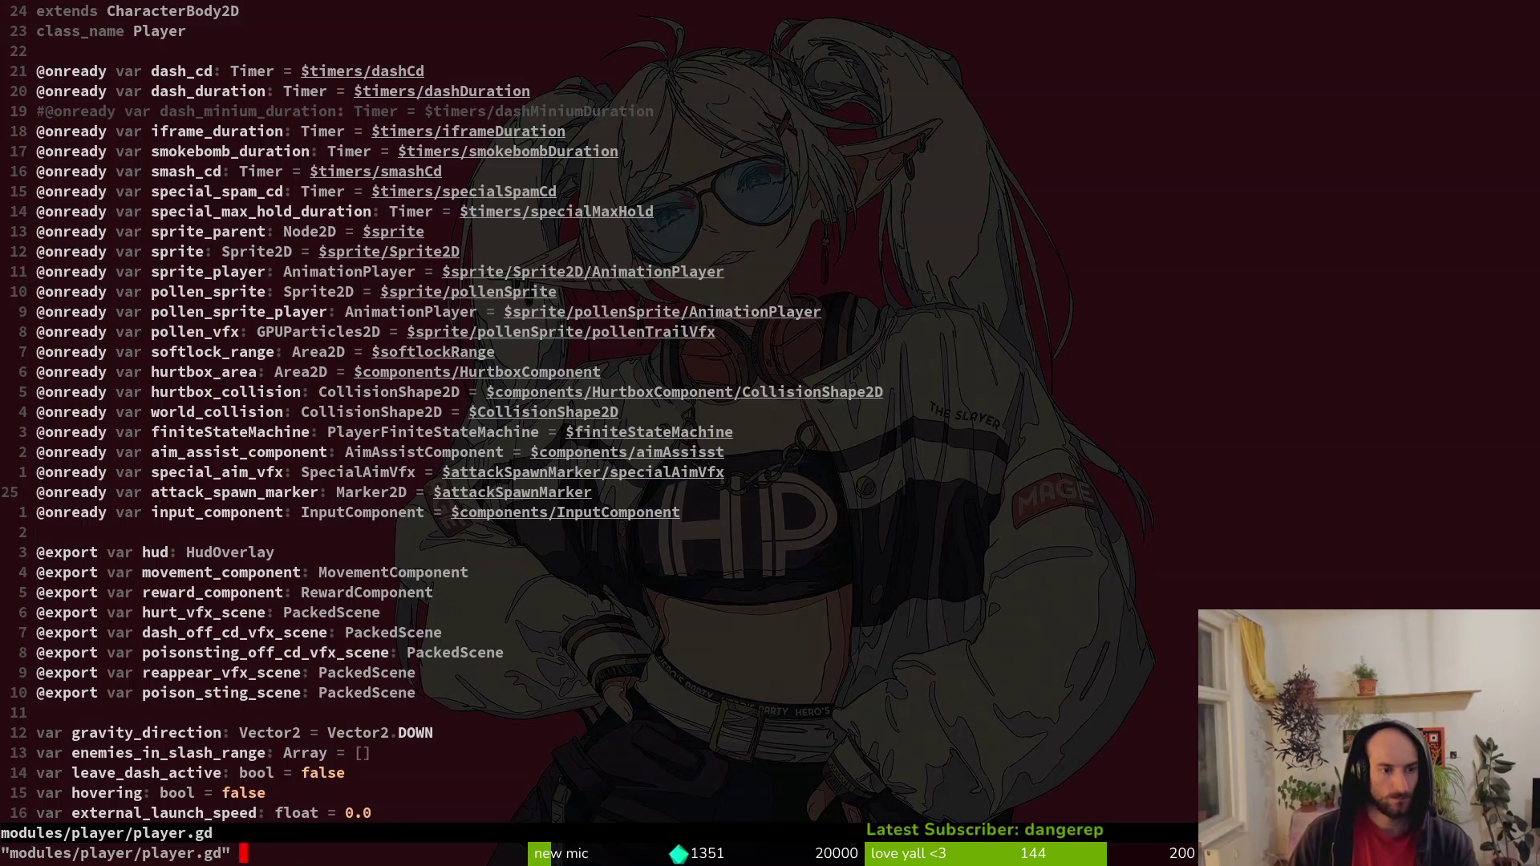
key(Return)
Set actor.attack_spawn_marker.x to -1 when flipped and 1 in the else branch, then save.
key(ctrl+o)
key(j)
key(j)
key(j)
key(l)
key(l)
key(l)
key(V)
key(Escape)
key(D)
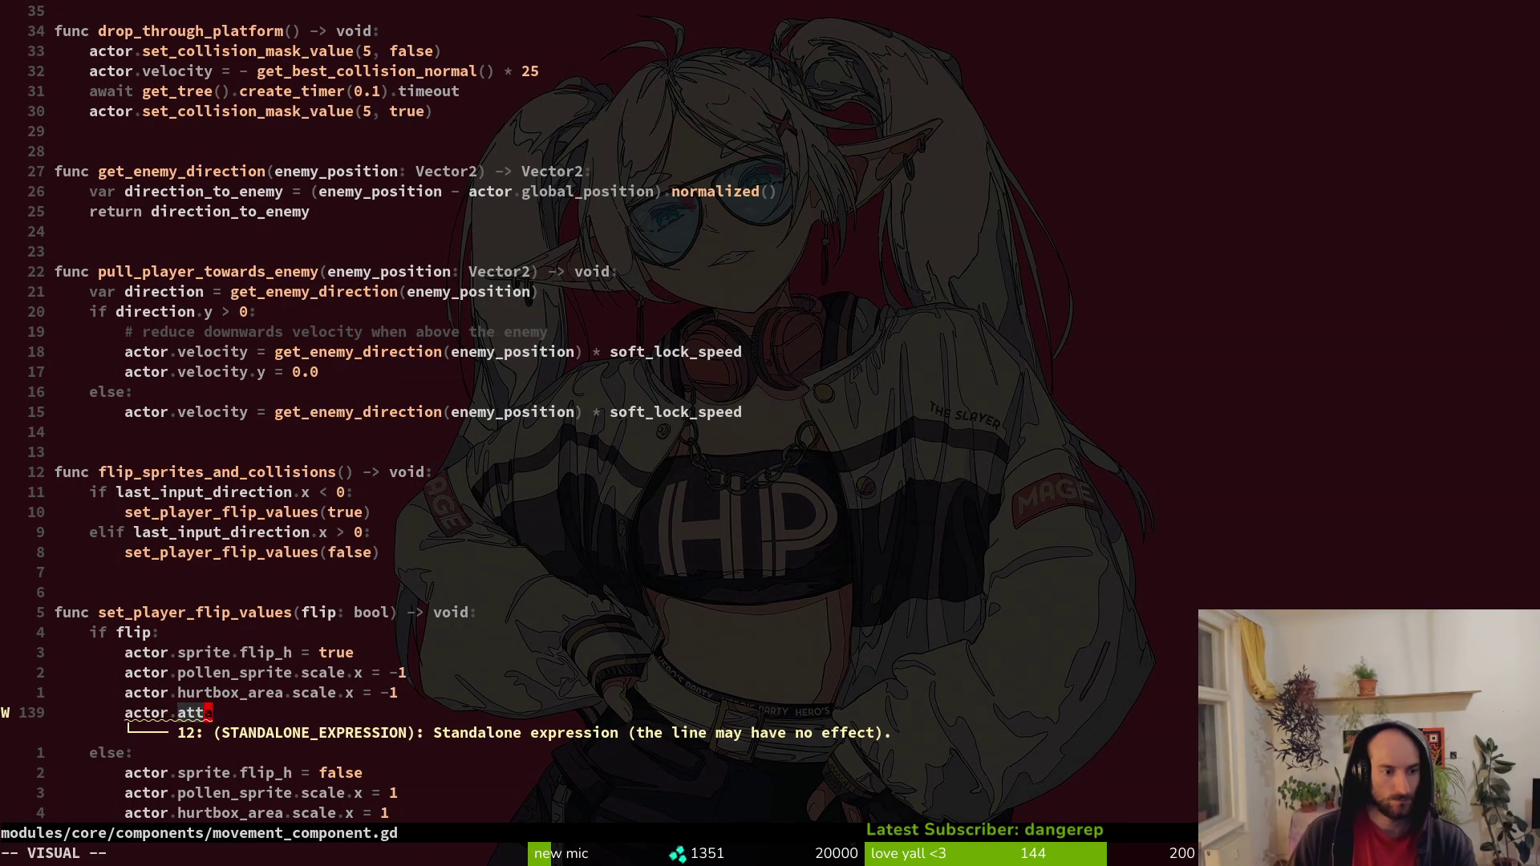
text(u)
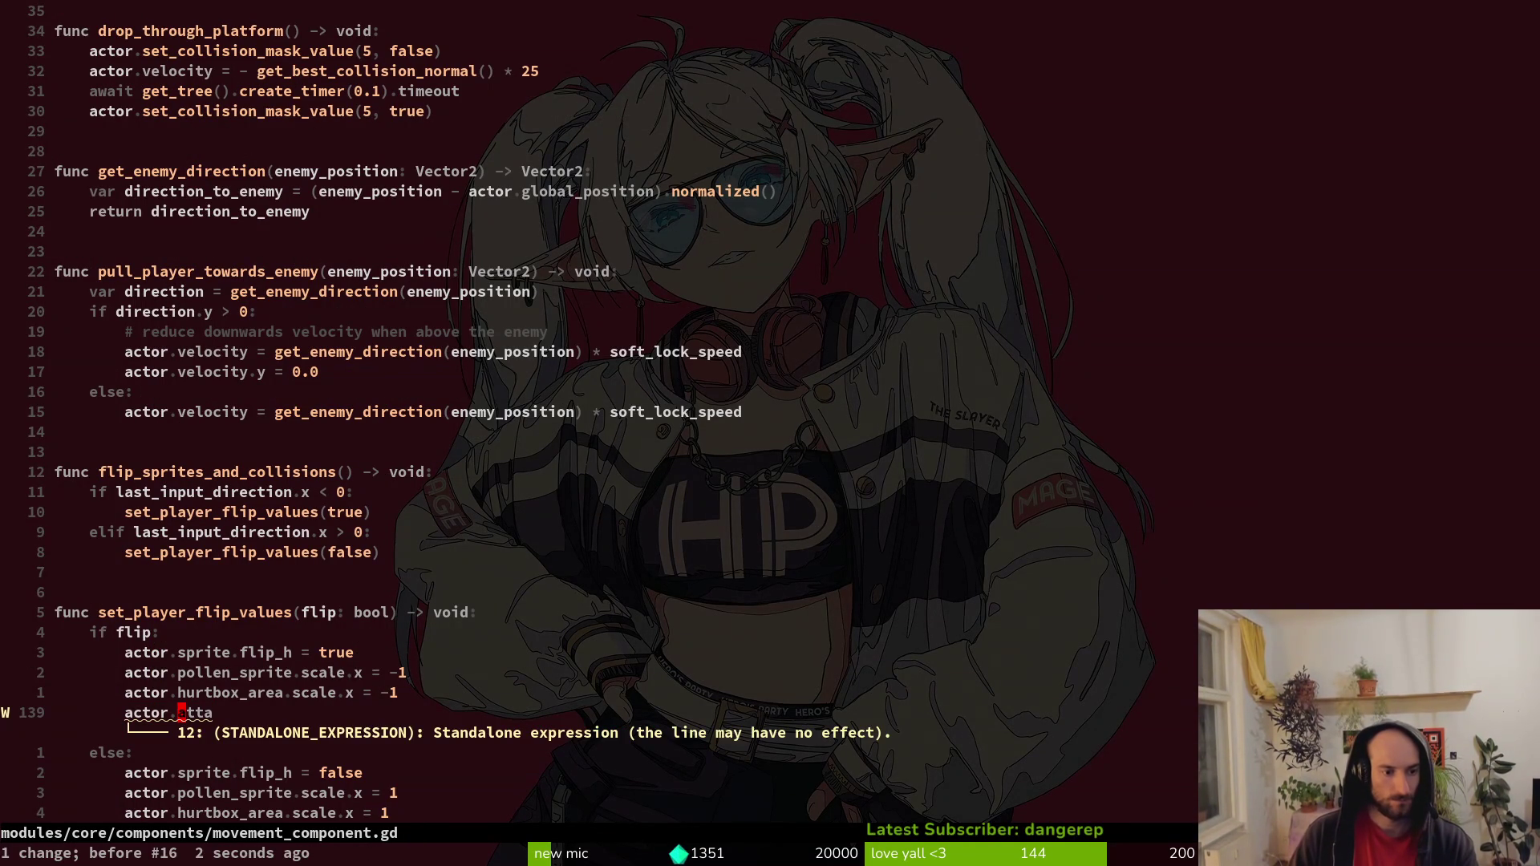
text(Cattack_spawn_marker)
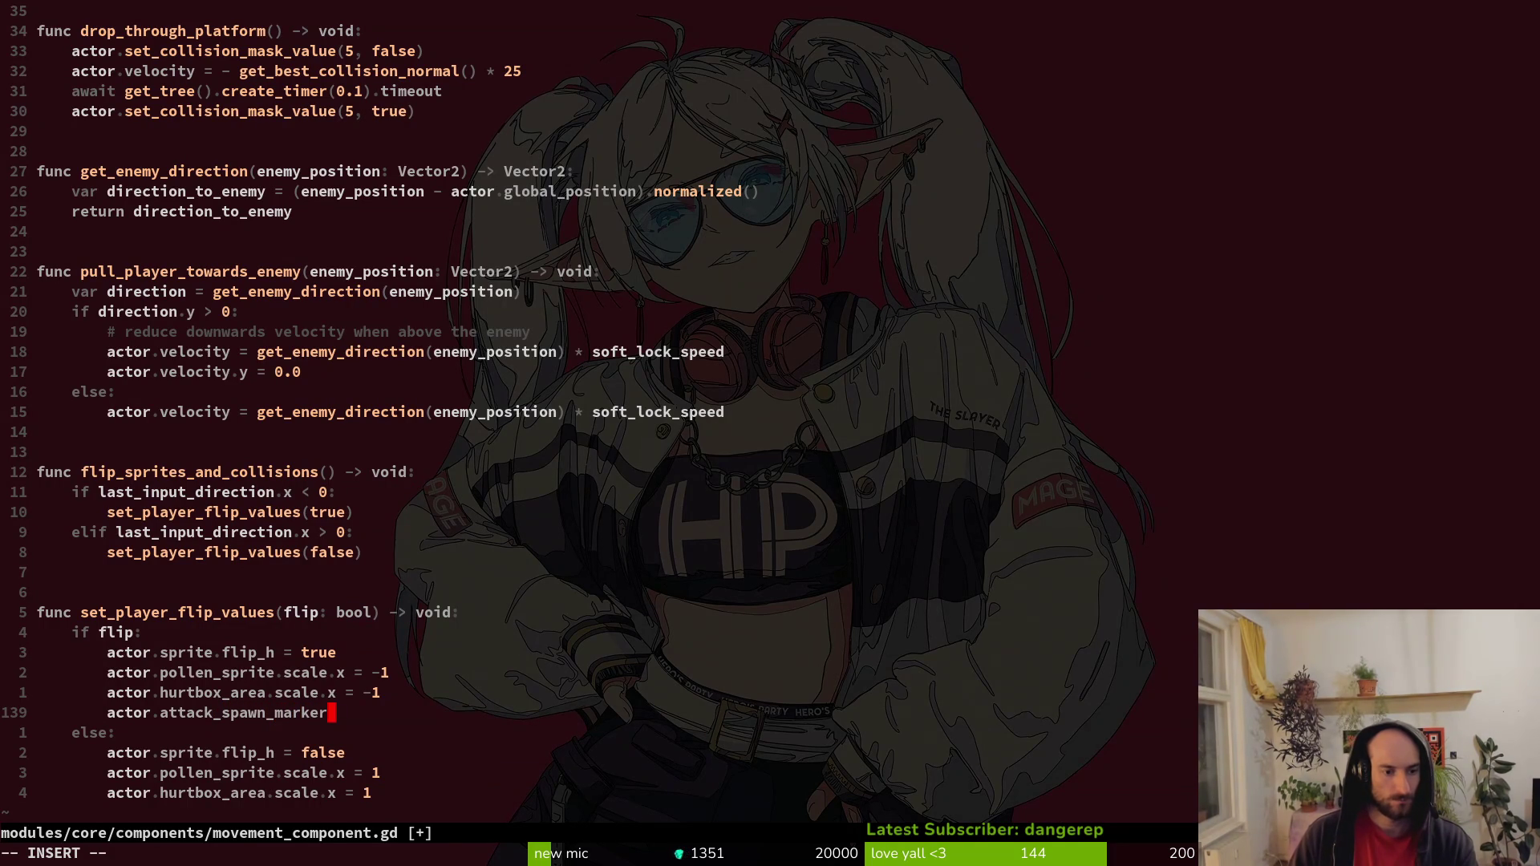
text(.x)
key(j)
key(j)
key(j)
key(p)
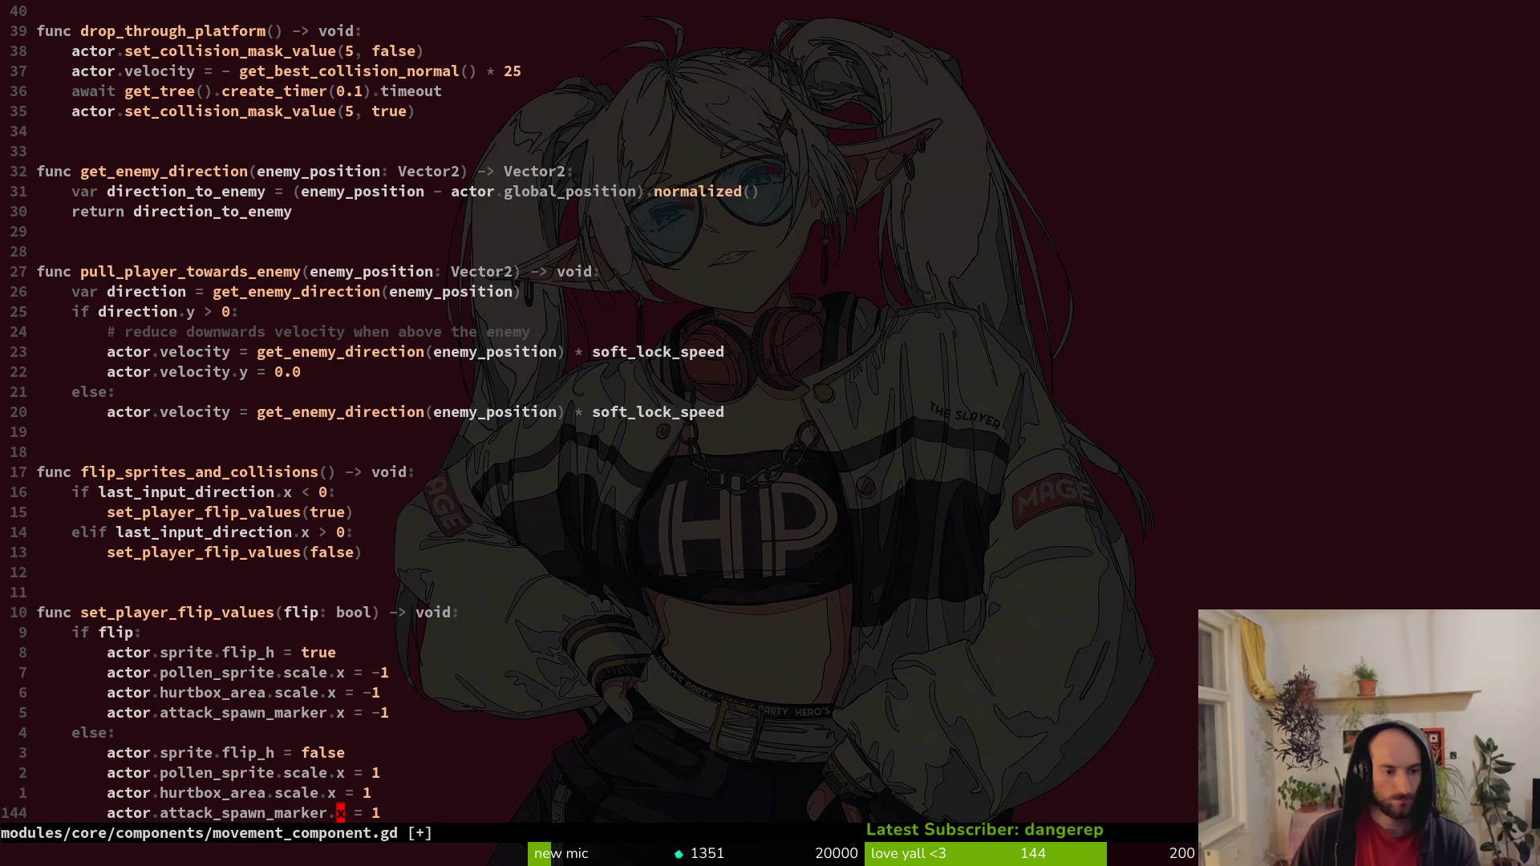
key(ctrl+s)
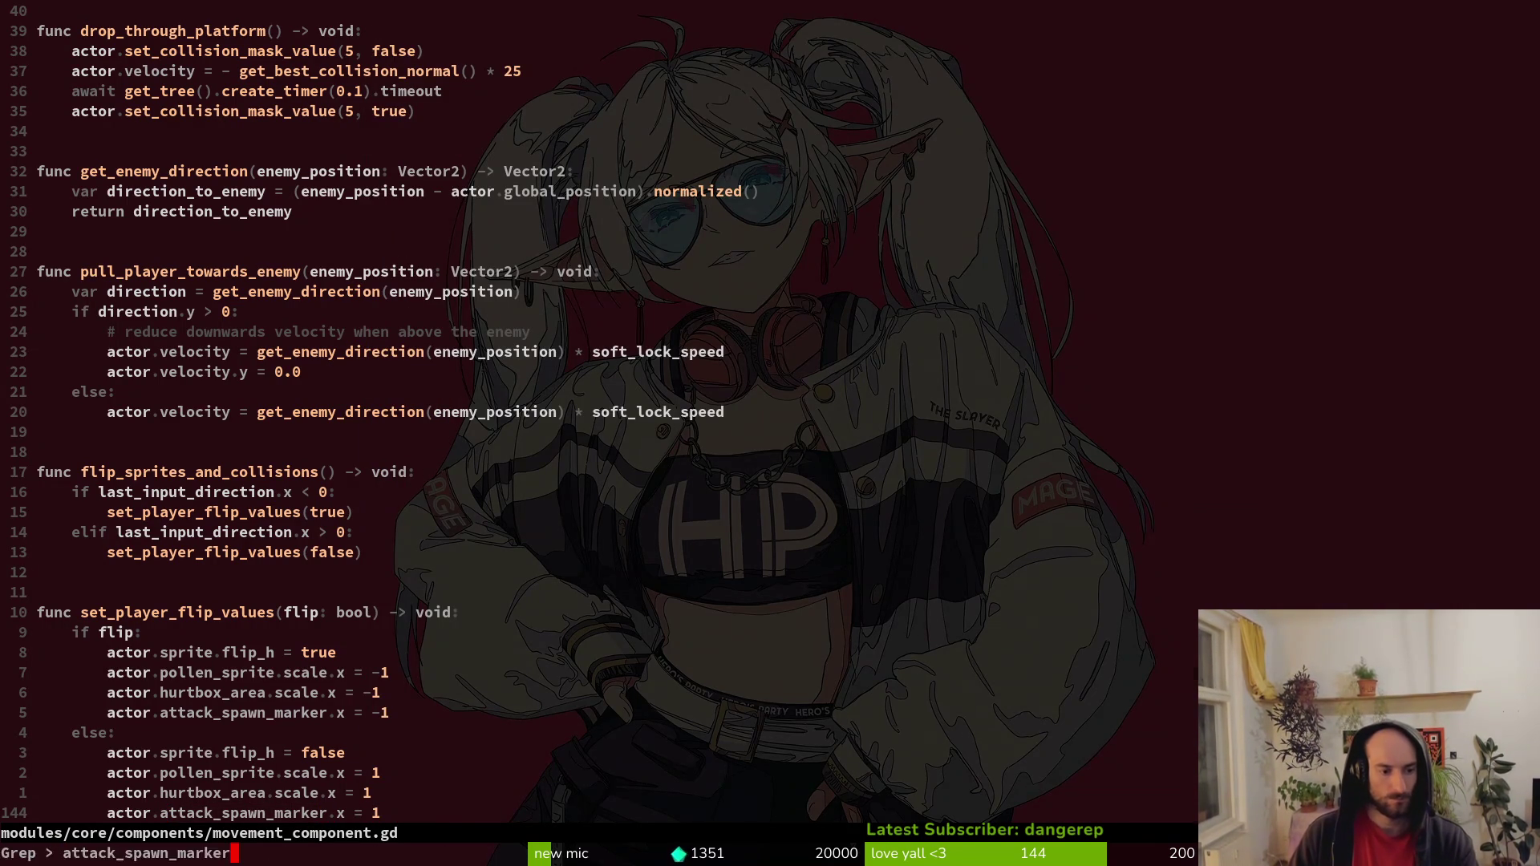
Grep the project for every attack_spawn_marker usage.
key(space)
key(s)
key(w)
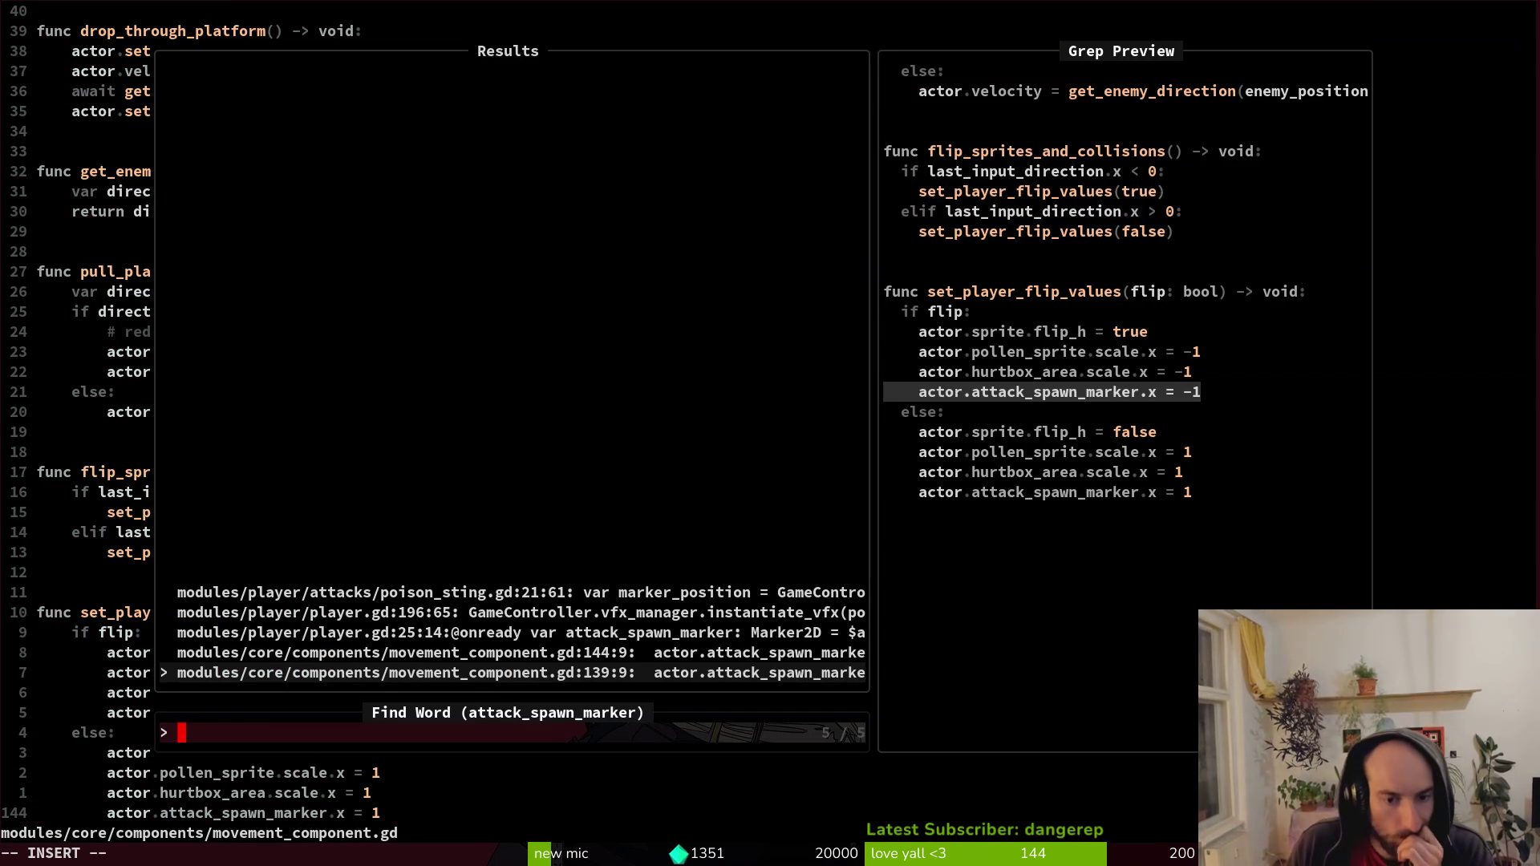
Step through the attack_spawn_marker matches and open poison_sting.gd at line 21's marker_position.
key(Up)
key(Up)
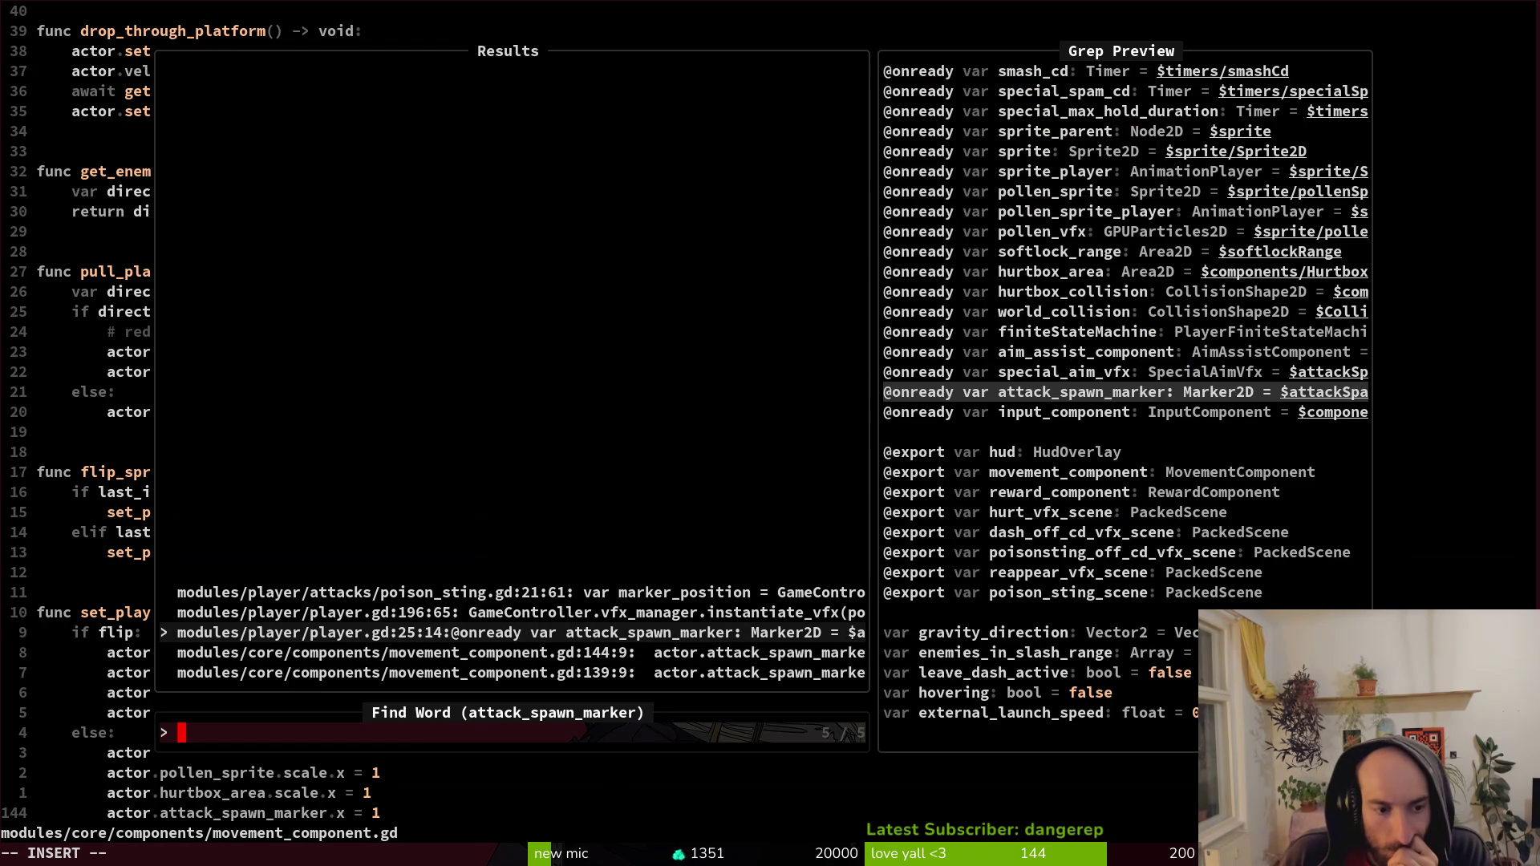
key(Up)
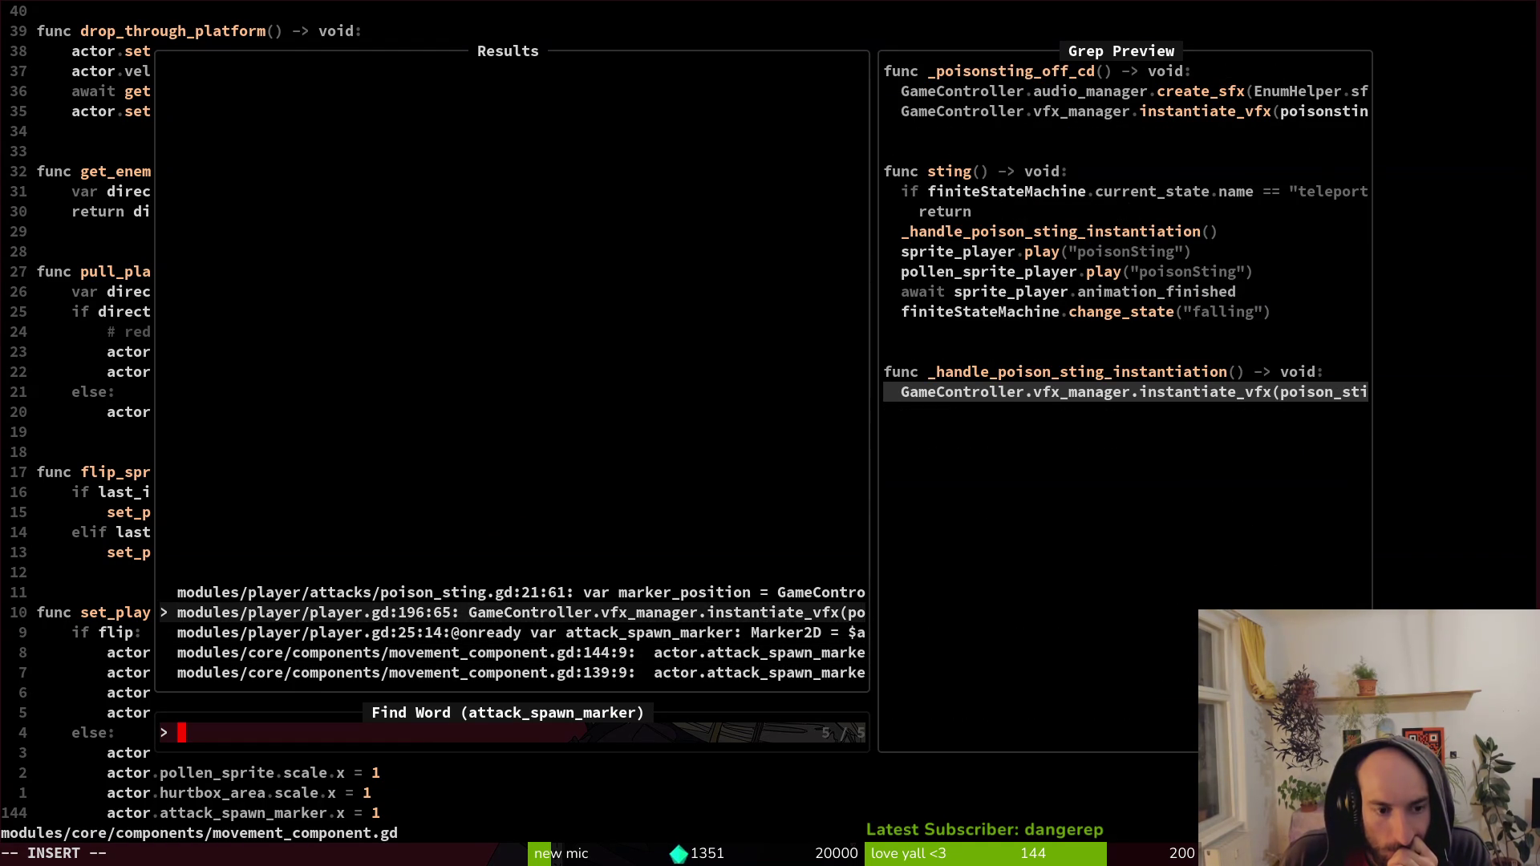
key(Up)
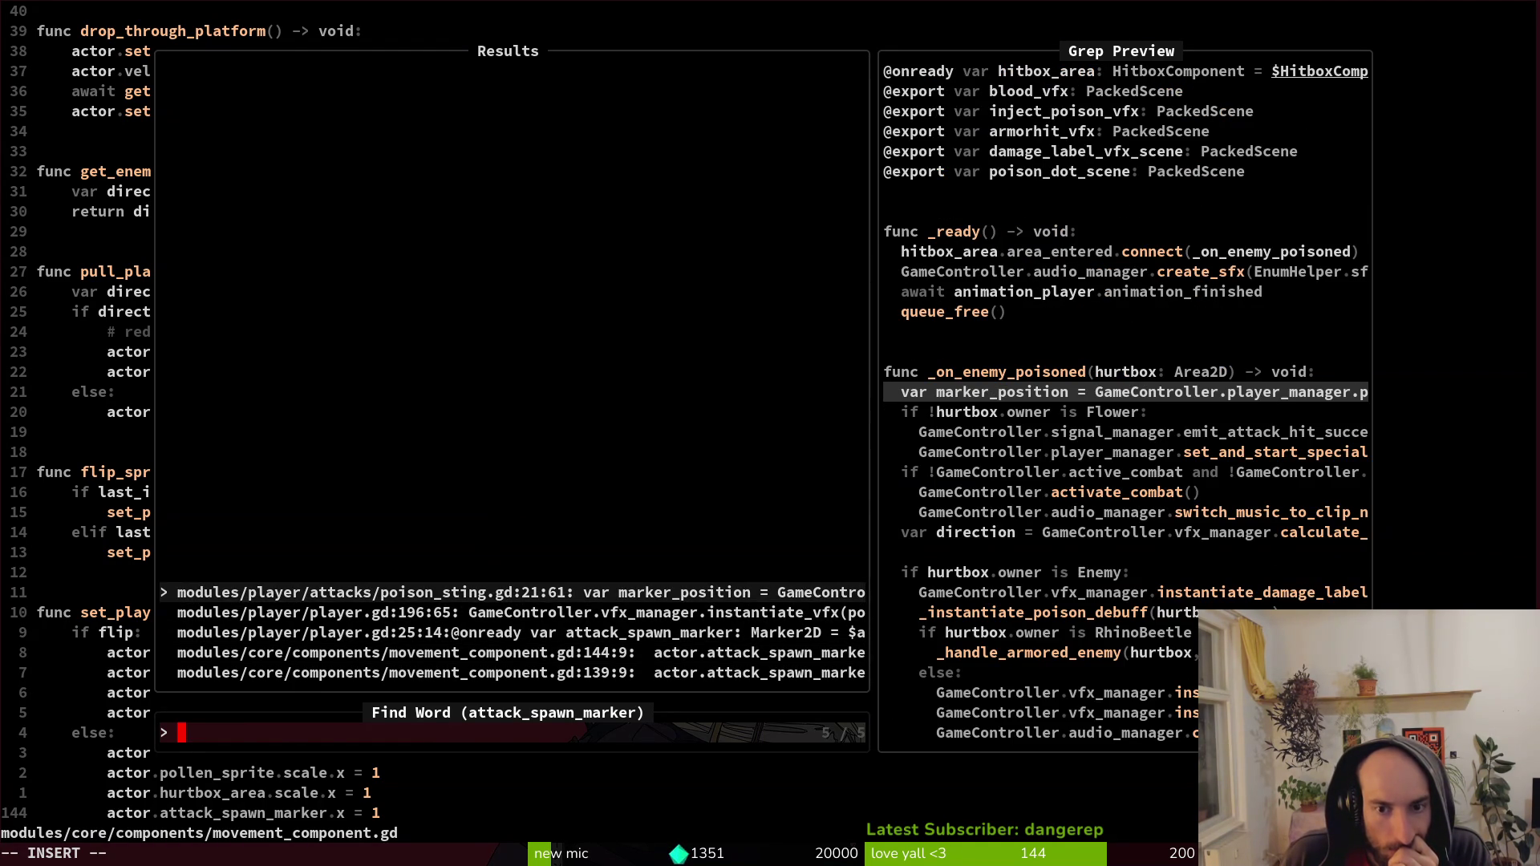
key(Return)
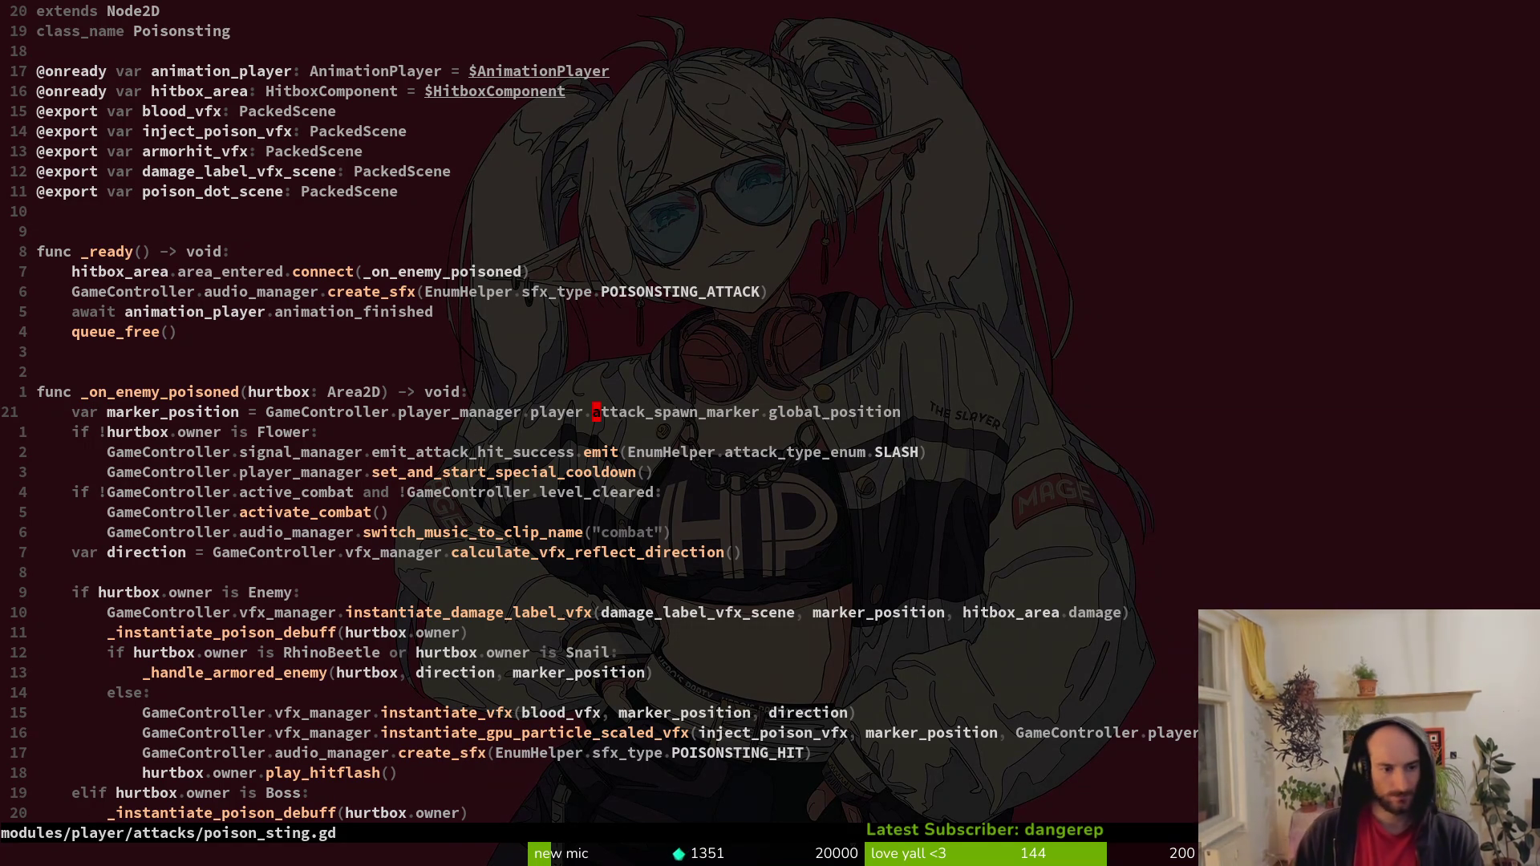
key(j)
key(j)
key(j)
key(j)
key(F)
key(parenleft)
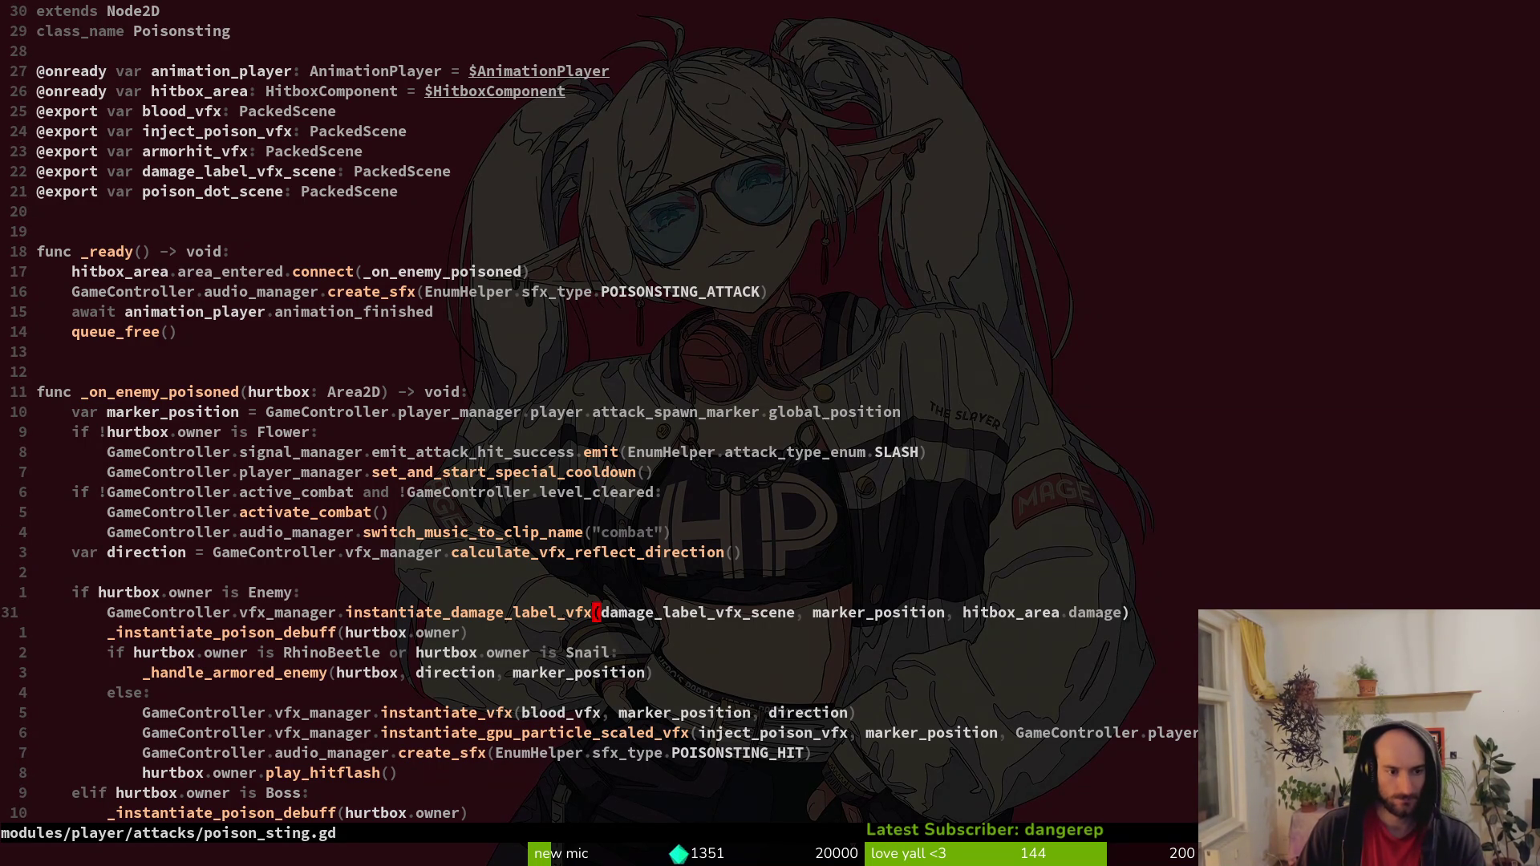
key(shift+v)
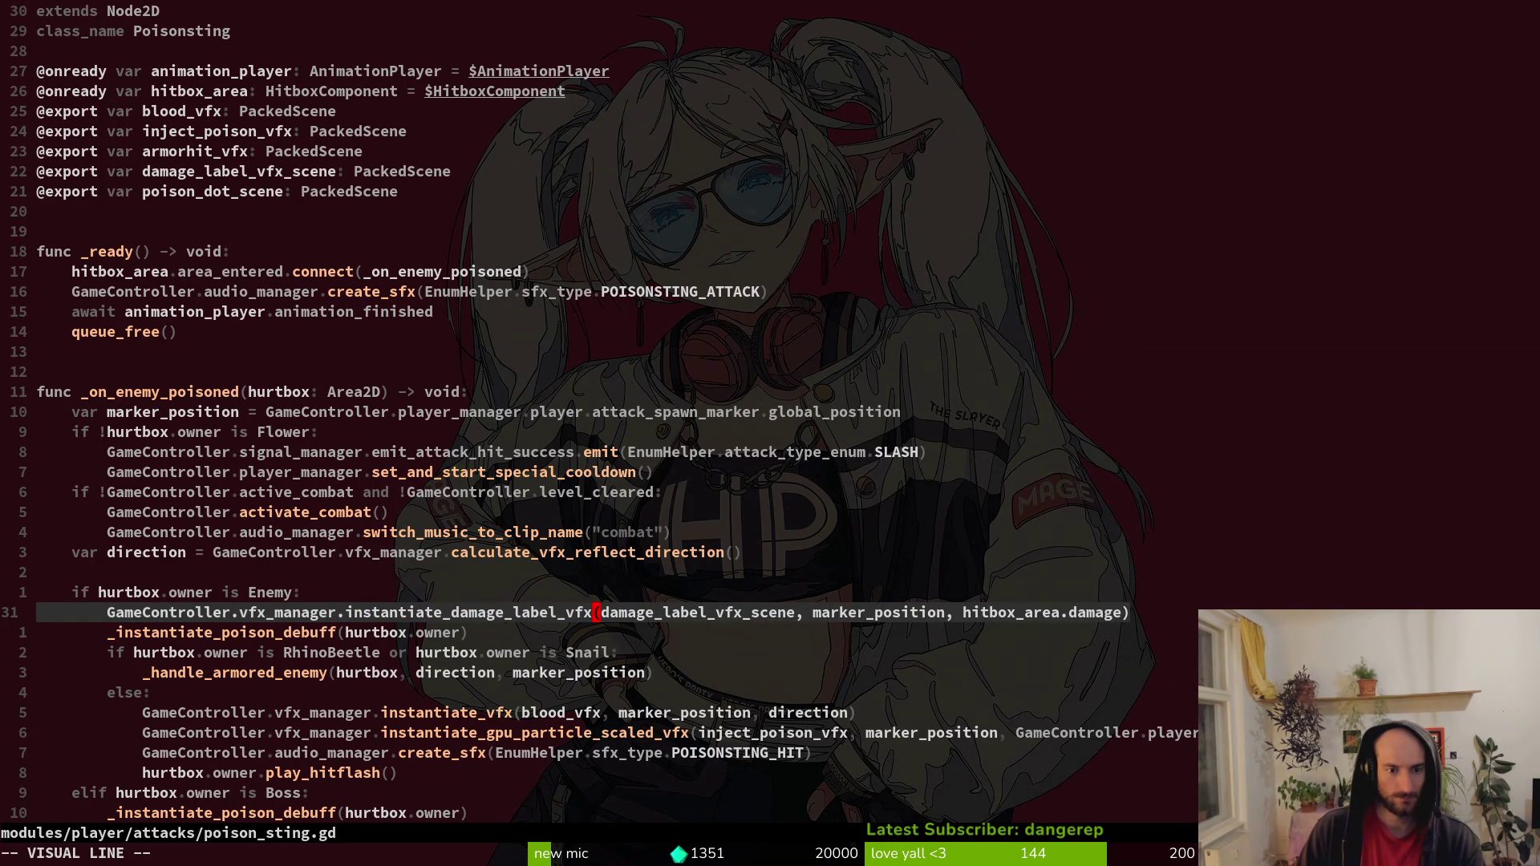
key(Escape)
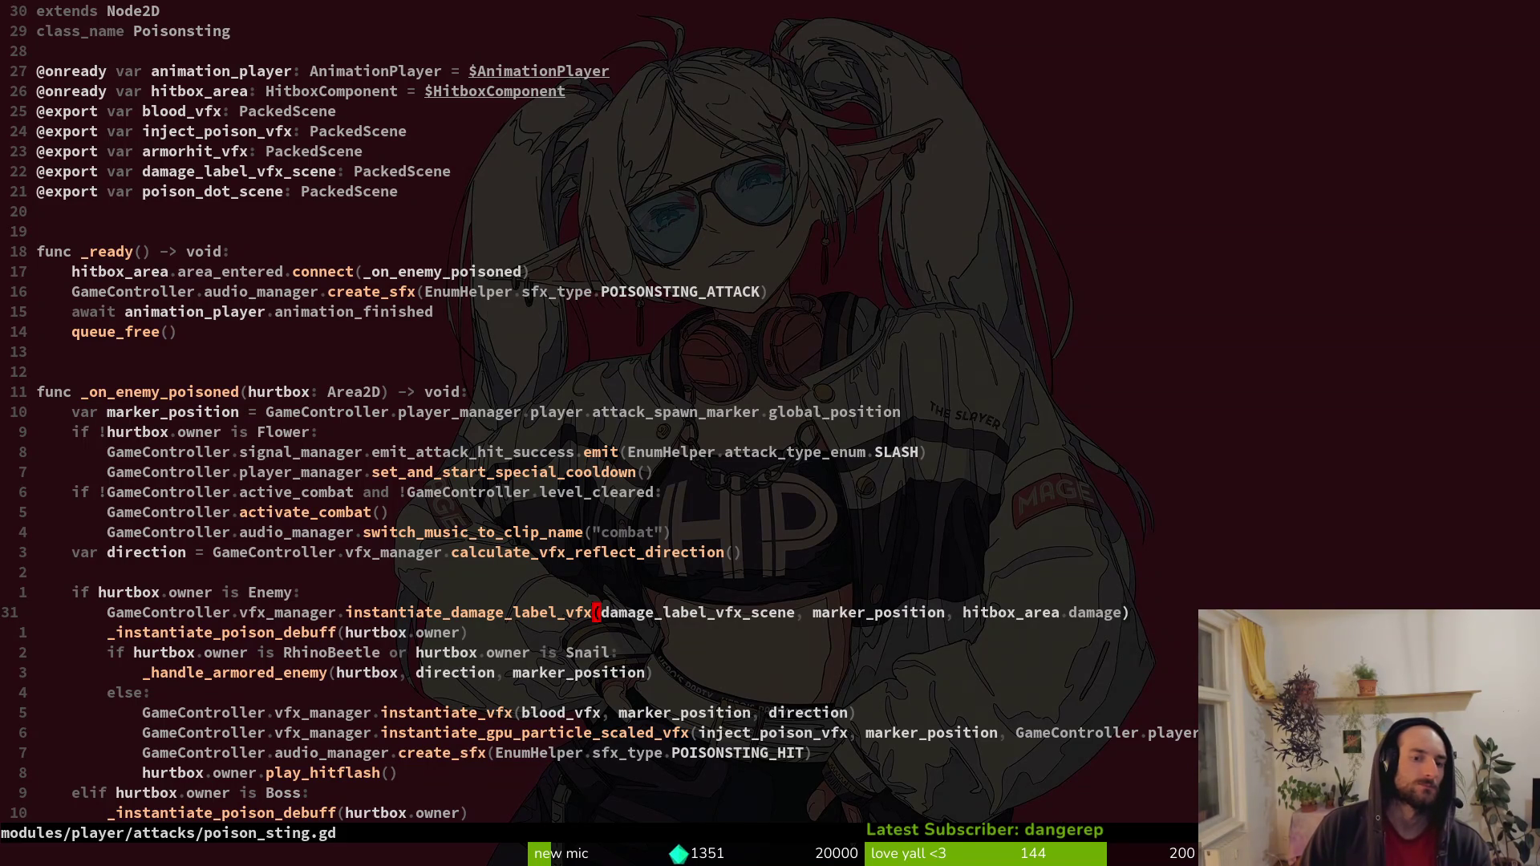
key(k)
key(k)
key(k)
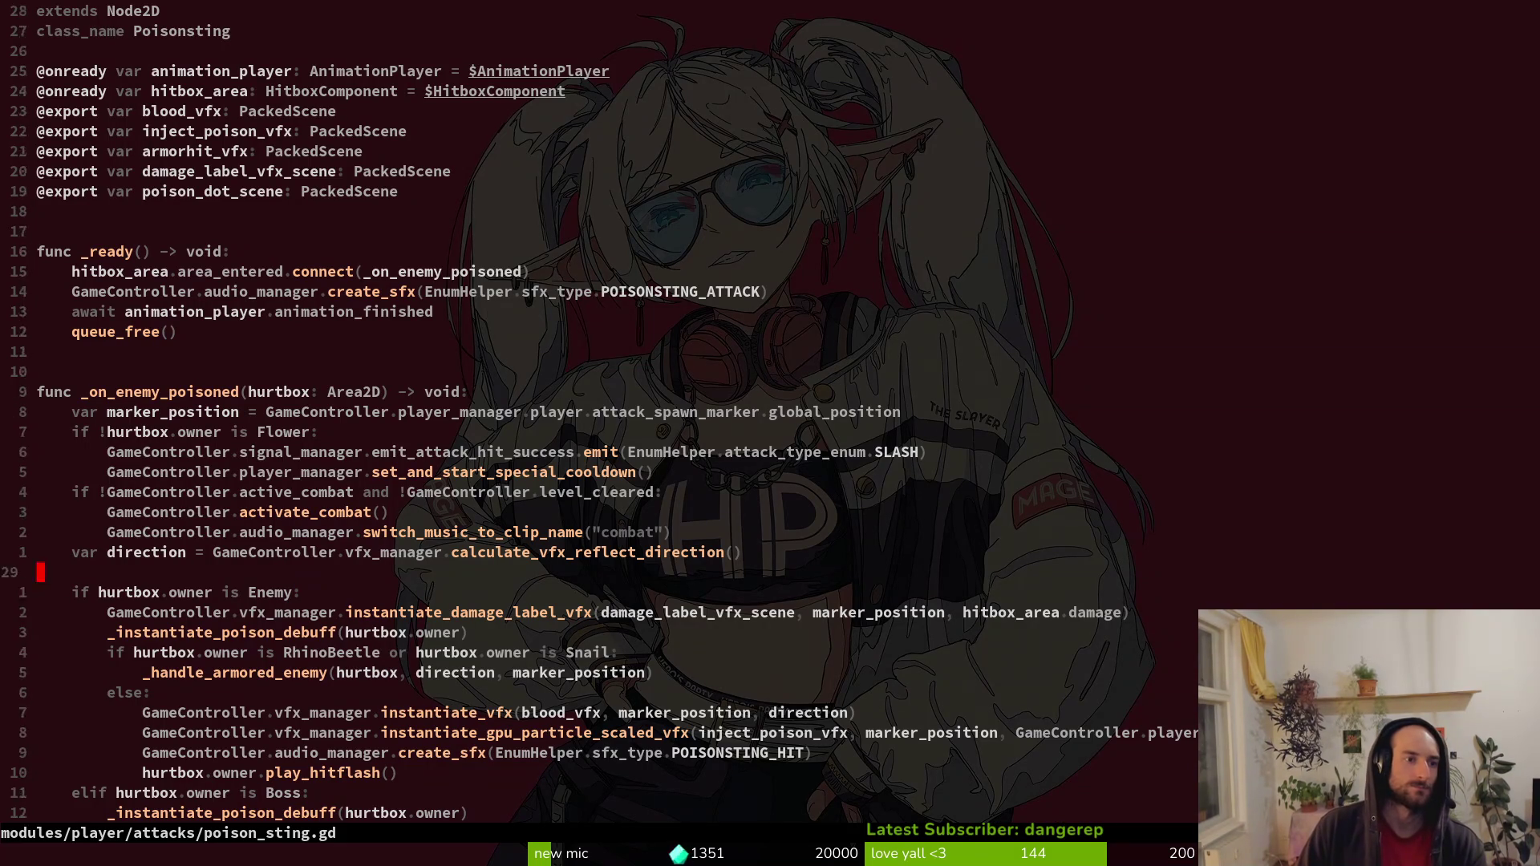
key(j)
key(j)
key(j)
key(k)
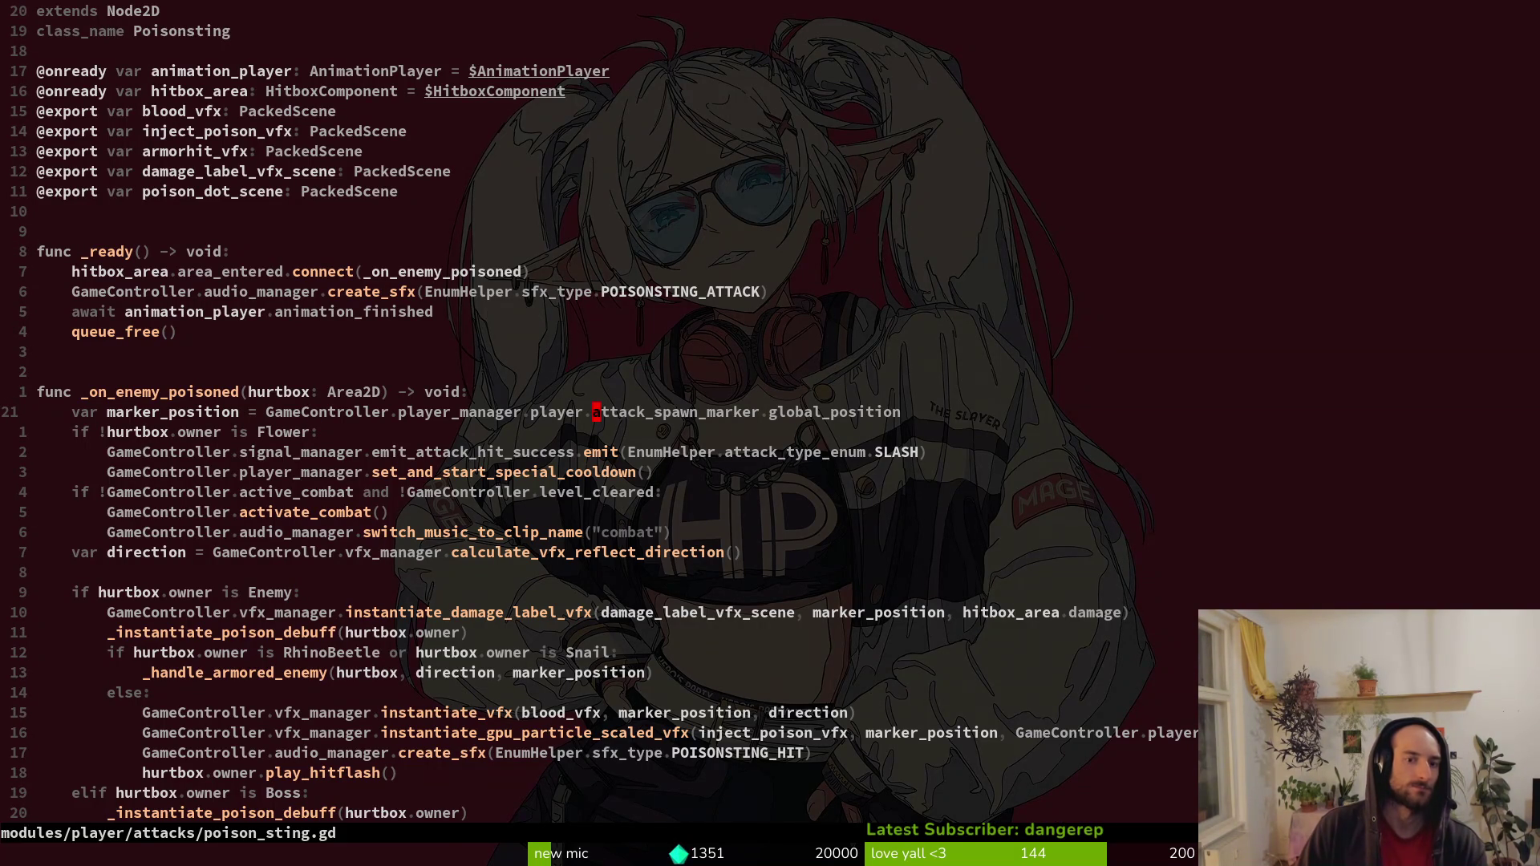
key(alt+Tab)
key(alt+Tab)
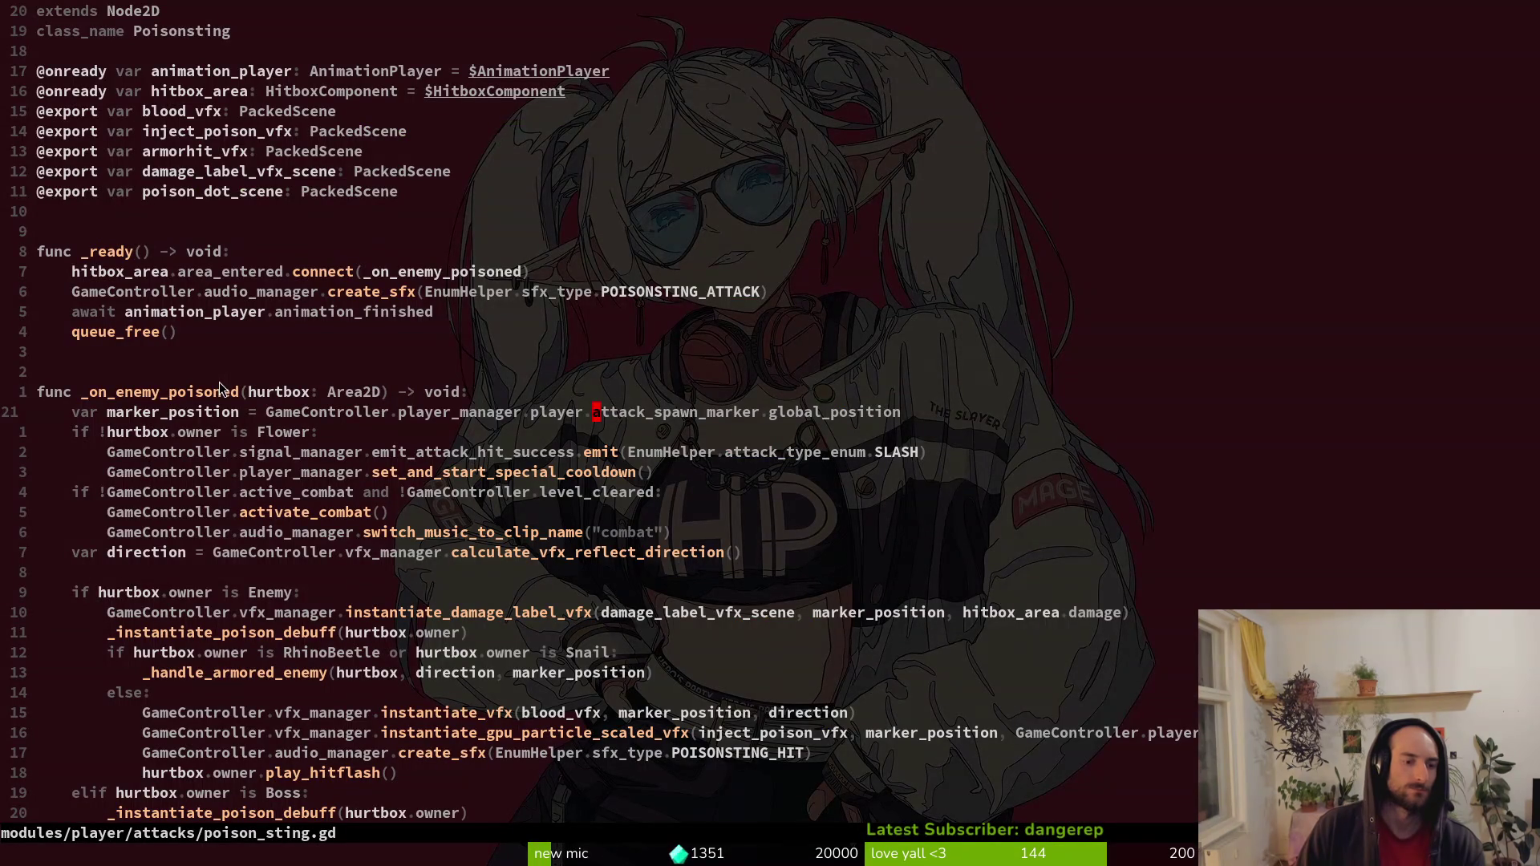
key(alt+Tab)
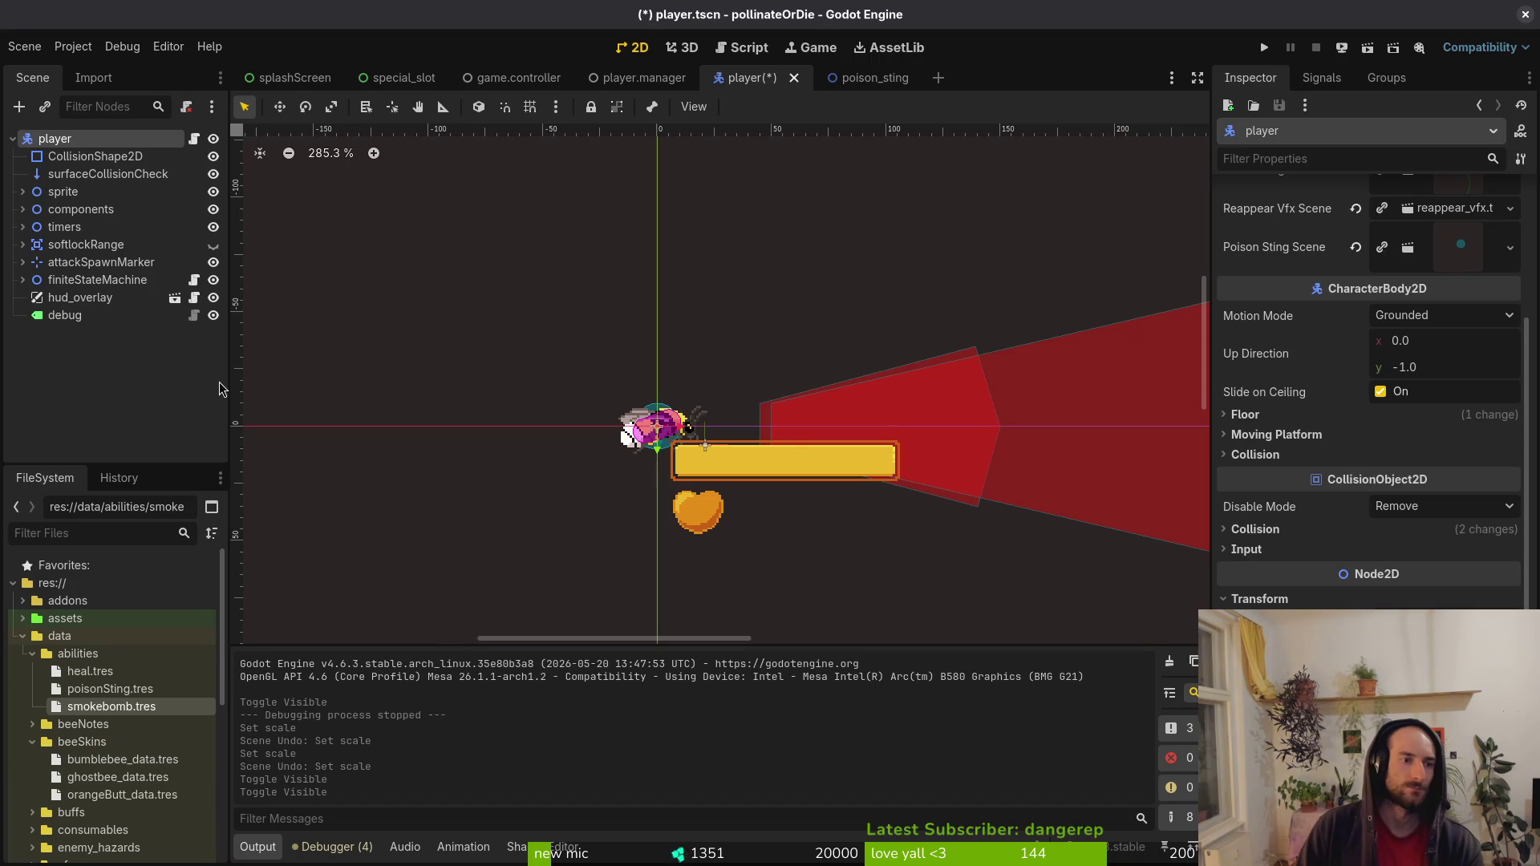
Look at the poison_sting scene, then expand the player's attackSpawnMarker to inspect specialAimVfx.
click(860, 78)
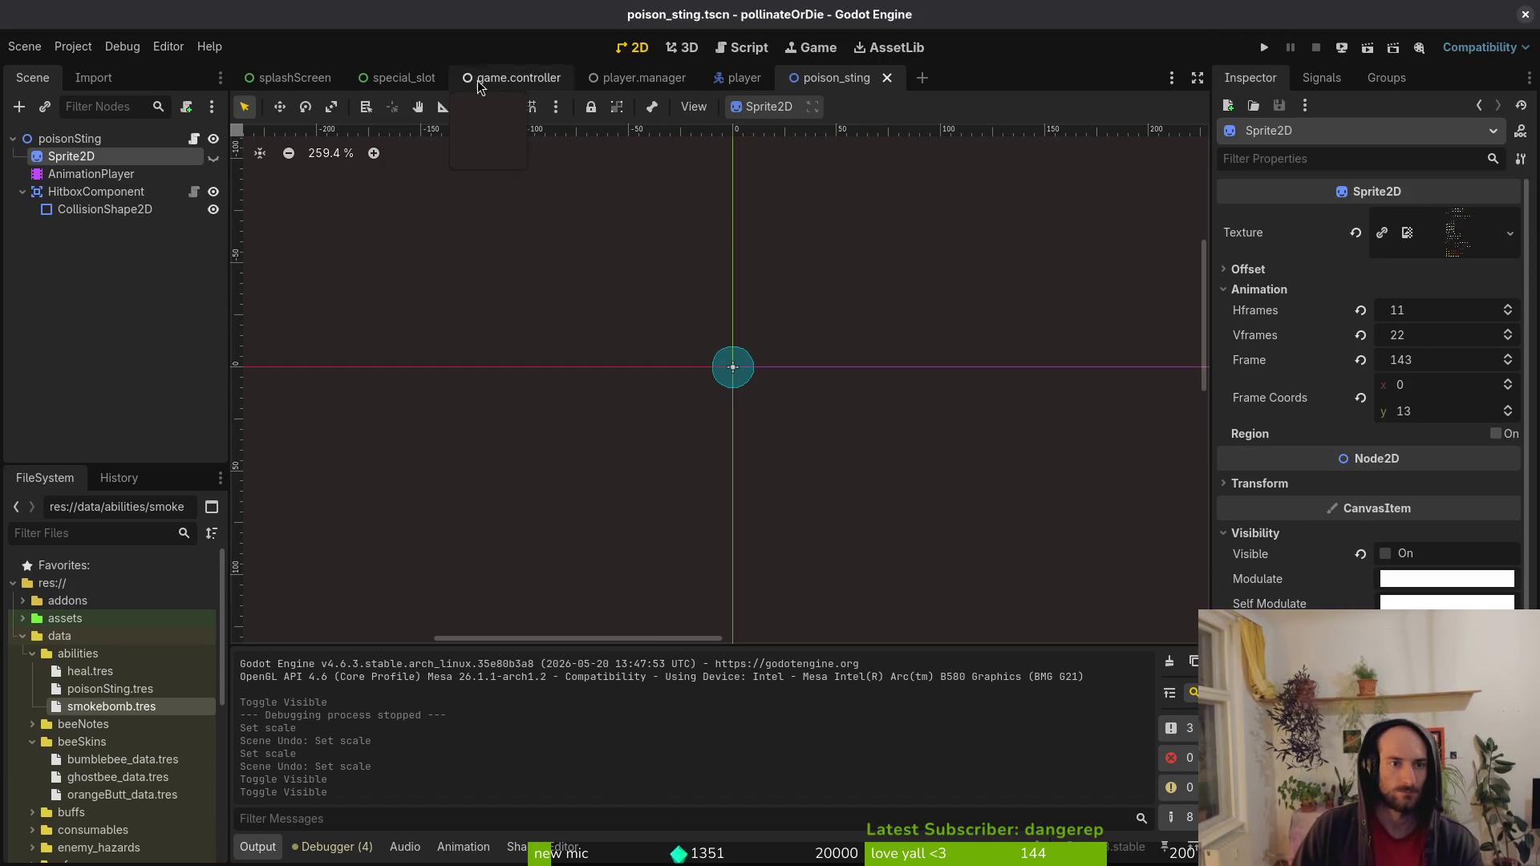
click(742, 77)
click(23, 262)
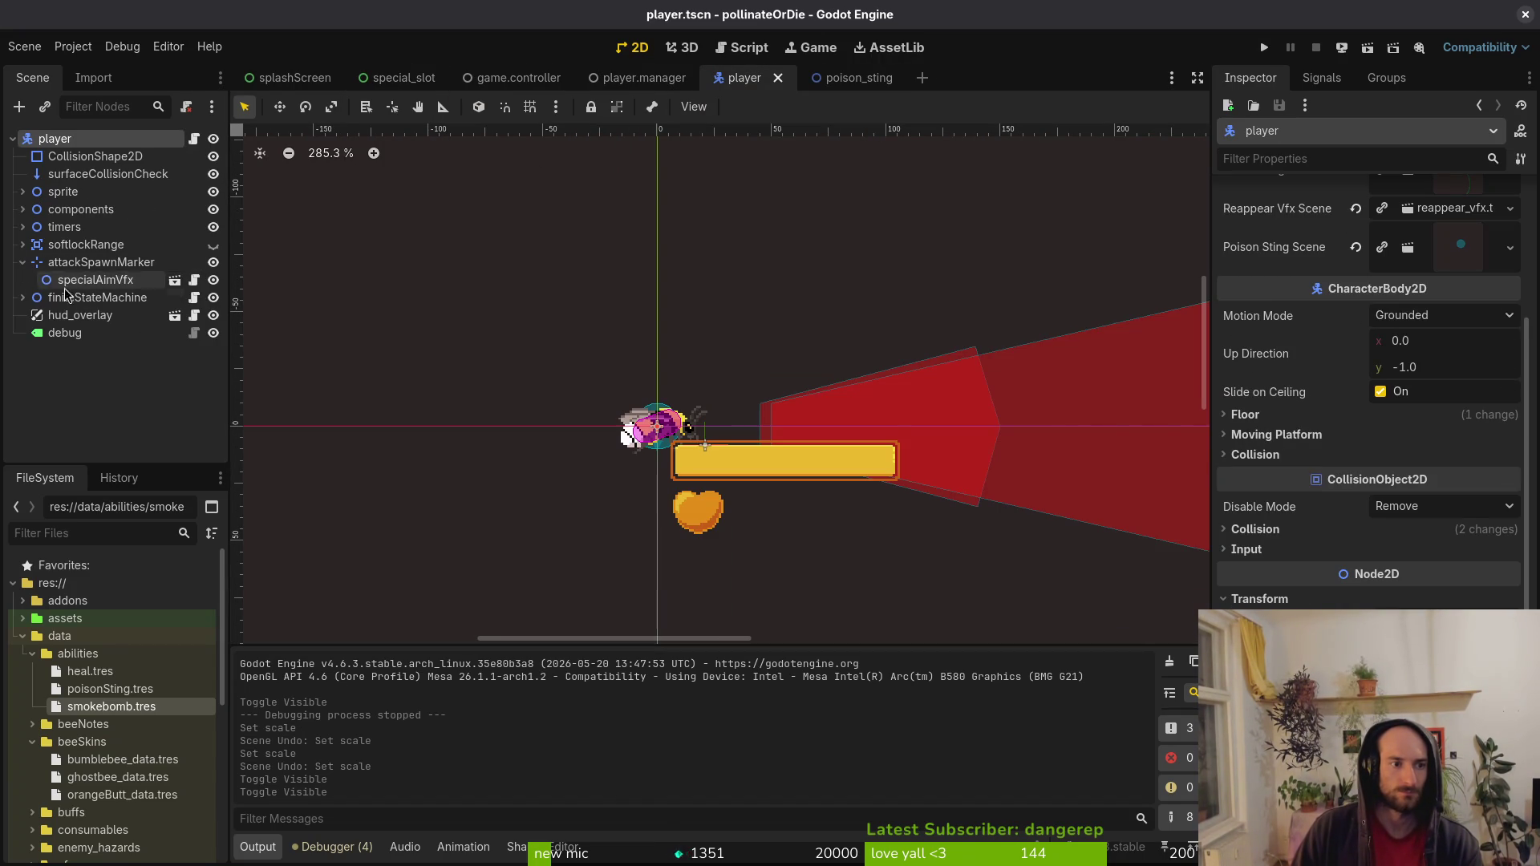
click(96, 280)
Run the game with F5, continue past the set_flip_values script error, and return to Neovim.
key(F5)
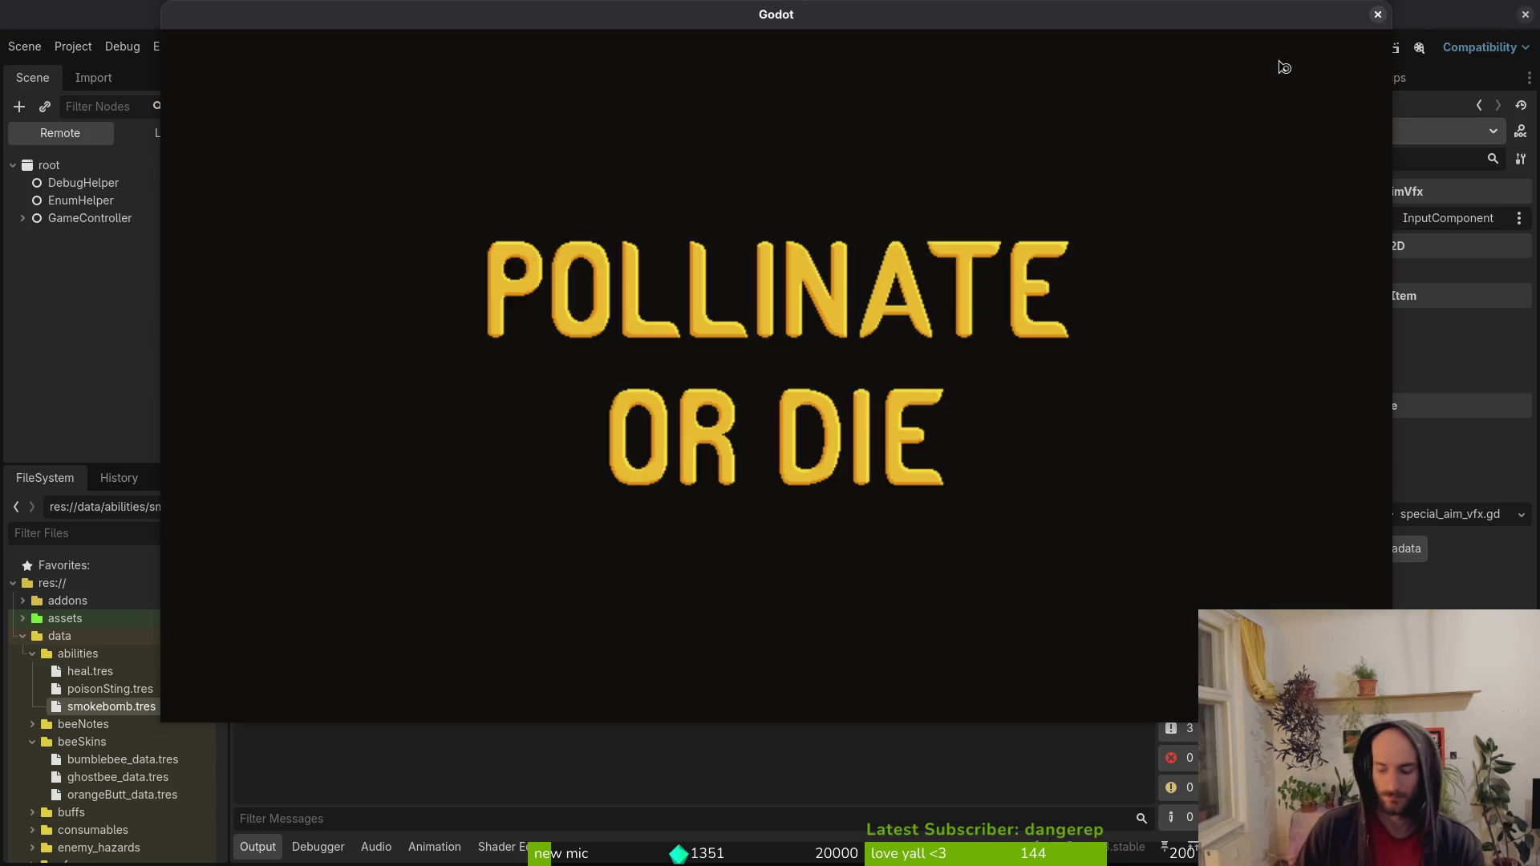
key(Return)
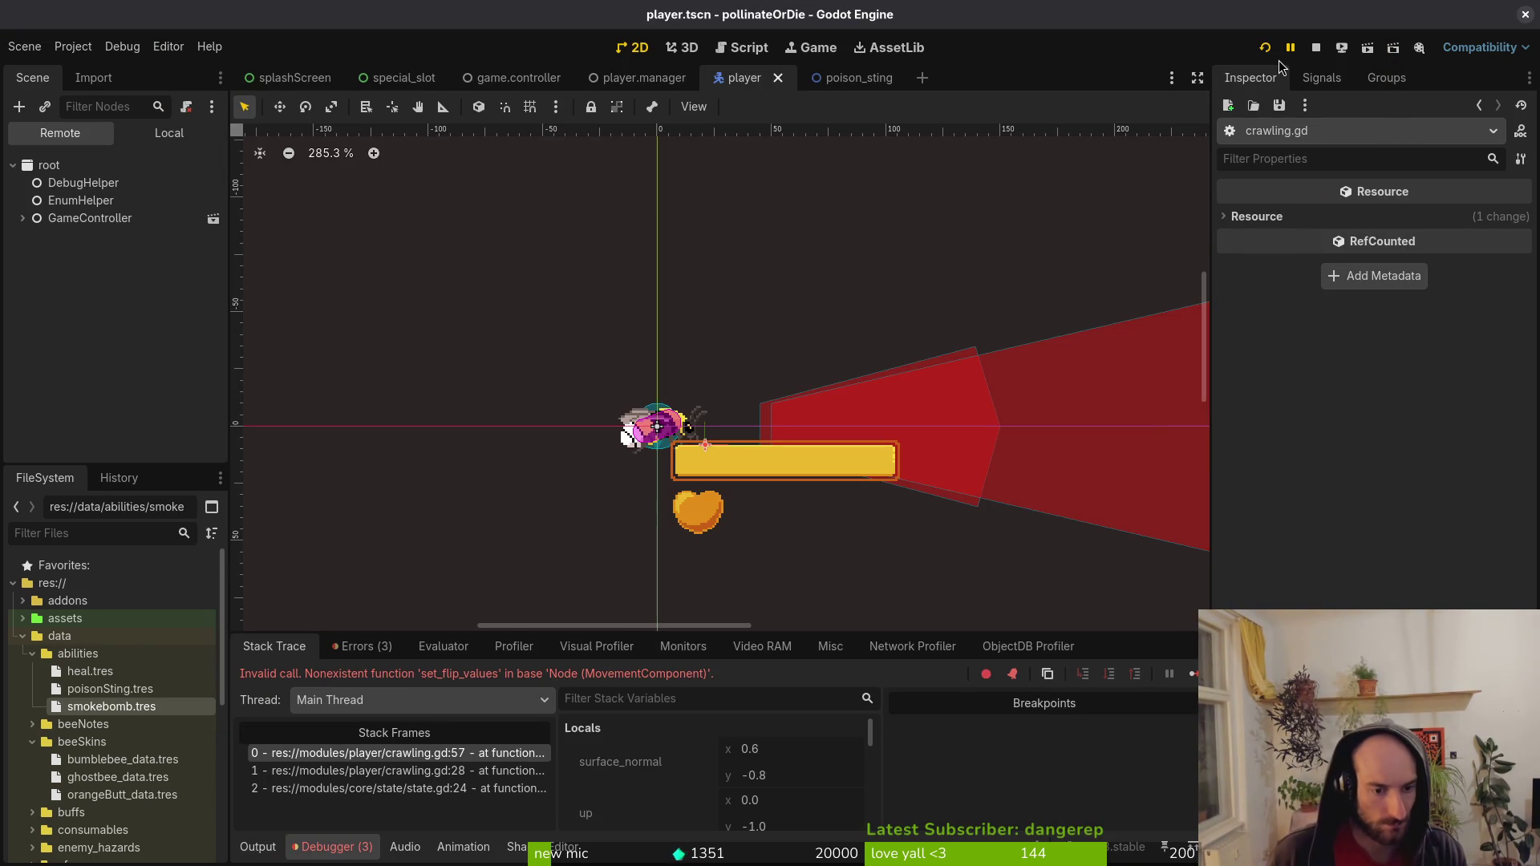
key(F12)
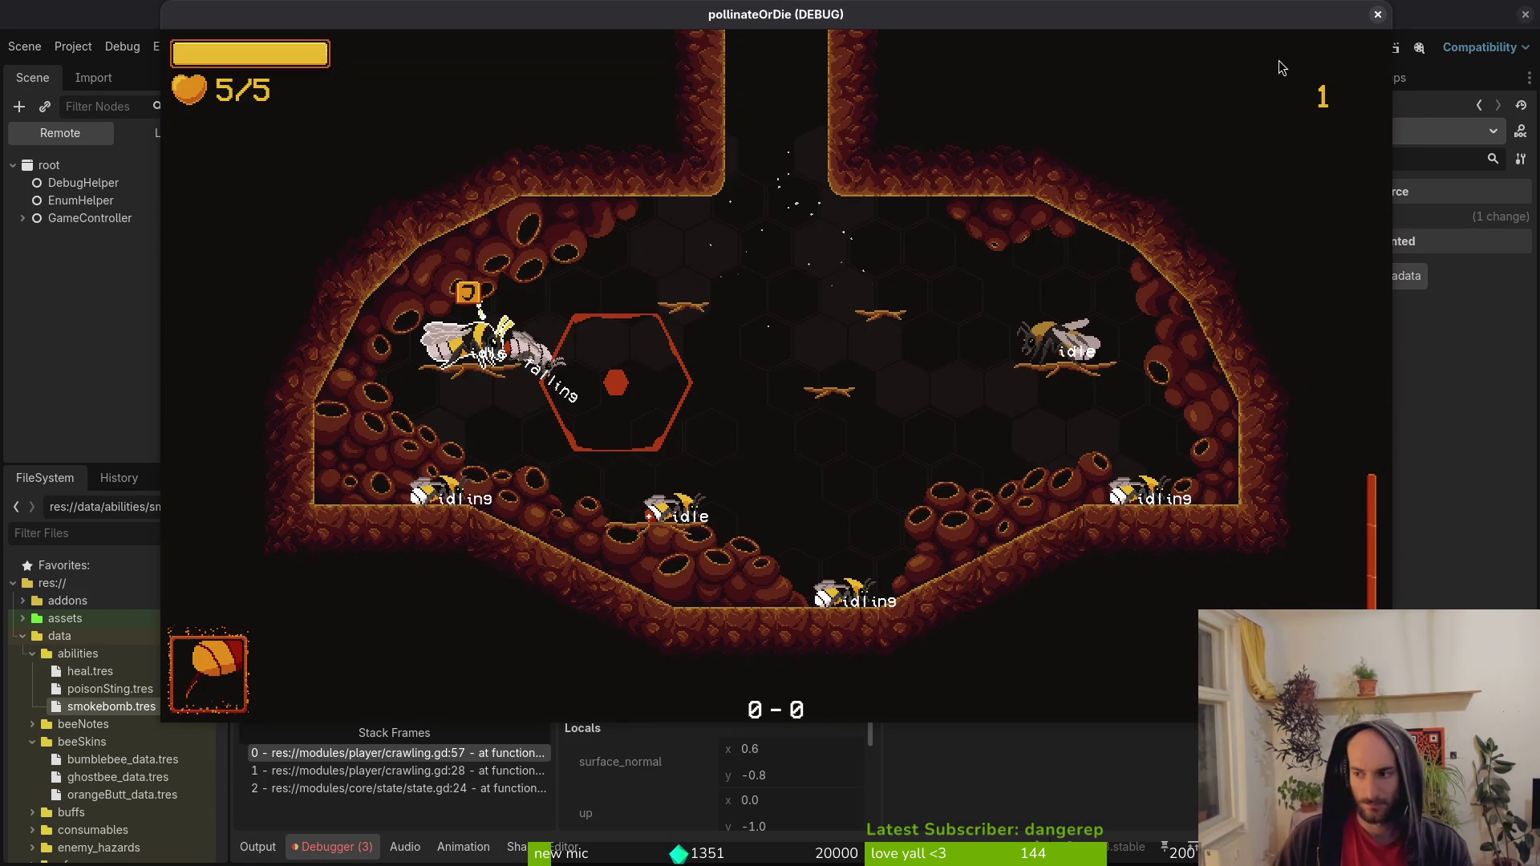
key(alt+Tab)
key(space)
Open crawling.gd ('craw') and toggle briefly back to poison_sting.gd.
key(f)
key(f)
text(craw)
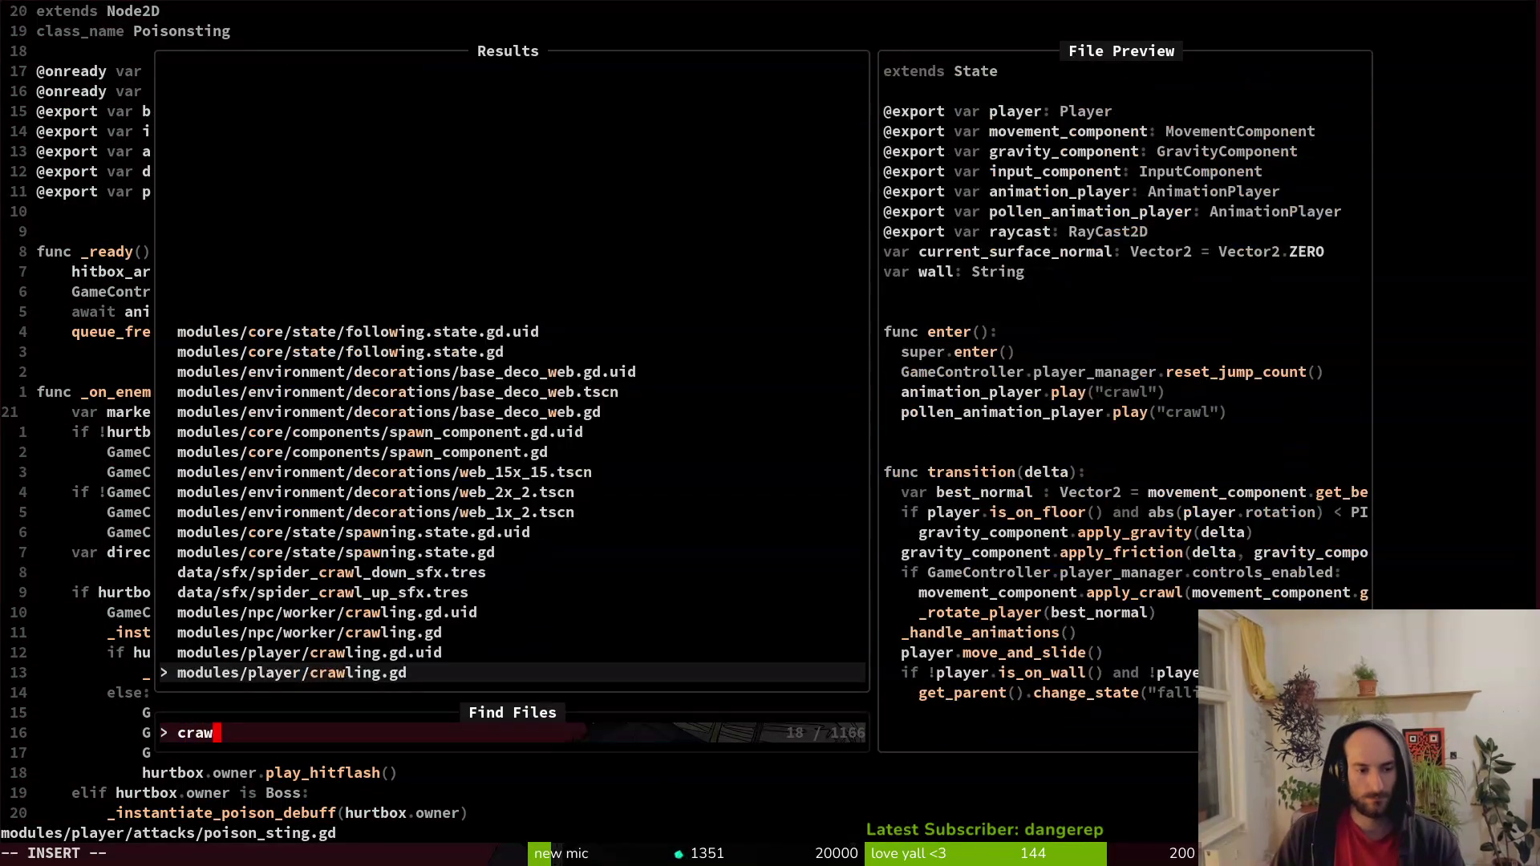
key(Return)
key(ctrl+6)
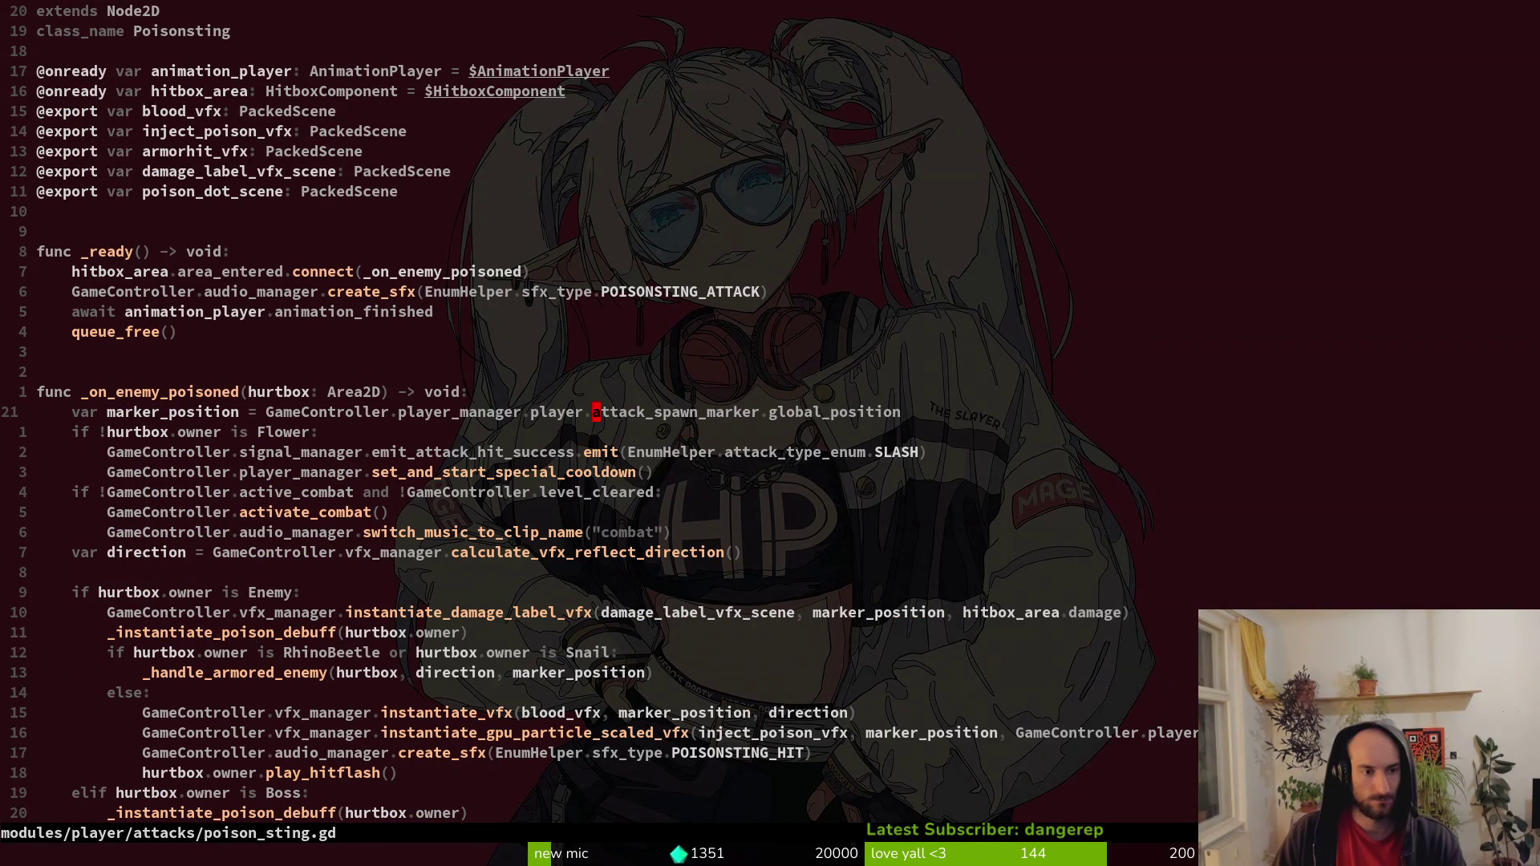
key(ctrl+6)
Open movement_component.gd and review its recent edits with undo and redo.
key(space)
key(f)
key(f)
text(p)
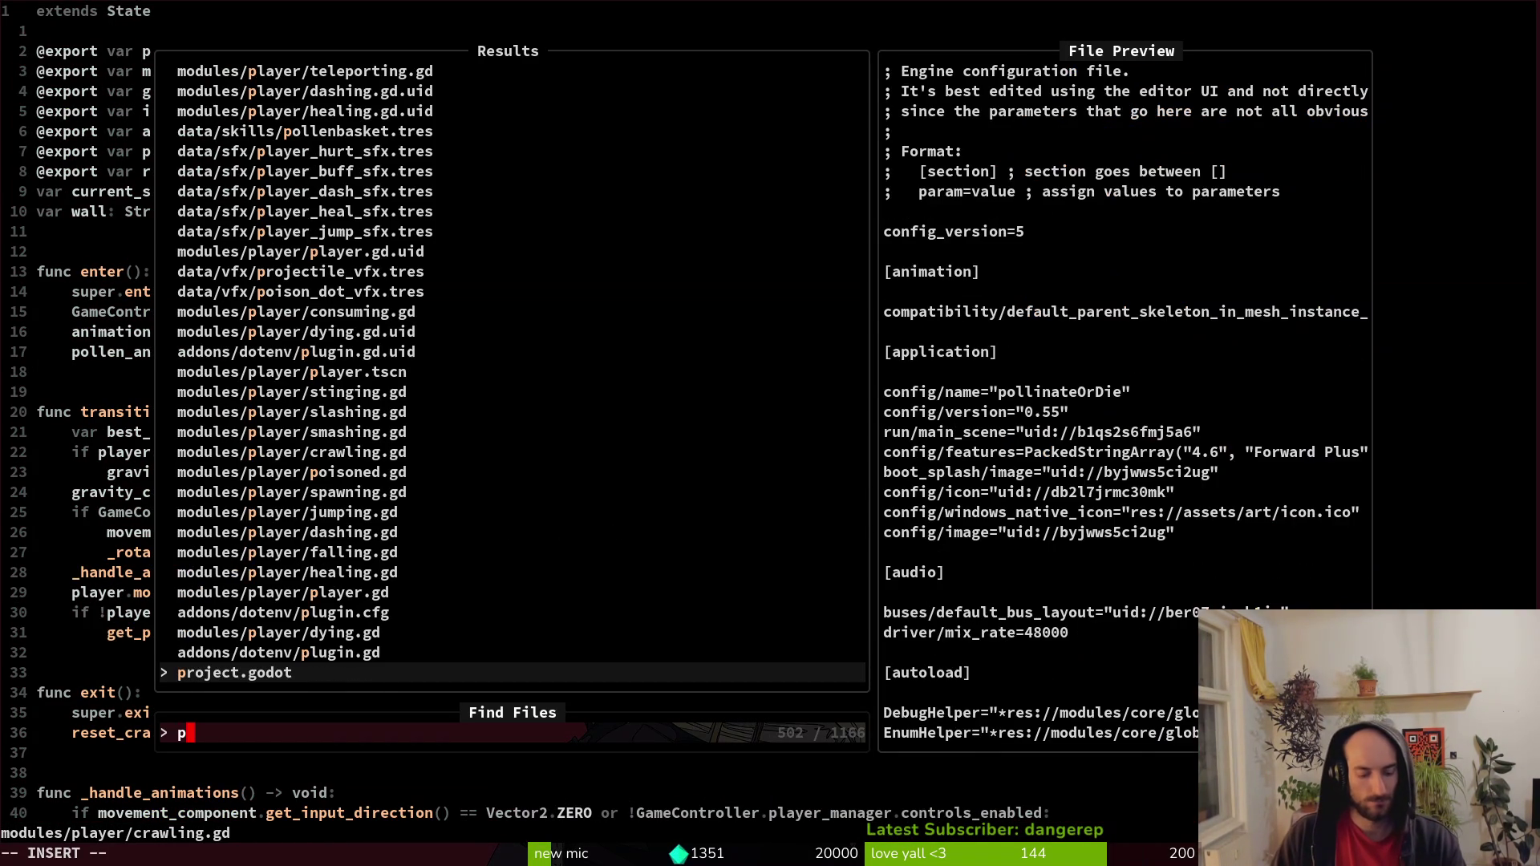
key(BackSpace)
text(movecom)
key(Return)
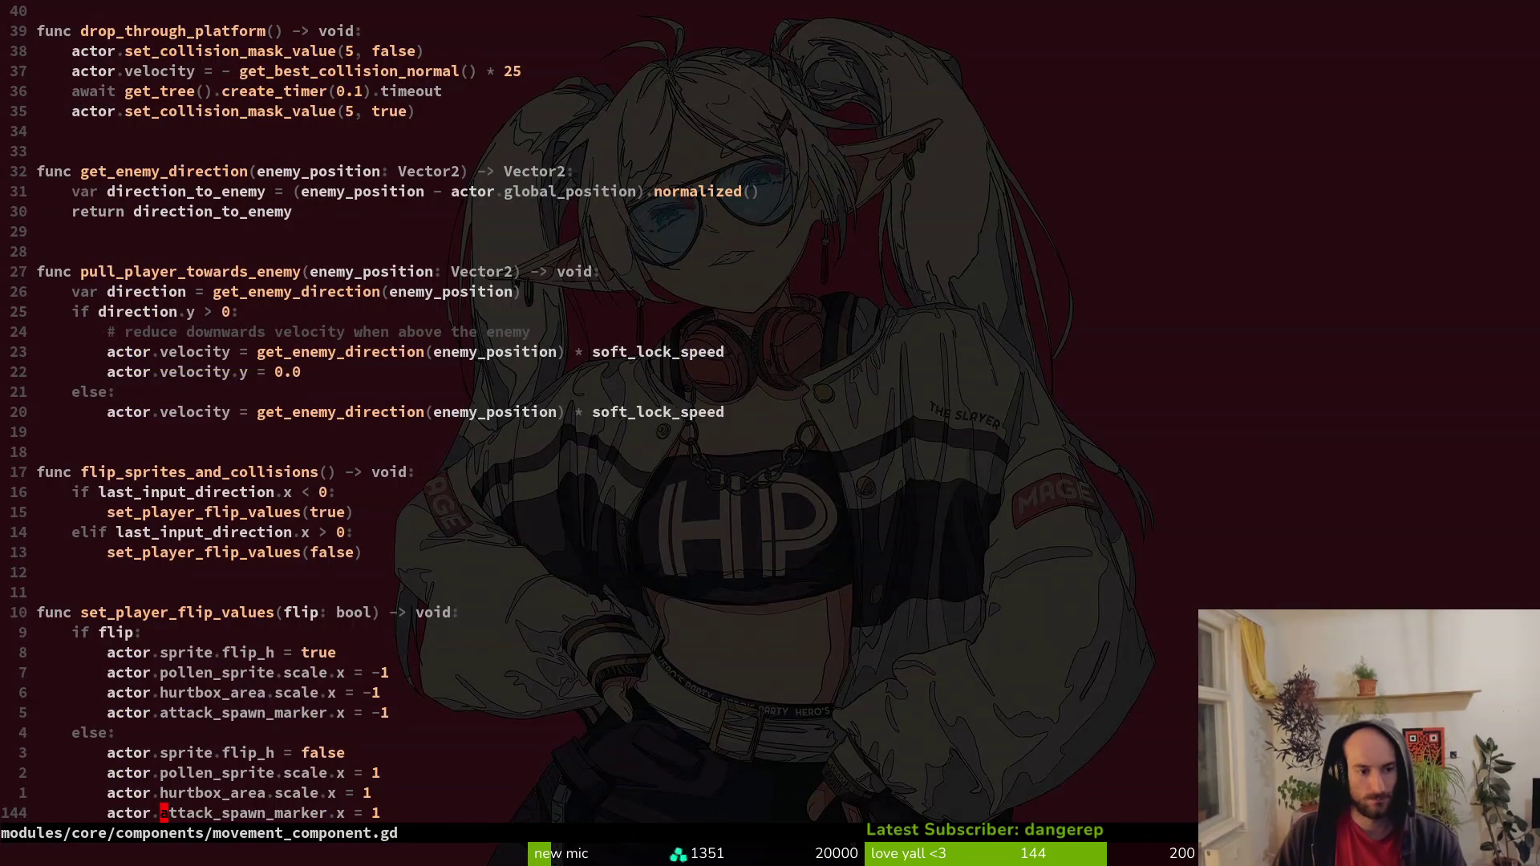
key(u)
key(u)
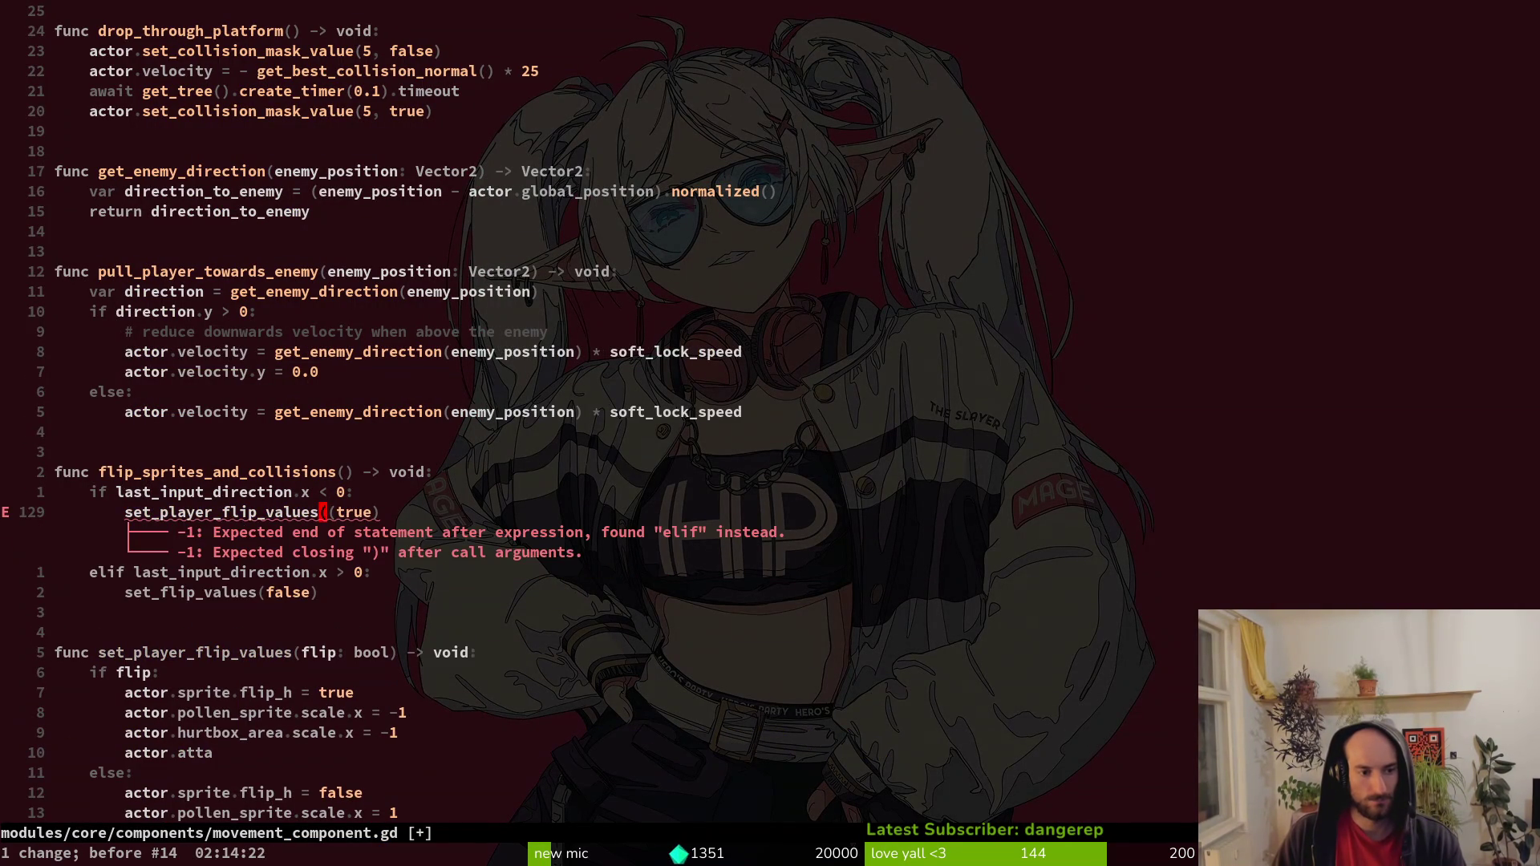
key(u)
key(u)
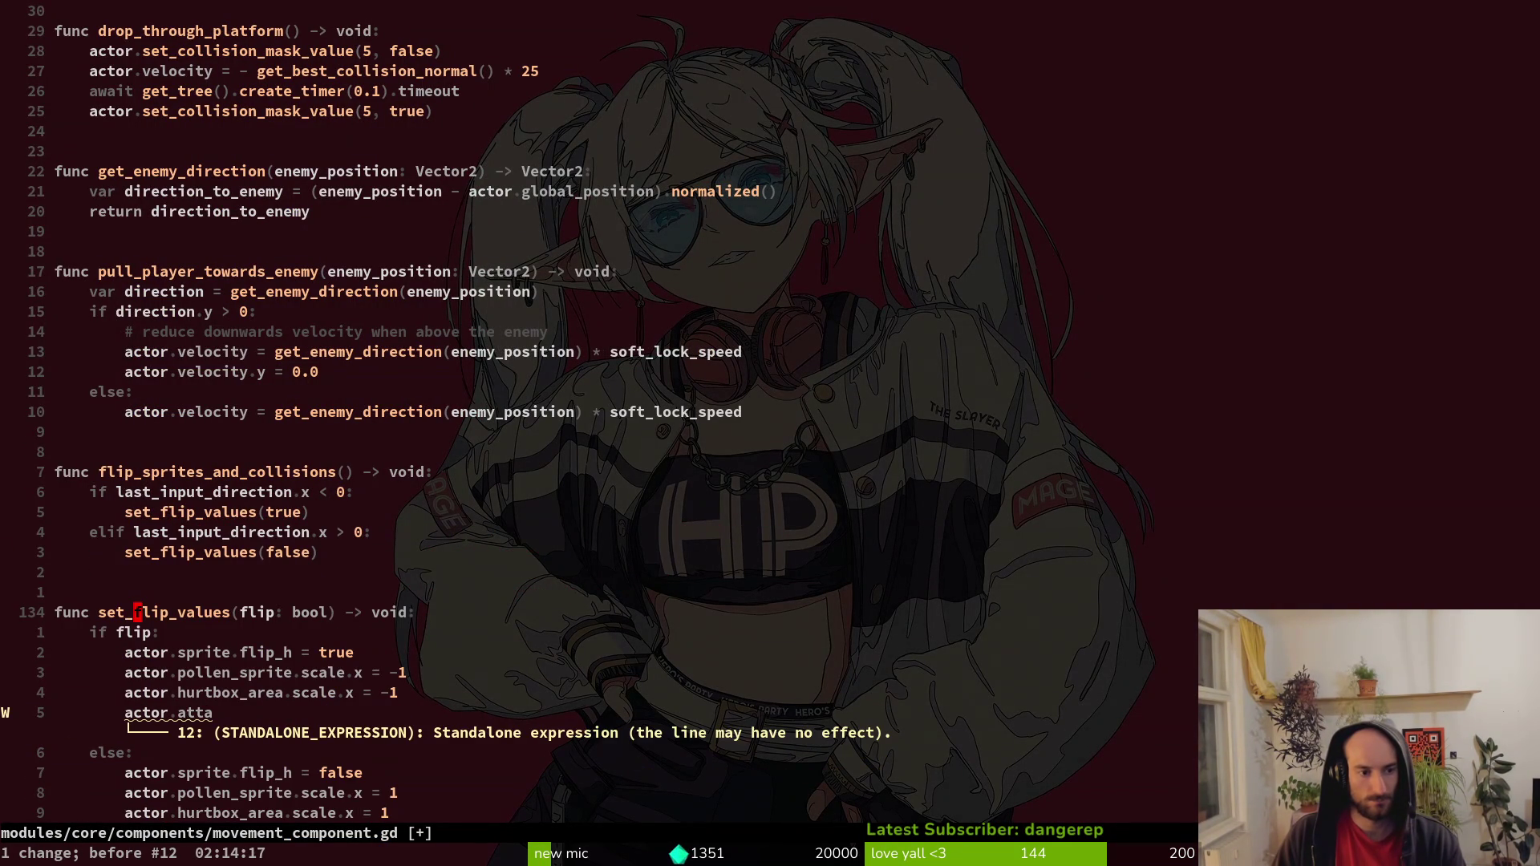
key(ctrl+r)
key(ctrl+r)
key(ctrl+r)
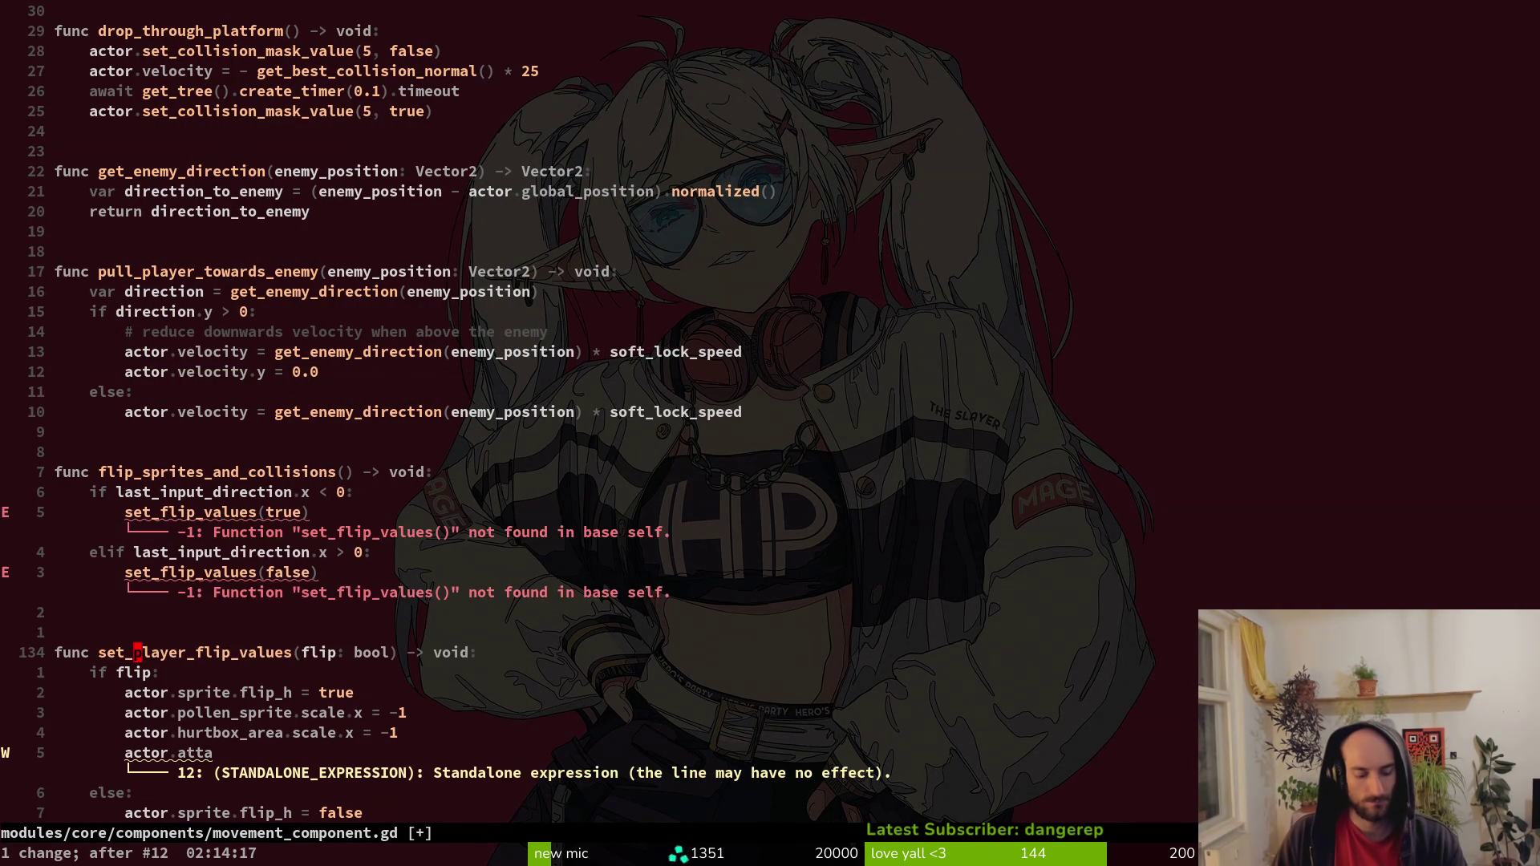
key(ctrl+r)
key(ctrl+r)
Grep for set_flip_values, change line 57's call to set_player_flip_values, and save crawling.gd.
key(space)
text(psset_flip_values)
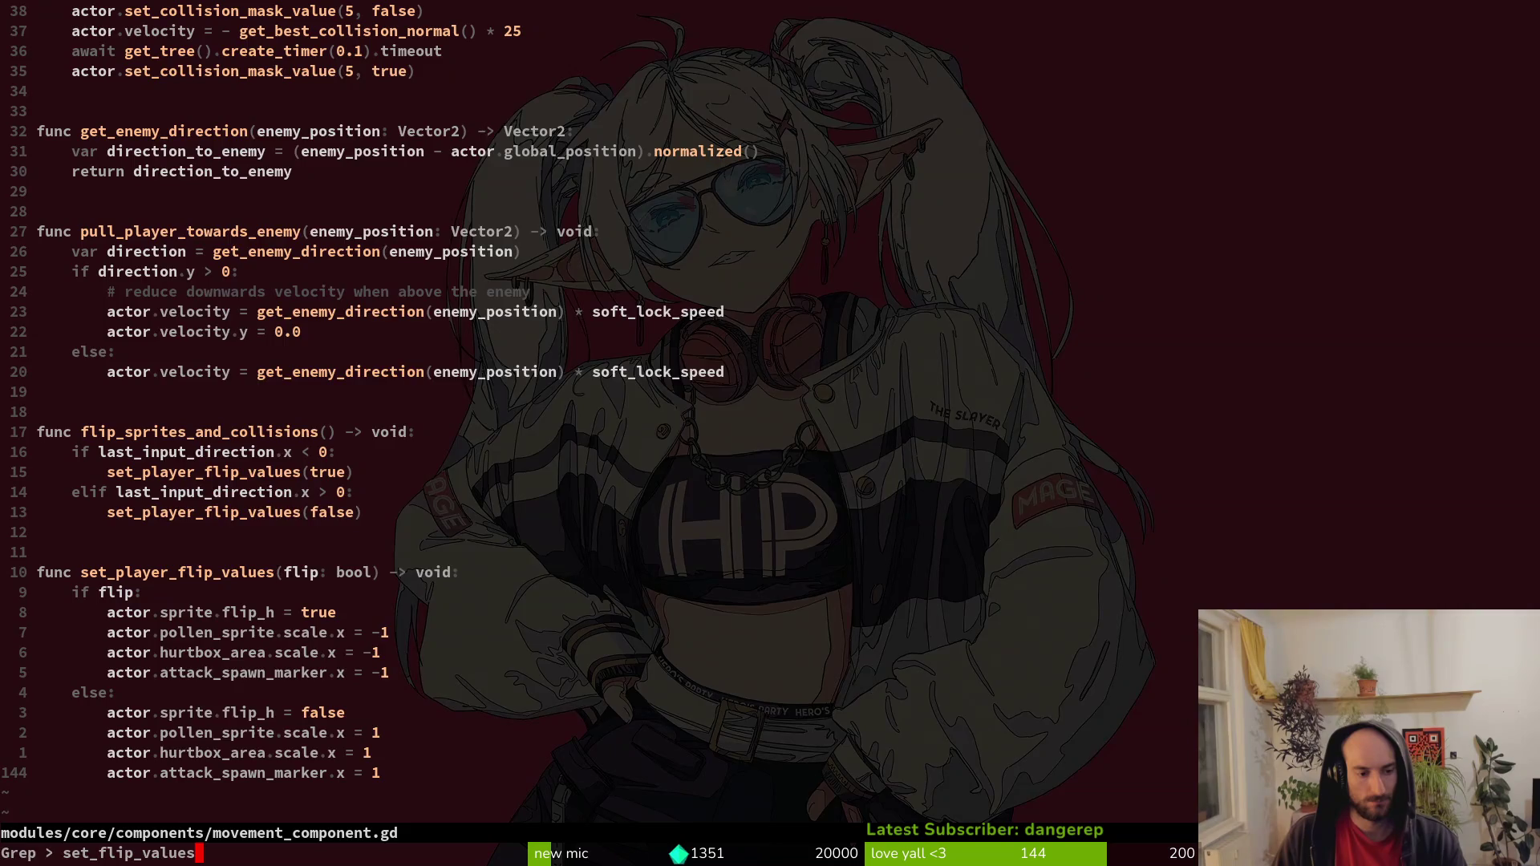
key(Return)
key(Return)
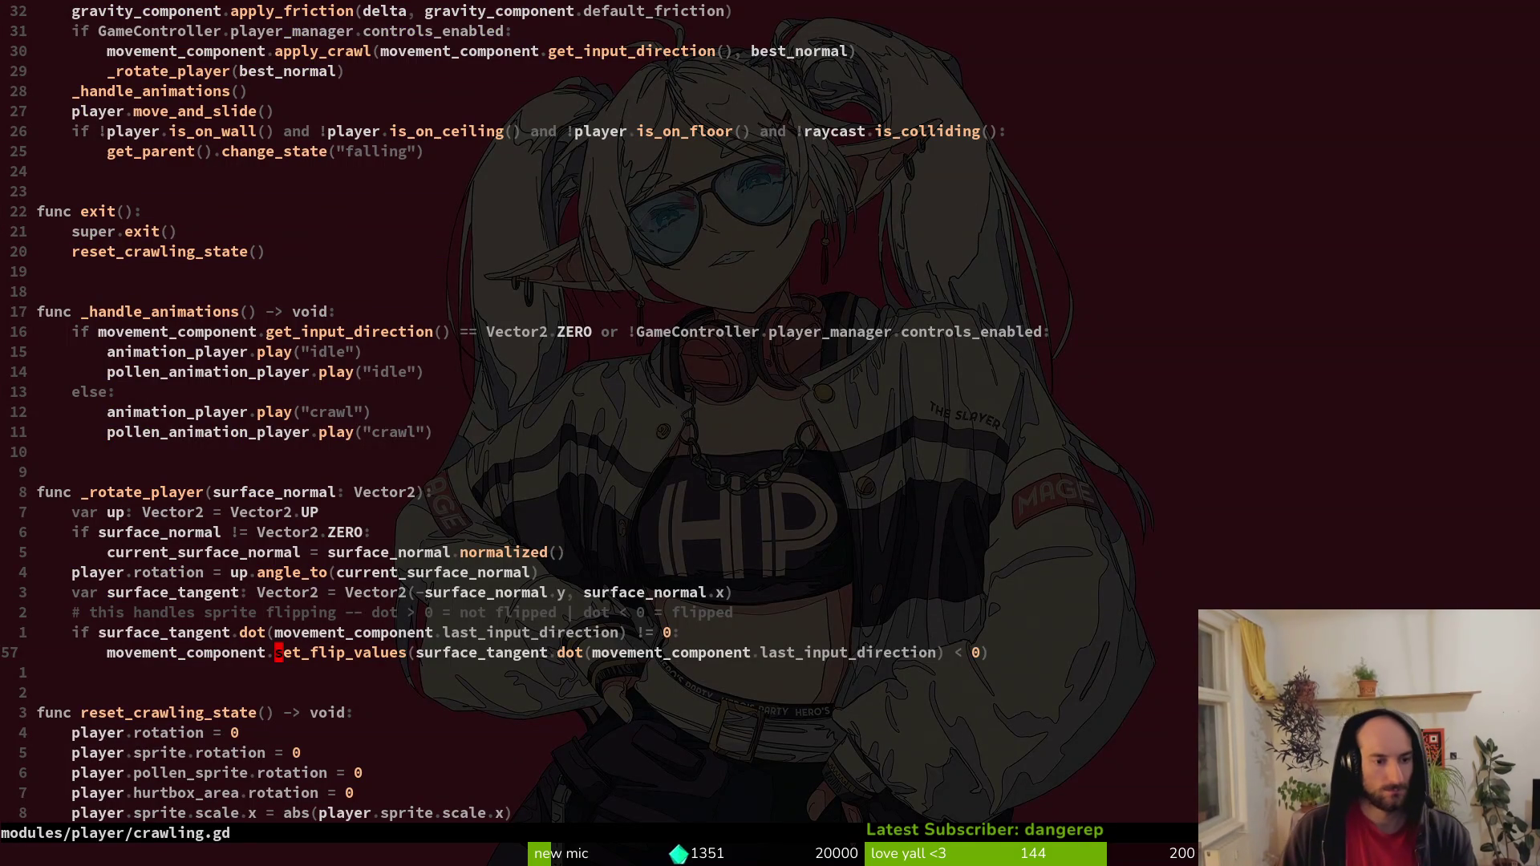
text(cwset_player)
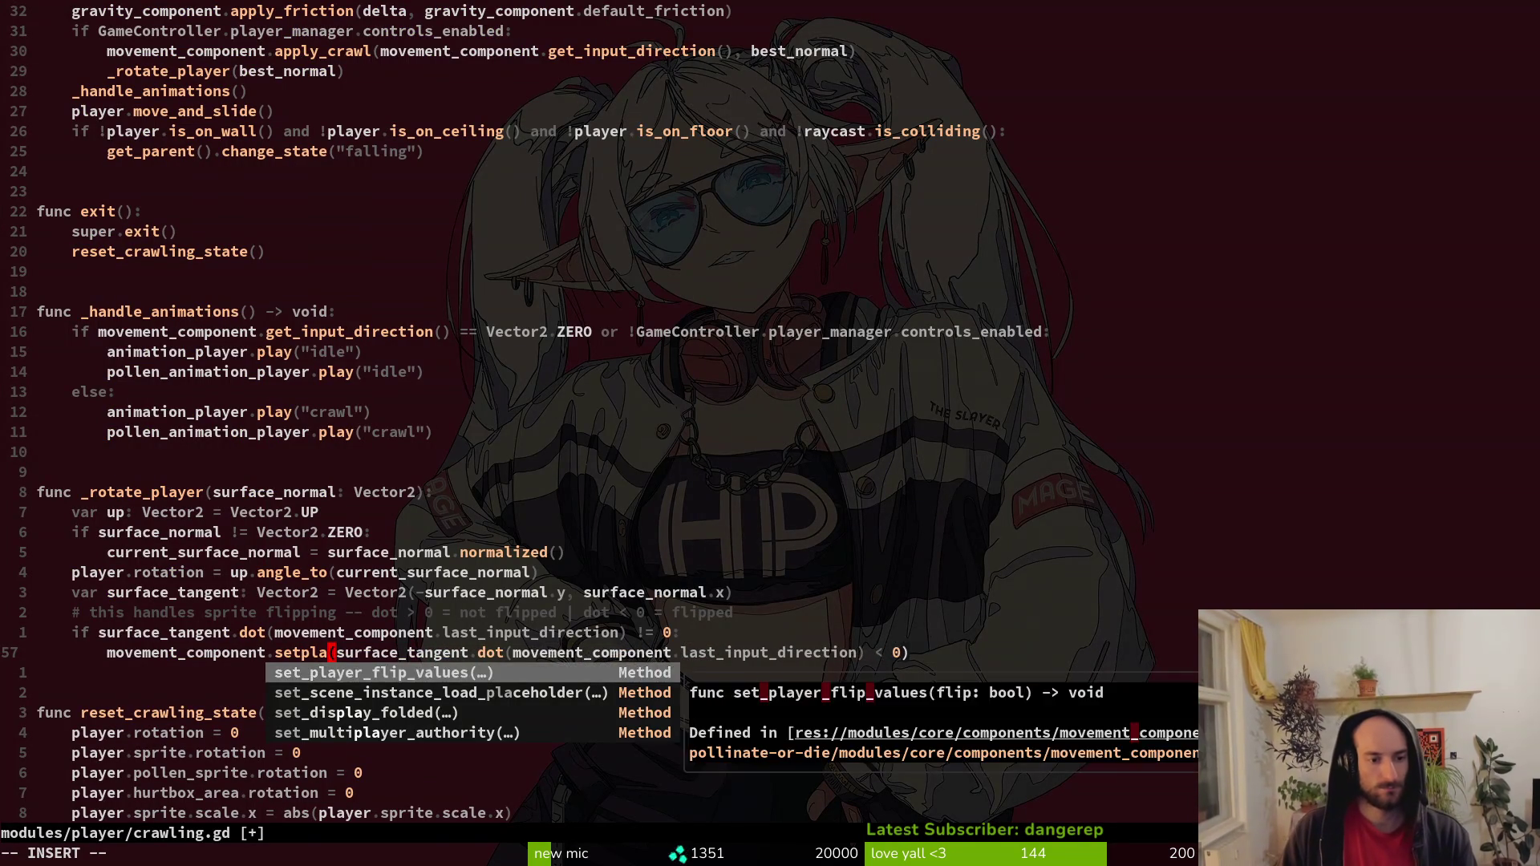
key(Return)
key(Escape)
text(:w)
key(Return)
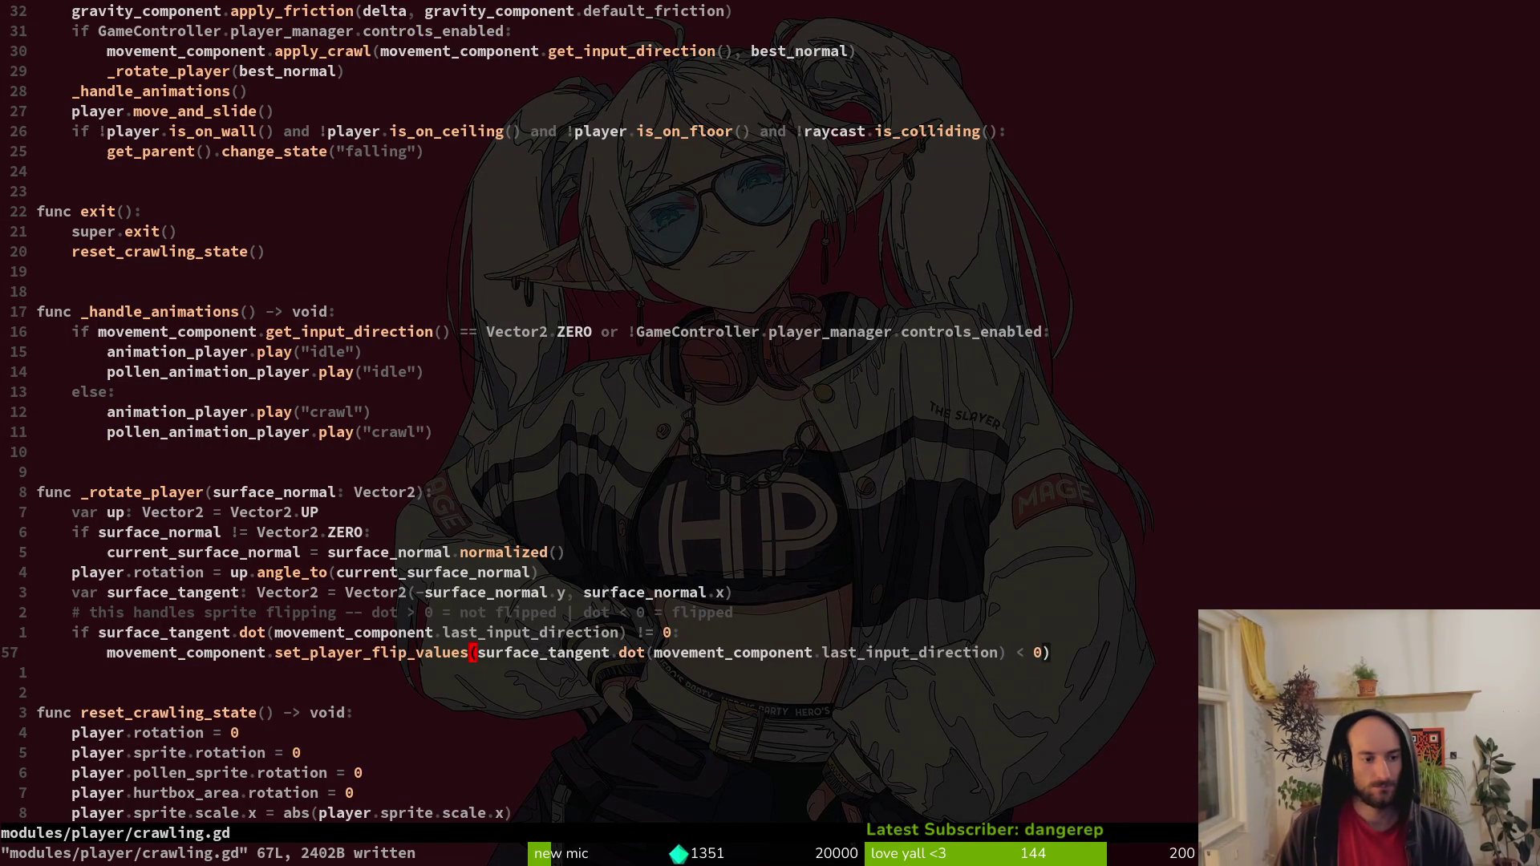
Search the project again for set_flip_values and jump to the leftover call in crawling.gd.
key(ctrl+o)
key(space)
key(f)
key(w)
key(Escape)
key(space)
key(f)
key(w)
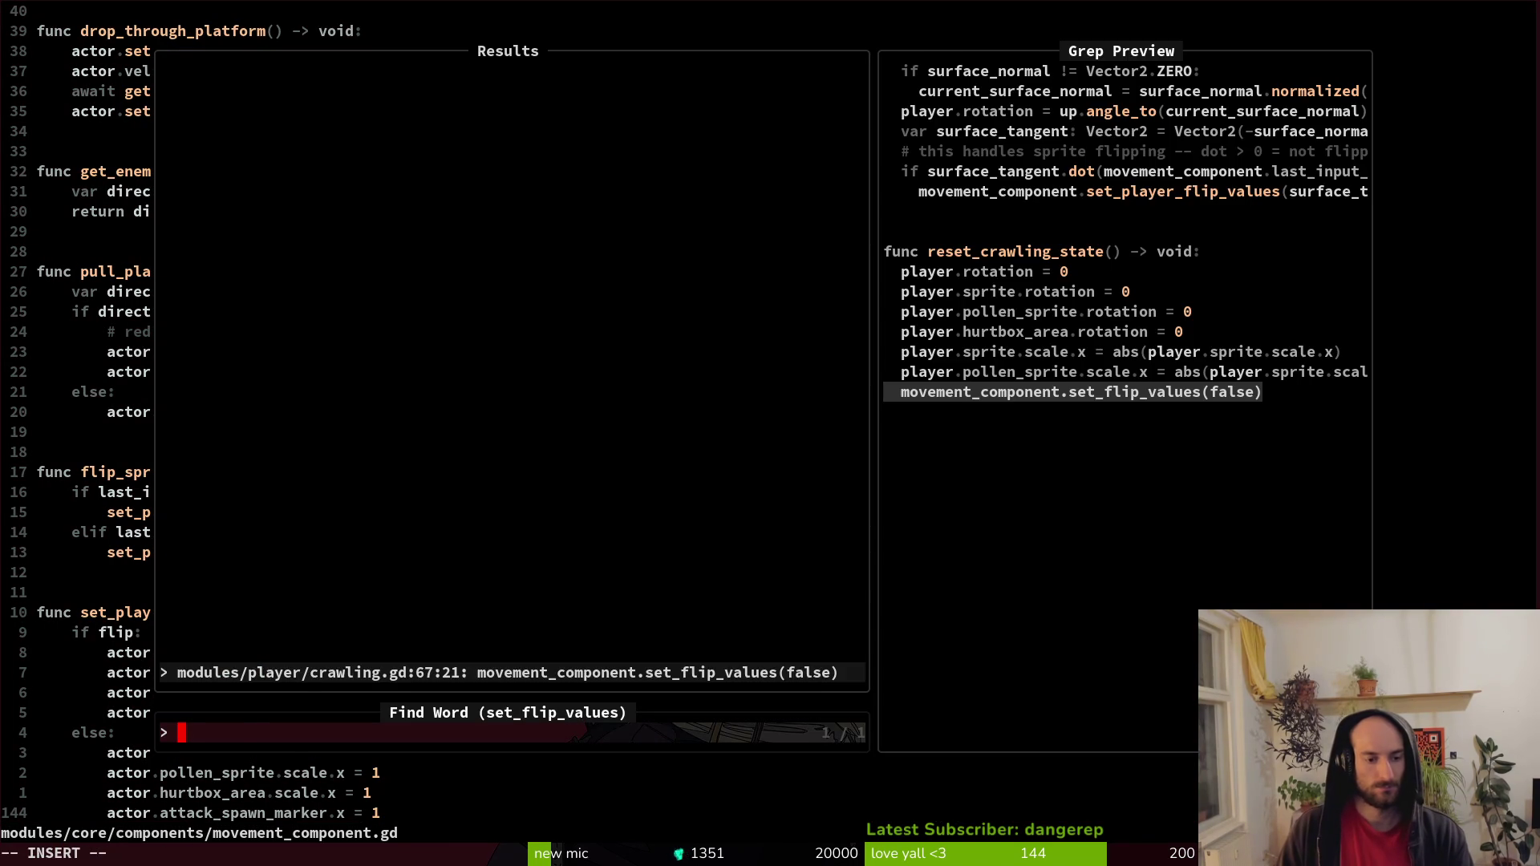
key(Return)
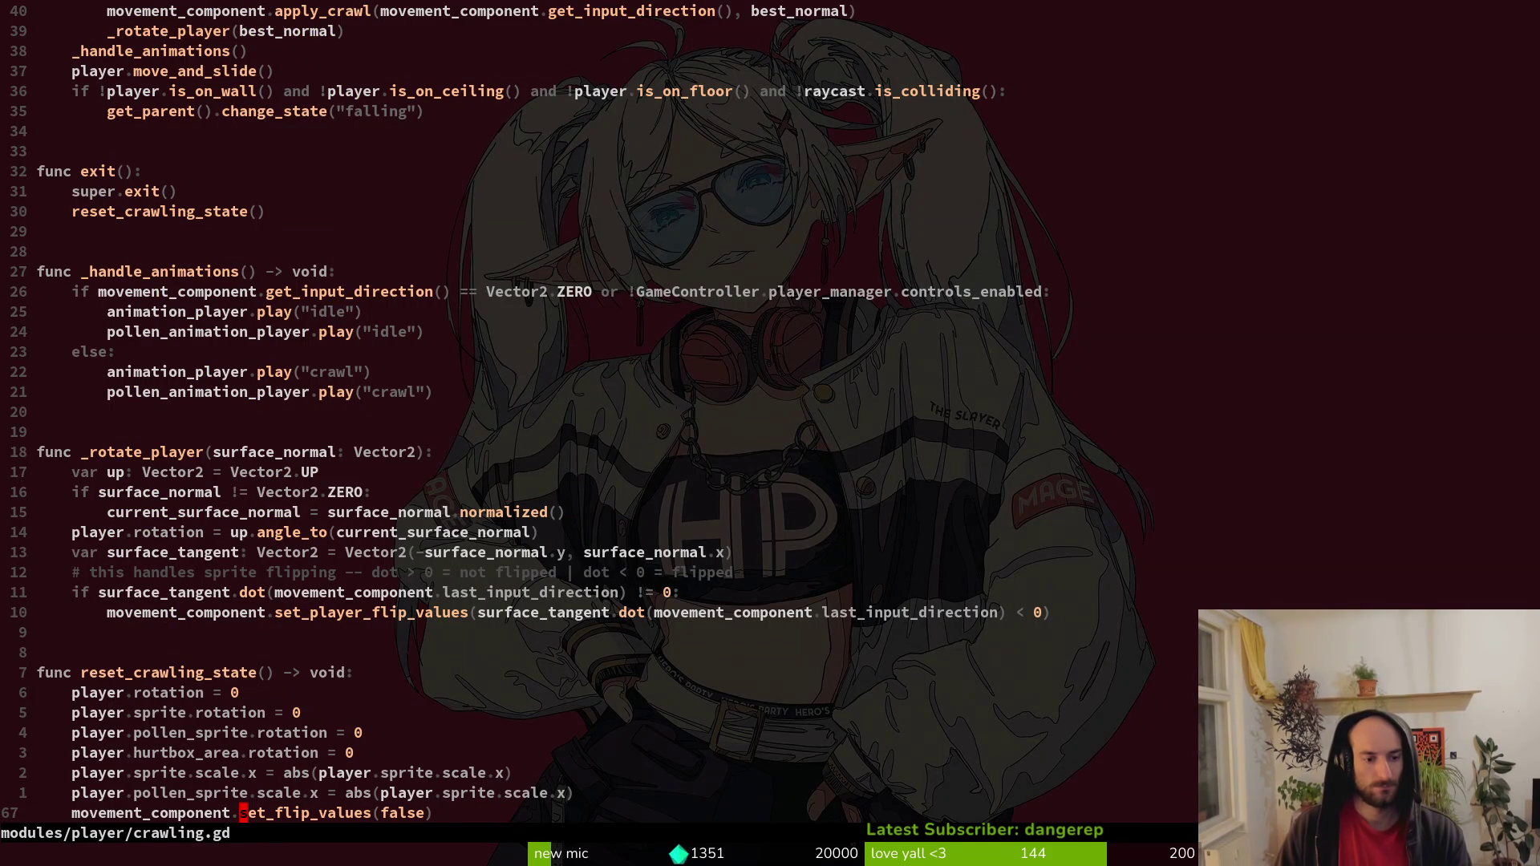
Change line 67's call to set_player_flip_values and save crawling.gd.
text(cwset_pl)
key(Return)
key(Escape)
text(:w)
key(Return)
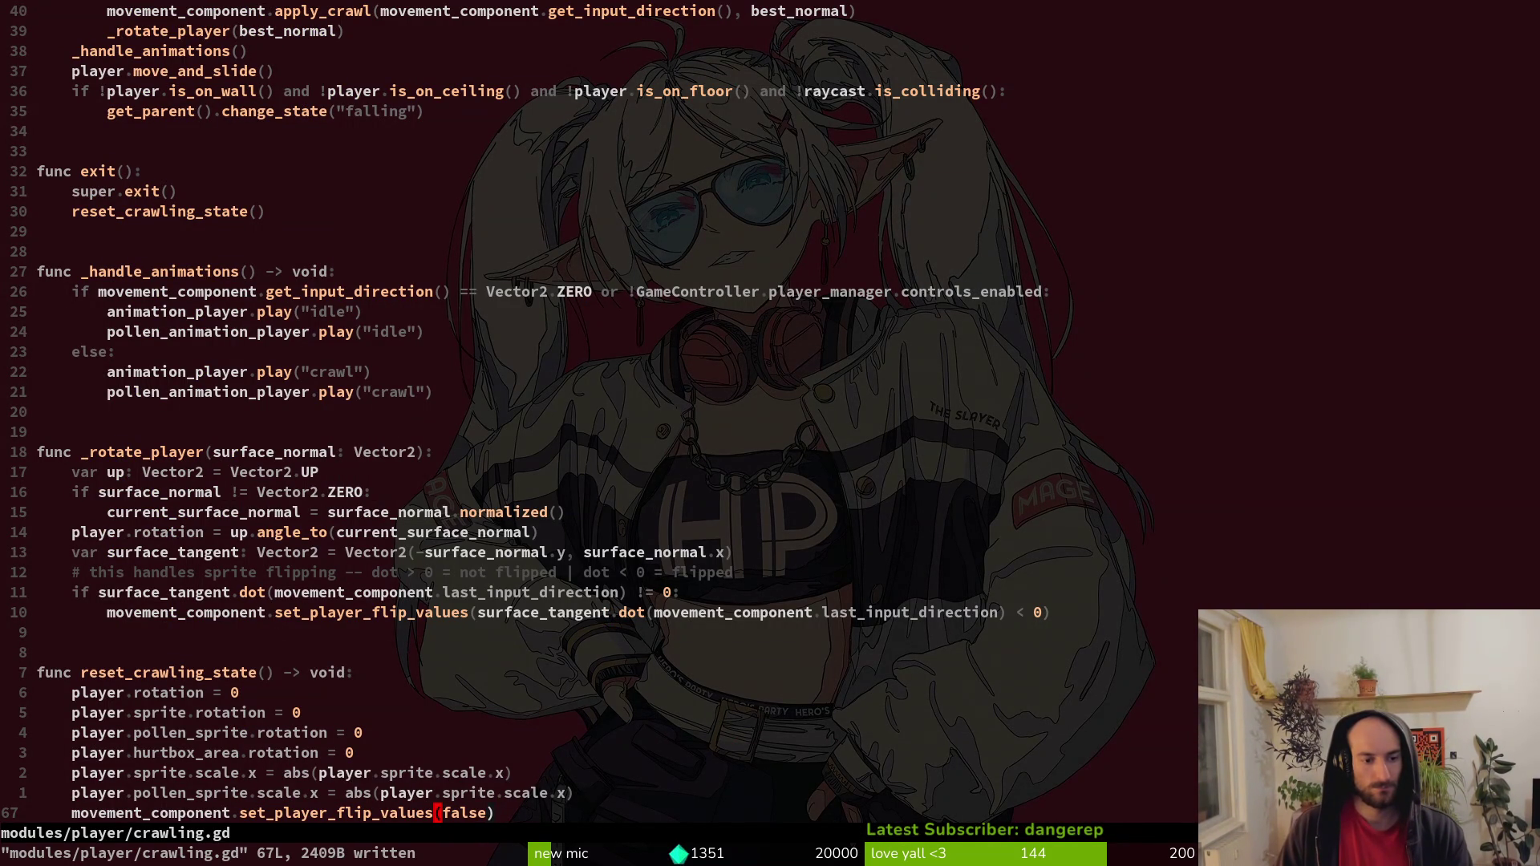
Copy the set_player_flip_values name on line 57 and jump to its definition.
key(k)
key(k)
key(k)
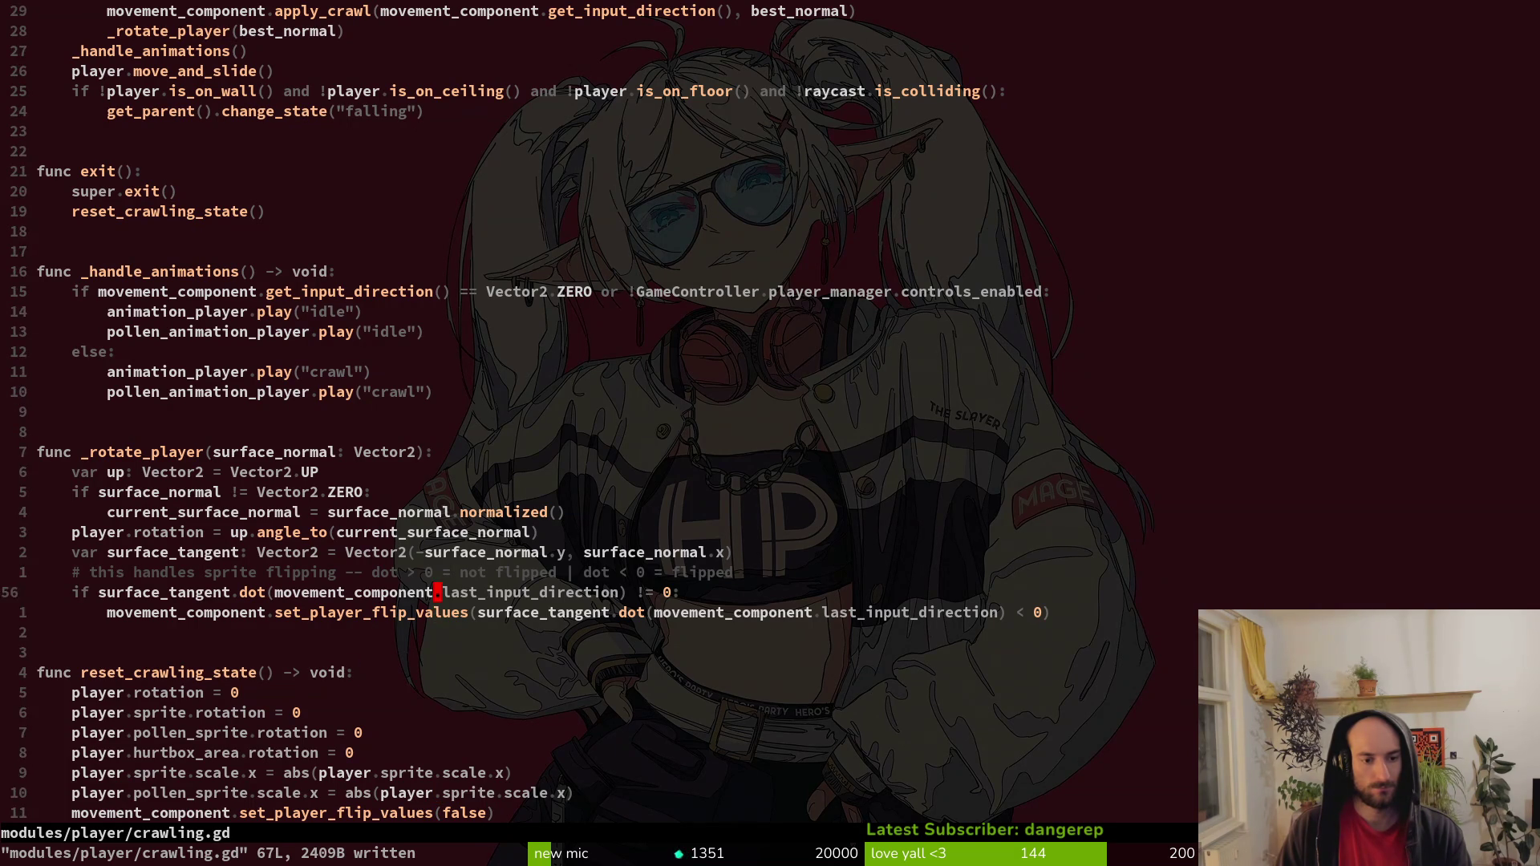
key(y)
key(i)
key(w)
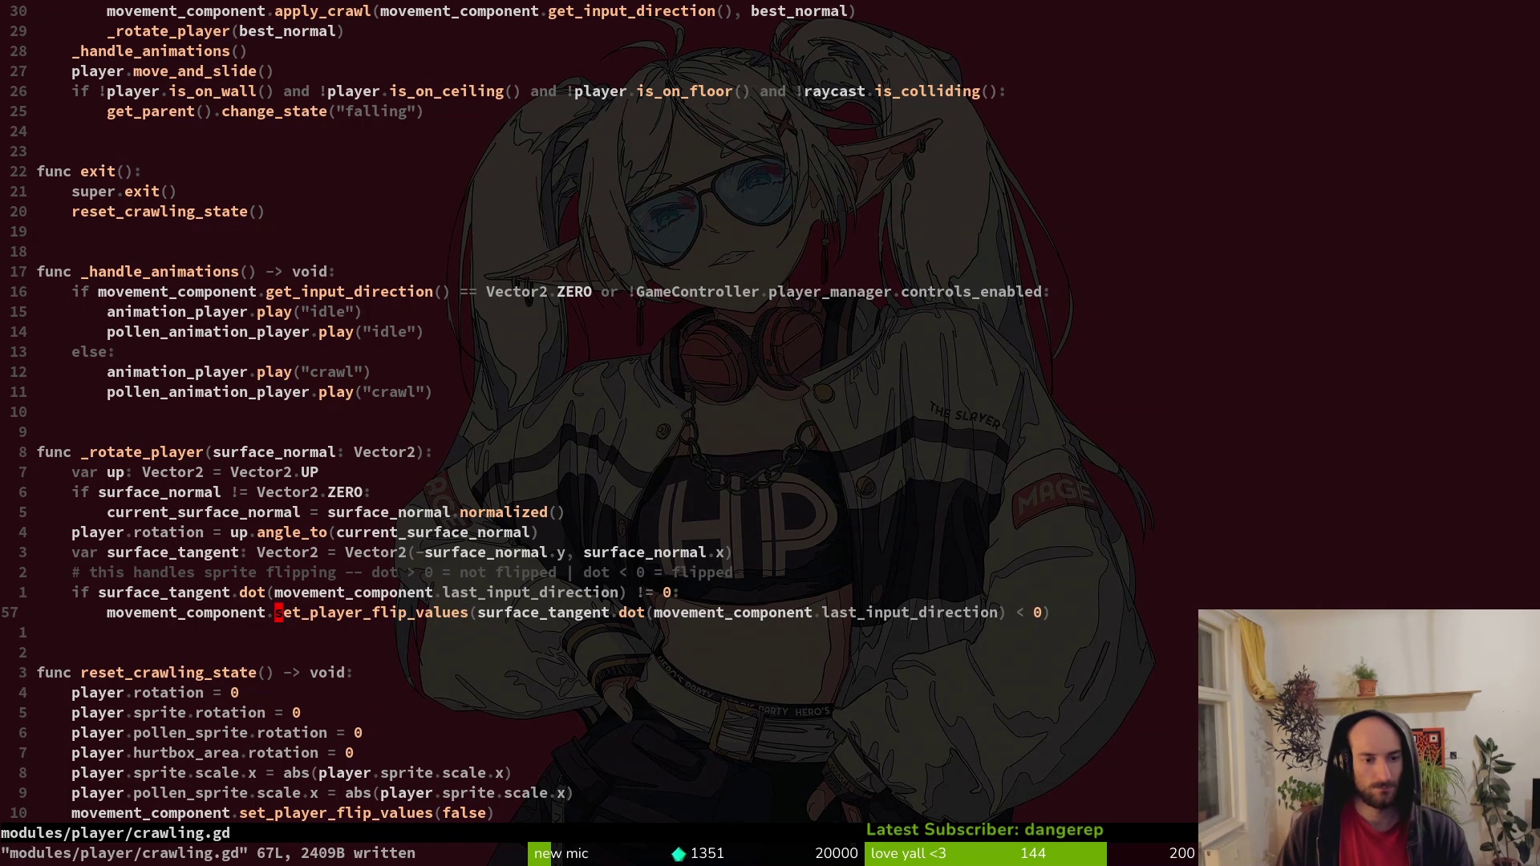
key(g)
key(d)
List all flip_sprites_and_collisions callers, previewing the one in stinging.gd.
key(k)
key(k)
key(k)
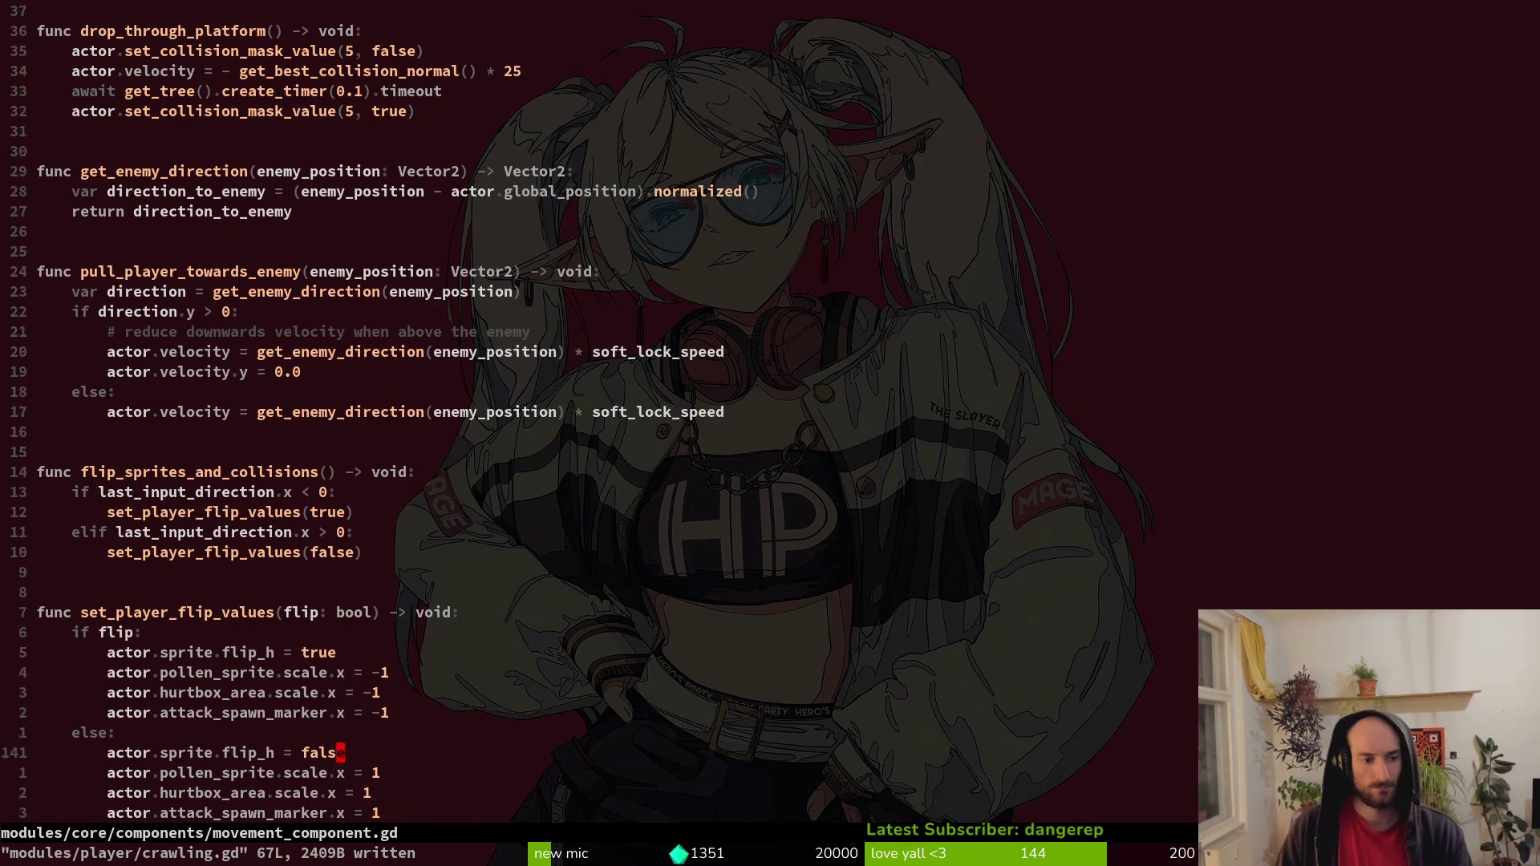
key(k)
key(k)
key(k)
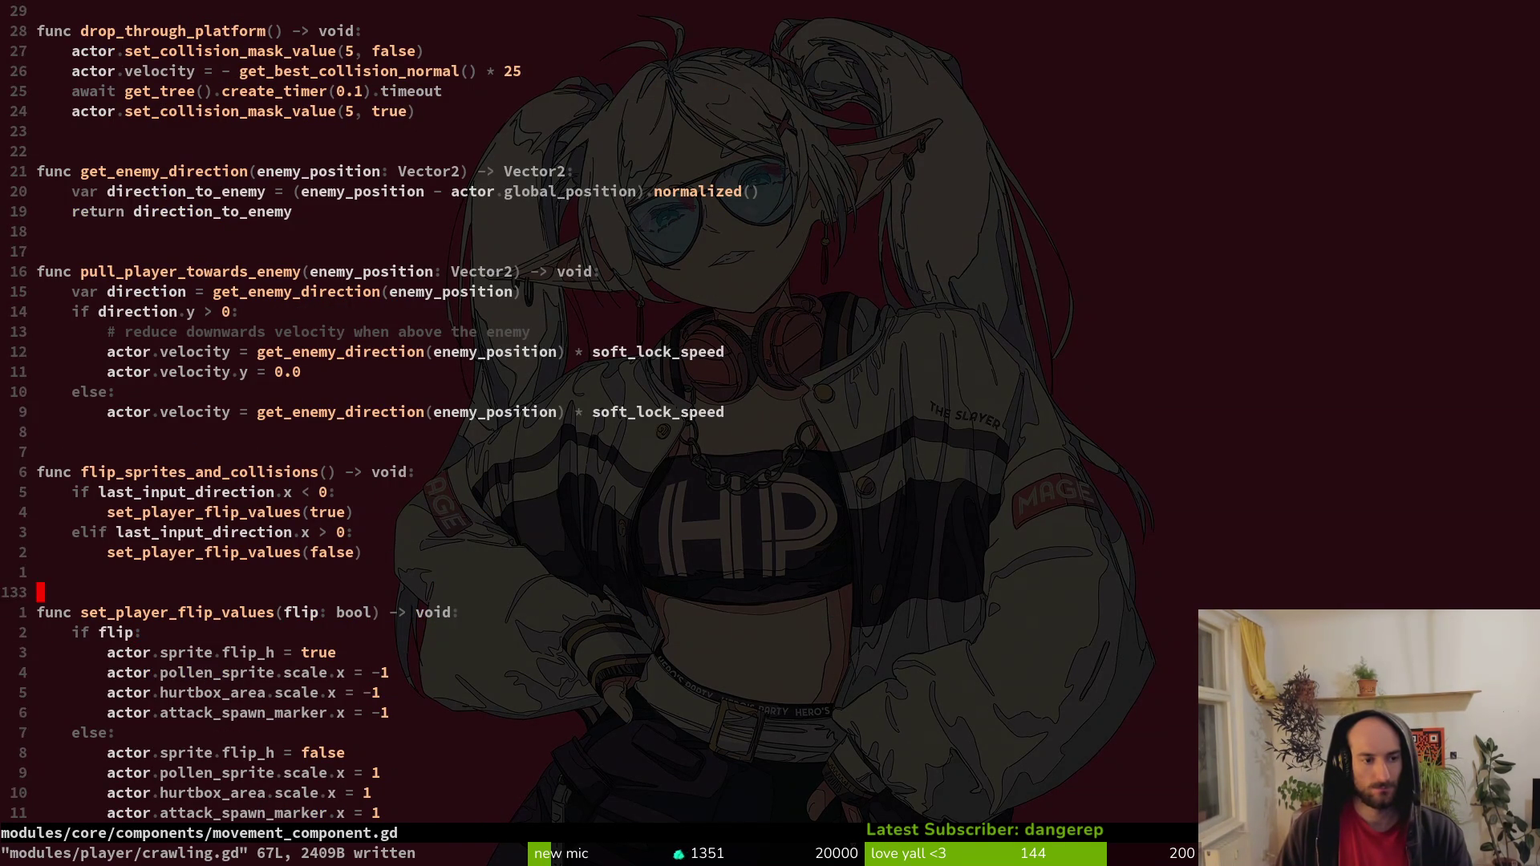
key(j)
key(b)
key(b)
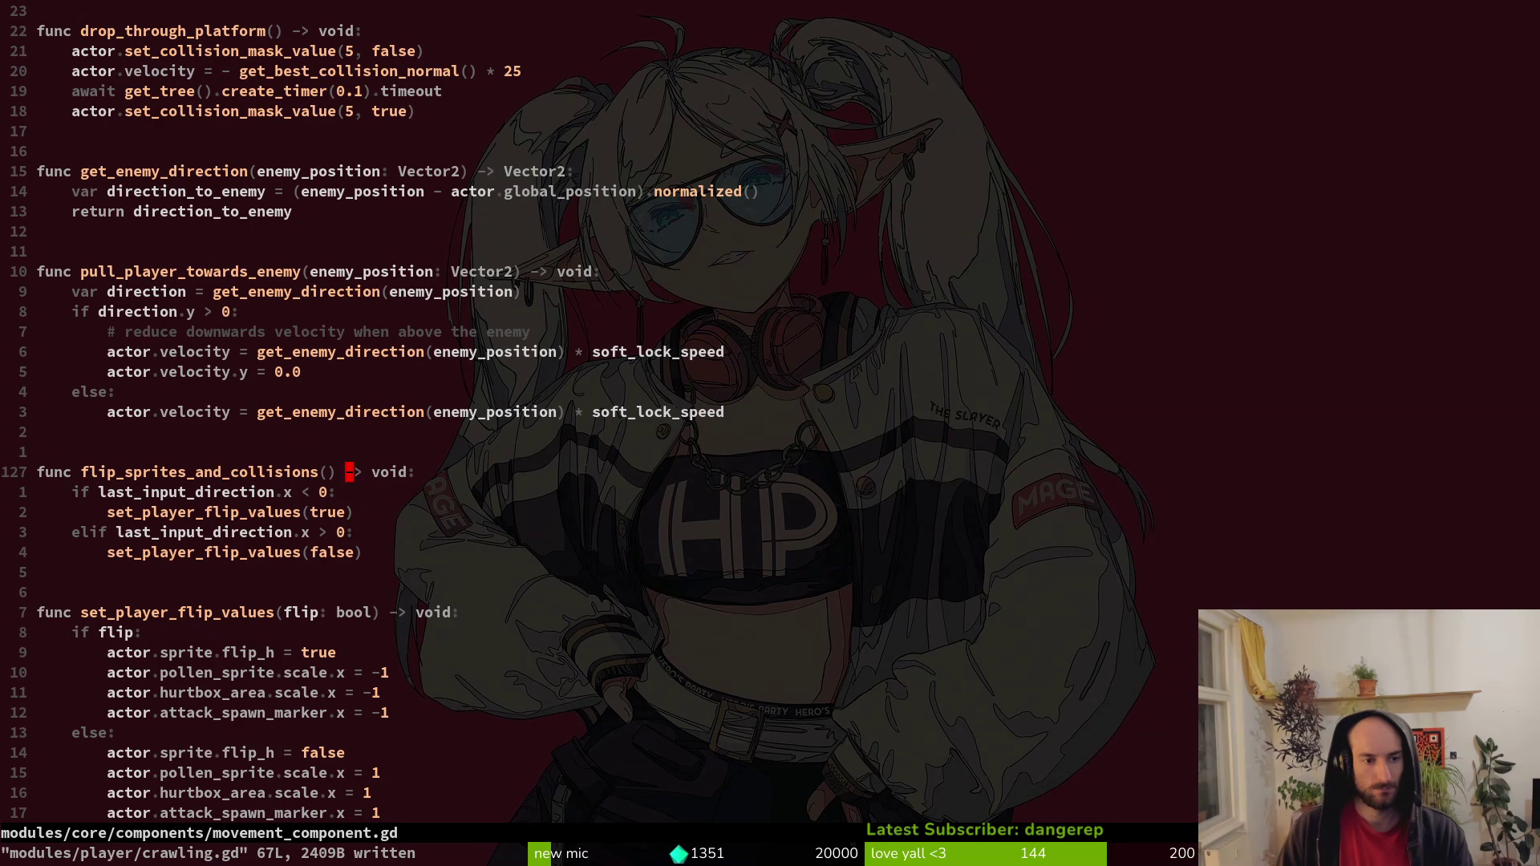
key(space)
key(f)
key(w)
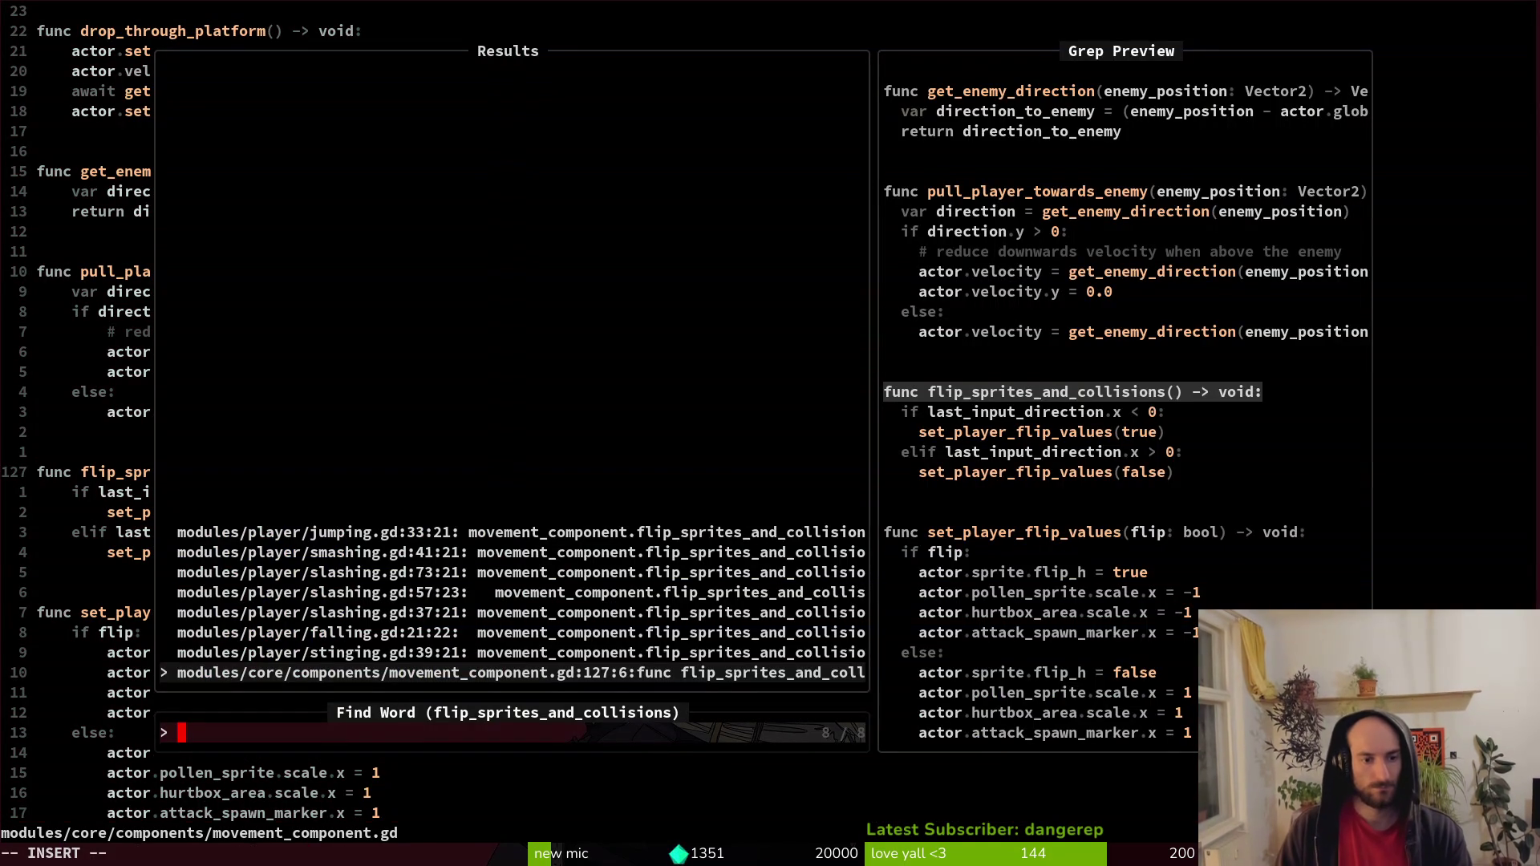
key(Up)
key(Escape)
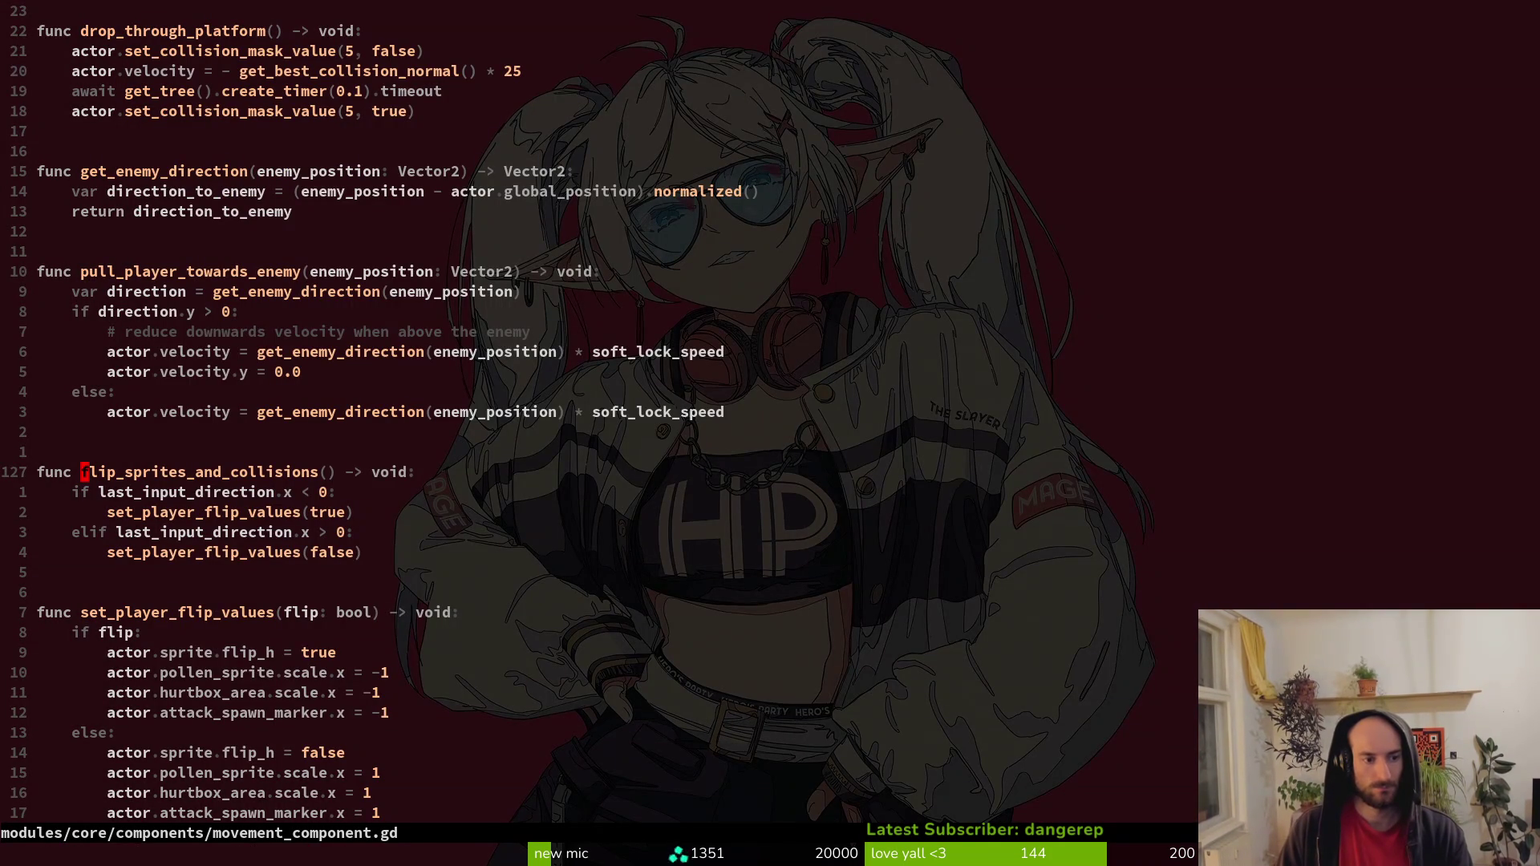
key(ctrl+p)
key(Escape)
Finish the movement component edit and launch the game with F5.
key(l)
key(l)
key(l)
key(i)
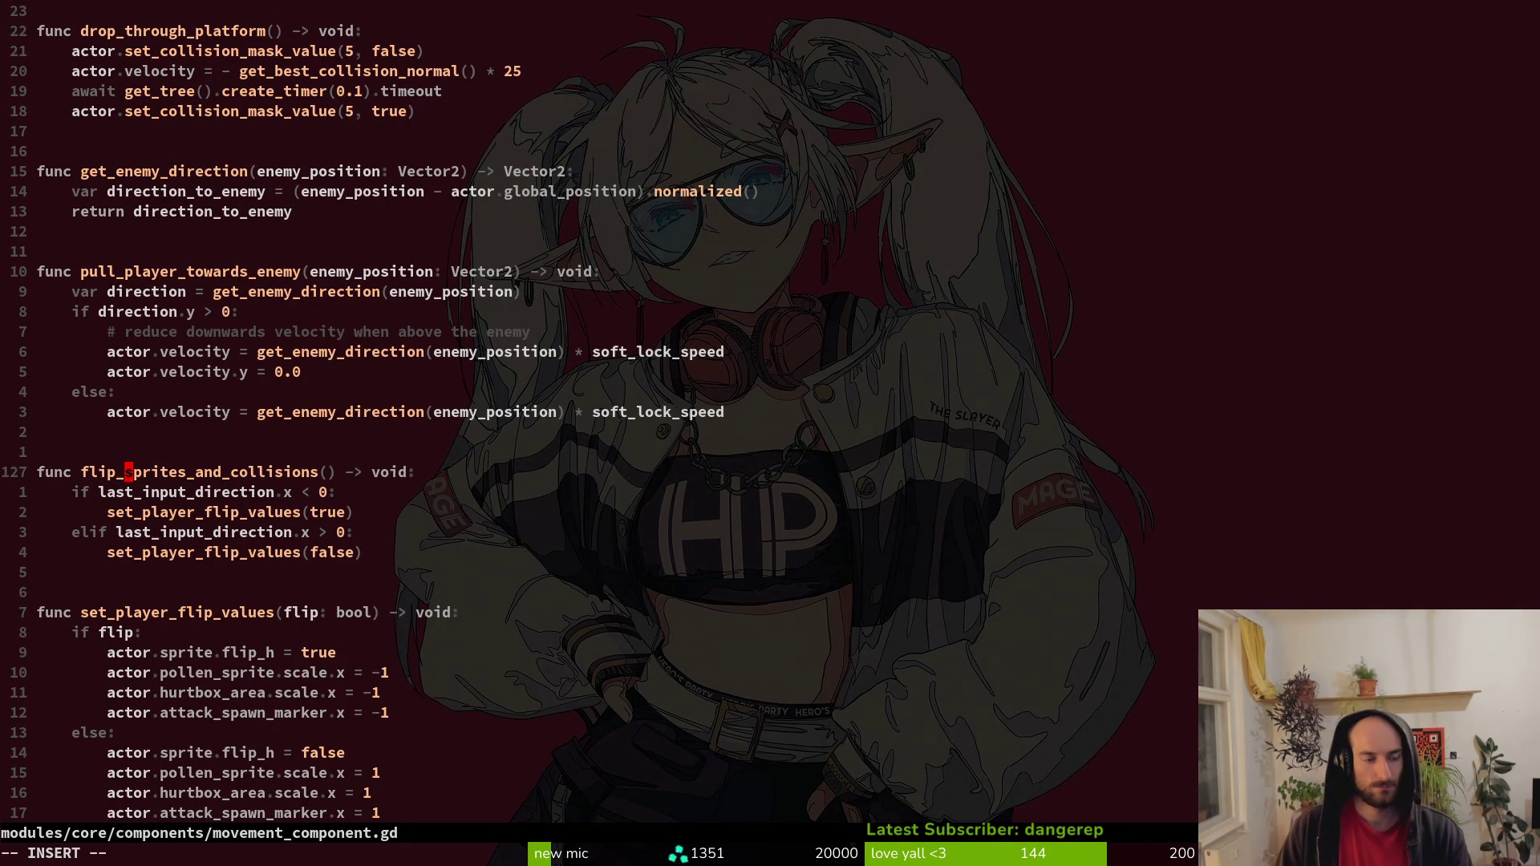
key(Escape)
key(F5)
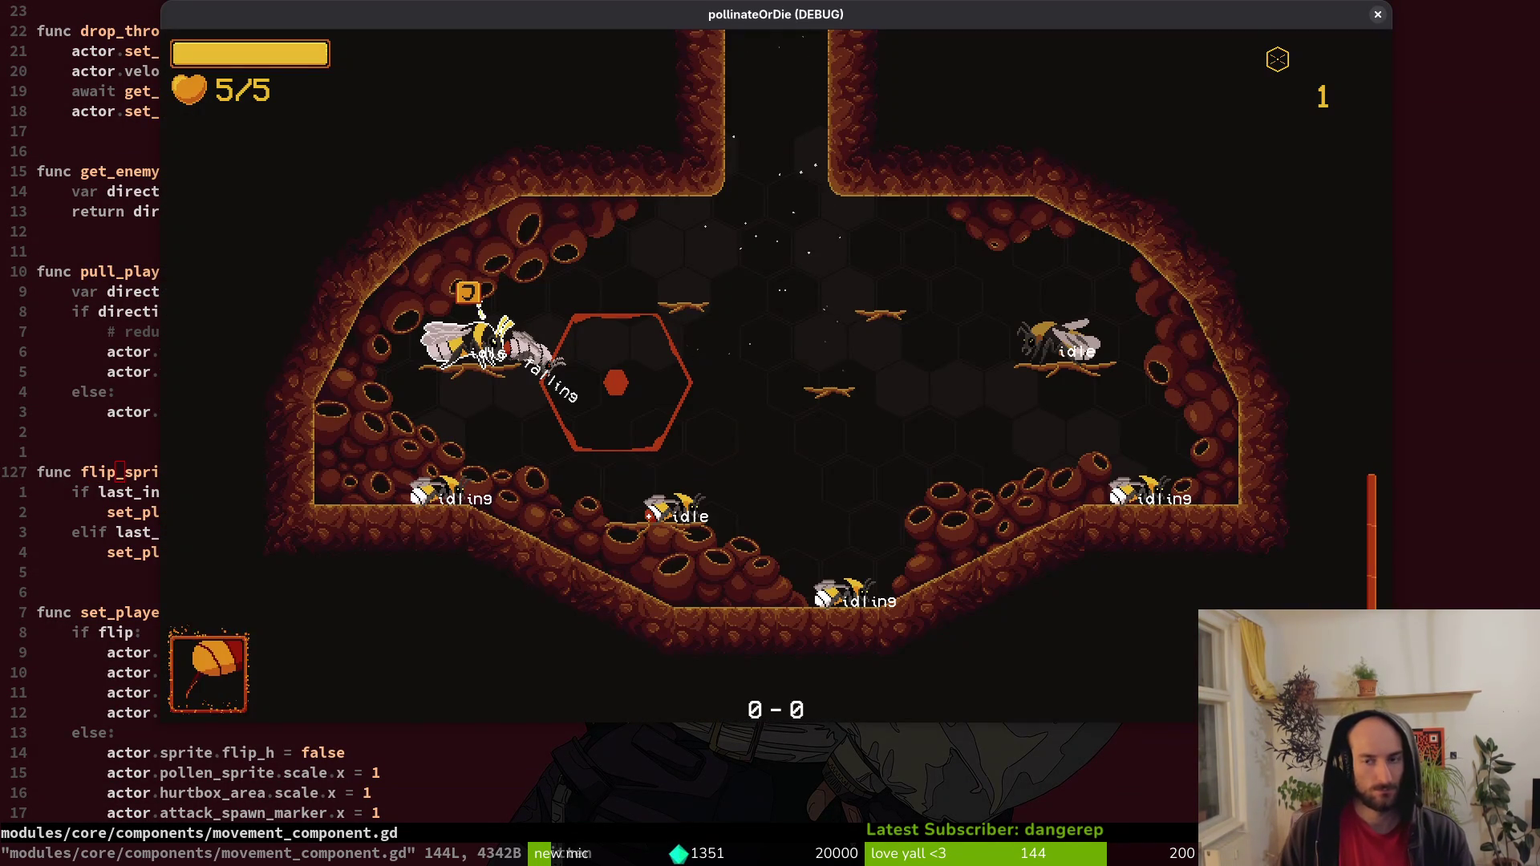
Relaunch into gameplay, hit the invalid 'x' assignment on Marker2D, and return to Neovim.
key(F5)
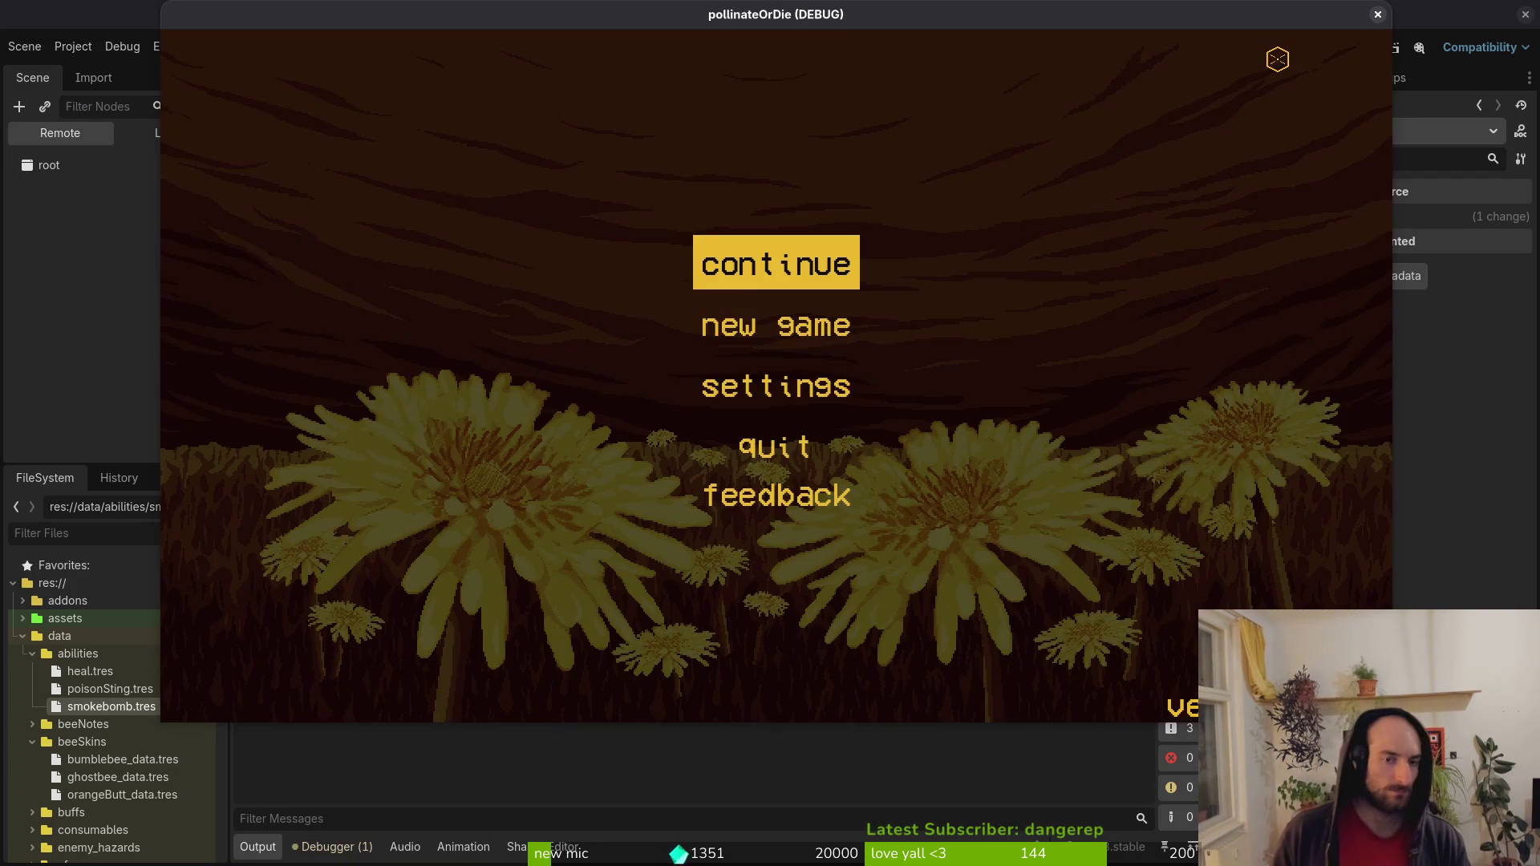
key(Return)
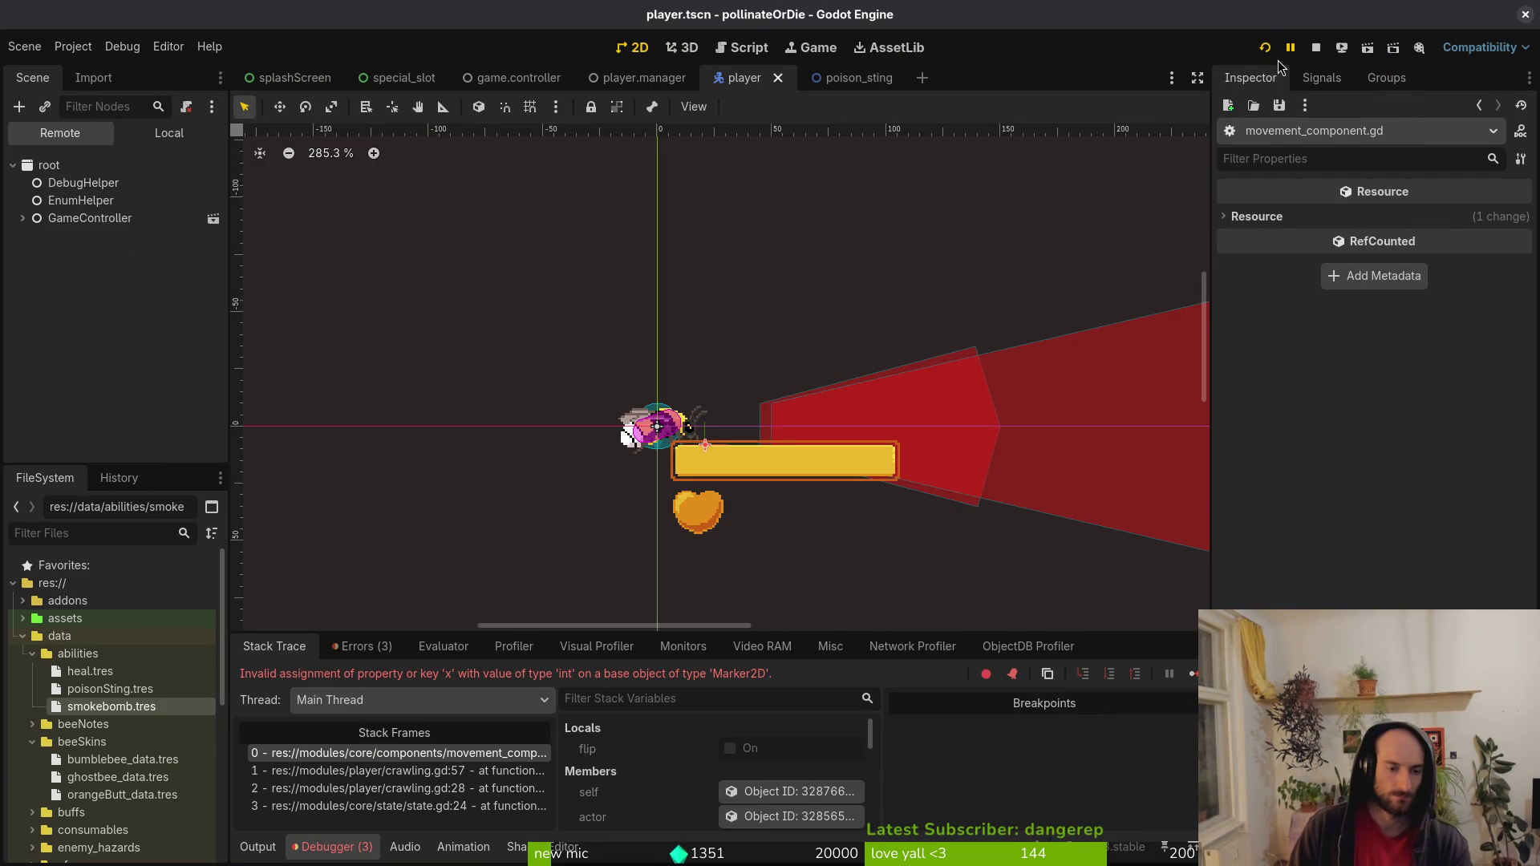
key(alt+Tab)
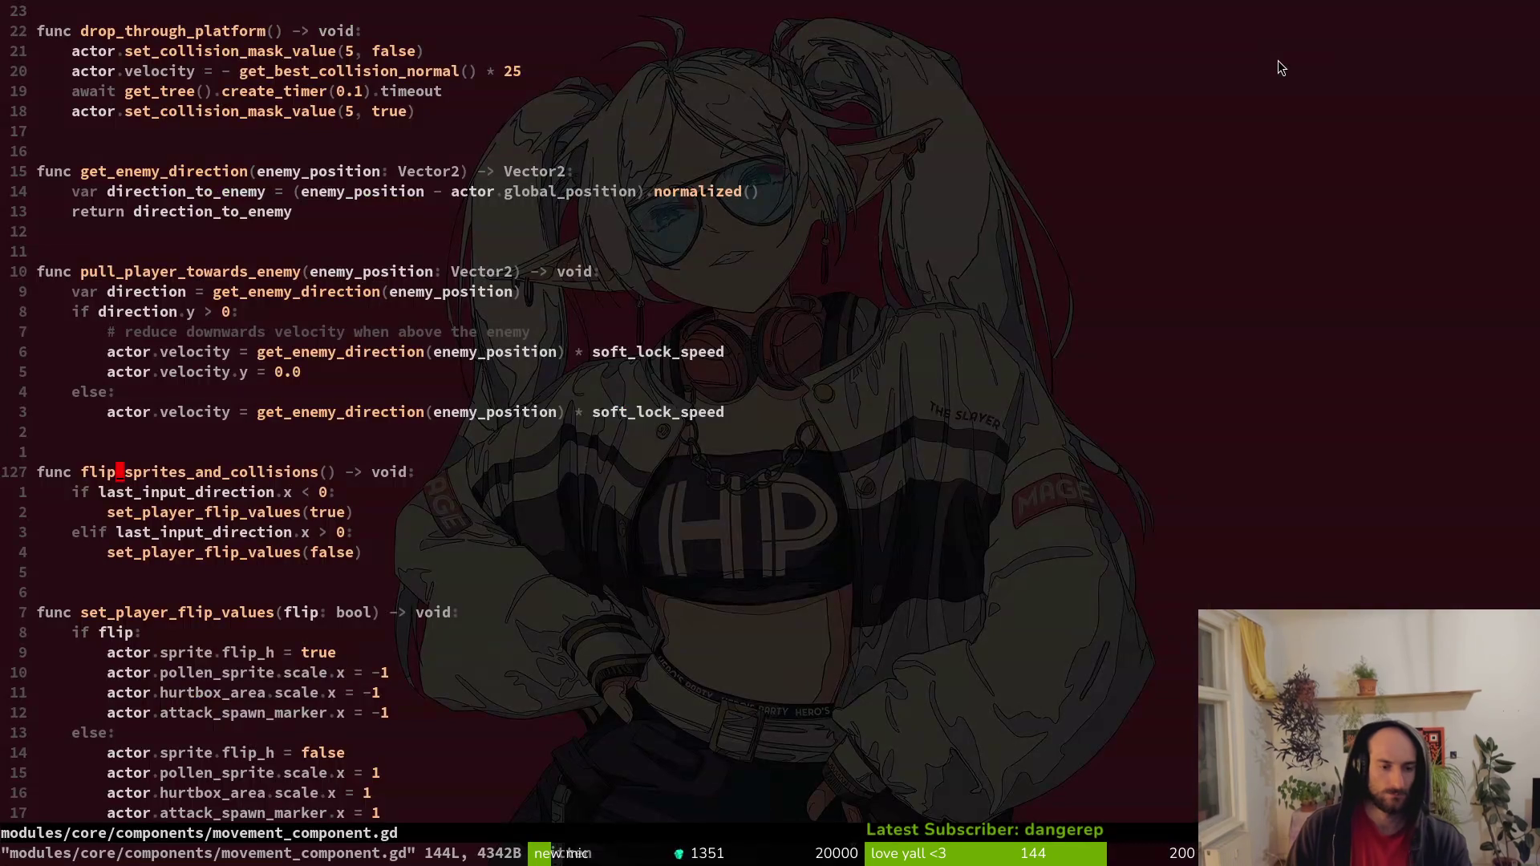
Change the else branch's last line to actor.attack_spawn_marker.scale.x = 1.
key(shift+g)
key(k)
key(j)
key(w)
key(w)
key(w)
key(w)
text(i)
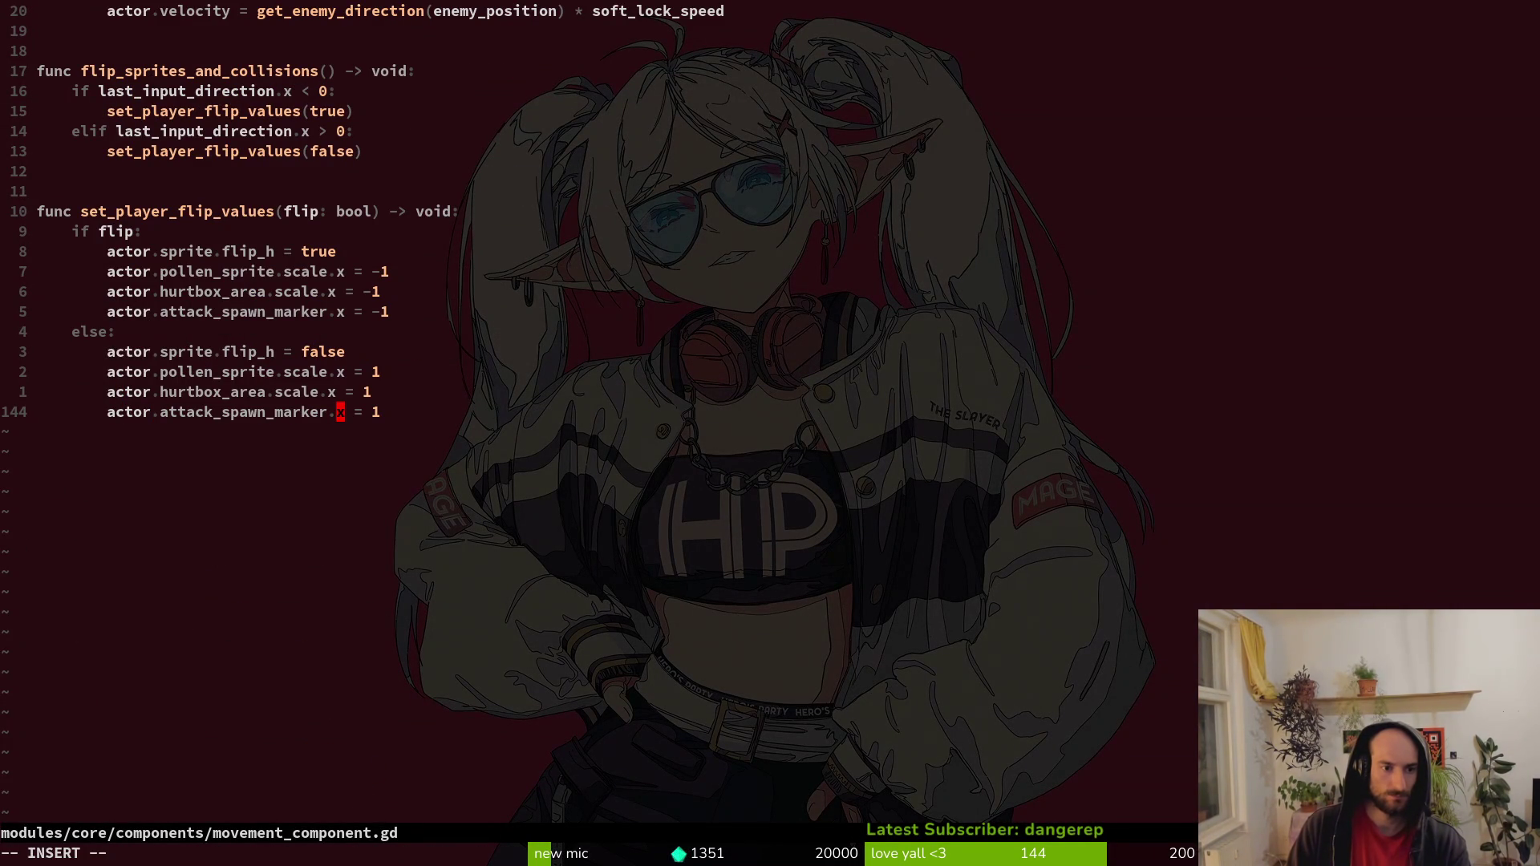
text(scale.)
key(Escape)
key(k)
key(k)
key(k)
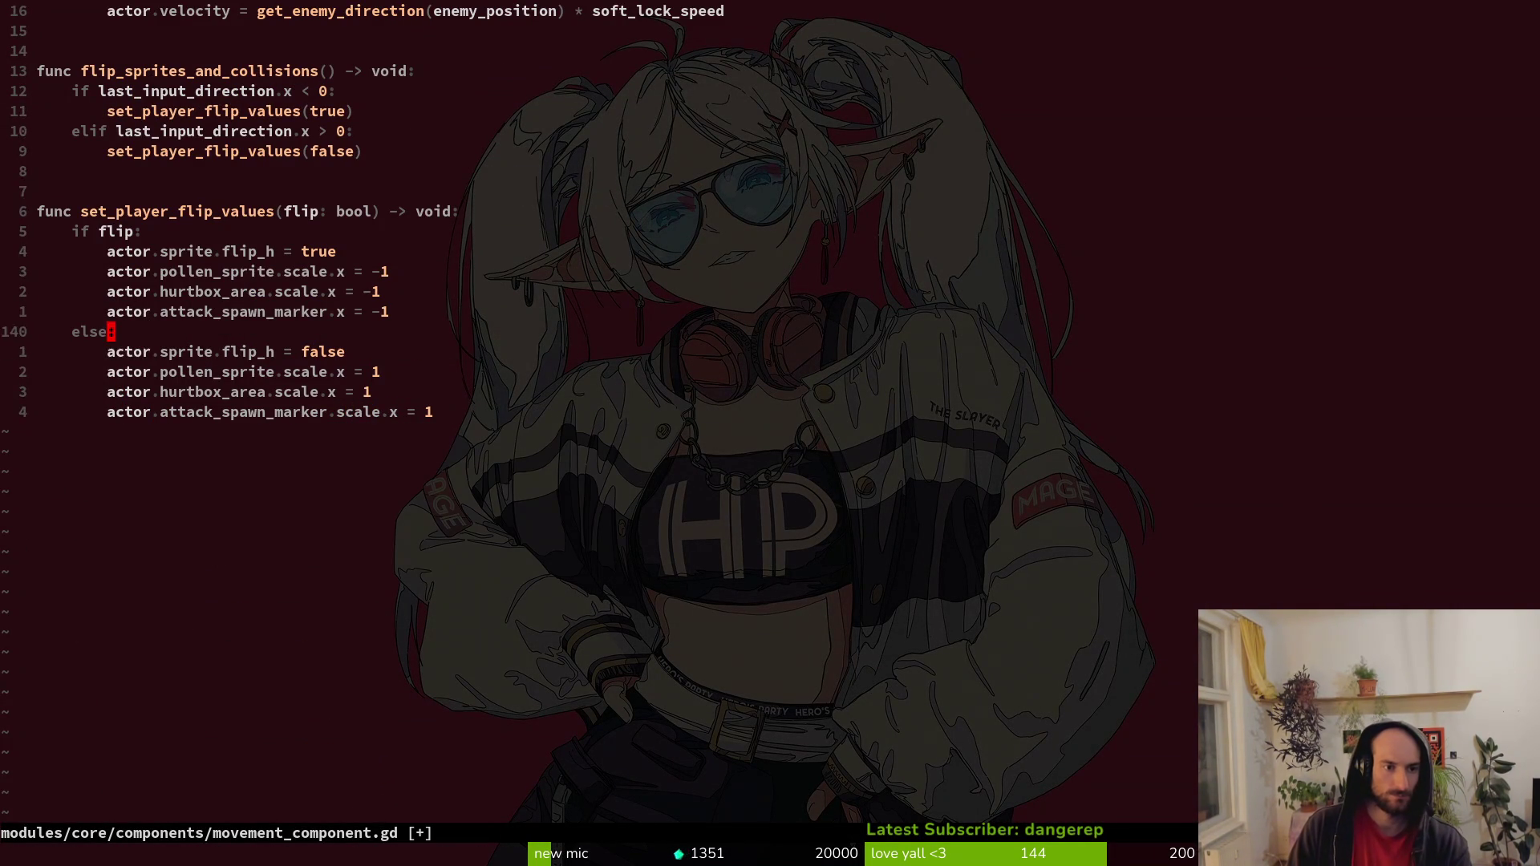